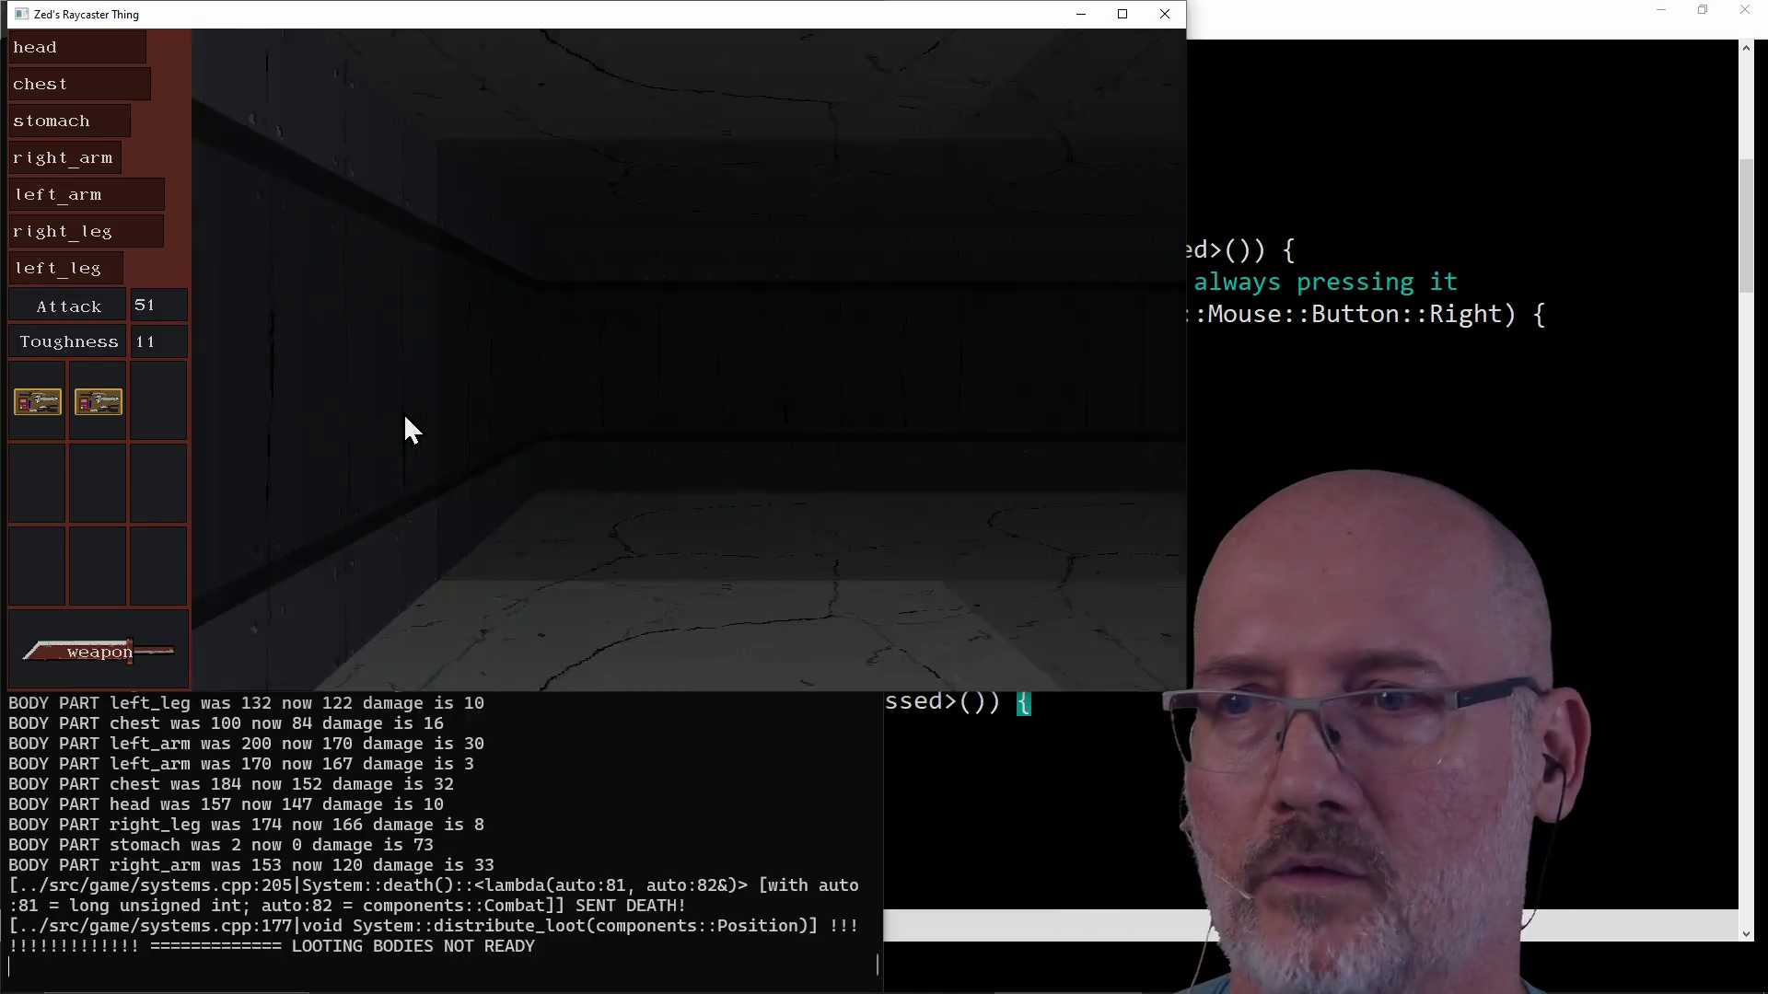
{"action": "key", "text": "w"}
Walk the corridors to the loot room and drag the floor loot into the third inventory slot.
{"action": "key", "text": "w"}
{"action": "key", "text": "d"}
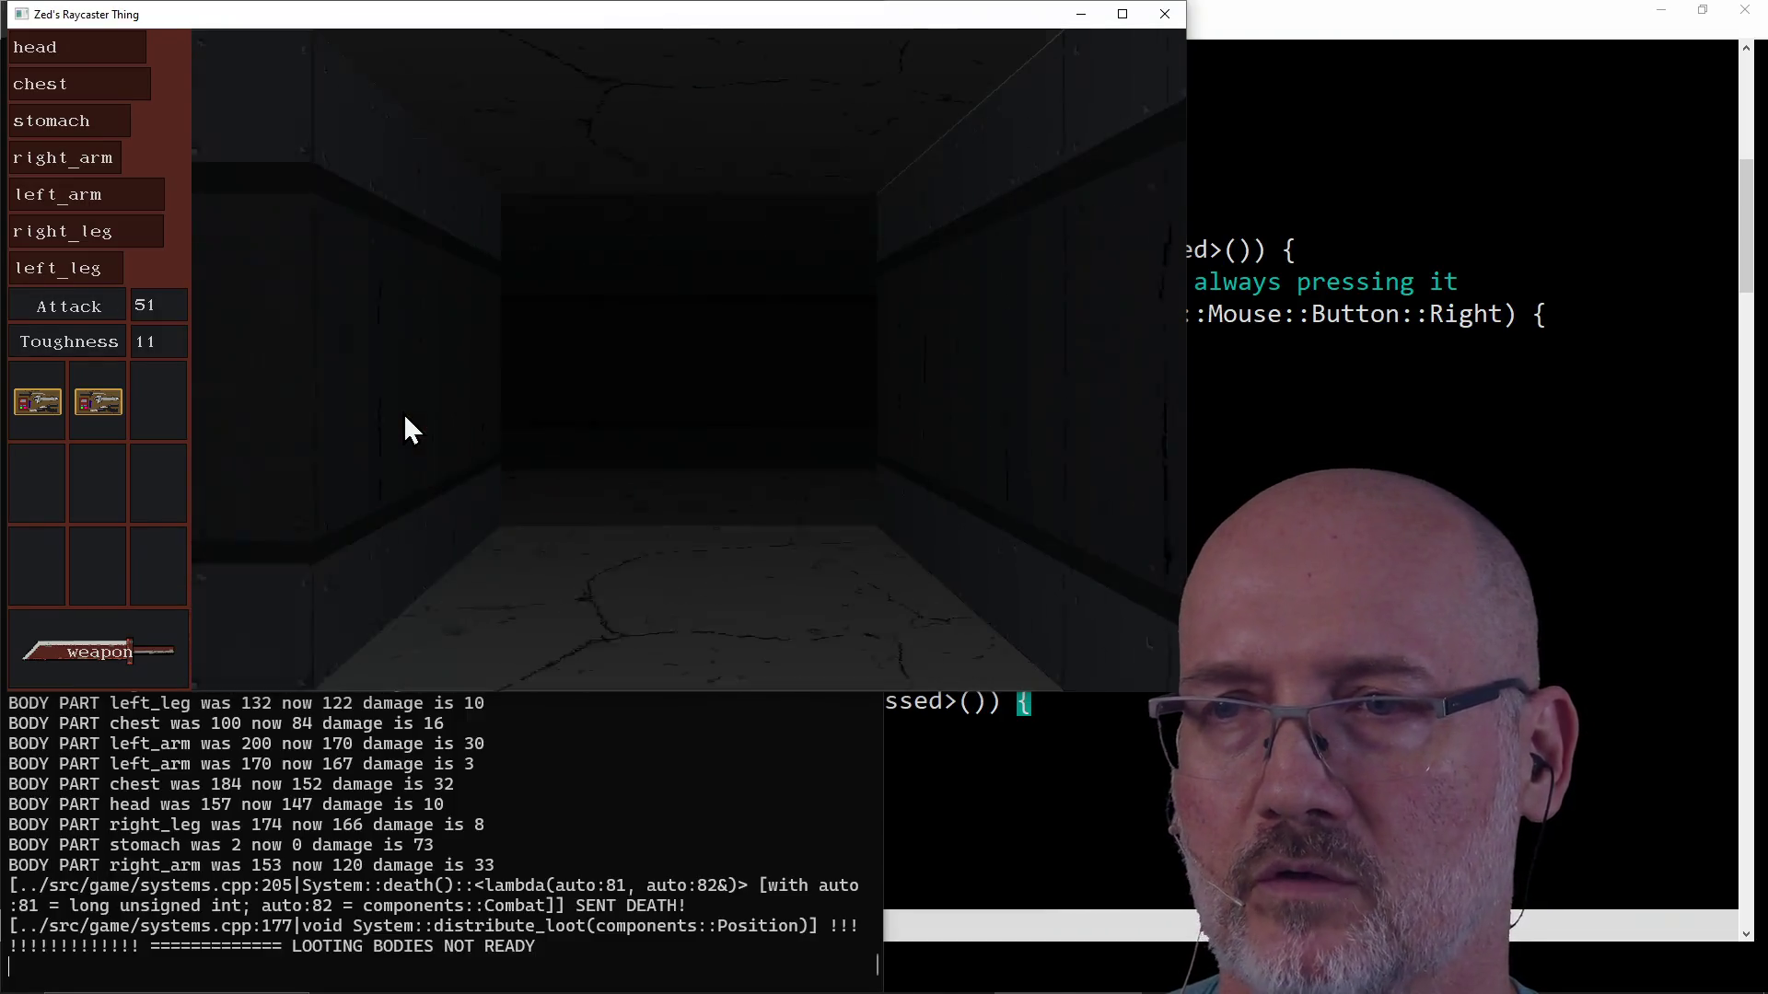
{"action": "key", "text": "a"}
{"action": "key", "text": "d"}
{"action": "key", "text": "w"}
{"action": "key", "text": "w"}
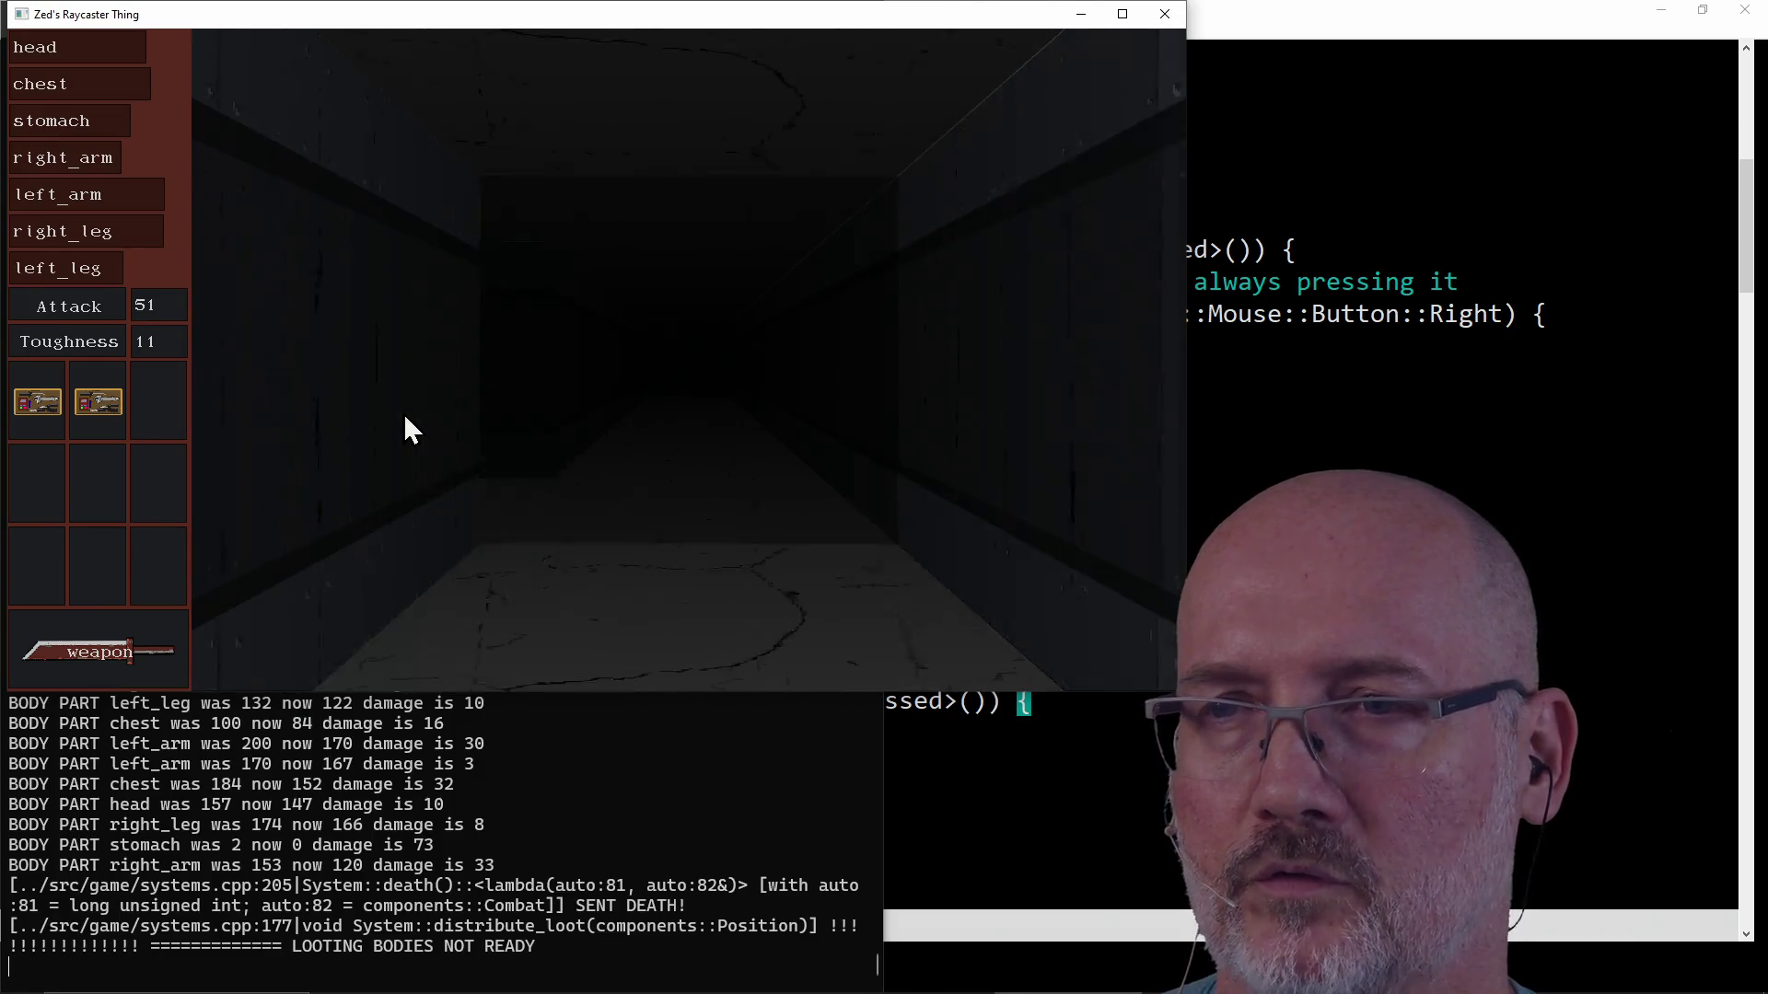
{"action": "key", "text": "w"}
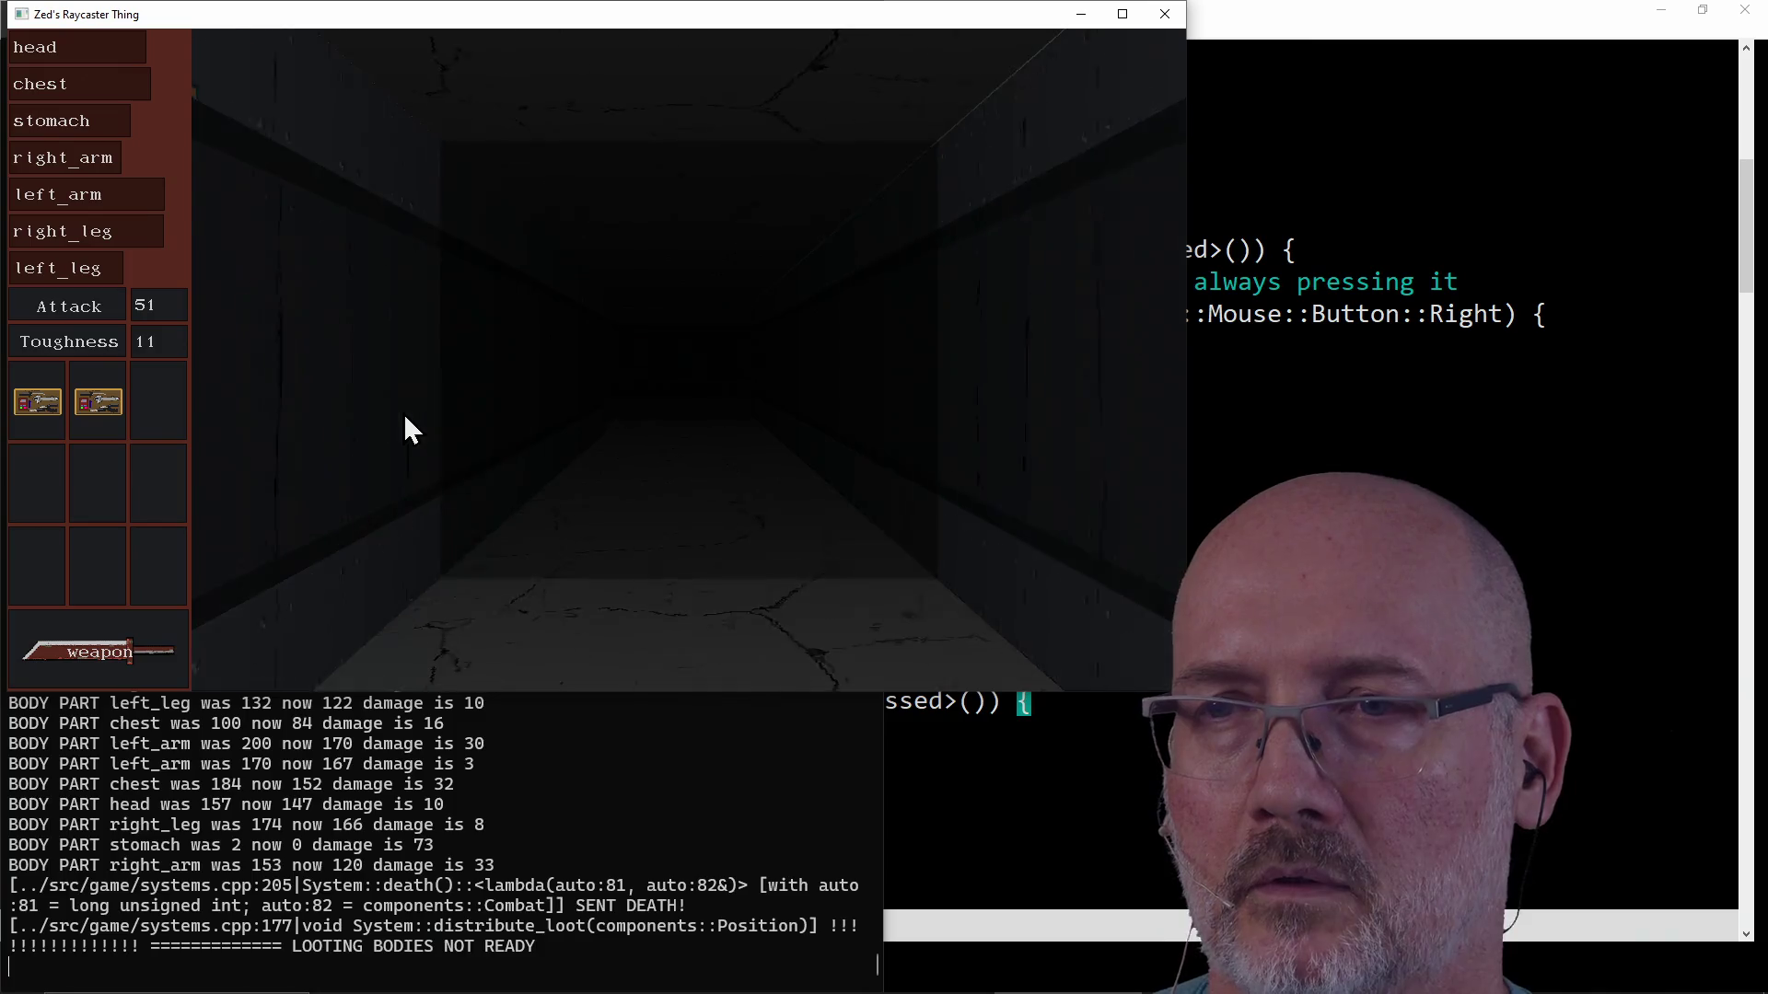
{"action": "key", "text": "w"}
{"action": "key", "text": "w"}
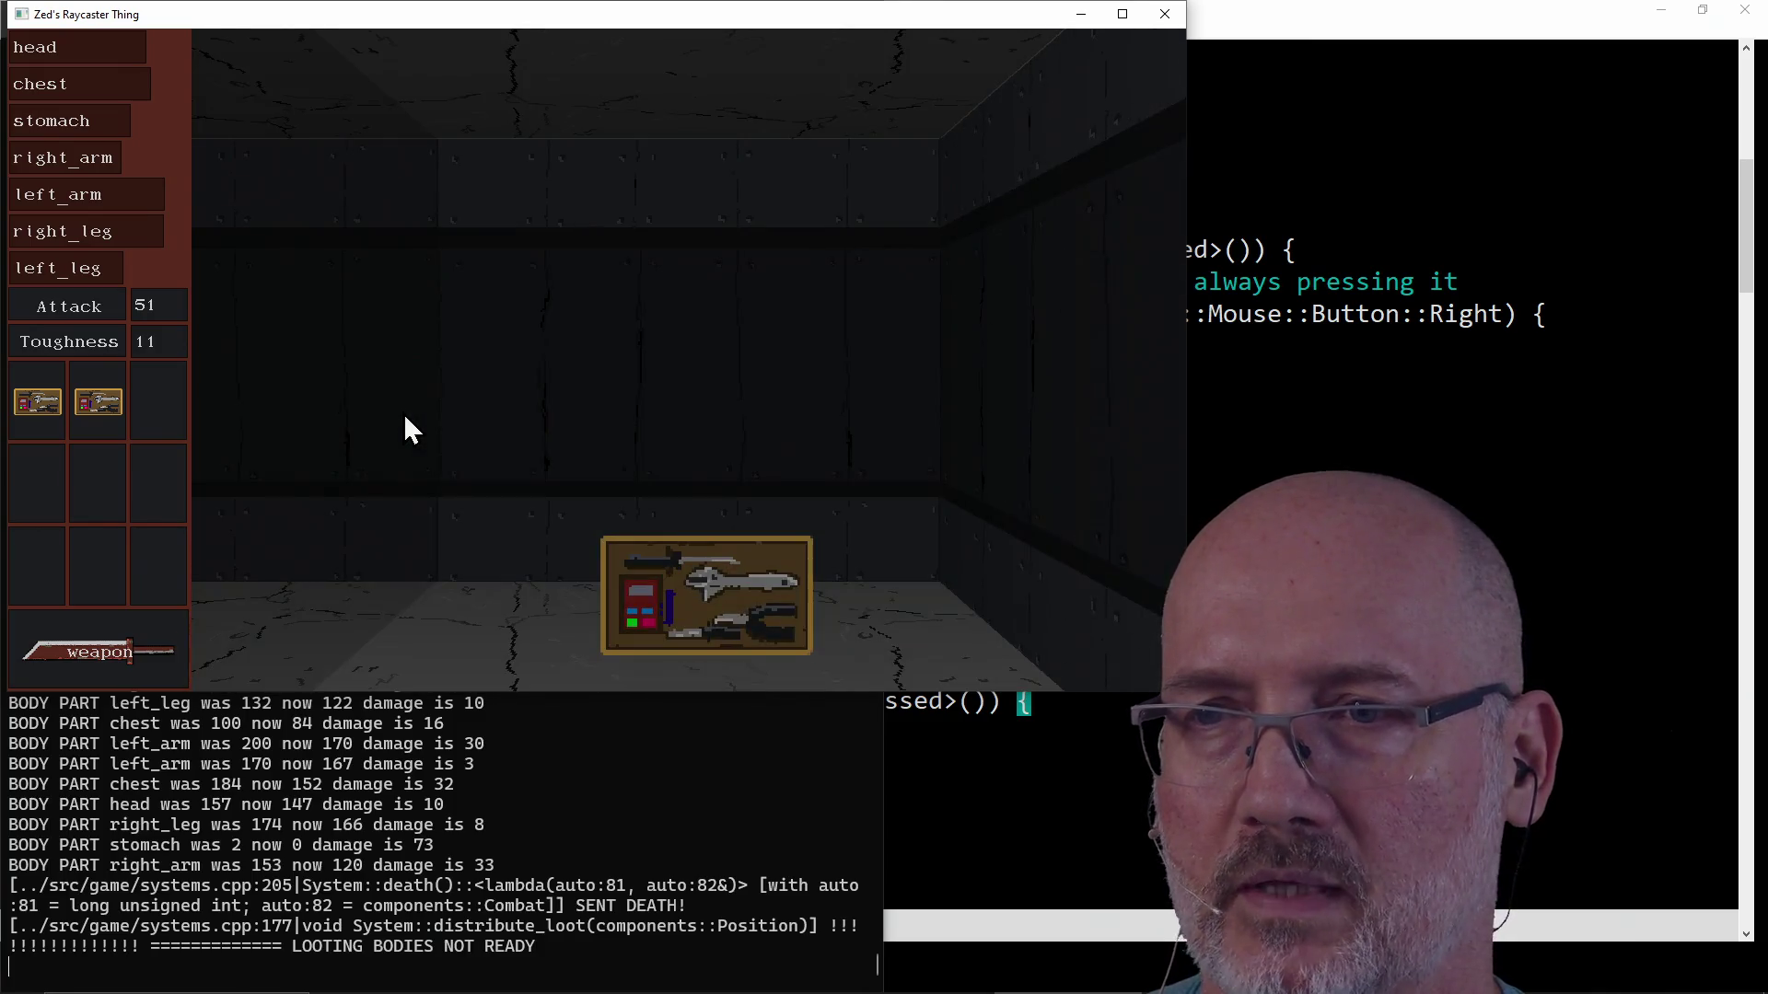
{"action": "left_click_drag", "start_coordinate": [782, 611], "coordinate": [155, 419]}
Wander through the doorway into the dark corridor, then close the game window.
{"action": "key", "text": "q"}
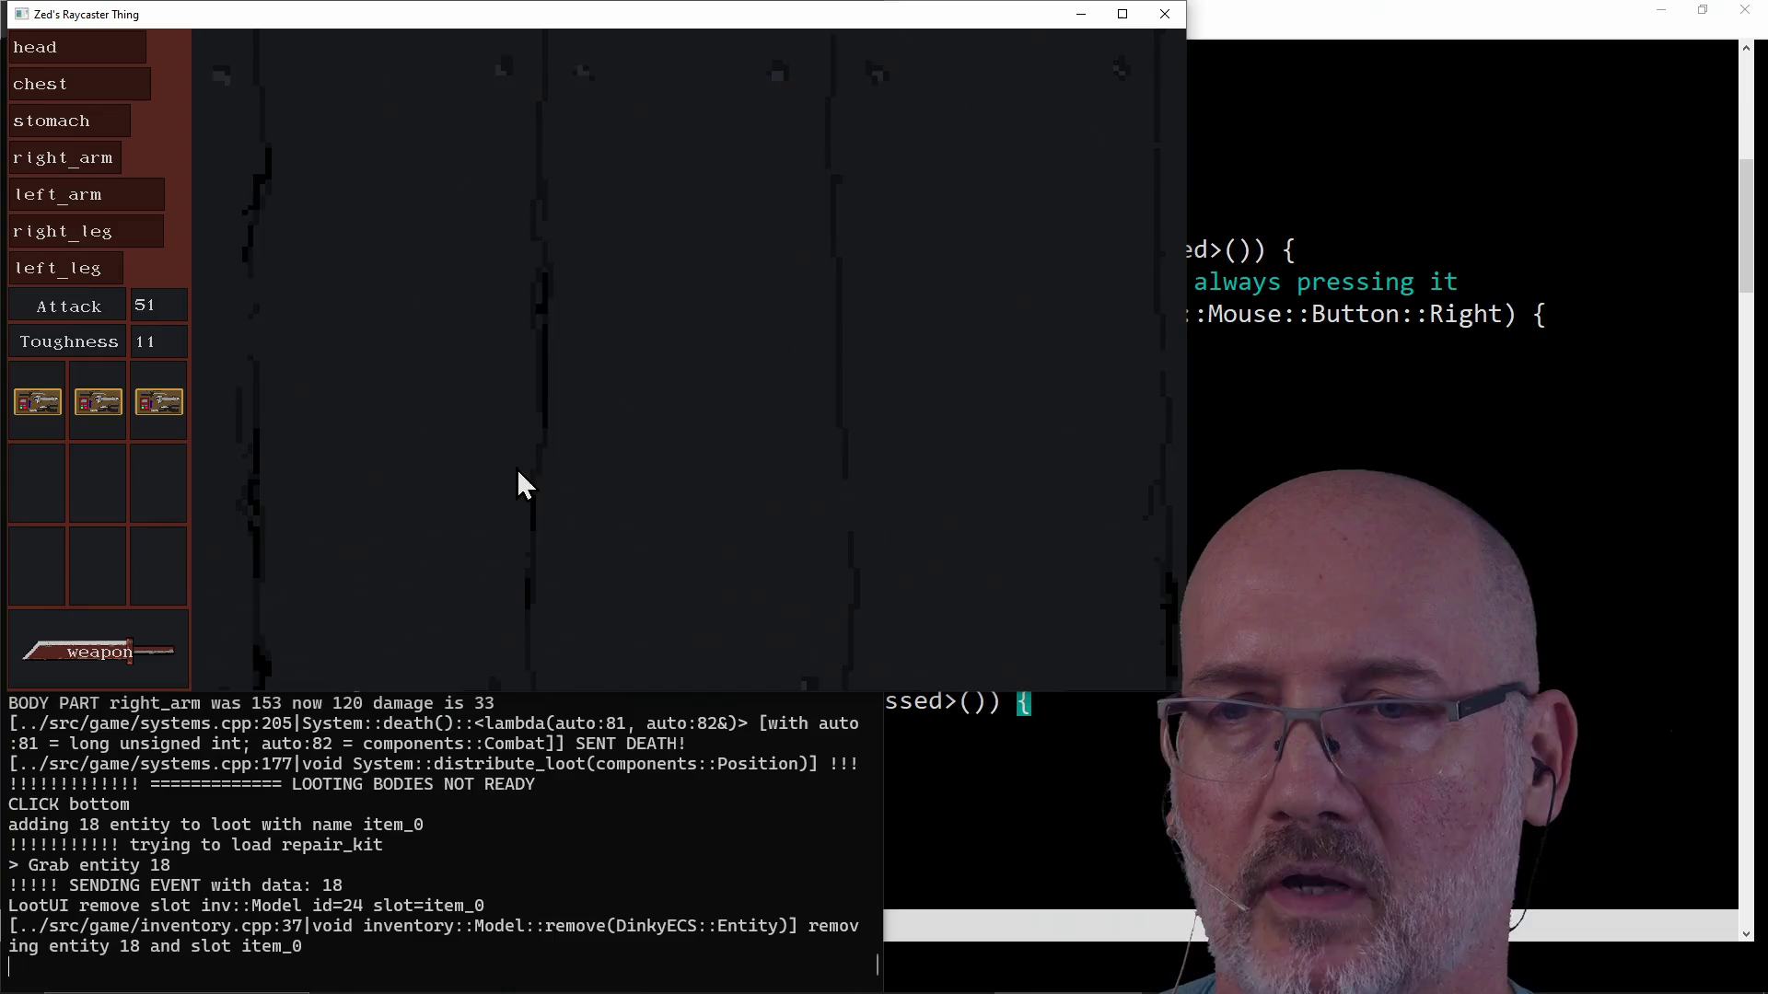
{"action": "key", "text": "w"}
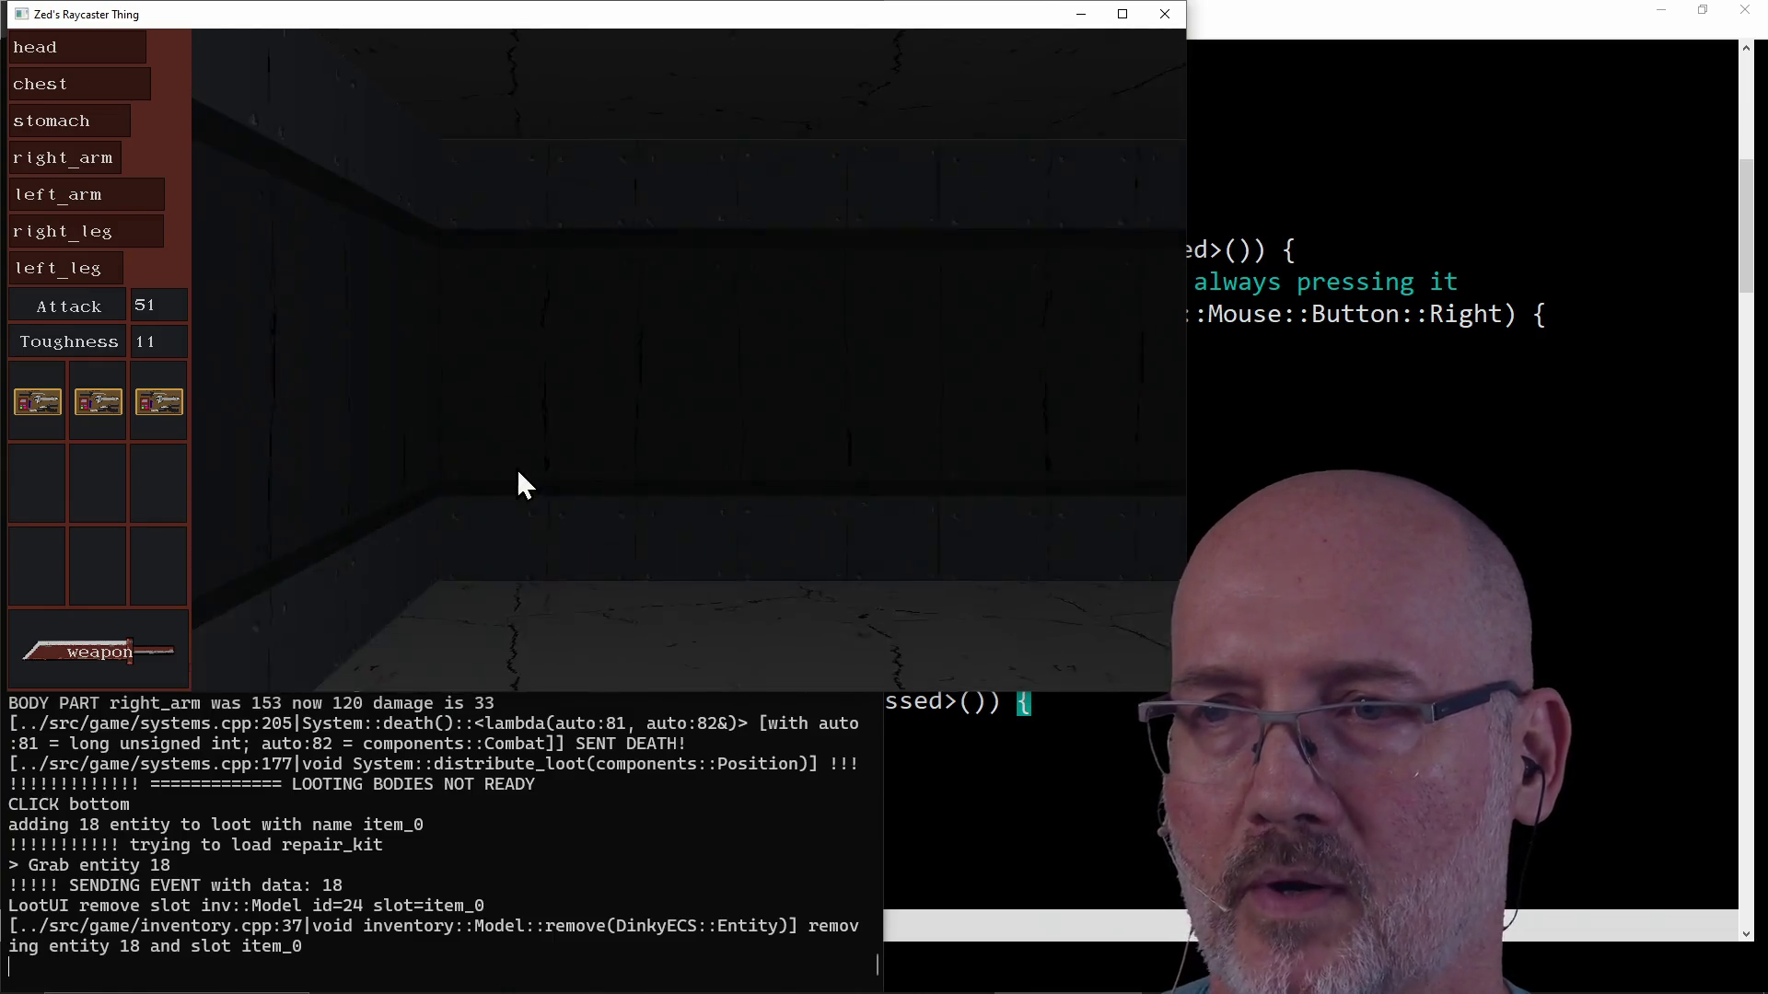
{"action": "key", "text": "w"}
{"action": "key", "text": "w"}
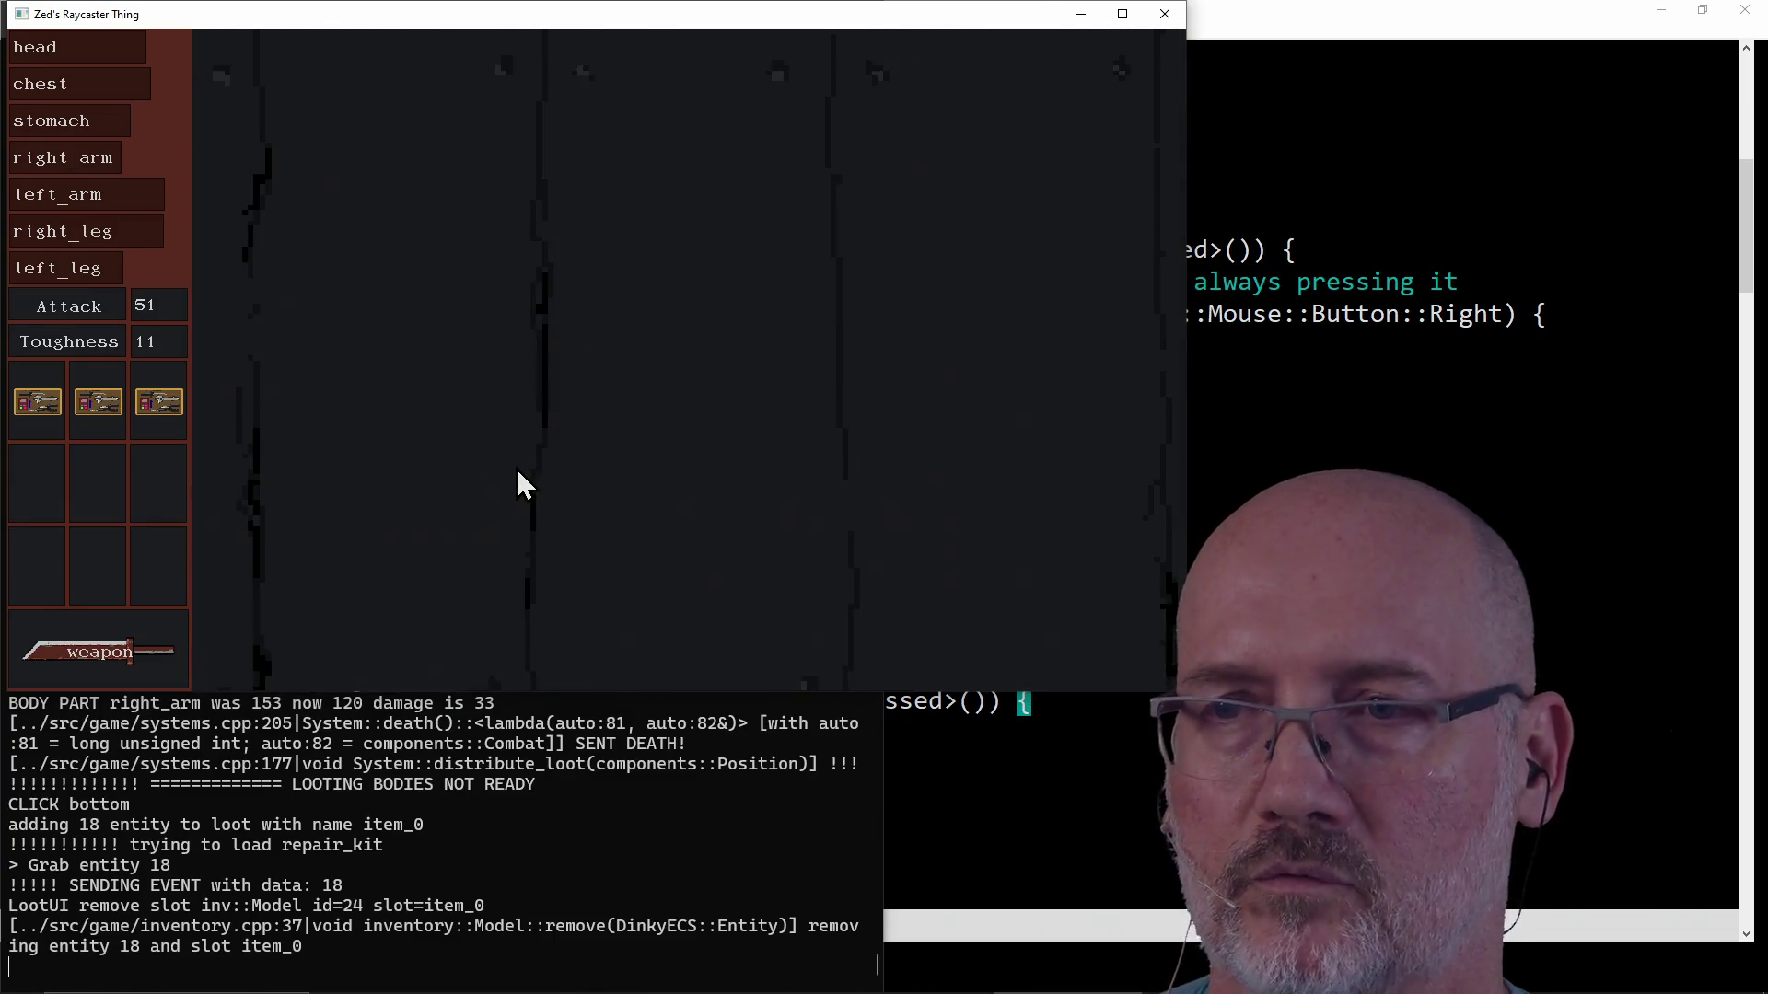
{"action": "key", "text": "q"}
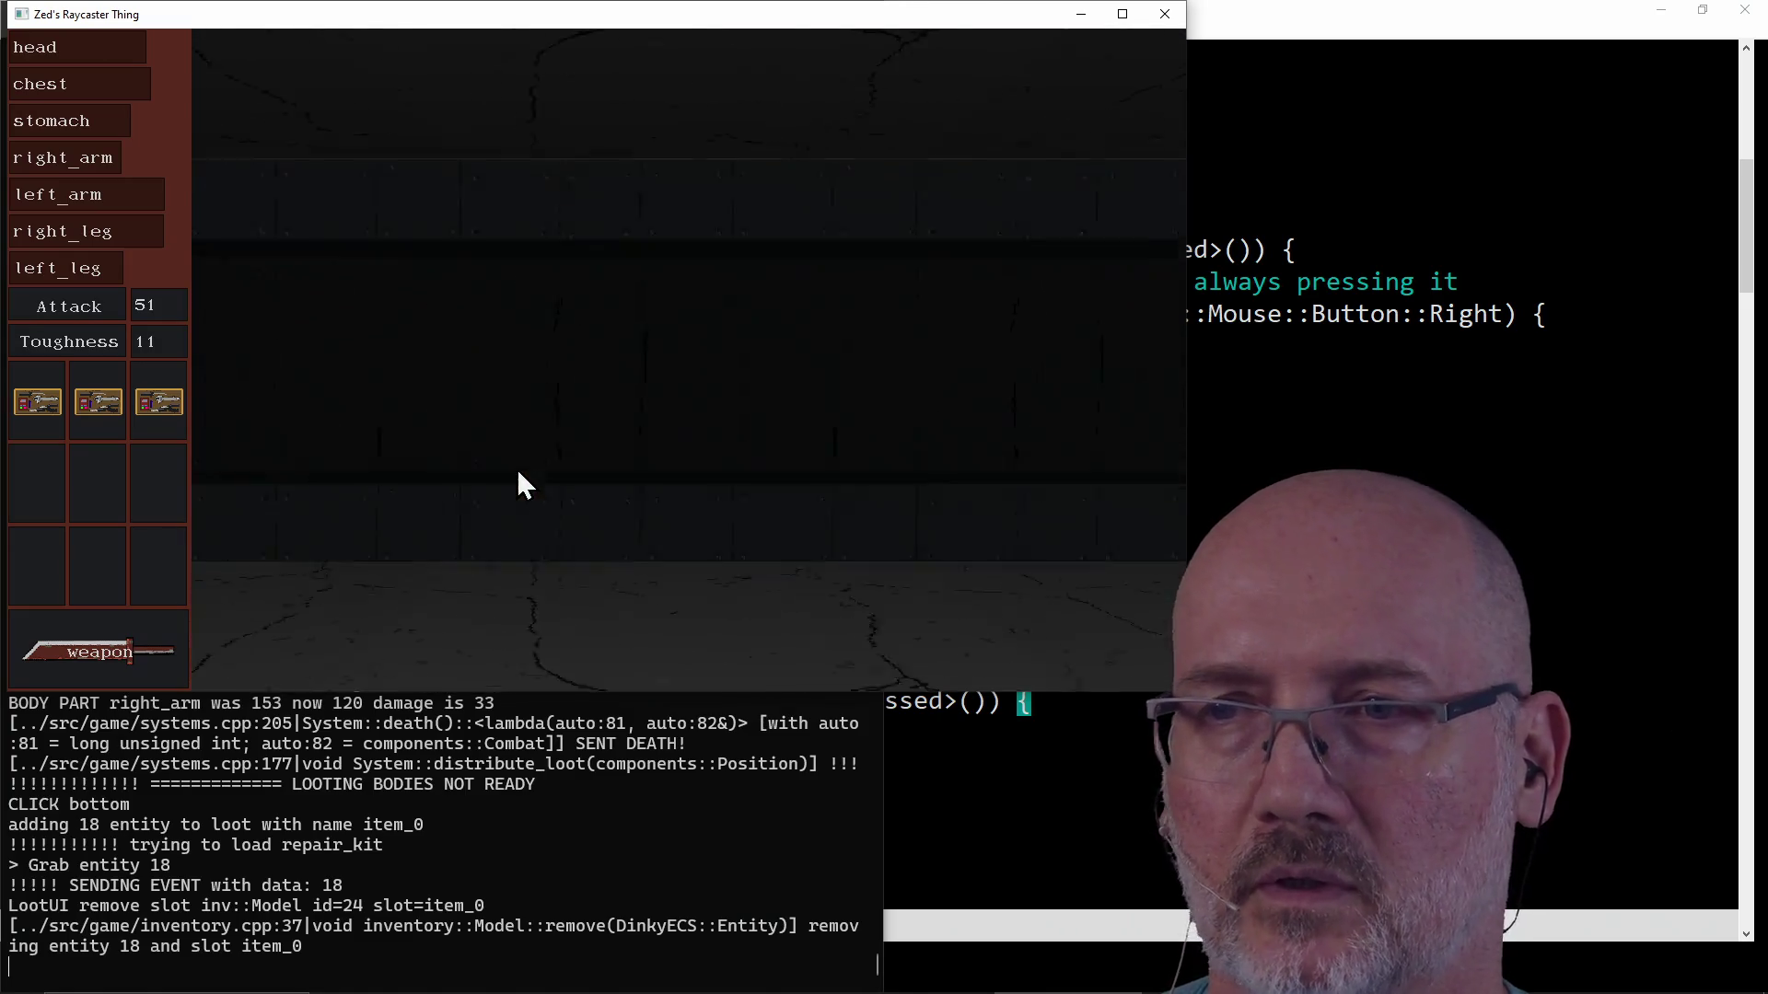
{"action": "key", "text": "w"}
{"action": "key", "text": "w"}
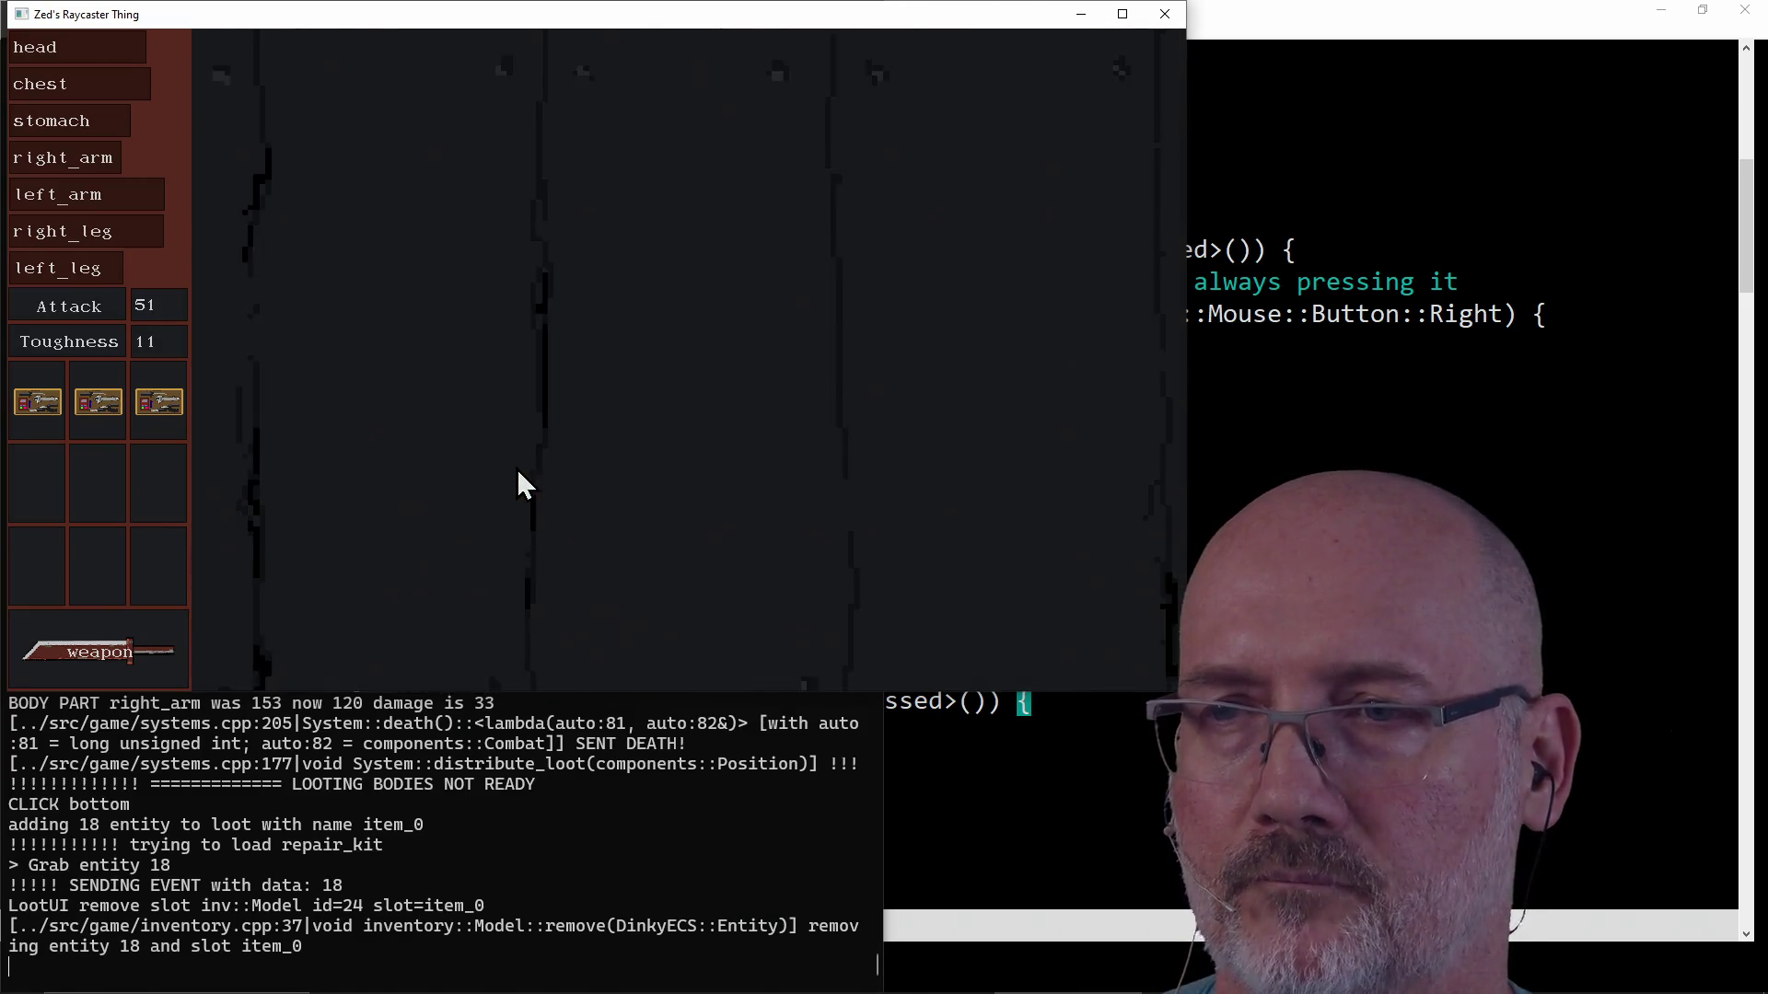
{"action": "key", "text": "q"}
{"action": "key", "text": "w"}
{"action": "key", "text": "q"}
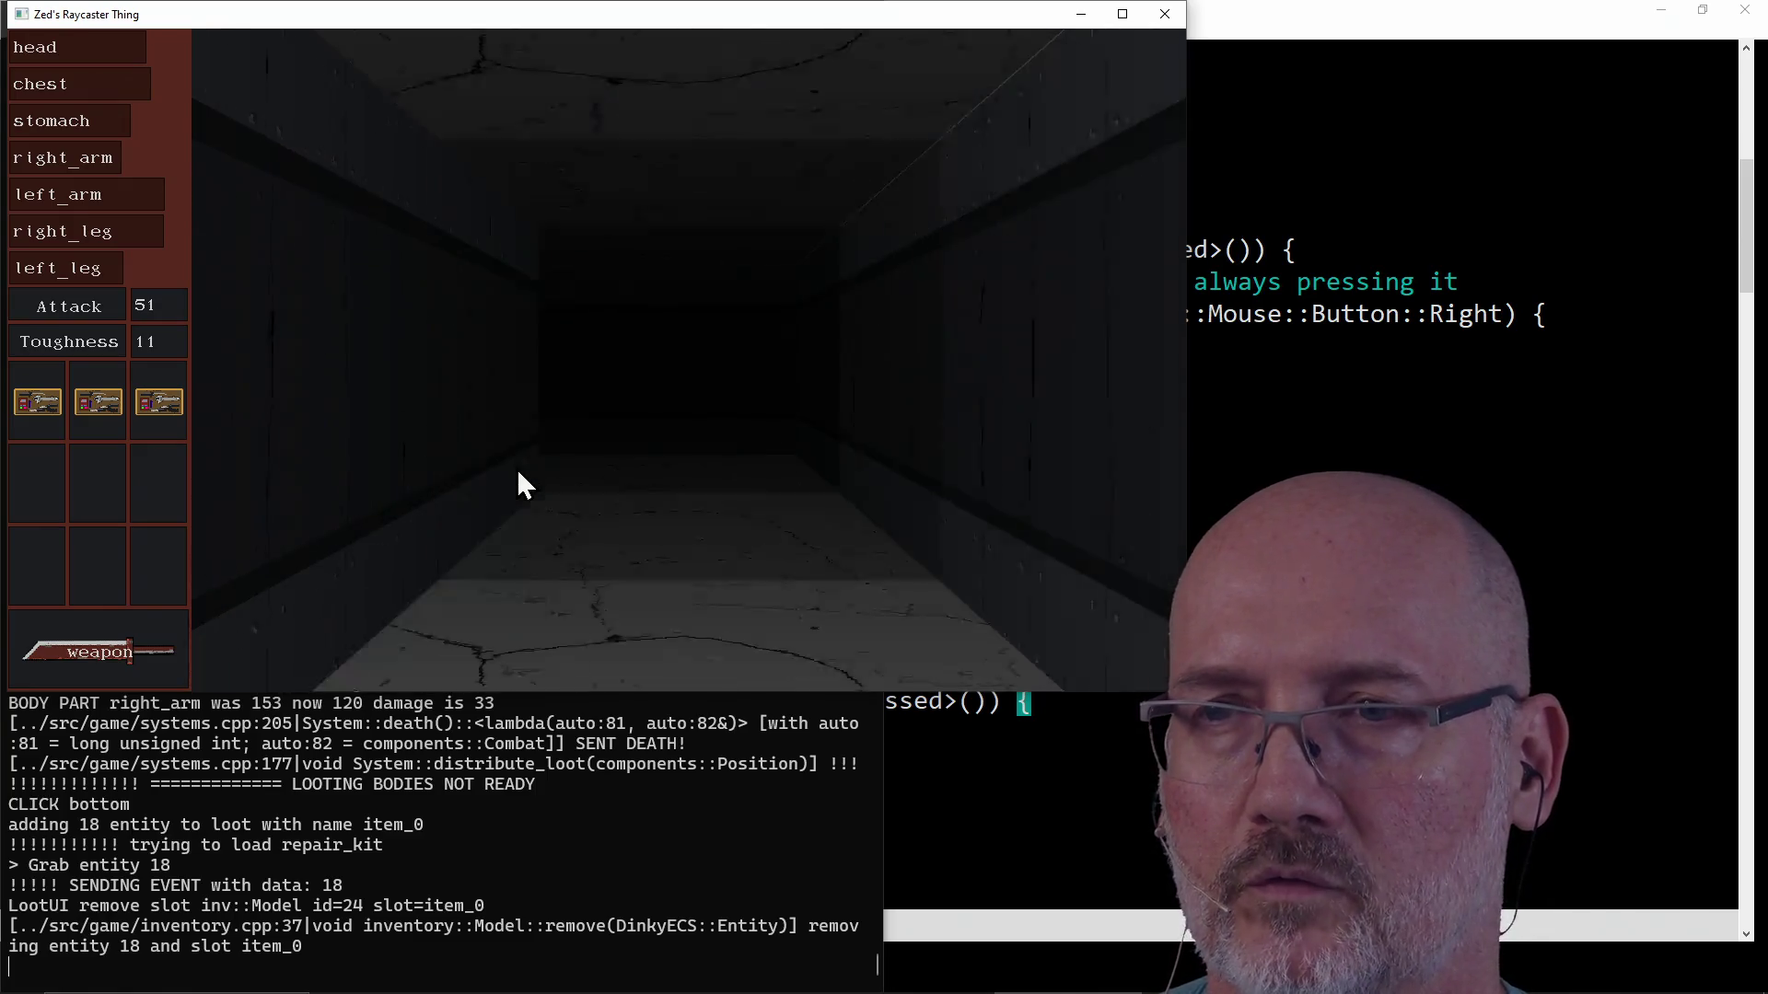
{"action": "key", "text": "e"}
{"action": "key", "text": "q"}
{"action": "left_click", "coordinate": [1164, 14]}
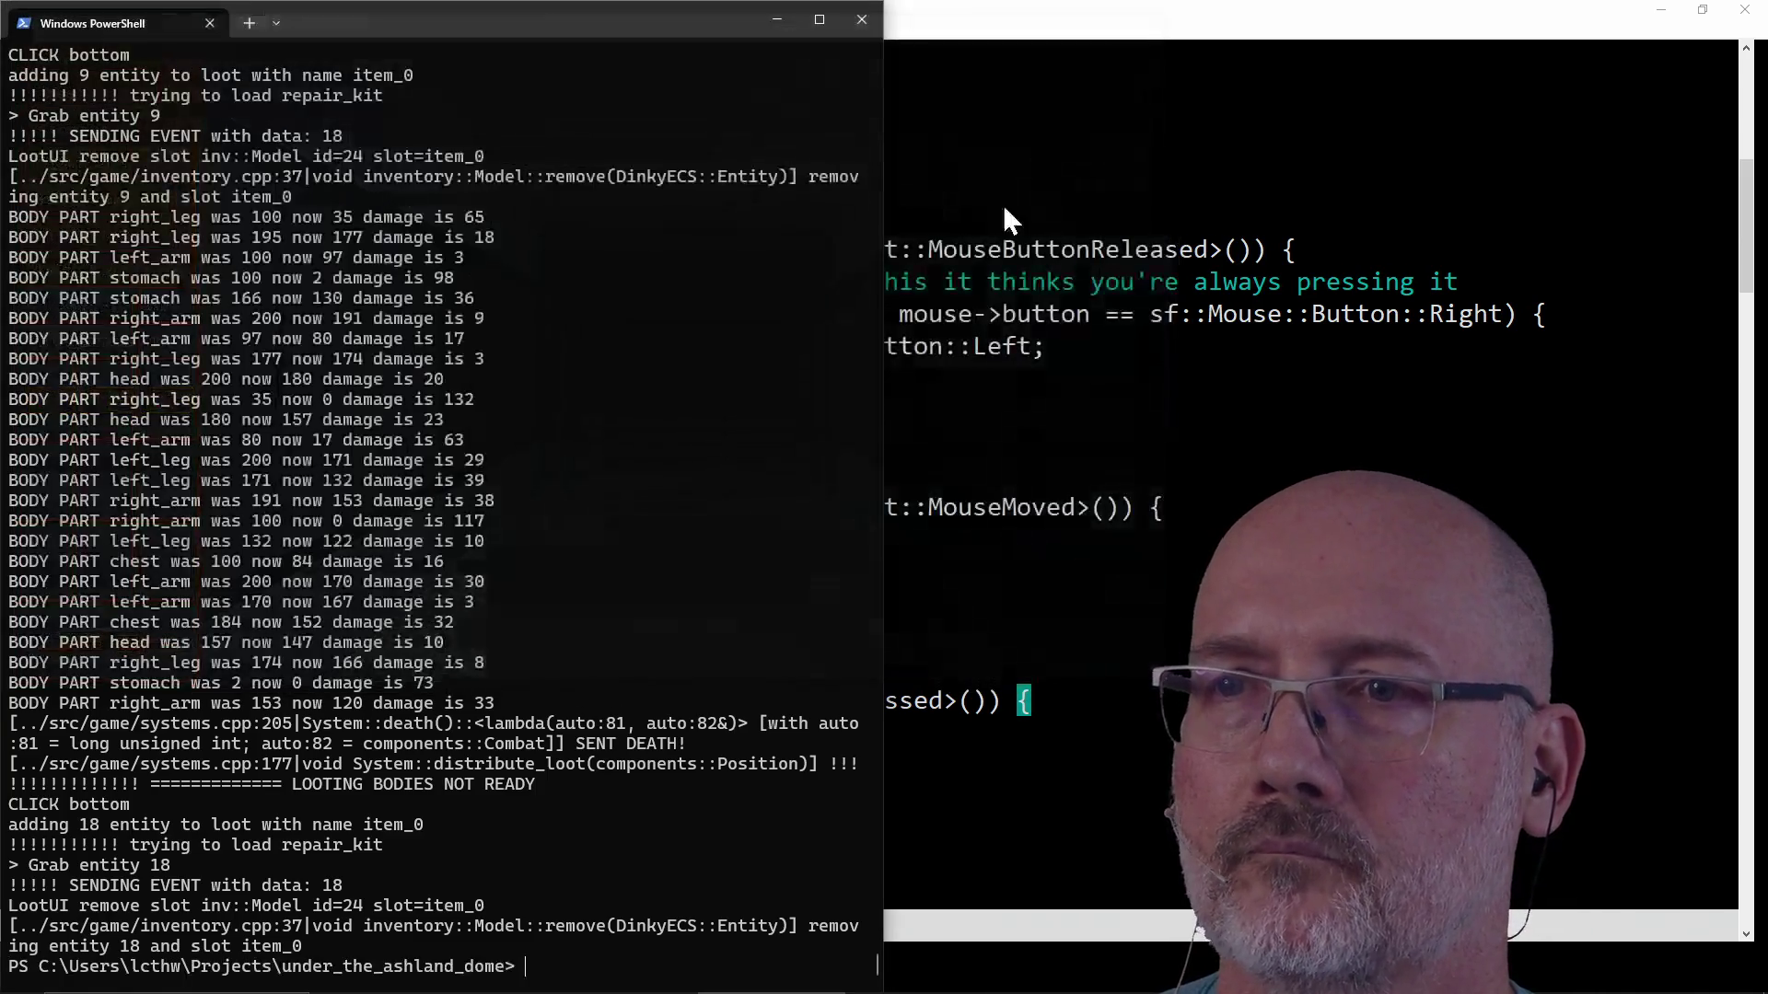
Switch to Firefox and search Google for 'caravaggio' in a new tab.
{"action": "left_click", "coordinate": [934, 571]}
{"action": "key", "text": "alt+Tab"}
{"action": "key", "text": "Tab"}
{"action": "key", "text": "Tab"}
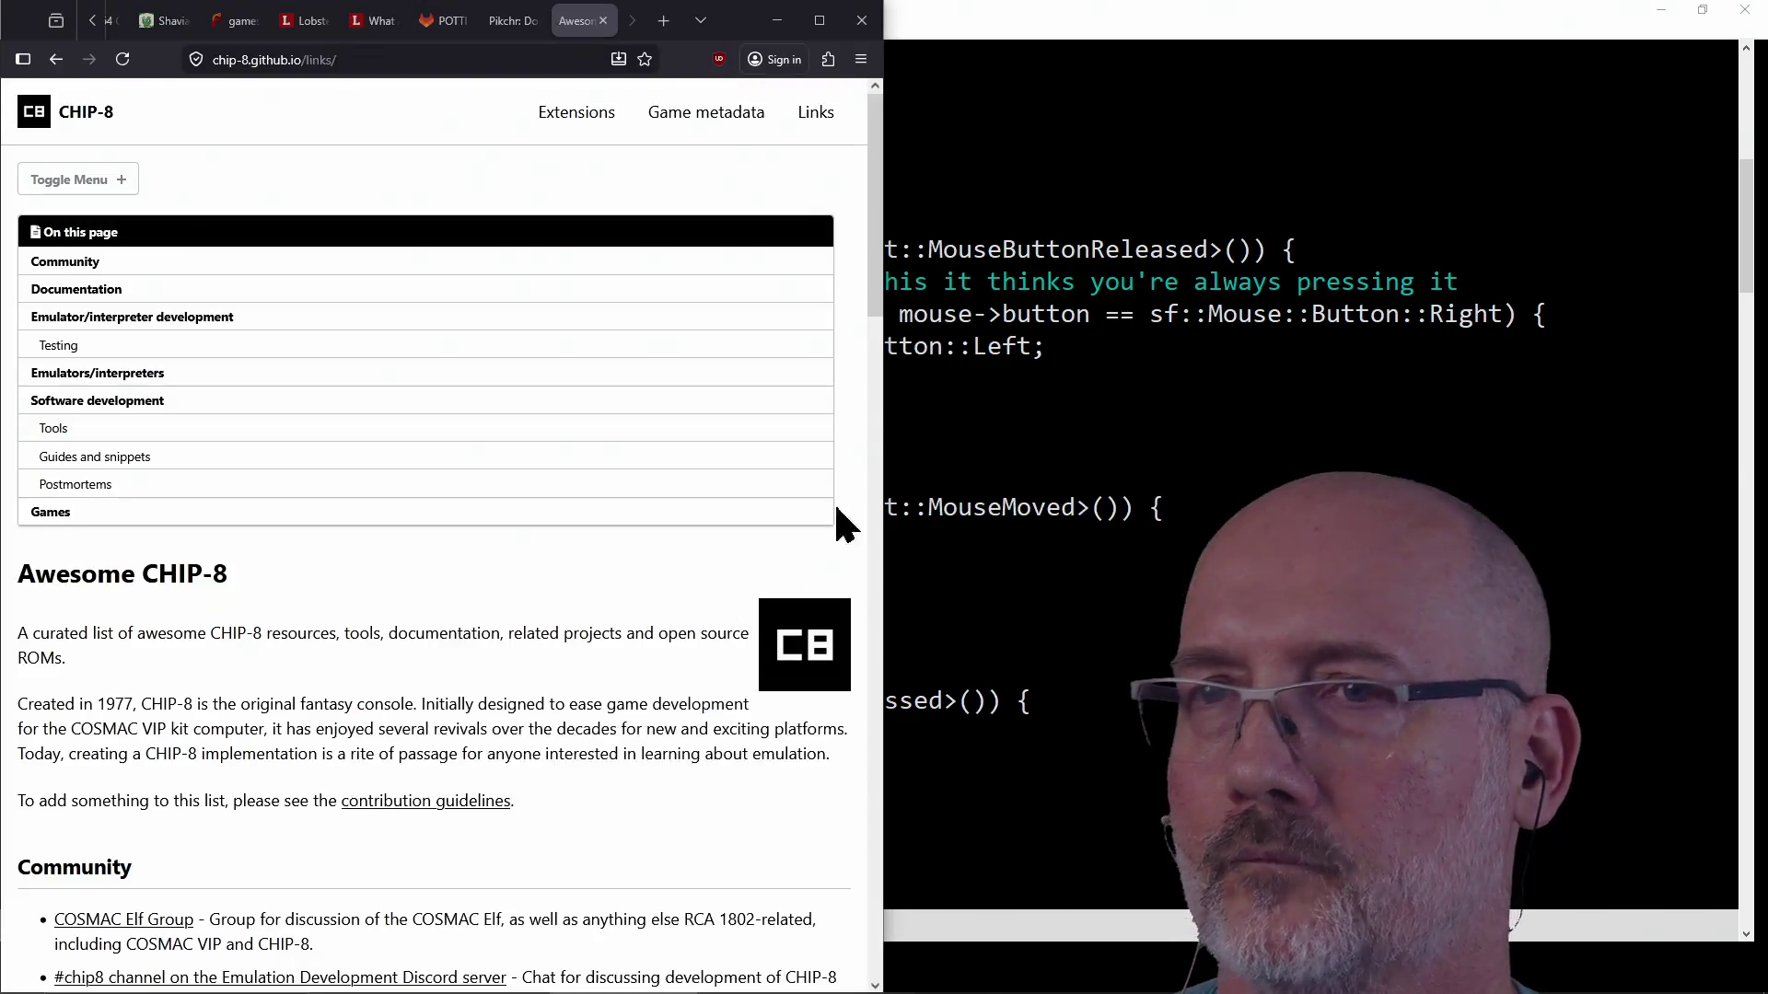
{"action": "key", "text": "ctrl+t"}
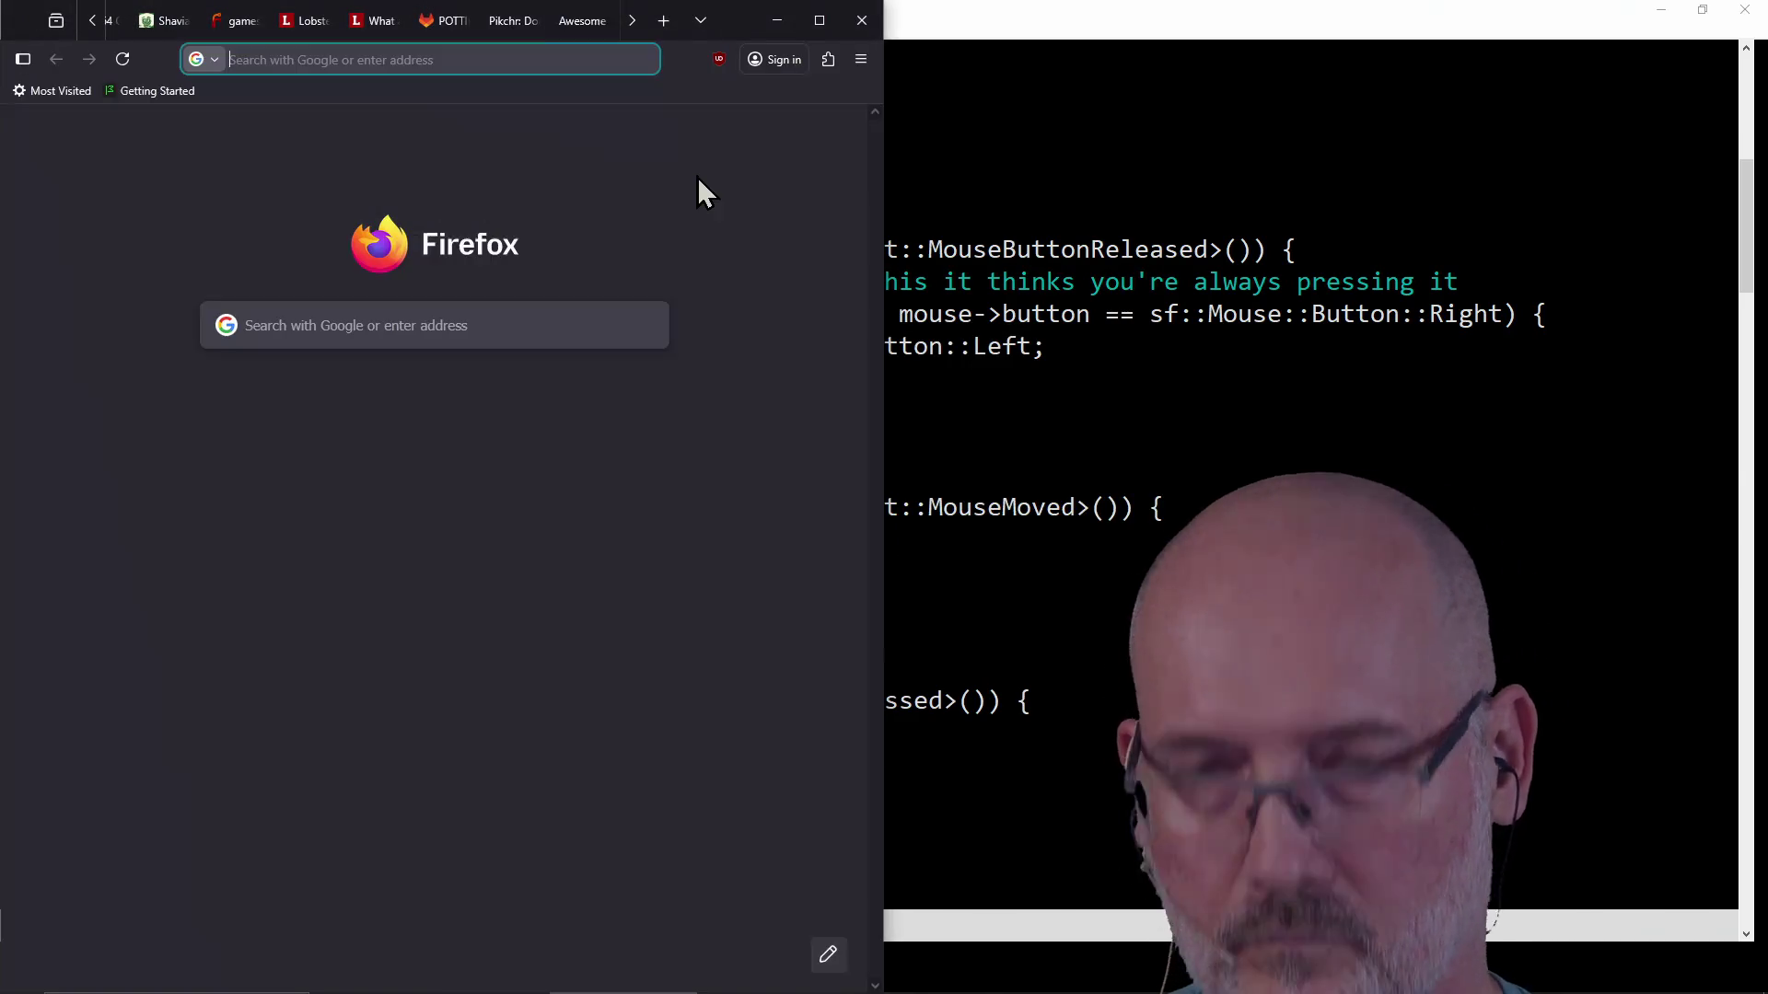
{"action": "type", "text": "caravag"}
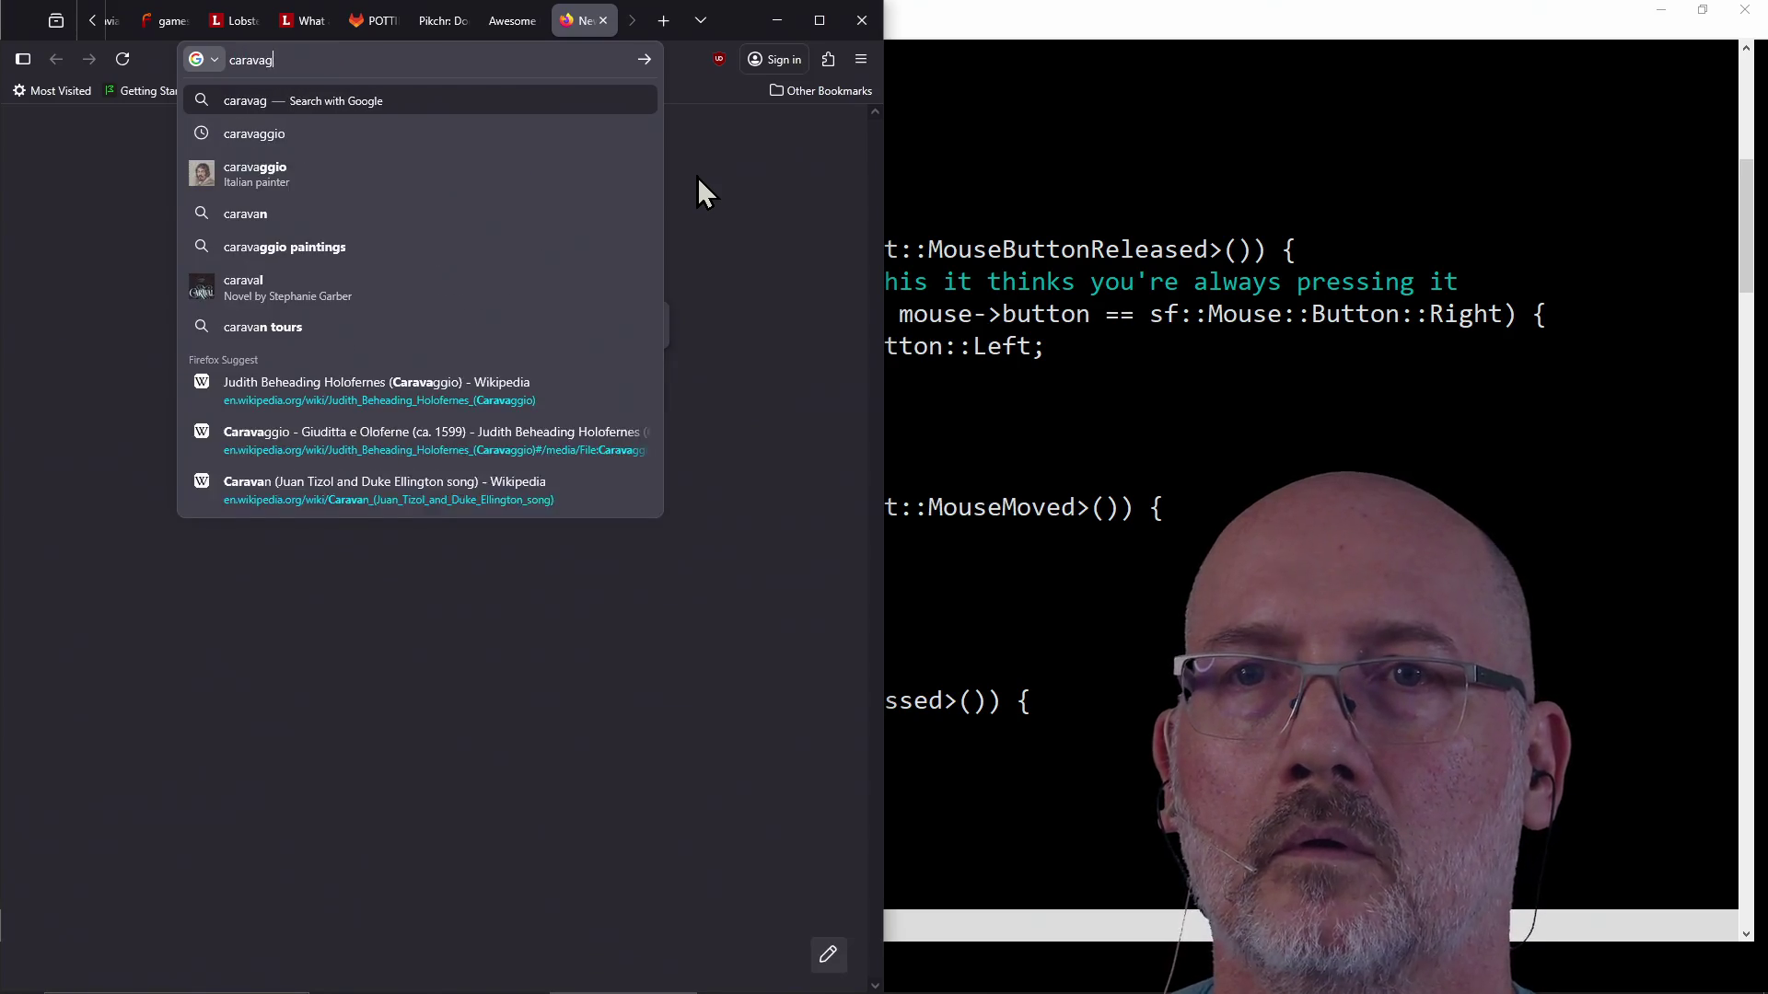
{"action": "type", "text": "io"}
{"action": "key", "text": "Left"}
{"action": "key", "text": "Left"}
{"action": "type", "text": "g"}
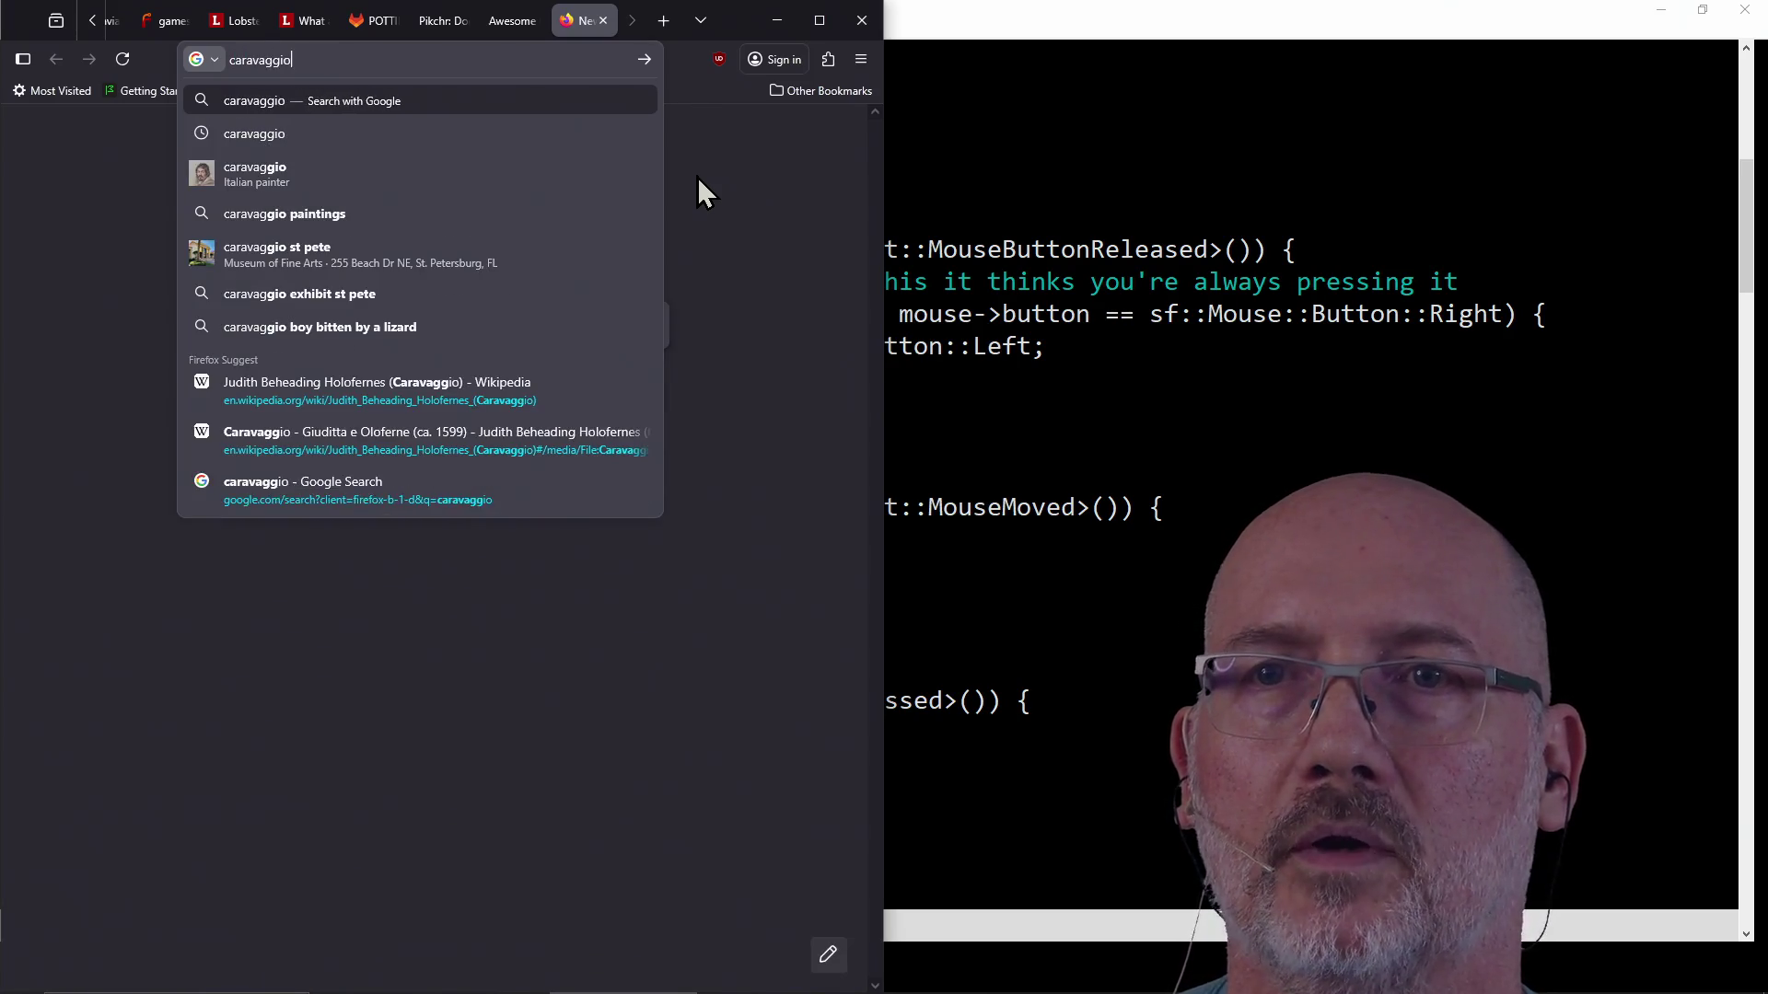
{"action": "key", "text": "Return"}
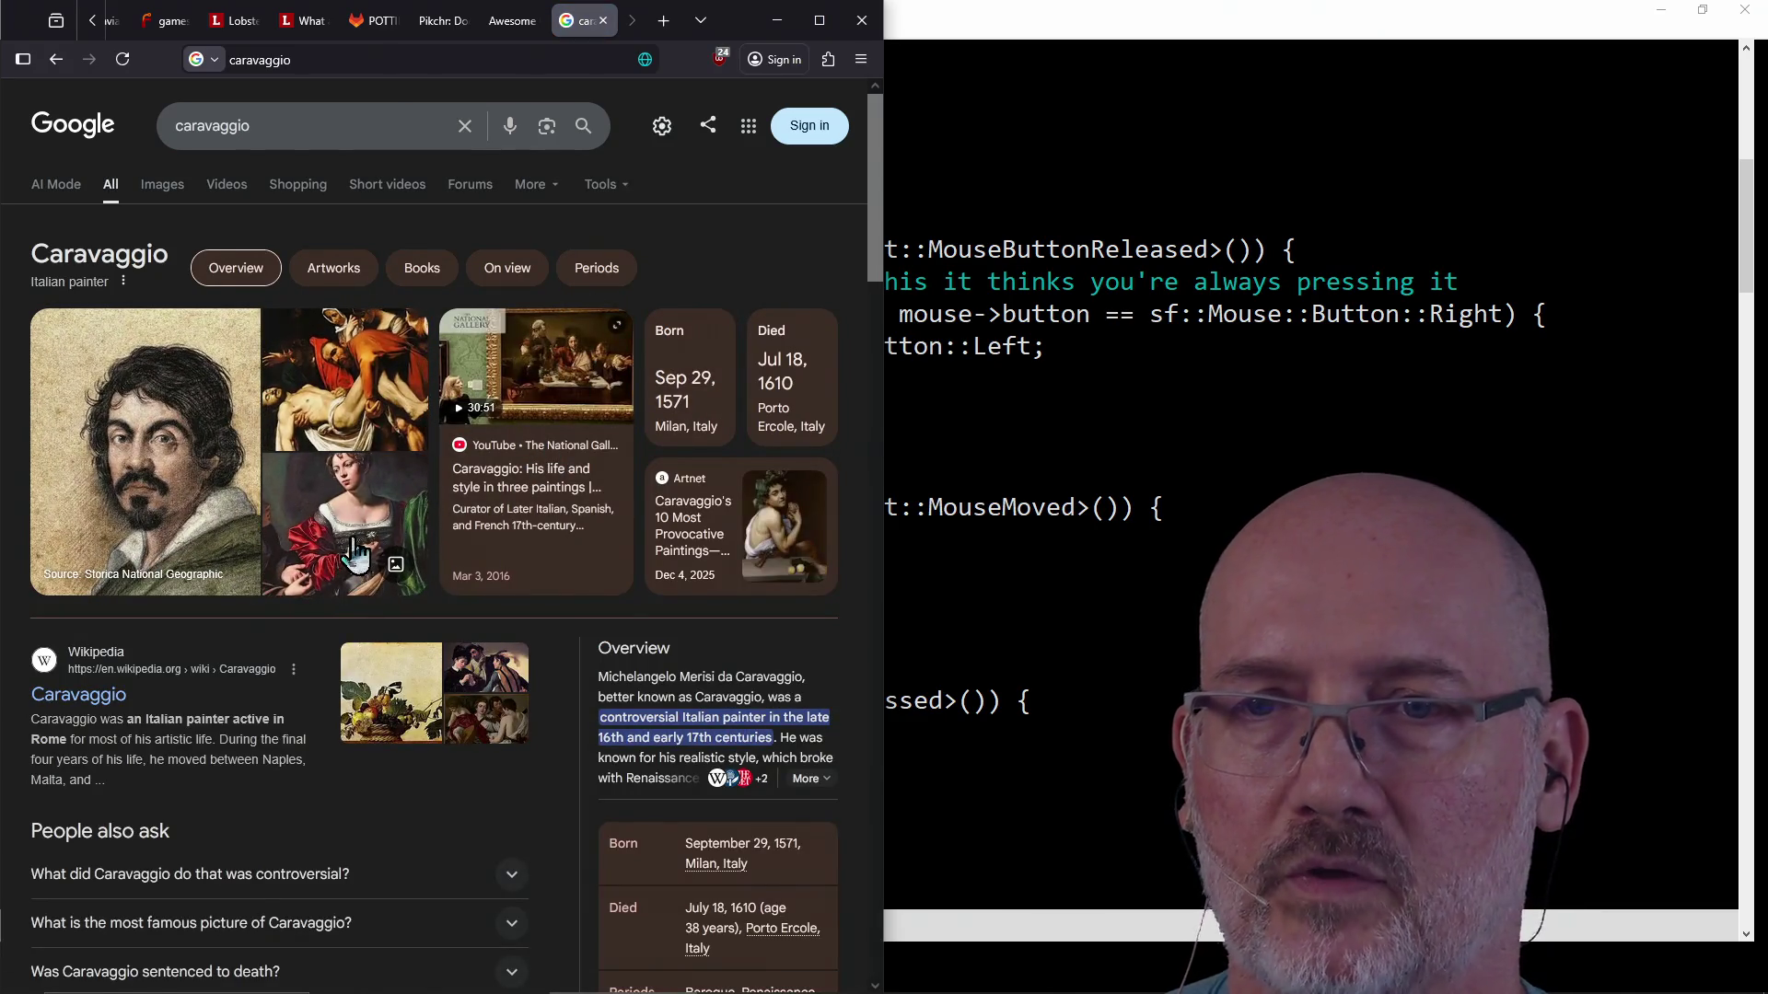
{"action": "left_click", "coordinate": [86, 706]}
{"action": "scroll", "coordinate": [486, 338], "scroll_direction": "down", "scroll_amount": 5}
{"action": "scroll", "coordinate": [487, 354], "scroll_direction": "down", "scroll_amount": 5}
{"action": "scroll", "coordinate": [486, 356], "scroll_direction": "down", "scroll_amount": 5}
{"action": "scroll", "coordinate": [487, 354], "scroll_direction": "down", "scroll_amount": 2}
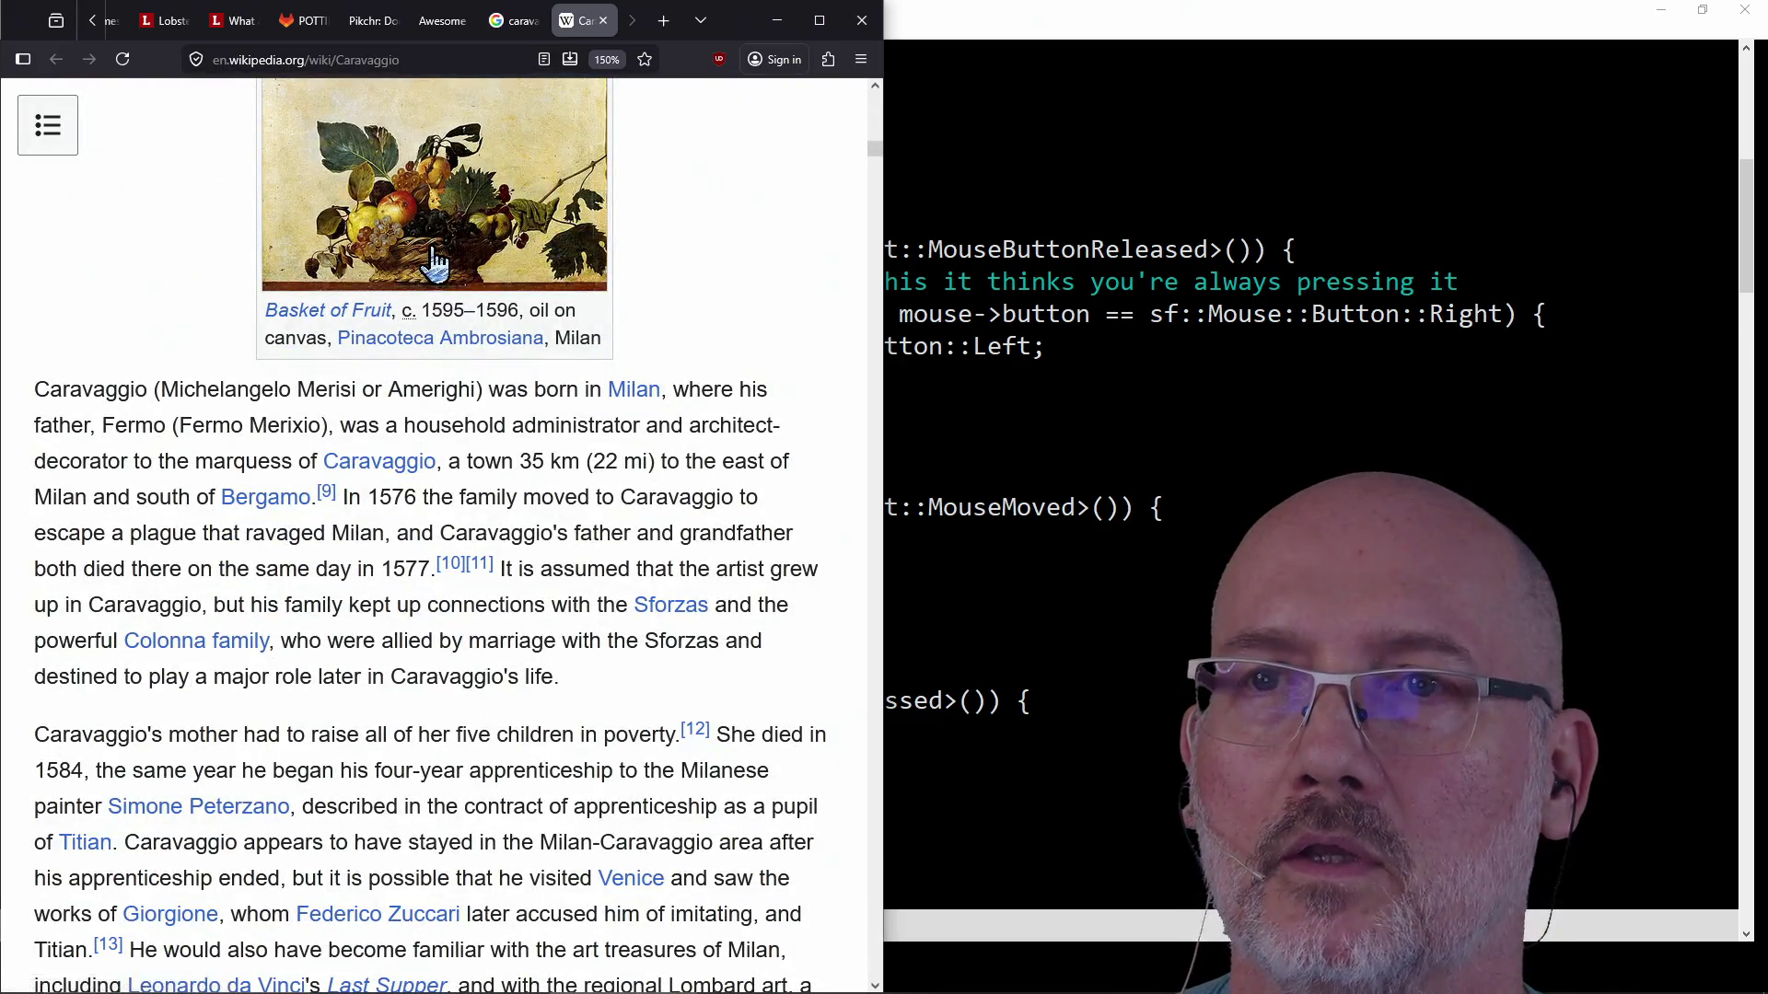
{"action": "scroll", "coordinate": [430, 264], "scroll_direction": "down", "scroll_amount": 5}
{"action": "scroll", "coordinate": [432, 414], "scroll_direction": "down", "scroll_amount": 5}
{"action": "scroll", "coordinate": [423, 475], "scroll_direction": "down", "scroll_amount": 5}
{"action": "scroll", "coordinate": [423, 476], "scroll_direction": "down", "scroll_amount": 5}
{"action": "scroll", "coordinate": [425, 491], "scroll_direction": "down", "scroll_amount": 5}
{"action": "scroll", "coordinate": [429, 495], "scroll_direction": "down", "scroll_amount": 5}
{"action": "scroll", "coordinate": [429, 496], "scroll_direction": "down", "scroll_amount": 5}
{"action": "scroll", "coordinate": [424, 479], "scroll_direction": "down", "scroll_amount": 5}
{"action": "scroll", "coordinate": [437, 660], "scroll_direction": "down", "scroll_amount": 3}
{"action": "scroll", "coordinate": [462, 655], "scroll_direction": "down", "scroll_amount": 5}
{"action": "scroll", "coordinate": [462, 659], "scroll_direction": "down", "scroll_amount": 3}
{"action": "scroll", "coordinate": [456, 609], "scroll_direction": "down", "scroll_amount": 2}
{"action": "scroll", "coordinate": [448, 553], "scroll_direction": "down", "scroll_amount": 5}
{"action": "scroll", "coordinate": [446, 552], "scroll_direction": "down", "scroll_amount": 2}
{"action": "scroll", "coordinate": [433, 585], "scroll_direction": "down", "scroll_amount": 4}
{"action": "scroll", "coordinate": [443, 591], "scroll_direction": "down", "scroll_amount": 5}
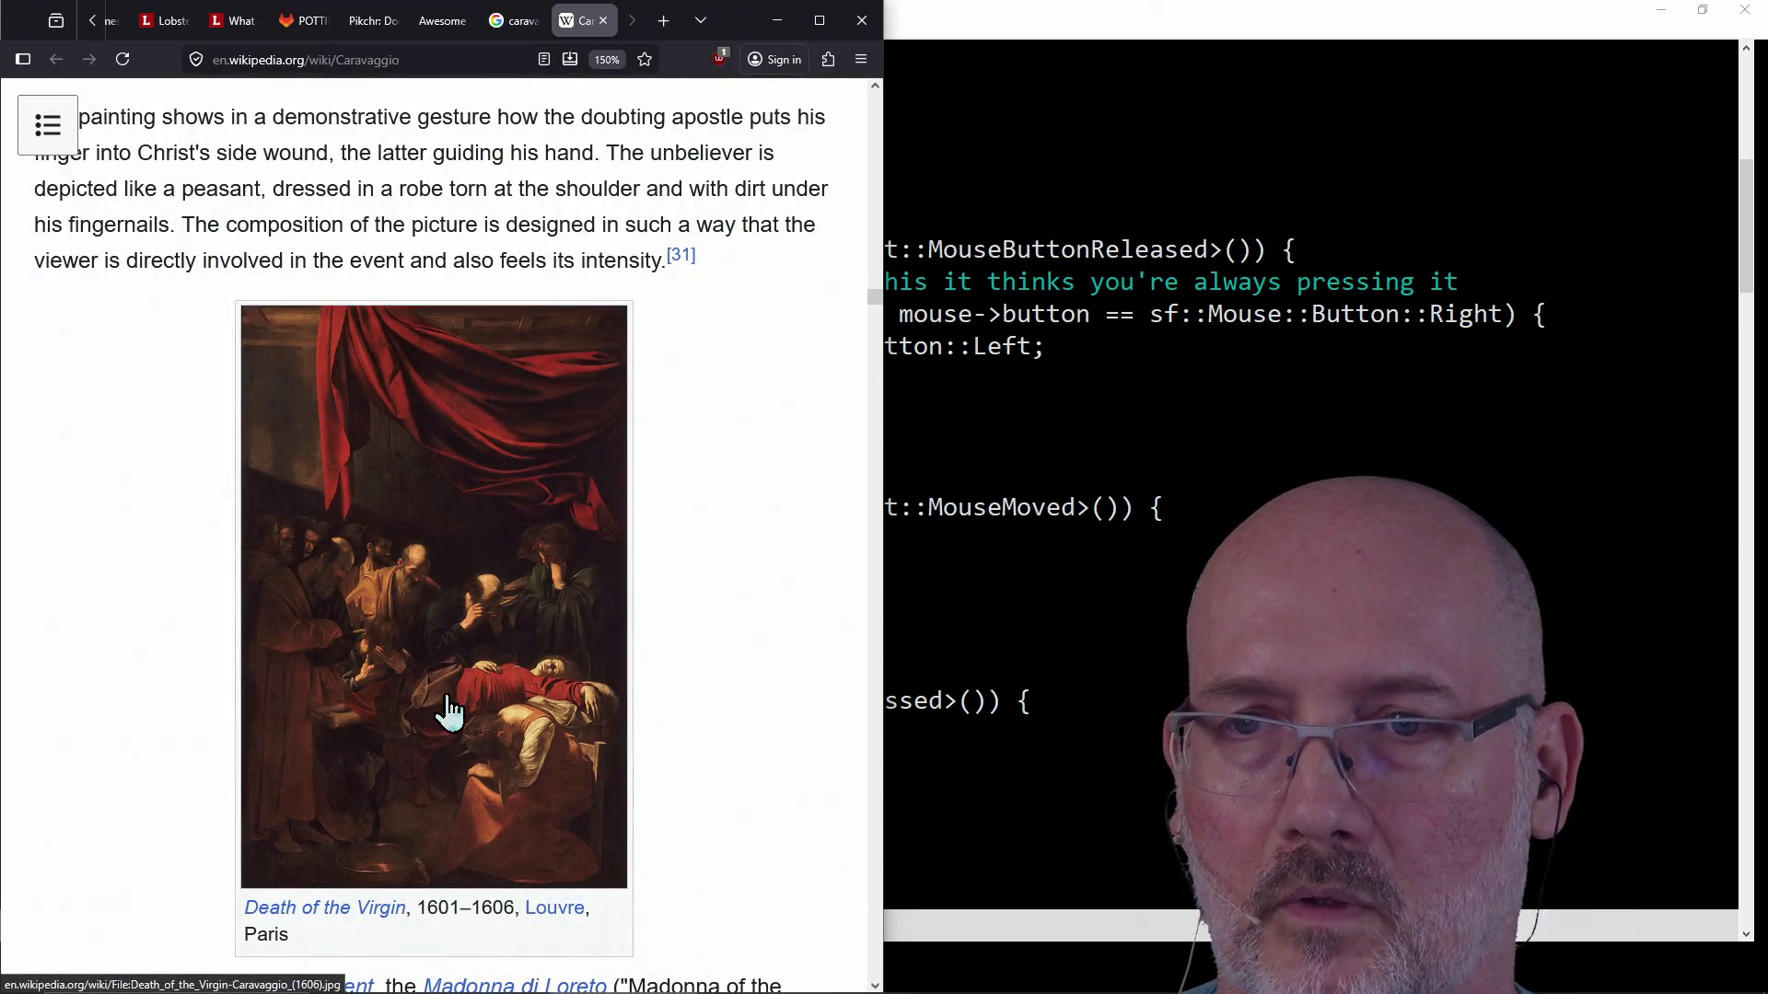
{"action": "scroll", "coordinate": [448, 712], "scroll_direction": "down", "scroll_amount": 5}
{"action": "scroll", "coordinate": [449, 712], "scroll_direction": "down", "scroll_amount": 4}
{"action": "scroll", "coordinate": [455, 711], "scroll_direction": "down", "scroll_amount": 3}
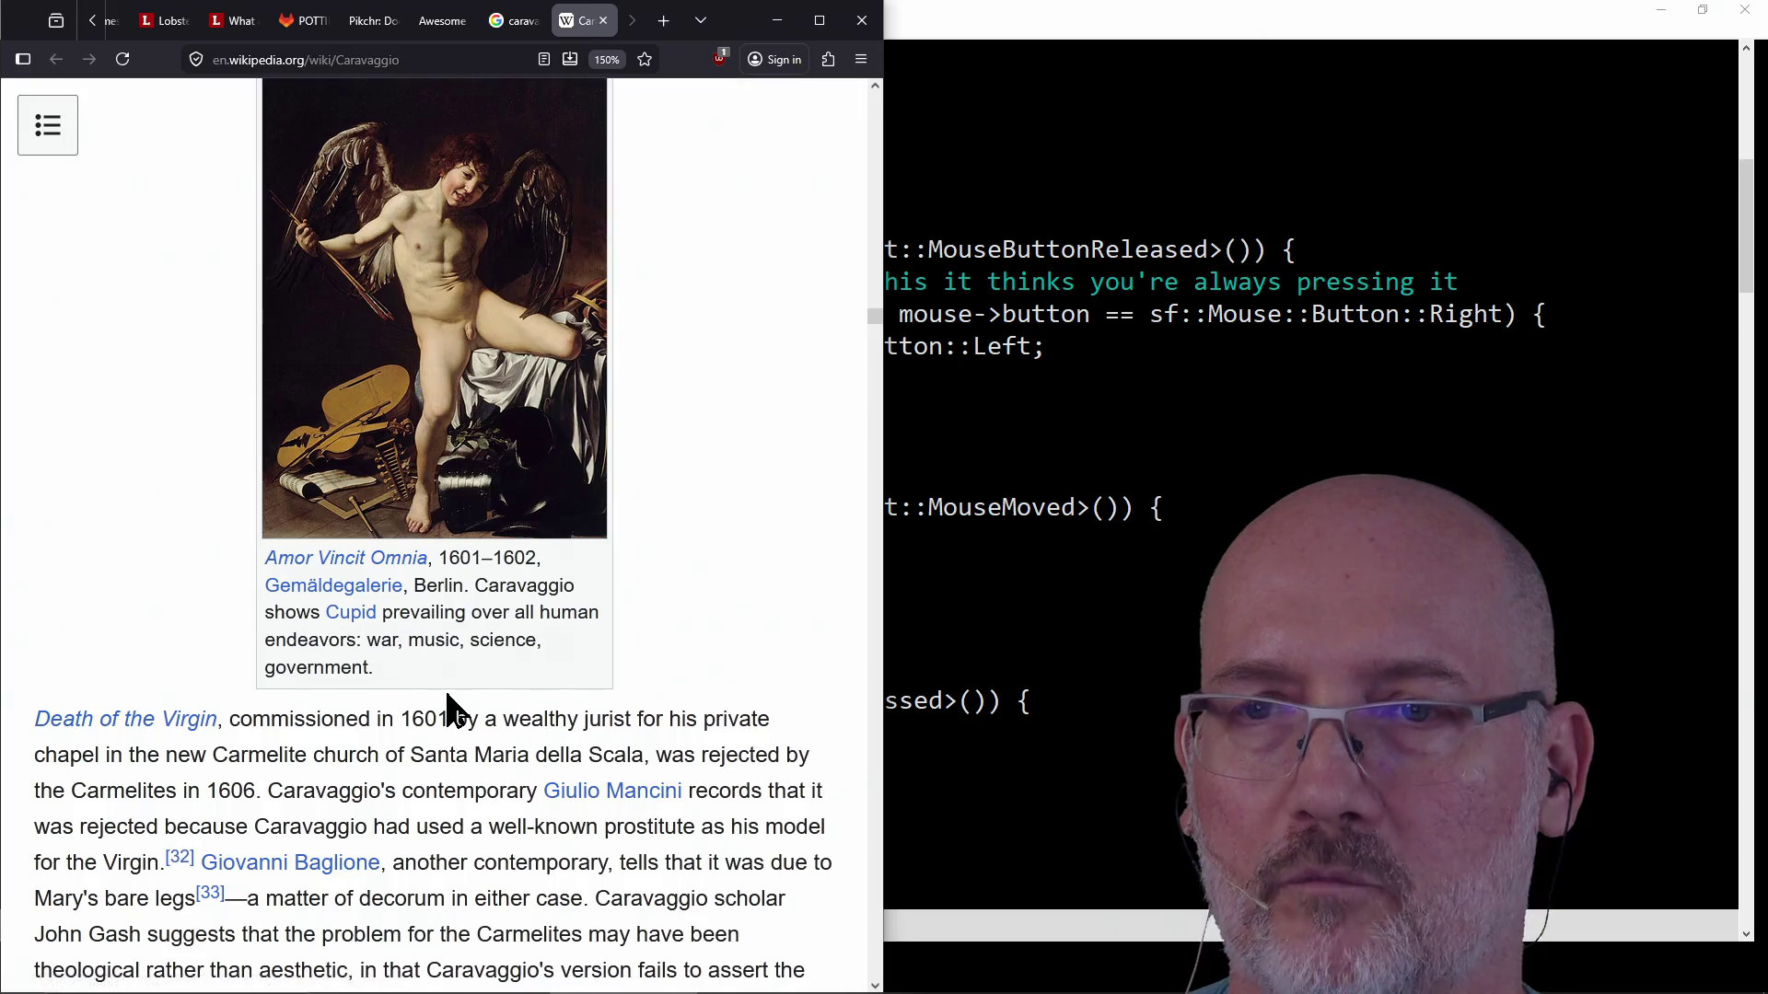
{"action": "scroll", "coordinate": [449, 712], "scroll_direction": "down", "scroll_amount": 5}
{"action": "scroll", "coordinate": [450, 711], "scroll_direction": "down", "scroll_amount": 5}
{"action": "scroll", "coordinate": [449, 711], "scroll_direction": "down", "scroll_amount": 2}
{"action": "scroll", "coordinate": [449, 711], "scroll_direction": "down", "scroll_amount": 5}
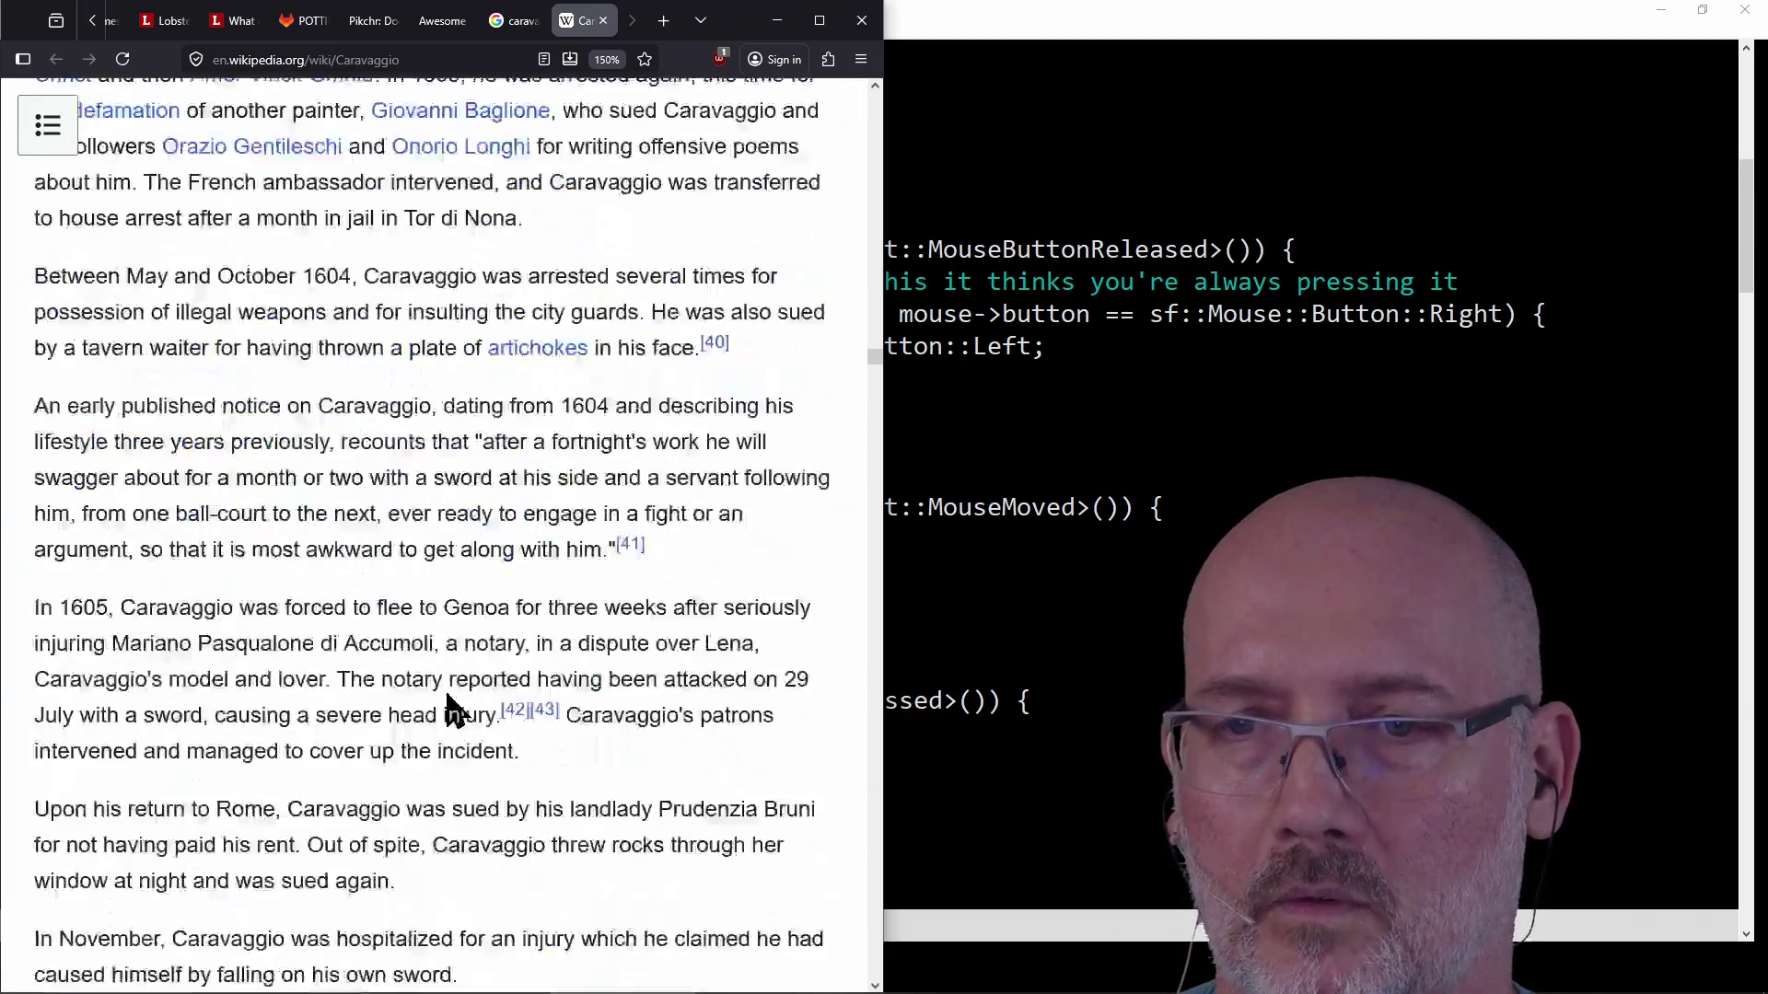
{"action": "scroll", "coordinate": [449, 712], "scroll_direction": "down", "scroll_amount": 5}
{"action": "scroll", "coordinate": [449, 710], "scroll_direction": "down", "scroll_amount": 4}
{"action": "scroll", "coordinate": [449, 711], "scroll_direction": "down", "scroll_amount": 3}
{"action": "scroll", "coordinate": [449, 711], "scroll_direction": "down", "scroll_amount": 5}
{"action": "scroll", "coordinate": [449, 711], "scroll_direction": "down", "scroll_amount": 4}
{"action": "scroll", "coordinate": [448, 711], "scroll_direction": "down", "scroll_amount": 4}
{"action": "scroll", "coordinate": [448, 705], "scroll_direction": "down", "scroll_amount": 3}
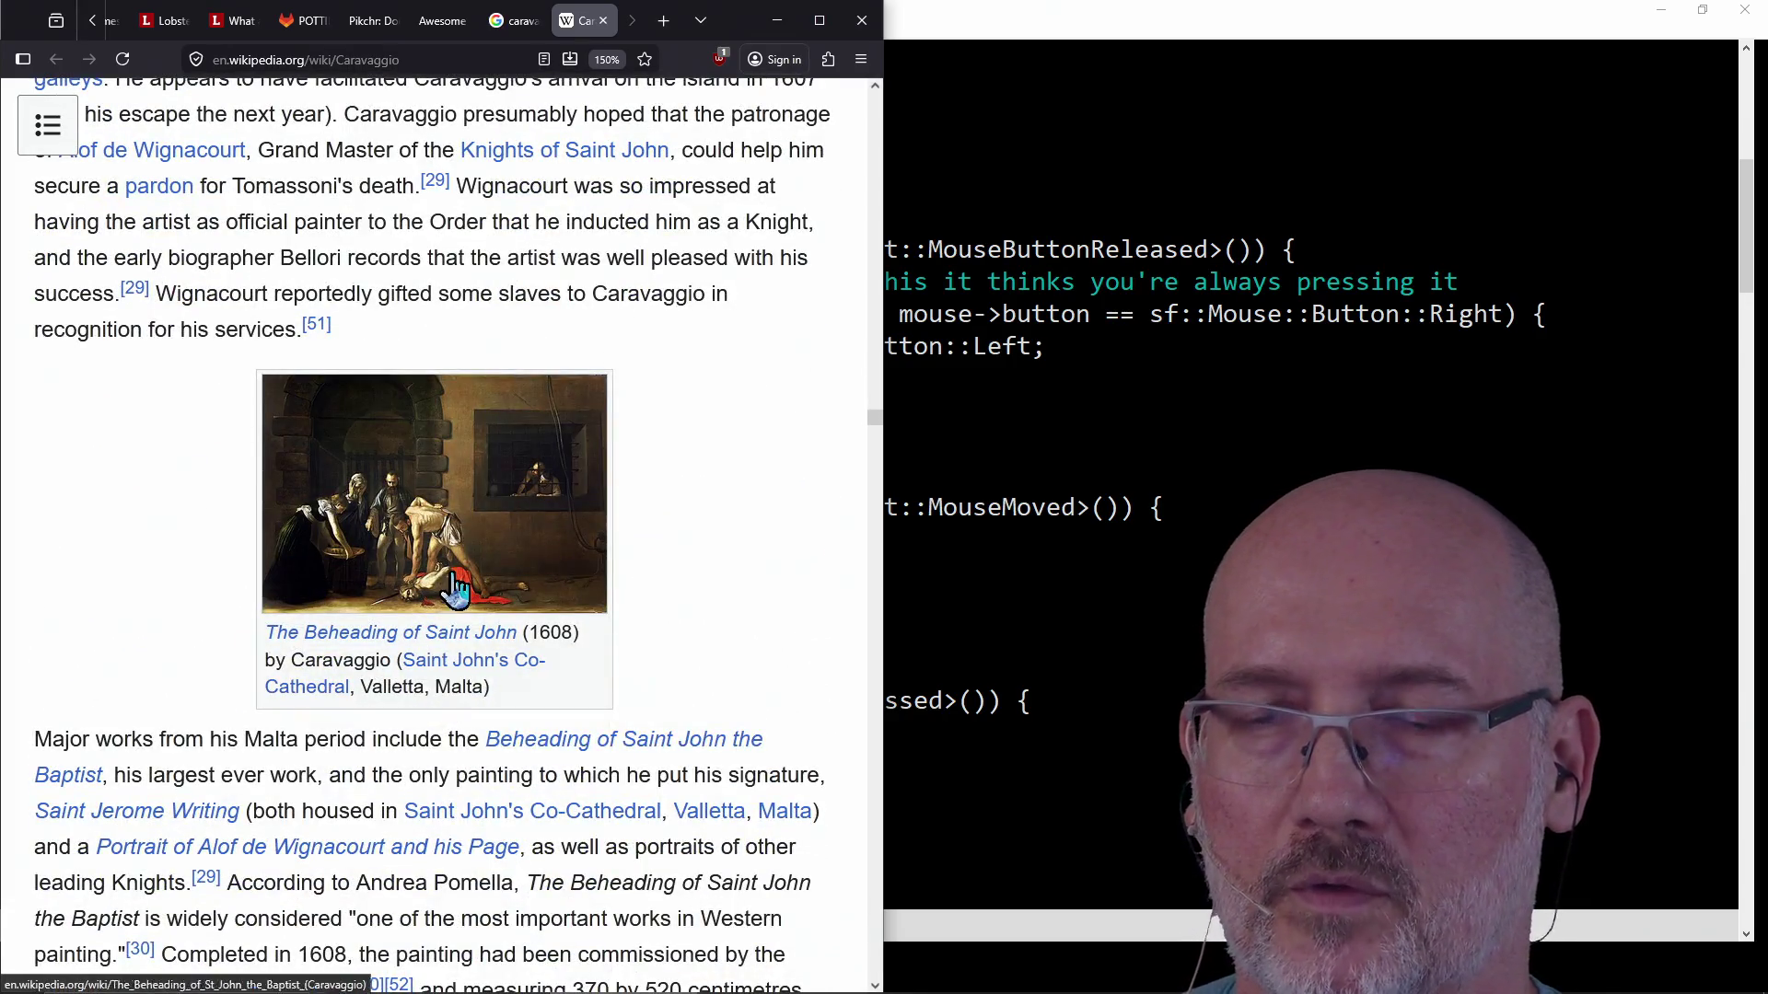
{"action": "scroll", "coordinate": [427, 540], "scroll_direction": "down", "scroll_amount": 5}
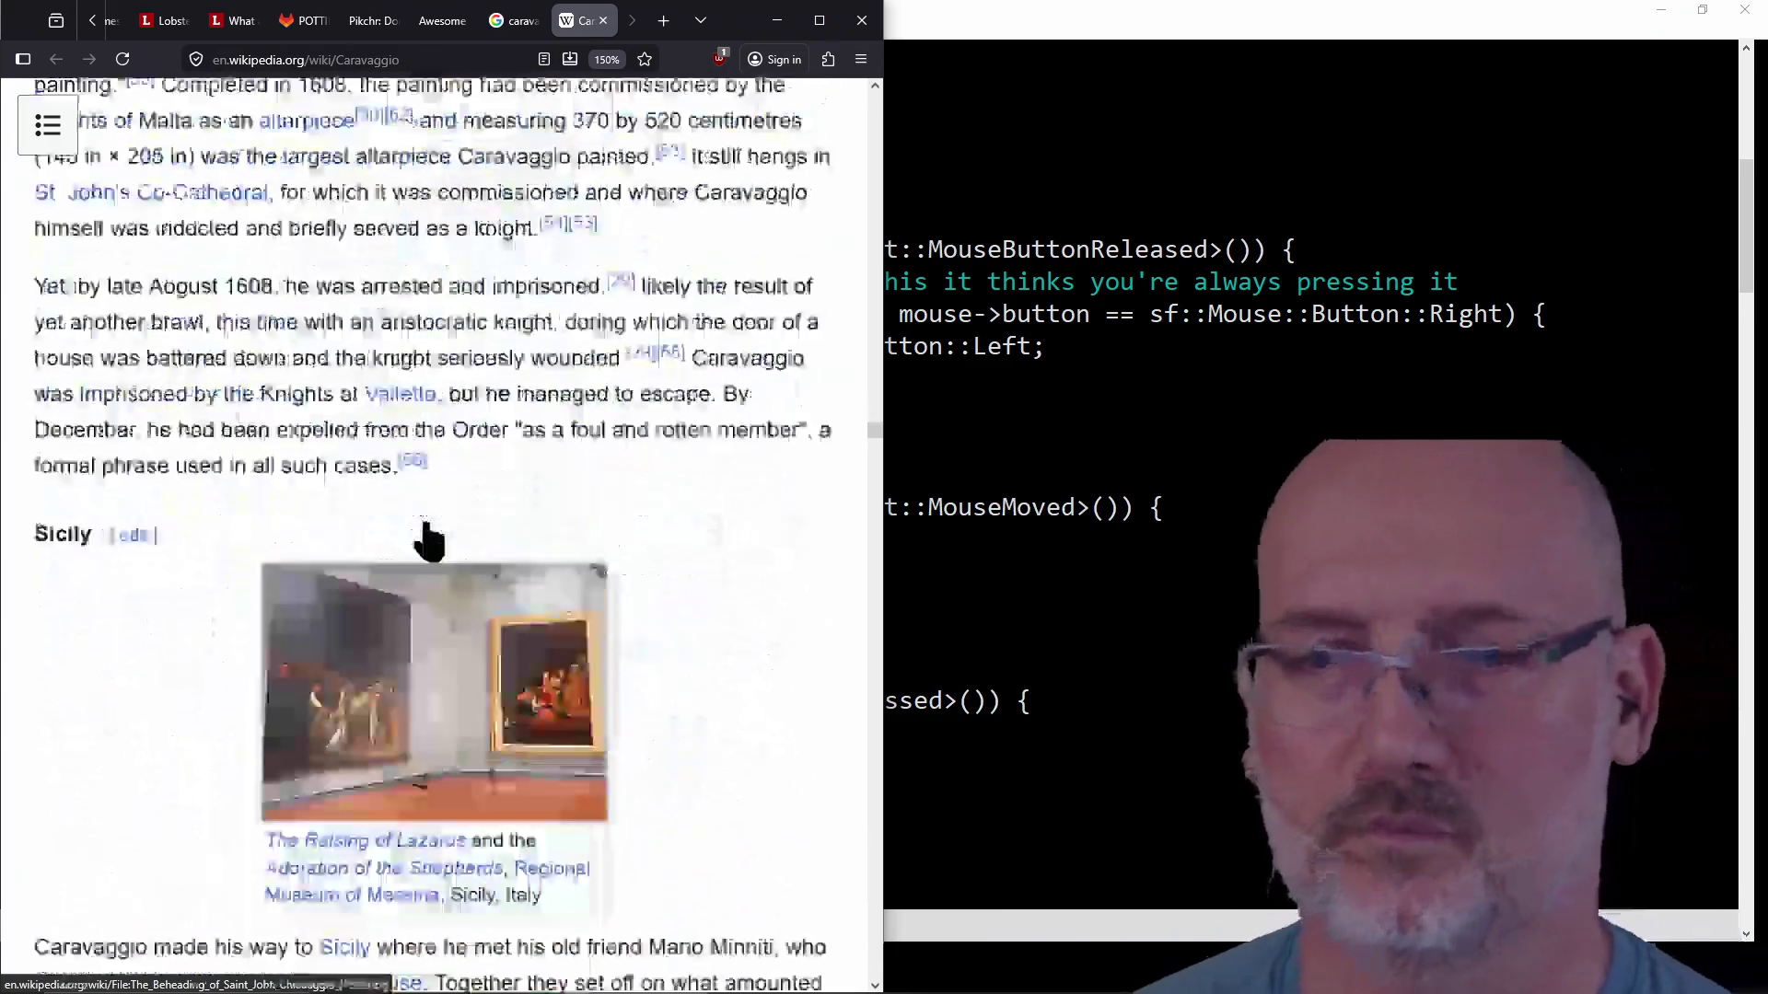
{"action": "scroll", "coordinate": [426, 539], "scroll_direction": "down", "scroll_amount": 4}
{"action": "scroll", "coordinate": [427, 539], "scroll_direction": "down", "scroll_amount": 5}
{"action": "scroll", "coordinate": [427, 533], "scroll_direction": "down", "scroll_amount": 4}
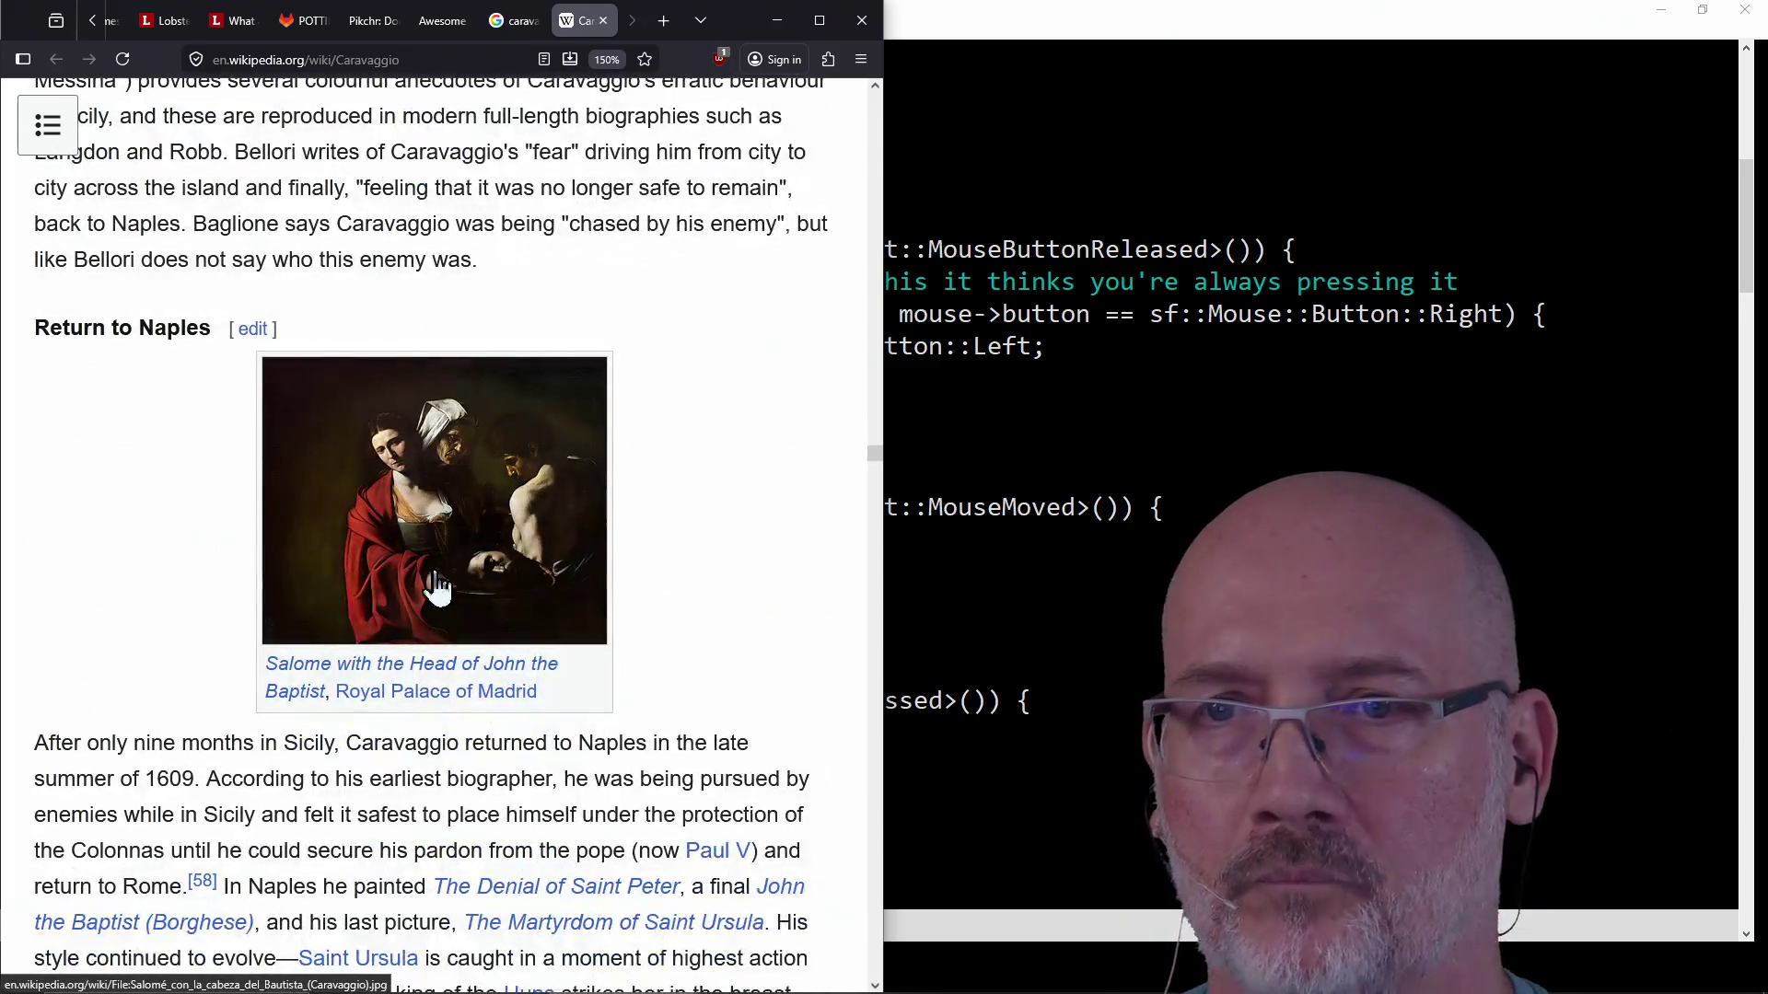
{"action": "scroll", "coordinate": [460, 521], "scroll_direction": "down", "scroll_amount": 1}
{"action": "scroll", "coordinate": [461, 520], "scroll_direction": "down", "scroll_amount": 5}
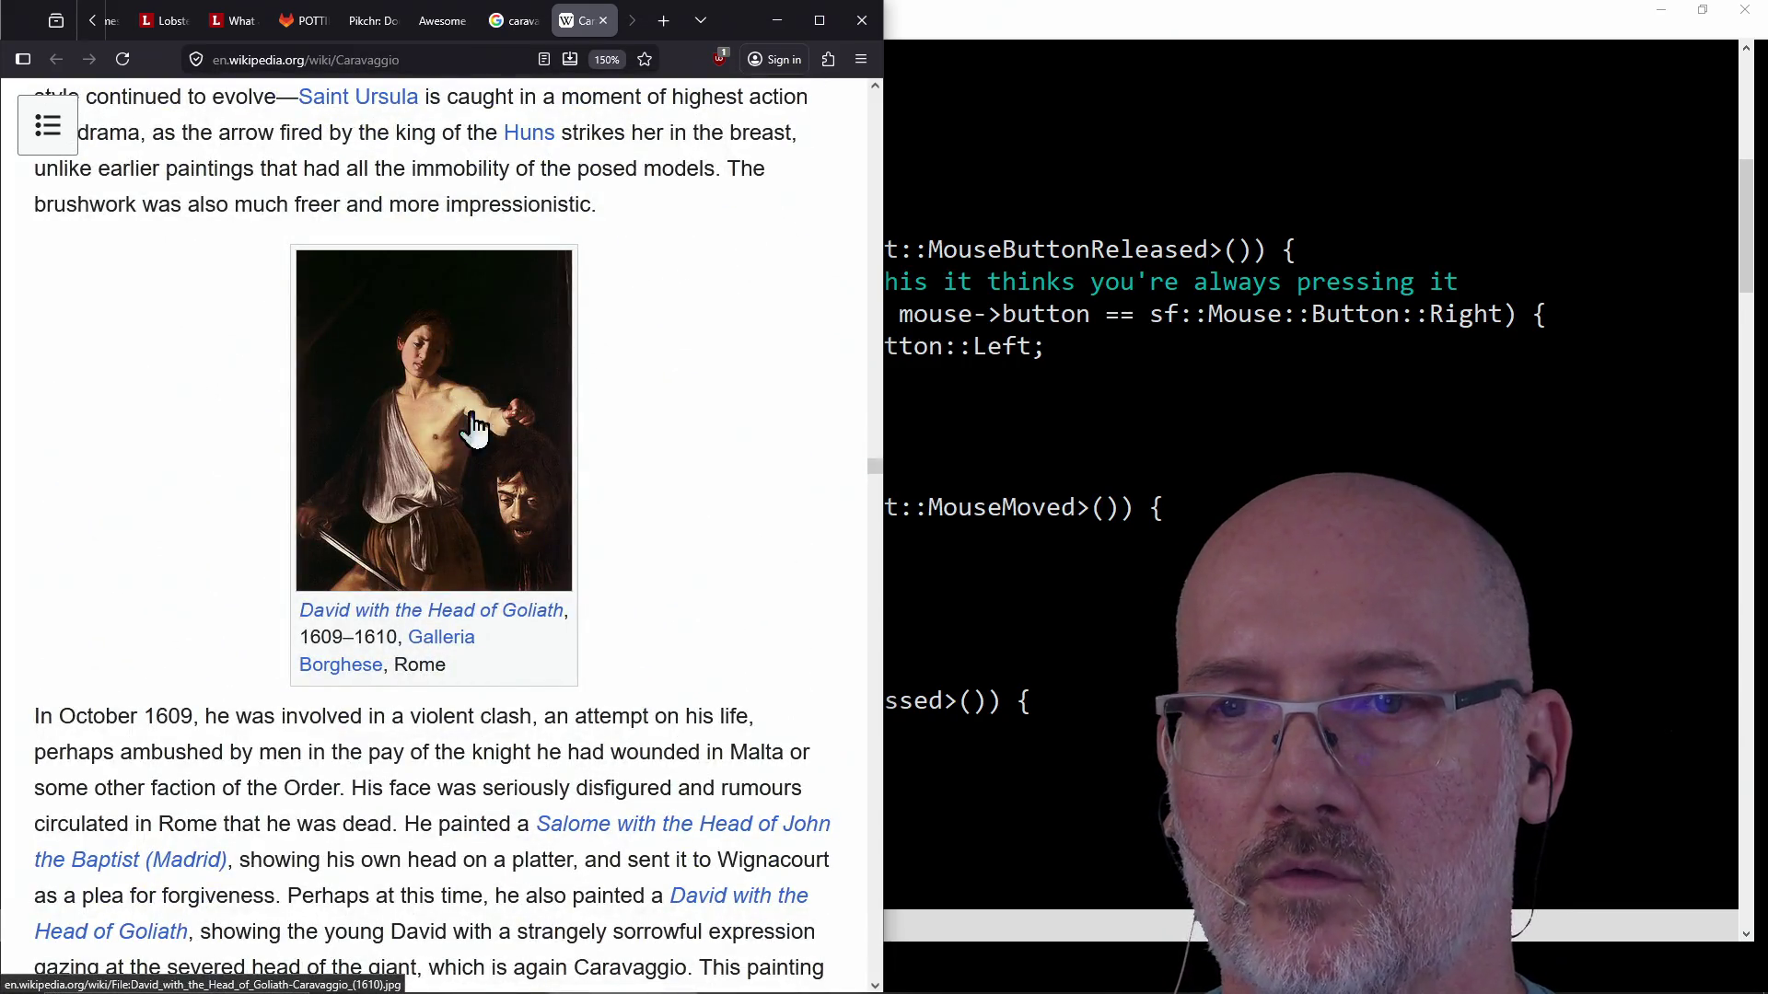
{"action": "scroll", "coordinate": [462, 512], "scroll_direction": "down", "scroll_amount": 3}
{"action": "scroll", "coordinate": [462, 513], "scroll_direction": "down", "scroll_amount": 5}
{"action": "scroll", "coordinate": [461, 513], "scroll_direction": "down", "scroll_amount": 5}
{"action": "scroll", "coordinate": [463, 511], "scroll_direction": "down", "scroll_amount": 3}
{"action": "scroll", "coordinate": [470, 592], "scroll_direction": "down", "scroll_amount": 5}
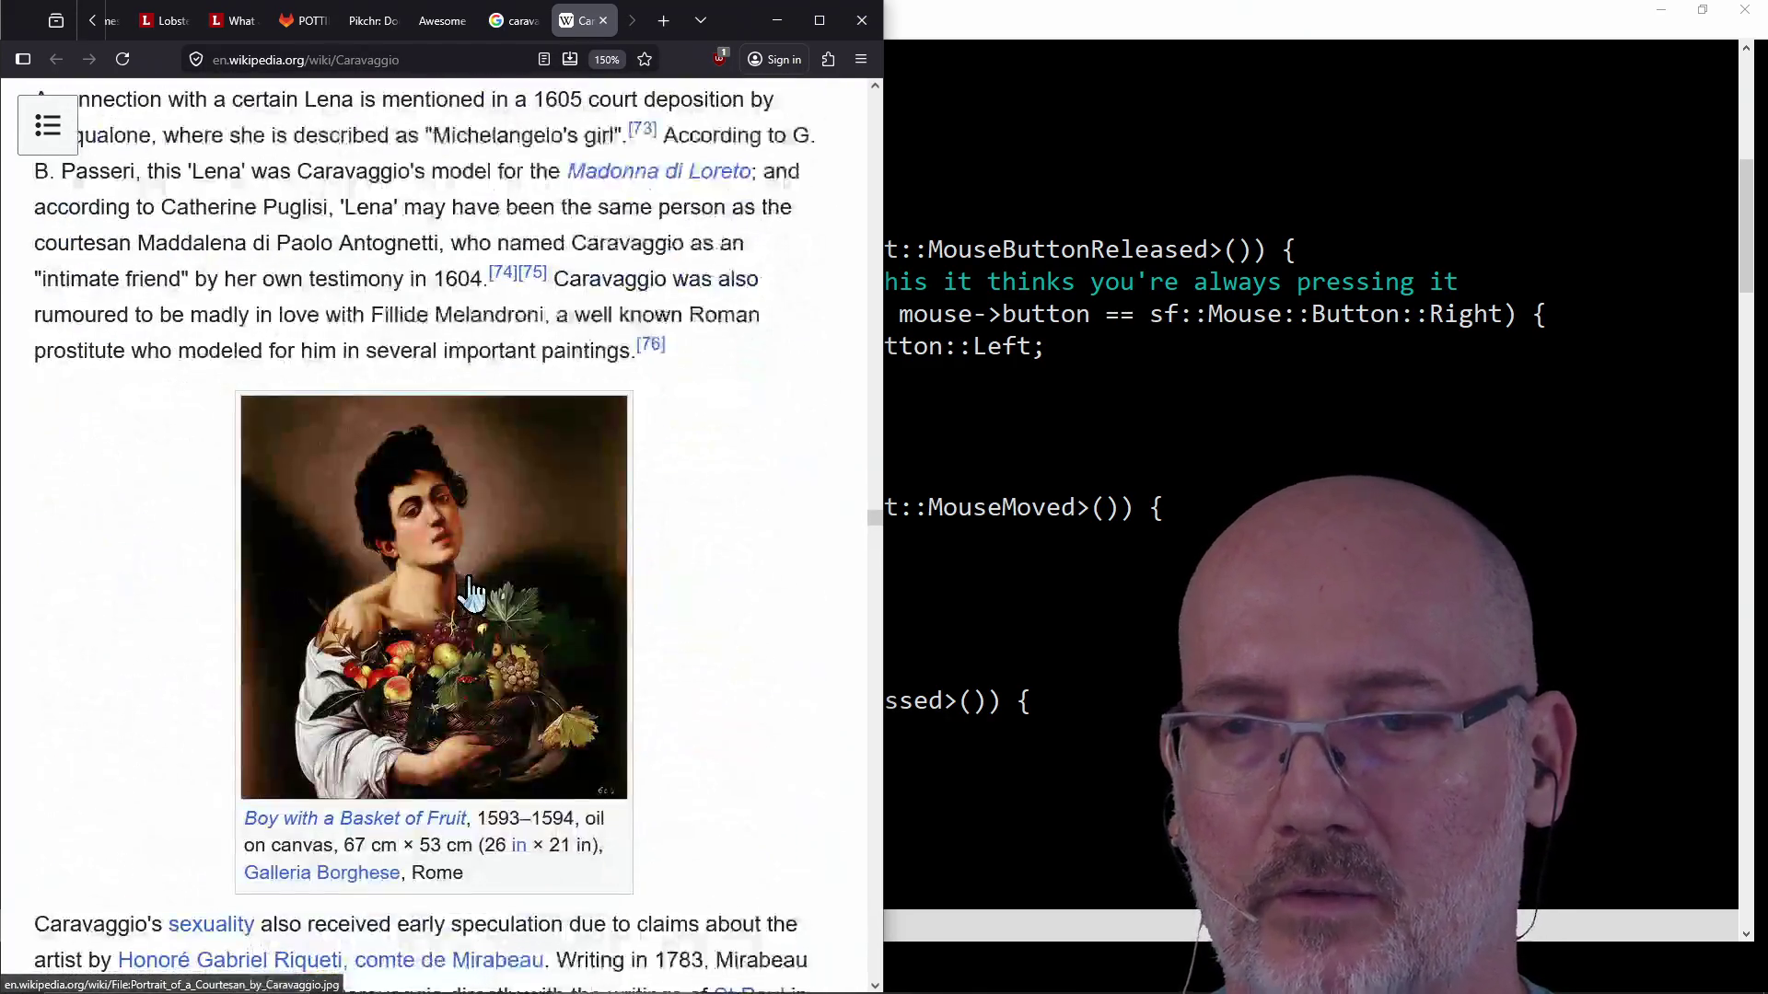
{"action": "scroll", "coordinate": [409, 530], "scroll_direction": "down", "scroll_amount": 4}
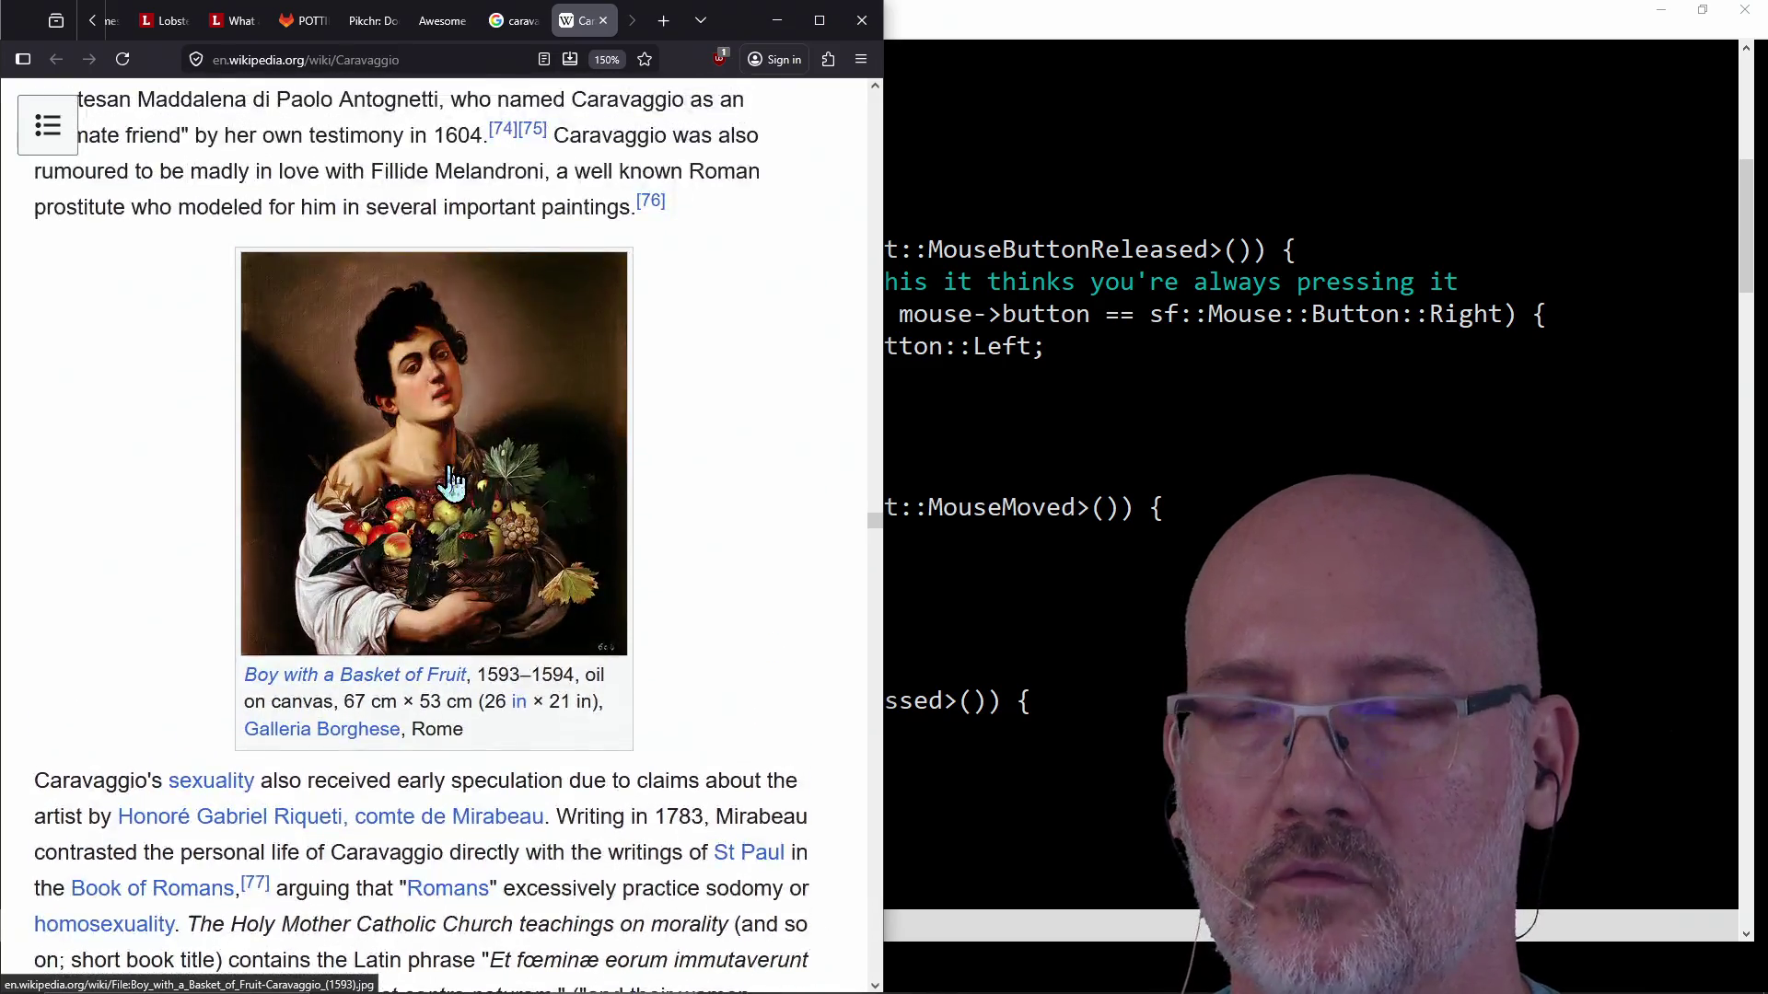
{"action": "scroll", "coordinate": [447, 466], "scroll_direction": "down", "scroll_amount": 5}
{"action": "scroll", "coordinate": [446, 476], "scroll_direction": "down", "scroll_amount": 3}
{"action": "scroll", "coordinate": [453, 485], "scroll_direction": "down", "scroll_amount": 5}
{"action": "scroll", "coordinate": [448, 467], "scroll_direction": "down", "scroll_amount": 5}
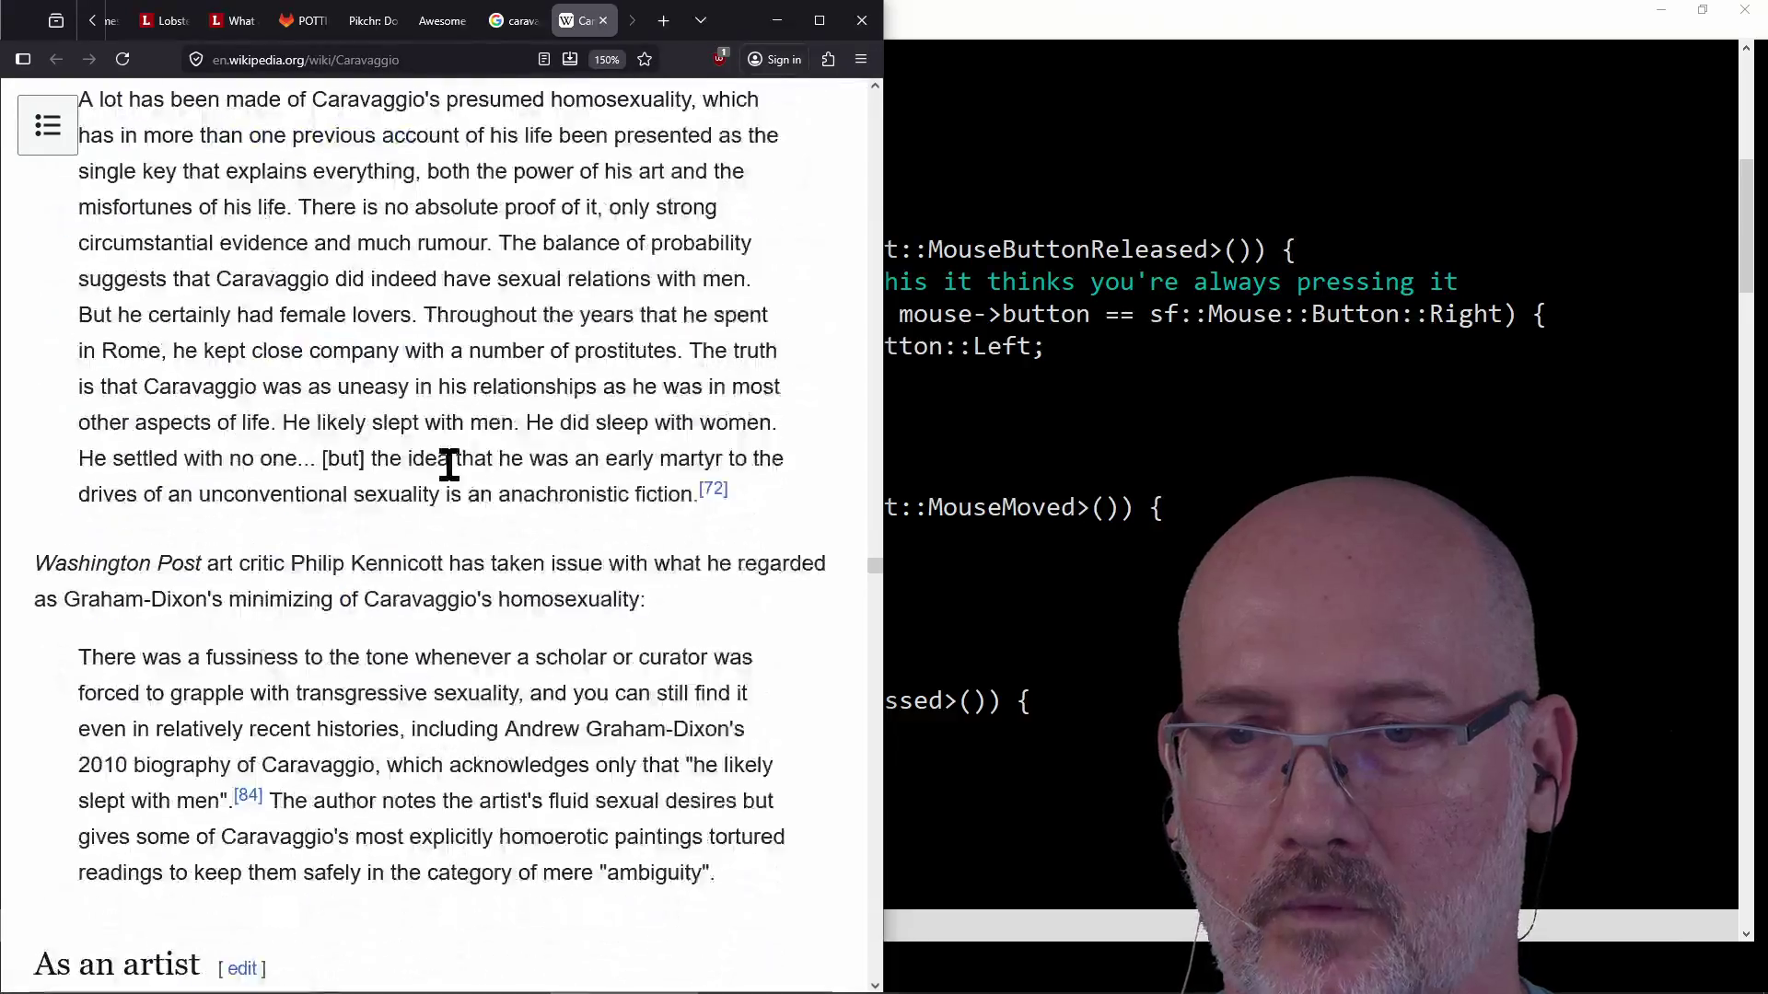
{"action": "scroll", "coordinate": [447, 474], "scroll_direction": "down", "scroll_amount": 5}
{"action": "scroll", "coordinate": [442, 415], "scroll_direction": "down", "scroll_amount": 5}
{"action": "scroll", "coordinate": [439, 400], "scroll_direction": "down", "scroll_amount": 5}
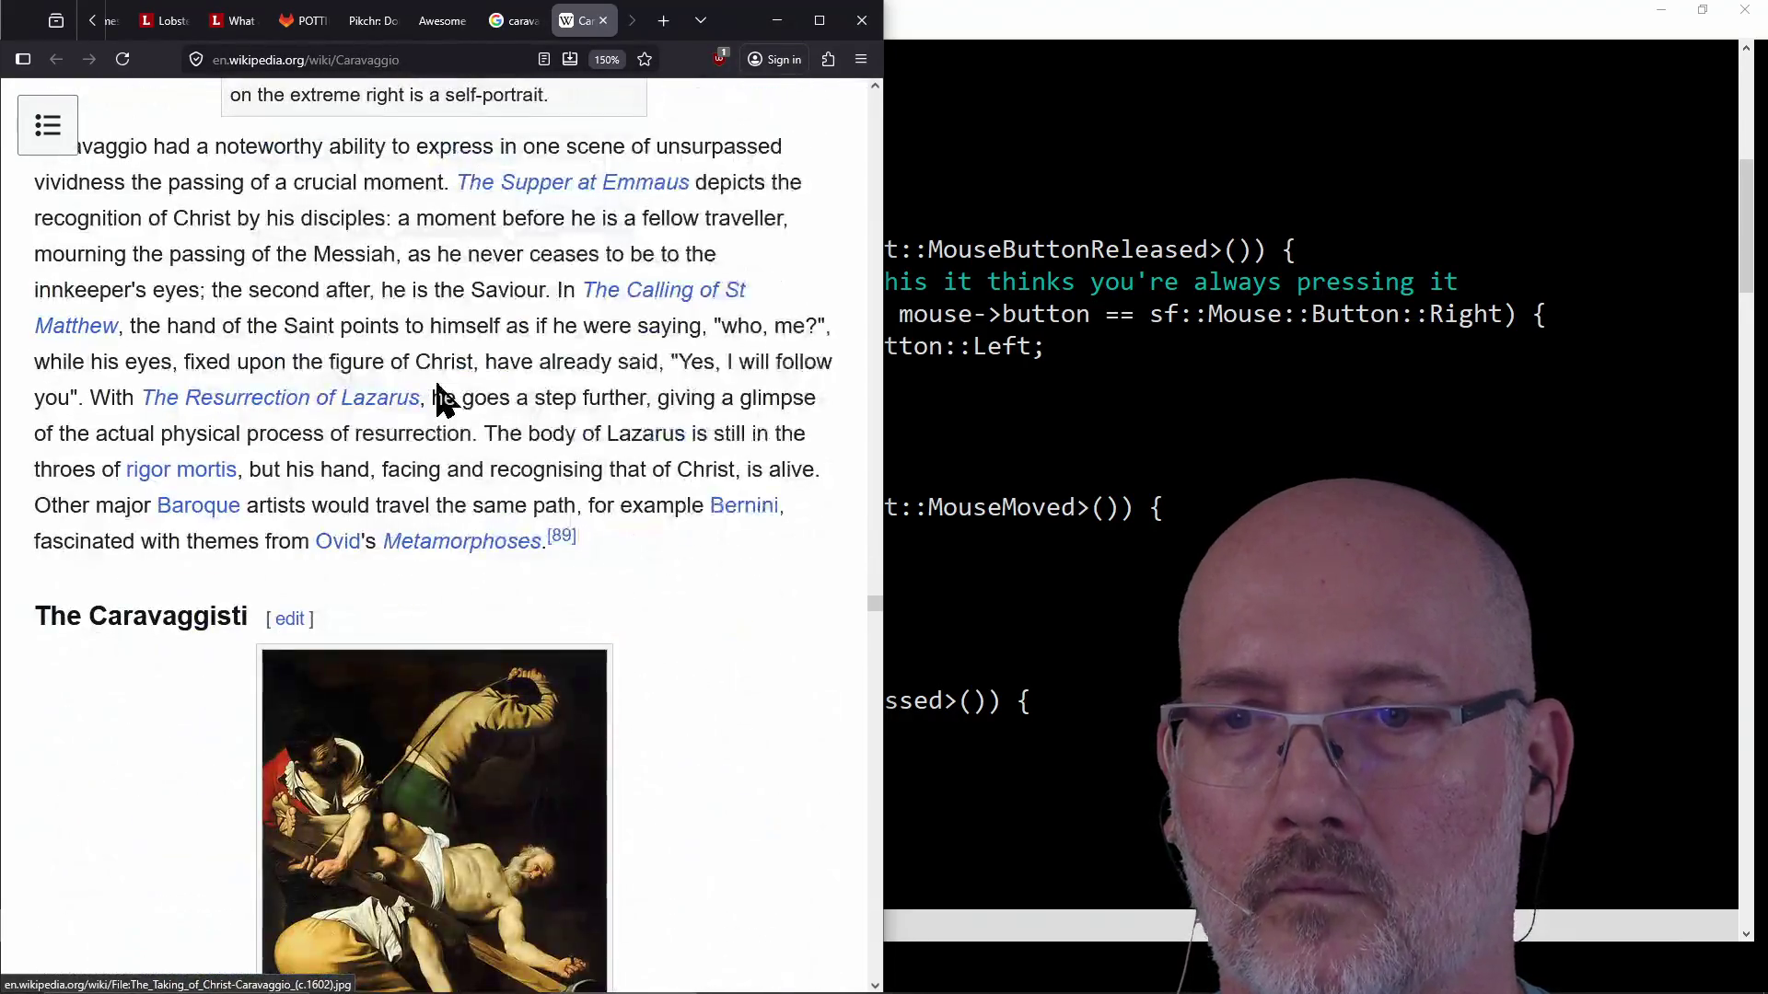
{"action": "scroll", "coordinate": [443, 400], "scroll_direction": "down", "scroll_amount": 5}
{"action": "scroll", "coordinate": [442, 398], "scroll_direction": "down", "scroll_amount": 5}
{"action": "scroll", "coordinate": [438, 384], "scroll_direction": "down", "scroll_amount": 5}
{"action": "scroll", "coordinate": [436, 384], "scroll_direction": "up", "scroll_amount": 3}
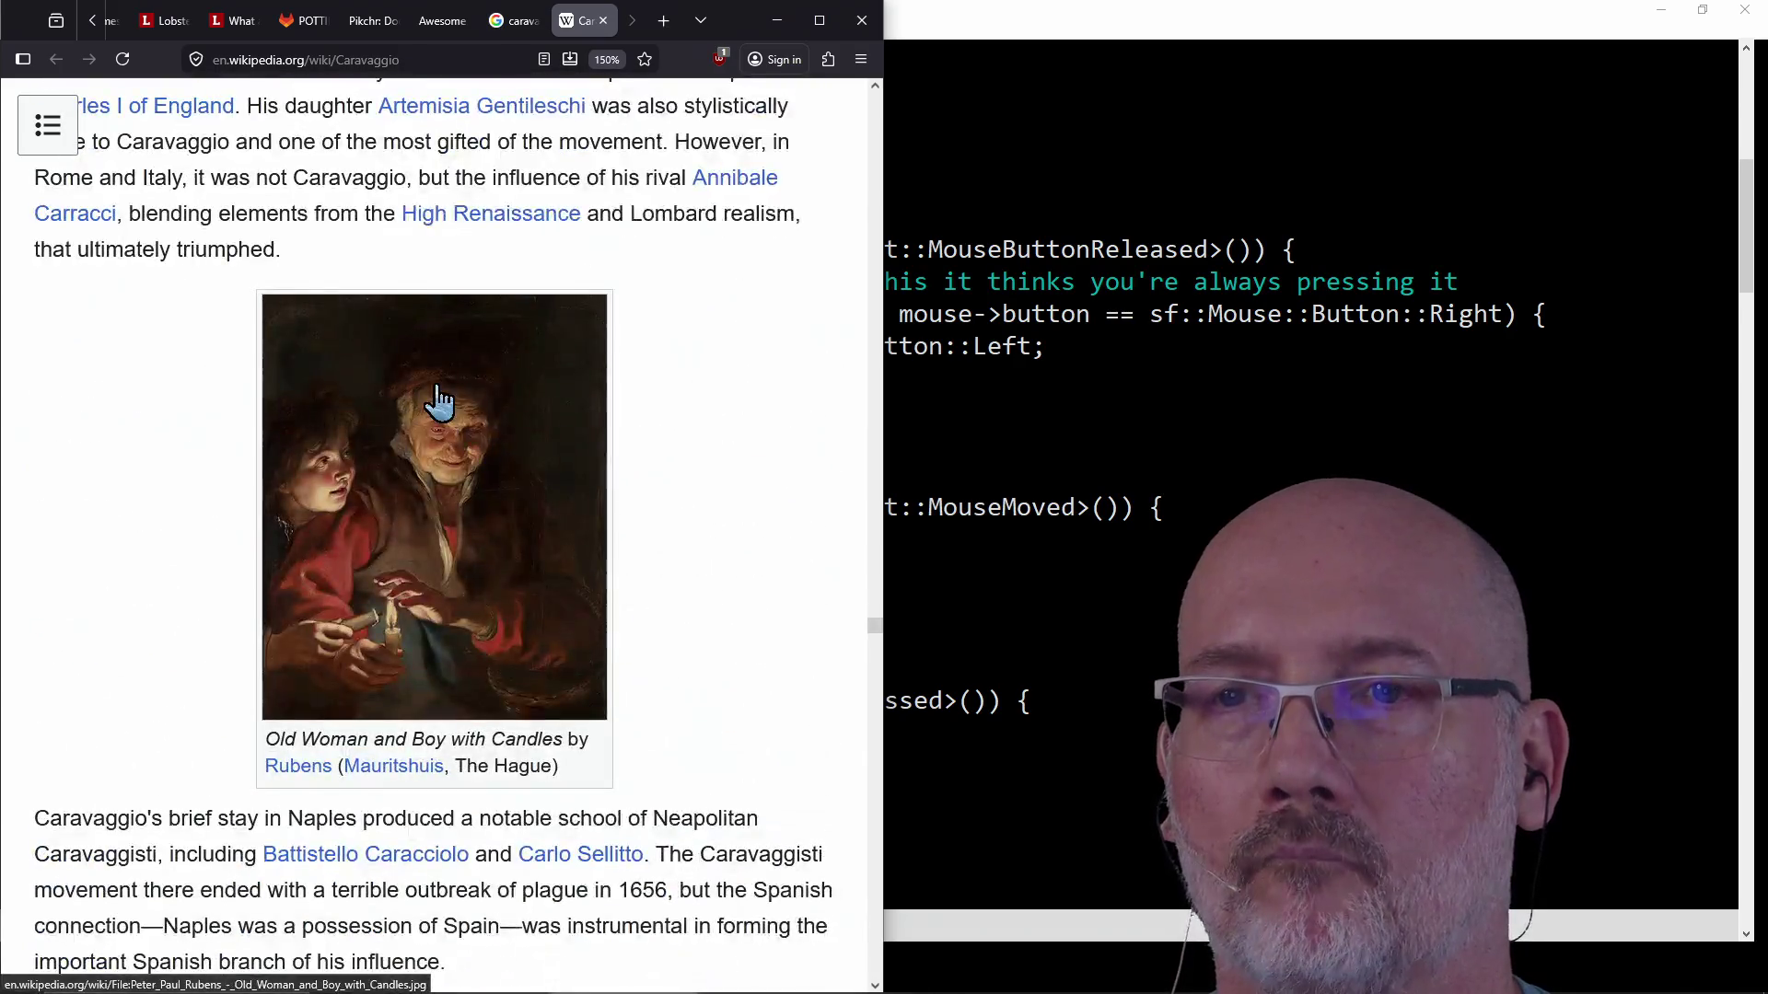
{"action": "scroll", "coordinate": [435, 383], "scroll_direction": "down", "scroll_amount": 5}
{"action": "scroll", "coordinate": [439, 400], "scroll_direction": "down", "scroll_amount": 5}
{"action": "scroll", "coordinate": [432, 466], "scroll_direction": "down", "scroll_amount": 5}
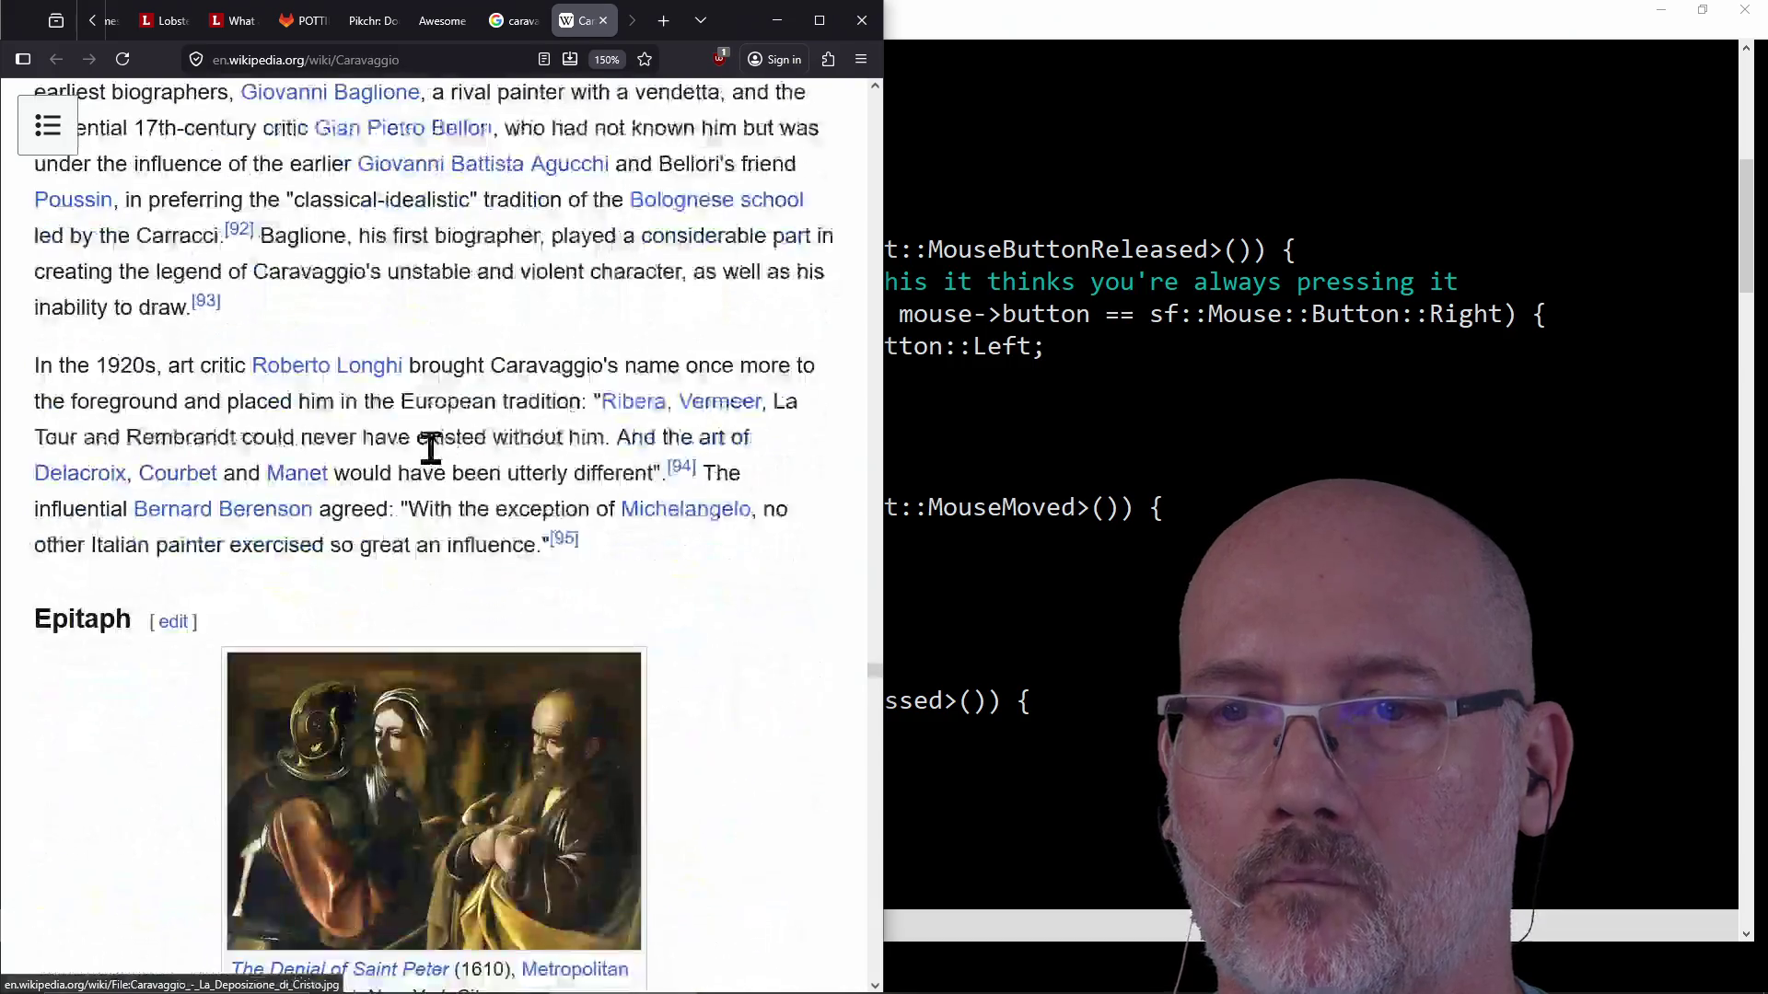
{"action": "scroll", "coordinate": [433, 466], "scroll_direction": "down", "scroll_amount": 3}
{"action": "scroll", "coordinate": [463, 260], "scroll_direction": "up", "scroll_amount": 3}
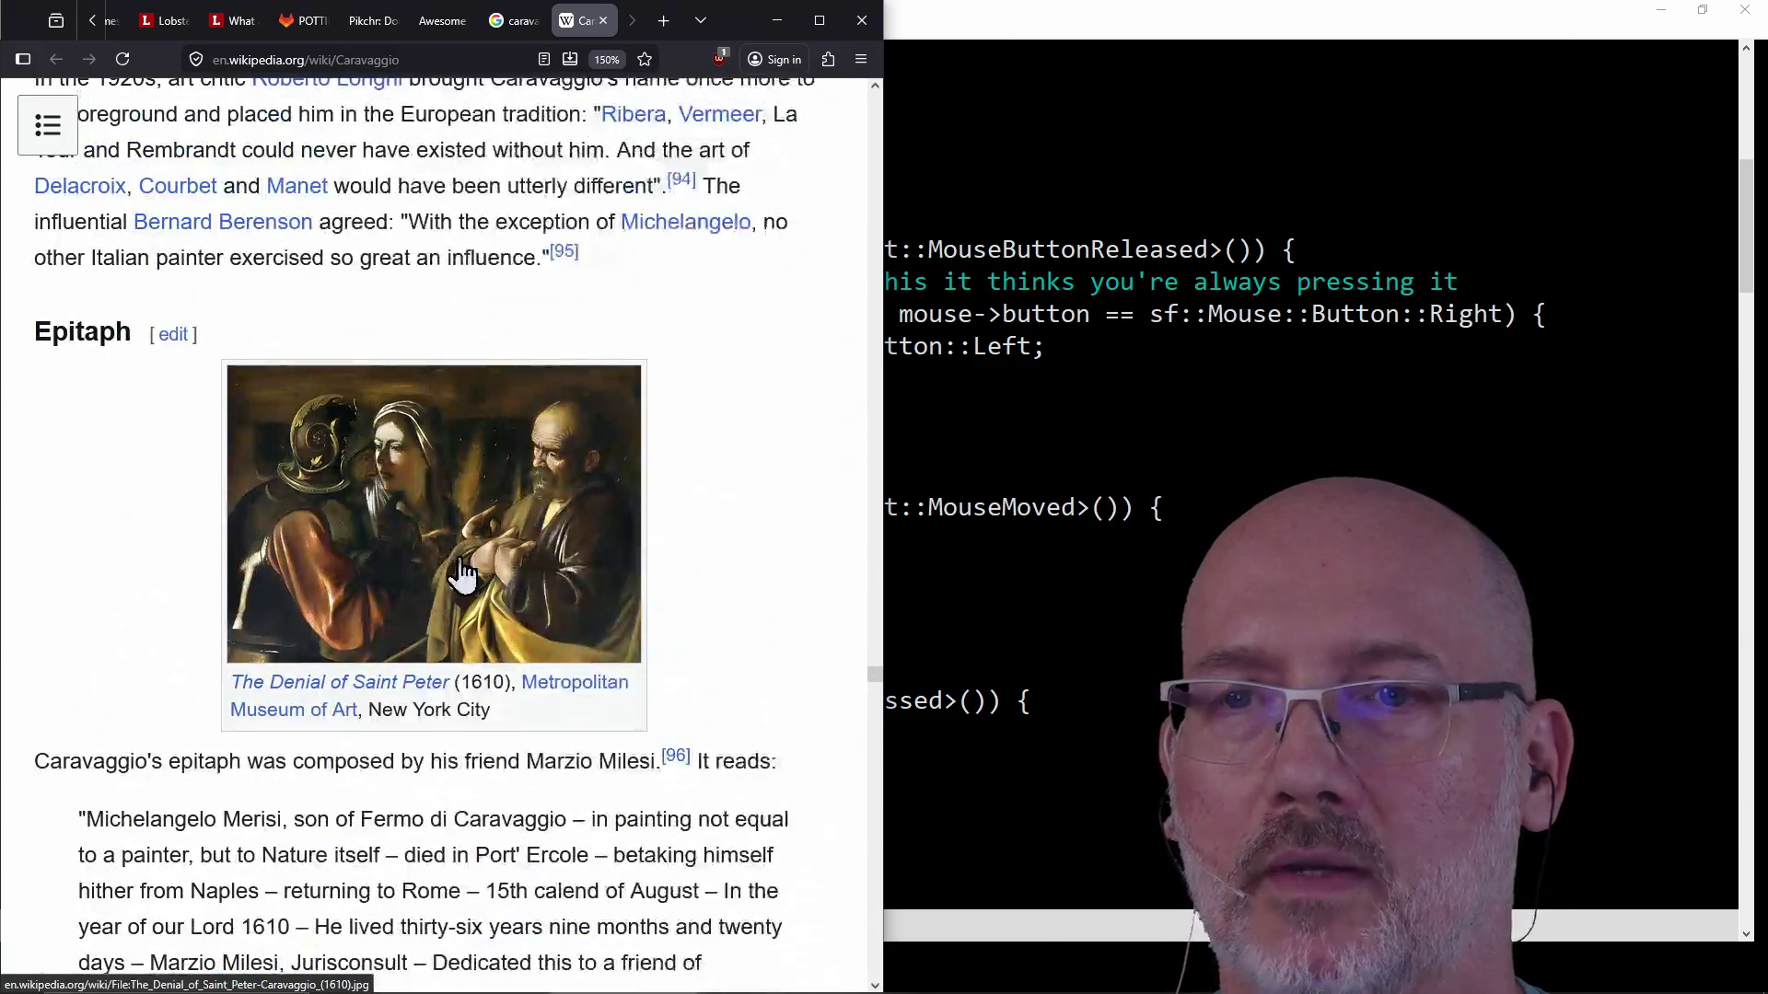
{"action": "scroll", "coordinate": [552, 540], "scroll_direction": "down", "scroll_amount": 5}
{"action": "scroll", "coordinate": [487, 492], "scroll_direction": "down", "scroll_amount": 3}
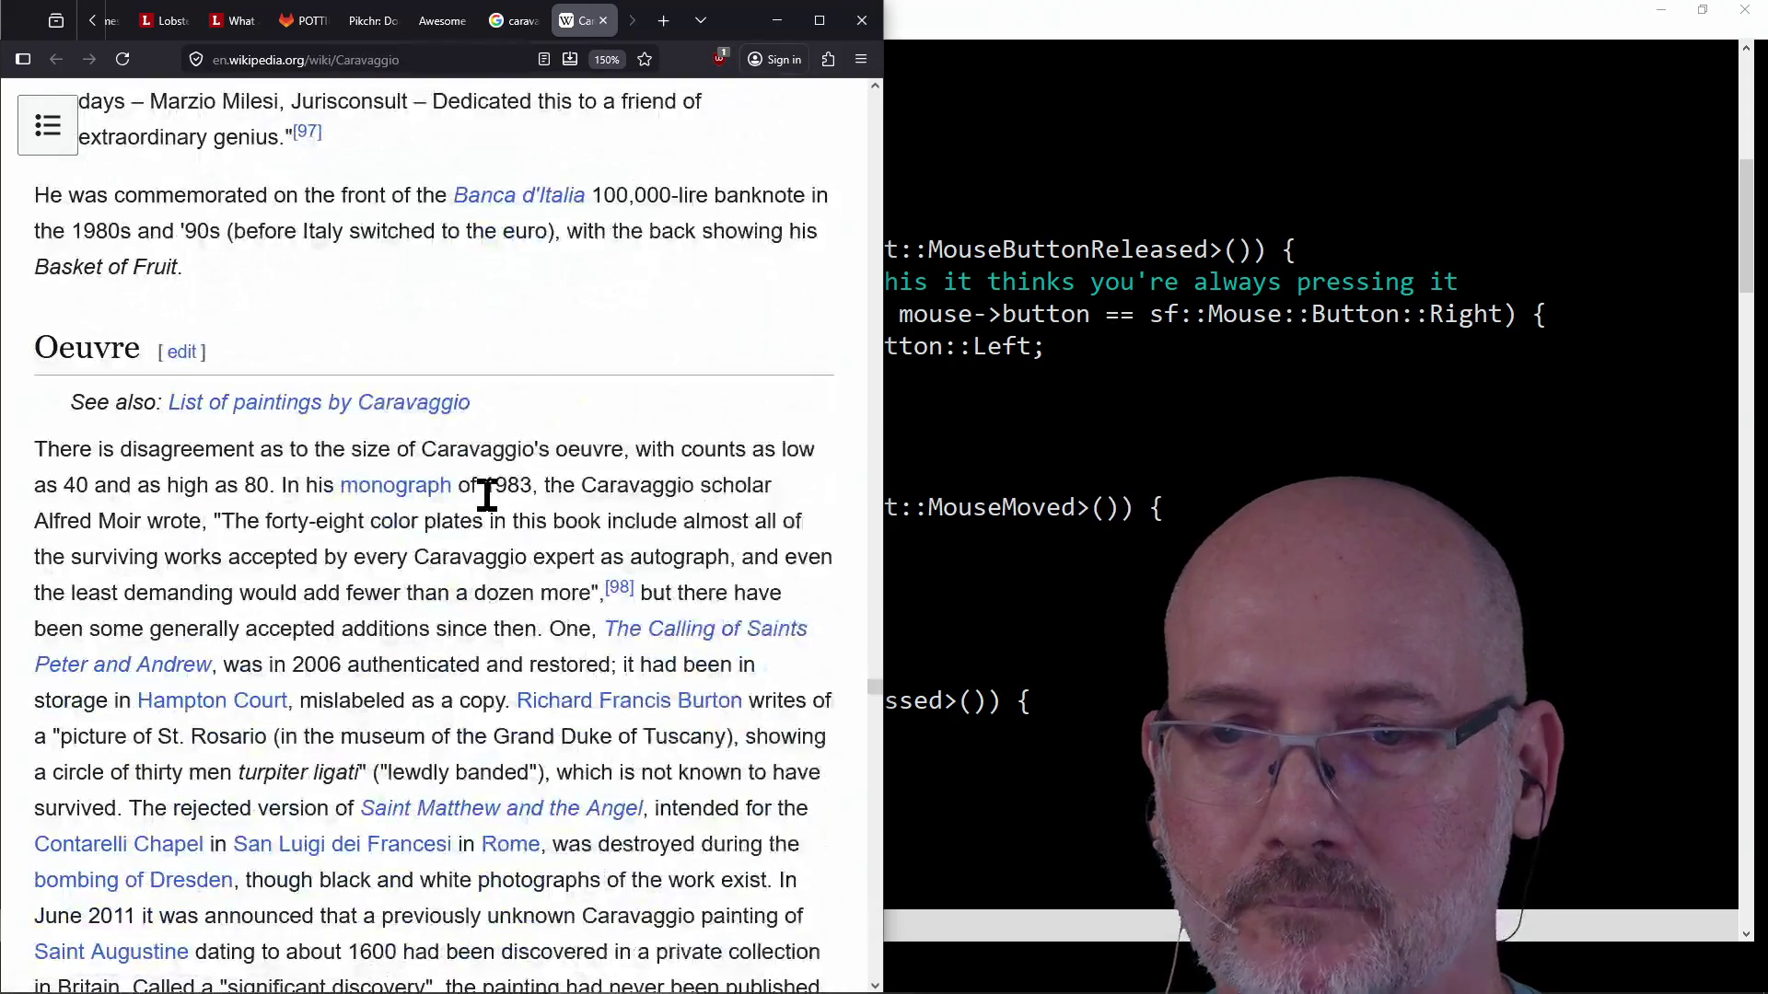
{"action": "scroll", "coordinate": [488, 500], "scroll_direction": "down", "scroll_amount": 5}
{"action": "scroll", "coordinate": [483, 532], "scroll_direction": "down", "scroll_amount": 3}
{"action": "scroll", "coordinate": [442, 500], "scroll_direction": "down", "scroll_amount": 3}
{"action": "scroll", "coordinate": [447, 498], "scroll_direction": "down", "scroll_amount": 4}
{"action": "scroll", "coordinate": [447, 474], "scroll_direction": "down", "scroll_amount": 3}
{"action": "scroll", "coordinate": [428, 552], "scroll_direction": "down", "scroll_amount": 3}
{"action": "scroll", "coordinate": [412, 640], "scroll_direction": "down", "scroll_amount": 6}
{"action": "scroll", "coordinate": [414, 649], "scroll_direction": "down", "scroll_amount": 8}
{"action": "scroll", "coordinate": [416, 649], "scroll_direction": "down", "scroll_amount": 5}
{"action": "scroll", "coordinate": [416, 649], "scroll_direction": "up", "scroll_amount": 13}
{"action": "scroll", "coordinate": [414, 650], "scroll_direction": "up", "scroll_amount": 5}
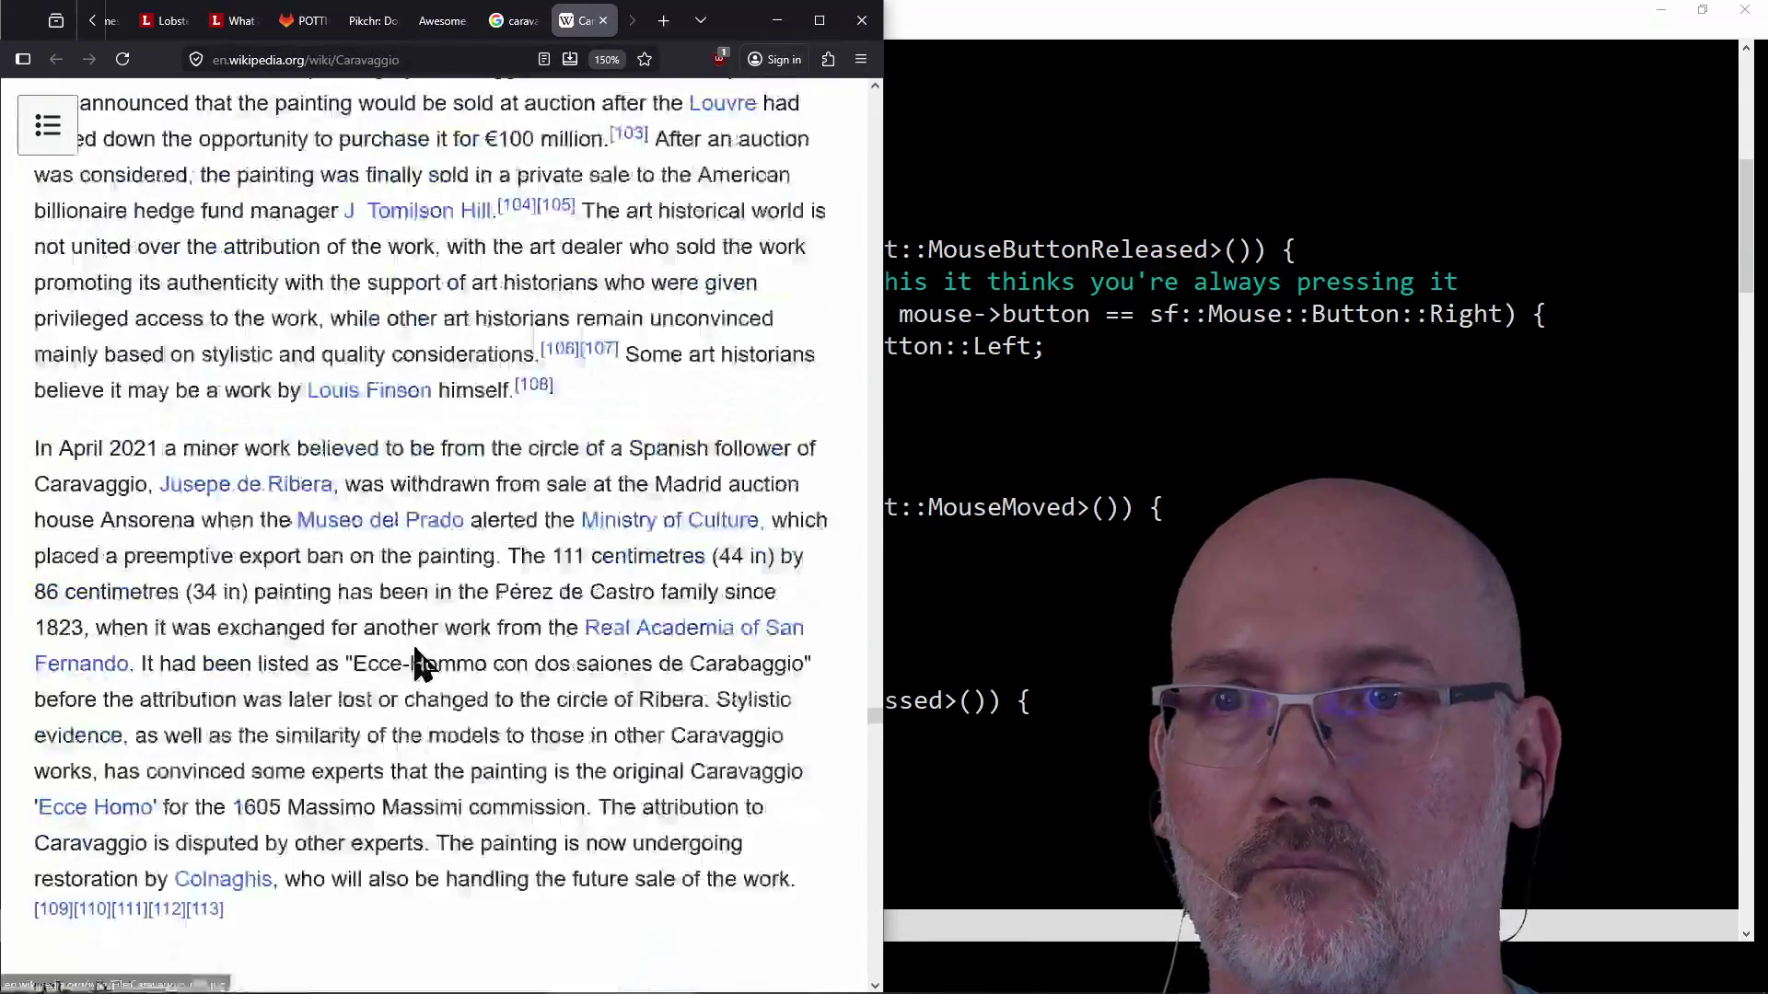
{"action": "scroll", "coordinate": [415, 660], "scroll_direction": "up", "scroll_amount": 5}
{"action": "scroll", "coordinate": [415, 661], "scroll_direction": "up", "scroll_amount": 5}
{"action": "scroll", "coordinate": [414, 649], "scroll_direction": "up", "scroll_amount": 5}
{"action": "scroll", "coordinate": [414, 649], "scroll_direction": "down", "scroll_amount": 5}
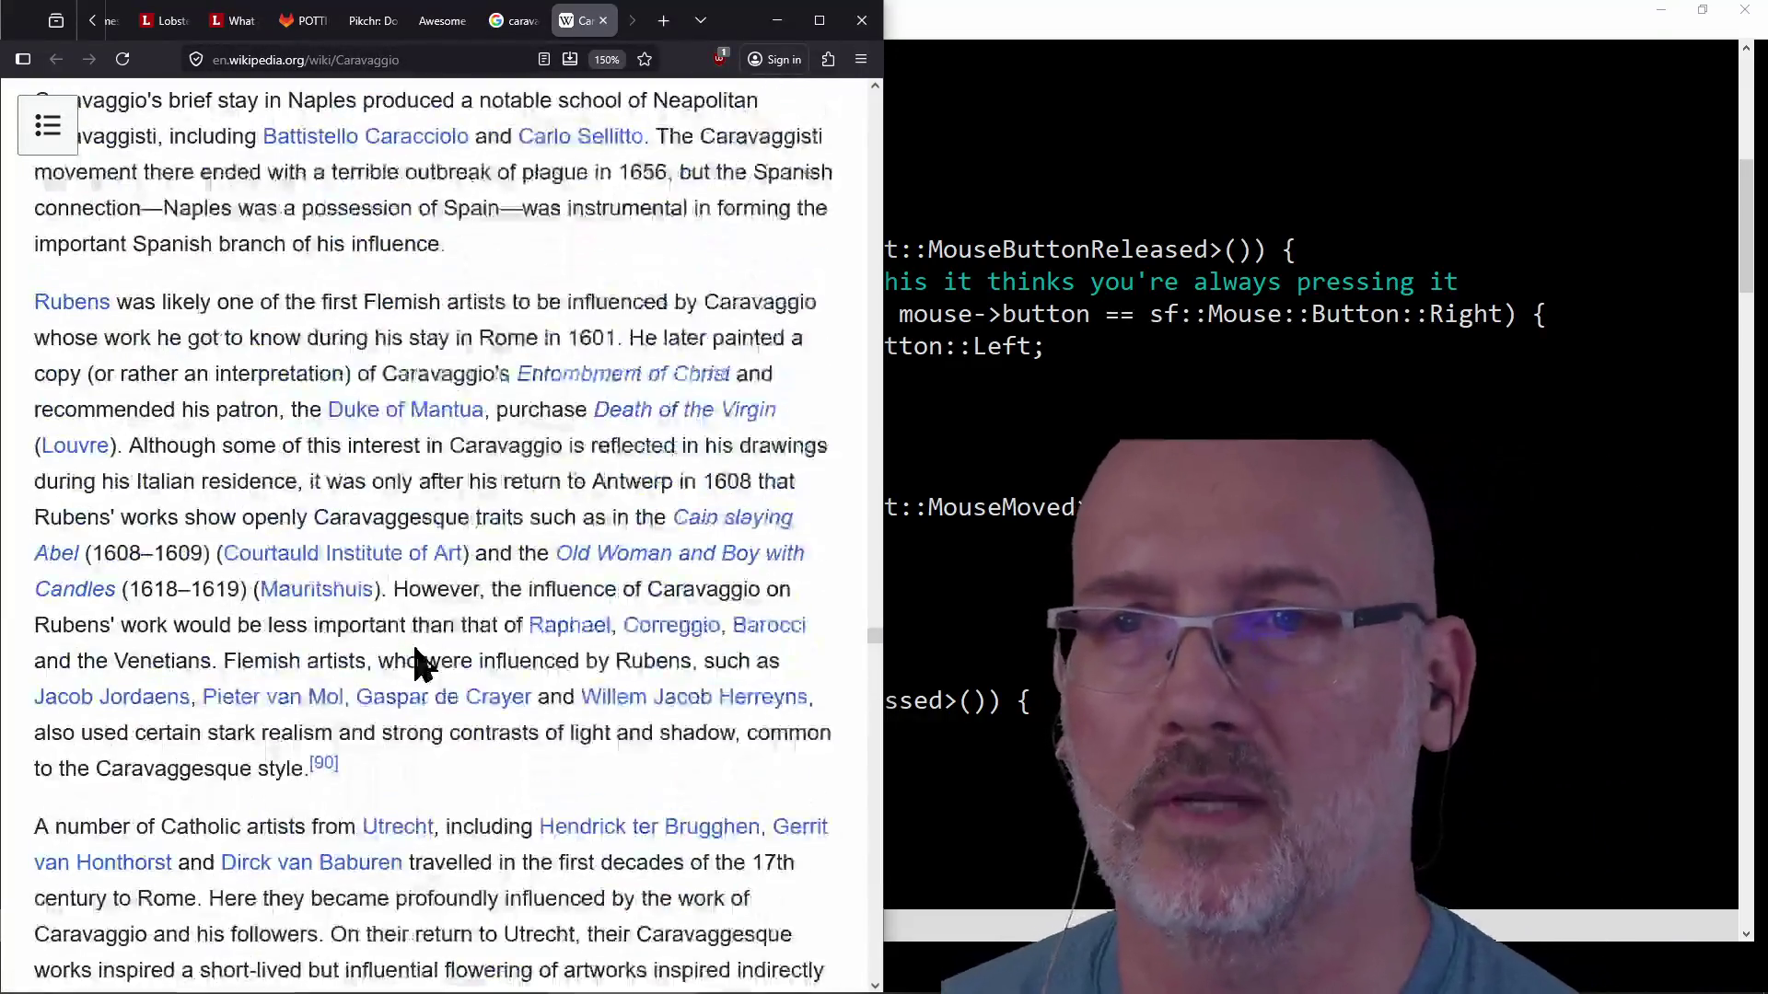
{"action": "scroll", "coordinate": [415, 649], "scroll_direction": "up", "scroll_amount": 4}
{"action": "scroll", "coordinate": [415, 650], "scroll_direction": "up", "scroll_amount": 8}
{"action": "scroll", "coordinate": [415, 649], "scroll_direction": "up", "scroll_amount": 8}
{"action": "scroll", "coordinate": [415, 650], "scroll_direction": "up", "scroll_amount": 5}
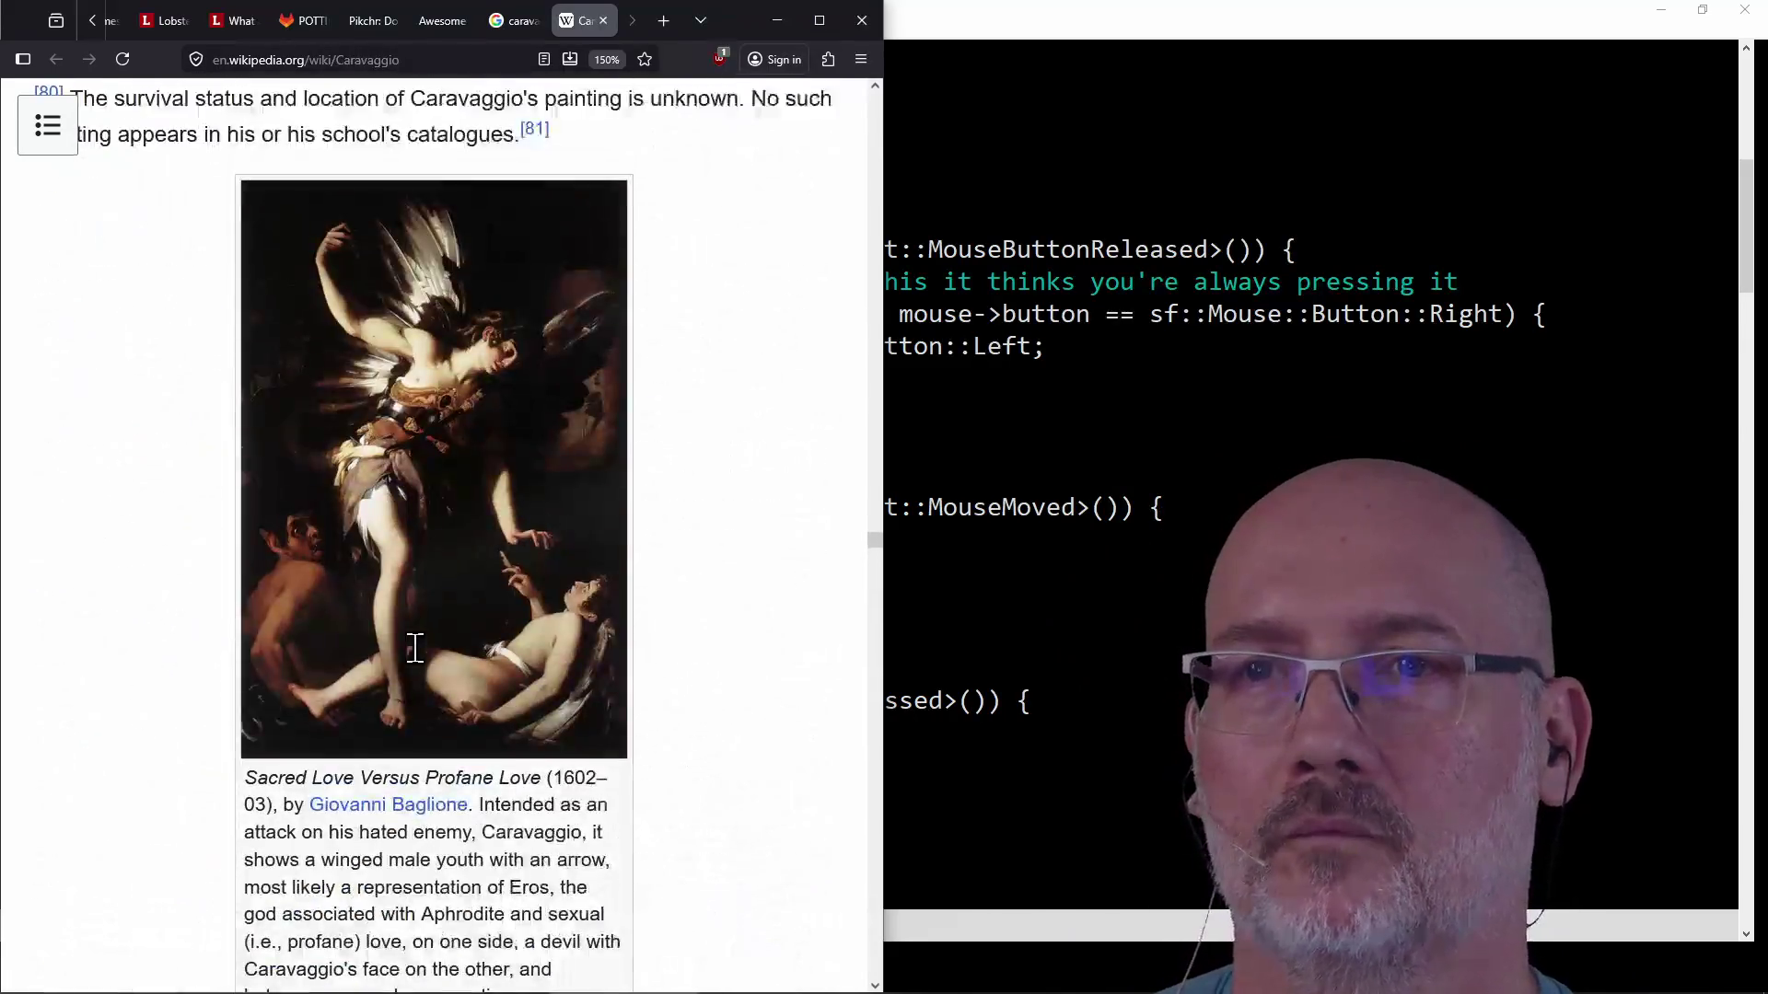
{"action": "scroll", "coordinate": [415, 650], "scroll_direction": "up", "scroll_amount": 5}
{"action": "scroll", "coordinate": [415, 649], "scroll_direction": "up", "scroll_amount": 5}
{"action": "scroll", "coordinate": [414, 662], "scroll_direction": "up", "scroll_amount": 5}
{"action": "scroll", "coordinate": [416, 663], "scroll_direction": "up", "scroll_amount": 5}
{"action": "scroll", "coordinate": [416, 664], "scroll_direction": "up", "scroll_amount": 5}
{"action": "scroll", "coordinate": [416, 663], "scroll_direction": "up", "scroll_amount": 5}
{"action": "scroll", "coordinate": [414, 663], "scroll_direction": "up", "scroll_amount": 5}
{"action": "scroll", "coordinate": [422, 666], "scroll_direction": "up", "scroll_amount": 5}
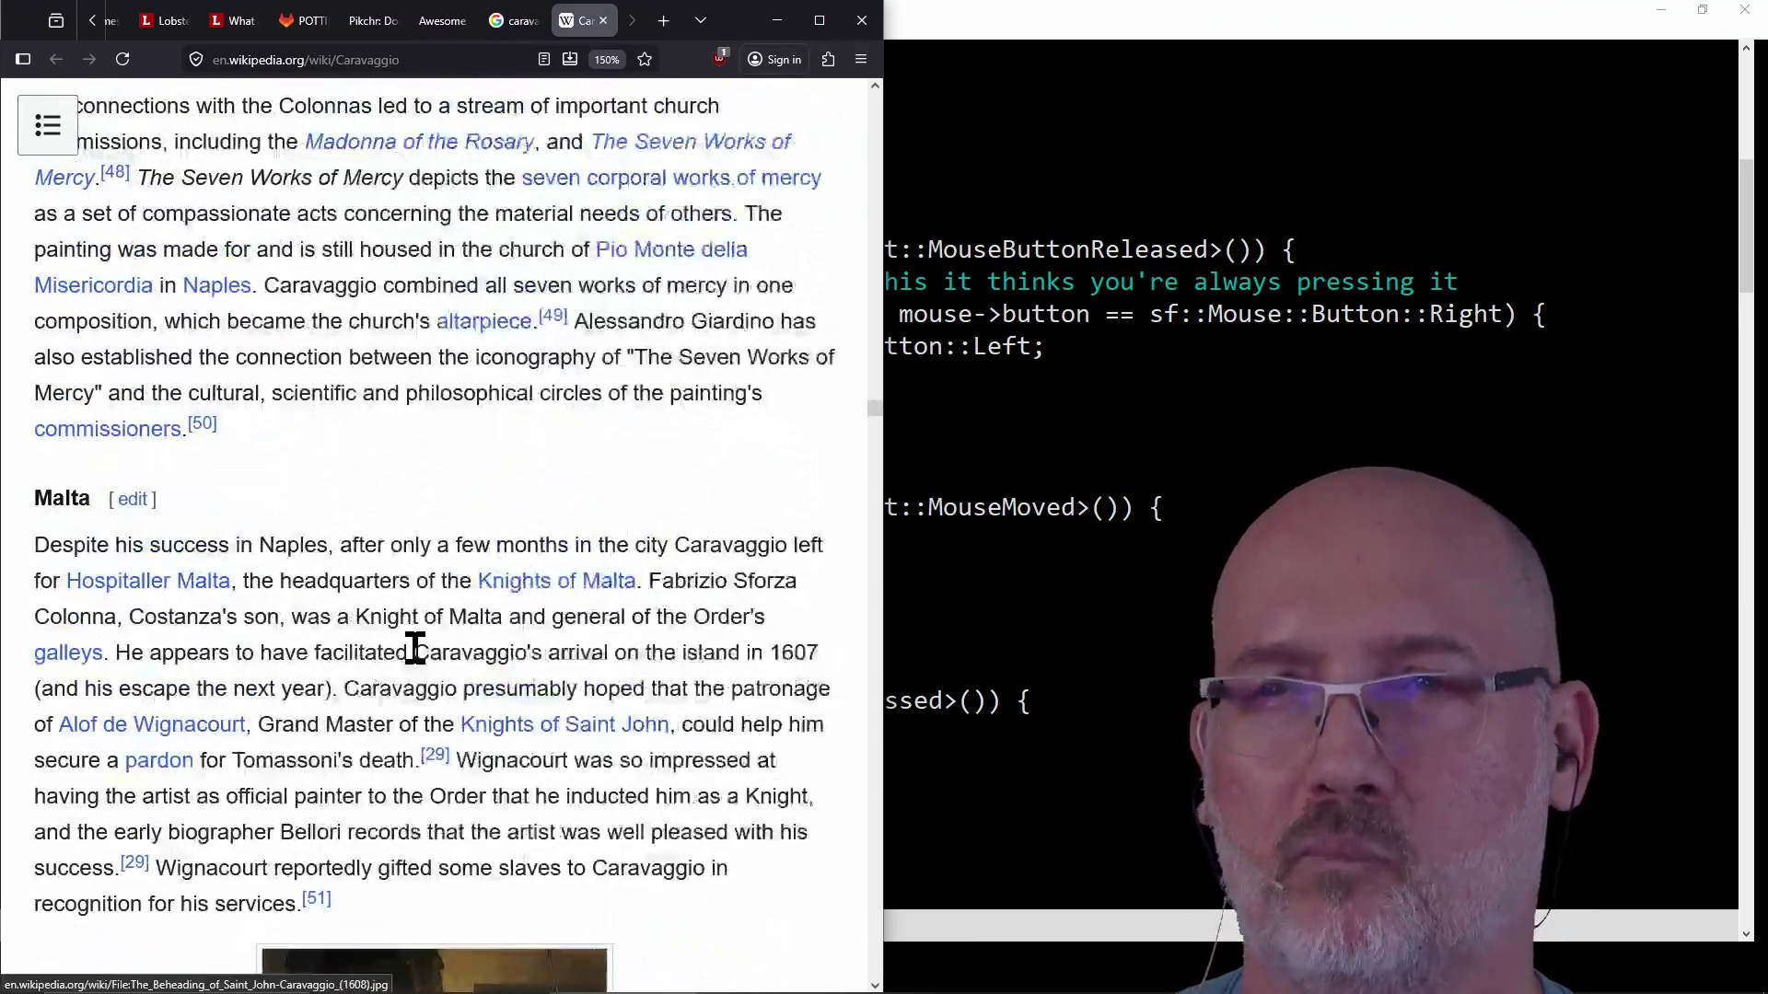
{"action": "scroll", "coordinate": [415, 650], "scroll_direction": "up", "scroll_amount": 5}
{"action": "scroll", "coordinate": [415, 651], "scroll_direction": "up", "scroll_amount": 5}
{"action": "scroll", "coordinate": [414, 650], "scroll_direction": "up", "scroll_amount": 5}
{"action": "scroll", "coordinate": [414, 649], "scroll_direction": "up", "scroll_amount": 5}
{"action": "scroll", "coordinate": [414, 650], "scroll_direction": "up", "scroll_amount": 5}
{"action": "scroll", "coordinate": [415, 649], "scroll_direction": "up", "scroll_amount": 5}
{"action": "scroll", "coordinate": [414, 649], "scroll_direction": "up", "scroll_amount": 5}
{"action": "scroll", "coordinate": [414, 650], "scroll_direction": "up", "scroll_amount": 5}
{"action": "scroll", "coordinate": [415, 650], "scroll_direction": "up", "scroll_amount": 5}
{"action": "scroll", "coordinate": [415, 650], "scroll_direction": "up", "scroll_amount": 5}
{"action": "scroll", "coordinate": [415, 649], "scroll_direction": "up", "scroll_amount": 5}
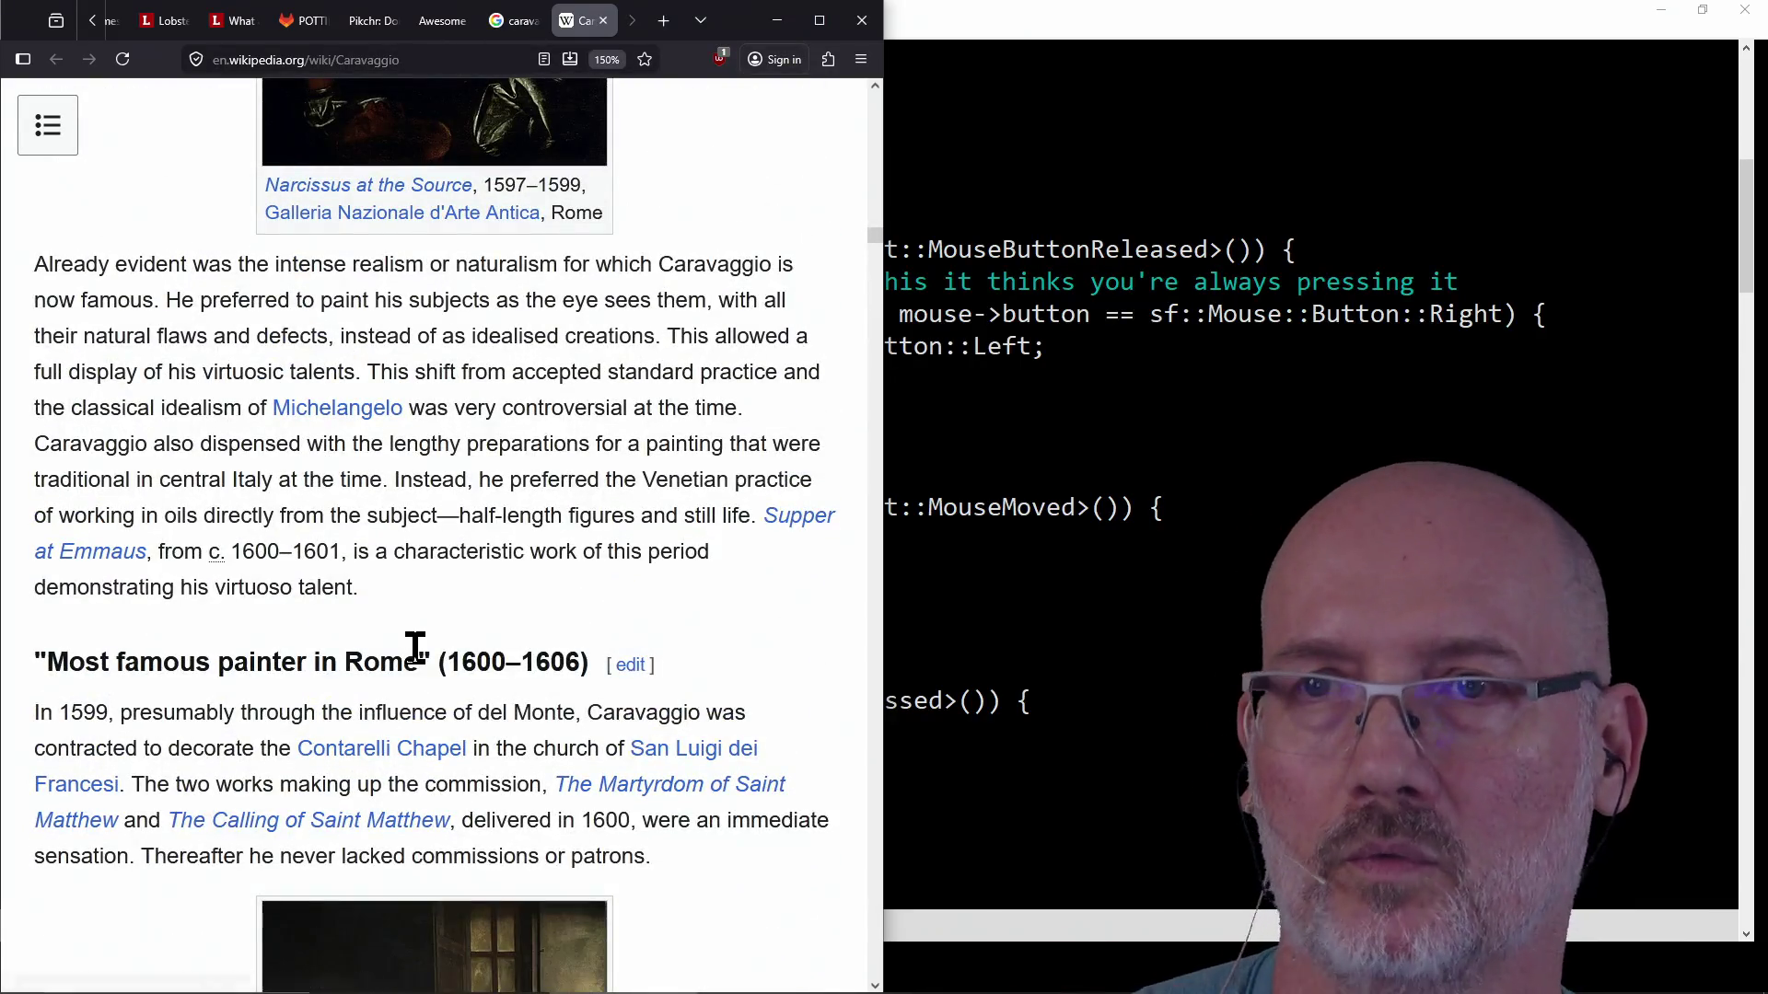
{"action": "scroll", "coordinate": [362, 633], "scroll_direction": "up", "scroll_amount": 5}
{"action": "scroll", "coordinate": [361, 633], "scroll_direction": "up", "scroll_amount": 5}
{"action": "scroll", "coordinate": [362, 632], "scroll_direction": "up", "scroll_amount": 5}
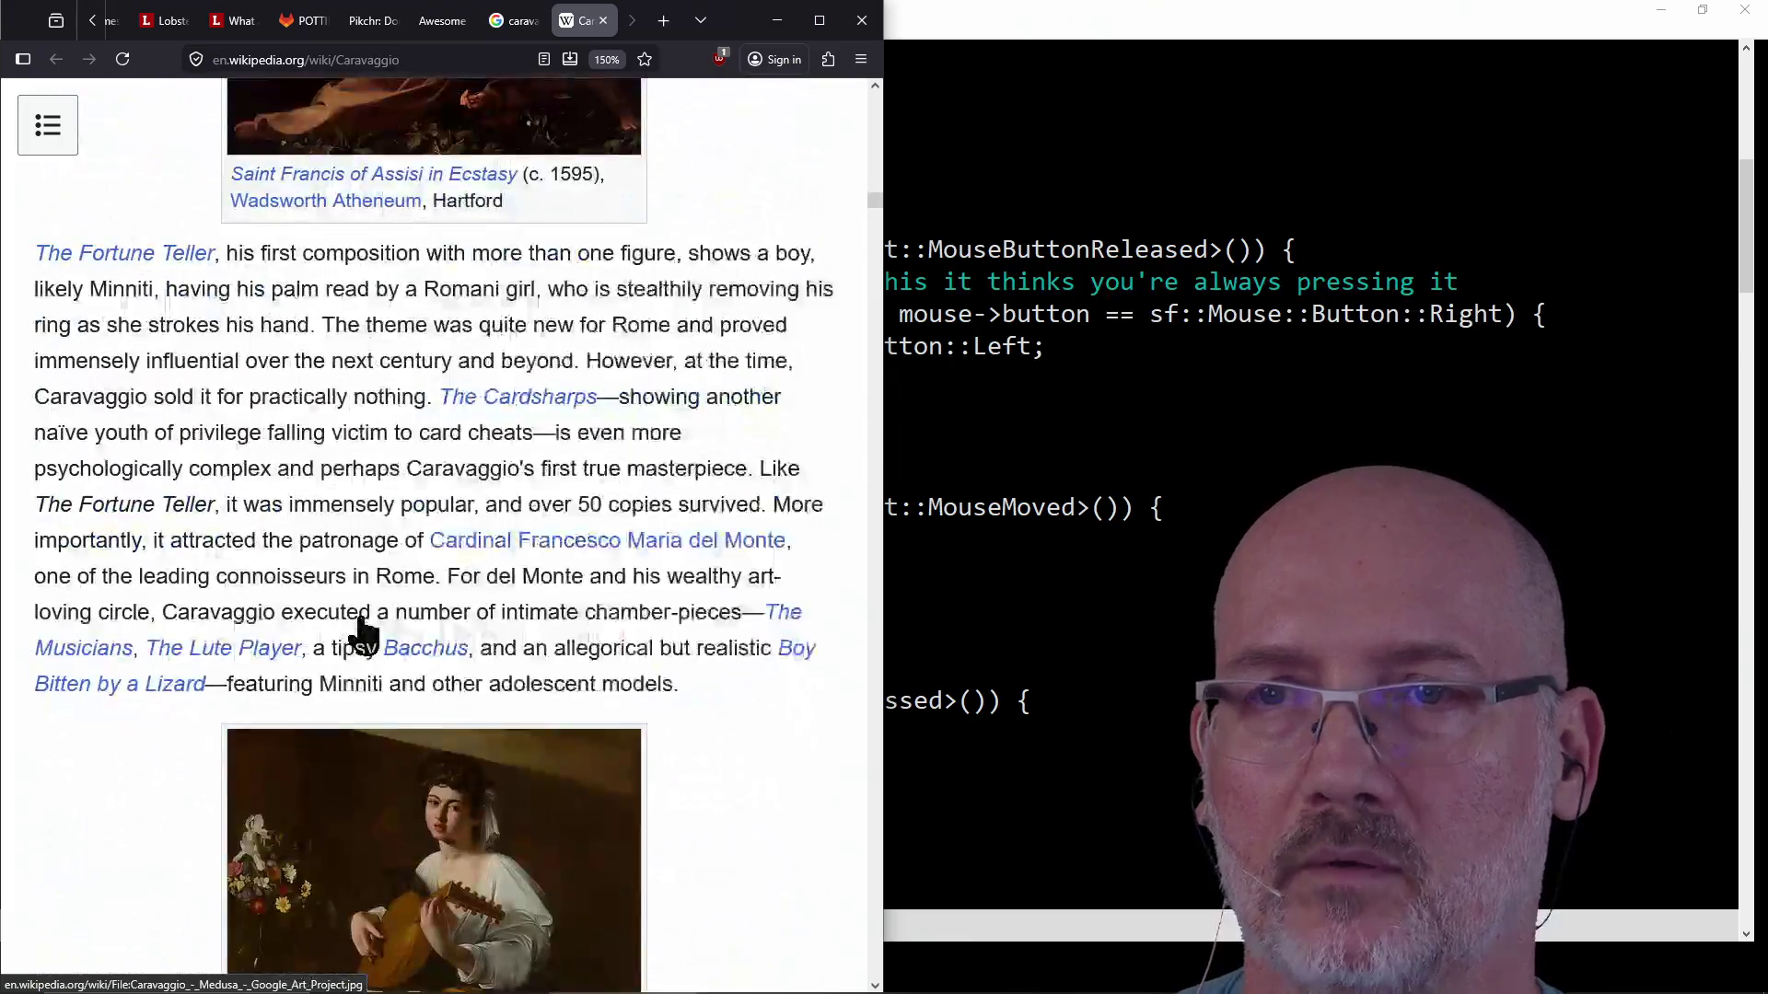
{"action": "scroll", "coordinate": [362, 634], "scroll_direction": "up", "scroll_amount": 5}
{"action": "scroll", "coordinate": [363, 632], "scroll_direction": "up", "scroll_amount": 5}
{"action": "scroll", "coordinate": [363, 633], "scroll_direction": "up", "scroll_amount": 5}
{"action": "scroll", "coordinate": [362, 633], "scroll_direction": "up", "scroll_amount": 5}
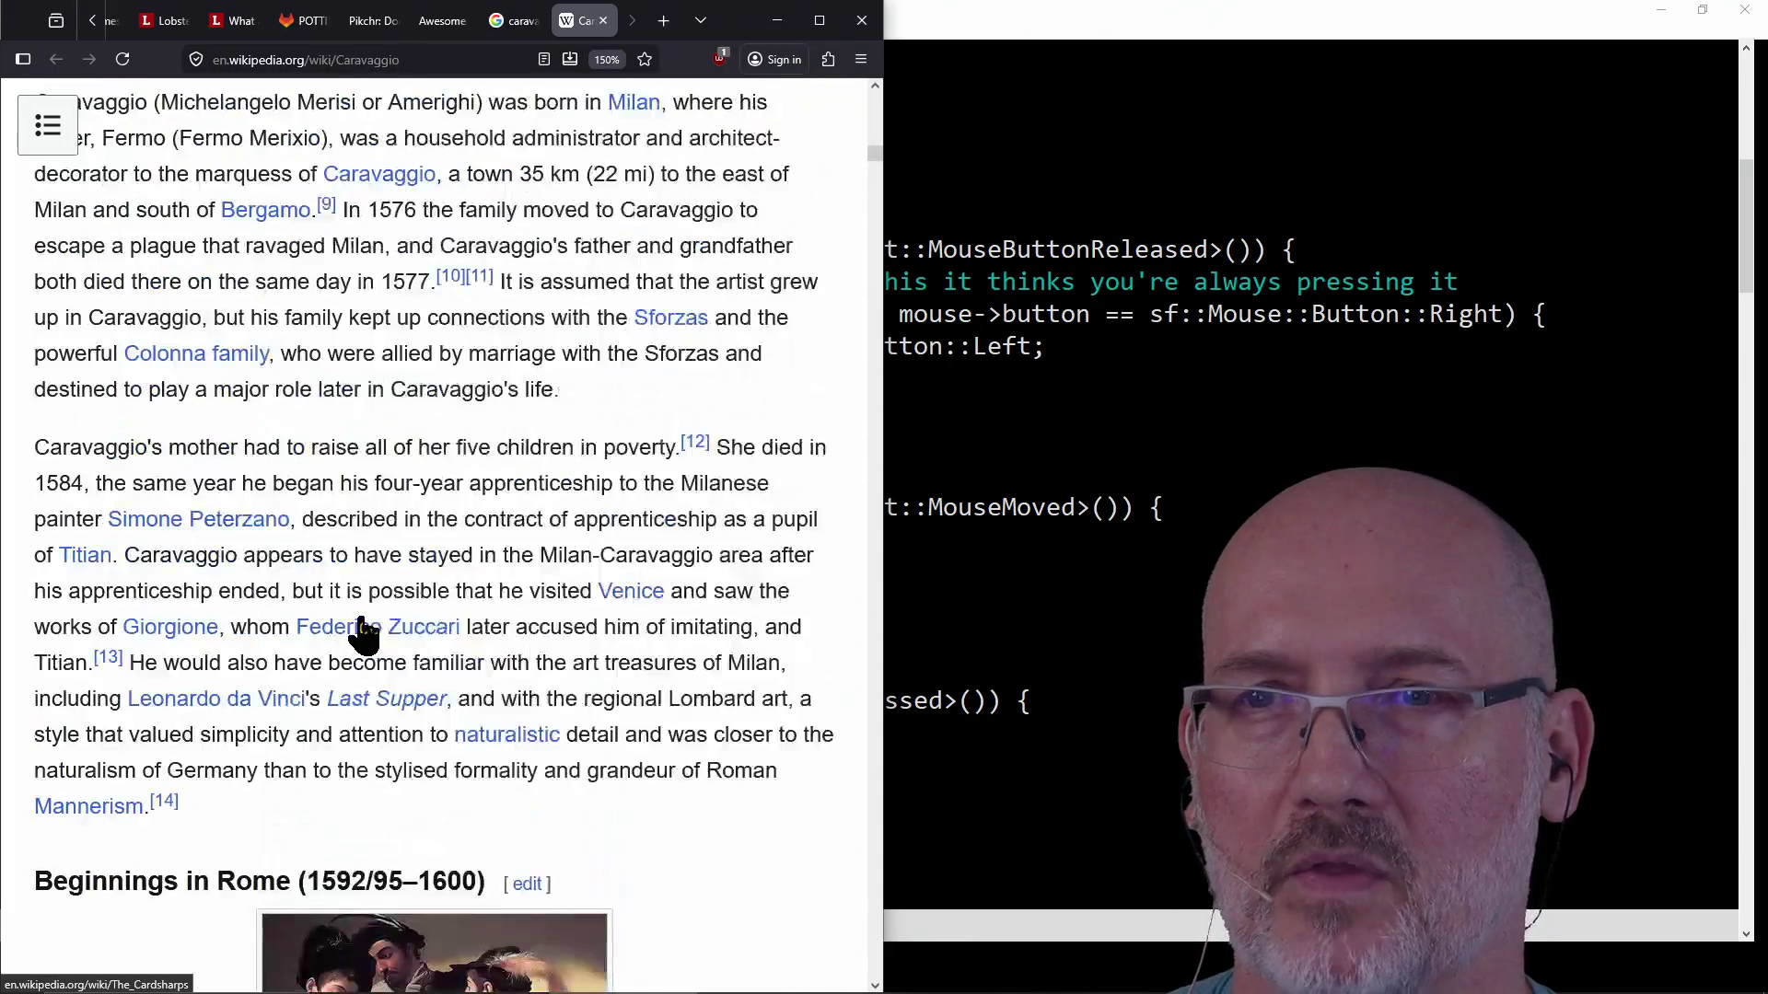
{"action": "scroll", "coordinate": [362, 632], "scroll_direction": "up", "scroll_amount": 5}
{"action": "scroll", "coordinate": [362, 633], "scroll_direction": "up", "scroll_amount": 5}
{"action": "scroll", "coordinate": [363, 634], "scroll_direction": "up", "scroll_amount": 5}
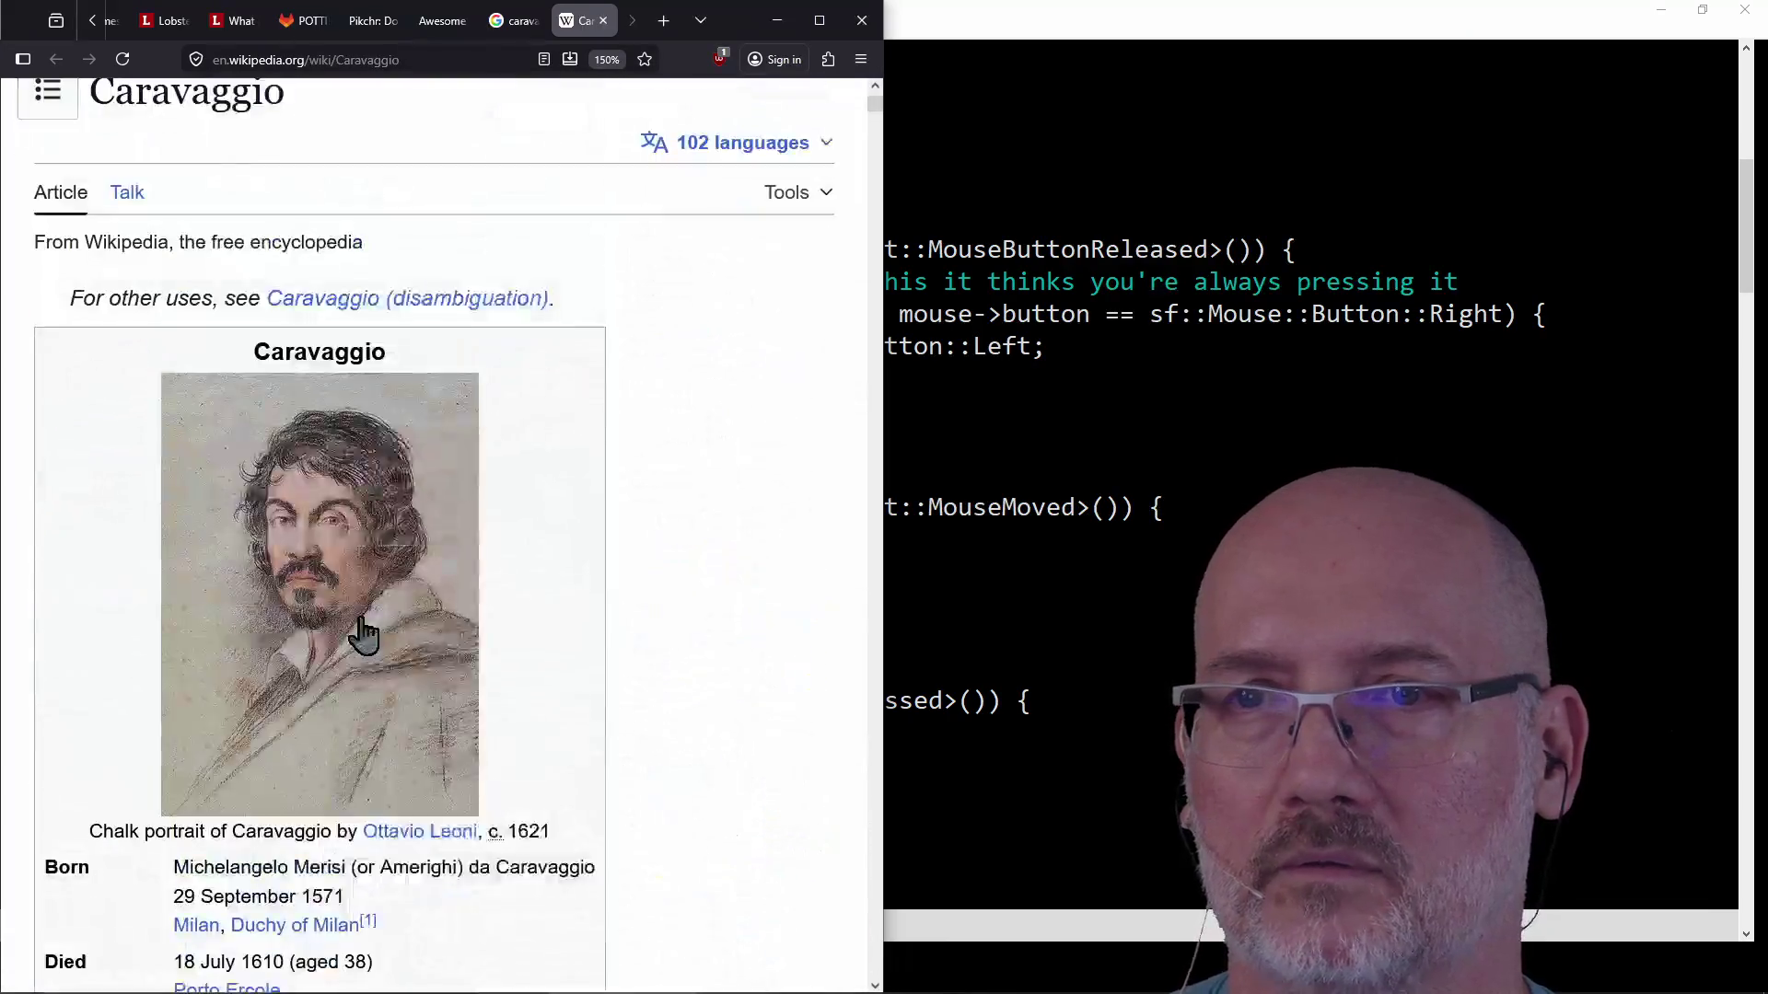
{"action": "scroll", "coordinate": [362, 634], "scroll_direction": "down", "scroll_amount": 5}
{"action": "scroll", "coordinate": [363, 633], "scroll_direction": "down", "scroll_amount": 5}
{"action": "scroll", "coordinate": [363, 633], "scroll_direction": "down", "scroll_amount": 5}
{"action": "scroll", "coordinate": [361, 633], "scroll_direction": "down", "scroll_amount": 5}
{"action": "scroll", "coordinate": [362, 633], "scroll_direction": "up", "scroll_amount": 5}
{"action": "scroll", "coordinate": [362, 633], "scroll_direction": "up", "scroll_amount": 5}
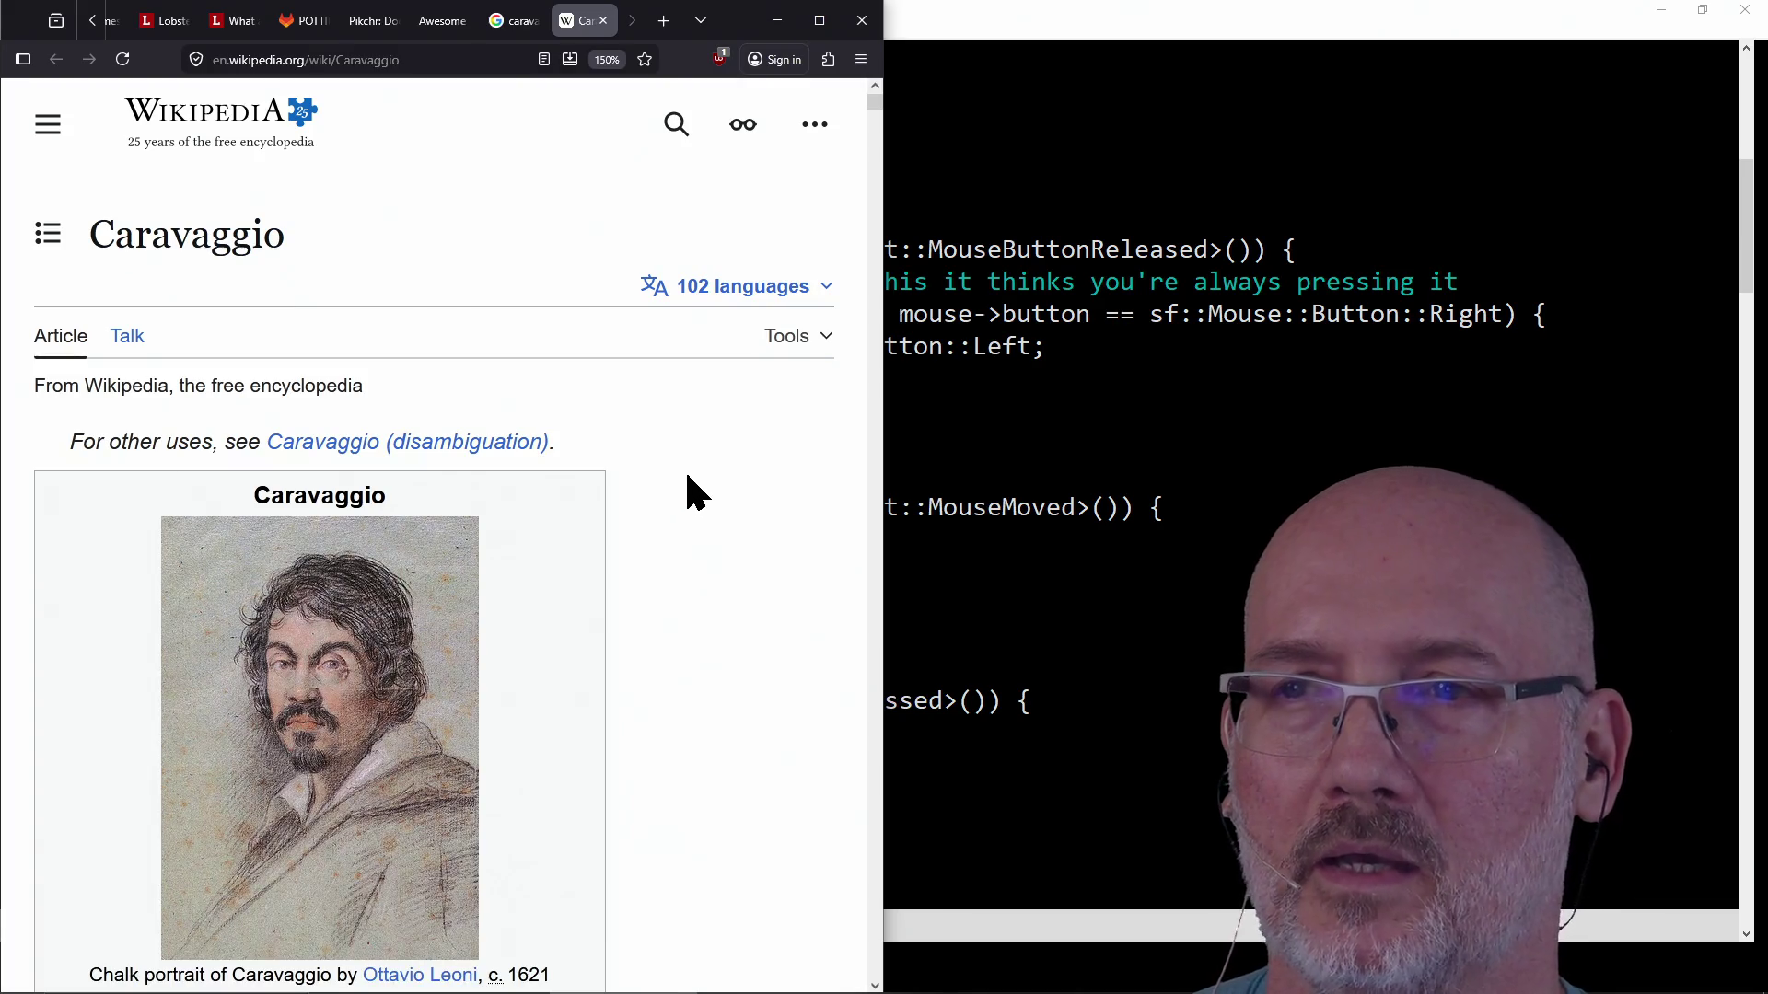
{"action": "left_click", "coordinate": [449, 62]}
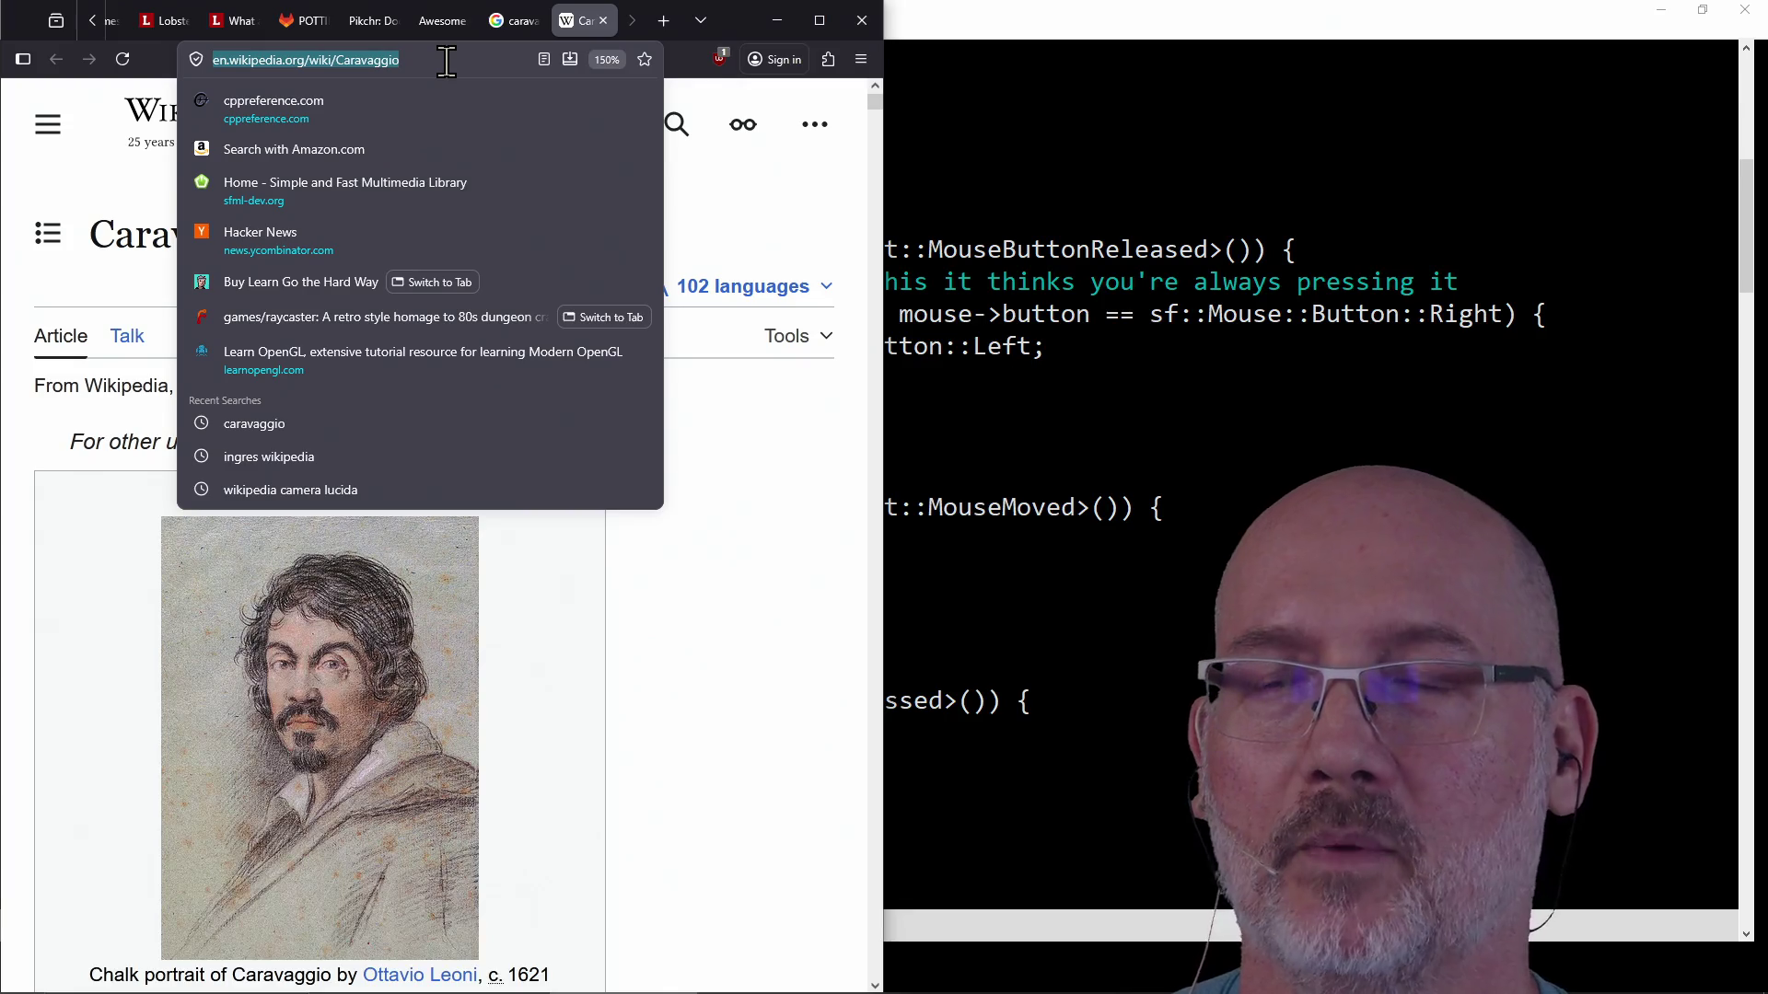
{"action": "type", "text": "carav"}
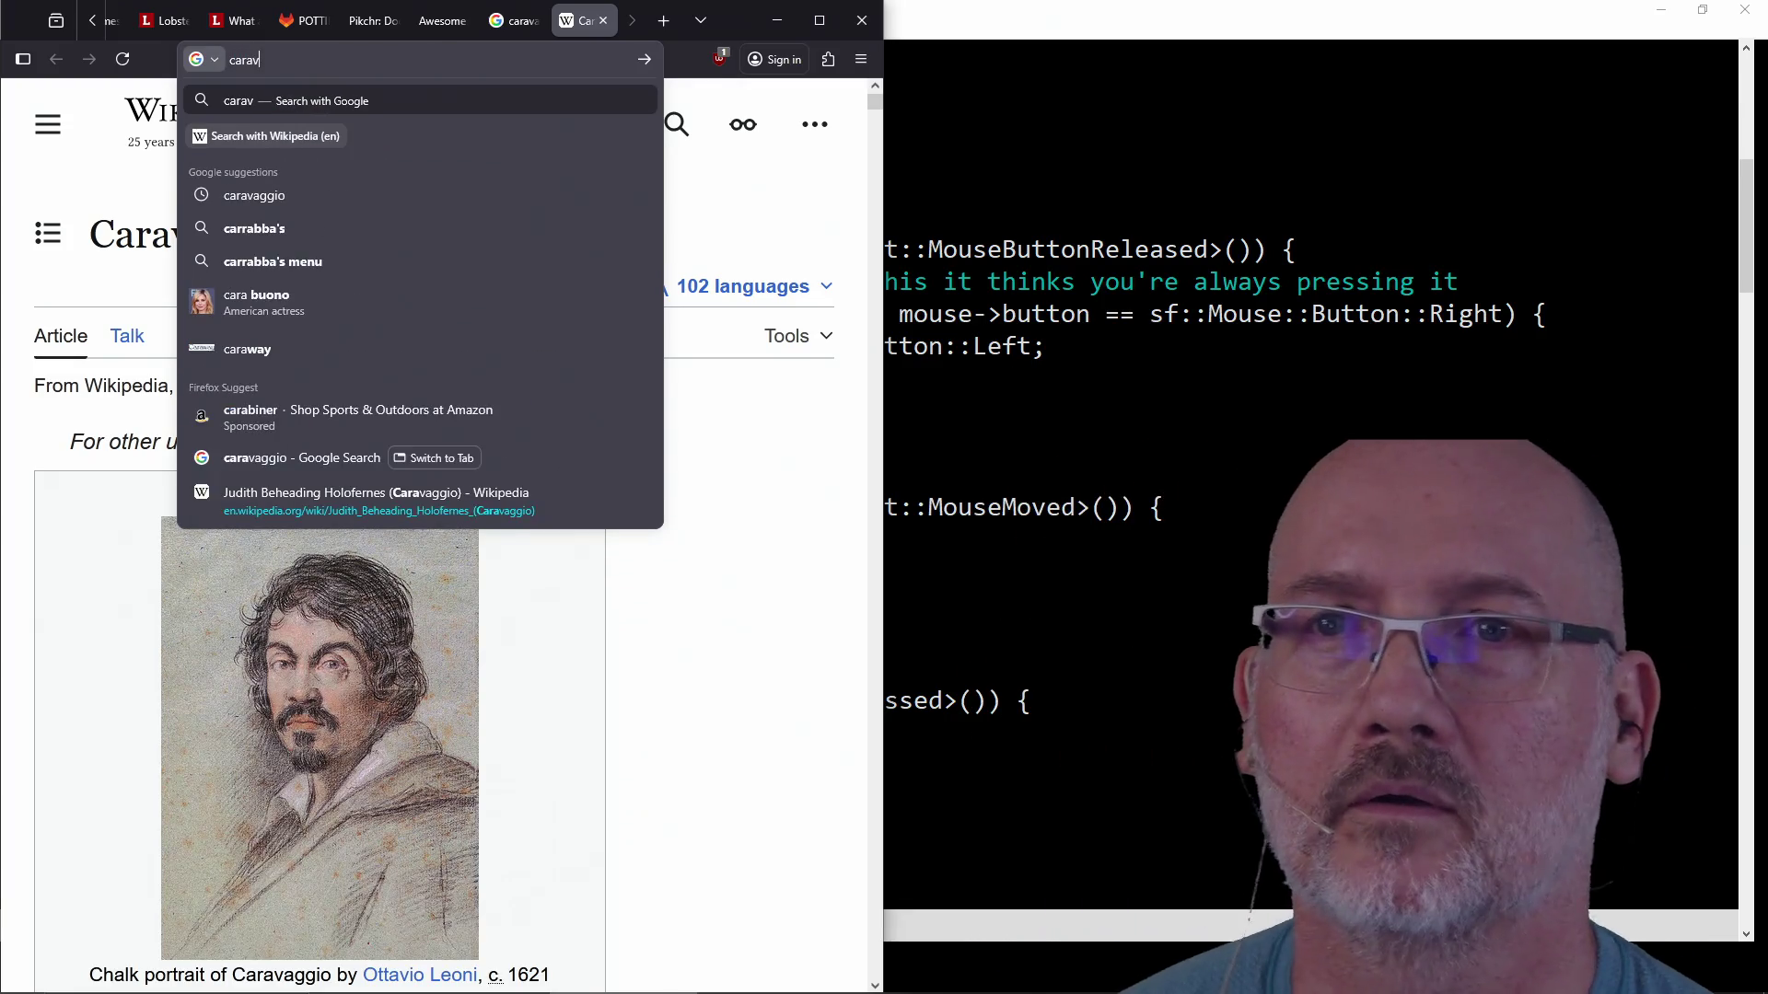
{"action": "type", "text": "a"}
{"action": "key", "text": "Escape"}
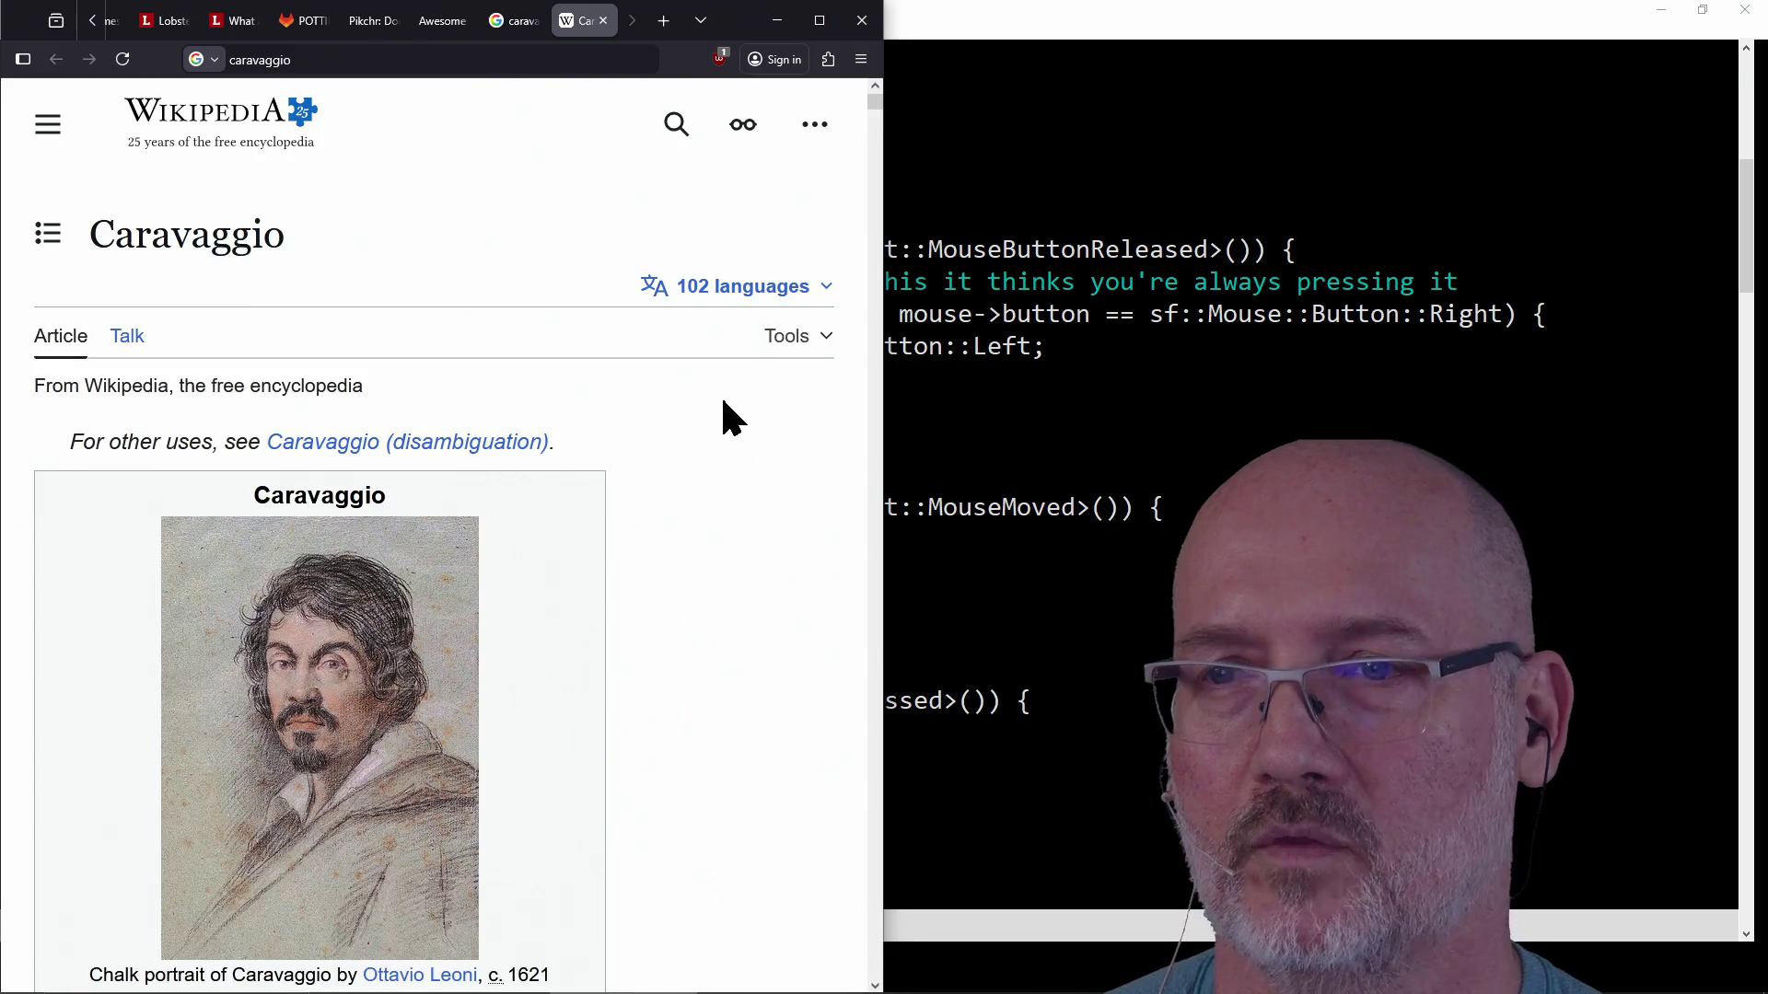
{"action": "scroll", "coordinate": [720, 393], "scroll_direction": "down", "scroll_amount": 5}
{"action": "scroll", "coordinate": [720, 393], "scroll_direction": "down", "scroll_amount": 5}
{"action": "scroll", "coordinate": [723, 402], "scroll_direction": "down", "scroll_amount": 5}
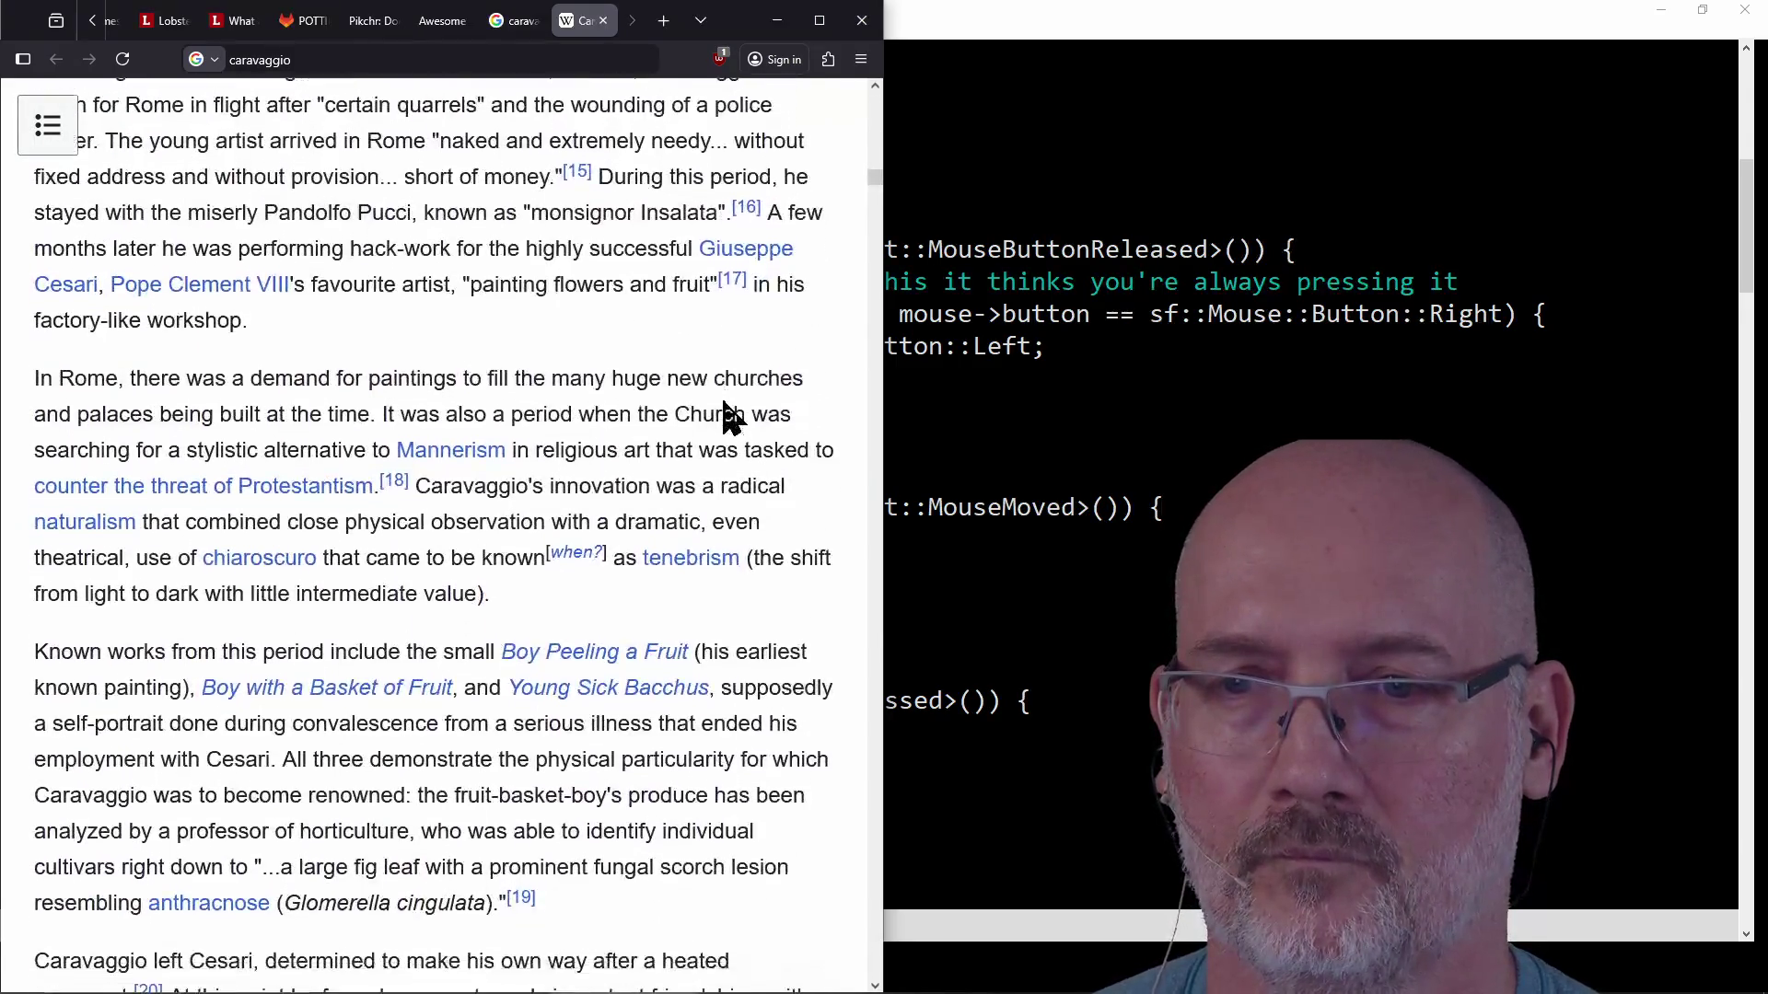
{"action": "scroll", "coordinate": [723, 402], "scroll_direction": "down", "scroll_amount": 5}
{"action": "scroll", "coordinate": [723, 403], "scroll_direction": "down", "scroll_amount": 5}
{"action": "scroll", "coordinate": [722, 403], "scroll_direction": "down", "scroll_amount": 5}
{"action": "scroll", "coordinate": [723, 402], "scroll_direction": "down", "scroll_amount": 5}
{"action": "scroll", "coordinate": [721, 402], "scroll_direction": "down", "scroll_amount": 5}
{"action": "scroll", "coordinate": [722, 402], "scroll_direction": "down", "scroll_amount": 5}
{"action": "scroll", "coordinate": [722, 402], "scroll_direction": "down", "scroll_amount": 4}
{"action": "scroll", "coordinate": [387, 597], "scroll_direction": "up", "scroll_amount": 1}
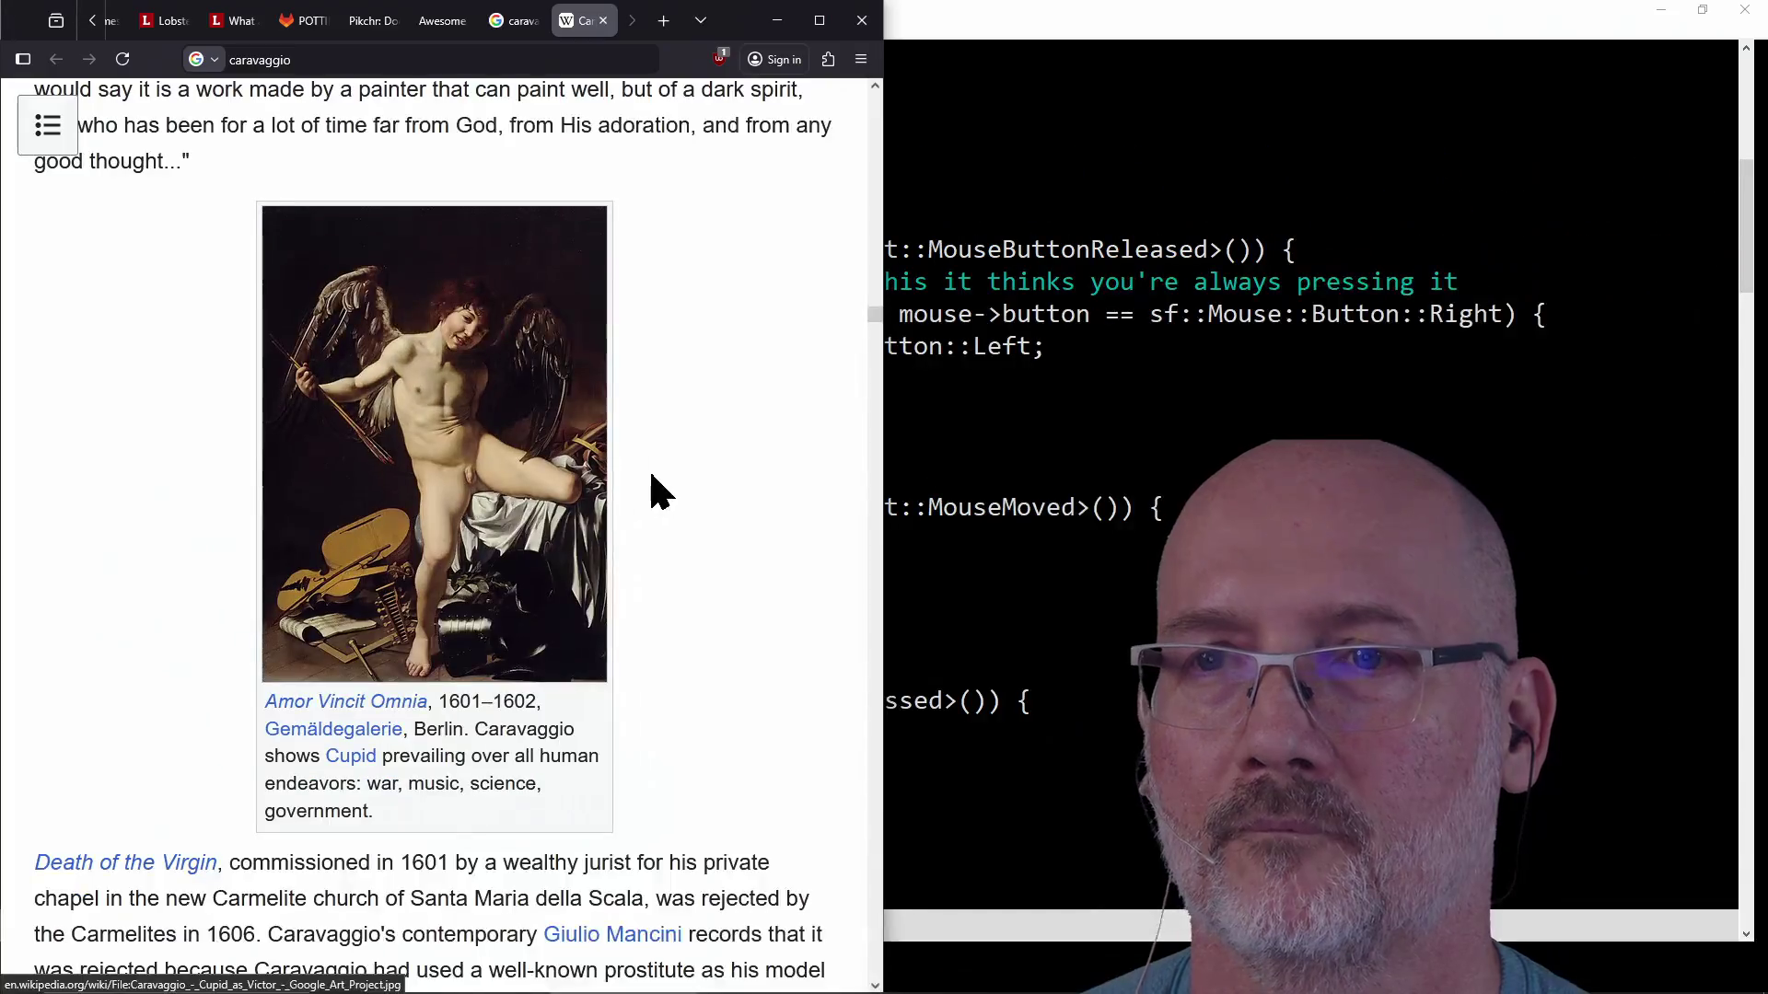
{"action": "scroll", "coordinate": [649, 423], "scroll_direction": "up", "scroll_amount": 5}
{"action": "scroll", "coordinate": [649, 423], "scroll_direction": "up", "scroll_amount": 5}
{"action": "scroll", "coordinate": [649, 423], "scroll_direction": "up", "scroll_amount": 5}
{"action": "scroll", "coordinate": [654, 430], "scroll_direction": "up", "scroll_amount": 5}
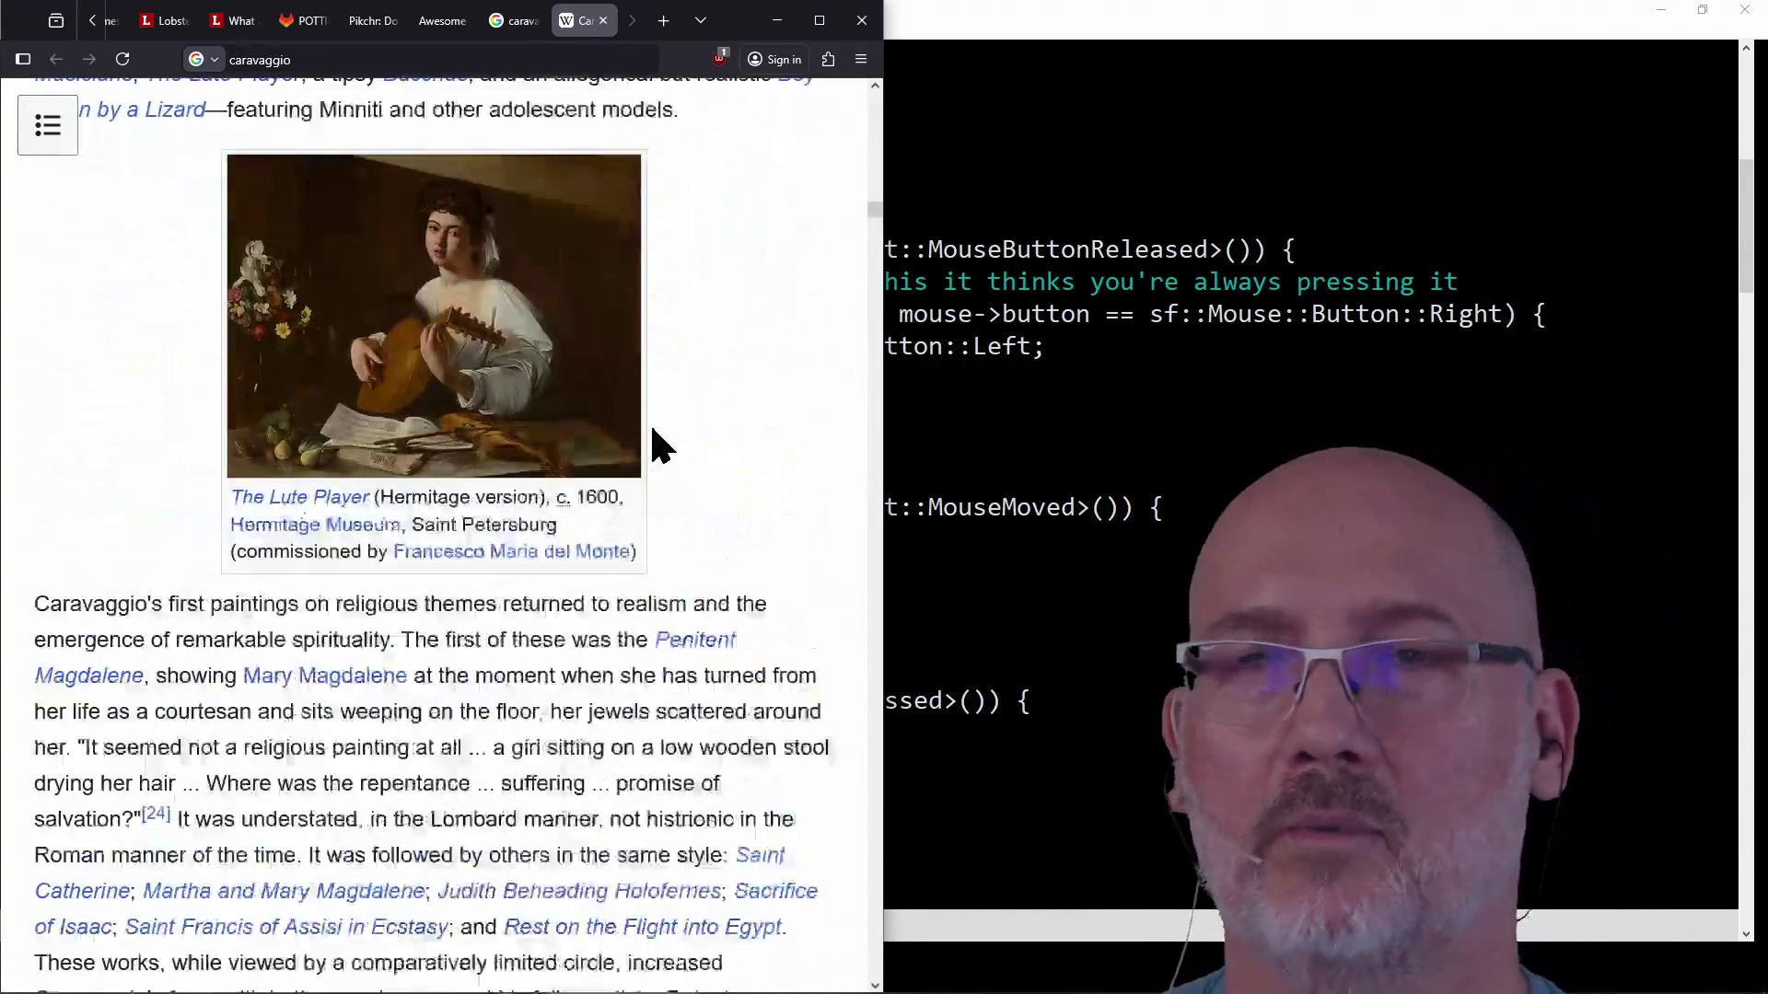
{"action": "scroll", "coordinate": [654, 430], "scroll_direction": "up", "scroll_amount": 5}
{"action": "scroll", "coordinate": [653, 429], "scroll_direction": "up", "scroll_amount": 5}
{"action": "scroll", "coordinate": [654, 430], "scroll_direction": "up", "scroll_amount": 5}
{"action": "scroll", "coordinate": [654, 429], "scroll_direction": "up", "scroll_amount": 10}
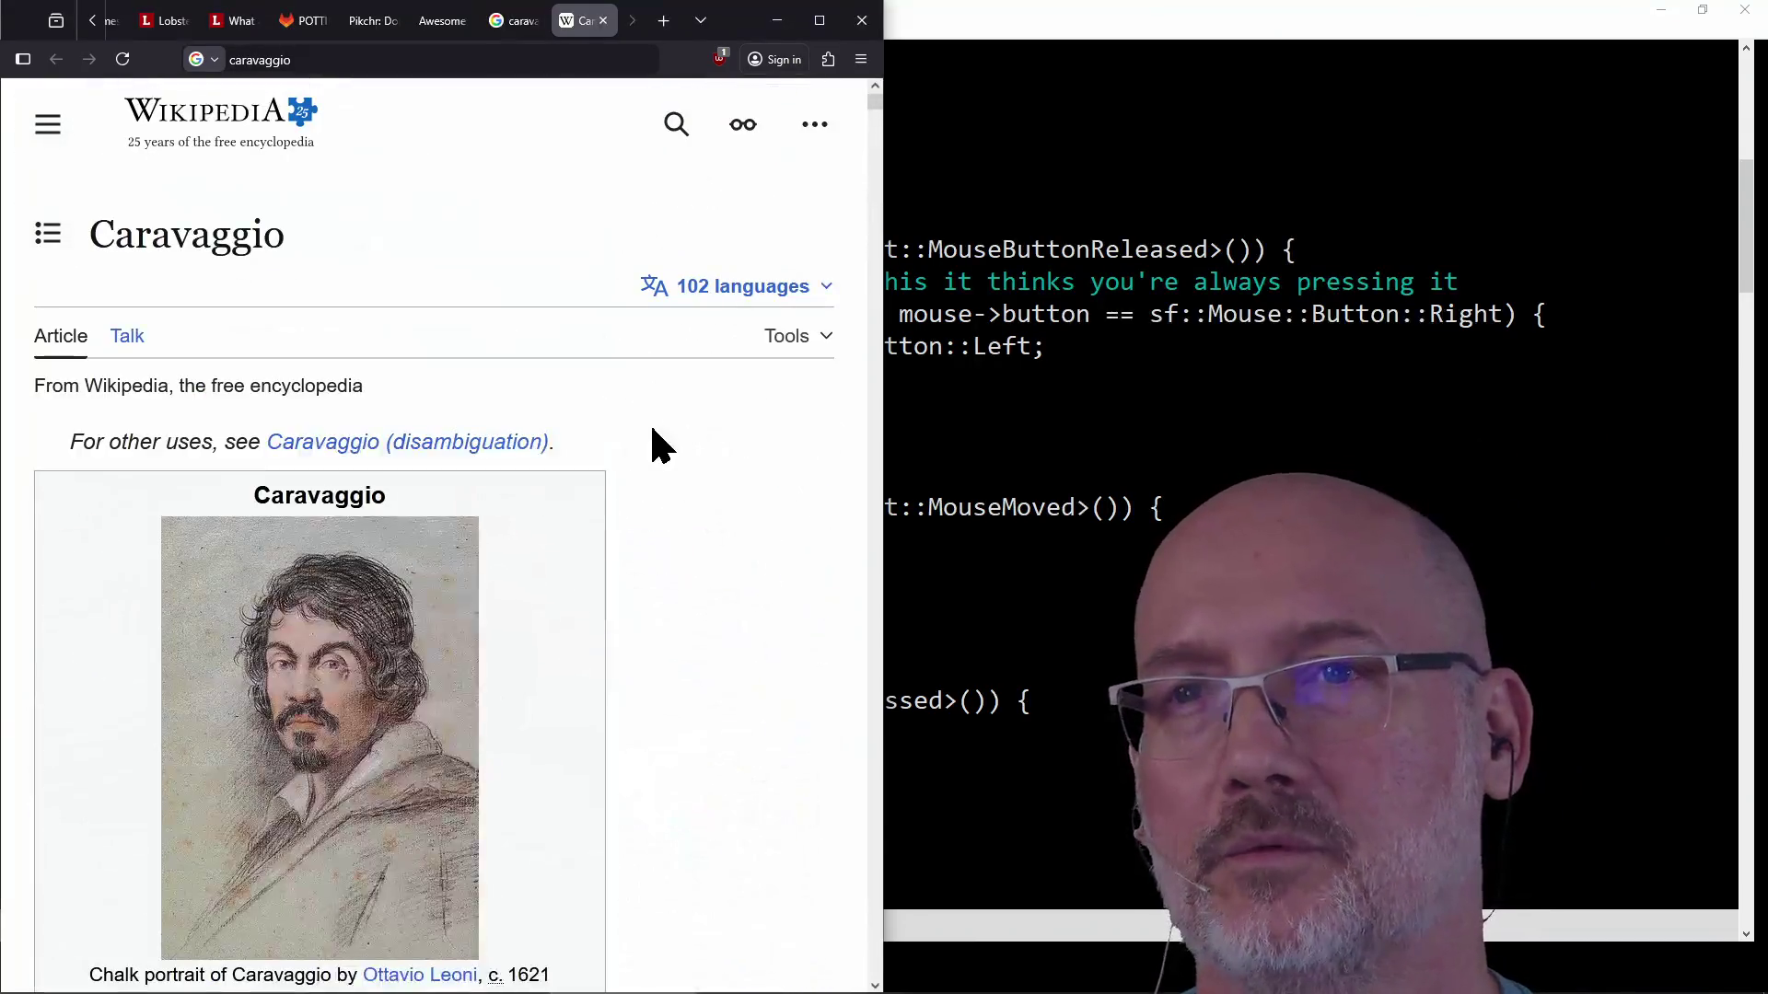
{"action": "scroll", "coordinate": [654, 430], "scroll_direction": "down", "scroll_amount": 5}
{"action": "scroll", "coordinate": [654, 430], "scroll_direction": "down", "scroll_amount": 2}
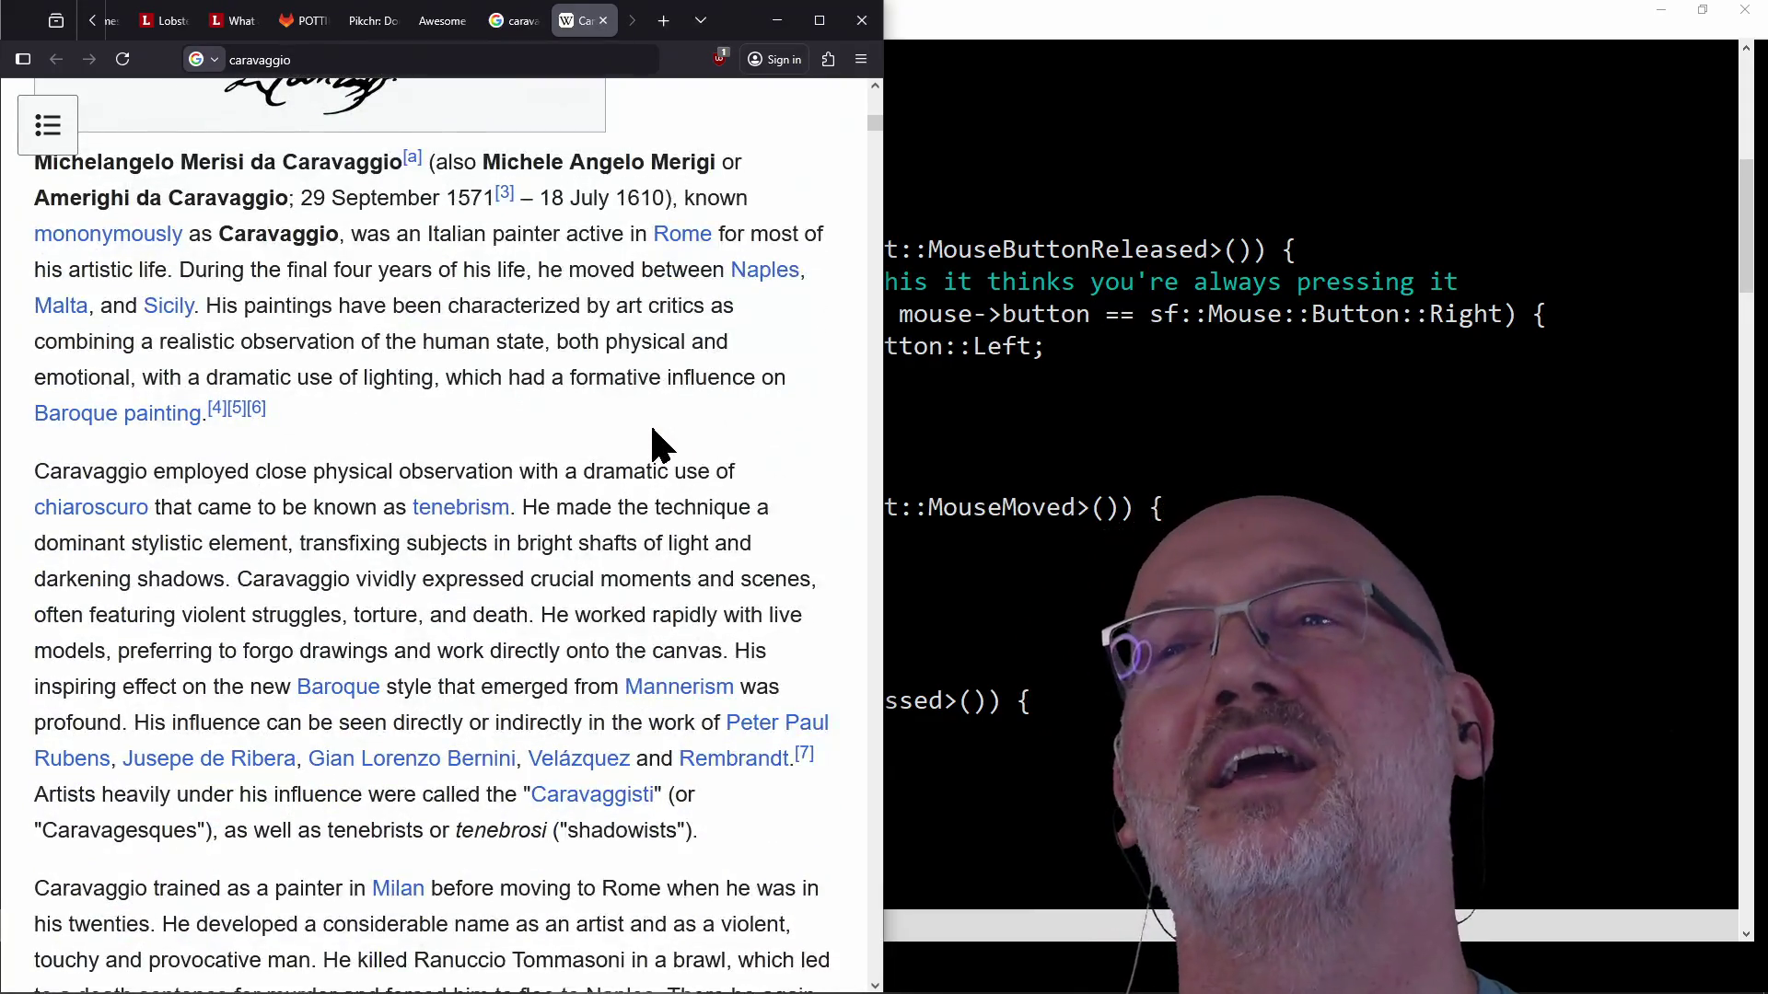
{"action": "scroll", "coordinate": [654, 430], "scroll_direction": "down", "scroll_amount": 2}
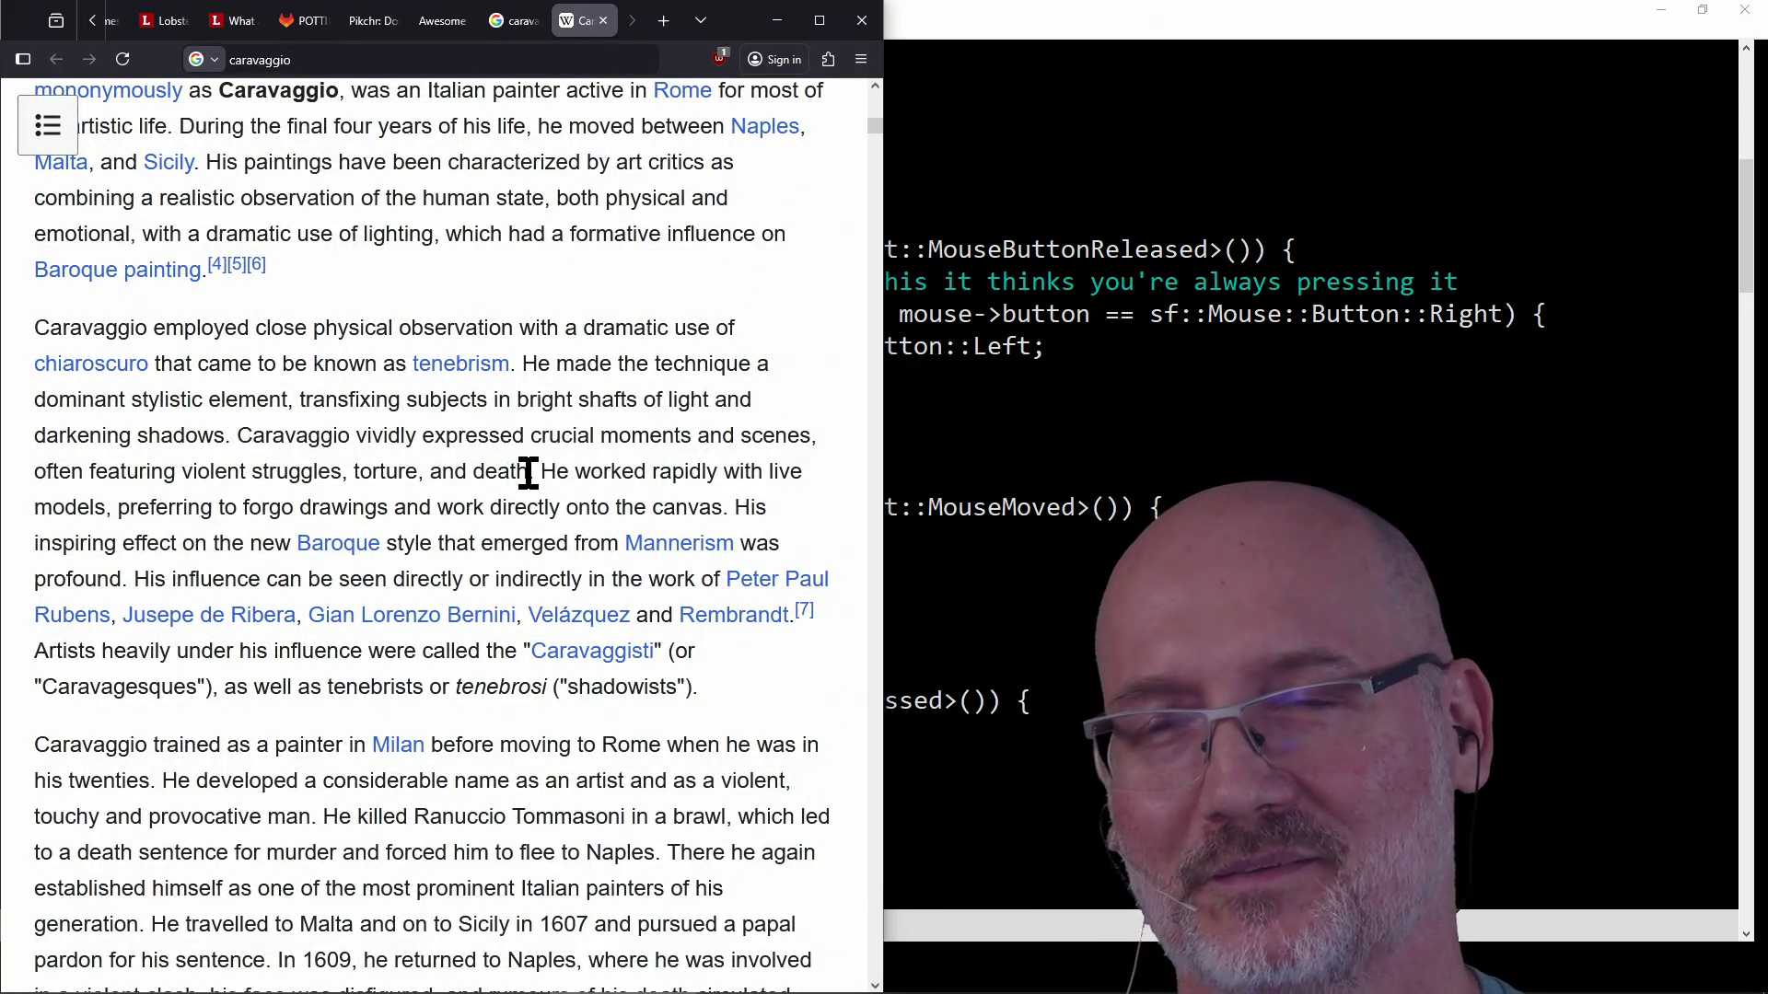
{"action": "left_click", "coordinate": [455, 66]}
{"action": "left_click", "coordinate": [721, 293]}
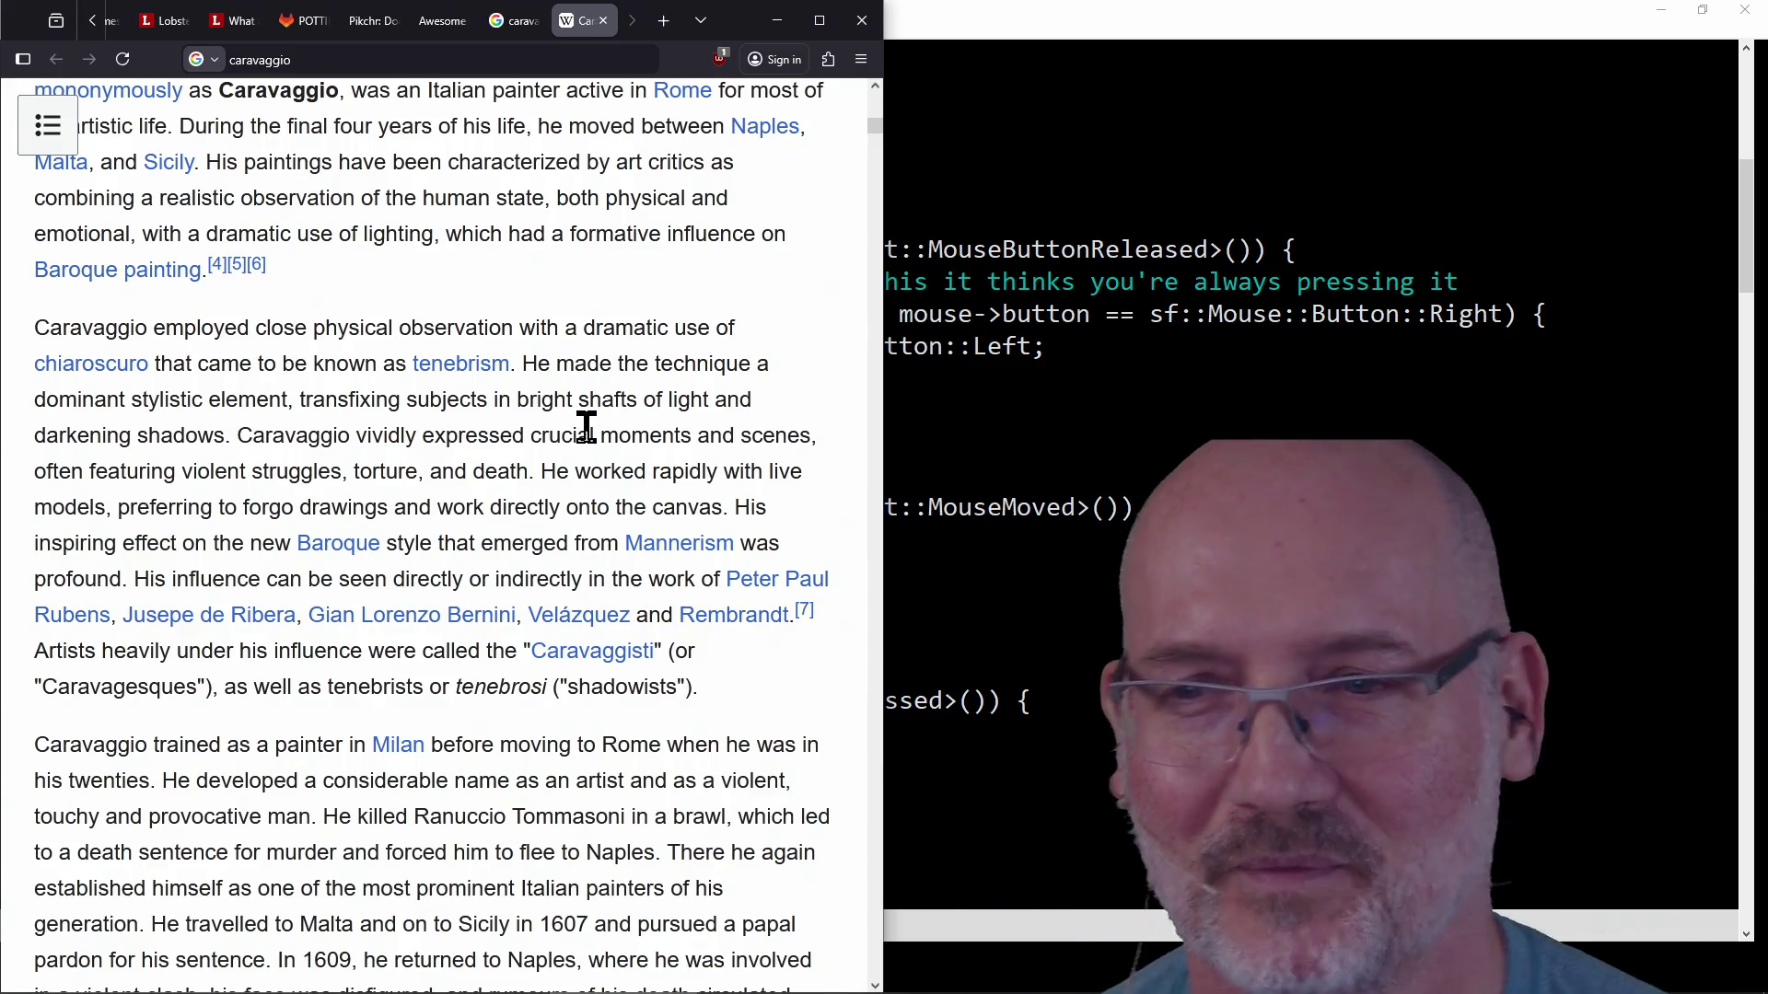
{"action": "scroll", "coordinate": [581, 429], "scroll_direction": "down", "scroll_amount": 4}
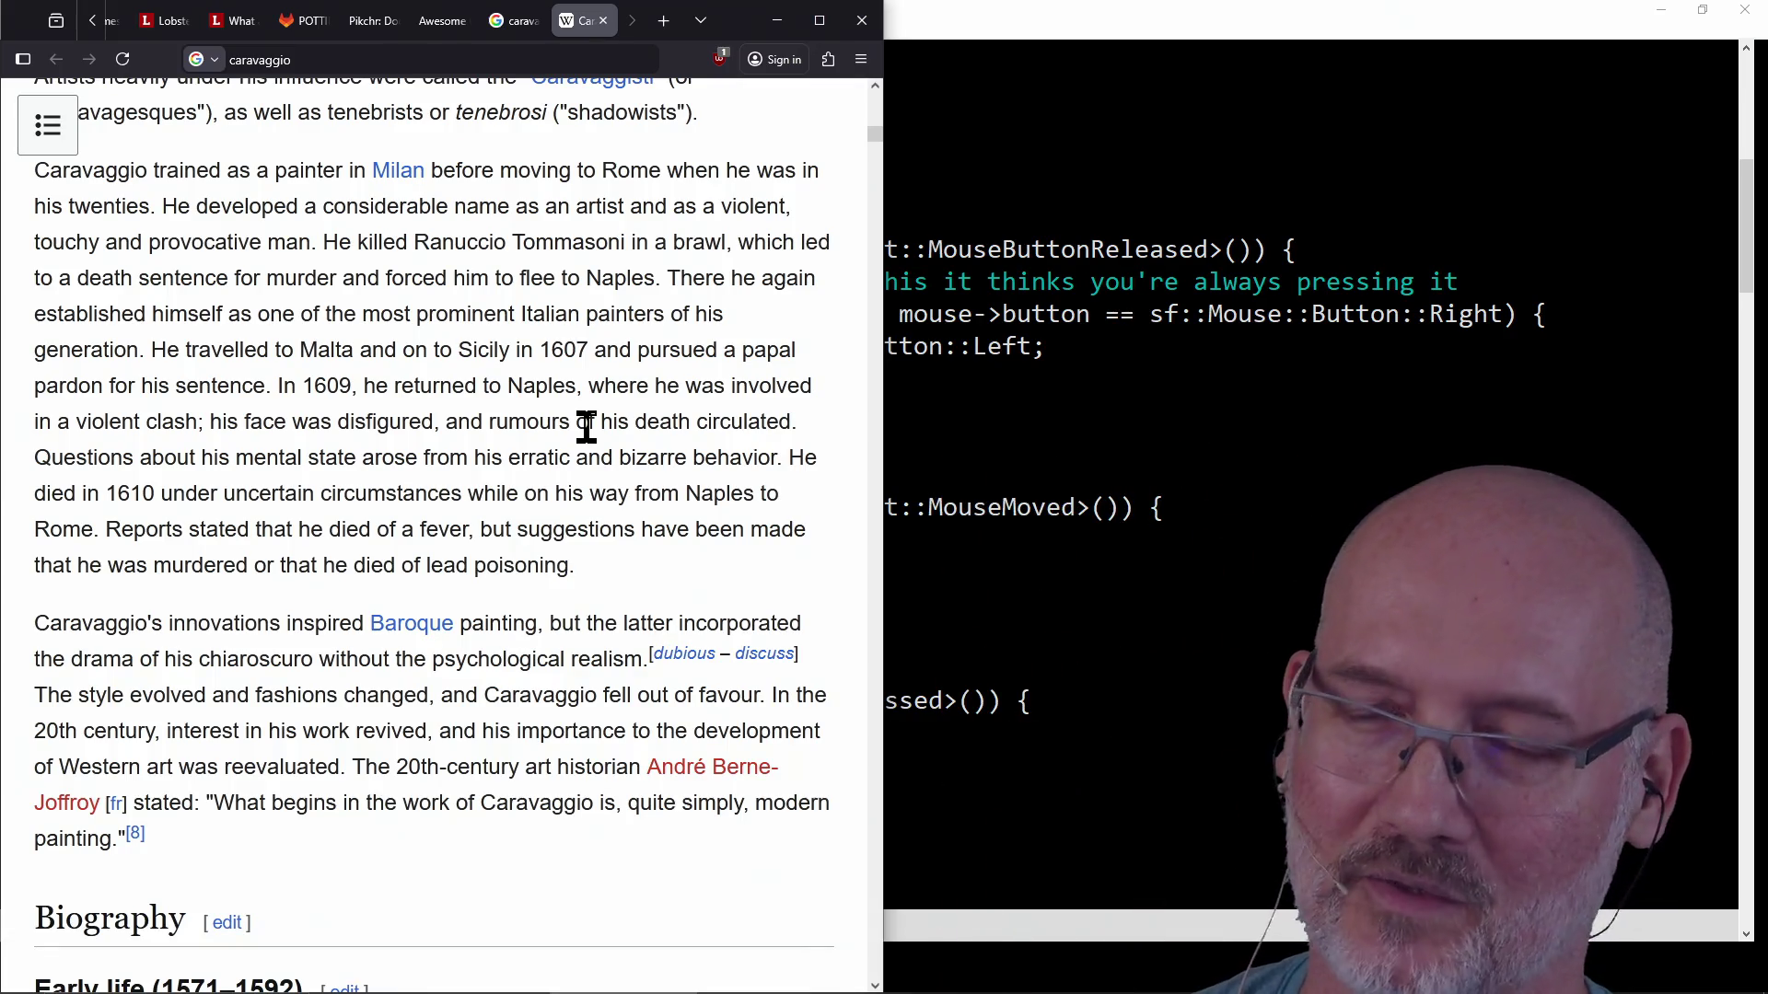
{"action": "scroll", "coordinate": [586, 428], "scroll_direction": "up", "scroll_amount": 5}
{"action": "scroll", "coordinate": [579, 449], "scroll_direction": "up", "scroll_amount": 6}
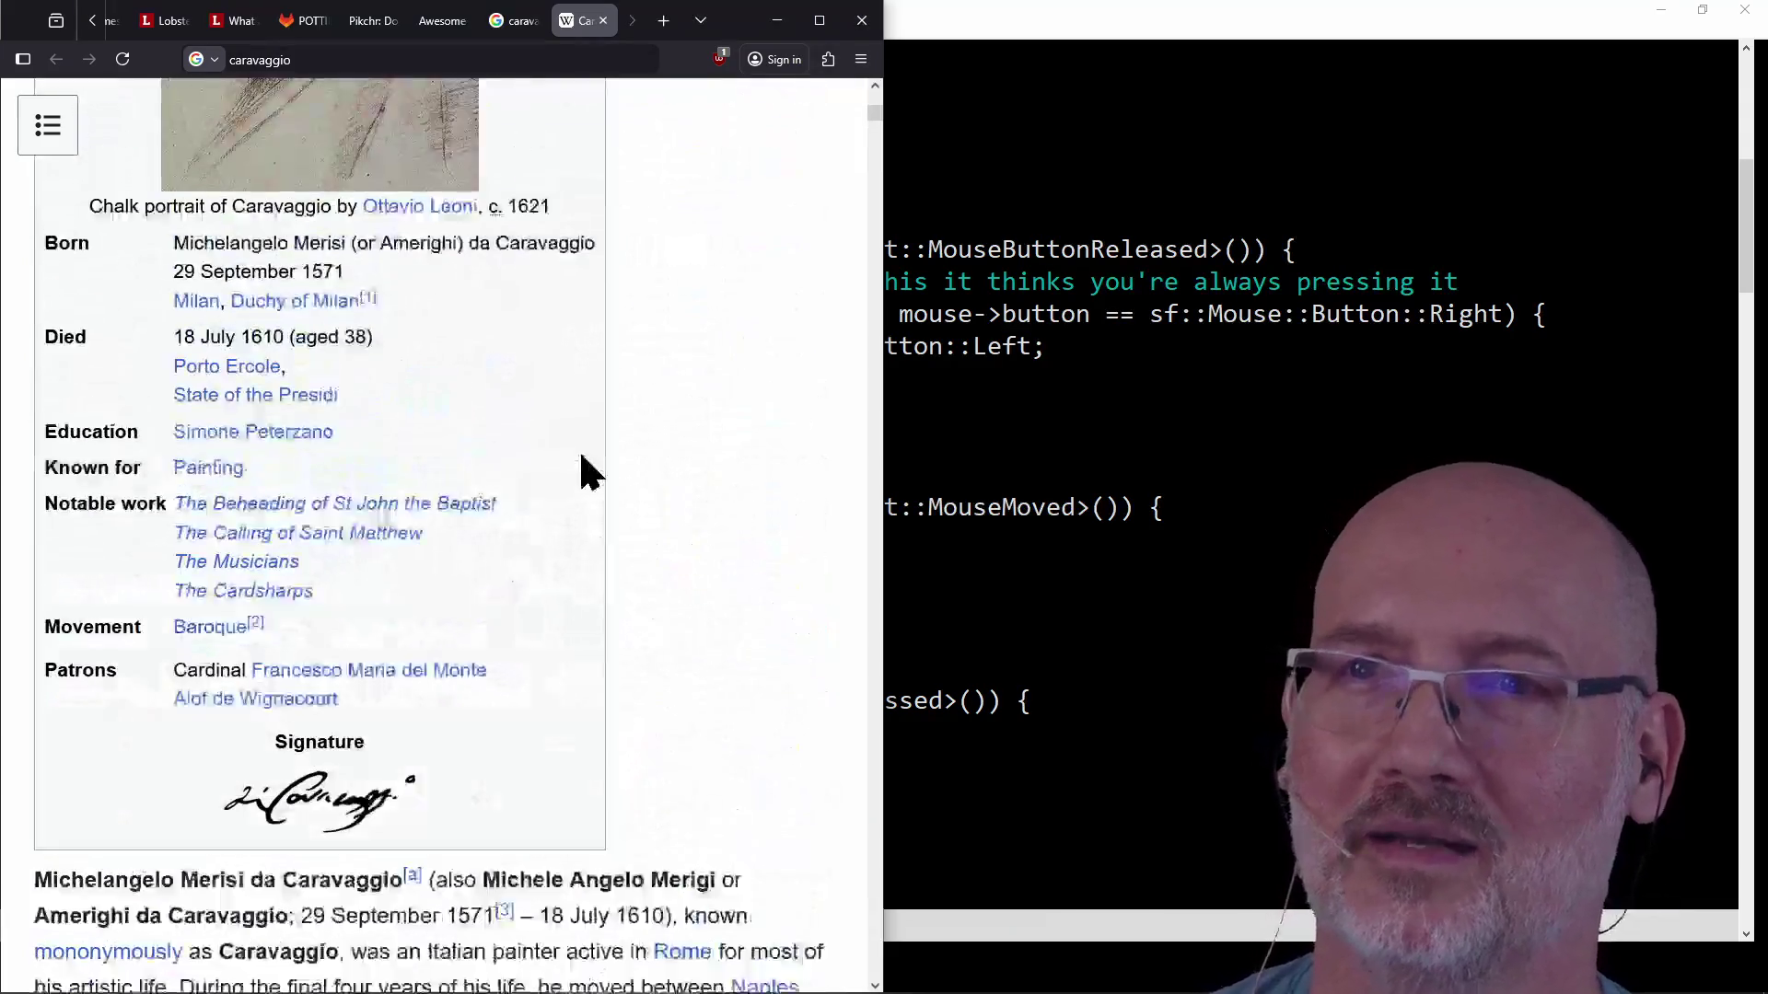
{"action": "scroll", "coordinate": [578, 449], "scroll_direction": "up", "scroll_amount": 5}
{"action": "scroll", "coordinate": [579, 449], "scroll_direction": "down", "scroll_amount": 9}
{"action": "scroll", "coordinate": [579, 450], "scroll_direction": "down", "scroll_amount": 5}
{"action": "scroll", "coordinate": [579, 449], "scroll_direction": "down", "scroll_amount": 5}
{"action": "scroll", "coordinate": [579, 449], "scroll_direction": "down", "scroll_amount": 4}
{"action": "scroll", "coordinate": [580, 455], "scroll_direction": "down", "scroll_amount": 2}
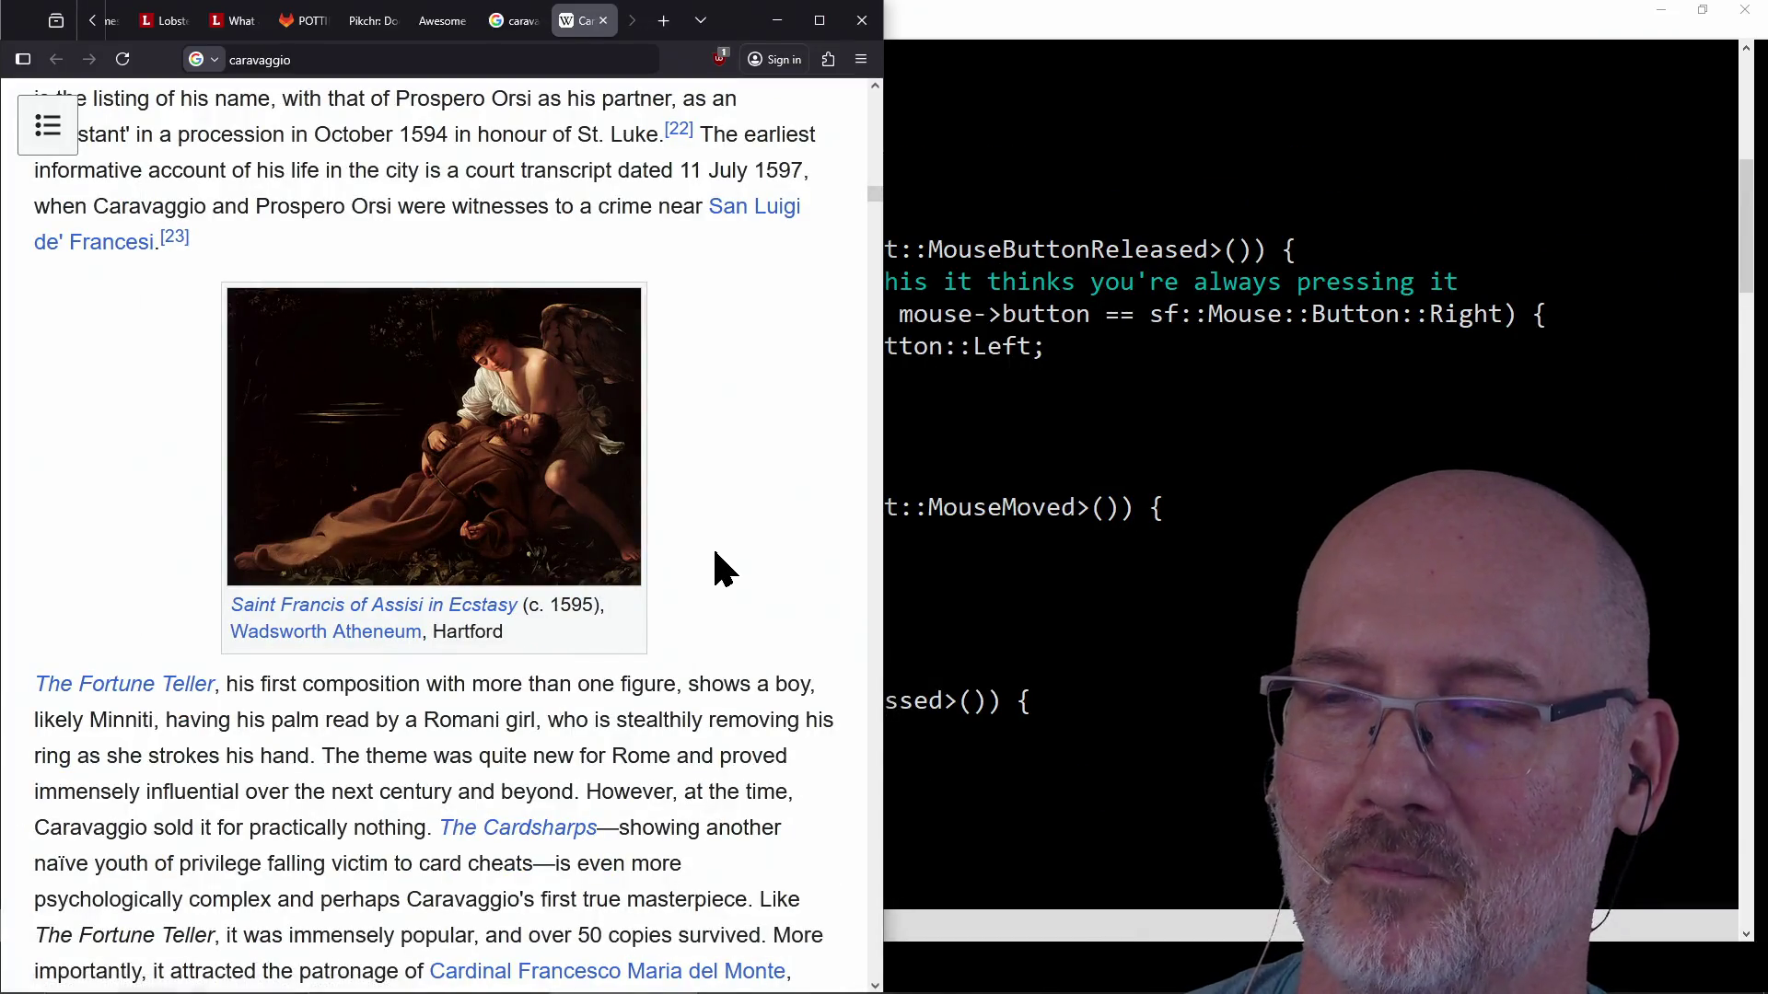
{"action": "scroll", "coordinate": [718, 566], "scroll_direction": "down", "scroll_amount": 5}
{"action": "scroll", "coordinate": [718, 567], "scroll_direction": "down", "scroll_amount": 3}
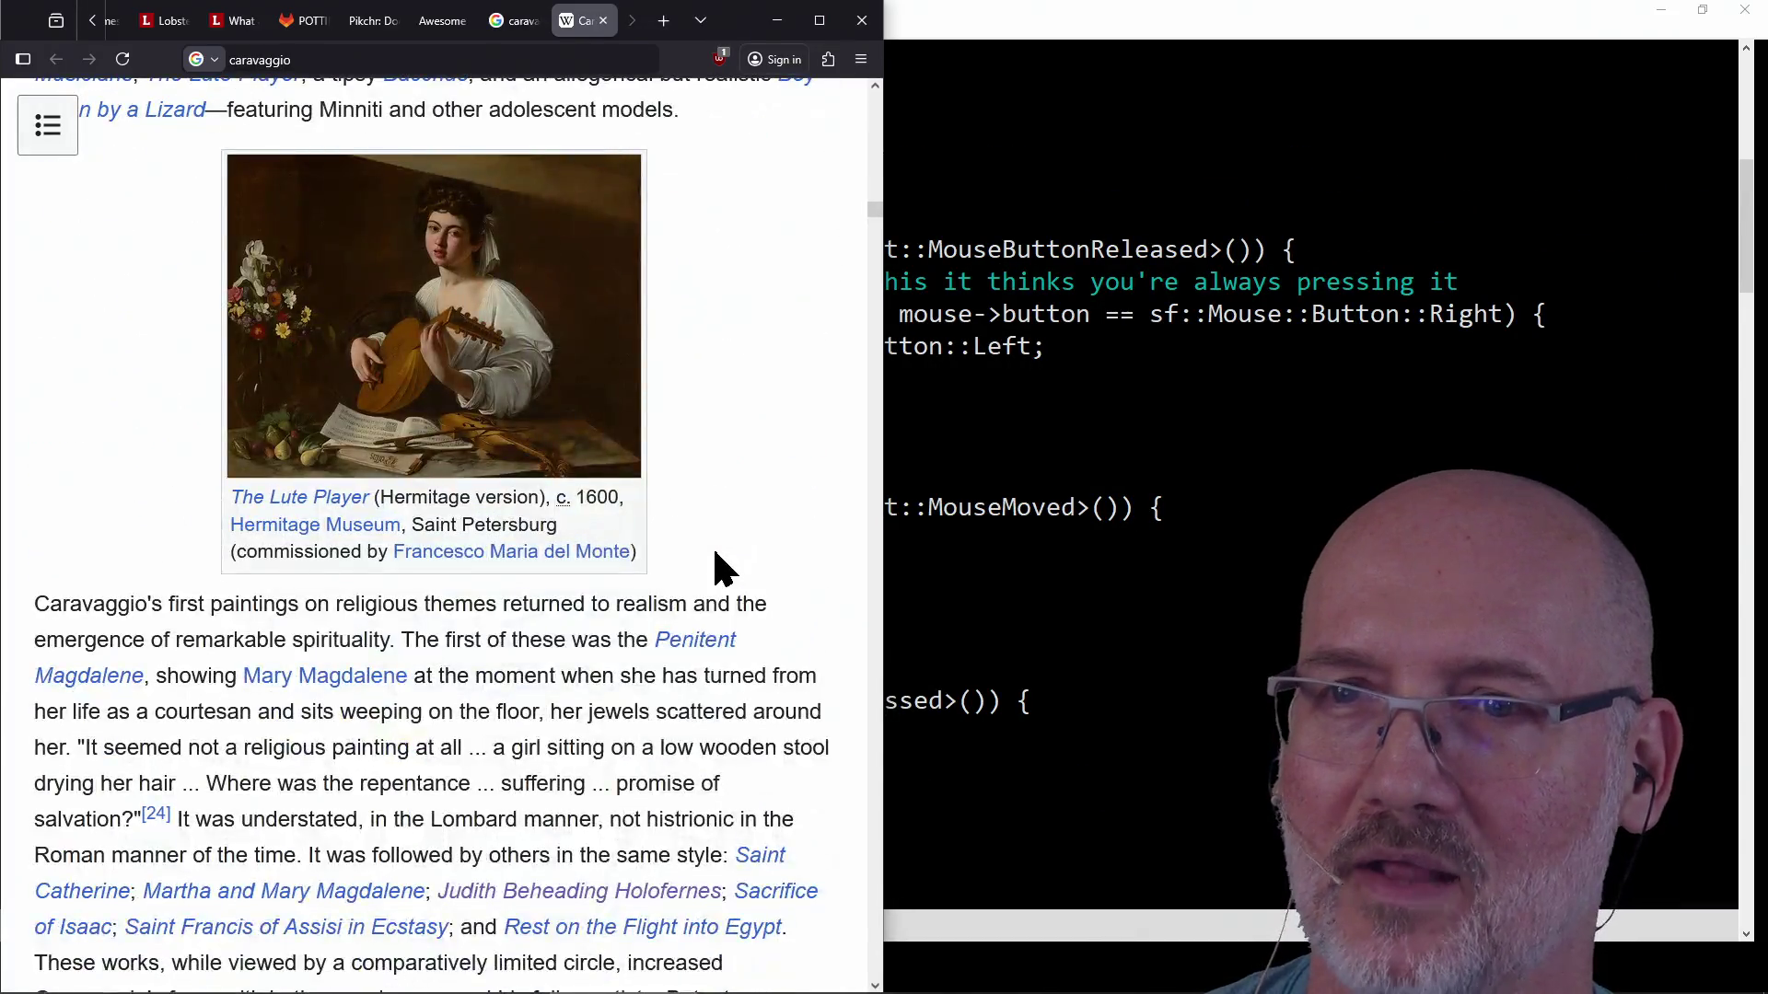
{"action": "scroll", "coordinate": [718, 566], "scroll_direction": "up", "scroll_amount": 3}
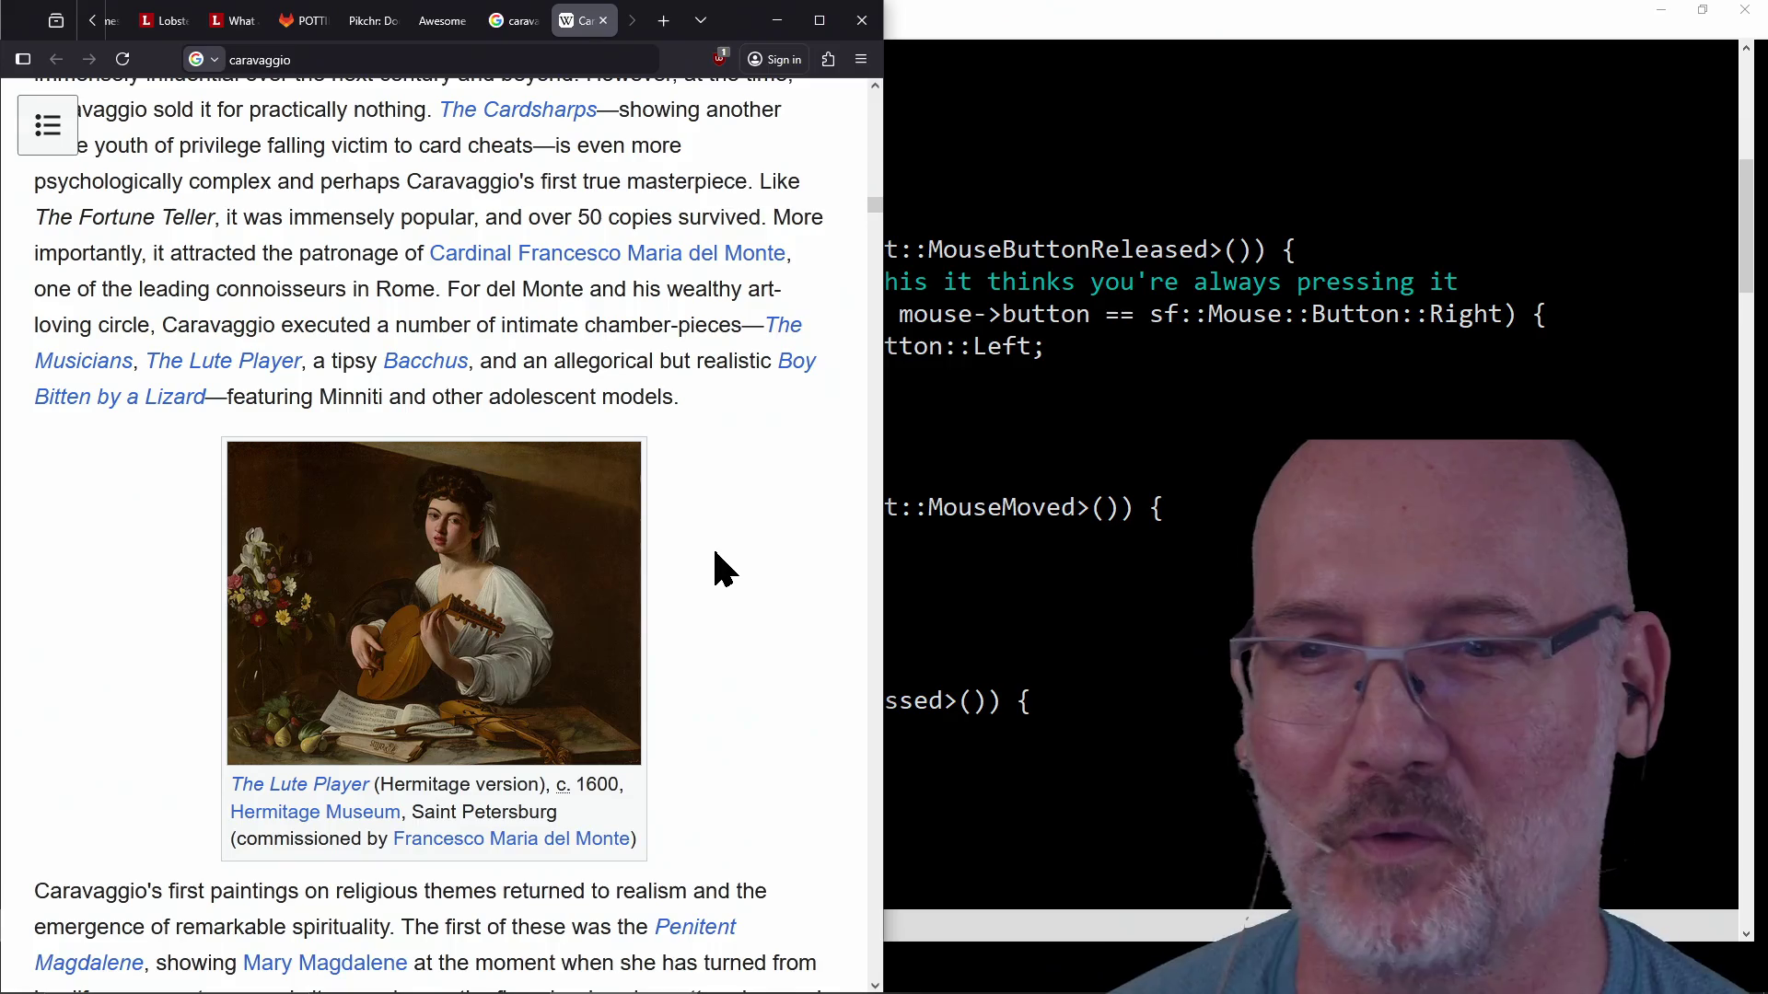
{"action": "scroll", "coordinate": [718, 566], "scroll_direction": "down", "scroll_amount": 1}
{"action": "scroll", "coordinate": [718, 567], "scroll_direction": "down", "scroll_amount": 2}
{"action": "scroll", "coordinate": [719, 566], "scroll_direction": "down", "scroll_amount": 2}
{"action": "scroll", "coordinate": [719, 566], "scroll_direction": "down", "scroll_amount": 5}
{"action": "scroll", "coordinate": [715, 557], "scroll_direction": "down", "scroll_amount": 2}
{"action": "scroll", "coordinate": [714, 557], "scroll_direction": "up", "scroll_amount": 5}
{"action": "scroll", "coordinate": [714, 557], "scroll_direction": "up", "scroll_amount": 5}
{"action": "scroll", "coordinate": [715, 556], "scroll_direction": "up", "scroll_amount": 5}
{"action": "scroll", "coordinate": [715, 557], "scroll_direction": "up", "scroll_amount": 3}
{"action": "scroll", "coordinate": [713, 557], "scroll_direction": "up", "scroll_amount": 3}
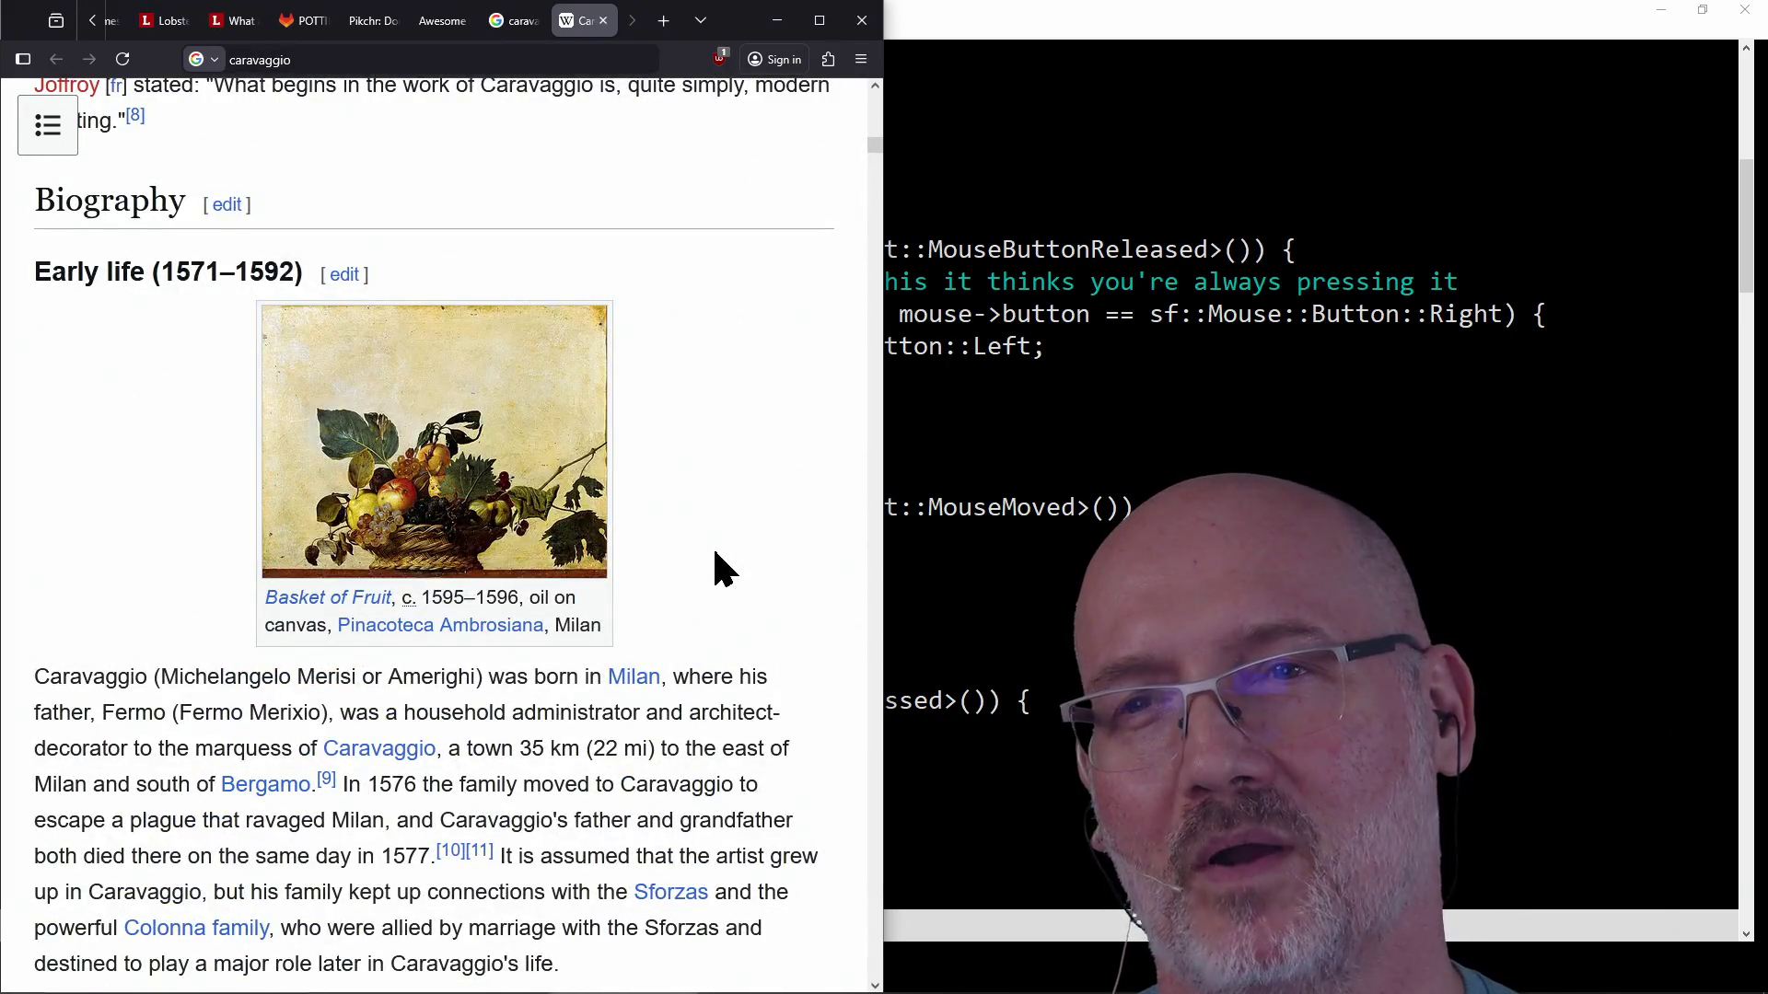
{"action": "scroll", "coordinate": [714, 556], "scroll_direction": "down", "scroll_amount": 3}
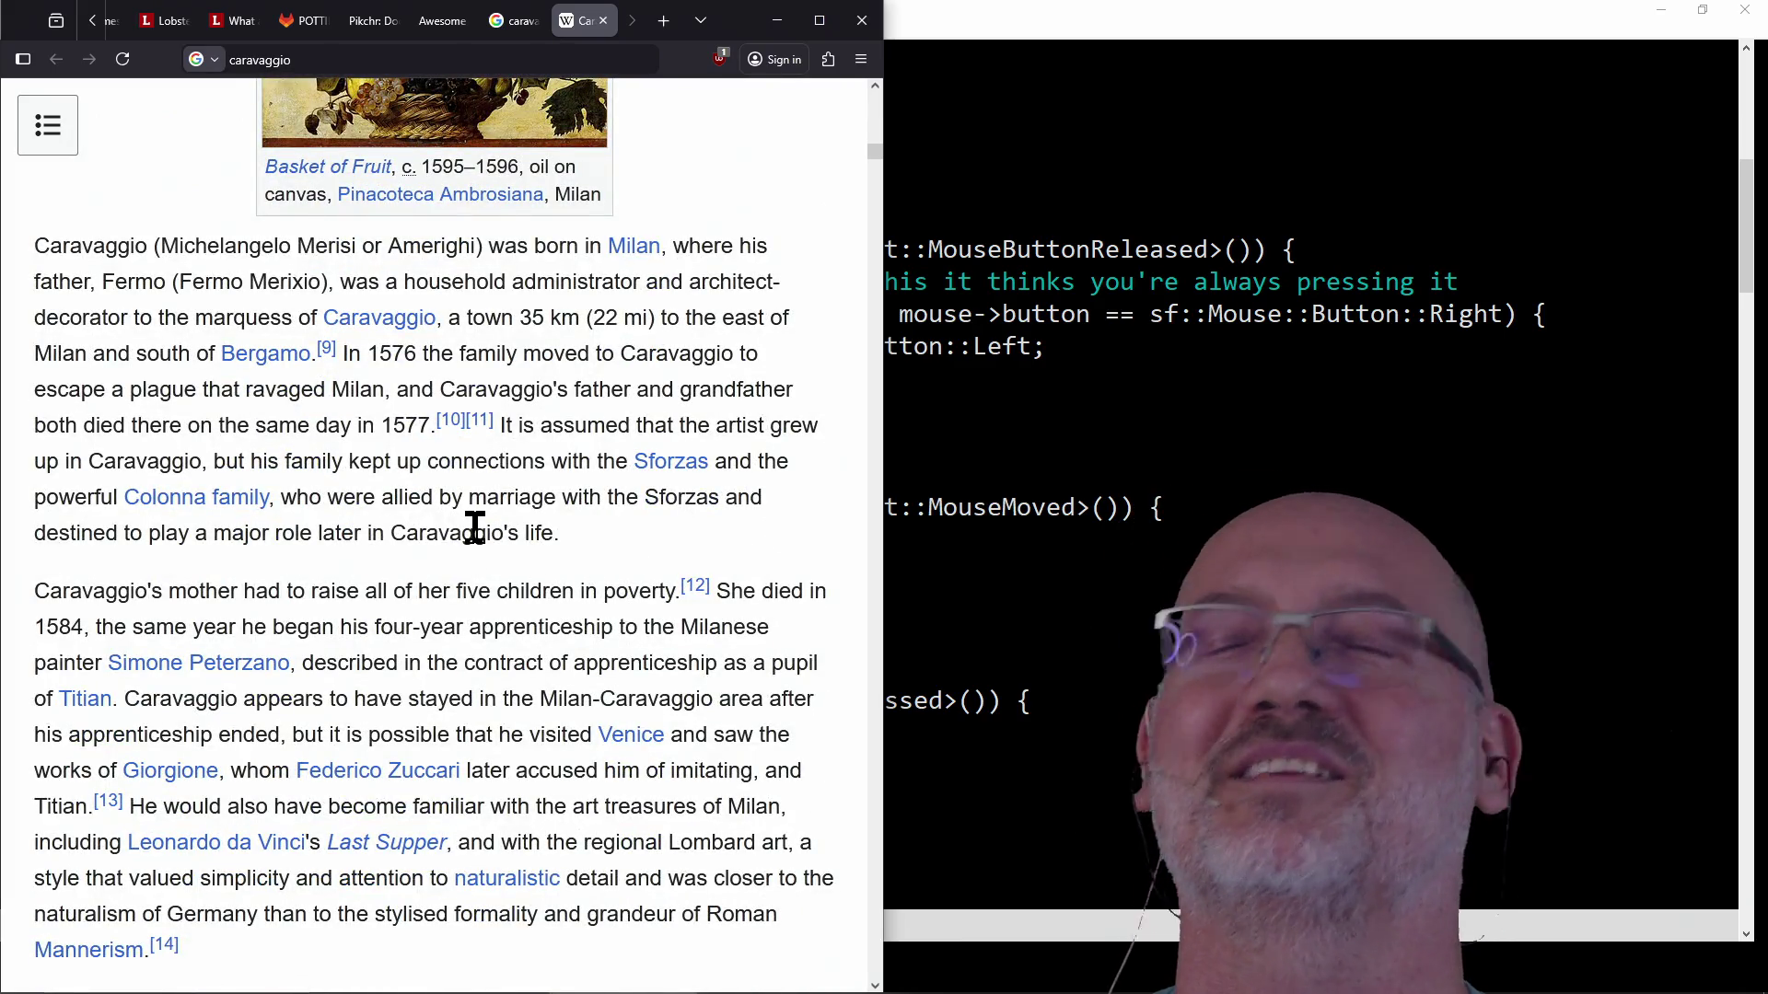
{"action": "left_click", "coordinate": [521, 580]}
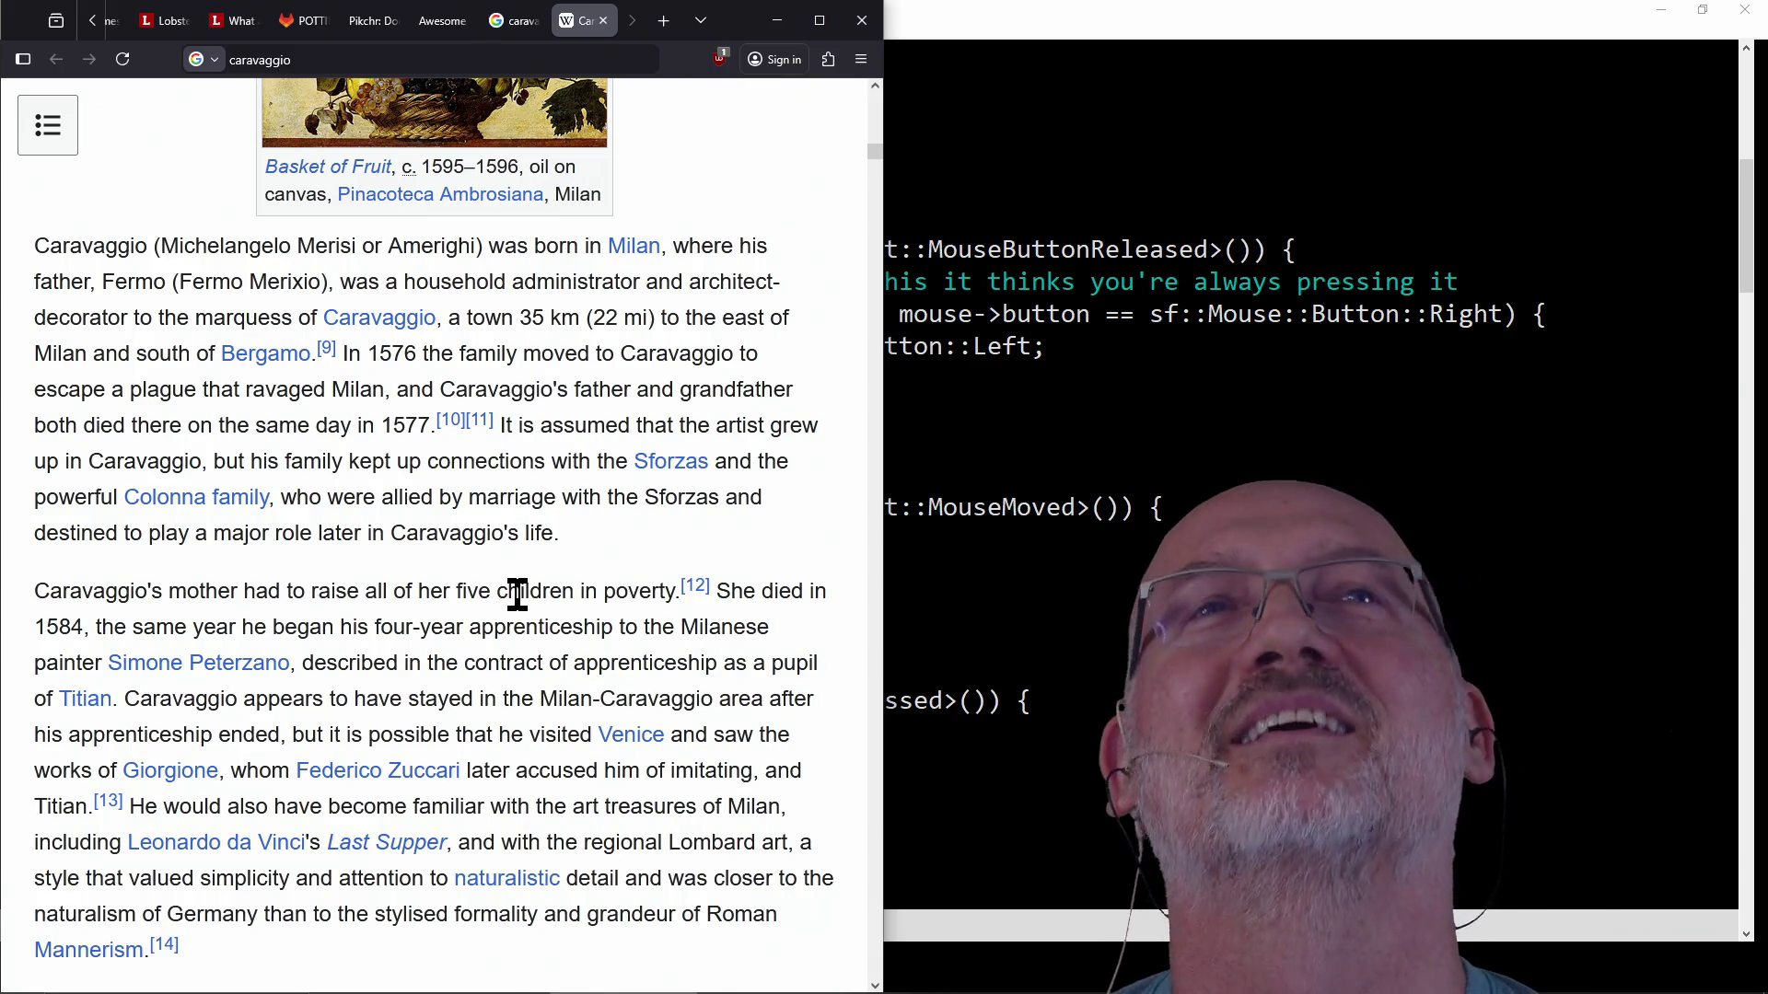
{"action": "double_click", "coordinate": [516, 594]}
{"action": "left_click", "coordinate": [516, 595]}
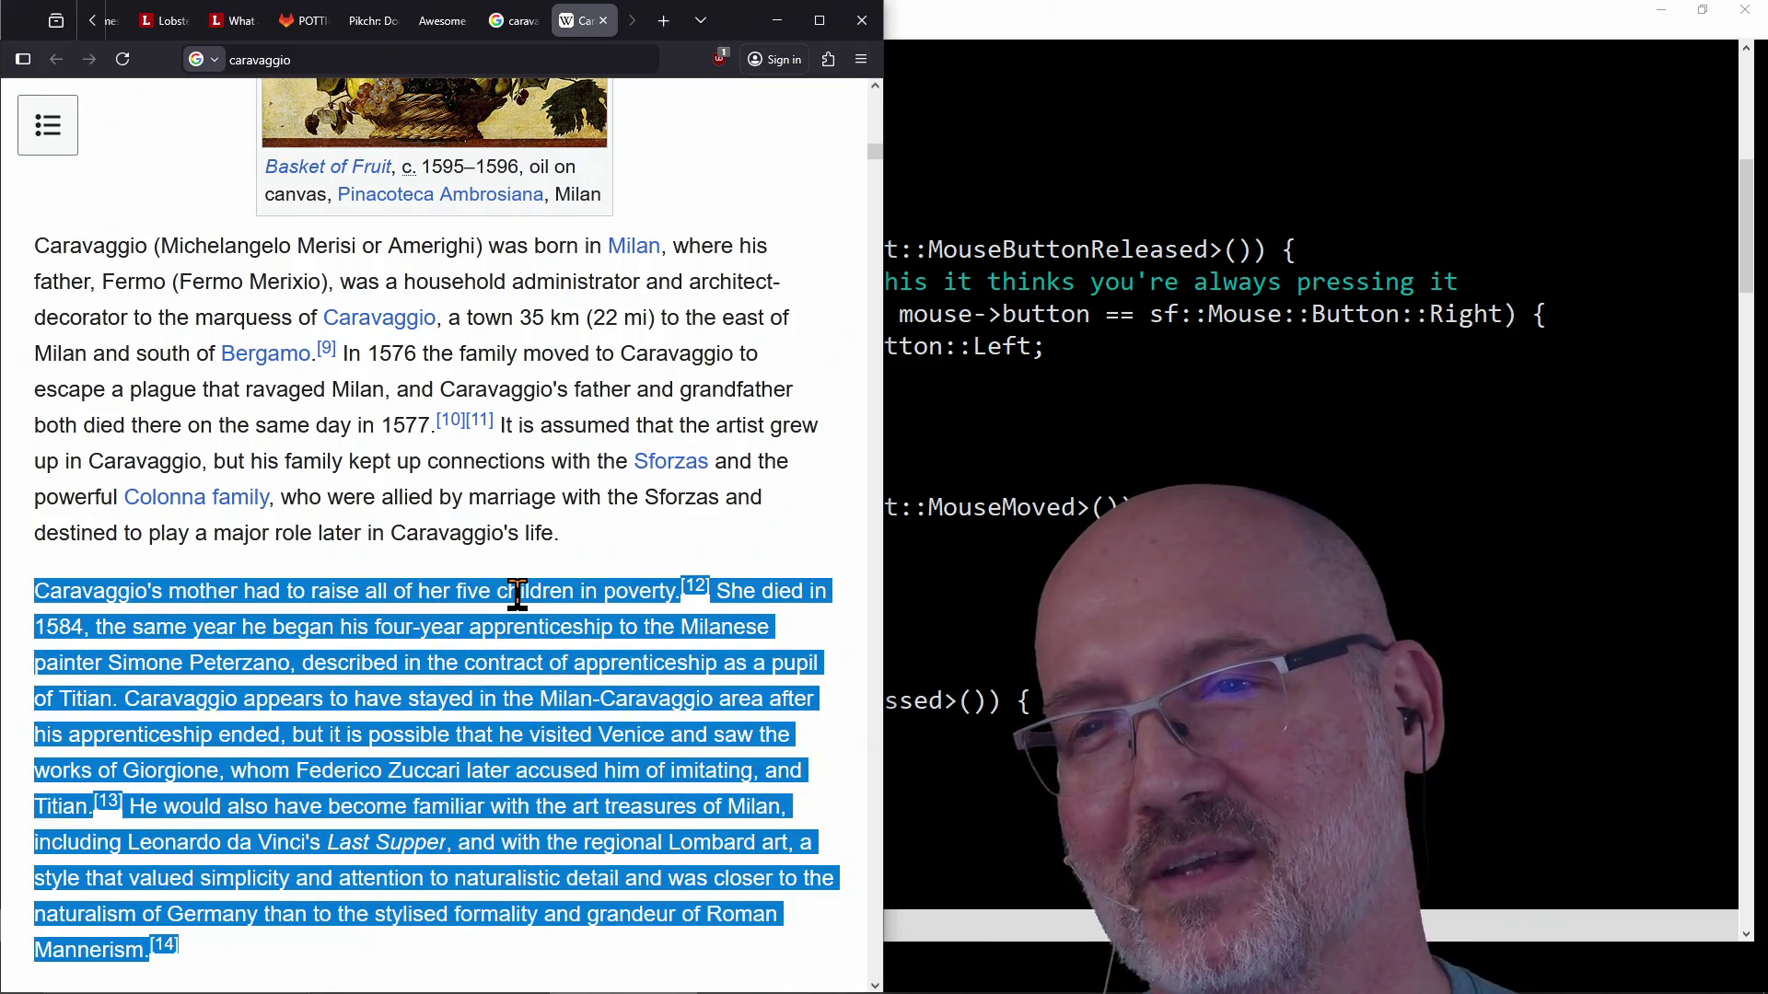
{"action": "triple_click", "coordinate": [517, 595]}
{"action": "double_click", "coordinate": [516, 594]}
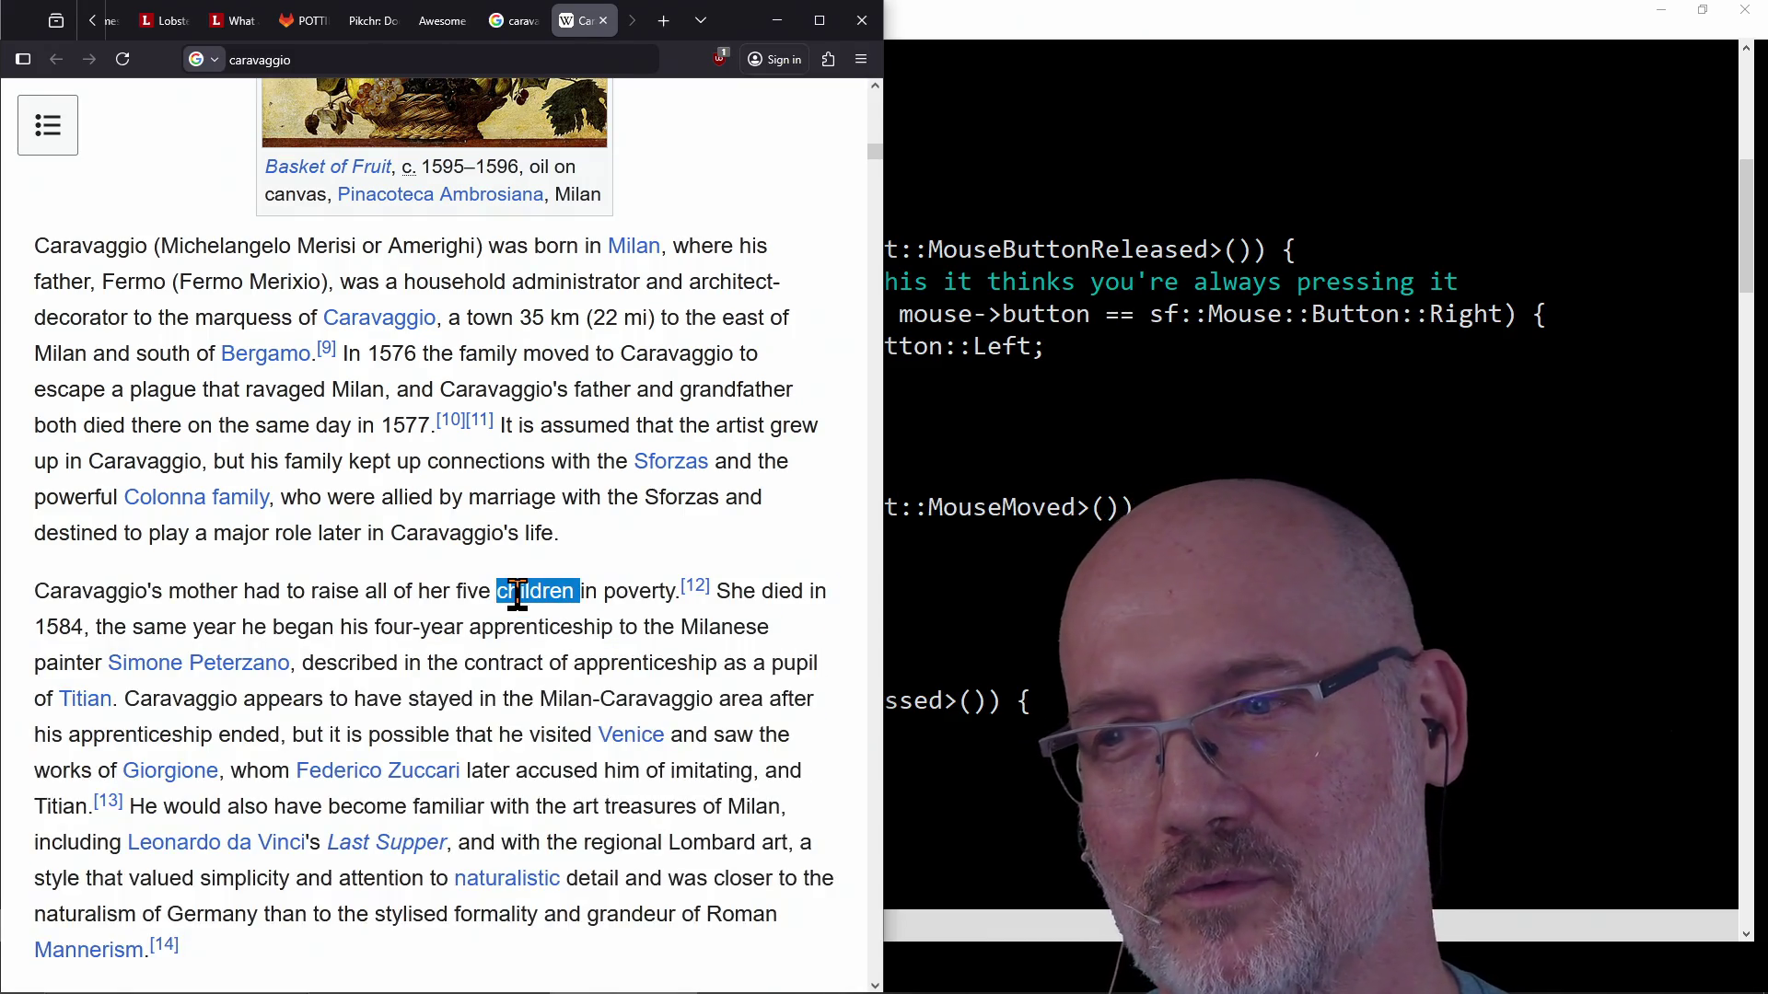
{"action": "scroll", "coordinate": [518, 594], "scroll_direction": "up", "scroll_amount": 2}
{"action": "scroll", "coordinate": [516, 594], "scroll_direction": "down", "scroll_amount": 4}
{"action": "left_click", "coordinate": [518, 595]}
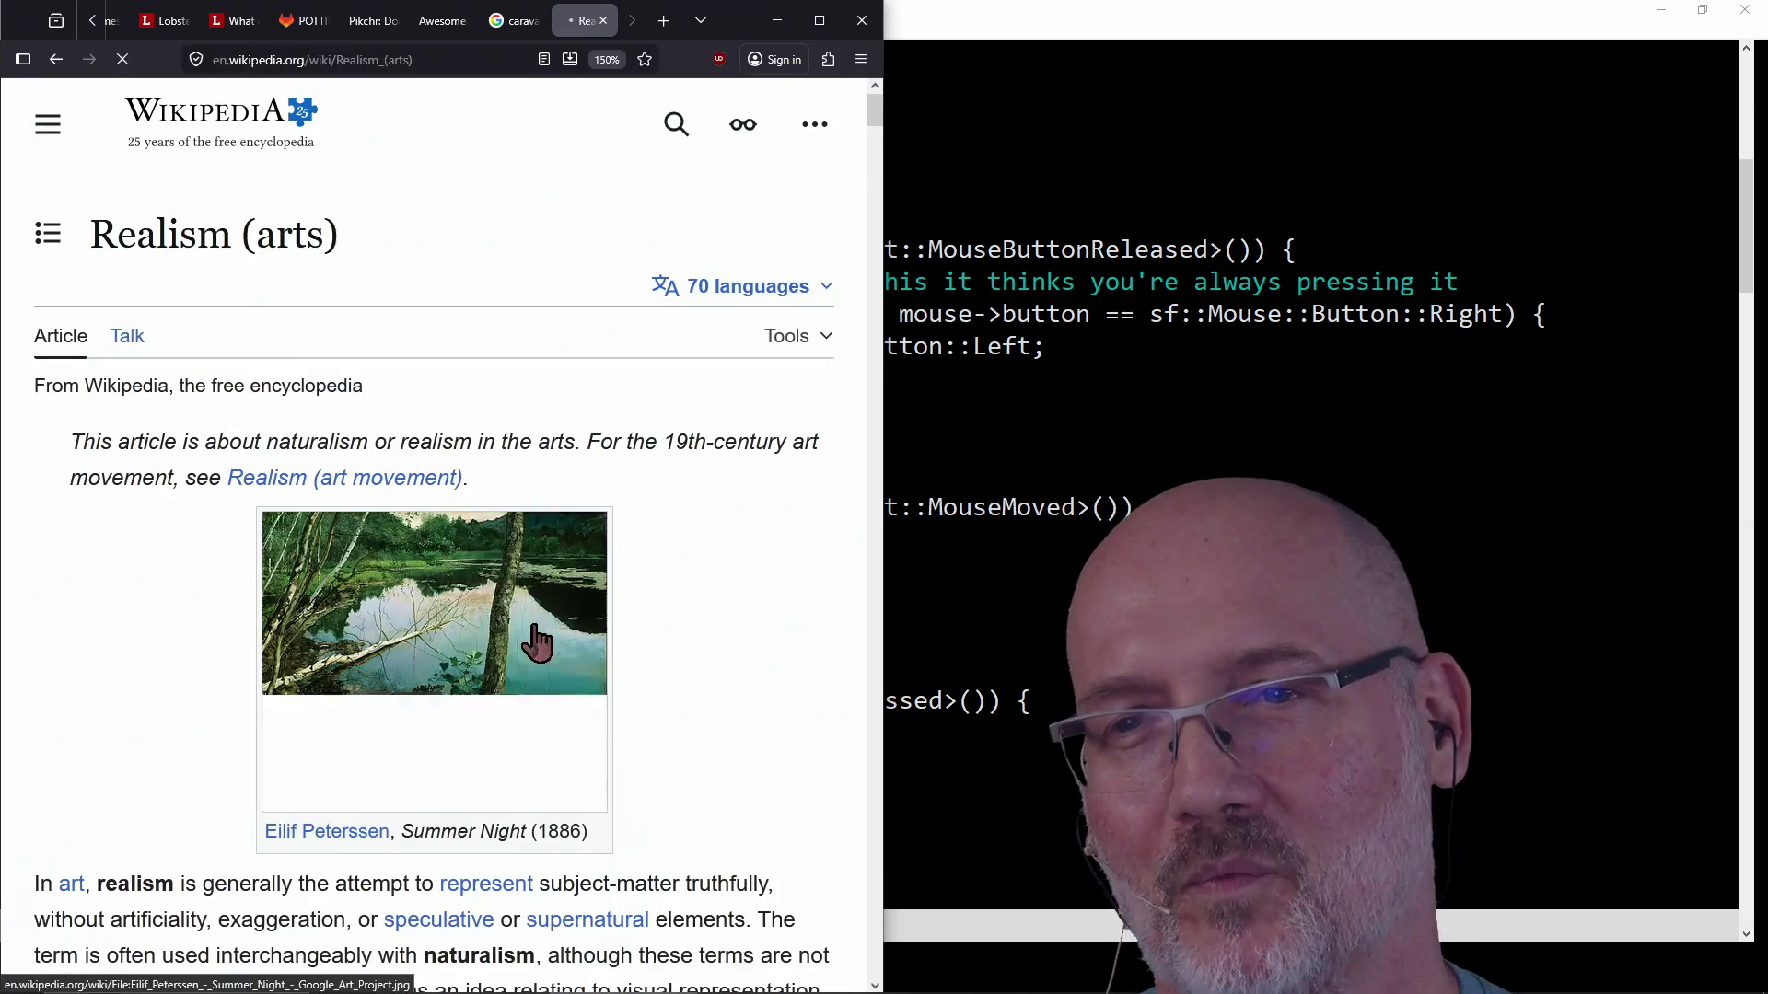
{"action": "left_click", "coordinate": [57, 59]}
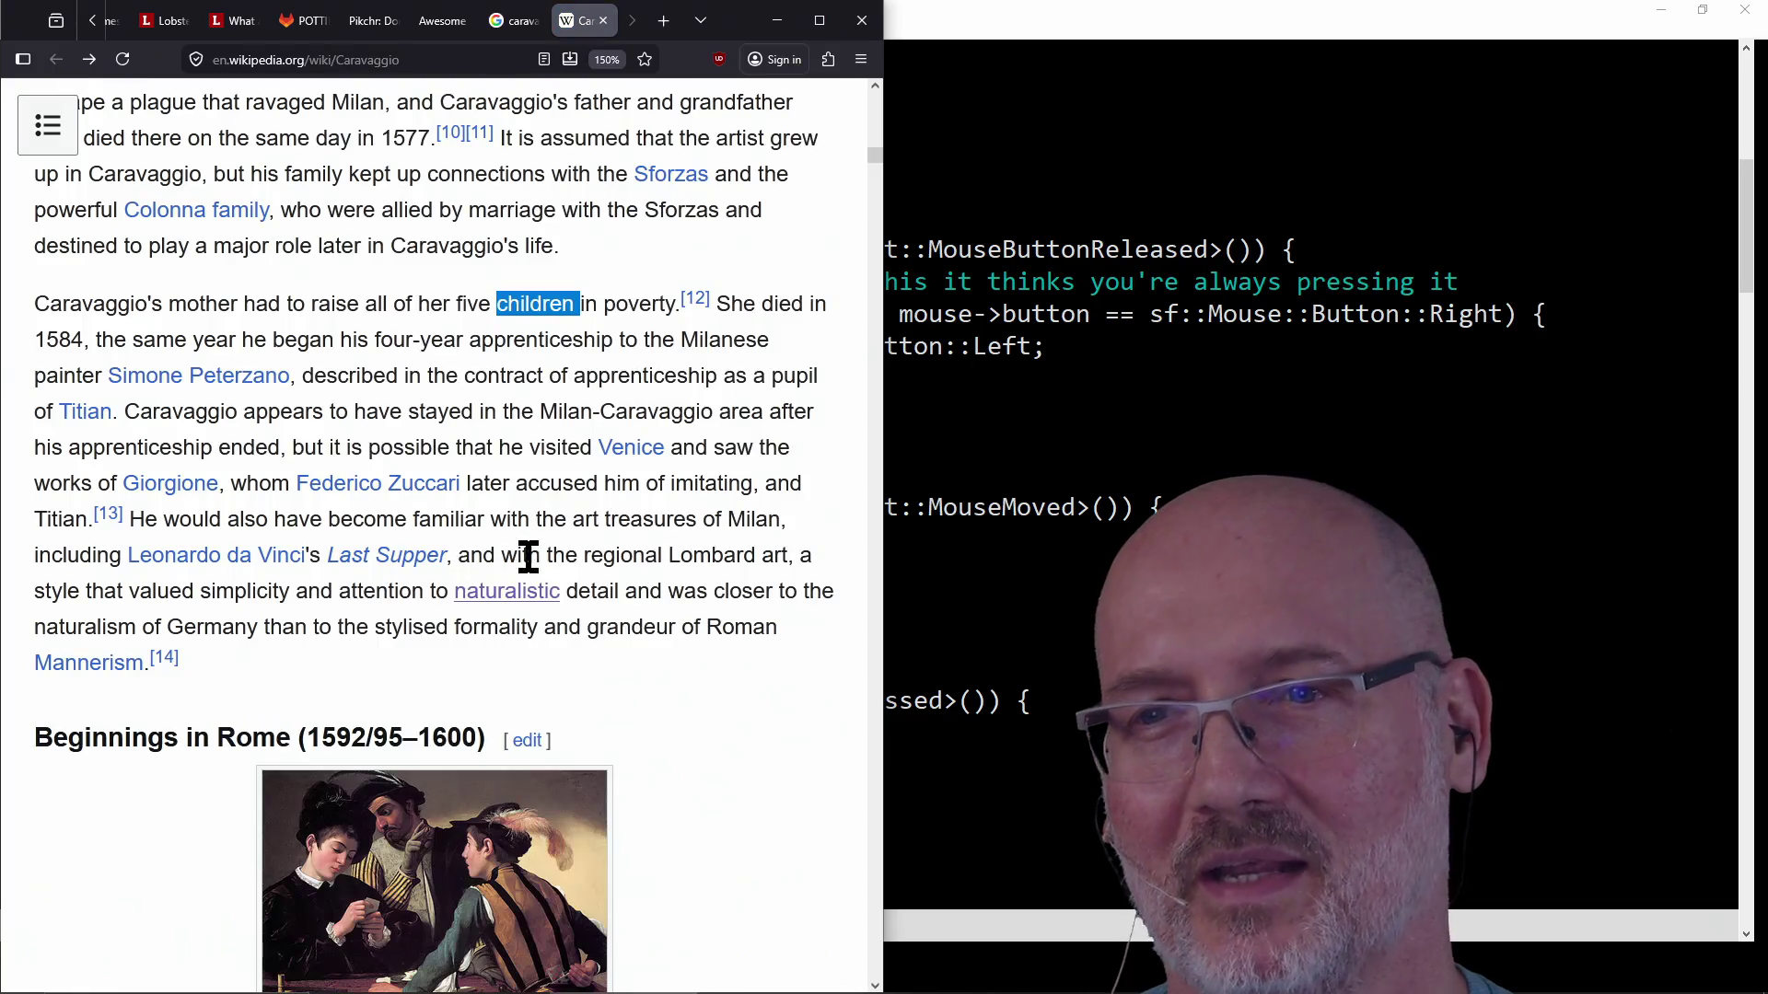
{"action": "scroll", "coordinate": [745, 746], "scroll_direction": "down", "scroll_amount": 3}
{"action": "scroll", "coordinate": [690, 719], "scroll_direction": "down", "scroll_amount": 2}
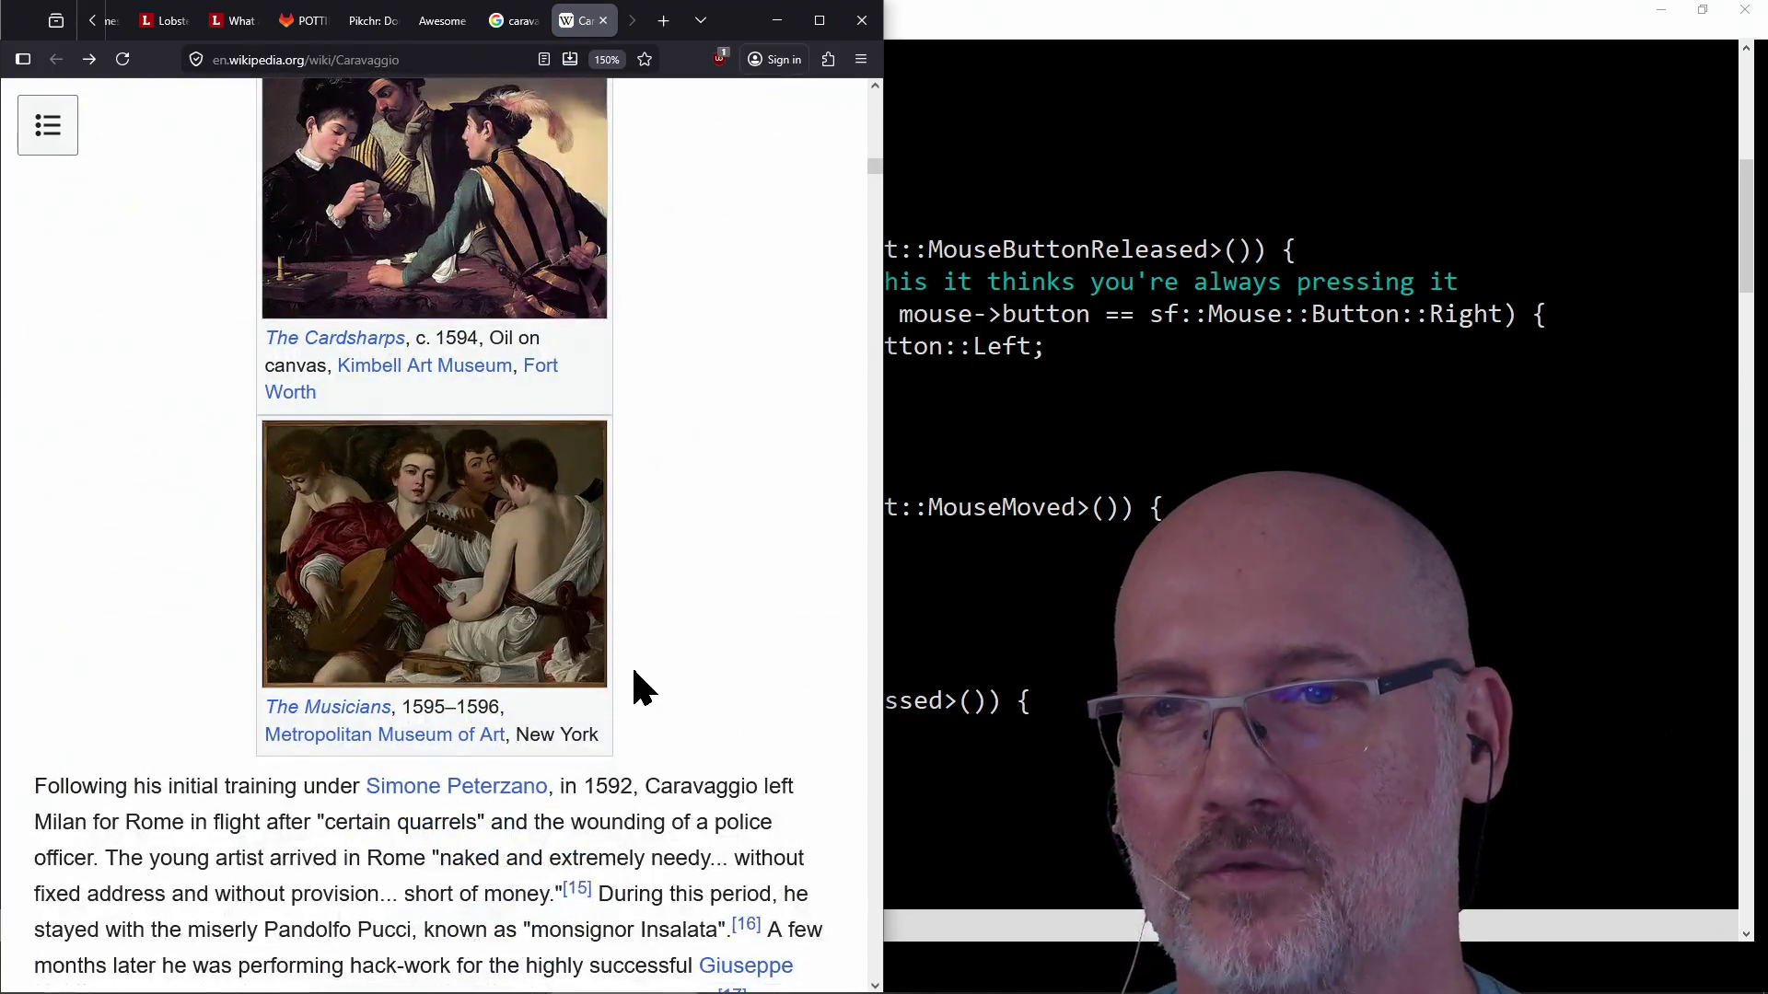
{"action": "scroll", "coordinate": [623, 633], "scroll_direction": "down", "scroll_amount": 3}
{"action": "scroll", "coordinate": [620, 615], "scroll_direction": "down", "scroll_amount": 6}
{"action": "scroll", "coordinate": [620, 621], "scroll_direction": "down", "scroll_amount": 2}
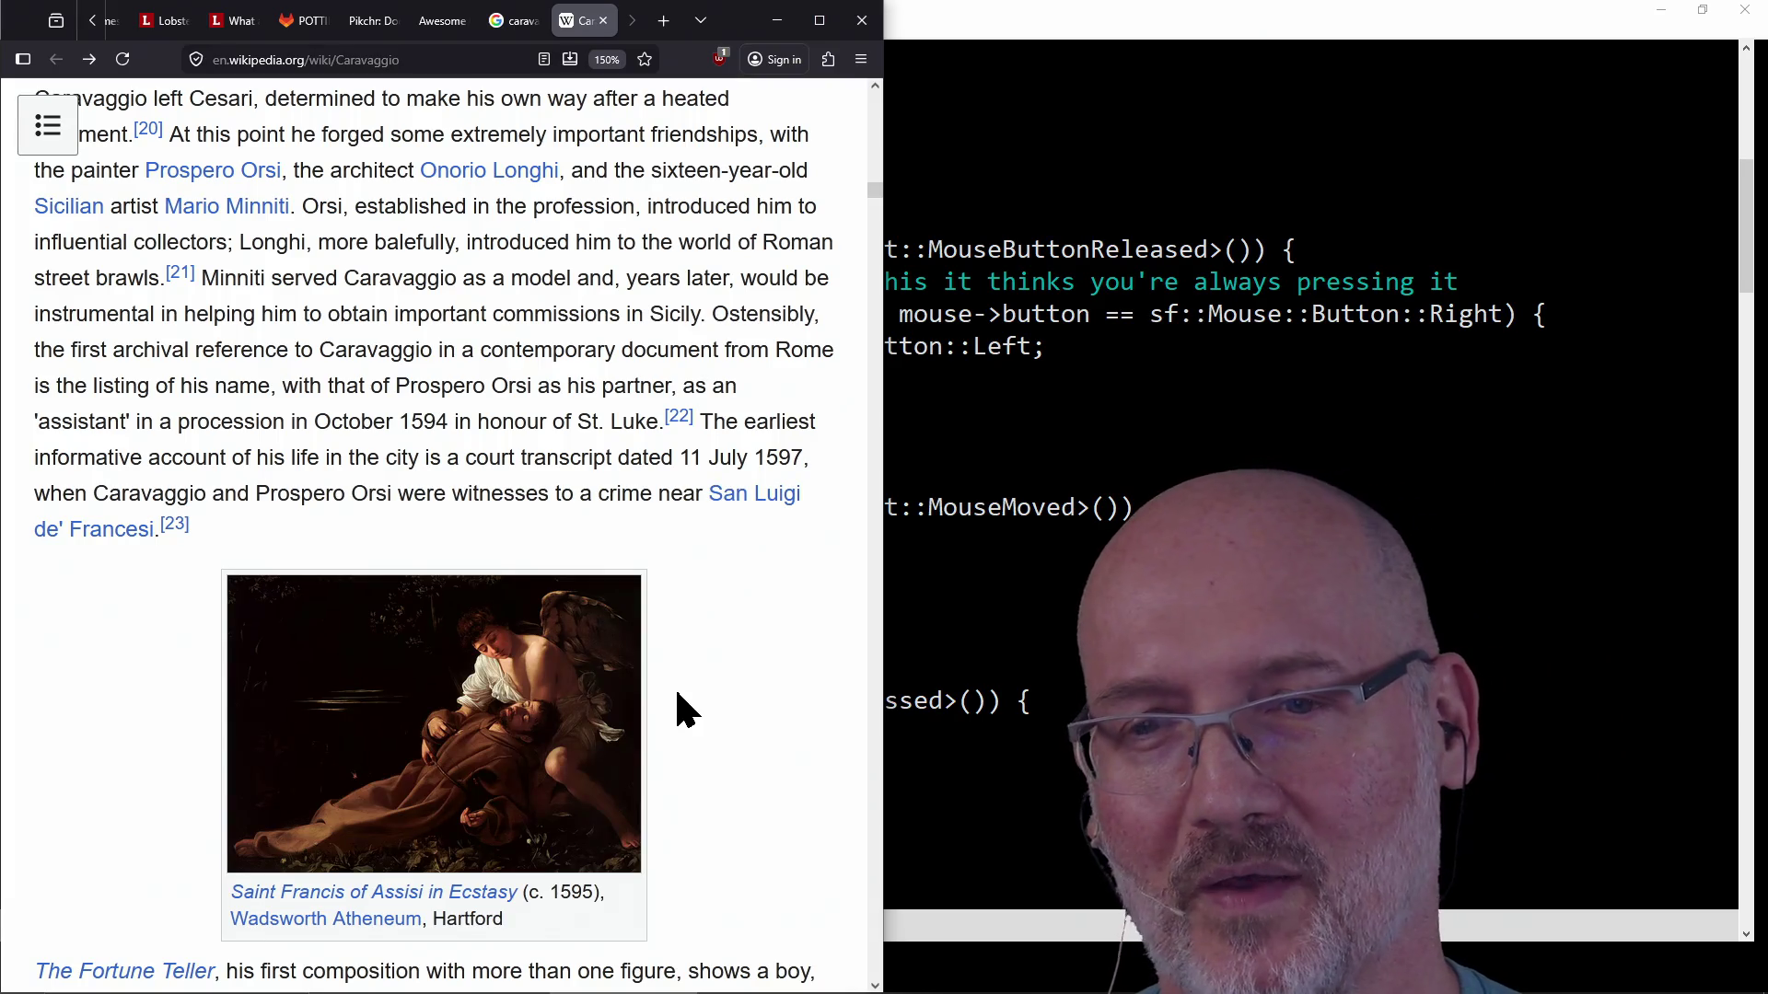
{"action": "scroll", "coordinate": [677, 707], "scroll_direction": "down", "scroll_amount": 2}
{"action": "scroll", "coordinate": [677, 707], "scroll_direction": "down", "scroll_amount": 3}
{"action": "scroll", "coordinate": [676, 707], "scroll_direction": "down", "scroll_amount": 3}
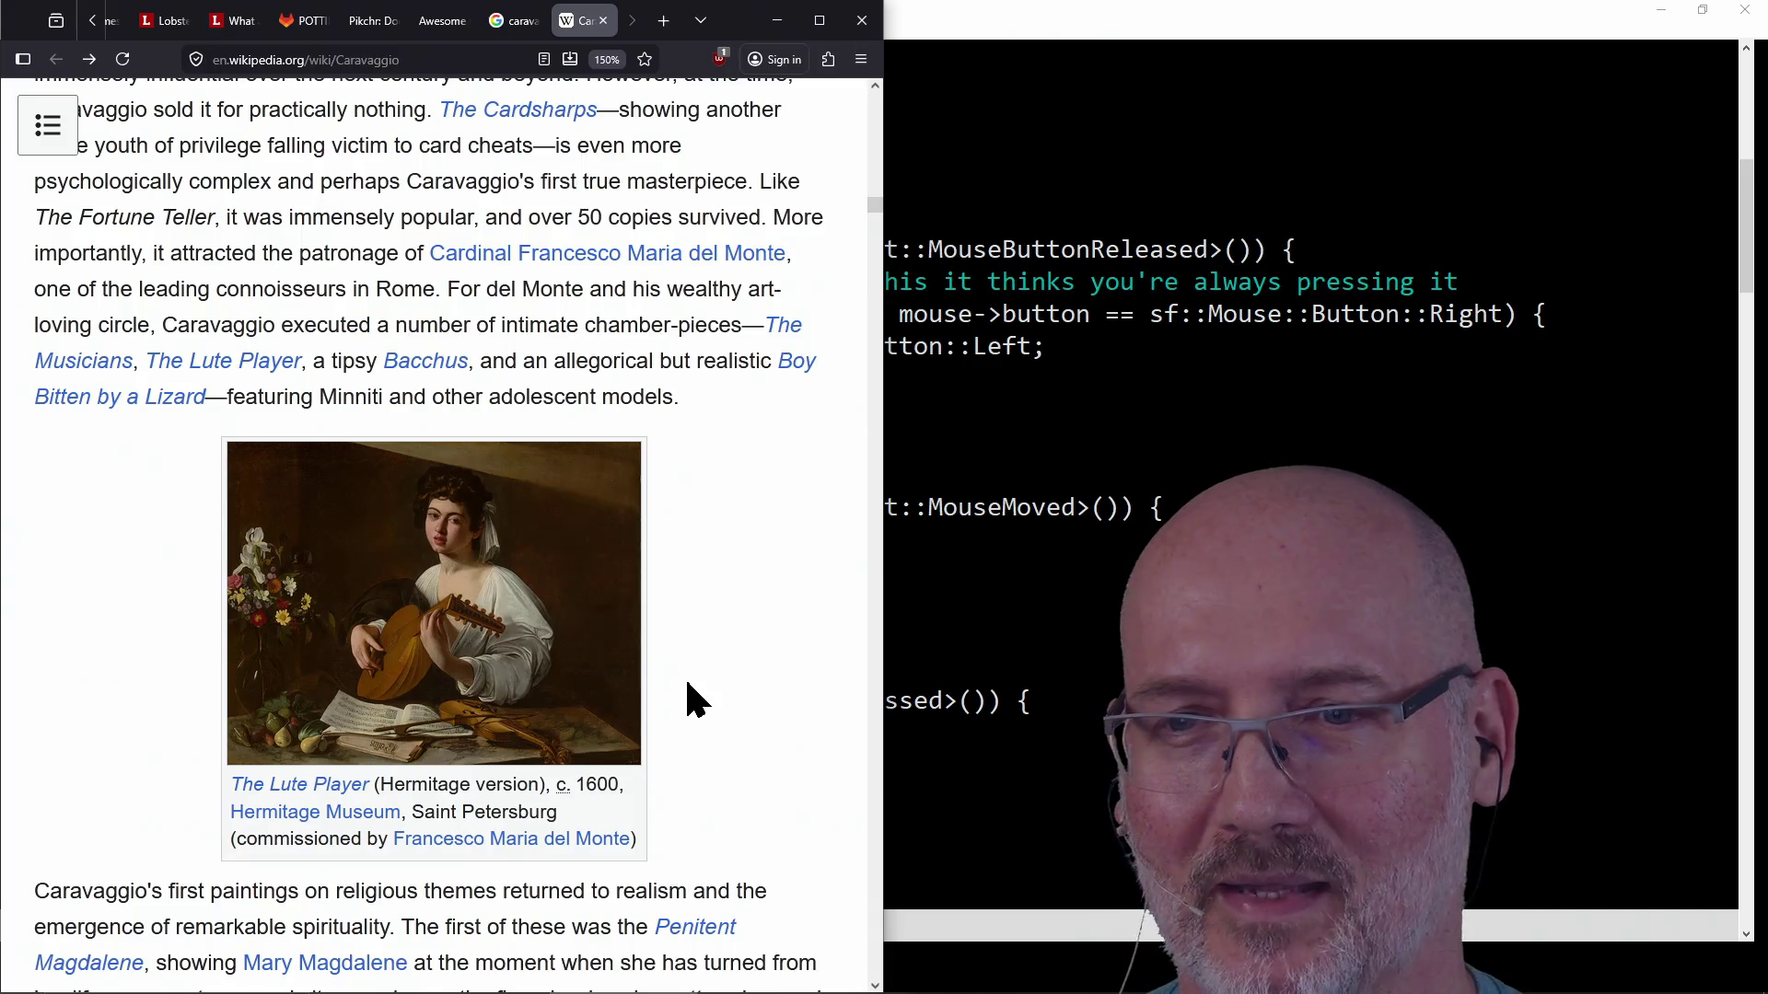
{"action": "scroll", "coordinate": [687, 697], "scroll_direction": "down", "scroll_amount": 3}
{"action": "scroll", "coordinate": [687, 697], "scroll_direction": "down", "scroll_amount": 3}
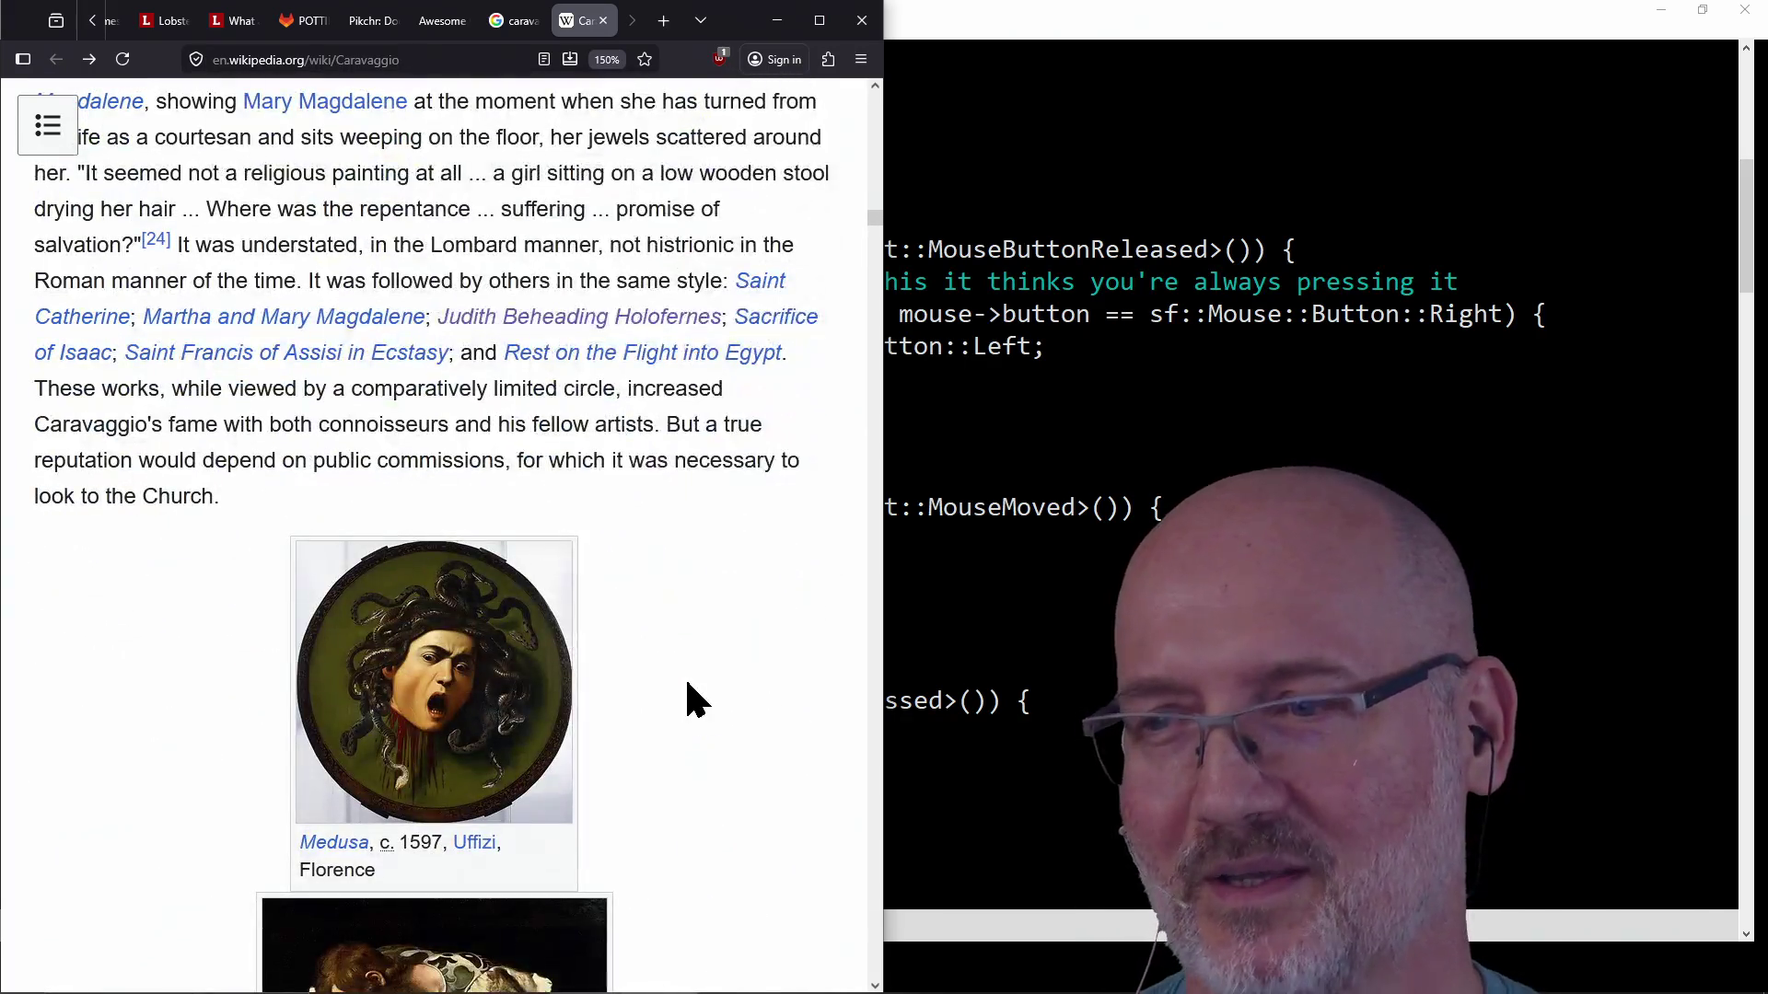
{"action": "scroll", "coordinate": [686, 697], "scroll_direction": "down", "scroll_amount": 3}
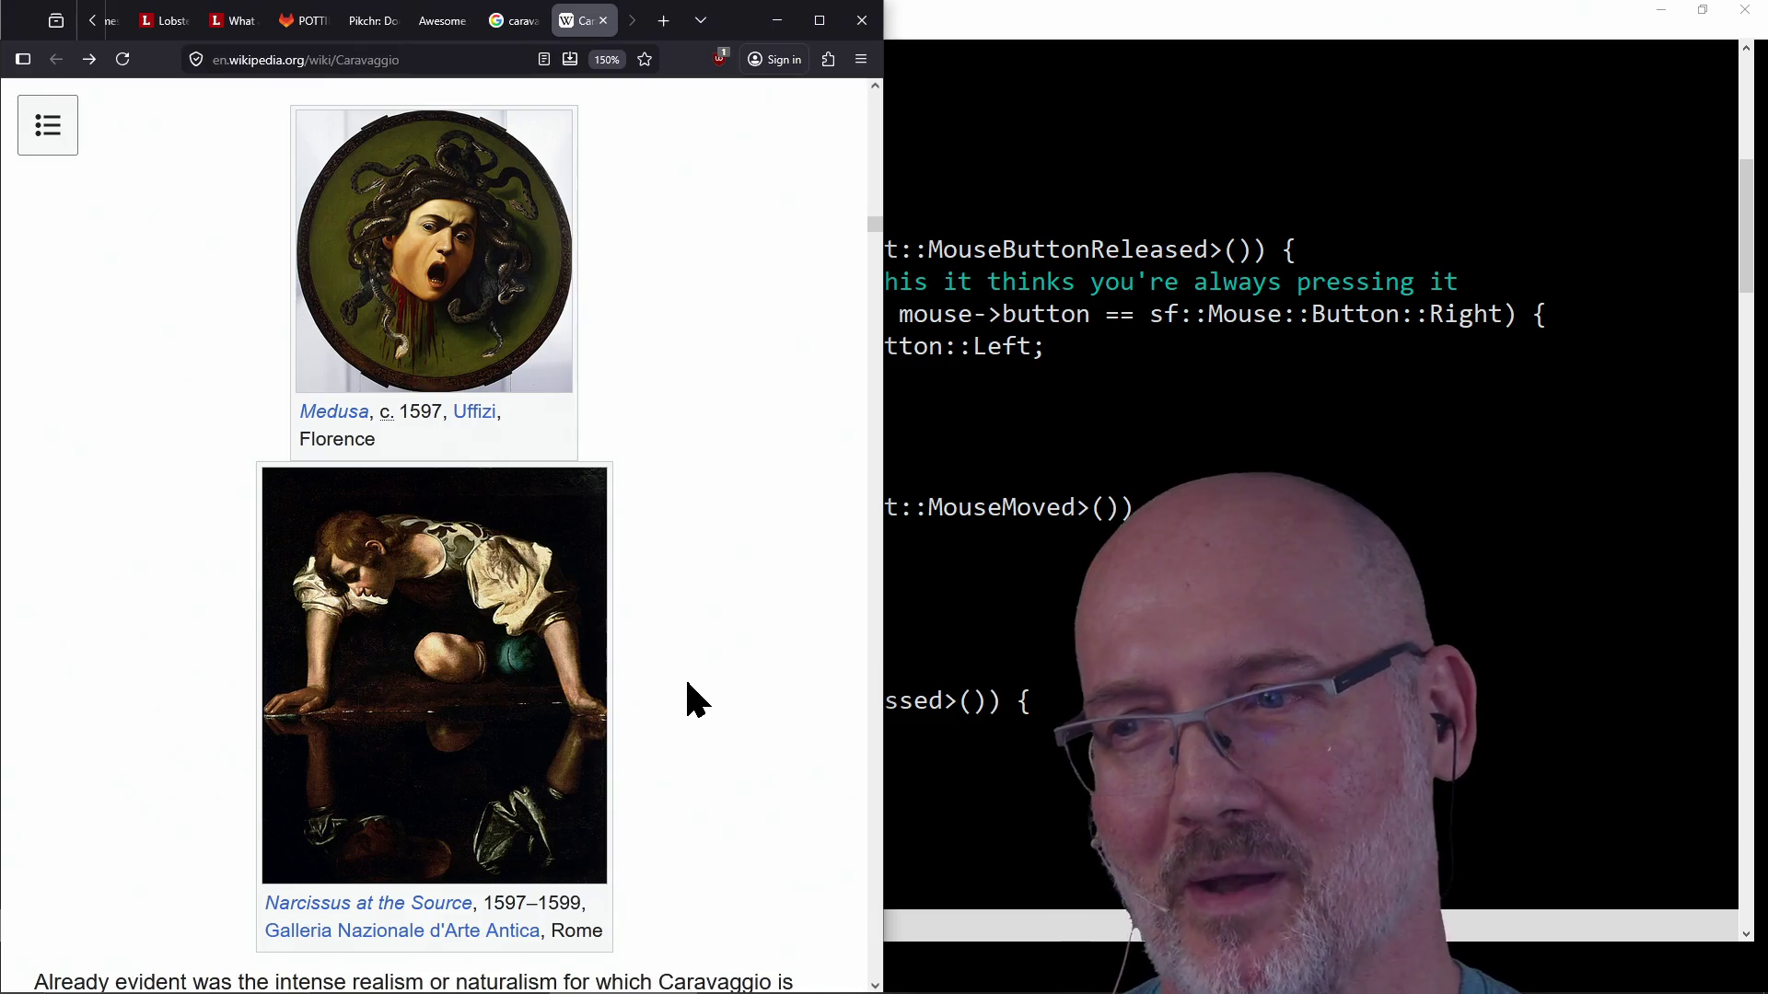
{"action": "scroll", "coordinate": [686, 681], "scroll_direction": "up", "scroll_amount": 2}
{"action": "scroll", "coordinate": [686, 682], "scroll_direction": "up", "scroll_amount": 5}
{"action": "scroll", "coordinate": [687, 681], "scroll_direction": "up", "scroll_amount": 5}
{"action": "scroll", "coordinate": [686, 680], "scroll_direction": "up", "scroll_amount": 5}
{"action": "scroll", "coordinate": [686, 681], "scroll_direction": "up", "scroll_amount": 6}
{"action": "scroll", "coordinate": [686, 680], "scroll_direction": "up", "scroll_amount": 3}
{"action": "scroll", "coordinate": [686, 681], "scroll_direction": "up", "scroll_amount": 2}
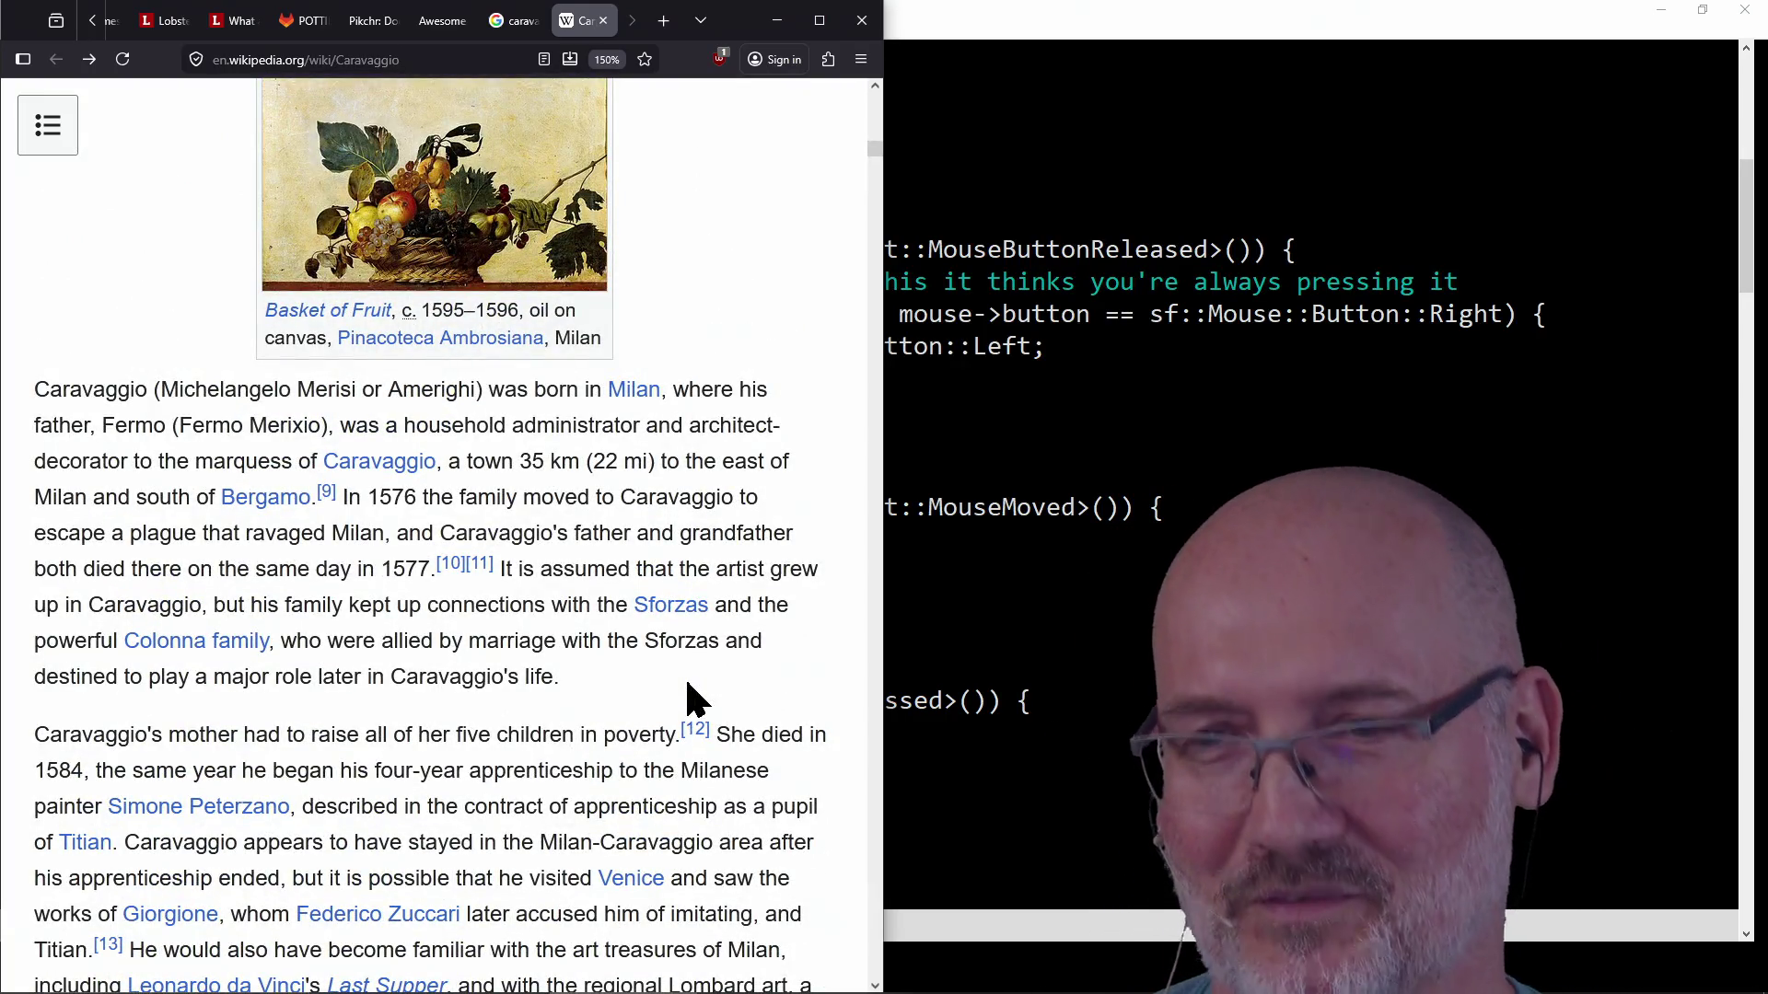
{"action": "scroll", "coordinate": [530, 633], "scroll_direction": "down", "scroll_amount": 1}
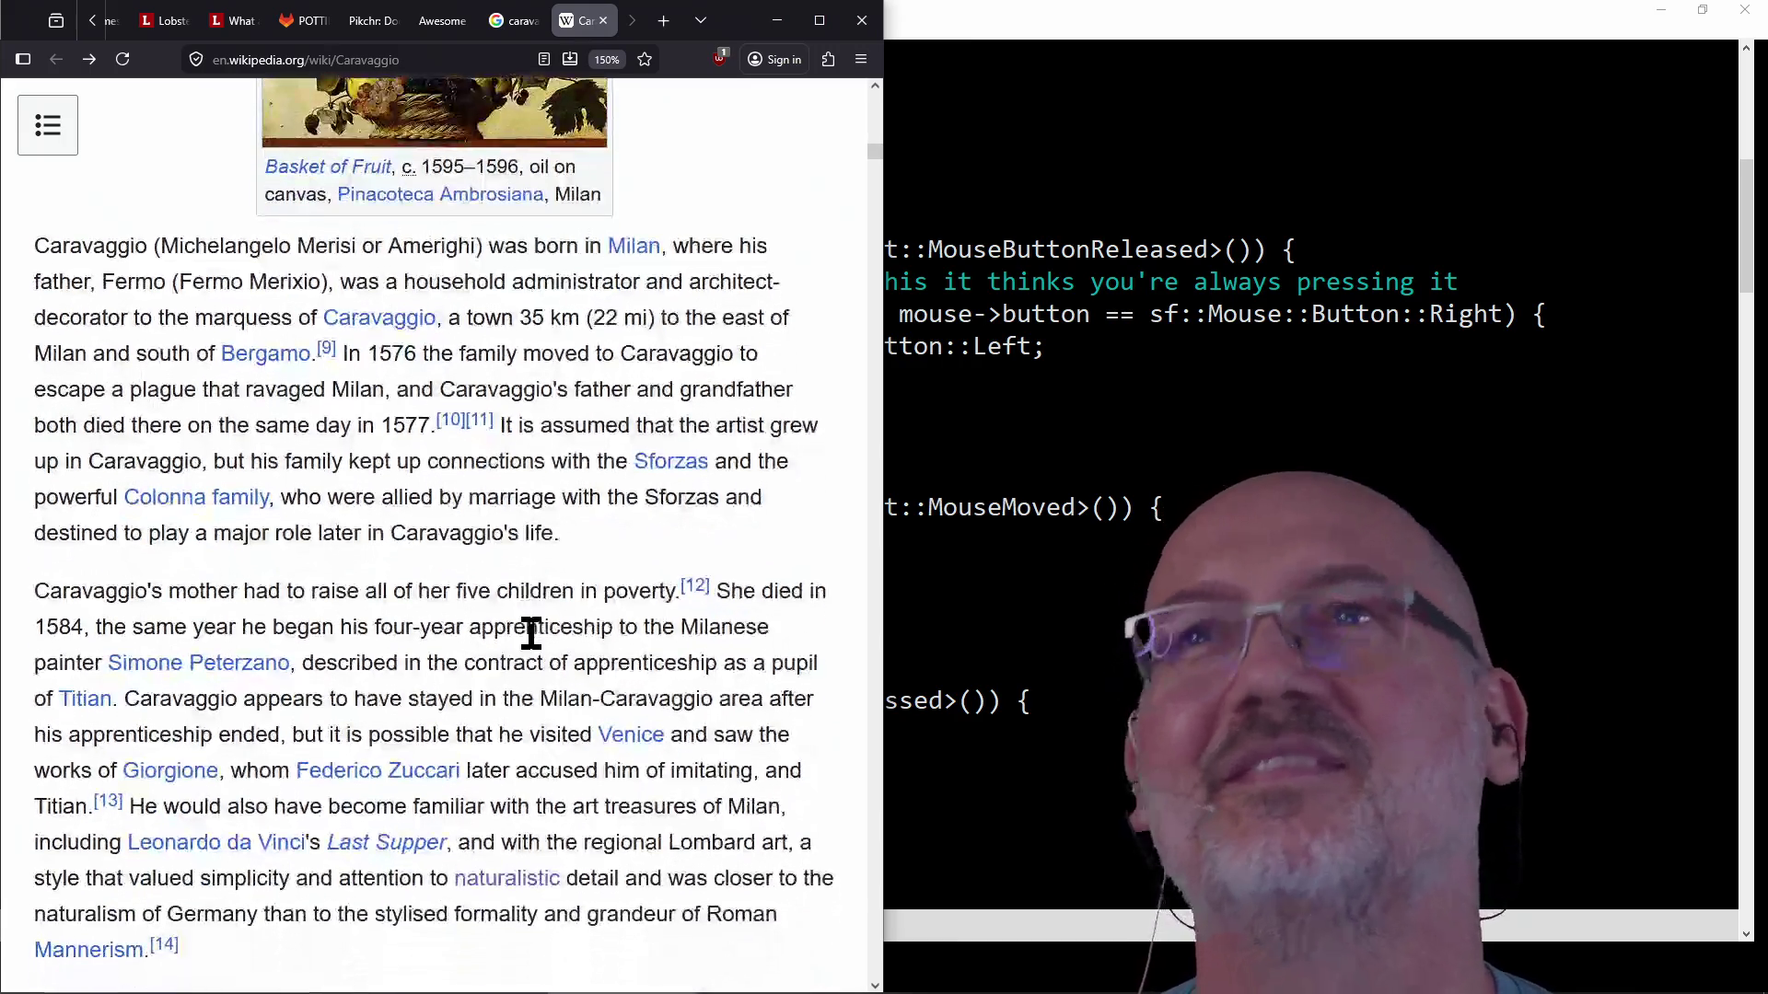
{"action": "scroll", "coordinate": [530, 633], "scroll_direction": "down", "scroll_amount": 2}
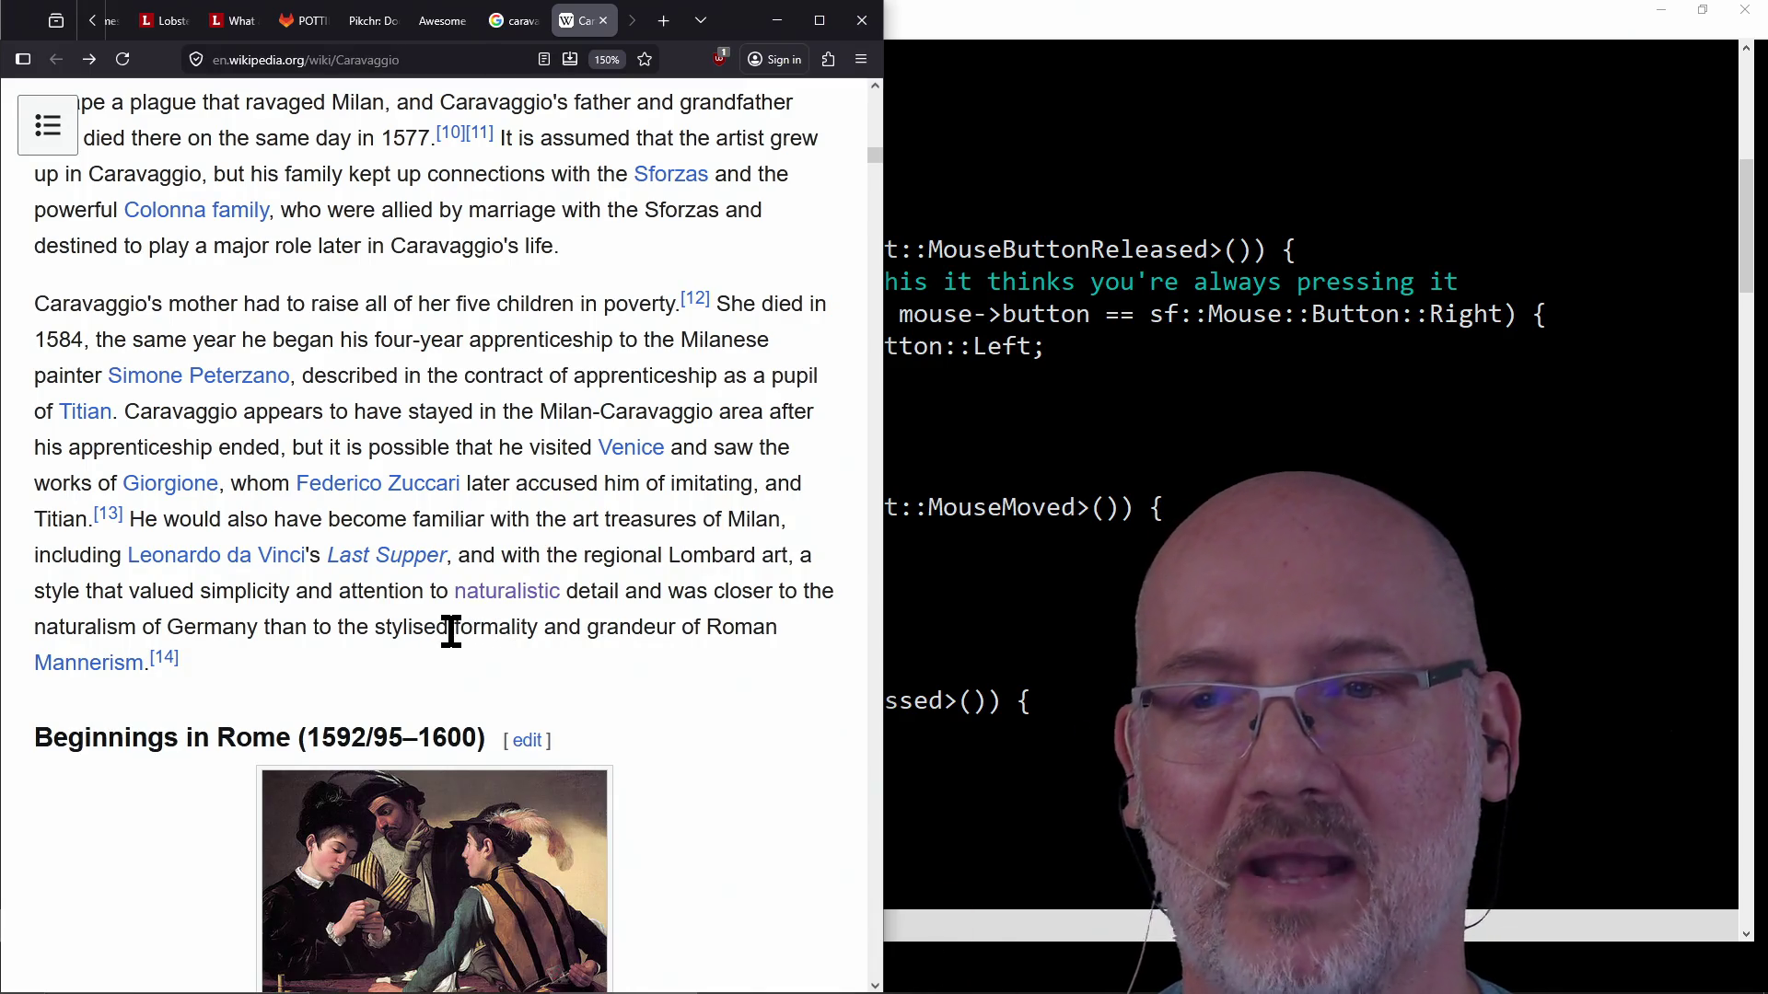
{"action": "double_click", "coordinate": [494, 626]}
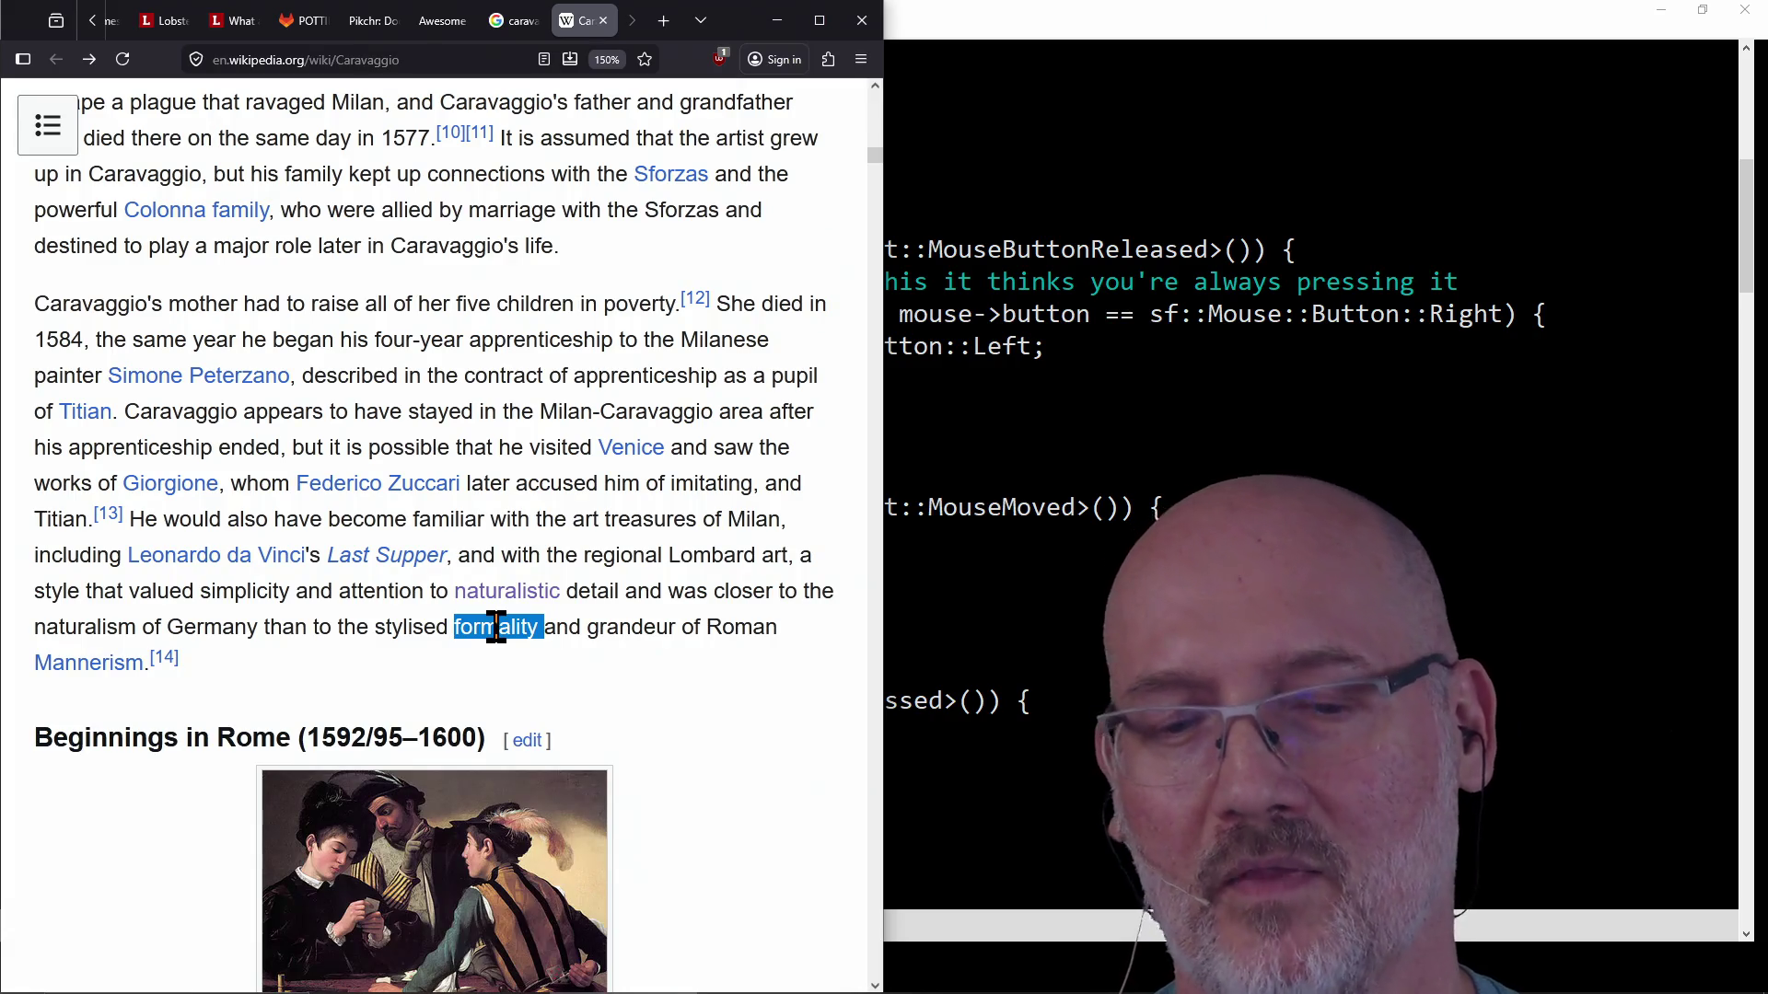
{"action": "left_click", "coordinate": [495, 627]}
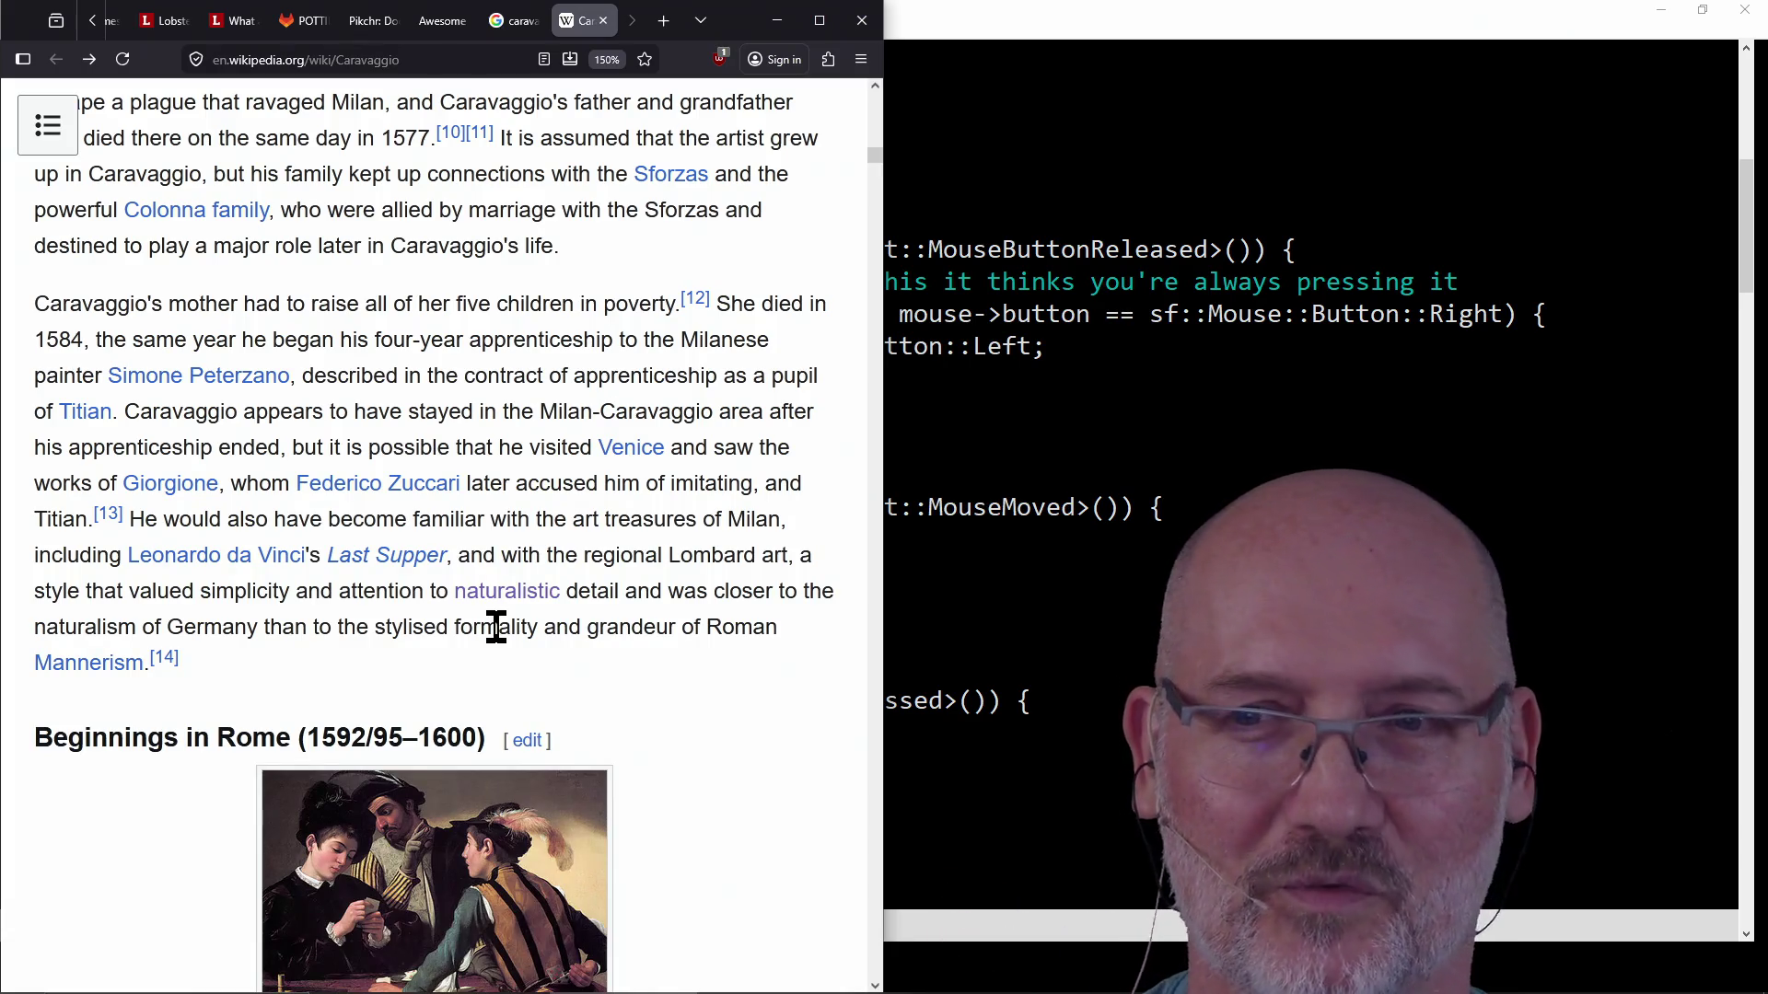
{"action": "double_click", "coordinate": [495, 626]}
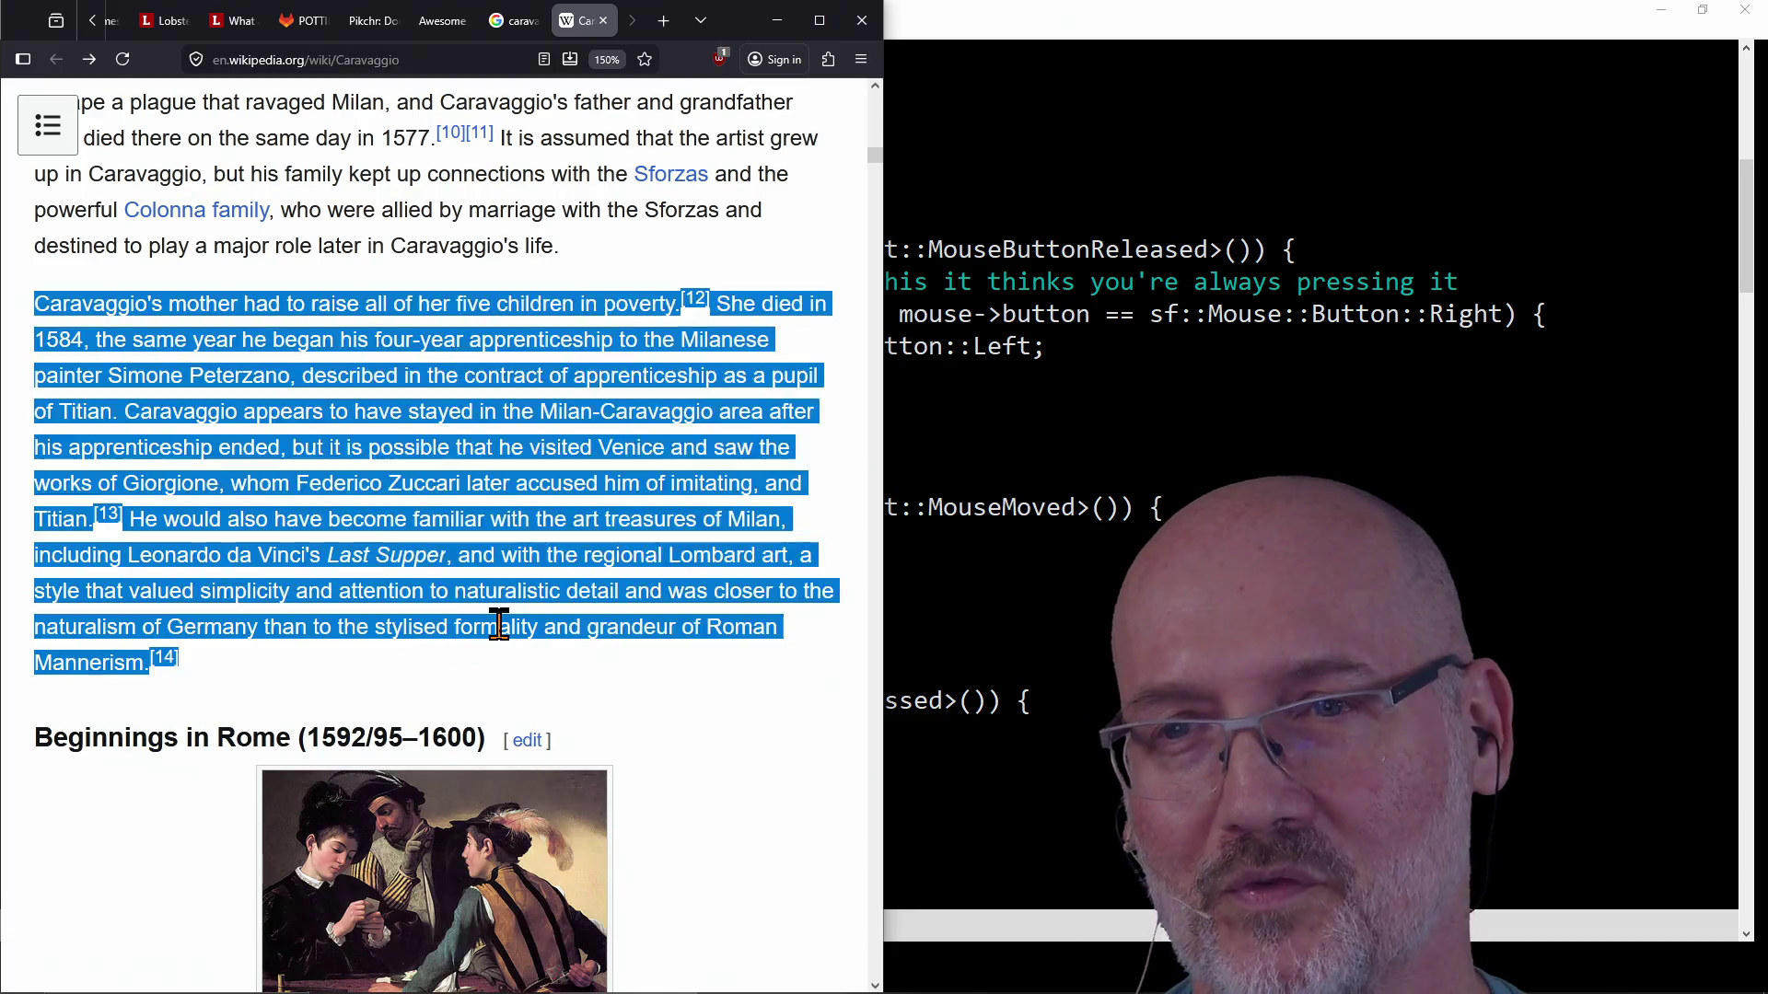
{"action": "triple_click", "coordinate": [636, 622]}
{"action": "double_click", "coordinate": [635, 621]}
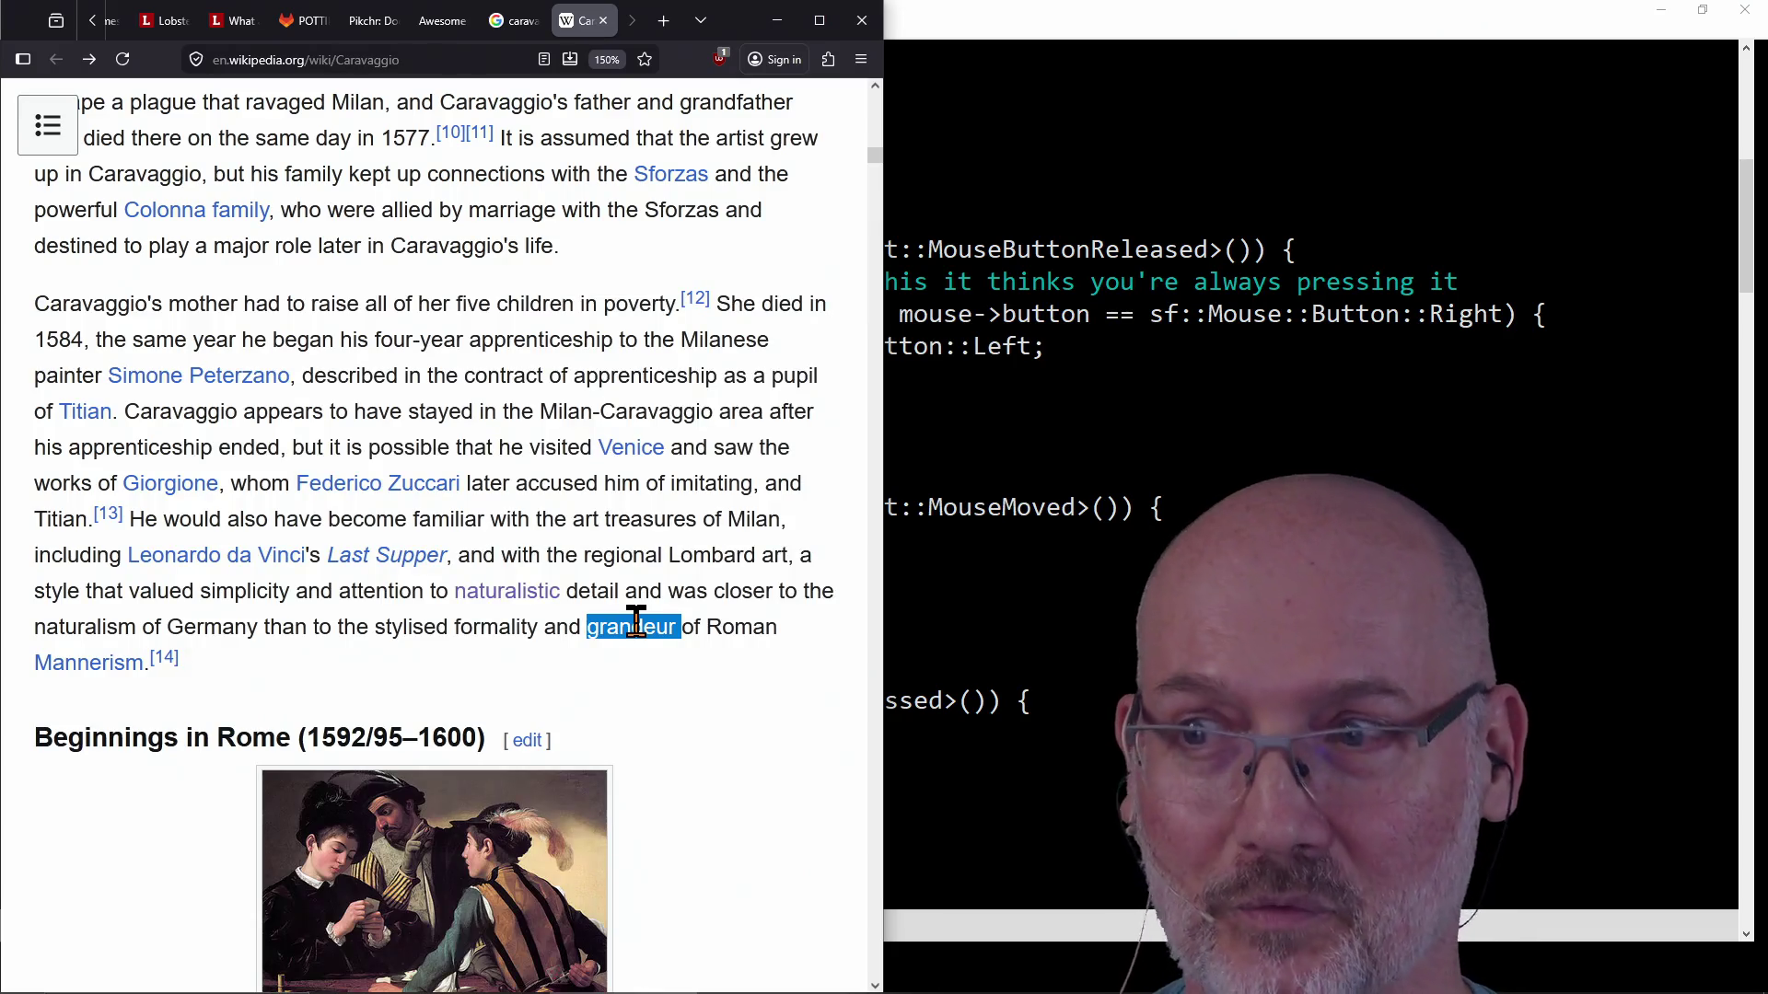
{"action": "triple_click", "coordinate": [636, 621]}
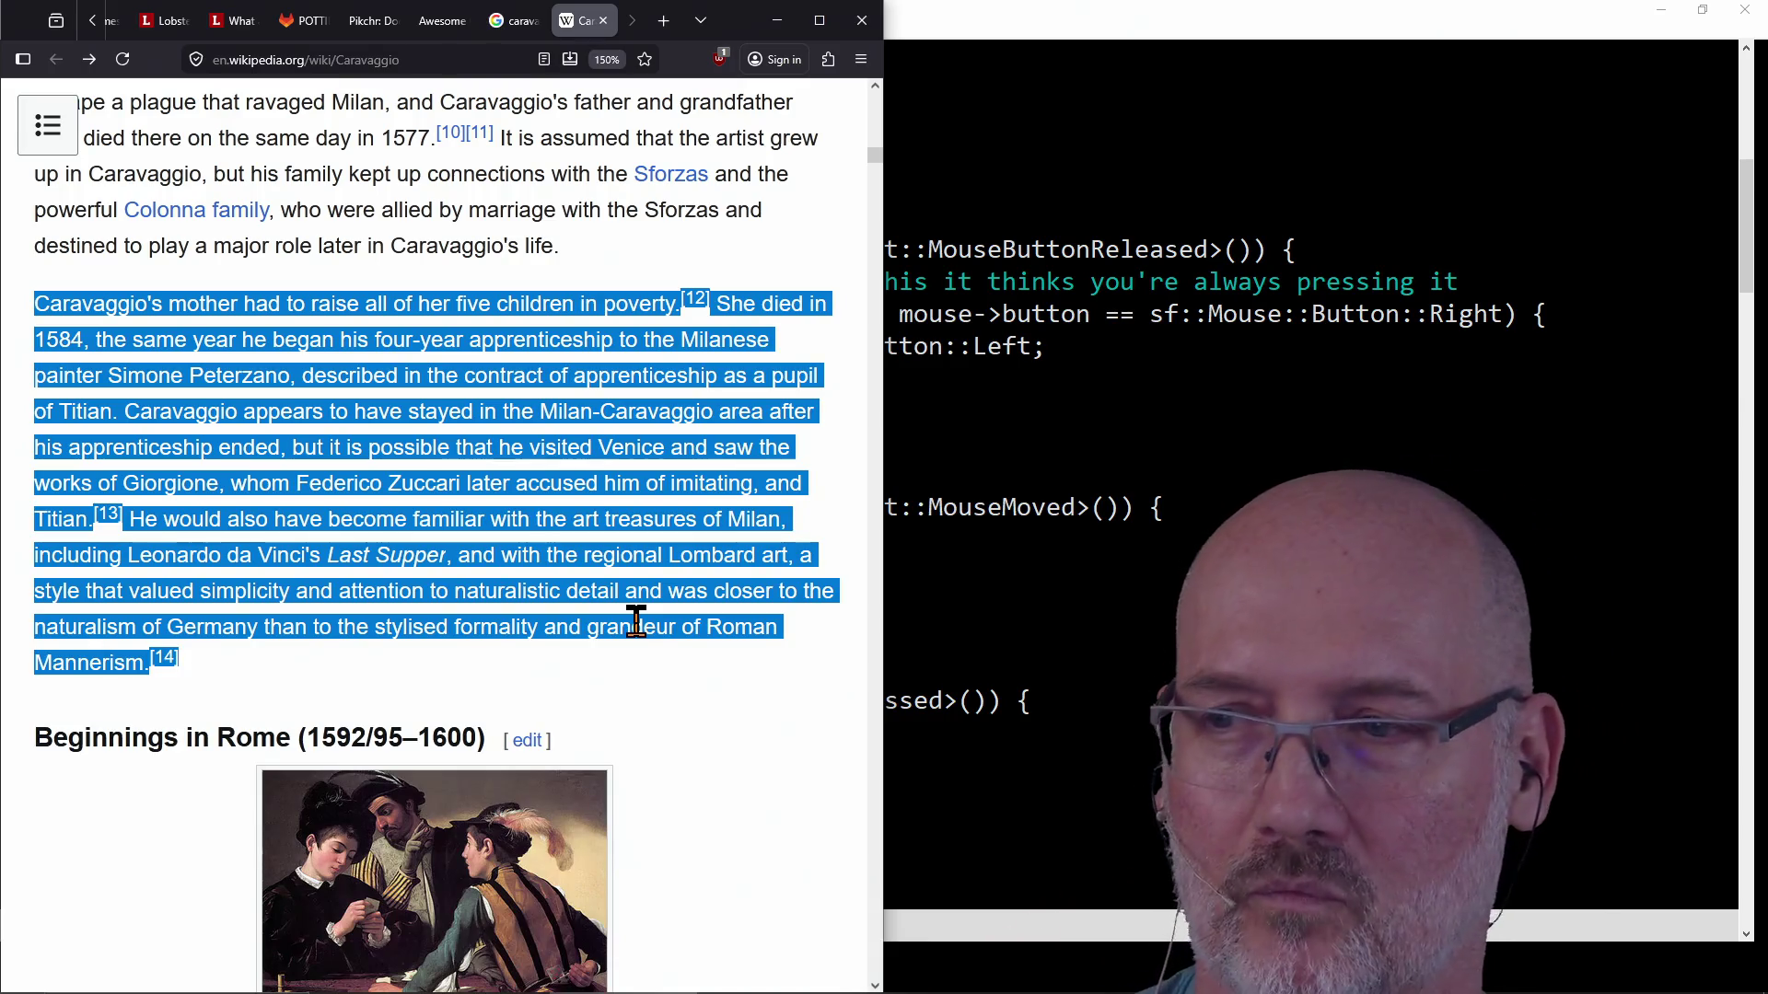
{"action": "left_click", "coordinate": [635, 621]}
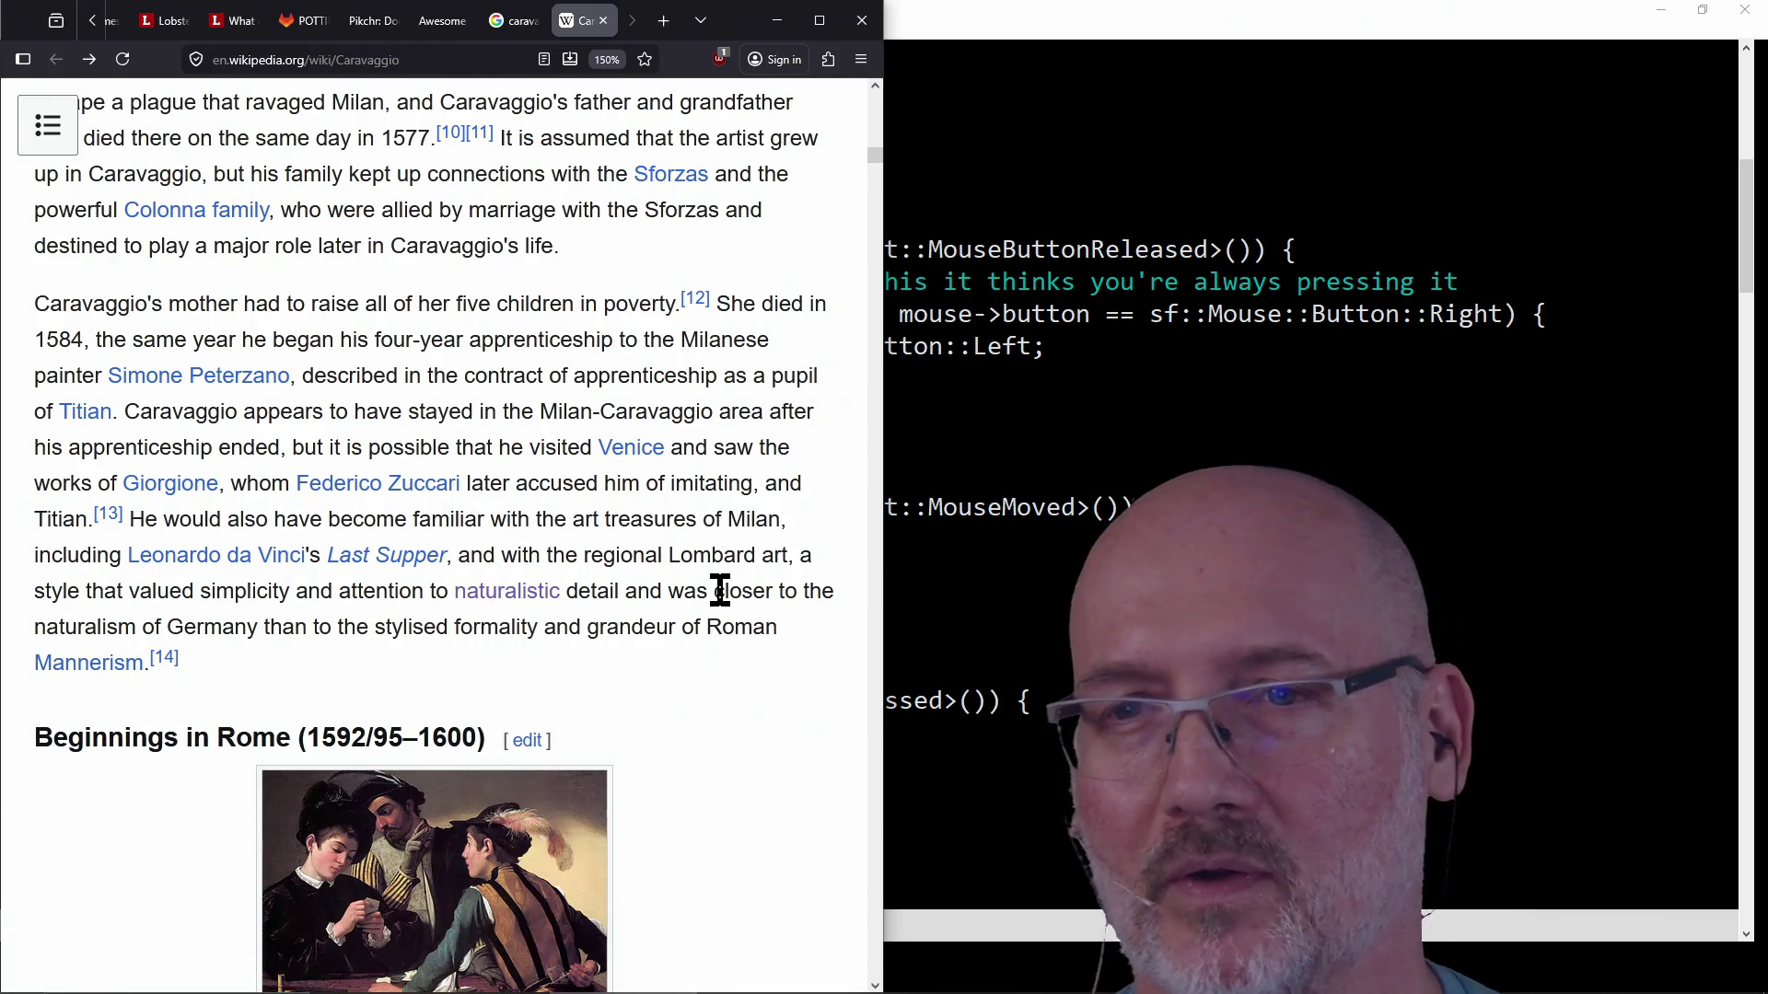
{"action": "scroll", "coordinate": [720, 589], "scroll_direction": "down", "scroll_amount": 2}
{"action": "scroll", "coordinate": [732, 553], "scroll_direction": "down", "scroll_amount": 8}
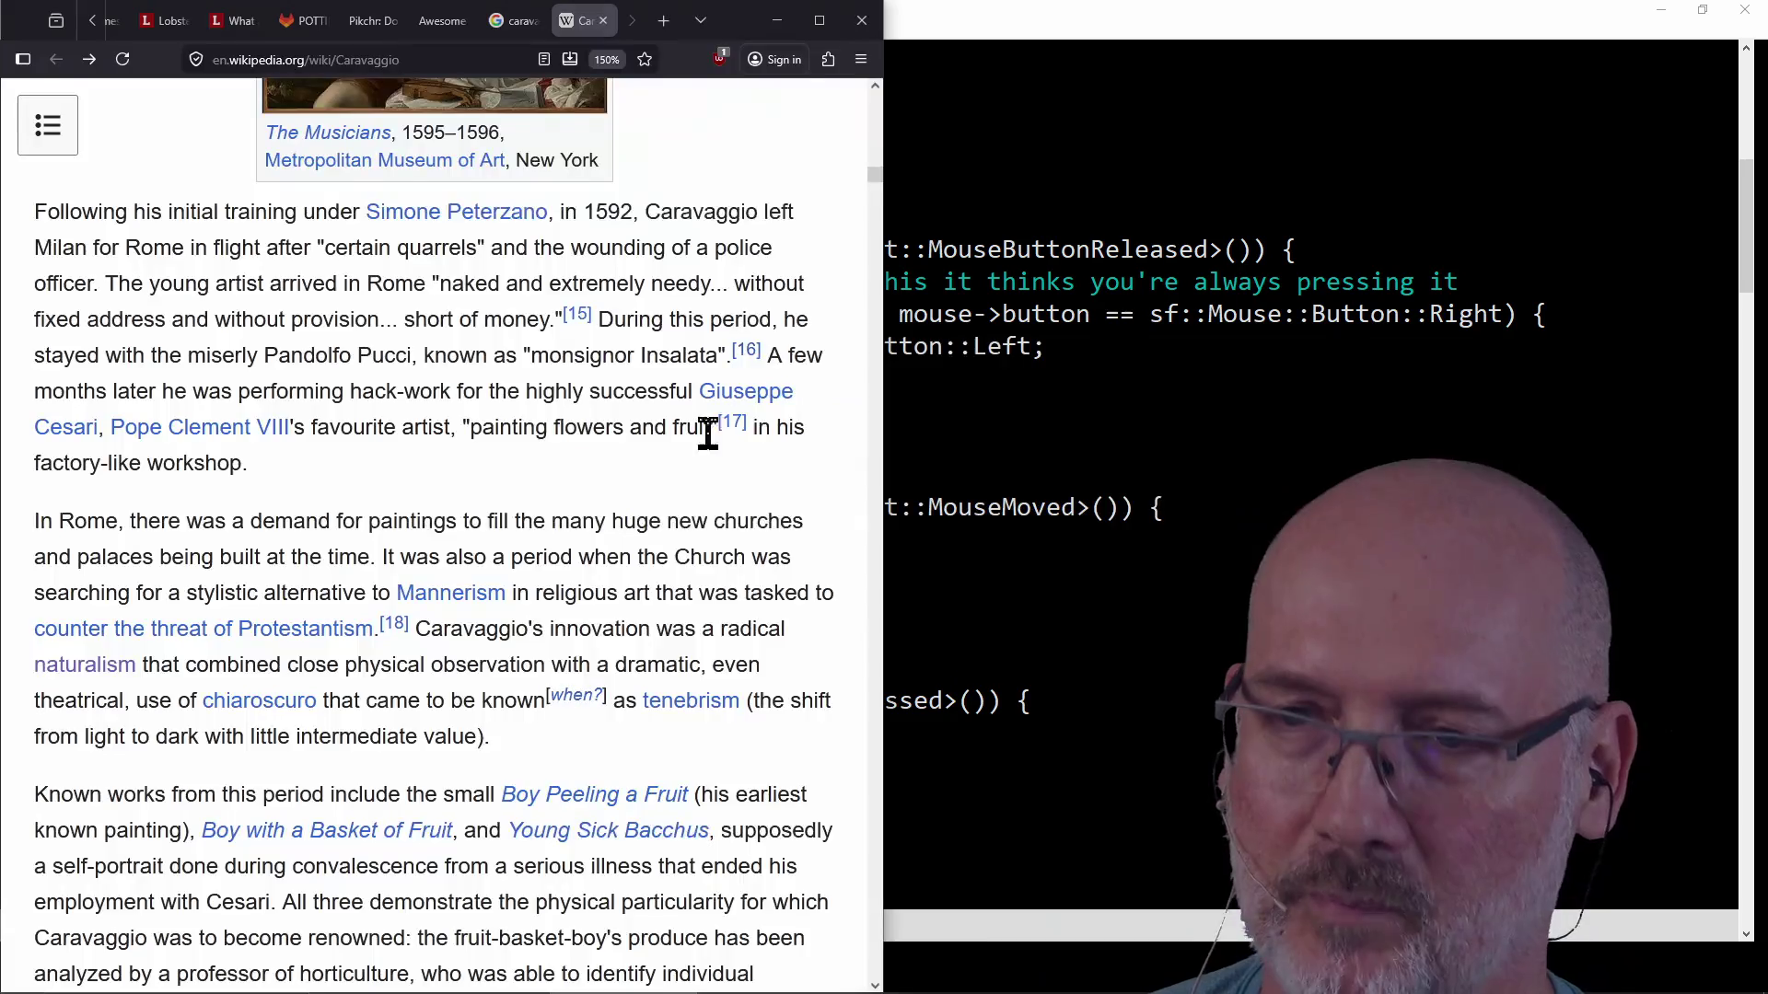
{"action": "scroll", "coordinate": [707, 433], "scroll_direction": "down", "scroll_amount": 5}
{"action": "scroll", "coordinate": [691, 466], "scroll_direction": "down", "scroll_amount": 5}
{"action": "scroll", "coordinate": [690, 466], "scroll_direction": "down", "scroll_amount": 5}
{"action": "scroll", "coordinate": [692, 465], "scroll_direction": "down", "scroll_amount": 5}
{"action": "scroll", "coordinate": [689, 467], "scroll_direction": "down", "scroll_amount": 5}
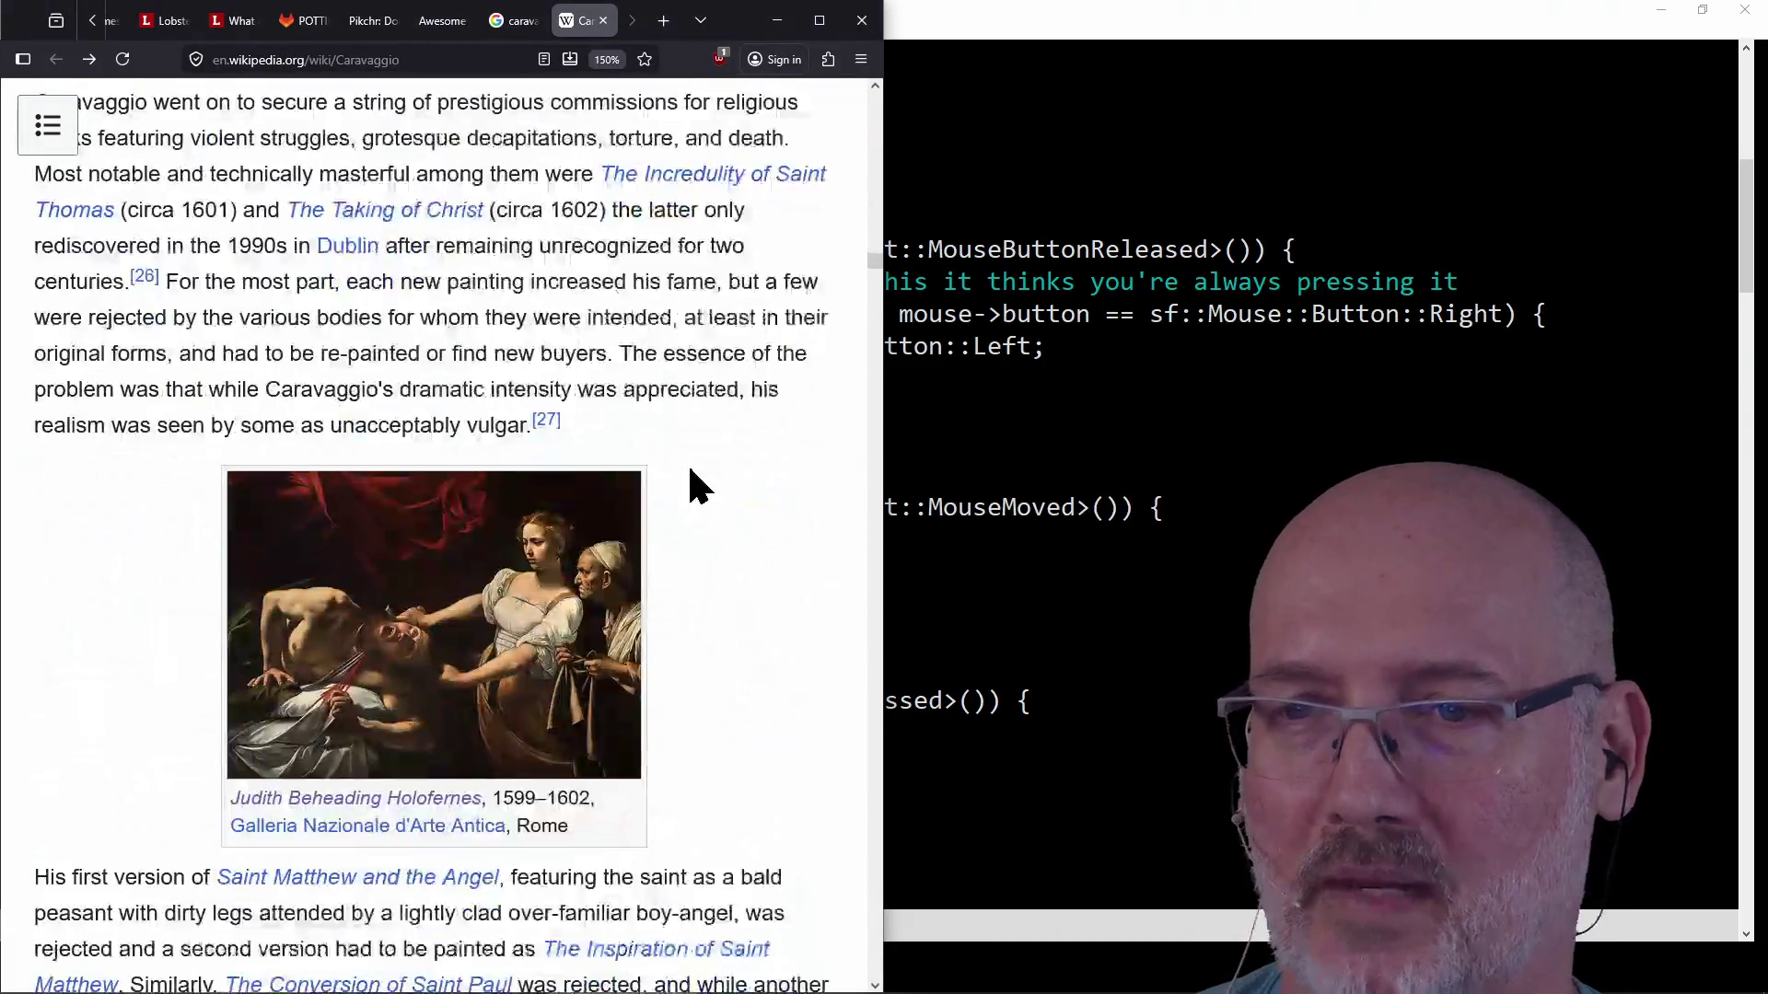
{"action": "scroll", "coordinate": [691, 476], "scroll_direction": "down", "scroll_amount": 3}
{"action": "scroll", "coordinate": [693, 481], "scroll_direction": "up", "scroll_amount": 2}
{"action": "scroll", "coordinate": [505, 347], "scroll_direction": "down", "scroll_amount": 1}
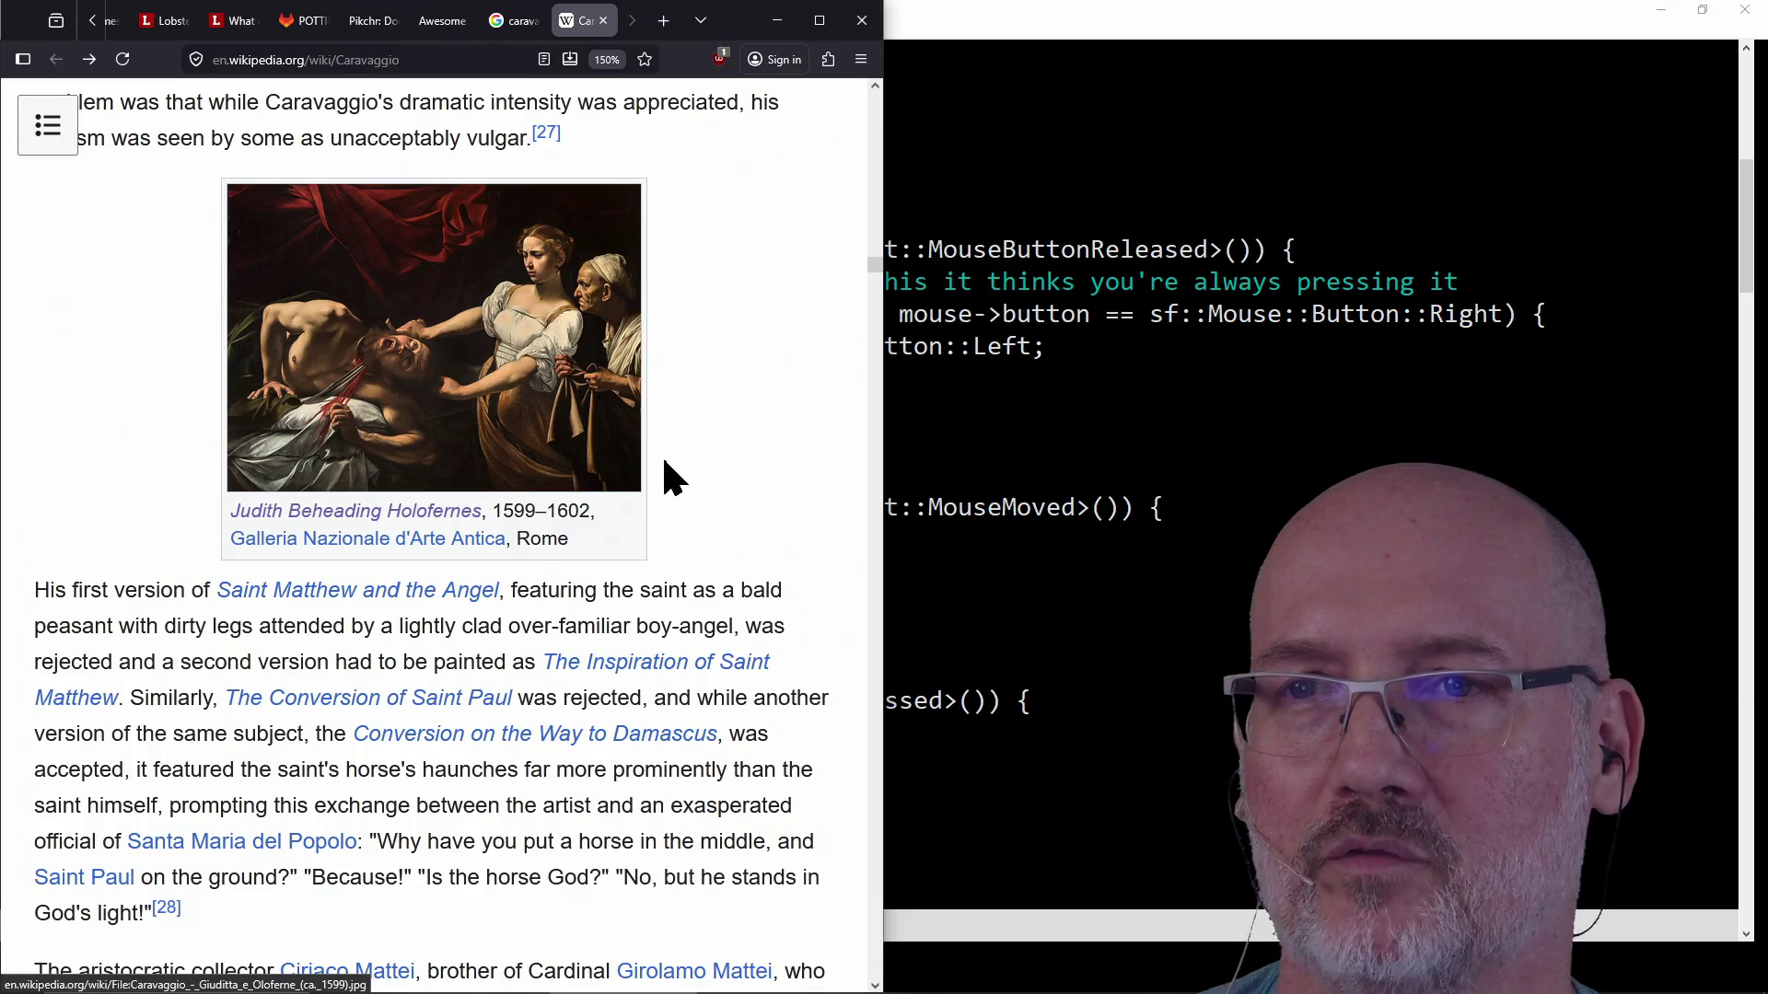
{"action": "scroll", "coordinate": [664, 478], "scroll_direction": "down", "scroll_amount": 5}
{"action": "scroll", "coordinate": [664, 478], "scroll_direction": "down", "scroll_amount": 5}
{"action": "scroll", "coordinate": [663, 478], "scroll_direction": "down", "scroll_amount": 2}
{"action": "left_click", "coordinate": [505, 63]}
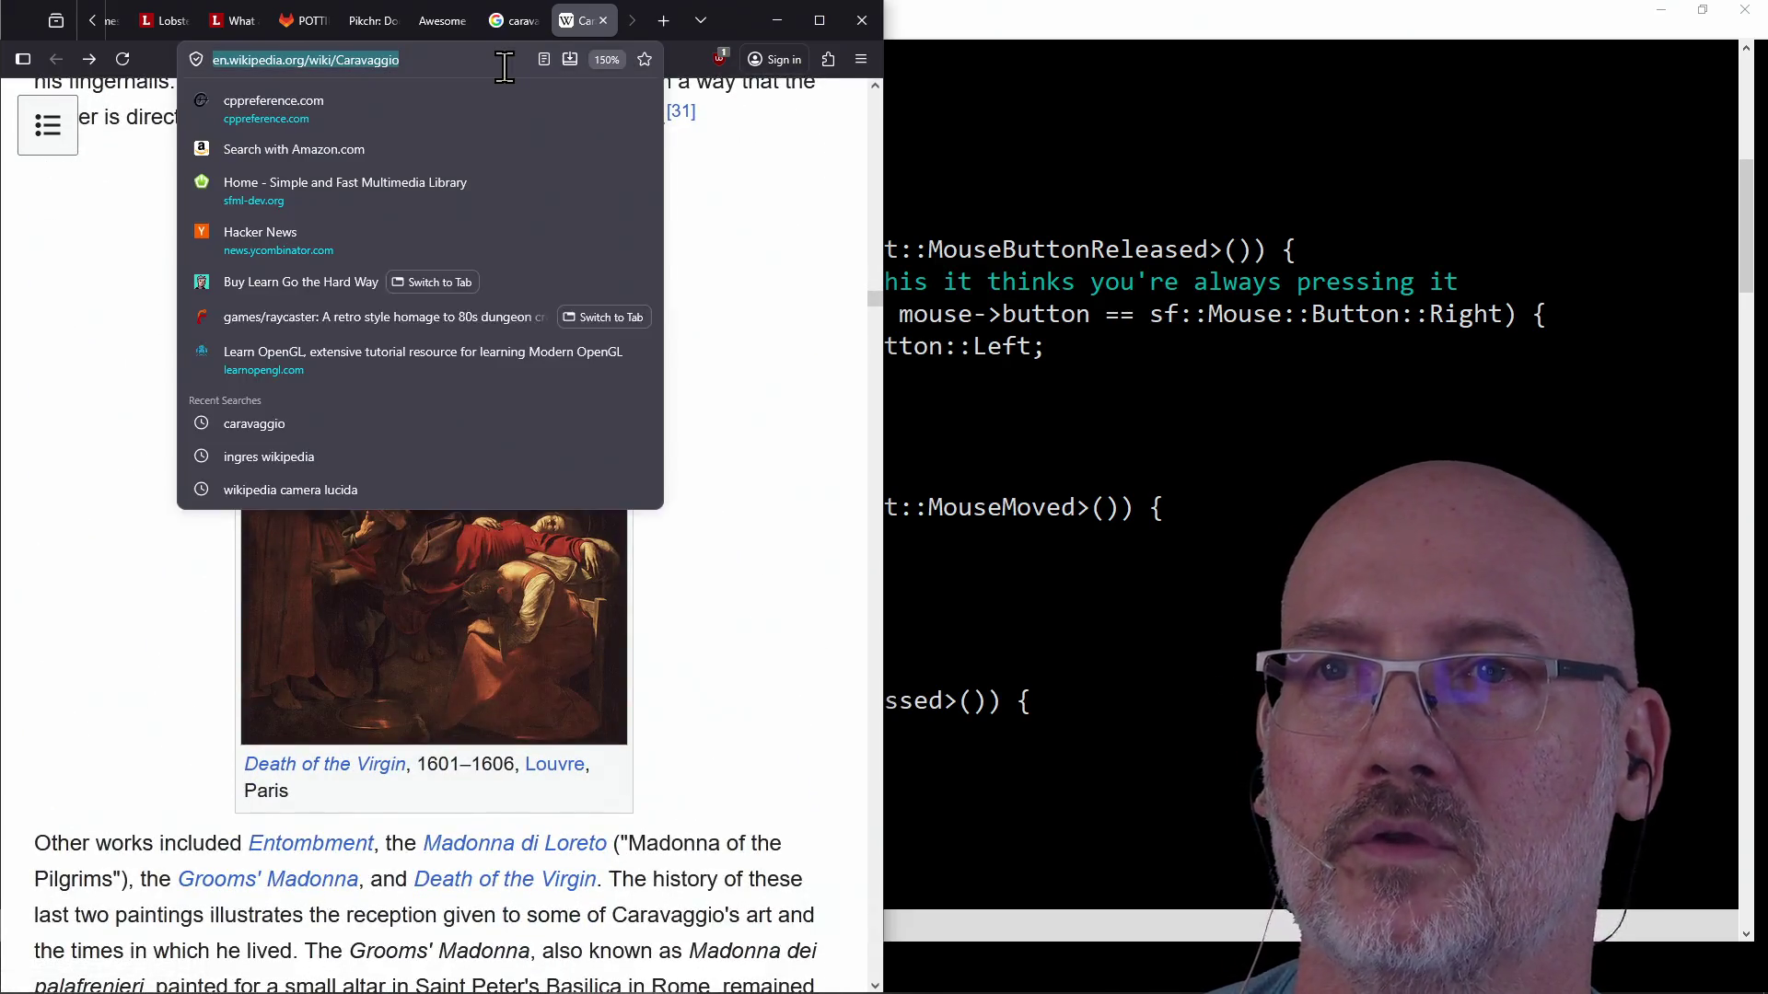
{"action": "key", "text": "Escape"}
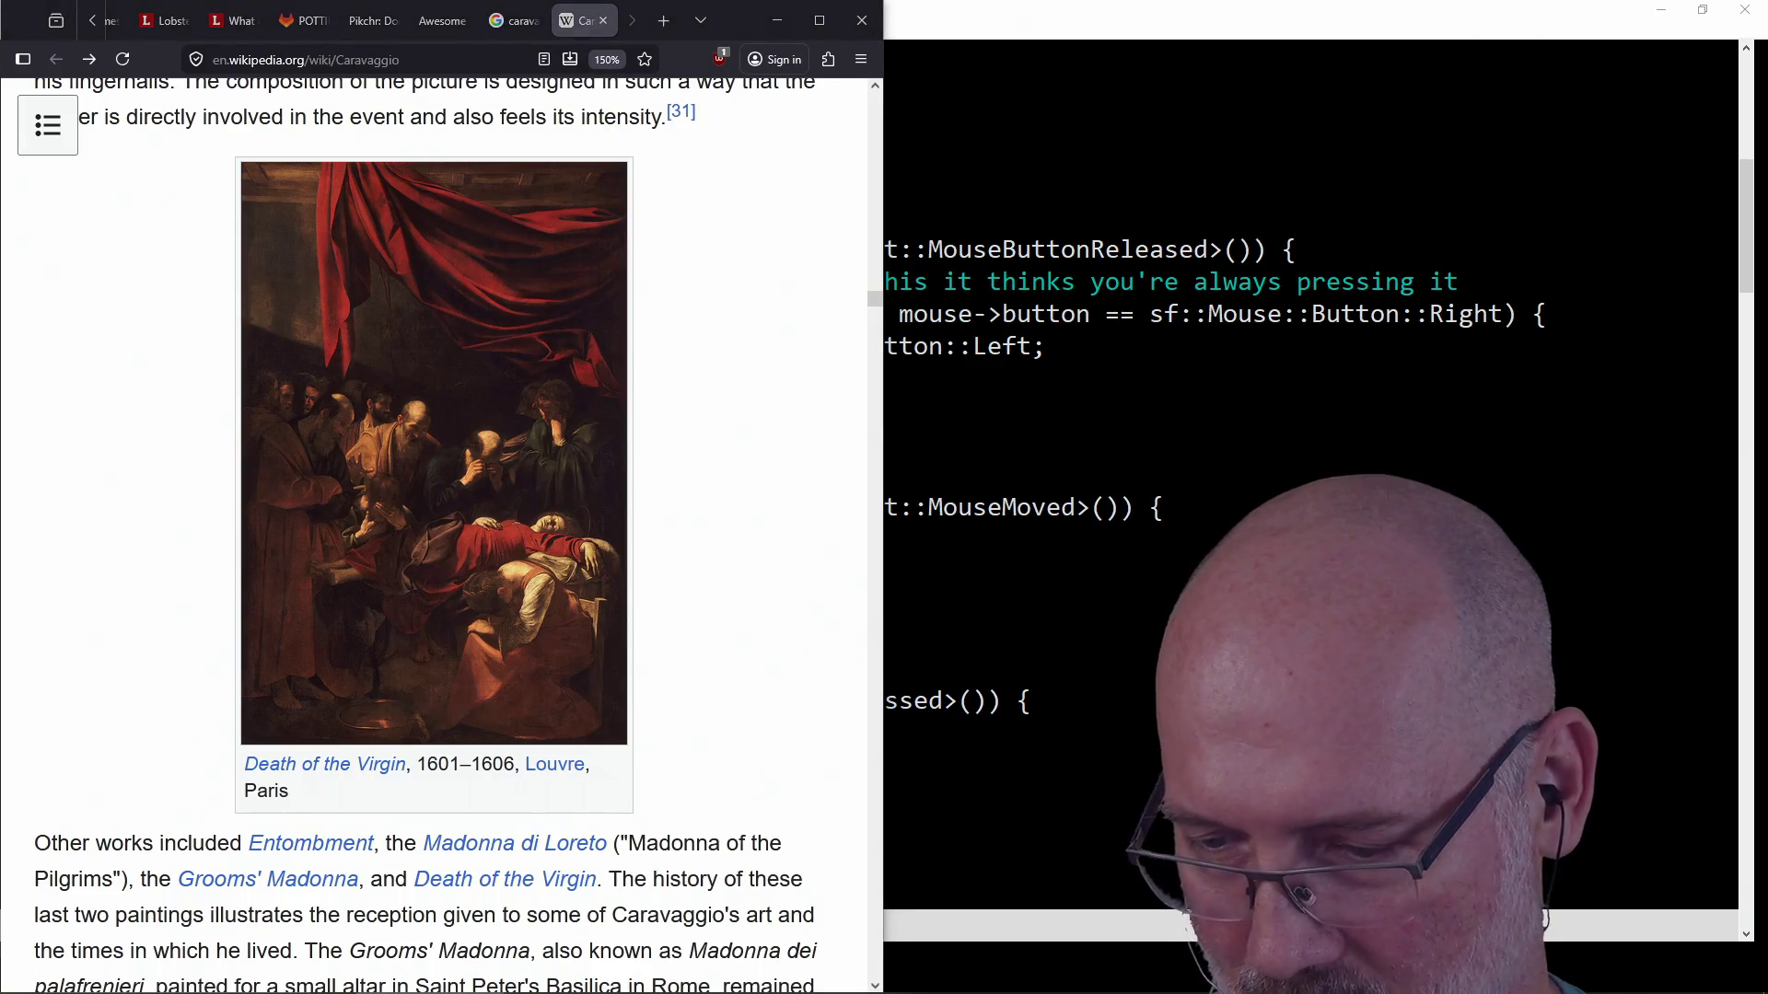
{"action": "left_click", "coordinate": [1636, 823]}
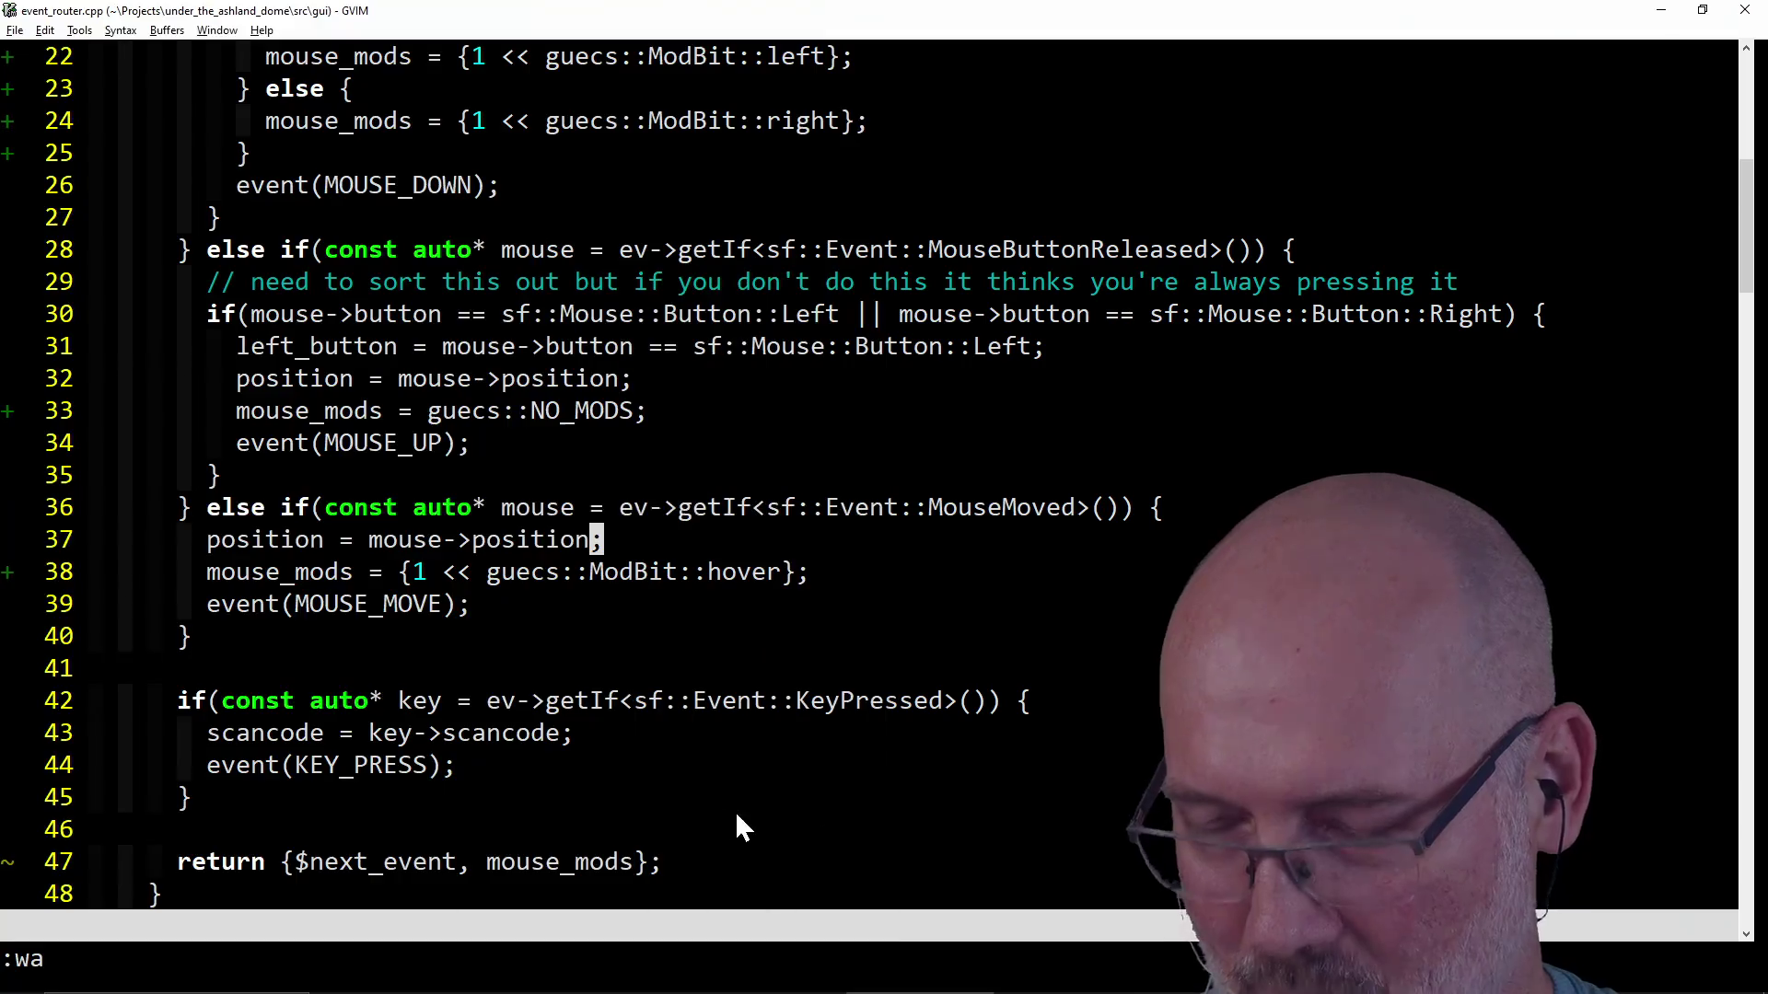
{"action": "key", "text": "alt+Tab"}
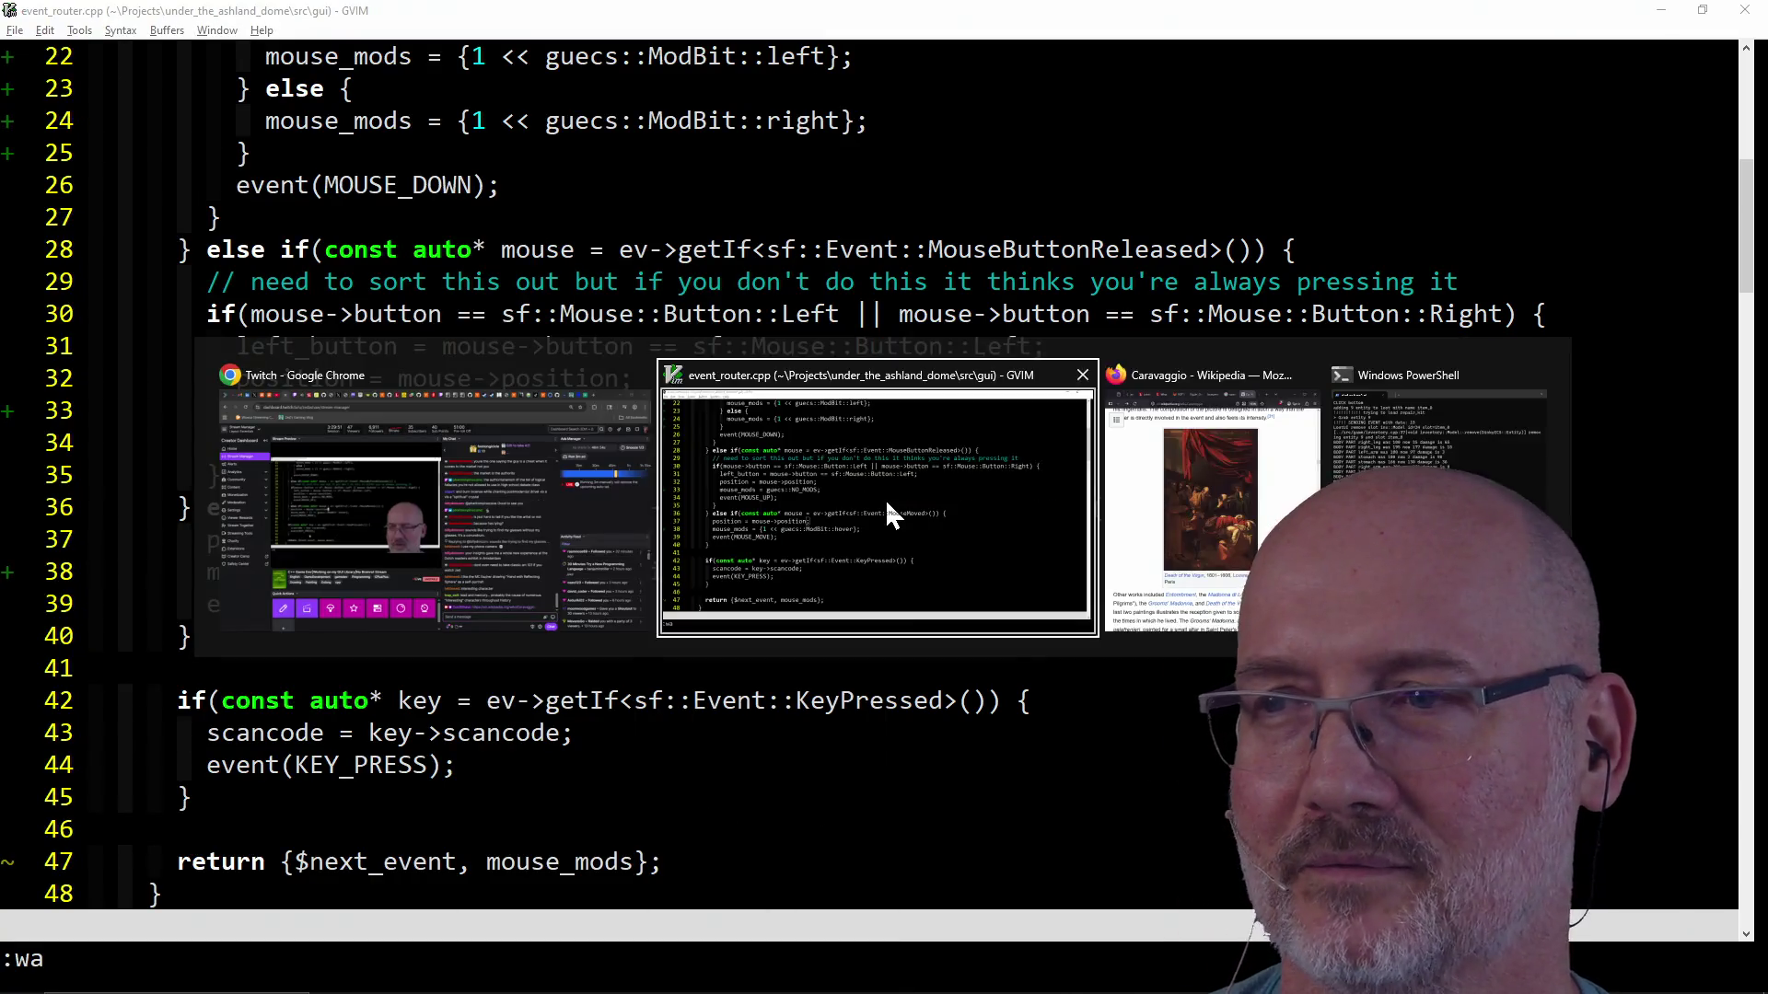
{"action": "scroll", "coordinate": [719, 604], "scroll_direction": "down", "scroll_amount": 4}
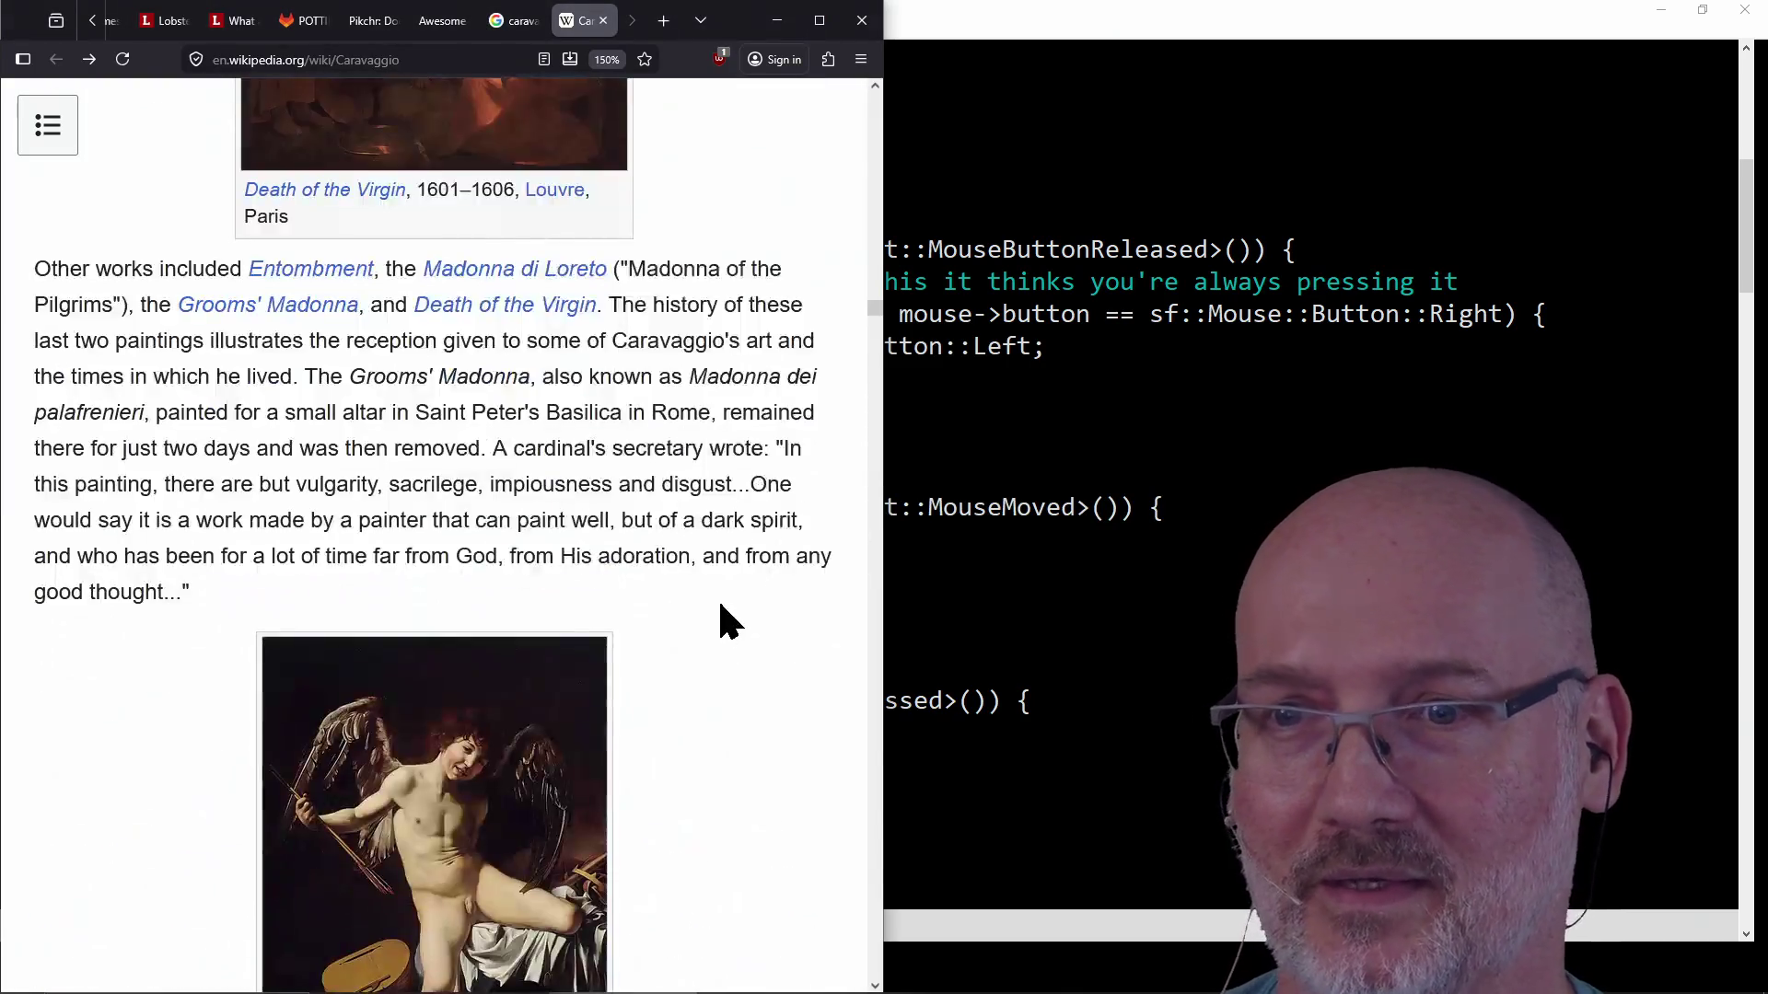
{"action": "scroll", "coordinate": [719, 604], "scroll_direction": "down", "scroll_amount": 3}
{"action": "scroll", "coordinate": [720, 603], "scroll_direction": "down", "scroll_amount": 5}
{"action": "scroll", "coordinate": [720, 603], "scroll_direction": "down", "scroll_amount": 3}
{"action": "scroll", "coordinate": [720, 608], "scroll_direction": "down", "scroll_amount": 3}
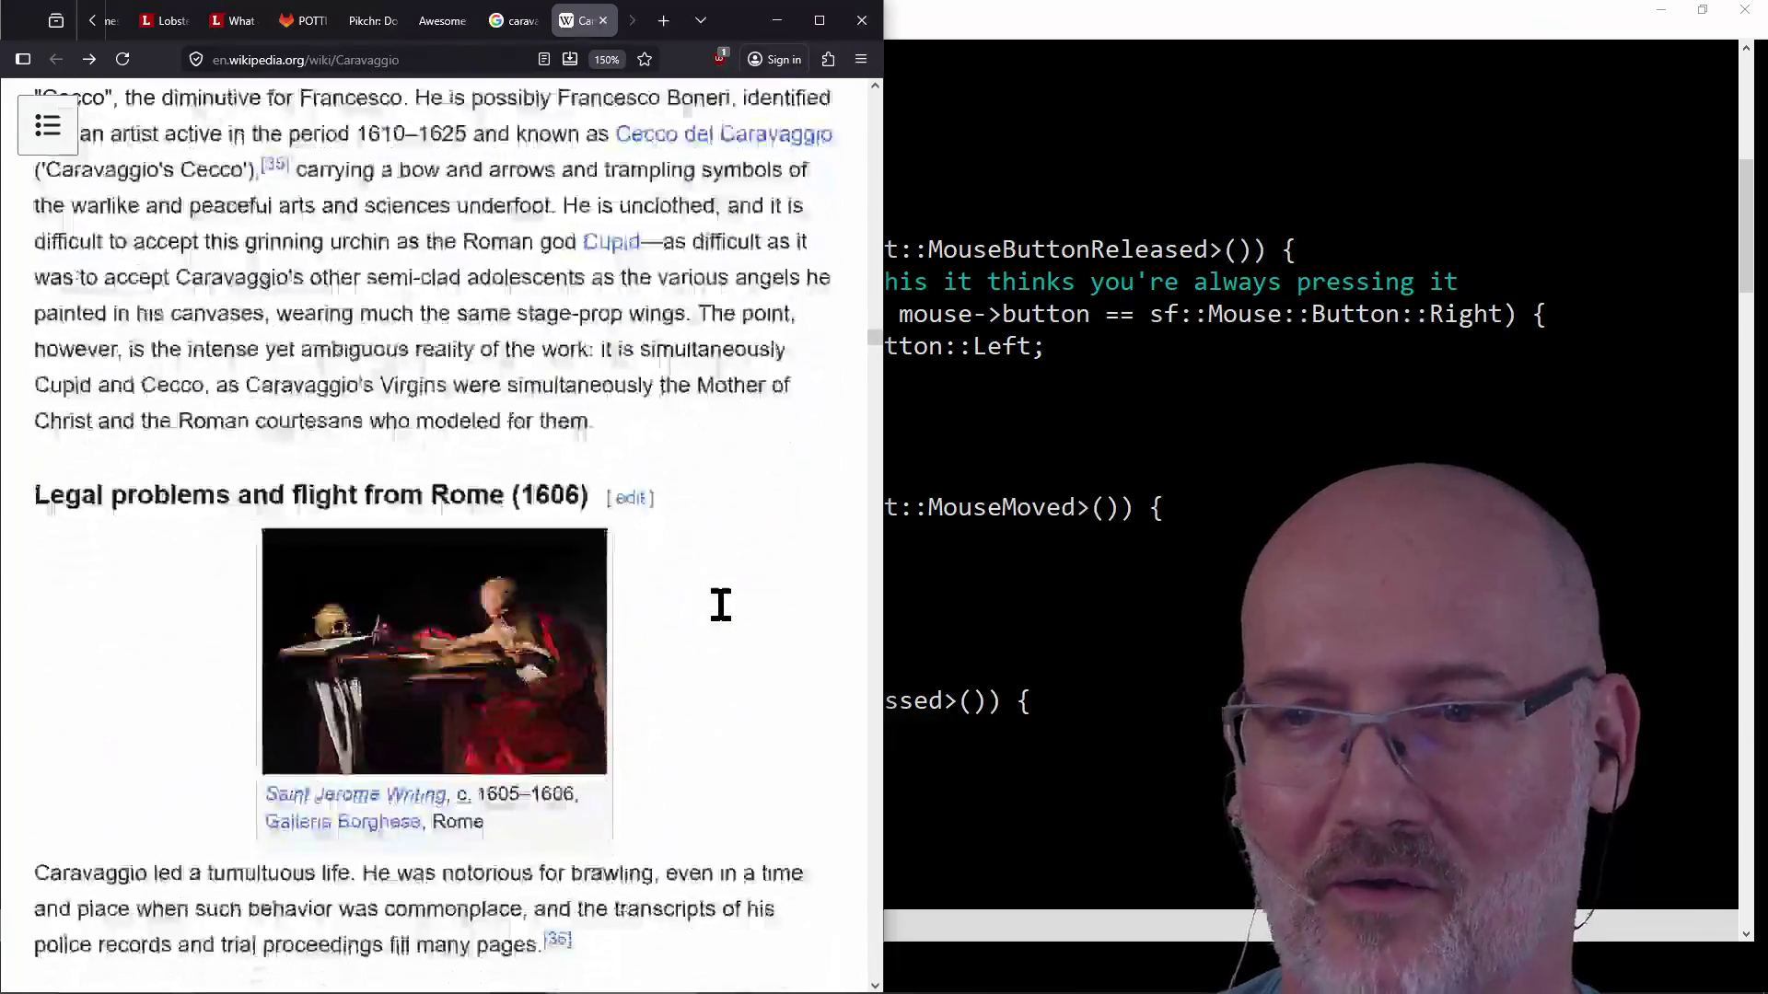
{"action": "scroll", "coordinate": [720, 608], "scroll_direction": "down", "scroll_amount": 2}
{"action": "scroll", "coordinate": [719, 609], "scroll_direction": "down", "scroll_amount": 2}
{"action": "scroll", "coordinate": [720, 609], "scroll_direction": "down", "scroll_amount": 5}
{"action": "scroll", "coordinate": [720, 609], "scroll_direction": "down", "scroll_amount": 5}
{"action": "scroll", "coordinate": [720, 609], "scroll_direction": "down", "scroll_amount": 5}
{"action": "scroll", "coordinate": [720, 608], "scroll_direction": "down", "scroll_amount": 4}
{"action": "scroll", "coordinate": [719, 607], "scroll_direction": "down", "scroll_amount": 5}
{"action": "scroll", "coordinate": [719, 609], "scroll_direction": "down", "scroll_amount": 3}
{"action": "scroll", "coordinate": [719, 608], "scroll_direction": "down", "scroll_amount": 5}
{"action": "scroll", "coordinate": [720, 609], "scroll_direction": "down", "scroll_amount": 4}
{"action": "scroll", "coordinate": [719, 604], "scroll_direction": "down", "scroll_amount": 5}
{"action": "scroll", "coordinate": [723, 619], "scroll_direction": "down", "scroll_amount": 2}
{"action": "scroll", "coordinate": [722, 619], "scroll_direction": "down", "scroll_amount": 5}
{"action": "scroll", "coordinate": [723, 620], "scroll_direction": "down", "scroll_amount": 2}
{"action": "scroll", "coordinate": [722, 620], "scroll_direction": "down", "scroll_amount": 5}
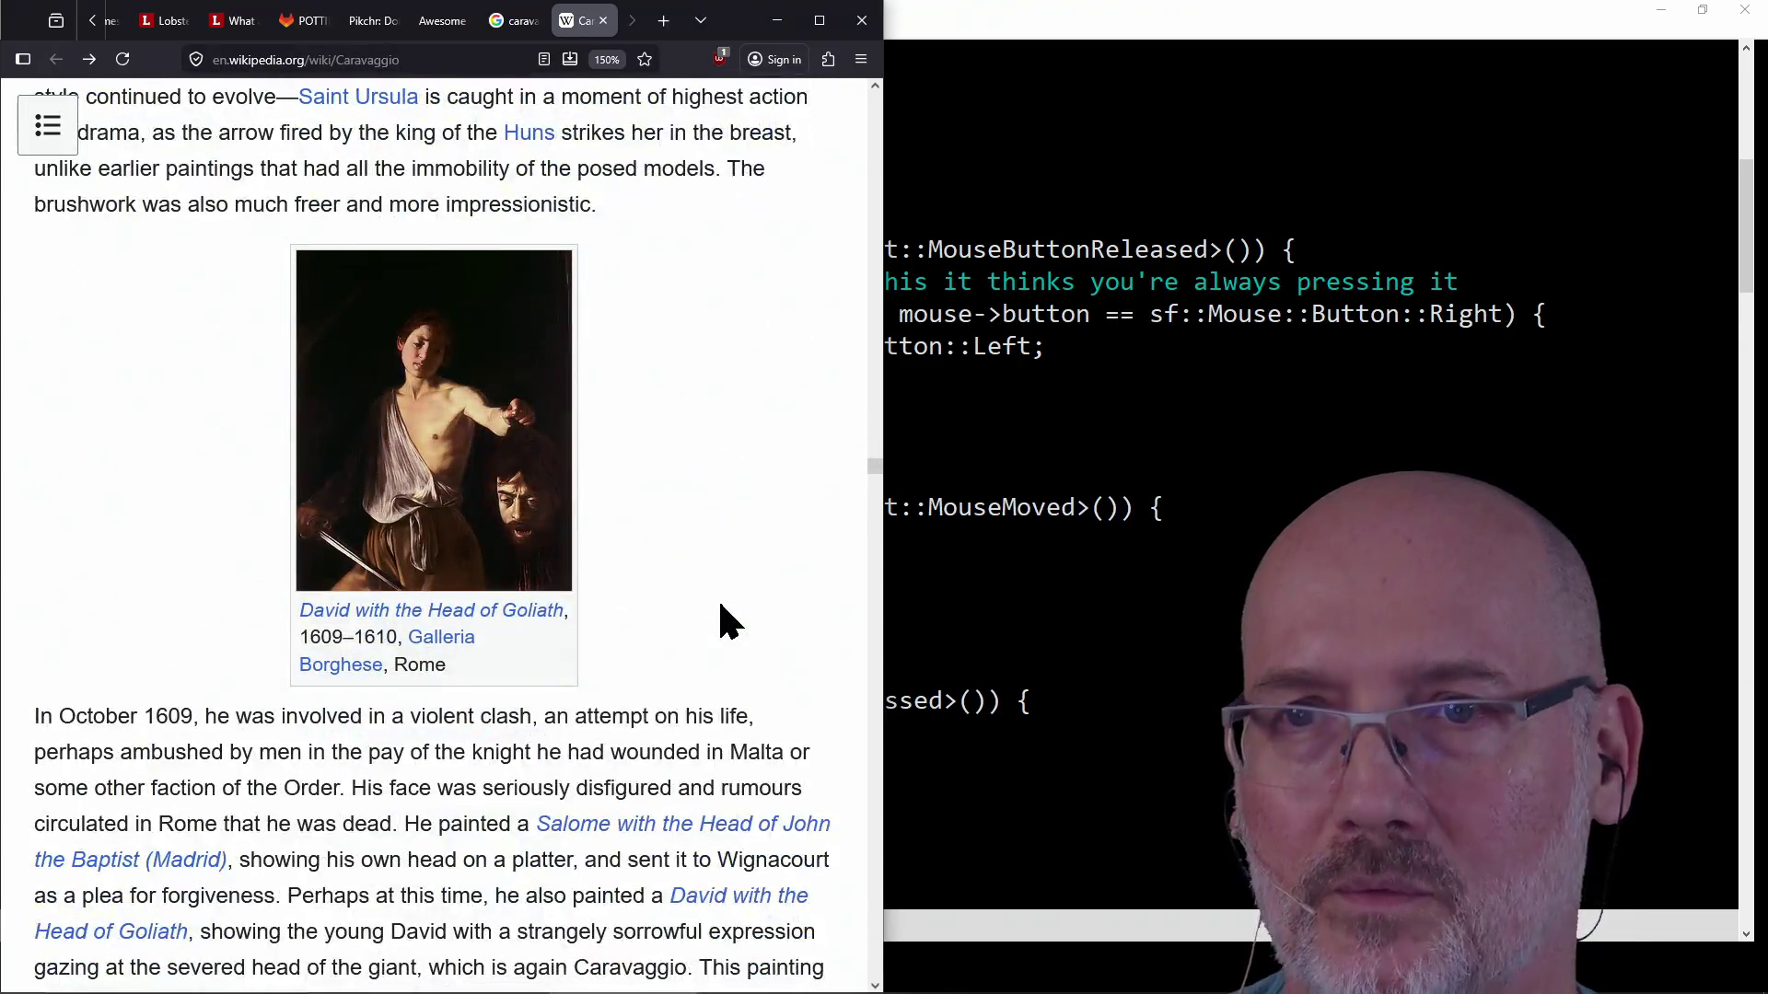
{"action": "scroll", "coordinate": [720, 604], "scroll_direction": "down", "scroll_amount": 5}
{"action": "scroll", "coordinate": [720, 603], "scroll_direction": "down", "scroll_amount": 5}
{"action": "scroll", "coordinate": [720, 603], "scroll_direction": "down", "scroll_amount": 5}
{"action": "scroll", "coordinate": [719, 604], "scroll_direction": "down", "scroll_amount": 5}
{"action": "scroll", "coordinate": [720, 604], "scroll_direction": "down", "scroll_amount": 5}
{"action": "scroll", "coordinate": [719, 603], "scroll_direction": "down", "scroll_amount": 5}
{"action": "scroll", "coordinate": [720, 603], "scroll_direction": "down", "scroll_amount": 5}
{"action": "scroll", "coordinate": [719, 604], "scroll_direction": "down", "scroll_amount": 2}
{"action": "scroll", "coordinate": [719, 604], "scroll_direction": "down", "scroll_amount": 5}
{"action": "scroll", "coordinate": [720, 603], "scroll_direction": "down", "scroll_amount": 5}
{"action": "scroll", "coordinate": [719, 604], "scroll_direction": "down", "scroll_amount": 5}
{"action": "scroll", "coordinate": [720, 604], "scroll_direction": "down", "scroll_amount": 5}
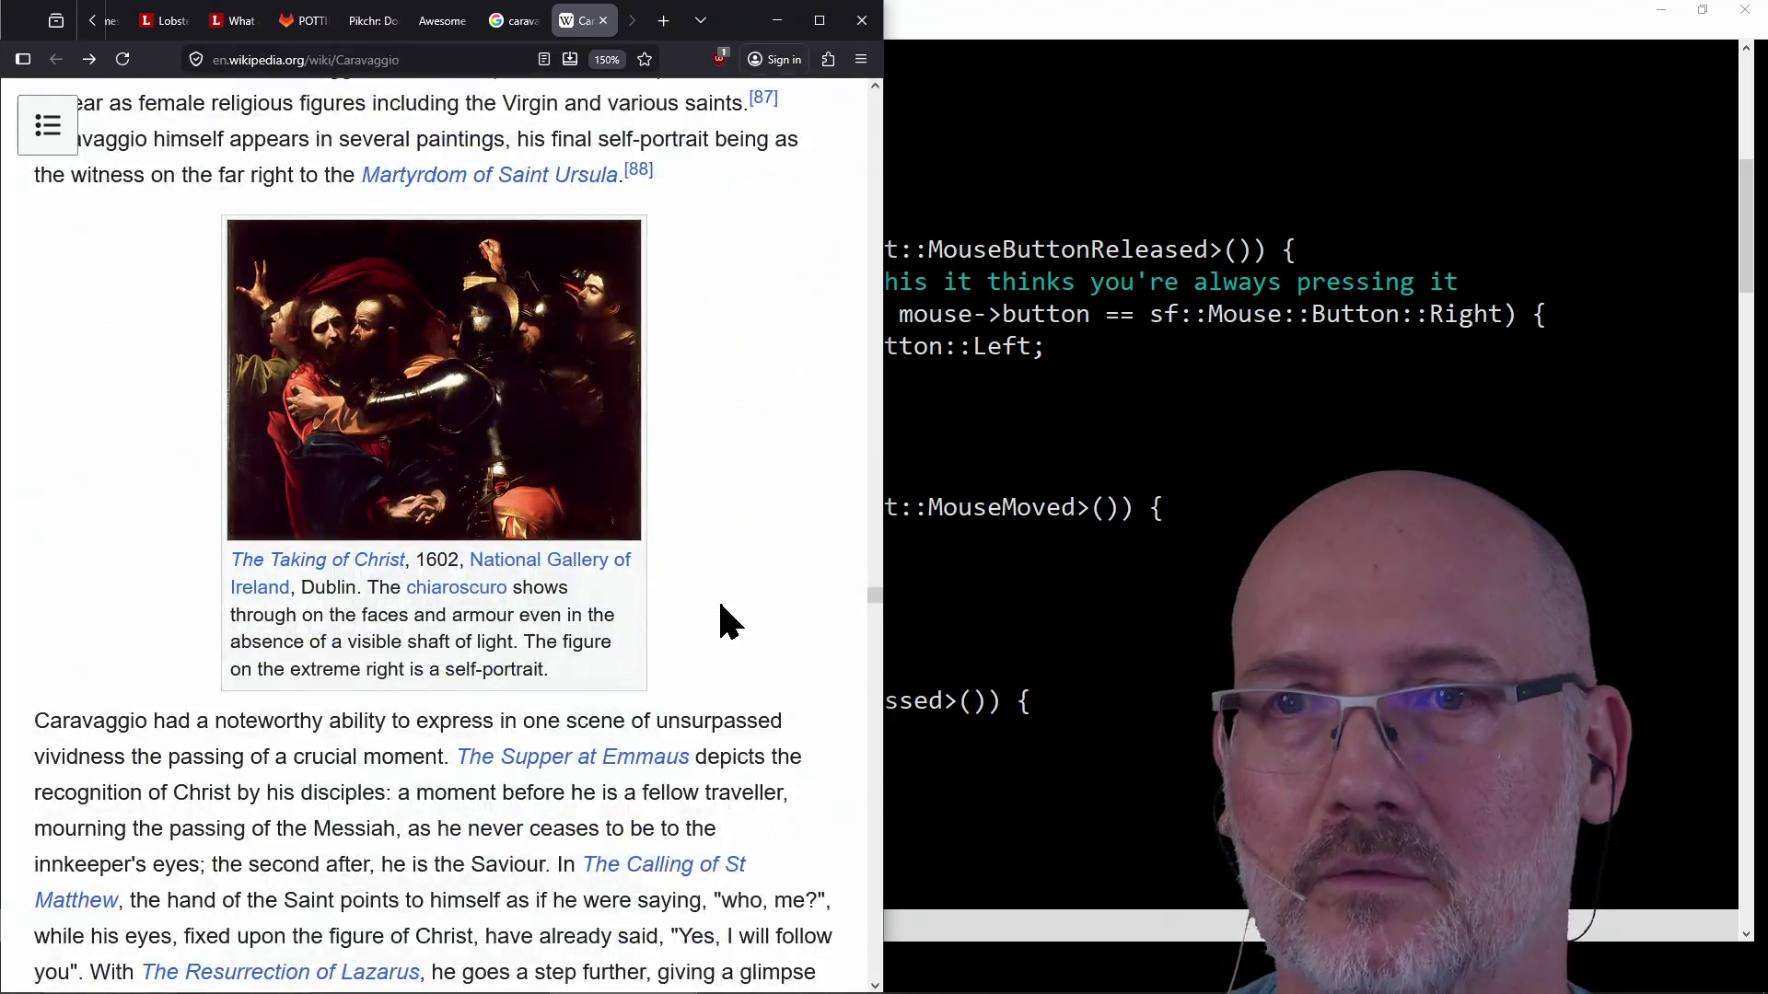
{"action": "scroll", "coordinate": [720, 604], "scroll_direction": "down", "scroll_amount": 5}
{"action": "scroll", "coordinate": [719, 604], "scroll_direction": "down", "scroll_amount": 2}
{"action": "scroll", "coordinate": [720, 603], "scroll_direction": "down", "scroll_amount": 5}
{"action": "scroll", "coordinate": [720, 603], "scroll_direction": "down", "scroll_amount": 5}
{"action": "scroll", "coordinate": [719, 604], "scroll_direction": "down", "scroll_amount": 5}
{"action": "scroll", "coordinate": [719, 623], "scroll_direction": "down", "scroll_amount": 5}
{"action": "scroll", "coordinate": [720, 623], "scroll_direction": "down", "scroll_amount": 5}
{"action": "scroll", "coordinate": [719, 622], "scroll_direction": "up", "scroll_amount": 2}
{"action": "scroll", "coordinate": [720, 603], "scroll_direction": "down", "scroll_amount": 5}
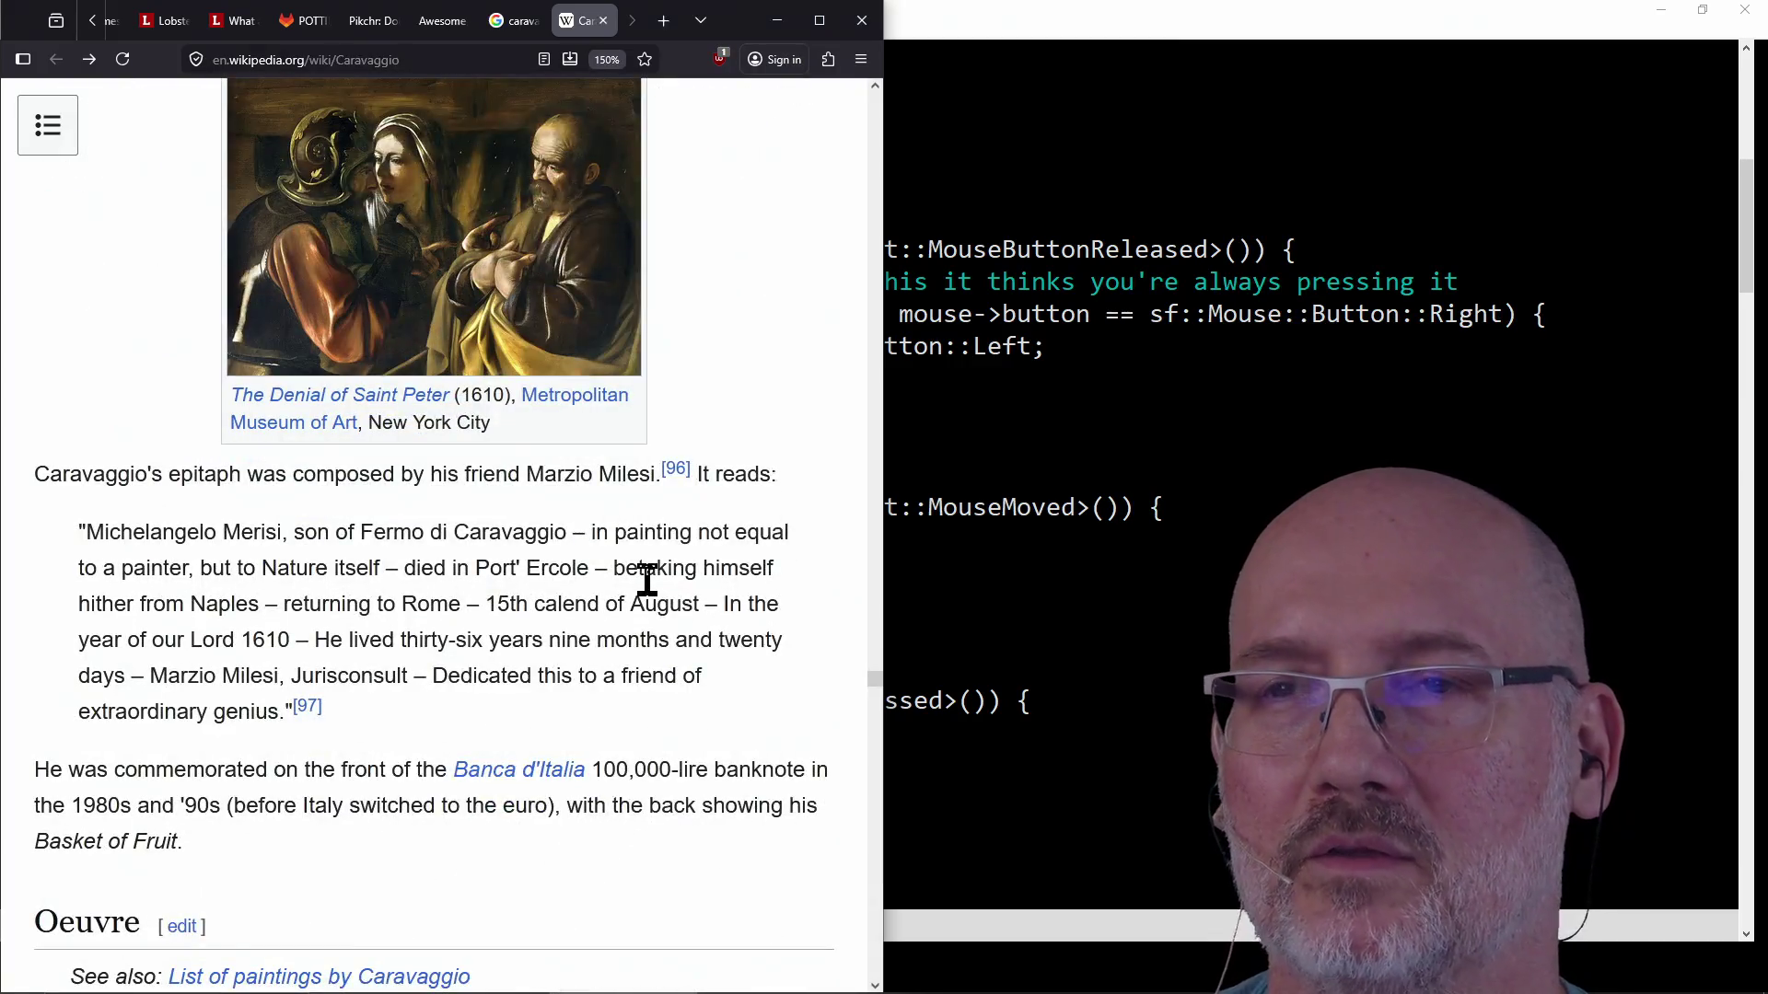
{"action": "scroll", "coordinate": [508, 454], "scroll_direction": "up", "scroll_amount": 1}
{"action": "scroll", "coordinate": [448, 399], "scroll_direction": "up", "scroll_amount": 2}
{"action": "scroll", "coordinate": [299, 285], "scroll_direction": "up", "scroll_amount": 1}
{"action": "scroll", "coordinate": [300, 284], "scroll_direction": "down", "scroll_amount": 2}
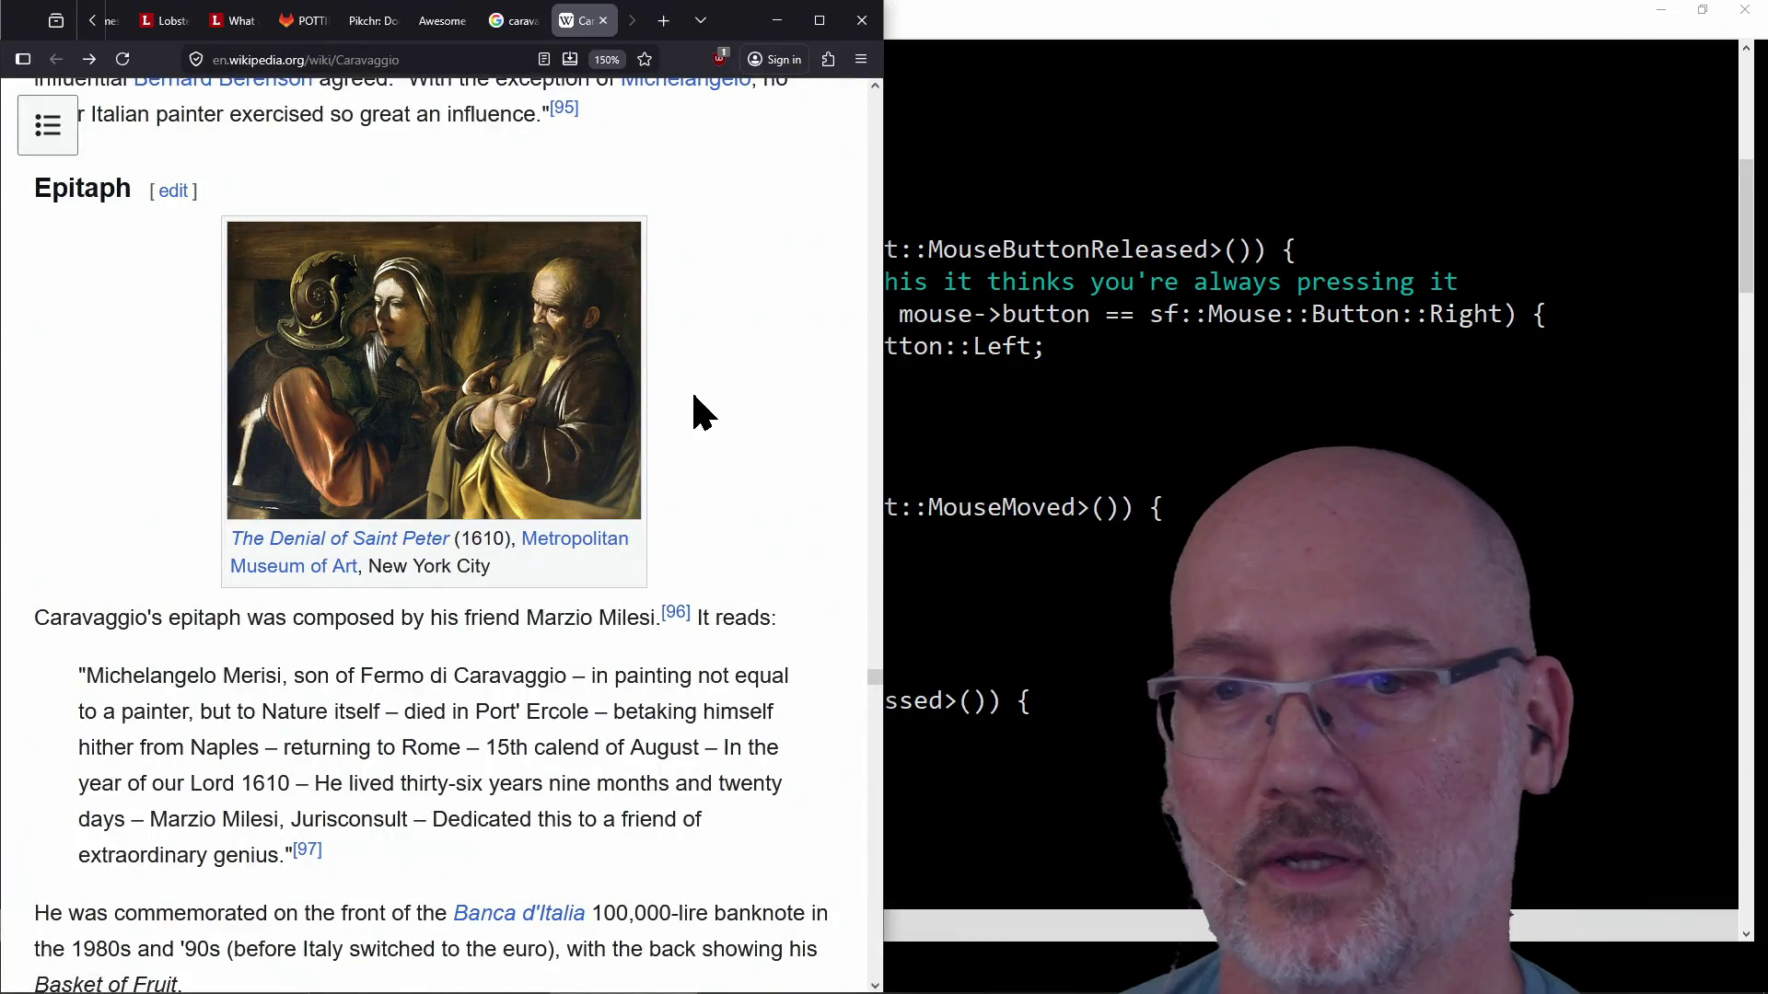
{"action": "scroll", "coordinate": [693, 397], "scroll_direction": "up", "scroll_amount": 5}
{"action": "scroll", "coordinate": [693, 397], "scroll_direction": "up", "scroll_amount": 5}
{"action": "scroll", "coordinate": [694, 396], "scroll_direction": "up", "scroll_amount": 5}
{"action": "scroll", "coordinate": [694, 397], "scroll_direction": "up", "scroll_amount": 5}
{"action": "scroll", "coordinate": [694, 396], "scroll_direction": "up", "scroll_amount": 5}
{"action": "scroll", "coordinate": [694, 411], "scroll_direction": "up", "scroll_amount": 5}
{"action": "scroll", "coordinate": [694, 411], "scroll_direction": "up", "scroll_amount": 5}
{"action": "scroll", "coordinate": [694, 411], "scroll_direction": "up", "scroll_amount": 5}
{"action": "scroll", "coordinate": [694, 411], "scroll_direction": "up", "scroll_amount": 5}
{"action": "scroll", "coordinate": [694, 400], "scroll_direction": "up", "scroll_amount": 5}
{"action": "scroll", "coordinate": [694, 401], "scroll_direction": "up", "scroll_amount": 5}
{"action": "scroll", "coordinate": [694, 402], "scroll_direction": "up", "scroll_amount": 5}
{"action": "scroll", "coordinate": [693, 400], "scroll_direction": "up", "scroll_amount": 5}
{"action": "scroll", "coordinate": [695, 407], "scroll_direction": "up", "scroll_amount": 10}
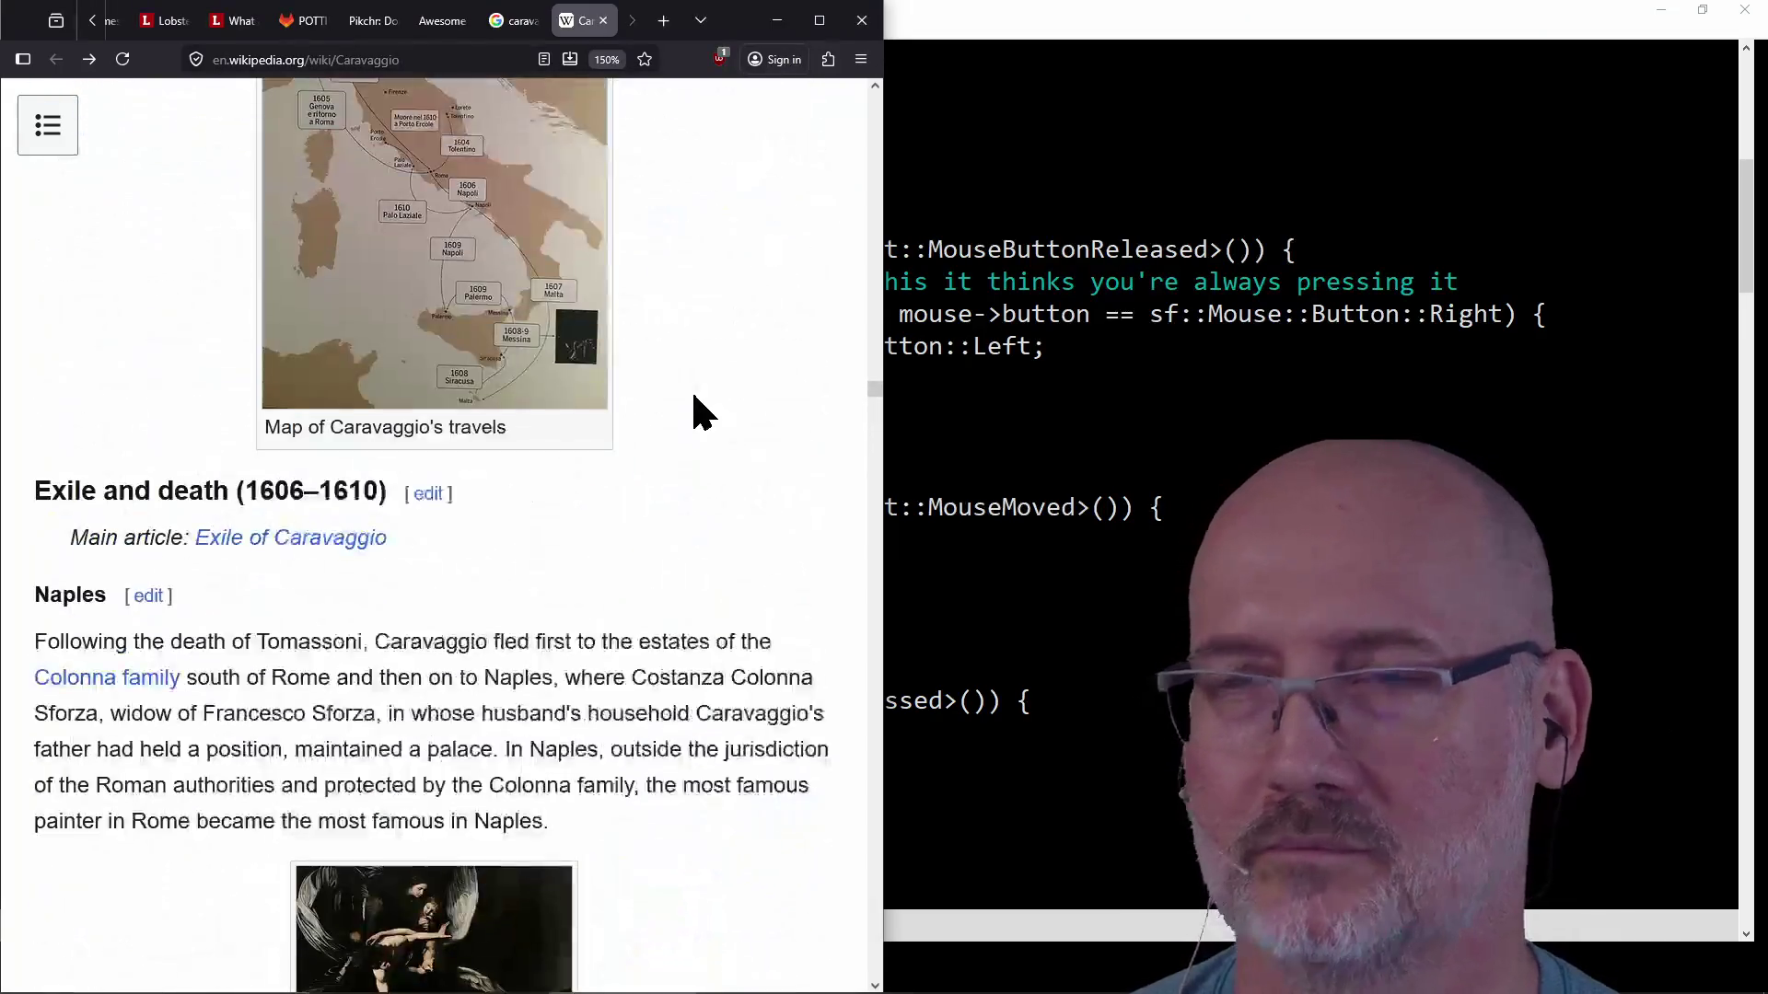
{"action": "scroll", "coordinate": [695, 407], "scroll_direction": "up", "scroll_amount": 5}
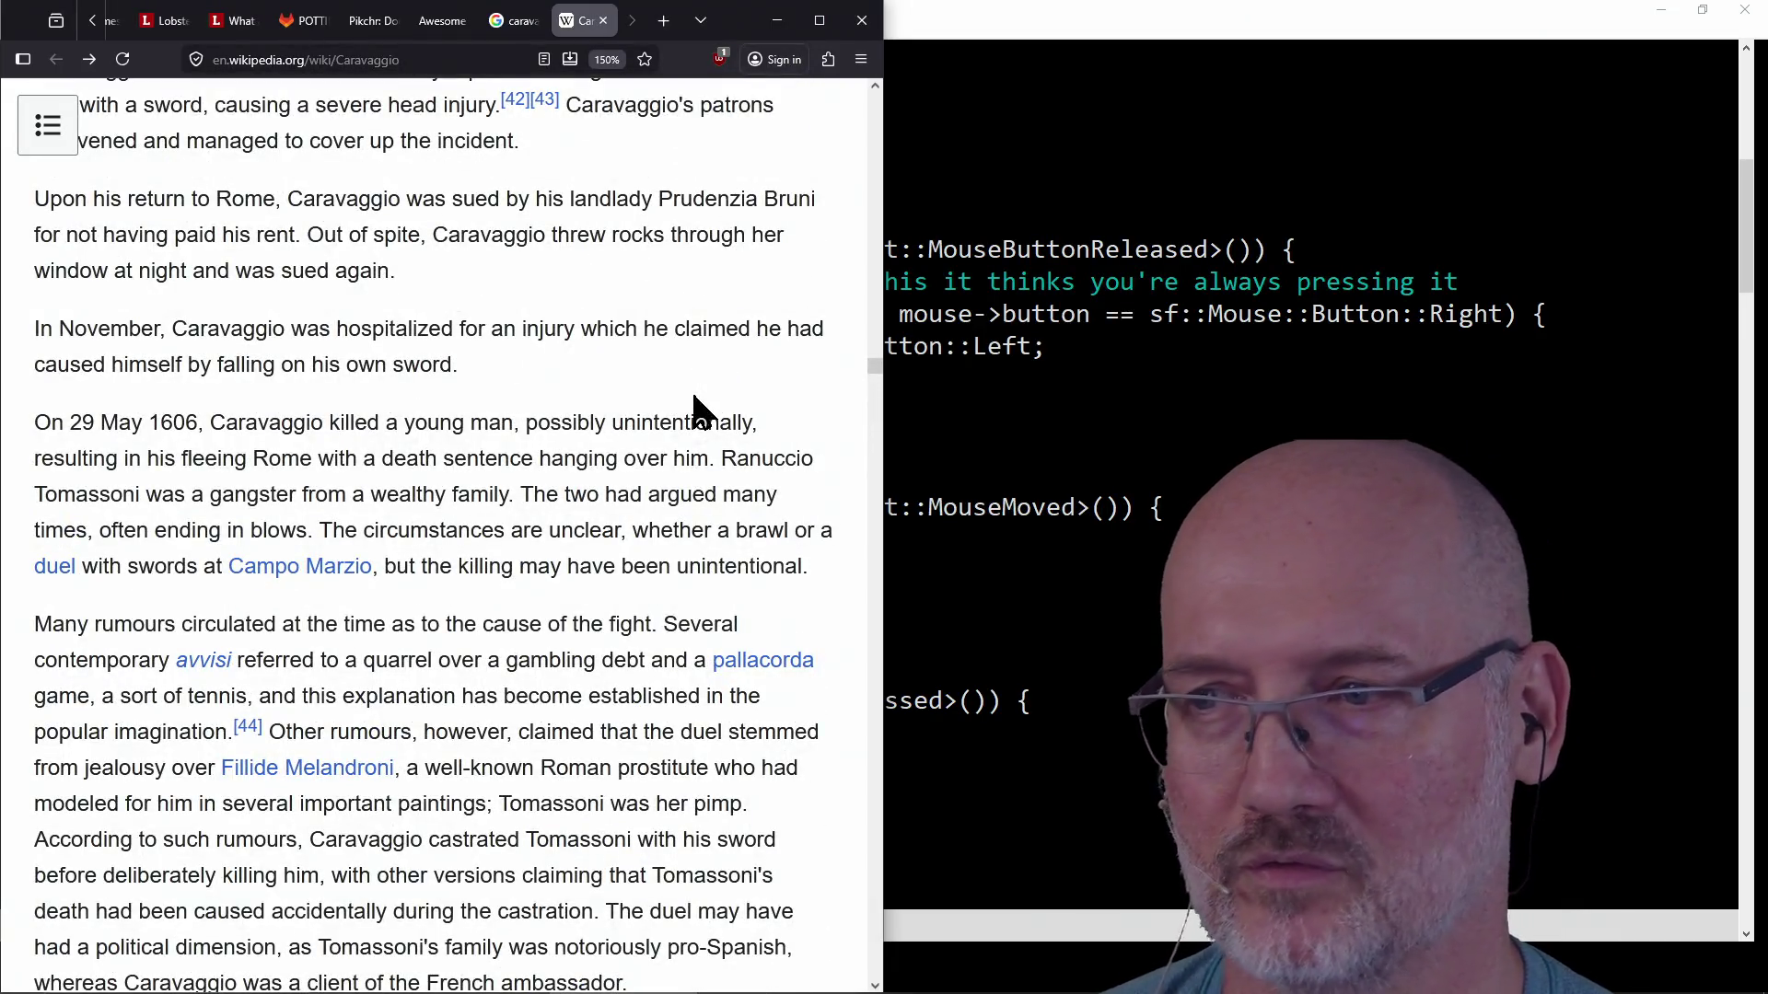
{"action": "scroll", "coordinate": [696, 407], "scroll_direction": "up", "scroll_amount": 1}
{"action": "scroll", "coordinate": [694, 407], "scroll_direction": "up", "scroll_amount": 5}
{"action": "scroll", "coordinate": [695, 407], "scroll_direction": "up", "scroll_amount": 5}
{"action": "scroll", "coordinate": [695, 406], "scroll_direction": "up", "scroll_amount": 5}
{"action": "scroll", "coordinate": [694, 406], "scroll_direction": "up", "scroll_amount": 5}
{"action": "scroll", "coordinate": [695, 400], "scroll_direction": "up", "scroll_amount": 5}
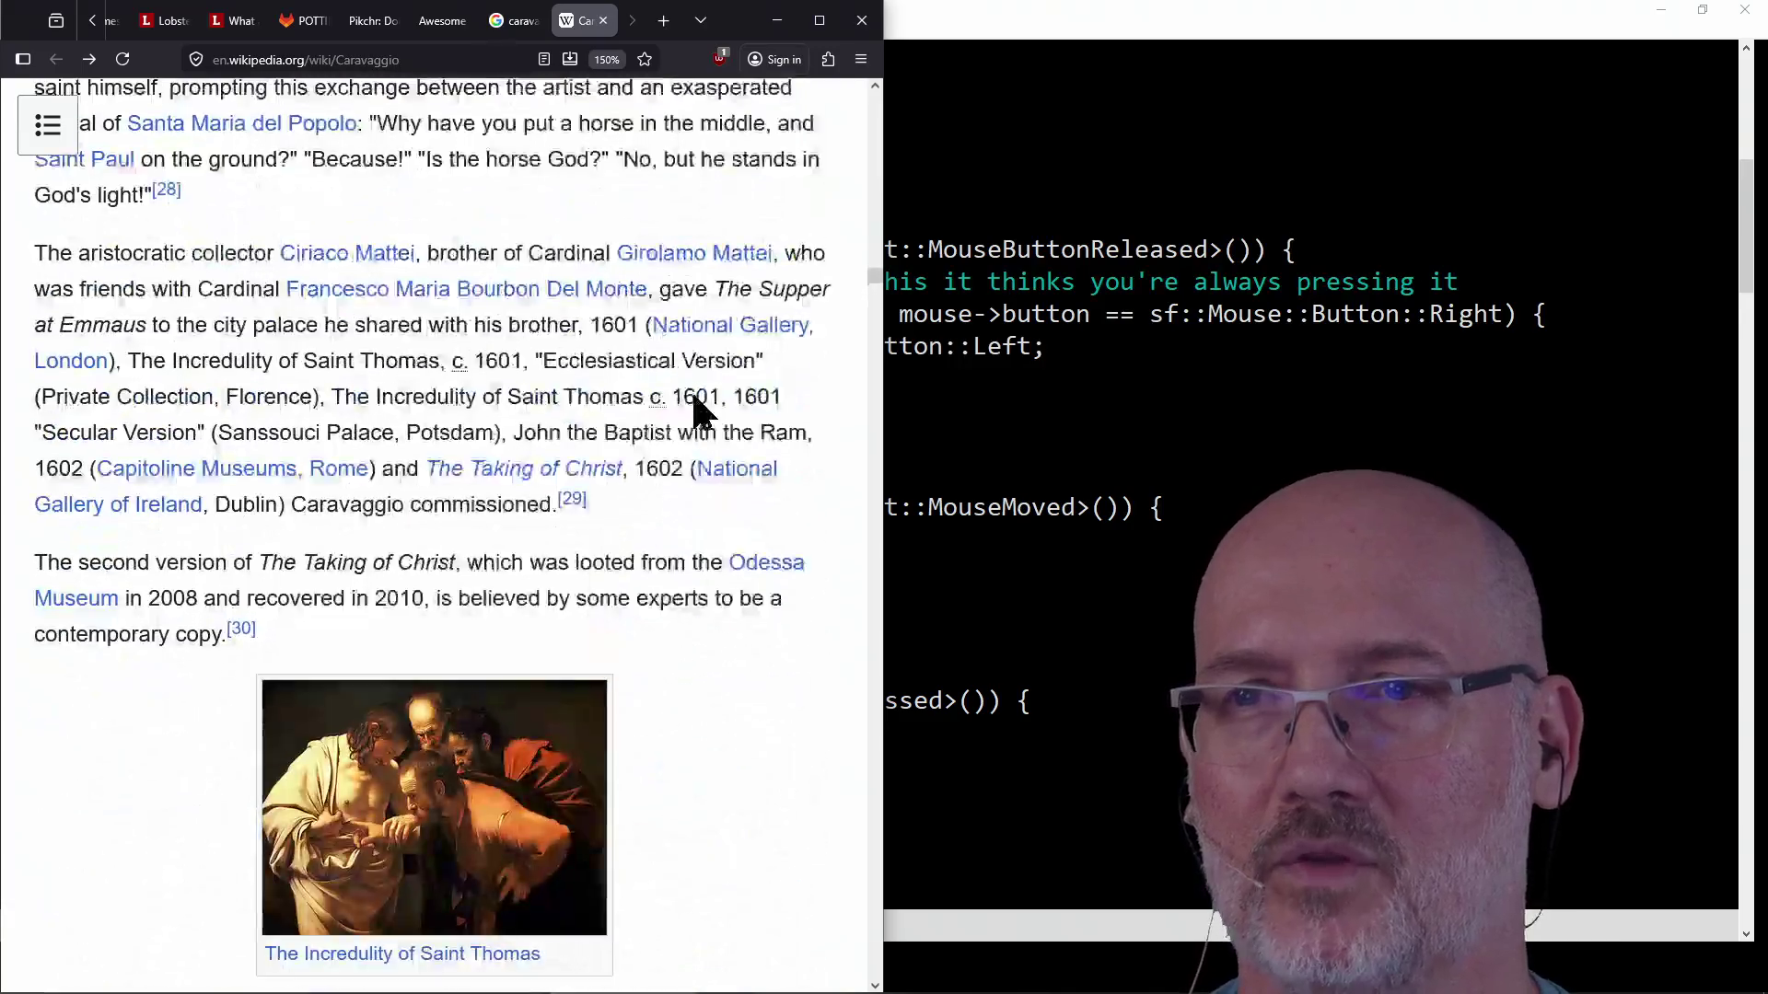
{"action": "scroll", "coordinate": [693, 394], "scroll_direction": "up", "scroll_amount": 5}
{"action": "scroll", "coordinate": [694, 394], "scroll_direction": "up", "scroll_amount": 5}
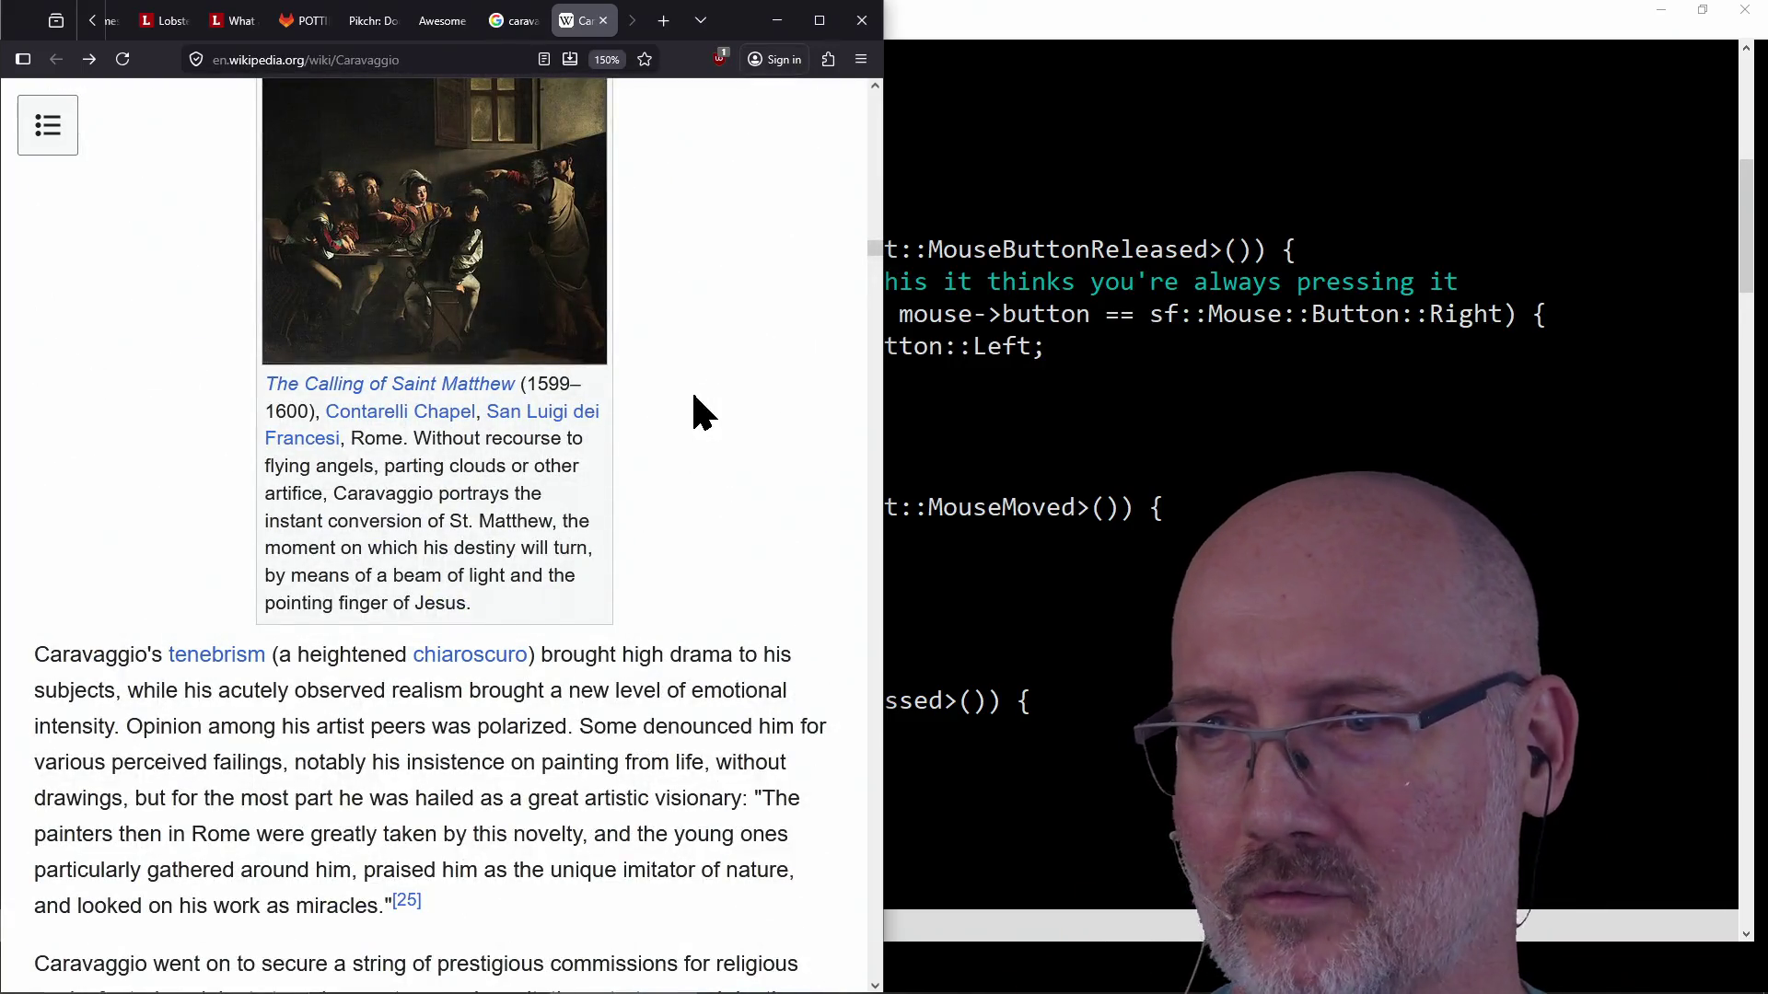
{"action": "scroll", "coordinate": [691, 406], "scroll_direction": "up", "scroll_amount": 10}
{"action": "scroll", "coordinate": [695, 411], "scroll_direction": "up", "scroll_amount": 5}
{"action": "scroll", "coordinate": [694, 407], "scroll_direction": "up", "scroll_amount": 5}
{"action": "scroll", "coordinate": [694, 403], "scroll_direction": "up", "scroll_amount": 5}
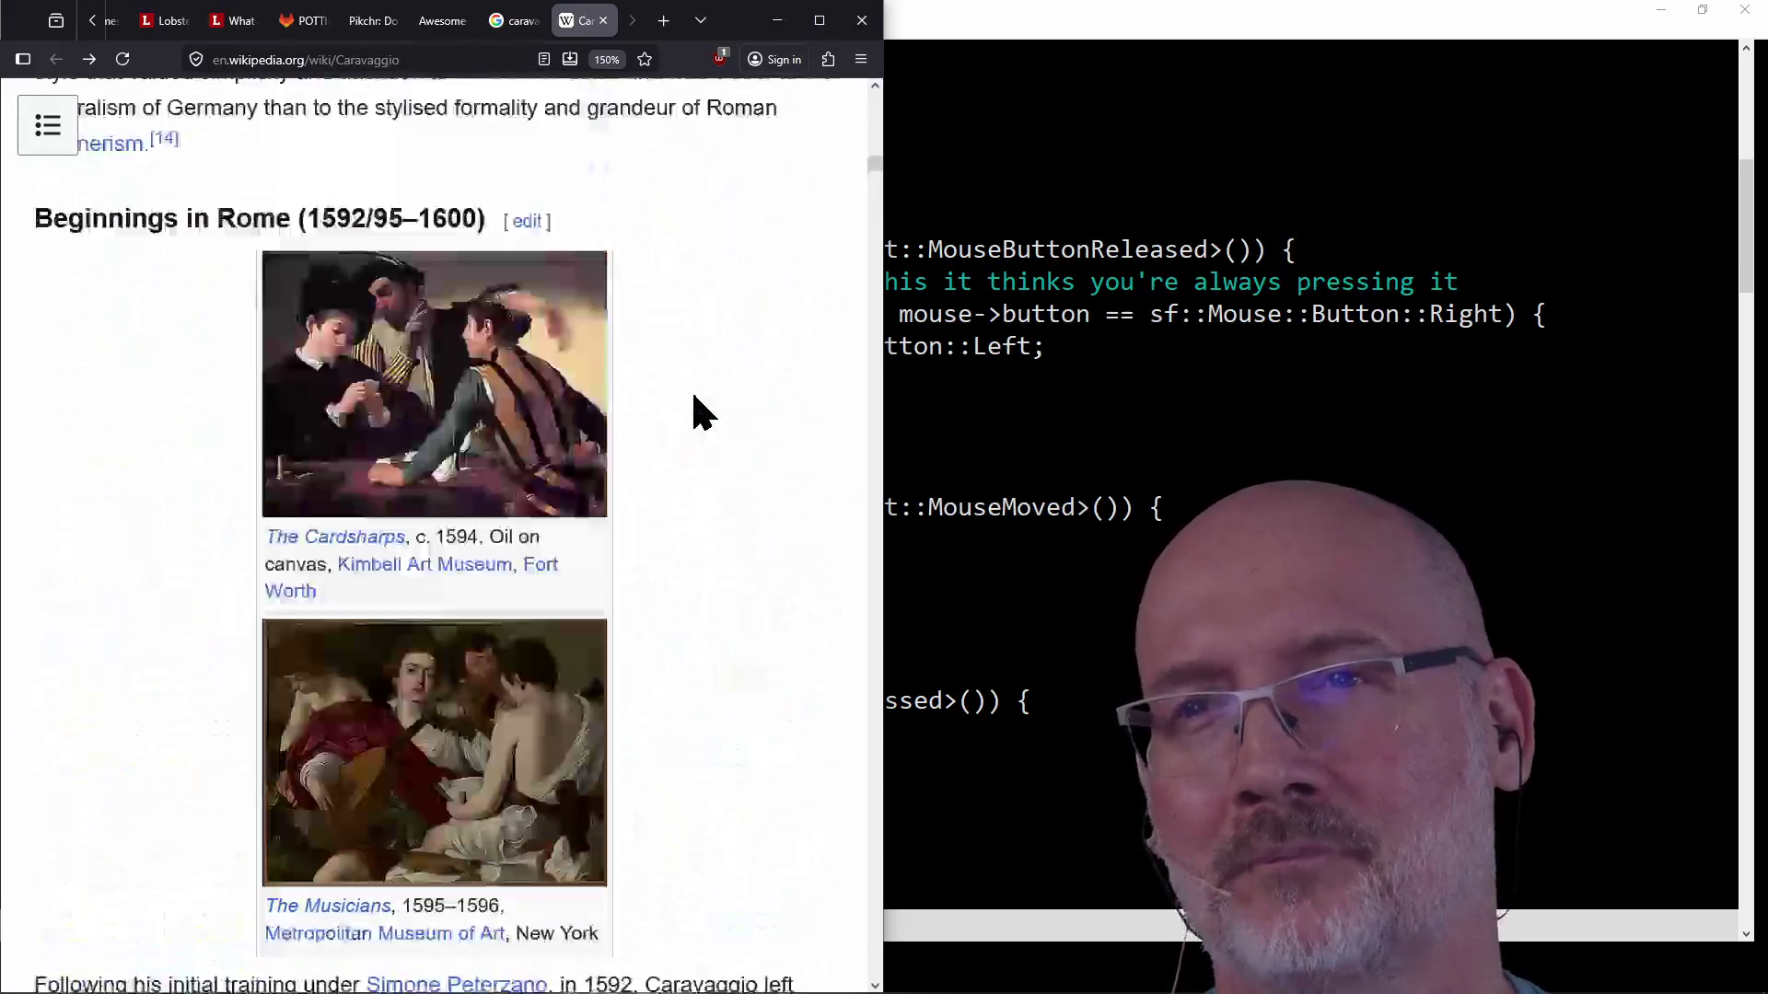
{"action": "scroll", "coordinate": [693, 397], "scroll_direction": "up", "scroll_amount": 5}
{"action": "scroll", "coordinate": [694, 396], "scroll_direction": "down", "scroll_amount": 5}
{"action": "scroll", "coordinate": [691, 407], "scroll_direction": "down", "scroll_amount": 5}
{"action": "scroll", "coordinate": [691, 406], "scroll_direction": "down", "scroll_amount": 5}
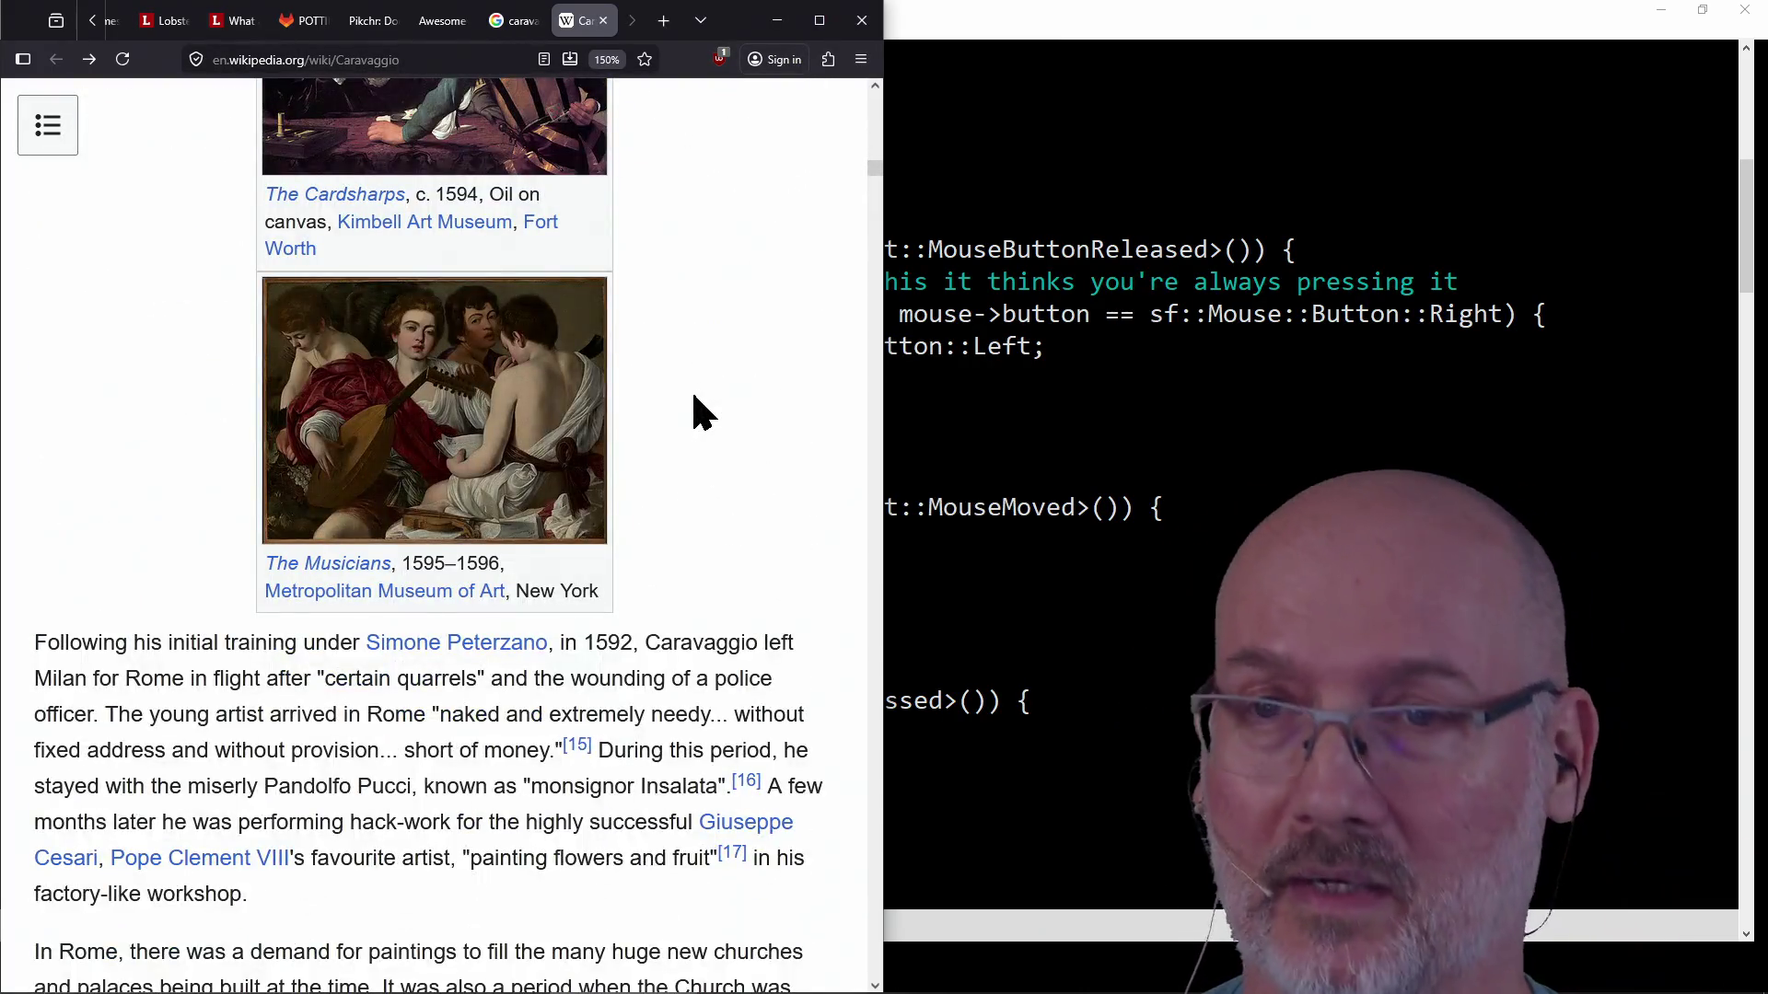
{"action": "scroll", "coordinate": [691, 406], "scroll_direction": "down", "scroll_amount": 3}
{"action": "scroll", "coordinate": [695, 403], "scroll_direction": "down", "scroll_amount": 3}
{"action": "scroll", "coordinate": [690, 395], "scroll_direction": "down", "scroll_amount": 5}
{"action": "scroll", "coordinate": [695, 395], "scroll_direction": "down", "scroll_amount": 3}
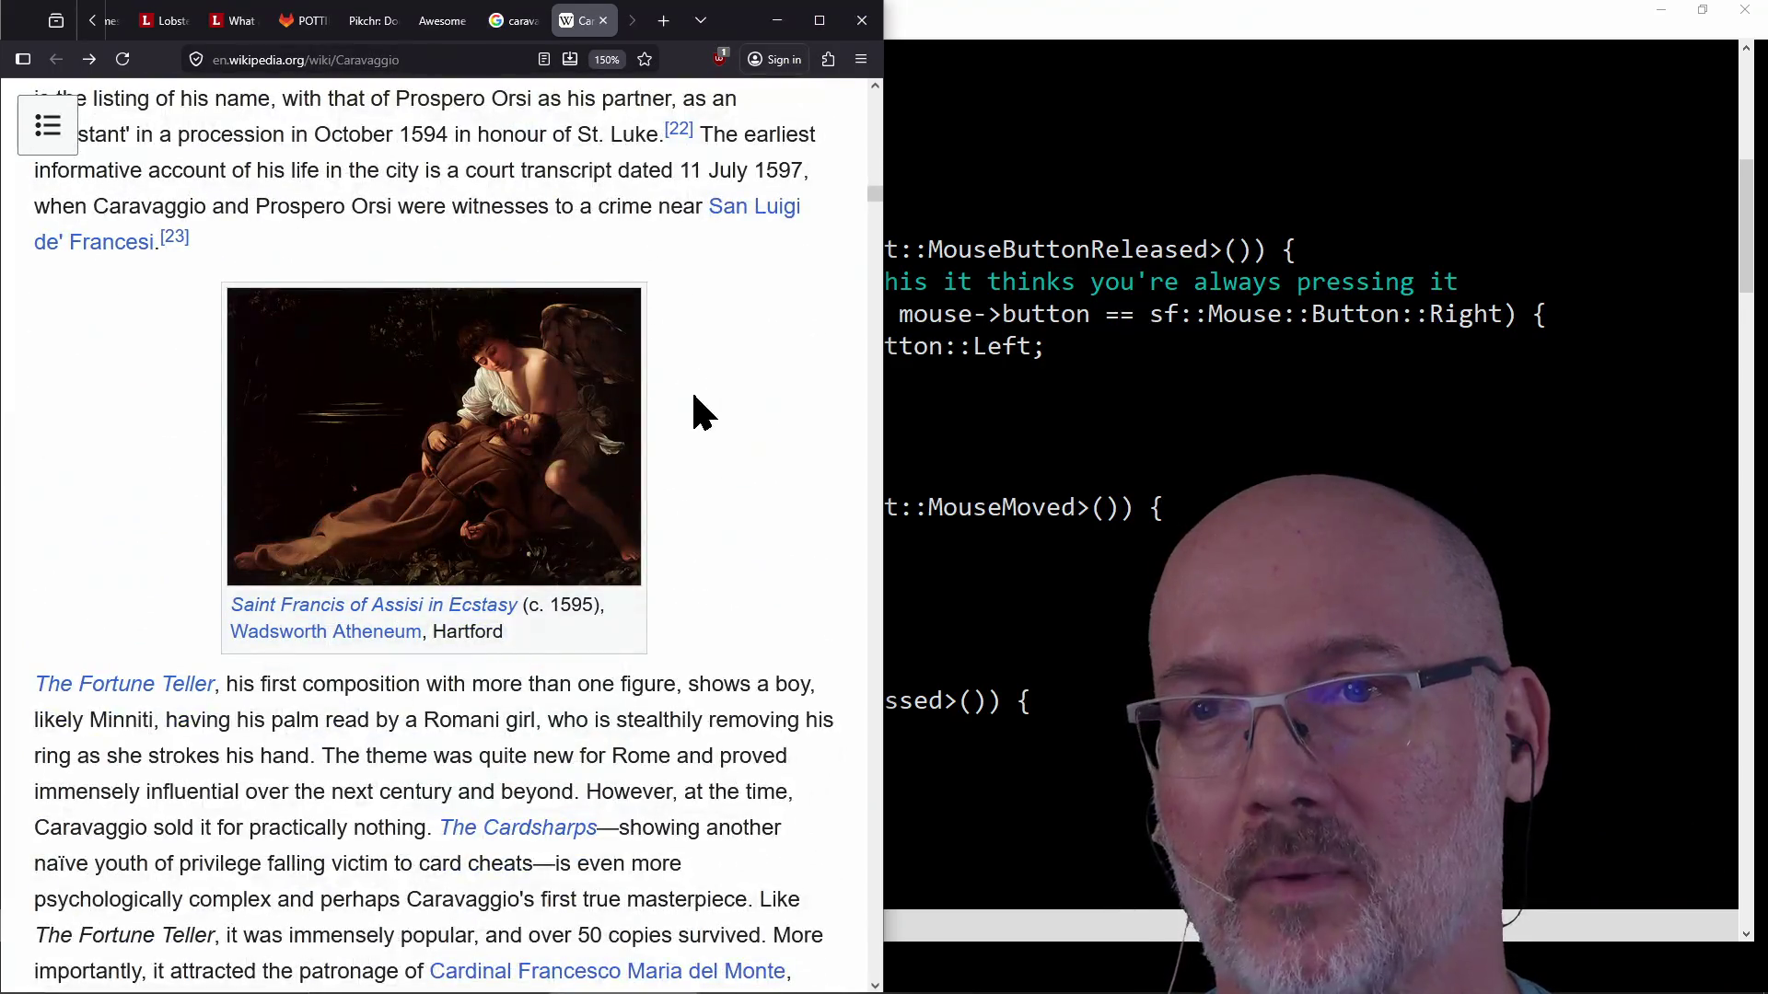
{"action": "scroll", "coordinate": [510, 471], "scroll_direction": "down", "scroll_amount": 5}
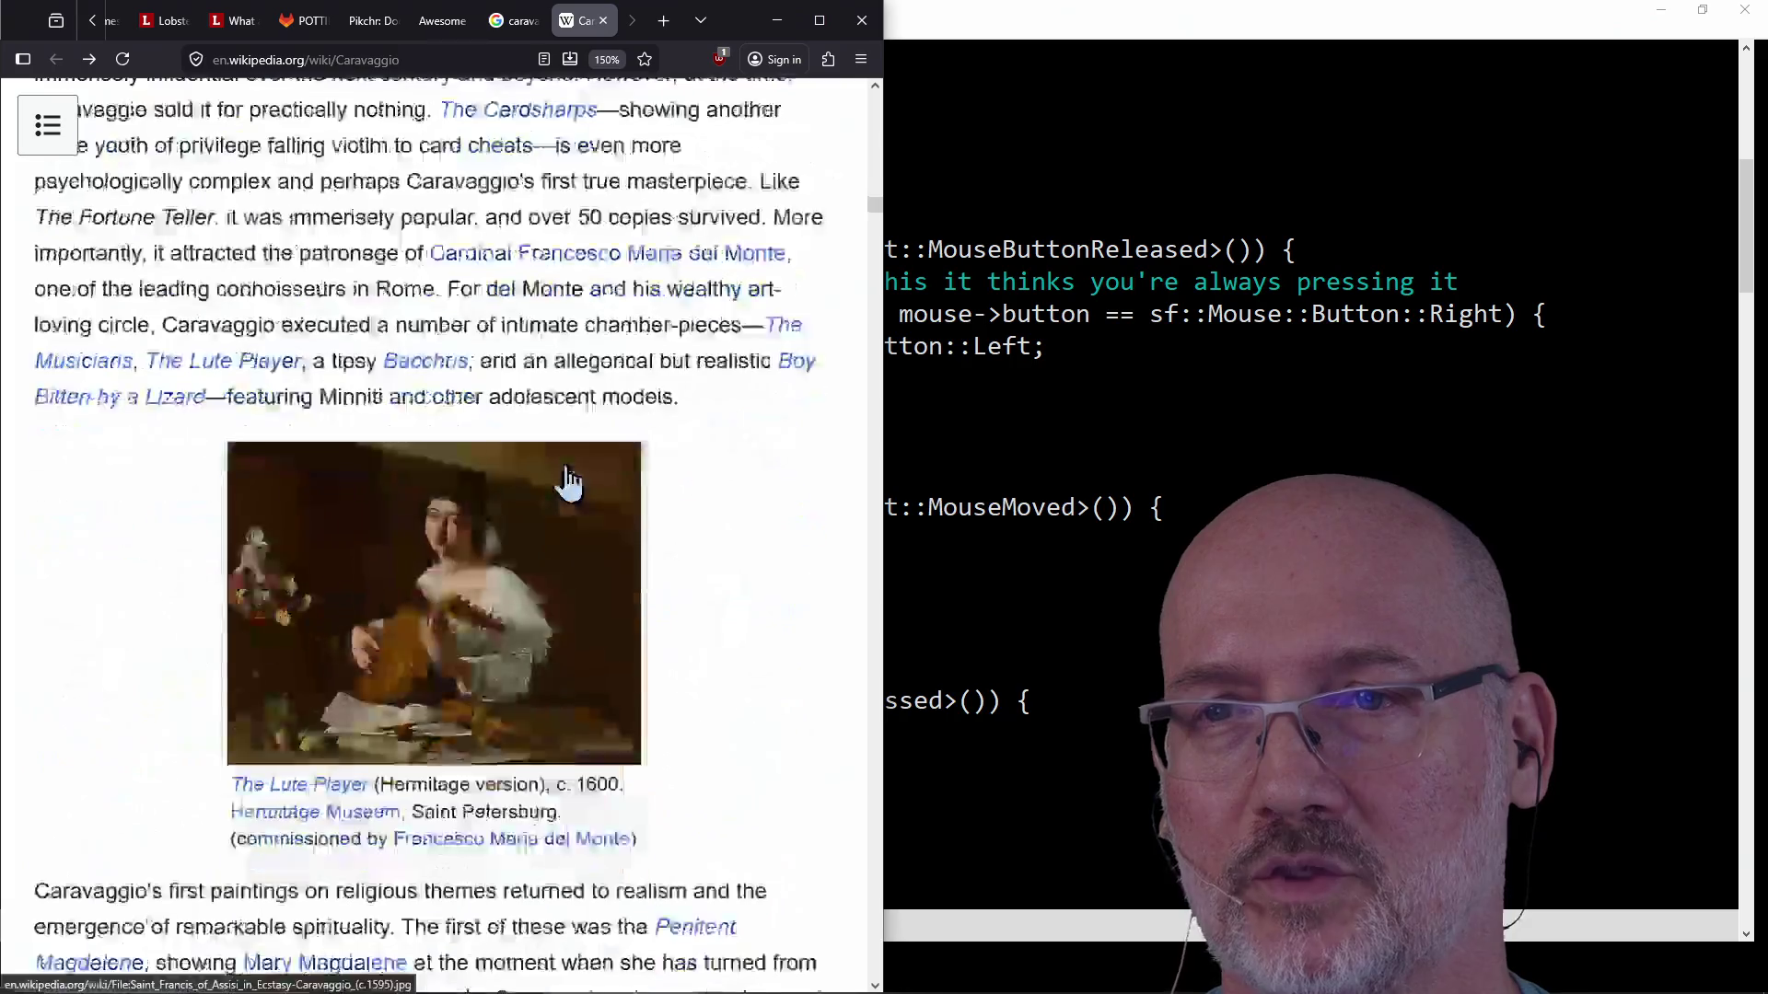
{"action": "scroll", "coordinate": [565, 482], "scroll_direction": "down", "scroll_amount": 2}
{"action": "scroll", "coordinate": [407, 481], "scroll_direction": "up", "scroll_amount": 1}
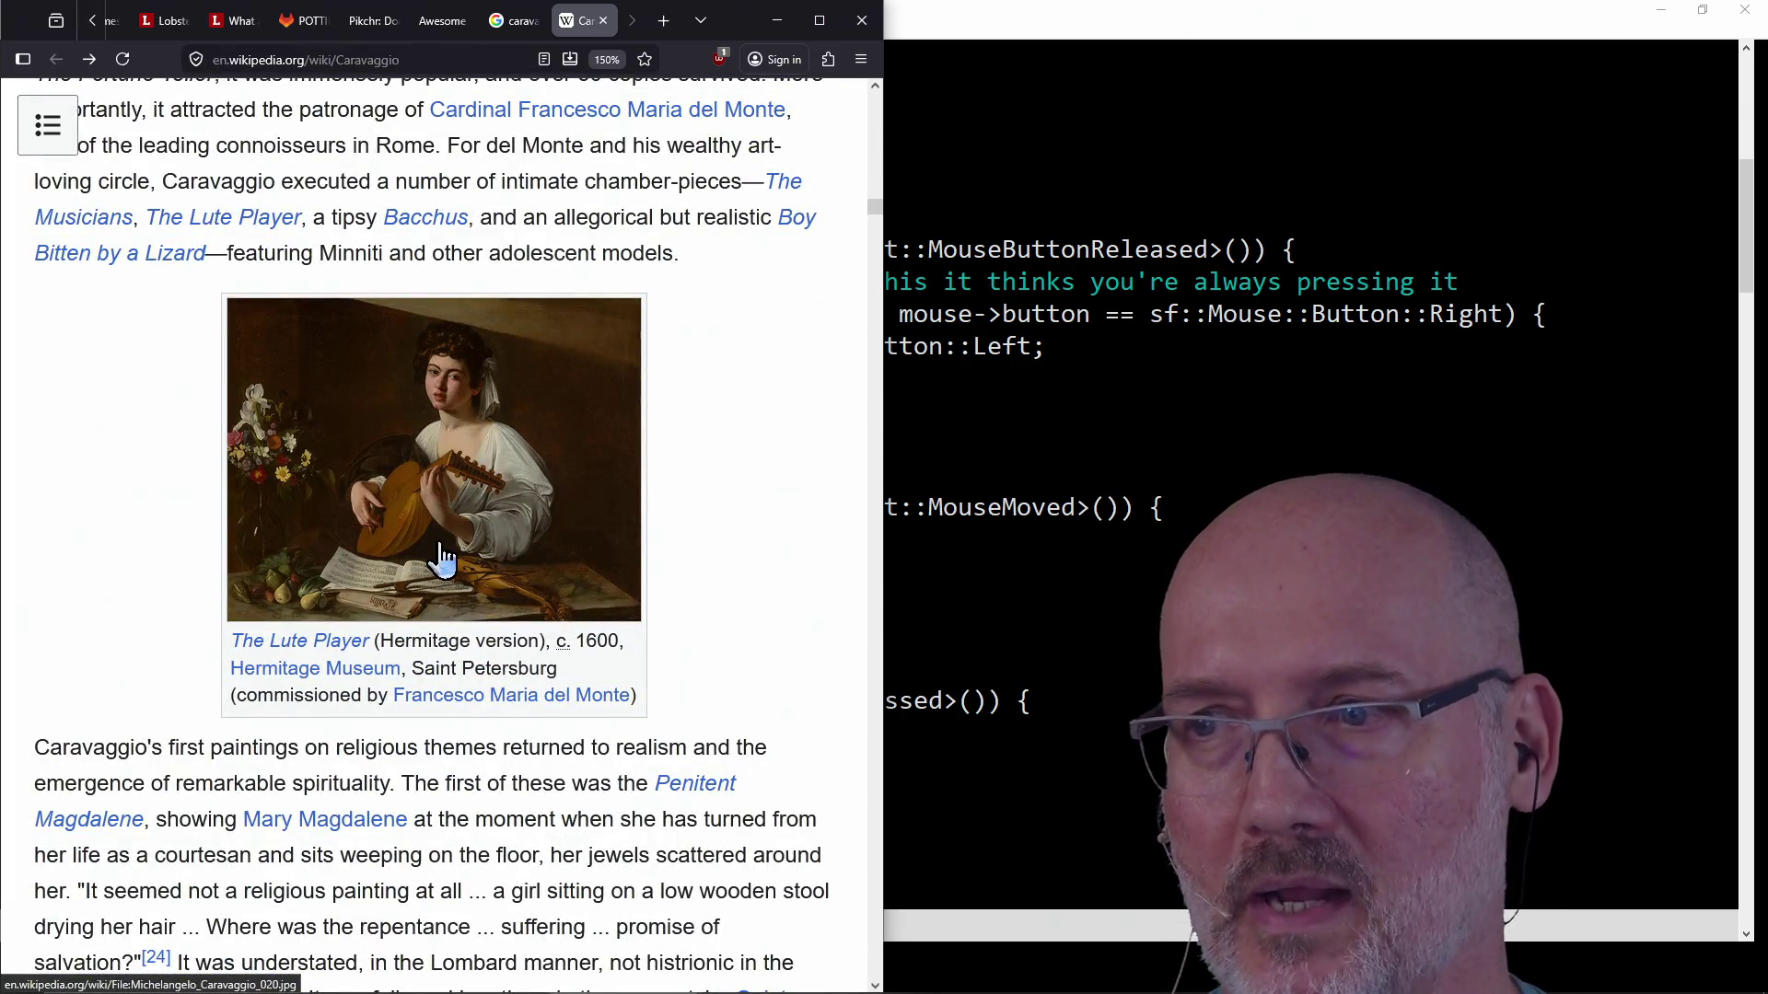
{"action": "scroll", "coordinate": [419, 628], "scroll_direction": "down", "scroll_amount": 5}
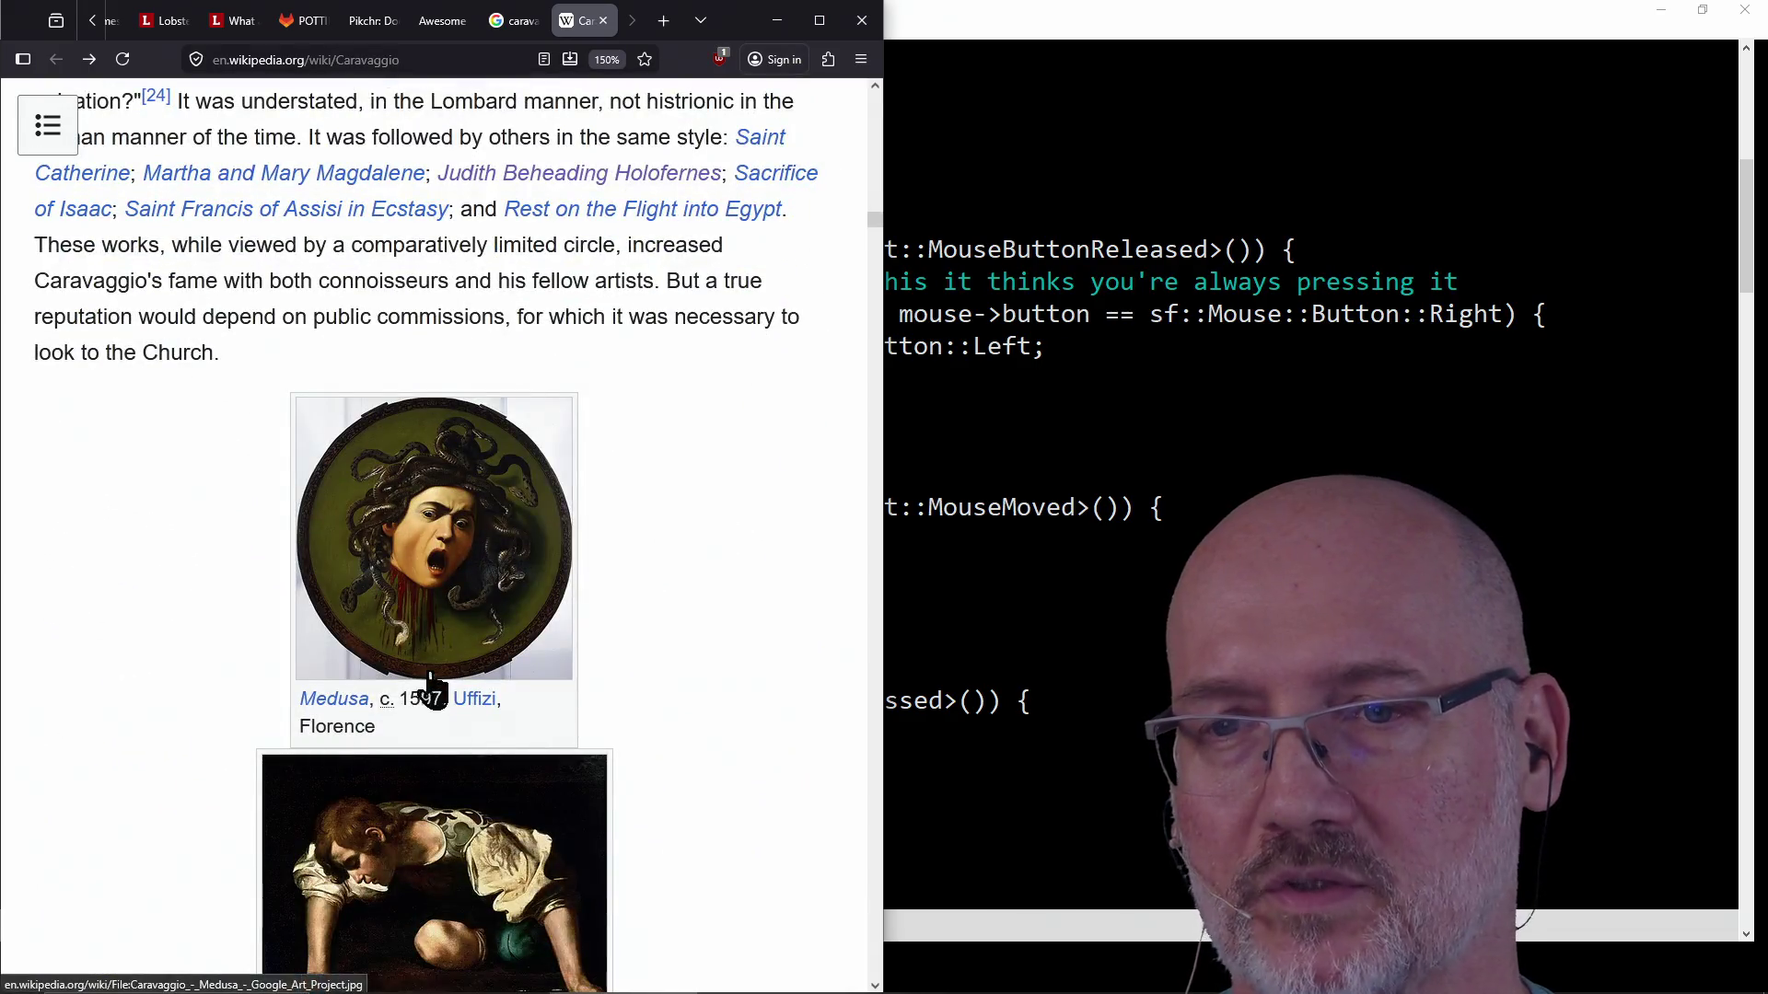
{"action": "scroll", "coordinate": [419, 631], "scroll_direction": "down", "scroll_amount": 4}
{"action": "scroll", "coordinate": [427, 701], "scroll_direction": "up", "scroll_amount": 4}
{"action": "scroll", "coordinate": [483, 616], "scroll_direction": "up", "scroll_amount": 6}
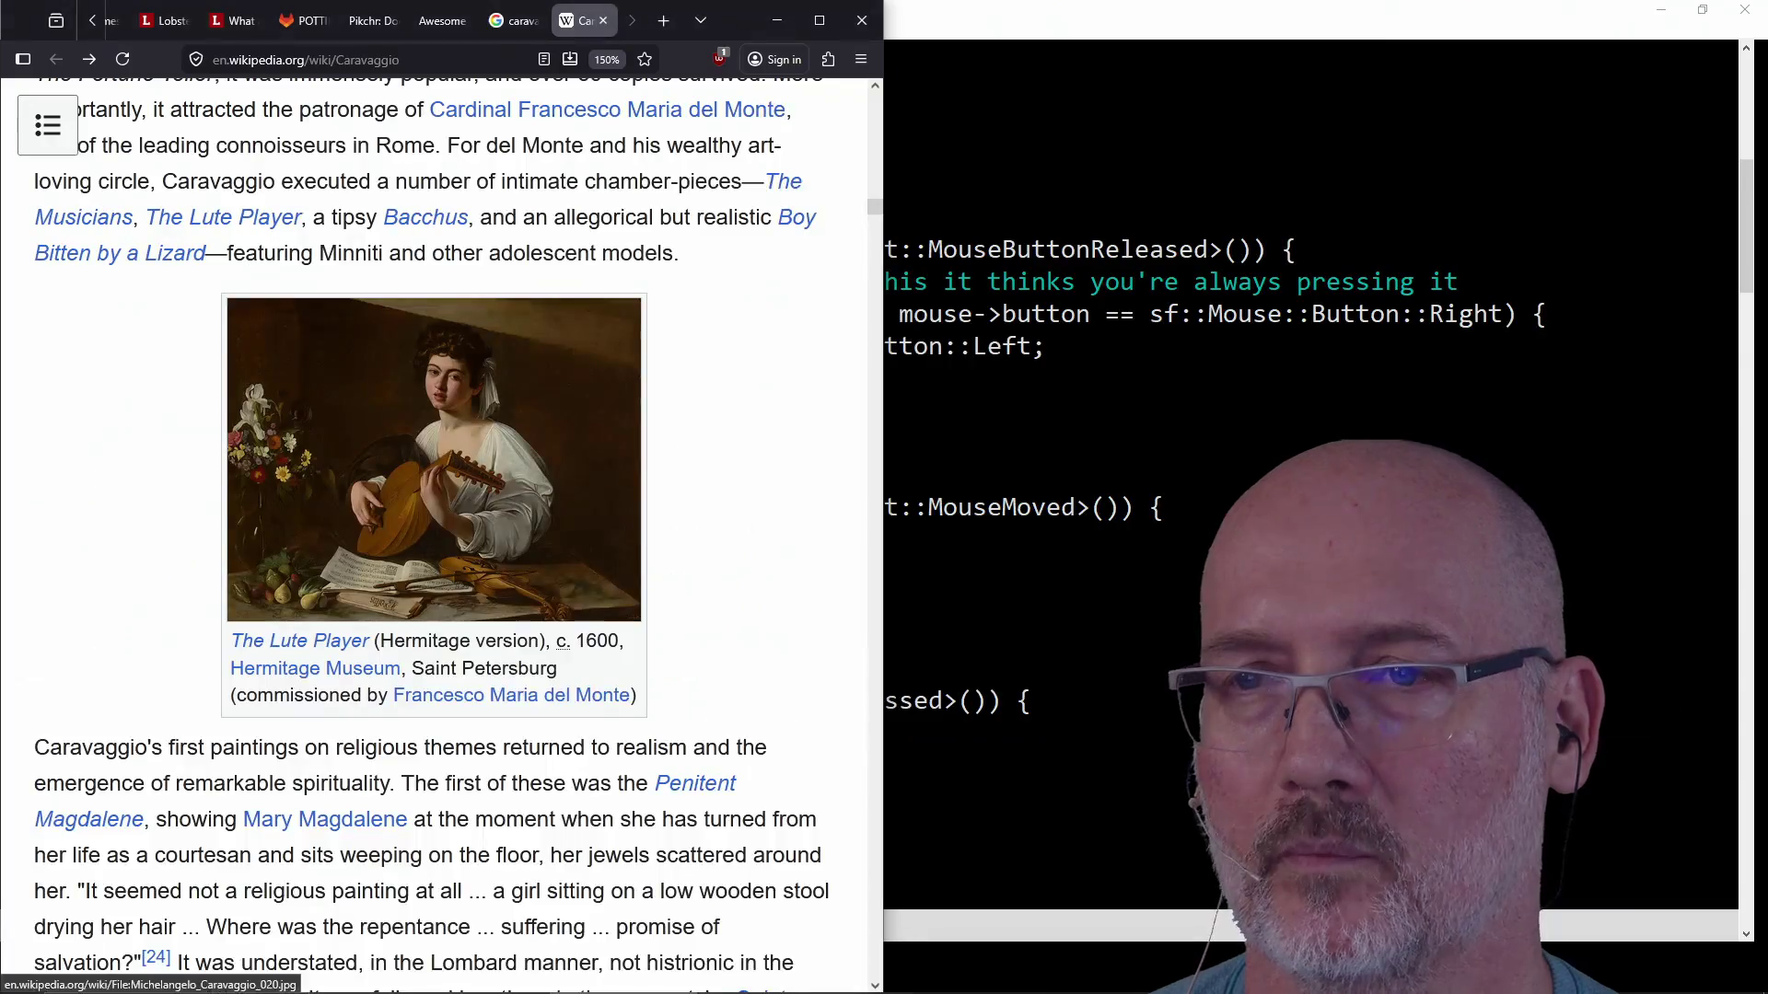
{"action": "scroll", "coordinate": [434, 470], "scroll_direction": "down", "scroll_amount": 5}
{"action": "scroll", "coordinate": [434, 469], "scroll_direction": "down", "scroll_amount": 4}
{"action": "scroll", "coordinate": [538, 555], "scroll_direction": "down", "scroll_amount": 3}
{"action": "scroll", "coordinate": [538, 554], "scroll_direction": "up", "scroll_amount": 2}
{"action": "scroll", "coordinate": [540, 554], "scroll_direction": "down", "scroll_amount": 7}
{"action": "scroll", "coordinate": [538, 555], "scroll_direction": "down", "scroll_amount": 1}
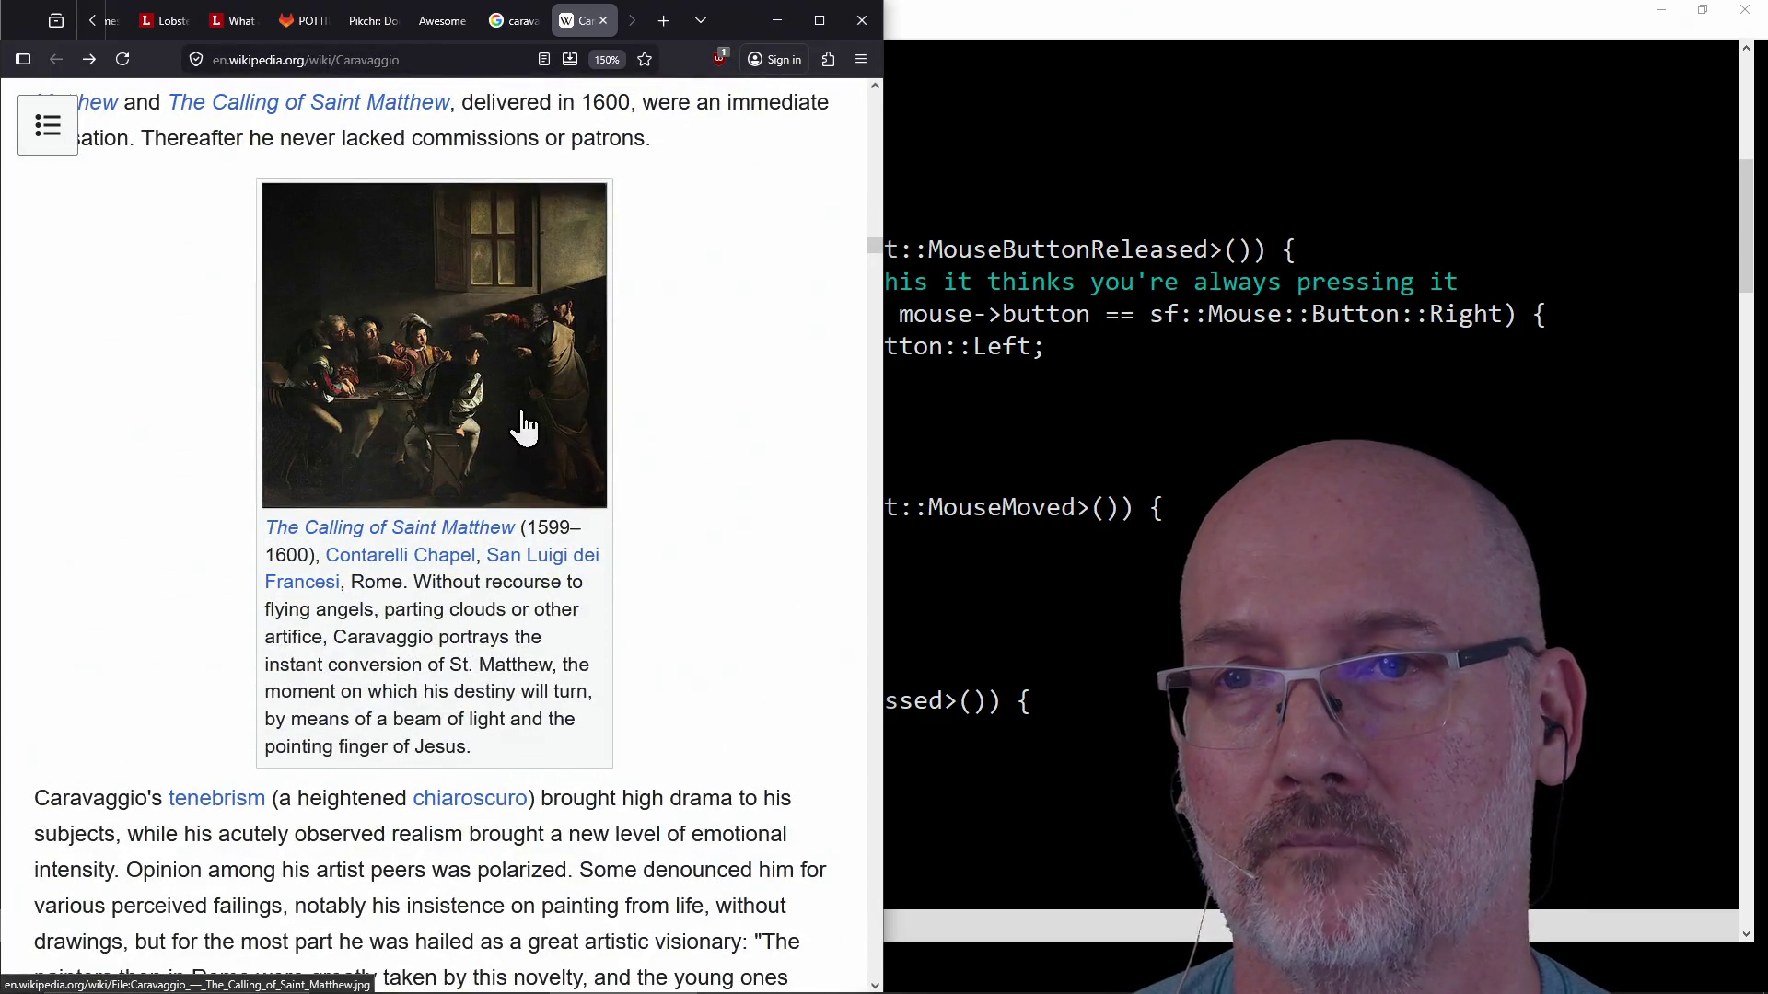
{"action": "scroll", "coordinate": [663, 327], "scroll_direction": "up", "scroll_amount": 5}
{"action": "scroll", "coordinate": [663, 327], "scroll_direction": "up", "scroll_amount": 5}
{"action": "scroll", "coordinate": [663, 327], "scroll_direction": "up", "scroll_amount": 5}
{"action": "scroll", "coordinate": [663, 327], "scroll_direction": "up", "scroll_amount": 5}
{"action": "scroll", "coordinate": [664, 313], "scroll_direction": "down", "scroll_amount": 5}
{"action": "scroll", "coordinate": [664, 313], "scroll_direction": "up", "scroll_amount": 1}
{"action": "scroll", "coordinate": [663, 312], "scroll_direction": "up", "scroll_amount": 1}
{"action": "scroll", "coordinate": [663, 327], "scroll_direction": "down", "scroll_amount": 3}
{"action": "scroll", "coordinate": [663, 327], "scroll_direction": "up", "scroll_amount": 1}
{"action": "scroll", "coordinate": [663, 328], "scroll_direction": "up", "scroll_amount": 1}
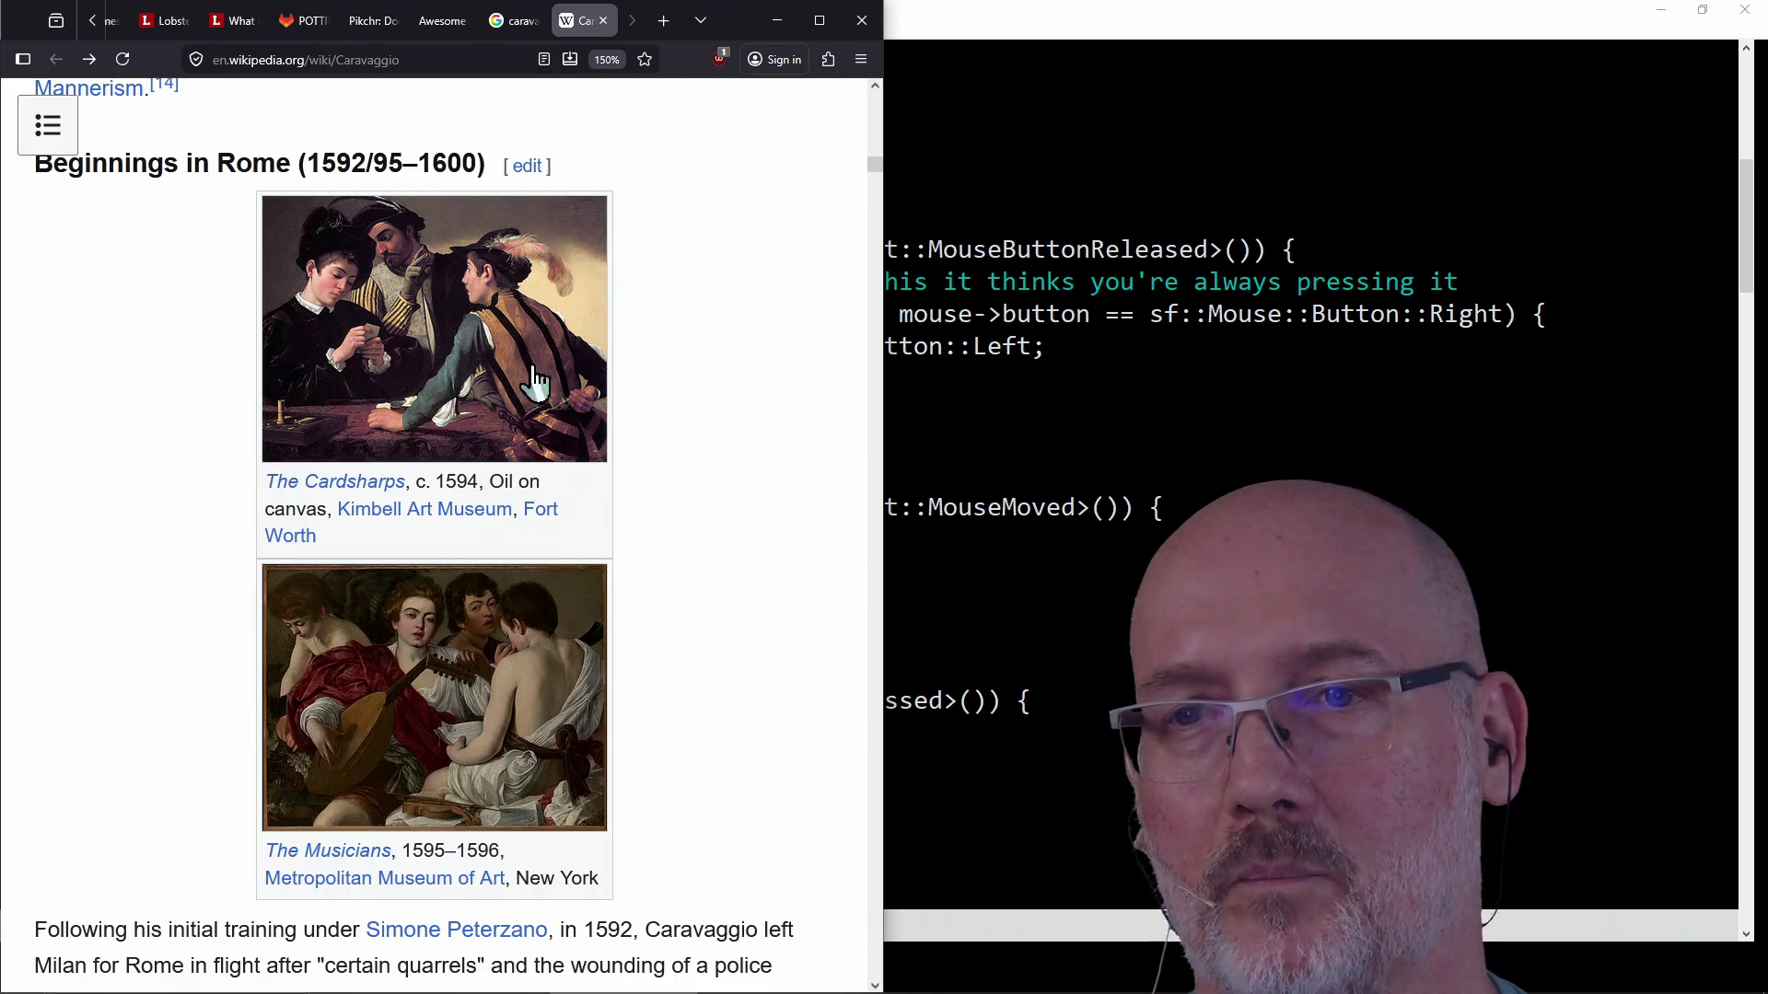
{"action": "scroll", "coordinate": [747, 370], "scroll_direction": "up", "scroll_amount": 3}
{"action": "scroll", "coordinate": [747, 371], "scroll_direction": "up", "scroll_amount": 3}
{"action": "scroll", "coordinate": [429, 626], "scroll_direction": "down", "scroll_amount": 5}
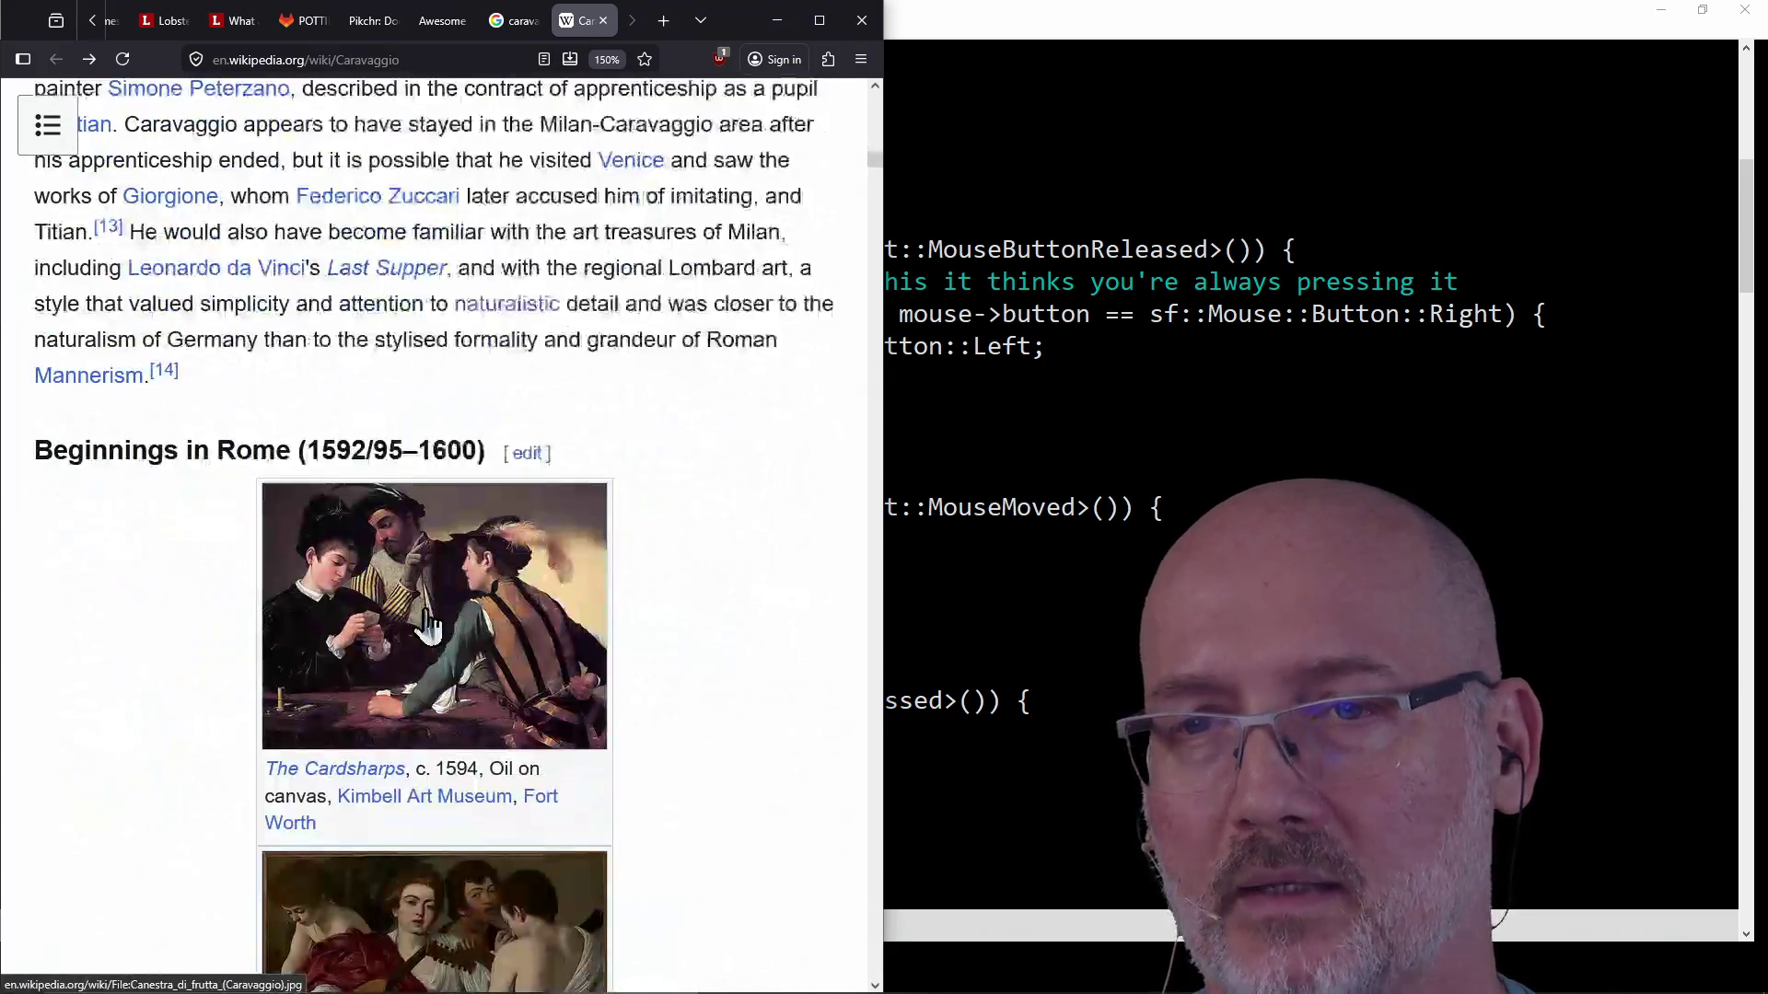
{"action": "scroll", "coordinate": [493, 626], "scroll_direction": "down", "scroll_amount": 3}
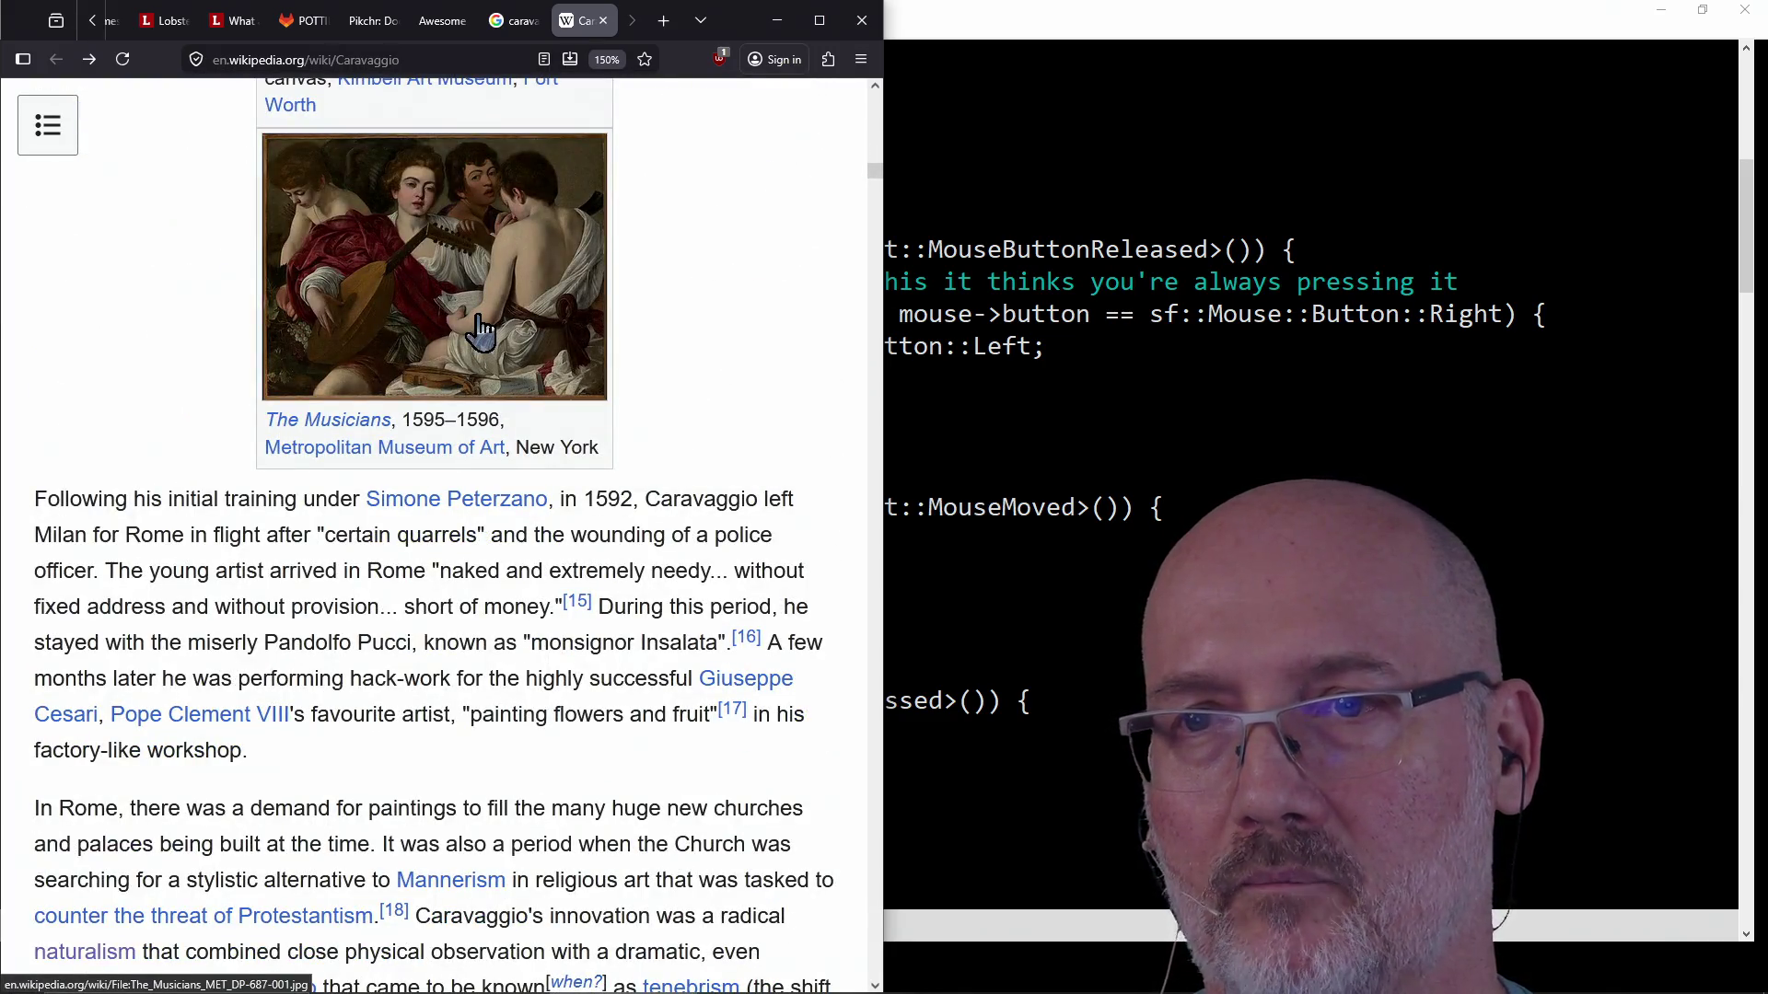
{"action": "scroll", "coordinate": [477, 332], "scroll_direction": "down", "scroll_amount": 4}
{"action": "scroll", "coordinate": [477, 332], "scroll_direction": "down", "scroll_amount": 4}
{"action": "scroll", "coordinate": [477, 332], "scroll_direction": "down", "scroll_amount": 4}
{"action": "scroll", "coordinate": [471, 415], "scroll_direction": "down", "scroll_amount": 1}
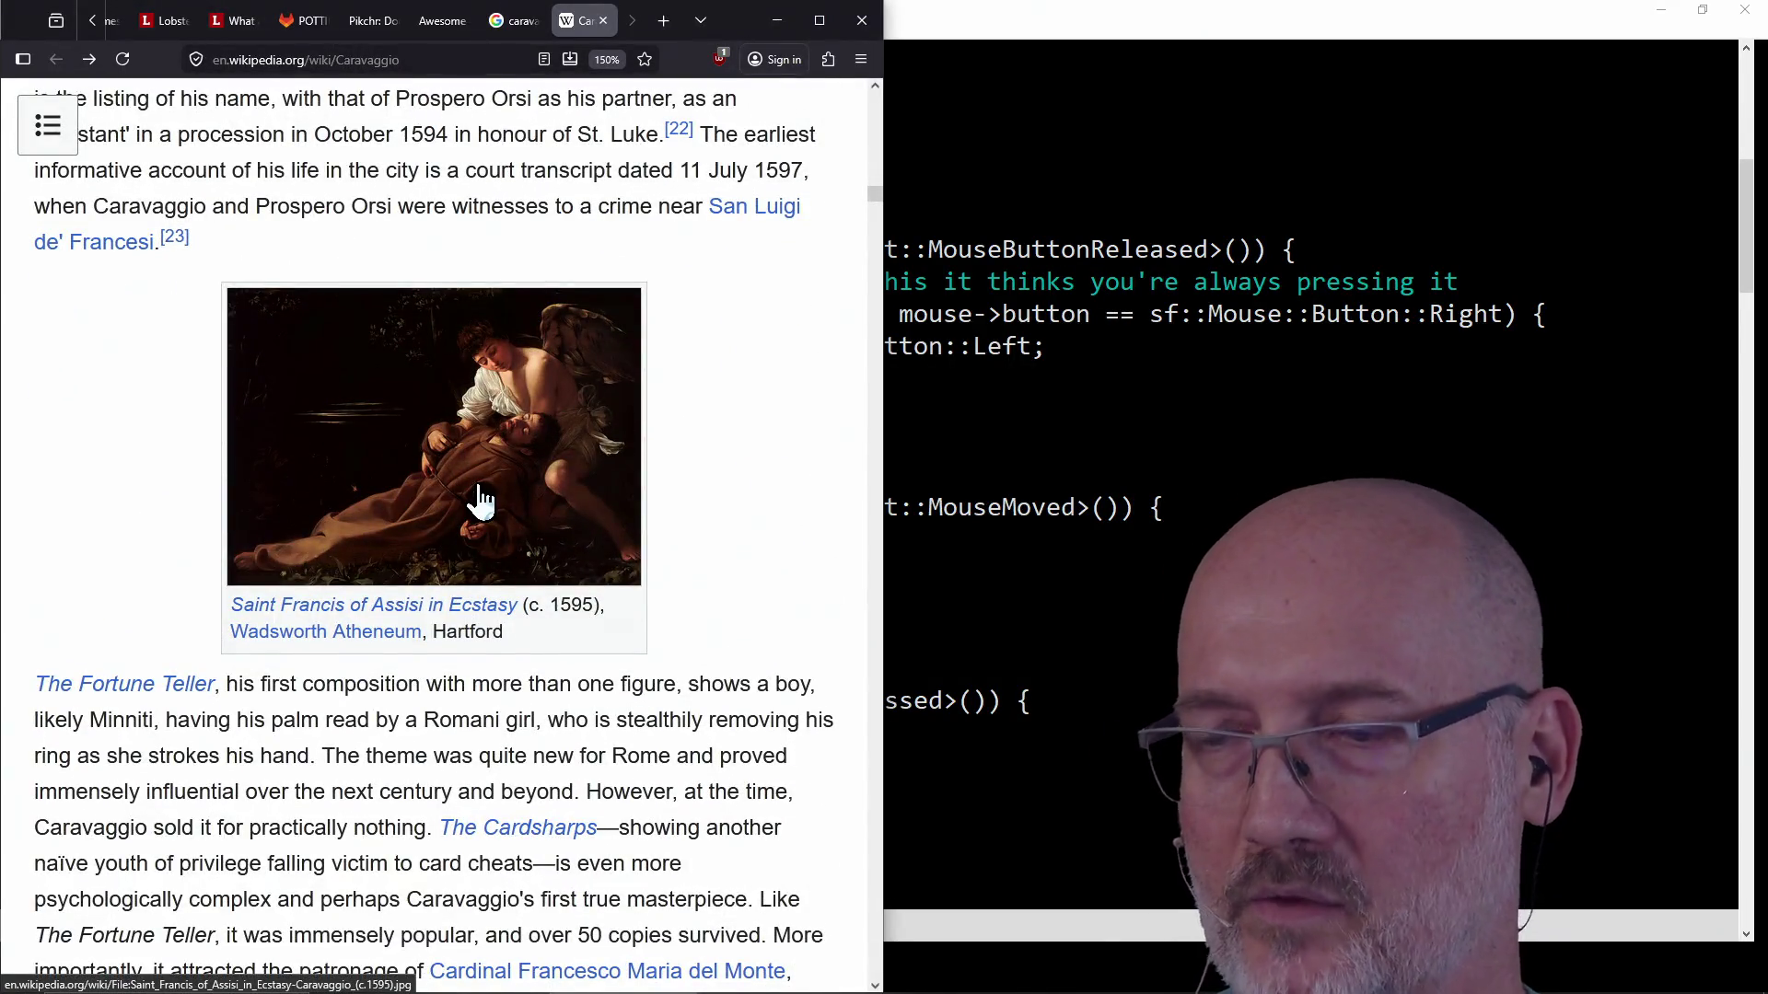
{"action": "scroll", "coordinate": [469, 501], "scroll_direction": "down", "scroll_amount": 5}
{"action": "scroll", "coordinate": [500, 456], "scroll_direction": "down", "scroll_amount": 1}
{"action": "scroll", "coordinate": [501, 456], "scroll_direction": "up", "scroll_amount": 5}
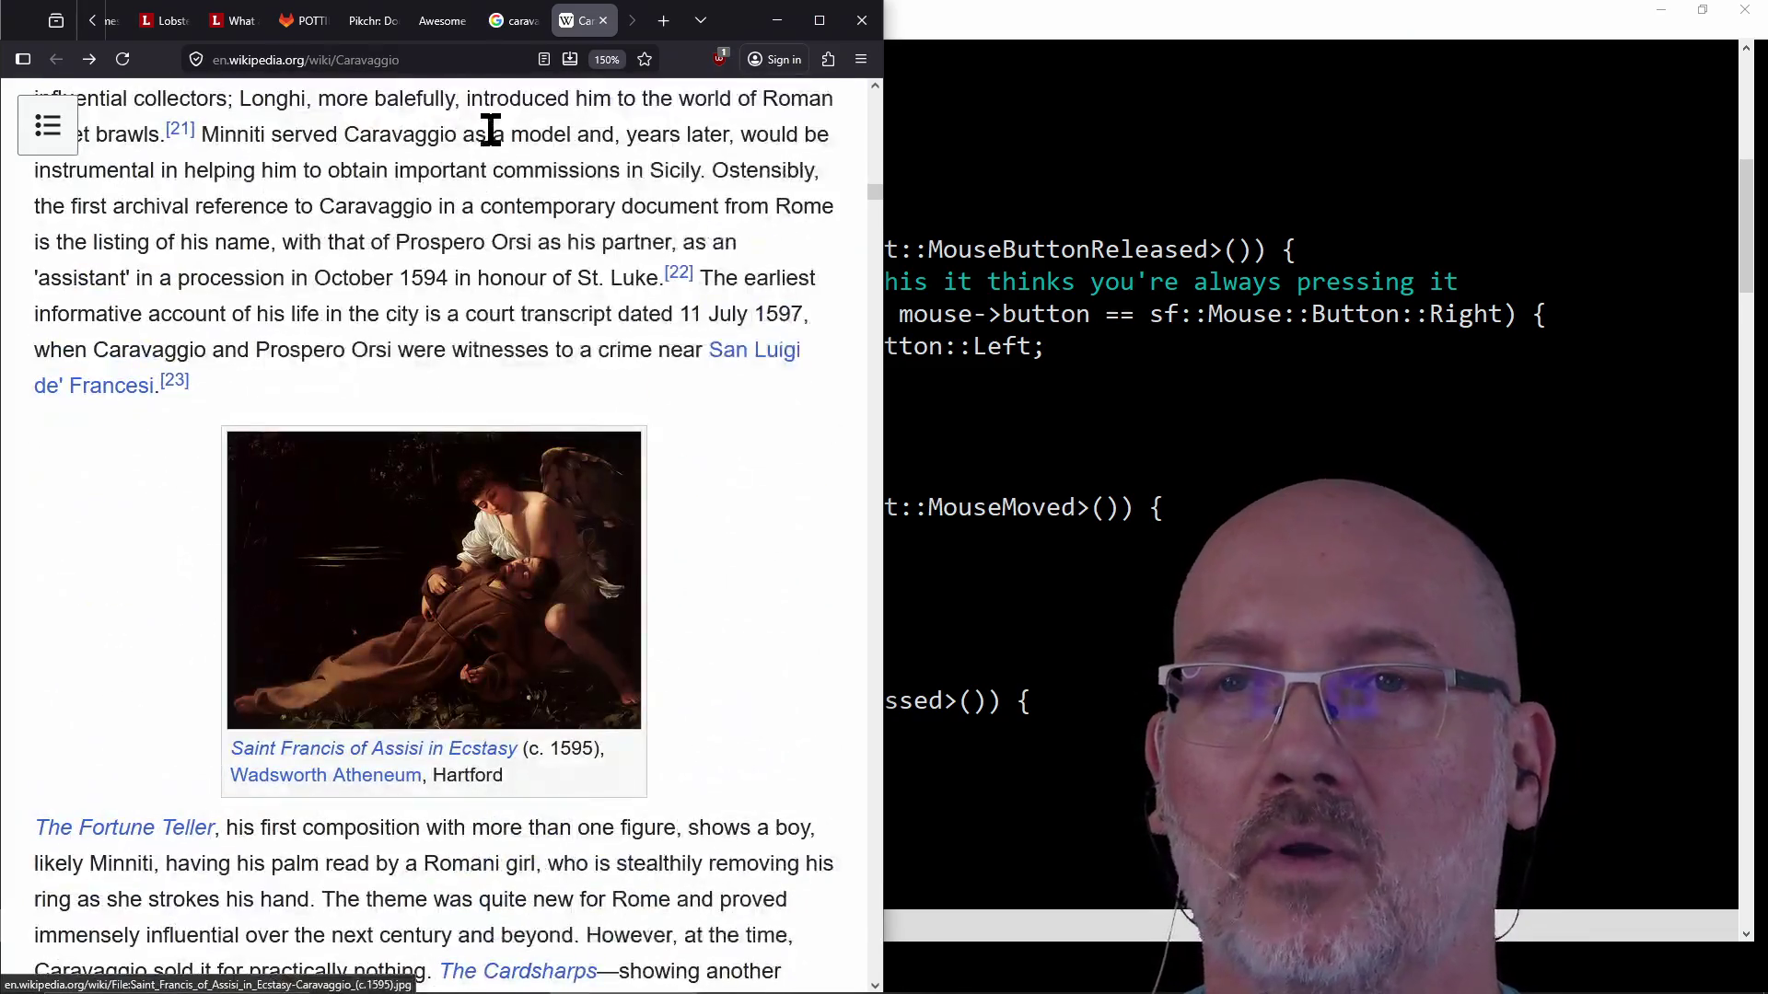
Focus the address bar to start a new search over the Caravaggio article.
{"action": "left_click", "coordinate": [453, 64]}
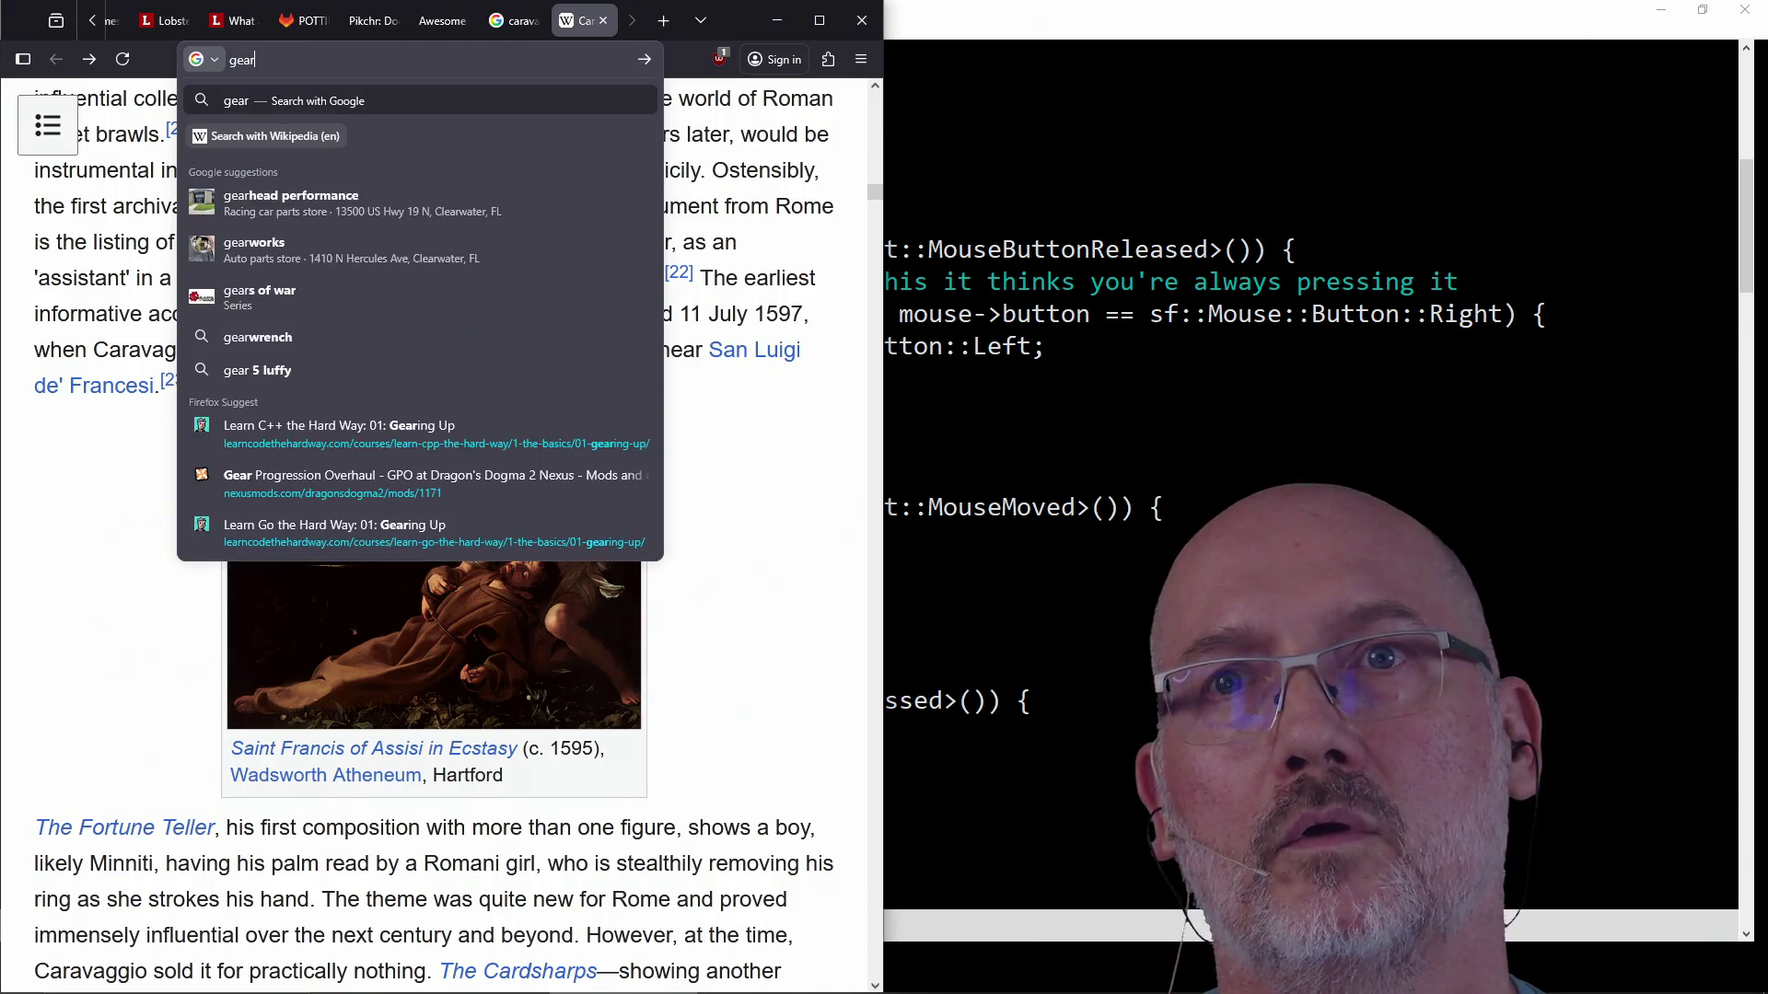
{"action": "type", "text": "girl with "}
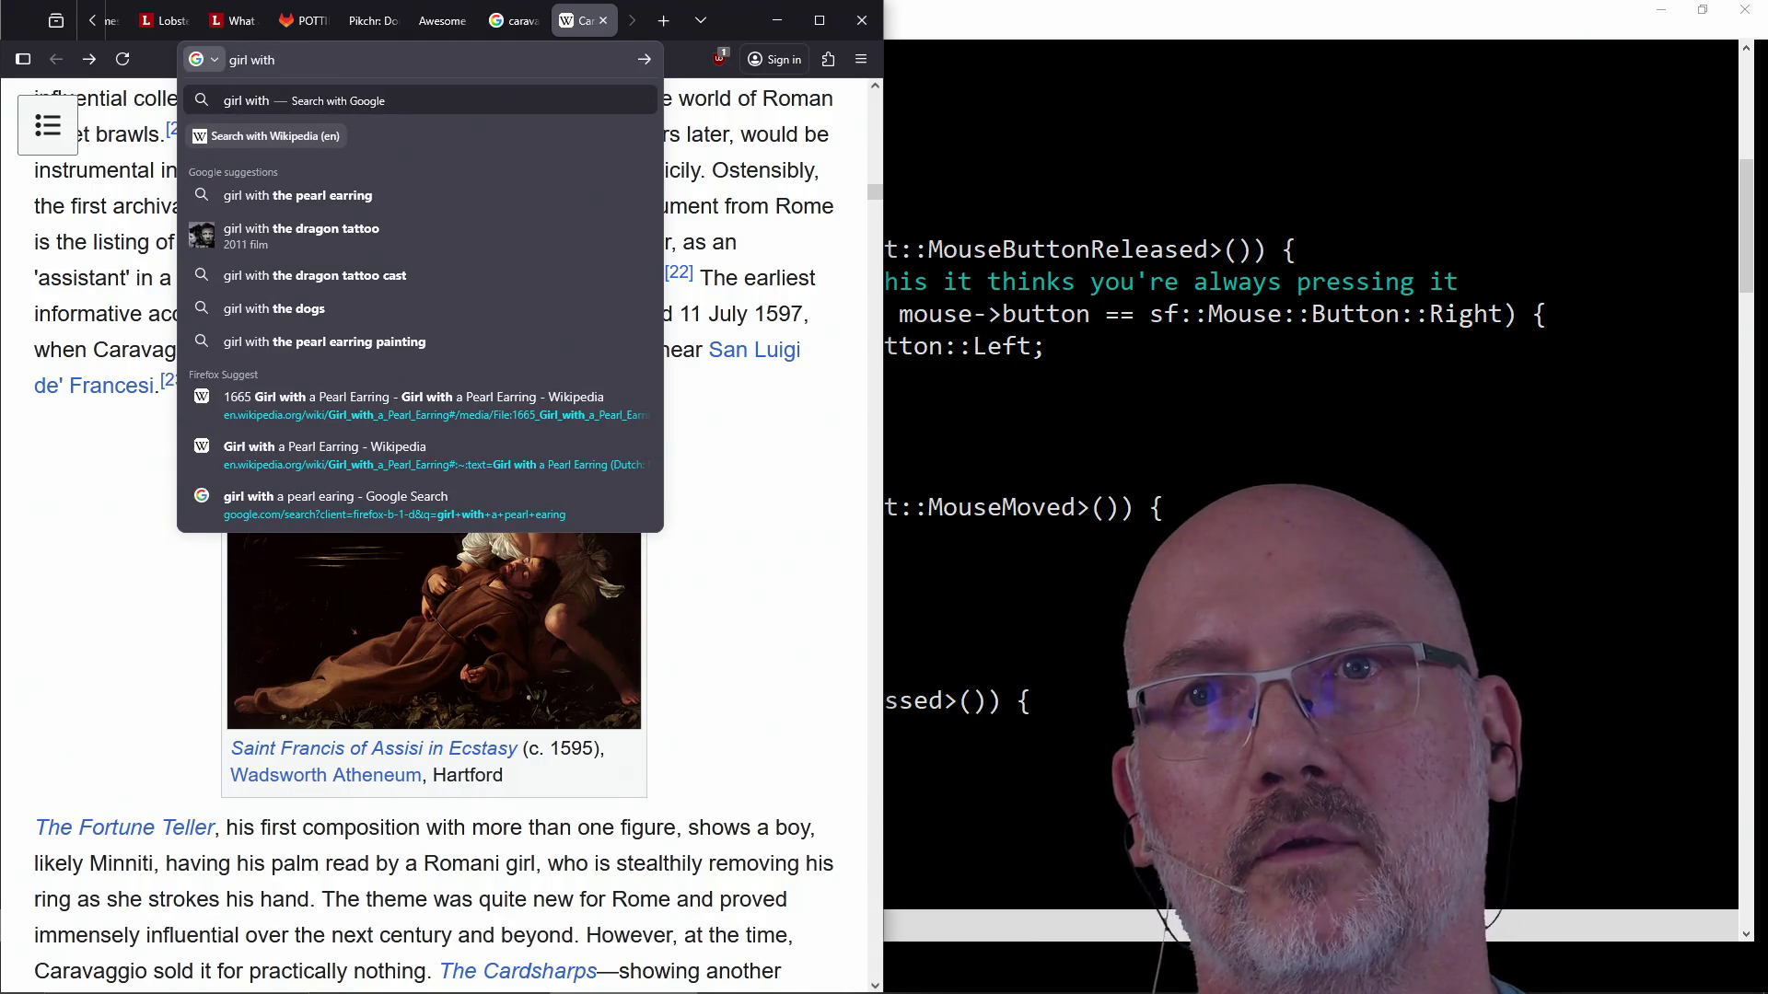
{"action": "type", "text": "pearl ear"}
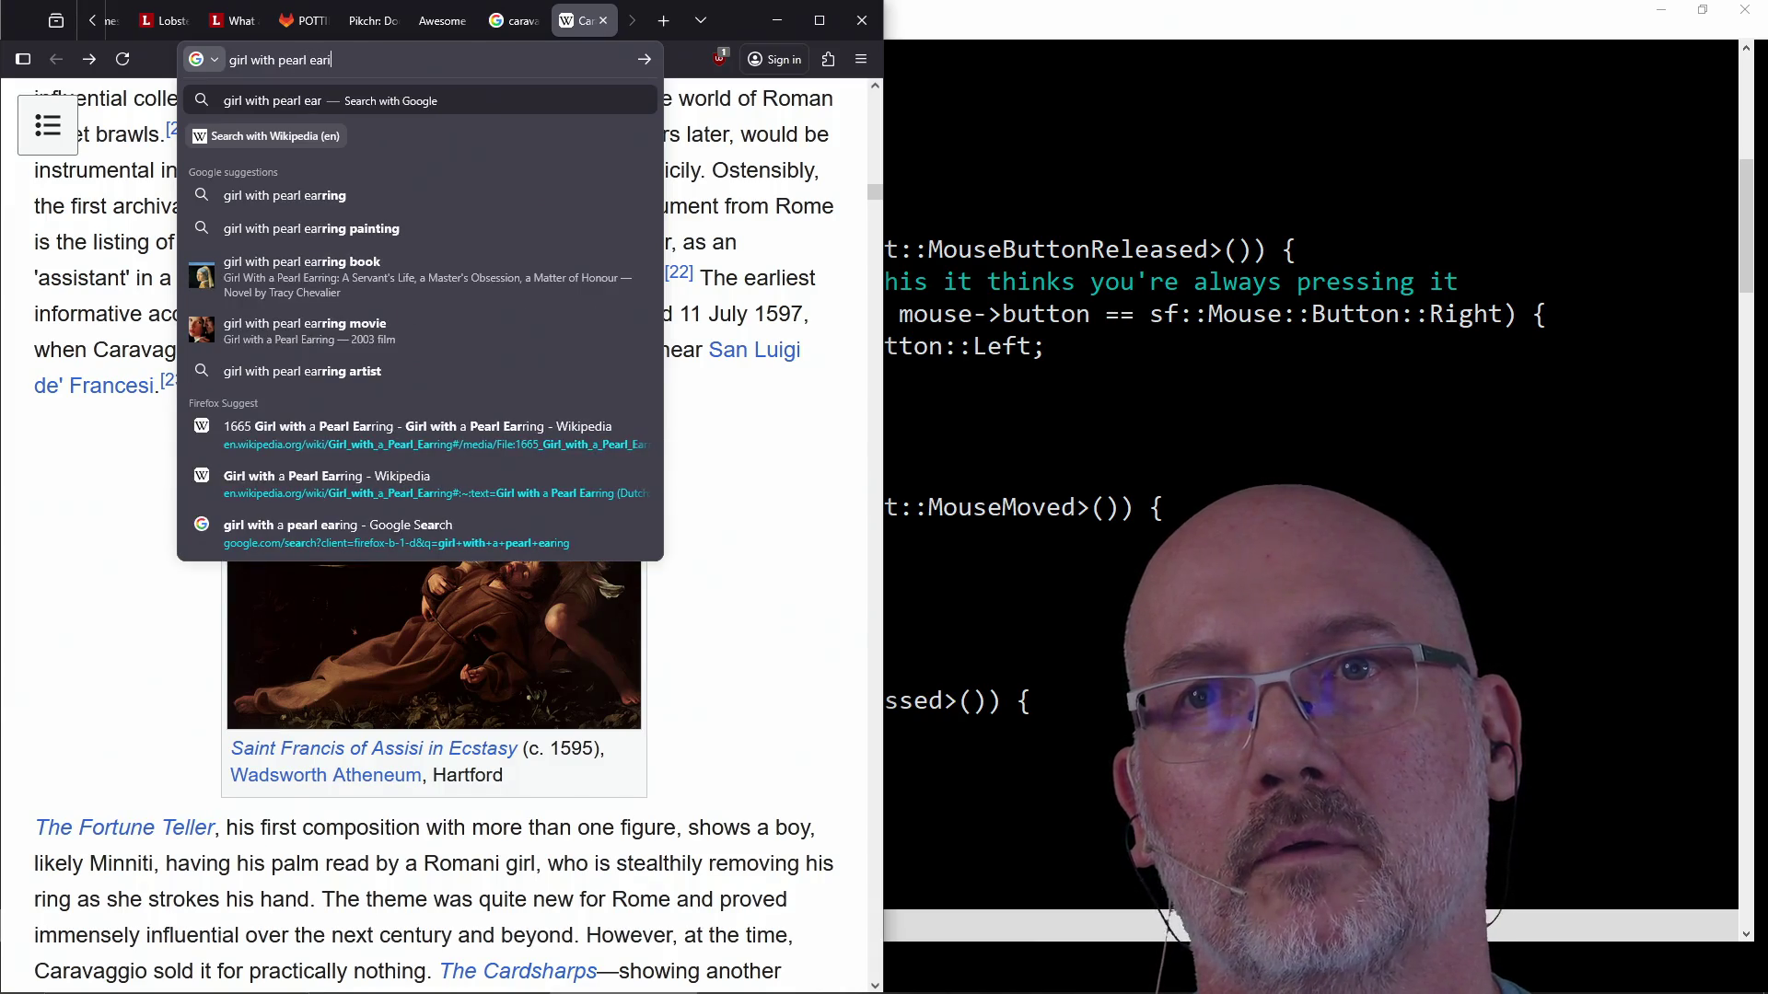
{"action": "type", "text": "ing"}
Search 'girl with pearl earing' and open the Girl with a Pearl Earring Wikipedia result.
{"action": "key", "text": "Return"}
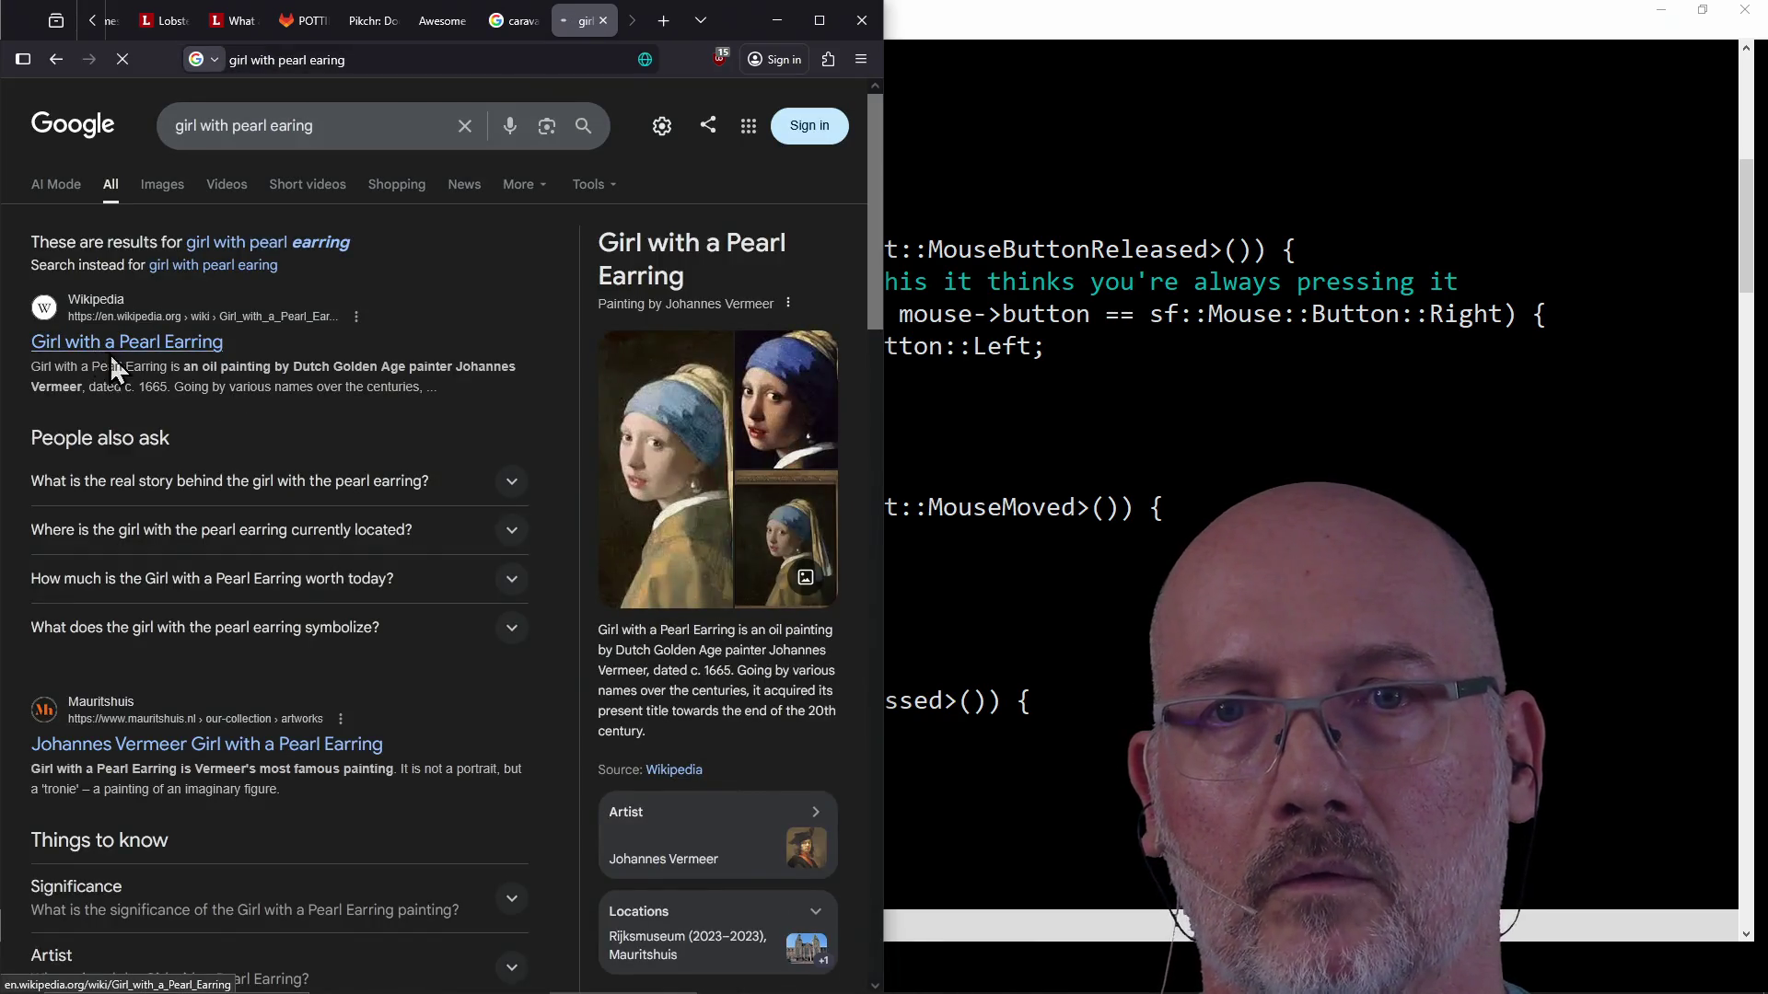
{"action": "left_click", "coordinate": [109, 370]}
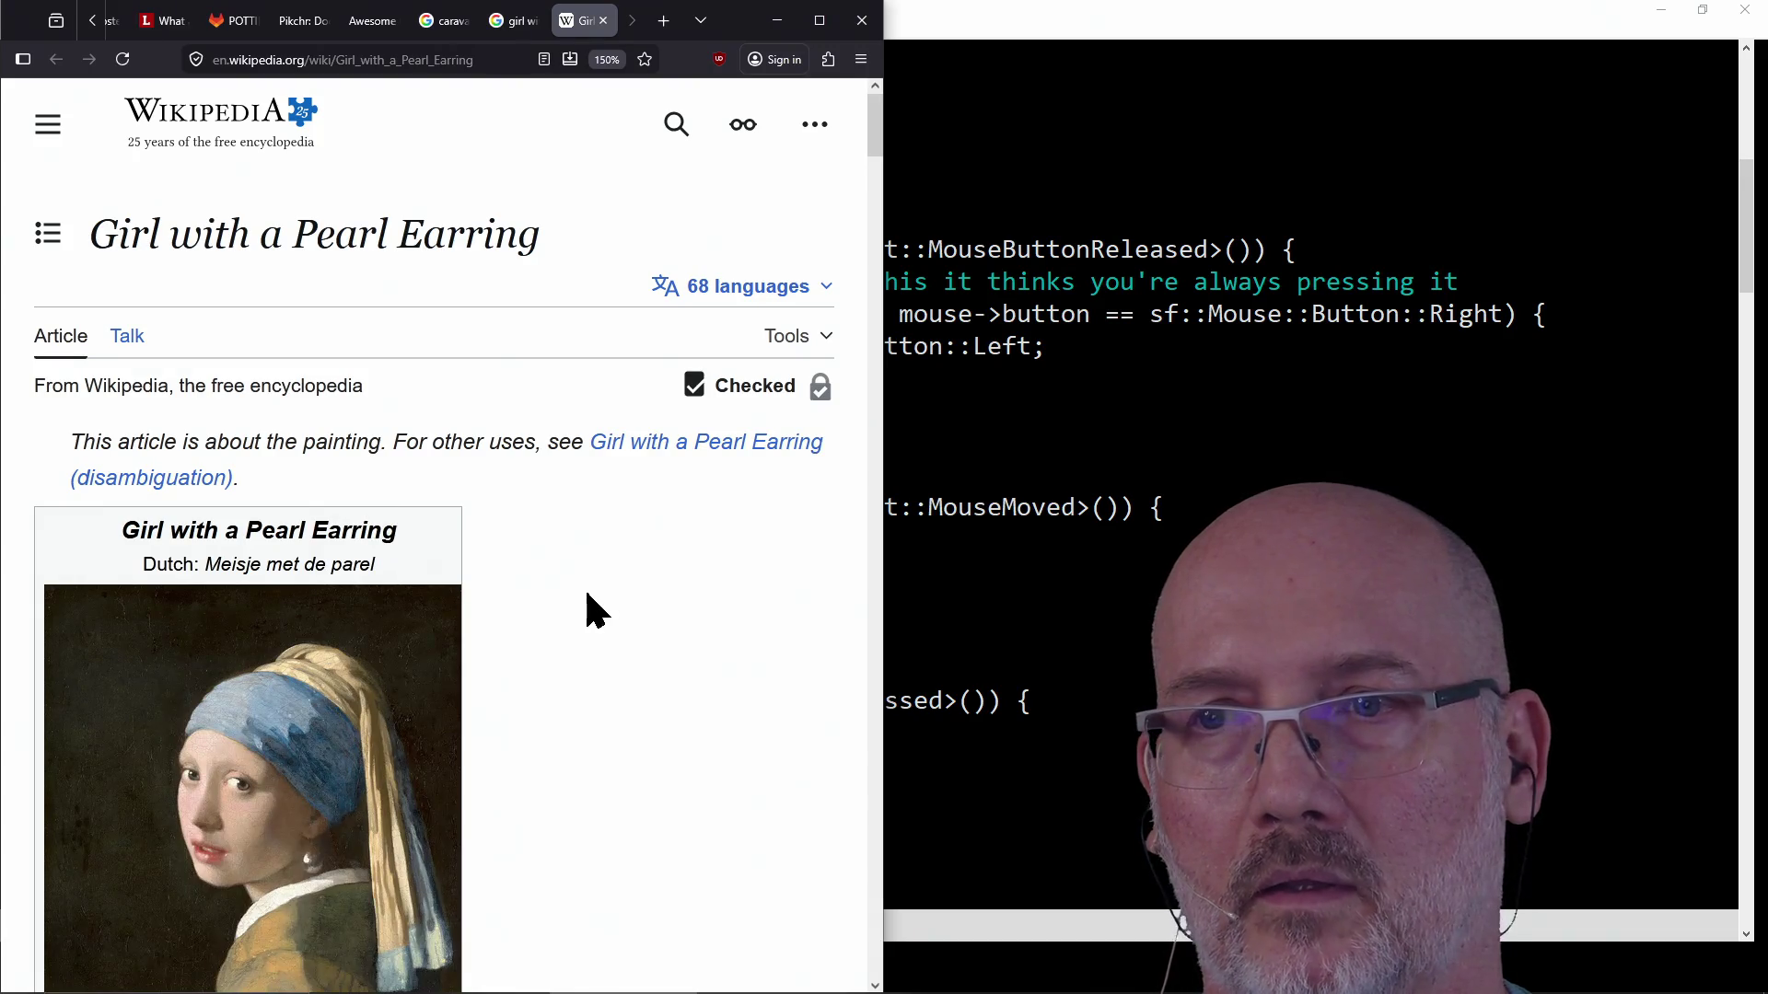
{"action": "scroll", "coordinate": [586, 595], "scroll_direction": "down", "scroll_amount": 2}
{"action": "scroll", "coordinate": [587, 594], "scroll_direction": "down", "scroll_amount": 5}
{"action": "scroll", "coordinate": [587, 594], "scroll_direction": "down", "scroll_amount": 2}
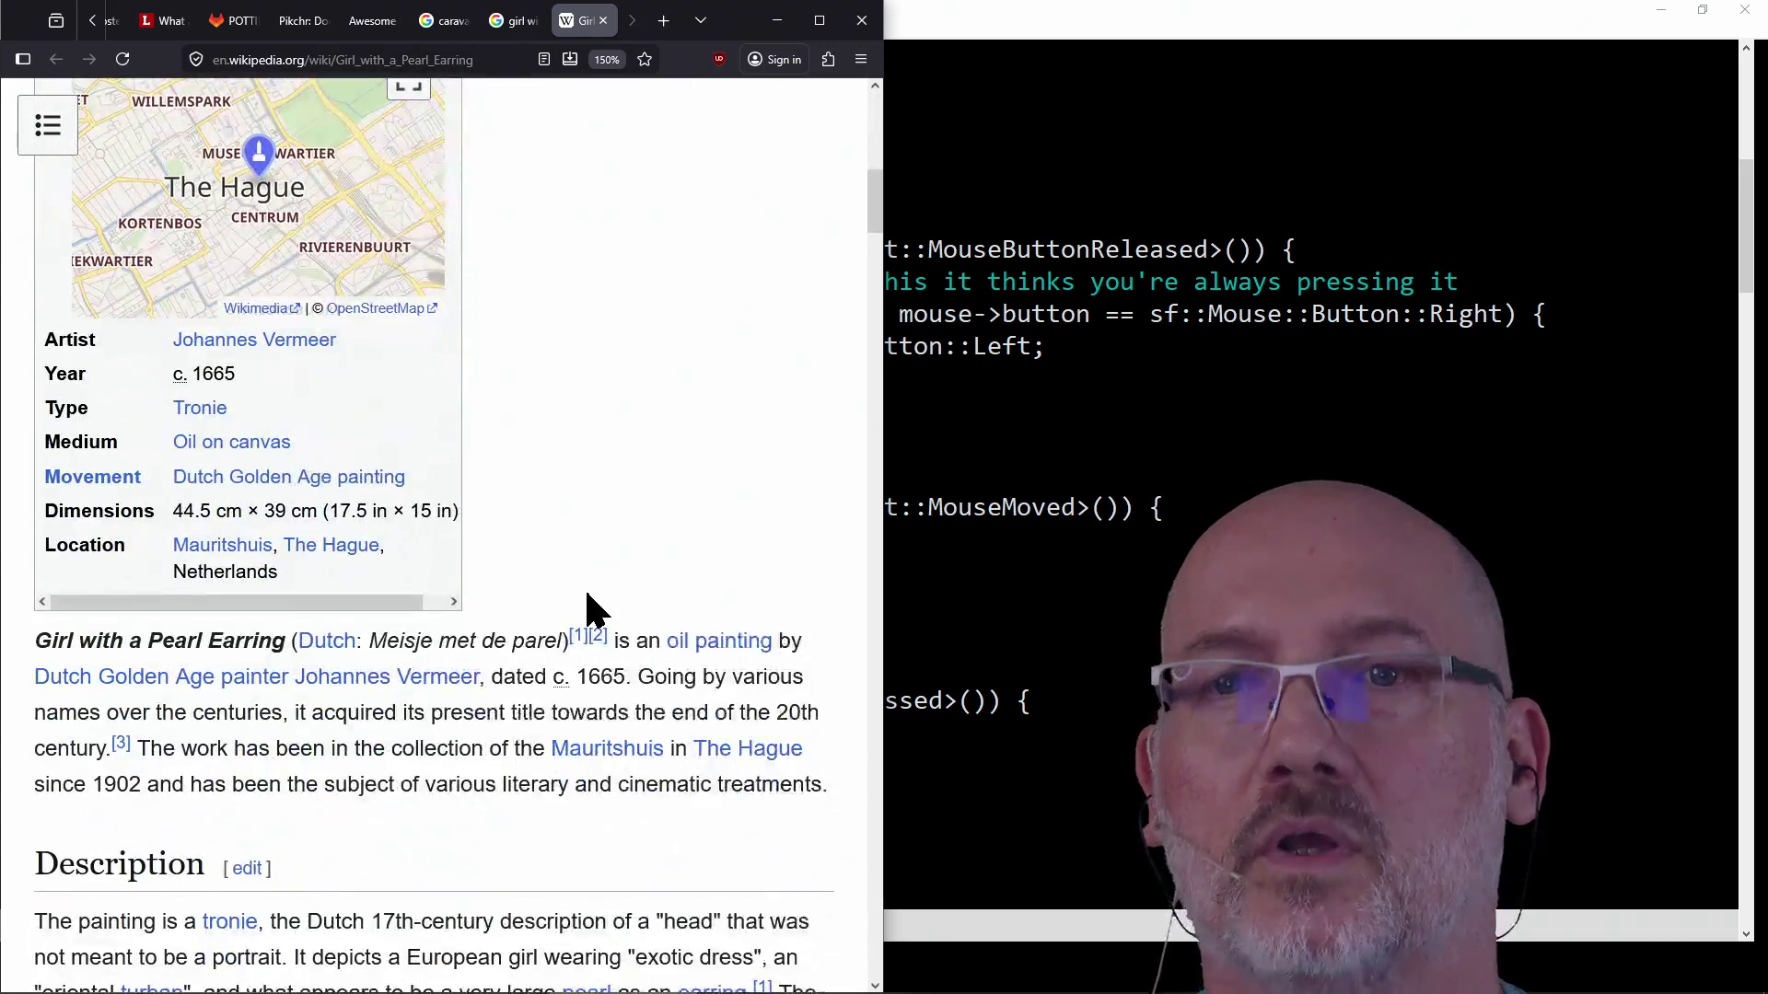
{"action": "scroll", "coordinate": [588, 596], "scroll_direction": "down", "scroll_amount": 2}
{"action": "scroll", "coordinate": [587, 597], "scroll_direction": "down", "scroll_amount": 2}
{"action": "scroll", "coordinate": [586, 597], "scroll_direction": "down", "scroll_amount": 3}
{"action": "scroll", "coordinate": [586, 597], "scroll_direction": "up", "scroll_amount": 15}
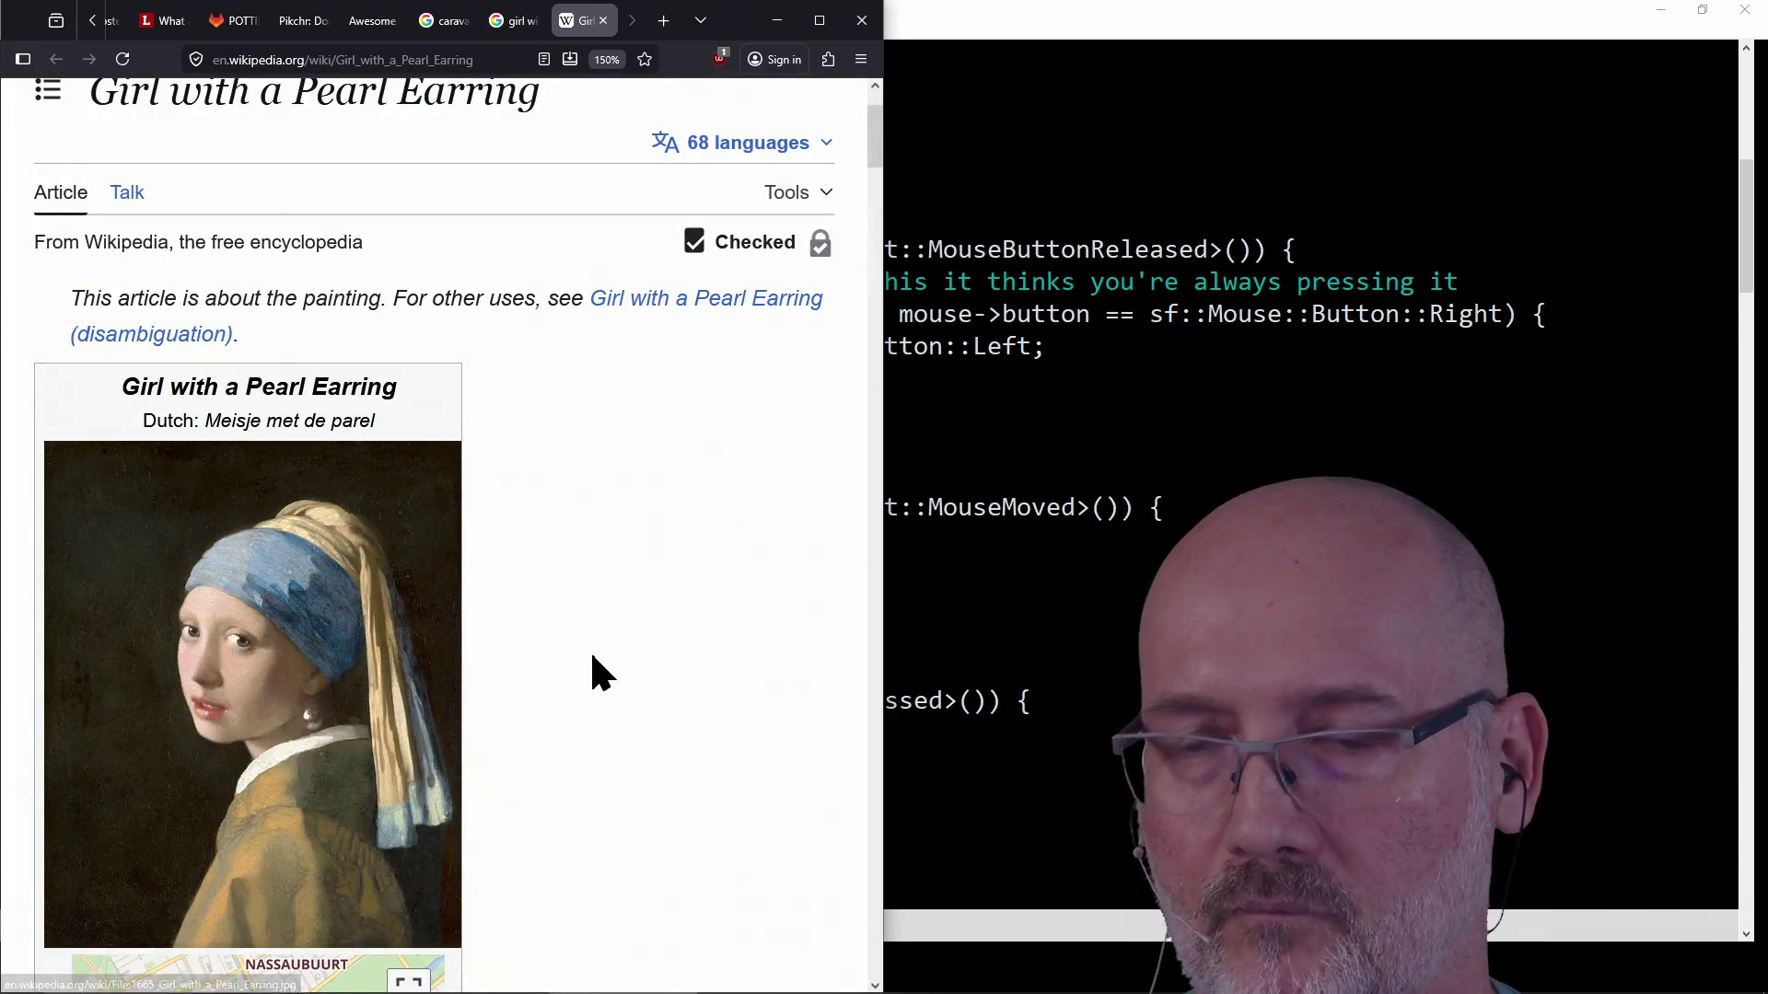
{"action": "scroll", "coordinate": [591, 671], "scroll_direction": "down", "scroll_amount": 2}
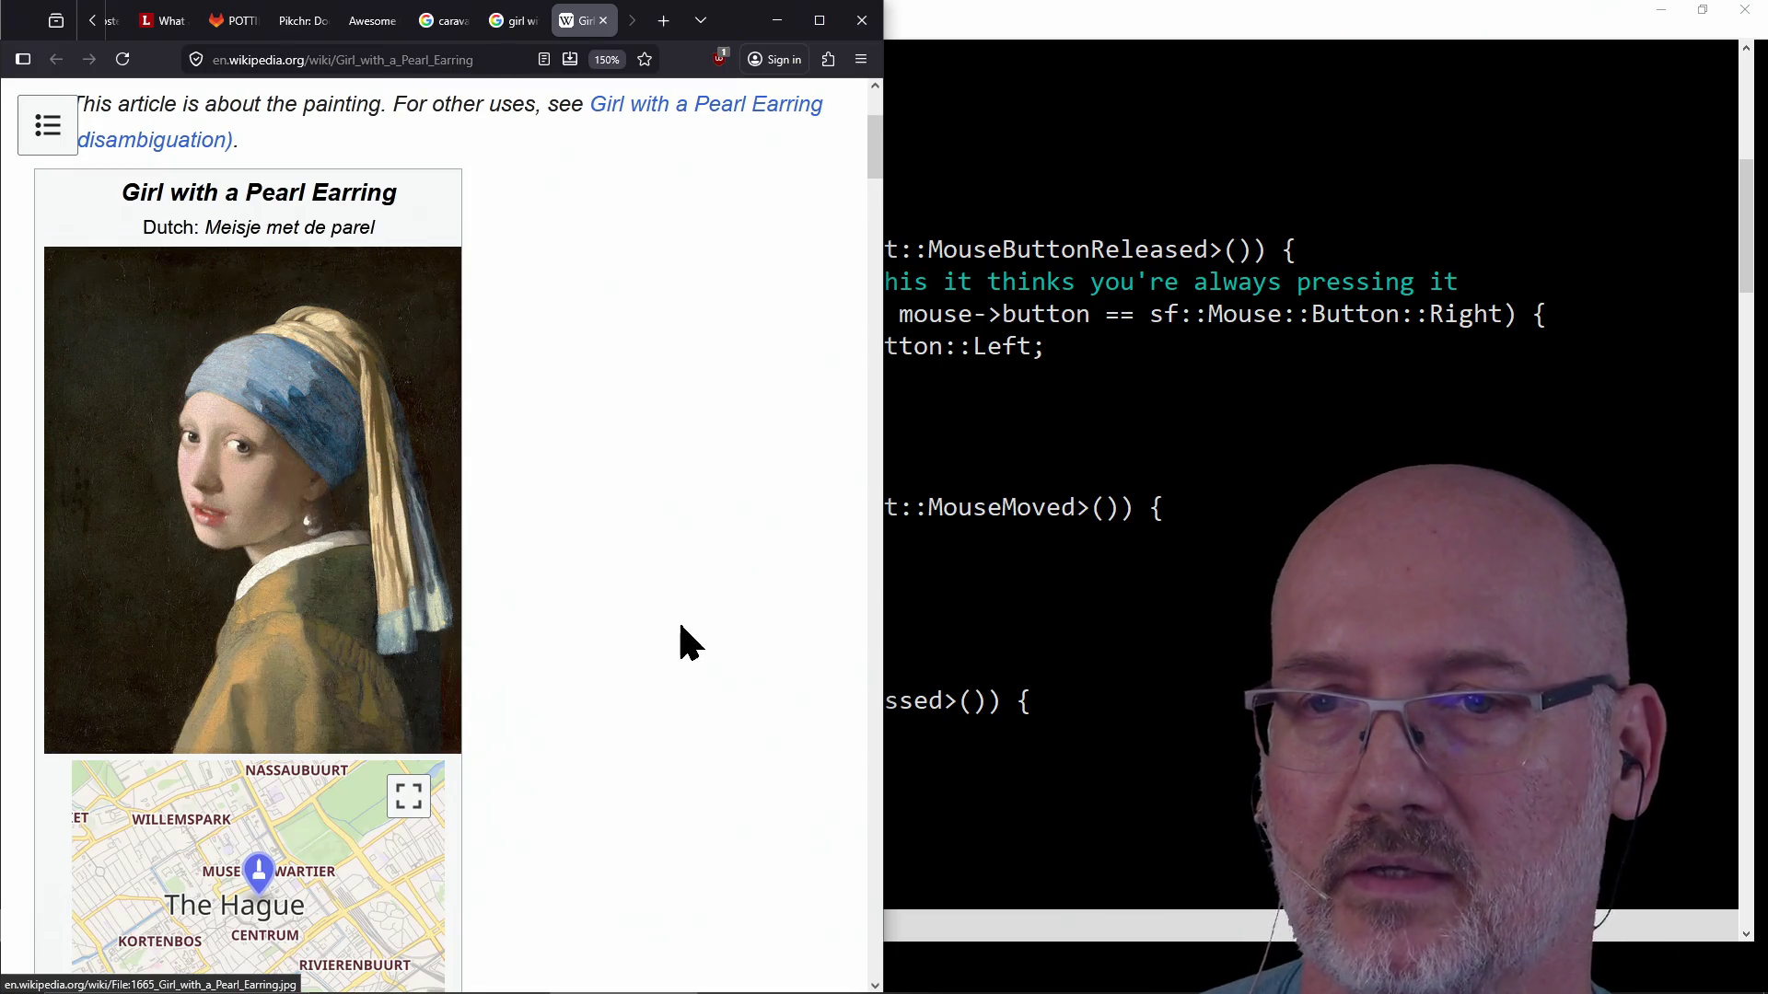
{"action": "scroll", "coordinate": [686, 640], "scroll_direction": "down", "scroll_amount": 4}
{"action": "scroll", "coordinate": [687, 639], "scroll_direction": "down", "scroll_amount": 4}
{"action": "scroll", "coordinate": [691, 642], "scroll_direction": "down", "scroll_amount": 4}
{"action": "scroll", "coordinate": [692, 641], "scroll_direction": "down", "scroll_amount": 3}
{"action": "scroll", "coordinate": [691, 643], "scroll_direction": "down", "scroll_amount": 2}
{"action": "scroll", "coordinate": [690, 643], "scroll_direction": "down", "scroll_amount": 4}
{"action": "scroll", "coordinate": [689, 629], "scroll_direction": "down", "scroll_amount": 3}
{"action": "scroll", "coordinate": [690, 629], "scroll_direction": "down", "scroll_amount": 4}
{"action": "scroll", "coordinate": [690, 629], "scroll_direction": "down", "scroll_amount": 2}
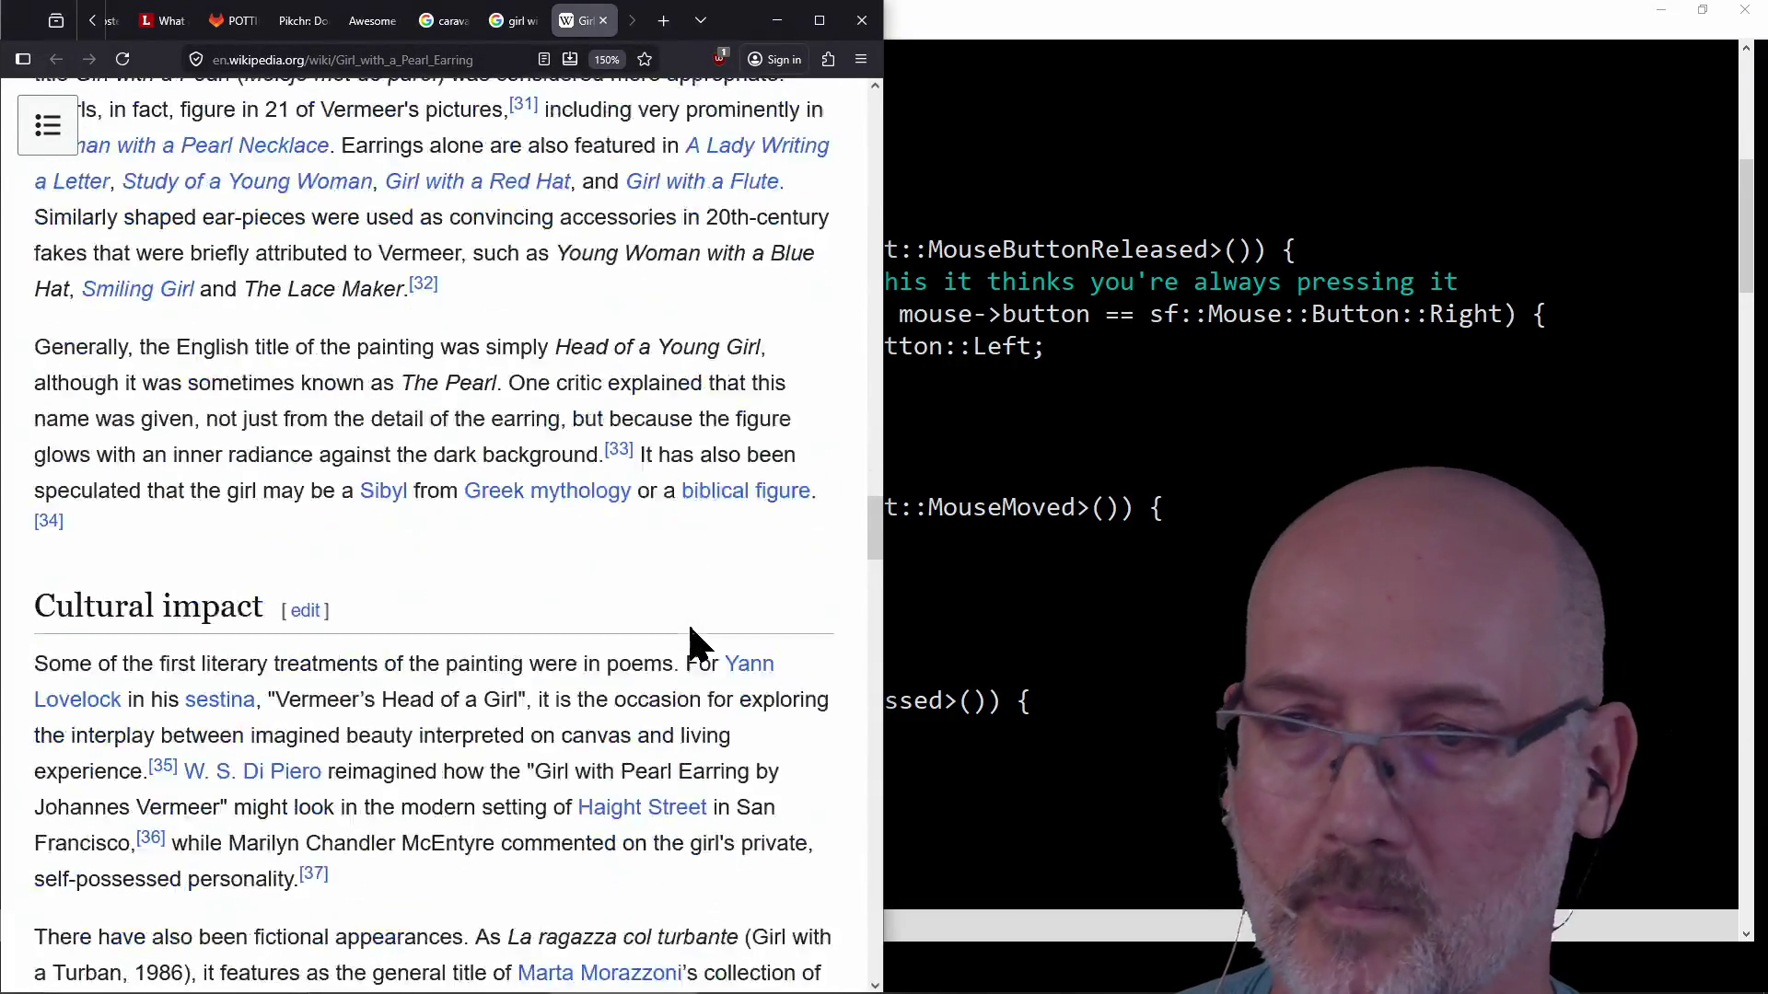
{"action": "scroll", "coordinate": [690, 639], "scroll_direction": "down", "scroll_amount": 4}
{"action": "scroll", "coordinate": [692, 639], "scroll_direction": "down", "scroll_amount": 2}
{"action": "scroll", "coordinate": [691, 641], "scroll_direction": "down", "scroll_amount": 2}
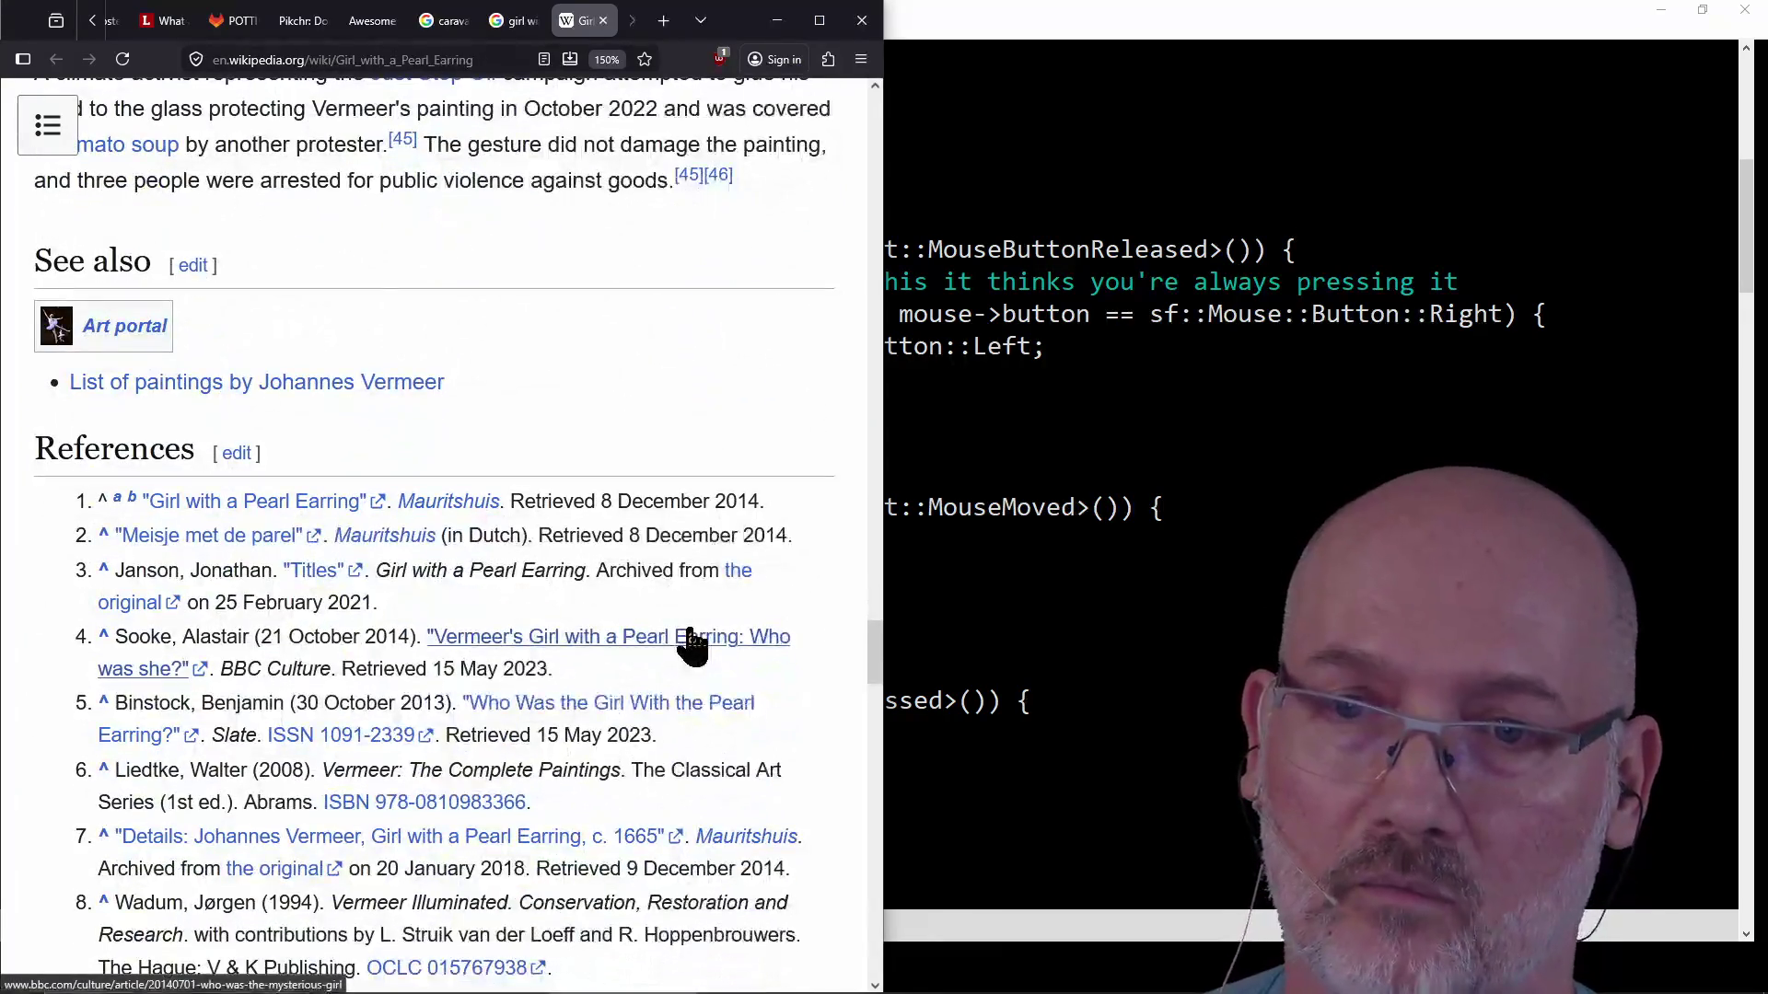
{"action": "scroll", "coordinate": [690, 443], "scroll_direction": "up", "scroll_amount": 3}
{"action": "scroll", "coordinate": [690, 442], "scroll_direction": "up", "scroll_amount": 4}
{"action": "scroll", "coordinate": [691, 442], "scroll_direction": "up", "scroll_amount": 4}
{"action": "scroll", "coordinate": [693, 444], "scroll_direction": "up", "scroll_amount": 4}
{"action": "scroll", "coordinate": [693, 449], "scroll_direction": "up", "scroll_amount": 5}
{"action": "scroll", "coordinate": [691, 456], "scroll_direction": "up", "scroll_amount": 1}
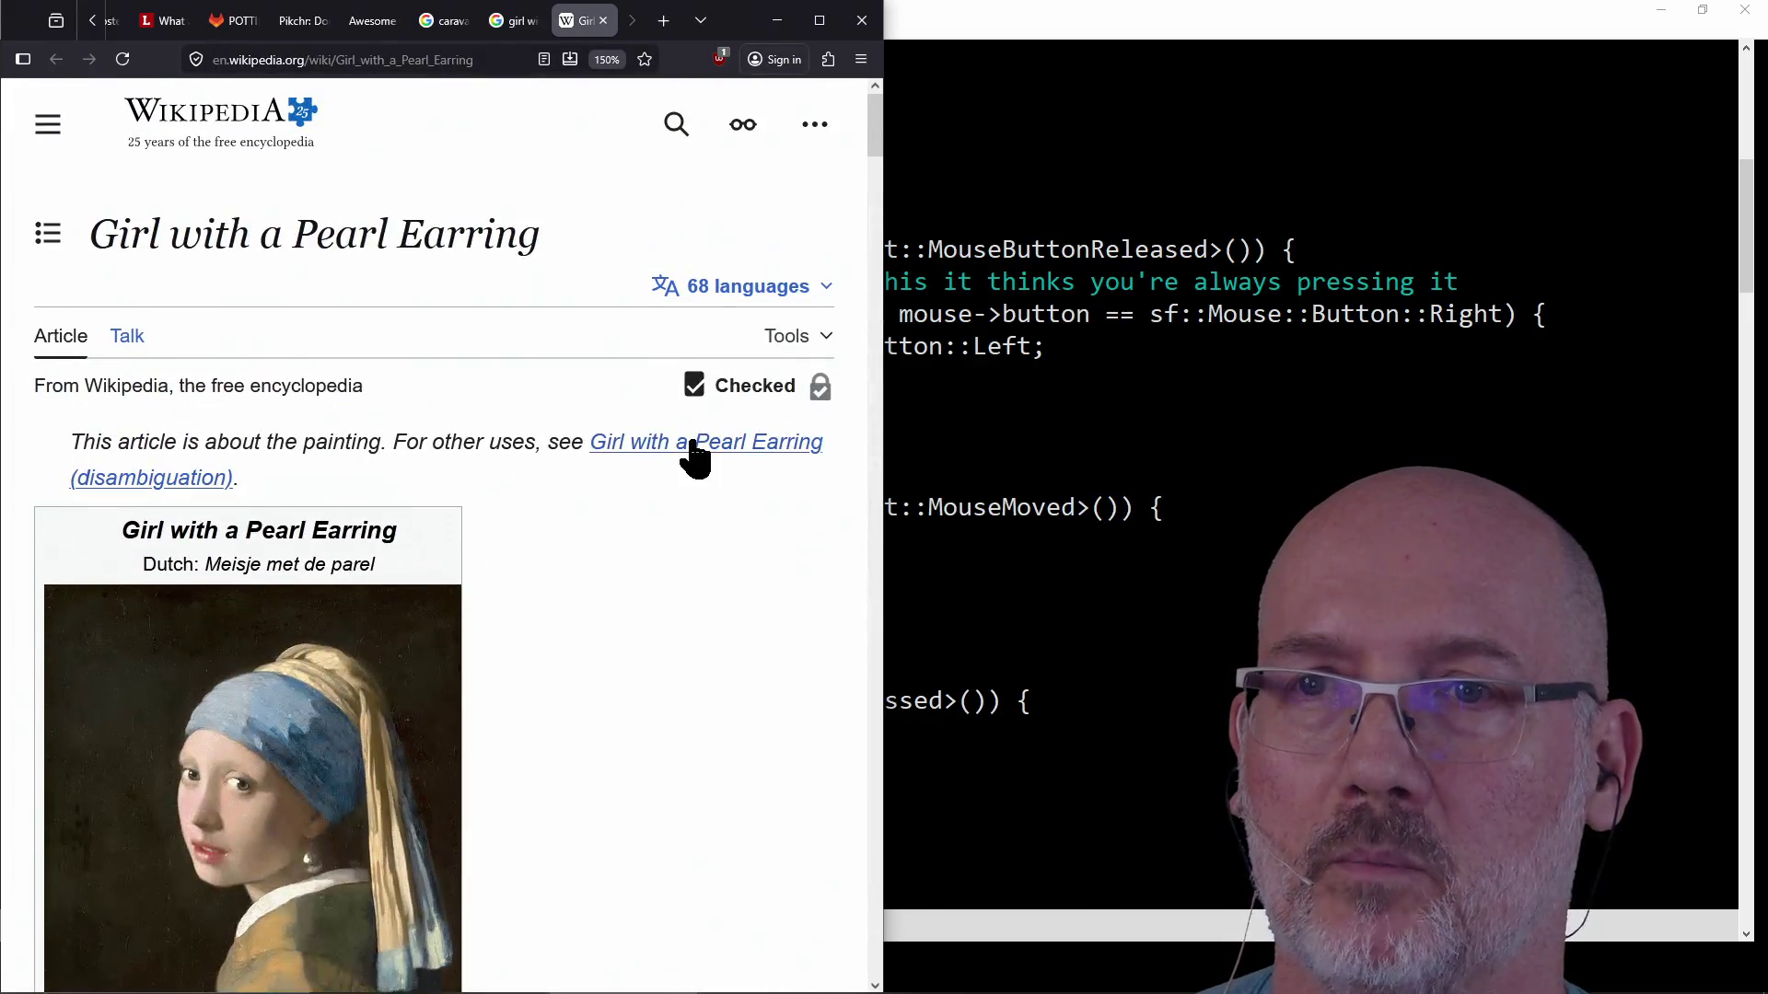
{"action": "scroll", "coordinate": [695, 456], "scroll_direction": "down", "scroll_amount": 5}
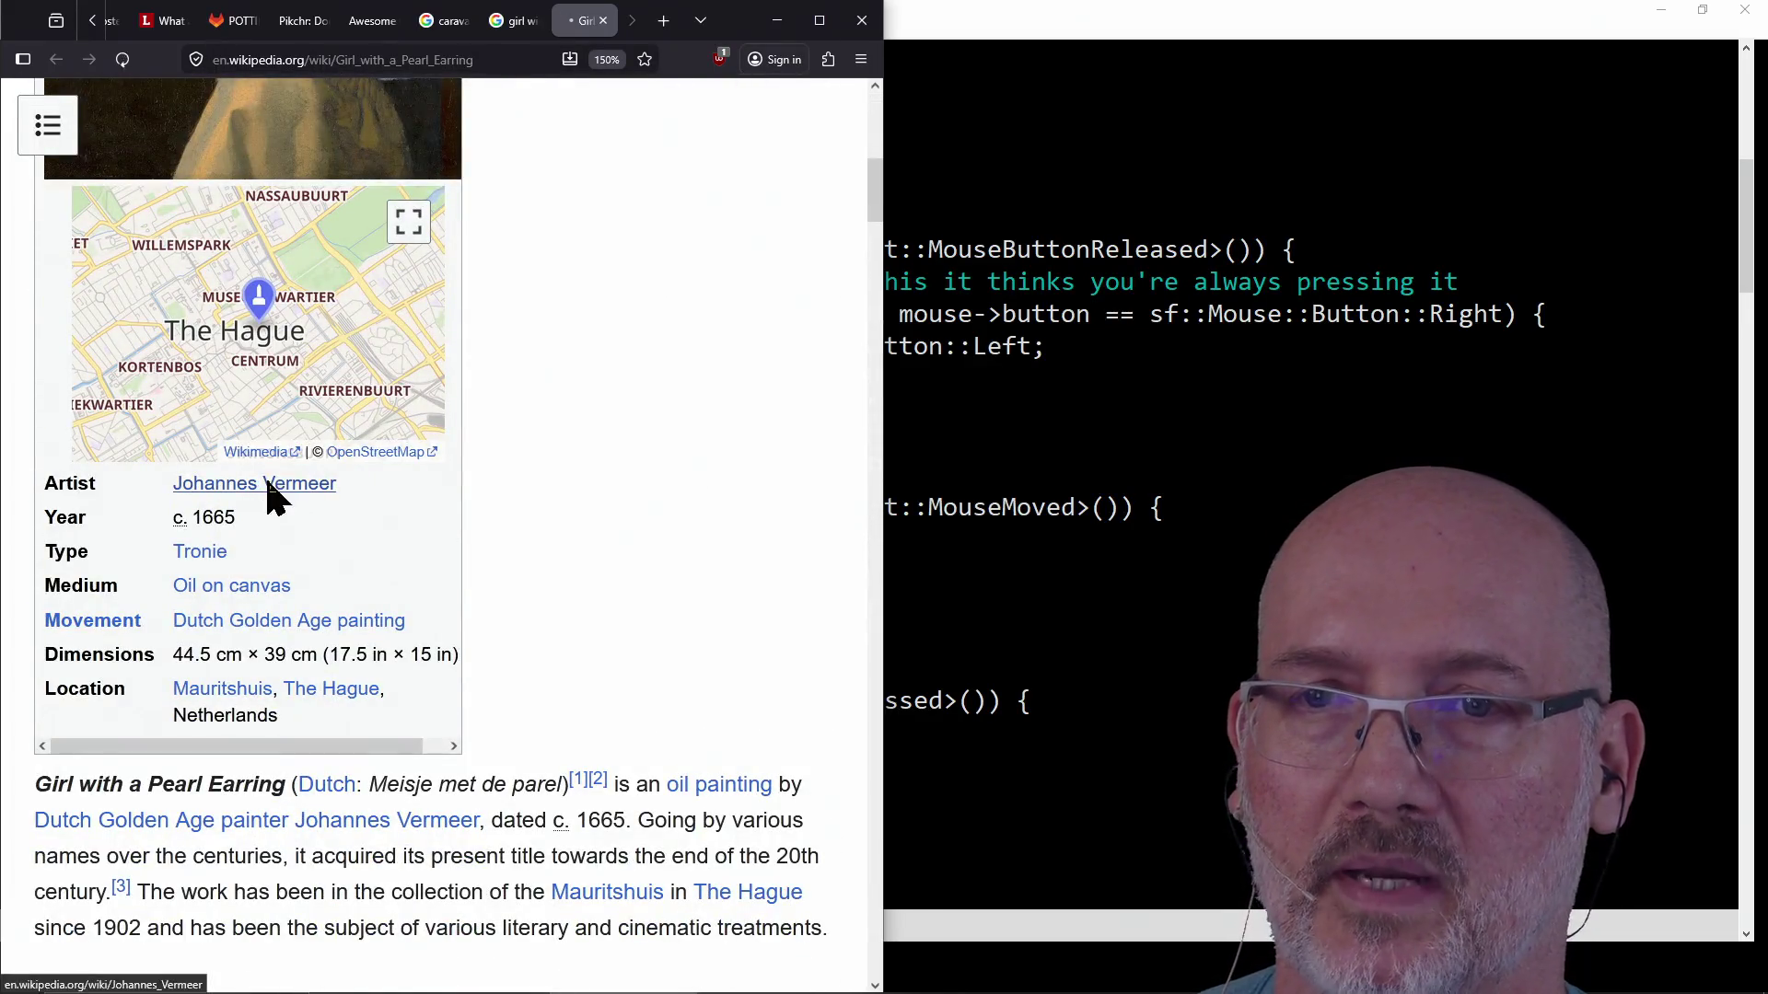
Open the Johannes Vermeer Wikipedia article from the painting page.
{"action": "left_click", "coordinate": [268, 485]}
{"action": "scroll", "coordinate": [687, 581], "scroll_direction": "down", "scroll_amount": 3}
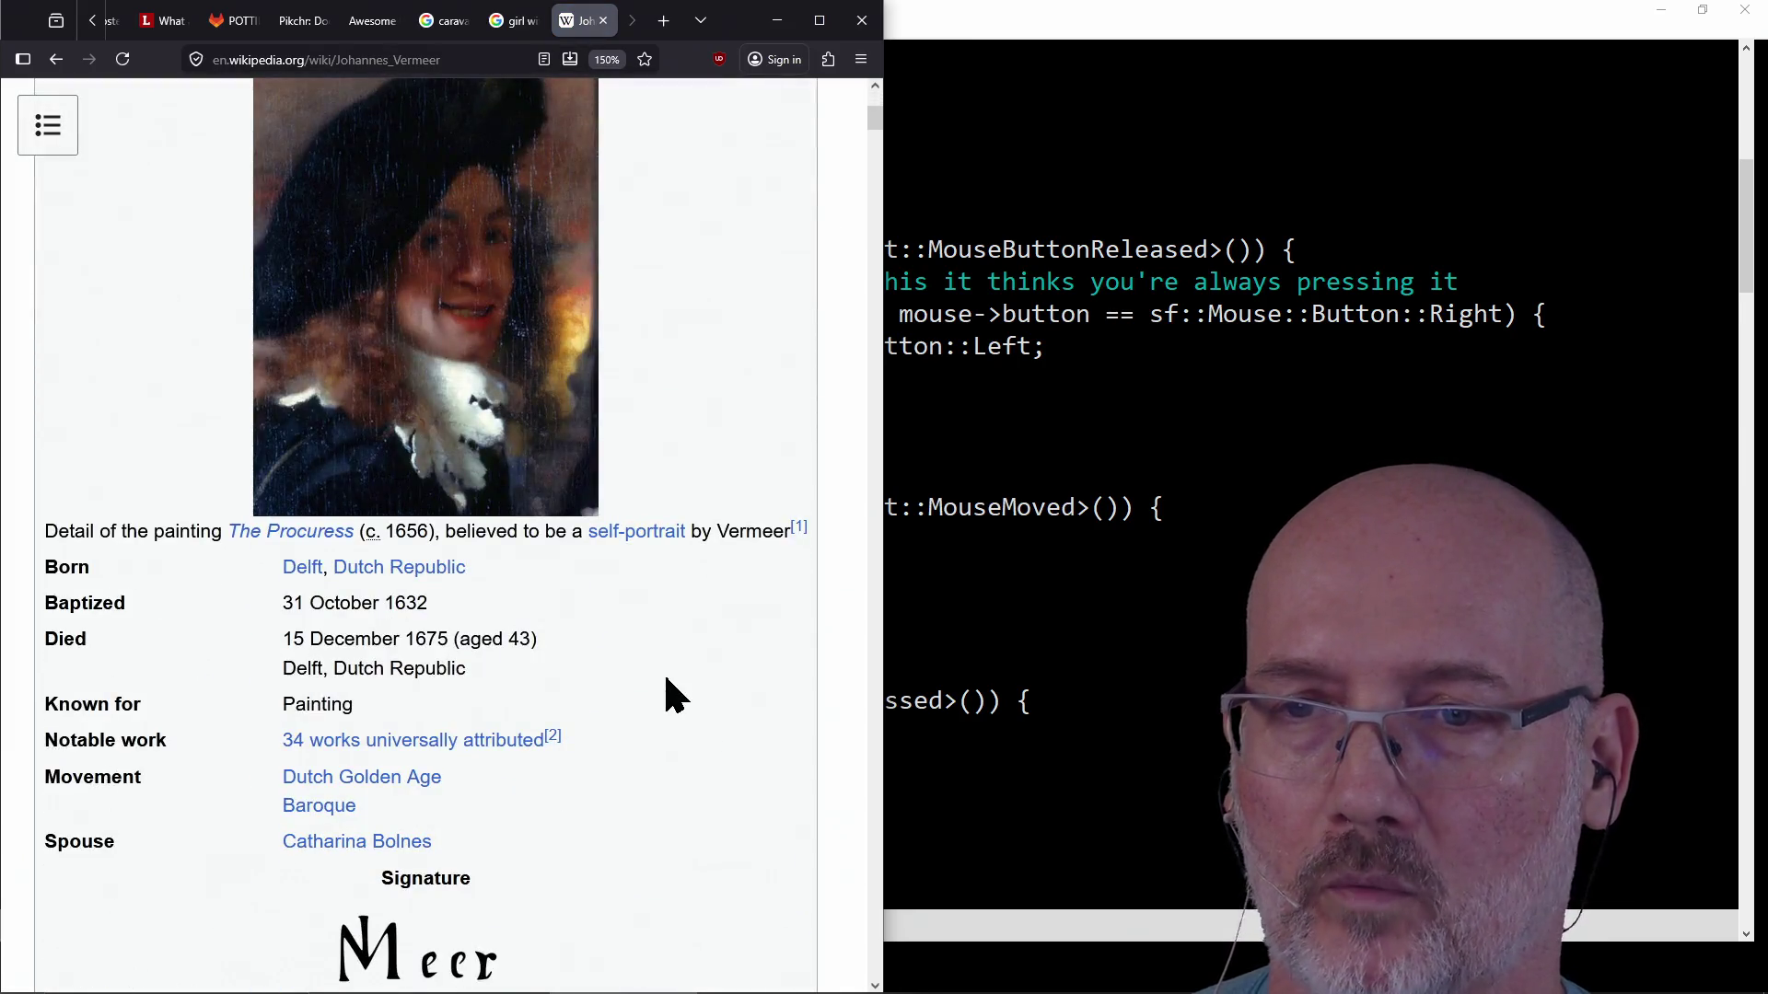
{"action": "scroll", "coordinate": [667, 691], "scroll_direction": "down", "scroll_amount": 2}
{"action": "scroll", "coordinate": [667, 690], "scroll_direction": "down", "scroll_amount": 5}
{"action": "scroll", "coordinate": [665, 679], "scroll_direction": "down", "scroll_amount": 3}
{"action": "scroll", "coordinate": [667, 679], "scroll_direction": "down", "scroll_amount": 3}
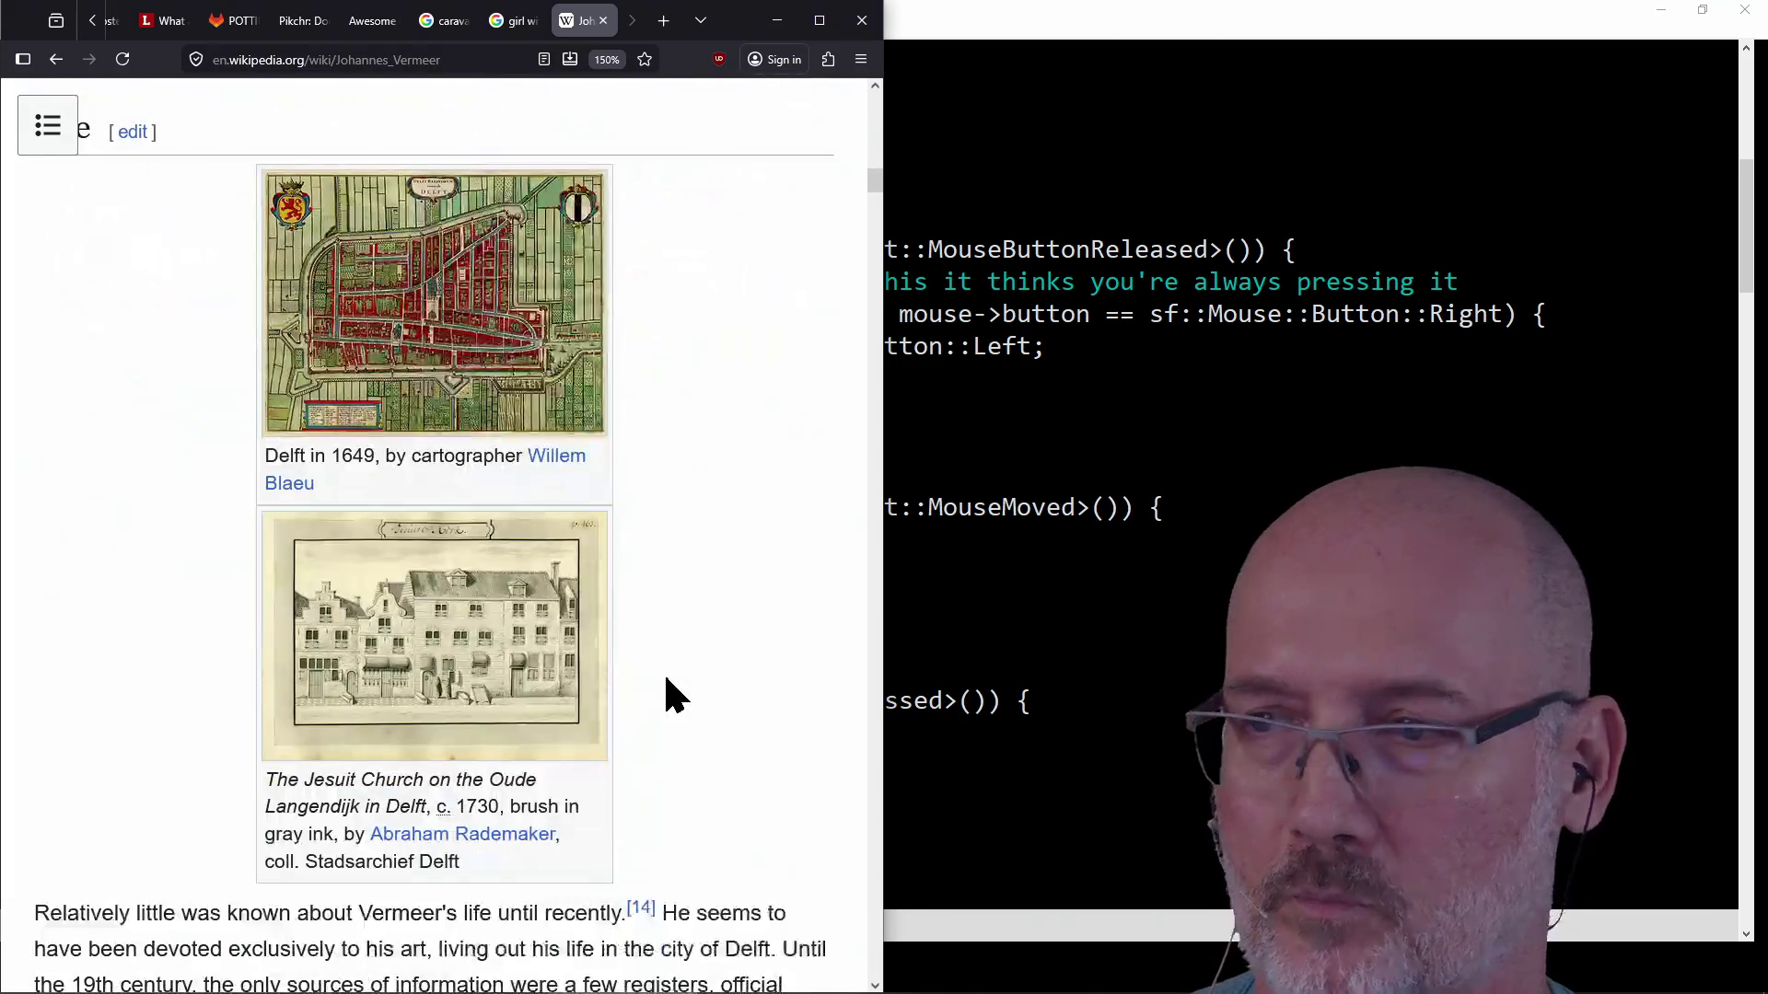
{"action": "scroll", "coordinate": [665, 680], "scroll_direction": "down", "scroll_amount": 3}
{"action": "scroll", "coordinate": [666, 679], "scroll_direction": "down", "scroll_amount": 2}
{"action": "scroll", "coordinate": [666, 690], "scroll_direction": "down", "scroll_amount": 3}
{"action": "scroll", "coordinate": [666, 692], "scroll_direction": "down", "scroll_amount": 3}
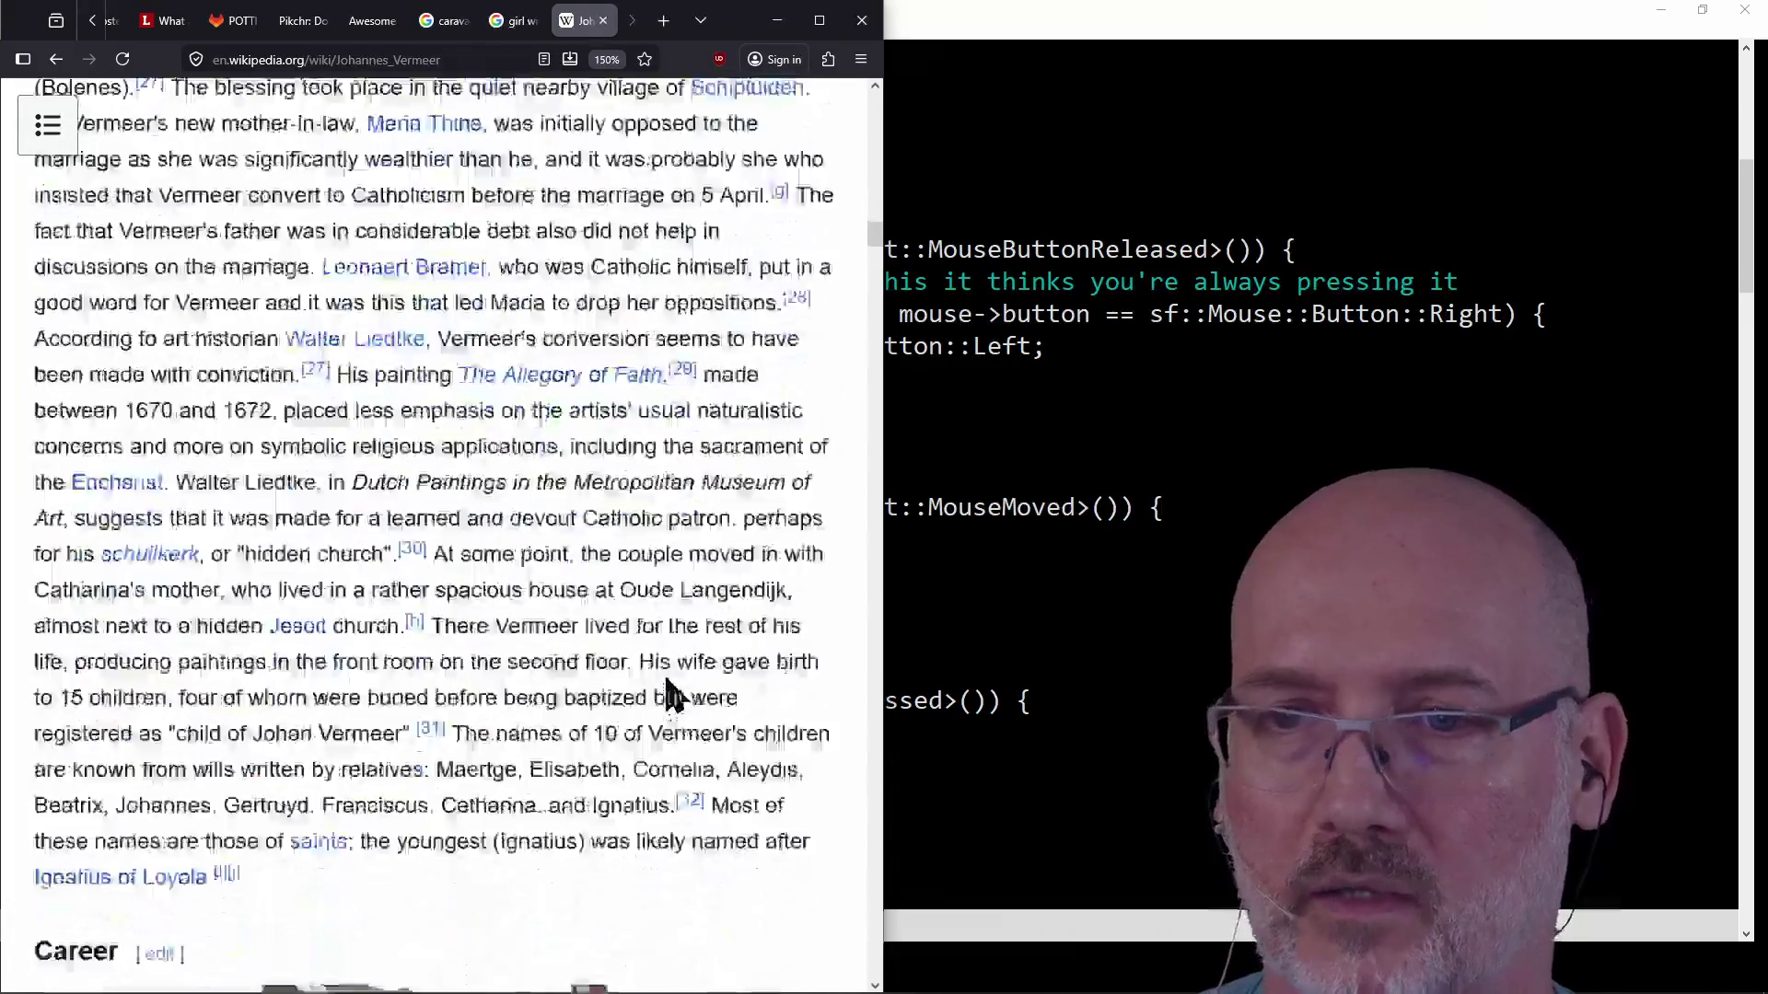
{"action": "scroll", "coordinate": [666, 691], "scroll_direction": "down", "scroll_amount": 1}
{"action": "scroll", "coordinate": [666, 691], "scroll_direction": "down", "scroll_amount": 4}
{"action": "scroll", "coordinate": [667, 677], "scroll_direction": "down", "scroll_amount": 3}
{"action": "scroll", "coordinate": [666, 676], "scroll_direction": "down", "scroll_amount": 3}
{"action": "scroll", "coordinate": [666, 677], "scroll_direction": "down", "scroll_amount": 3}
{"action": "scroll", "coordinate": [665, 677], "scroll_direction": "down", "scroll_amount": 3}
{"action": "scroll", "coordinate": [665, 680], "scroll_direction": "down", "scroll_amount": 1}
{"action": "scroll", "coordinate": [666, 679], "scroll_direction": "down", "scroll_amount": 3}
{"action": "scroll", "coordinate": [666, 677], "scroll_direction": "down", "scroll_amount": 4}
{"action": "scroll", "coordinate": [666, 677], "scroll_direction": "down", "scroll_amount": 2}
{"action": "scroll", "coordinate": [667, 678], "scroll_direction": "down", "scroll_amount": 3}
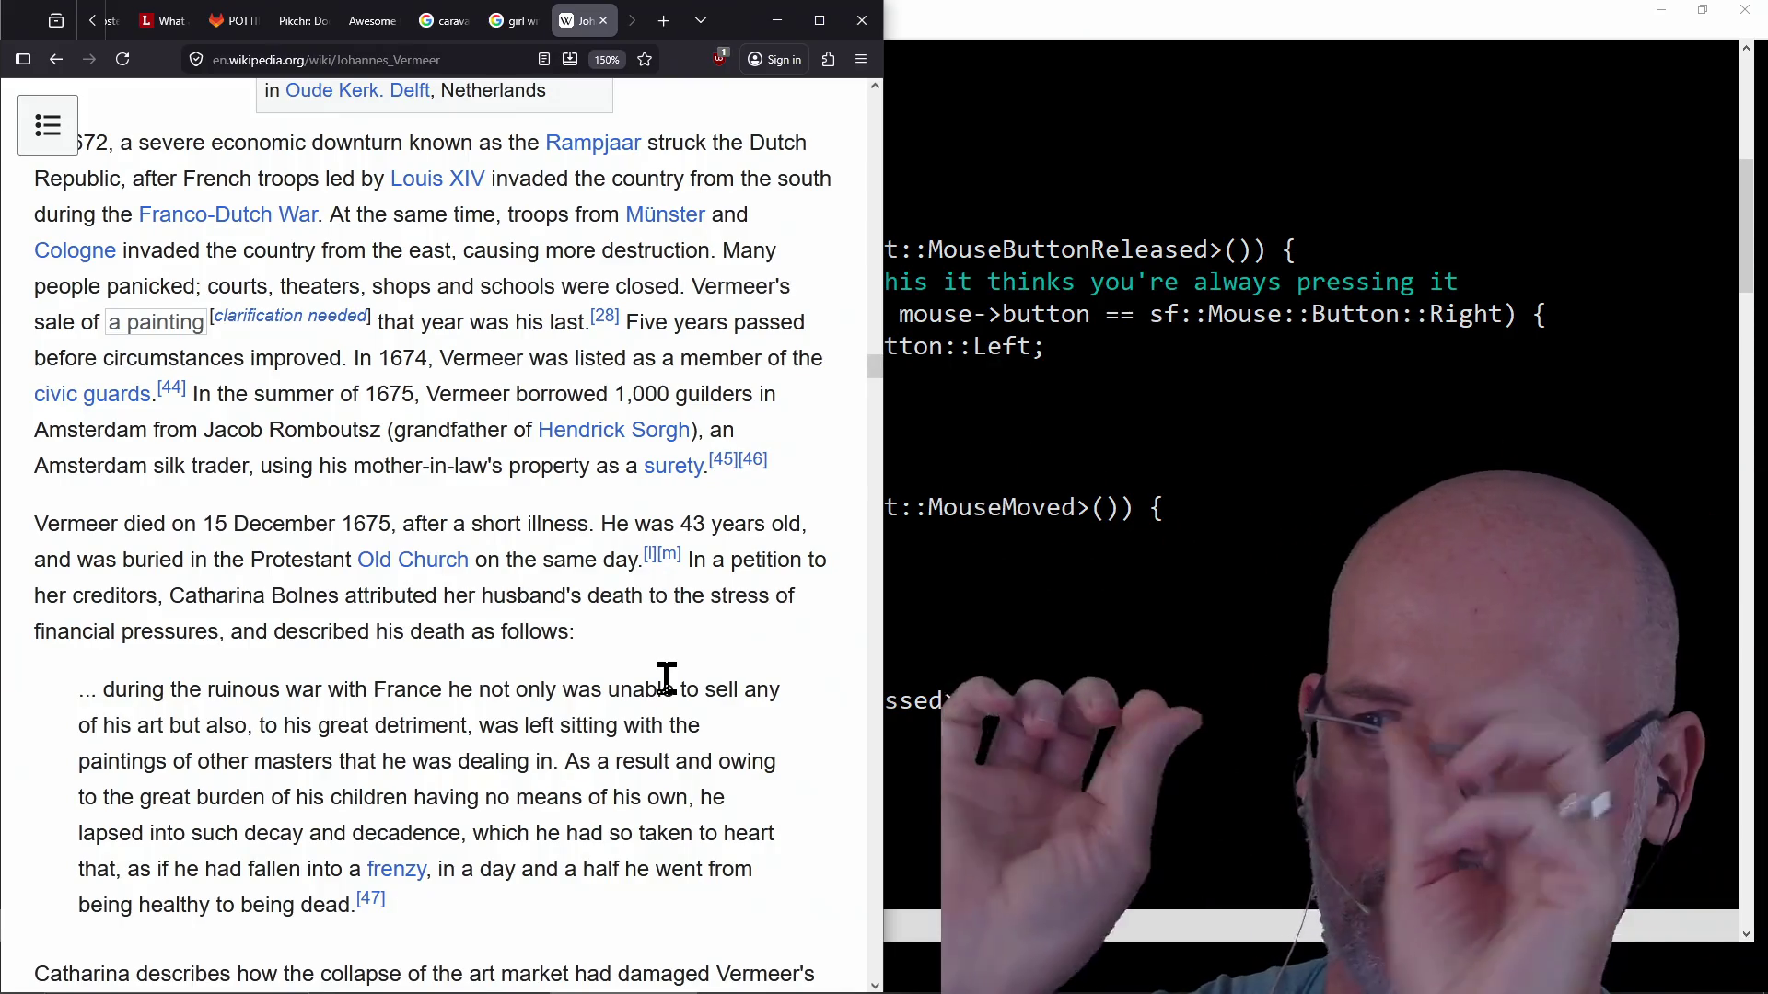
{"action": "scroll", "coordinate": [669, 679], "scroll_direction": "down", "scroll_amount": 3}
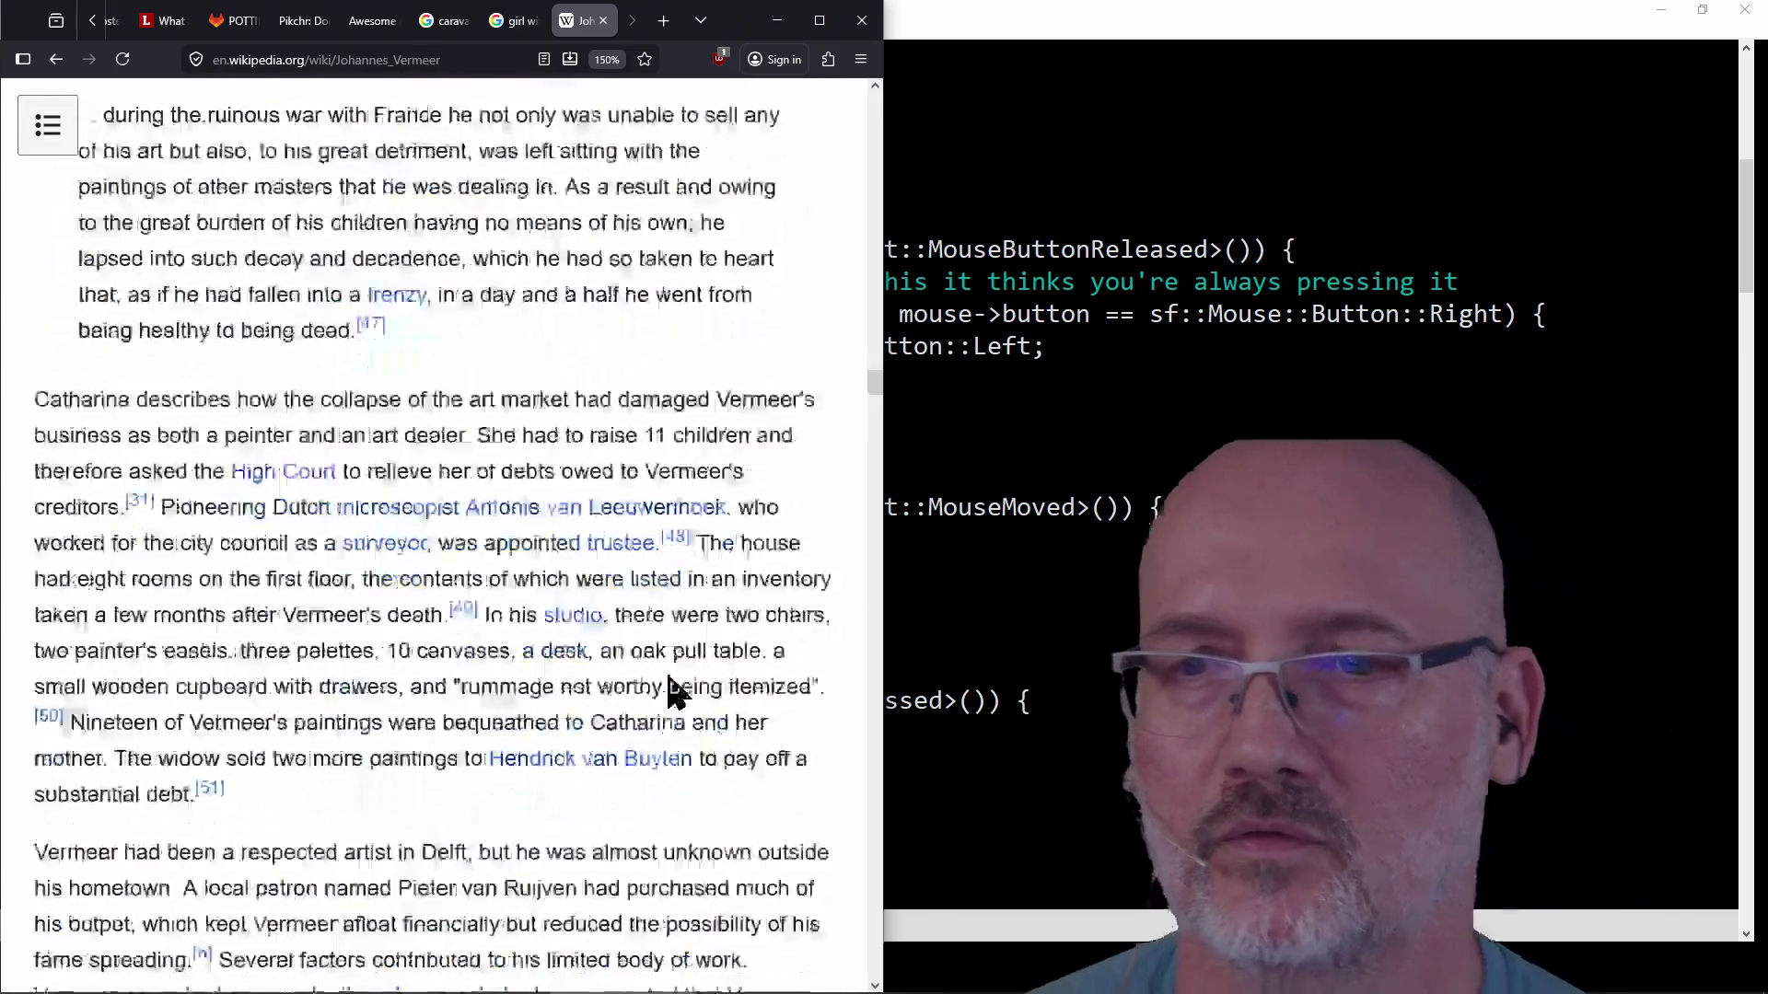
{"action": "scroll", "coordinate": [669, 679], "scroll_direction": "down", "scroll_amount": 3}
{"action": "scroll", "coordinate": [674, 691], "scroll_direction": "down", "scroll_amount": 3}
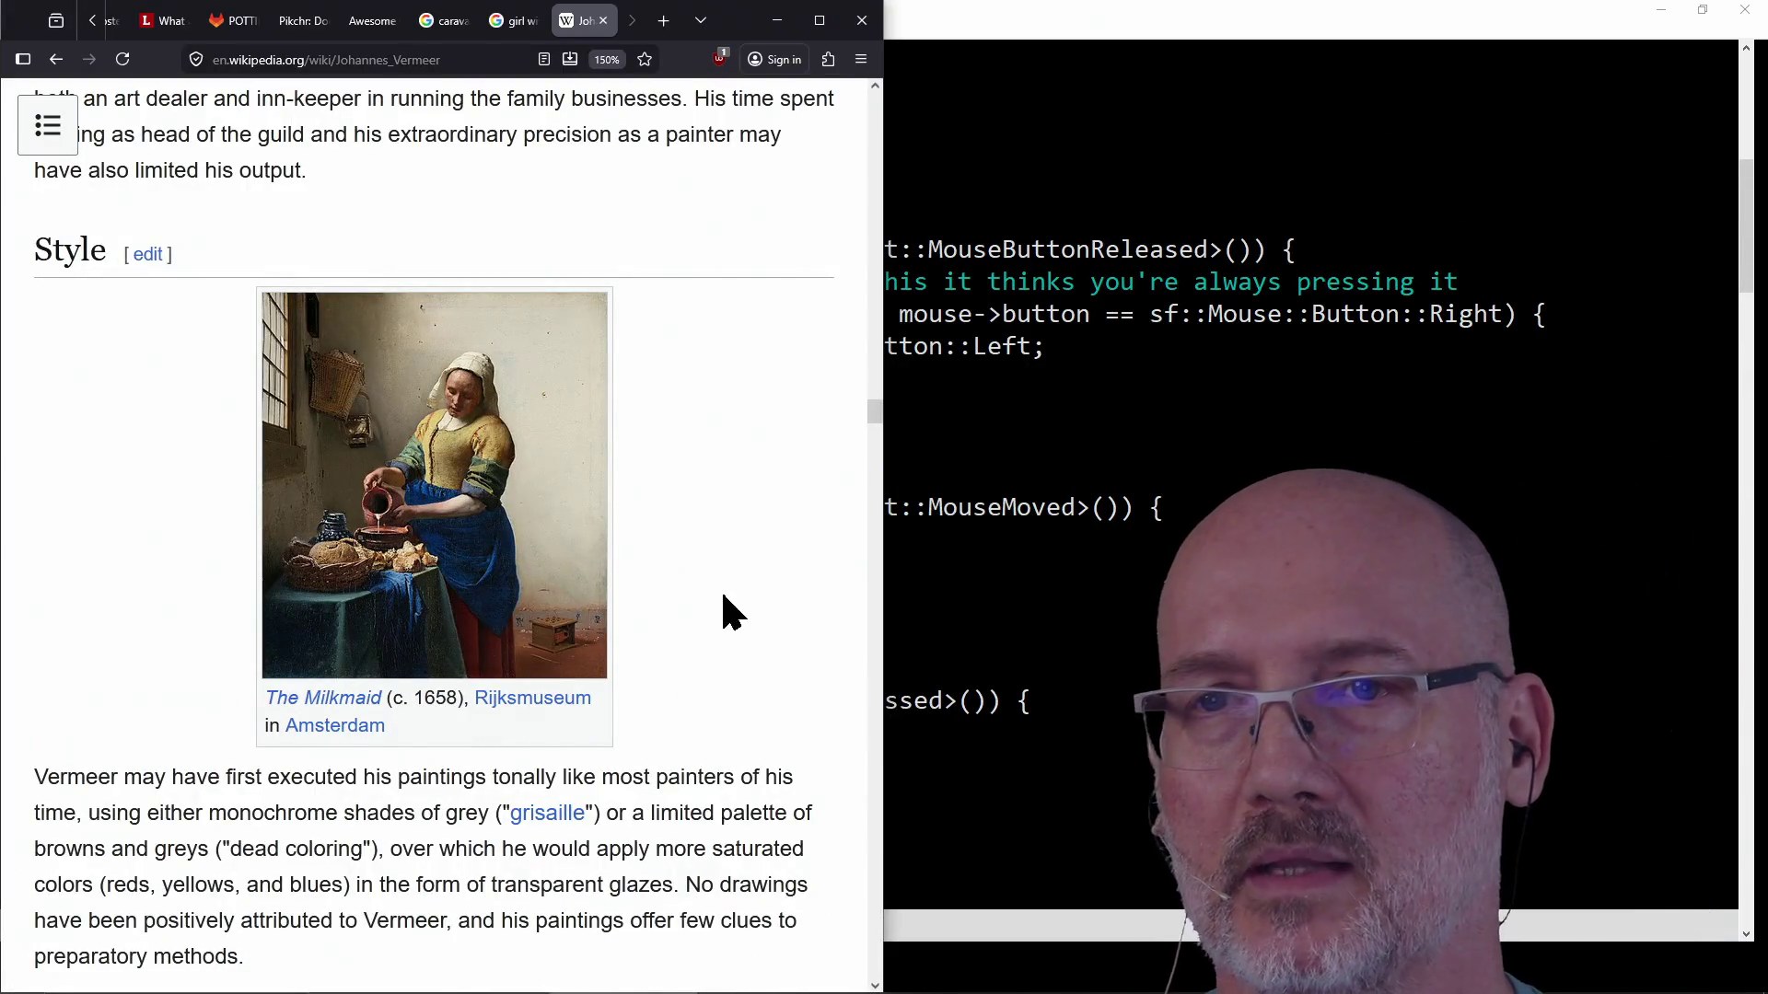
{"action": "scroll", "coordinate": [711, 608], "scroll_direction": "down", "scroll_amount": 2}
{"action": "scroll", "coordinate": [719, 594], "scroll_direction": "down", "scroll_amount": 5}
{"action": "scroll", "coordinate": [719, 595], "scroll_direction": "down", "scroll_amount": 5}
{"action": "scroll", "coordinate": [720, 593], "scroll_direction": "down", "scroll_amount": 3}
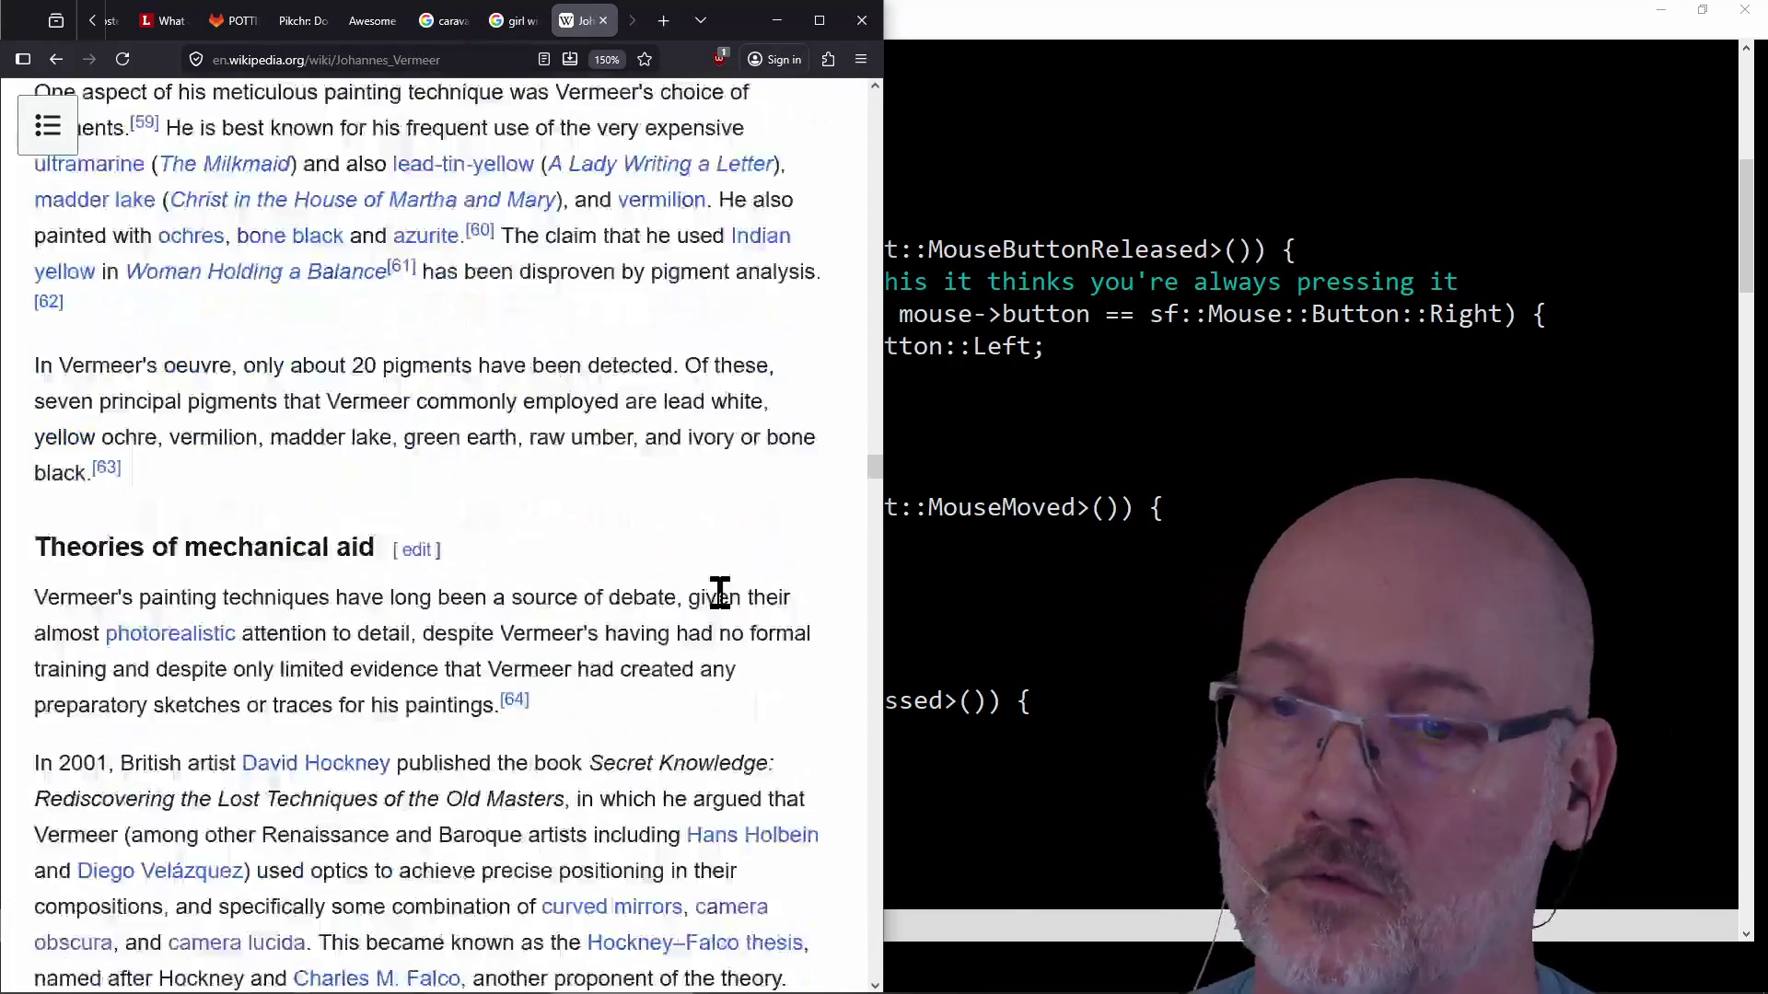
{"action": "scroll", "coordinate": [721, 591], "scroll_direction": "down", "scroll_amount": 5}
{"action": "scroll", "coordinate": [720, 592], "scroll_direction": "up", "scroll_amount": 8}
{"action": "scroll", "coordinate": [722, 591], "scroll_direction": "up", "scroll_amount": 5}
{"action": "scroll", "coordinate": [717, 588], "scroll_direction": "up", "scroll_amount": 2}
{"action": "scroll", "coordinate": [717, 585], "scroll_direction": "down", "scroll_amount": 3}
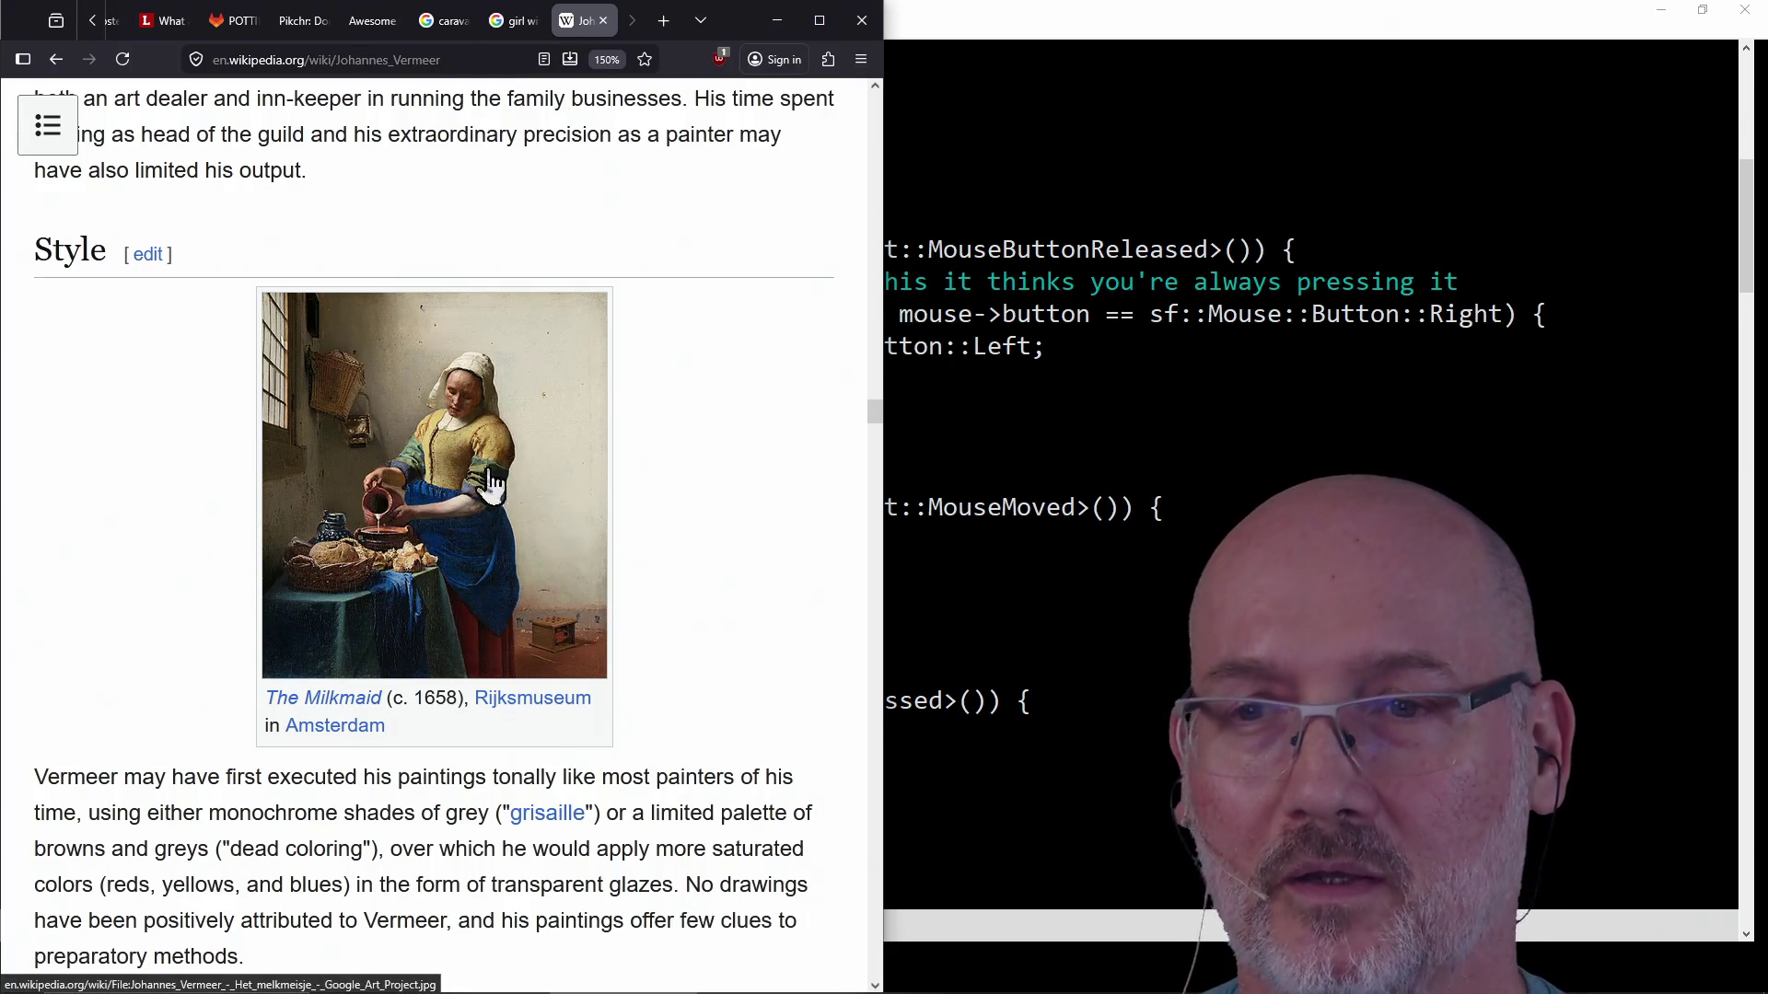
{"action": "scroll", "coordinate": [573, 566], "scroll_direction": "up", "scroll_amount": 5}
{"action": "scroll", "coordinate": [573, 567], "scroll_direction": "up", "scroll_amount": 2}
{"action": "scroll", "coordinate": [574, 567], "scroll_direction": "up", "scroll_amount": 5}
{"action": "scroll", "coordinate": [574, 566], "scroll_direction": "up", "scroll_amount": 5}
{"action": "scroll", "coordinate": [574, 566], "scroll_direction": "up", "scroll_amount": 5}
{"action": "scroll", "coordinate": [570, 553], "scroll_direction": "up", "scroll_amount": 5}
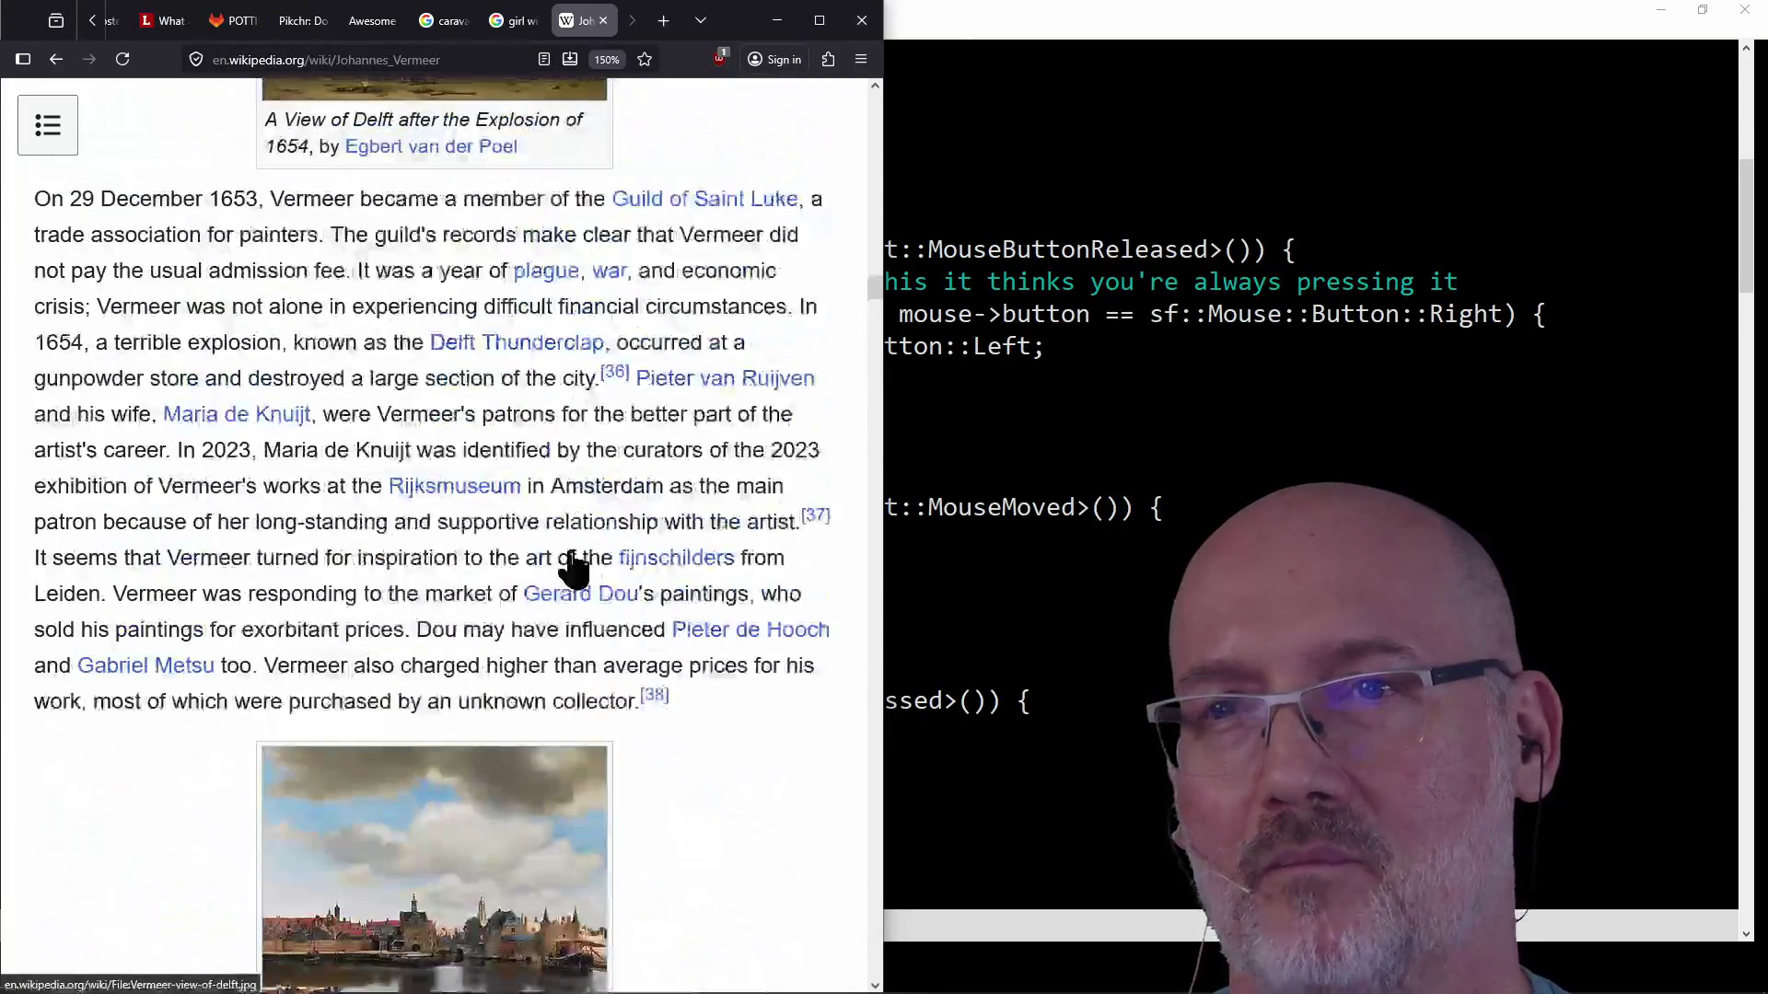
{"action": "scroll", "coordinate": [571, 552], "scroll_direction": "up", "scroll_amount": 5}
{"action": "scroll", "coordinate": [570, 550], "scroll_direction": "up", "scroll_amount": 5}
{"action": "scroll", "coordinate": [571, 549], "scroll_direction": "up", "scroll_amount": 5}
{"action": "scroll", "coordinate": [569, 544], "scroll_direction": "up", "scroll_amount": 5}
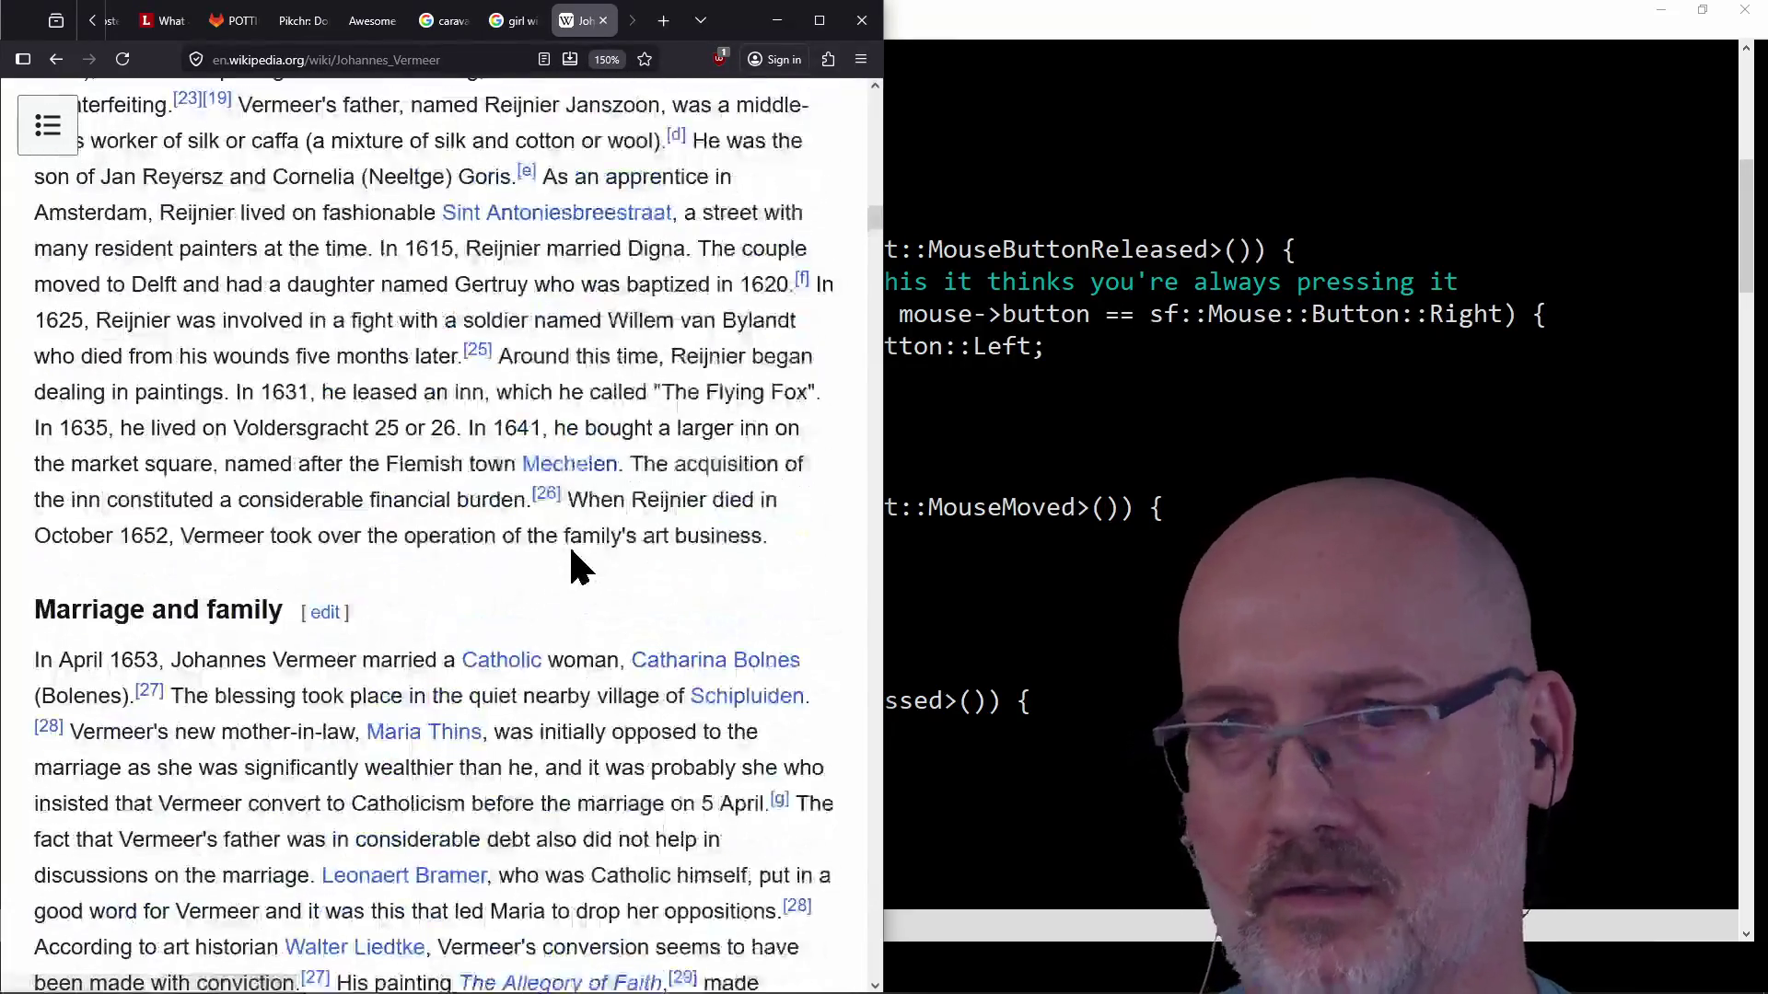
{"action": "scroll", "coordinate": [568, 545], "scroll_direction": "up", "scroll_amount": 7}
{"action": "scroll", "coordinate": [570, 554], "scroll_direction": "up", "scroll_amount": 5}
{"action": "scroll", "coordinate": [571, 553], "scroll_direction": "up", "scroll_amount": 5}
{"action": "scroll", "coordinate": [571, 554], "scroll_direction": "up", "scroll_amount": 5}
{"action": "scroll", "coordinate": [570, 552], "scroll_direction": "up", "scroll_amount": 5}
{"action": "scroll", "coordinate": [571, 553], "scroll_direction": "down", "scroll_amount": 10}
{"action": "scroll", "coordinate": [571, 573], "scroll_direction": "down", "scroll_amount": 5}
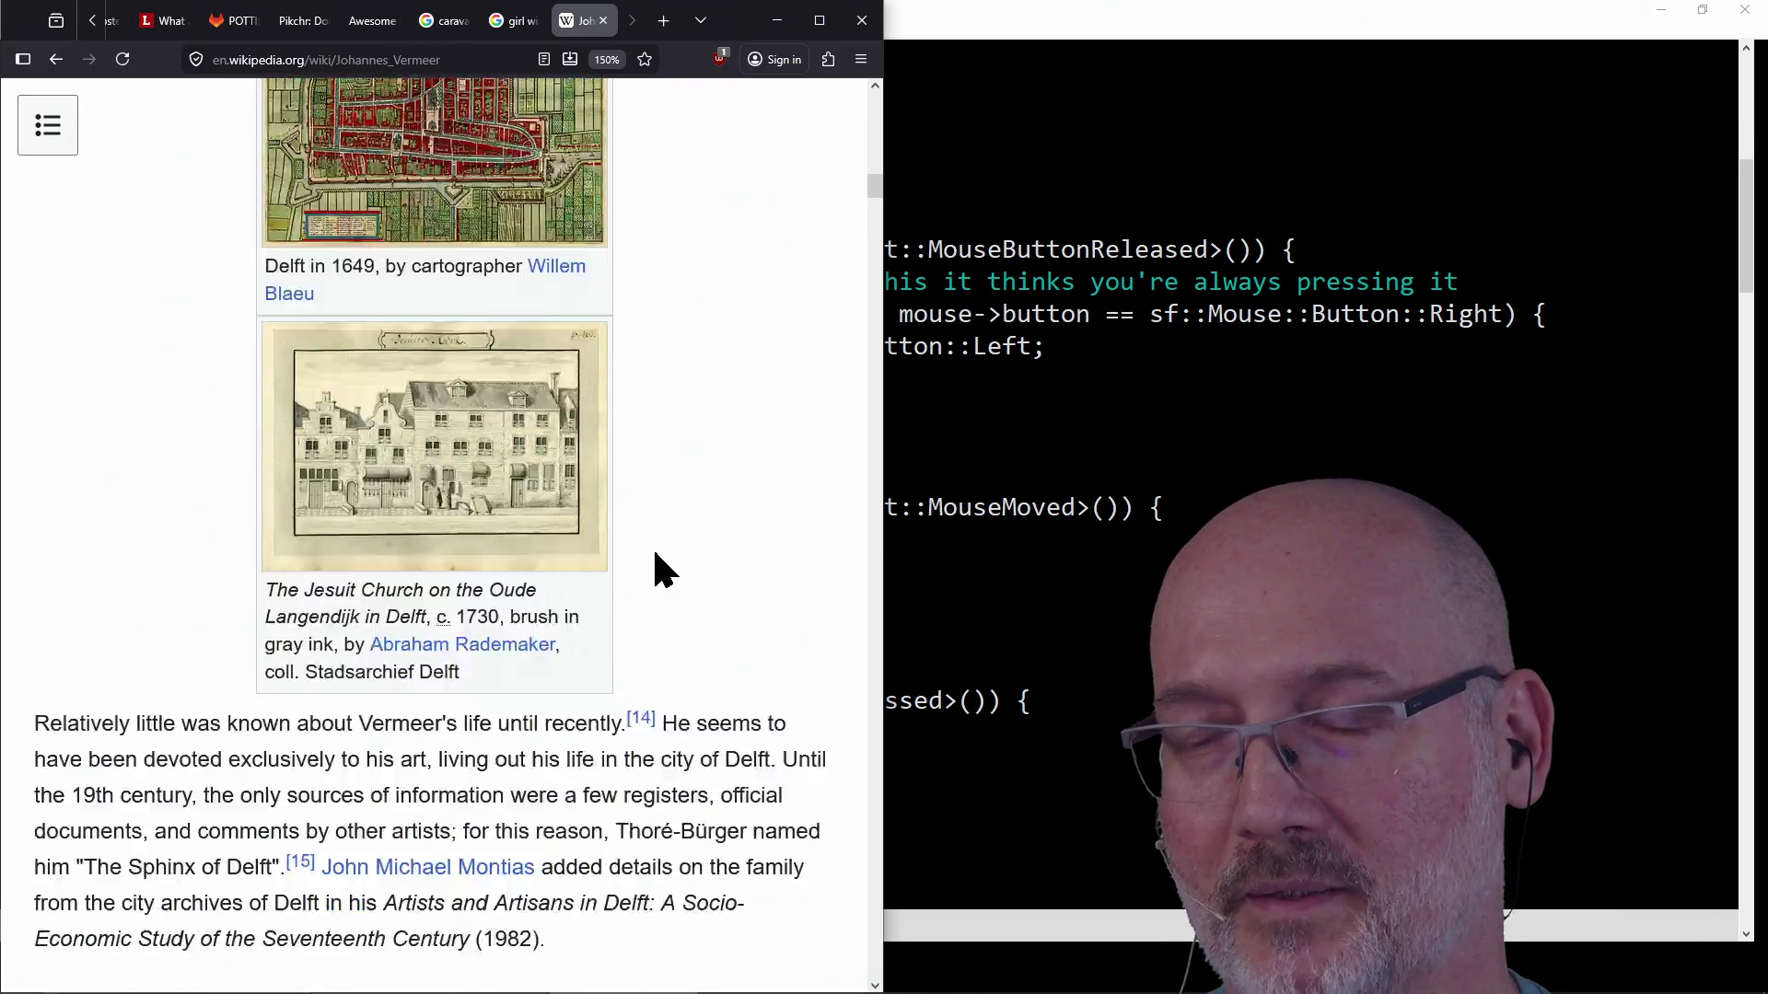
{"action": "scroll", "coordinate": [647, 546], "scroll_direction": "down", "scroll_amount": 5}
{"action": "scroll", "coordinate": [656, 569], "scroll_direction": "down", "scroll_amount": 3}
{"action": "scroll", "coordinate": [654, 553], "scroll_direction": "down", "scroll_amount": 3}
{"action": "scroll", "coordinate": [723, 632], "scroll_direction": "down", "scroll_amount": 3}
{"action": "scroll", "coordinate": [632, 644], "scroll_direction": "down", "scroll_amount": 3}
{"action": "scroll", "coordinate": [632, 644], "scroll_direction": "down", "scroll_amount": 4}
{"action": "scroll", "coordinate": [577, 689], "scroll_direction": "down", "scroll_amount": 5}
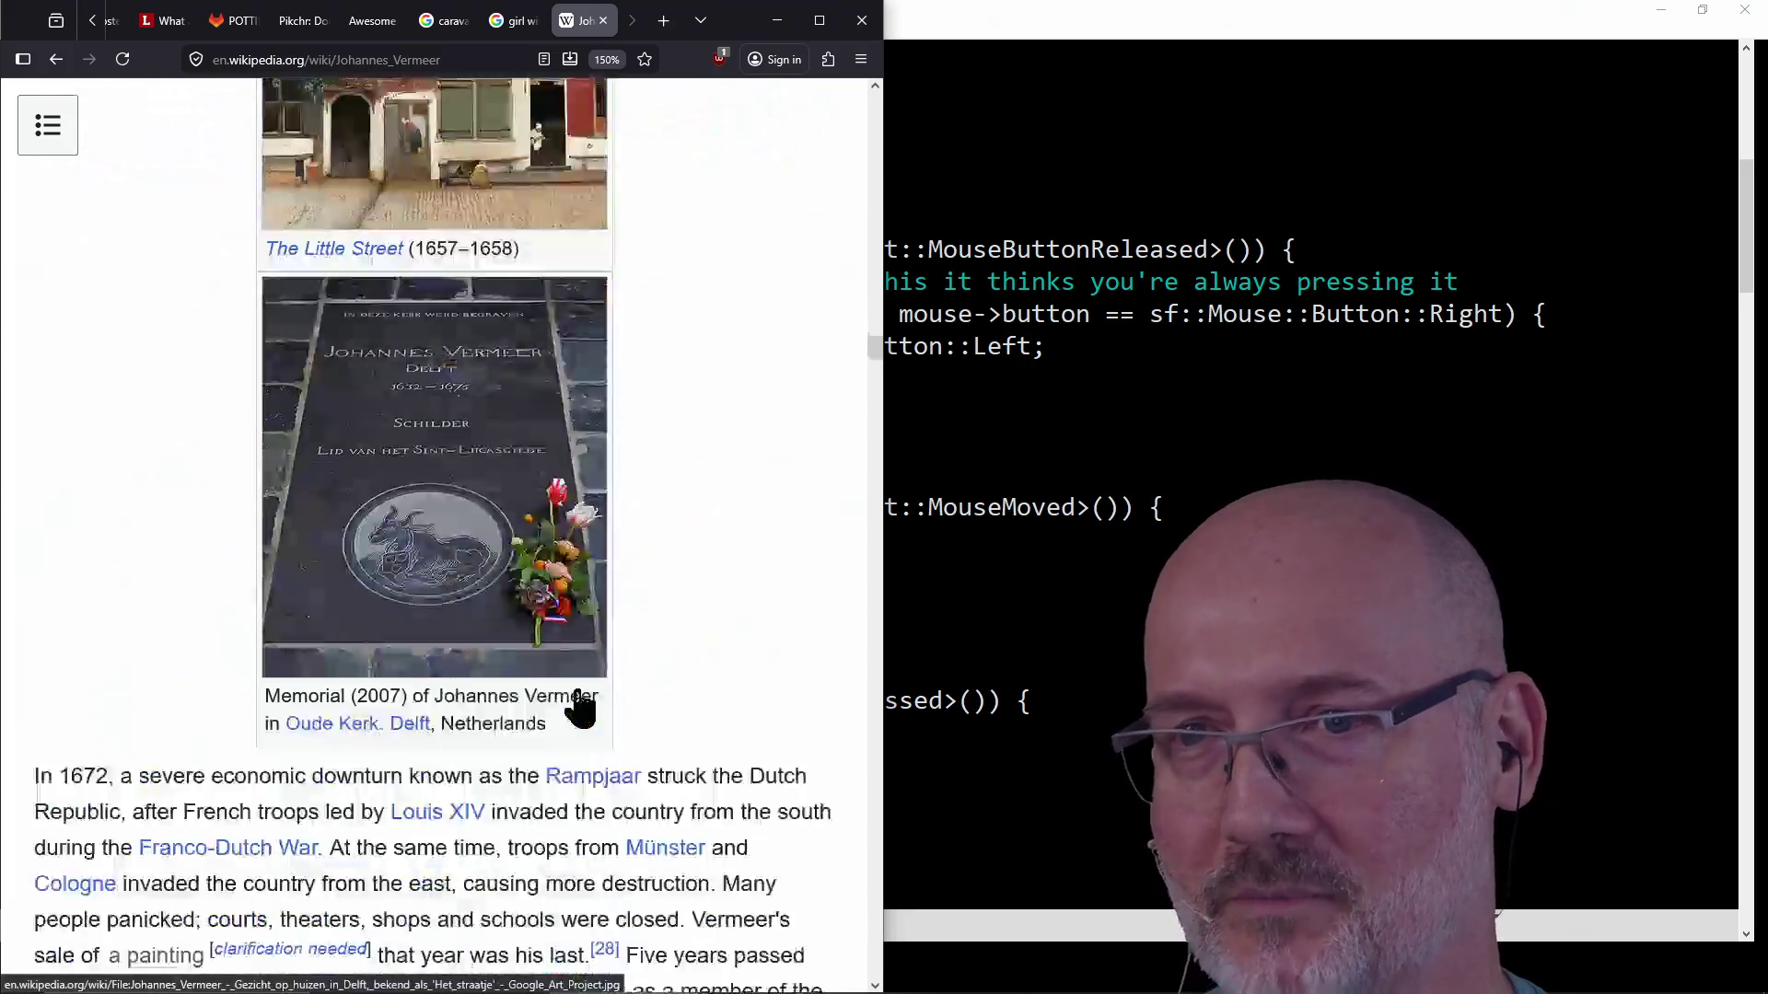
{"action": "scroll", "coordinate": [577, 698], "scroll_direction": "down", "scroll_amount": 5}
{"action": "scroll", "coordinate": [575, 701], "scroll_direction": "down", "scroll_amount": 5}
{"action": "scroll", "coordinate": [577, 704], "scroll_direction": "down", "scroll_amount": 5}
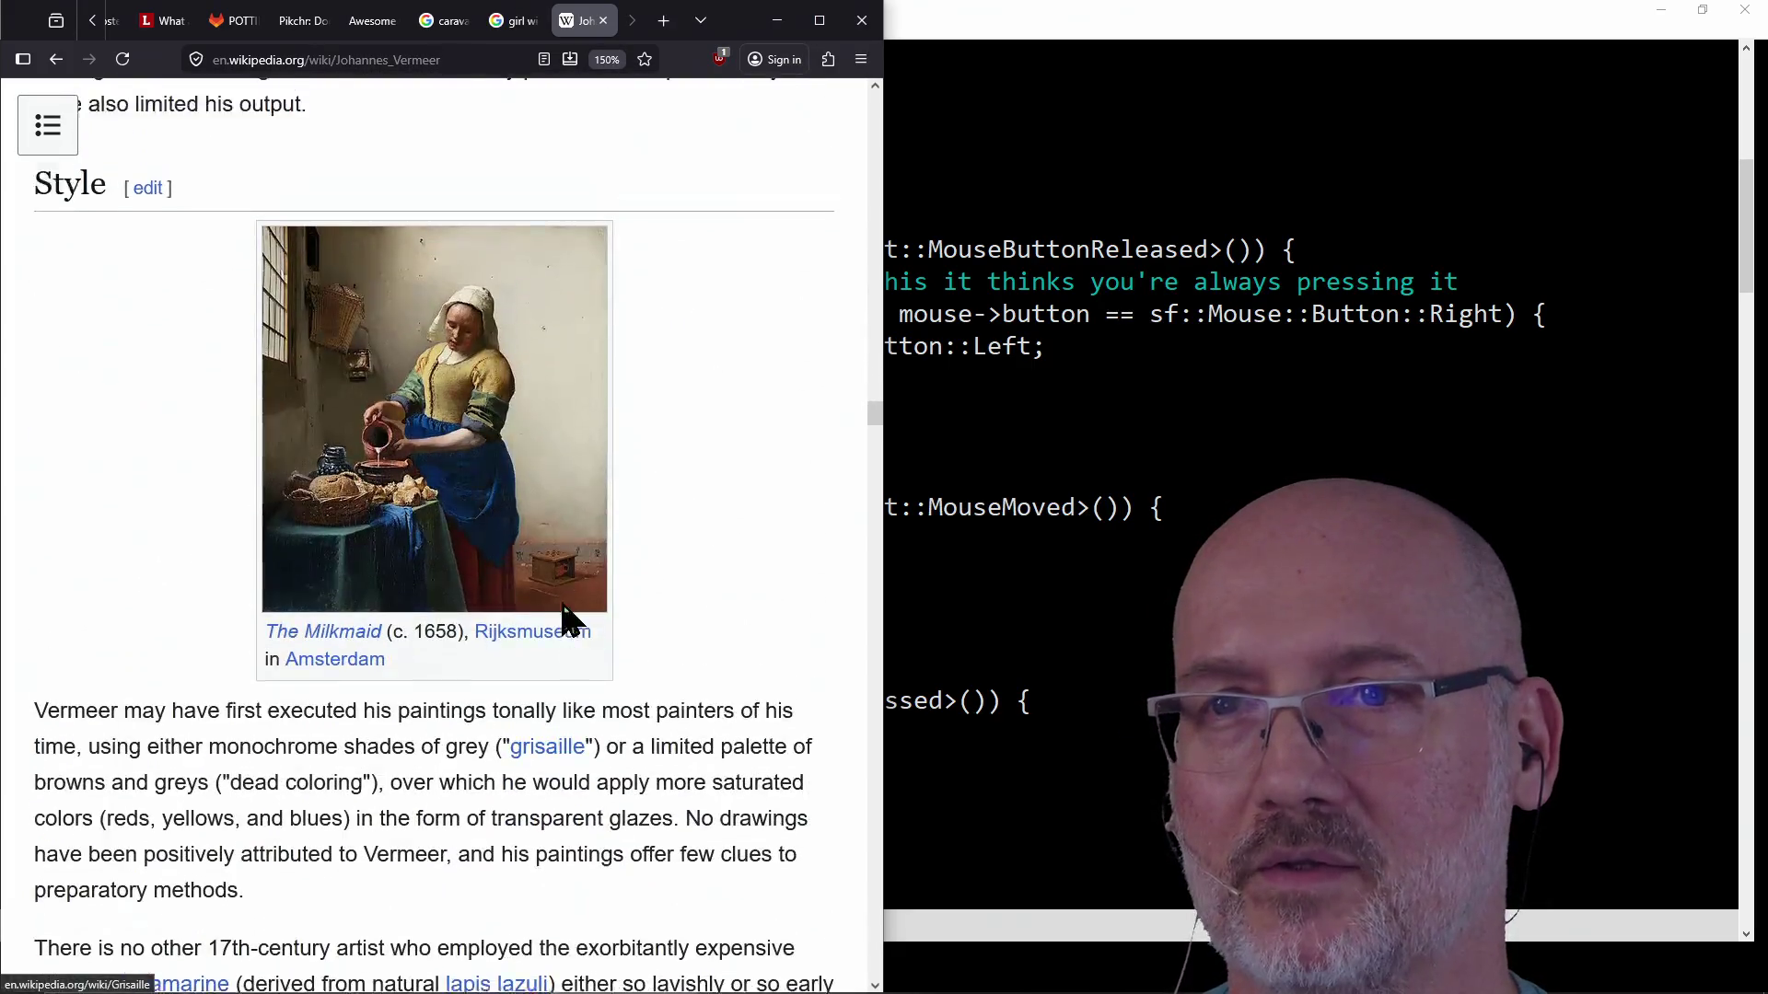
{"action": "scroll", "coordinate": [565, 620], "scroll_direction": "up", "scroll_amount": 1}
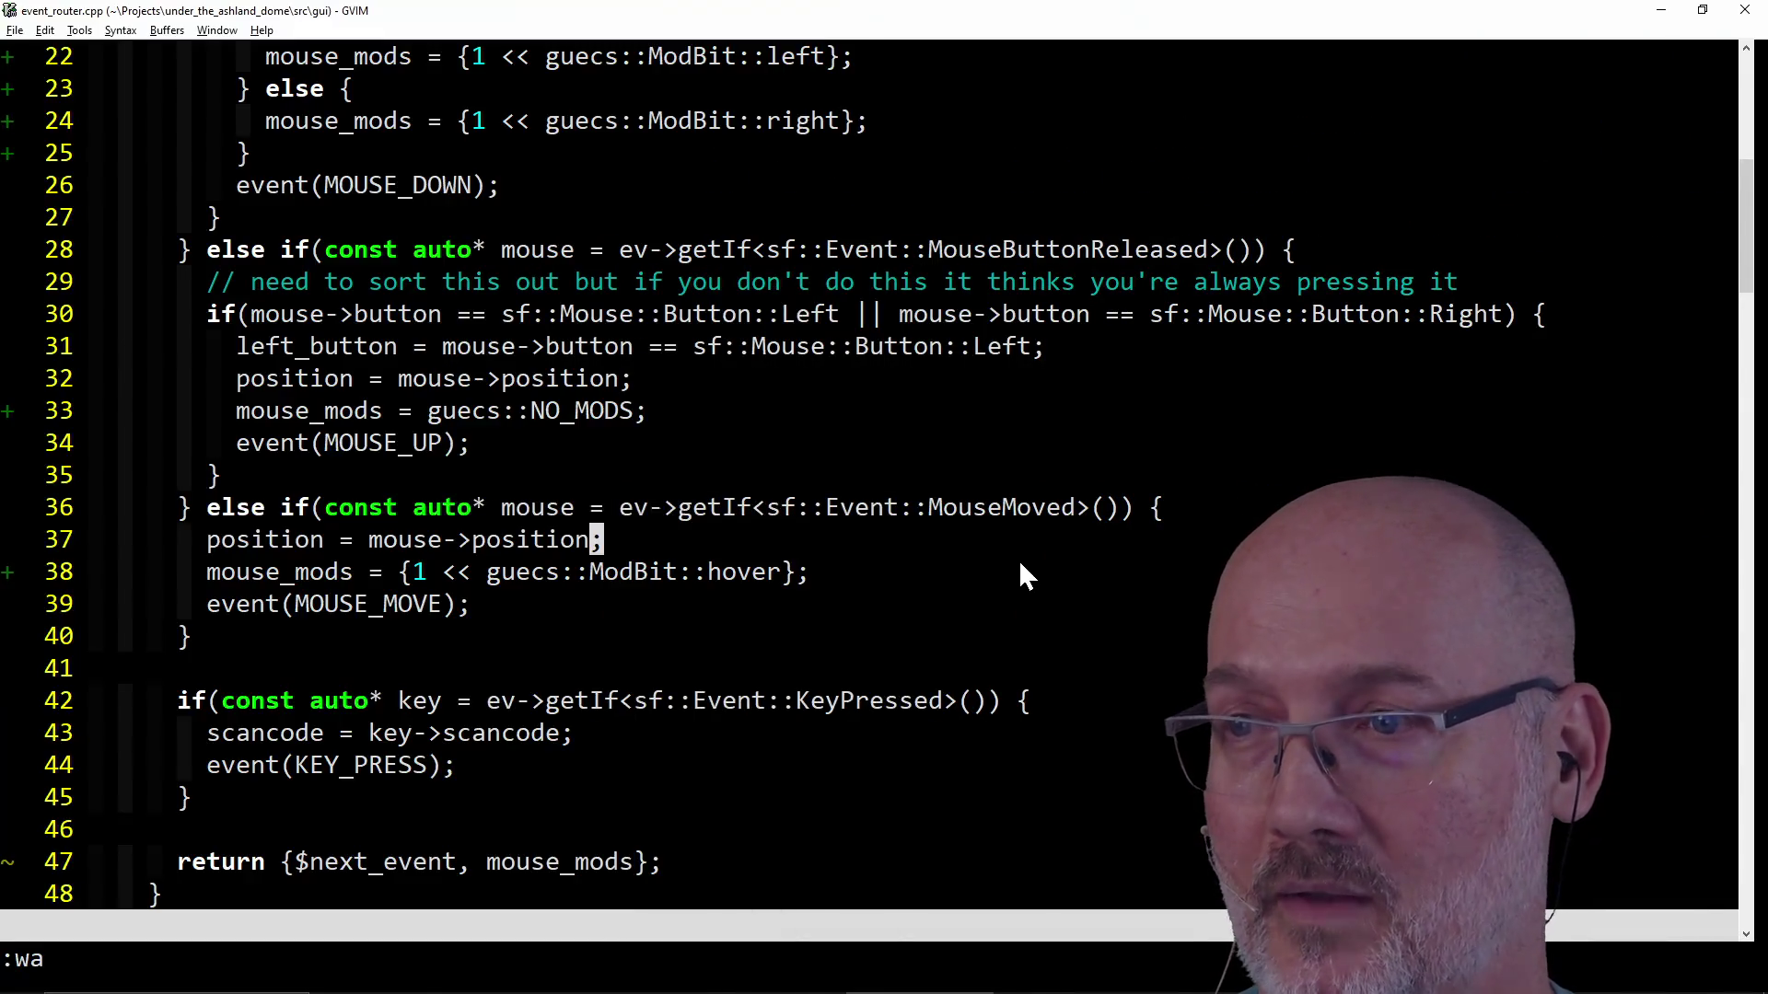
{"action": "key", "text": "alt+Tab"}
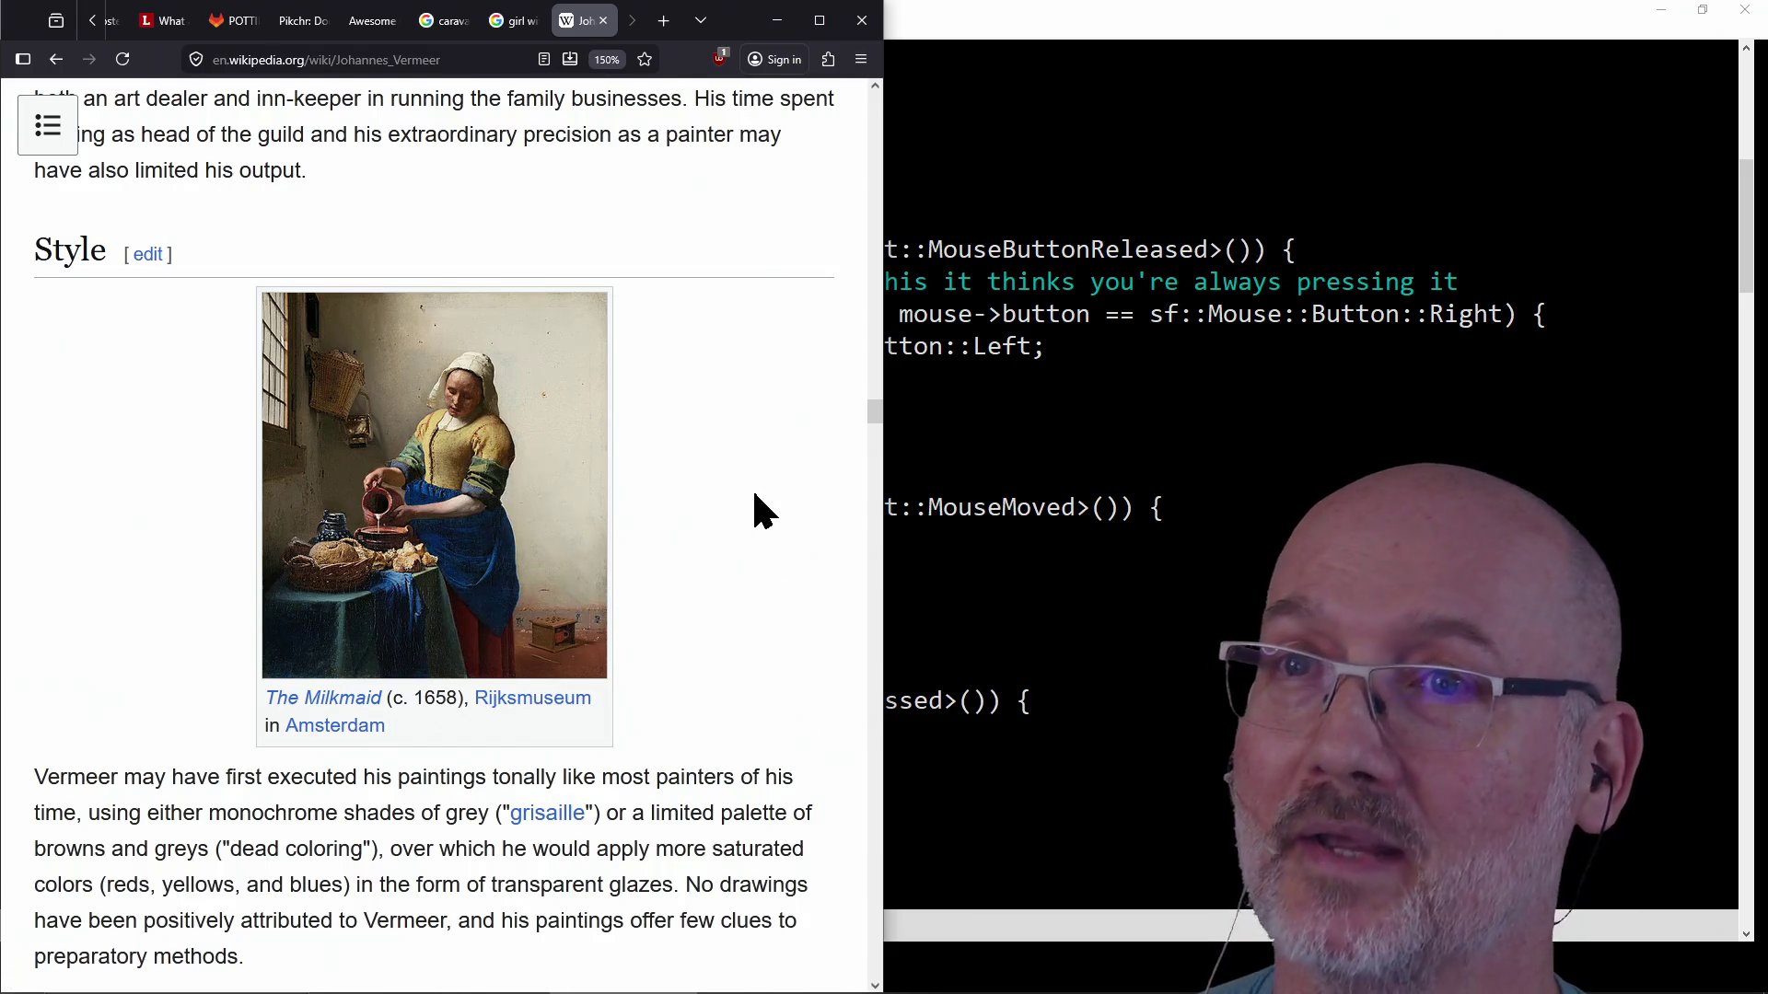
{"action": "scroll", "coordinate": [756, 495], "scroll_direction": "up", "scroll_amount": 3}
{"action": "scroll", "coordinate": [756, 497], "scroll_direction": "down", "scroll_amount": 5}
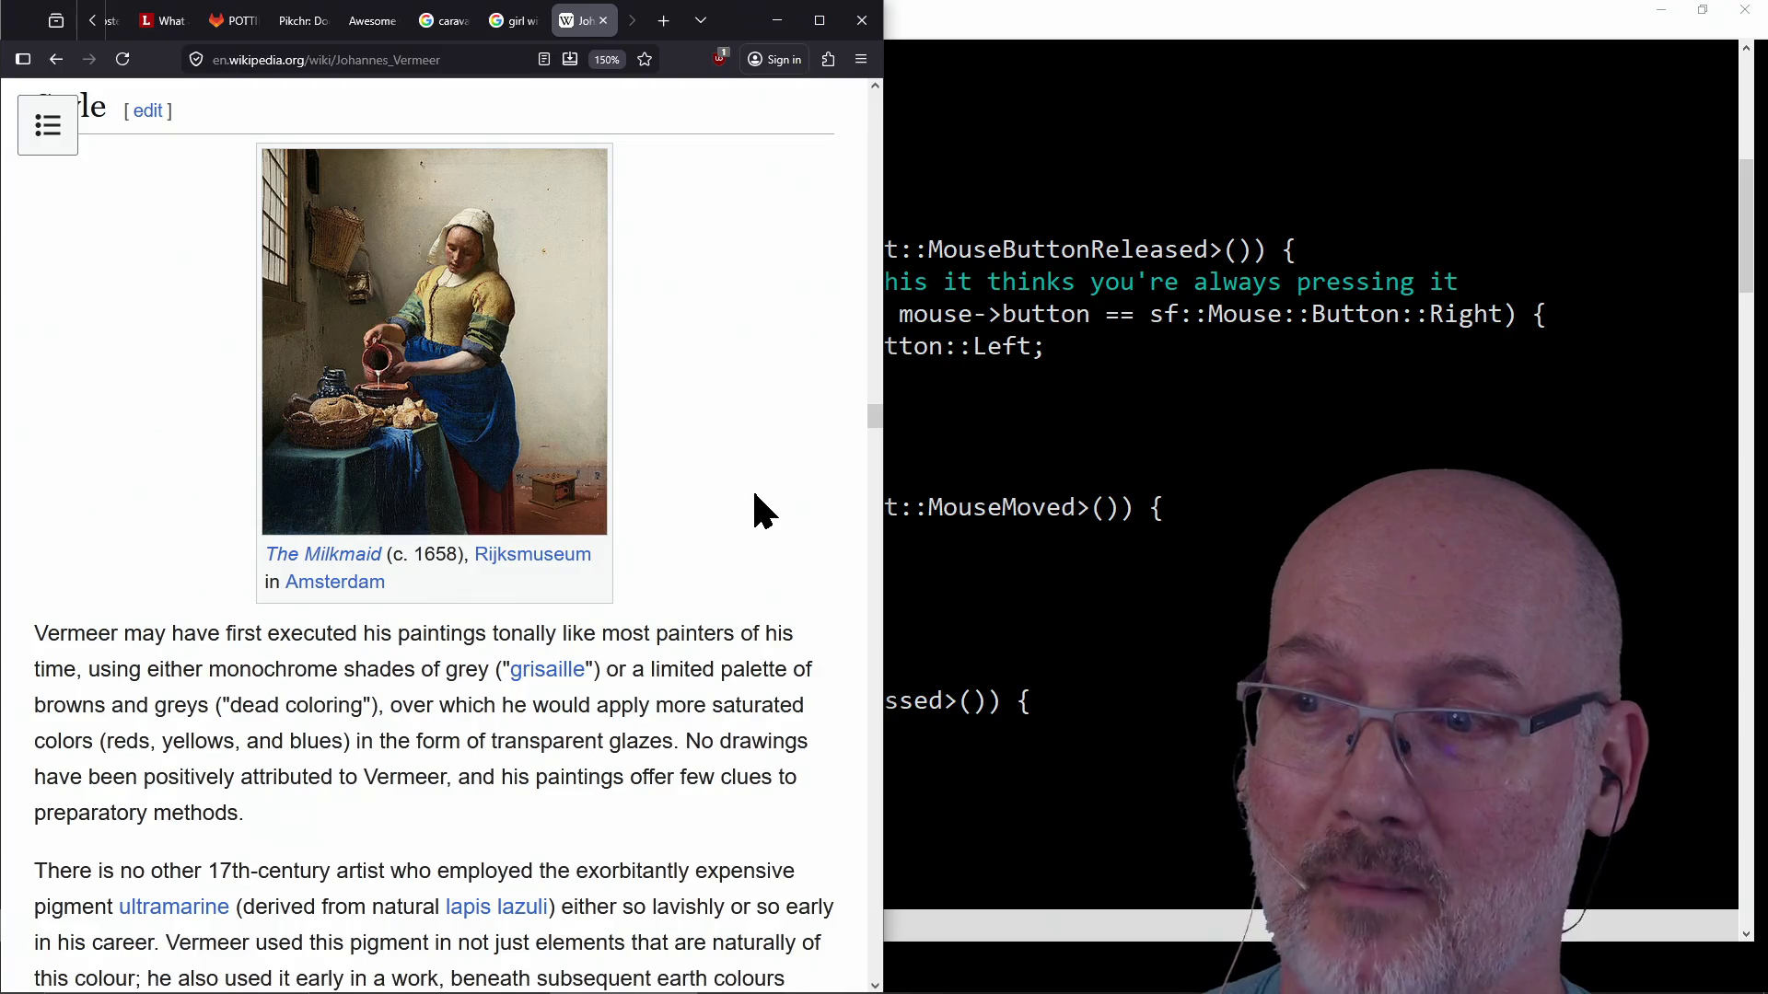
{"action": "scroll", "coordinate": [755, 497], "scroll_direction": "up", "scroll_amount": 9}
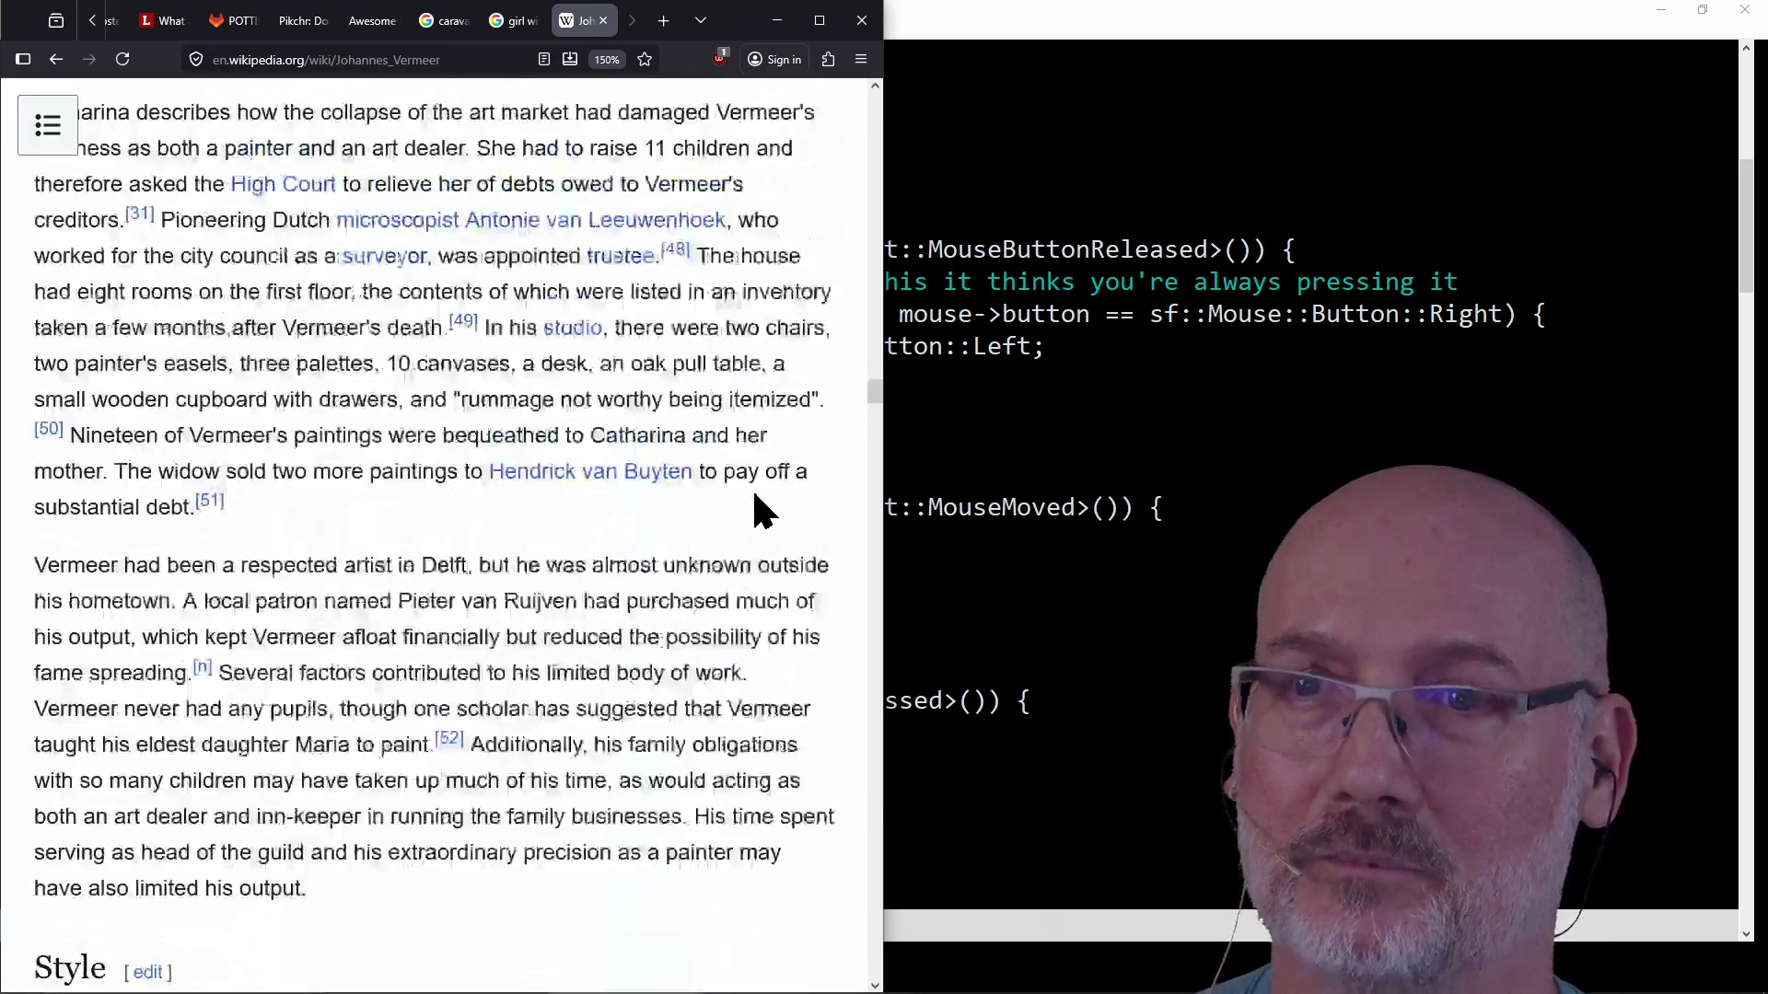
{"action": "scroll", "coordinate": [755, 498], "scroll_direction": "up", "scroll_amount": 8}
{"action": "scroll", "coordinate": [754, 498], "scroll_direction": "up", "scroll_amount": 7}
{"action": "scroll", "coordinate": [752, 494], "scroll_direction": "up", "scroll_amount": 6}
{"action": "scroll", "coordinate": [754, 494], "scroll_direction": "down", "scroll_amount": 7}
{"action": "scroll", "coordinate": [753, 494], "scroll_direction": "down", "scroll_amount": 8}
{"action": "scroll", "coordinate": [753, 496], "scroll_direction": "down", "scroll_amount": 8}
{"action": "scroll", "coordinate": [755, 495], "scroll_direction": "down", "scroll_amount": 2}
{"action": "scroll", "coordinate": [755, 496], "scroll_direction": "up", "scroll_amount": 2}
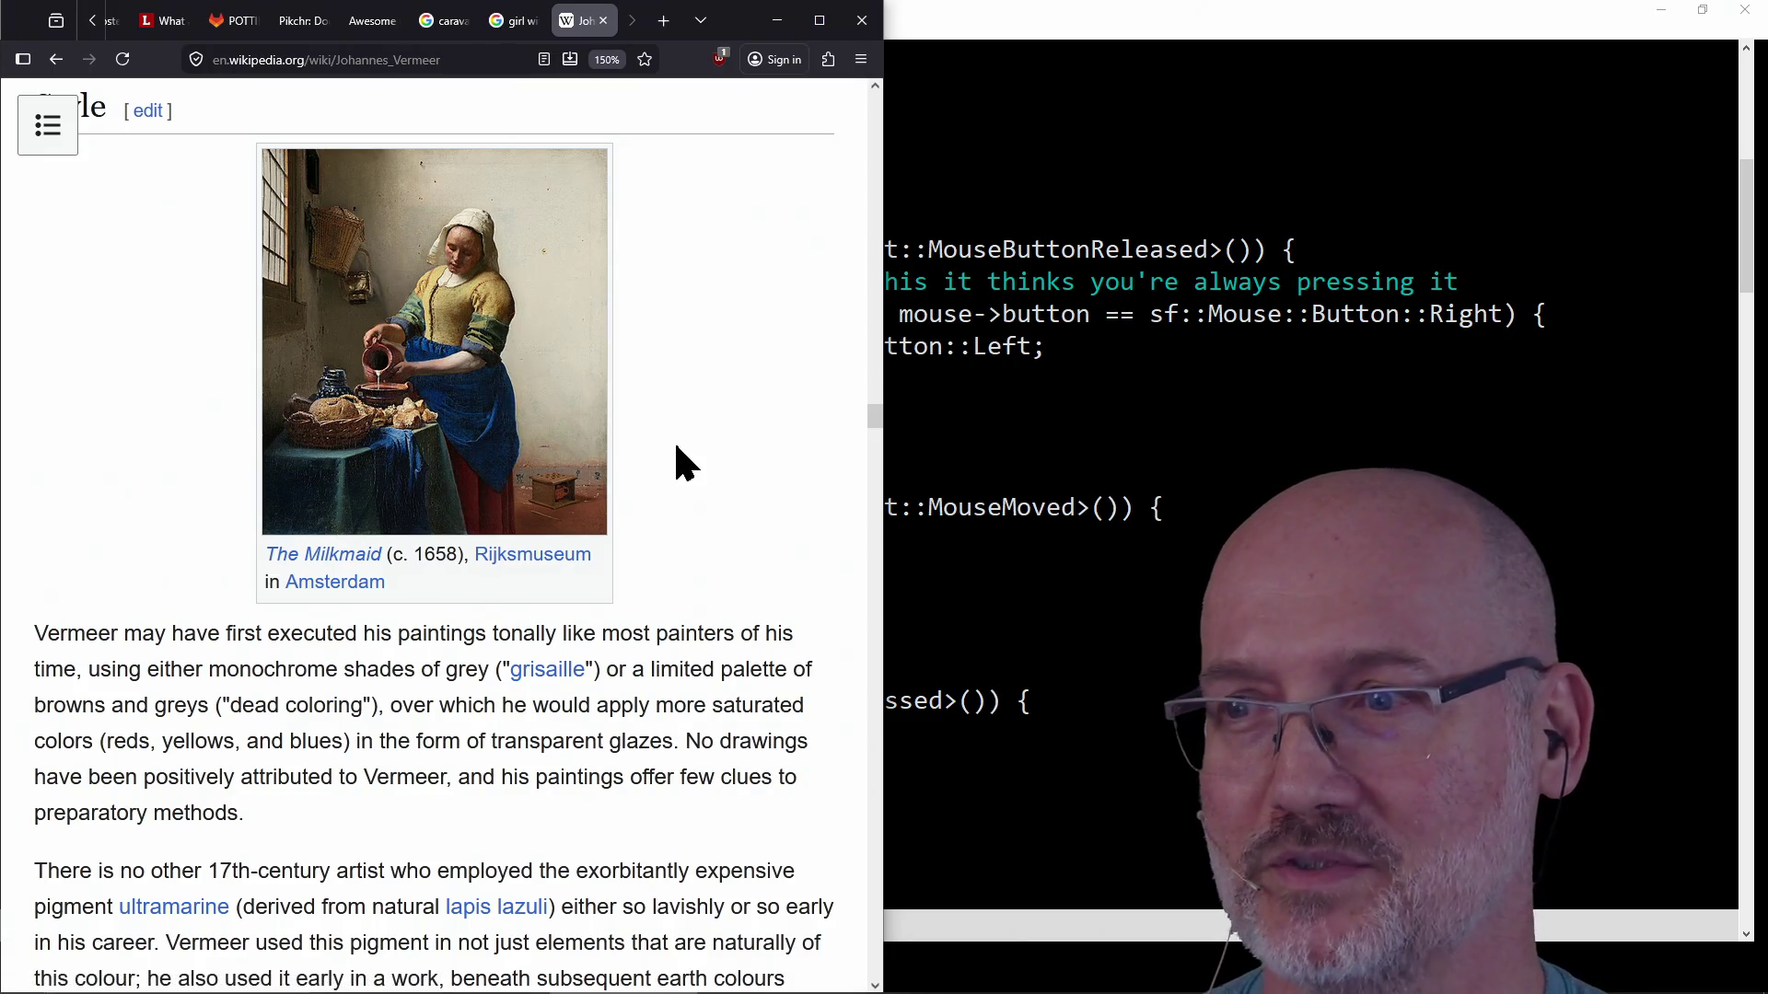
{"action": "scroll", "coordinate": [673, 440], "scroll_direction": "up", "scroll_amount": 2}
{"action": "scroll", "coordinate": [673, 440], "scroll_direction": "down", "scroll_amount": 2}
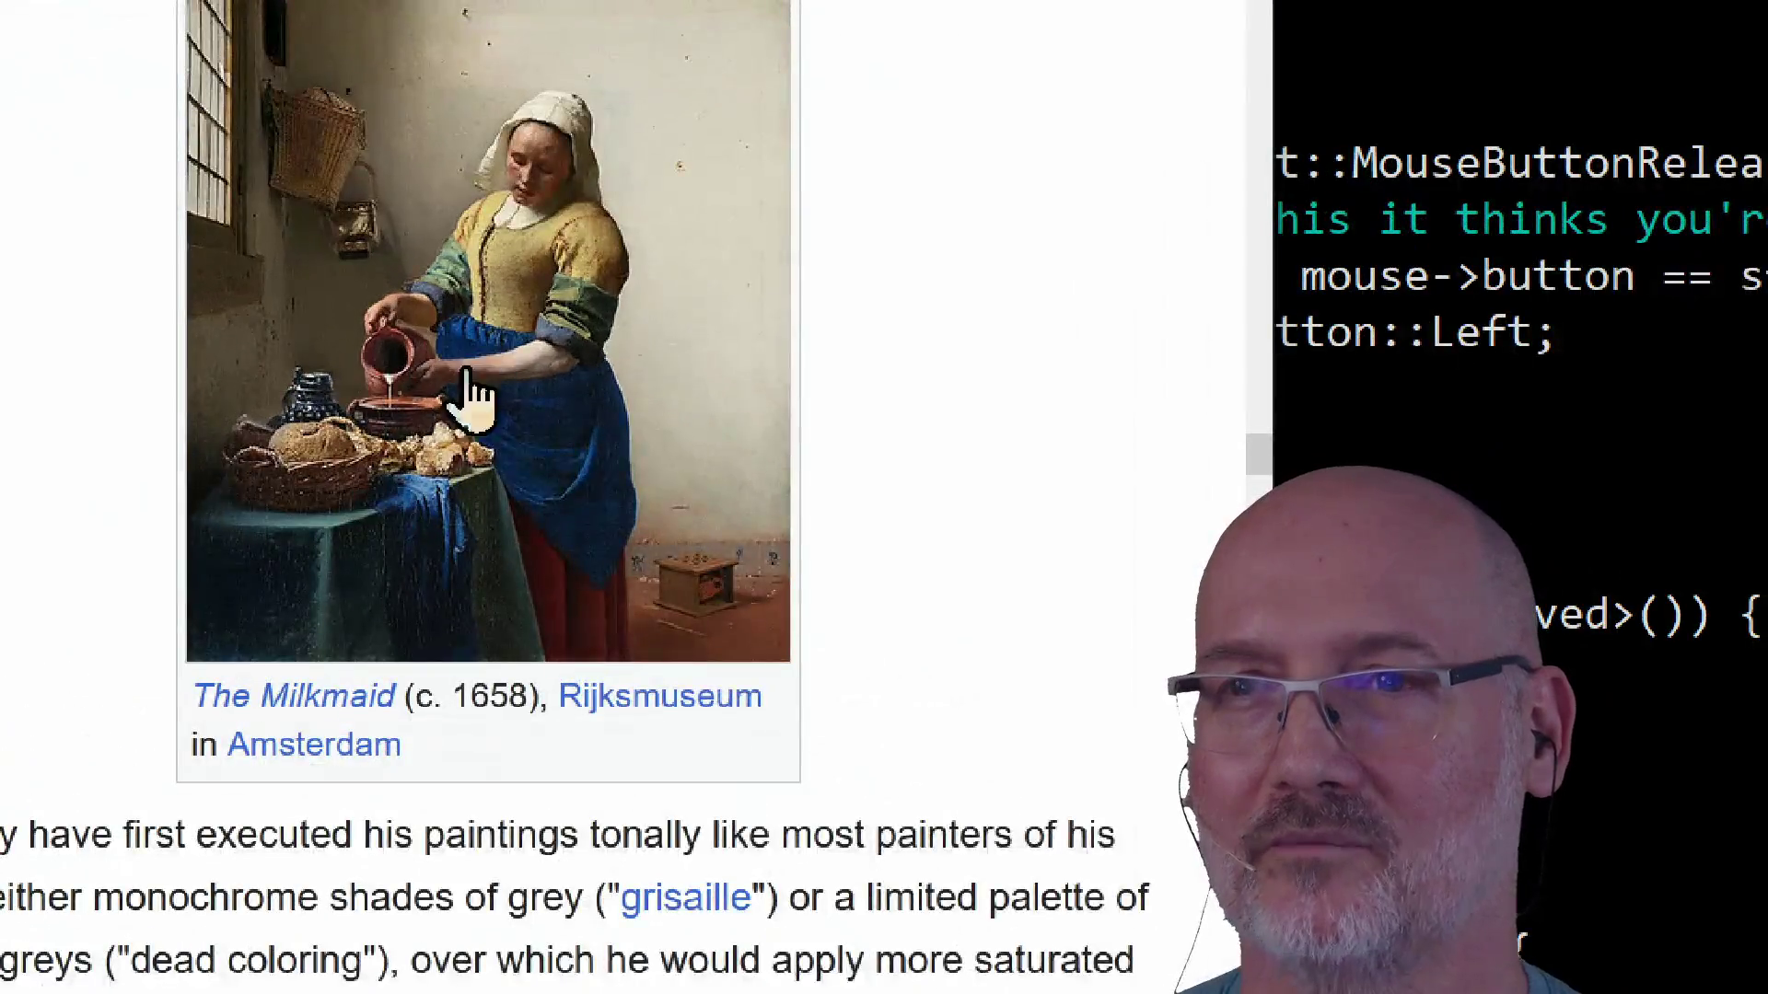
{"action": "scroll", "coordinate": [497, 402], "scroll_direction": "up", "scroll_amount": 2}
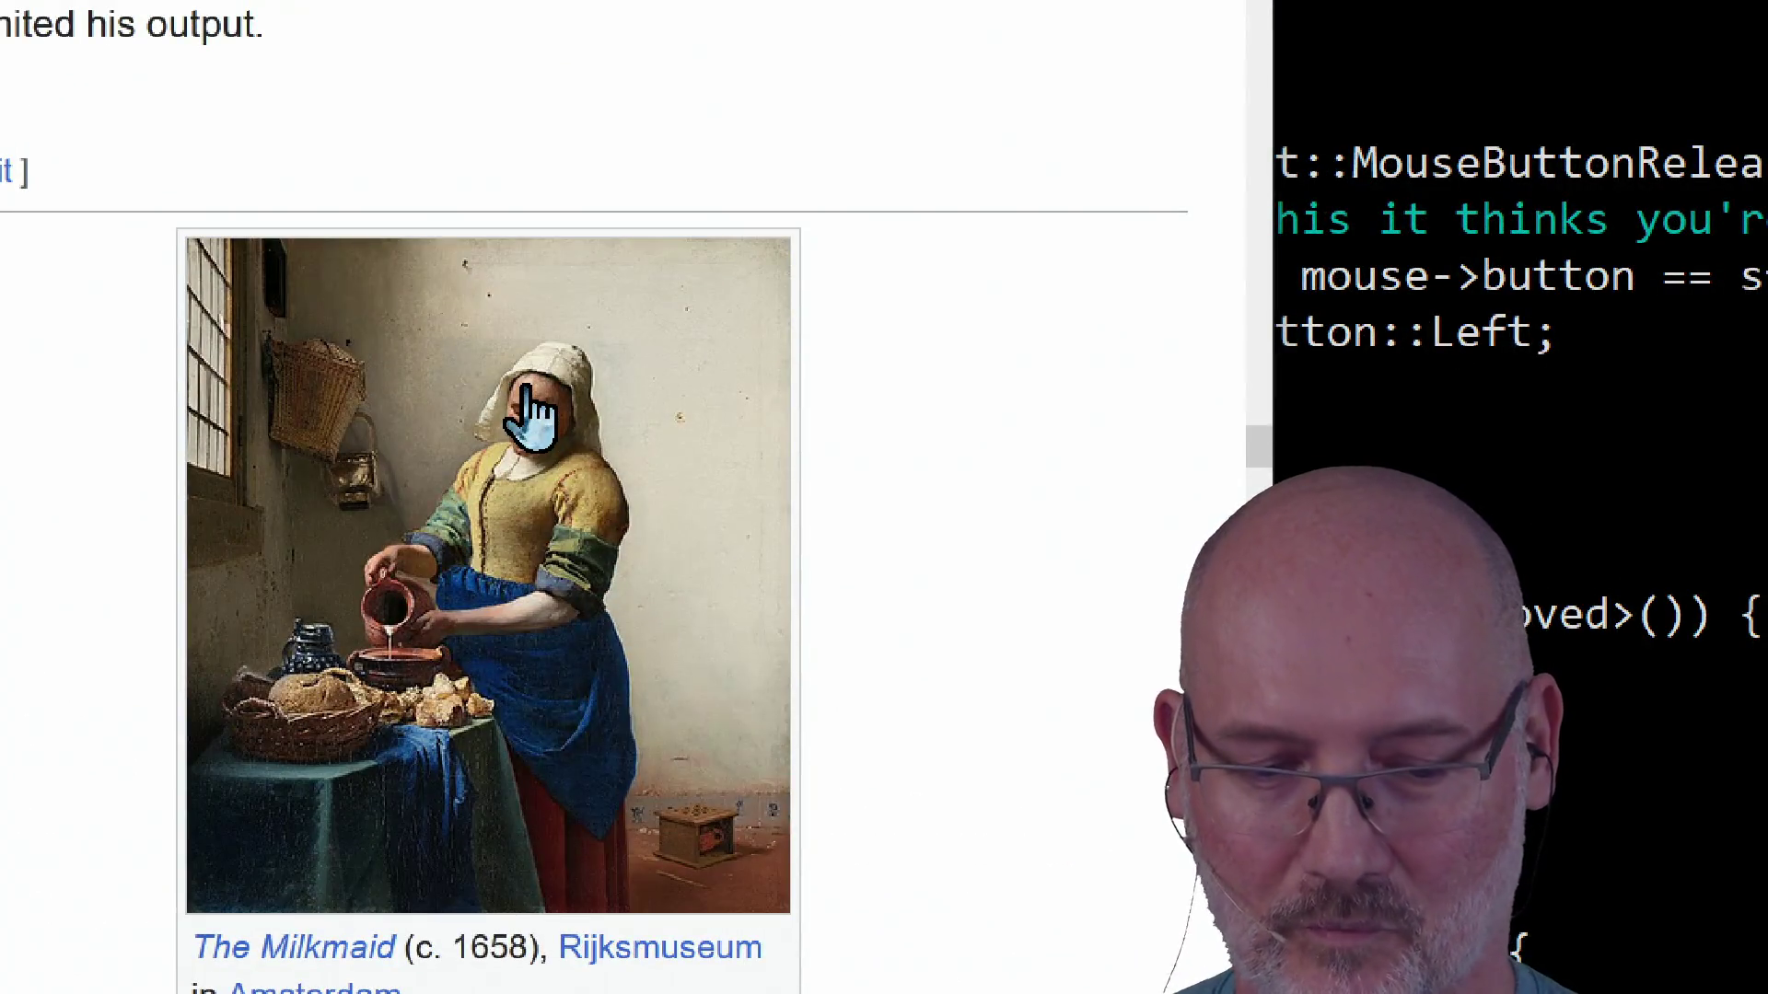
{"action": "scroll", "coordinate": [512, 599], "scroll_direction": "down", "scroll_amount": 2}
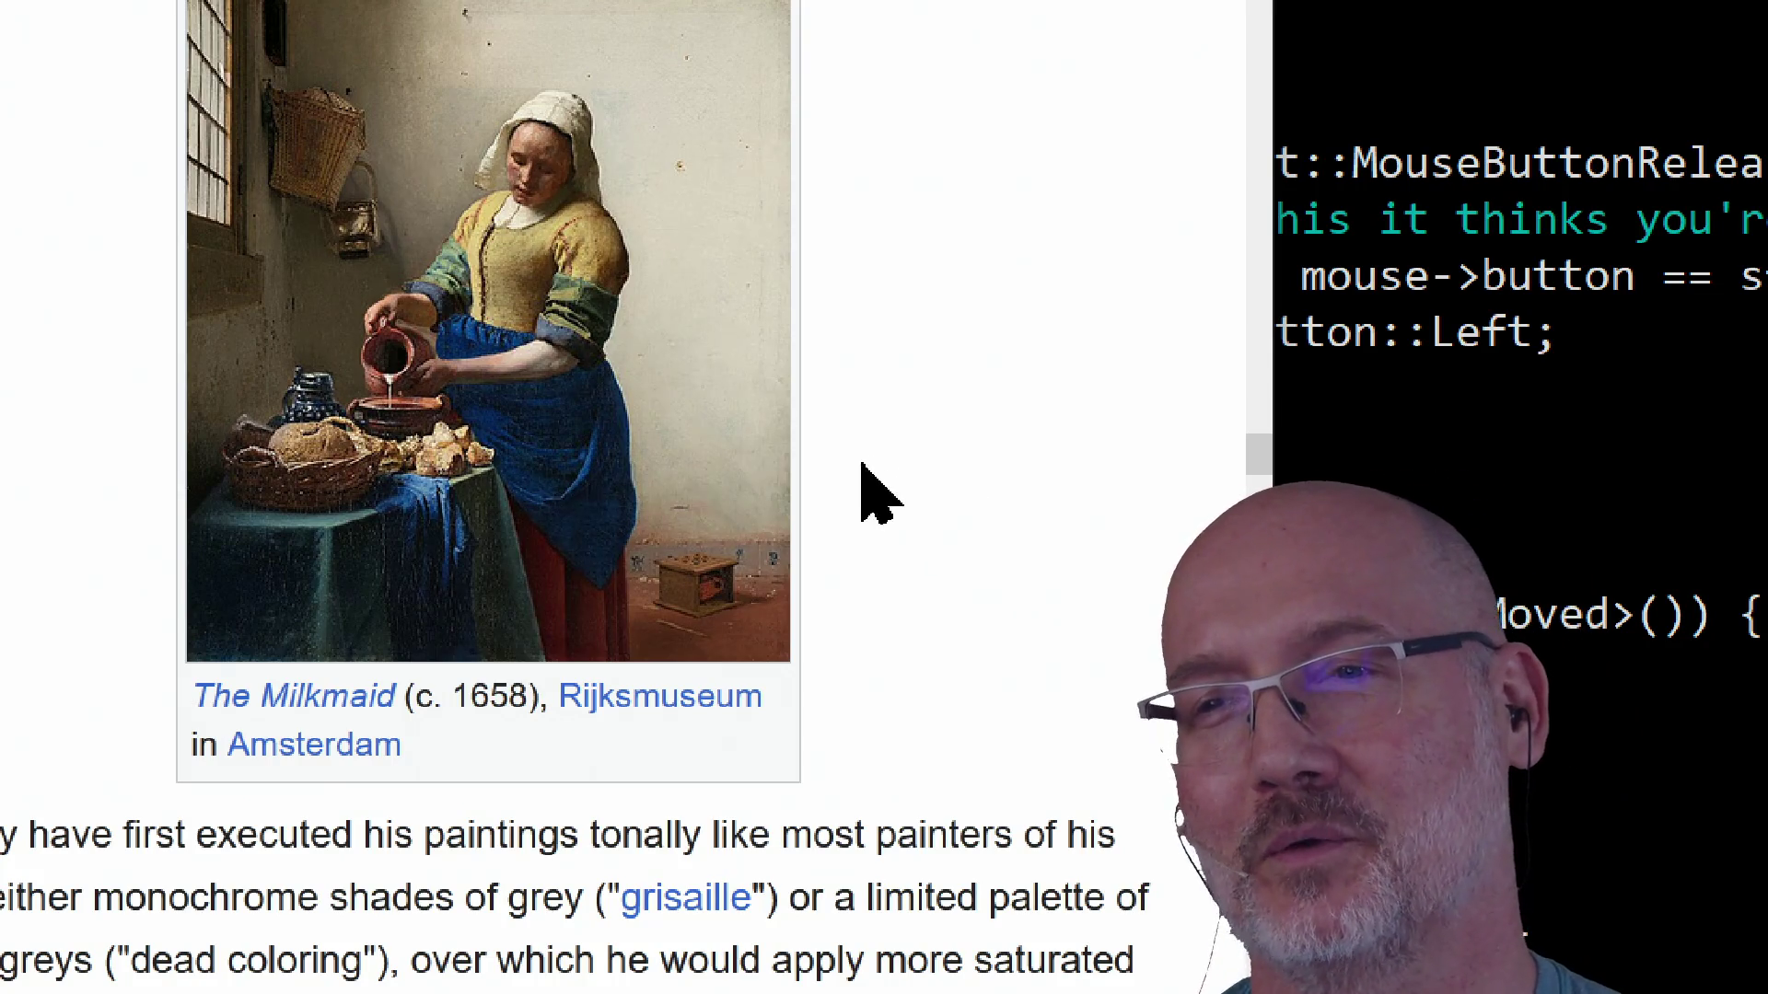
{"action": "scroll", "coordinate": [885, 491], "scroll_direction": "up", "scroll_amount": 2}
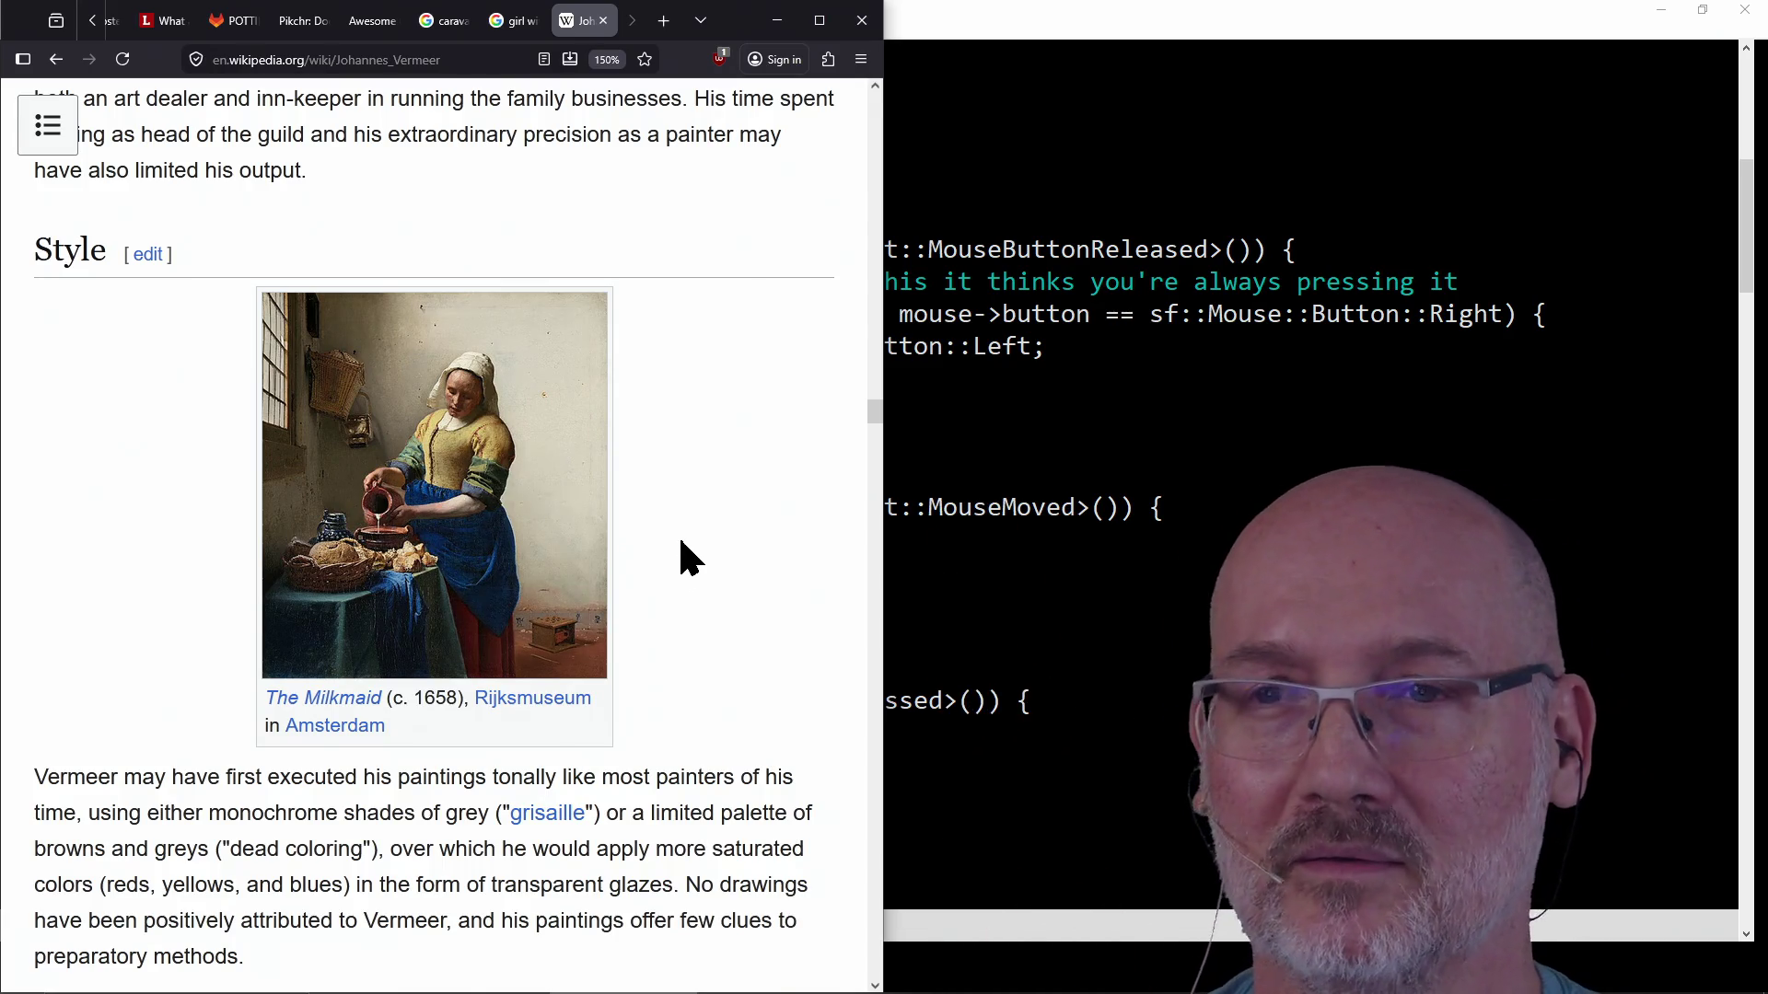
{"action": "scroll", "coordinate": [690, 577], "scroll_direction": "up", "scroll_amount": 1}
{"action": "scroll", "coordinate": [690, 576], "scroll_direction": "down", "scroll_amount": 1}
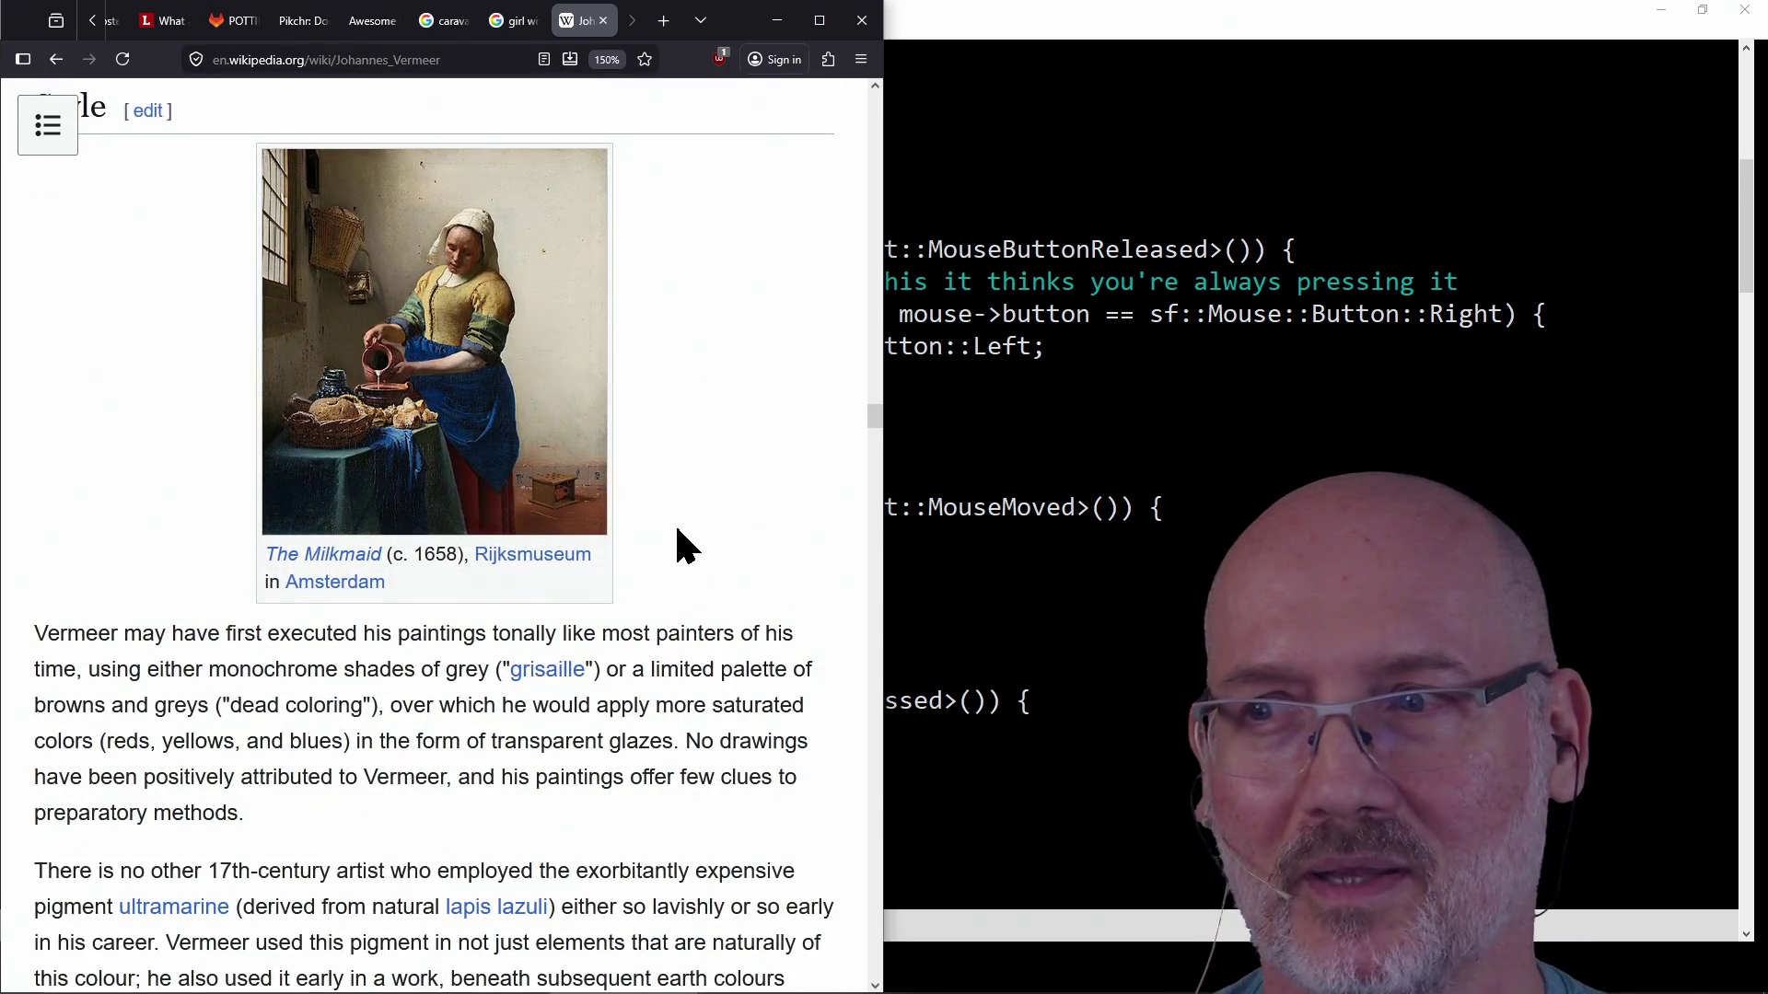
{"action": "scroll", "coordinate": [676, 545], "scroll_direction": "up", "scroll_amount": 2}
{"action": "scroll", "coordinate": [677, 546], "scroll_direction": "down", "scroll_amount": 1}
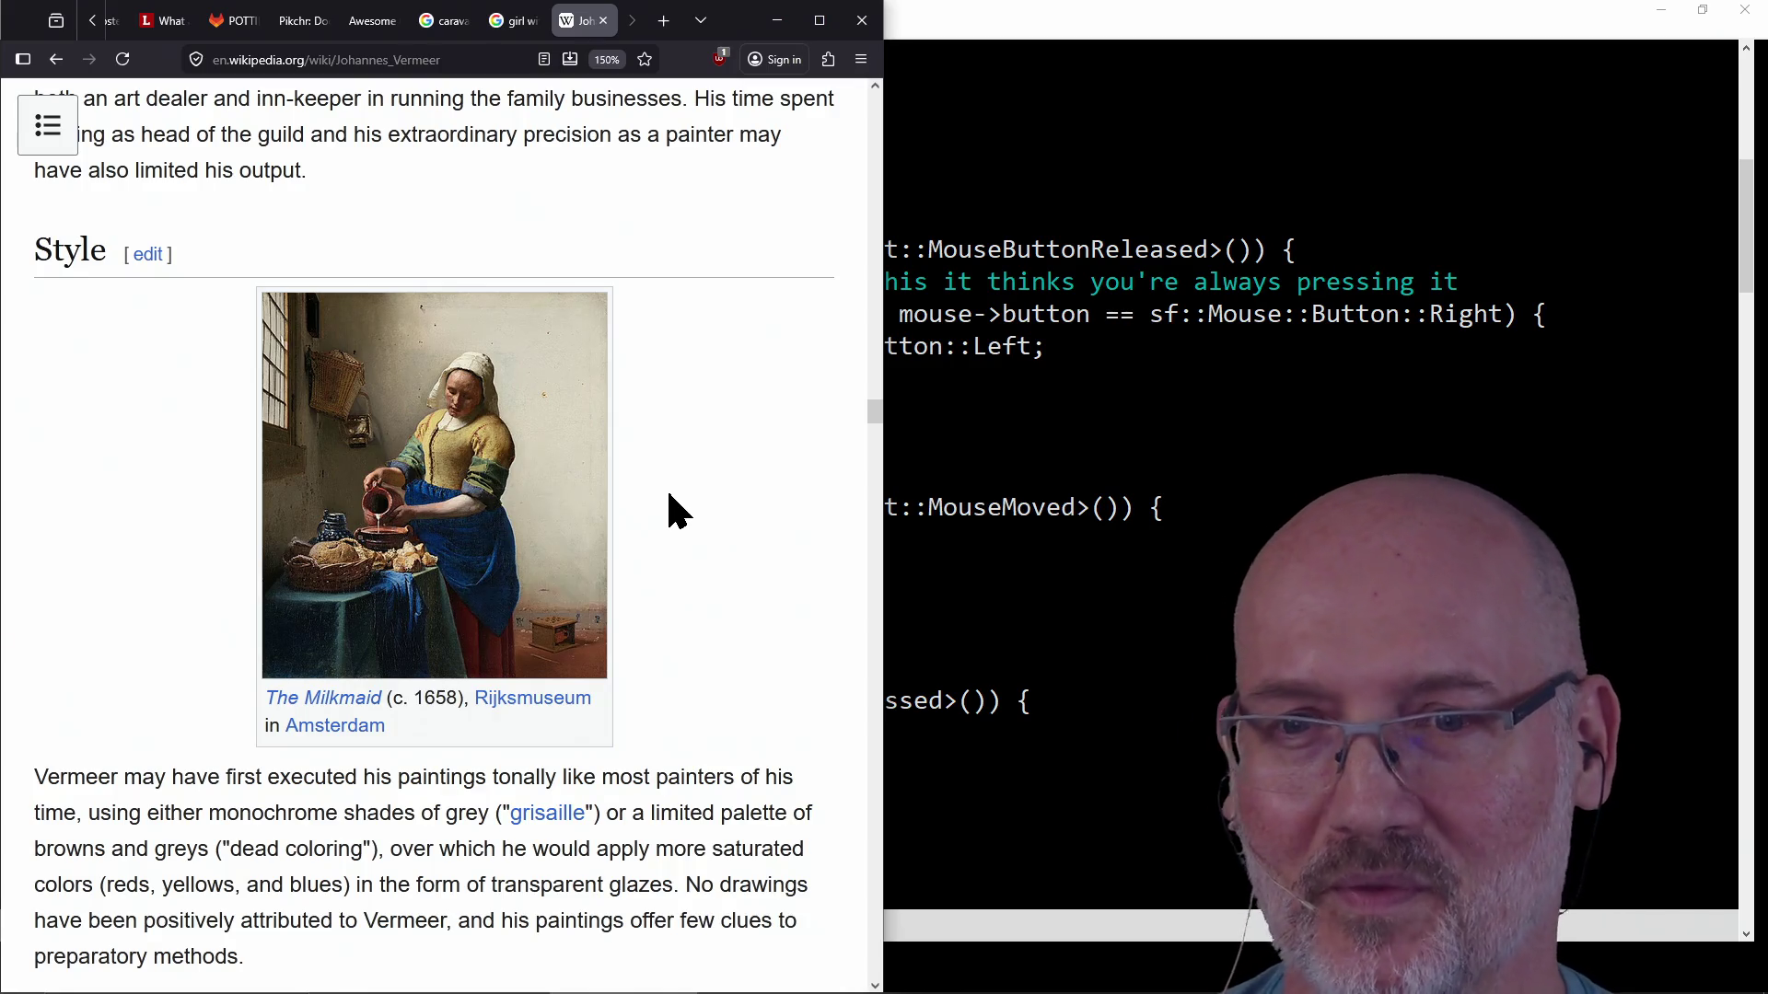
{"action": "scroll", "coordinate": [669, 494], "scroll_direction": "up", "scroll_amount": 1}
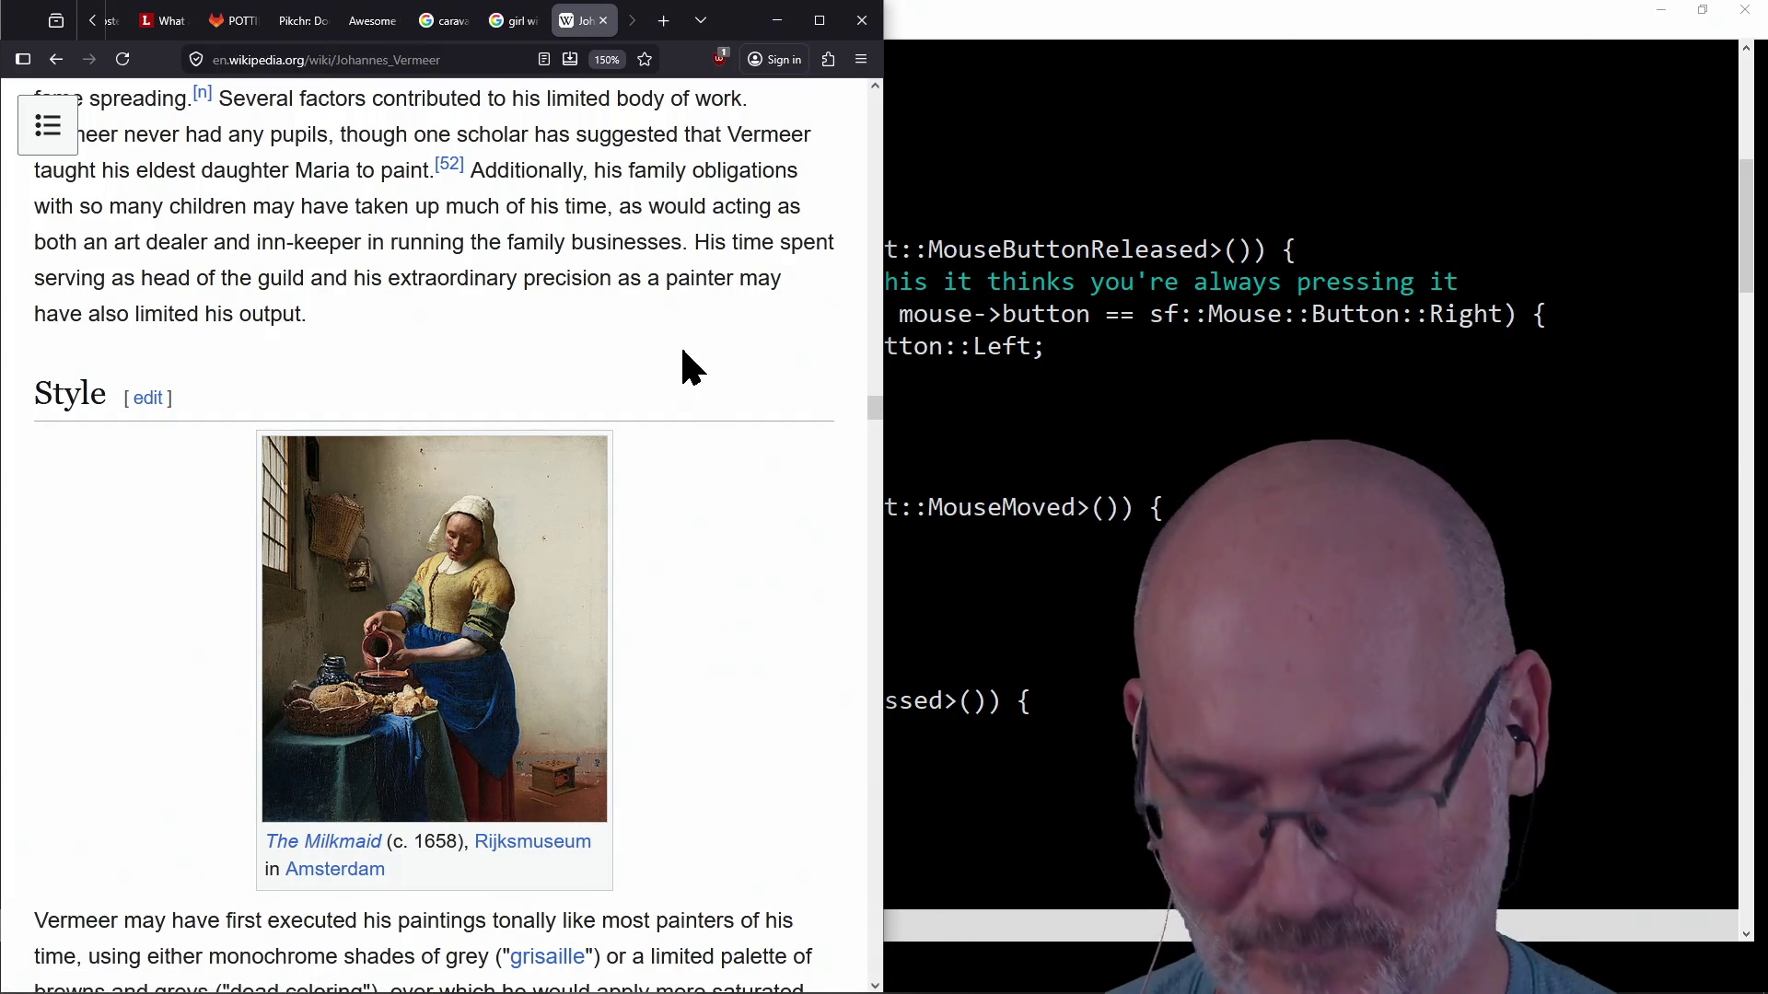
Close the Vermeer article tab with Ctrl+W.
{"action": "key", "text": "ctrl+w"}
{"action": "key", "text": "ctrl+w"}
{"action": "key", "text": "ctrl+w"}
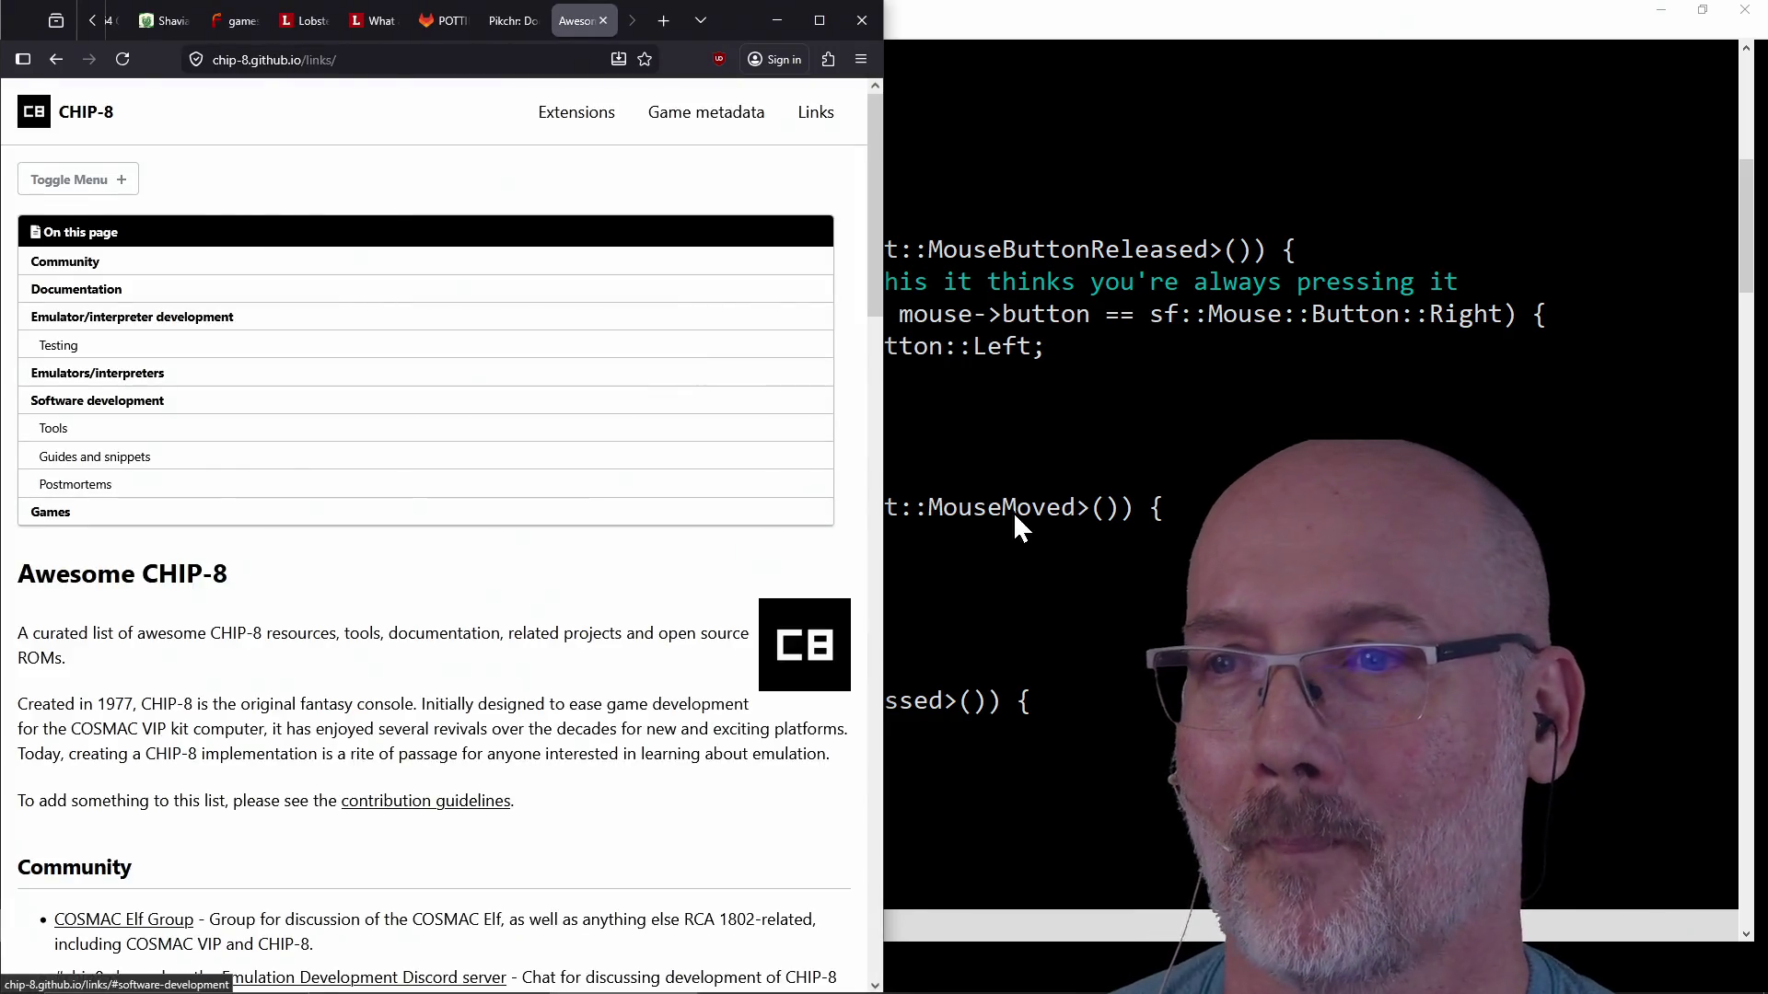
Save all files in GVIM with :wa, check the brace pair on lines 36-40, and return to Firefox.
{"action": "left_click", "coordinate": [1008, 507]}
{"action": "left_click", "coordinate": [342, 639]}
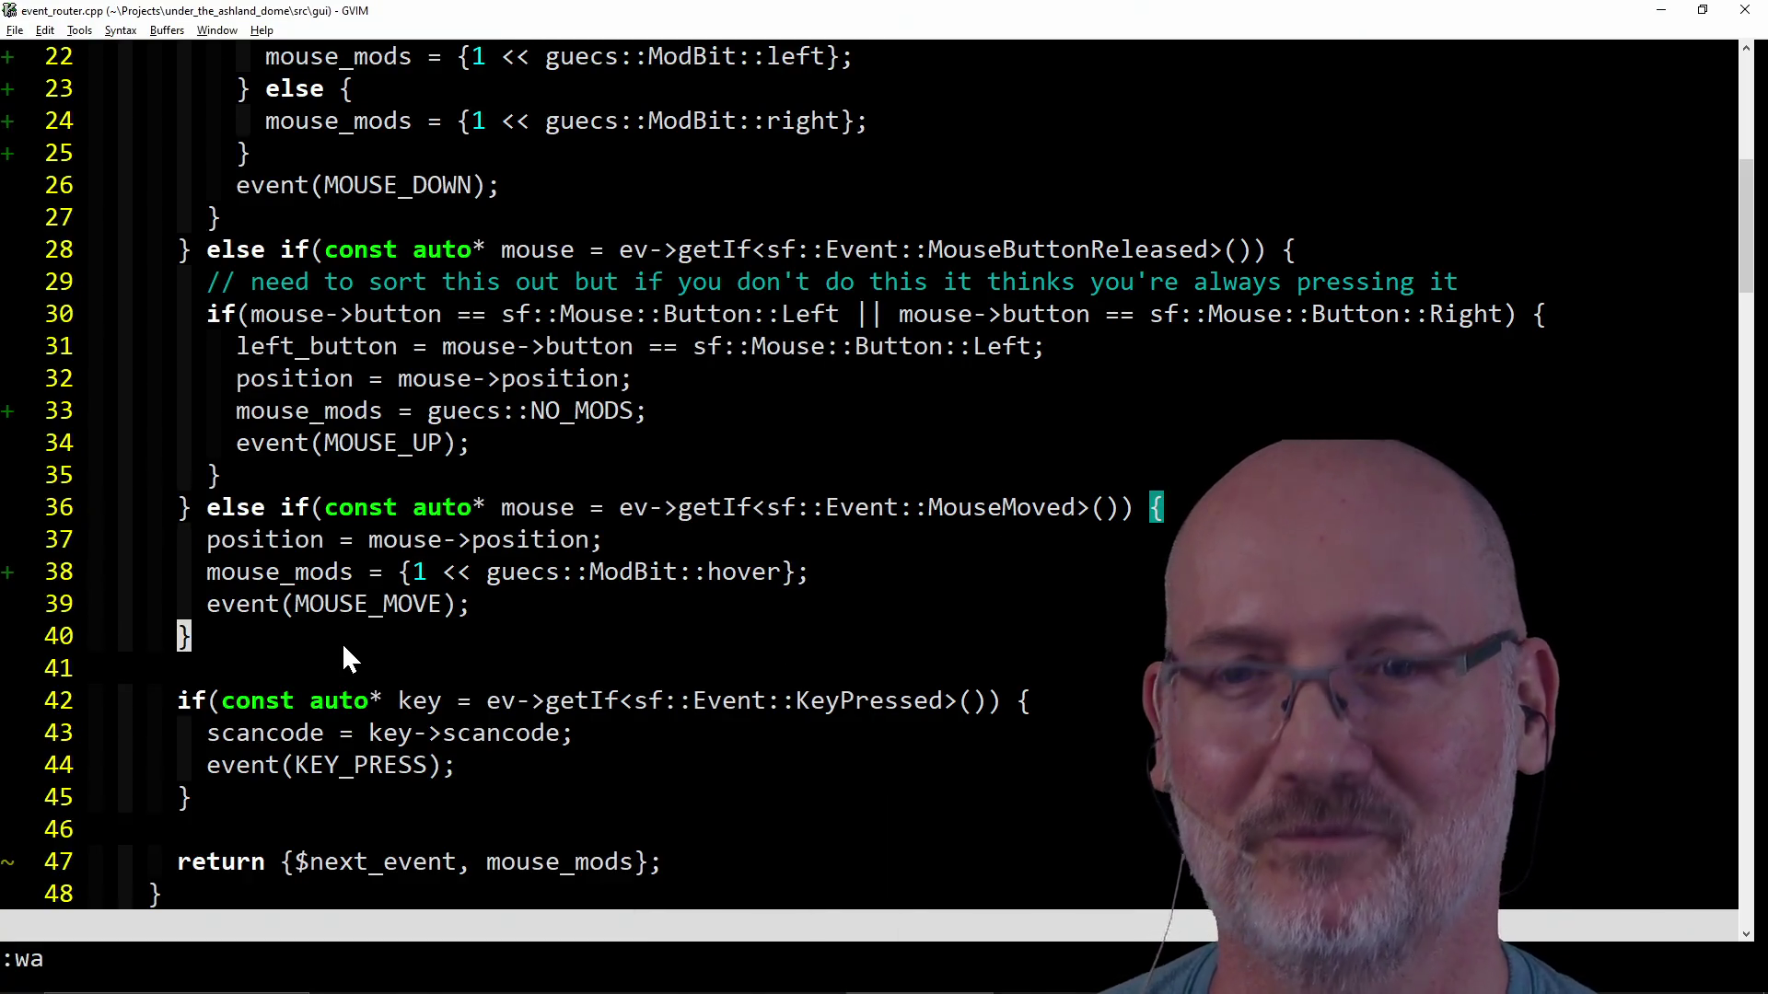
{"action": "type", "text": ":wa"}
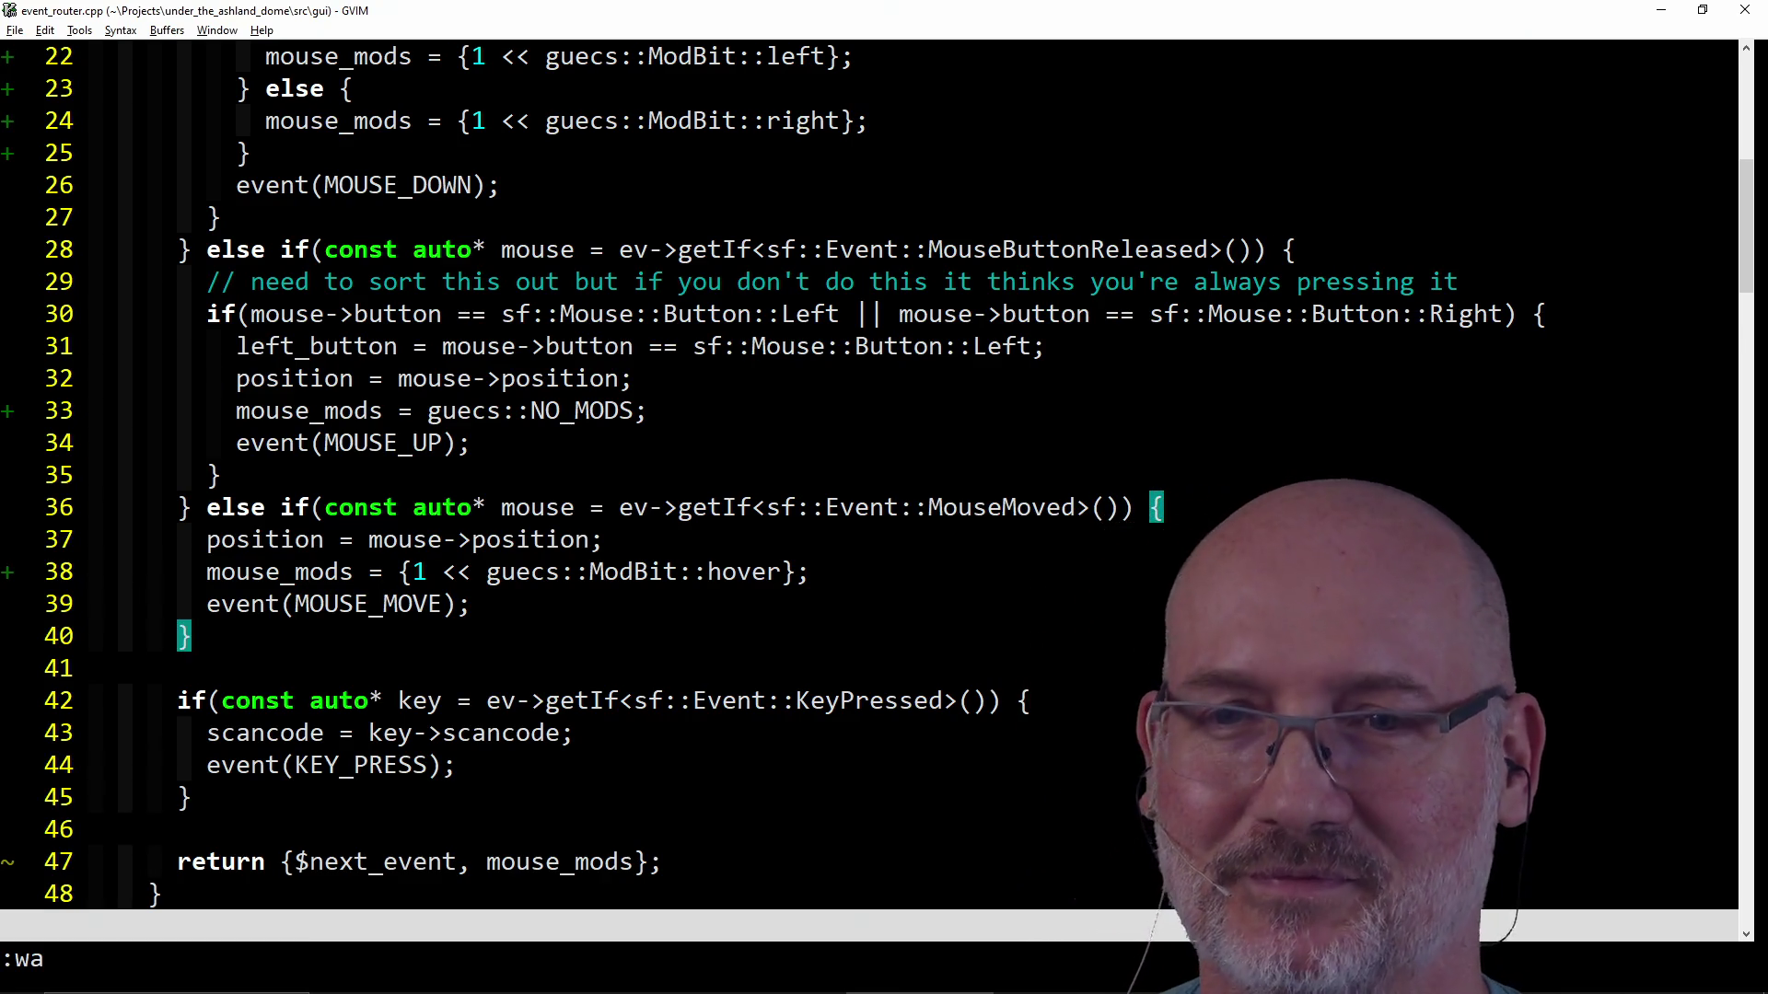
{"action": "key", "text": "k"}
{"action": "key", "text": "k"}
{"action": "key", "text": "k"}
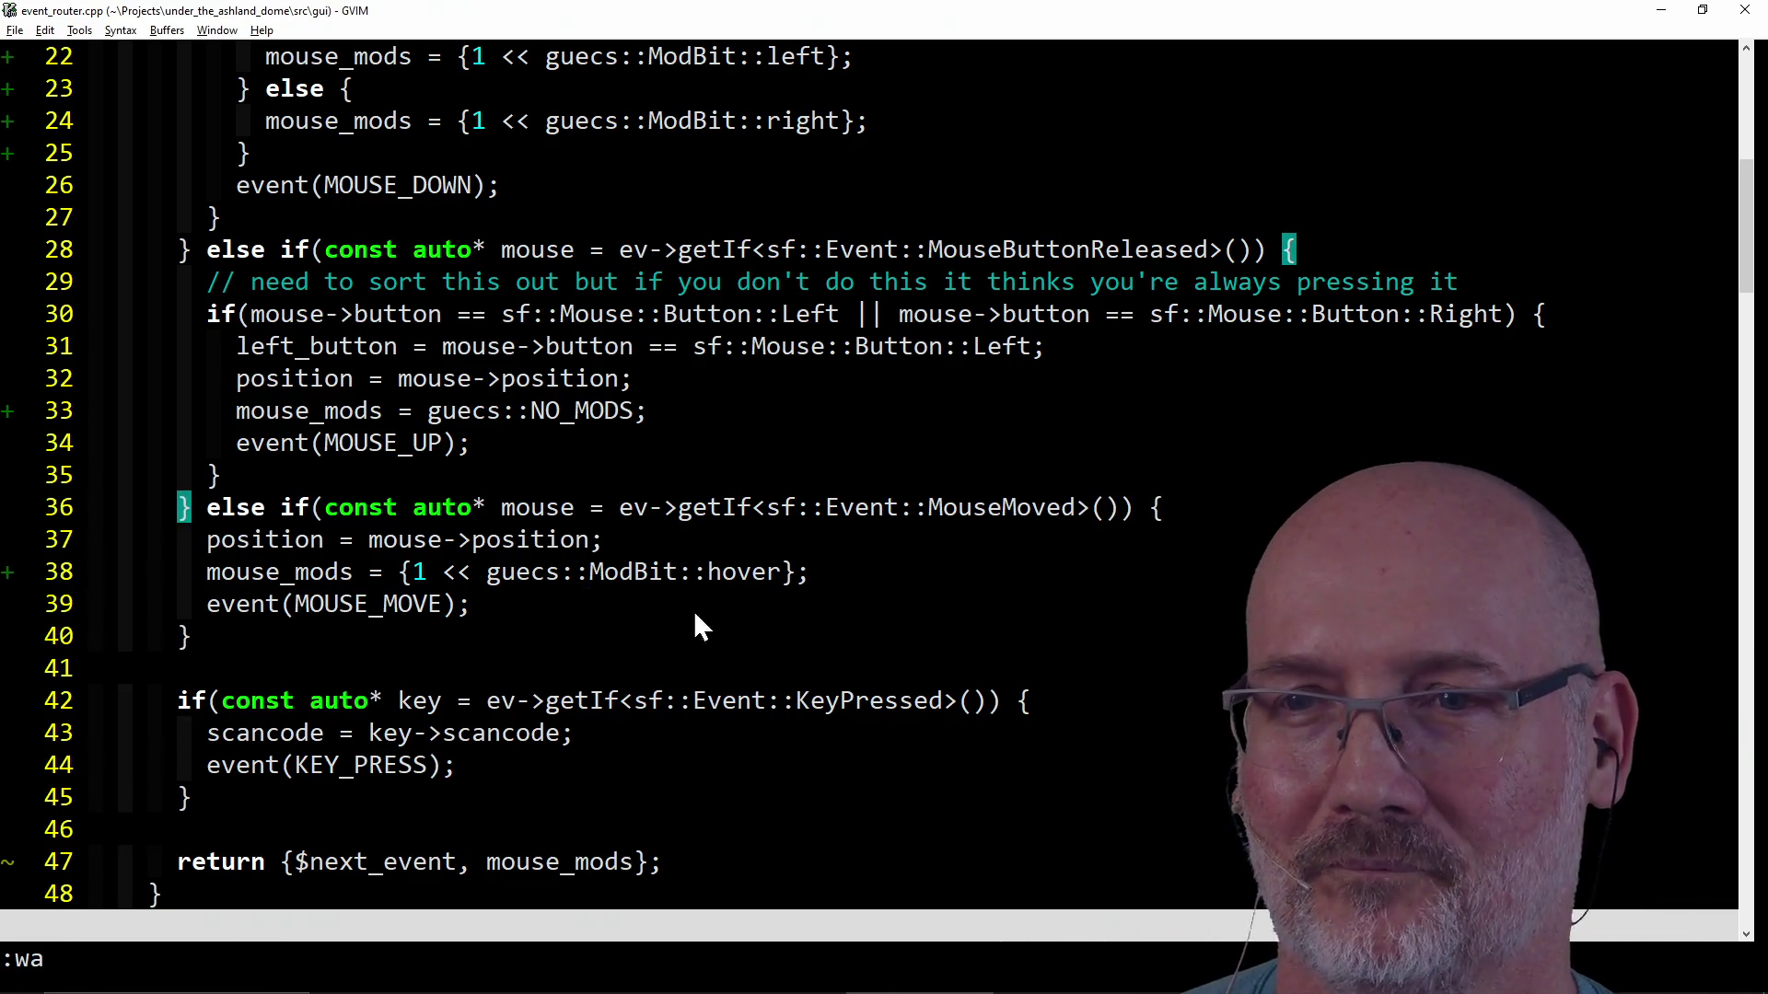
{"action": "key", "text": "alt+Tab"}
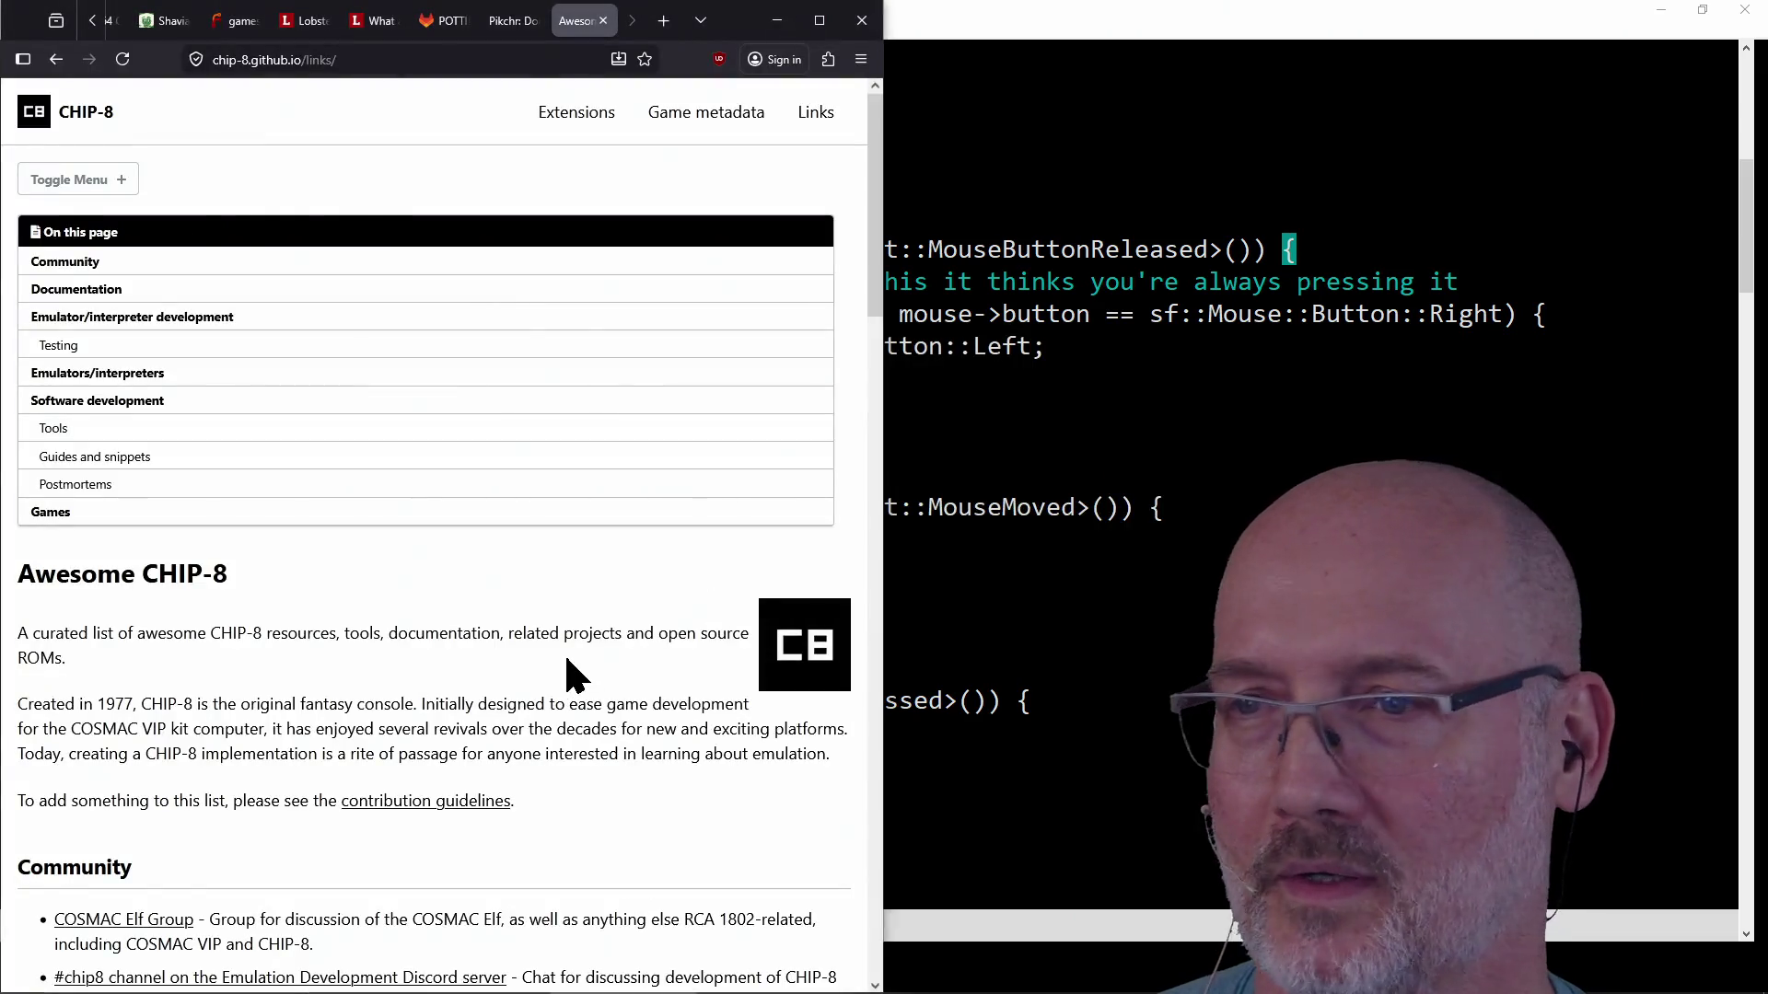
Run 'make run' in PowerShell to rebuild and test, then start a new game from the title menu.
{"action": "key", "text": "alt+Tab"}
{"action": "key", "text": "alt+Tab"}
{"action": "key", "text": "alt+Tab"}
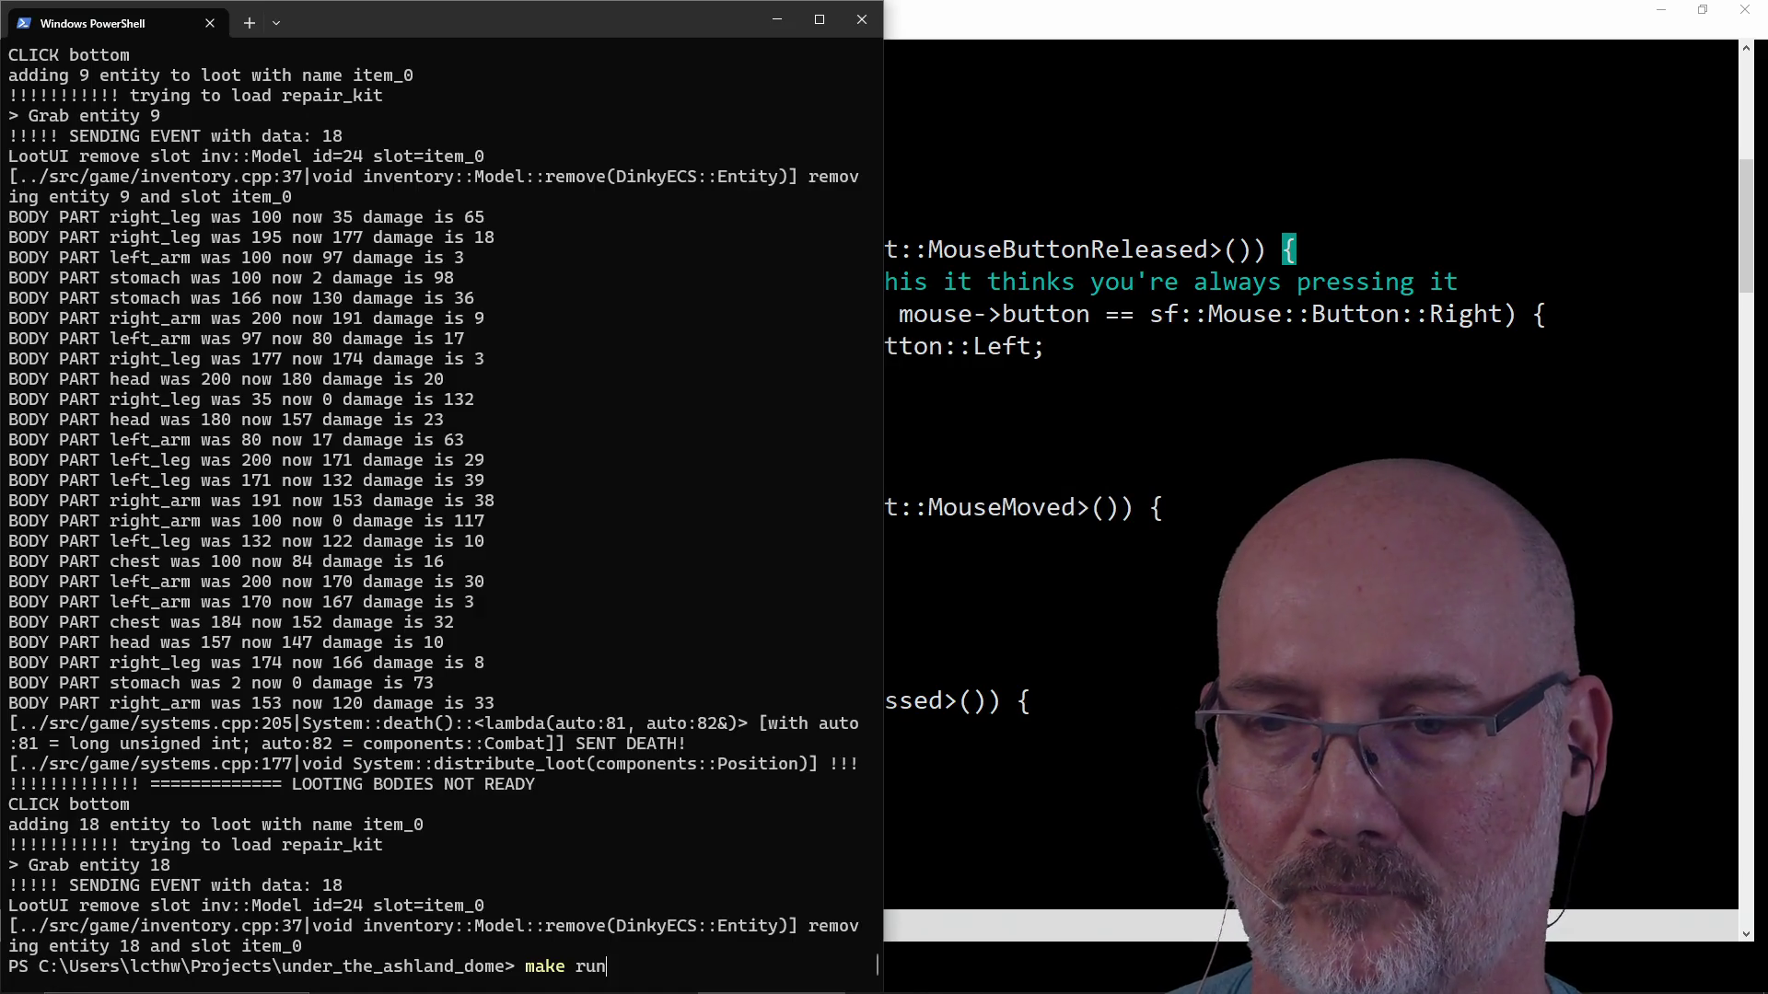
{"action": "key", "text": "Return"}
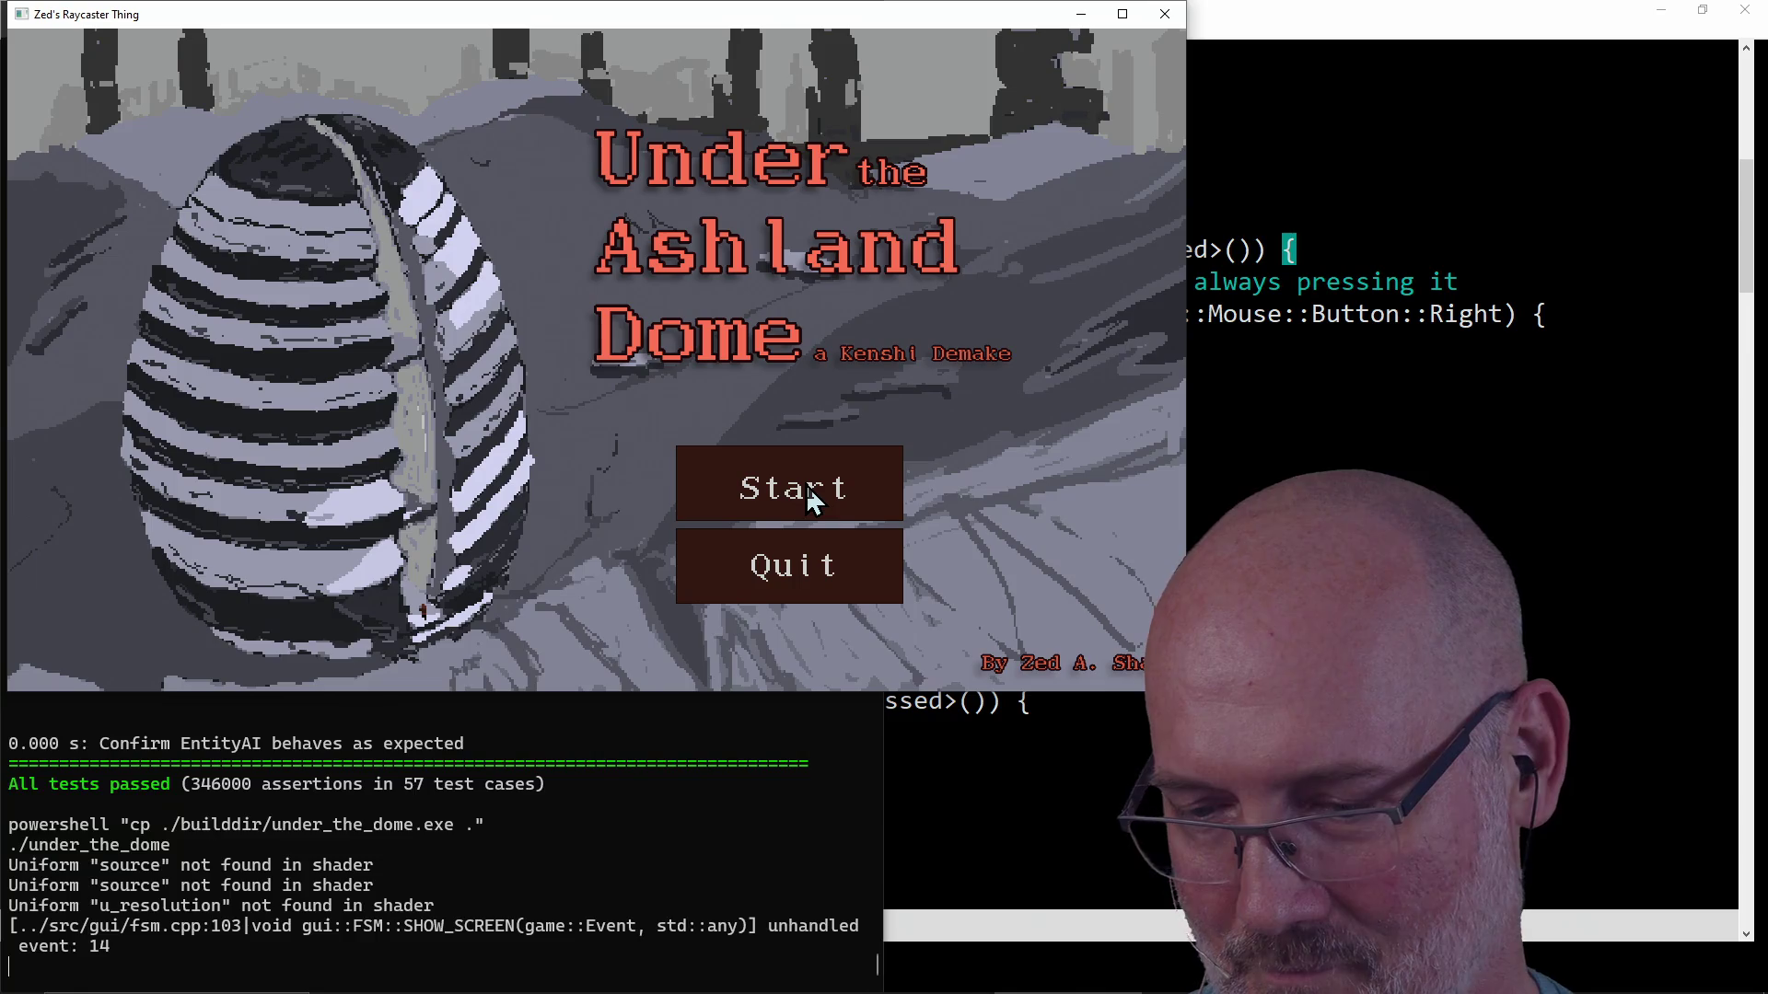
{"action": "left_click", "coordinate": [811, 500]}
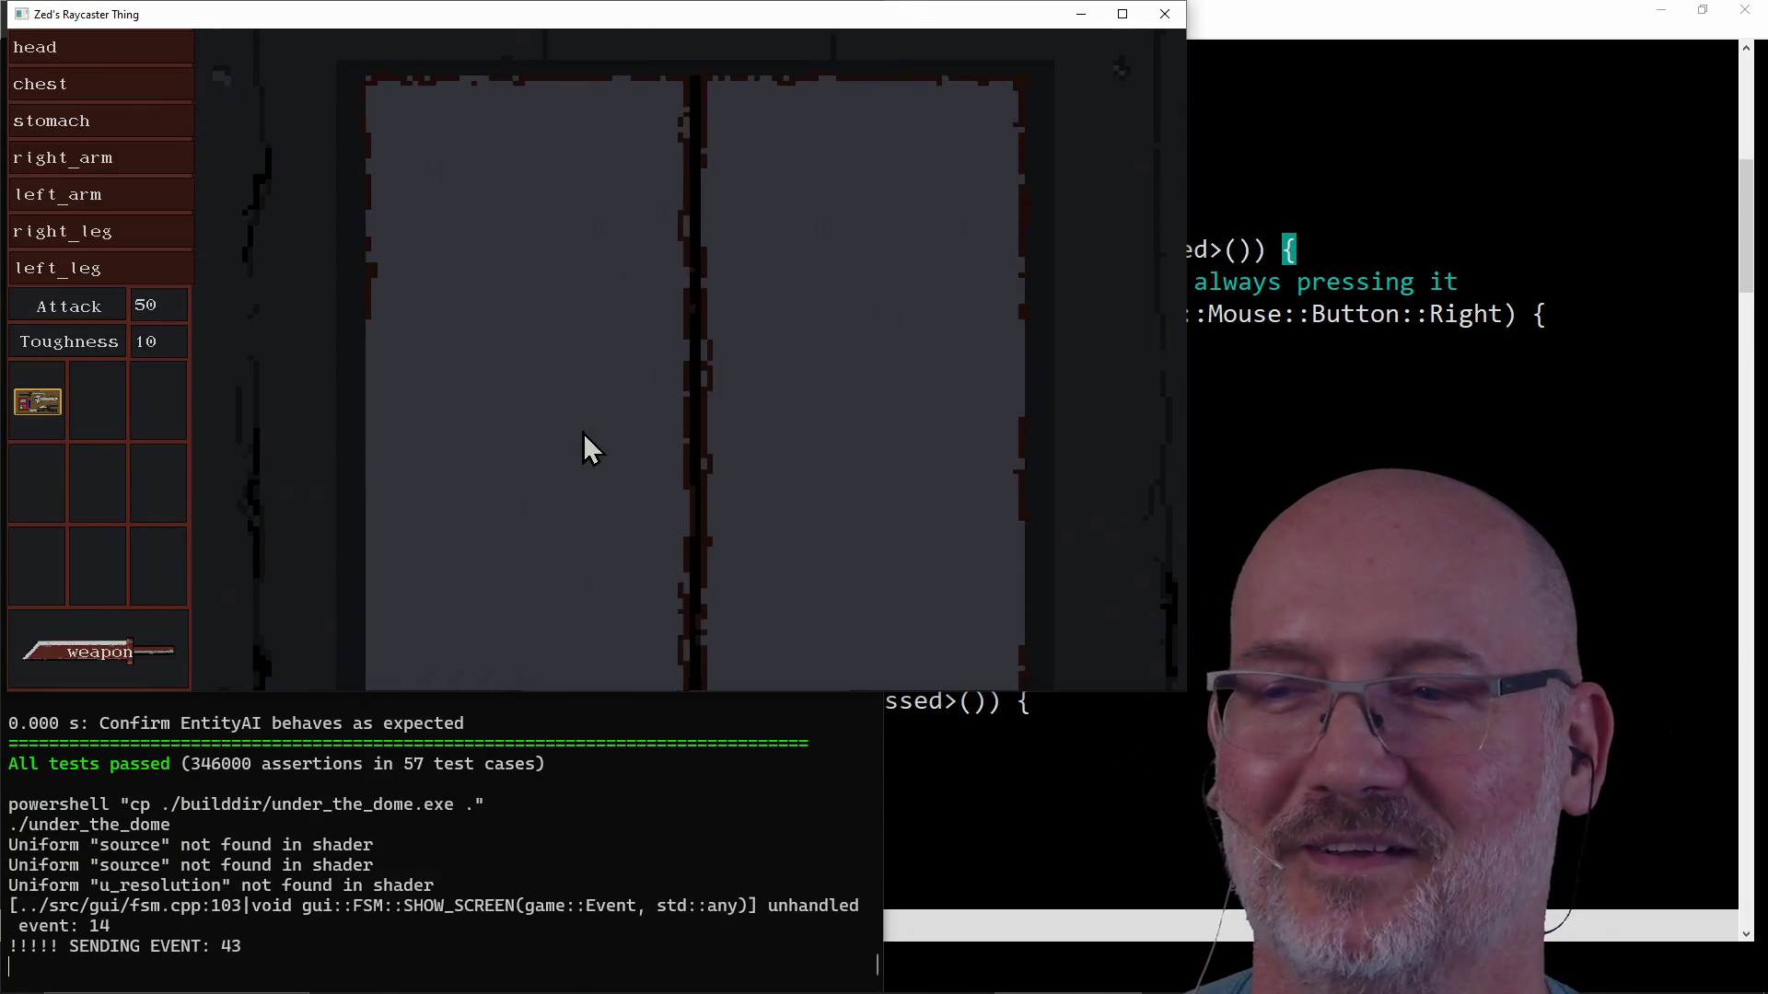
Walk the corridors and kill the first two spider robots.
{"action": "key", "text": "w"}
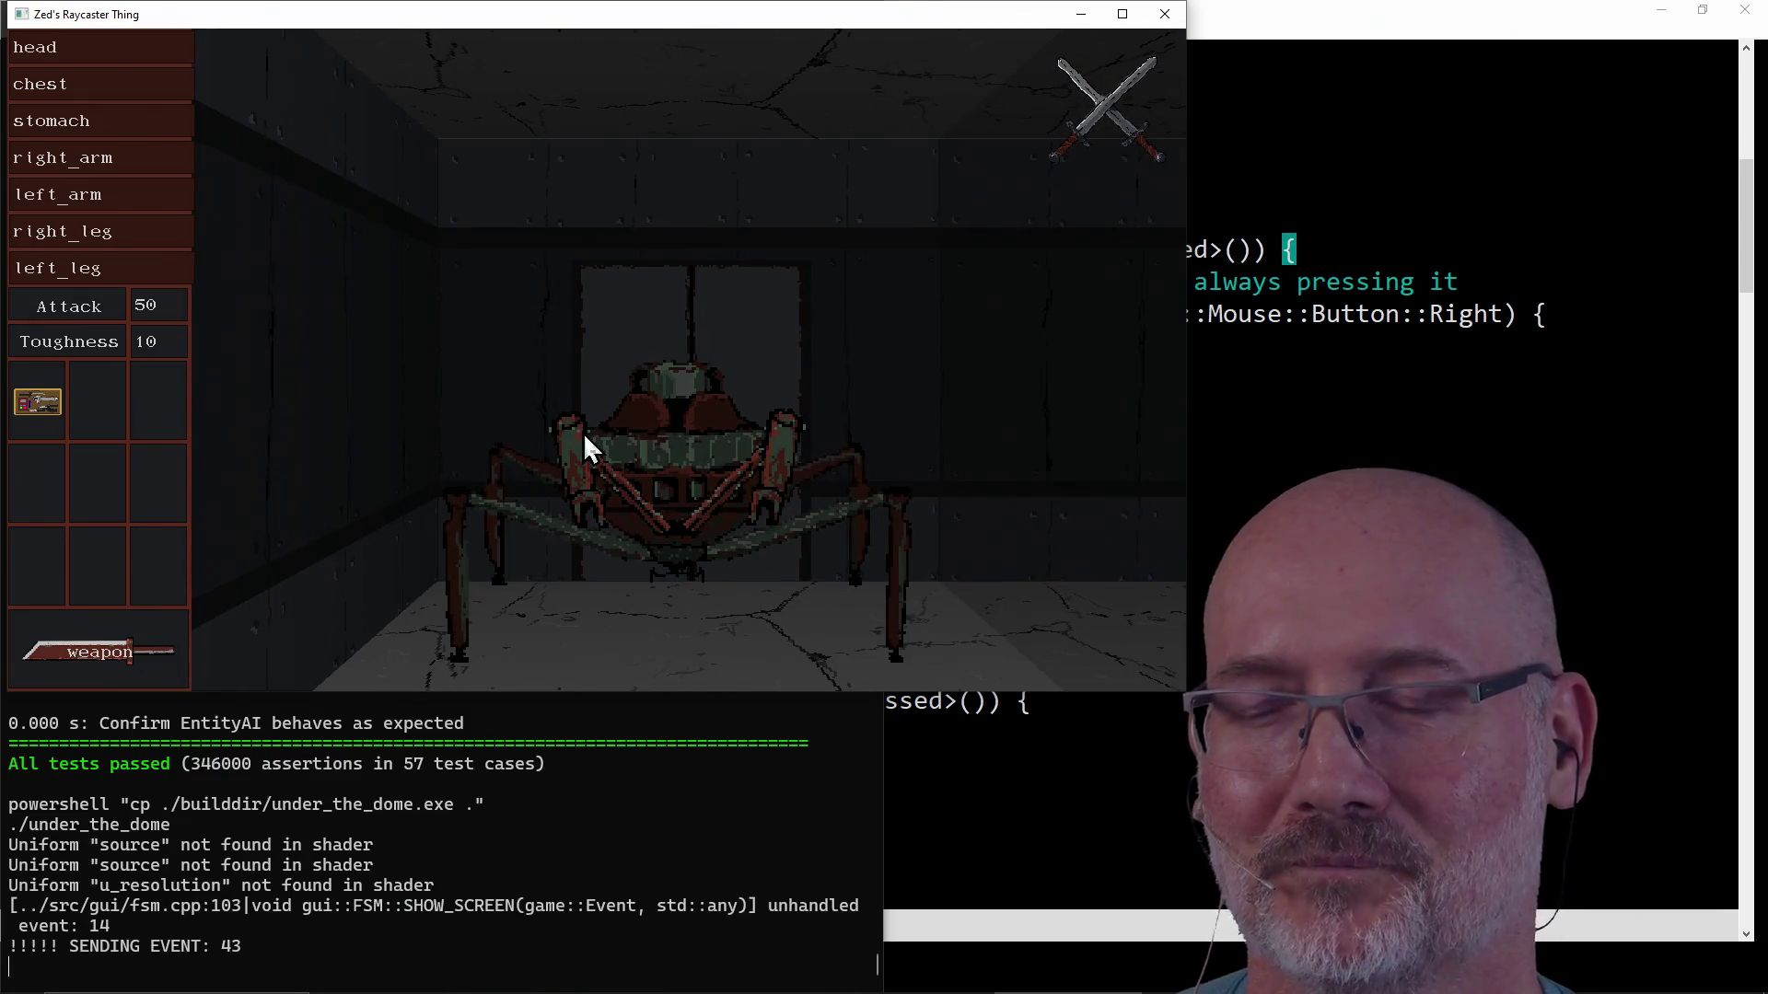
{"action": "left_click", "coordinate": [583, 433]}
{"action": "left_click", "coordinate": [584, 432]}
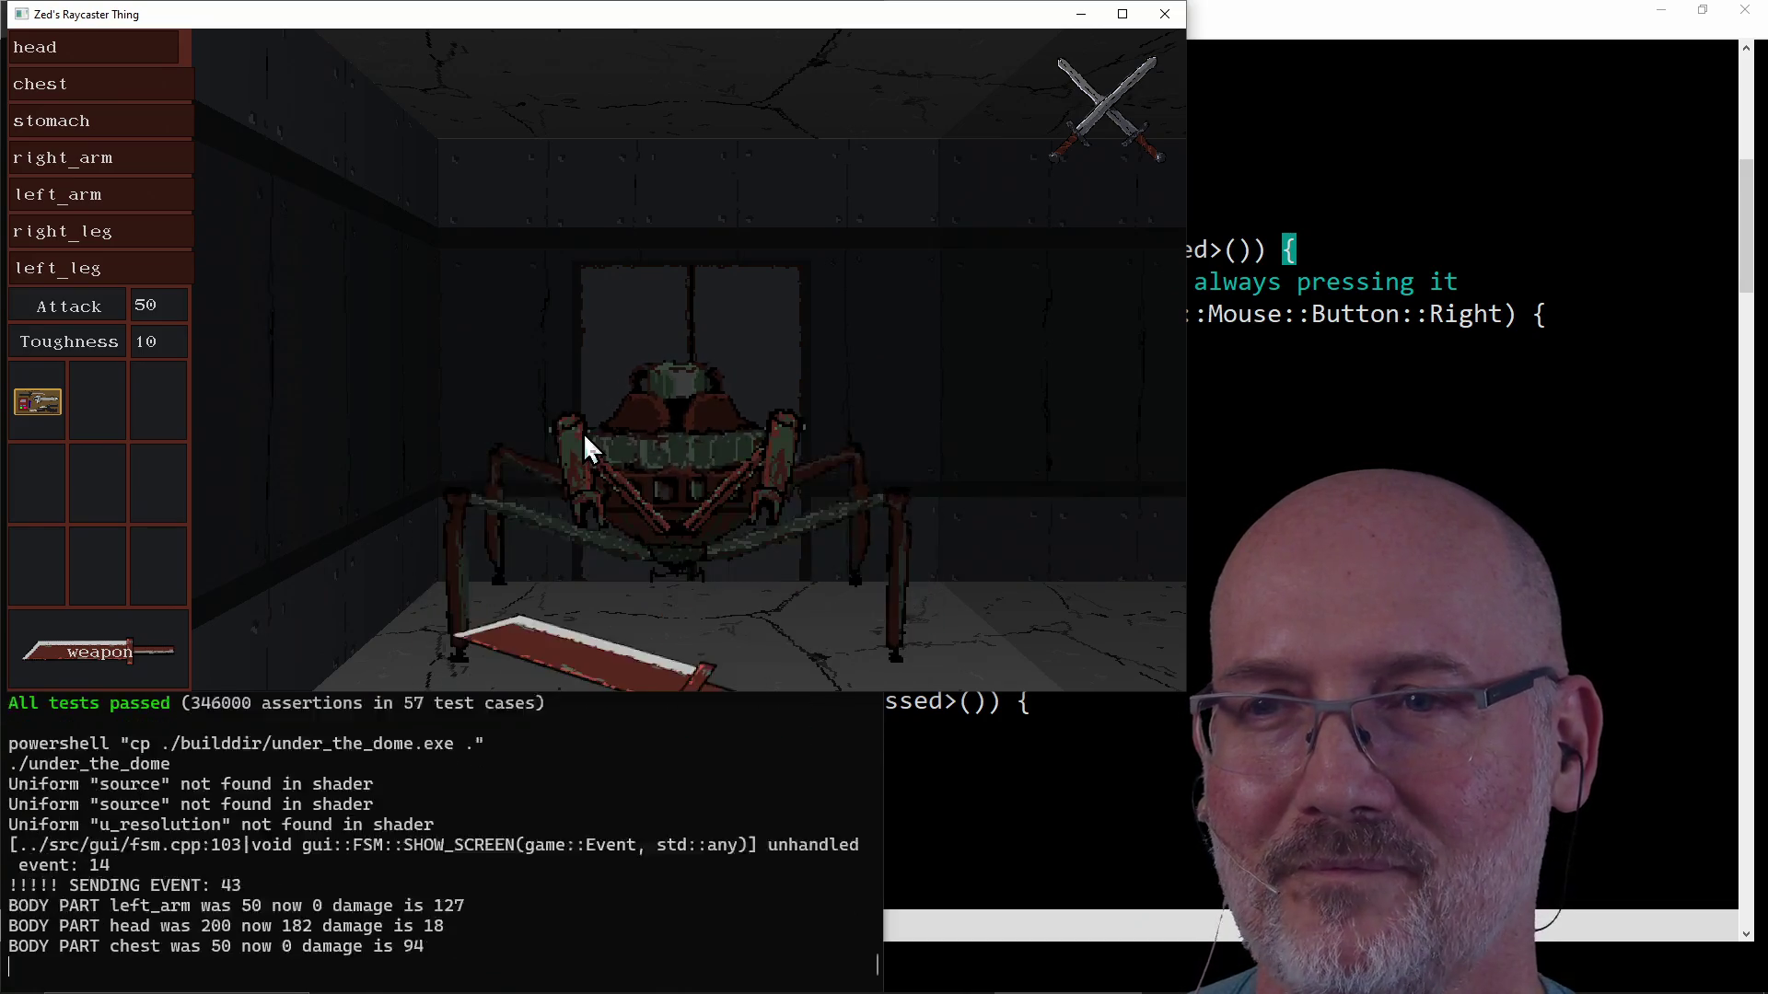
{"action": "key", "text": "w"}
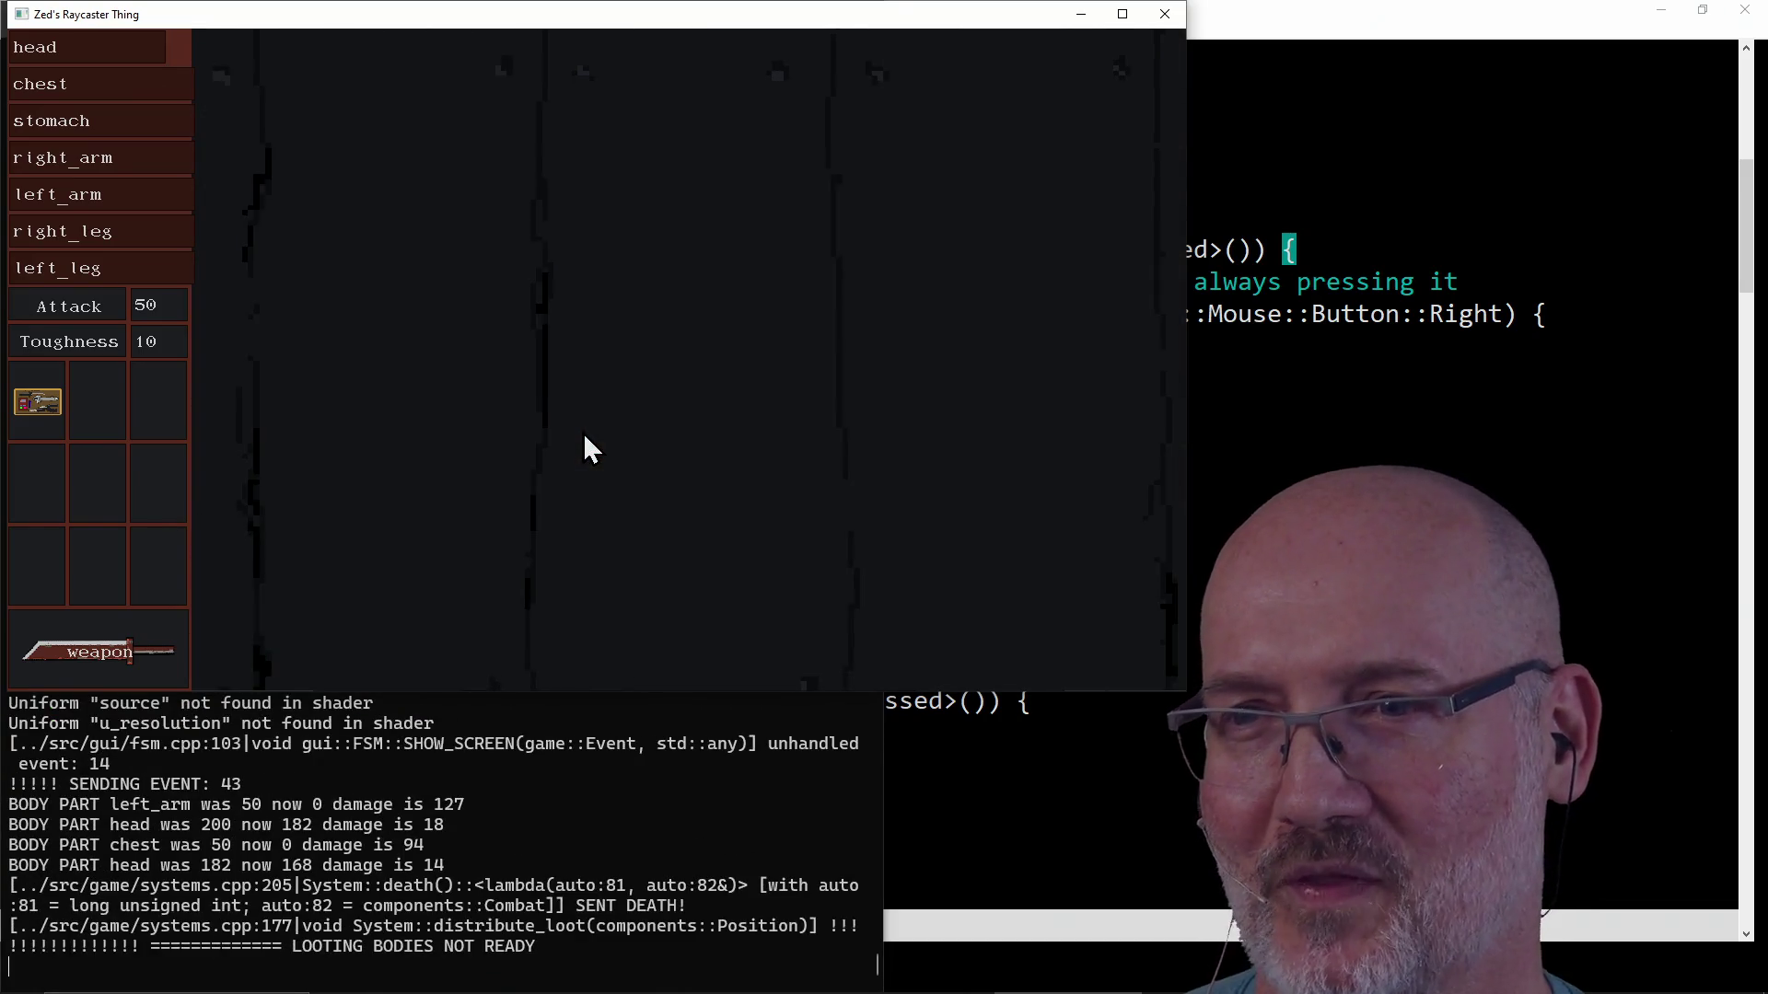
{"action": "left_click", "coordinate": [584, 433]}
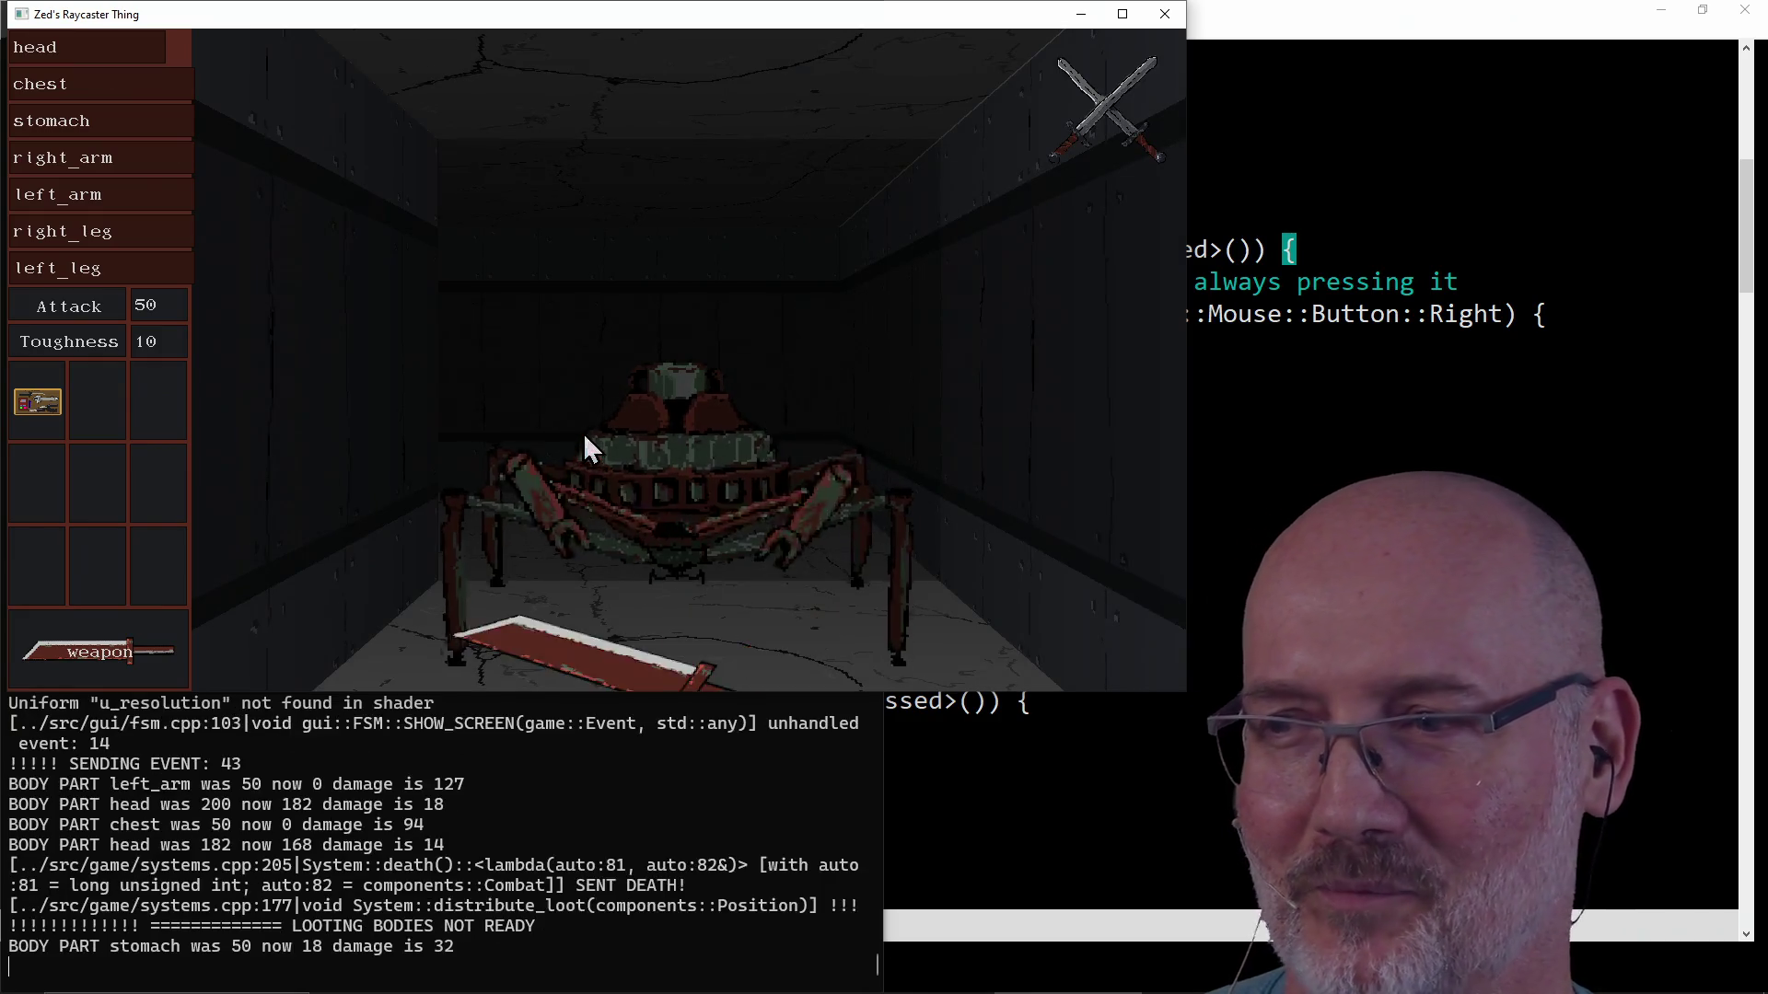
{"action": "left_click", "coordinate": [583, 433]}
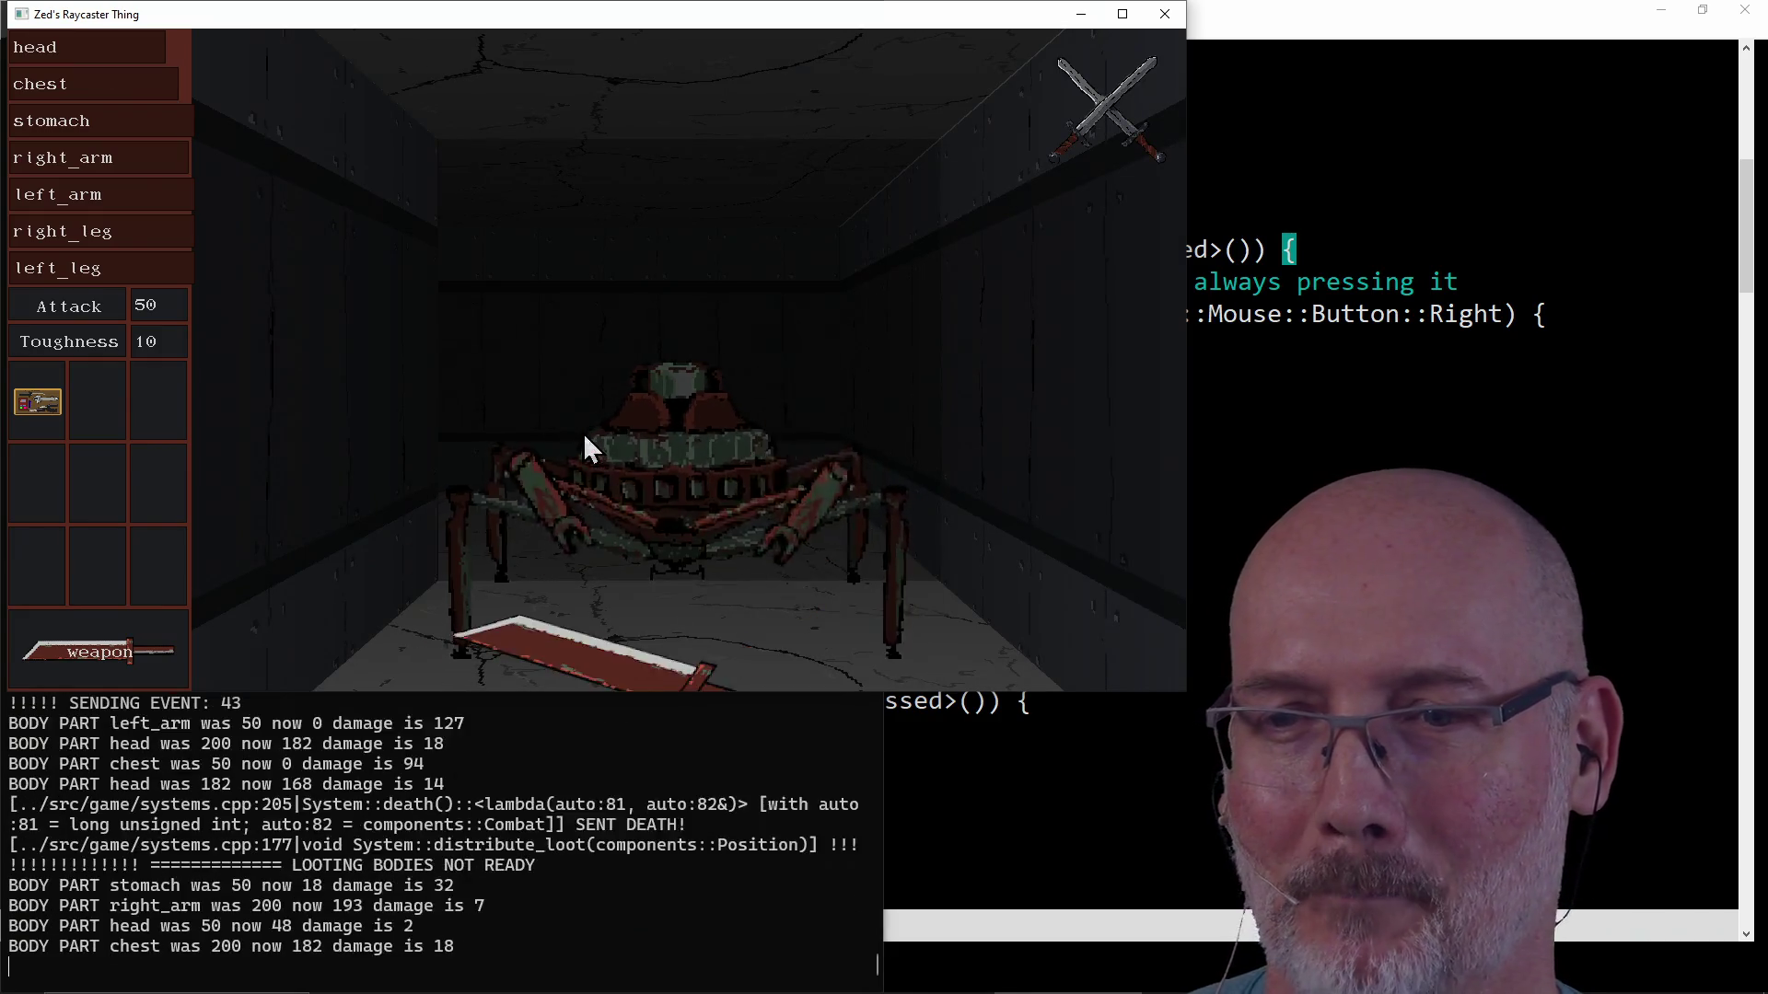
{"action": "left_click", "coordinate": [583, 432]}
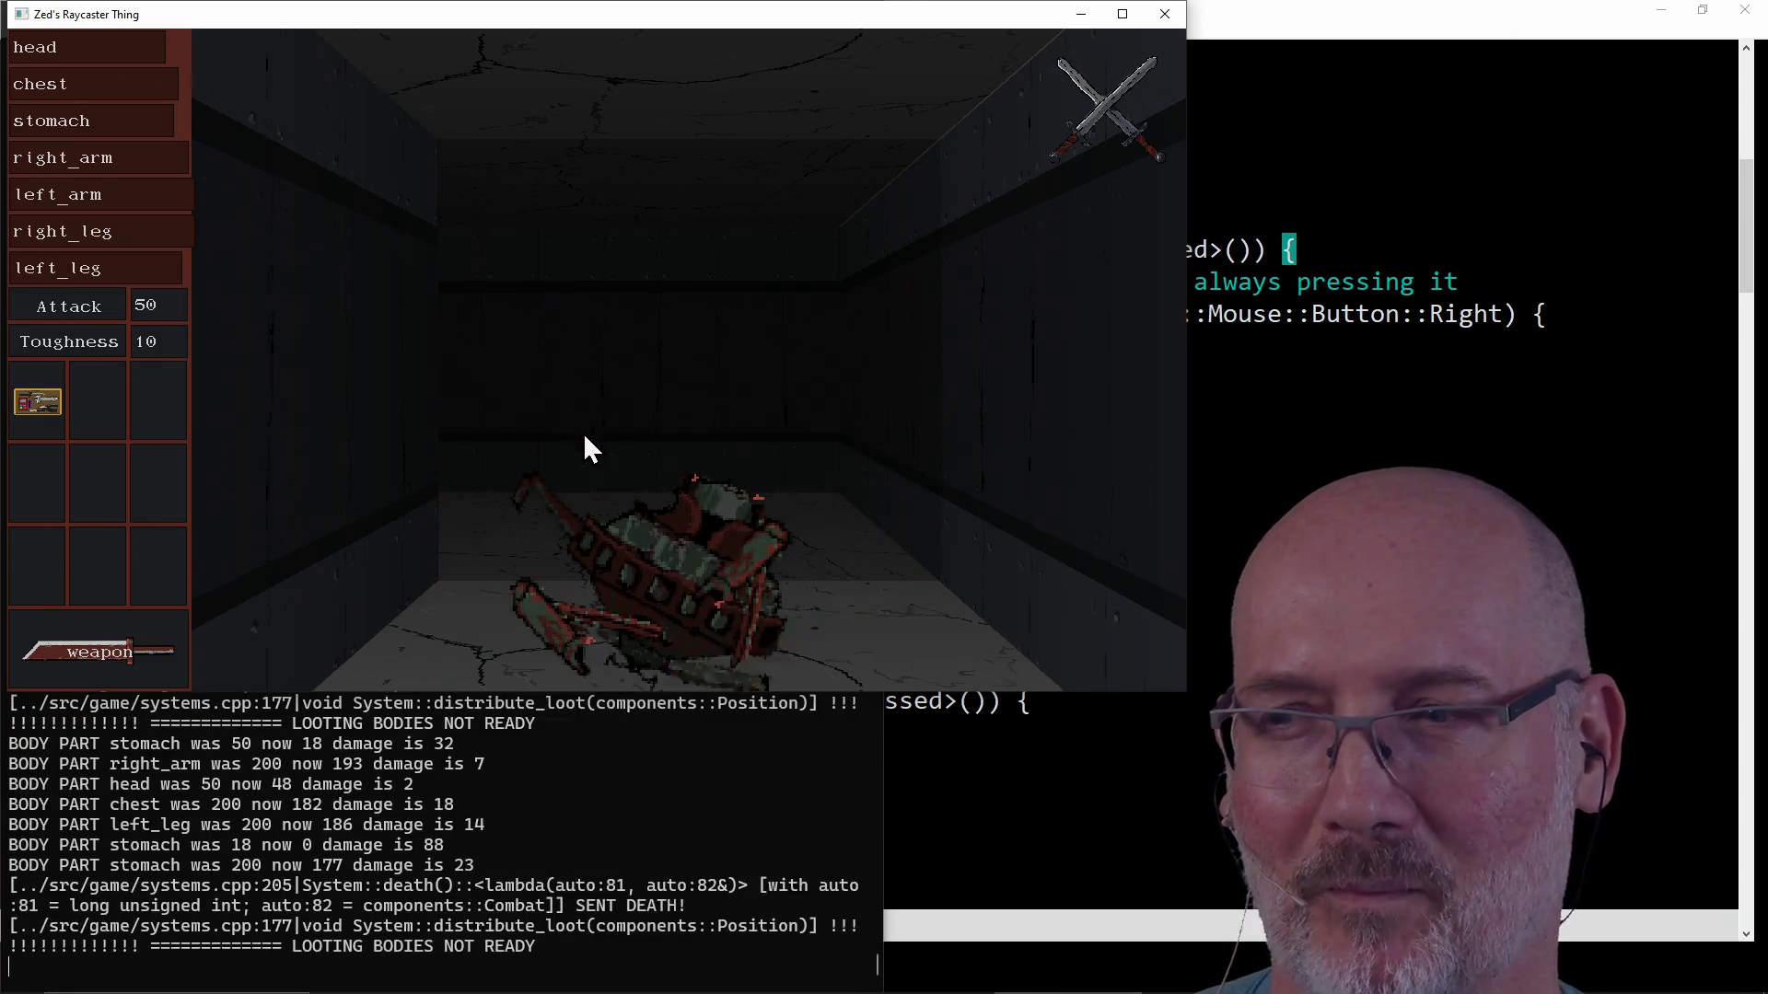
Kill the third spider and the swan, then attack the bird-like enemy down the long corridor.
{"action": "key", "text": "w"}
{"action": "key", "text": "d"}
{"action": "key", "text": "a"}
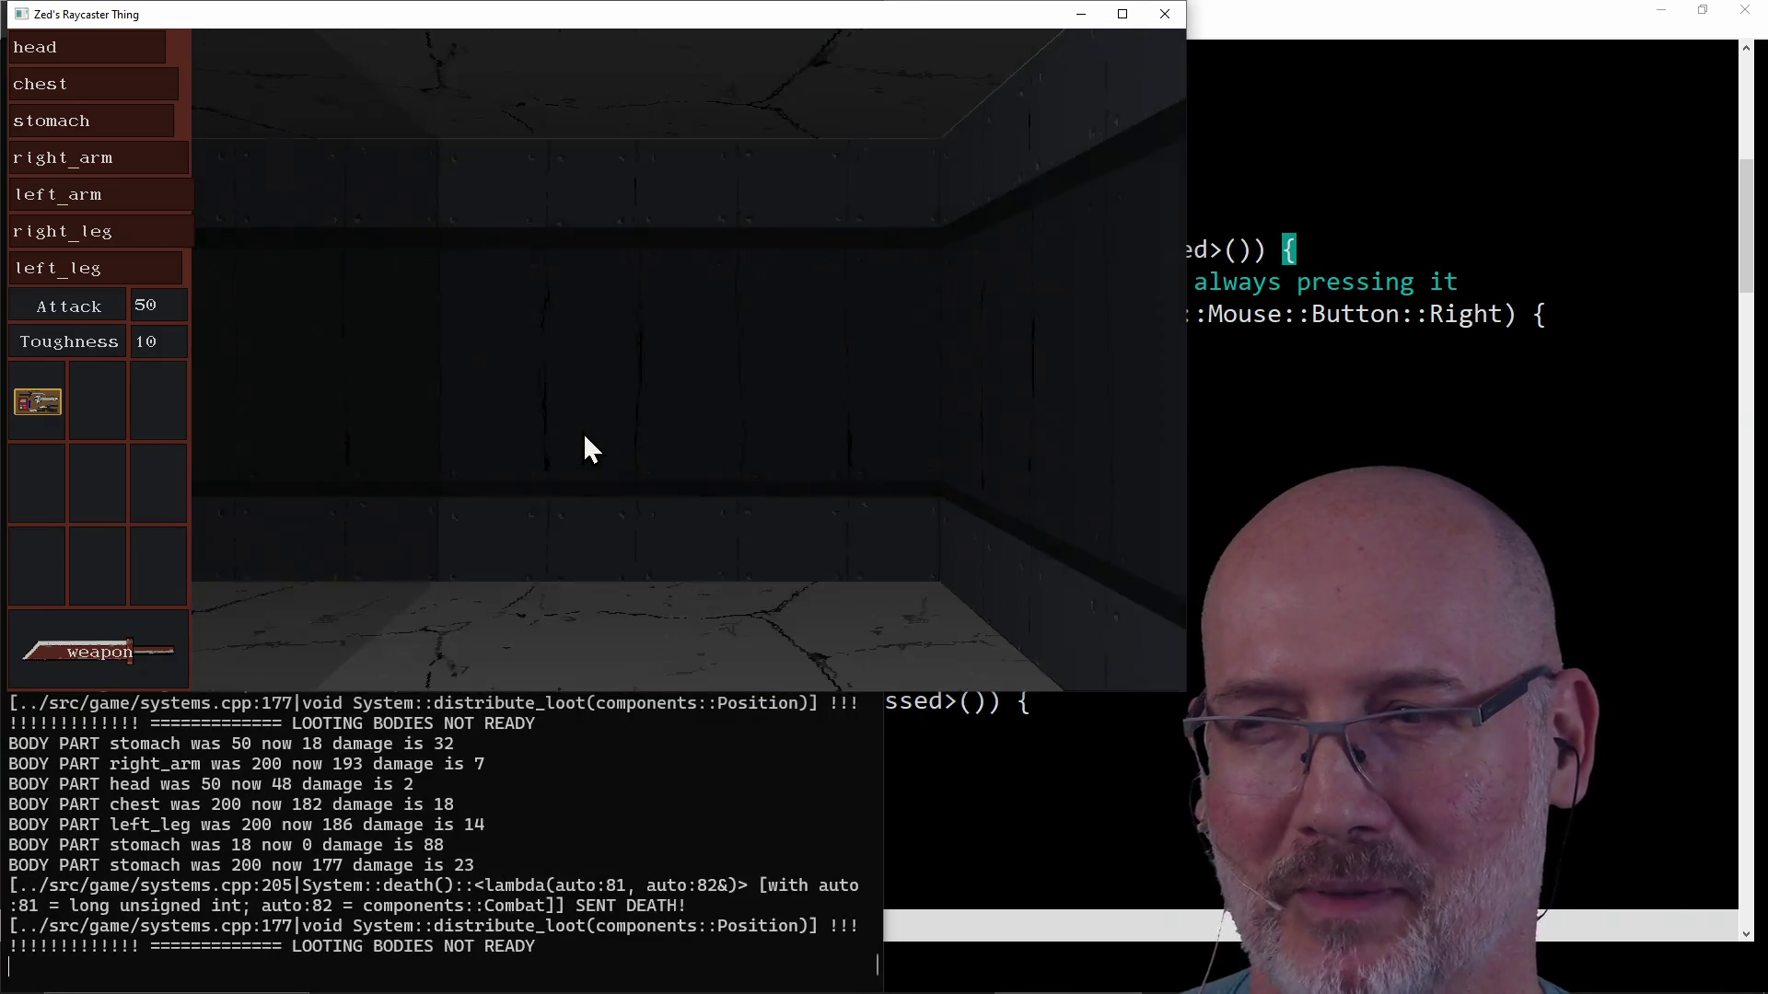
{"action": "left_click", "coordinate": [583, 431]}
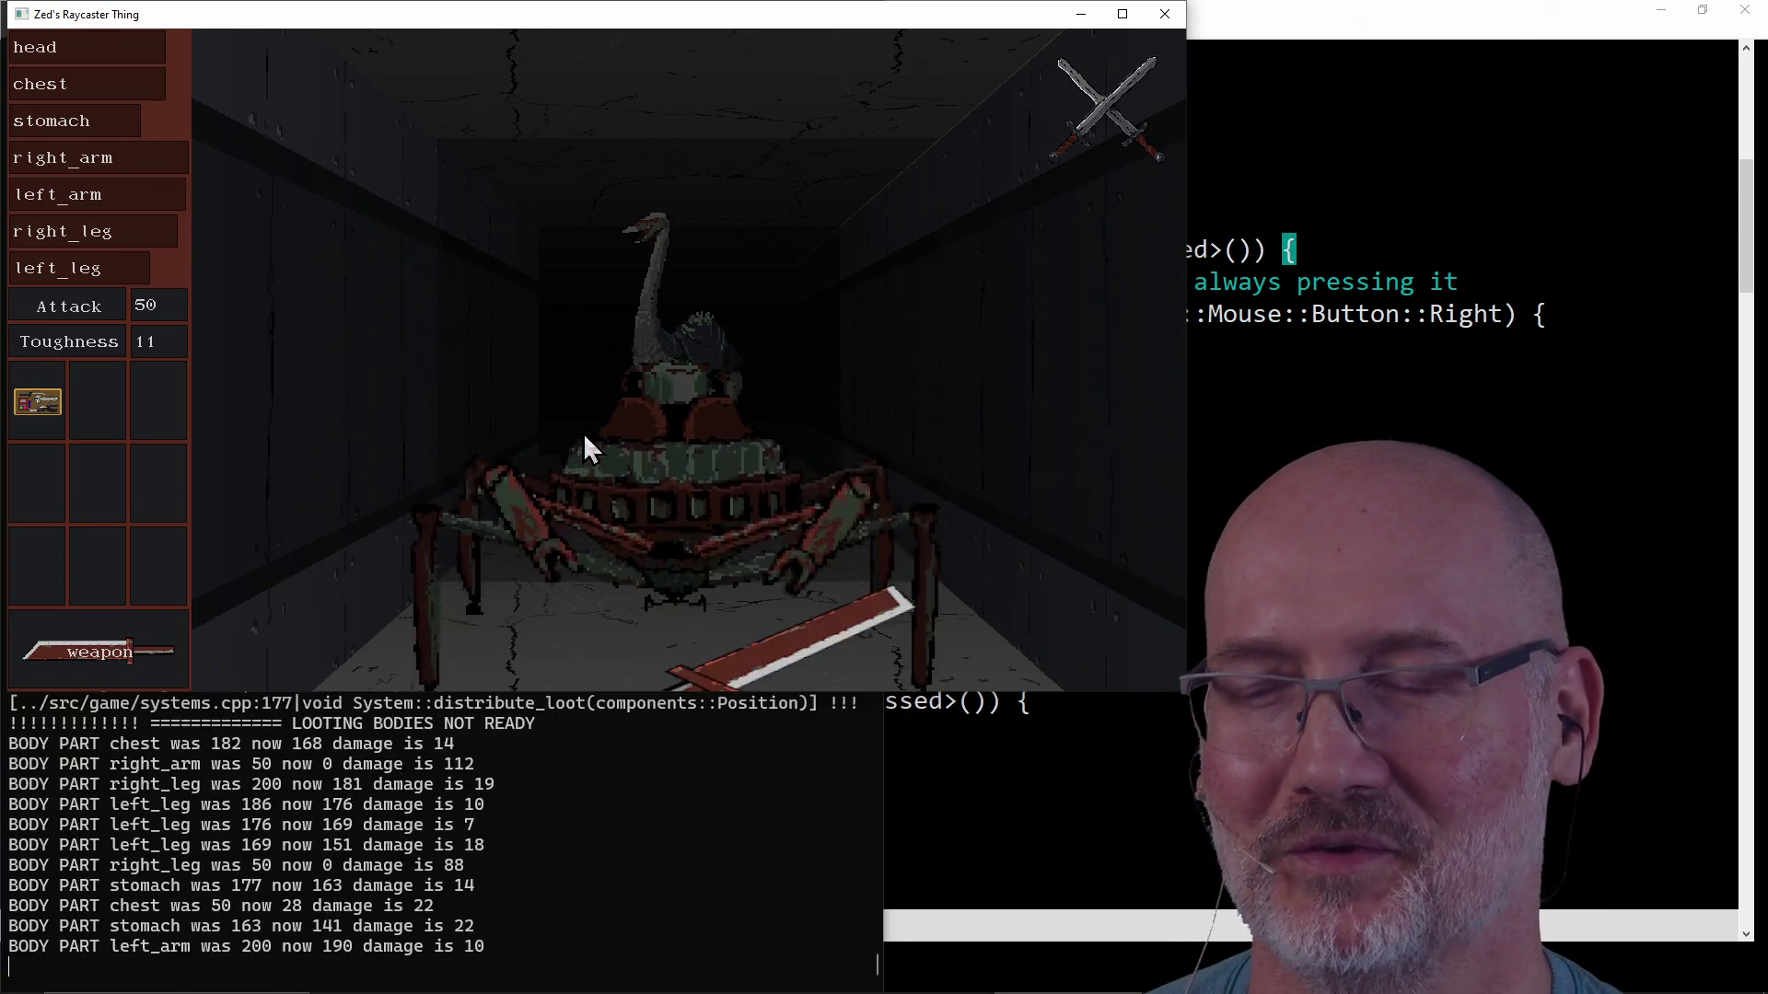
{"action": "left_click", "coordinate": [583, 432]}
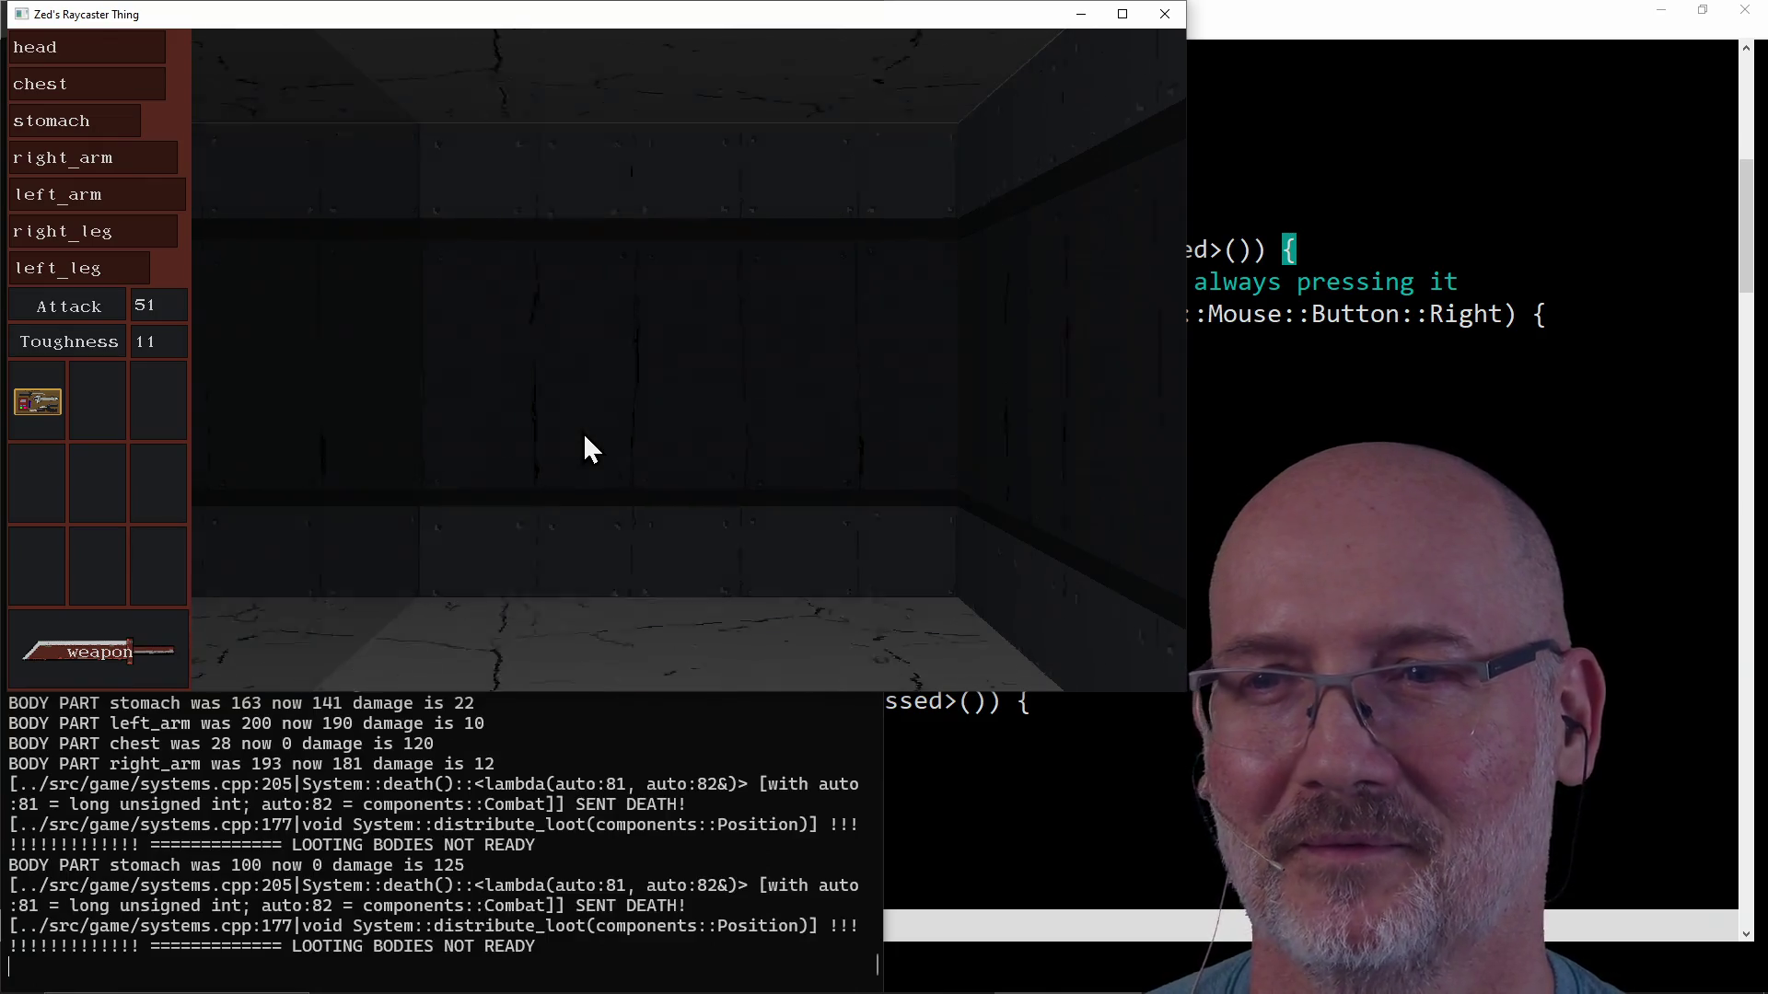
{"action": "key", "text": "w"}
{"action": "left_click", "coordinate": [583, 432]}
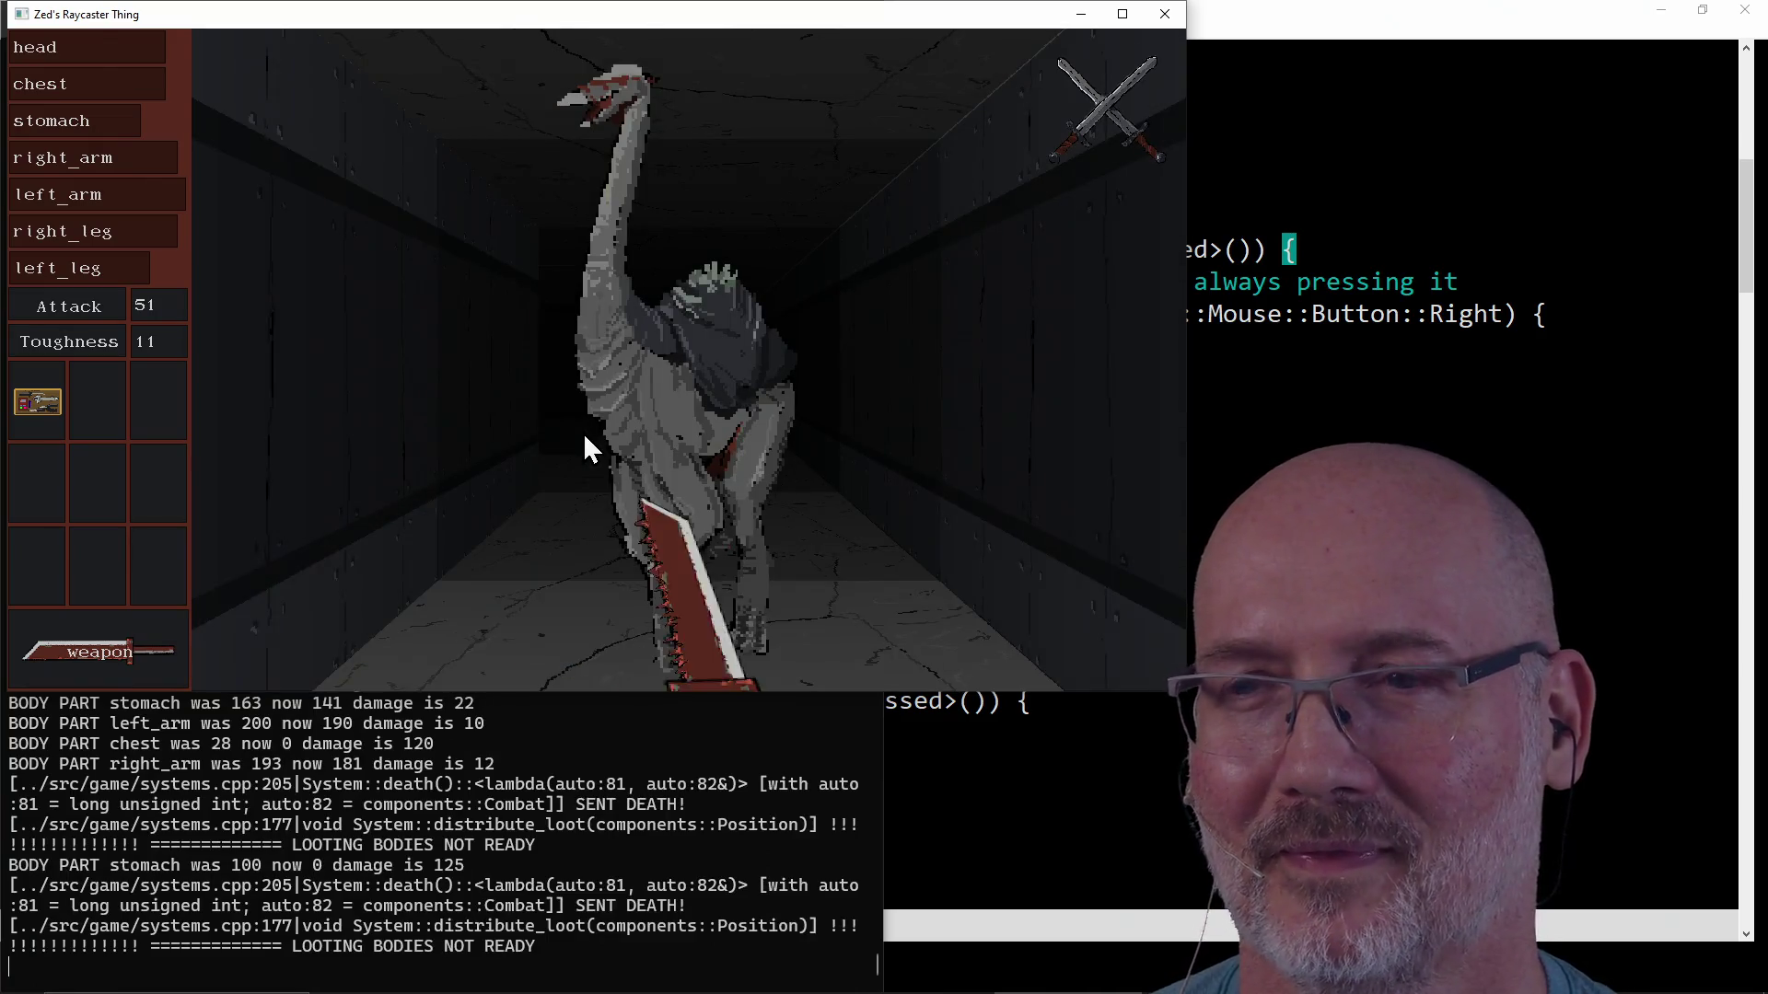
{"action": "left_click", "coordinate": [583, 433]}
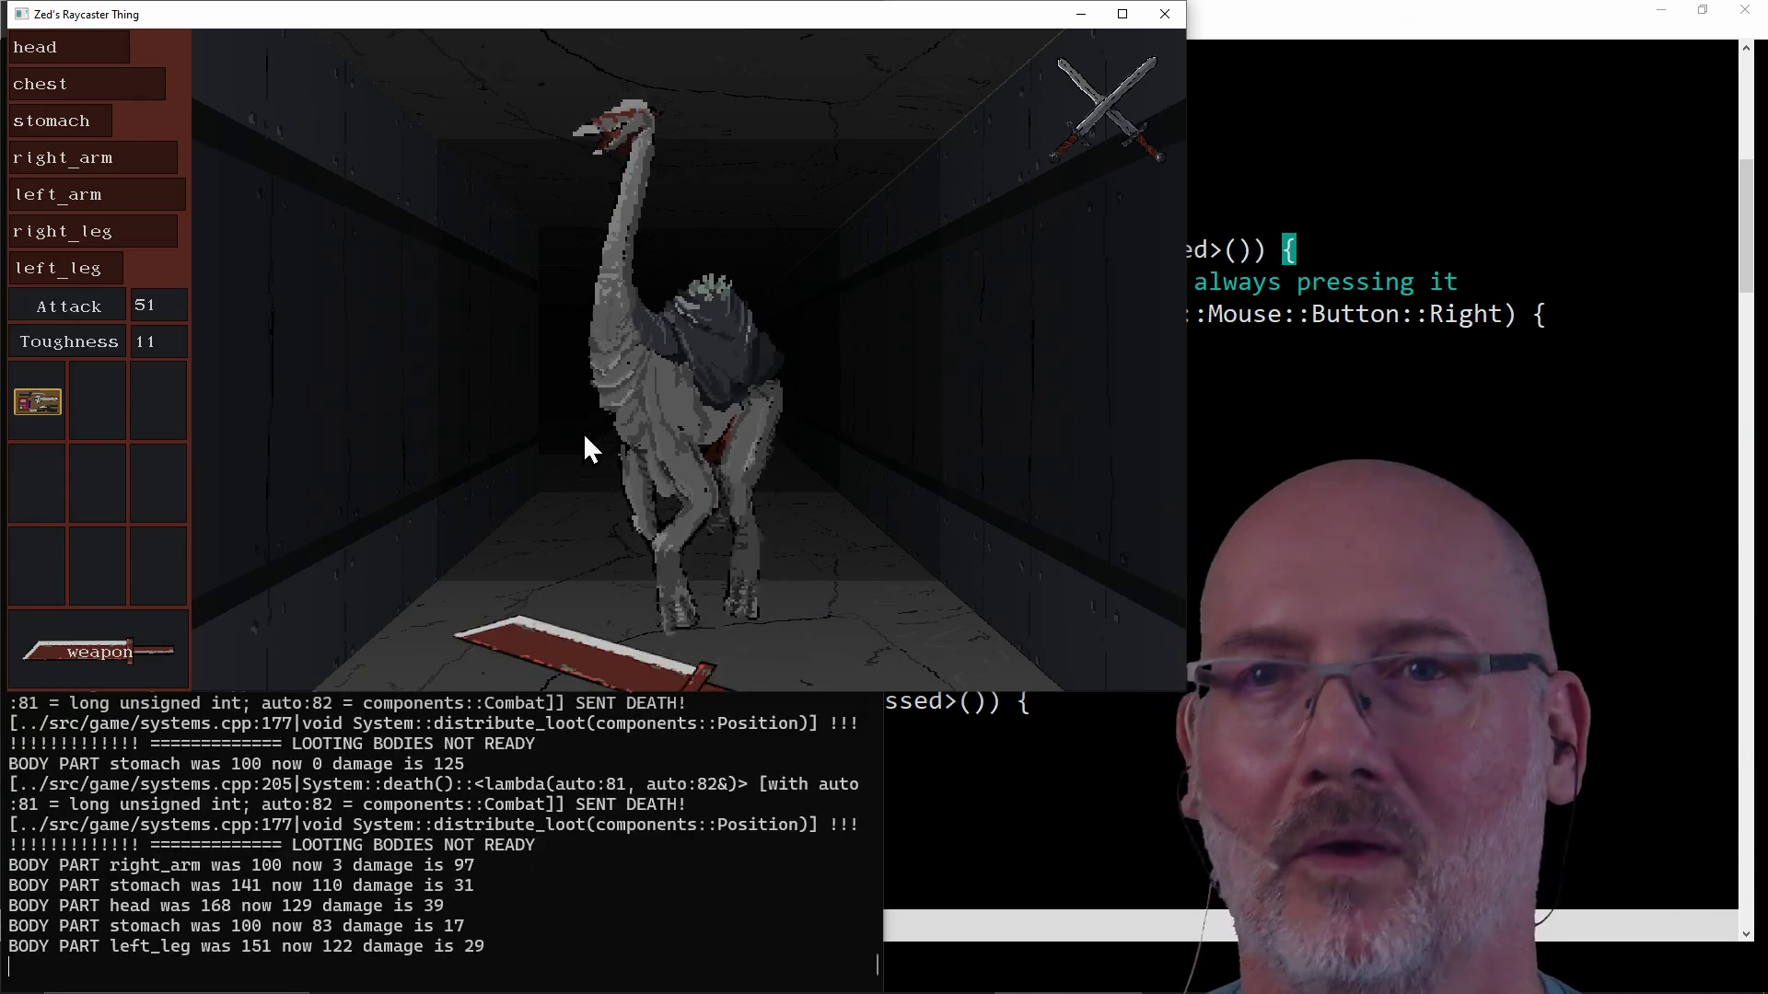
Move the repair kit to the middle slot and the sword to an inventory slot, then quit to GVIM.
{"action": "left_click", "coordinate": [29, 412]}
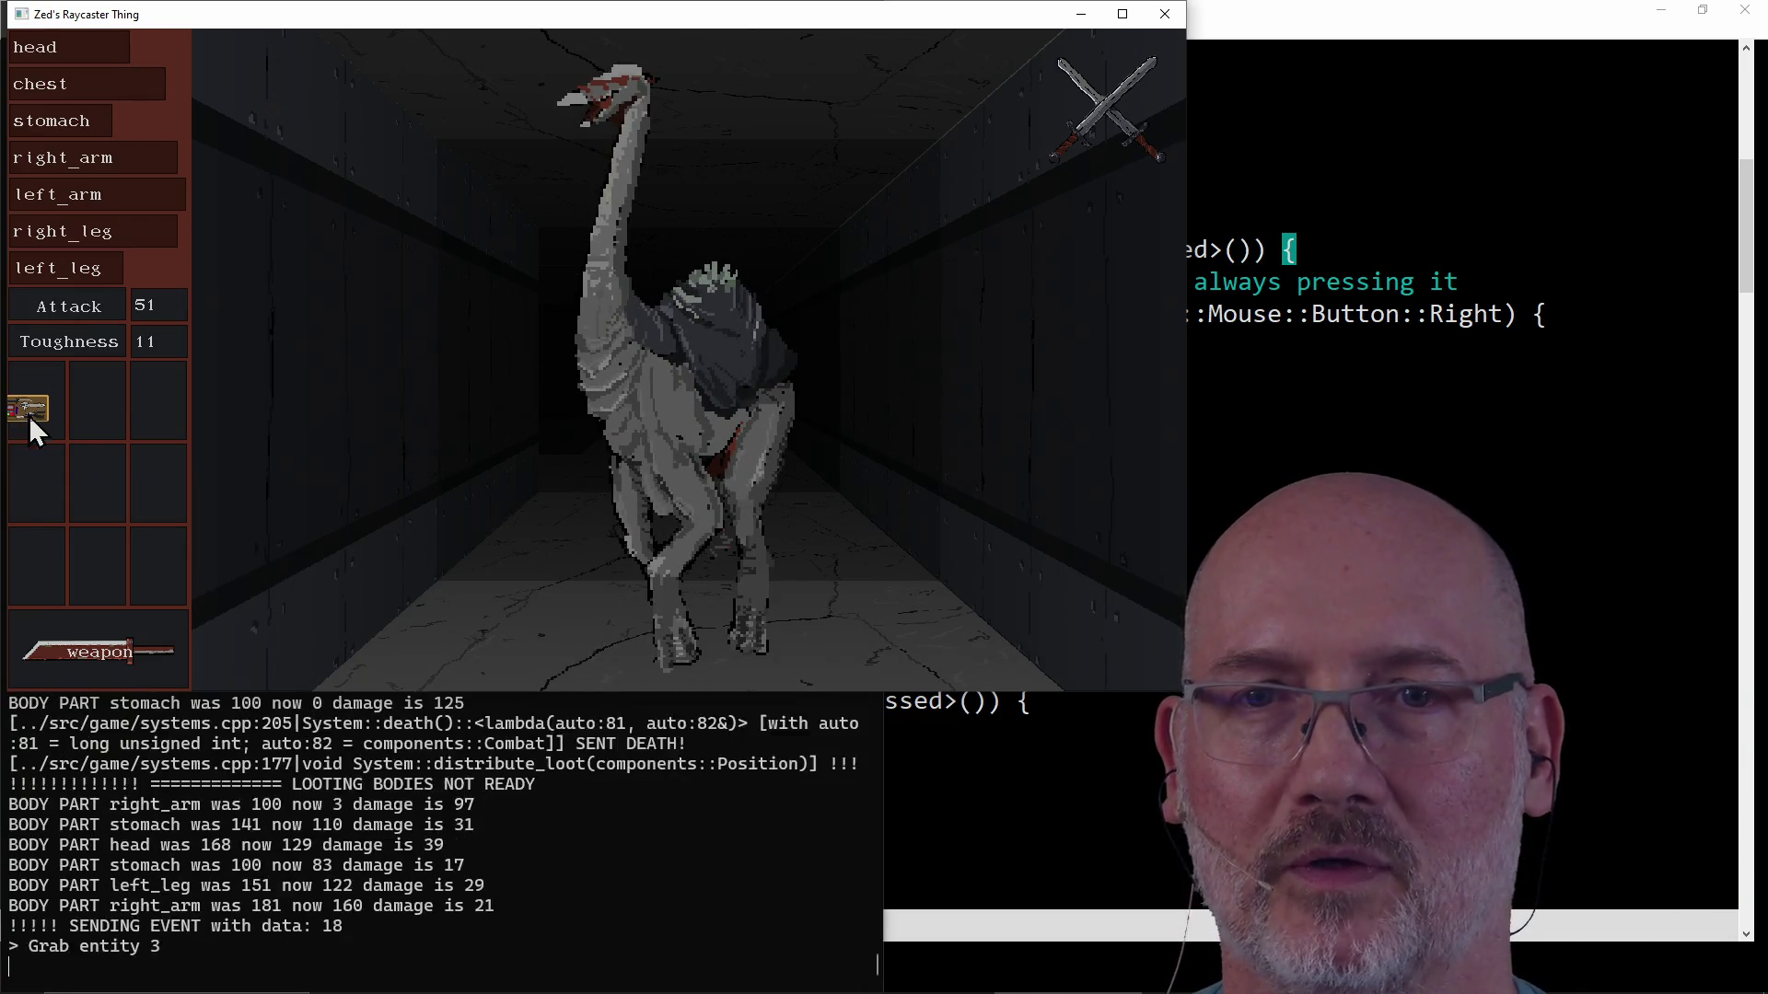
{"action": "left_click", "coordinate": [597, 511]}
{"action": "left_click", "coordinate": [671, 592]}
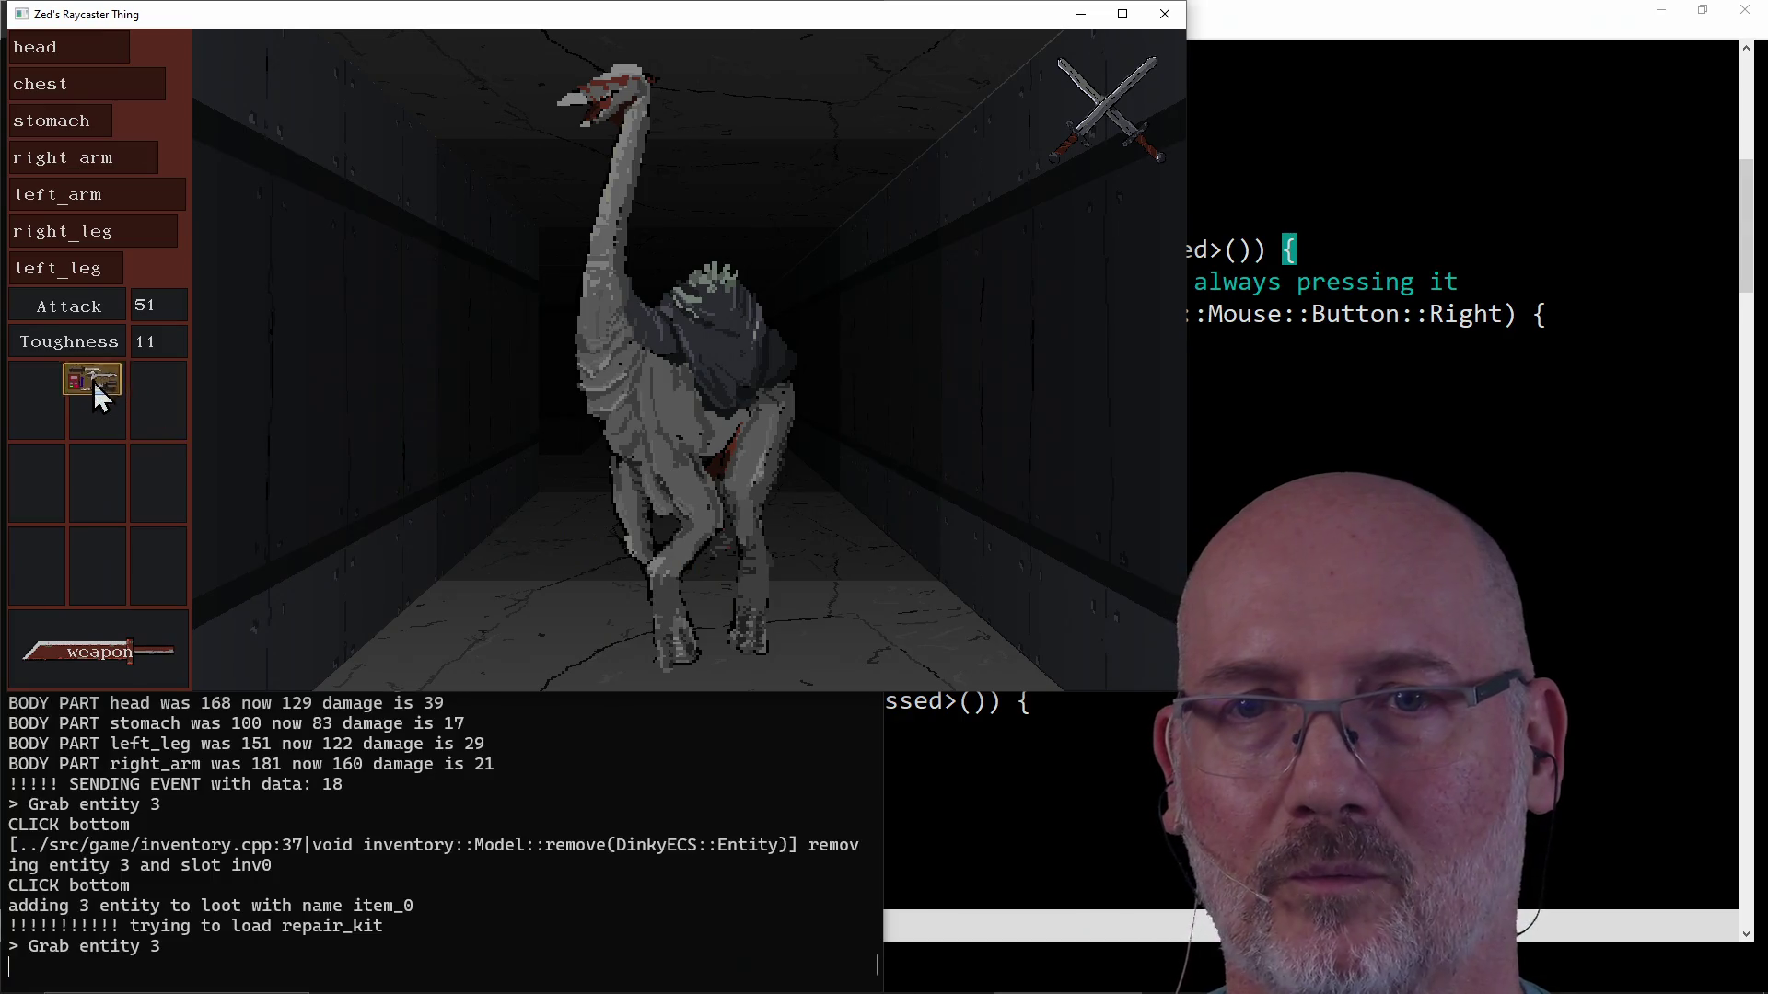
{"action": "left_click", "coordinate": [107, 389]}
{"action": "left_click", "coordinate": [106, 648]}
{"action": "left_click", "coordinate": [104, 491]}
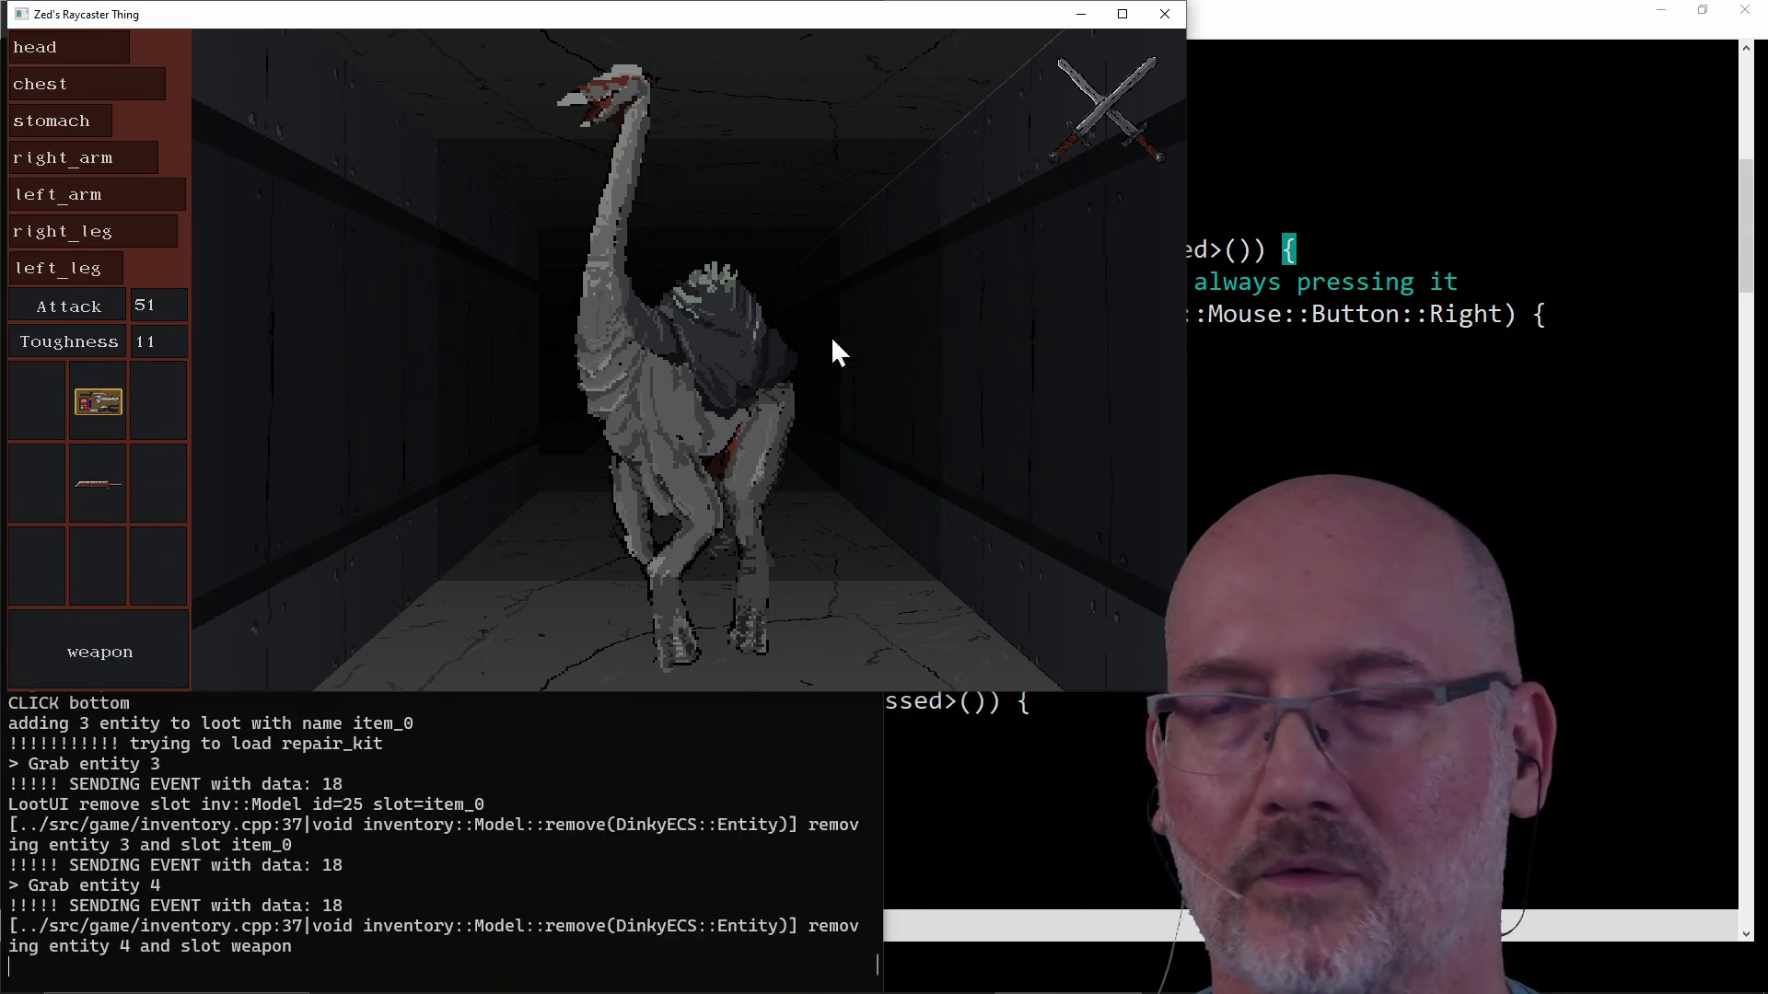
{"action": "left_click", "coordinate": [1165, 24]}
{"action": "left_click", "coordinate": [1002, 611]}
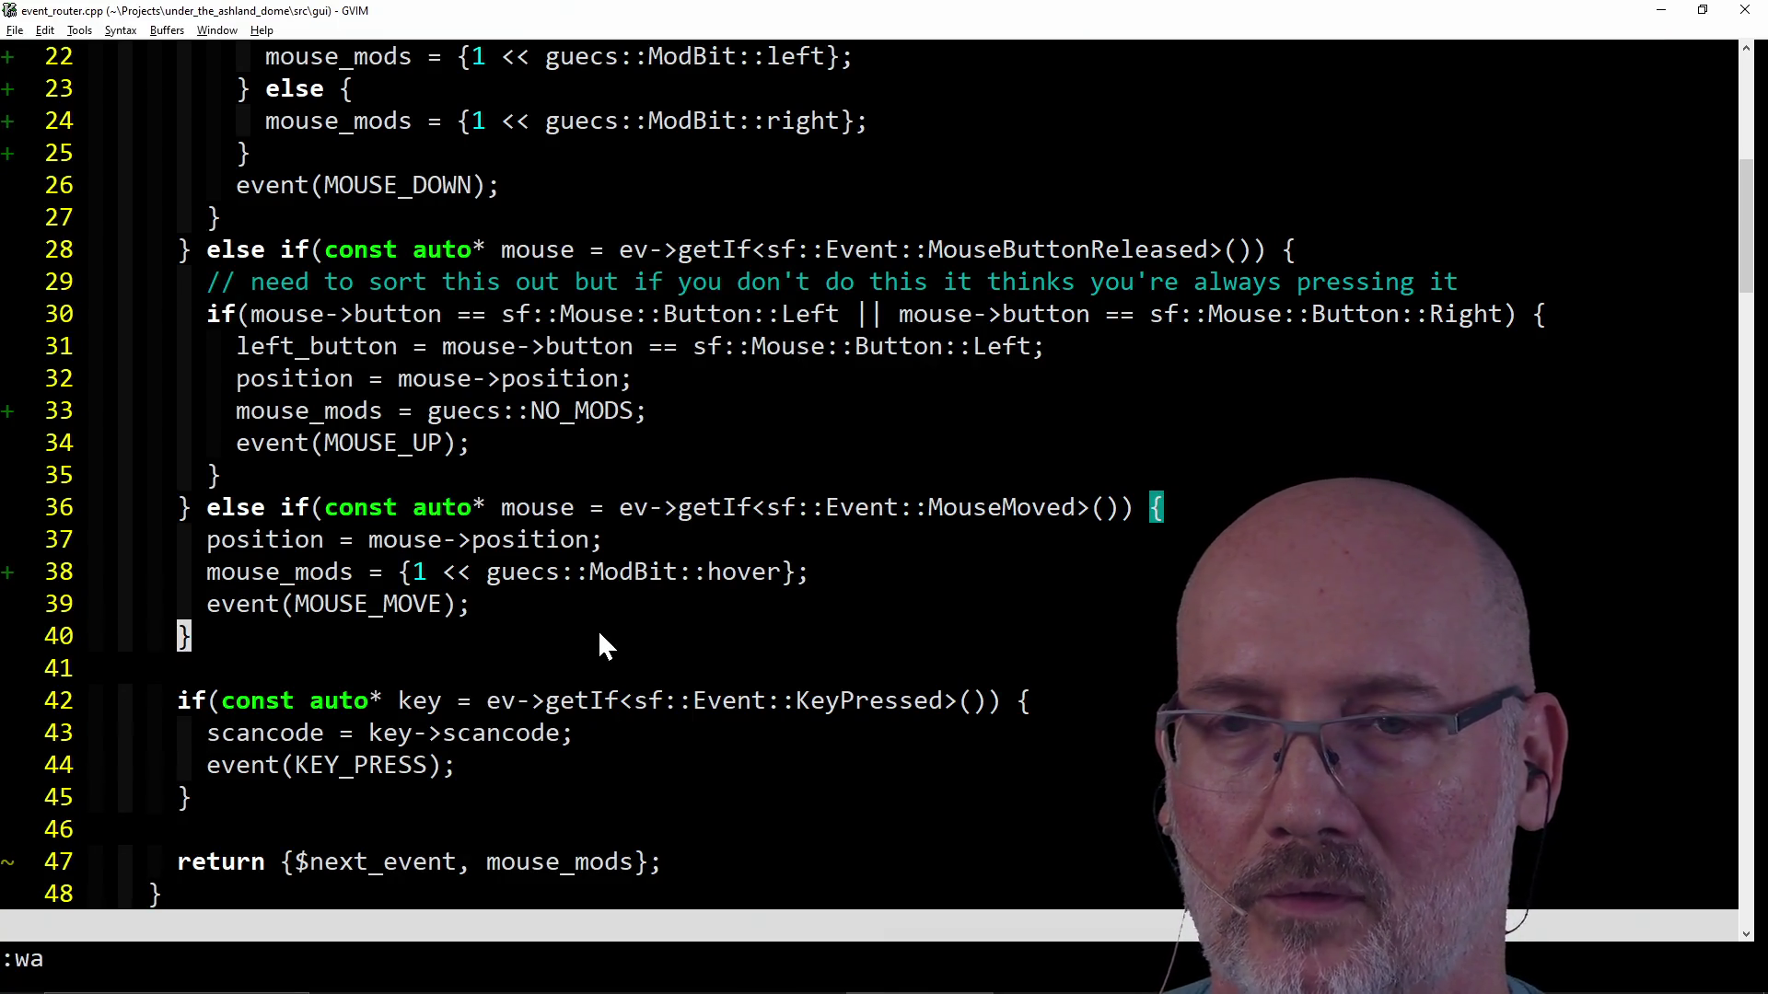
Open fsm.cpp and make the line-141 mouse_action call pass $router.mouse_mods, then save.
{"action": "key", "text": "ctrl+p"}
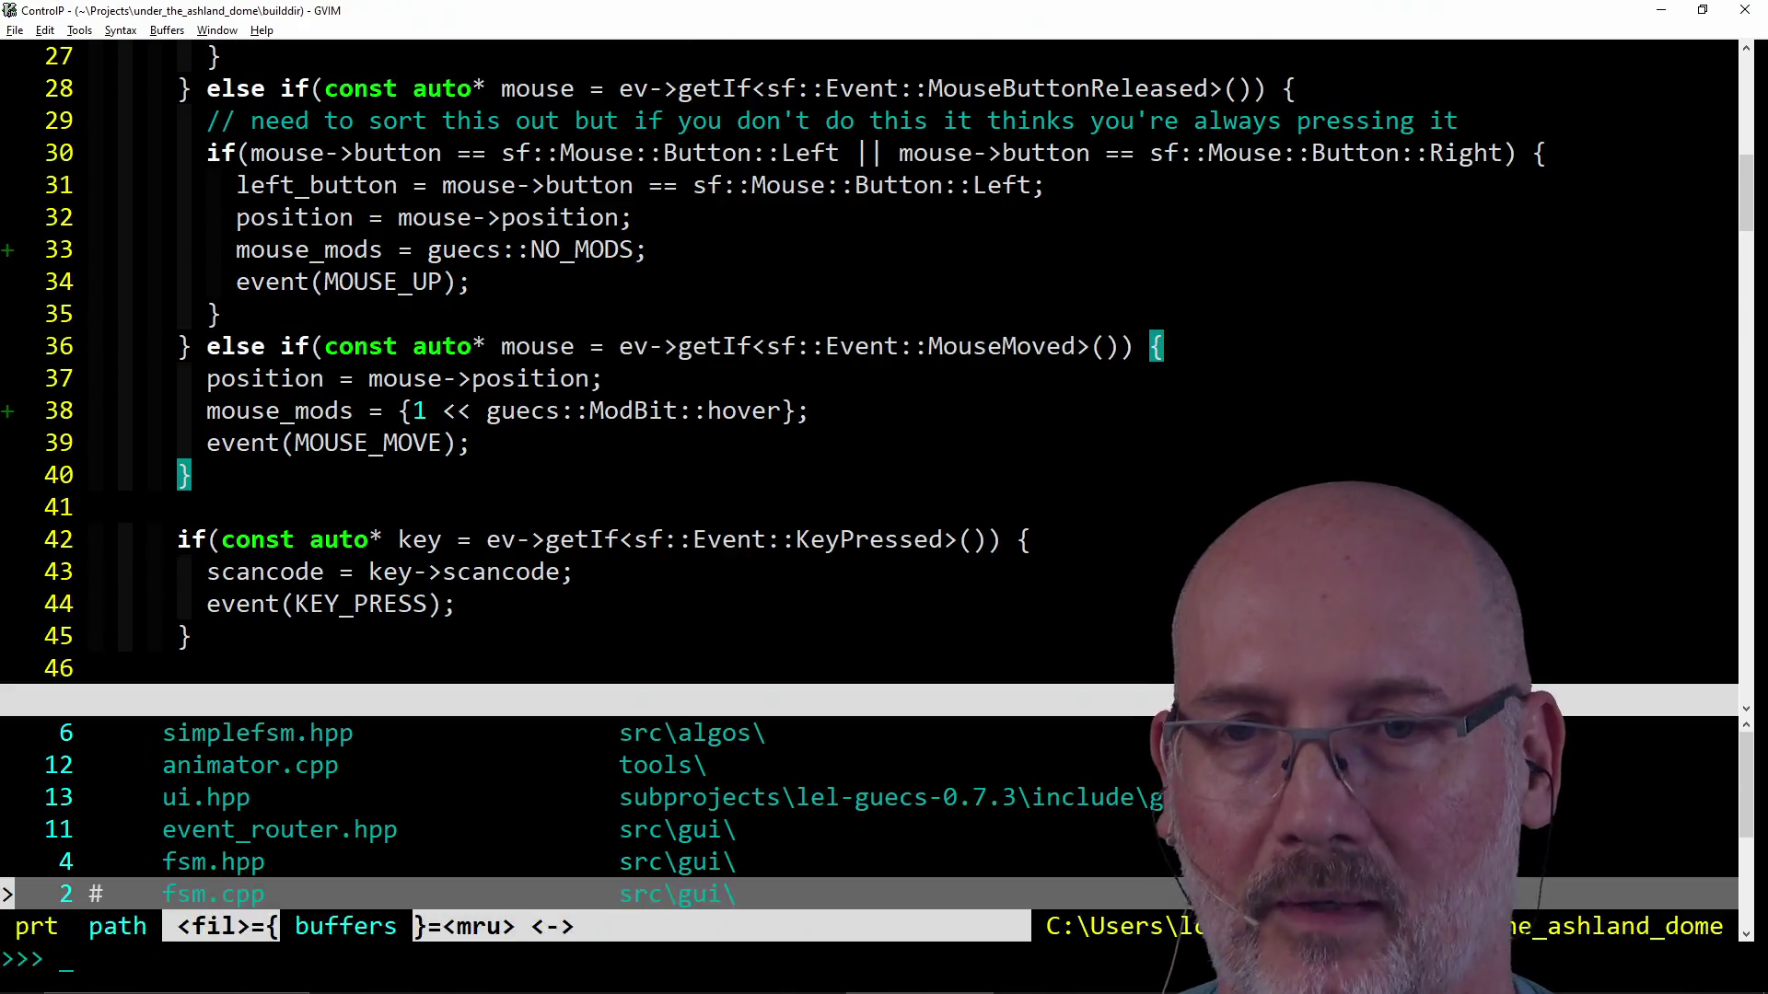
{"action": "key", "text": "Return"}
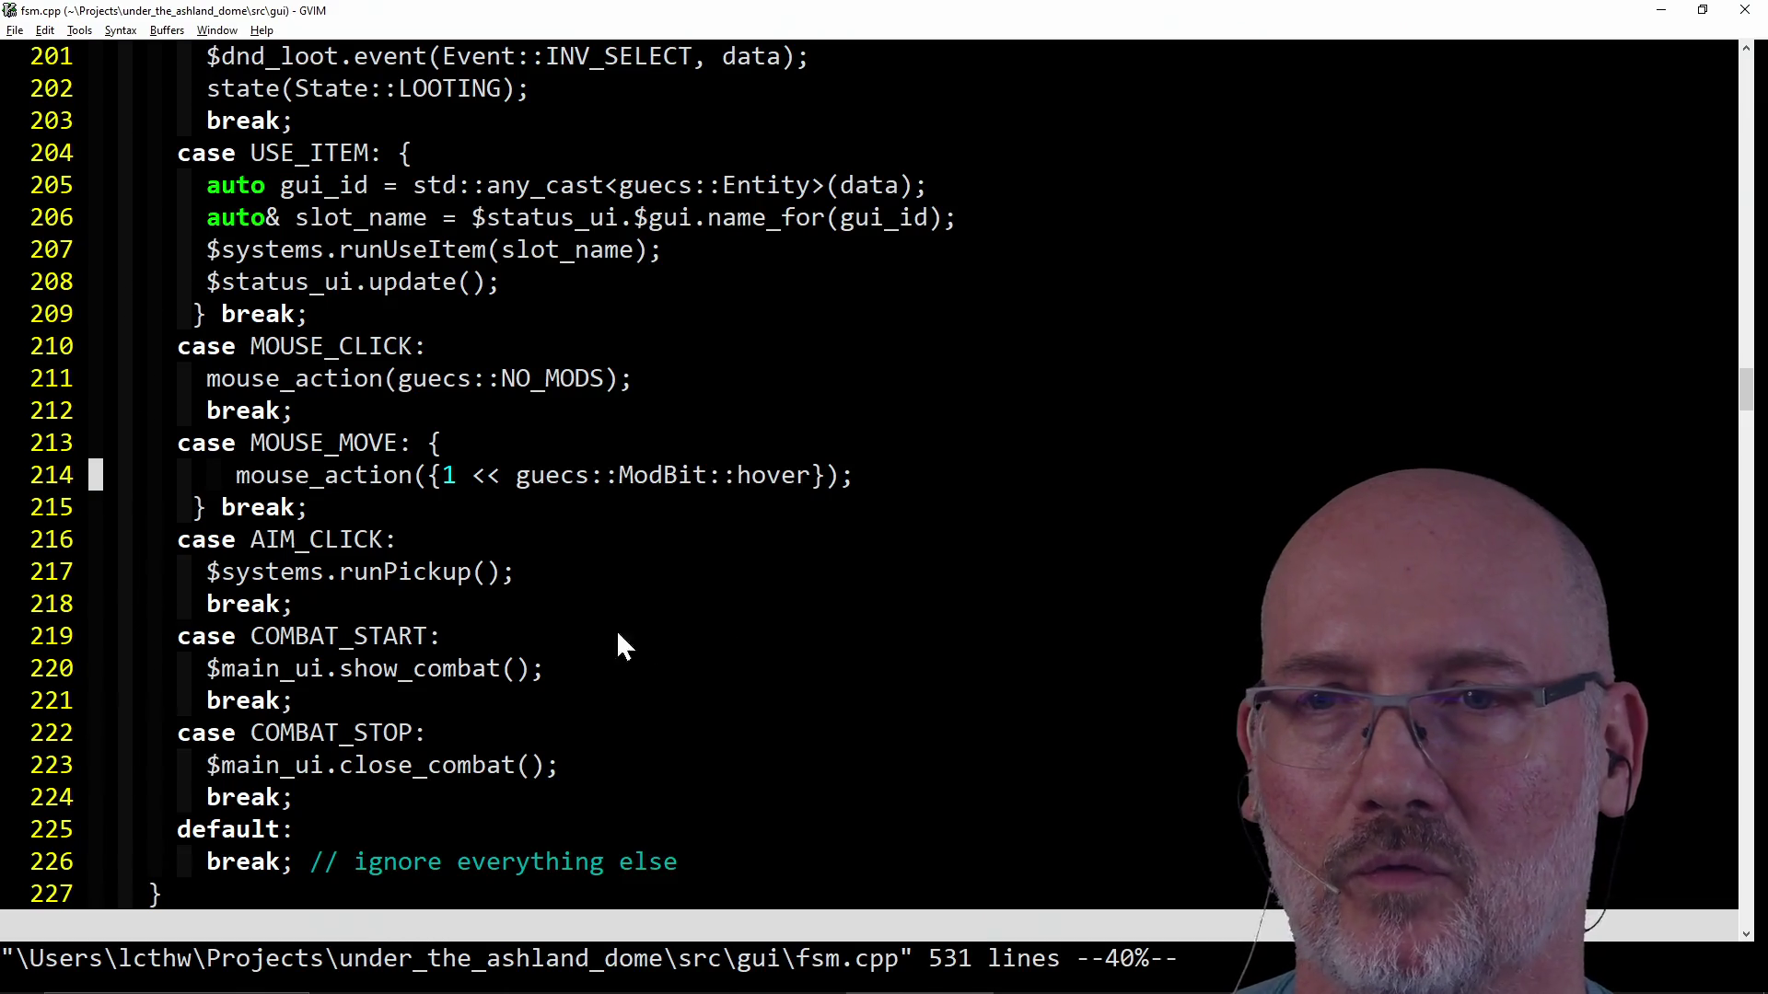
{"action": "scroll", "coordinate": [720, 499], "scroll_direction": "up", "scroll_amount": 3}
{"action": "scroll", "coordinate": [720, 499], "scroll_direction": "up", "scroll_amount": 7}
{"action": "scroll", "coordinate": [720, 499], "scroll_direction": "up", "scroll_amount": 6}
{"action": "scroll", "coordinate": [720, 498], "scroll_direction": "up", "scroll_amount": 6}
{"action": "scroll", "coordinate": [720, 498], "scroll_direction": "up", "scroll_amount": 5}
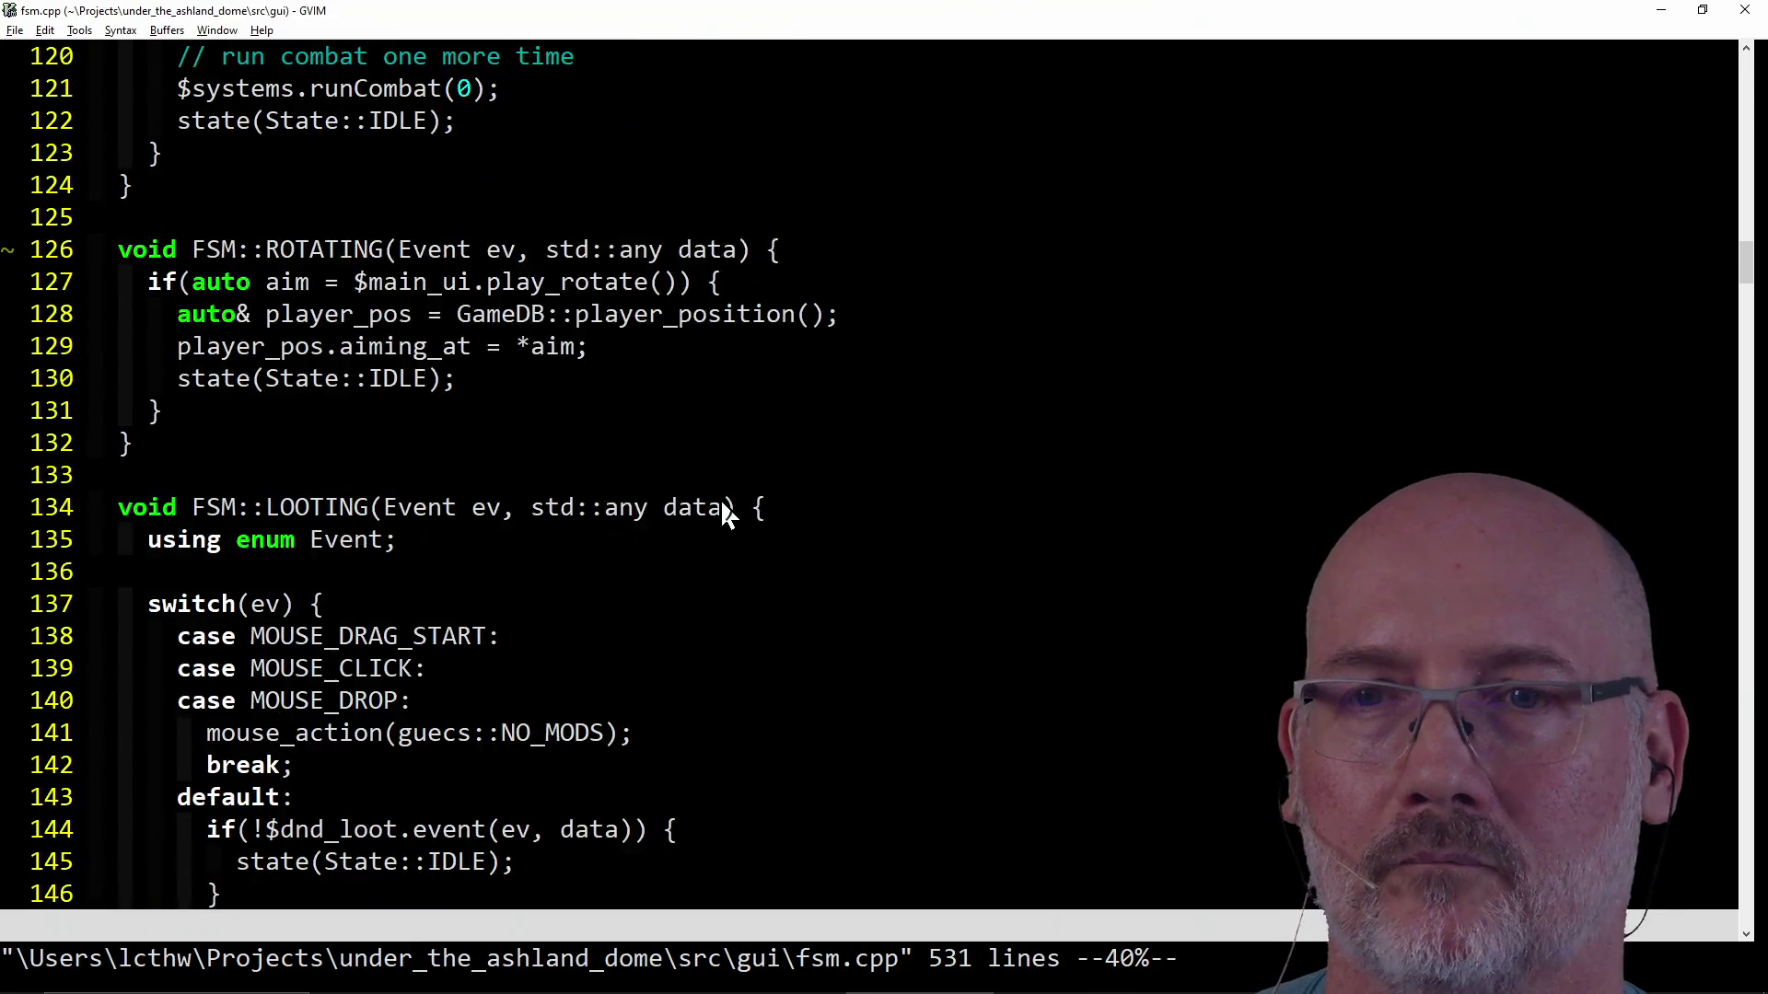
{"action": "left_click", "coordinate": [405, 733]}
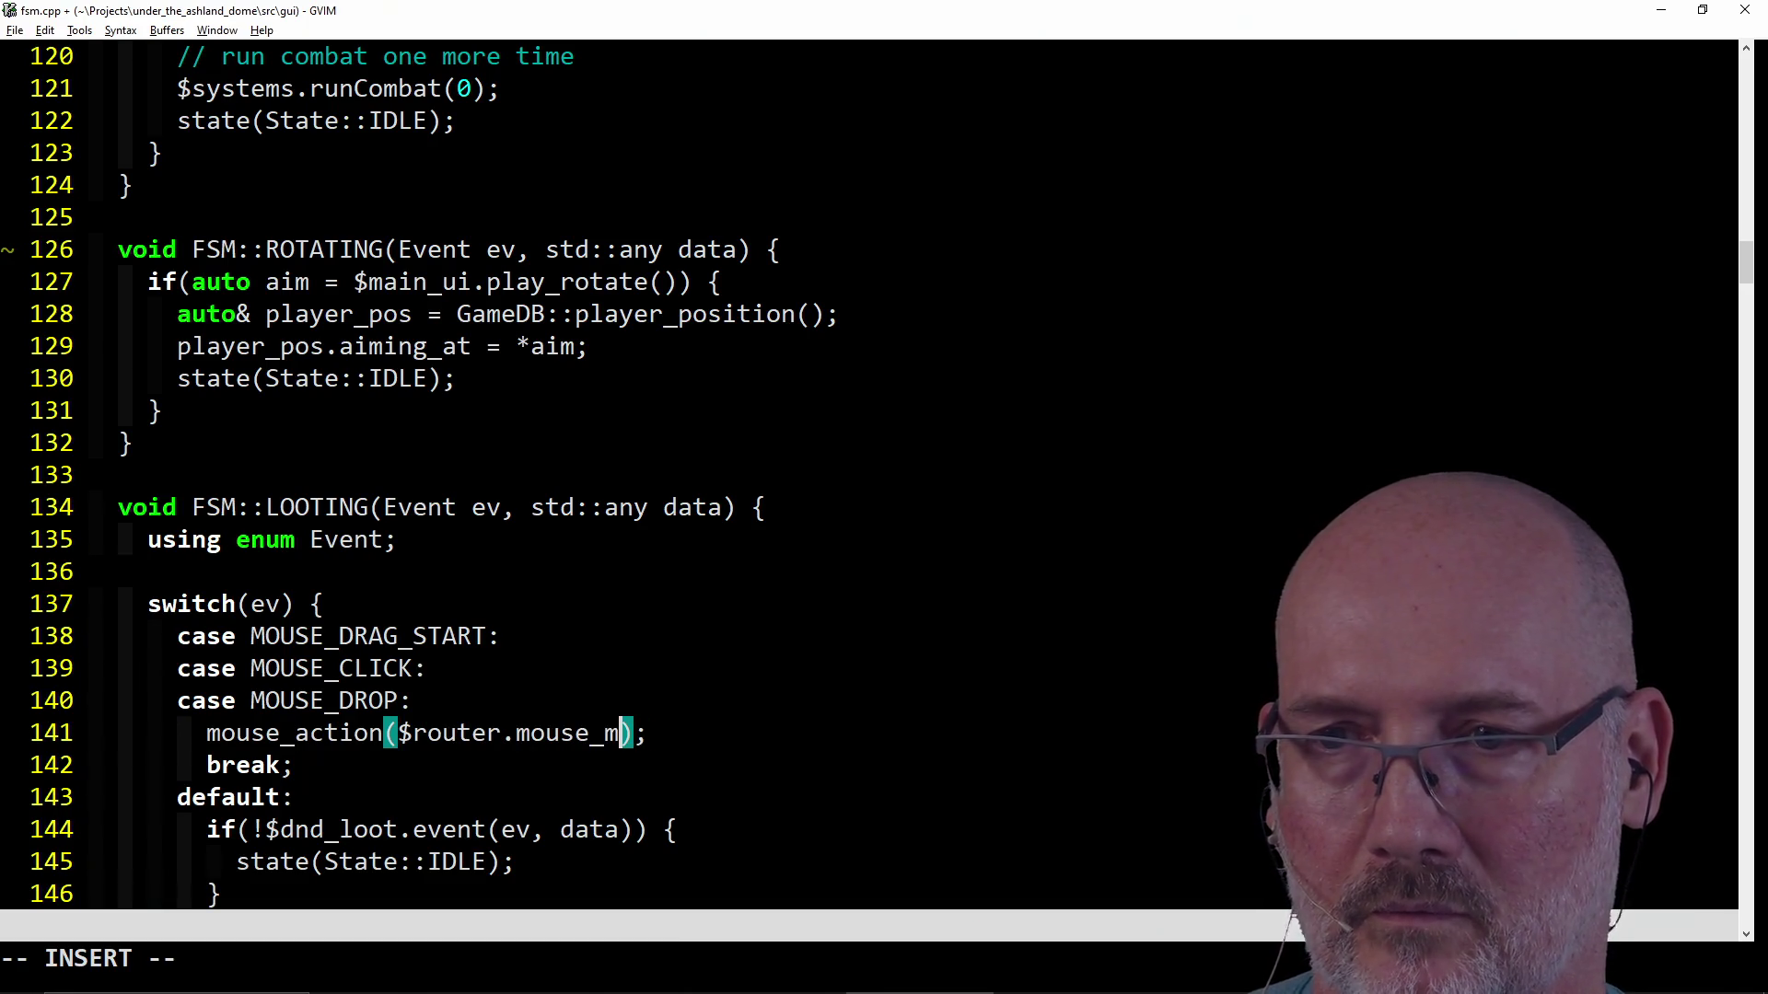
{"action": "type", "text": "ods"}
{"action": "key", "text": "Return"}
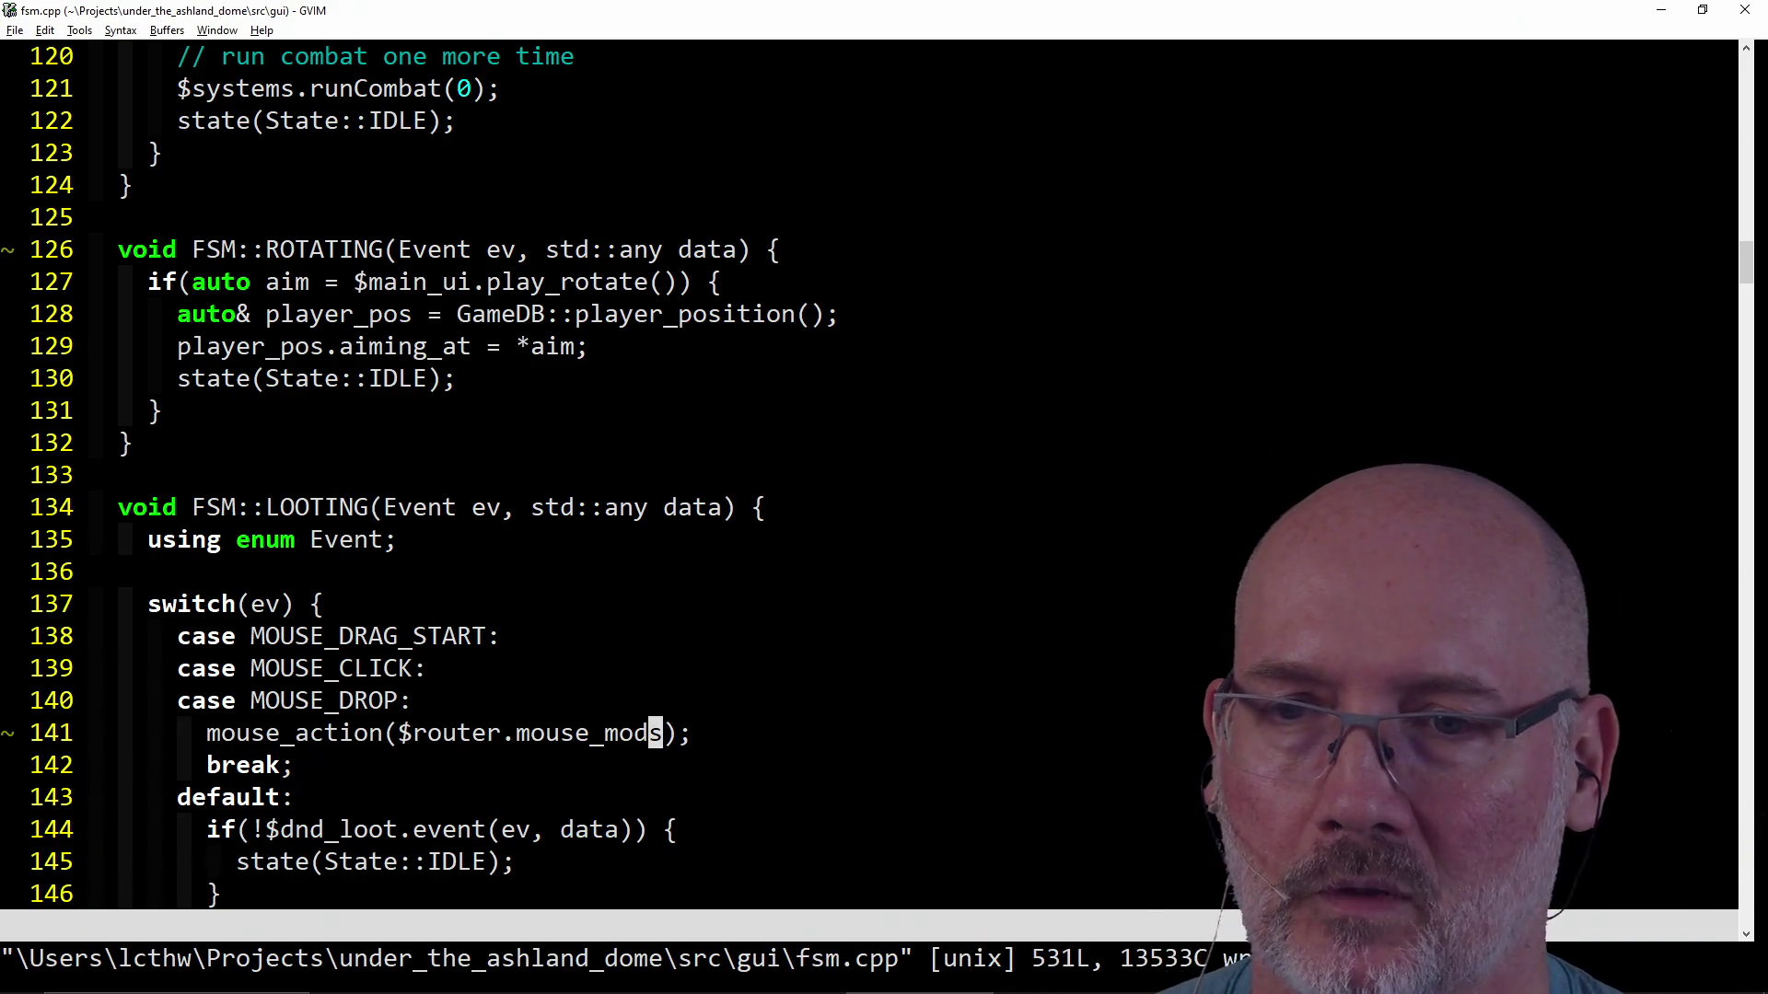
{"action": "type", "text": ":wa"}
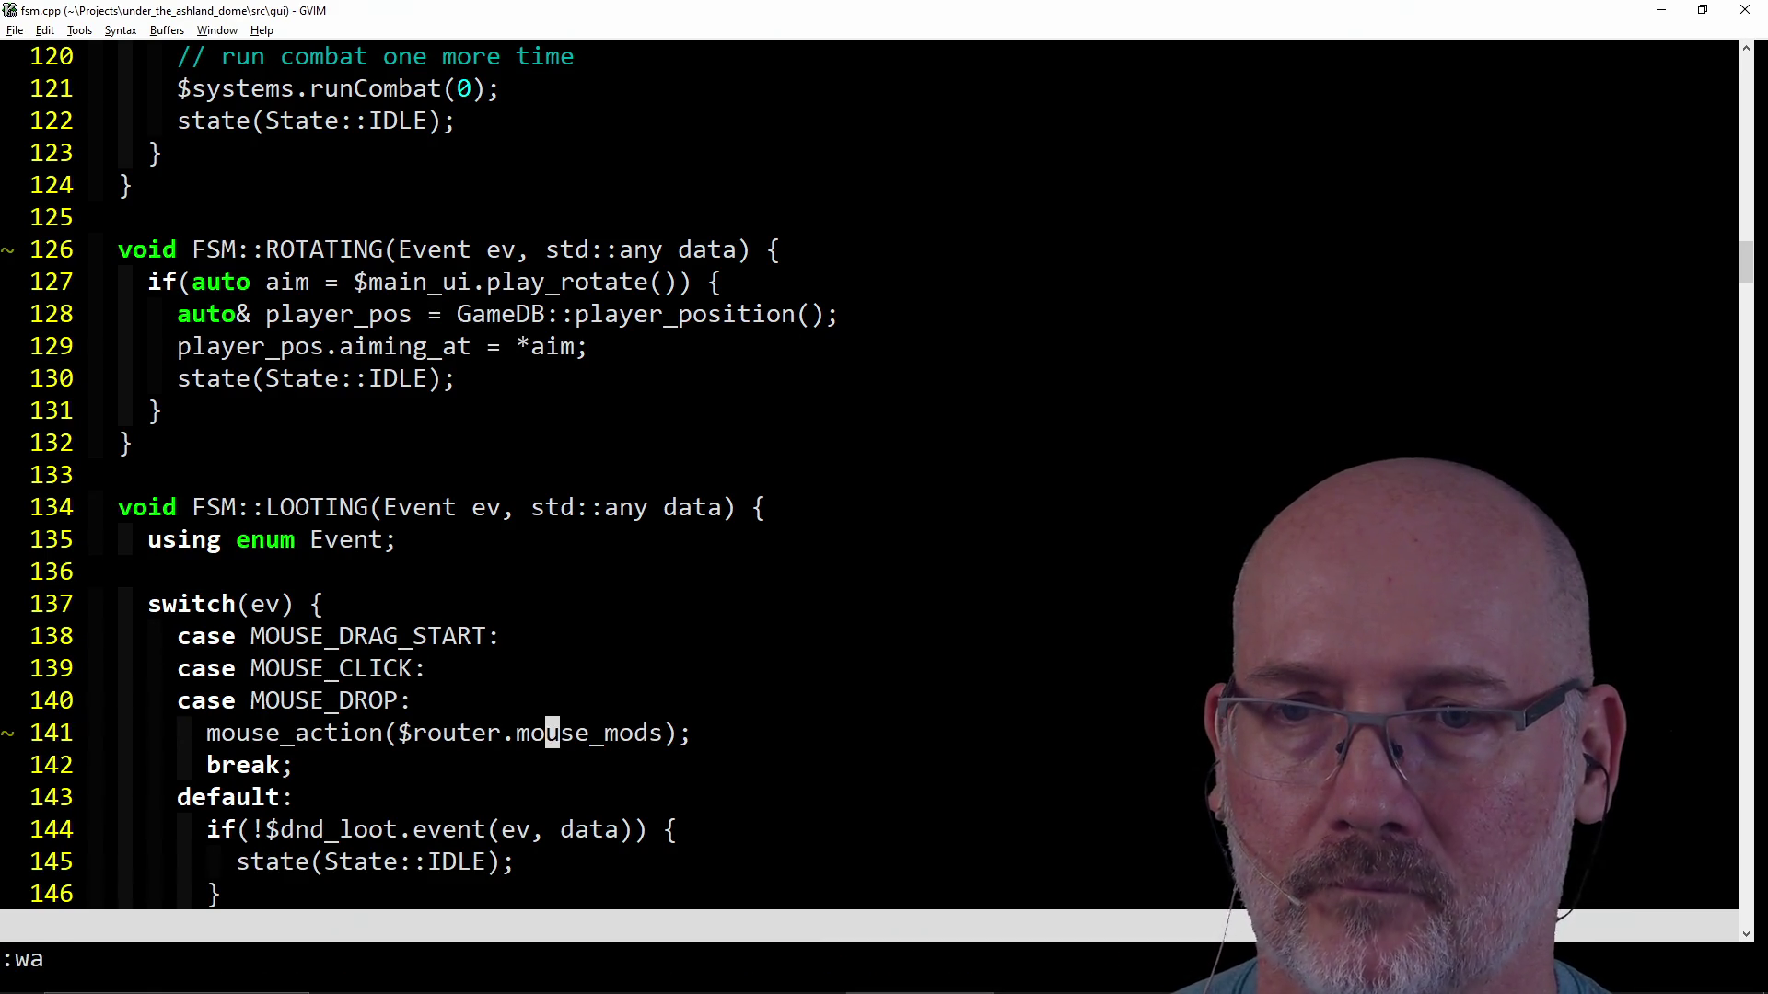
{"action": "type", "text": "/MOUSE_"}
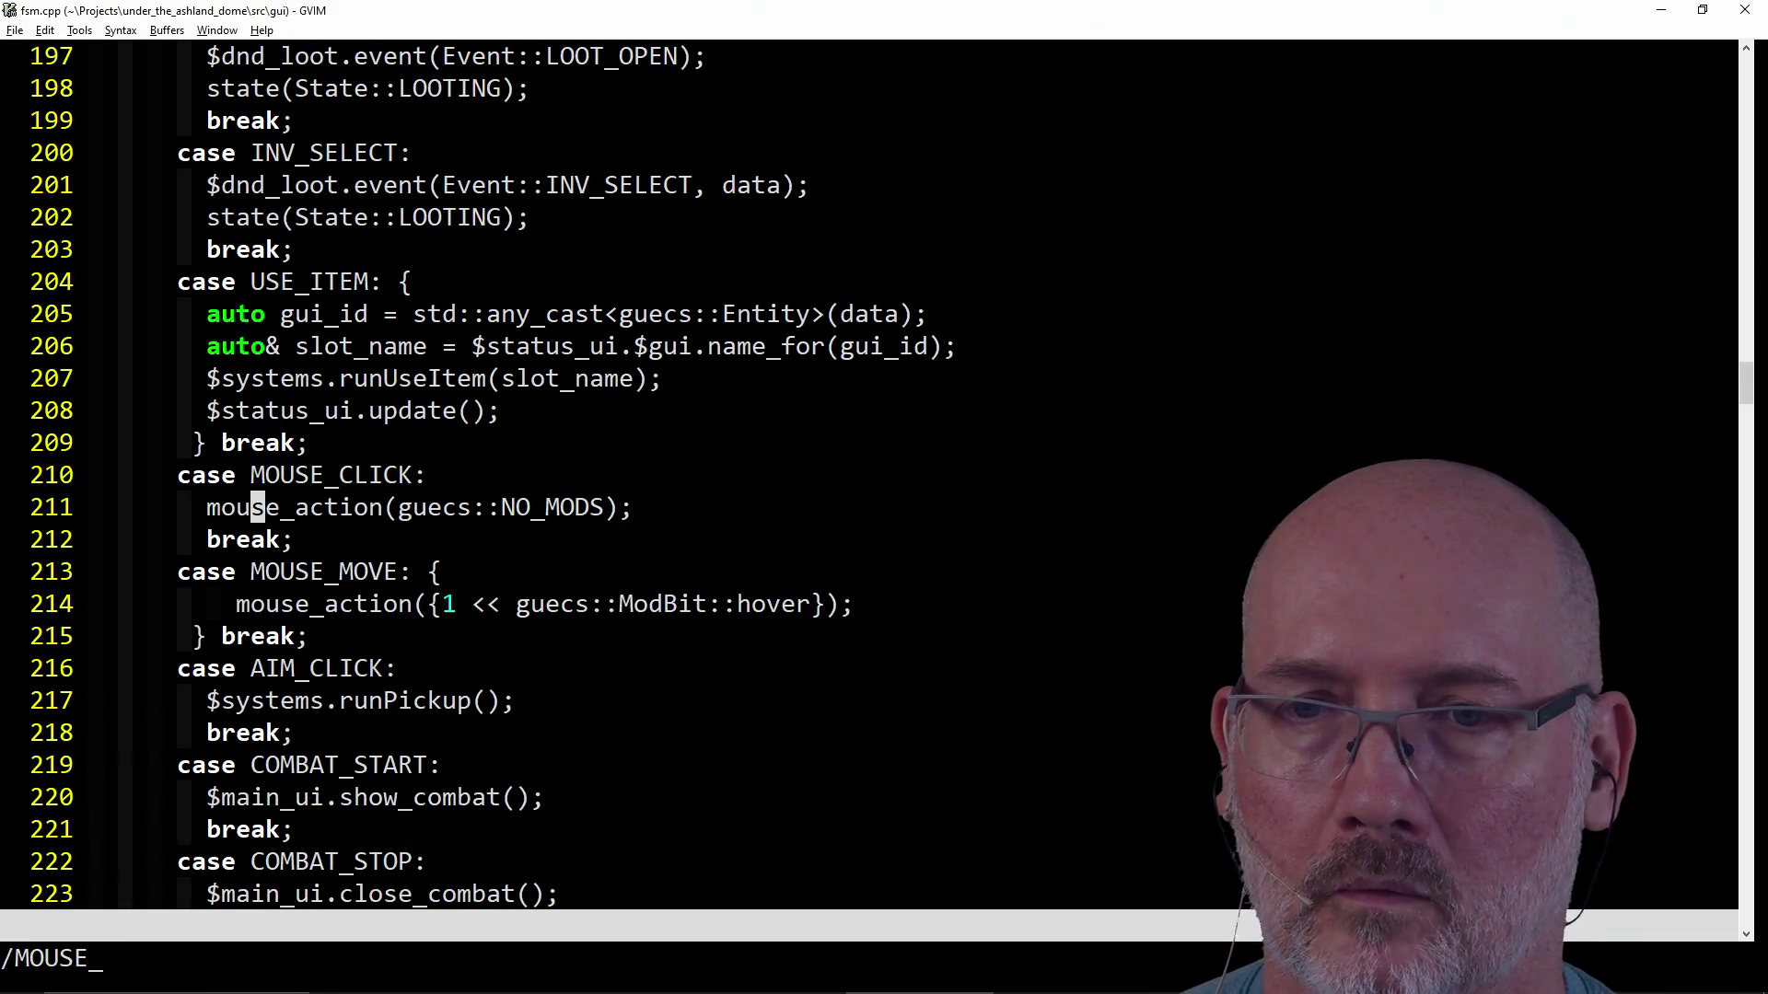
Delete the NO_MODS mouse_action call so MOUSE_MOVE falls through to MOUSE_CLICK, and fix the indentation.
{"action": "key", "text": "Return"}
{"action": "key", "text": "k"}
{"action": "key", "text": "d"}
{"action": "key", "text": "k"}
{"action": "key", "text": "j"}
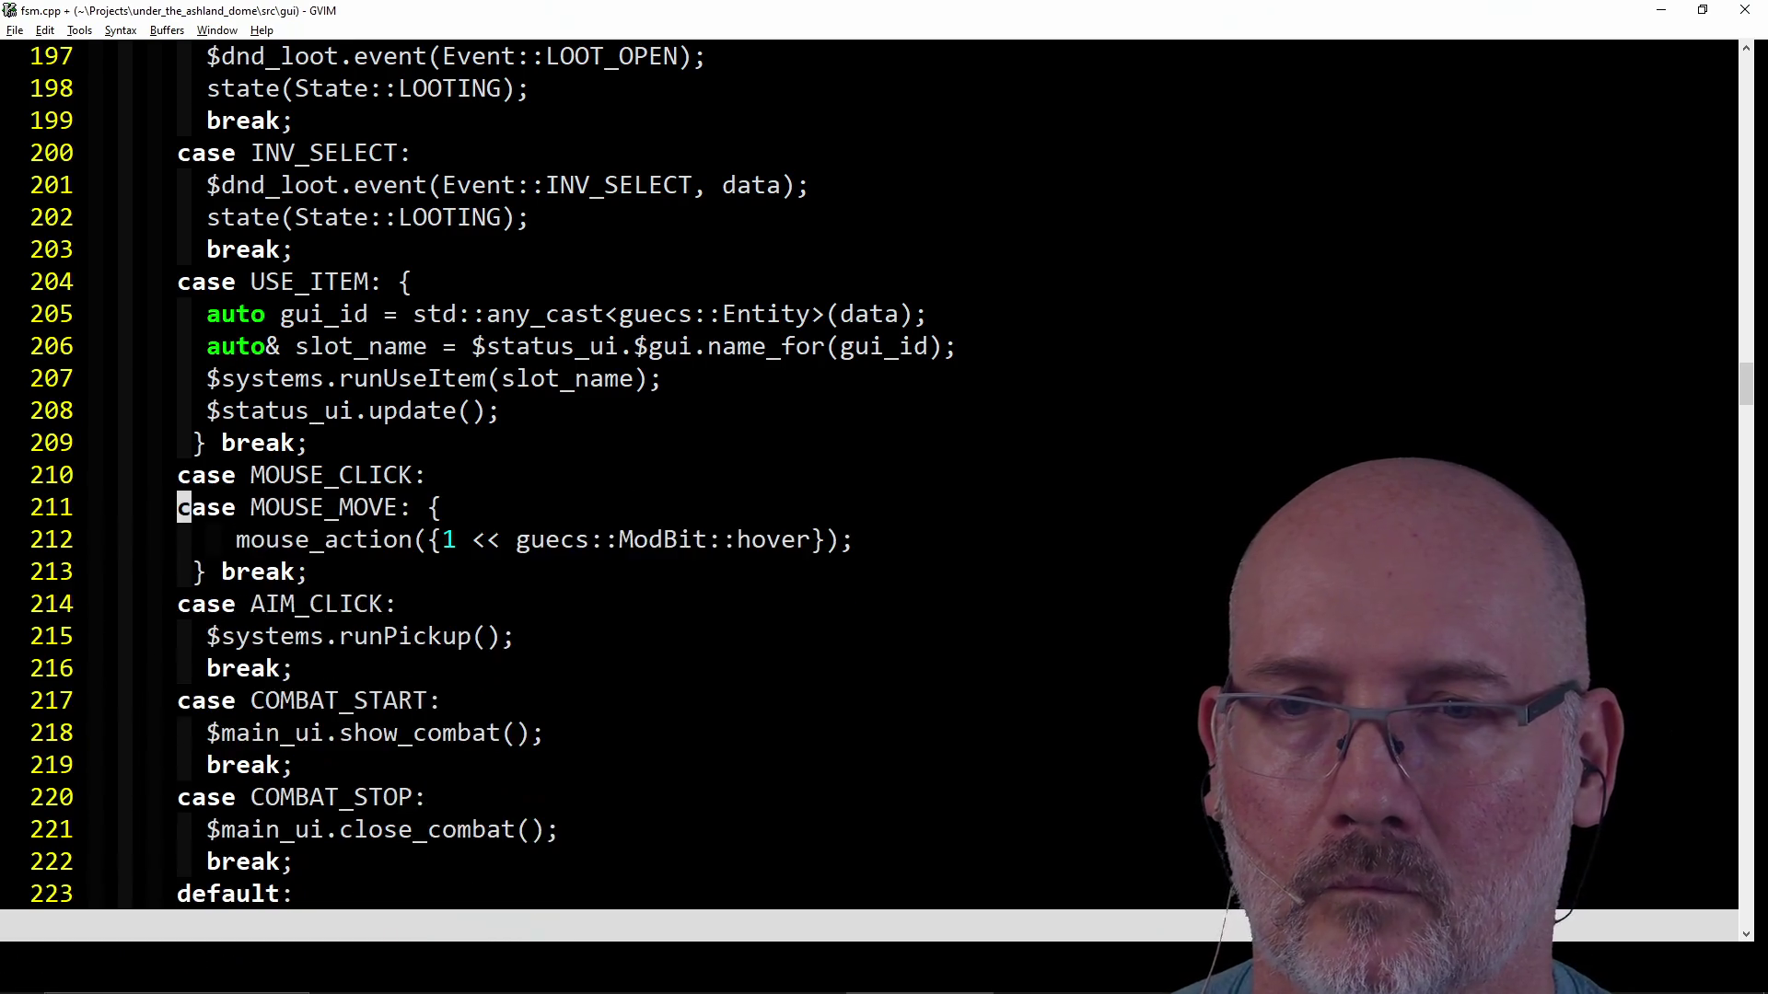
{"action": "key", "text": "j"}
{"action": "key", "text": "d"}
{"action": "key", "text": "d"}
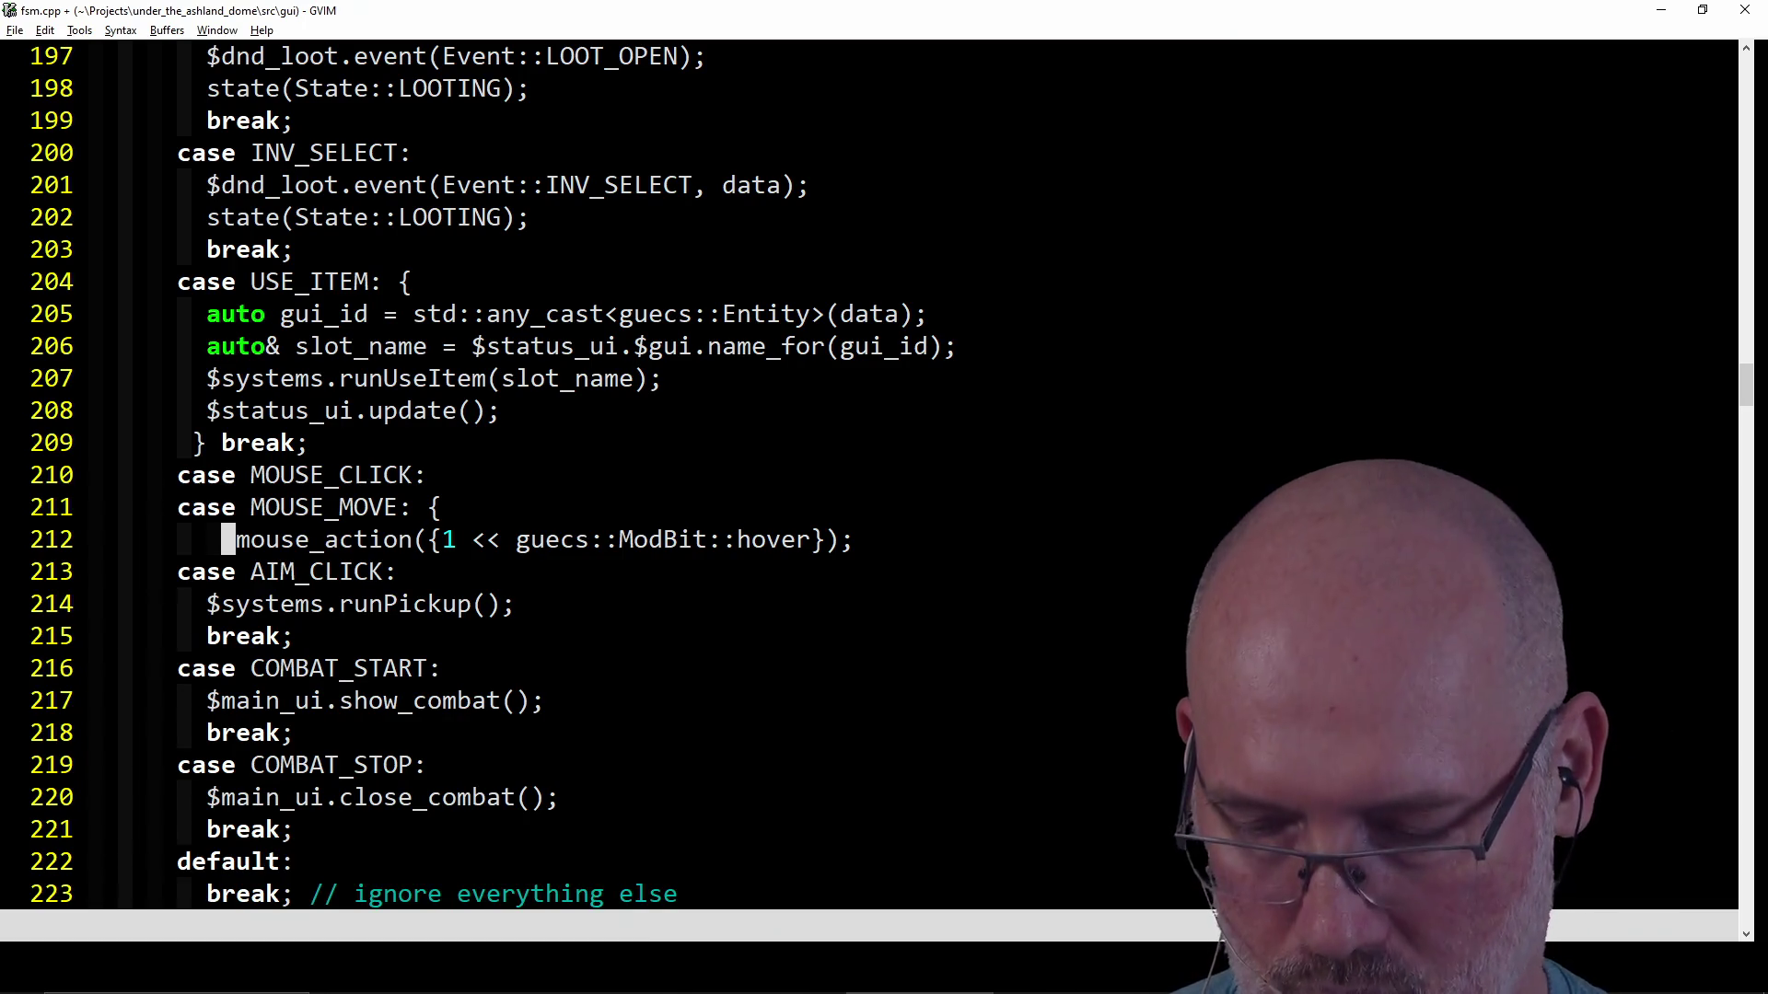
{"action": "key", "text": "="}
{"action": "key", "text": "="}
{"action": "key", "text": "u"}
{"action": "key", "text": "k"}
{"action": "key", "text": "A"}
{"action": "key", "text": "BackSpace"}
{"action": "key", "text": "BackSpace"}
{"action": "key", "text": "Escape"}
{"action": "key", "text": "j"}
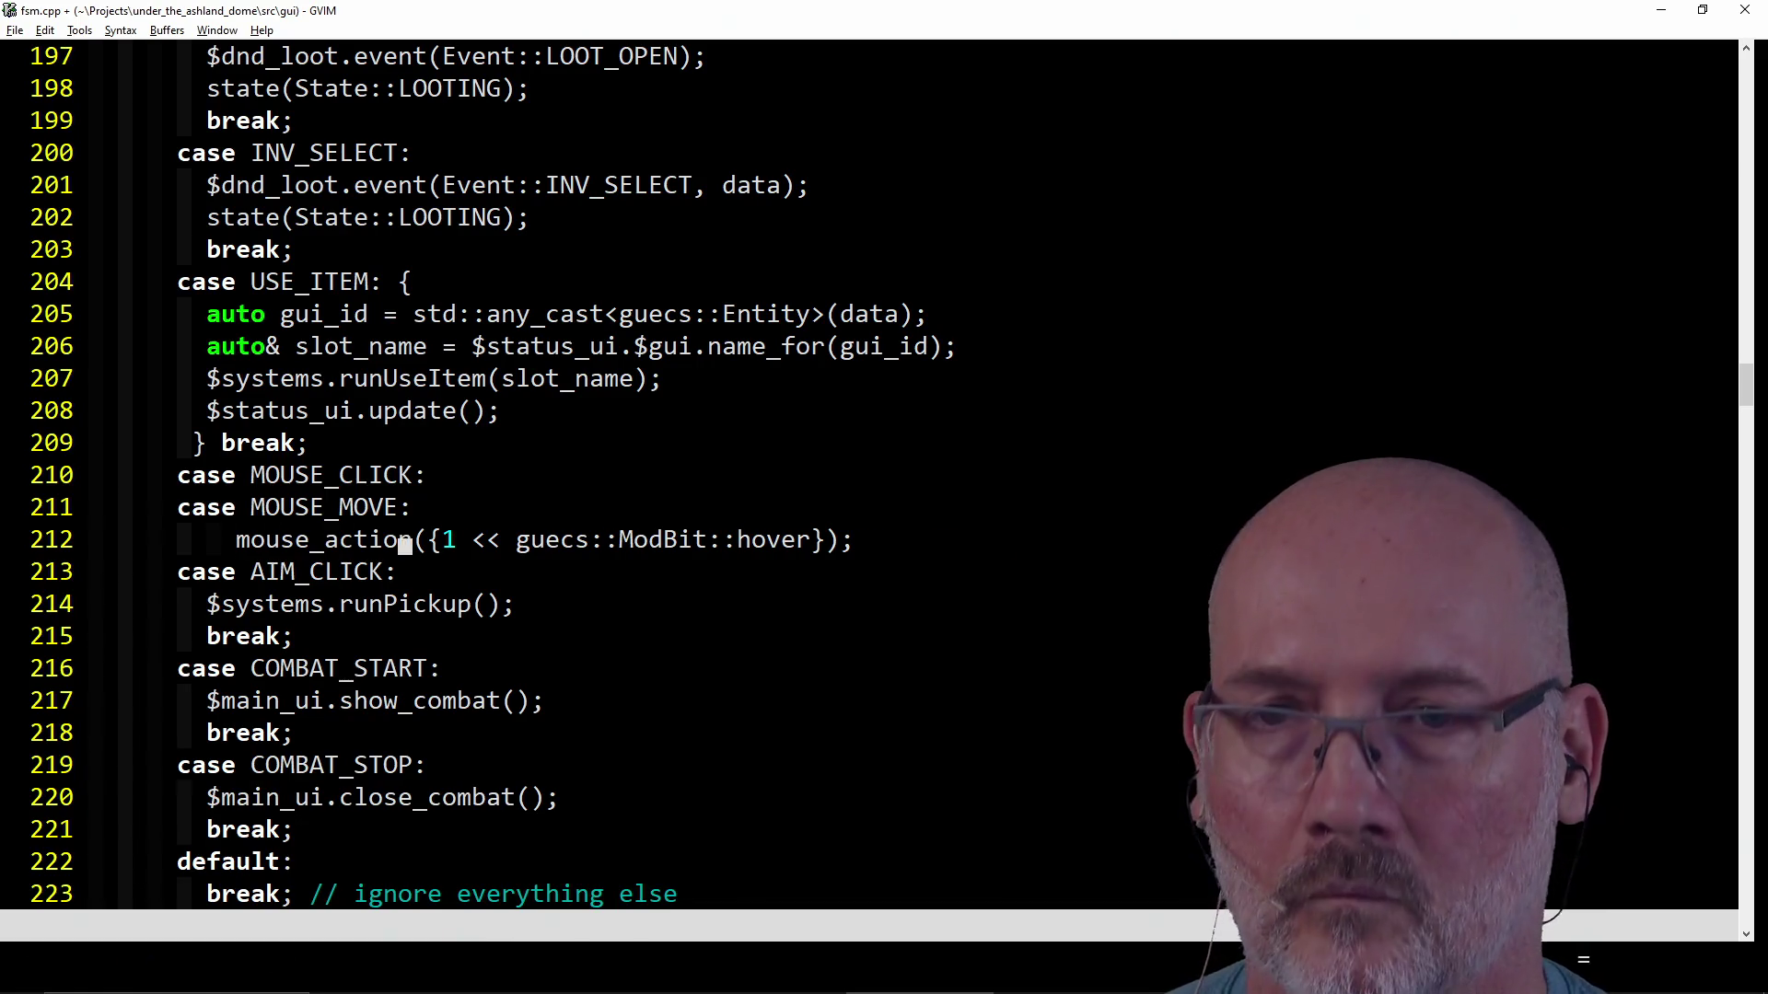
{"action": "key", "text": "="}
{"action": "key", "text": "="}
{"action": "key", "text": "X"}
{"action": "key", "text": "X"}
{"action": "key", "text": "X"}
{"action": "key", "text": "X"}
{"action": "key", "text": "X"}
{"action": "key", "text": "X"}
{"action": "key", "text": "X"}
{"action": "key", "text": "X"}
{"action": "key", "text": "X"}
{"action": "key", "text": "X"}
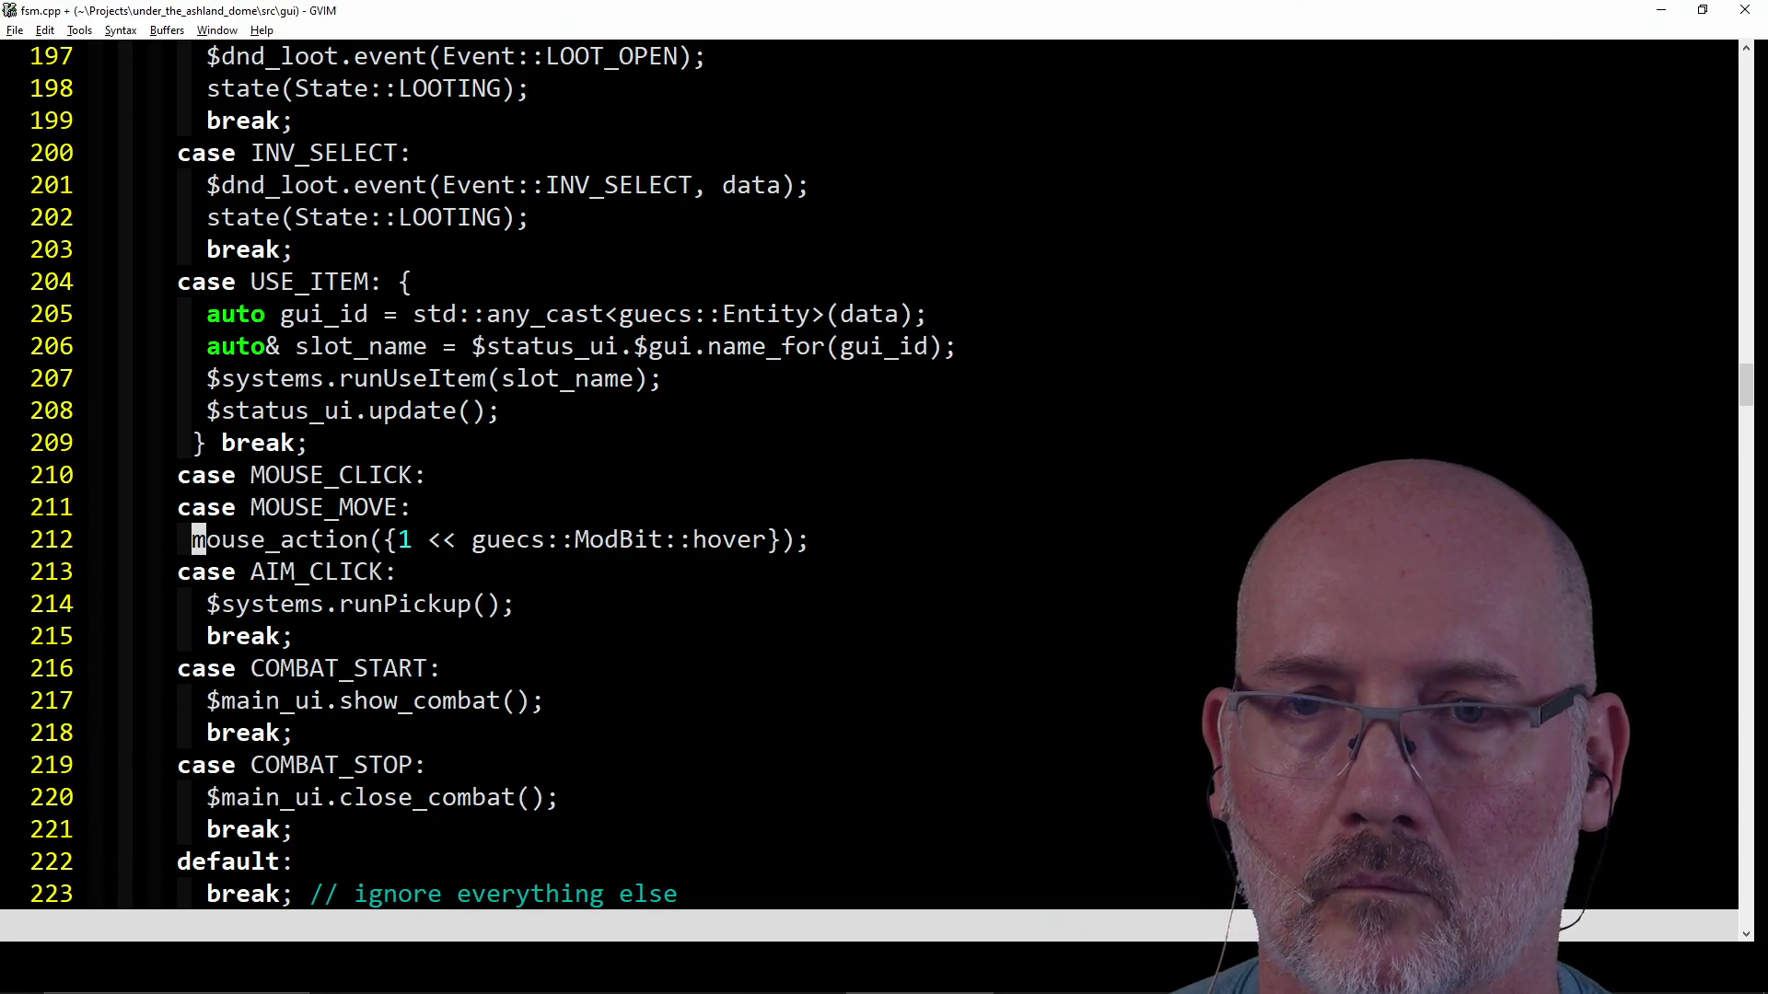
Add a break after the call and replace its hover flag argument with $router.mouse_mods.
{"action": "key", "text": "i"}
{"action": "key", "text": "End"}
{"action": "key", "text": "Return"}
{"action": "type", "text": "b"}
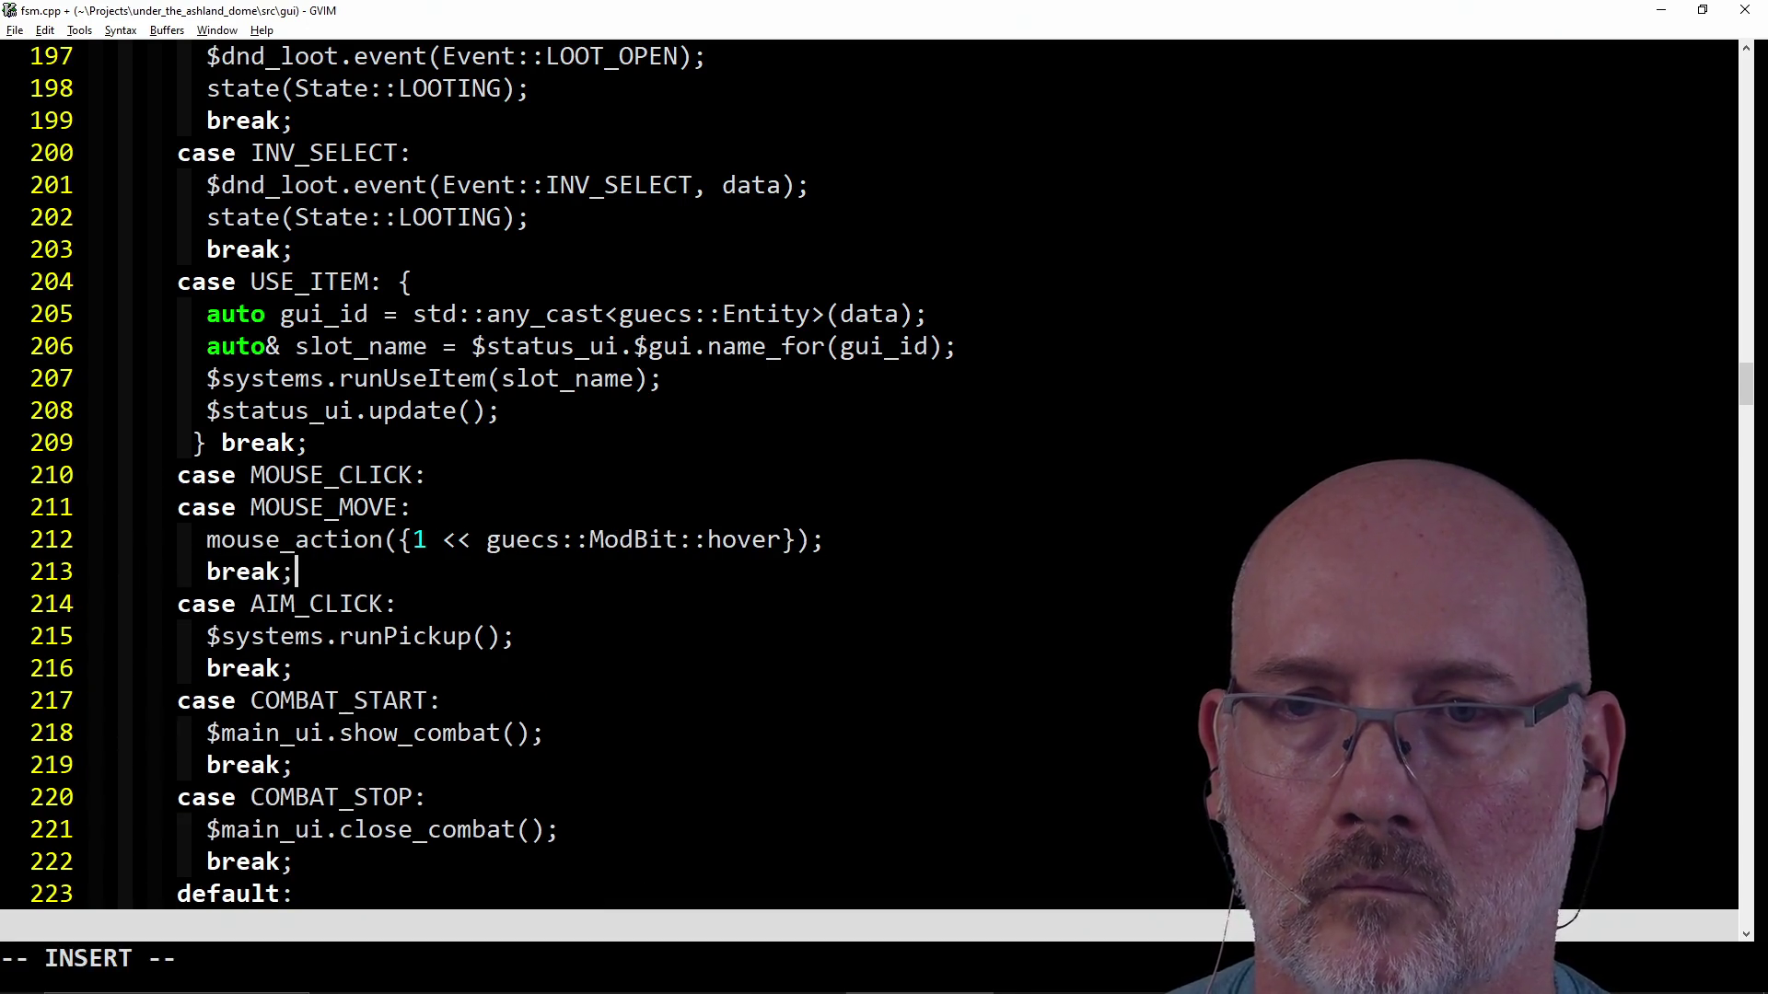
{"action": "key", "text": "Escape"}
{"action": "key", "text": "k"}
{"action": "key", "text": "f"}
{"action": "key", "text": "braceleft"}
{"action": "key", "text": "d"}
{"action": "key", "text": "a"}
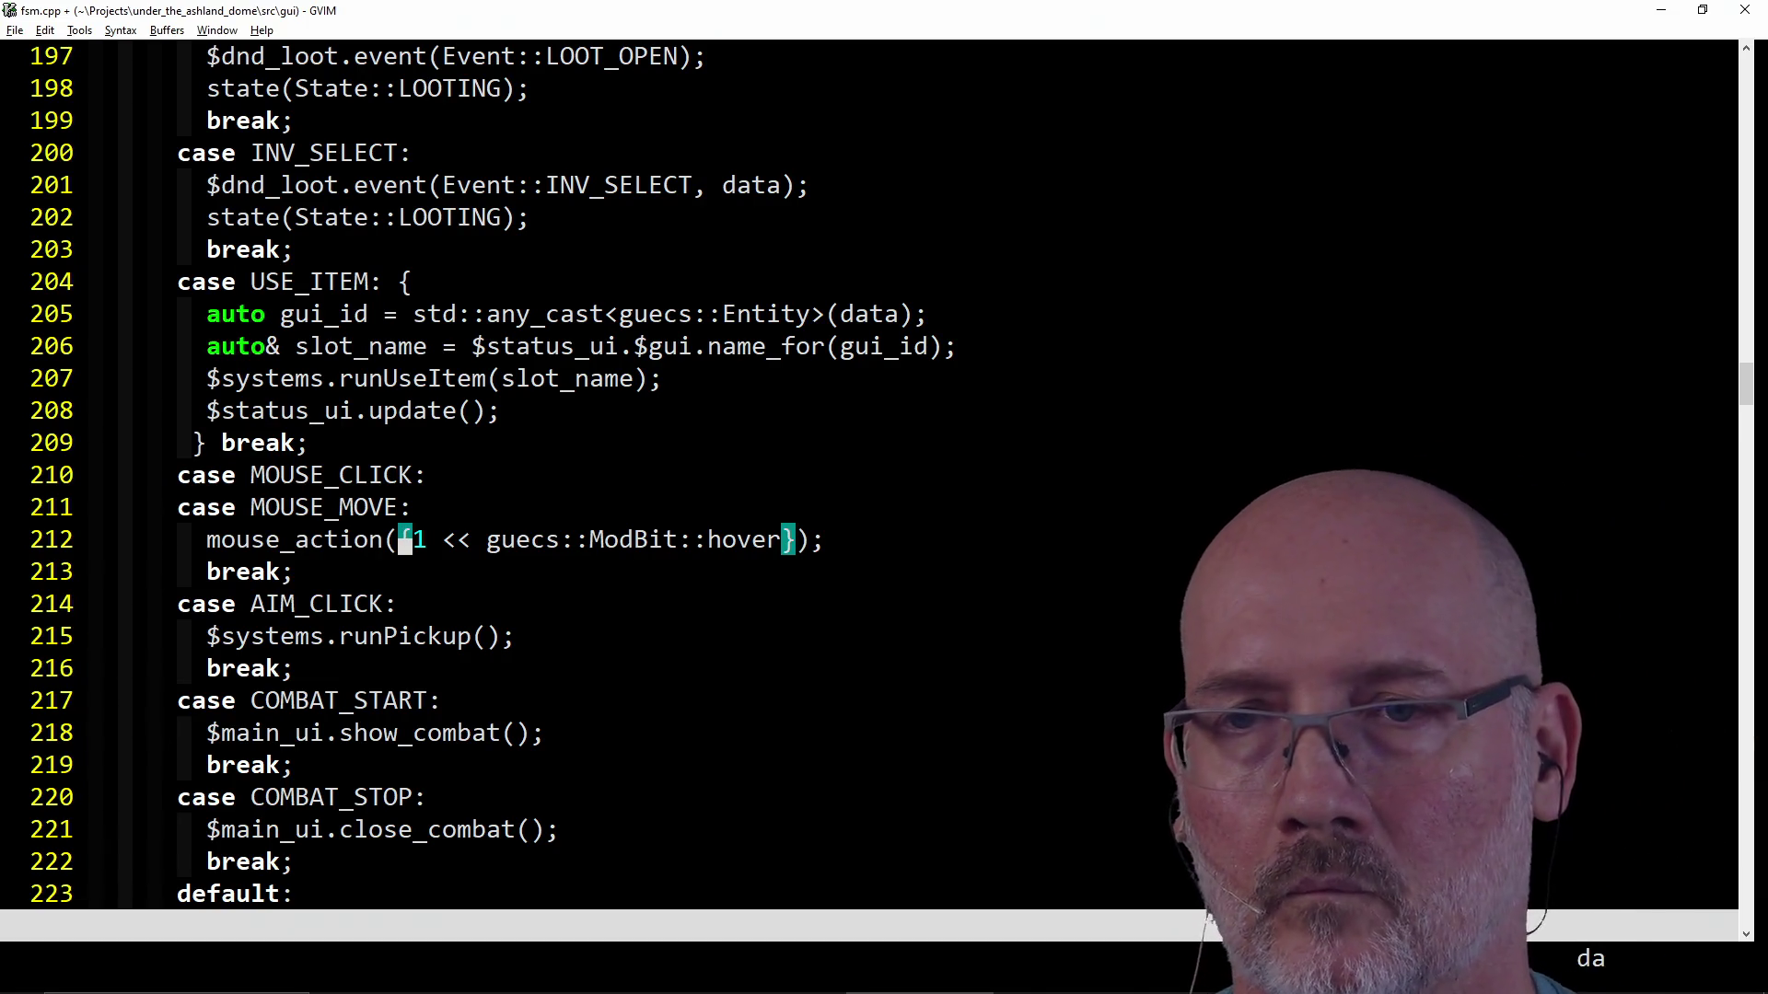
{"action": "key", "text": "braceleft"}
{"action": "type", "text": "a$router.mouse_mods()"}
{"action": "key", "text": "Escape"}
{"action": "type", "text": ":w "}
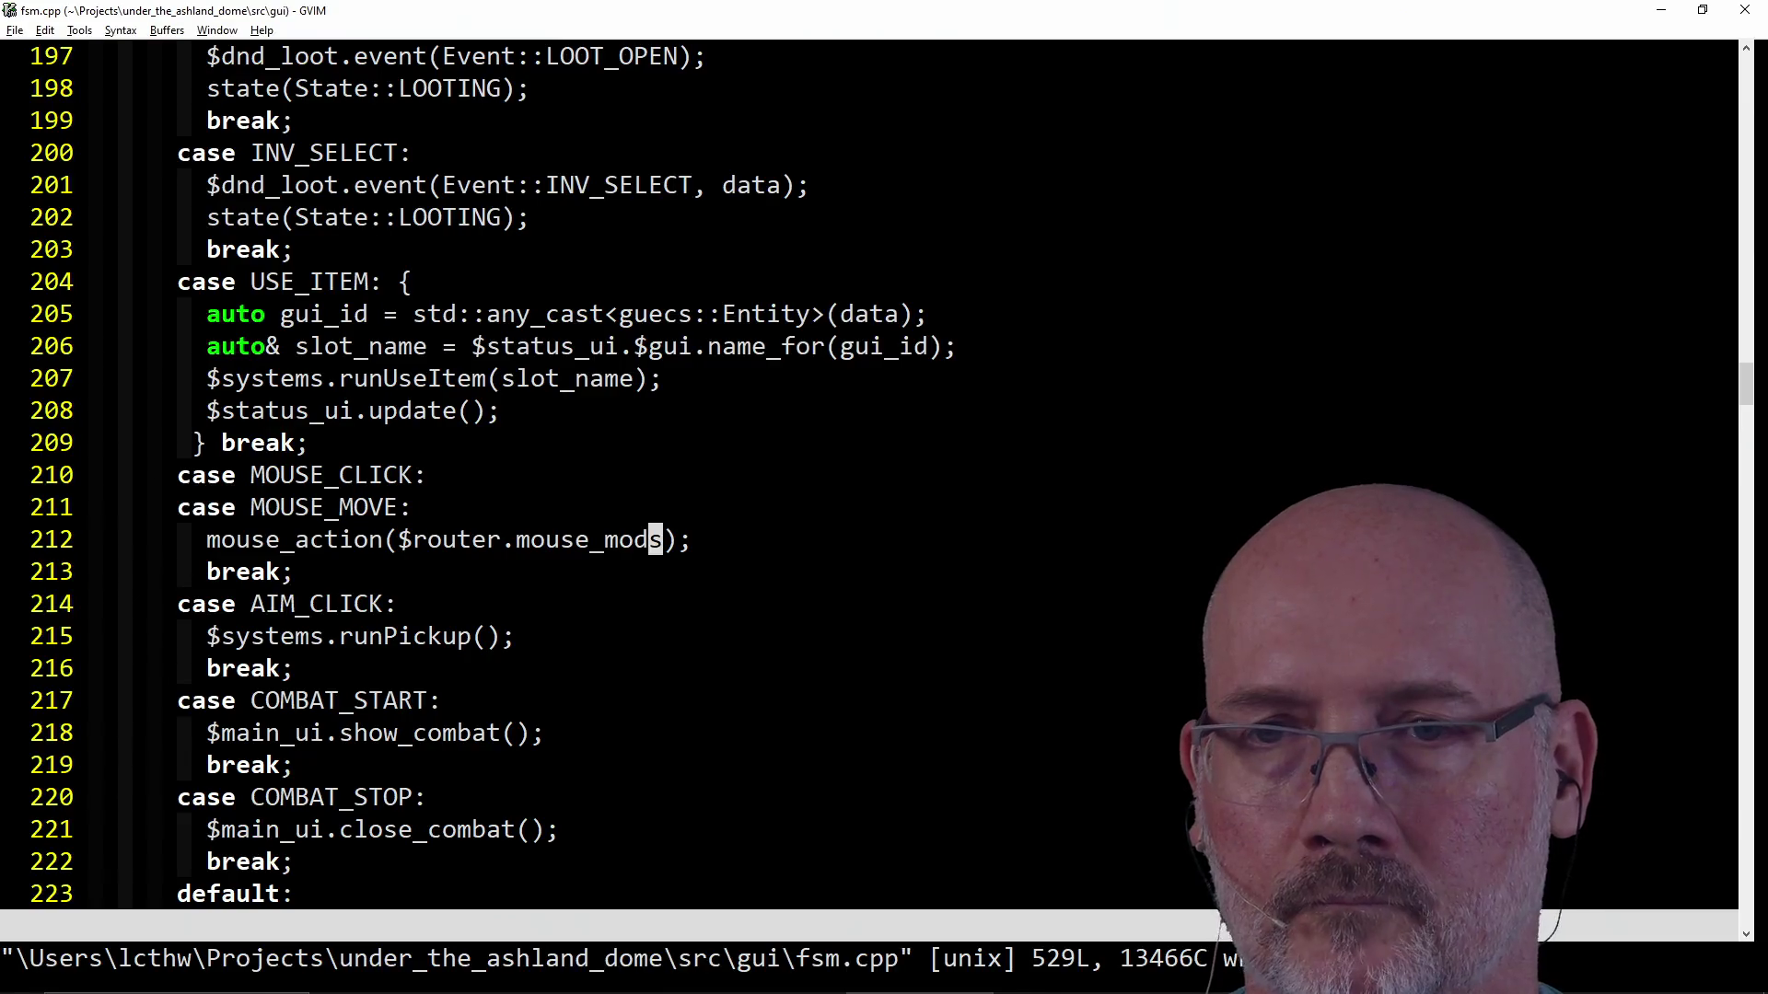
{"action": "type", "text": "nn"}
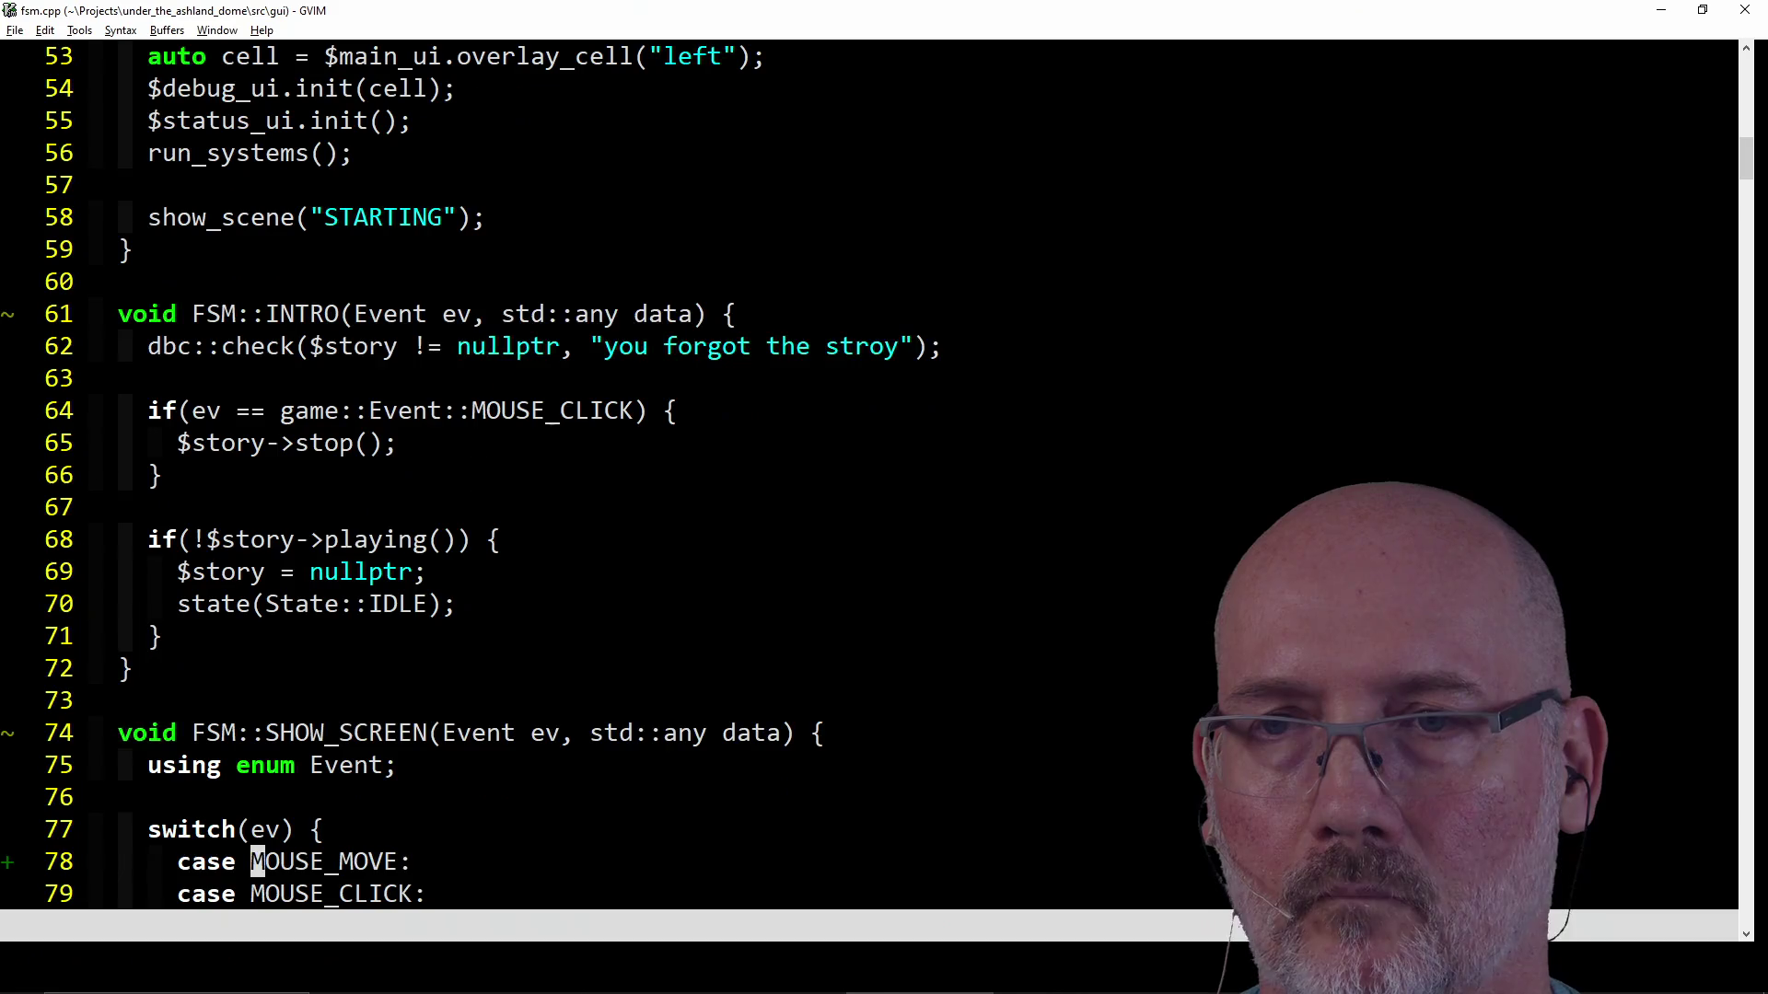
Cut the four-line IDLE mouse cases block and paste it directly under switch(ev), then save.
{"action": "key", "text": "j"}
{"action": "key", "text": "j"}
{"action": "key", "text": "j"}
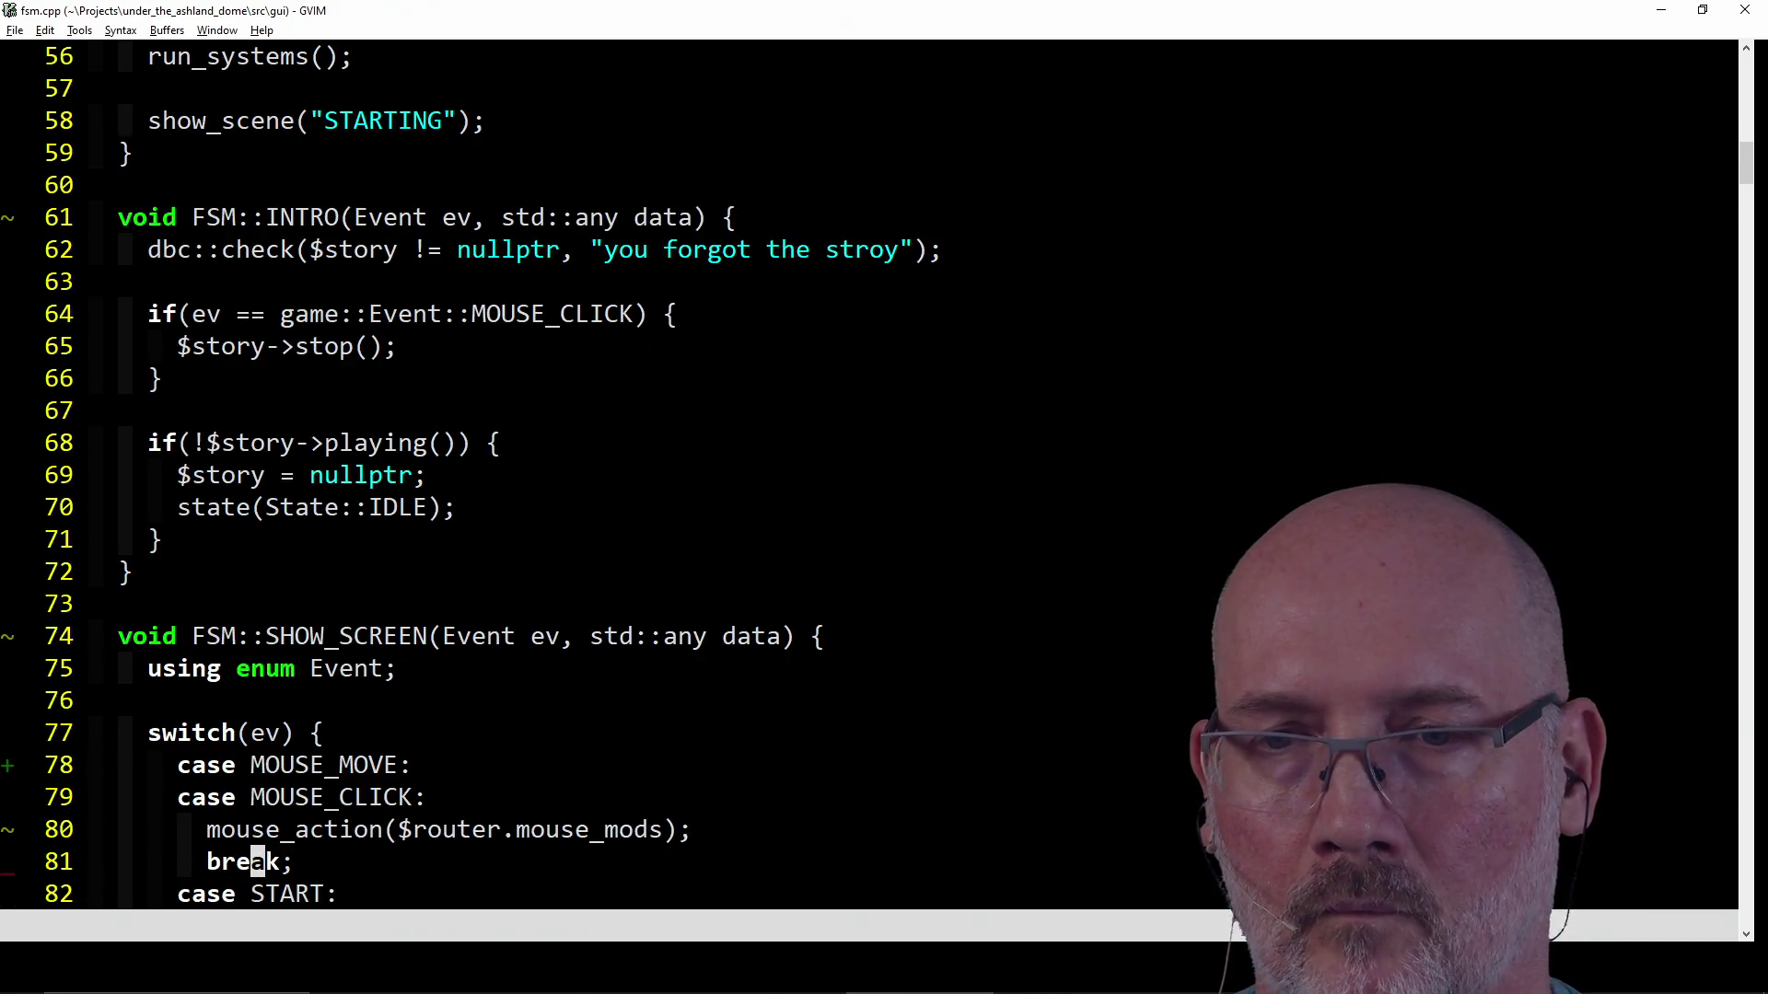
{"action": "key", "text": "n"}
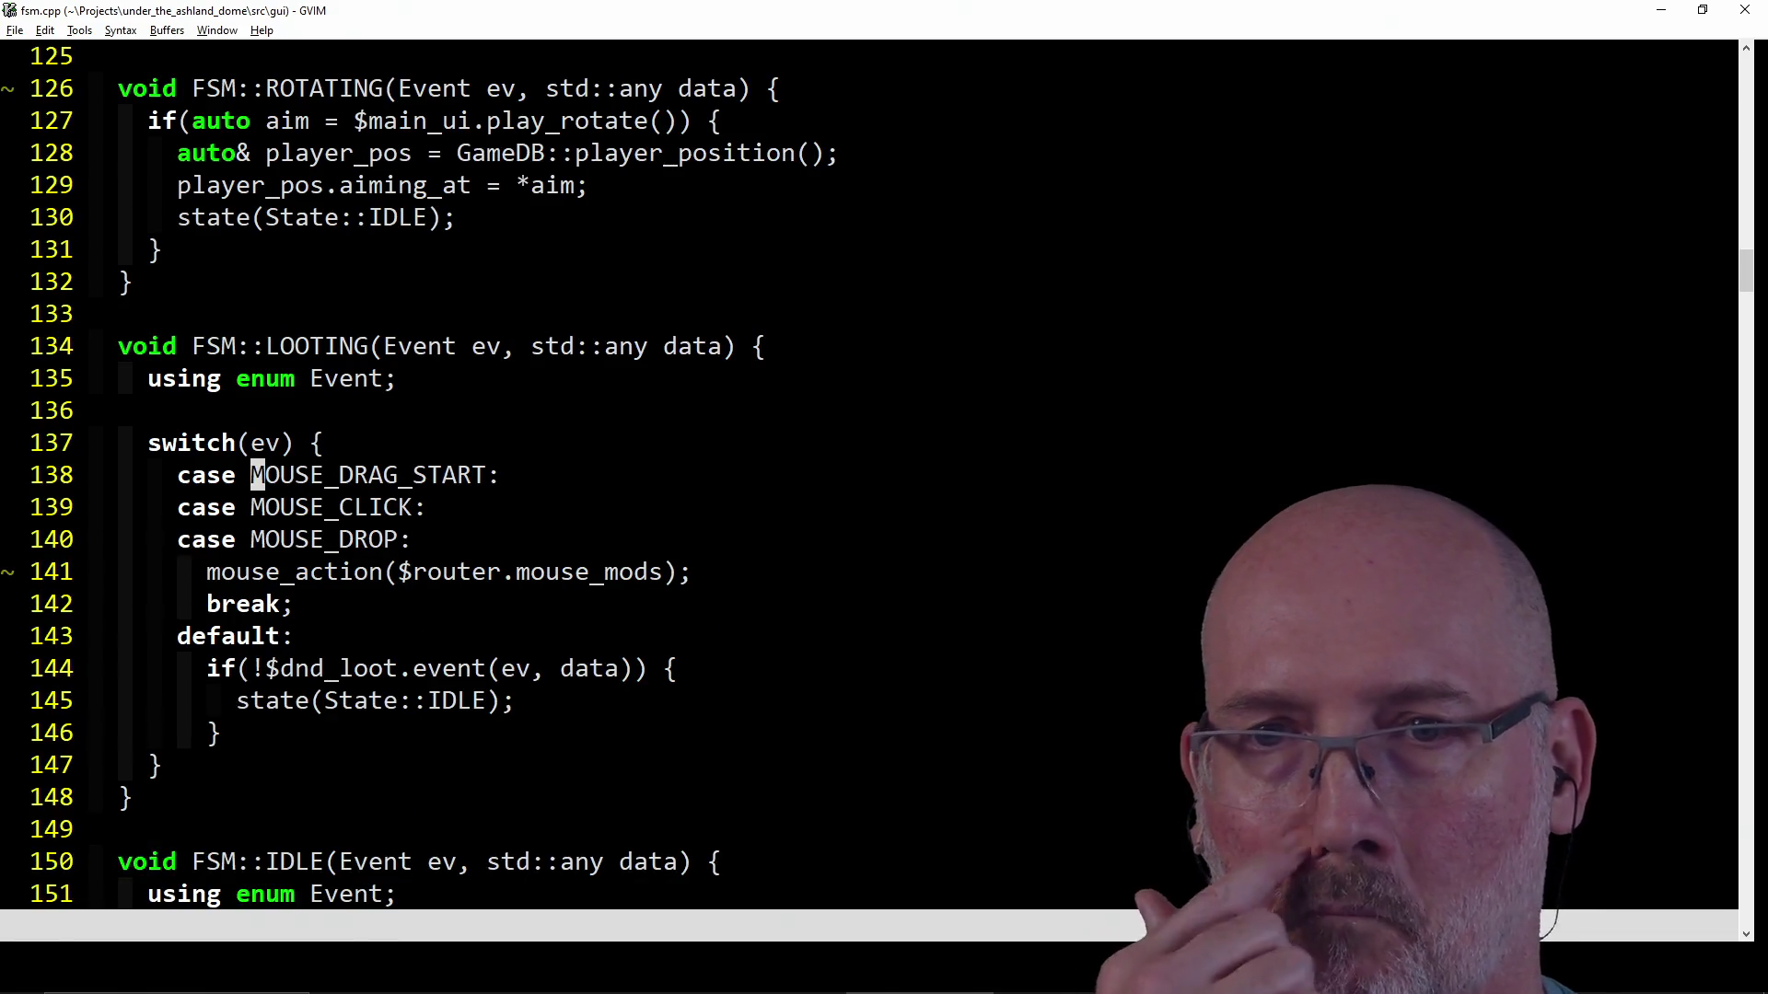
{"action": "key", "text": "j"}
{"action": "key", "text": "n"}
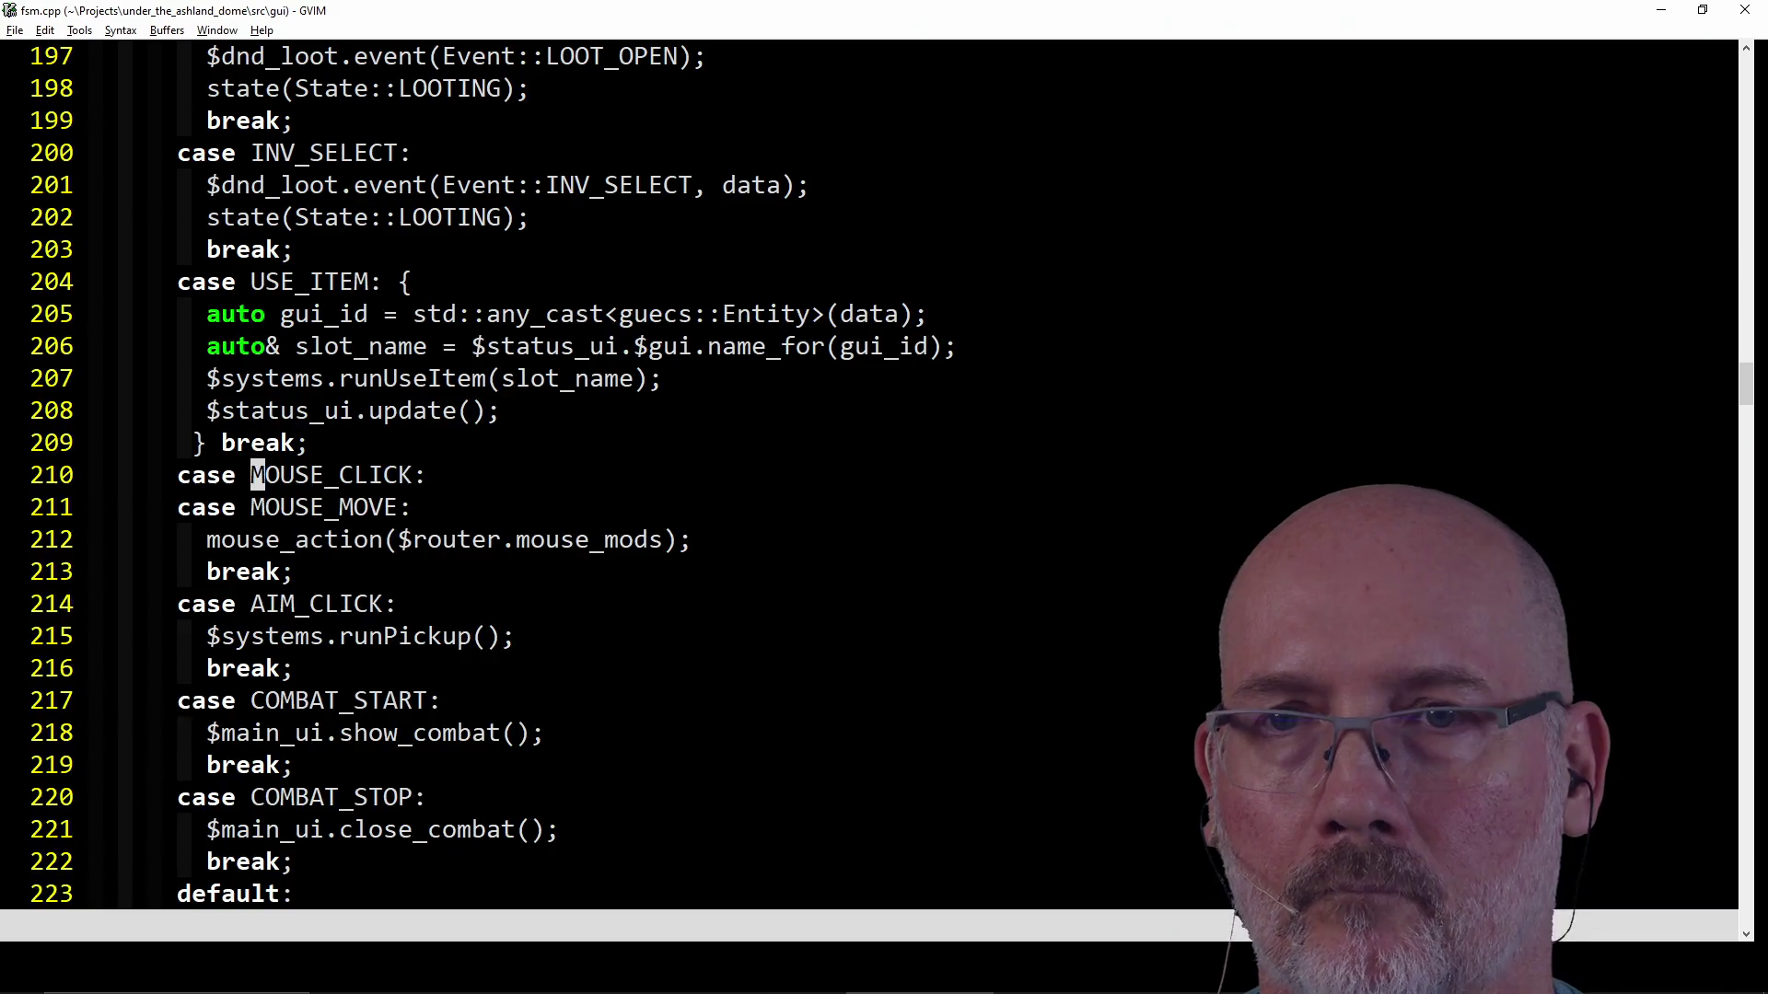
{"action": "type", "text": ":"}
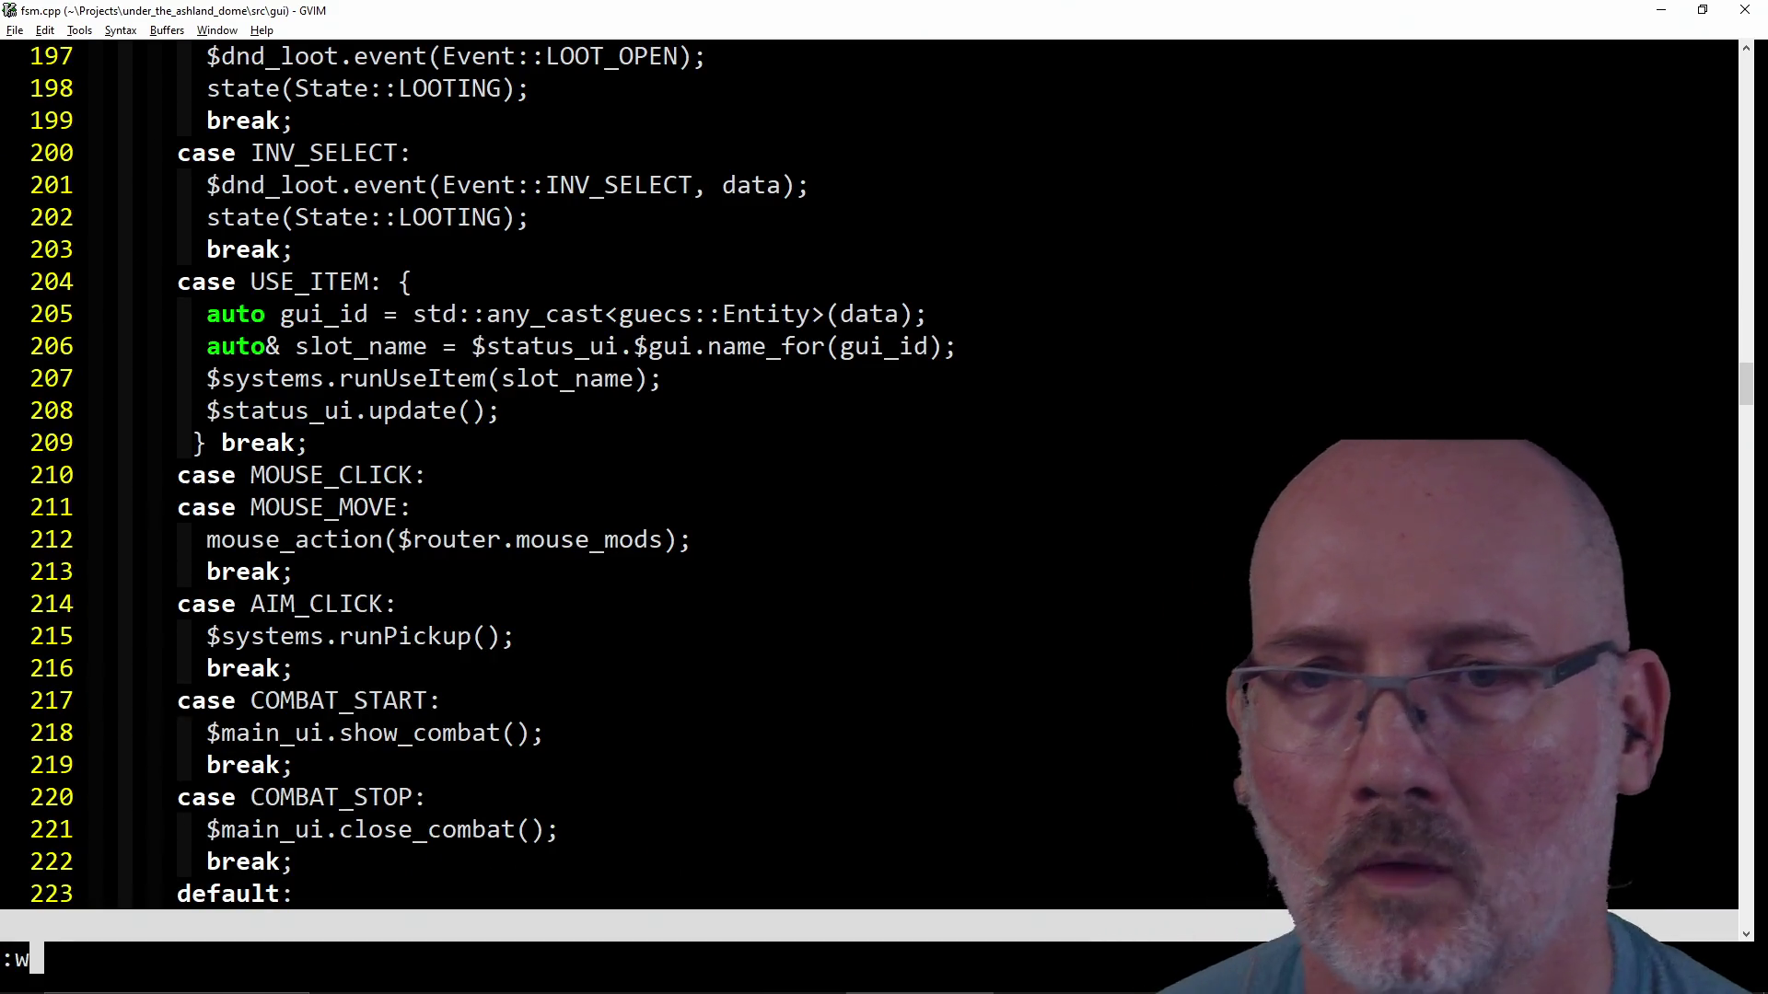
{"action": "type", "text": "wa"}
{"action": "key", "text": "Return"}
{"action": "key", "text": "k"}
{"action": "key", "text": "k"}
{"action": "key", "text": "k"}
{"action": "key", "text": "V"}
{"action": "key", "text": "j"}
{"action": "key", "text": "j"}
{"action": "key", "text": "j"}
{"action": "key", "text": "d"}
{"action": "key", "text": "k"}
{"action": "key", "text": "k"}
{"action": "key", "text": "k"}
{"action": "key", "text": "k"}
{"action": "key", "text": "k"}
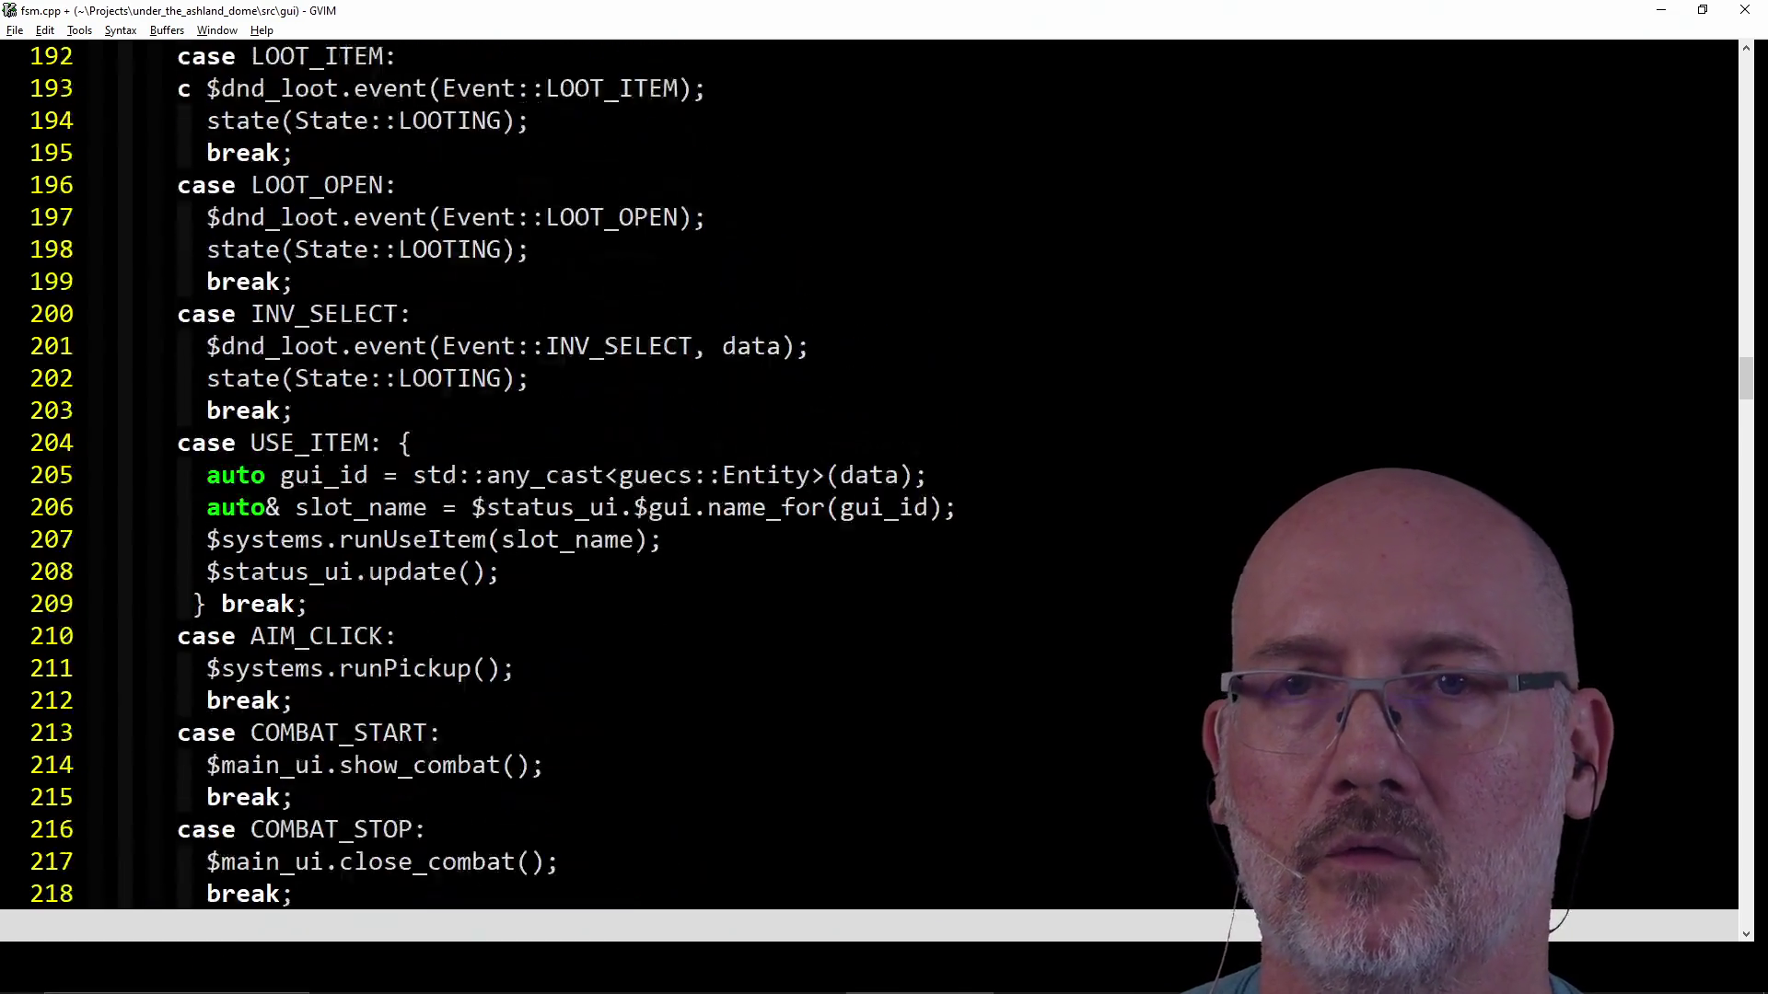
{"action": "key", "text": "k"}
{"action": "key", "text": "k"}
{"action": "key", "text": "k"}
{"action": "key", "text": "k"}
{"action": "key", "text": "k"}
{"action": "key", "text": "k"}
{"action": "key", "text": "k"}
{"action": "key", "text": "k"}
{"action": "key", "text": "k"}
{"action": "key", "text": "k"}
{"action": "key", "text": "k"}
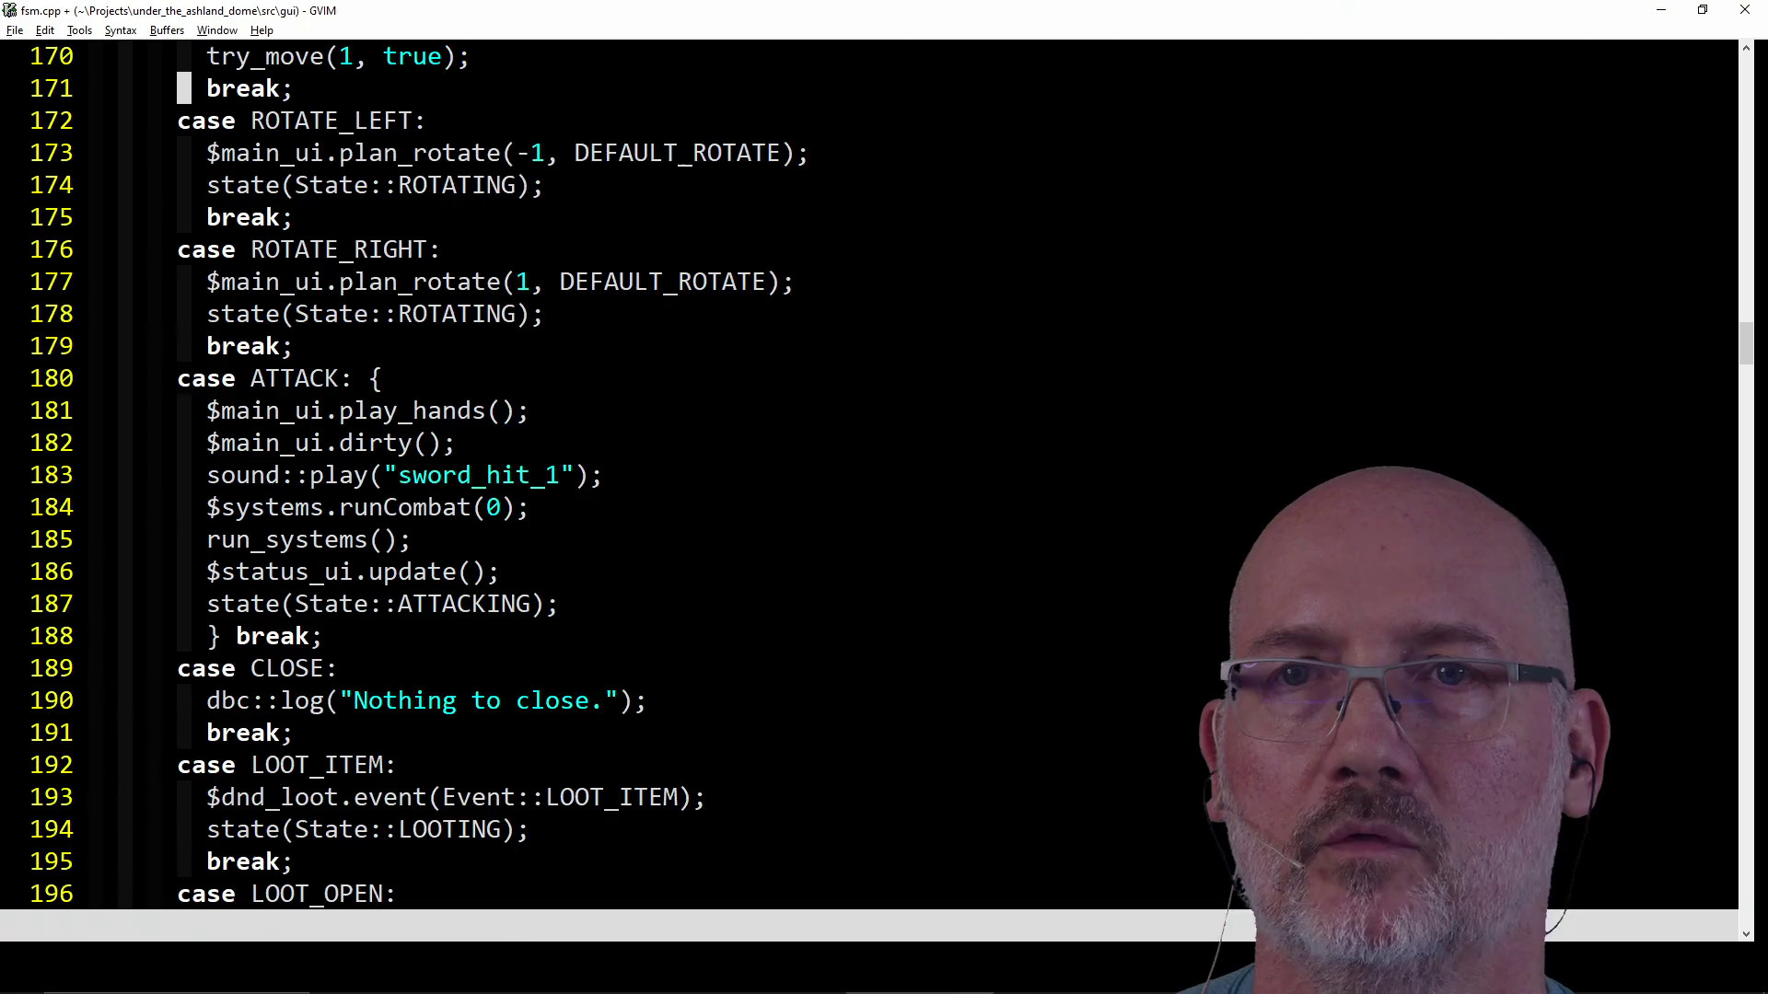
{"action": "key", "text": "k"}
{"action": "key", "text": "k"}
{"action": "key", "text": "k"}
{"action": "key", "text": "k"}
{"action": "key", "text": "k"}
{"action": "key", "text": "k"}
{"action": "key", "text": "k"}
{"action": "key", "text": "k"}
{"action": "key", "text": "k"}
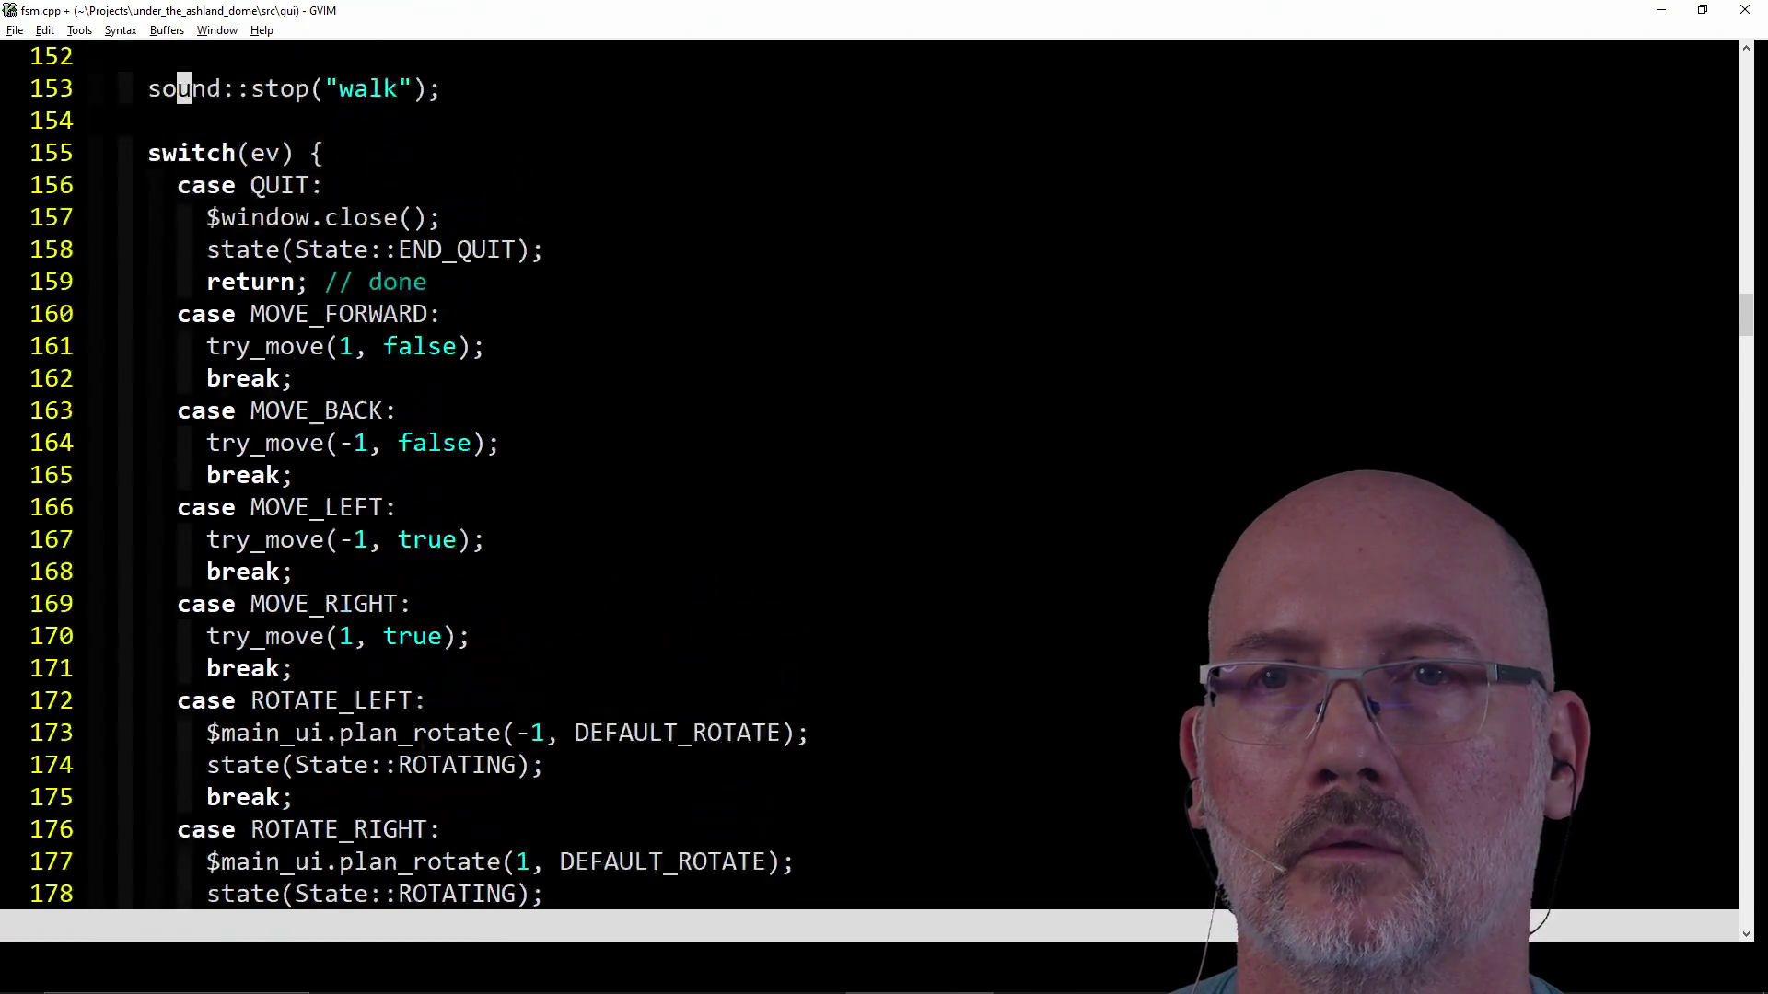
{"action": "key", "text": "k"}
{"action": "key", "text": "k"}
{"action": "key", "text": "k"}
{"action": "key", "text": "j"}
{"action": "key", "text": "j"}
{"action": "type", "text": "jp"}
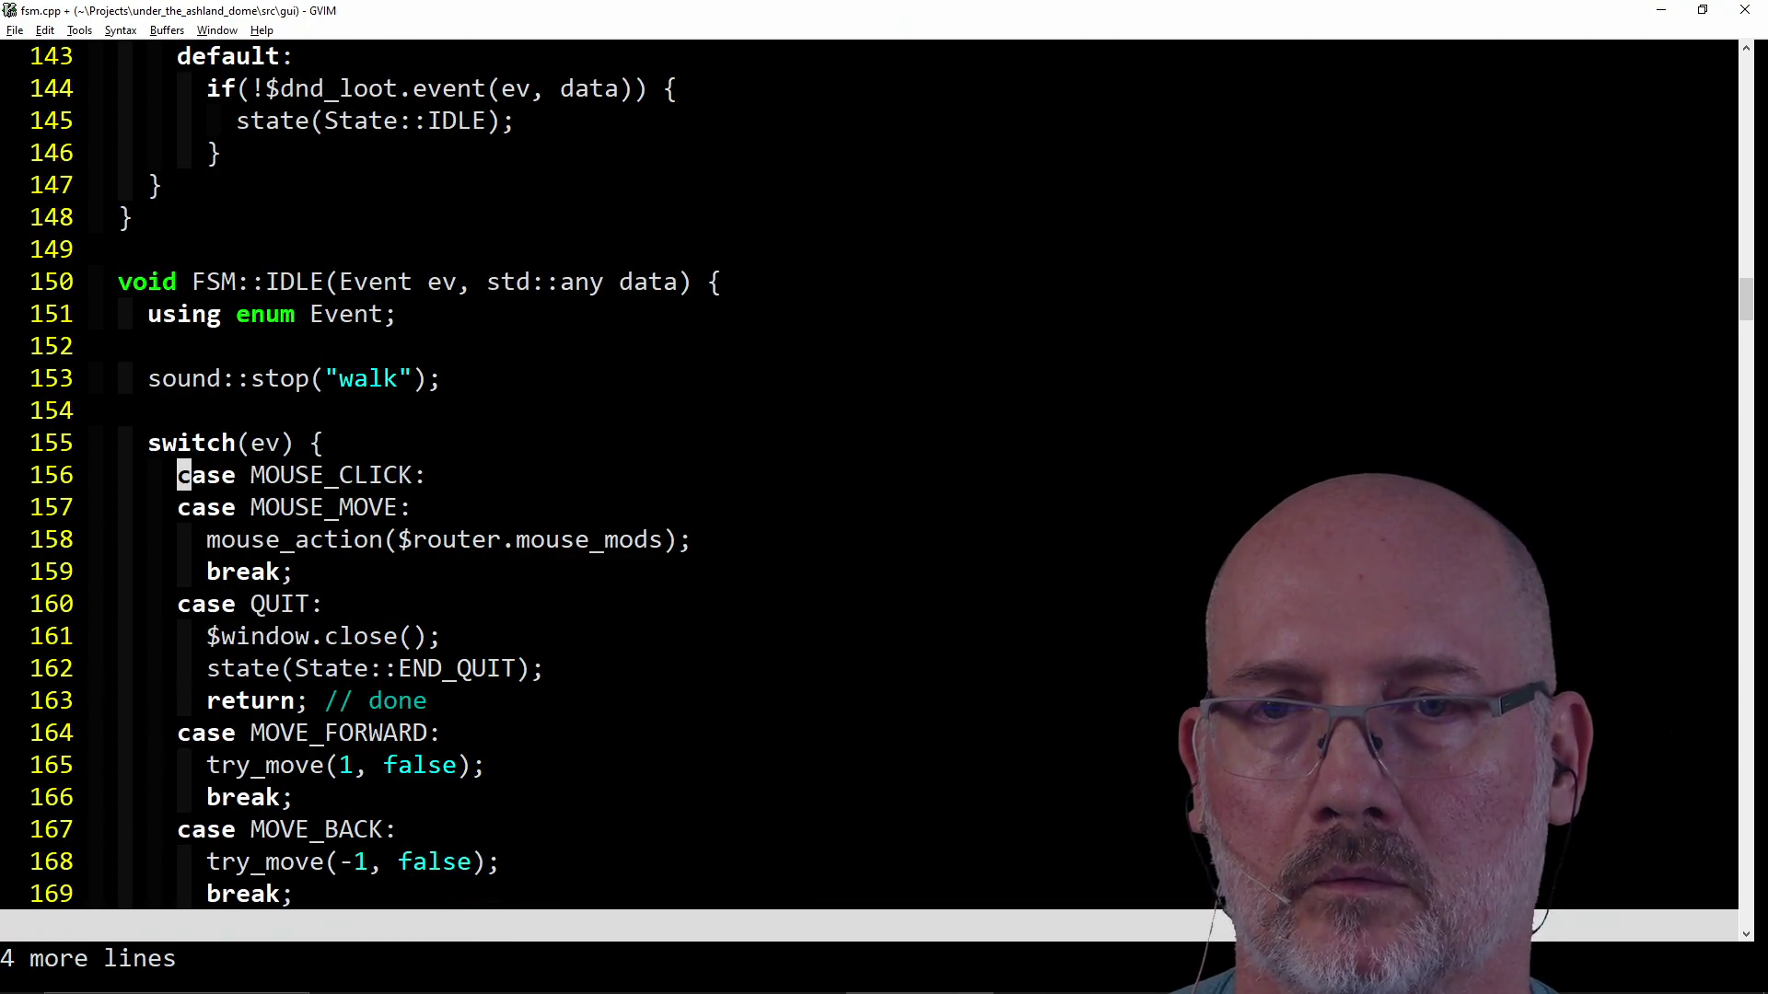
{"action": "type", "text": "j:w"}
{"action": "key", "text": "Return"}
{"action": "key", "text": "k"}
{"action": "key", "text": "k"}
{"action": "key", "text": "k"}
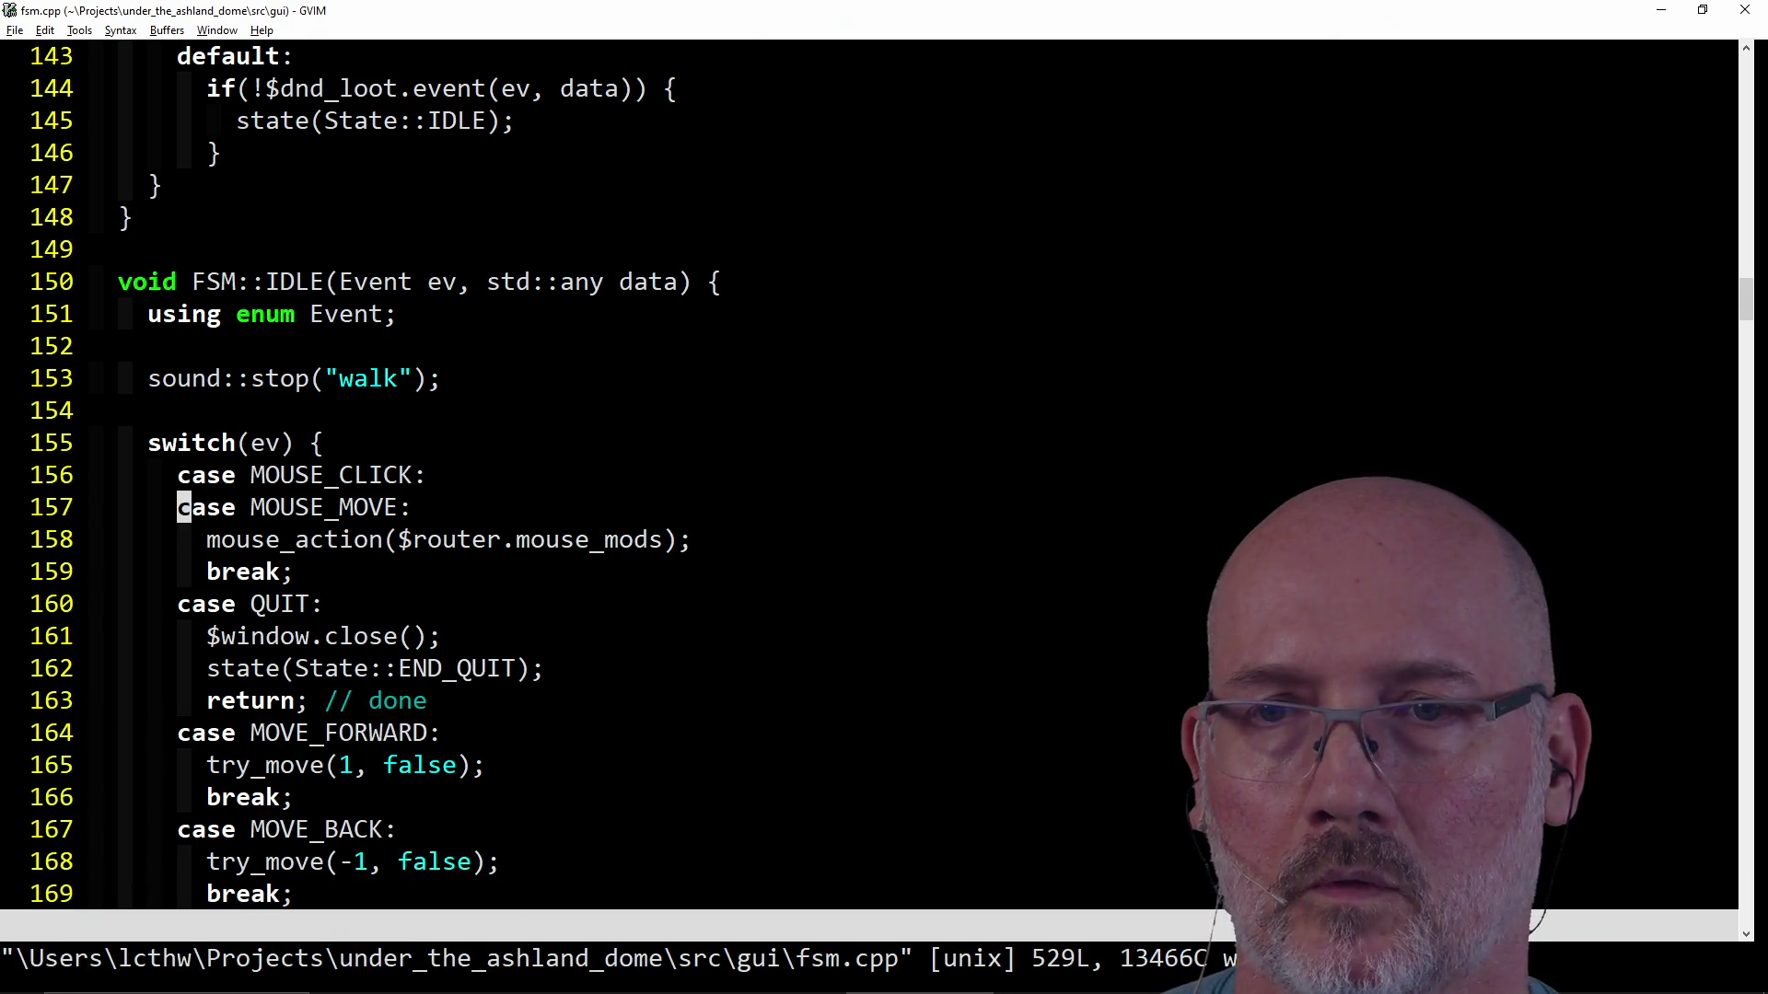
{"action": "type", "text": "/"}
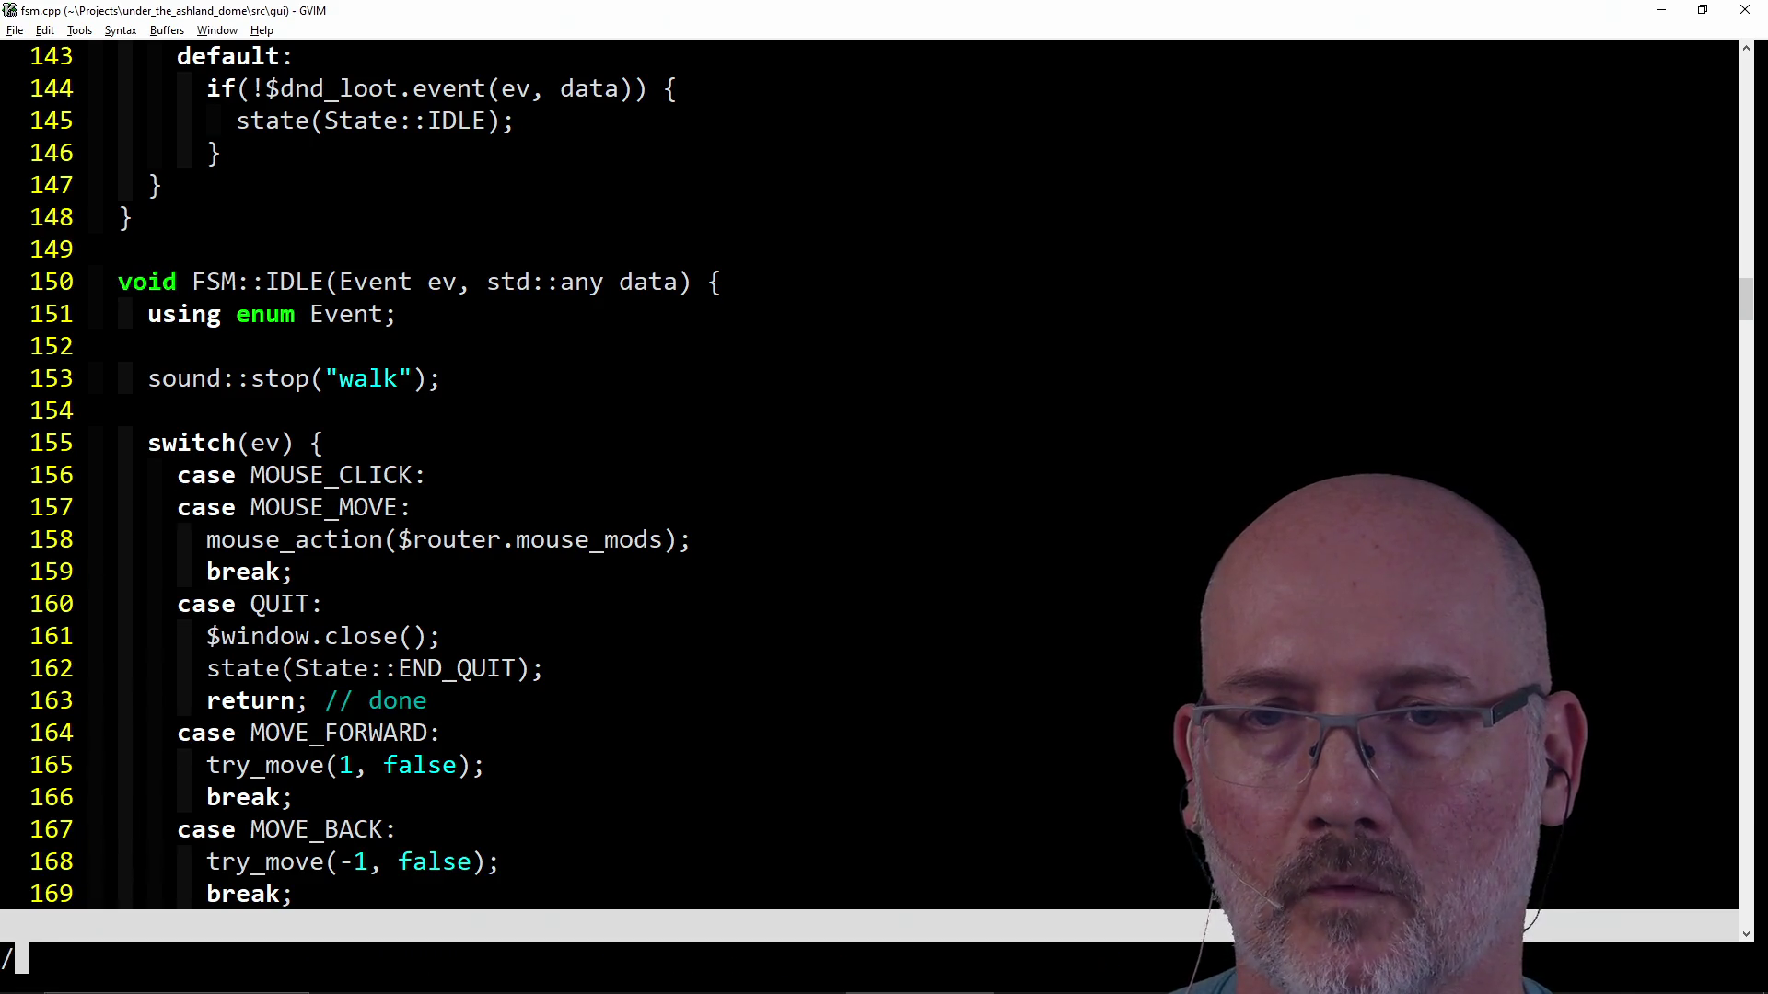
{"action": "type", "text": "mouse_action"}
Review every mouse_action call via search, then save all and start the build with F5.
{"action": "key", "text": "Return"}
{"action": "key", "text": "g"}
{"action": "key", "text": "g"}
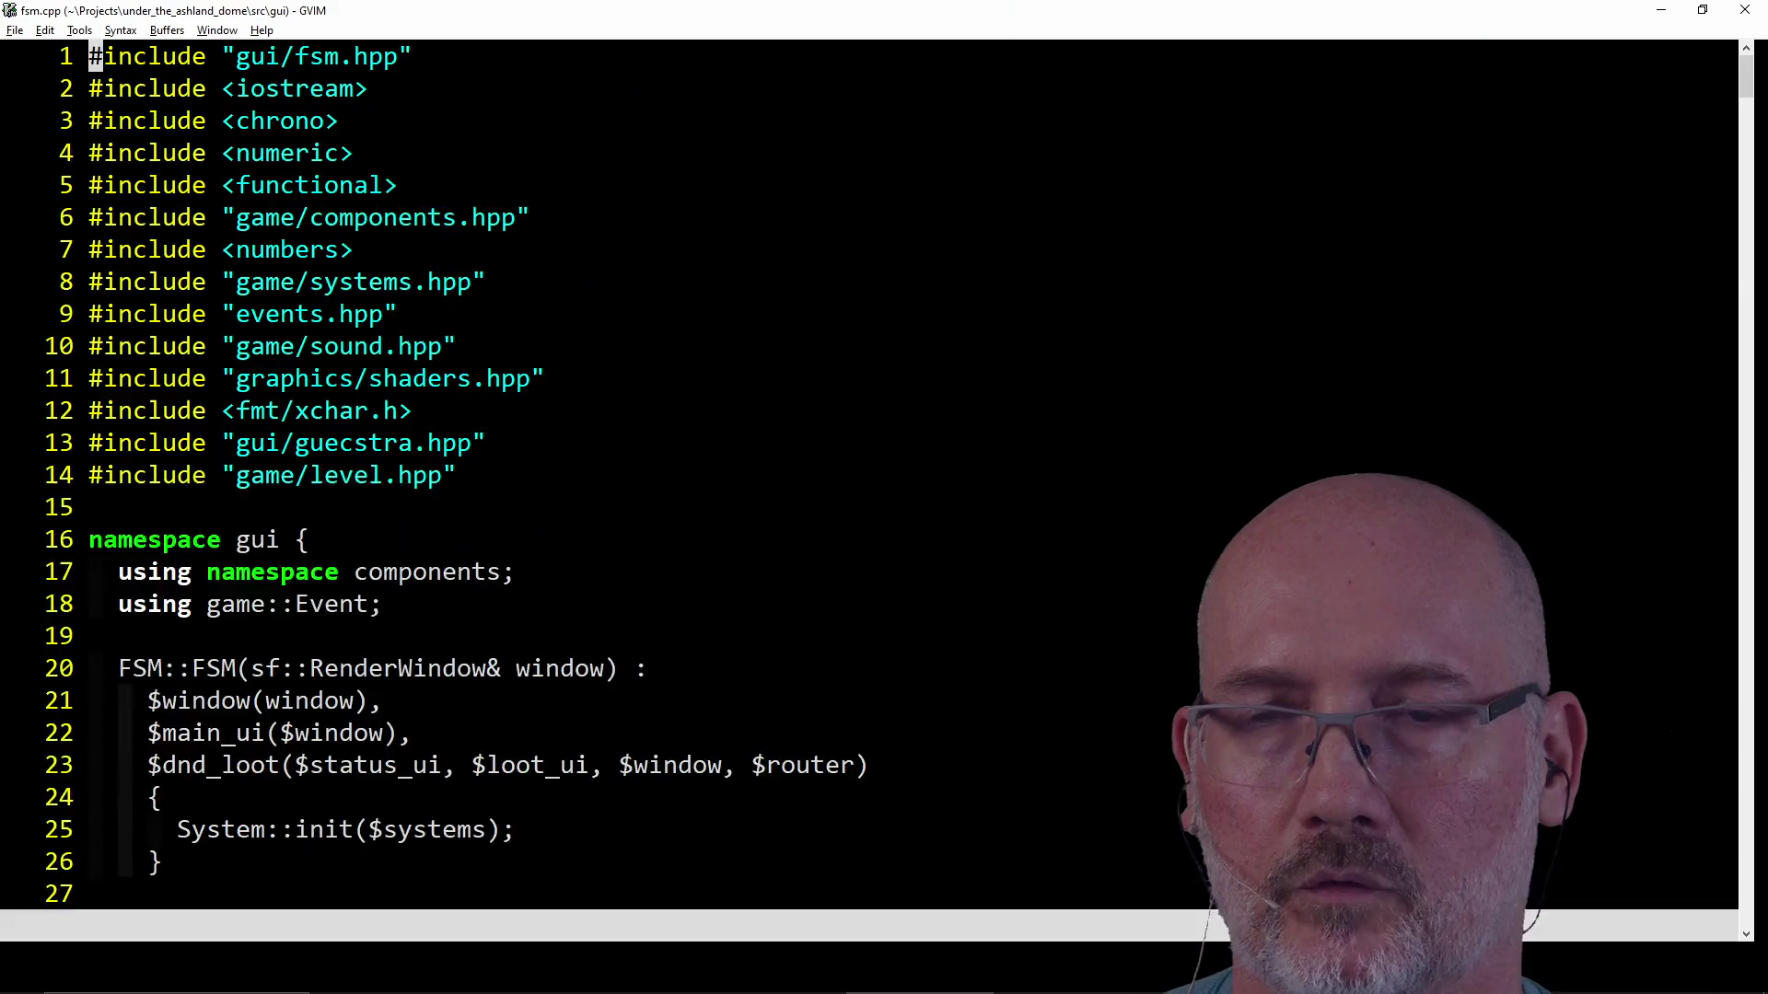
{"action": "key", "text": "n"}
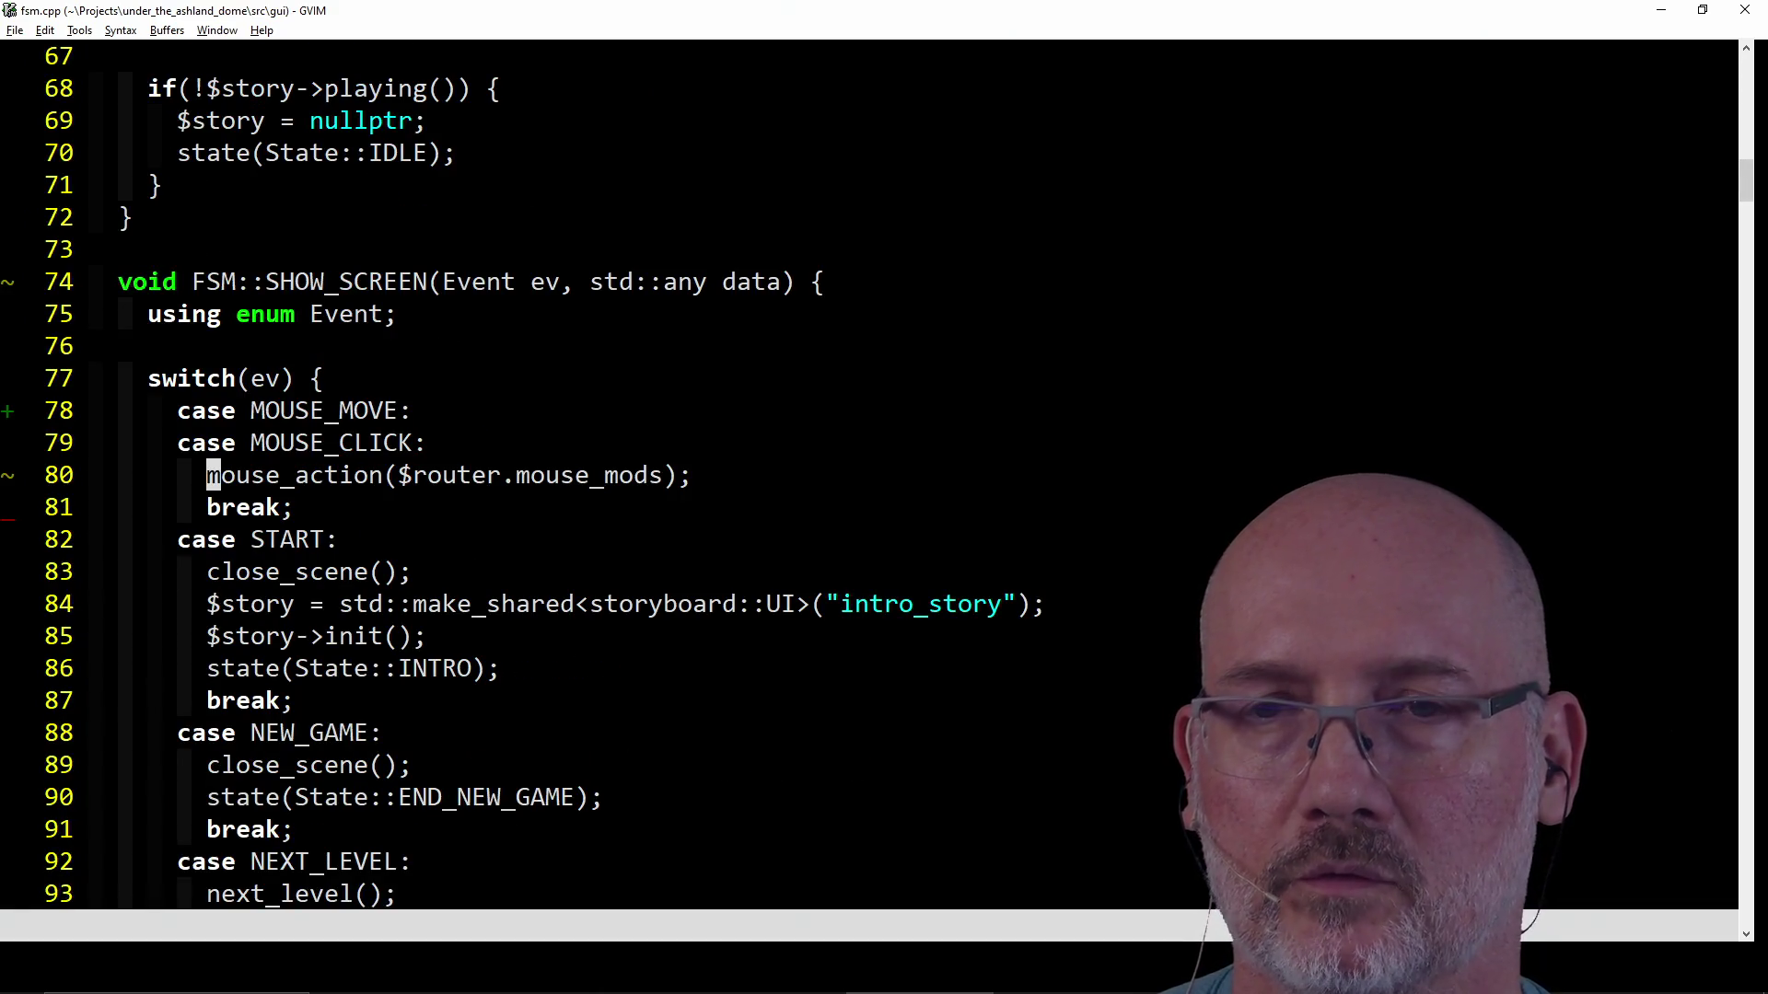
{"action": "key", "text": "n"}
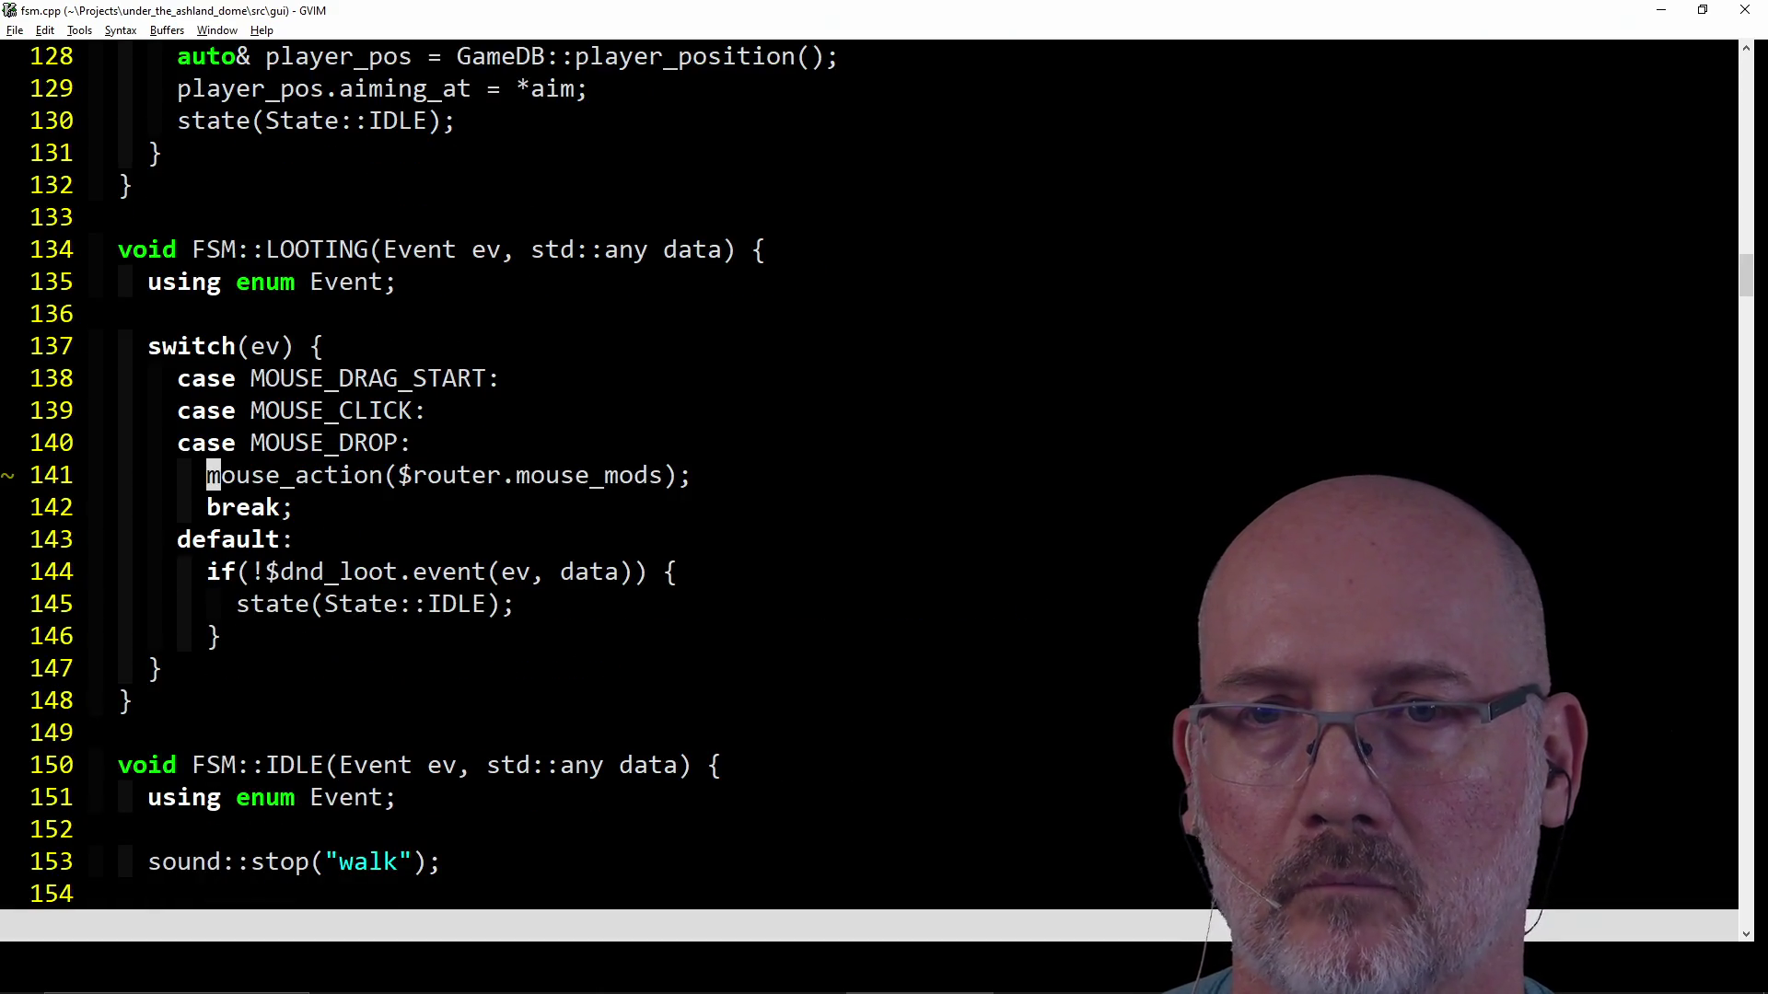
{"action": "key", "text": "n"}
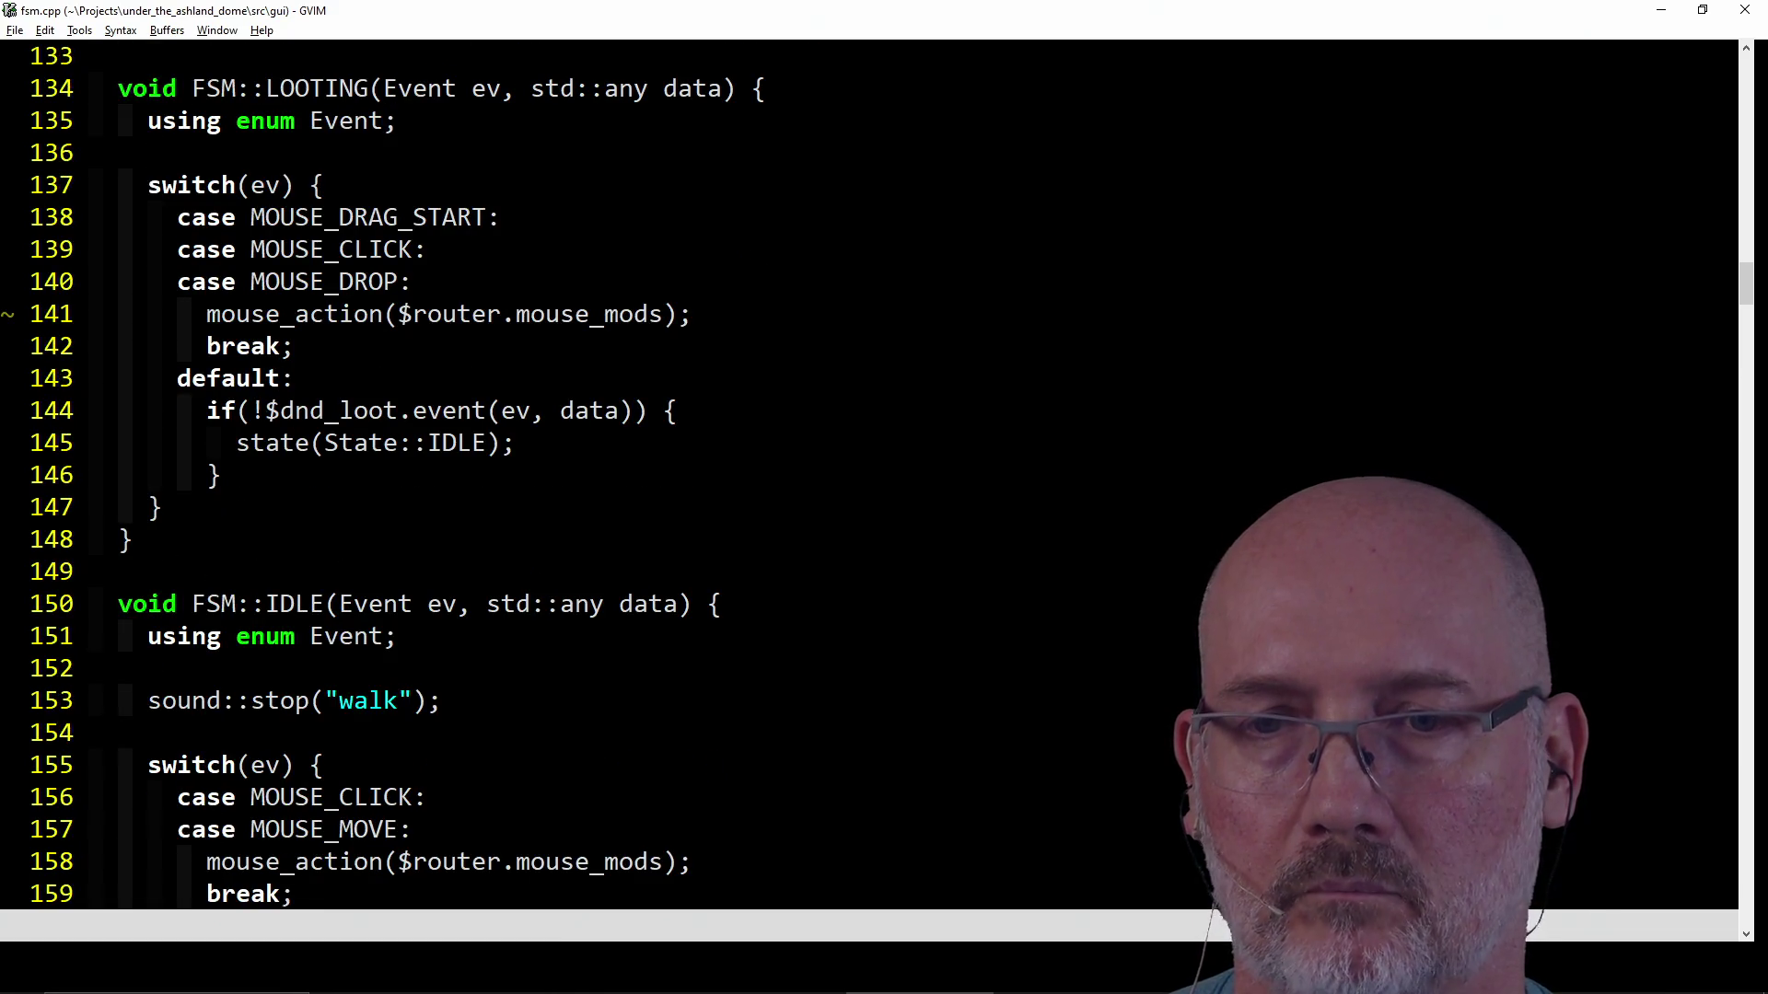
{"action": "key", "text": "n"}
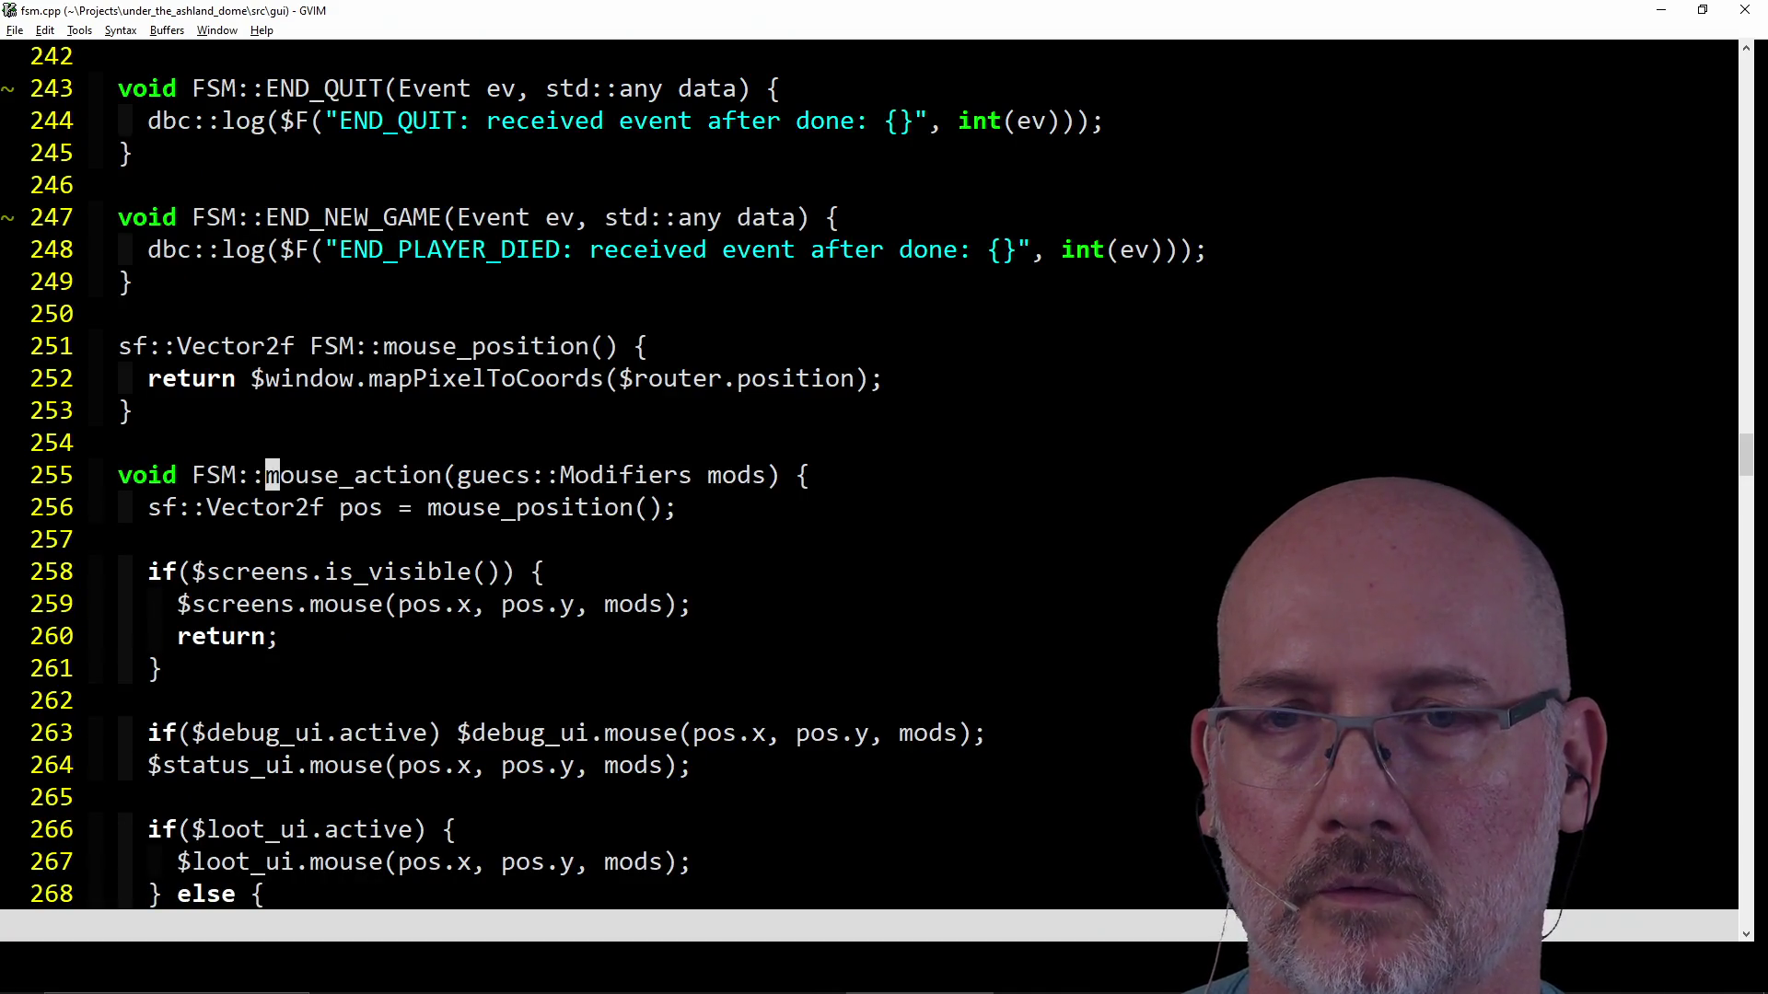
{"action": "key", "text": "n"}
{"action": "key", "text": "F5"}
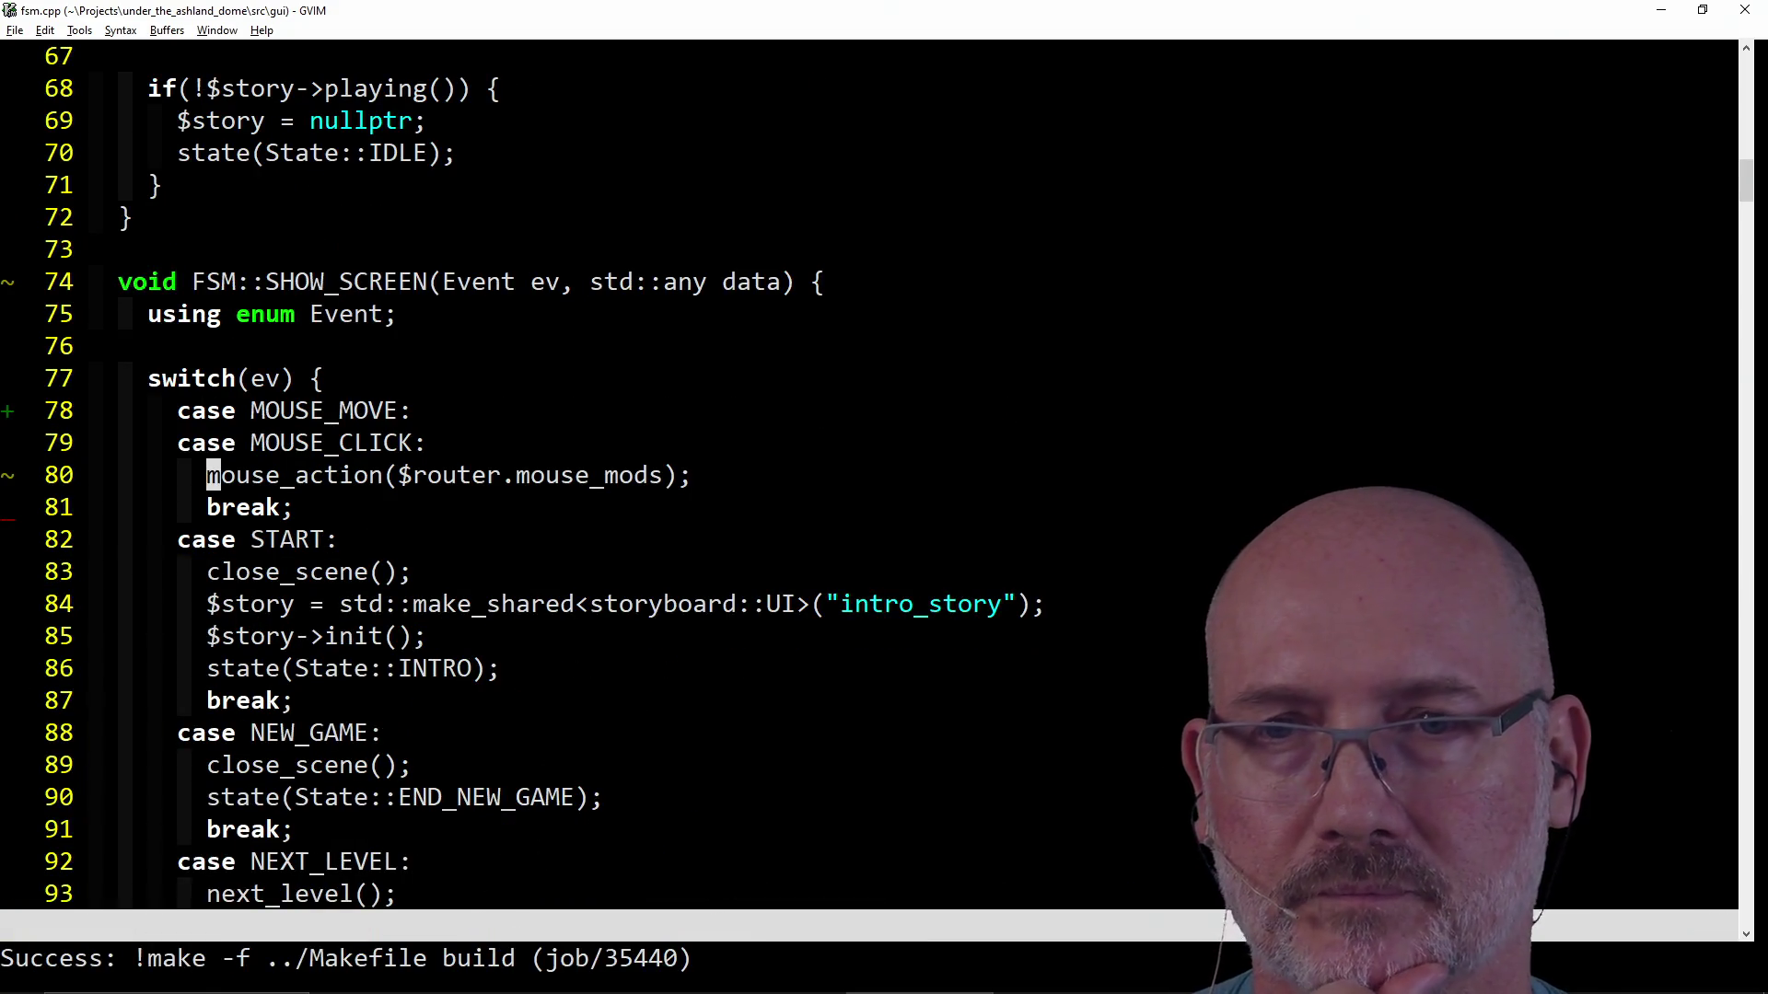
Switch from GVIM to the PowerShell terminal after the build reports Success.
{"action": "key", "text": "alt+Tab"}
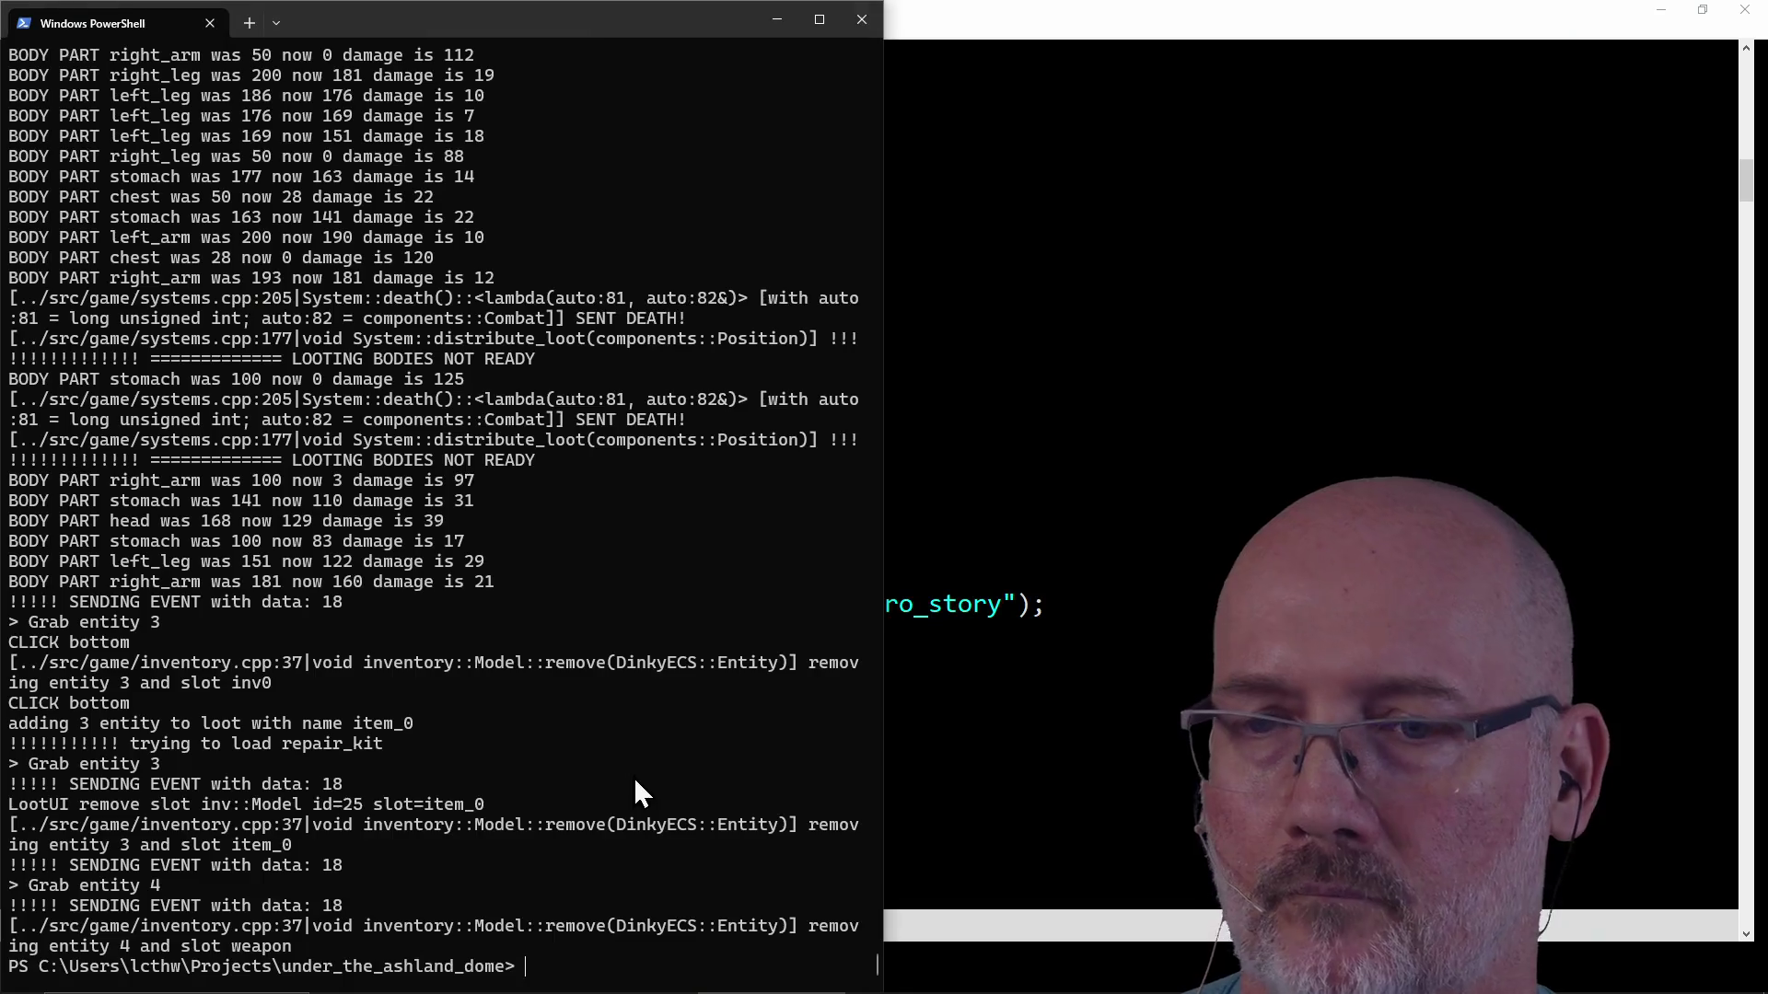
{"action": "type", "text": "make run"}
Run make run in PowerShell to rebuild, test and launch the game.
{"action": "key", "text": "Return"}
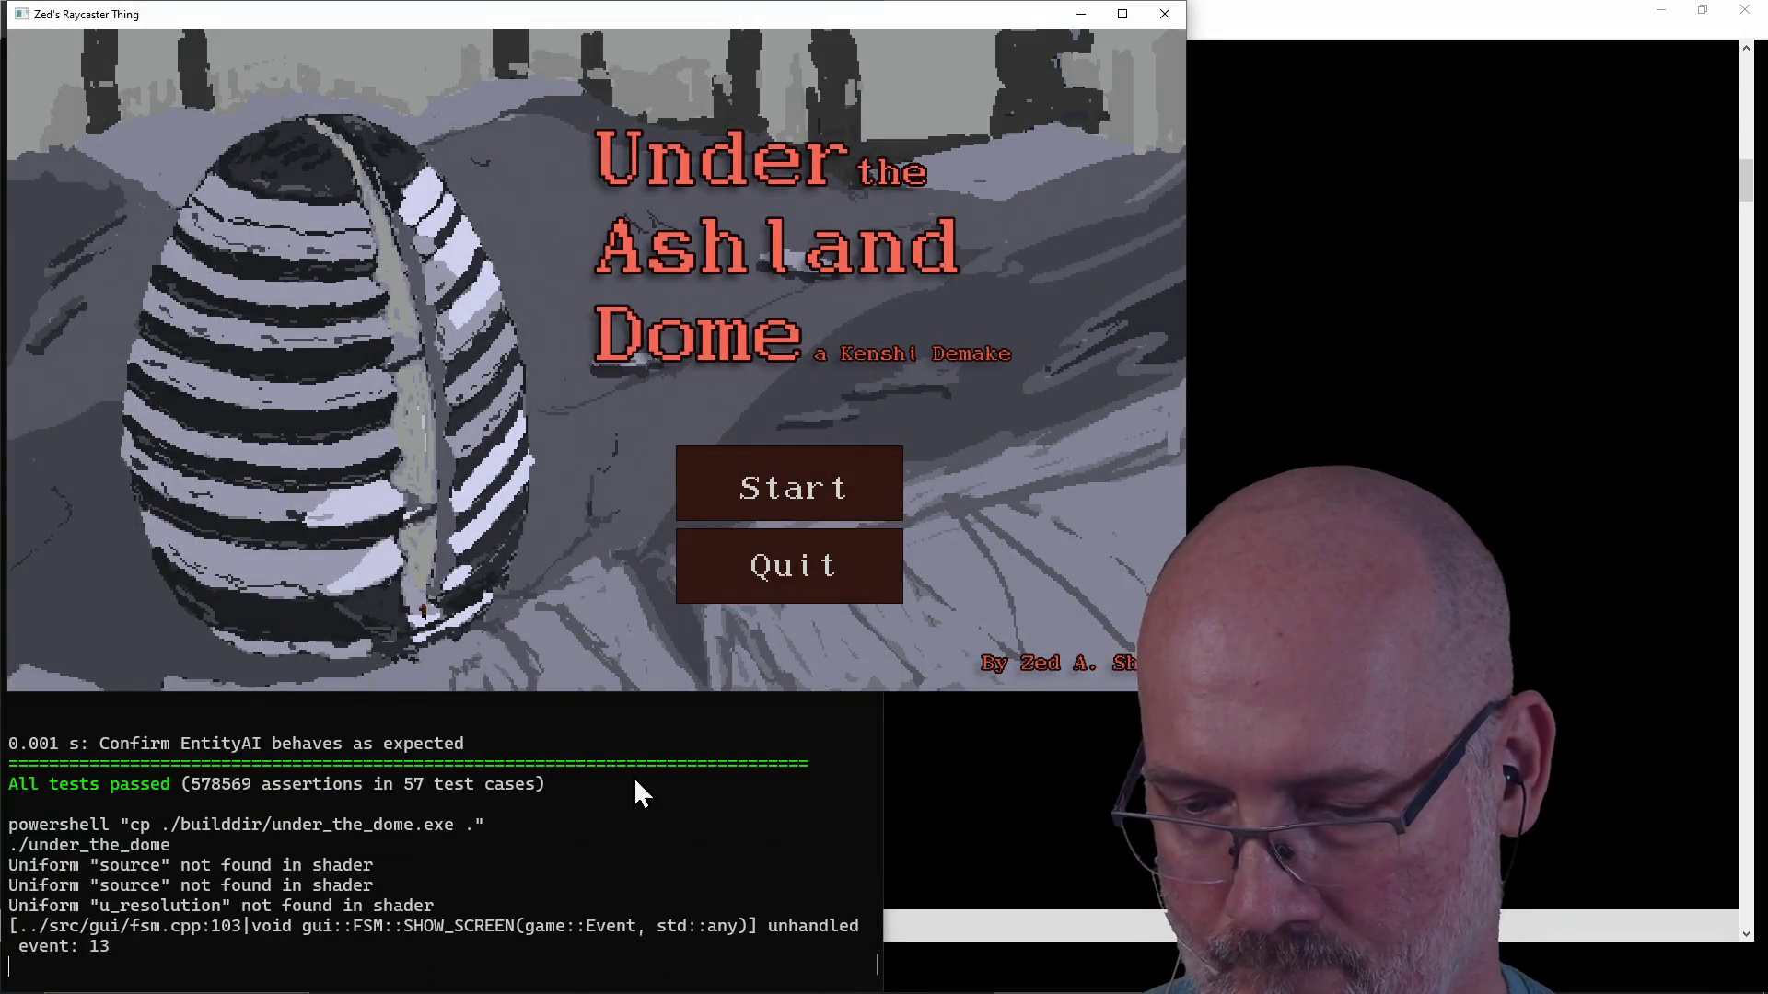
Quit the game, rerun make run, start a new game and turn around in the corridor.
{"action": "left_click", "coordinate": [779, 579]}
{"action": "key", "text": "Up"}
{"action": "key", "text": "Return"}
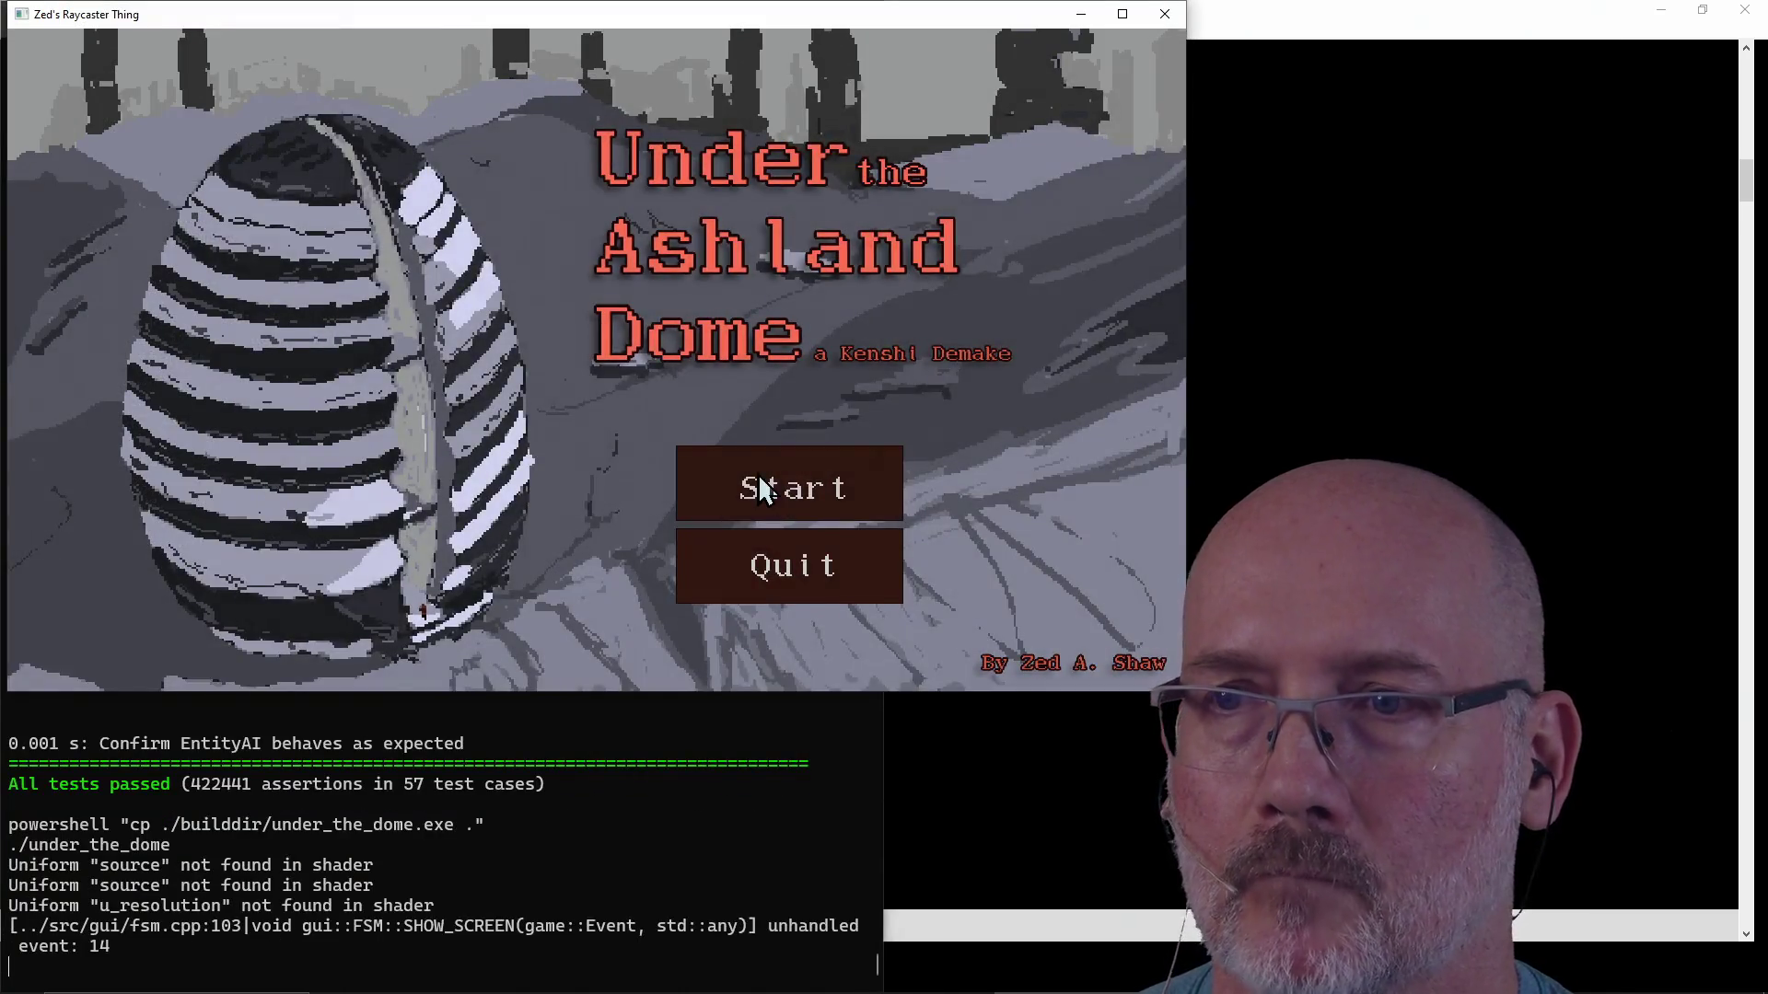
{"action": "left_click", "coordinate": [759, 477]}
{"action": "key", "text": "d"}
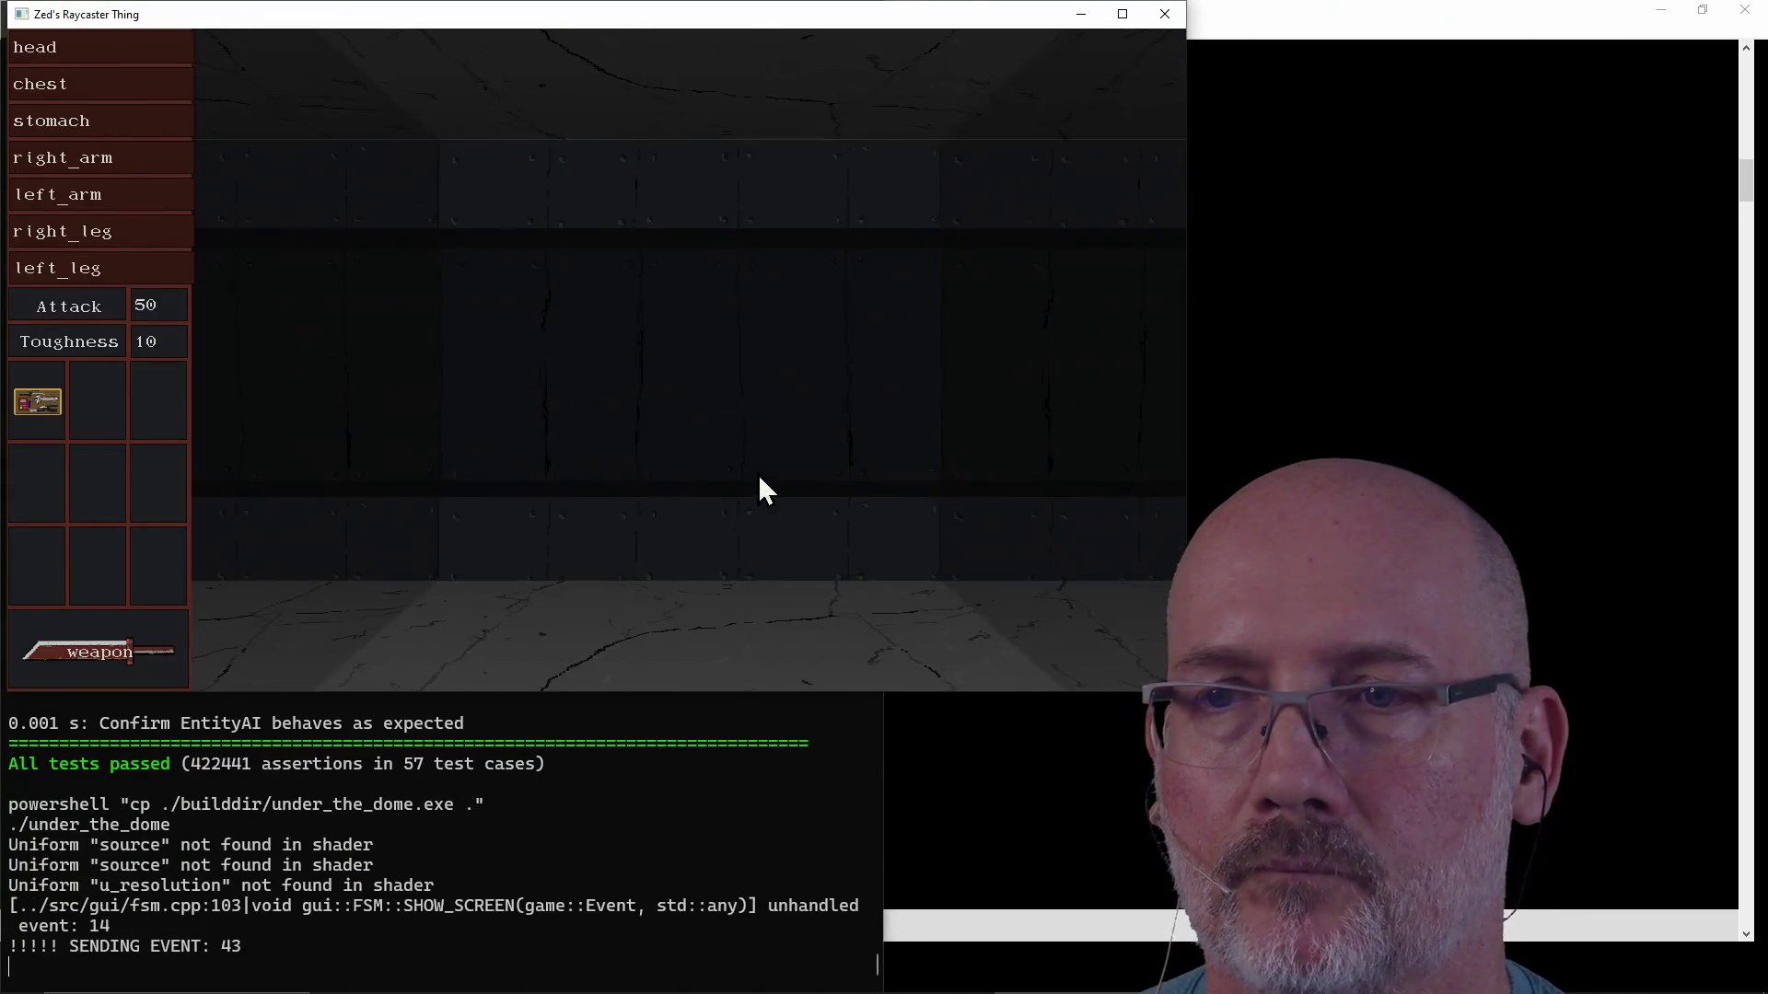
{"action": "key", "text": "a"}
{"action": "key", "text": "d"}
{"action": "left_click", "coordinate": [759, 479]}
{"action": "left_click", "coordinate": [626, 507]}
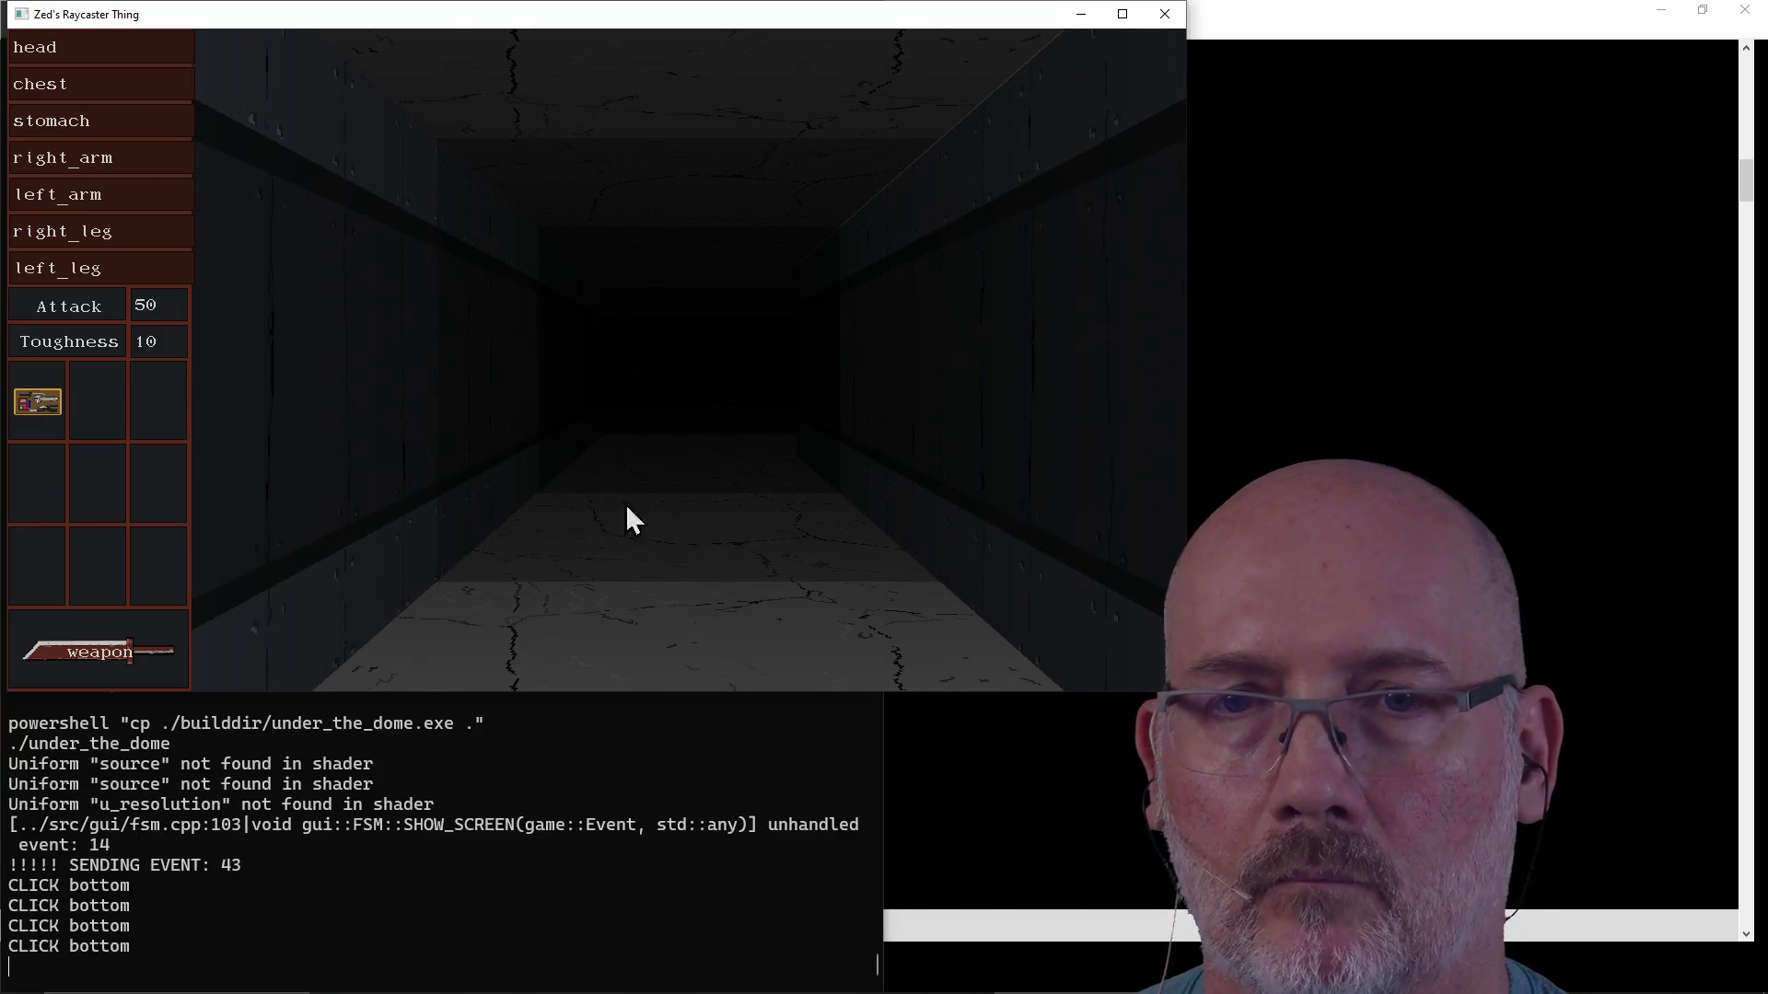
Move the repair kit and sword into the loot box and back to their inventory slots.
{"action": "left_click", "coordinate": [12, 415]}
{"action": "left_click", "coordinate": [749, 502]}
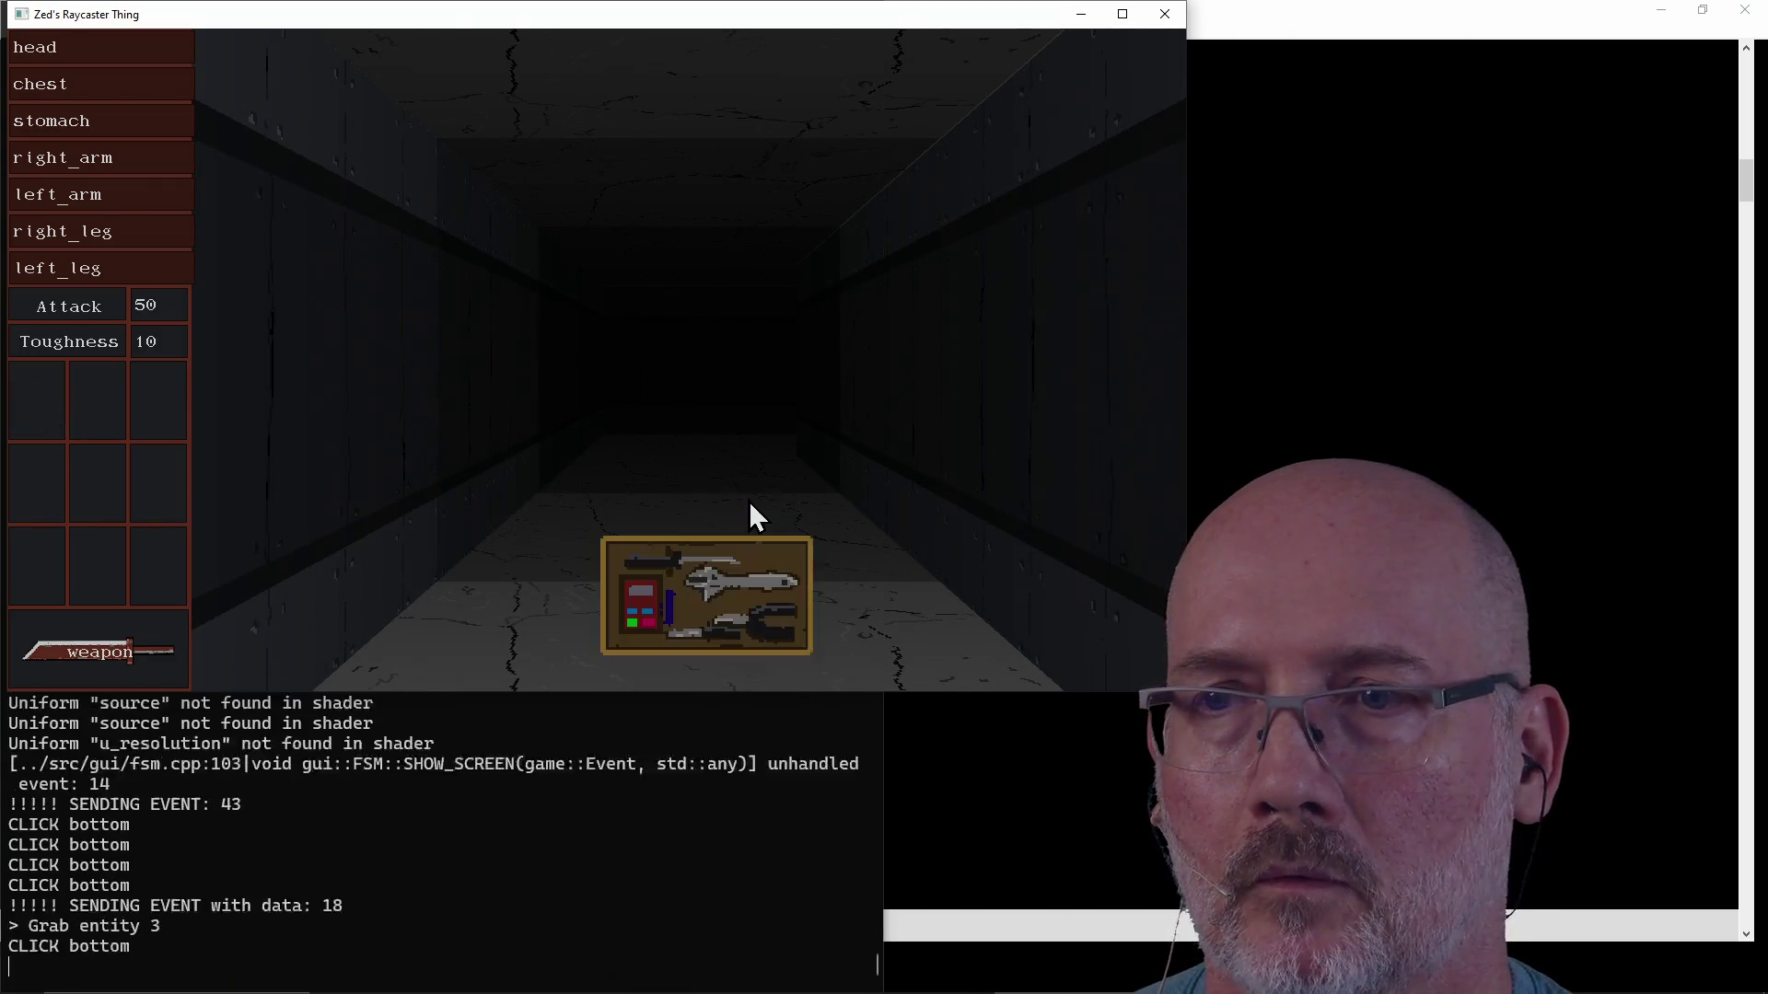
{"action": "left_click", "coordinate": [720, 601]}
{"action": "left_click", "coordinate": [40, 420]}
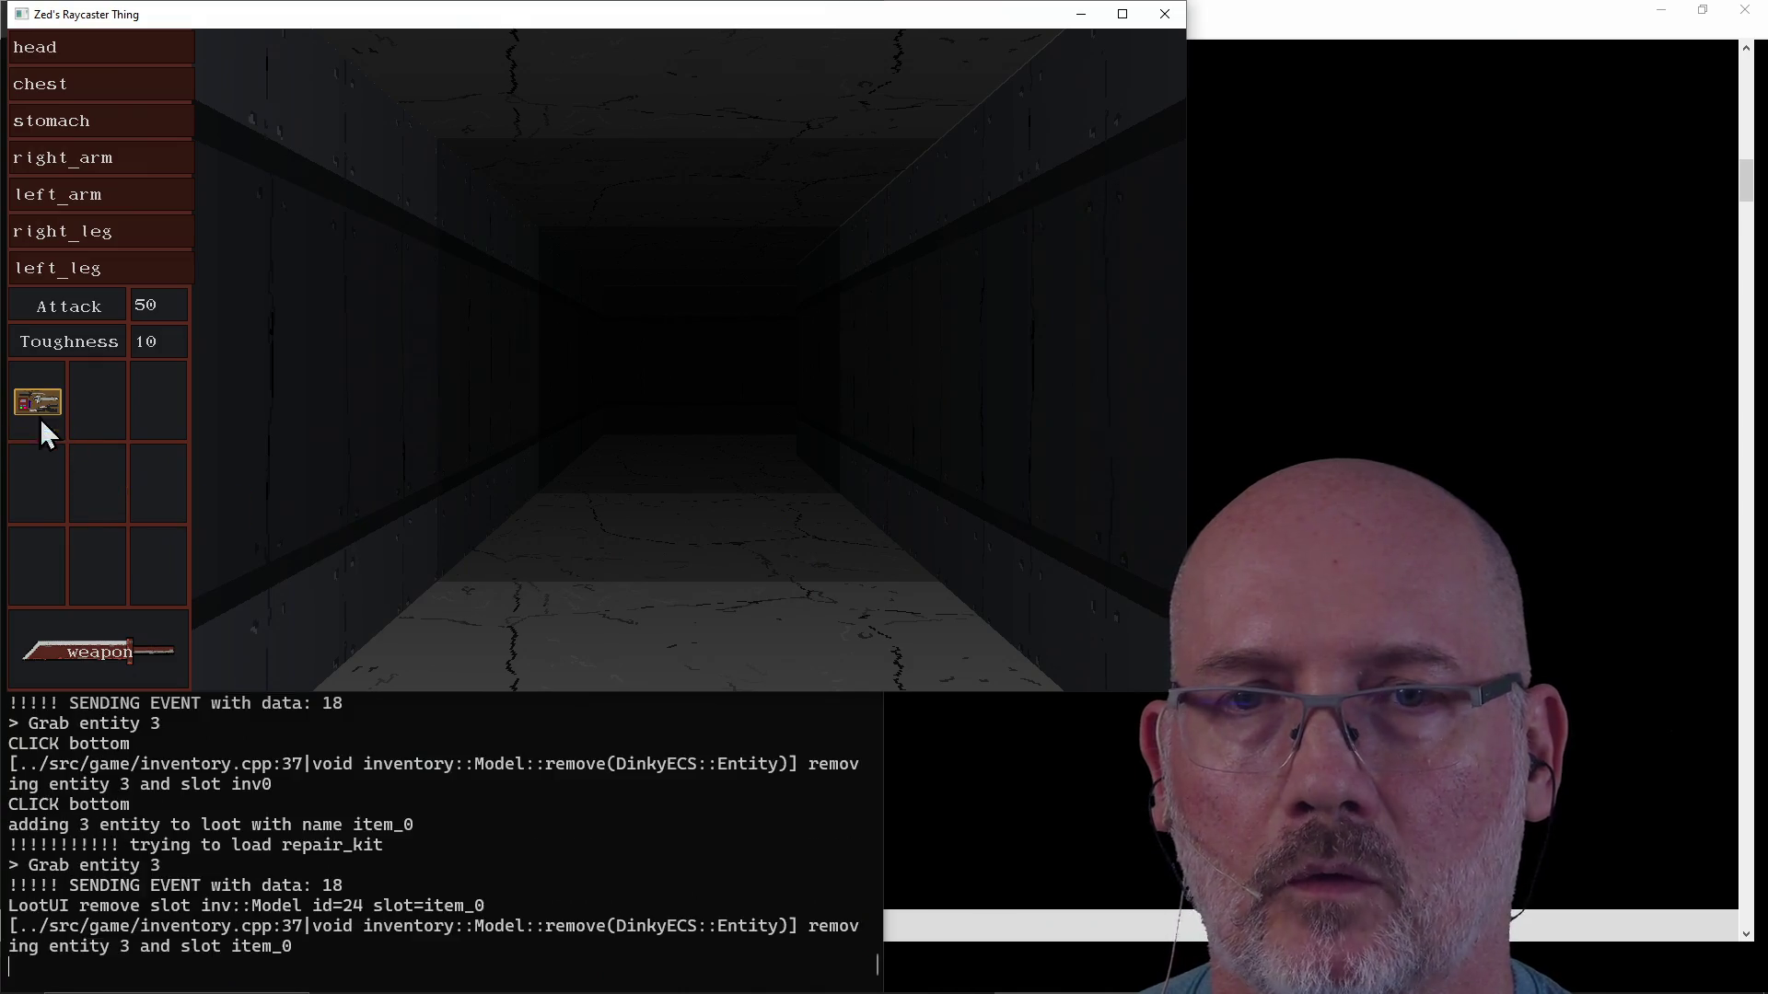
{"action": "left_click", "coordinate": [109, 626]}
{"action": "left_click", "coordinate": [545, 557]}
{"action": "left_click", "coordinate": [666, 567]}
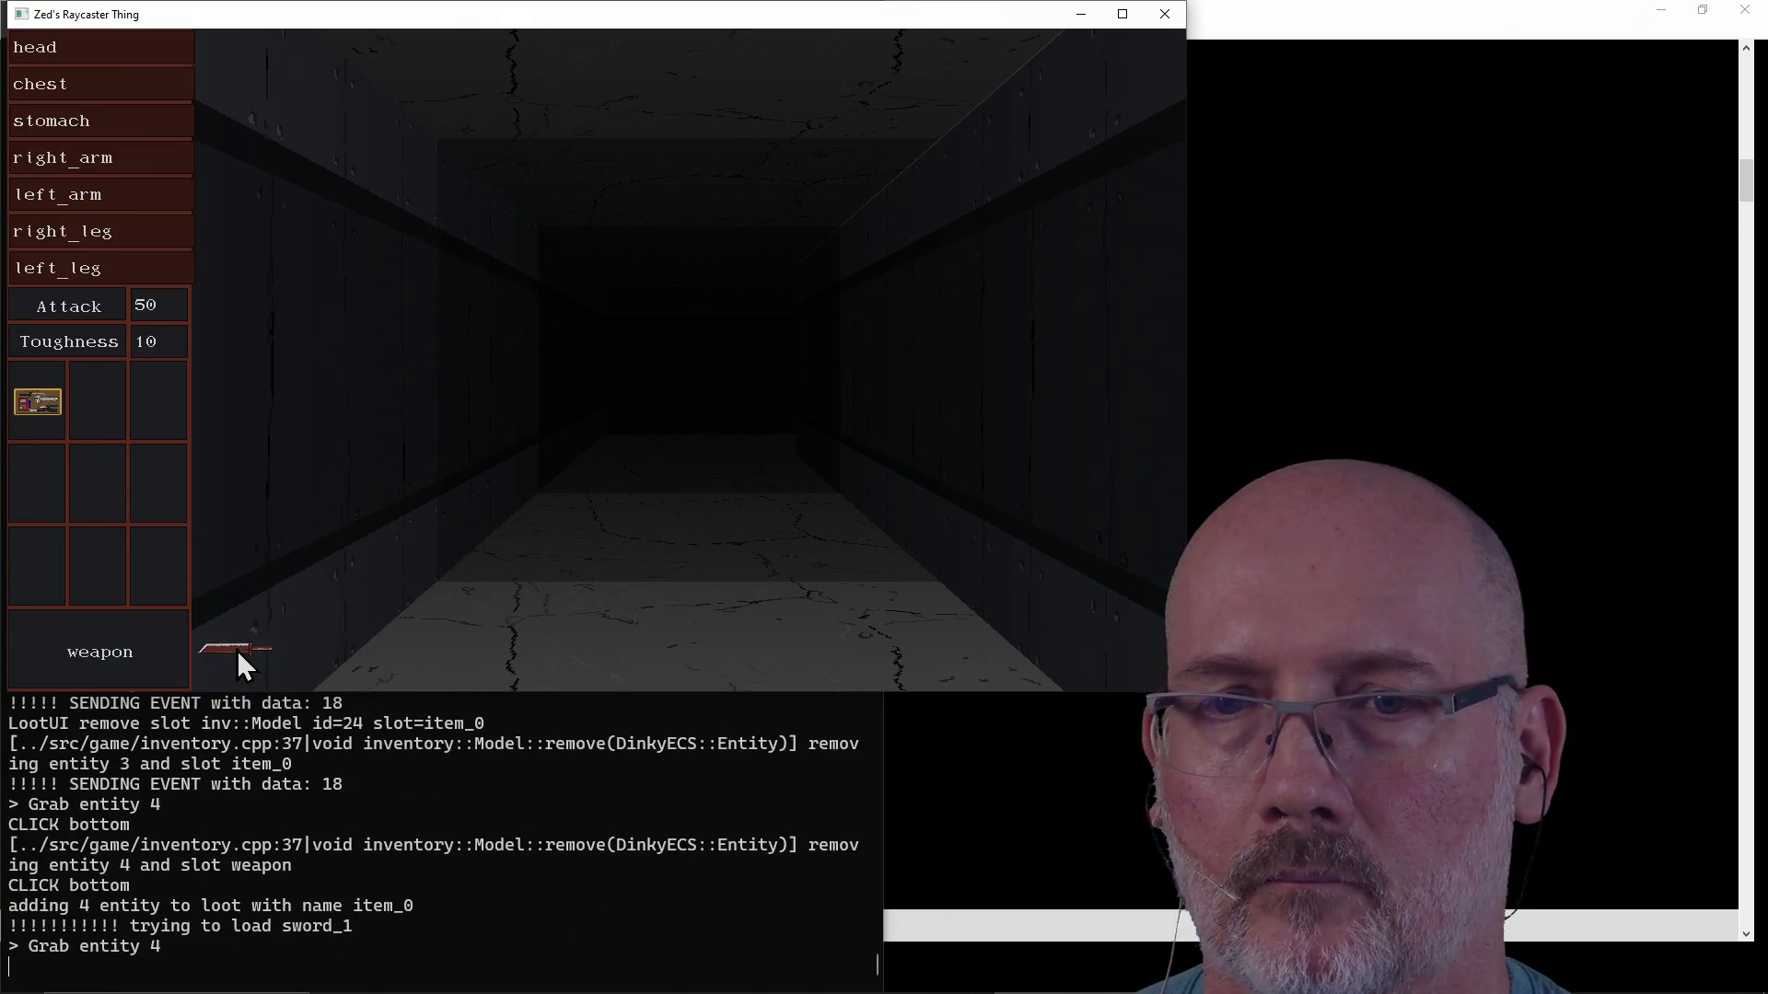
{"action": "left_click", "coordinate": [102, 652]}
Close the game window and bring the fsm.cpp editor back to the front.
{"action": "left_click", "coordinate": [1164, 13]}
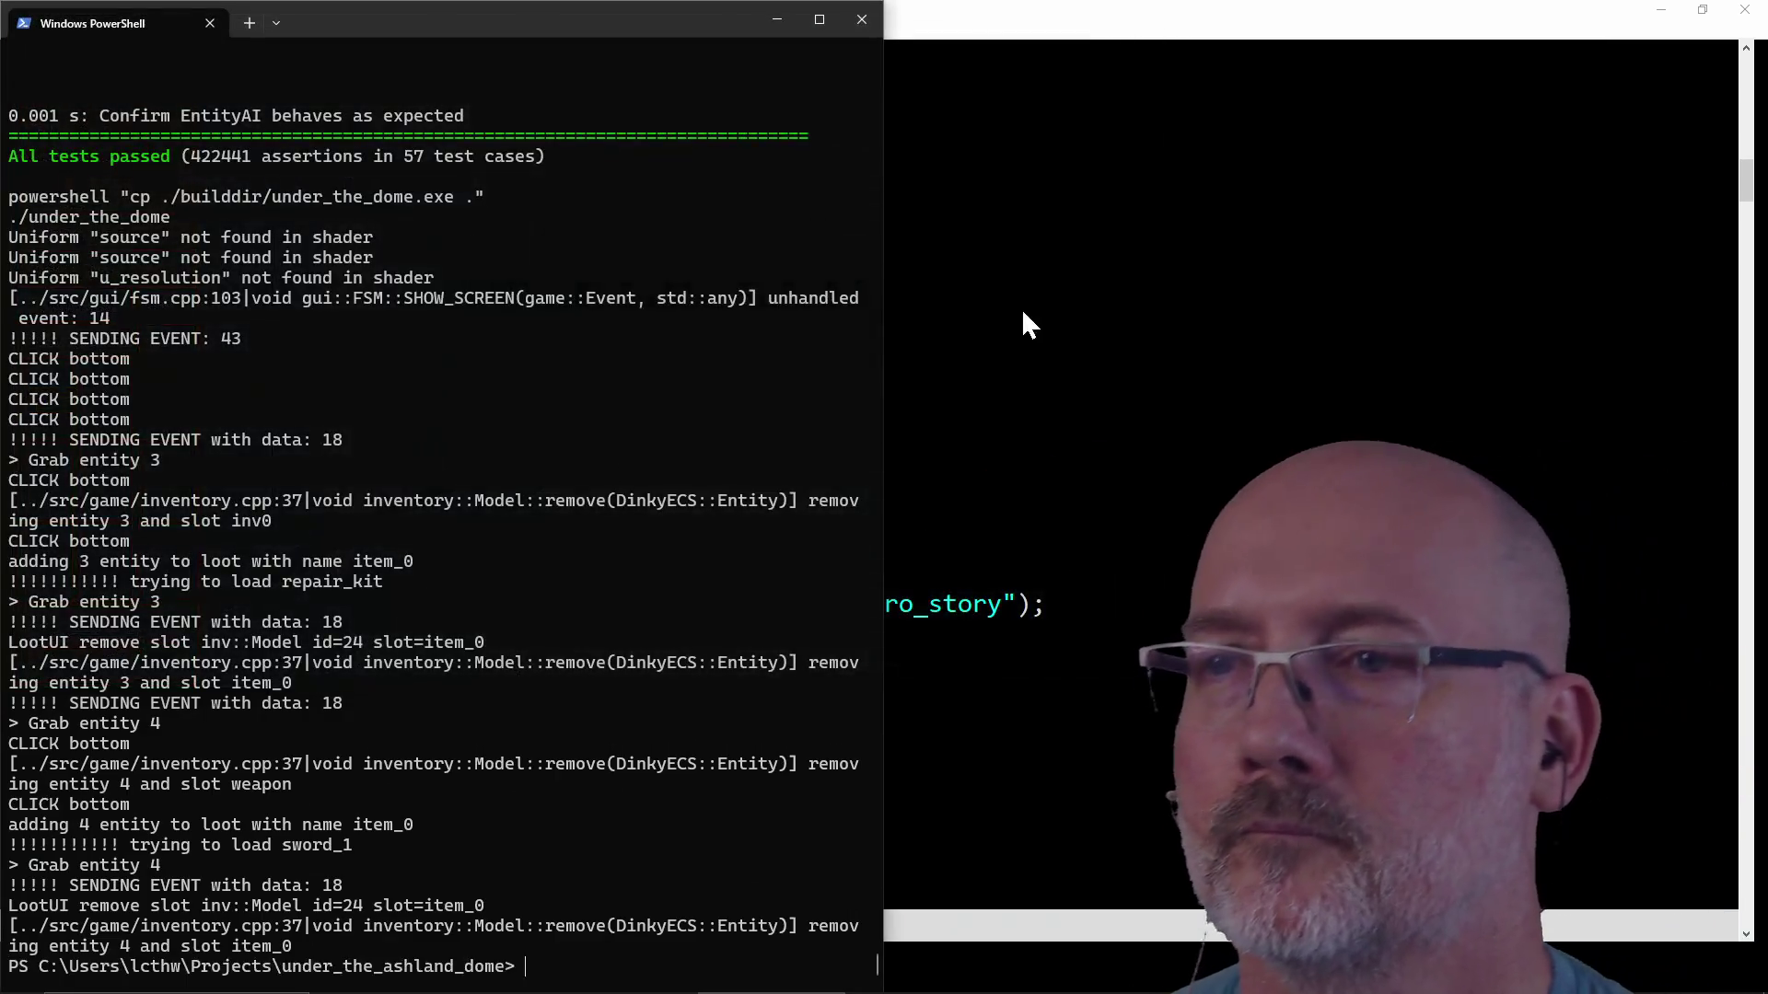
{"action": "left_click", "coordinate": [951, 455]}
Empty the mouse_action arguments on line 80 and in the LOOTING handler.
{"action": "key", "text": "j"}
{"action": "key", "text": "j"}
{"action": "key", "text": "j"}
{"action": "key", "text": "o"}
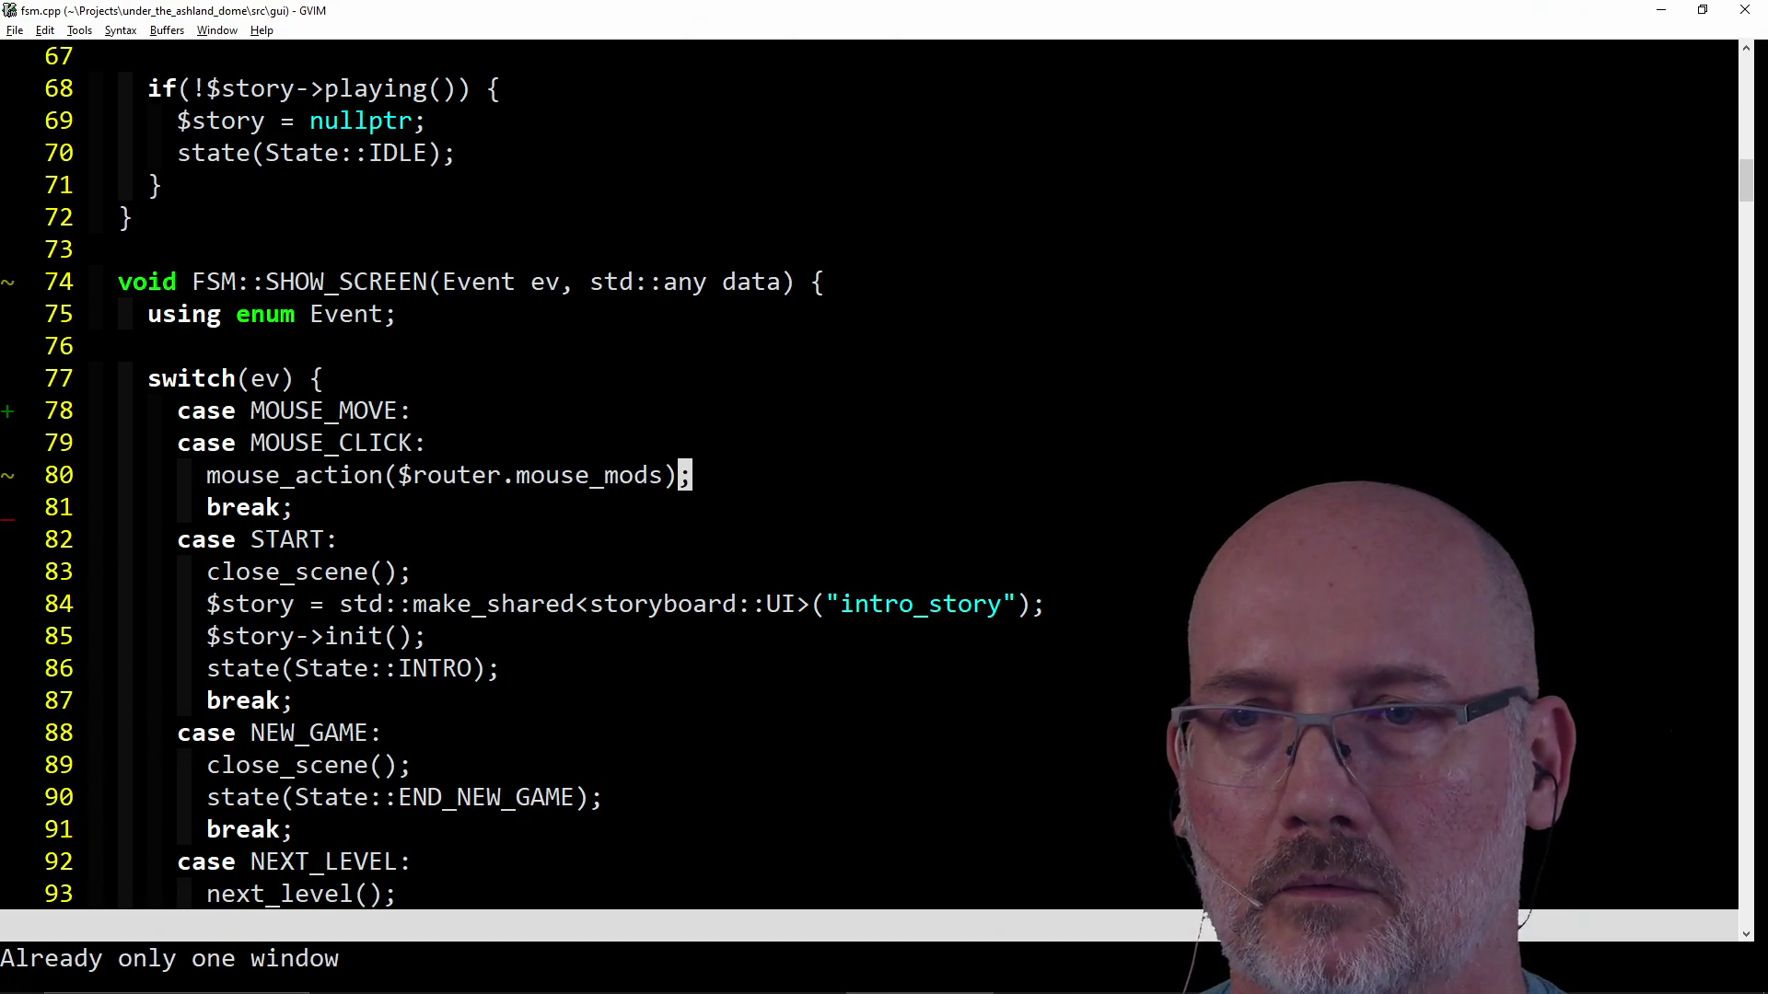
{"action": "type", "text": "di"}
{"action": "key", "text": "parenleft"}
{"action": "type", "text": "/"}
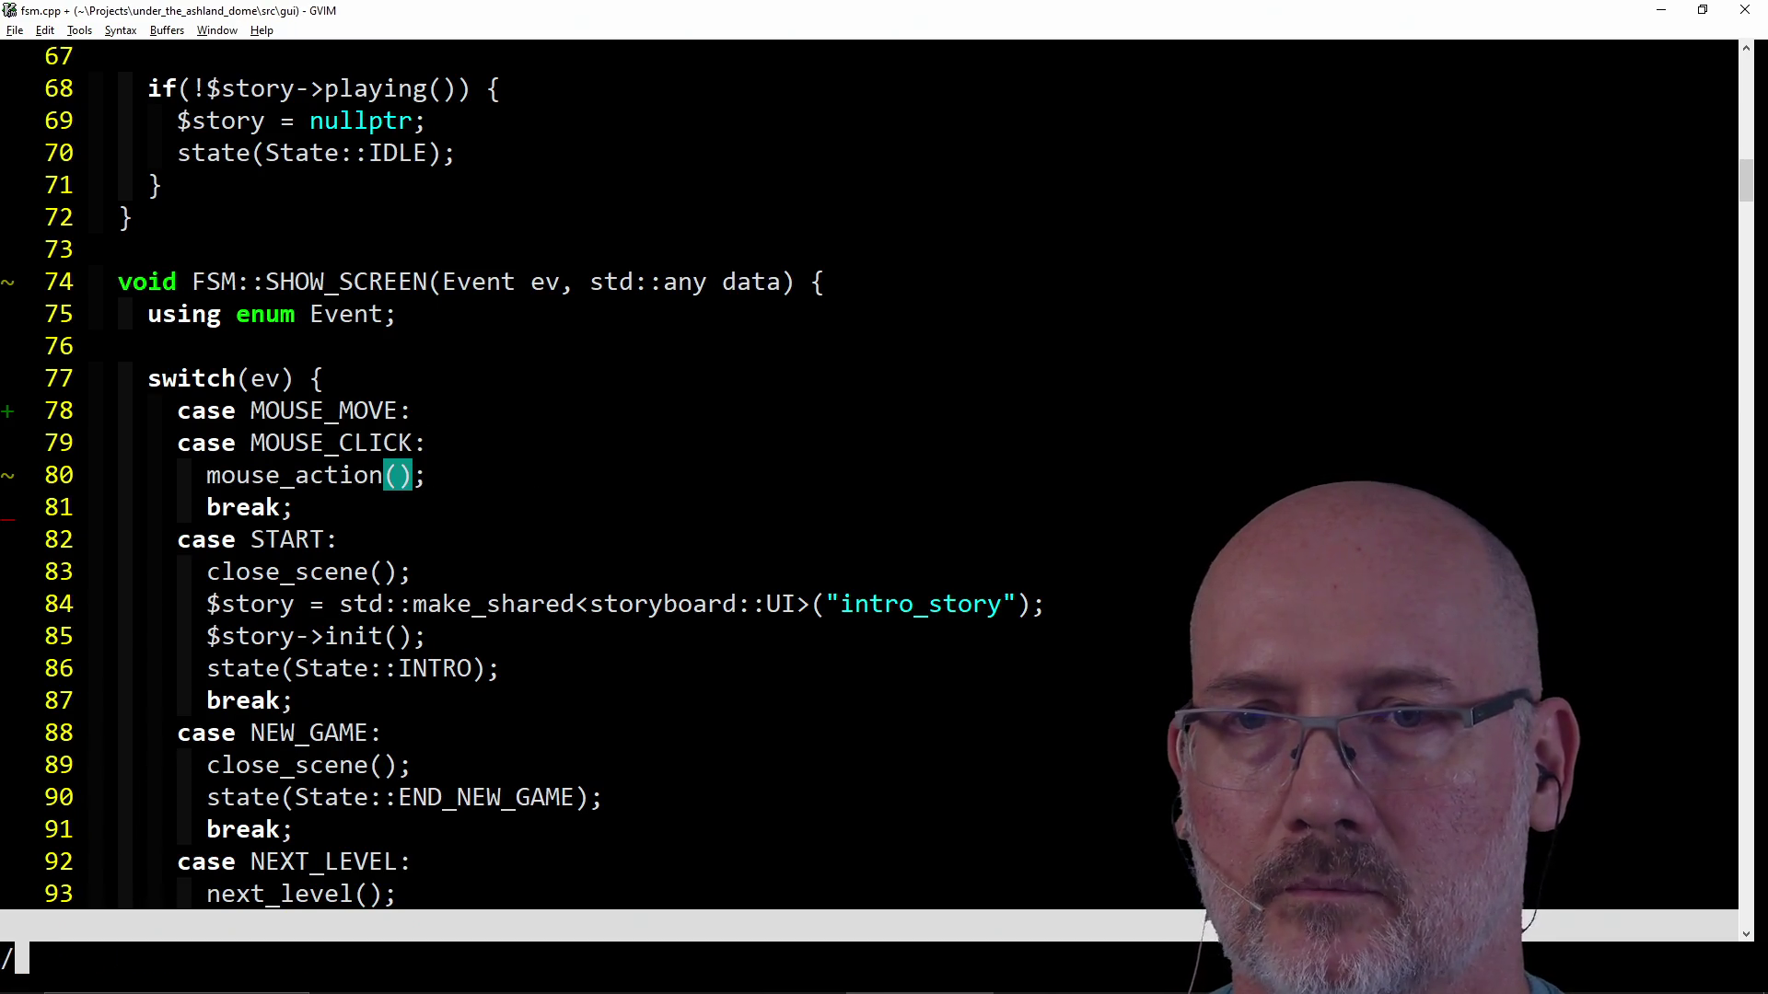
{"action": "type", "text": "mouse_"}
{"action": "key", "text": "Return"}
{"action": "key", "text": "l"}
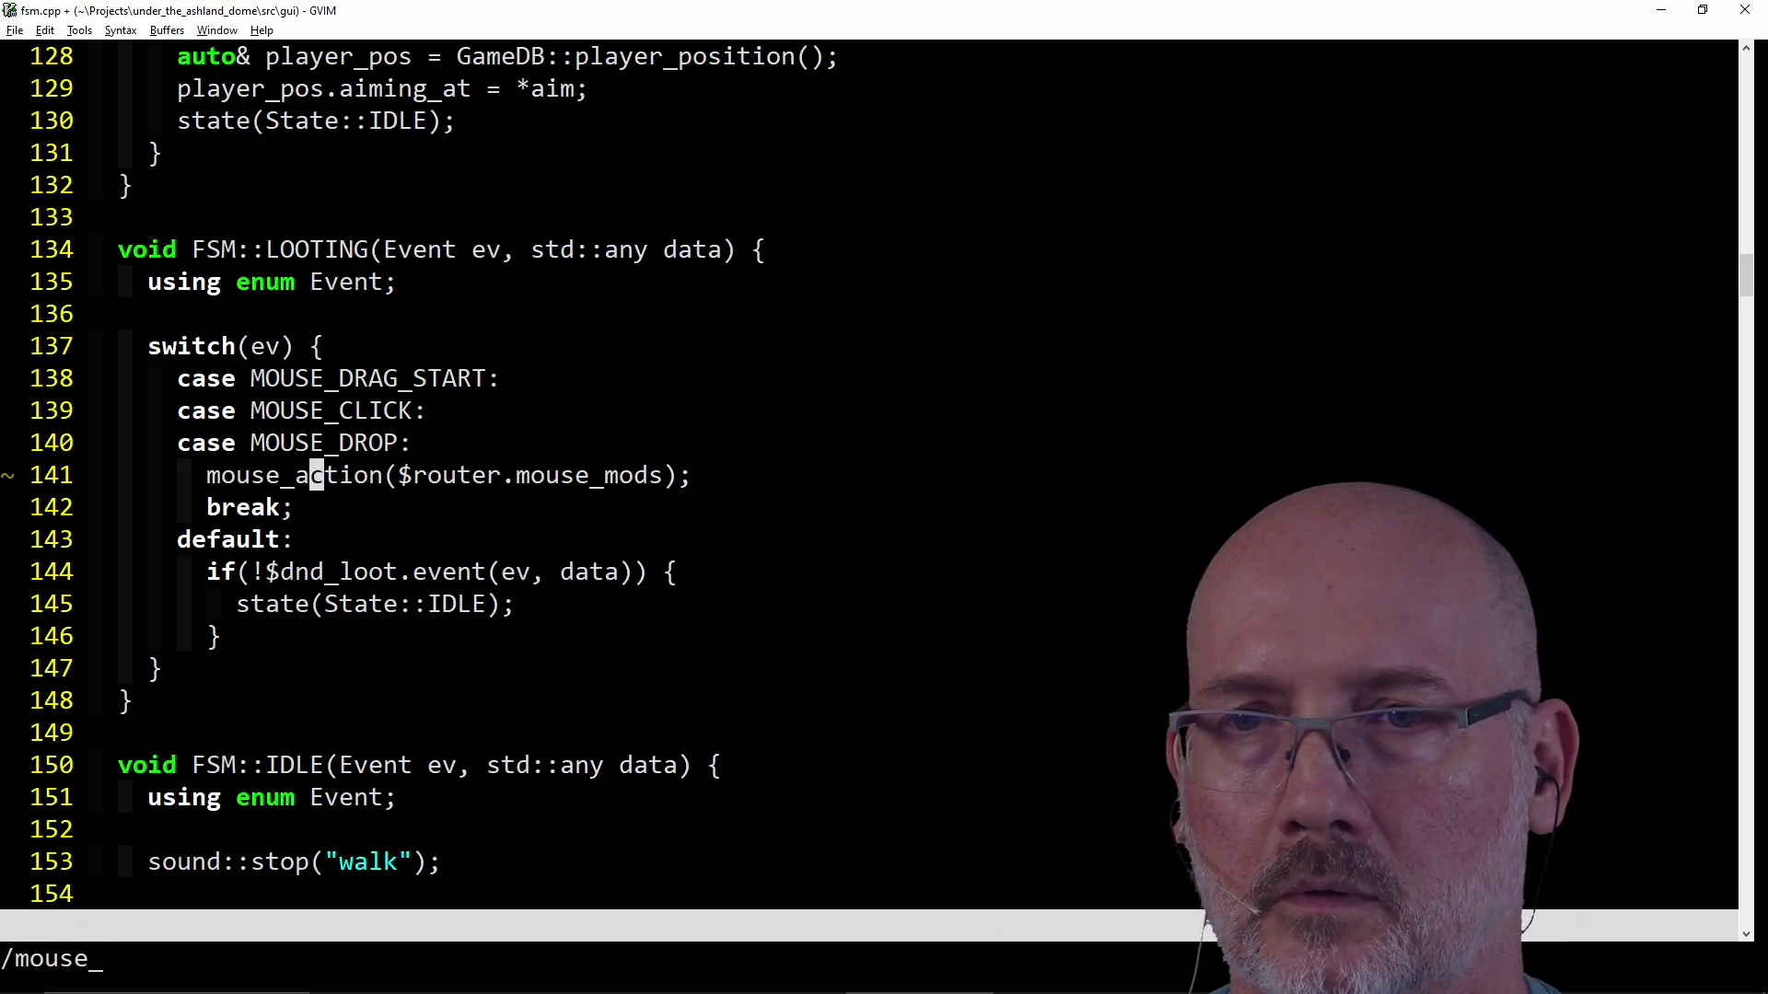
{"action": "type", "text": "di"}
{"action": "key", "text": "parenleft"}
Empty the IDLE handler's mouse_action arguments and jump toward the definition.
{"action": "key", "text": "n"}
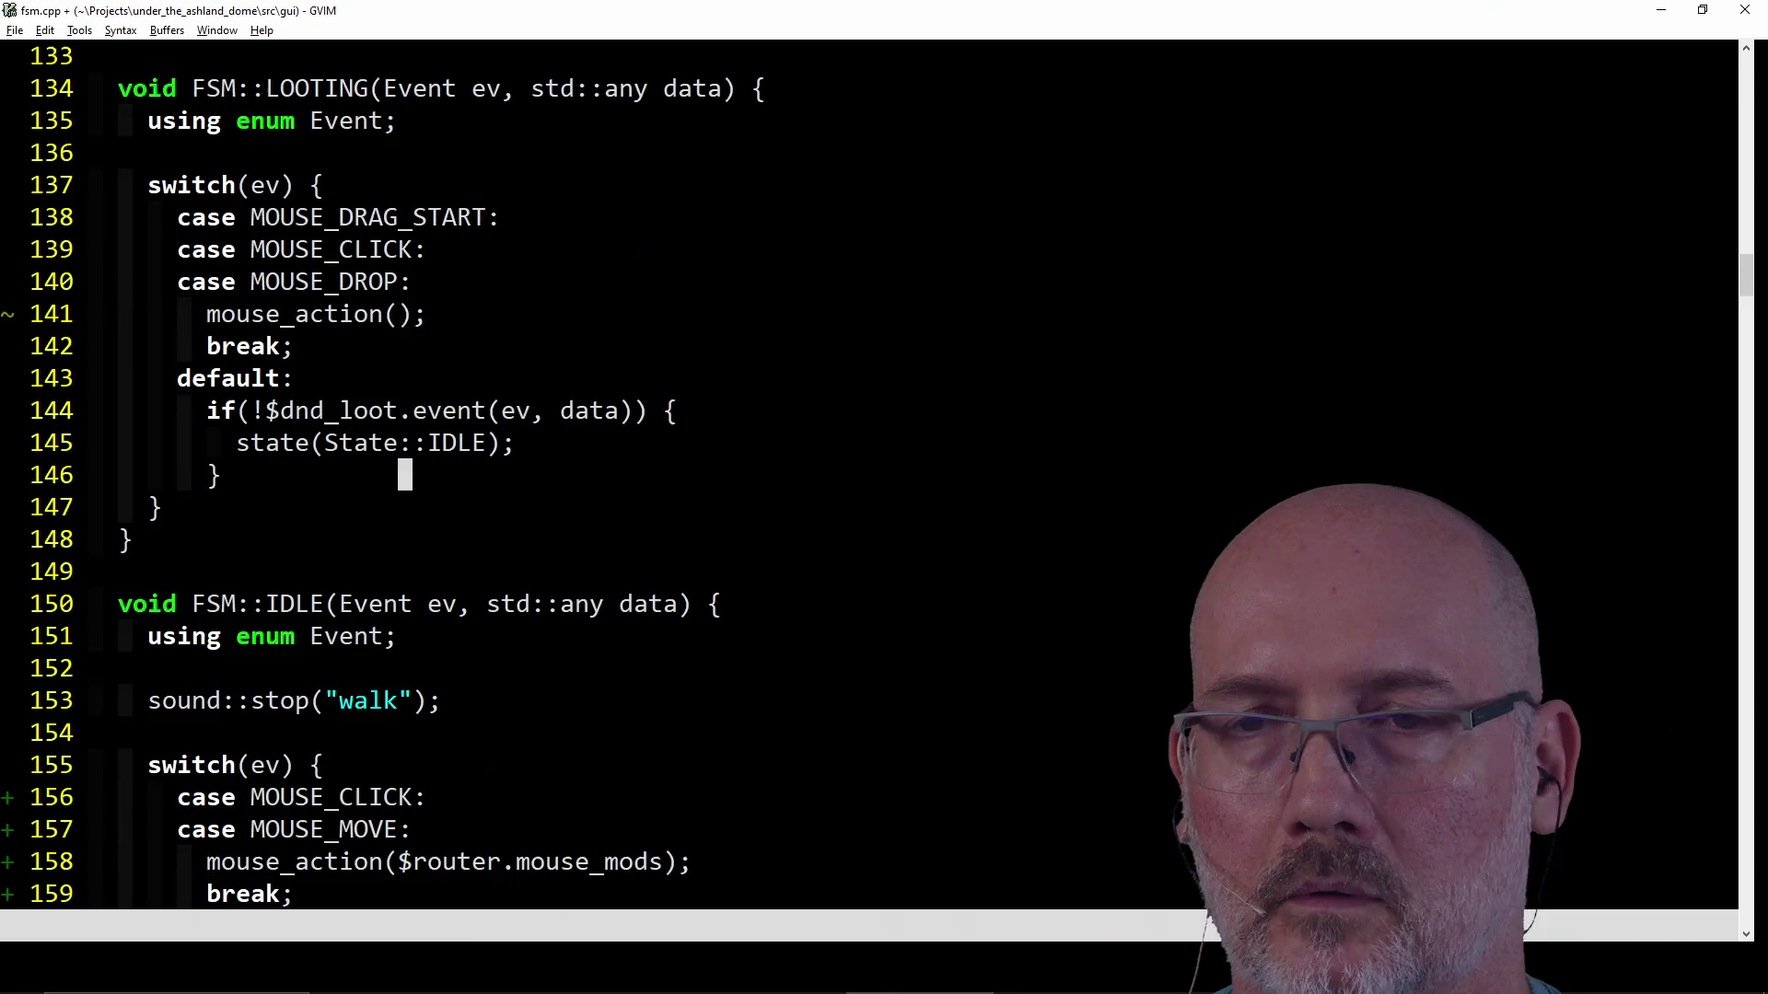
{"action": "key", "text": "d"}
{"action": "key", "text": "i"}
{"action": "key", "text": "parenleft"}
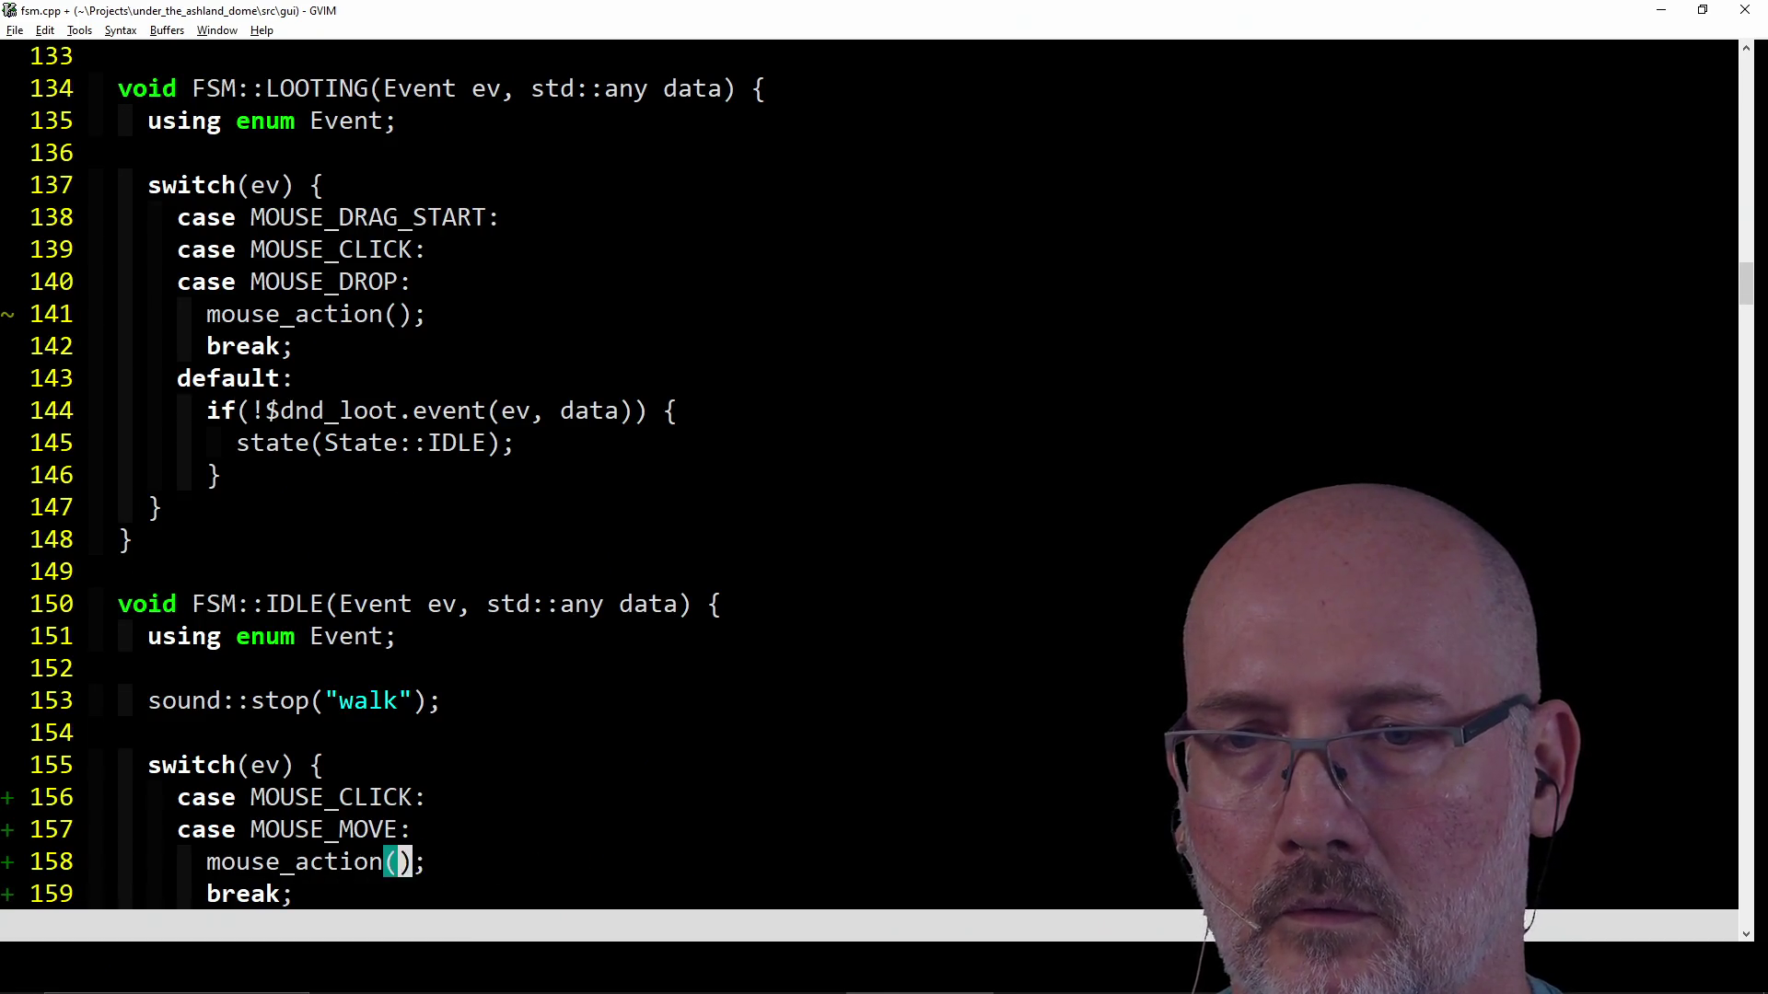
{"action": "key", "text": "n"}
{"action": "type", "text": "/"}
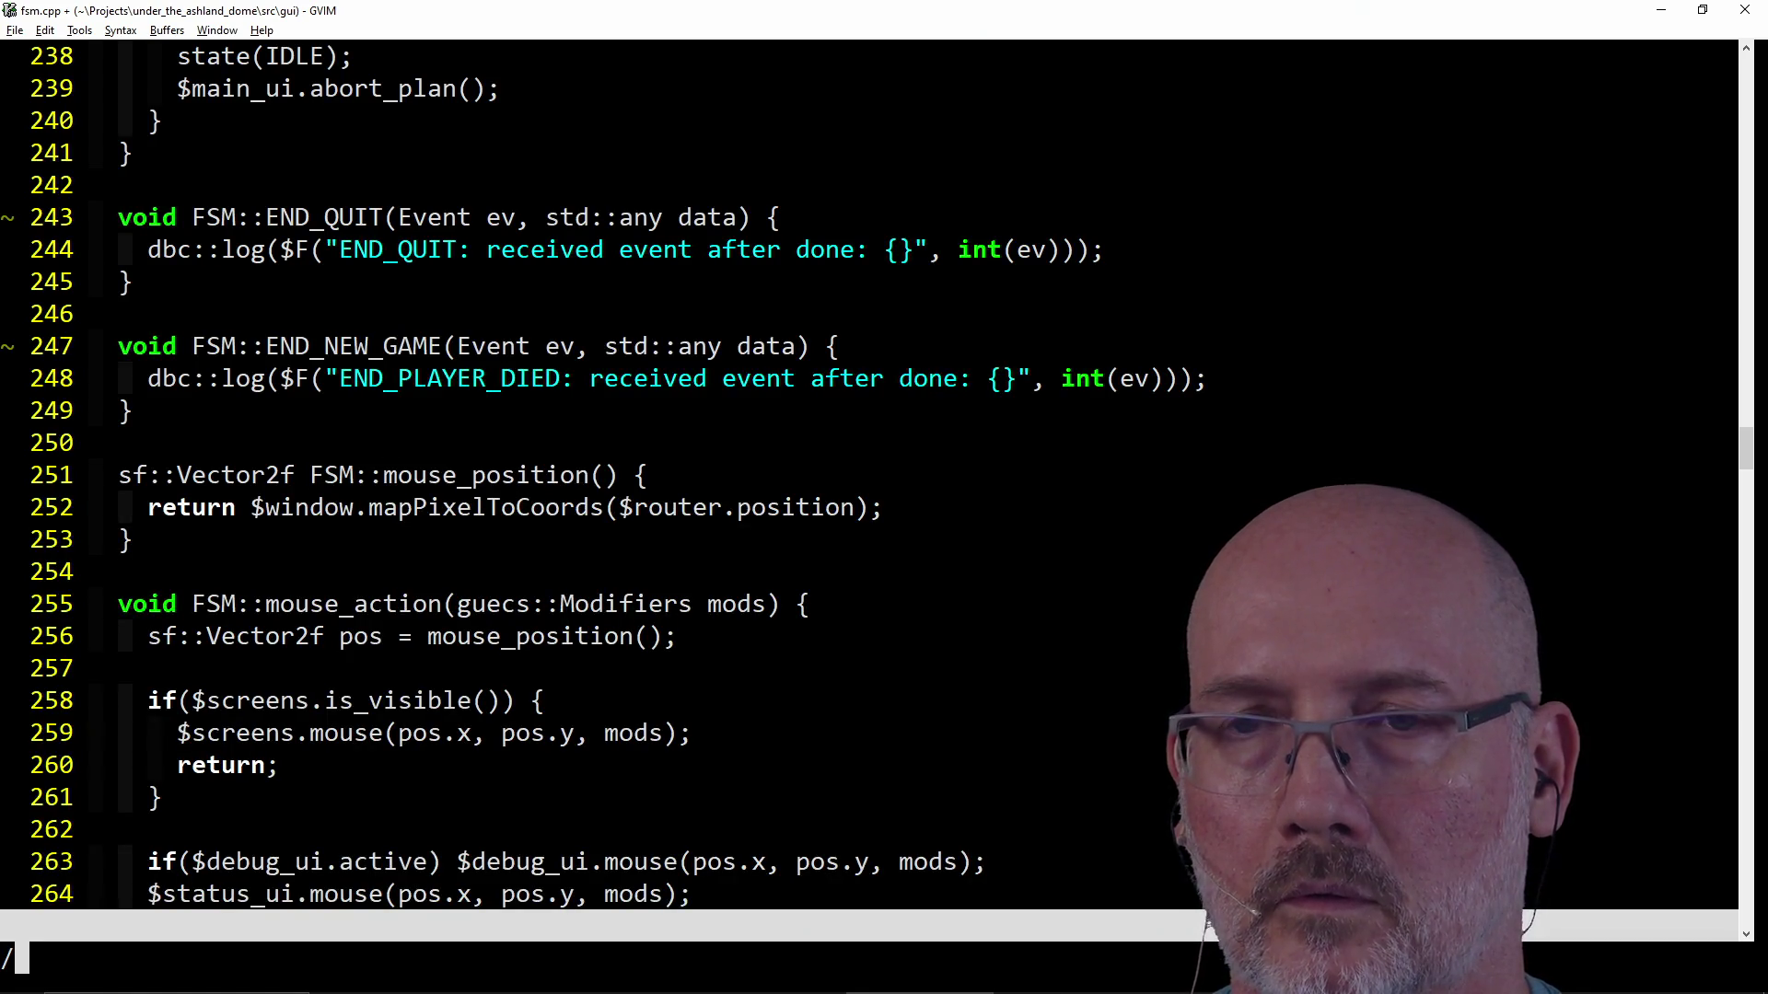
{"action": "type", "text": "mouse_action"}
Make the mouse_action definition parameterless and change mods to $router.mouse_mods on line 259.
{"action": "key", "text": "Return"}
{"action": "type", "text": "di"}
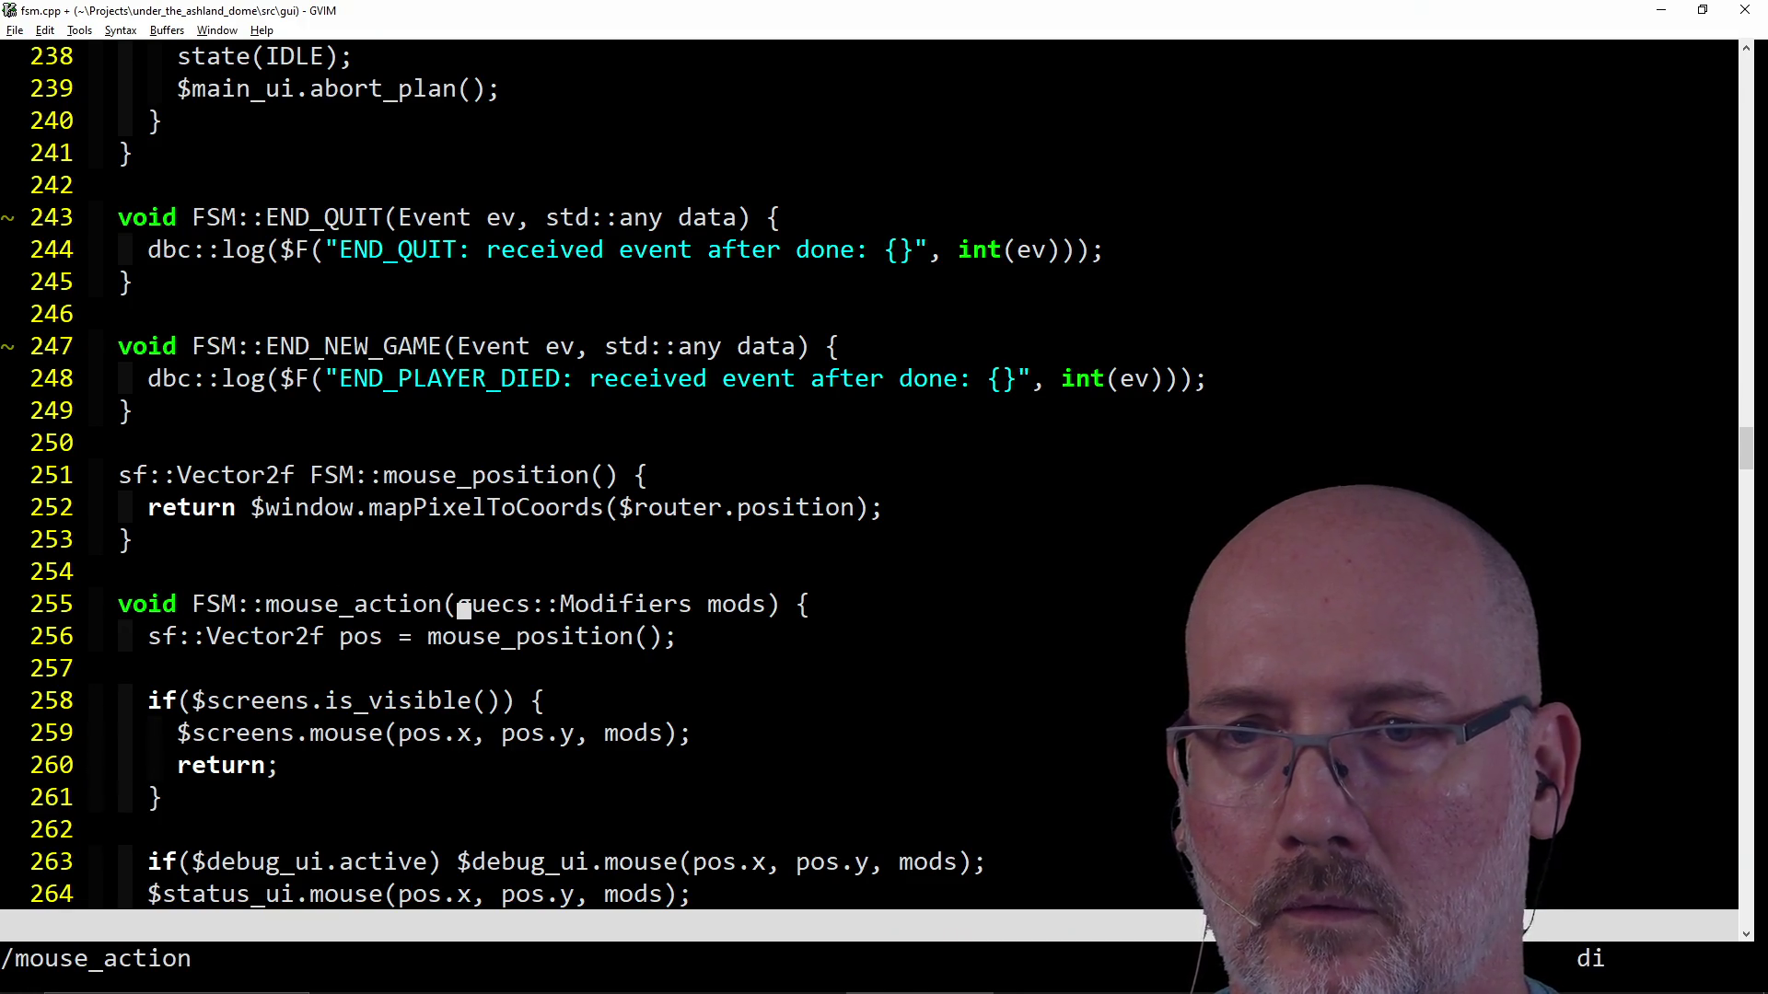
{"action": "key", "text": "parenleft"}
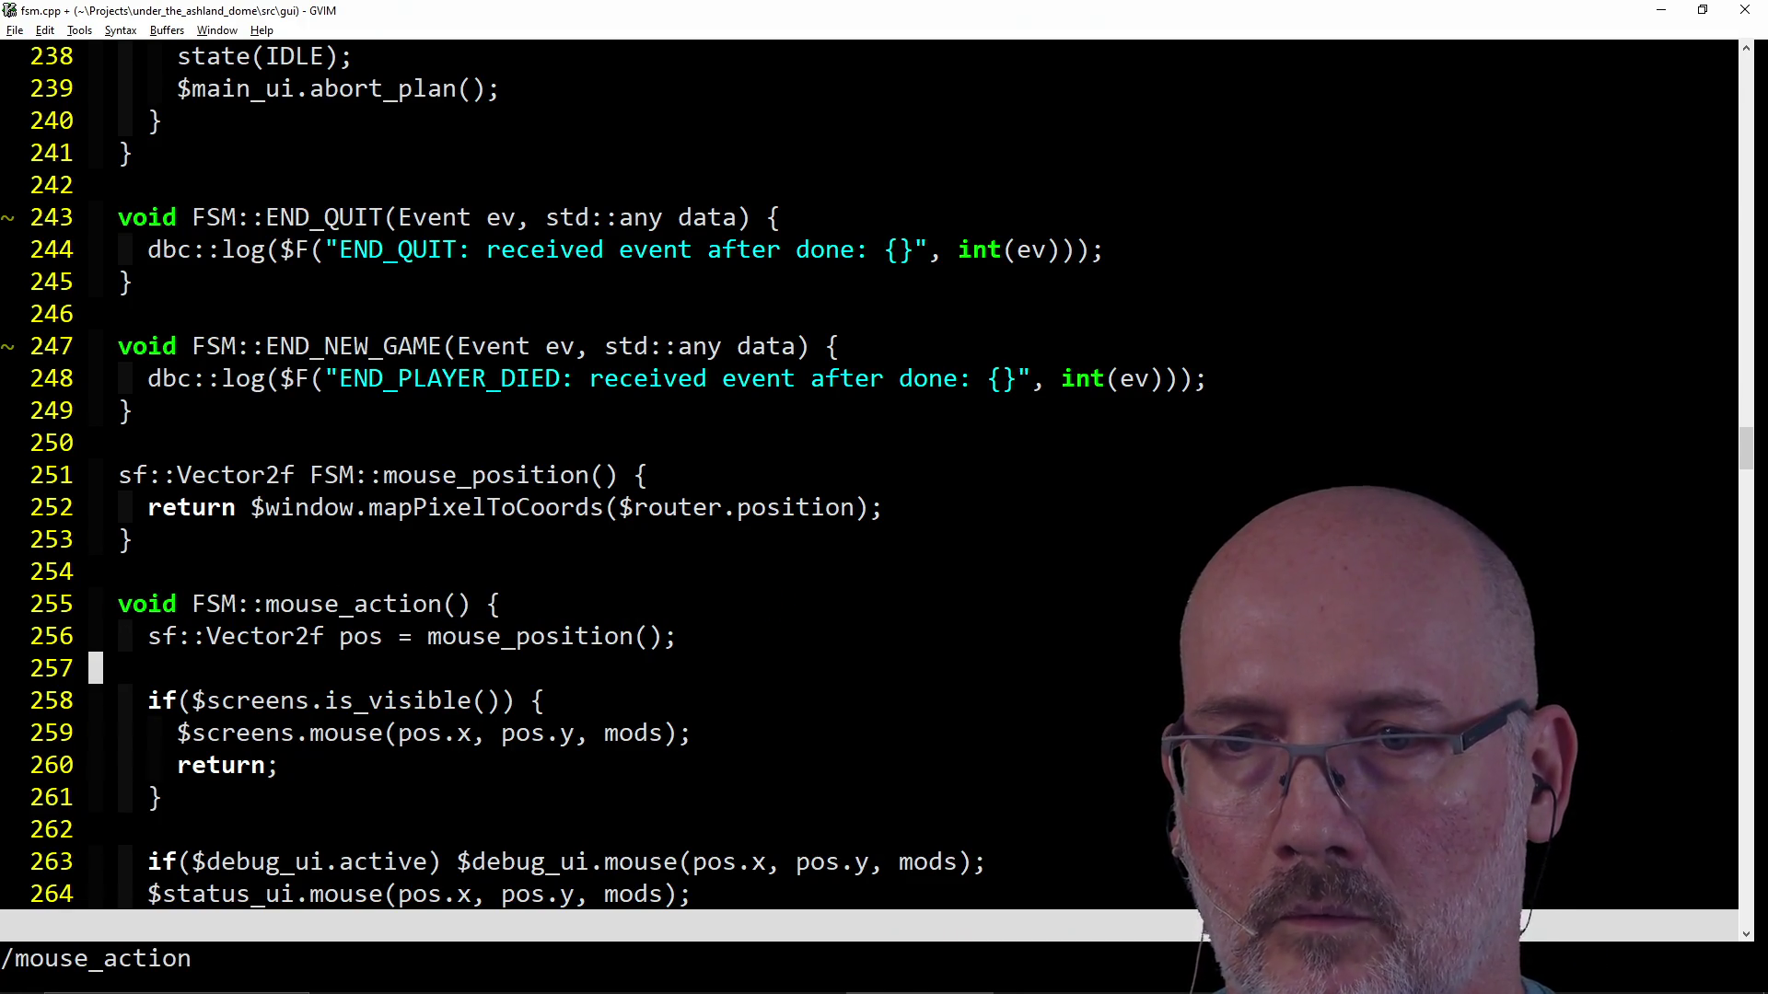
{"action": "type", "text": "a"}
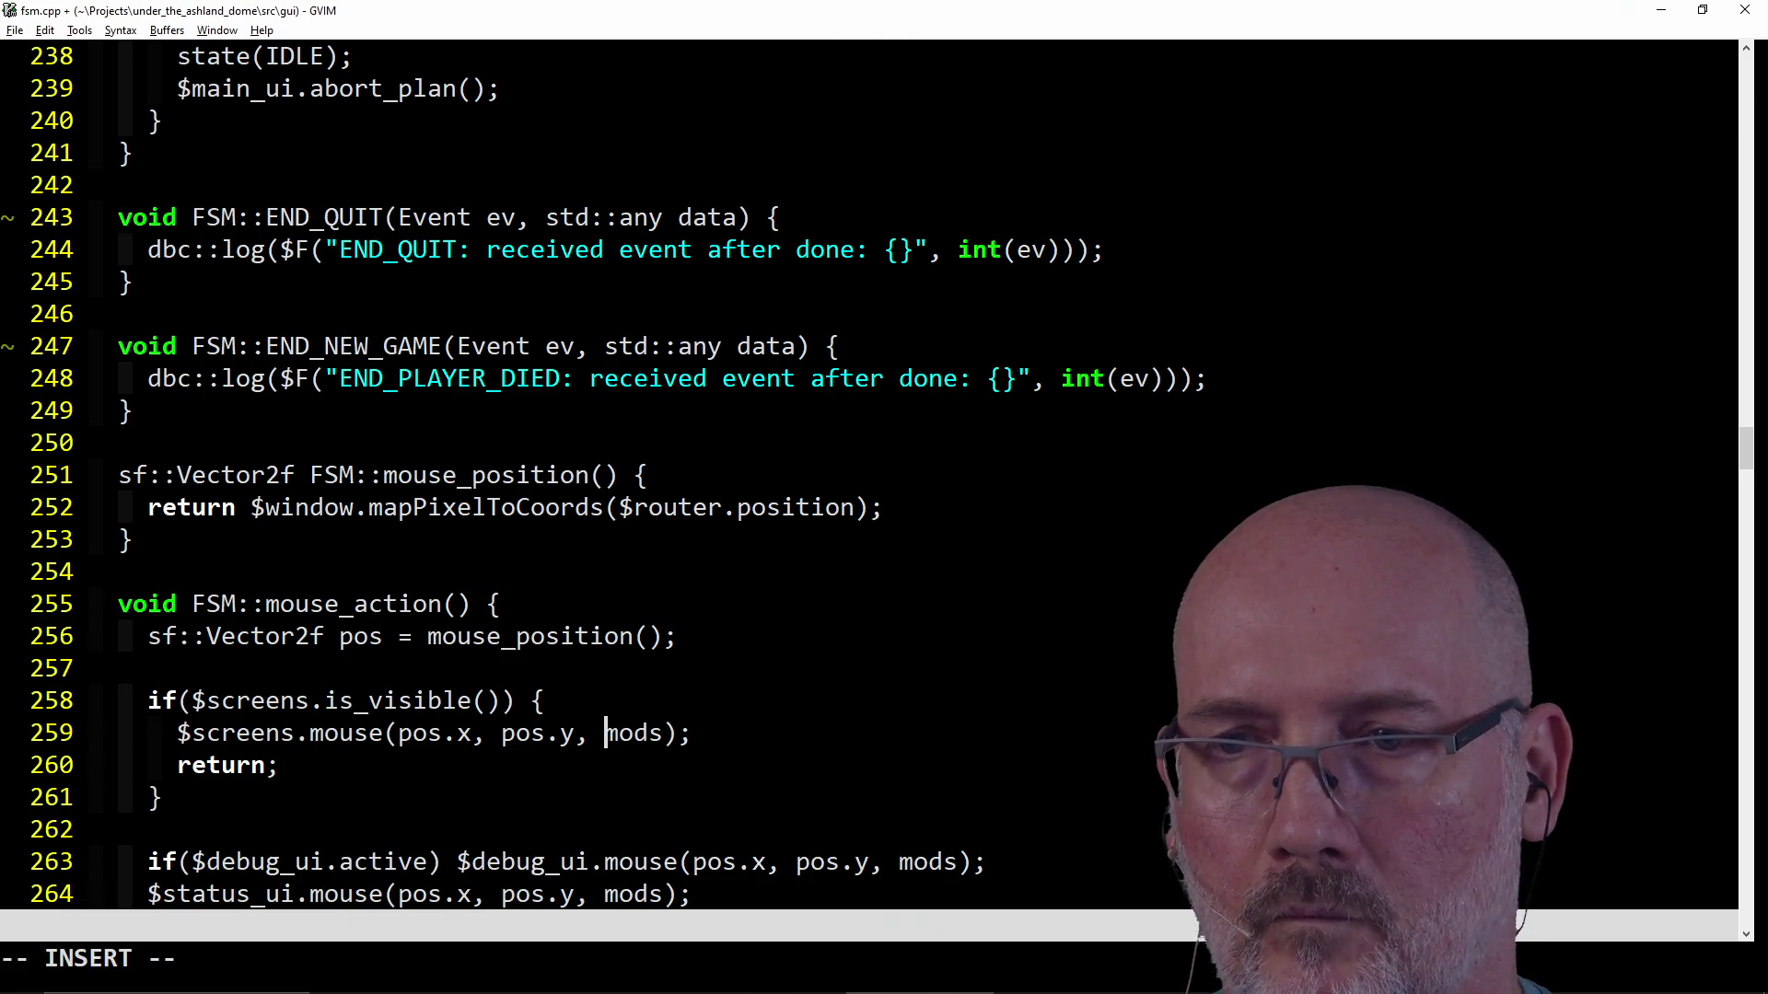
{"action": "type", "text": "er."}
{"action": "key", "text": "Escape"}
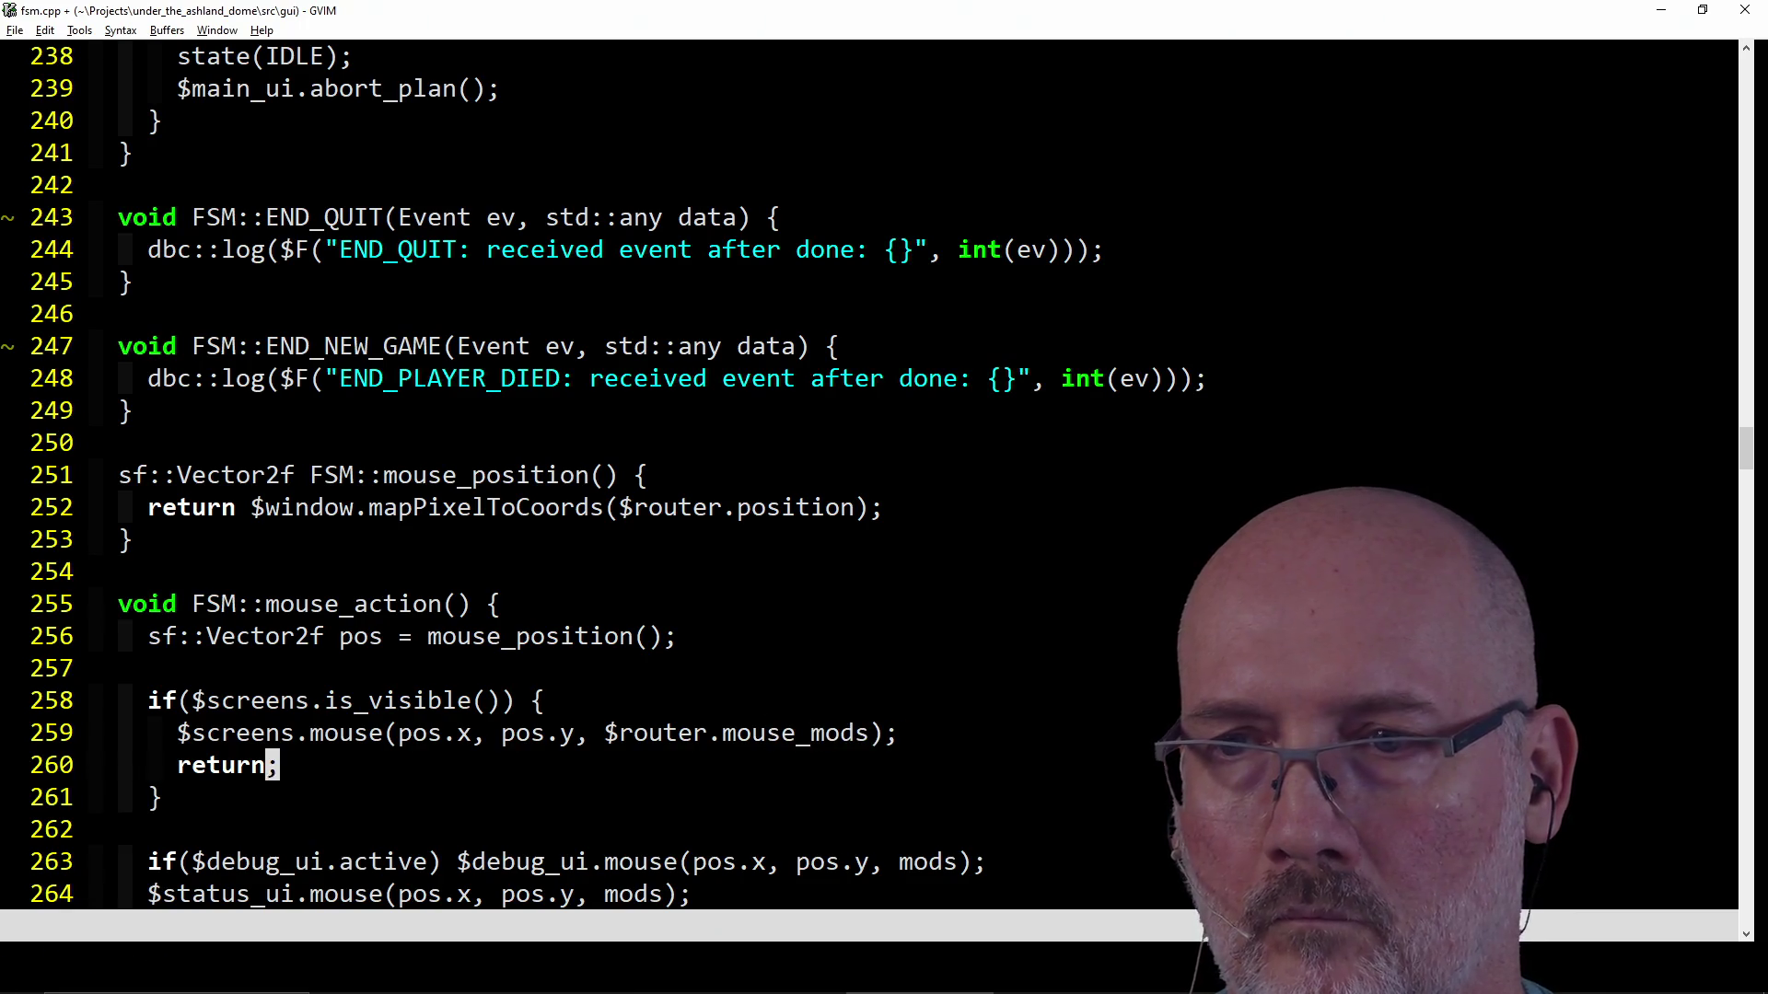
{"action": "key", "text": "j"}
{"action": "key", "text": "j"}
{"action": "key", "text": "j"}
{"action": "key", "text": "j"}
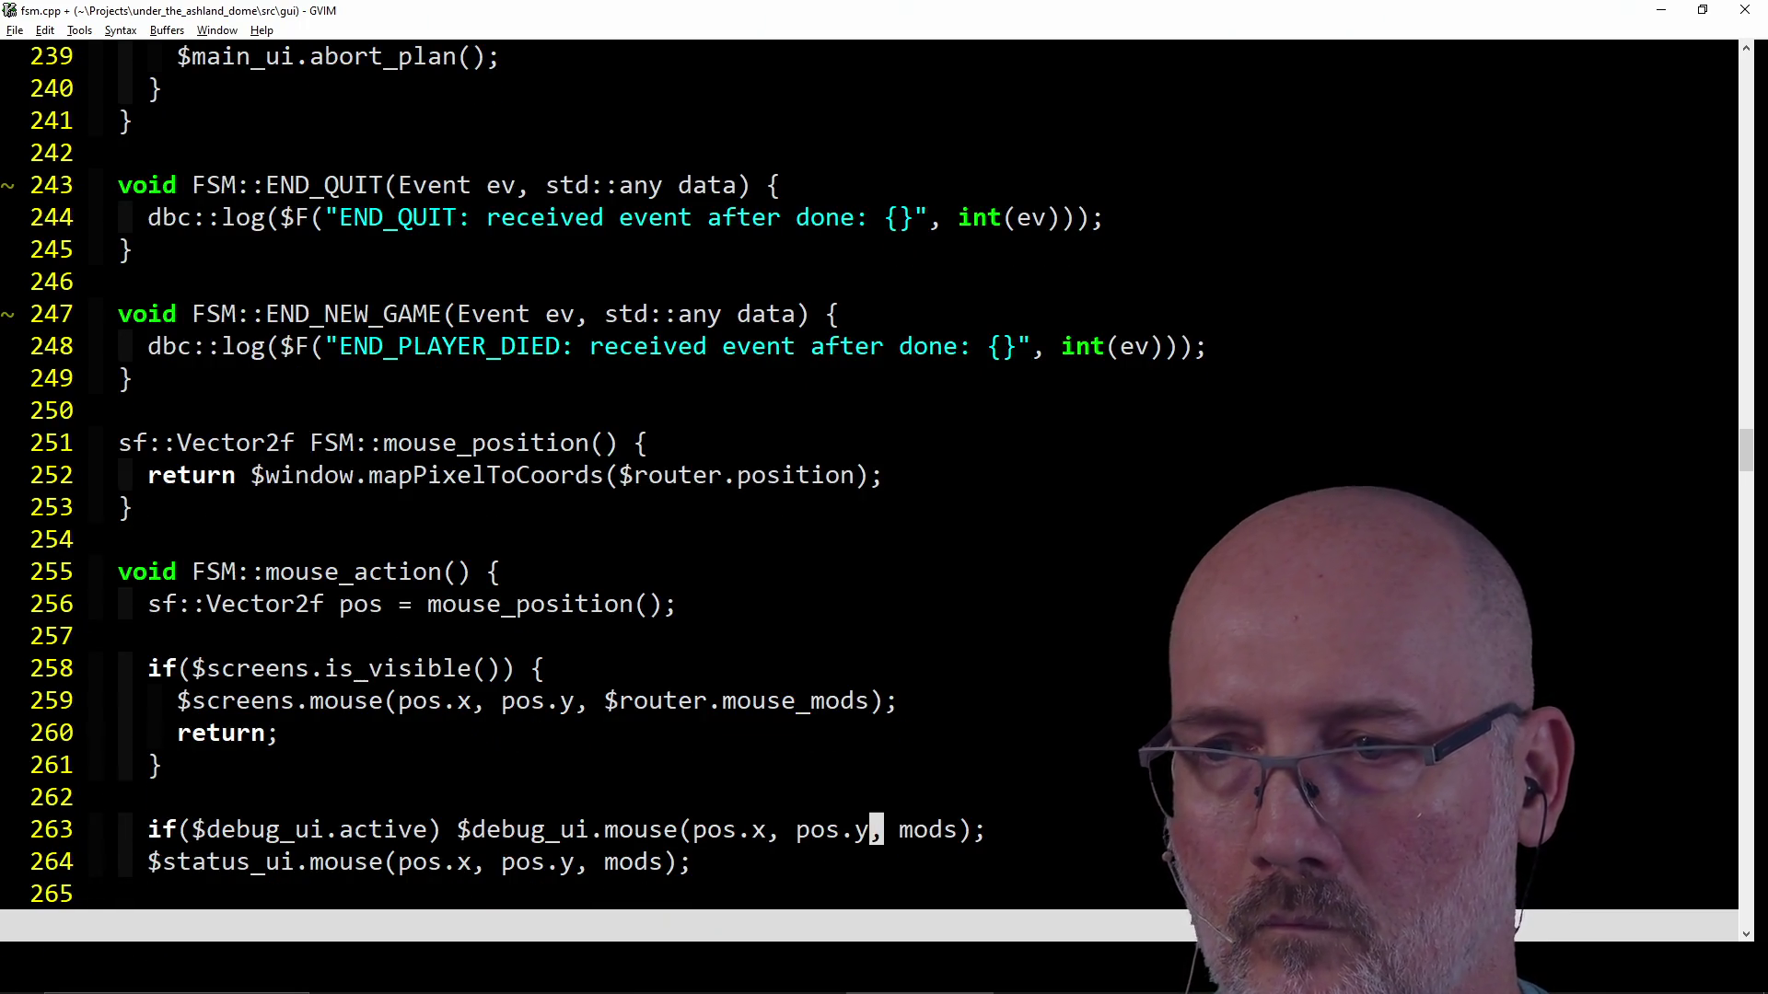
{"action": "key", "text": "l"}
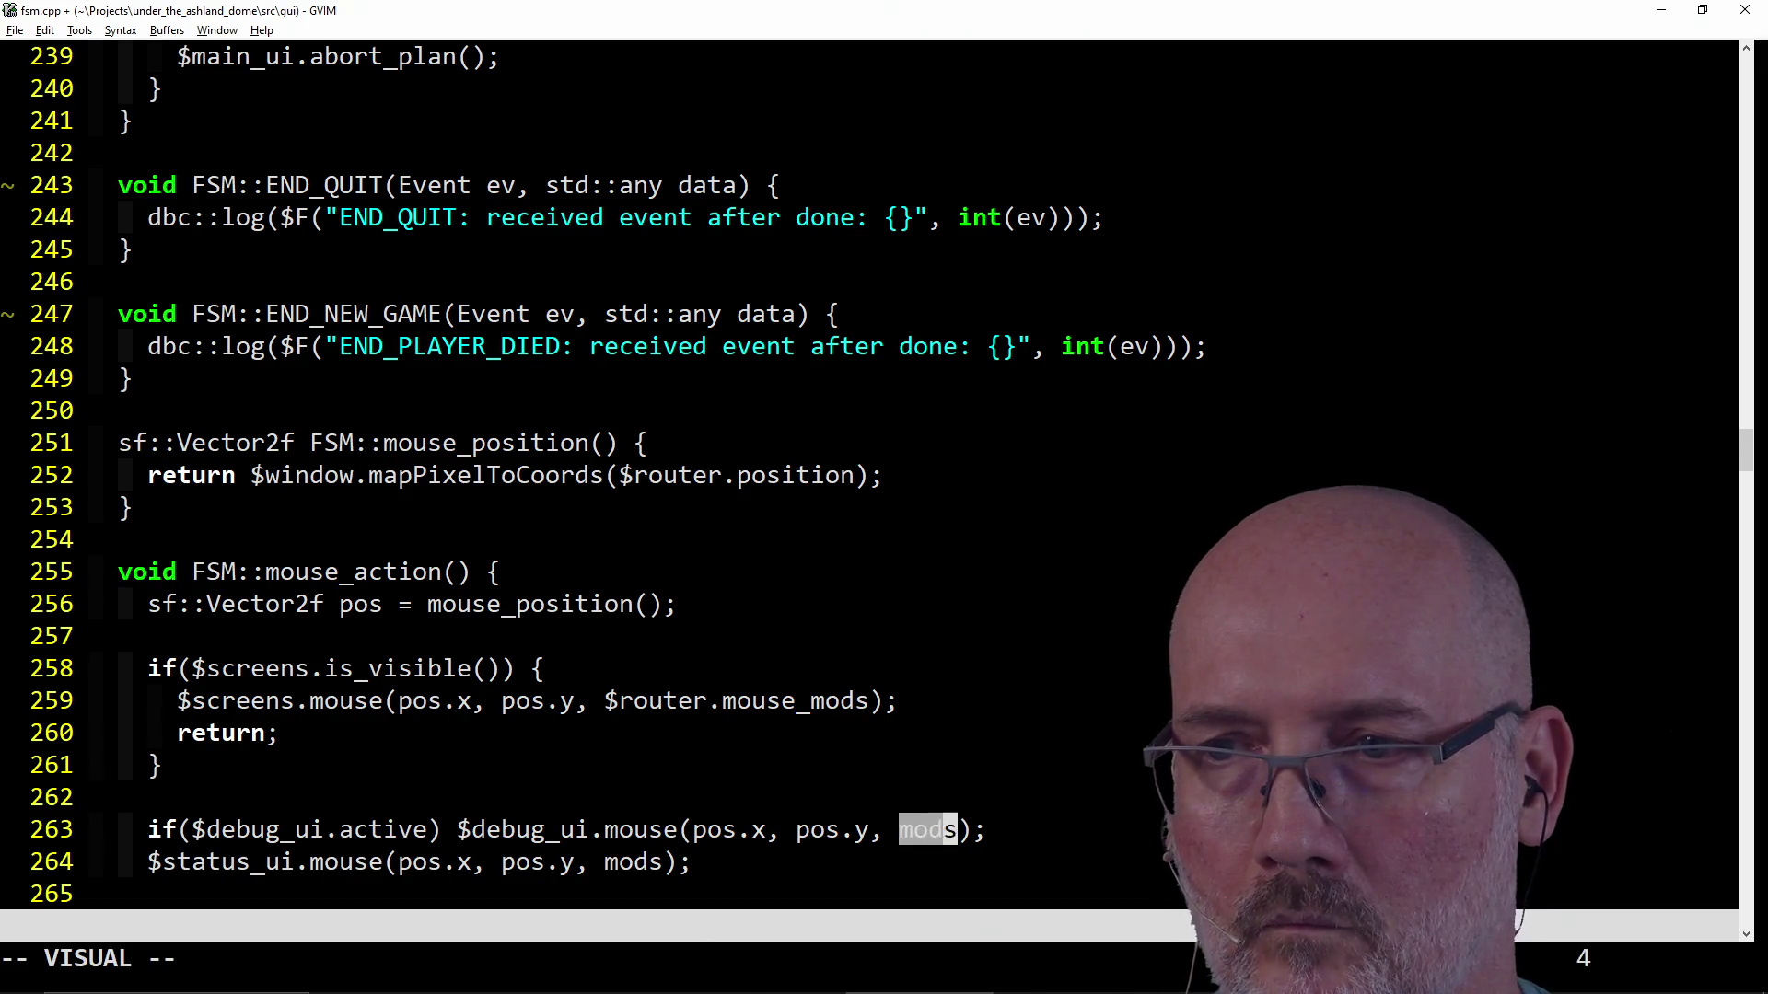
{"action": "type", "text": "c$er_"}
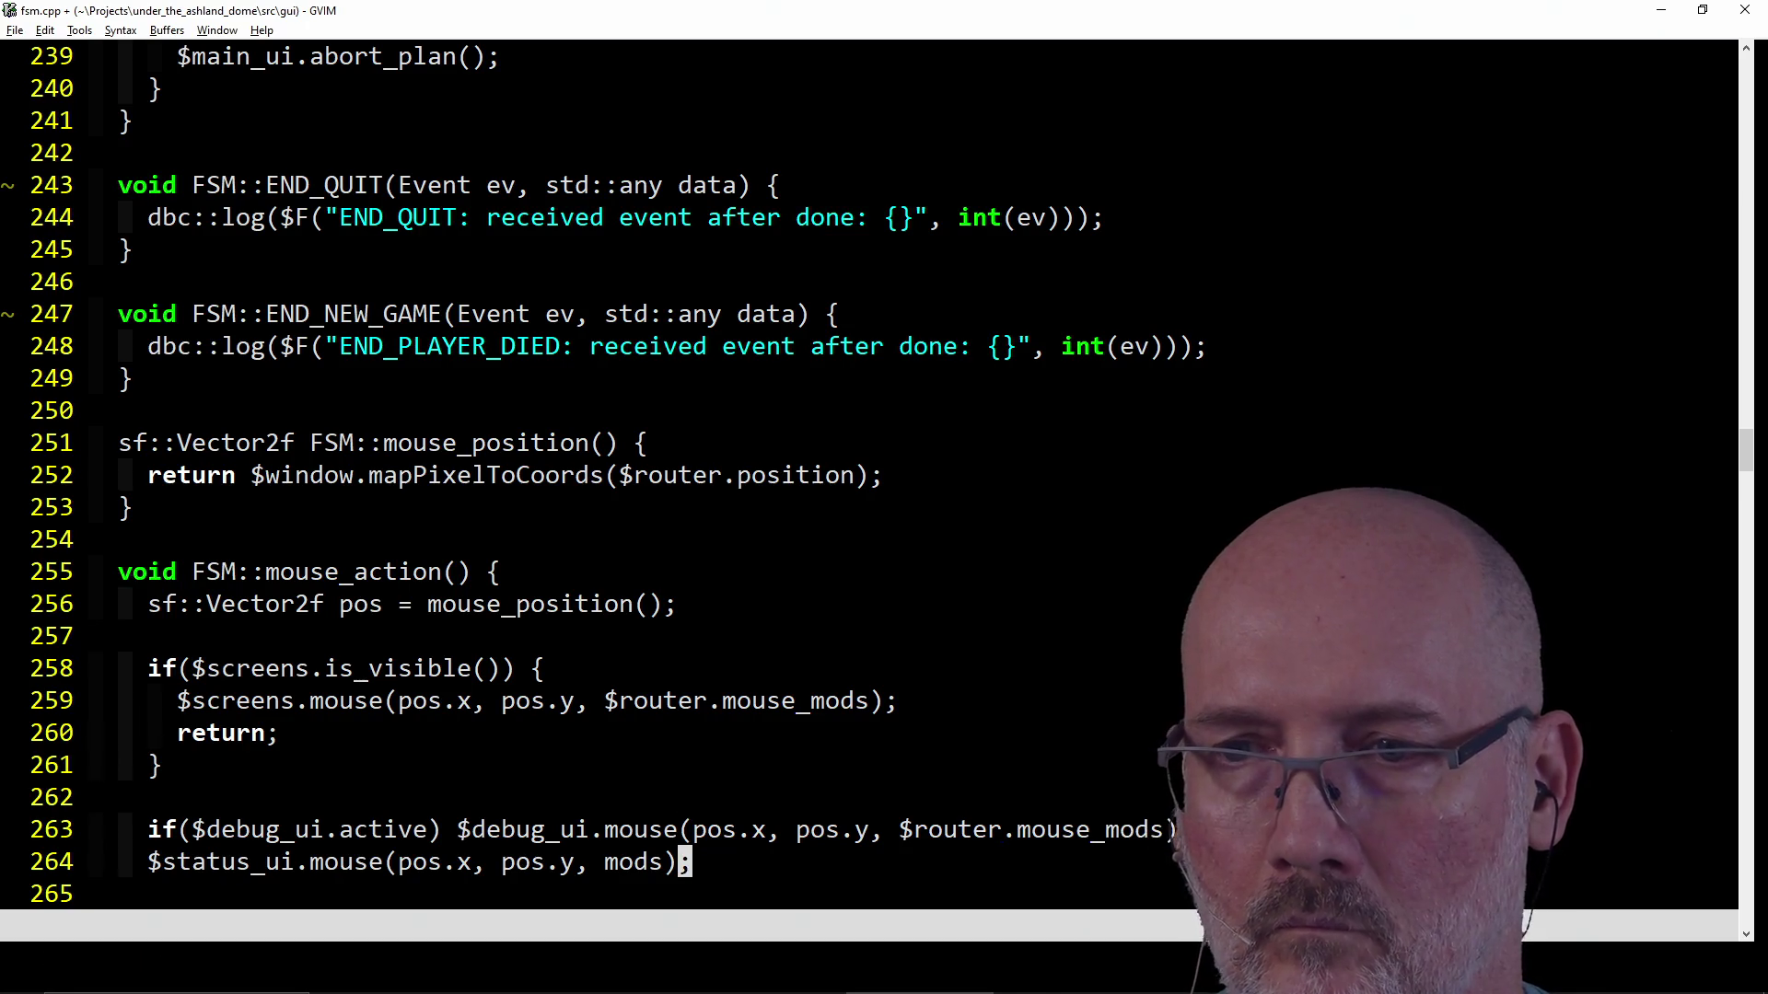
{"action": "type", "text": "."}
Repeat the $router.mouse_mods replacement on lines 264, 267 and 269.
{"action": "key", "text": "j"}
{"action": "key", "text": "j"}
{"action": "key", "text": "j"}
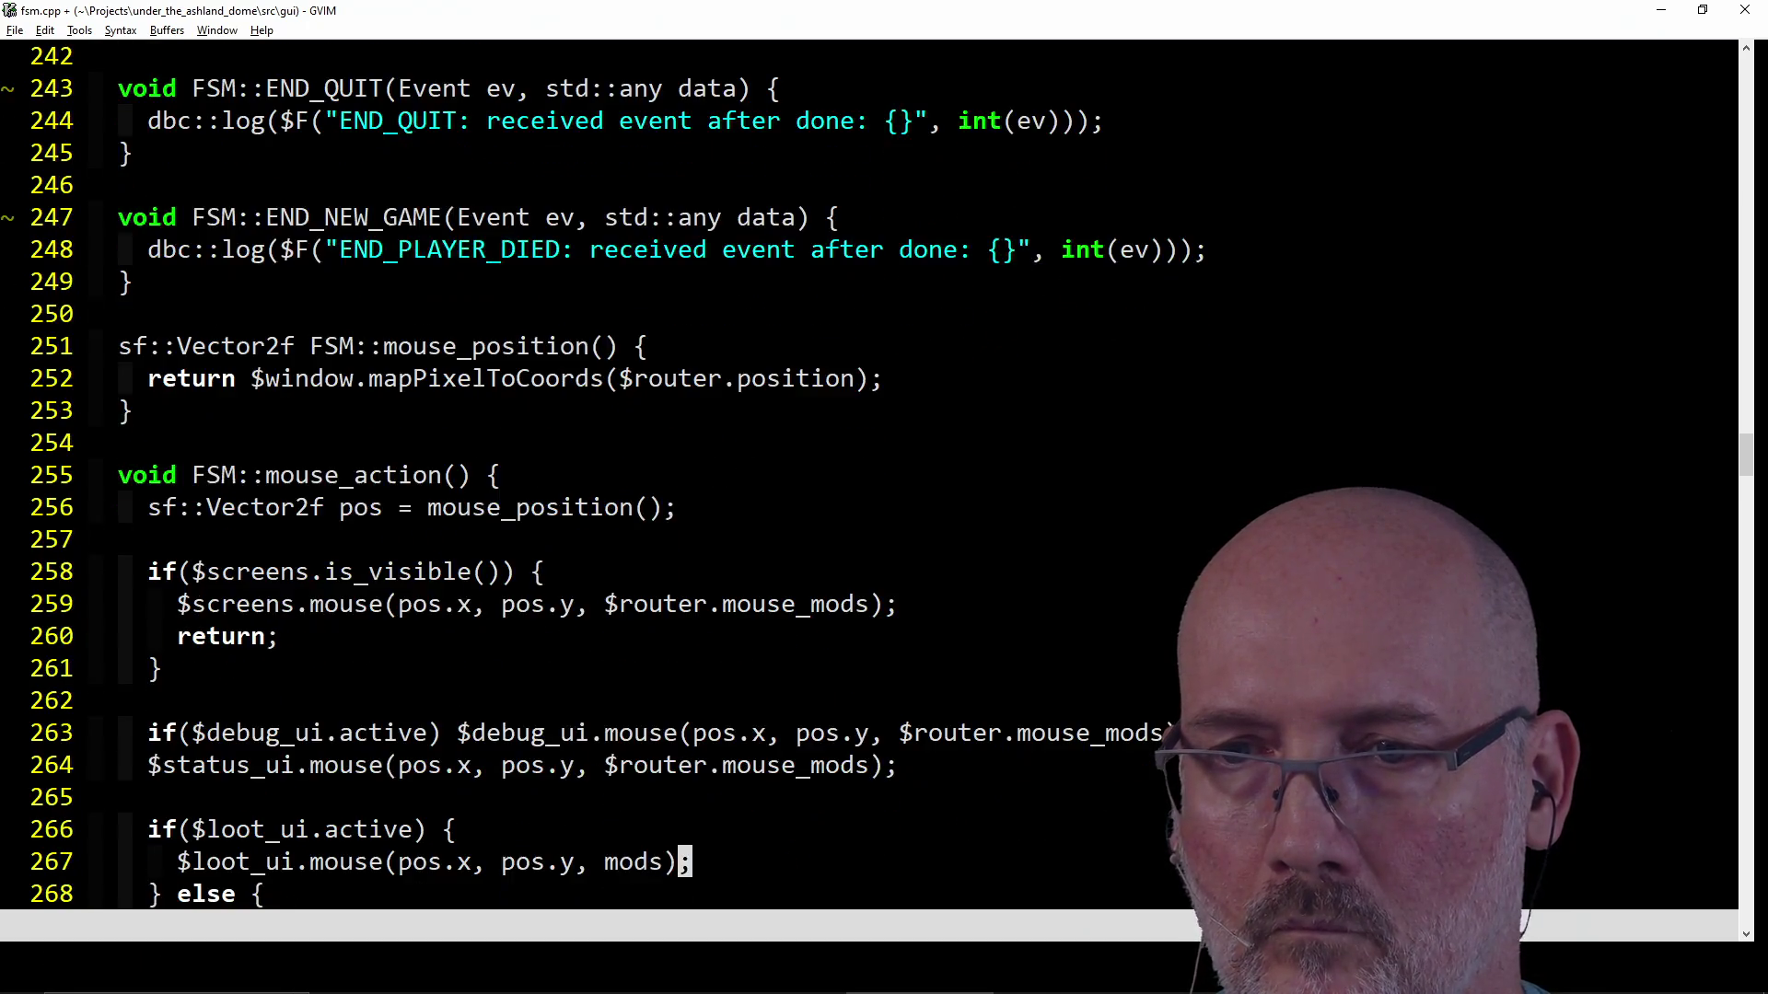
{"action": "key", "text": "j"}
{"action": "key", "text": "period"}
{"action": "key", "text": "j"}
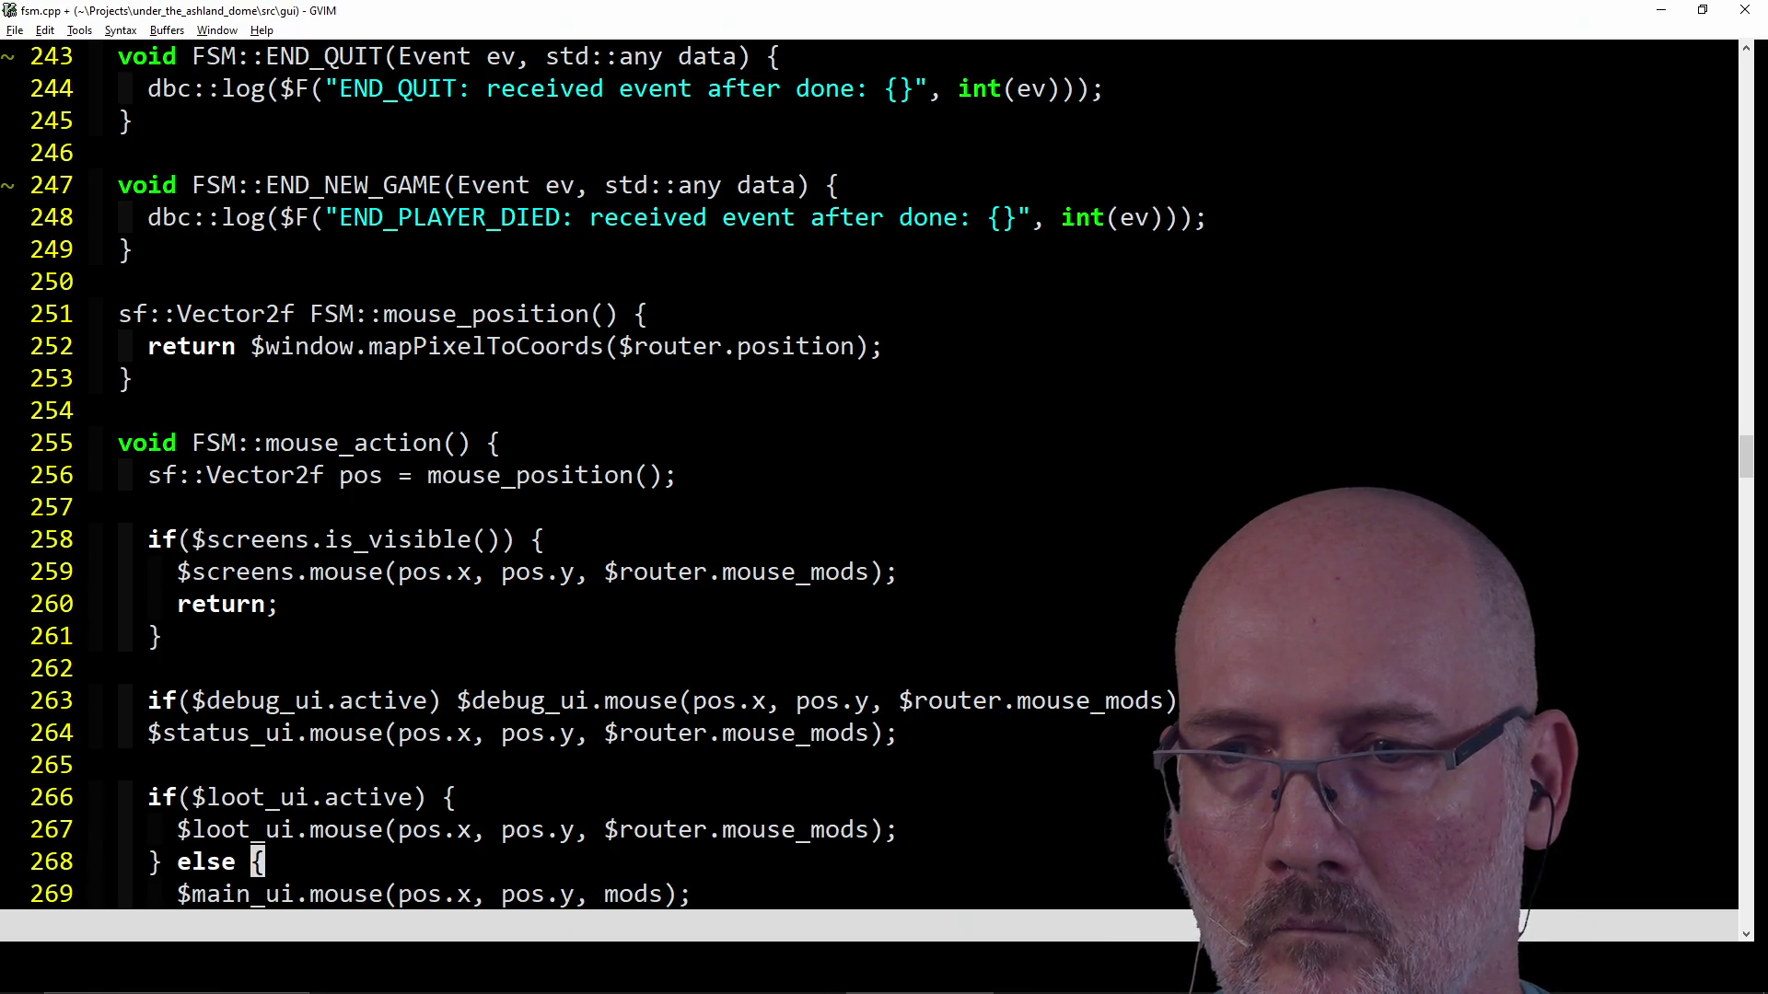
{"action": "key", "text": "j"}
{"action": "key", "text": "period"}
{"action": "key", "text": "j"}
{"action": "key", "text": "j"}
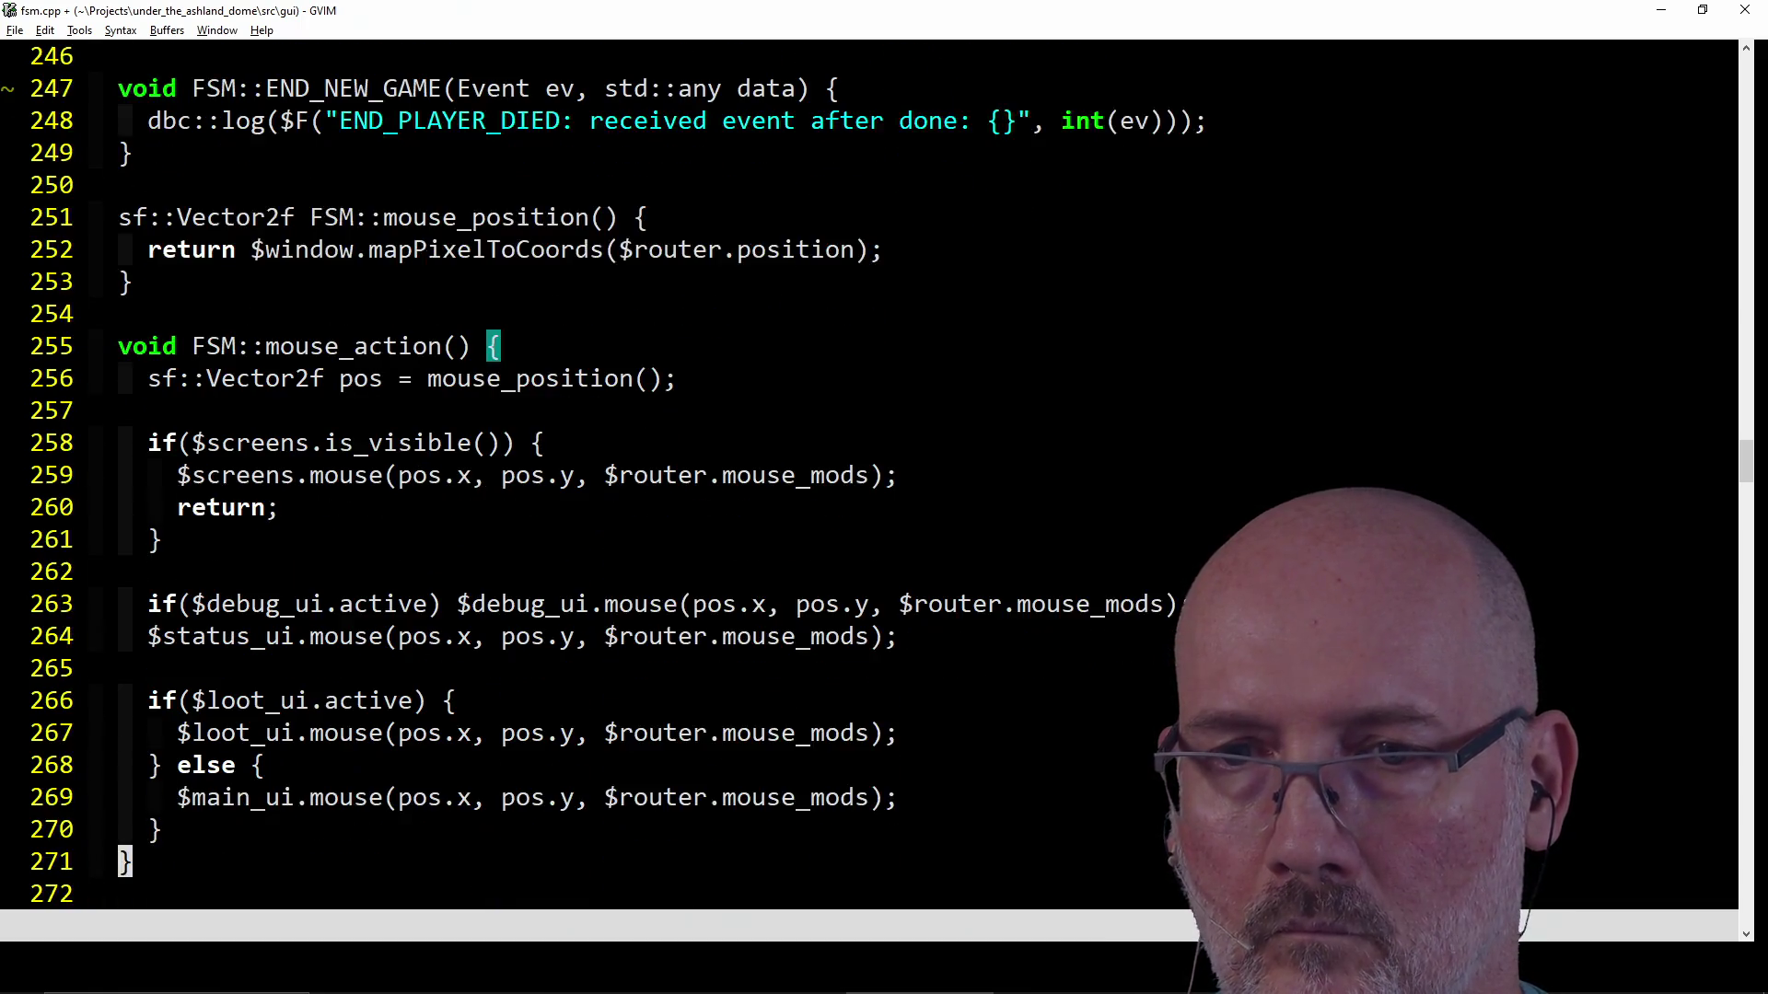
{"action": "key", "text": "j"}
{"action": "key", "text": "k"}
{"action": "key", "text": "k"}
{"action": "left_click", "coordinate": [154, 474]}
{"action": "type", "text": ":w"}
Save fsm.cpp and search through the remaining mouse_action matches.
{"action": "key", "text": "Return"}
{"action": "type", "text": "/"}
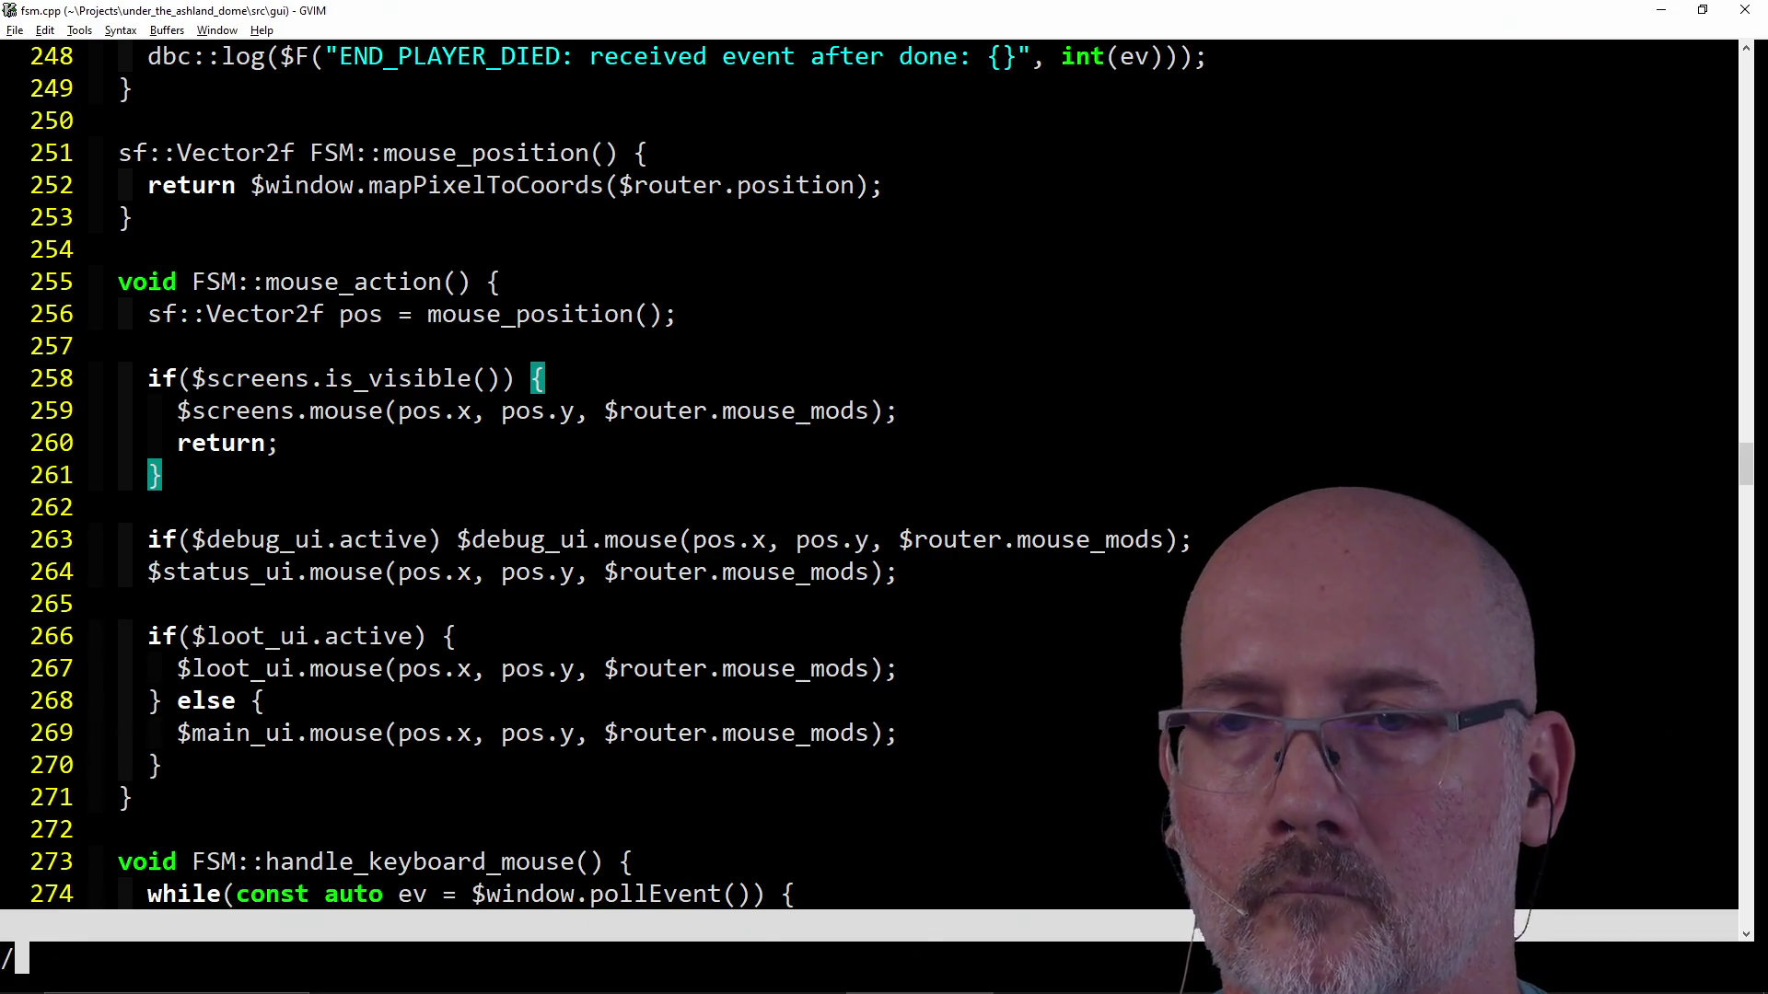
{"action": "type", "text": "mouse_action"}
{"action": "key", "text": "Return"}
{"action": "key", "text": "n"}
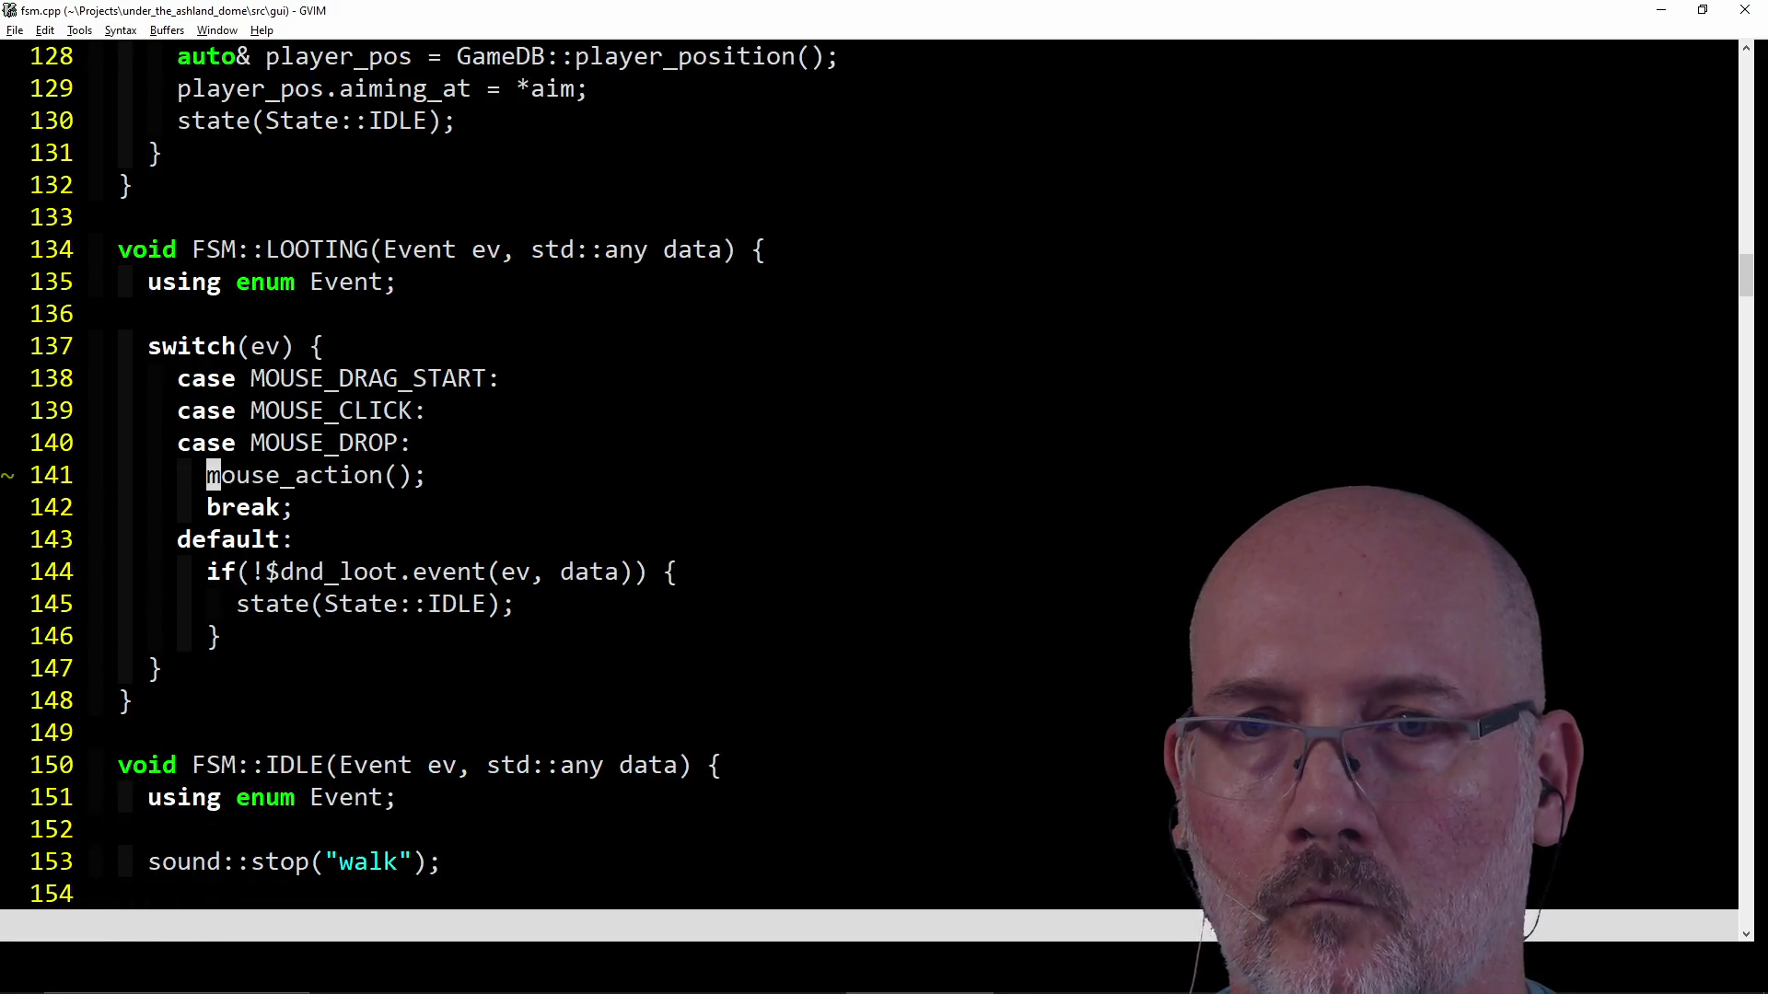
Remove the parameter from fsm.hpp's mouse_action declaration, save it and start a build.
{"action": "key", "text": "n"}
{"action": "key", "text": "n"}
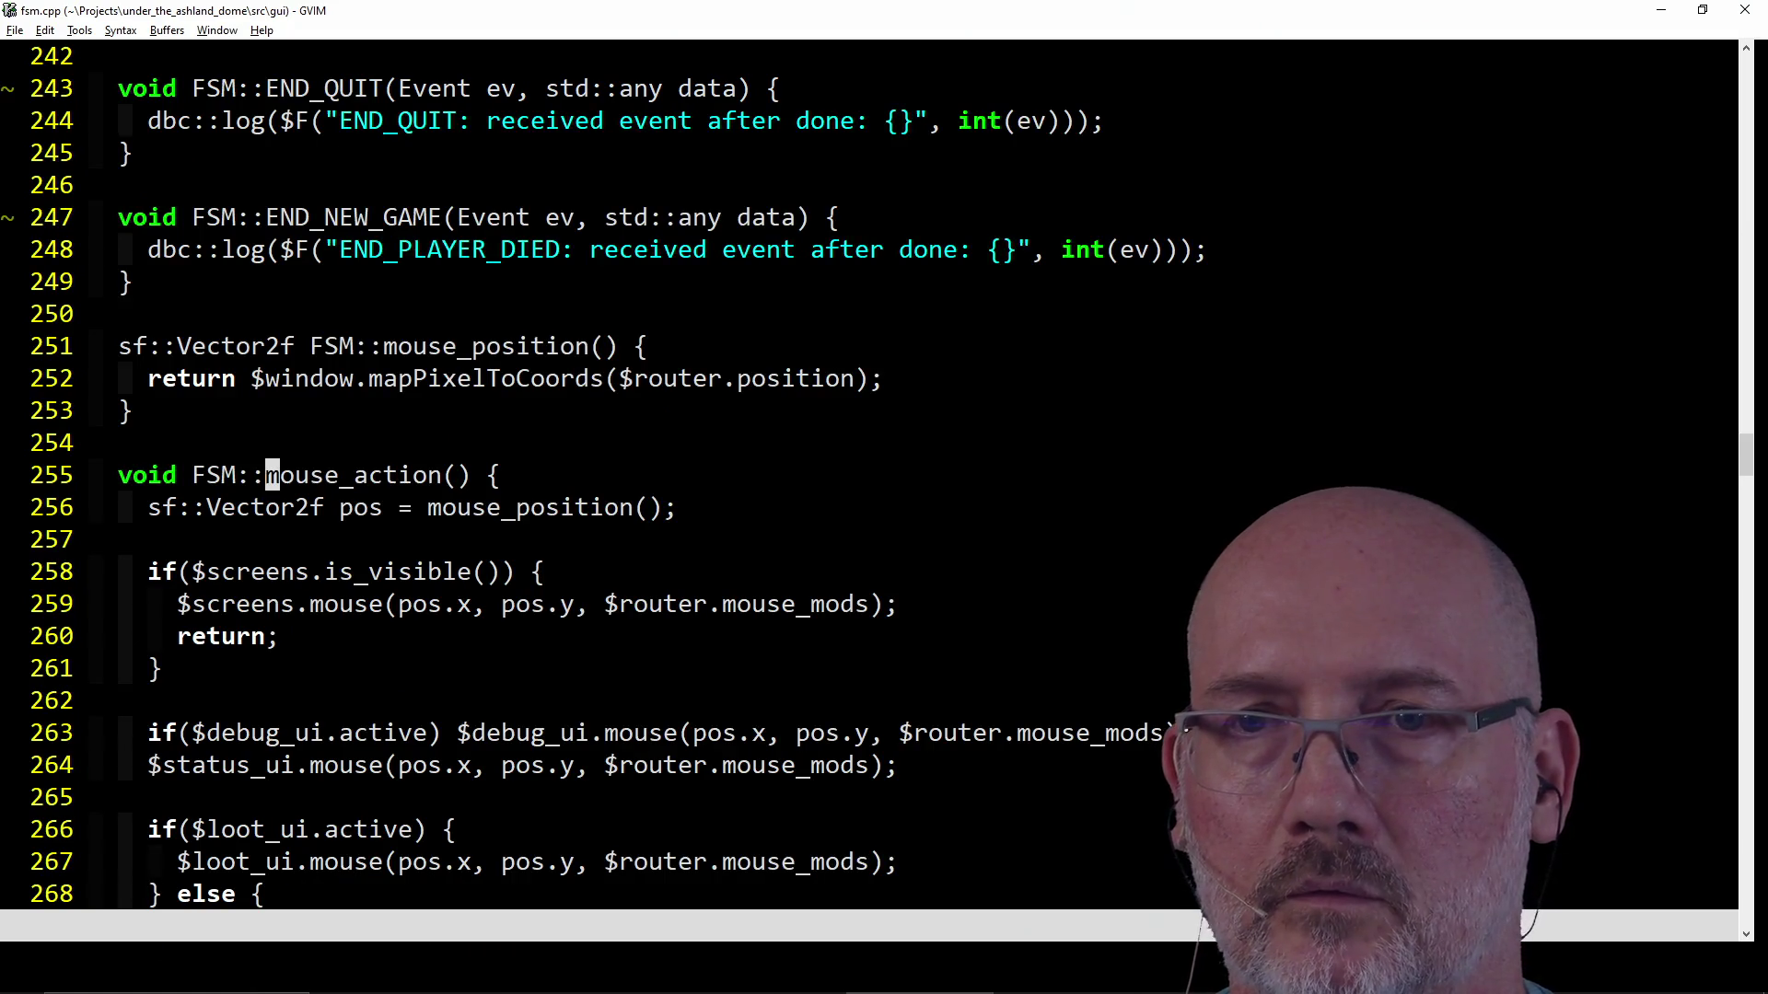
{"action": "key", "text": "n"}
{"action": "key", "text": "n"}
{"action": "key", "text": "n"}
{"action": "key", "text": "n"}
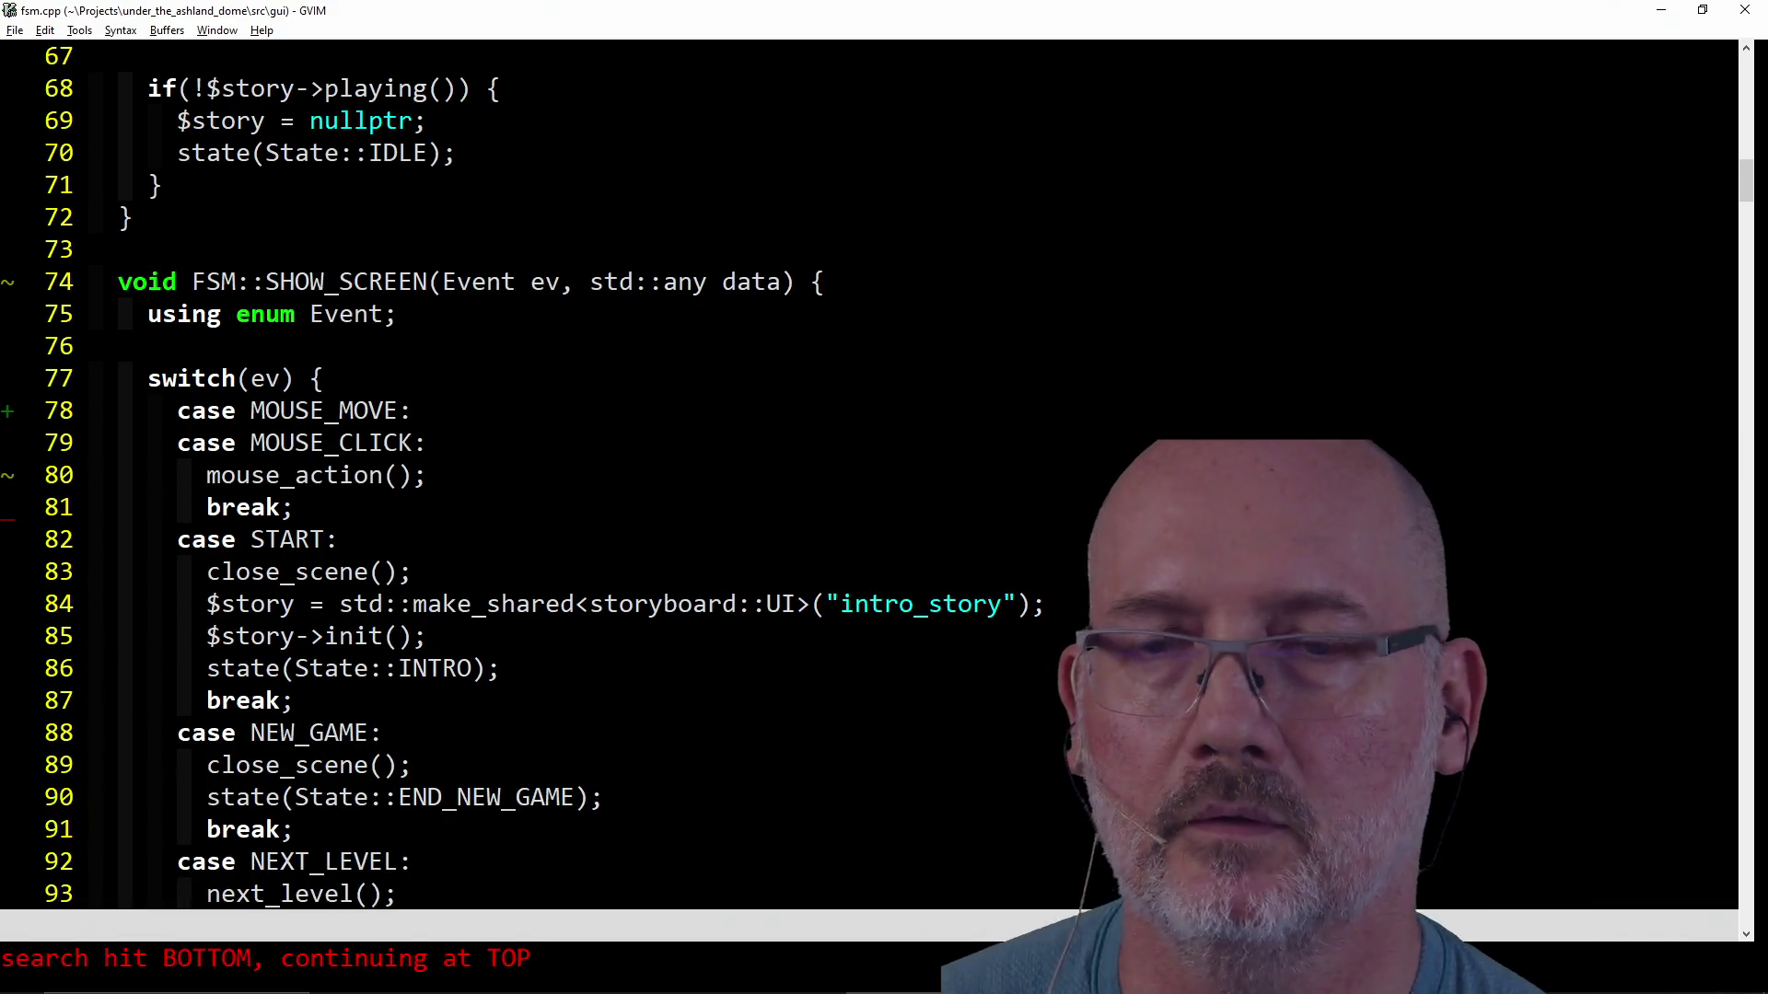
{"action": "key", "text": "ctrl+6"}
{"action": "key", "text": "n"}
{"action": "key", "text": "e"}
{"action": "key", "text": "w"}
{"action": "key", "text": "w"}
{"action": "key", "text": "d"}
{"action": "key", "text": "i"}
{"action": "key", "text": "parenleft"}
{"action": "type", "text": ":w"}
{"action": "key", "text": "Return"}
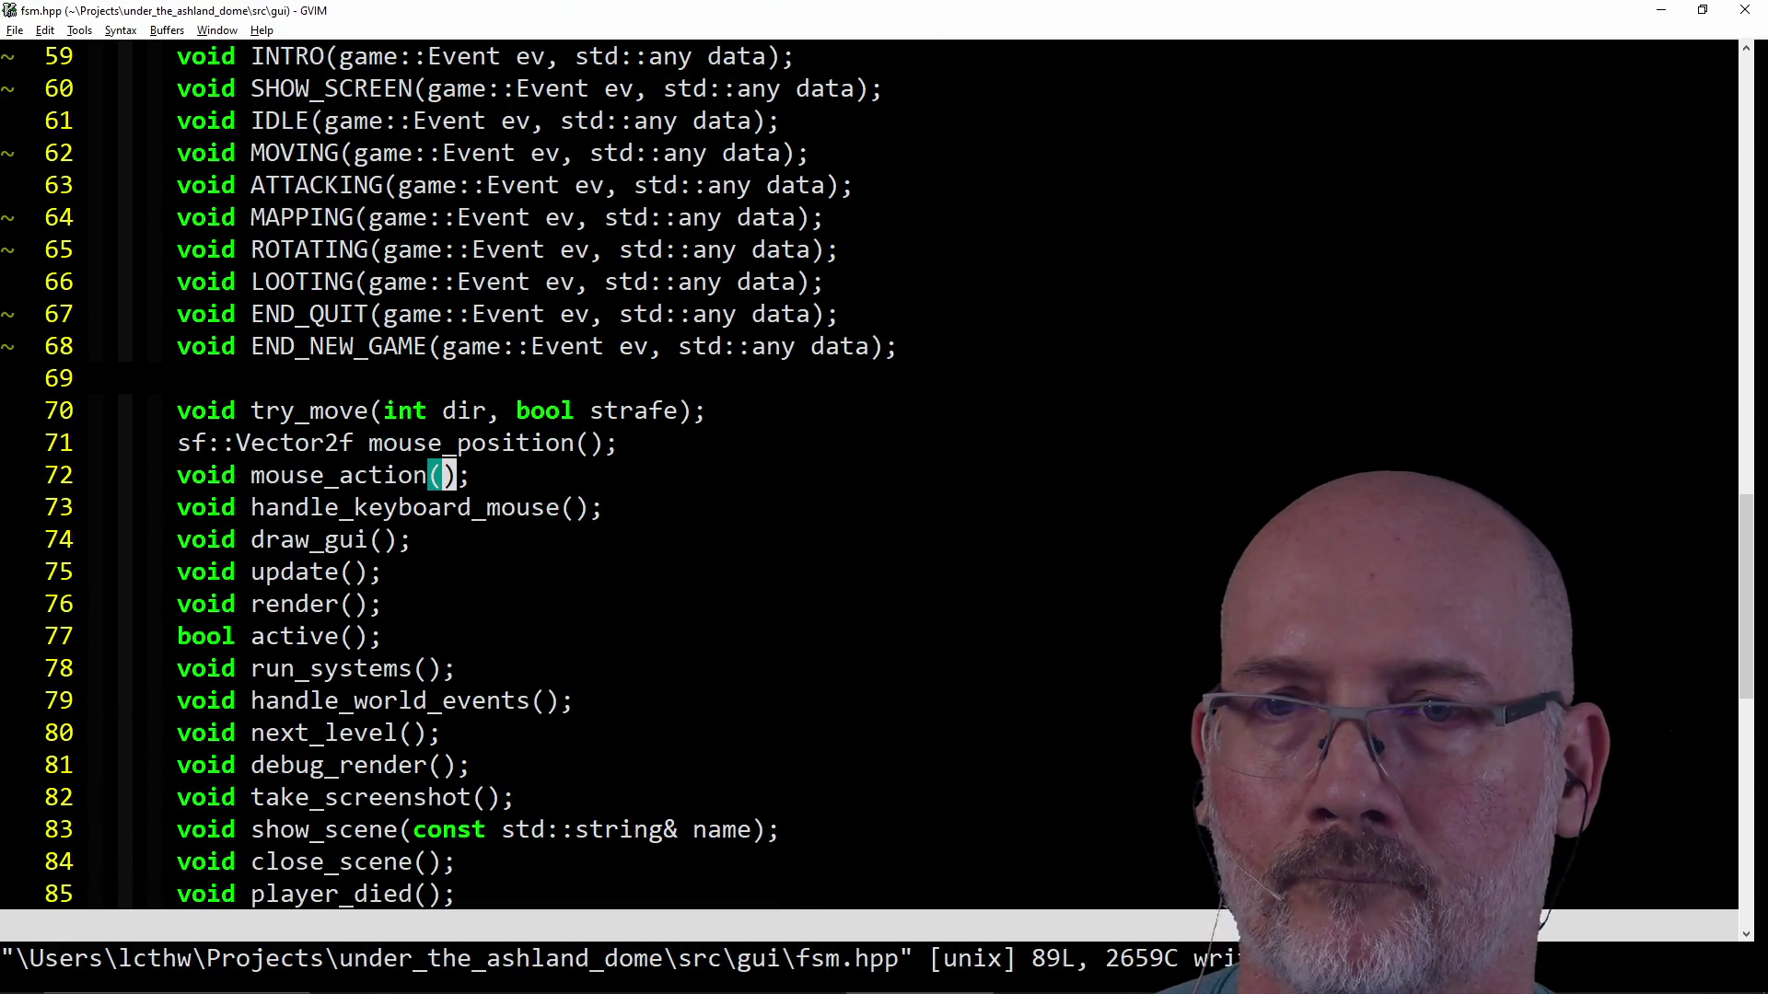
{"action": "key", "text": "F5"}
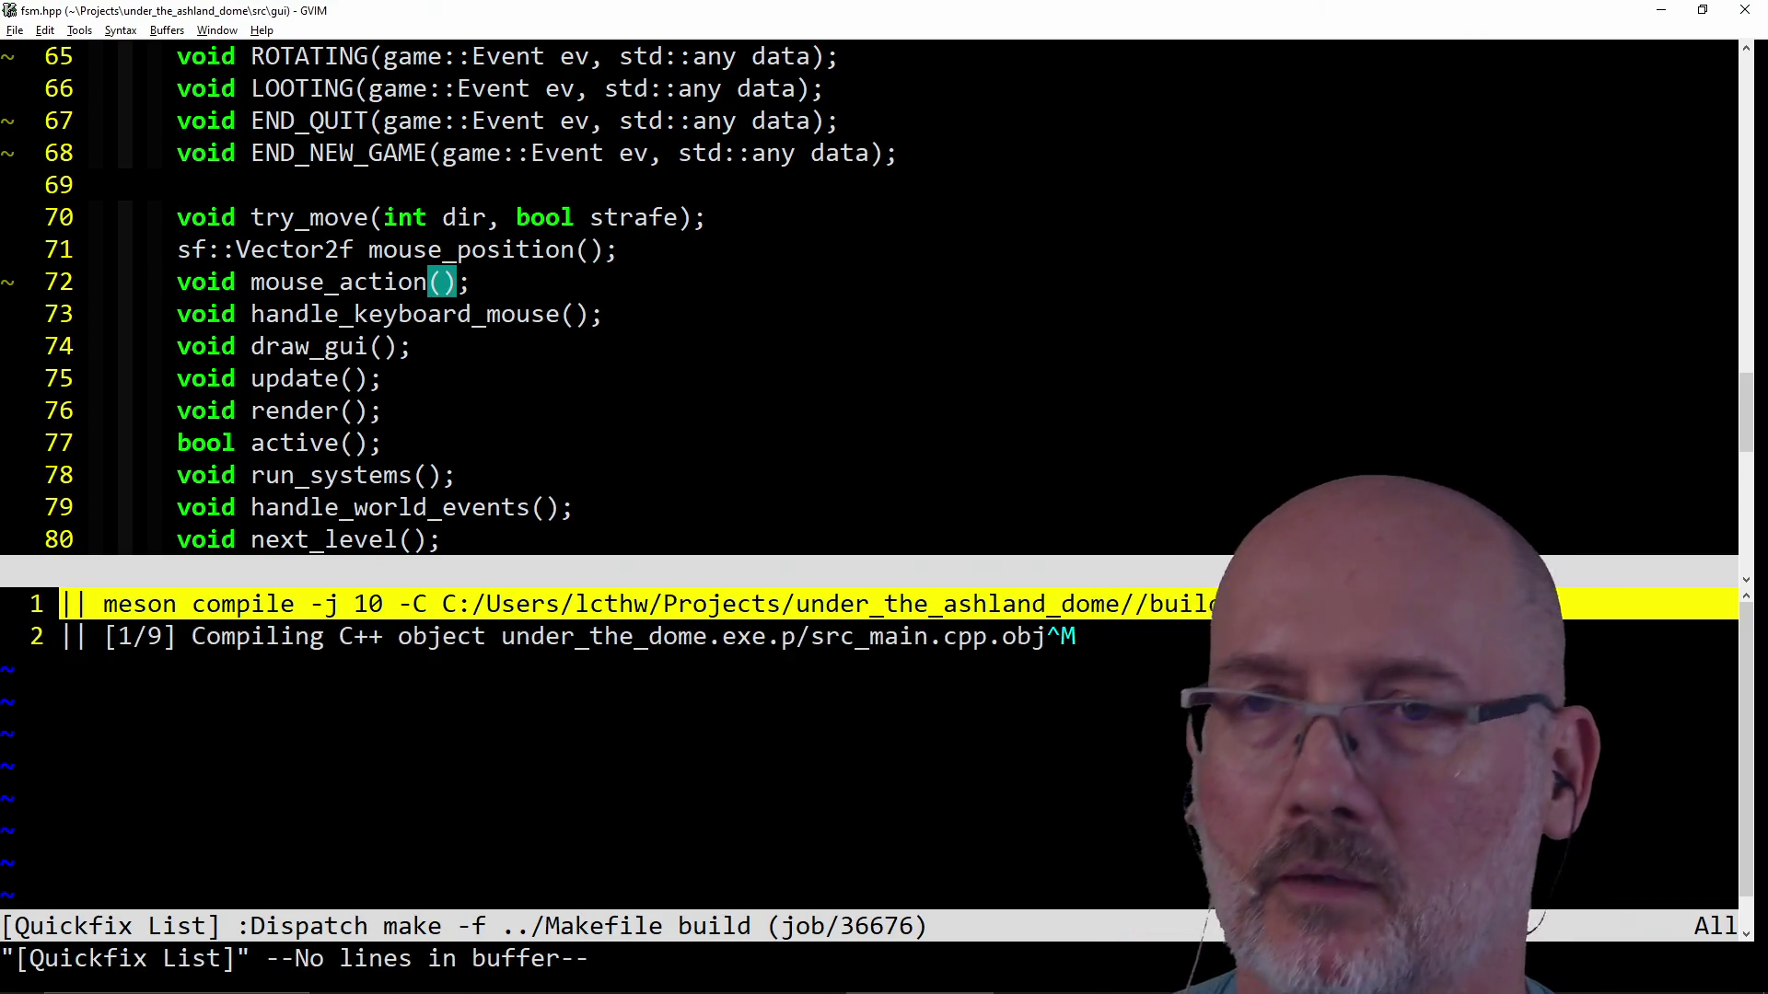
Try and discard stray declaration lines below handle_keyboard_mouse, save fsm.hpp and list open buffers.
{"action": "key", "text": "j"}
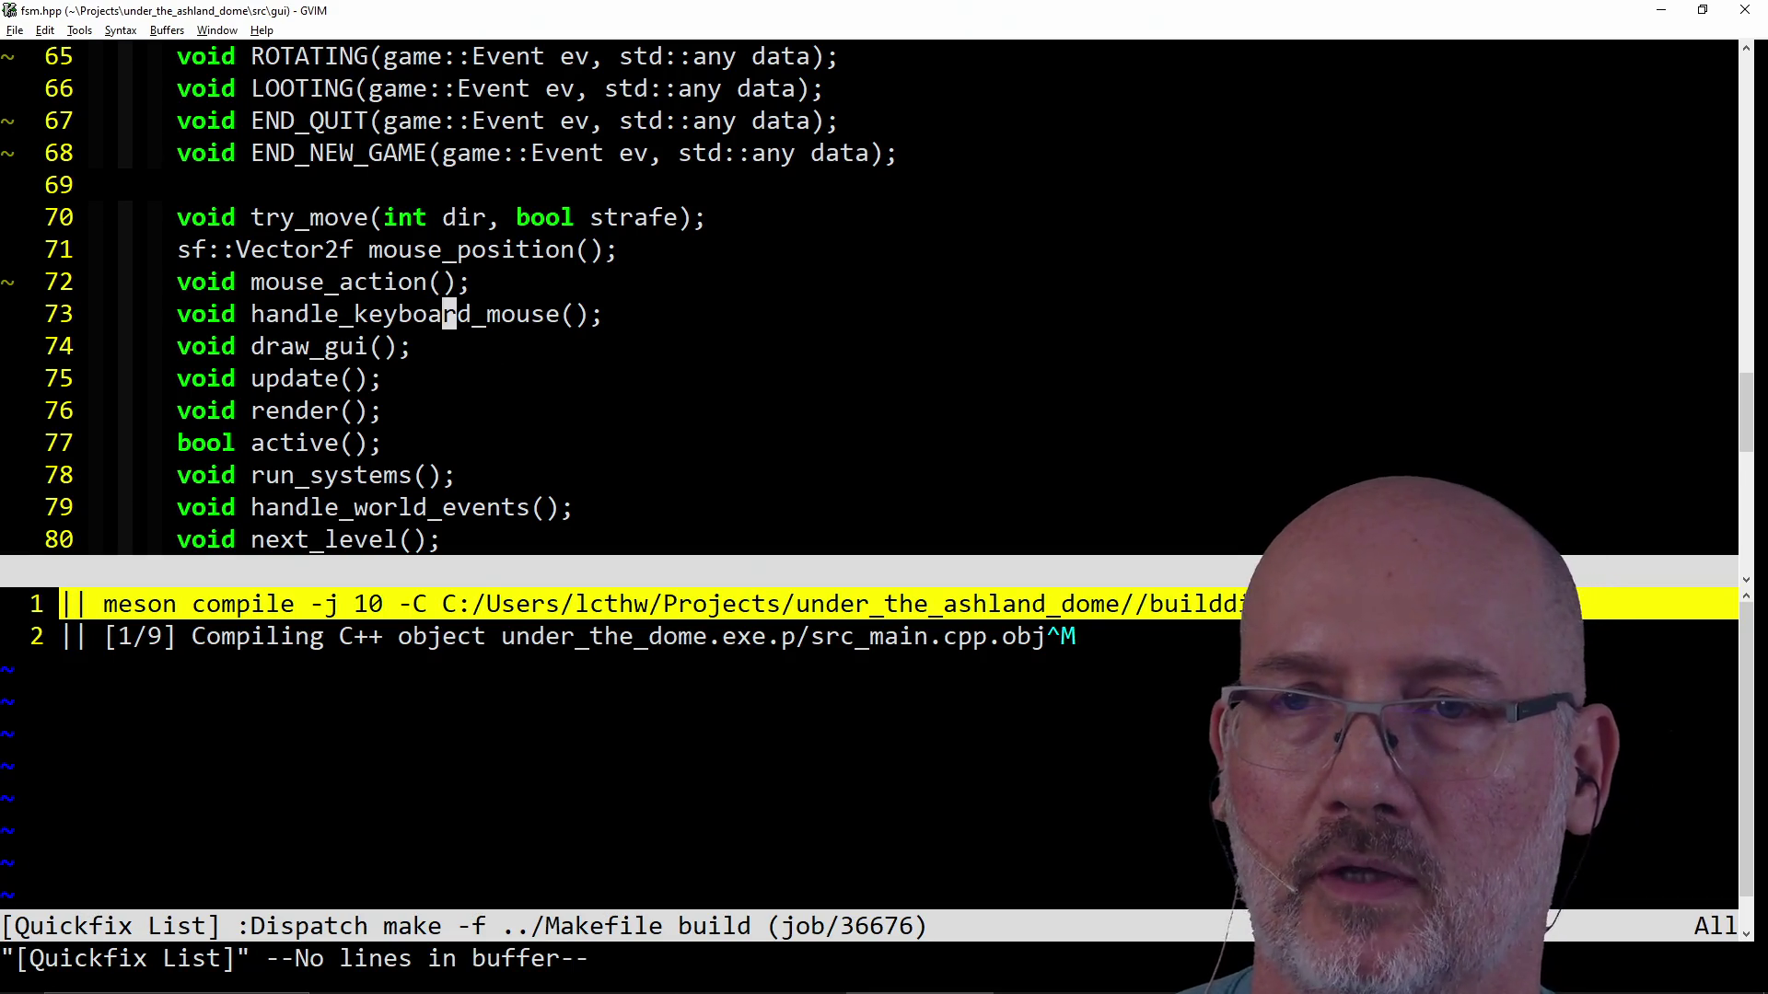
{"action": "key", "text": "shift+a"}
{"action": "key", "text": "Return"}
{"action": "type", "text": "han"}
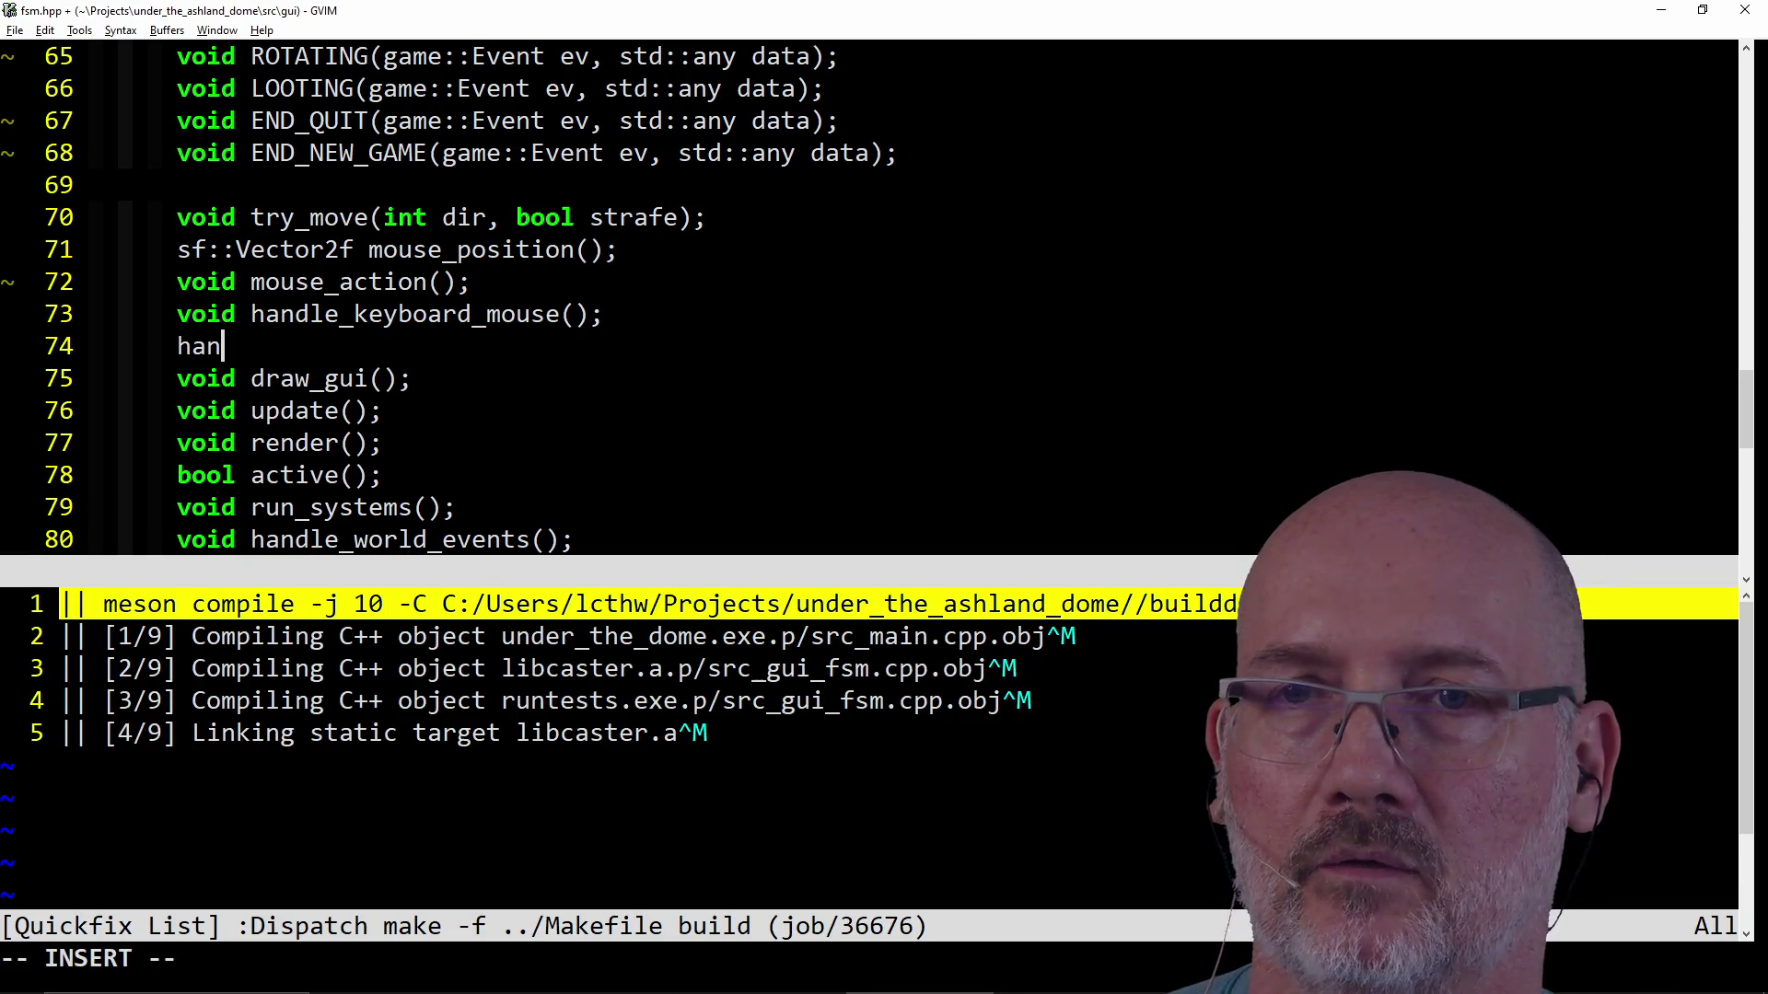
{"action": "type", "text": "dl"}
{"action": "key", "text": "ctrl+p"}
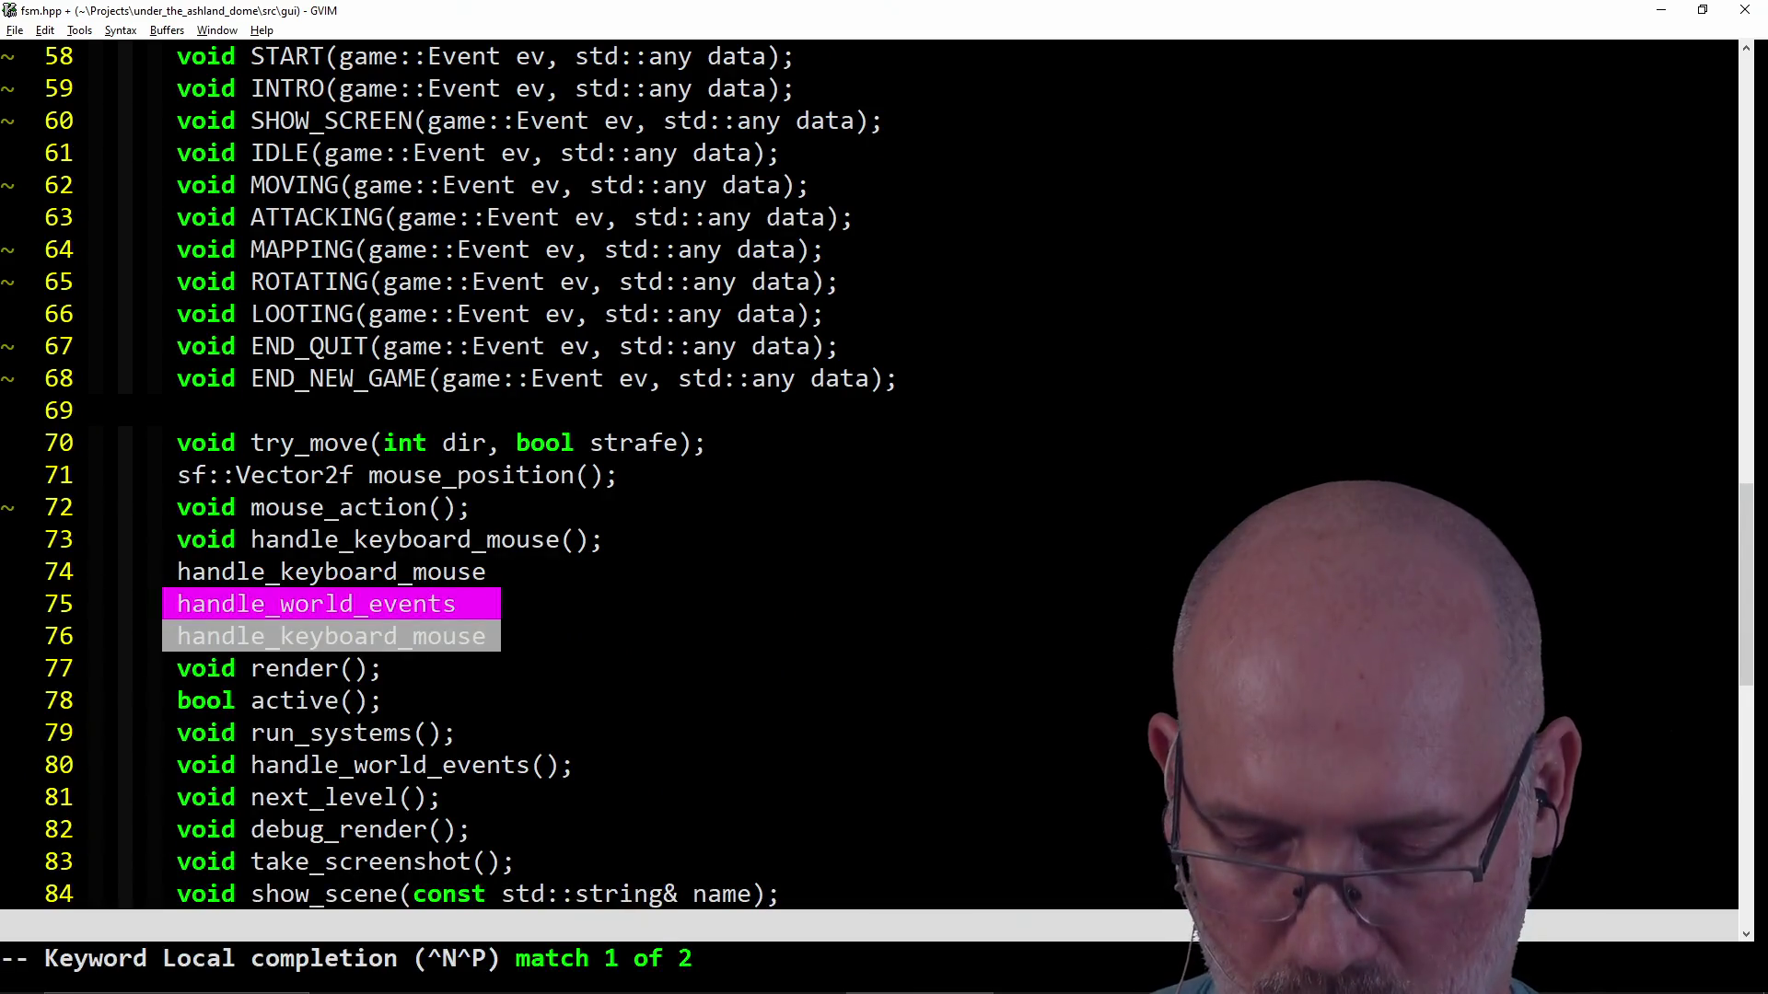
{"action": "key", "text": "Escape"}
{"action": "key", "text": "shift+a"}
{"action": "key", "text": "Return"}
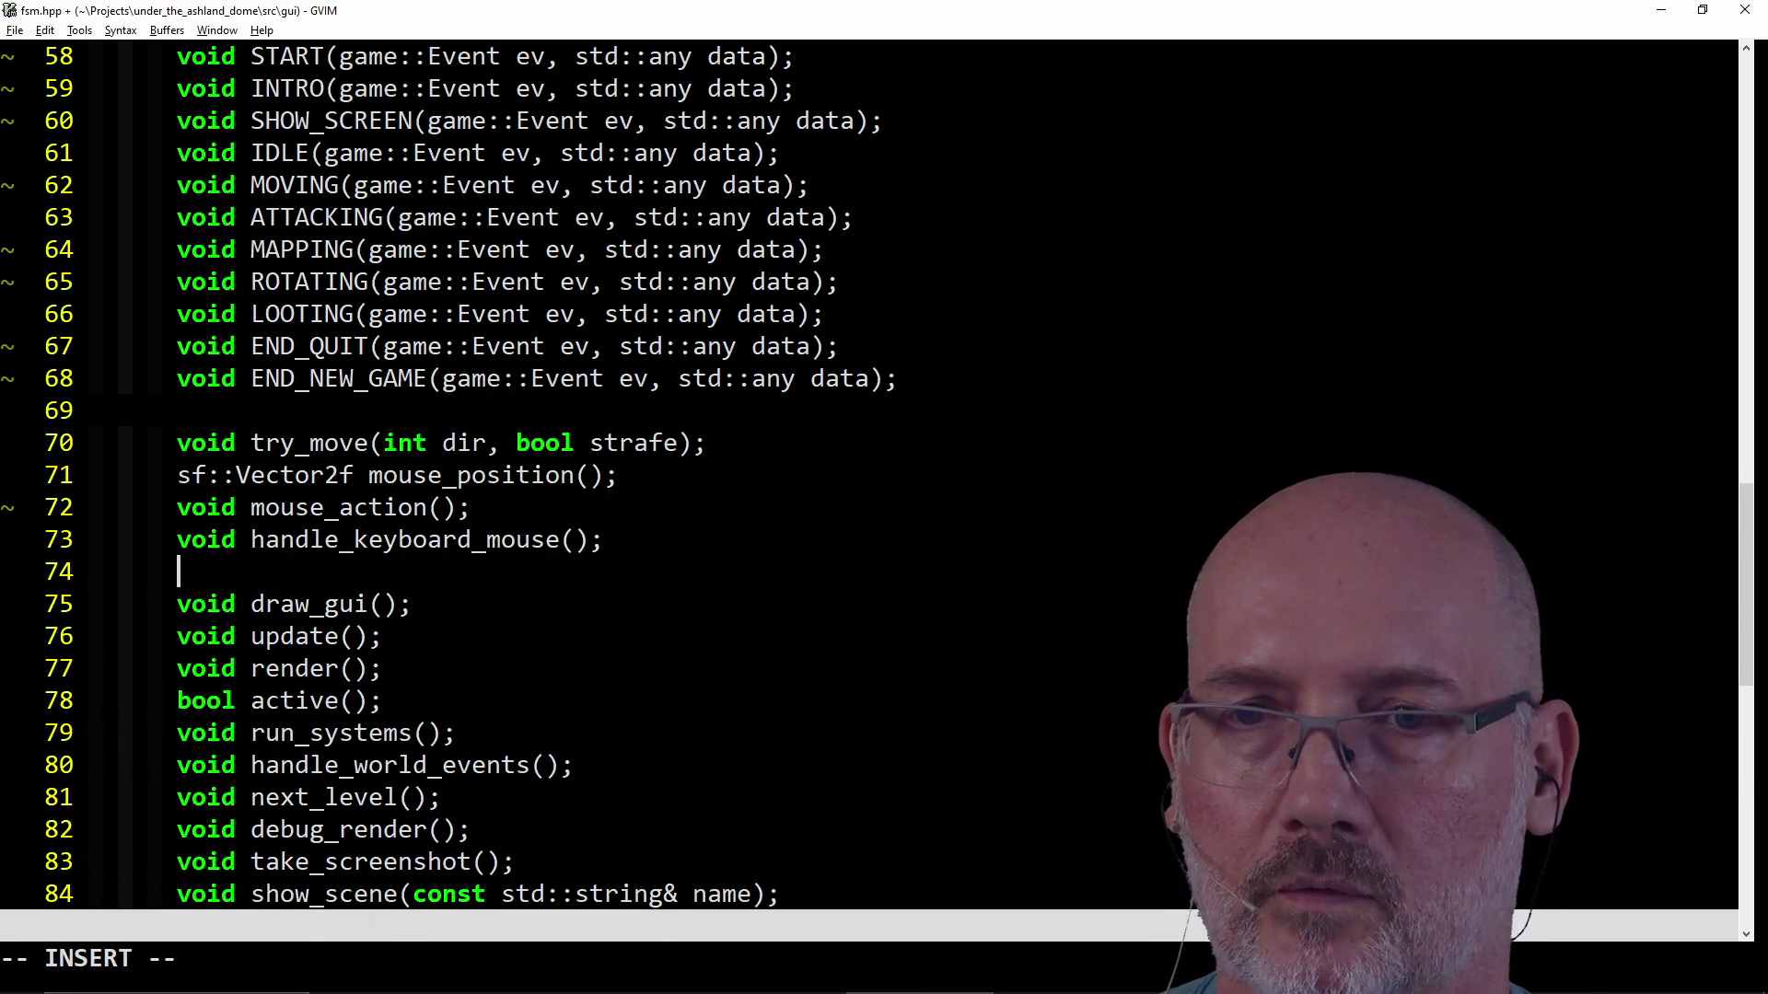
{"action": "type", "text": "bo"}
{"action": "key", "text": "ctrl+x"}
{"action": "key", "text": "ctrl+n"}
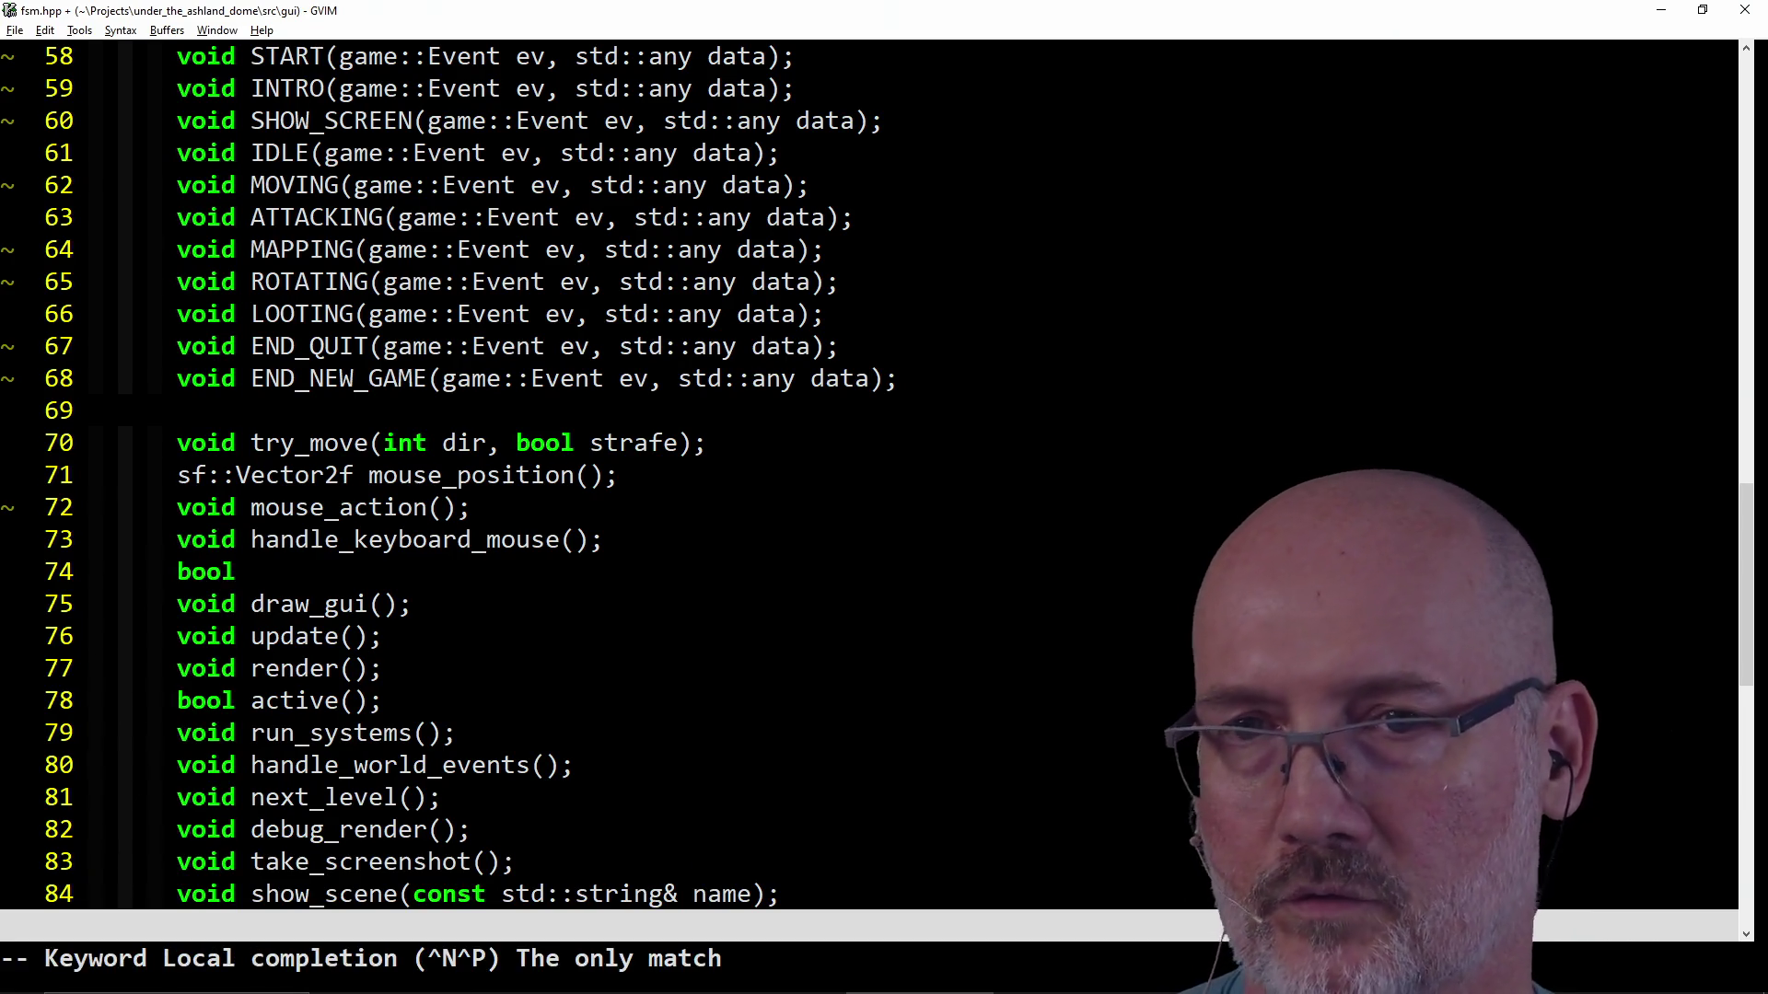
{"action": "key", "text": "Escape"}
{"action": "type", "text": "dd"}
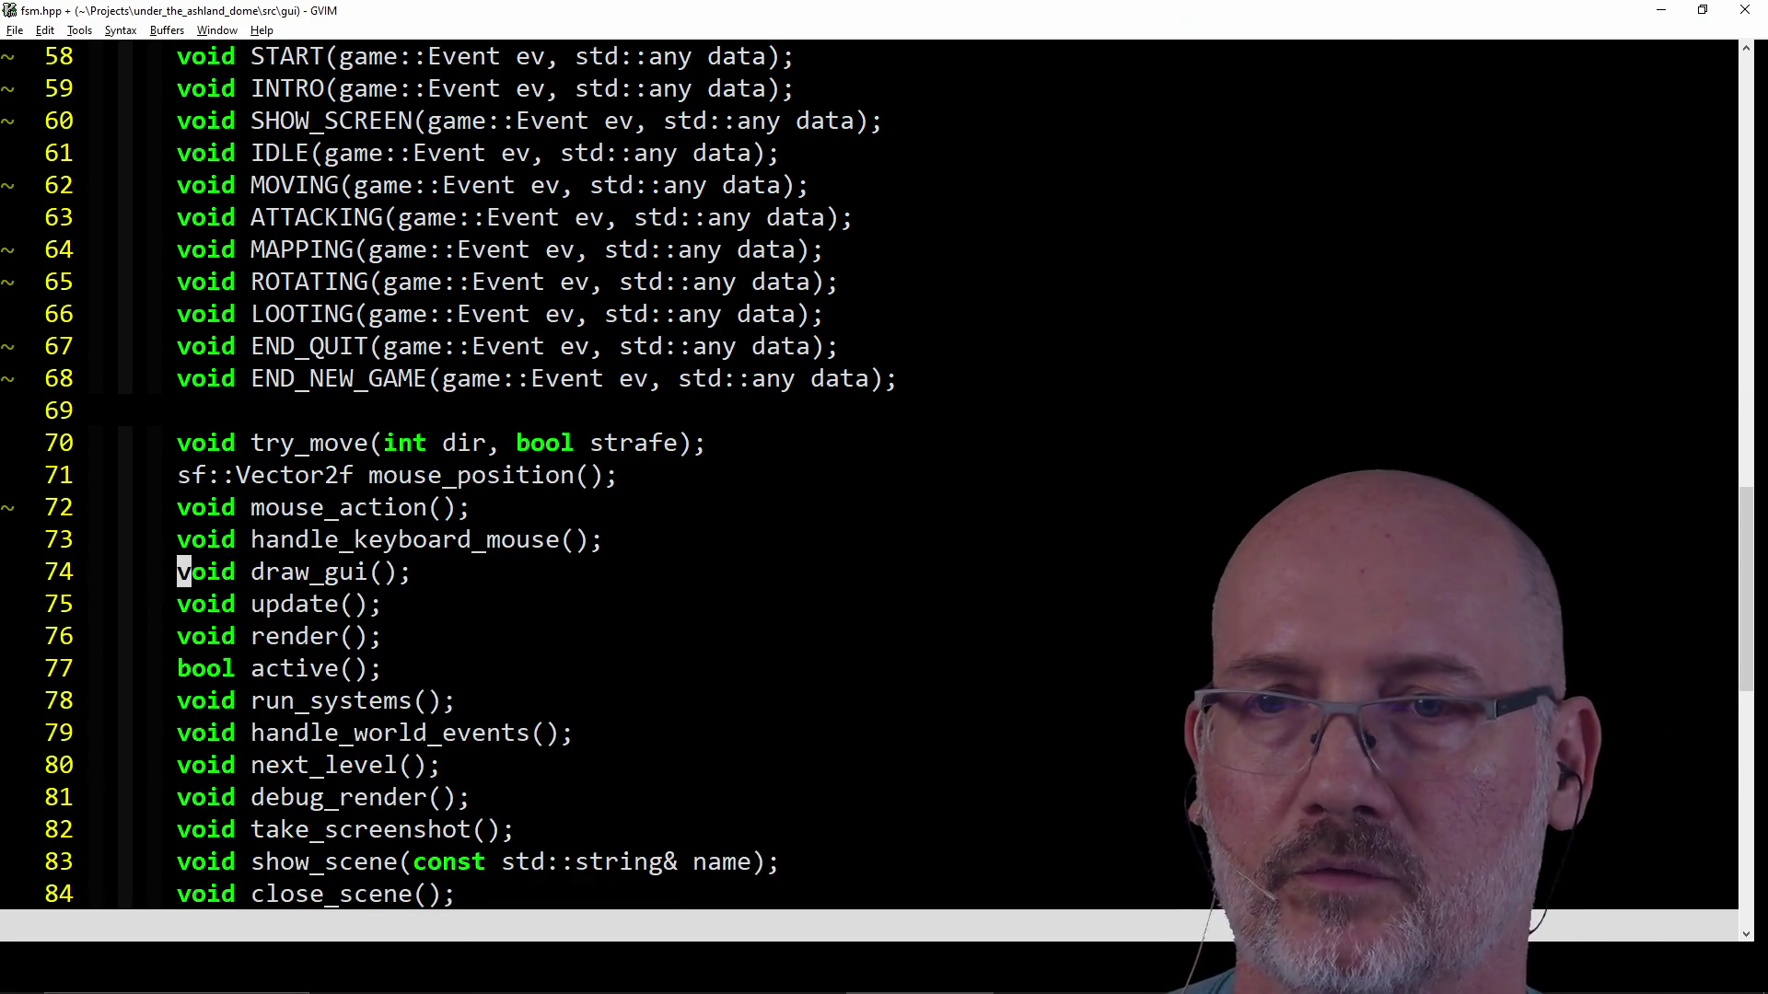
{"action": "type", "text": ":w"}
{"action": "key", "text": "Return"}
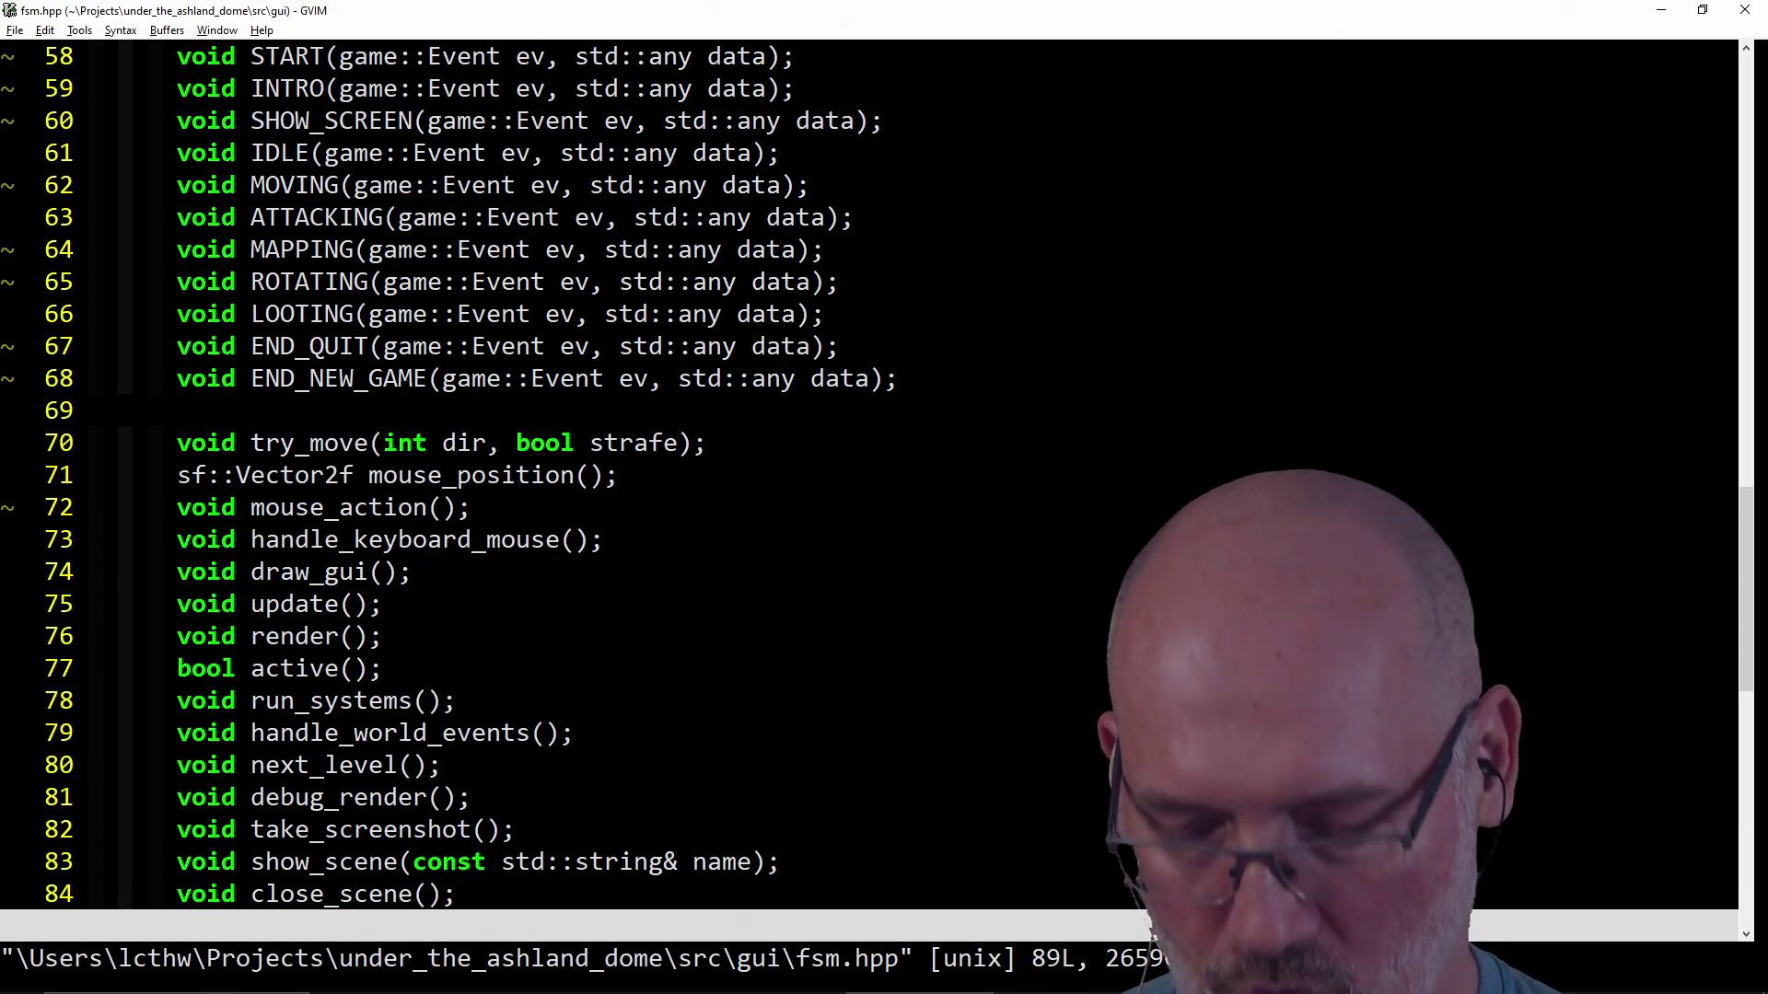
{"action": "key", "text": "k"}
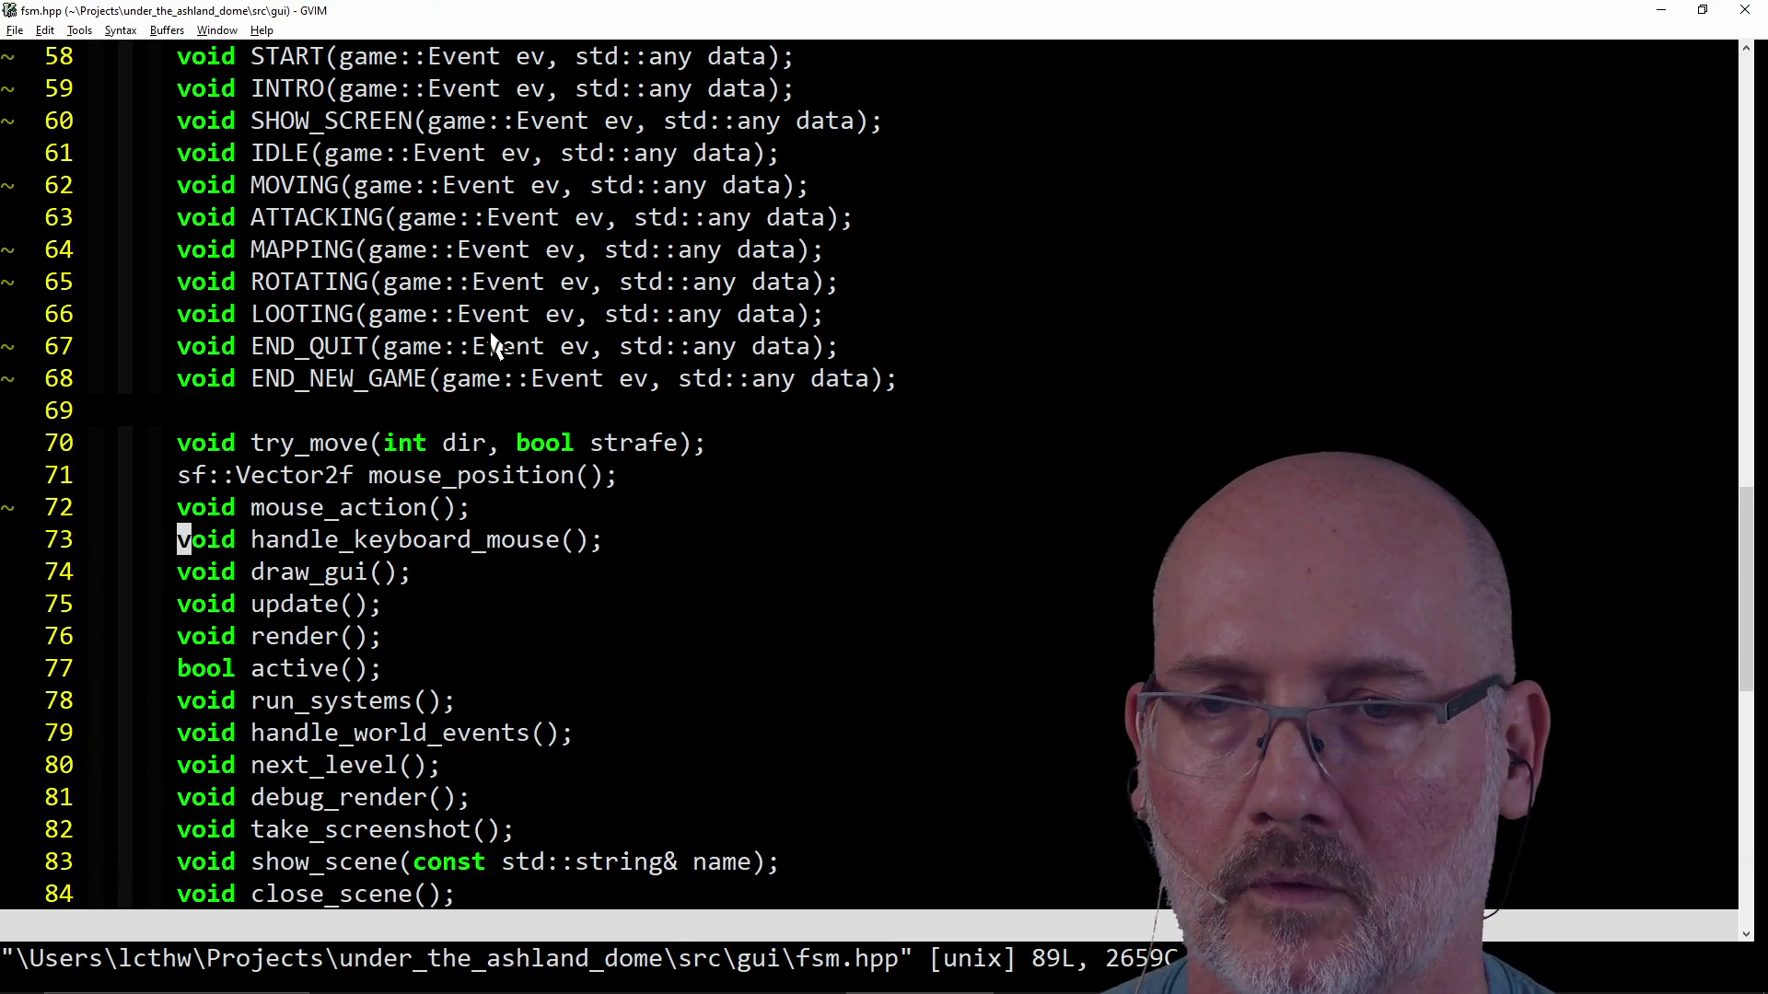
{"action": "key", "text": "ctrl+p"}
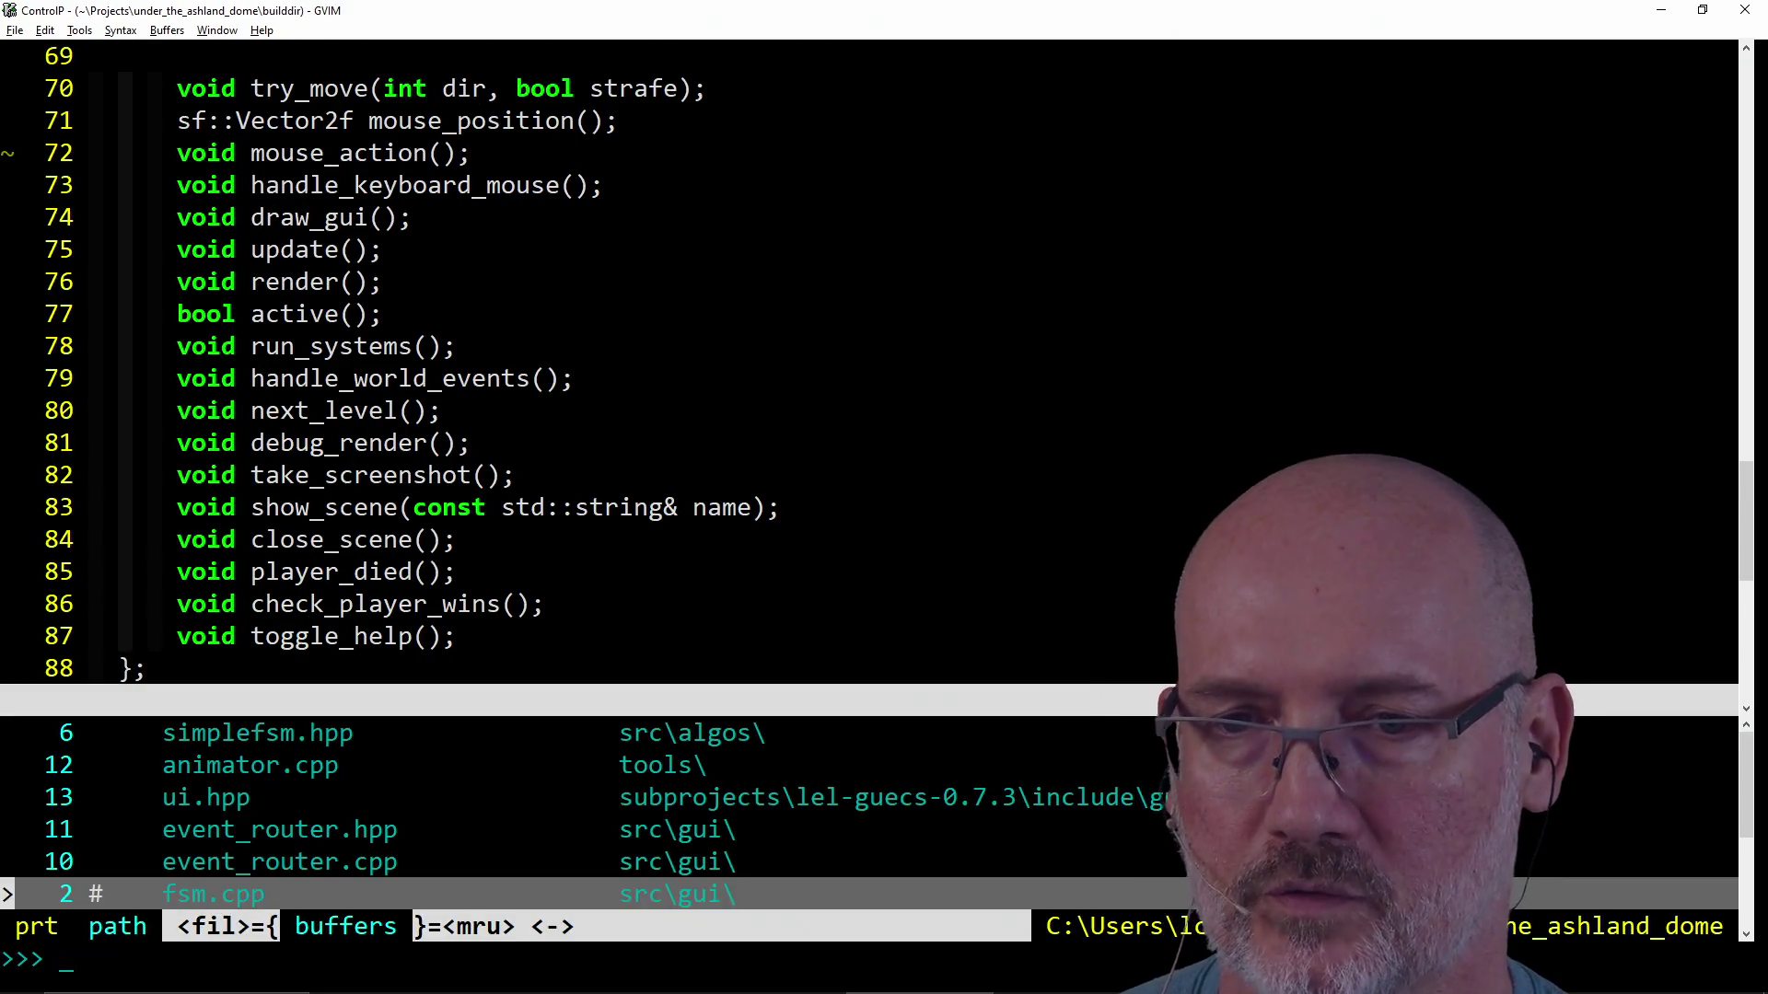
Browse the CtrlP buffer and recent-file lists and land on fsm.hpp.
{"action": "key", "text": "Up"}
{"action": "key", "text": "Up"}
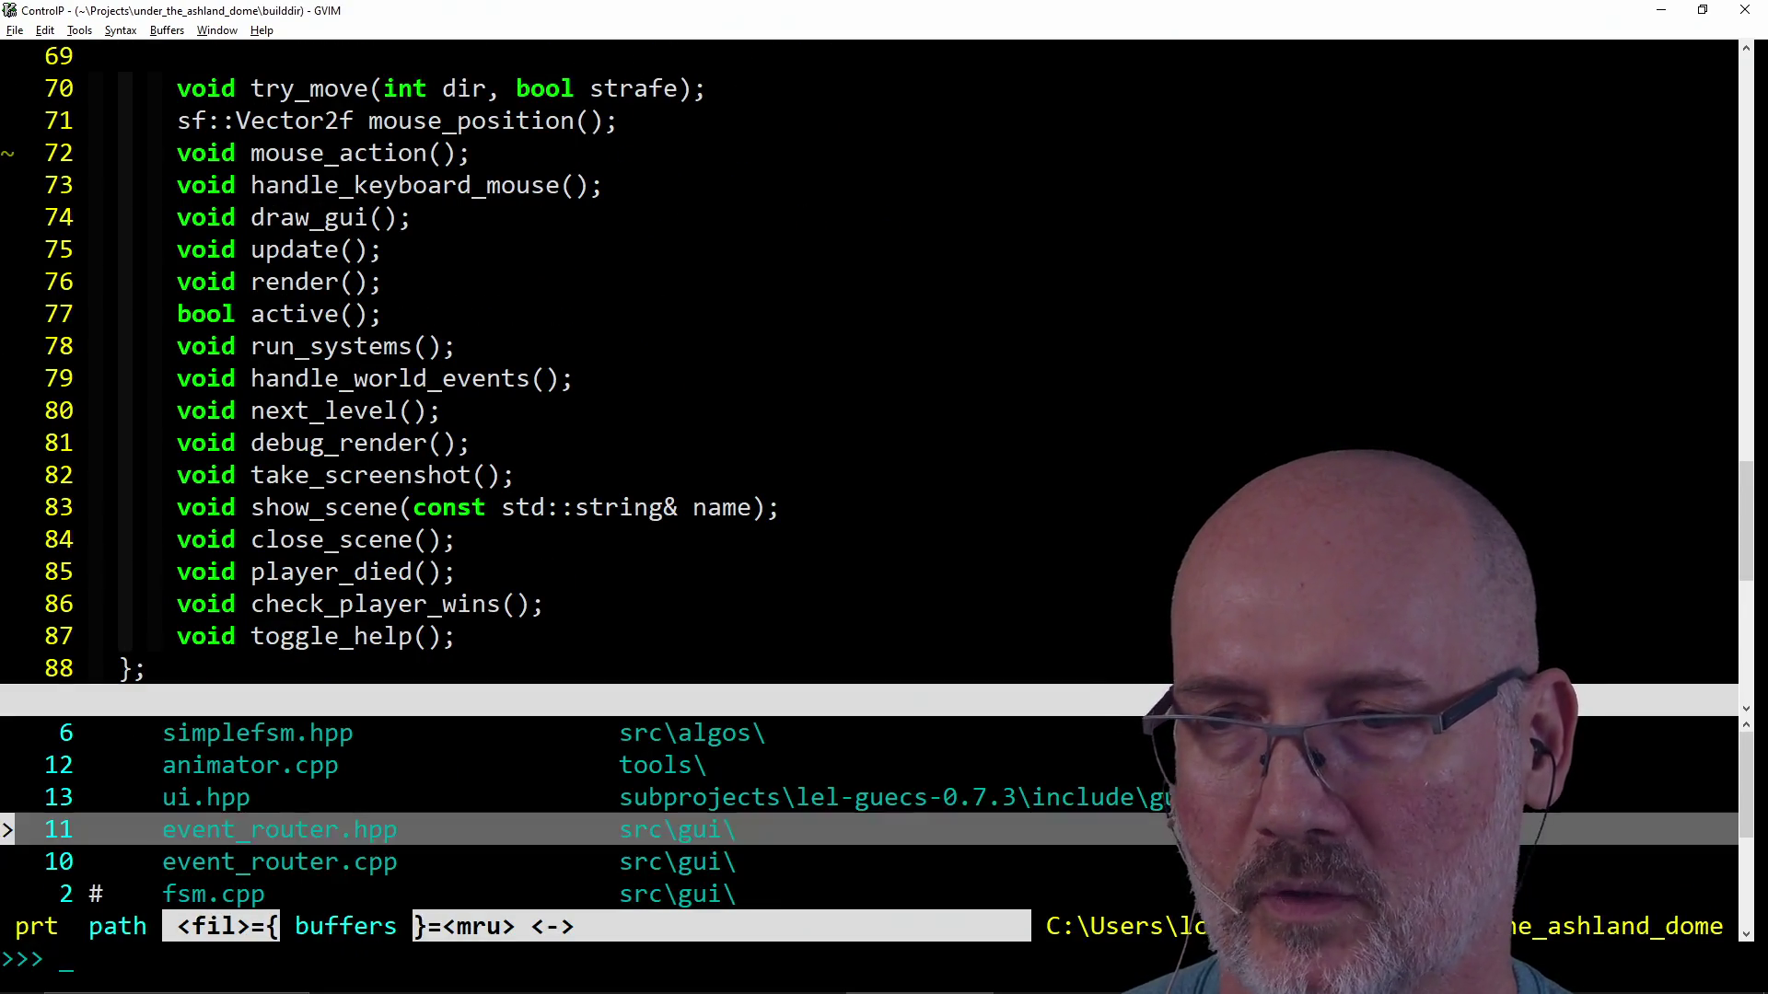
{"action": "key", "text": "Up"}
{"action": "key", "text": "Down"}
{"action": "key", "text": "Up"}
{"action": "key", "text": "Up"}
{"action": "key", "text": "Up"}
{"action": "key", "text": "Down"}
{"action": "key", "text": "Down"}
{"action": "key", "text": "Down"}
{"action": "key", "text": "Down"}
{"action": "key", "text": "Up"}
{"action": "key", "text": "Up"}
{"action": "key", "text": "Up"}
{"action": "key", "text": "Up"}
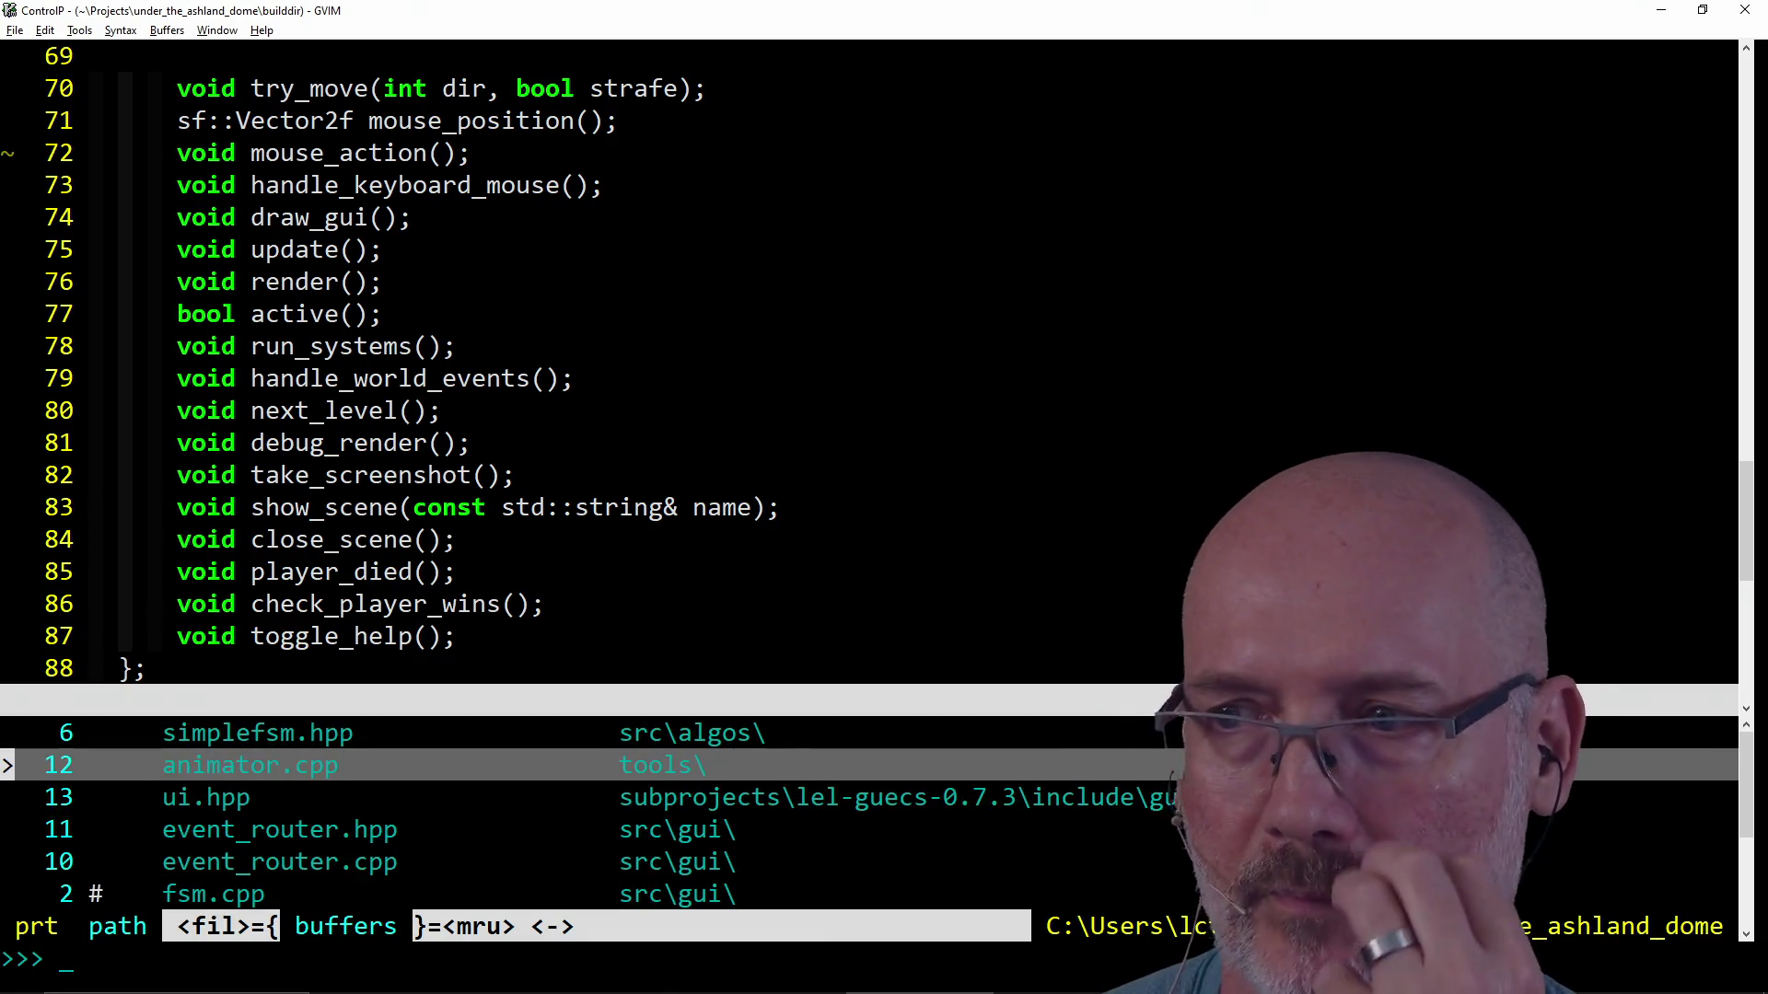
{"action": "key", "text": "Up"}
{"action": "key", "text": "Down"}
{"action": "key", "text": "Down"}
{"action": "key", "text": "Down"}
{"action": "key", "text": "Down"}
{"action": "key", "text": "Up"}
{"action": "key", "text": "Up"}
{"action": "key", "text": "Down"}
{"action": "key", "text": "Up"}
{"action": "key", "text": "Up"}
{"action": "key", "text": "Up"}
{"action": "key", "text": "Escape"}
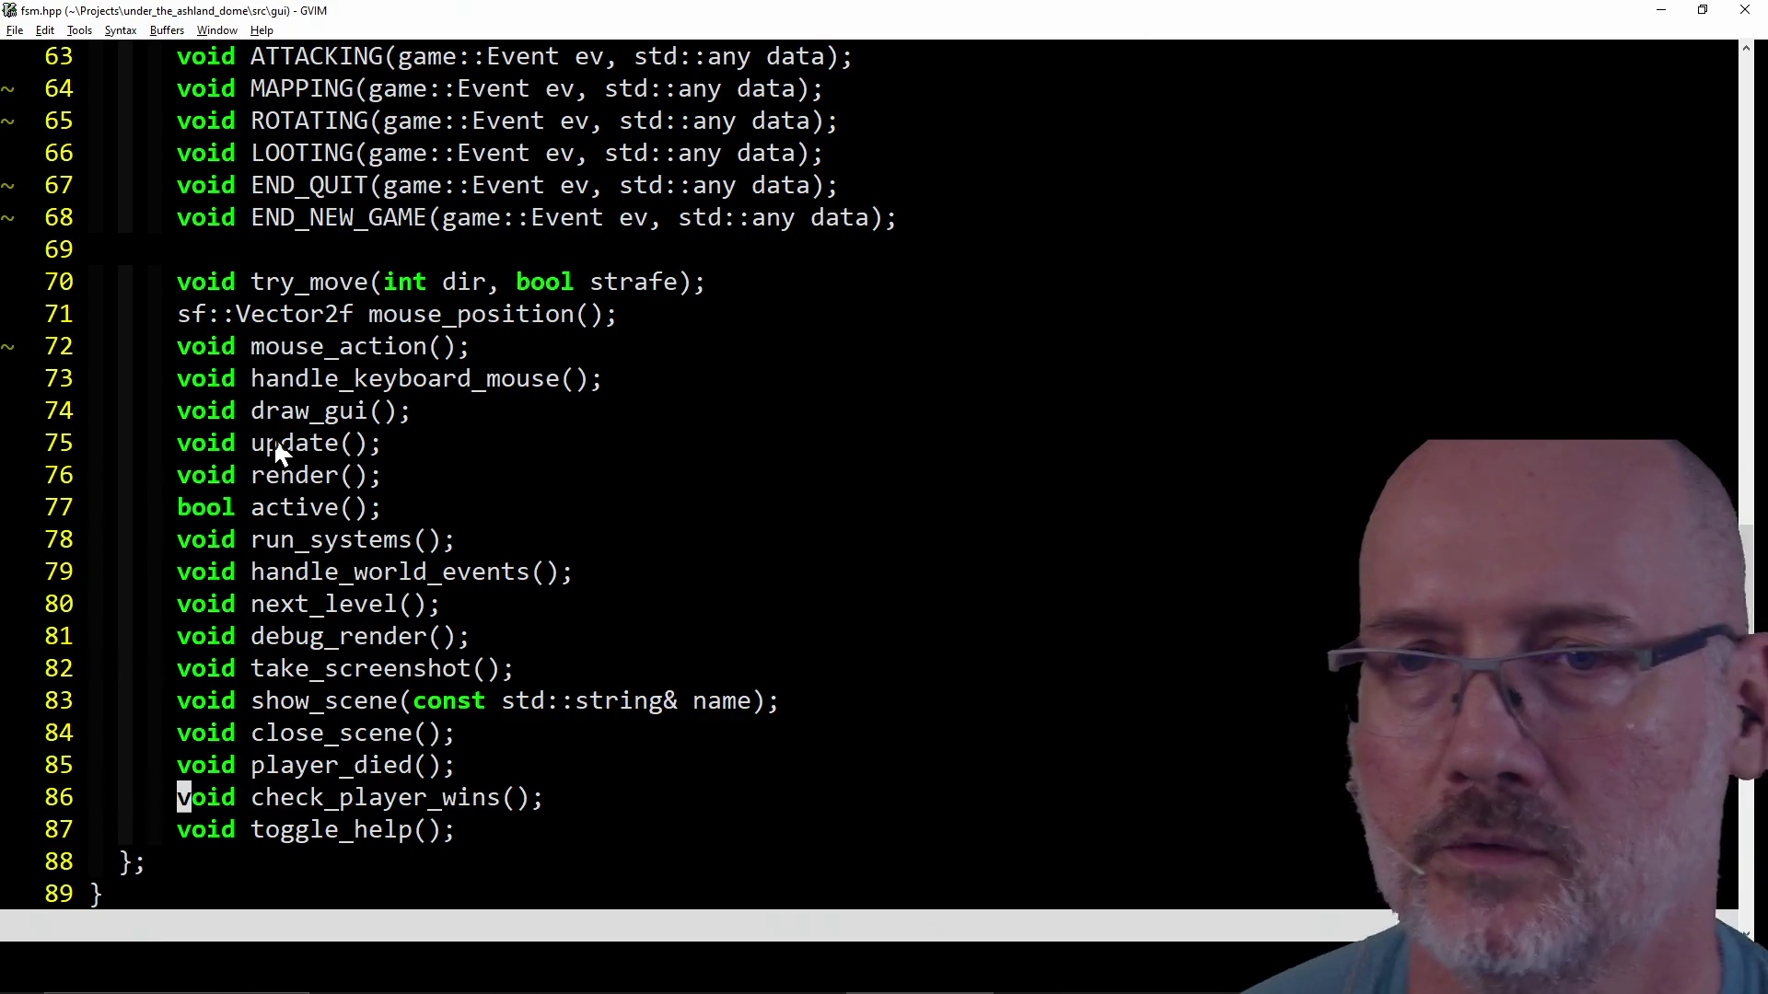
Switch to fsm.cpp, save all changed files and start :Dispatch make build.
{"action": "key", "text": "ctrl+6"}
{"action": "type", "text": ":wa"}
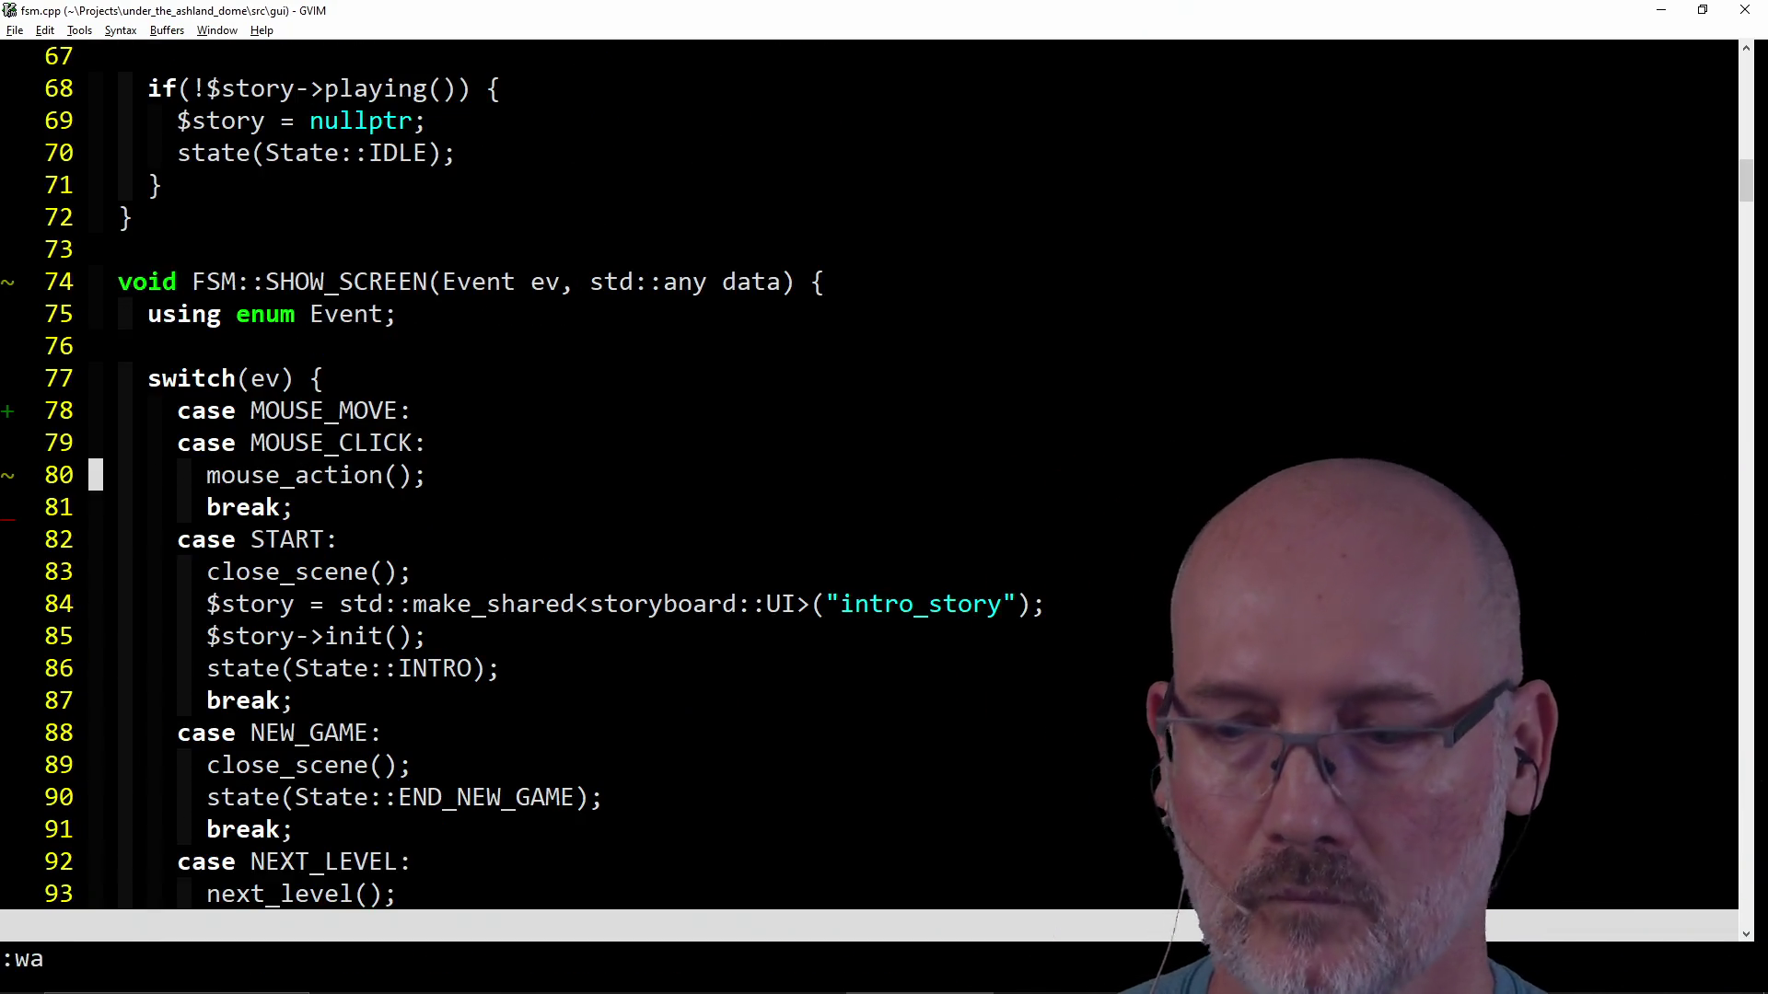
{"action": "key", "text": "Return"}
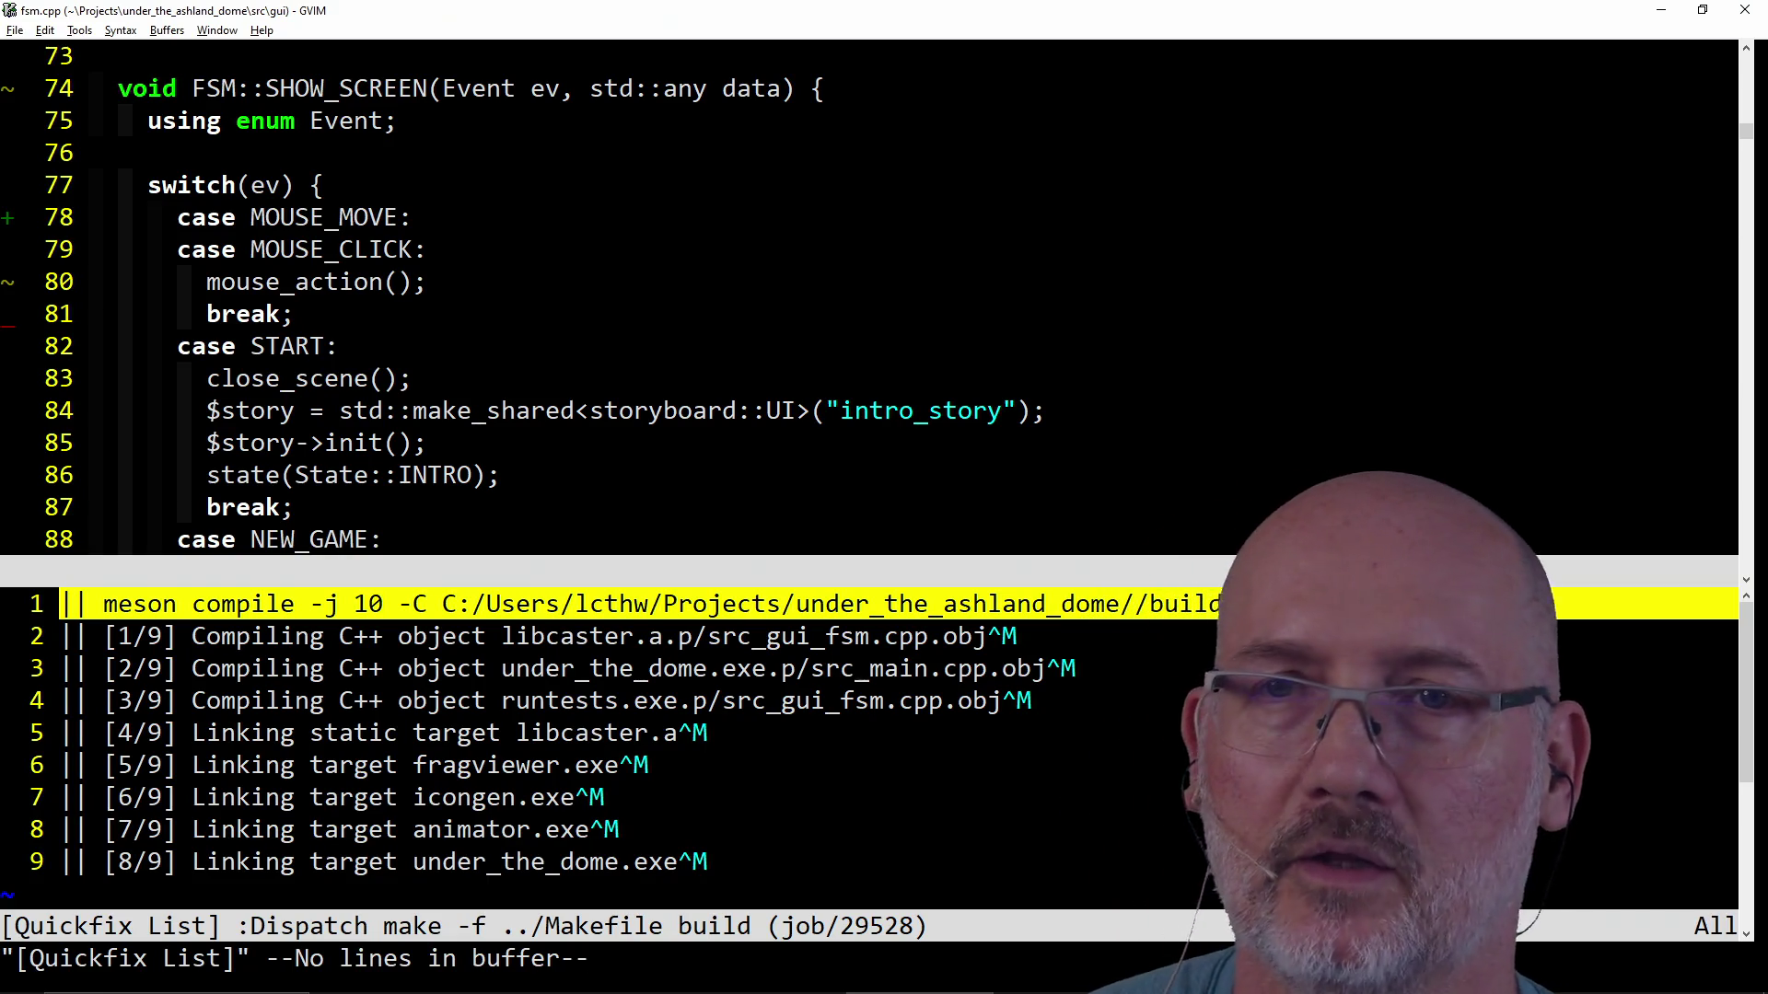
Look over the SHOW_SCREEN handler while the build succeeds, then switch to PowerShell.
{"action": "left_click_drag", "start_coordinate": [217, 288], "coordinate": [305, 290]}
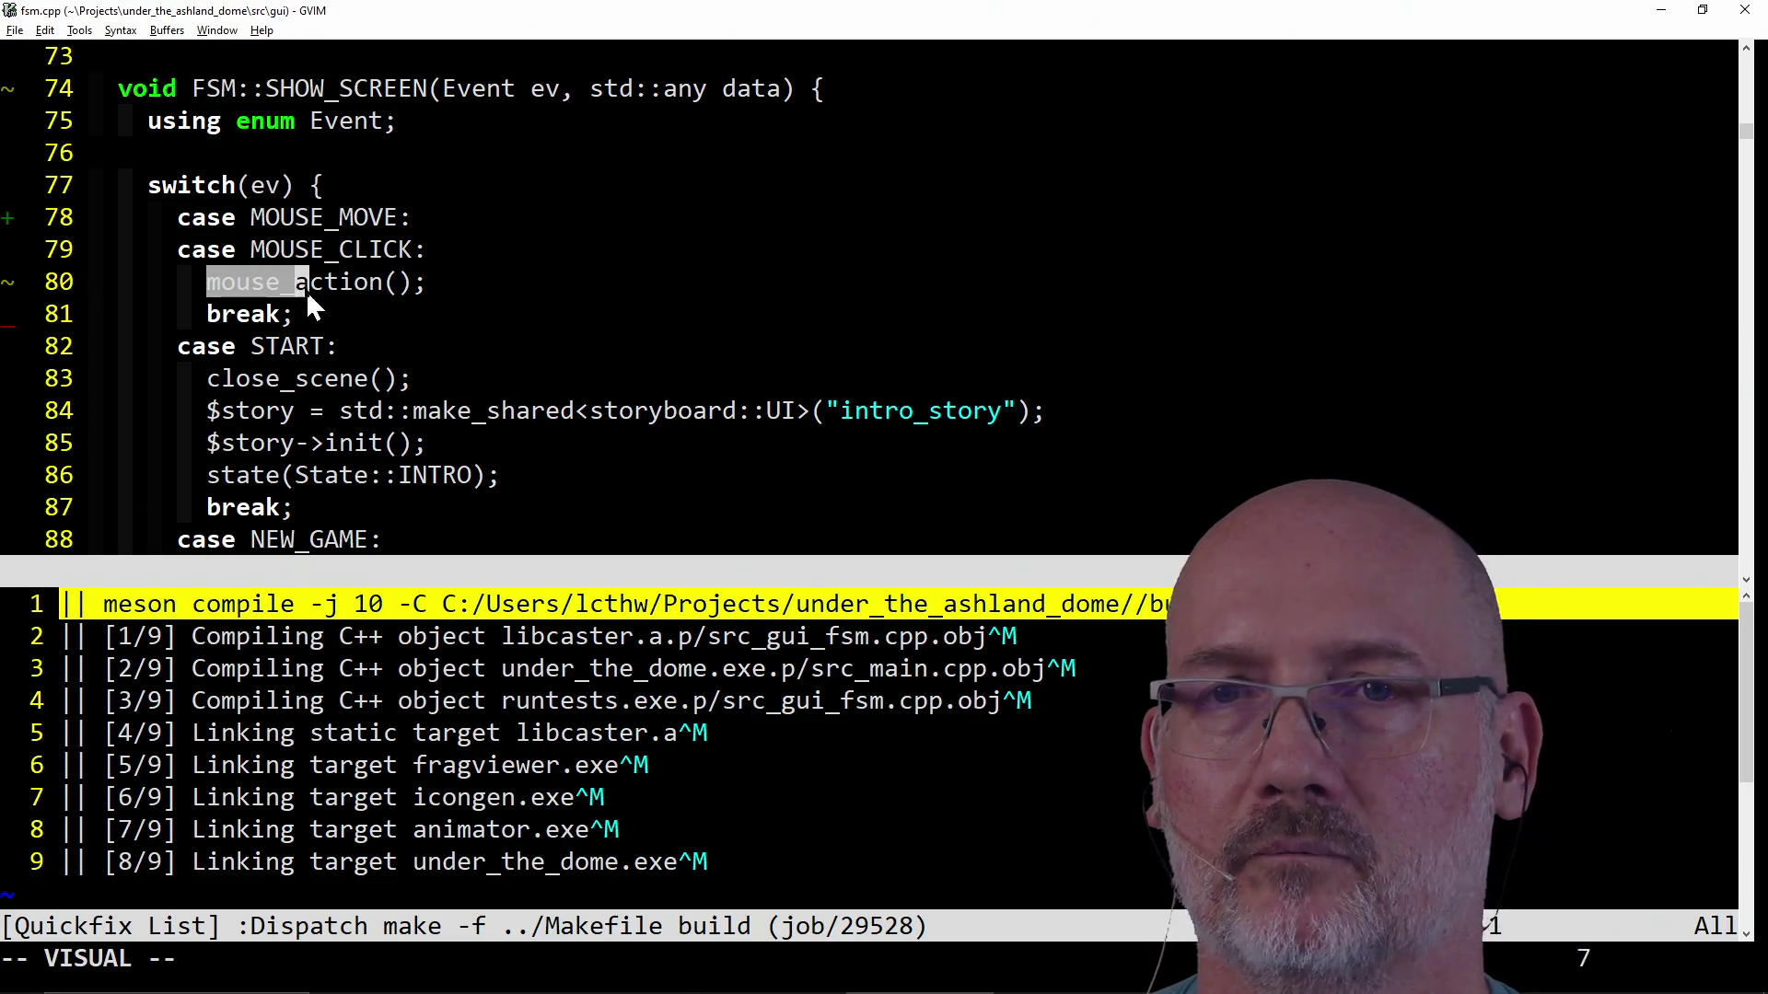
{"action": "key", "text": "Escape"}
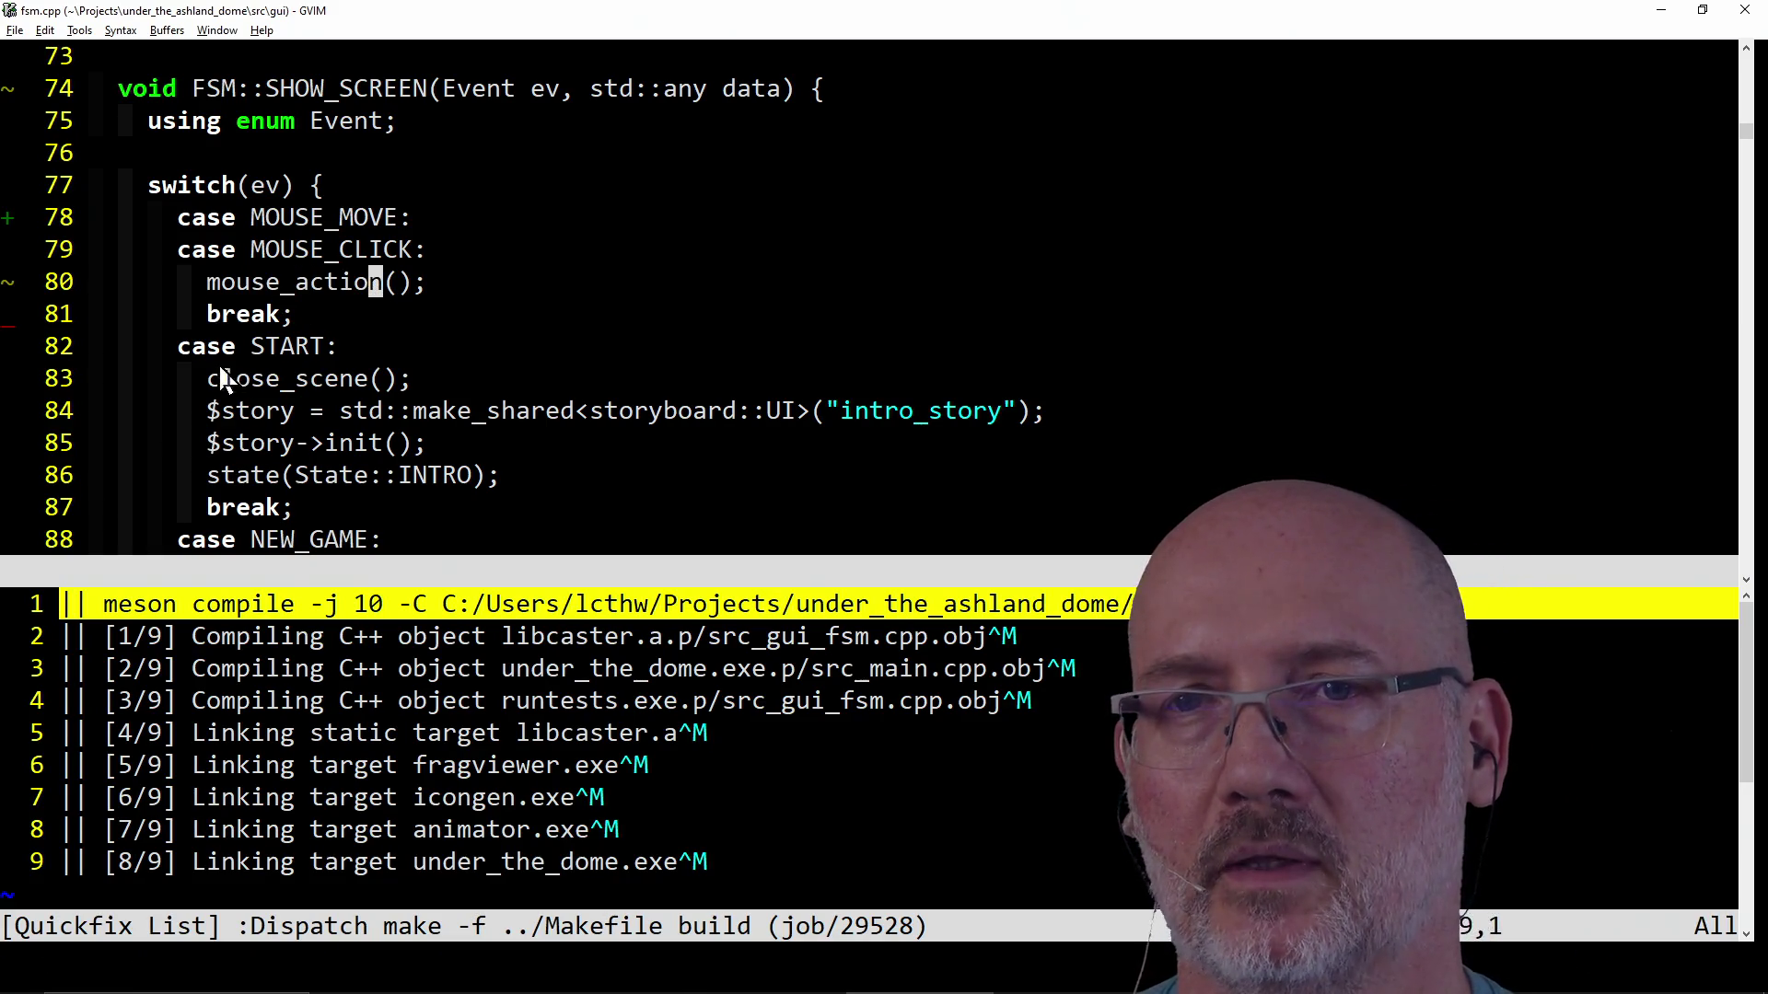
{"action": "left_click", "coordinate": [186, 348]}
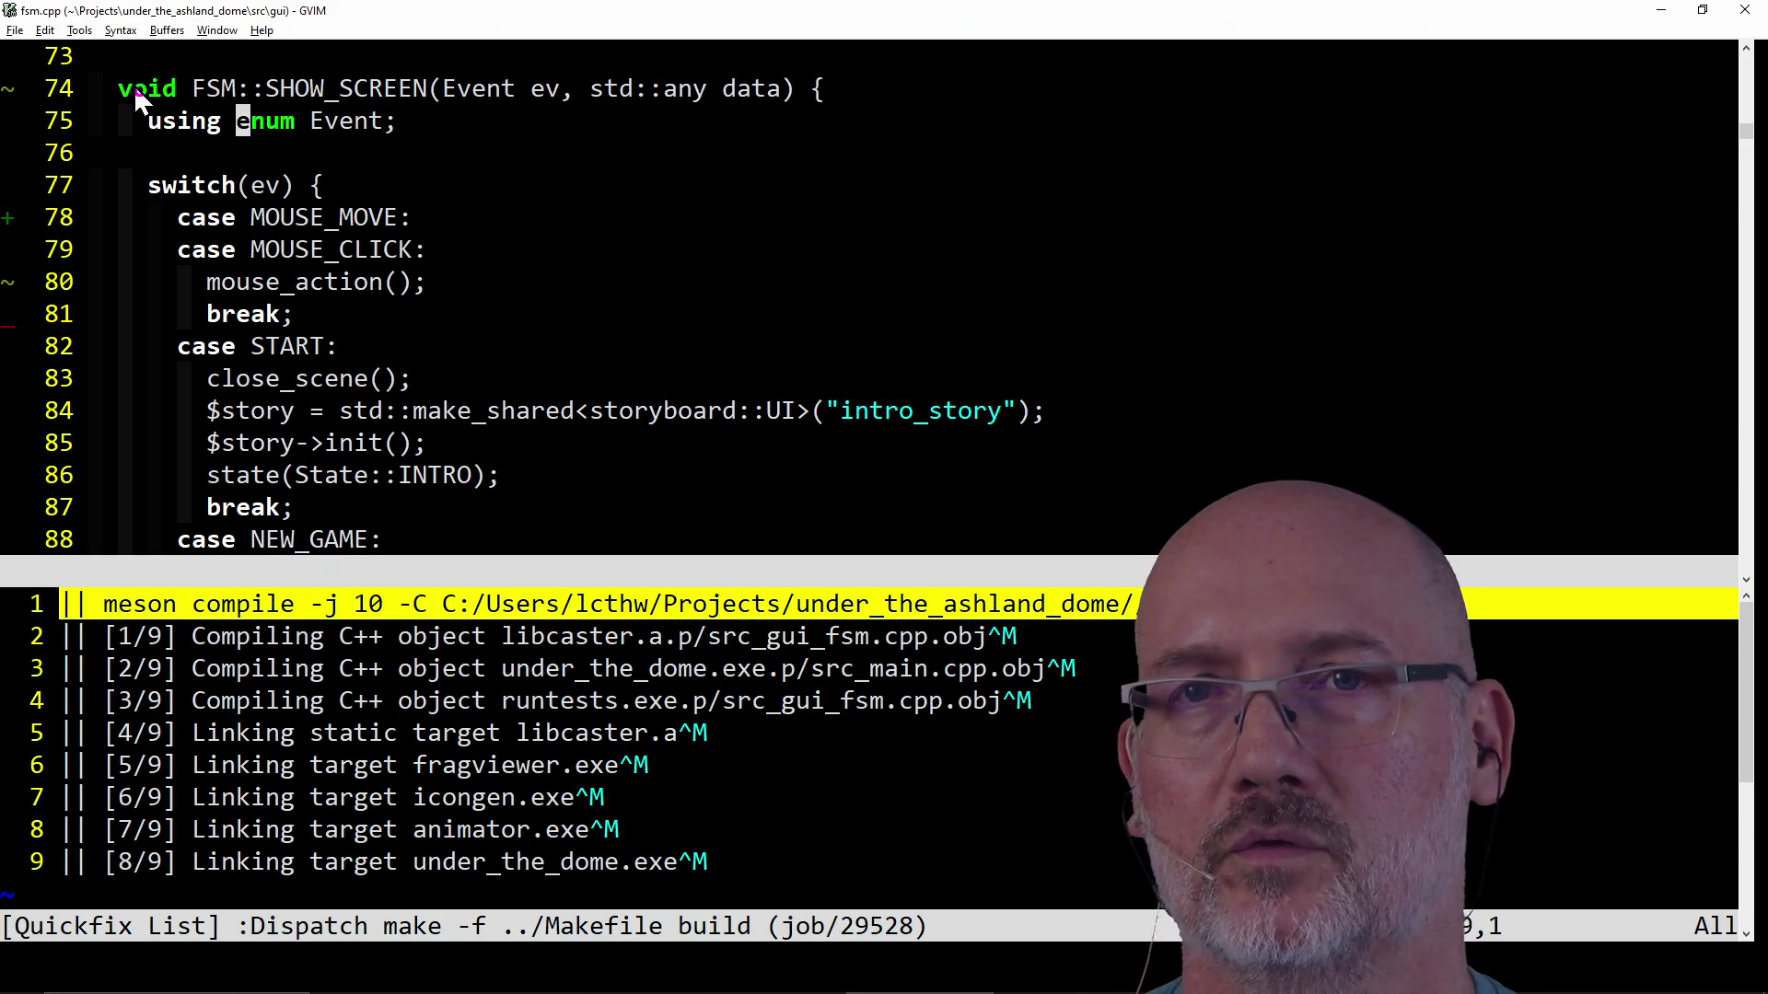
{"action": "left_click", "coordinate": [155, 122]}
{"action": "left_click", "coordinate": [237, 132]}
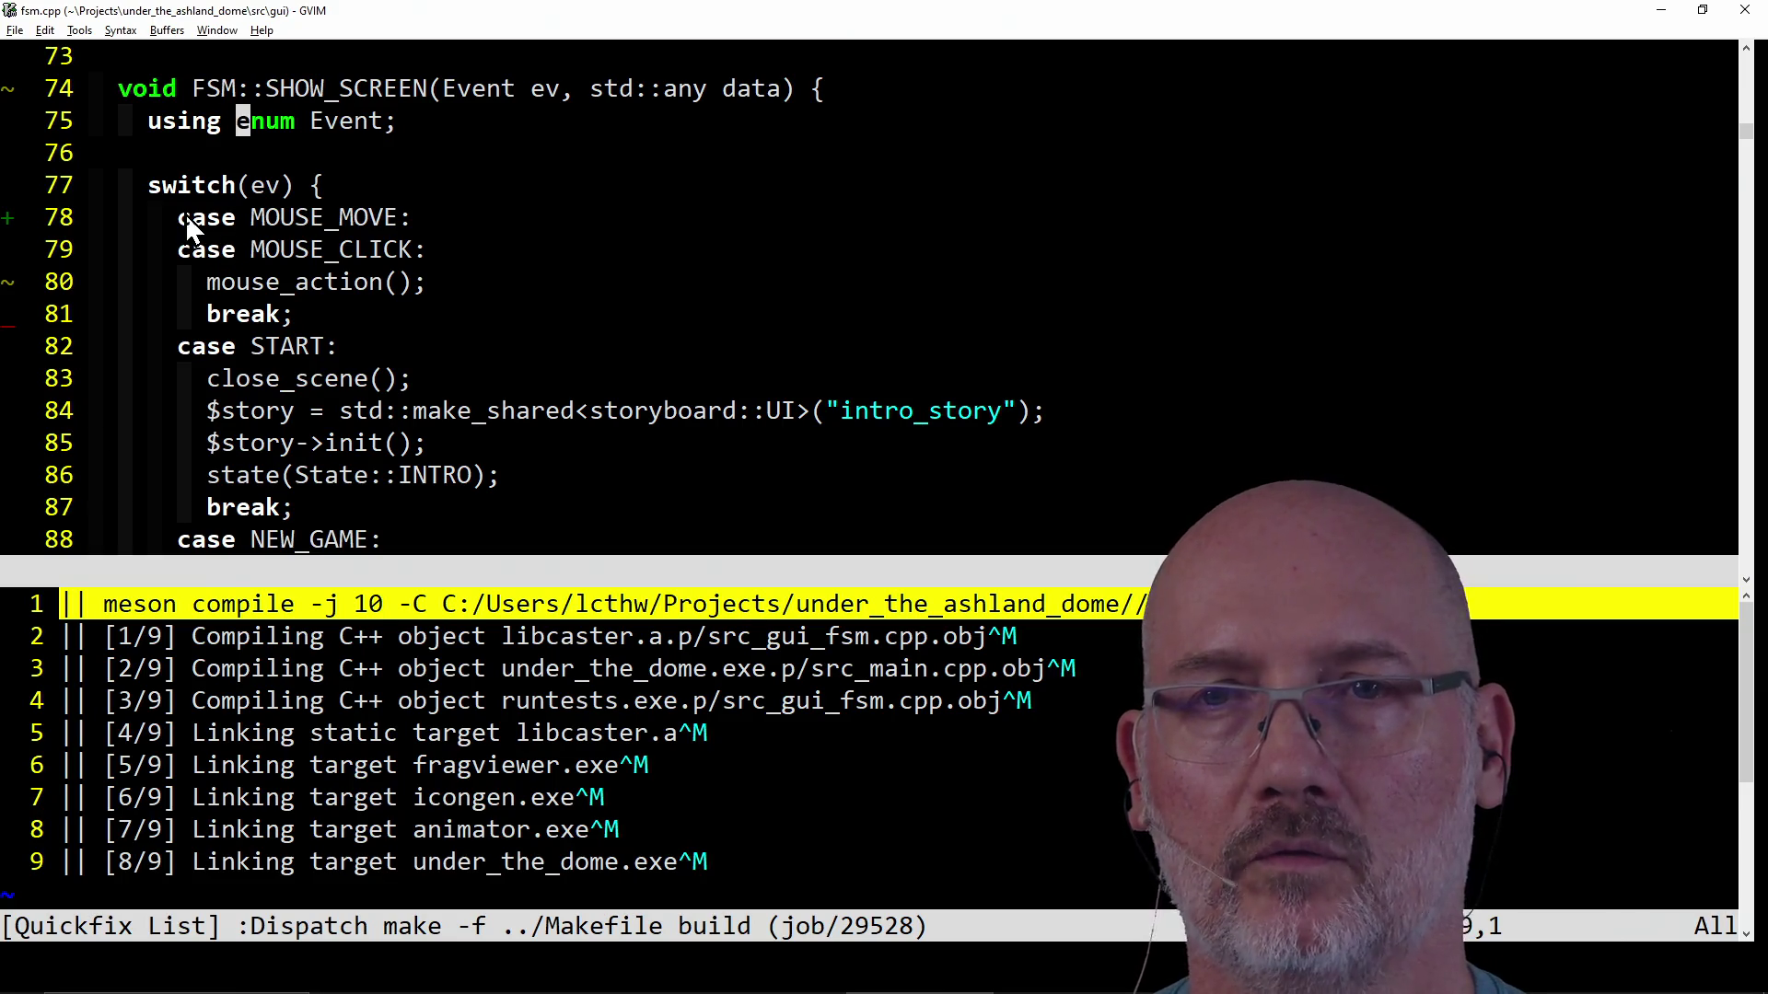
{"action": "left_click", "coordinate": [247, 254]}
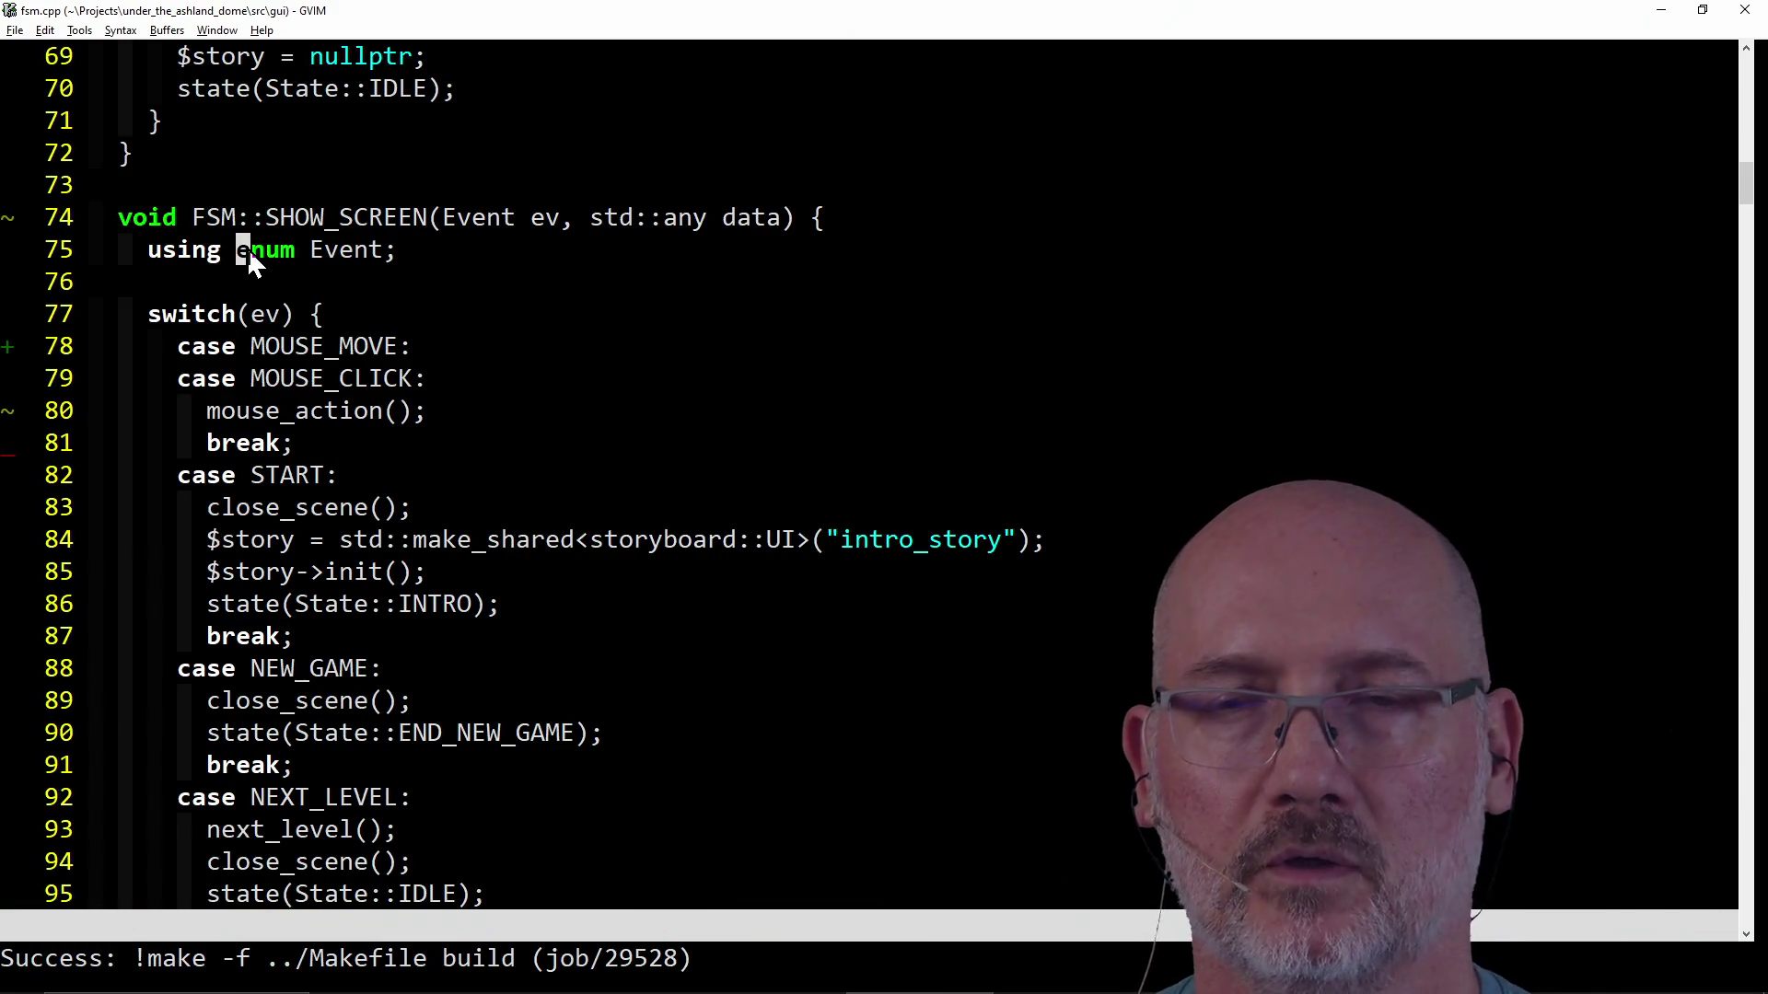
{"action": "left_click_drag", "start_coordinate": [274, 219], "coordinate": [405, 224]}
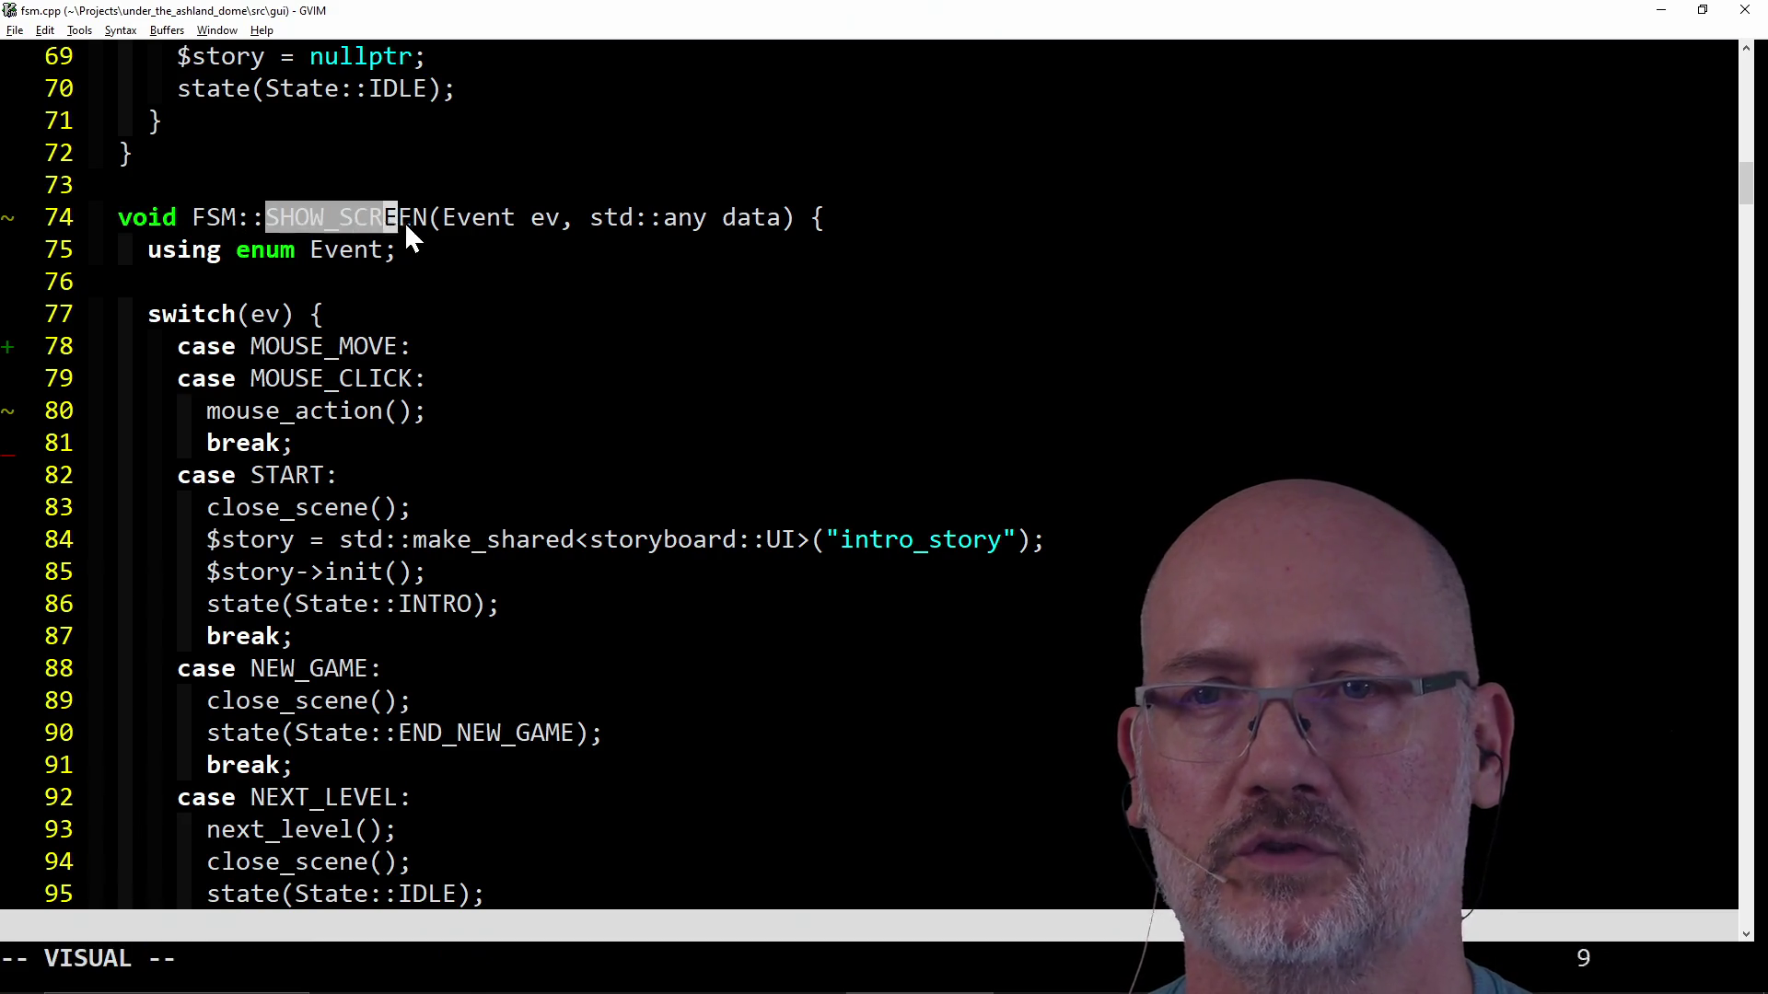
{"action": "left_click", "coordinate": [667, 222]}
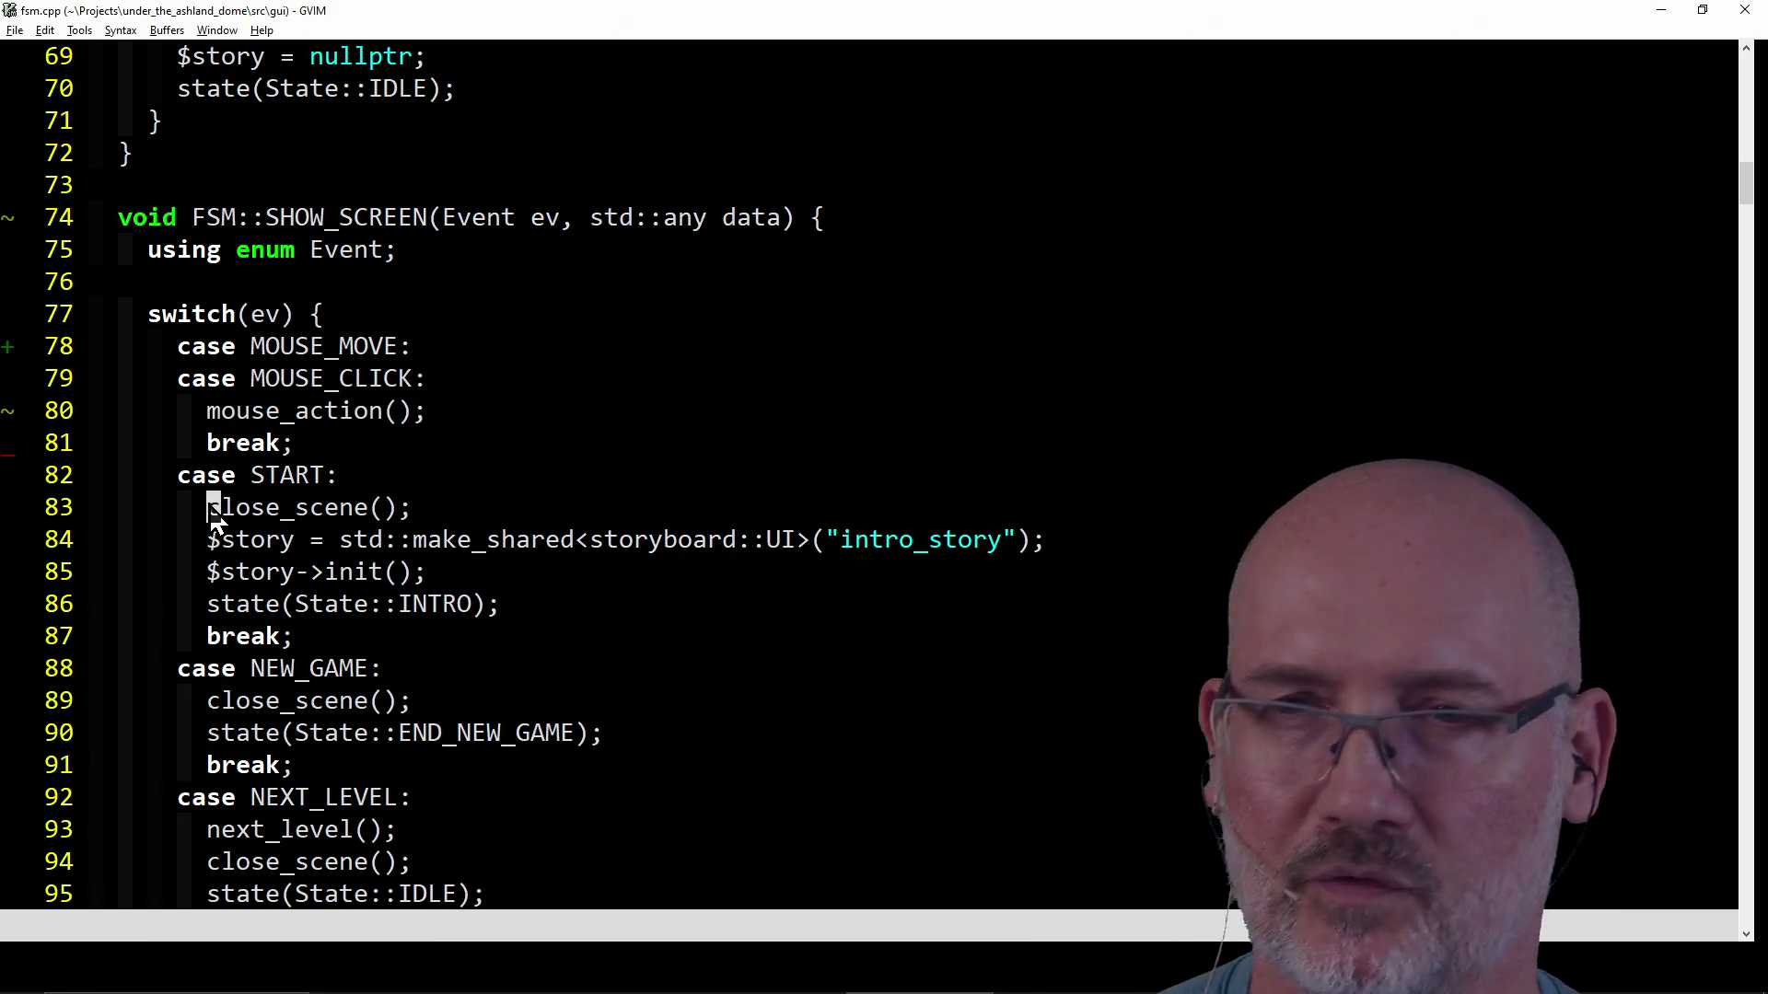
{"action": "key", "text": "alt+Tab"}
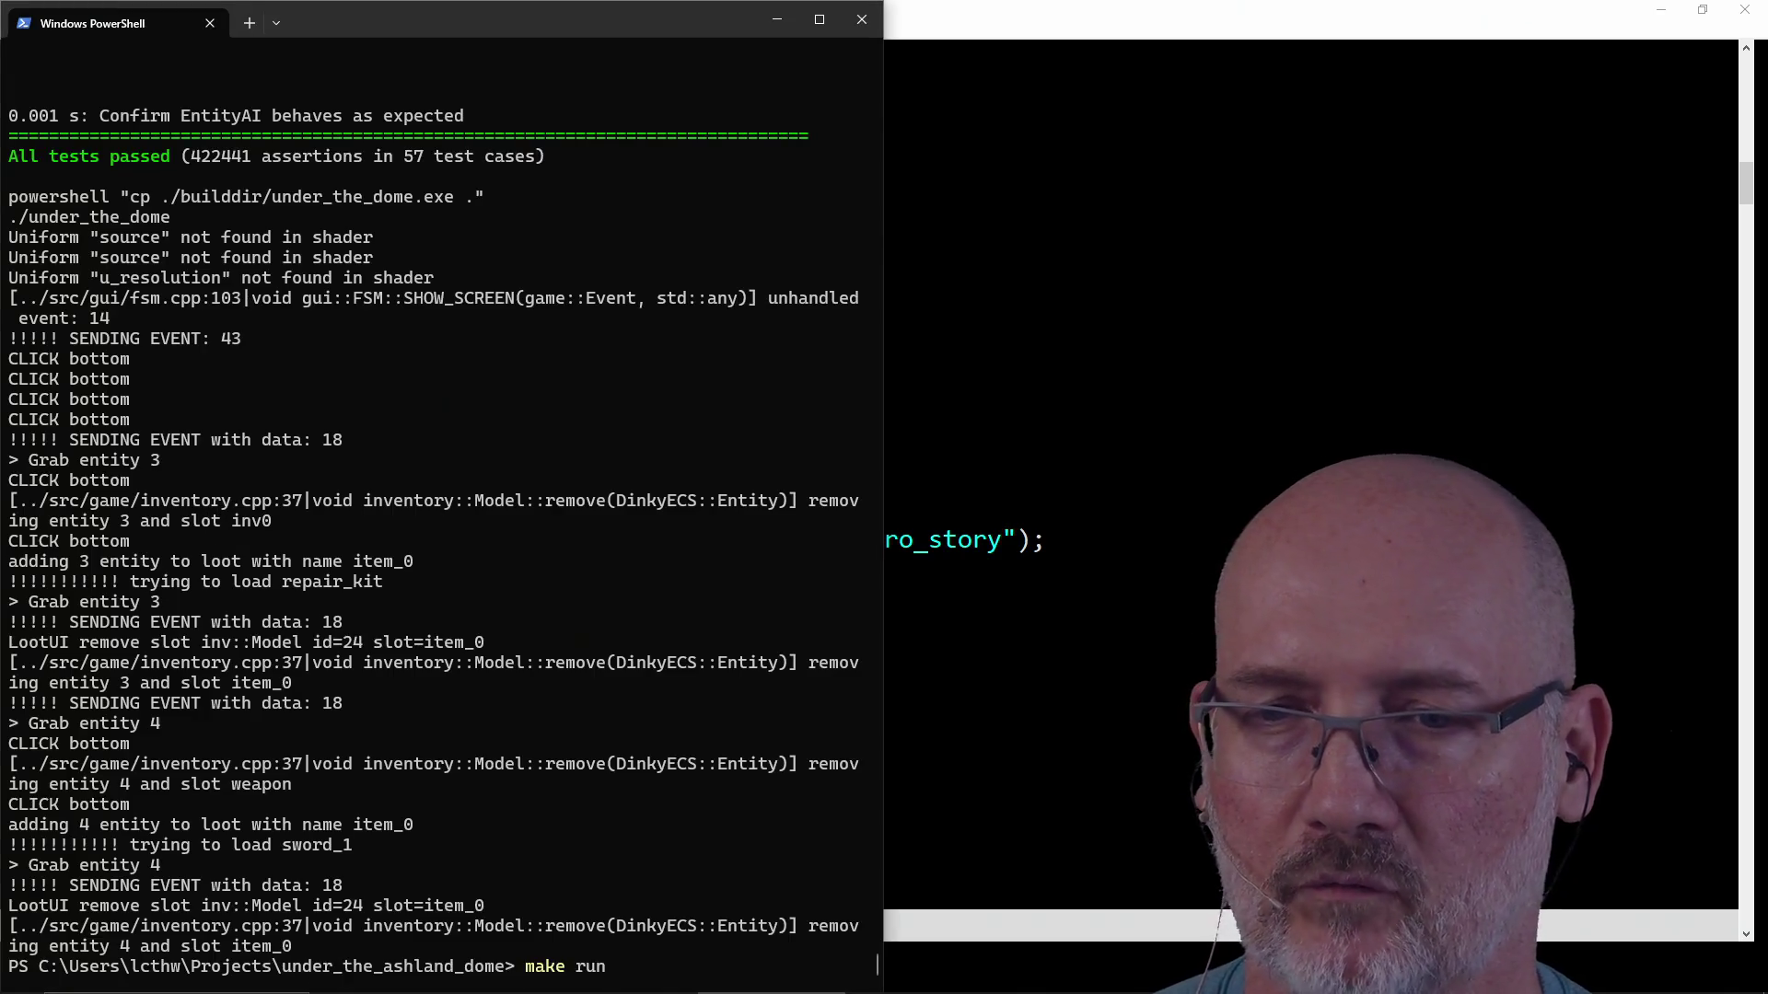
Run make run, start a new game, attack the corridor creature and close the game.
{"action": "key", "text": "Return"}
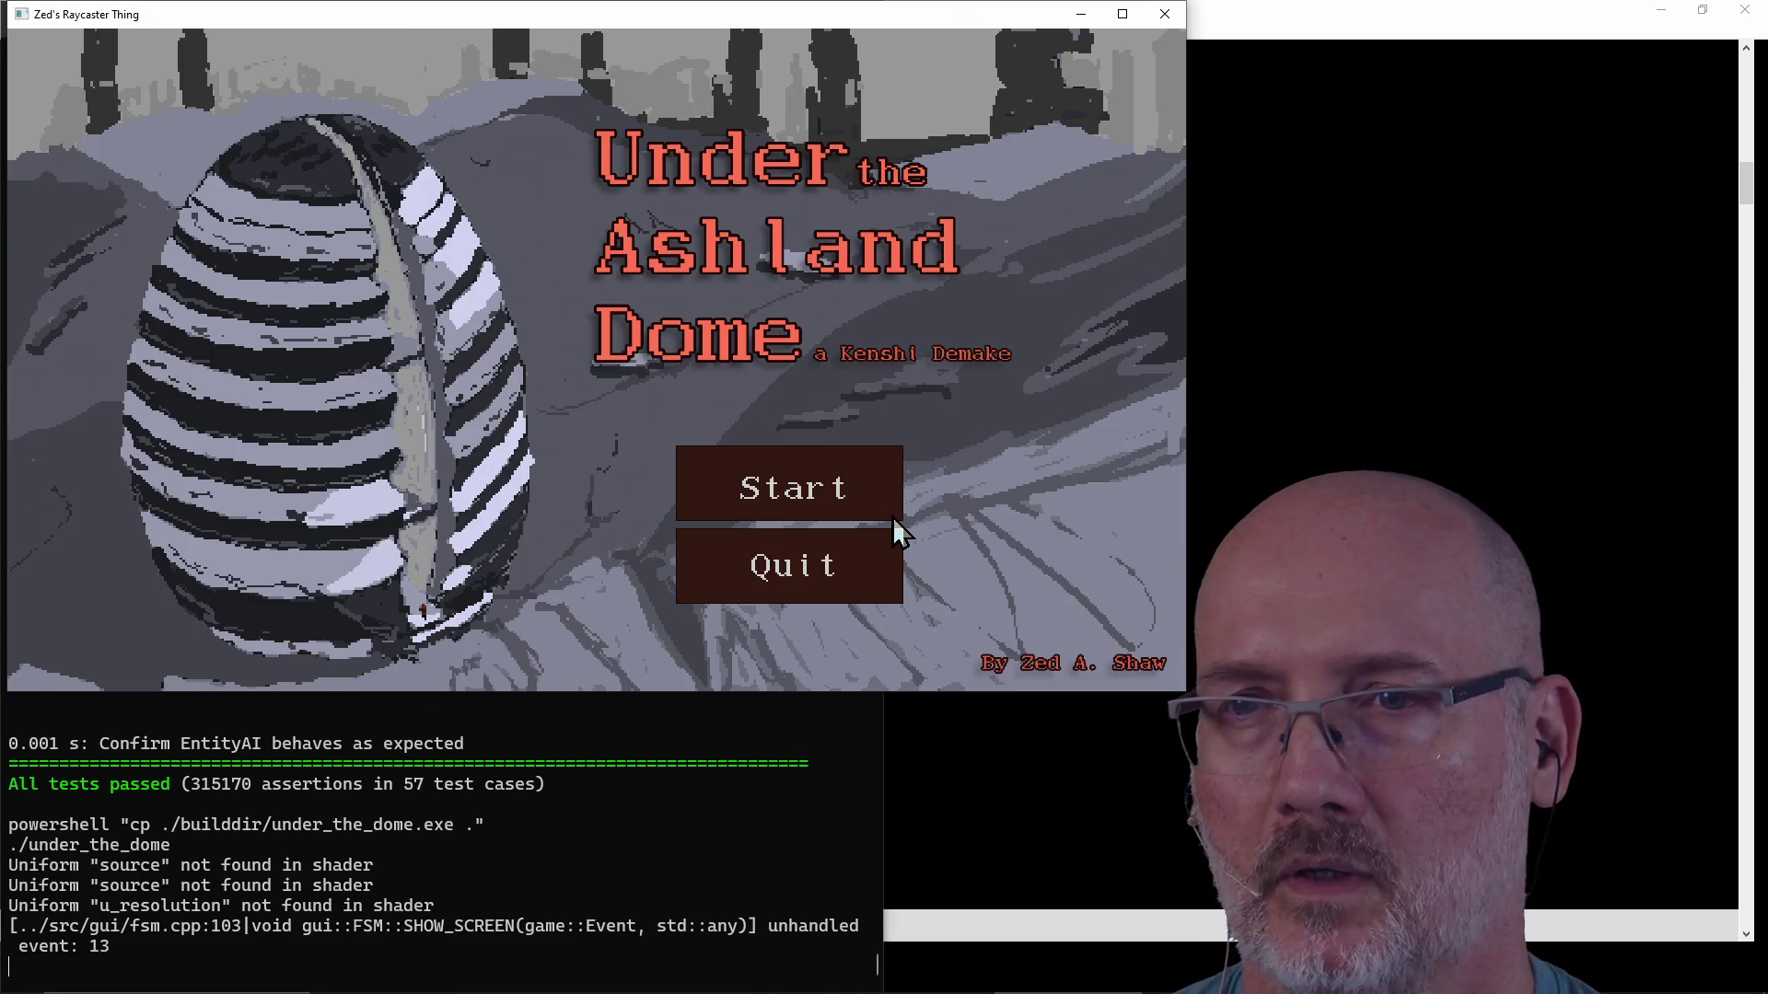
{"action": "left_click", "coordinate": [894, 518]}
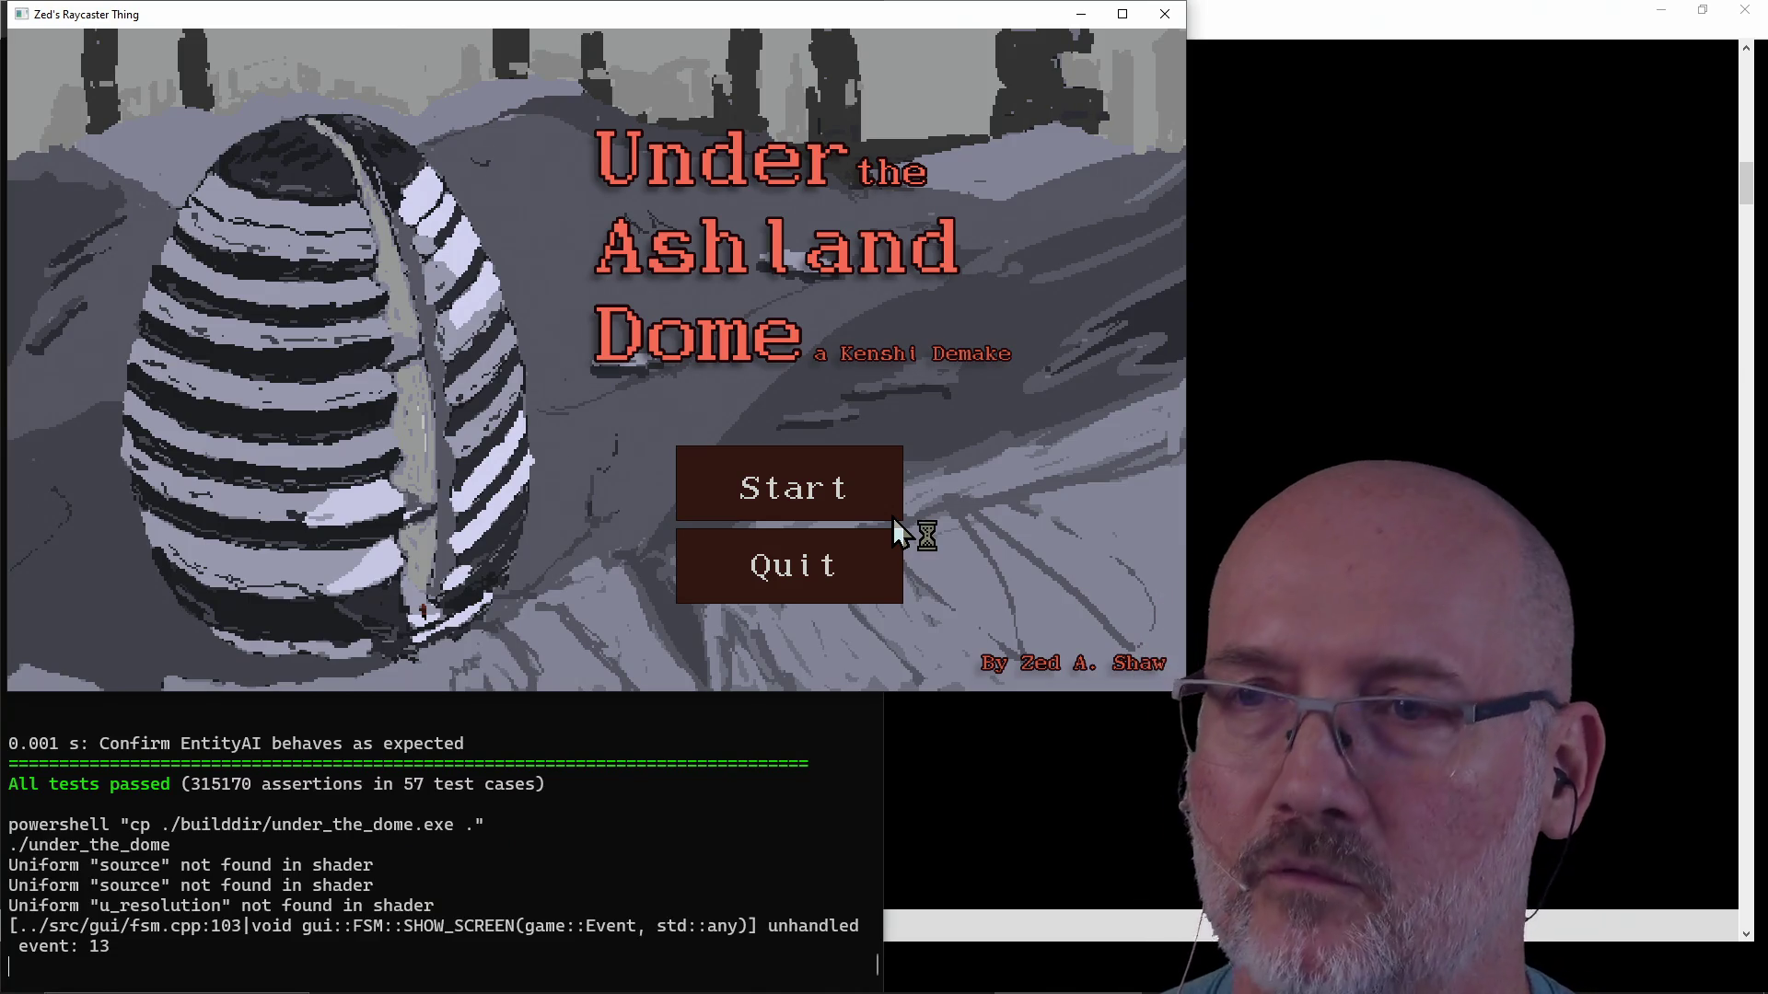
{"action": "left_click", "coordinate": [816, 488]}
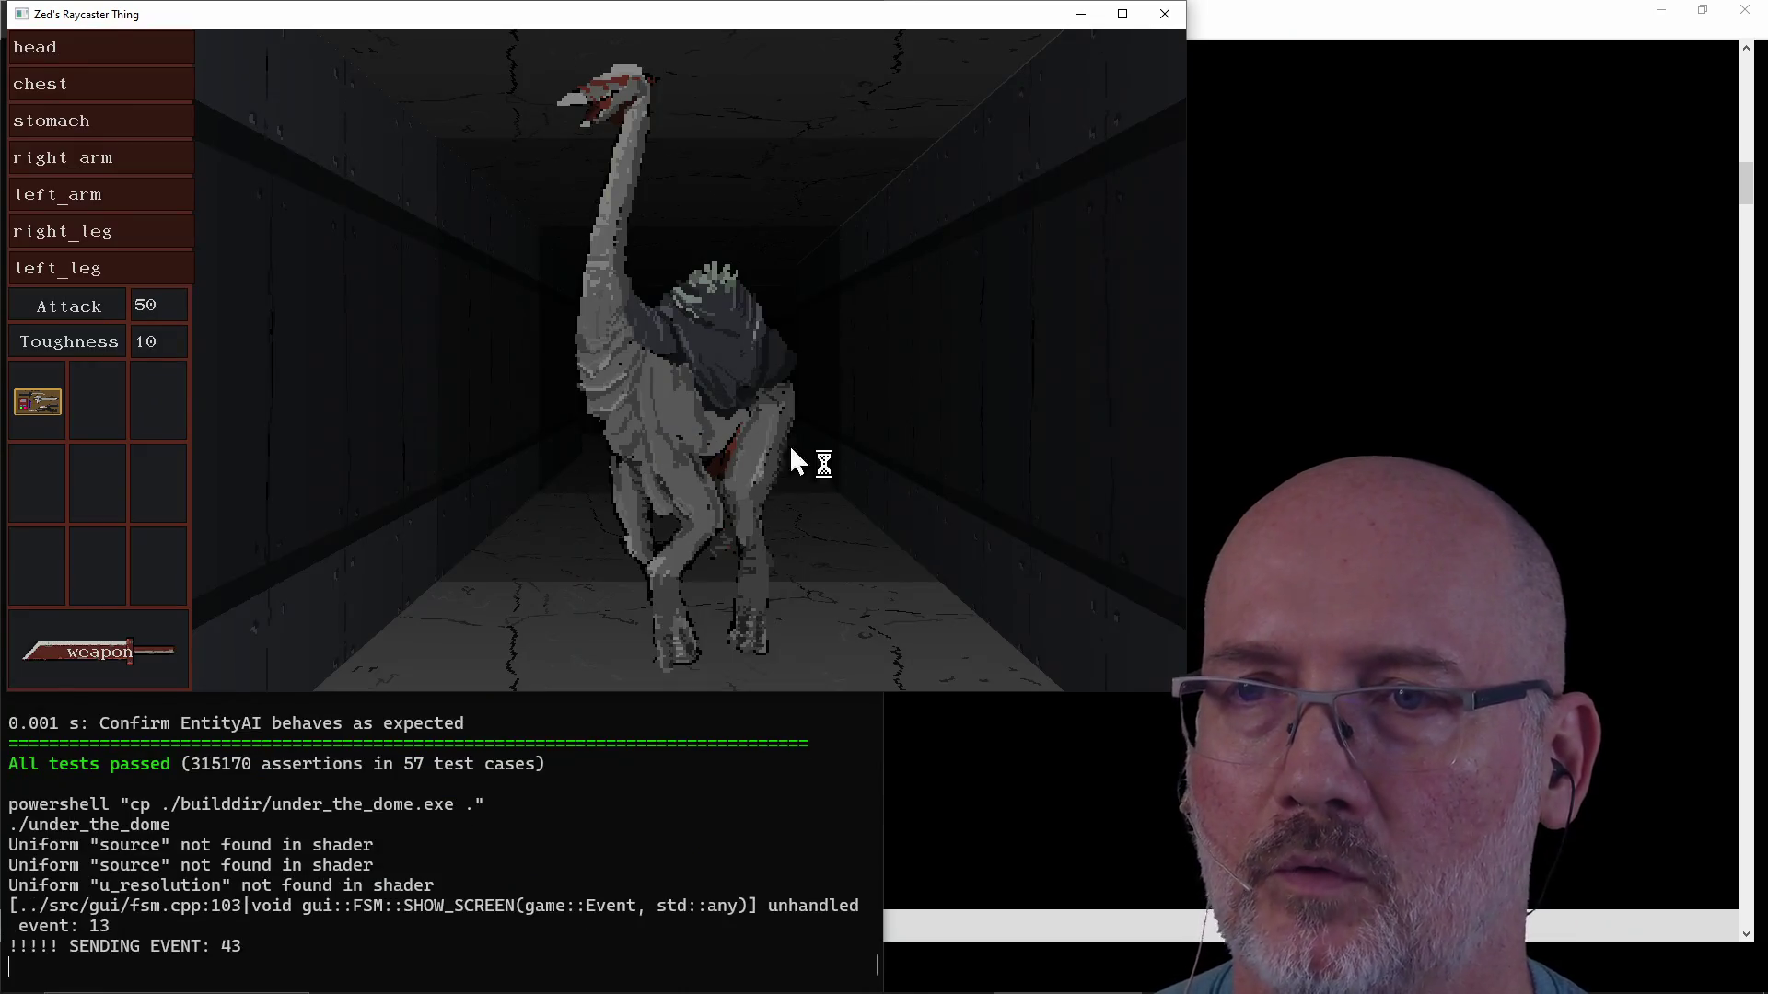
{"action": "key", "text": "a"}
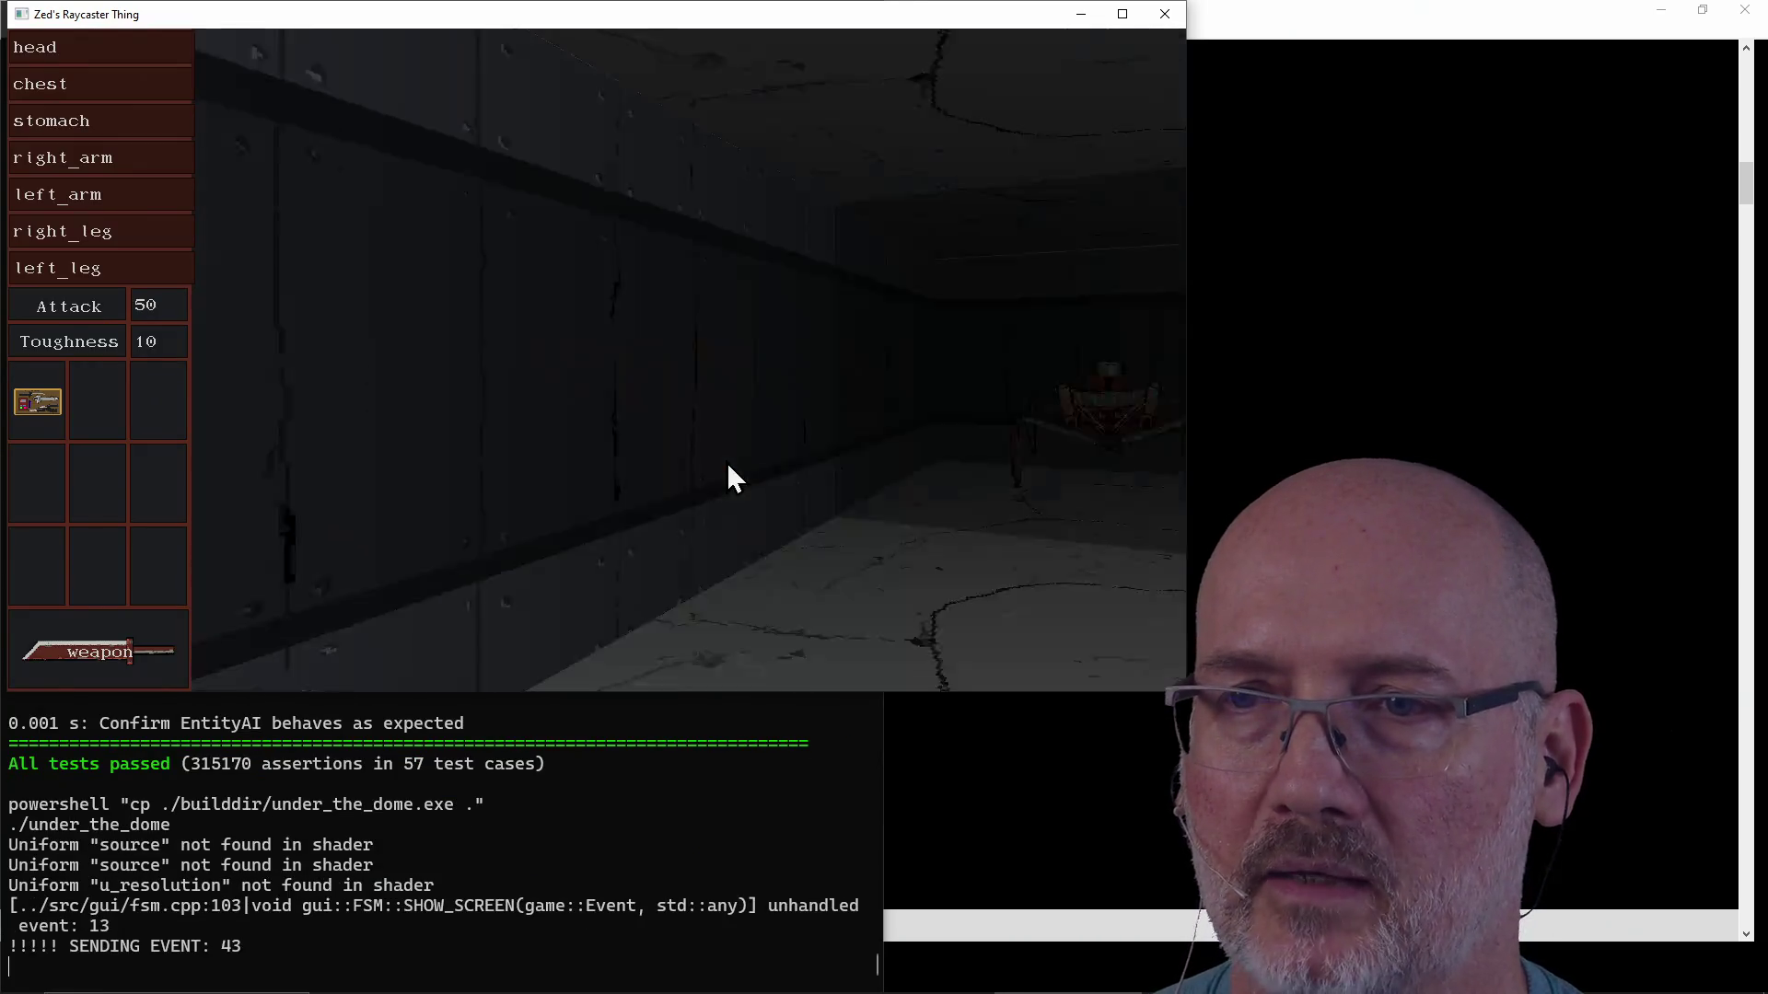
{"action": "key", "text": "d"}
{"action": "left_click", "coordinate": [726, 462]}
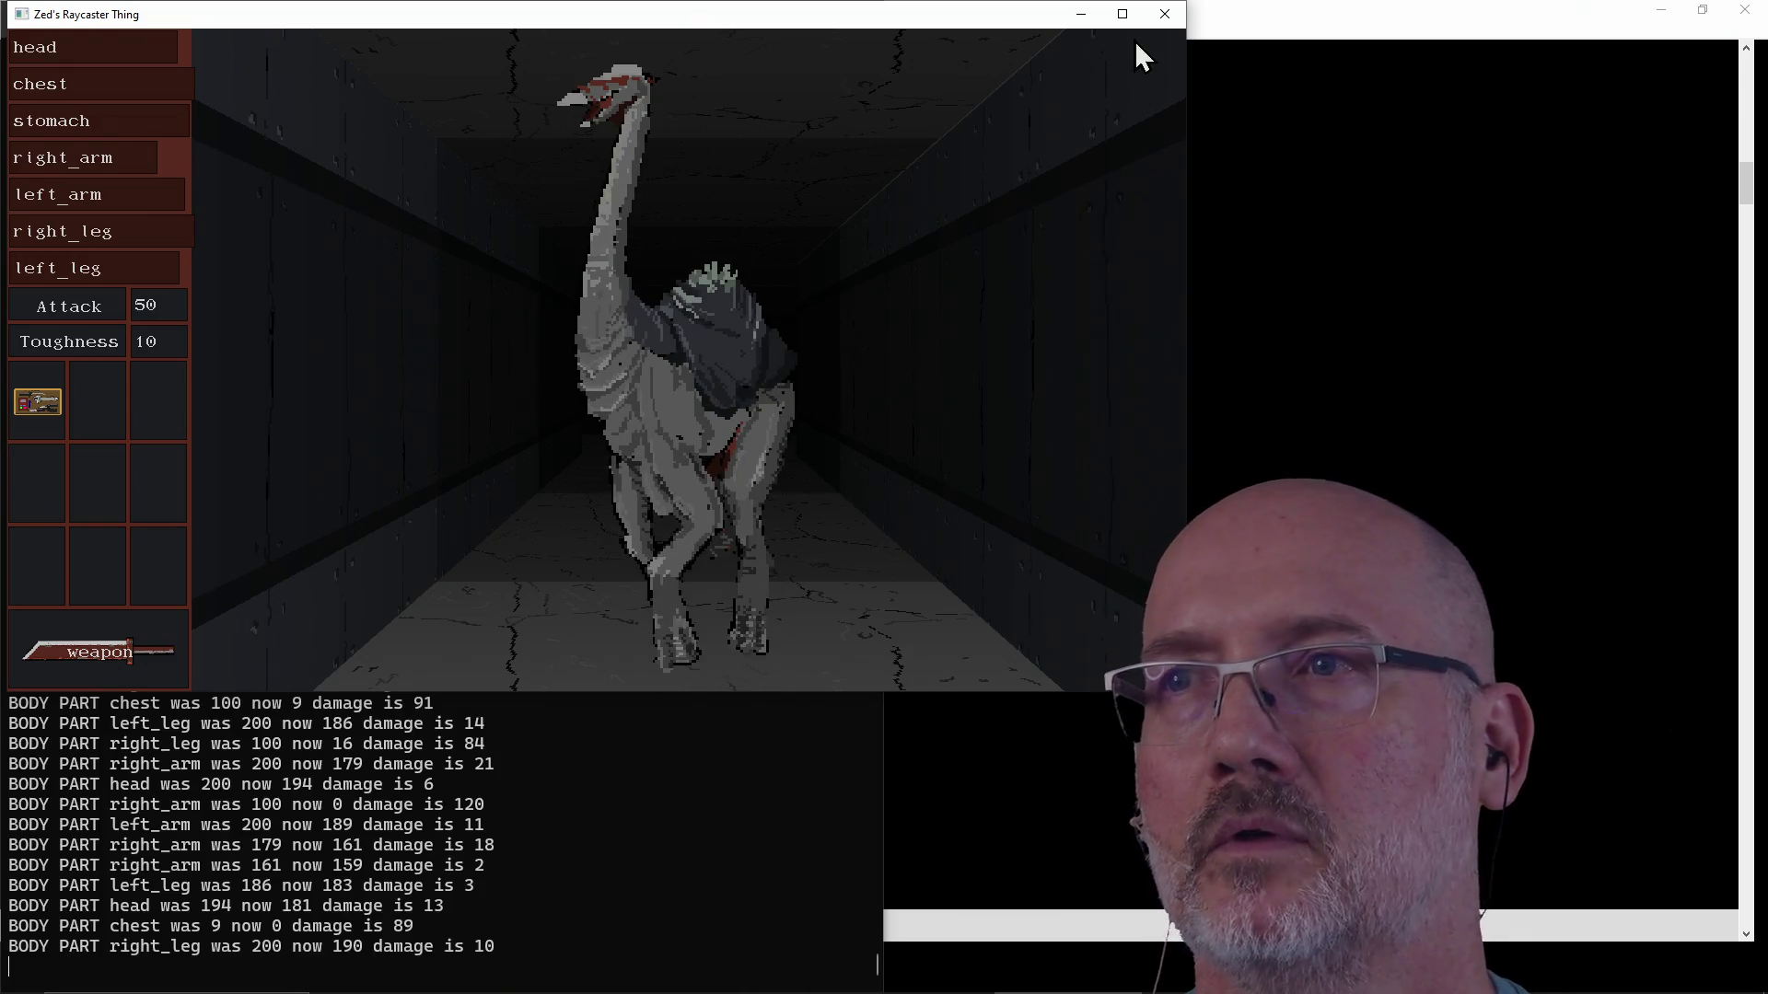
{"action": "left_click", "coordinate": [1164, 15]}
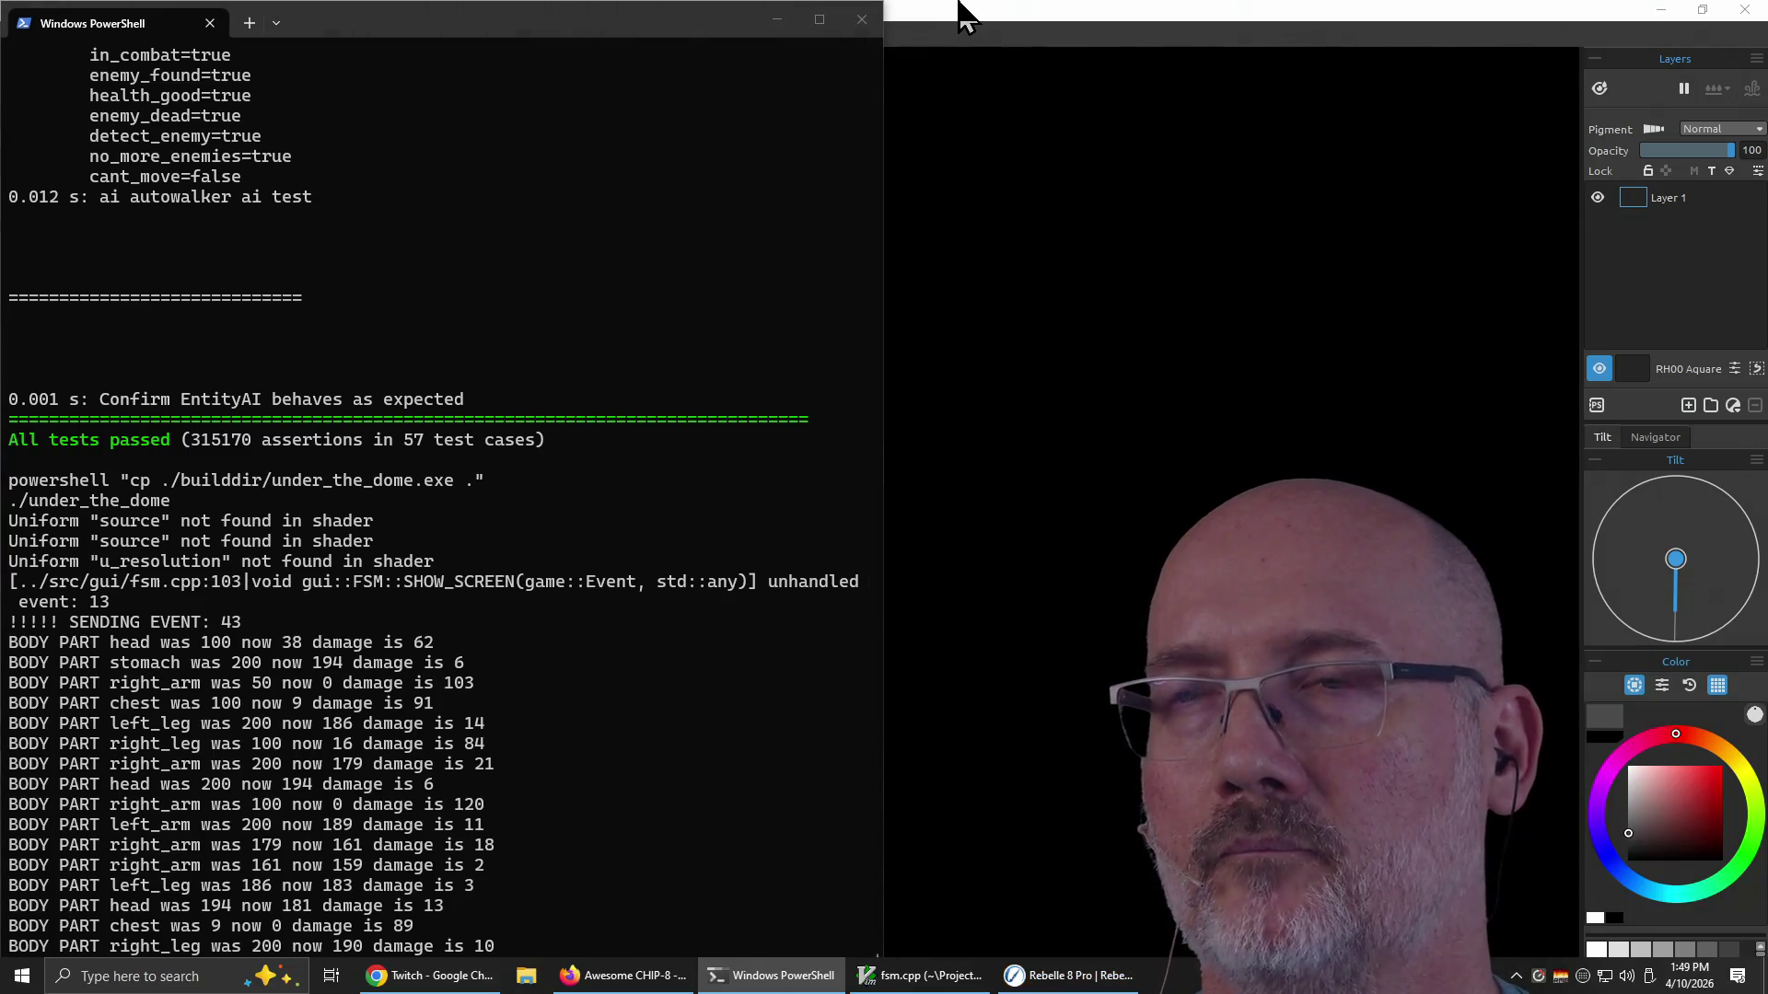
Bring Rebelle forward, save the blank artwork under its current name and dismiss New Artwork.
{"action": "left_click", "coordinate": [963, 16]}
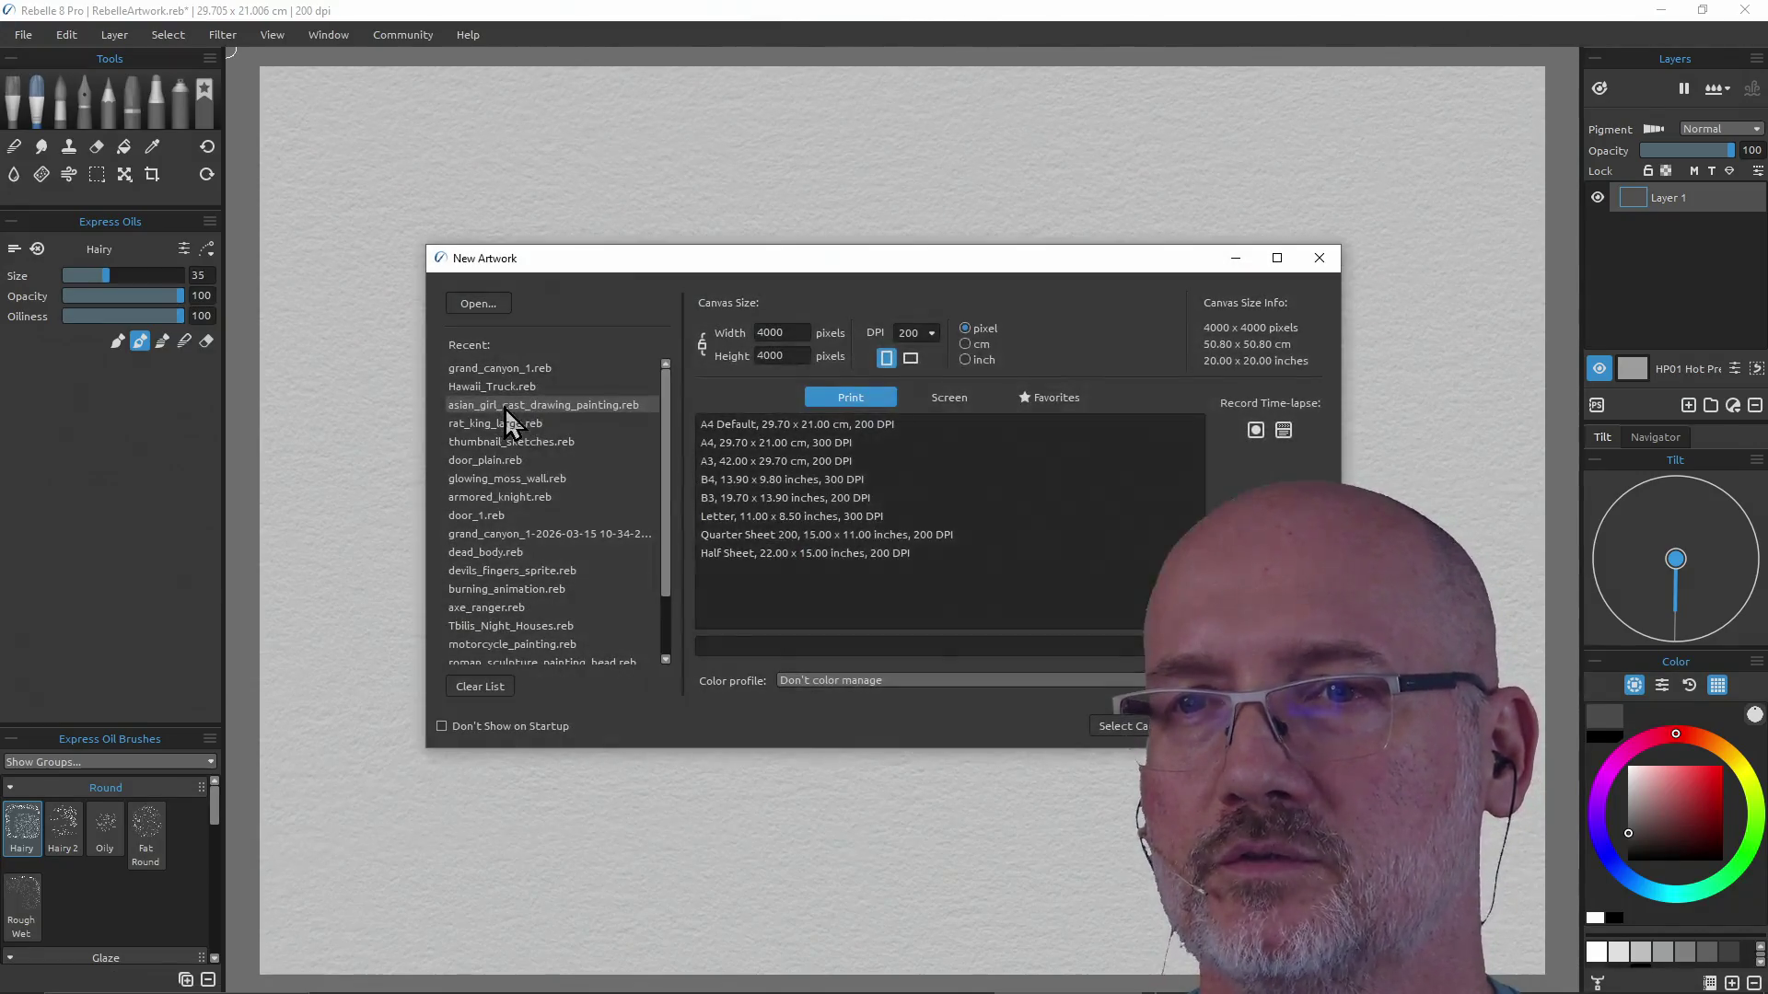
{"action": "double_click", "coordinate": [525, 372]}
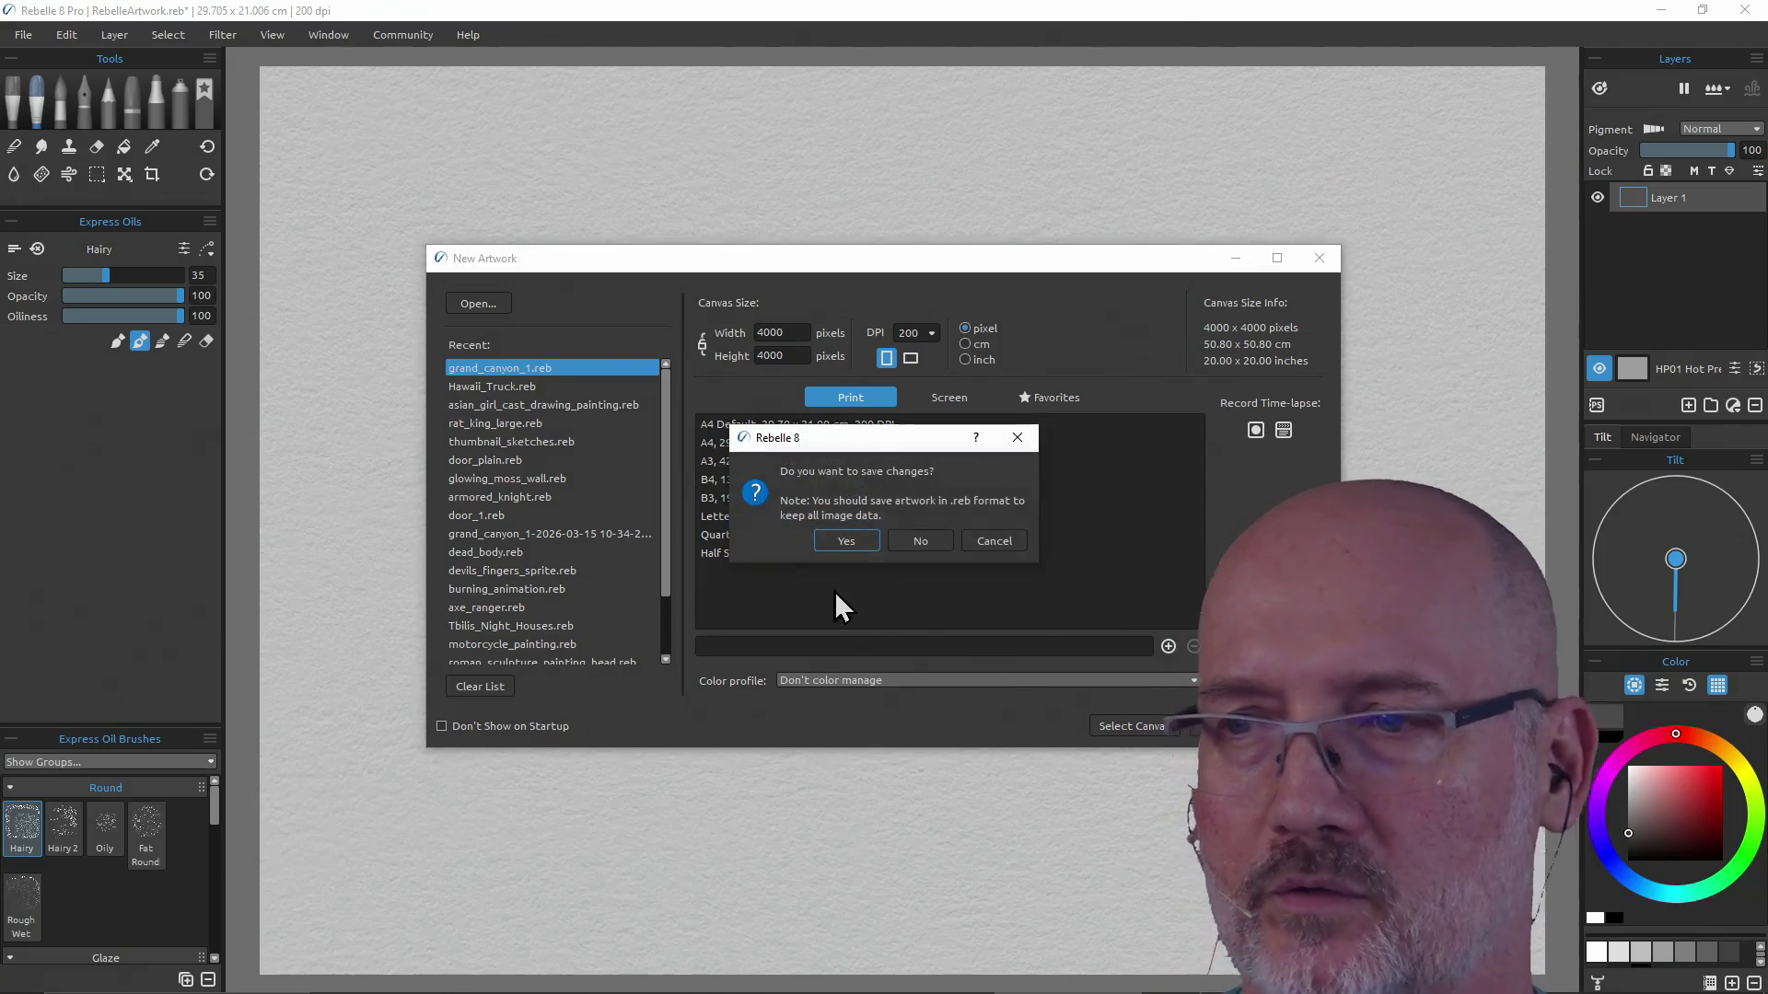
{"action": "left_click", "coordinate": [837, 540]}
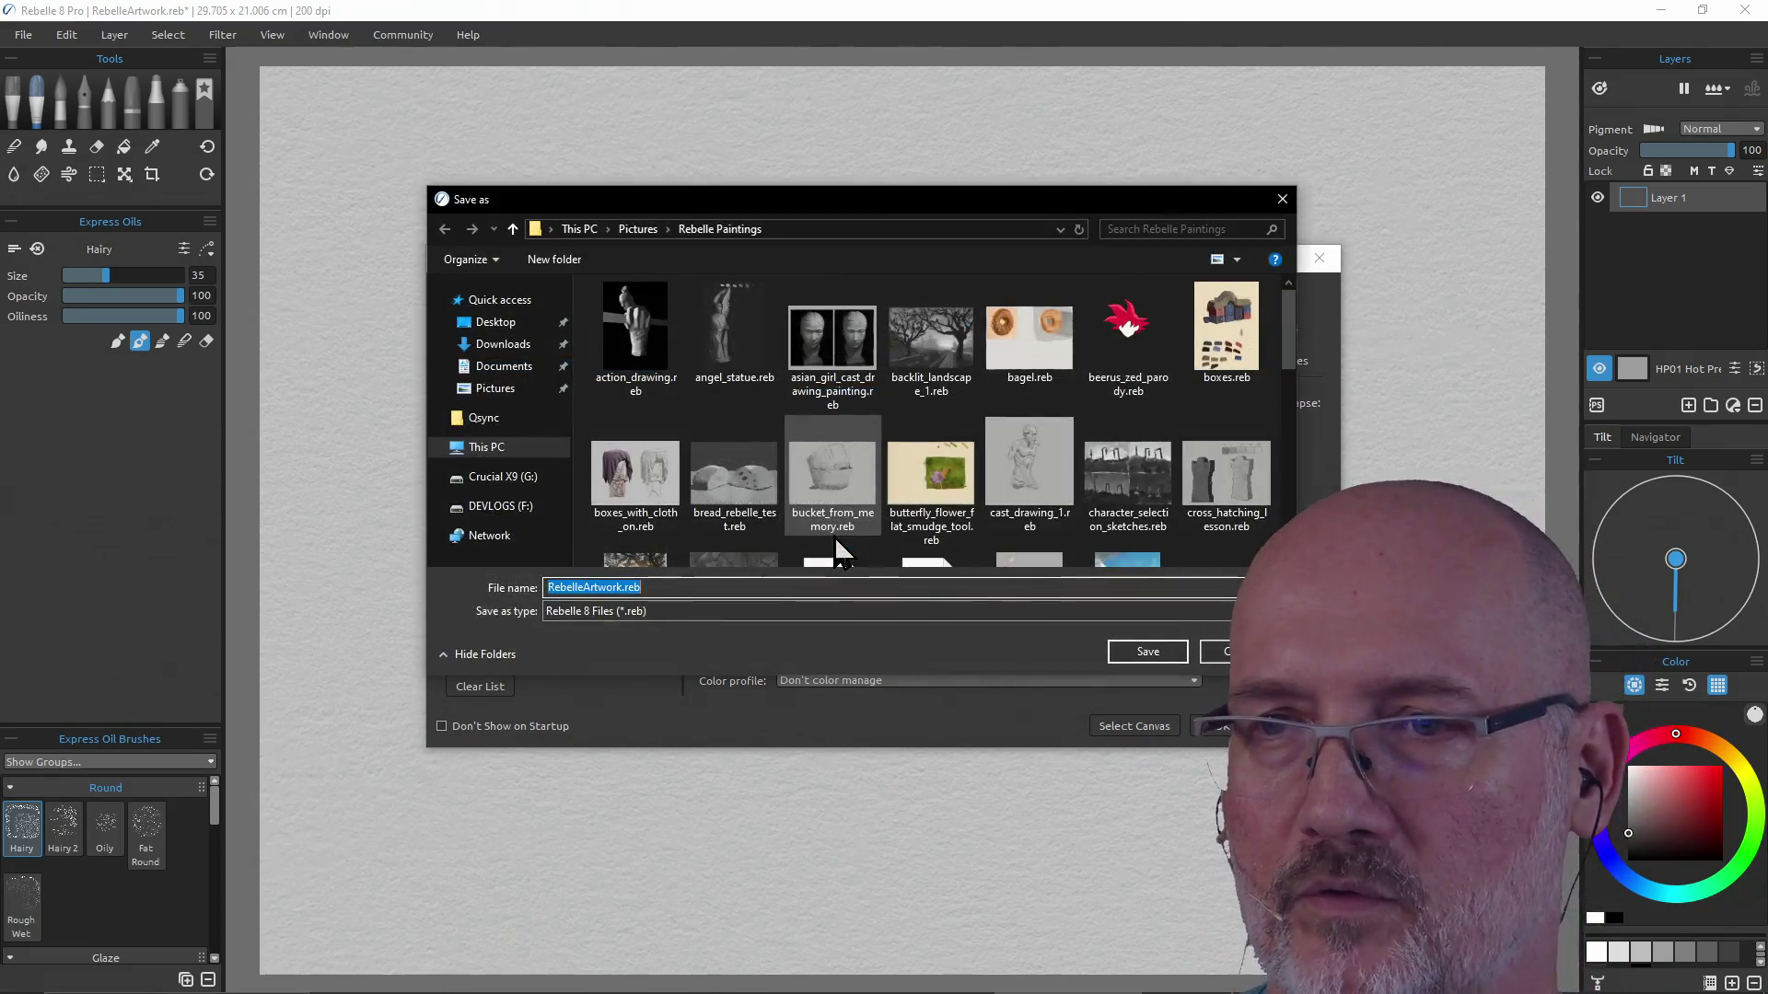
{"action": "left_click", "coordinate": [1146, 651]}
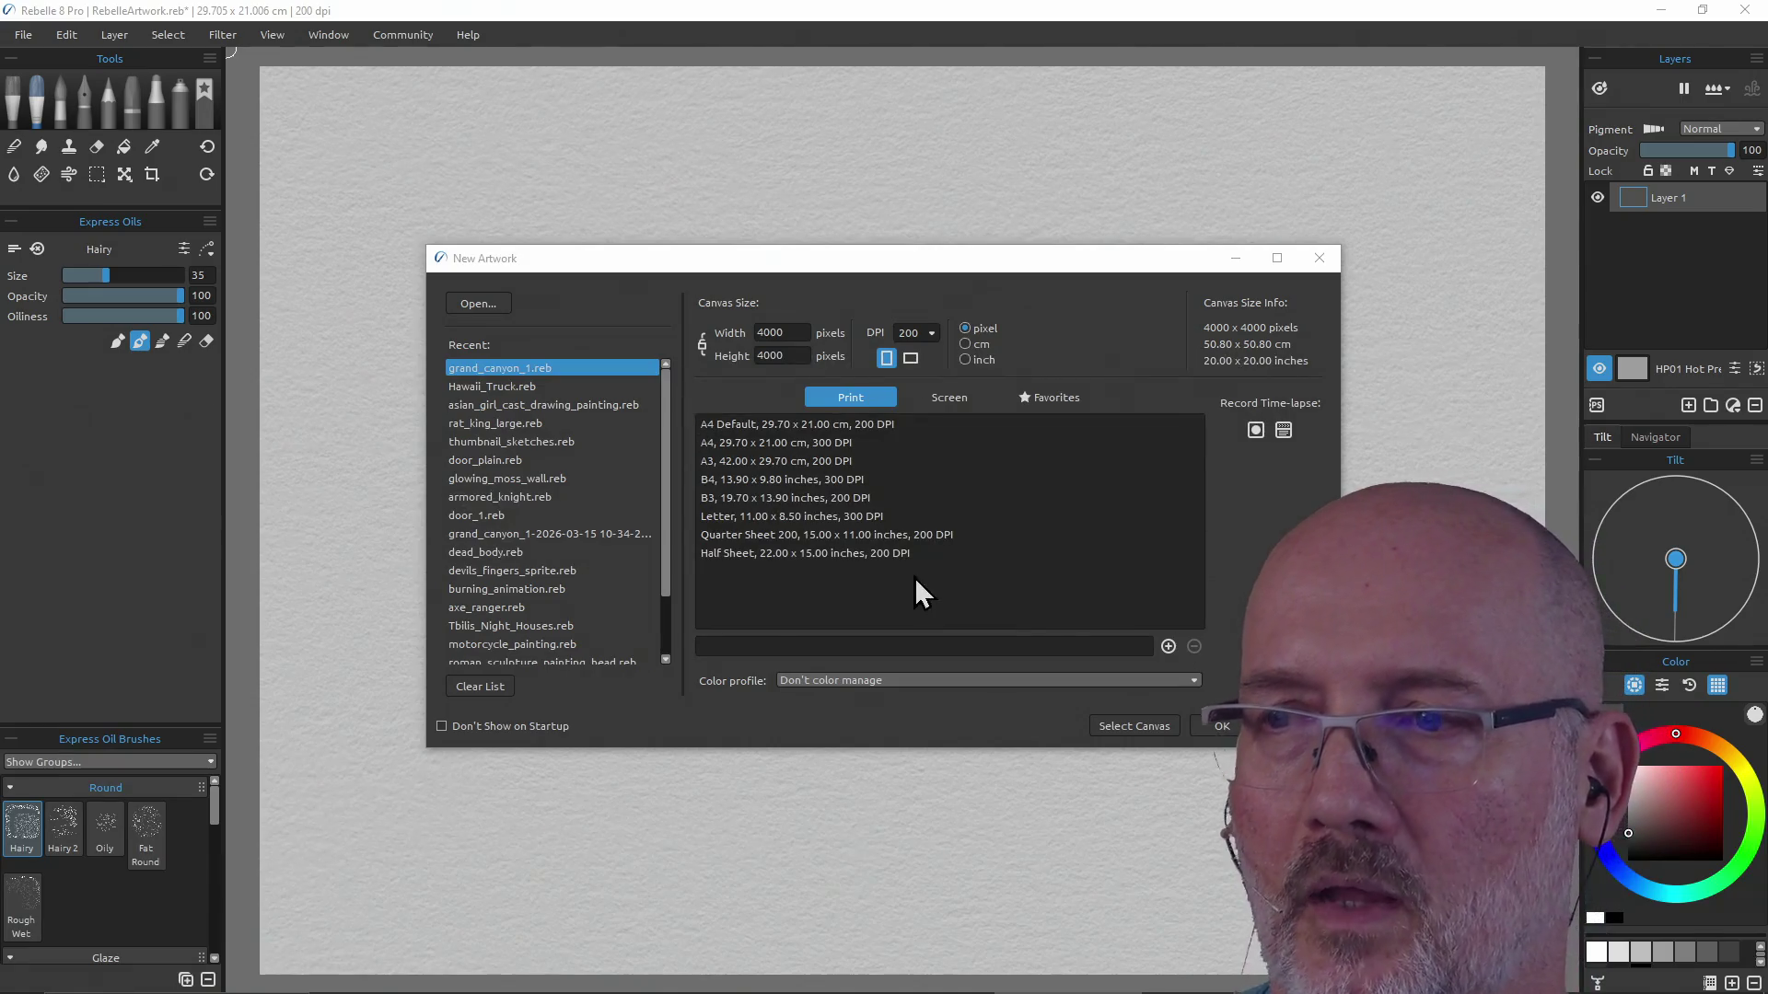
{"action": "left_click", "coordinate": [1216, 727]}
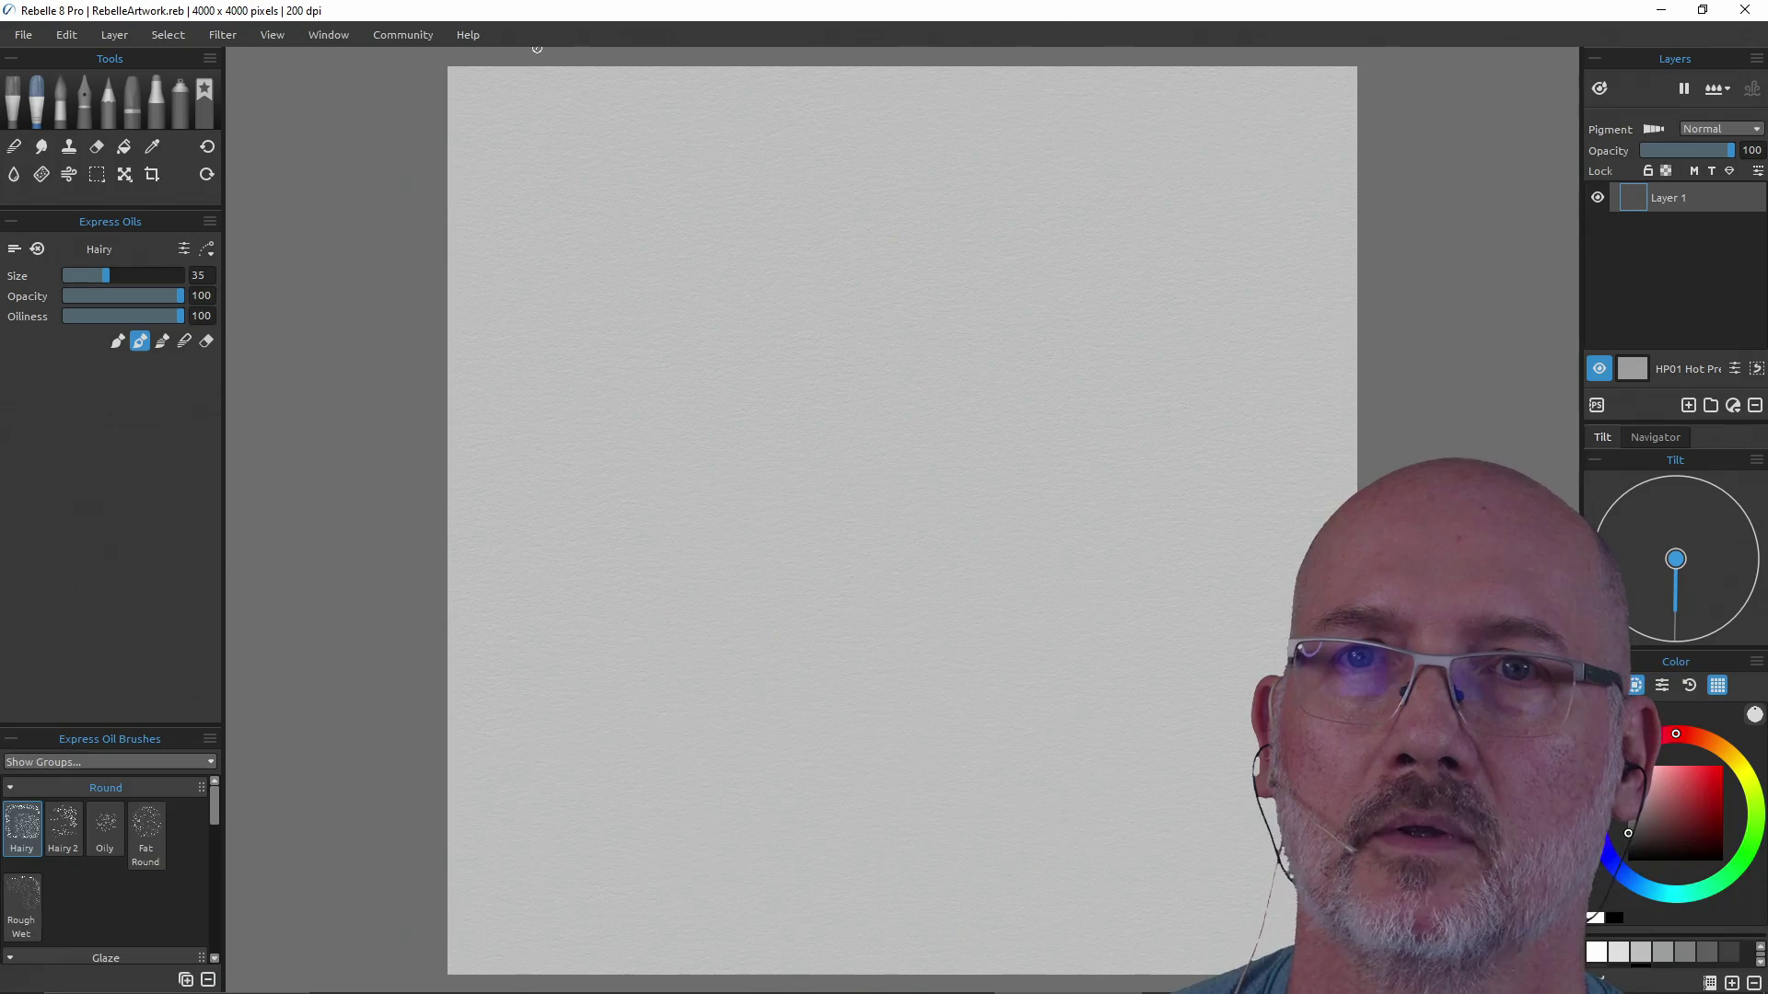
Open grand_canyon_1.reb from Open Recent and pick a dark grey paint colour.
{"action": "left_click", "coordinate": [25, 35]}
{"action": "mouse_move", "coordinate": [55, 102]}
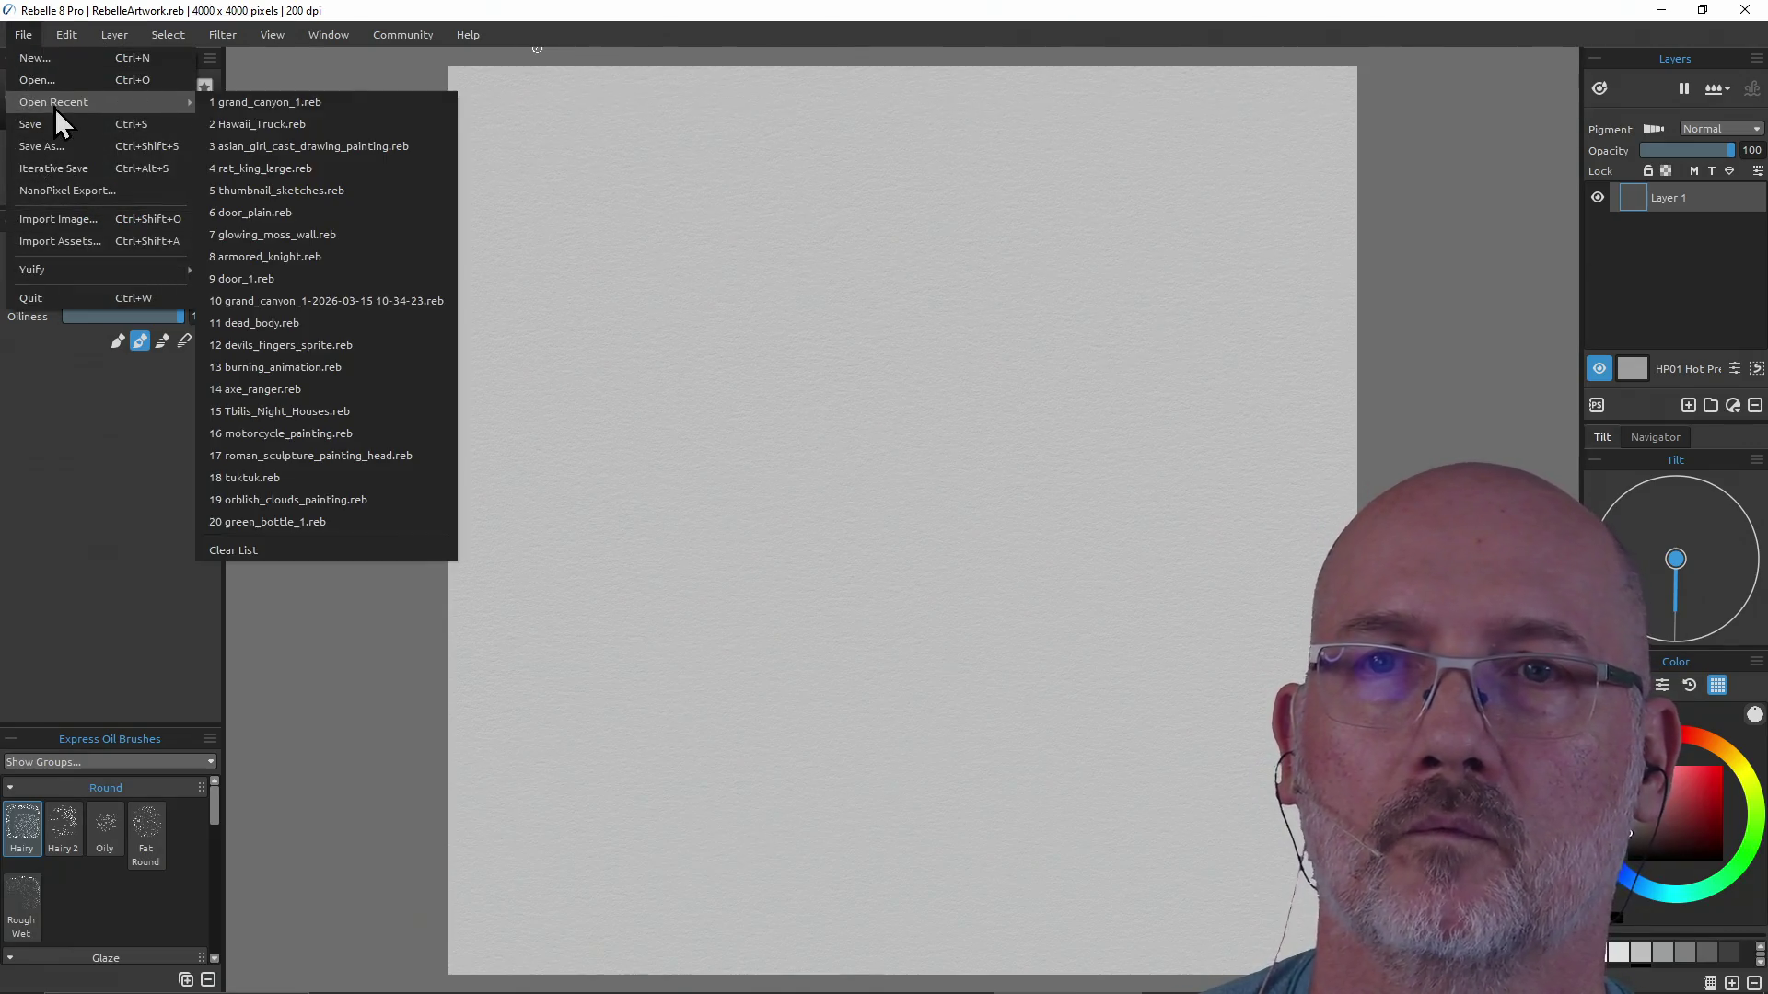
{"action": "left_click", "coordinate": [264, 102]}
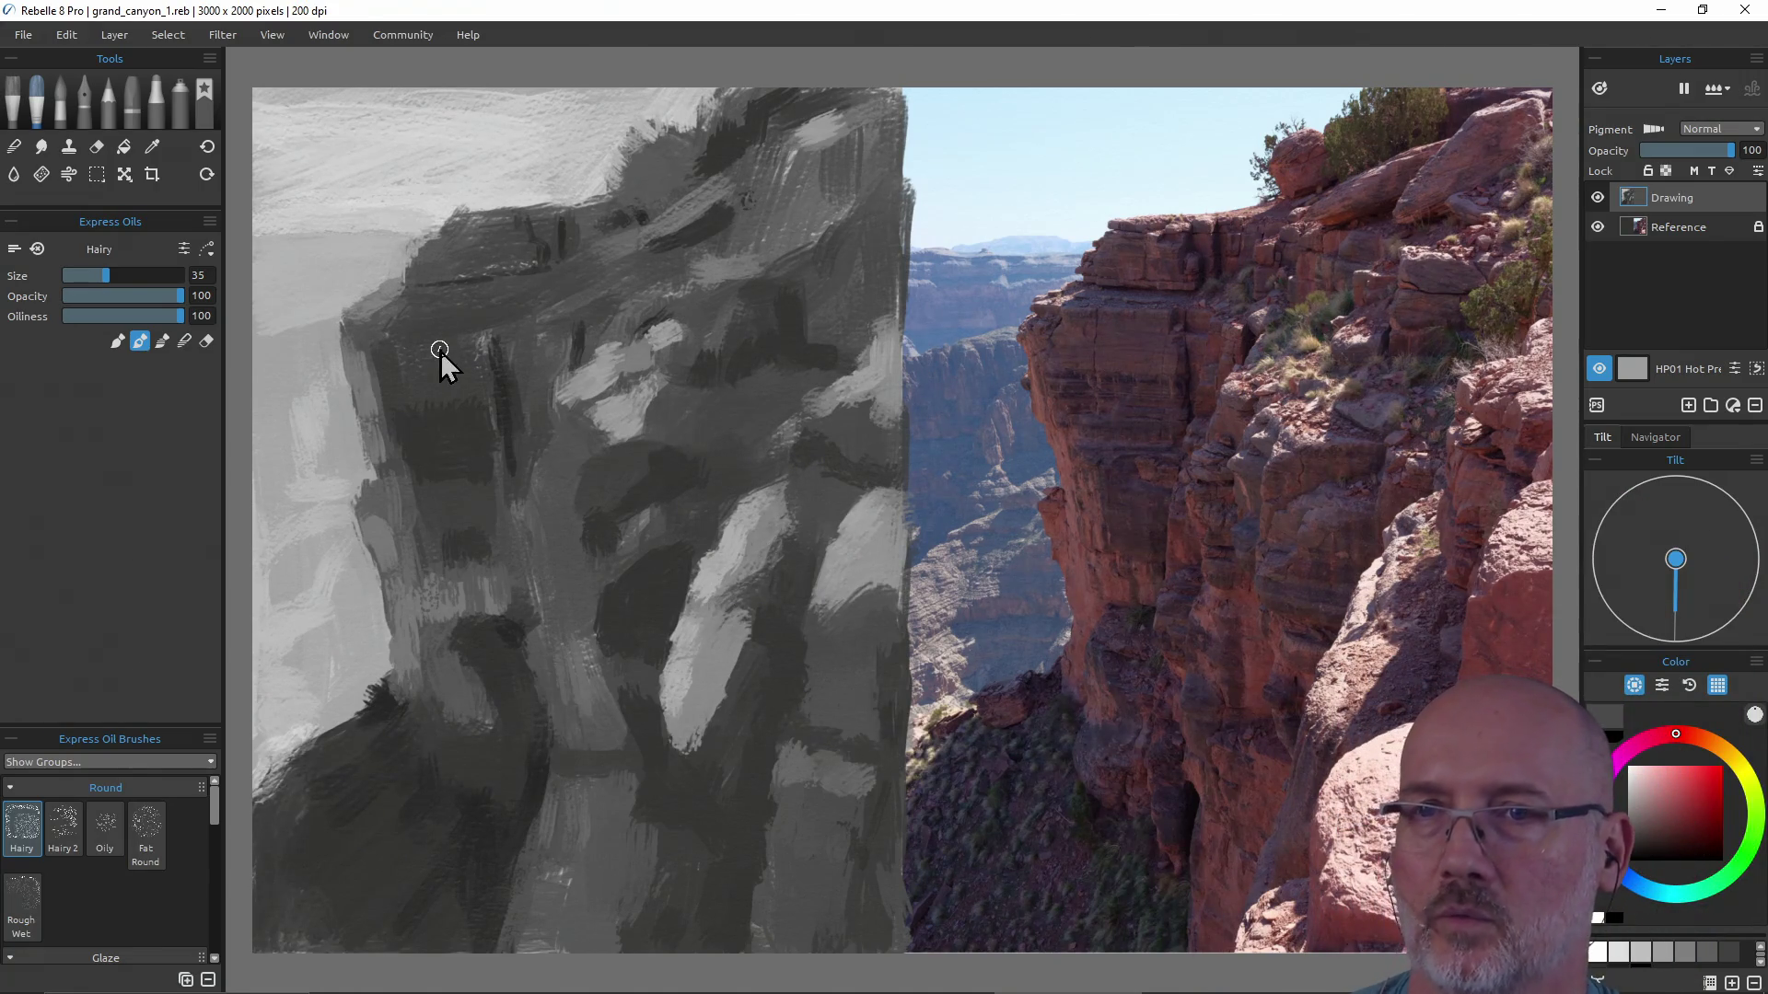
{"action": "left_click", "coordinate": [685, 210], "text": "alt"}
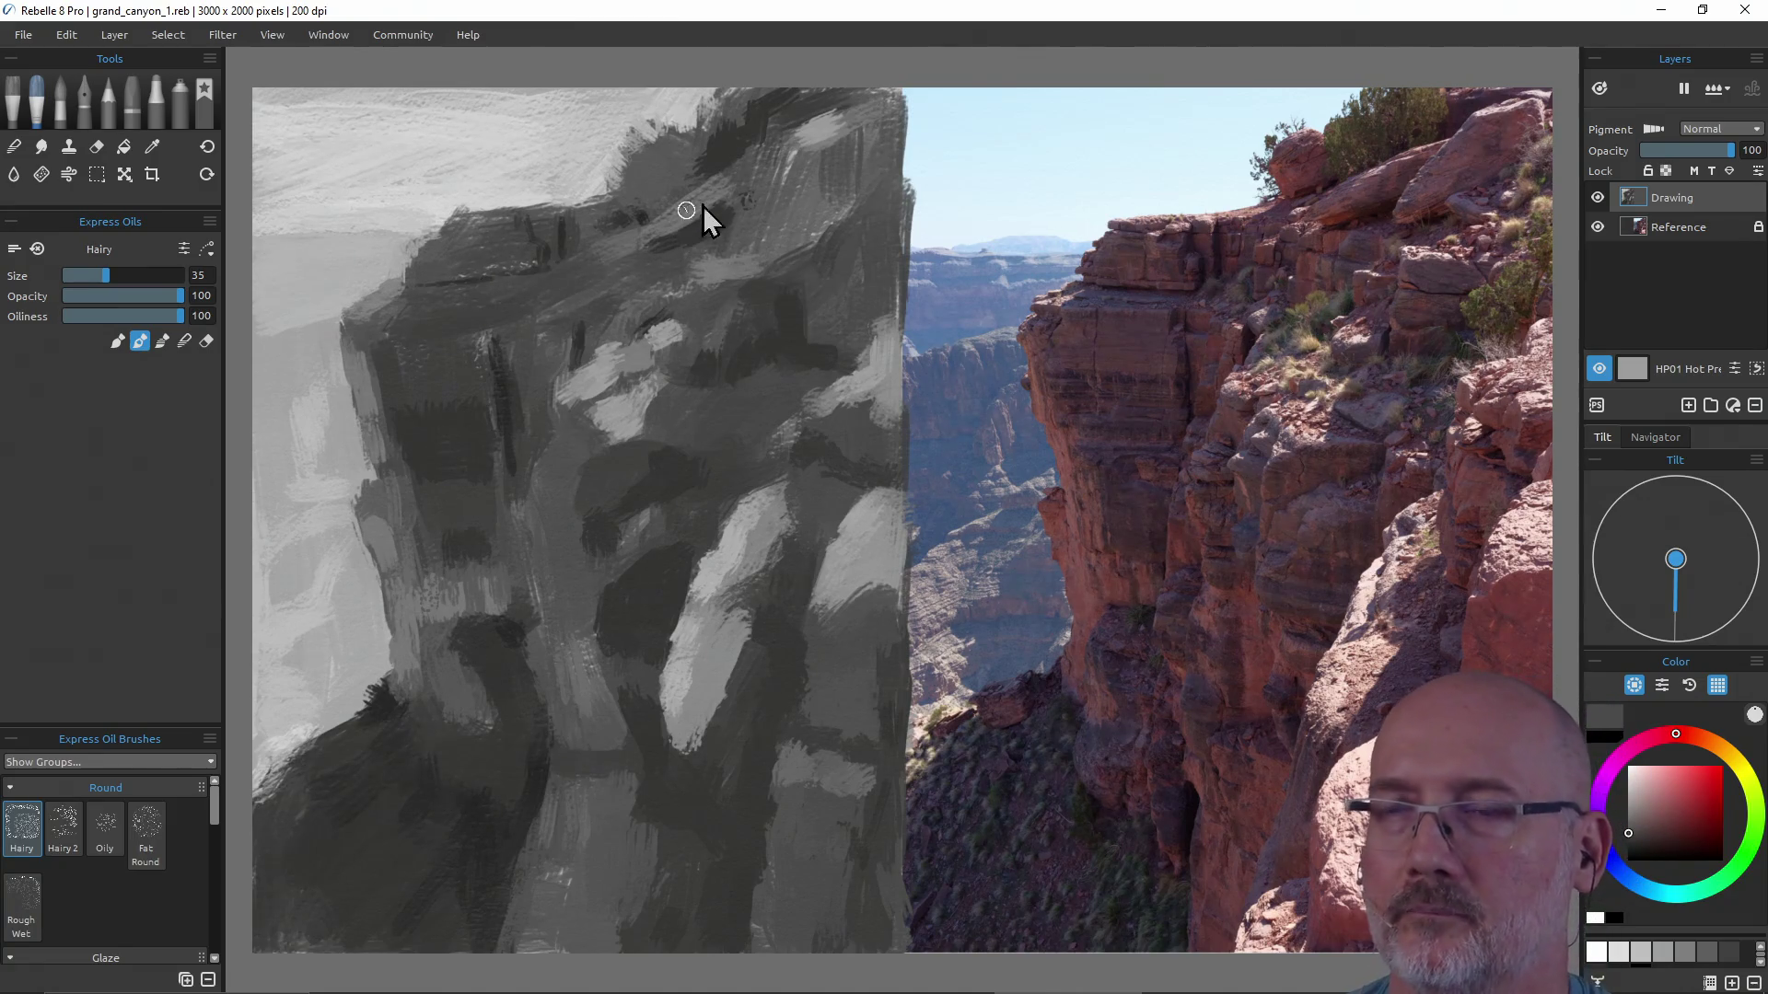
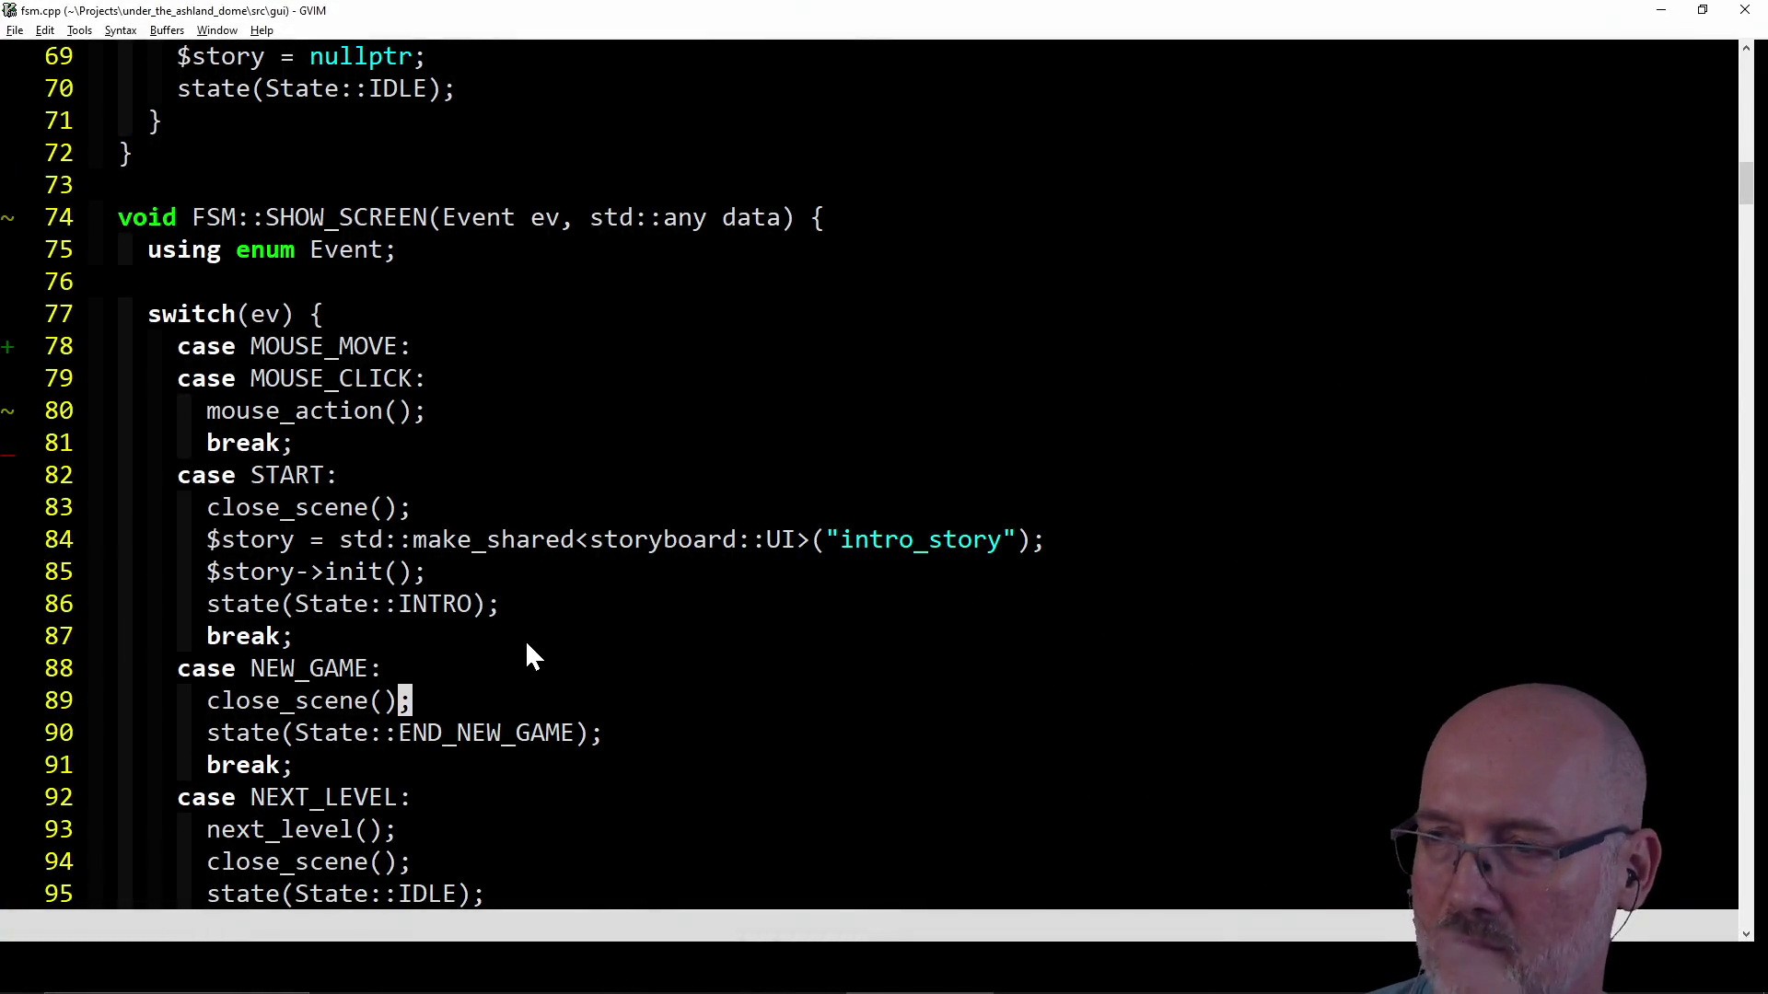
Highlight the intro_story line near line 86 of fsm.cpp, then switch over to the PowerShell terminal.
{"action": "left_click", "coordinate": [477, 612]}
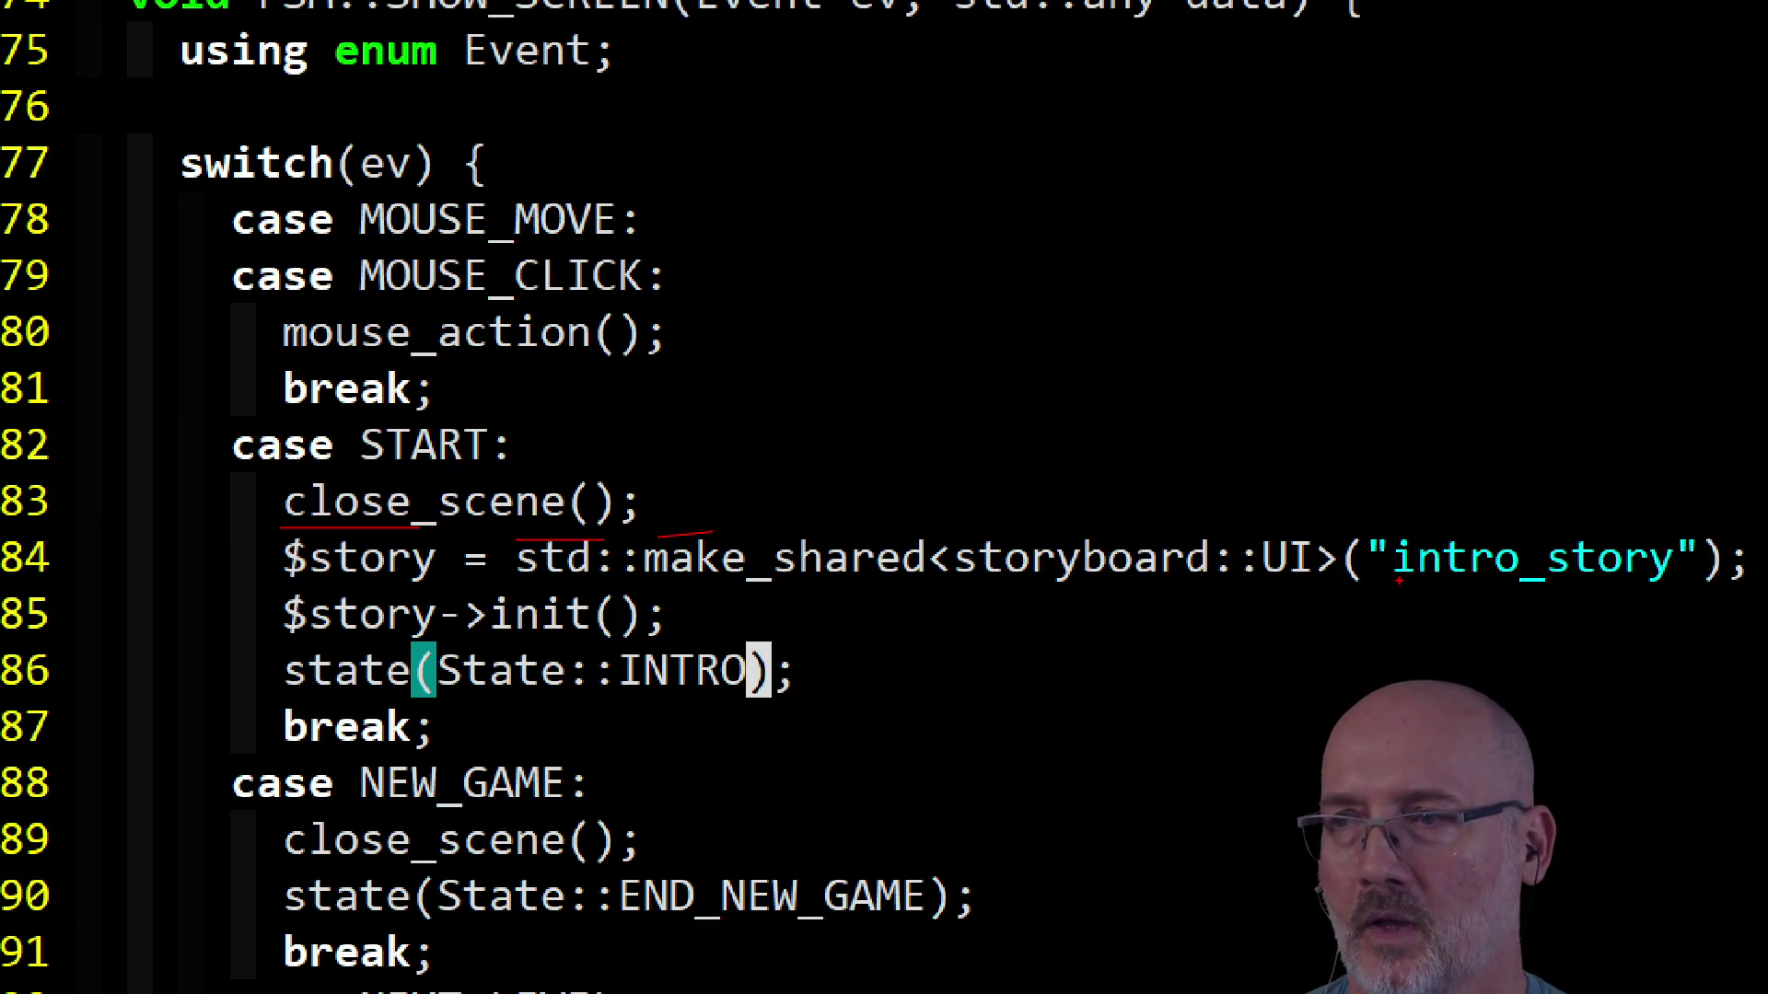
{"action": "left_click_drag", "start_coordinate": [1364, 530], "coordinate": [1699, 591]}
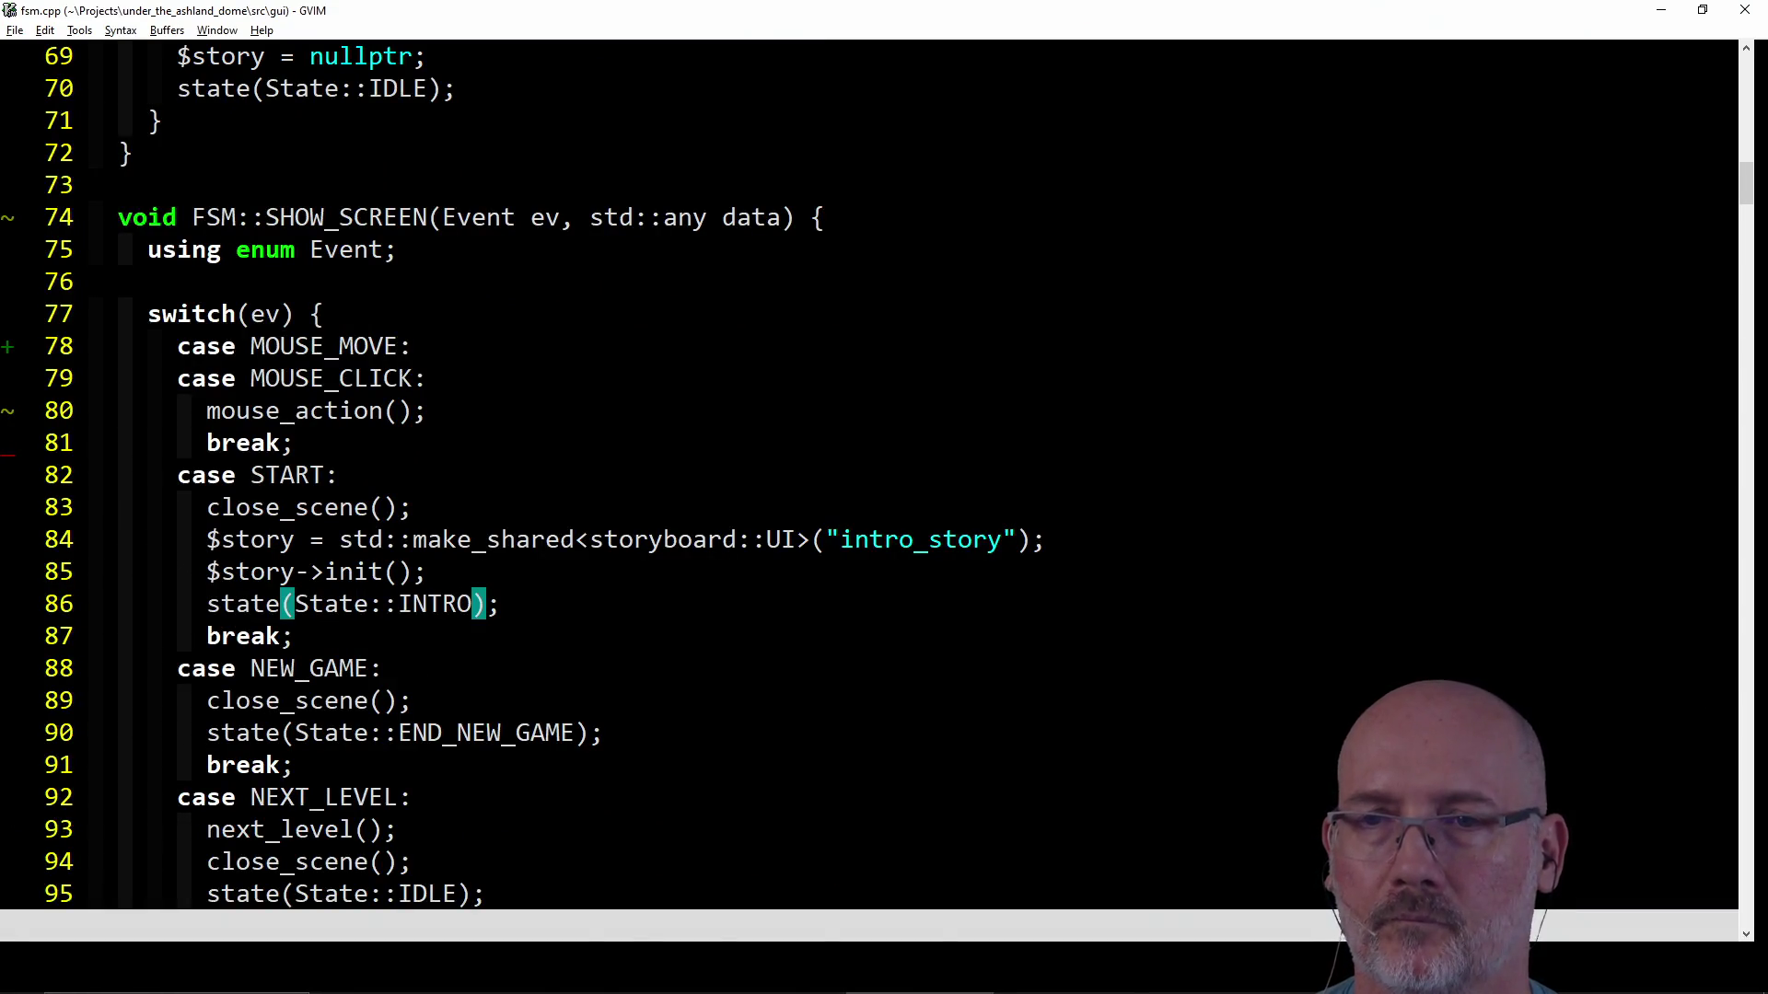
{"action": "left_click", "coordinate": [581, 604]}
{"action": "scroll", "coordinate": [719, 539], "scroll_direction": "down", "scroll_amount": 2}
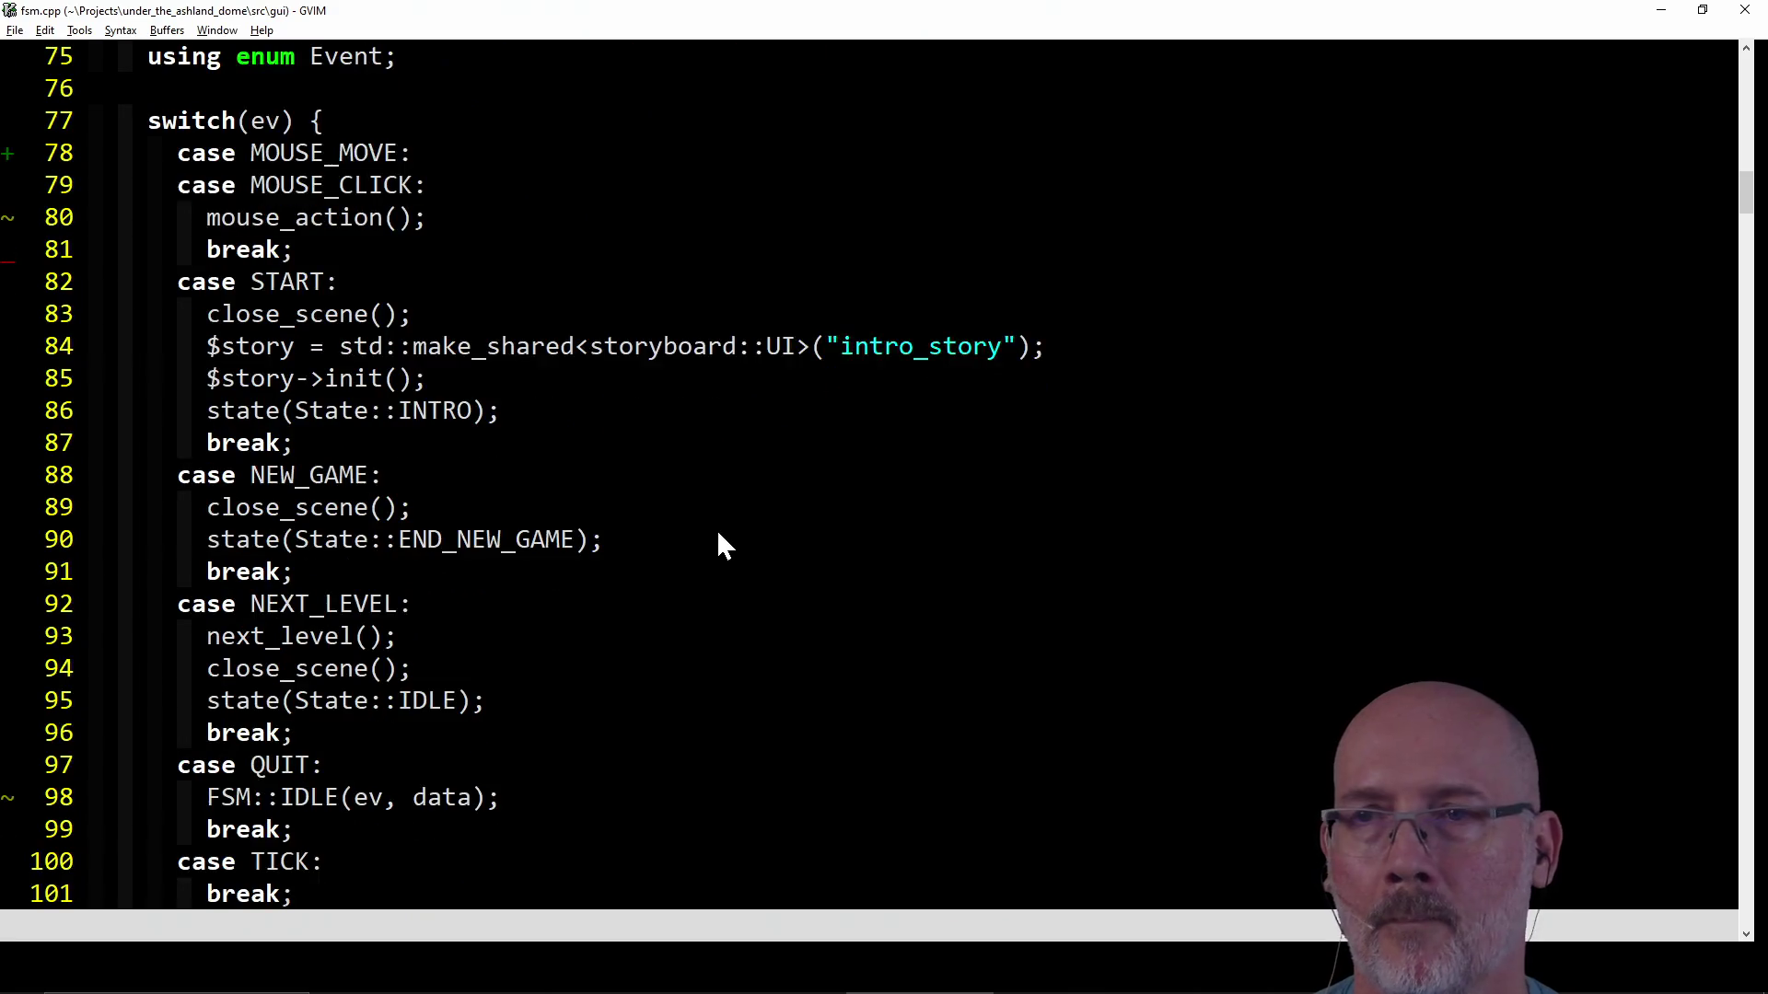
{"action": "scroll", "coordinate": [720, 540], "scroll_direction": "up", "scroll_amount": 1}
{"action": "key", "text": "alt+Tab"}
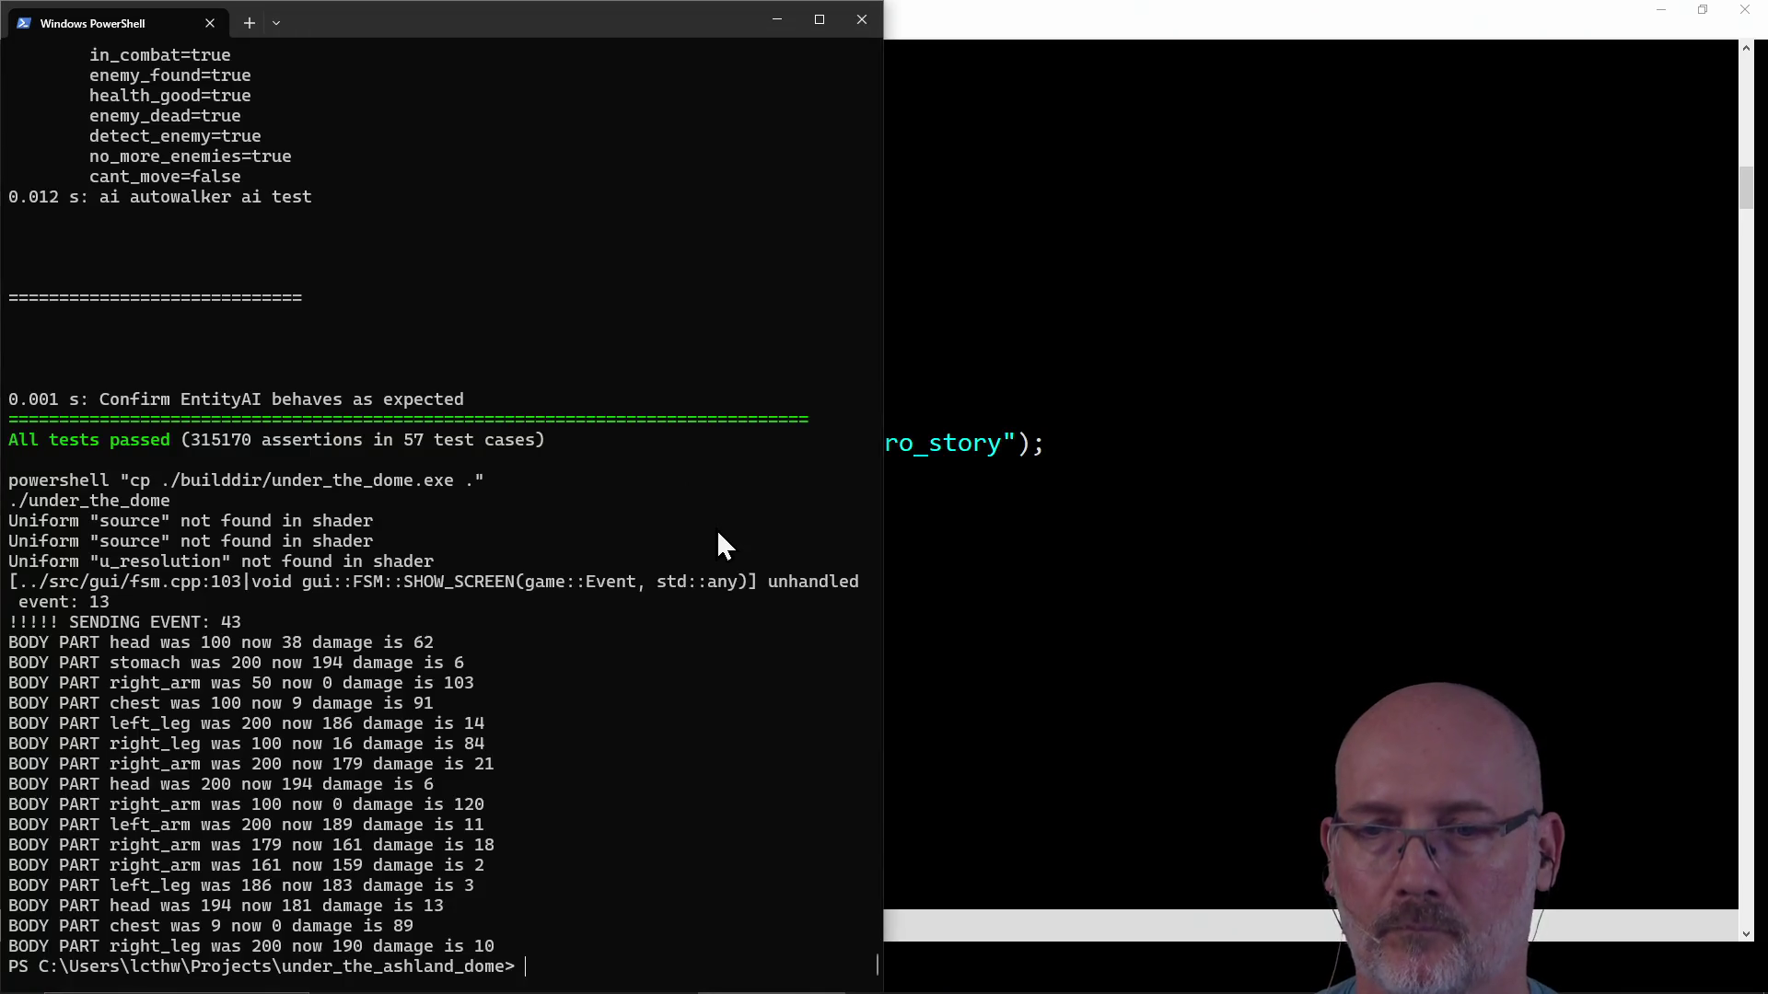
Run make run, start a game, carry the inventory item into the room and drop it, then close the game.
{"action": "key", "text": "Return"}
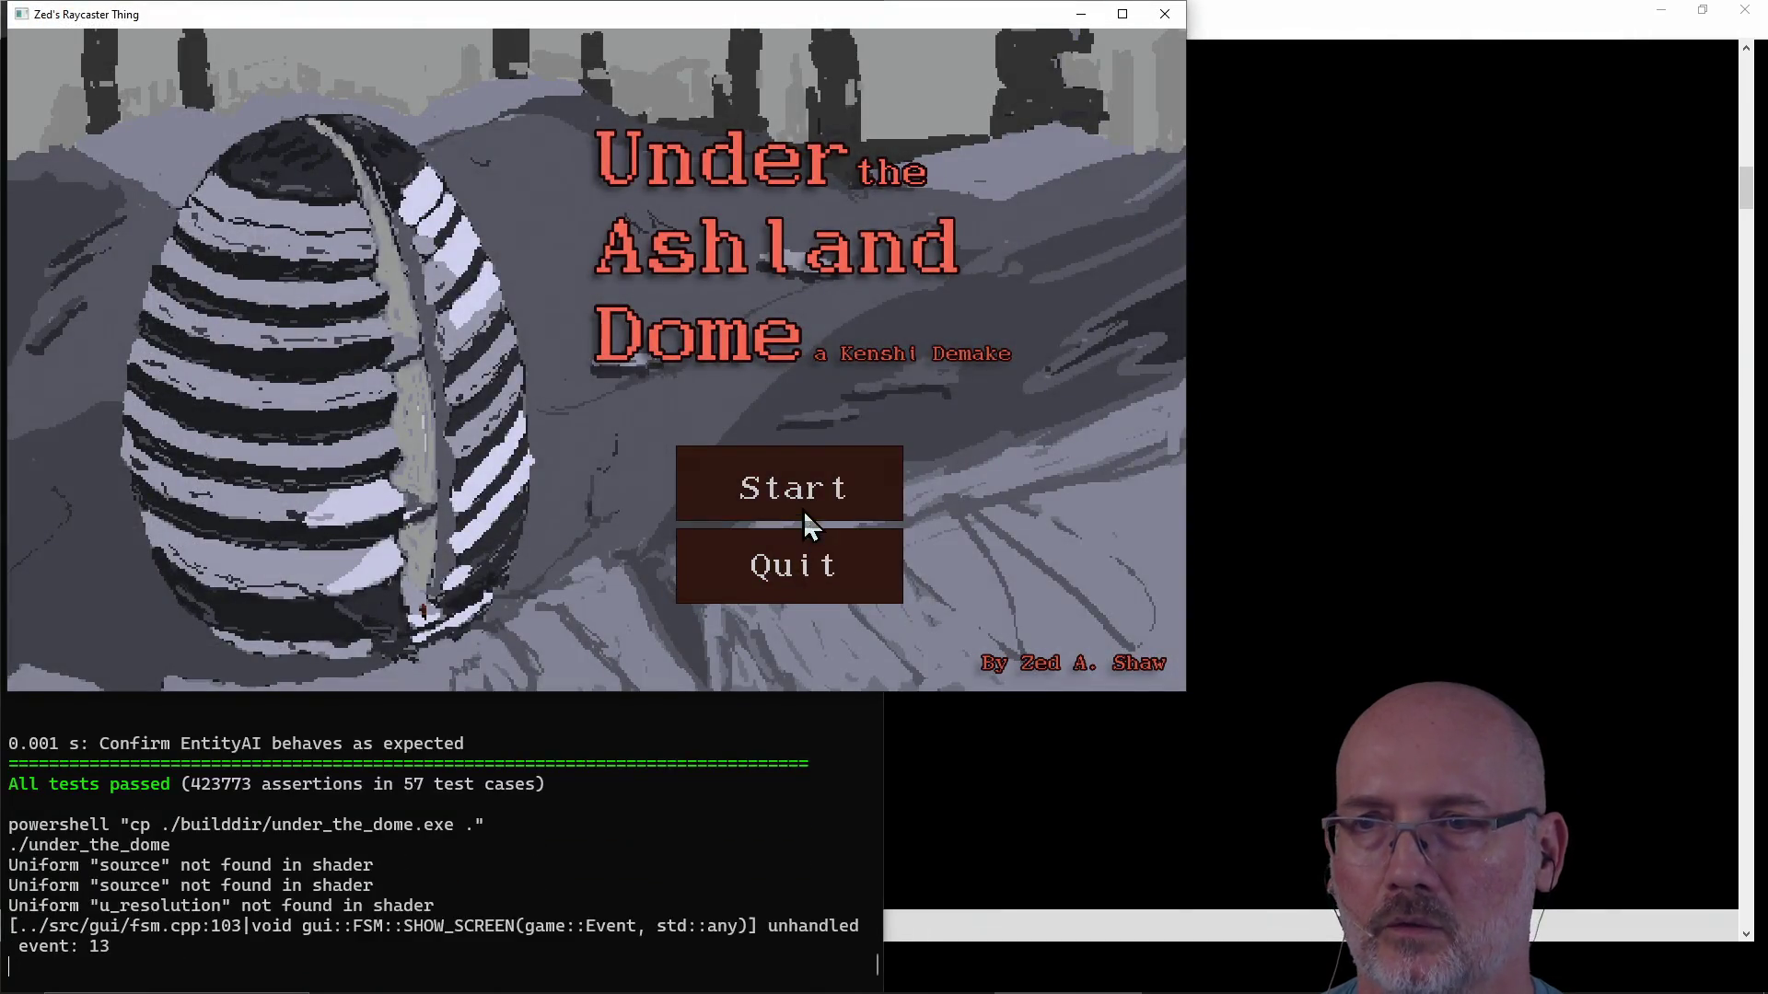
{"action": "left_click", "coordinate": [811, 505]}
{"action": "left_click", "coordinate": [741, 501]}
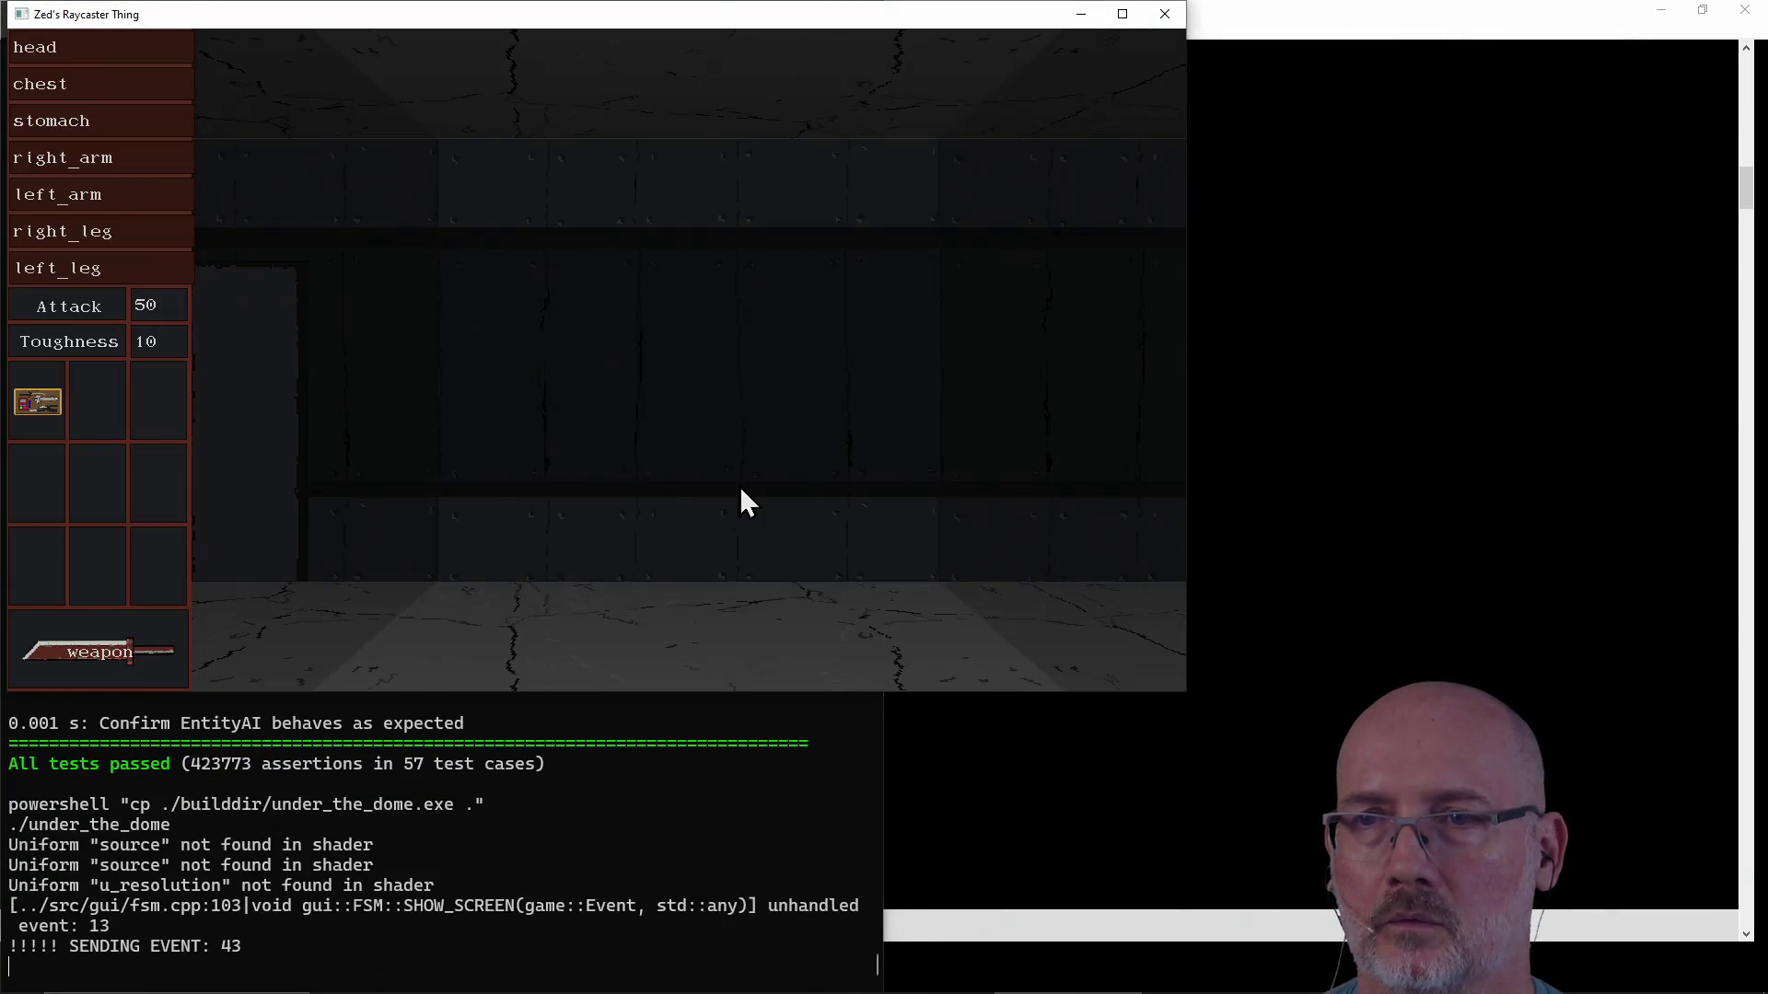
{"action": "left_click_drag", "start_coordinate": [52, 411], "coordinate": [670, 512]}
{"action": "left_click", "coordinate": [670, 511]}
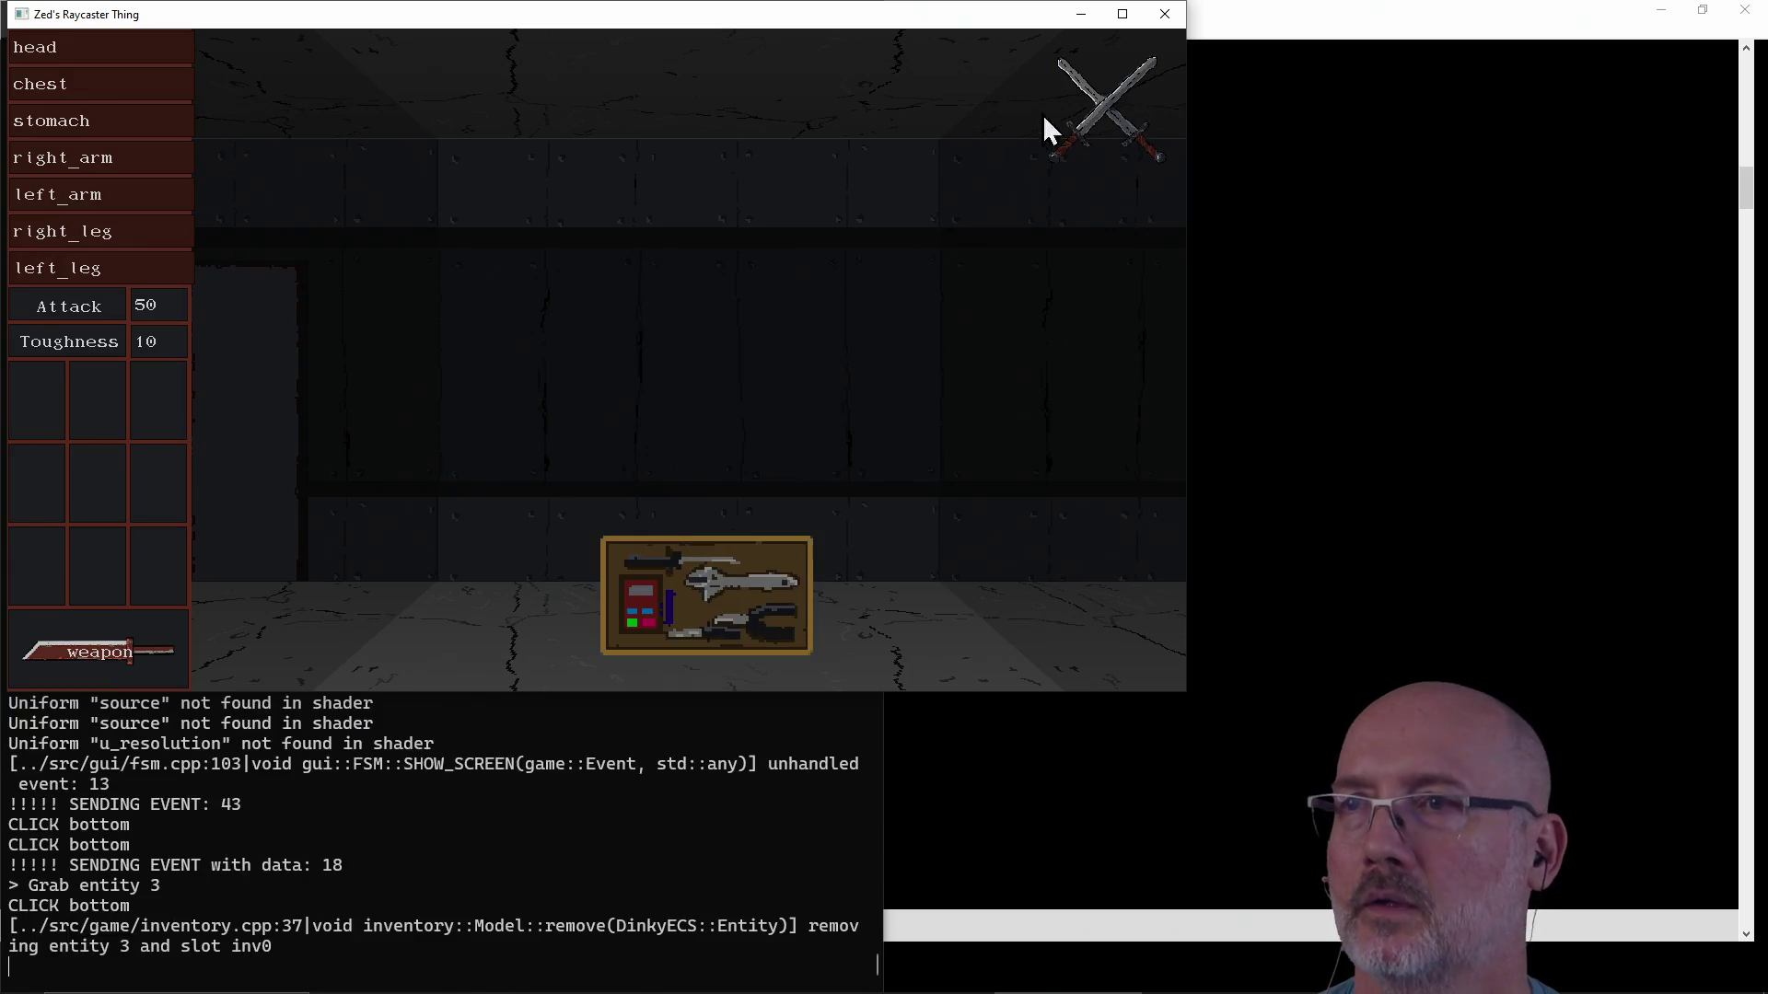
{"action": "left_click", "coordinate": [1165, 14]}
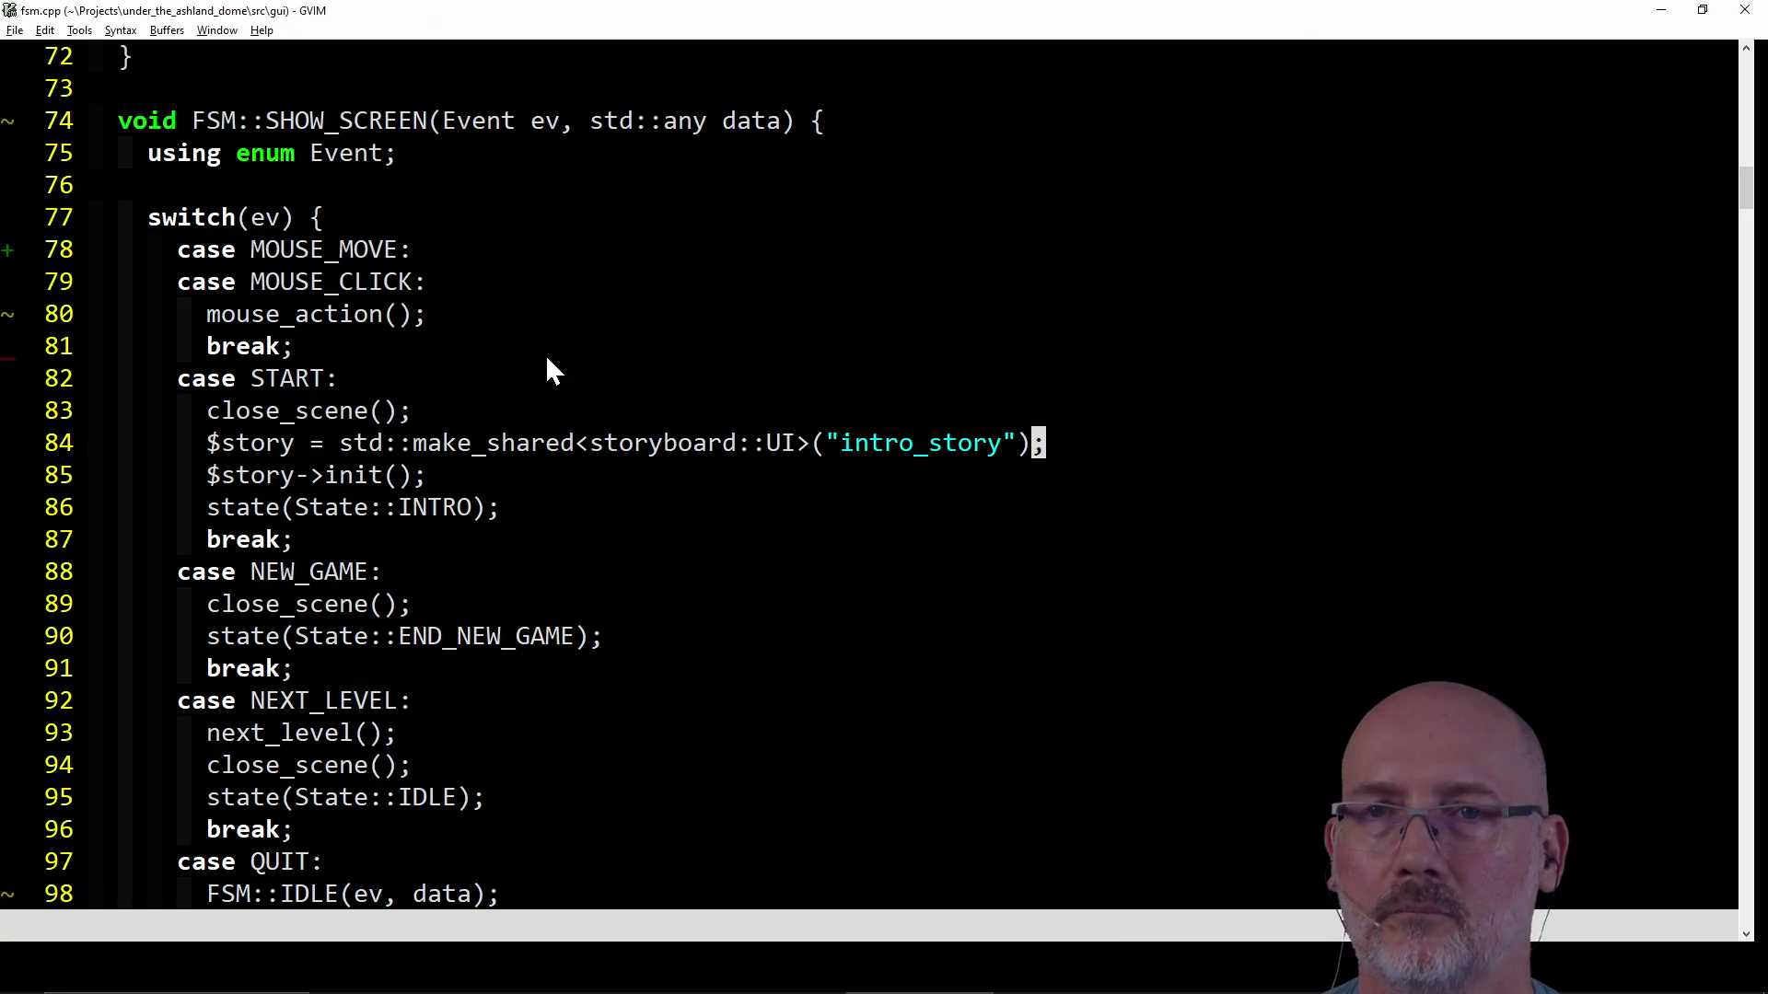
Briefly select the MOUSE_MOVE case line, then jump to the top of fsm.cpp to search for handle_key.
{"action": "left_click", "coordinate": [444, 251]}
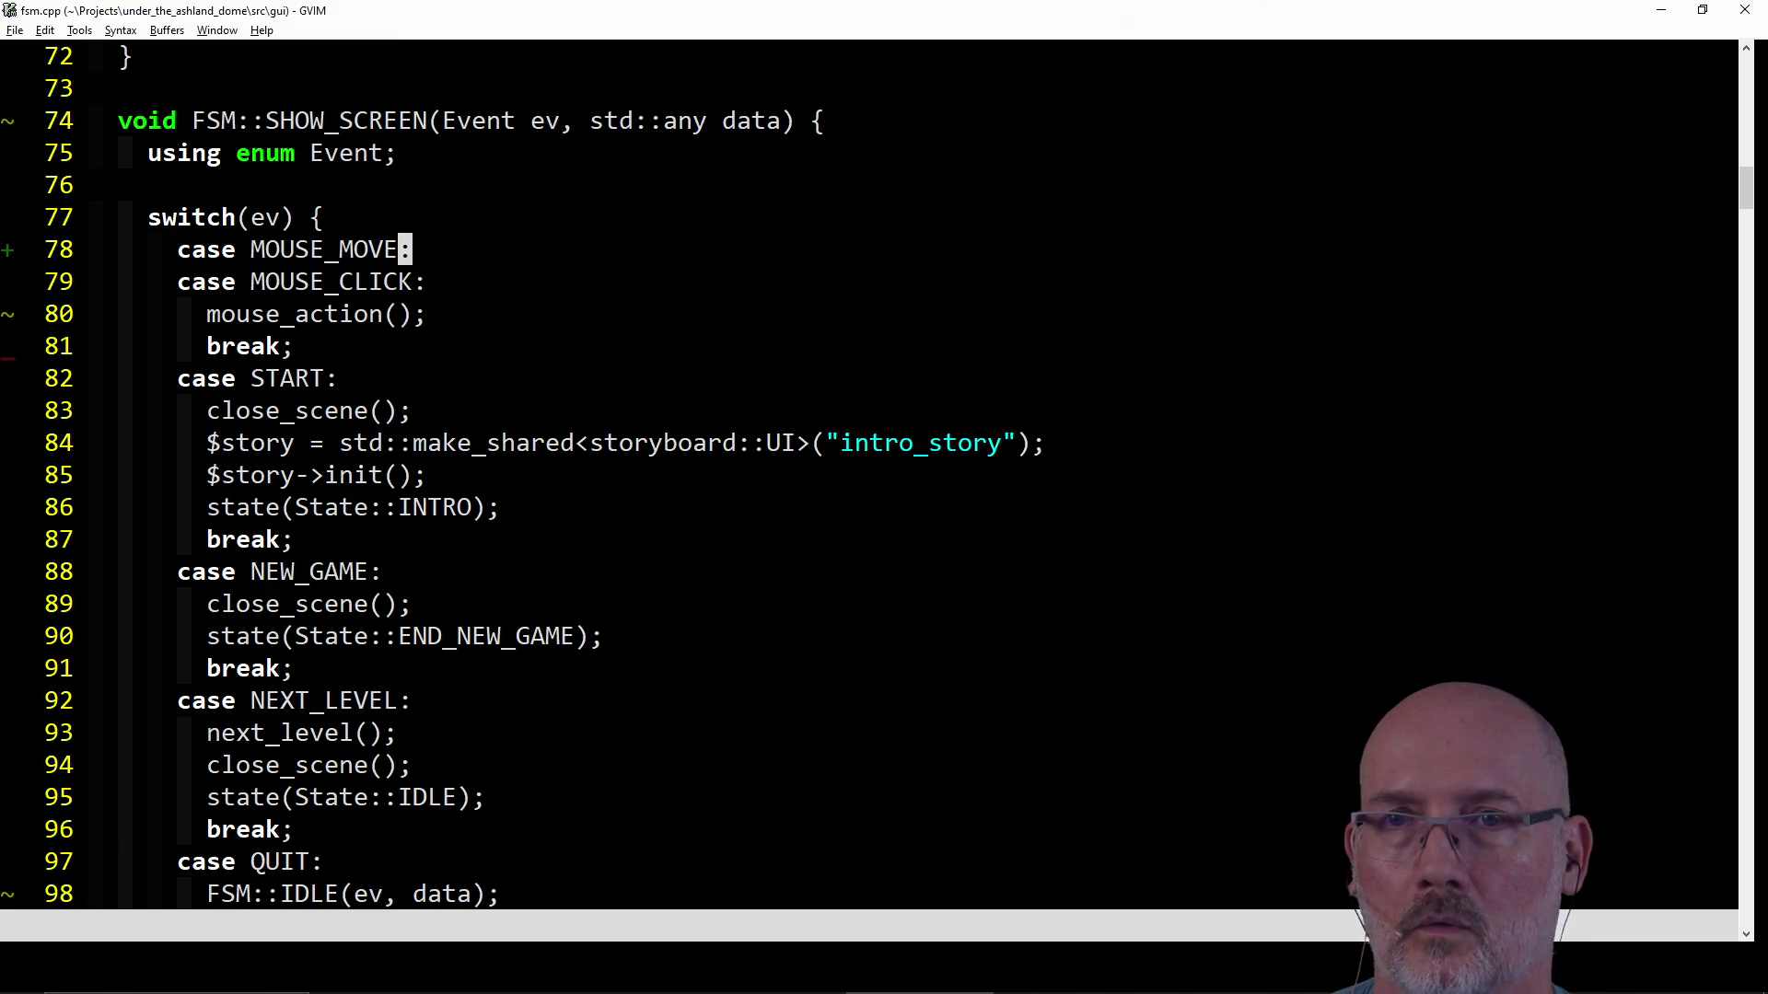
{"action": "key", "text": "V"}
{"action": "key", "text": "y"}
{"action": "key", "text": "g"}
{"action": "key", "text": "g"}
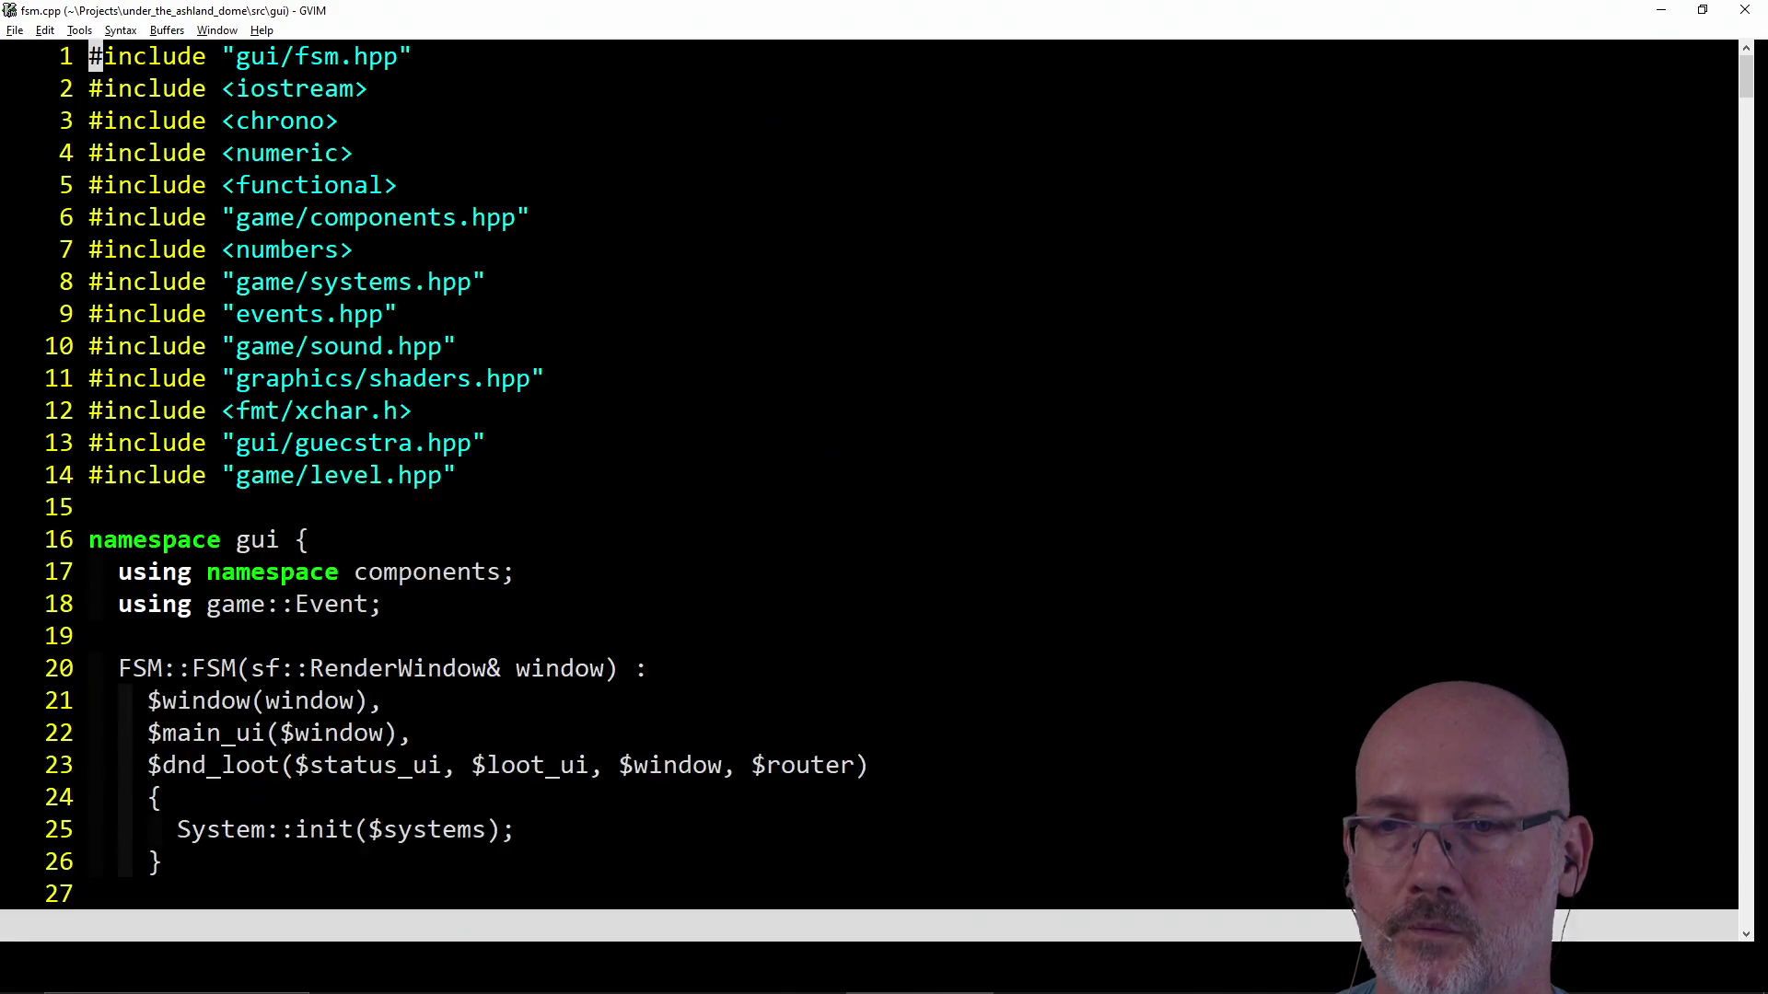
{"action": "type", "text": "/handle"}
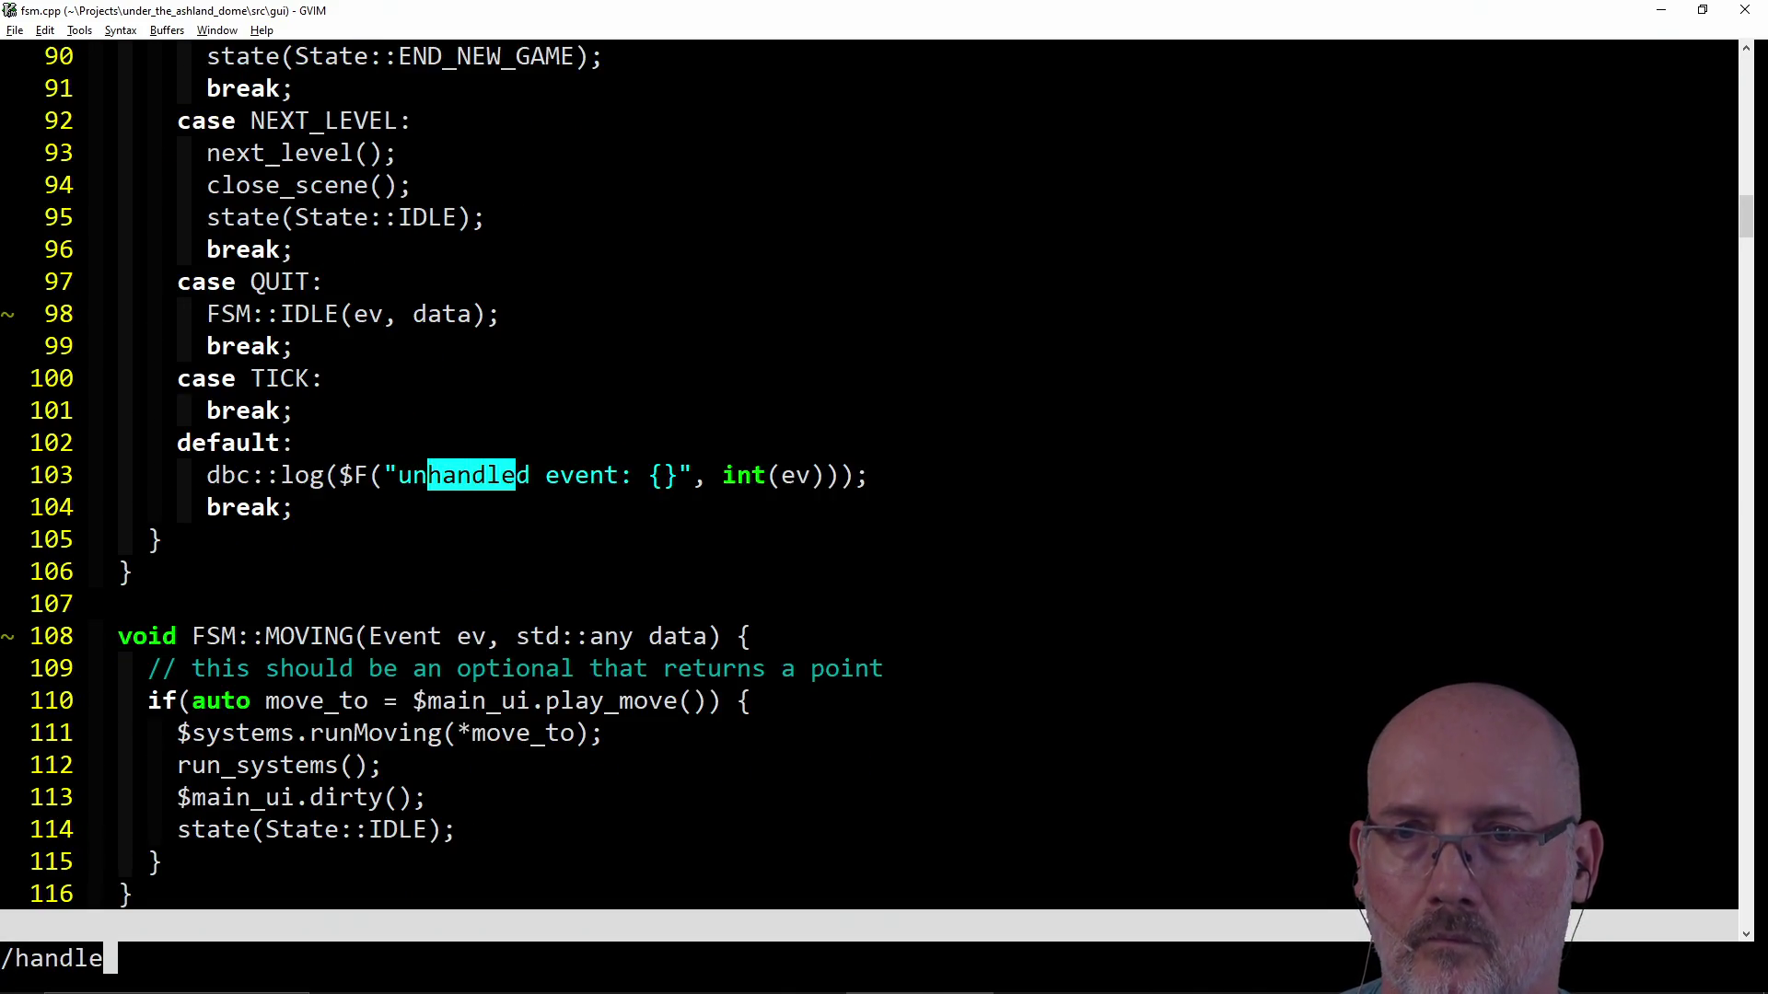
{"action": "type", "text": "_key"}
Jump to handle_key and replace the event call on line 334 with mouse_action();.
{"action": "key", "text": "Return"}
{"action": "scroll", "coordinate": [829, 408], "scroll_direction": "down", "scroll_amount": 3}
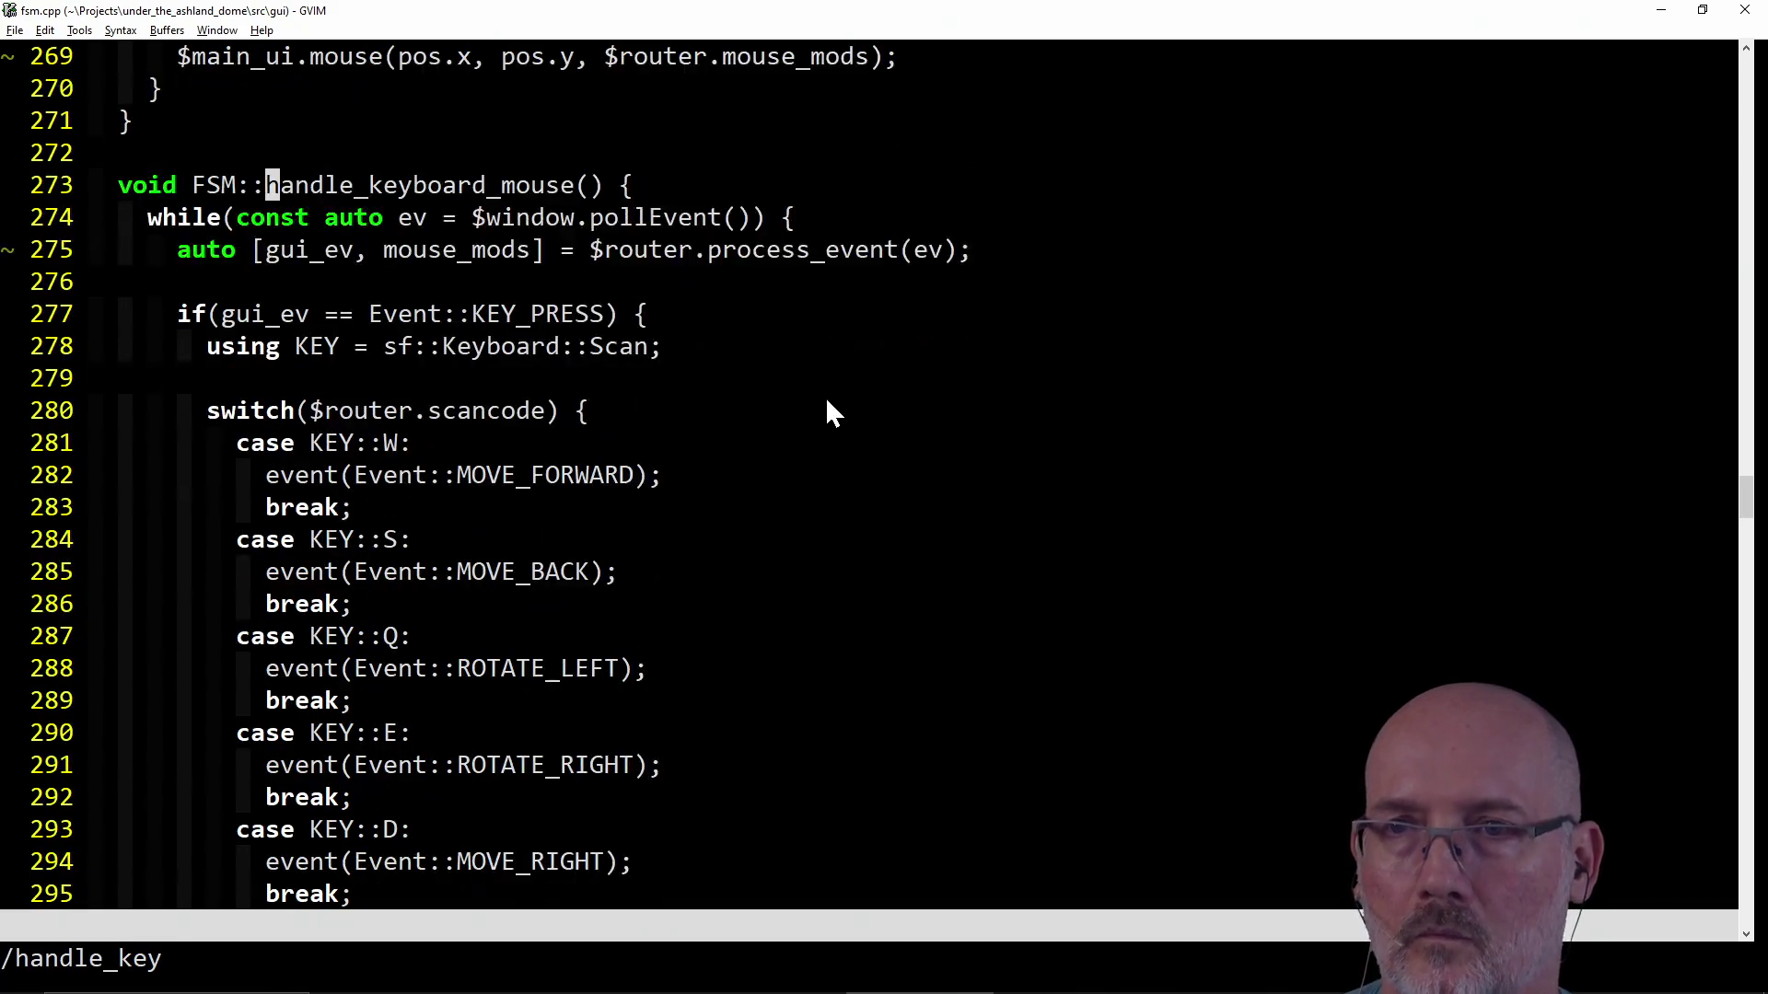
{"action": "scroll", "coordinate": [825, 397], "scroll_direction": "down", "scroll_amount": 1}
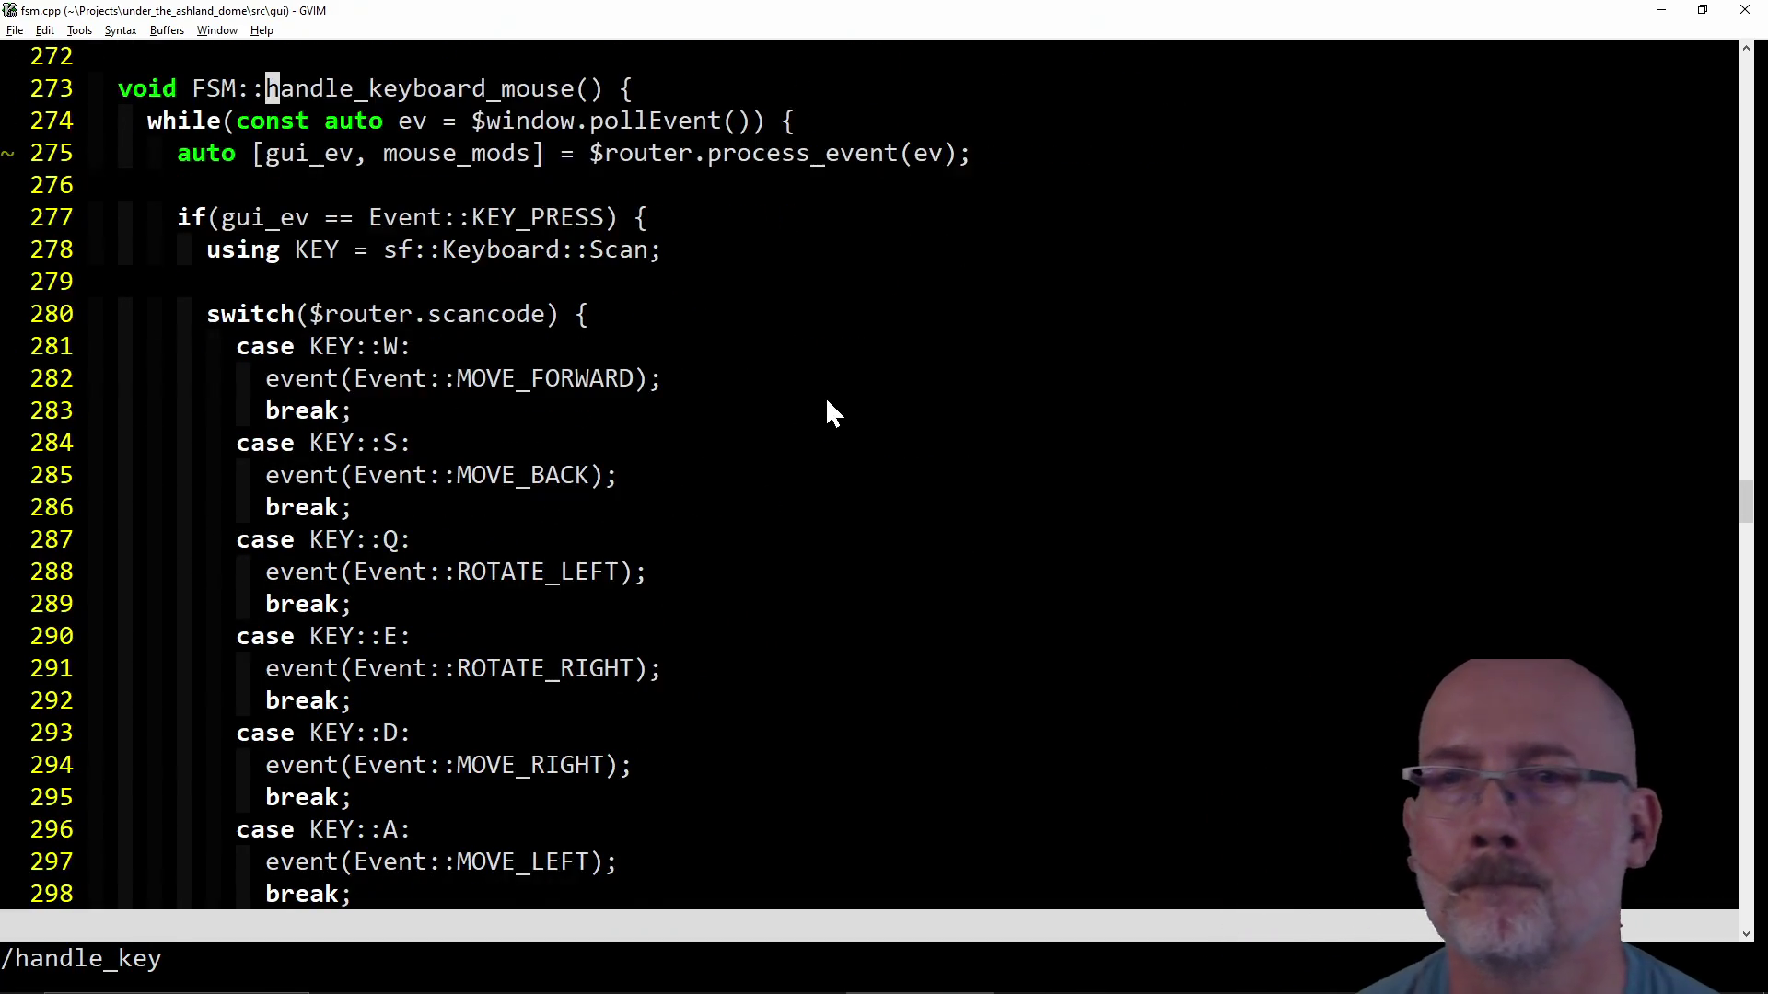
{"action": "left_click", "coordinate": [374, 222]}
{"action": "scroll", "coordinate": [806, 407], "scroll_direction": "down", "scroll_amount": 4}
{"action": "scroll", "coordinate": [806, 406], "scroll_direction": "down", "scroll_amount": 4}
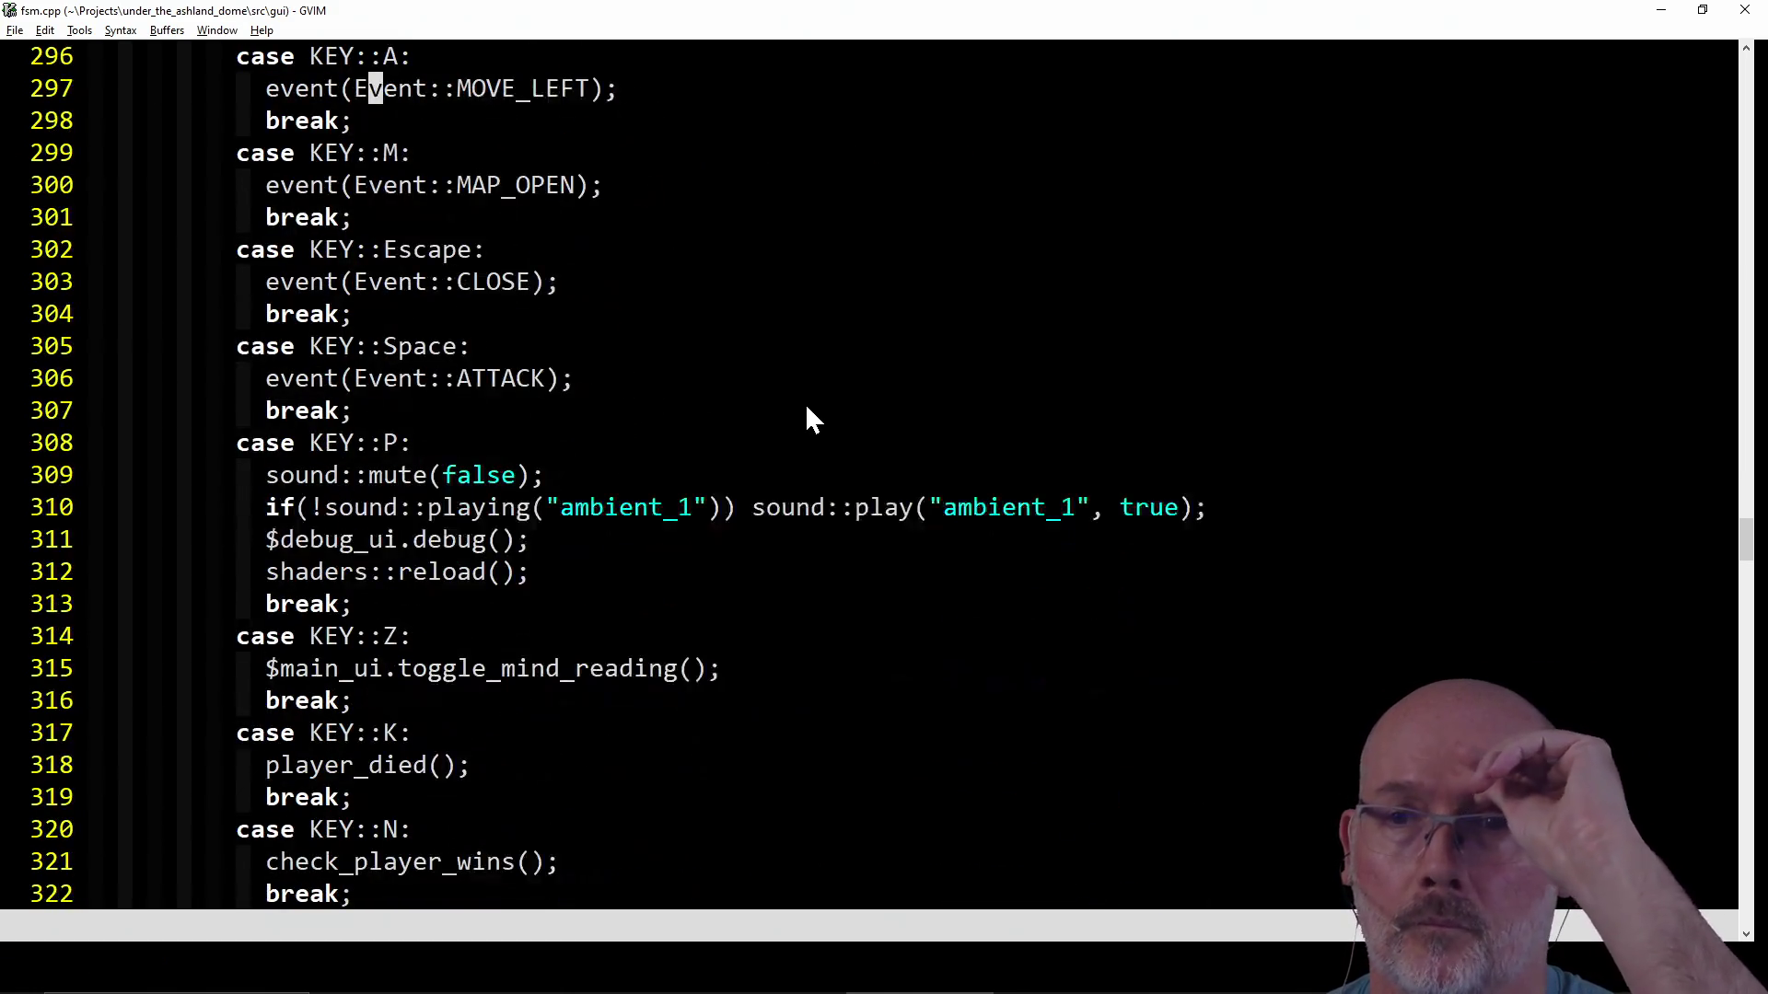
{"action": "scroll", "coordinate": [805, 406], "scroll_direction": "down", "scroll_amount": 4}
{"action": "scroll", "coordinate": [805, 406], "scroll_direction": "down", "scroll_amount": 3}
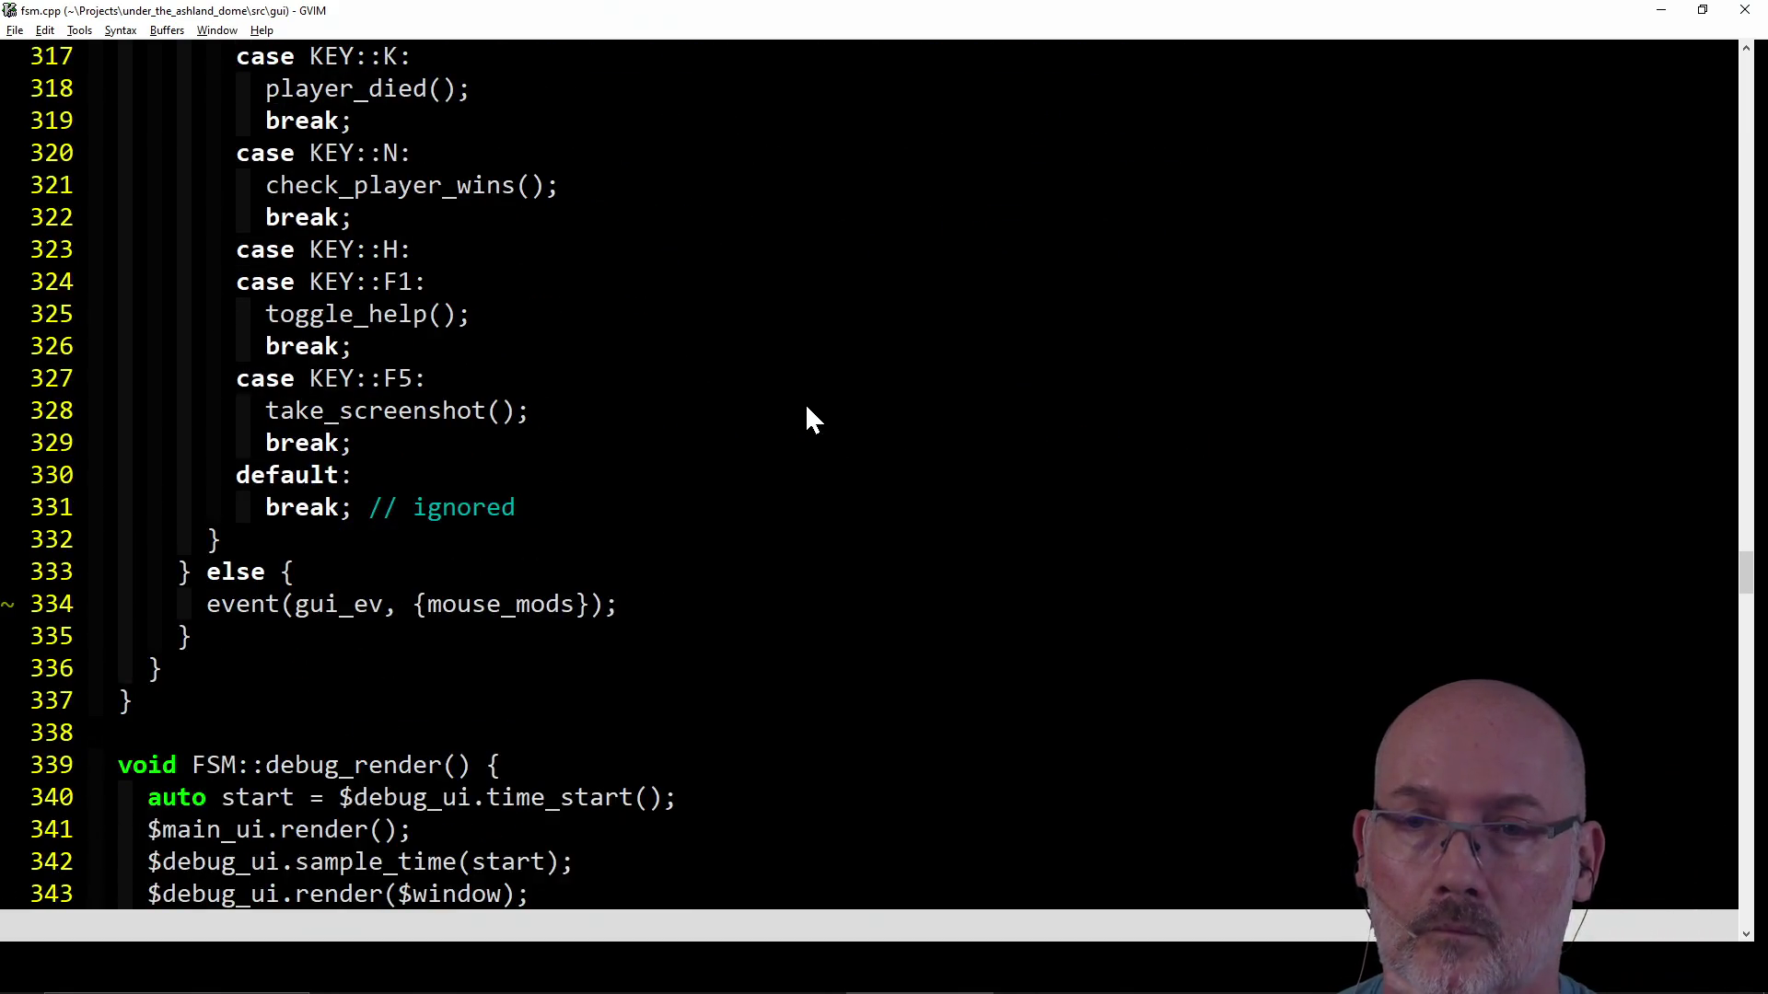
{"action": "left_click", "coordinate": [294, 611]}
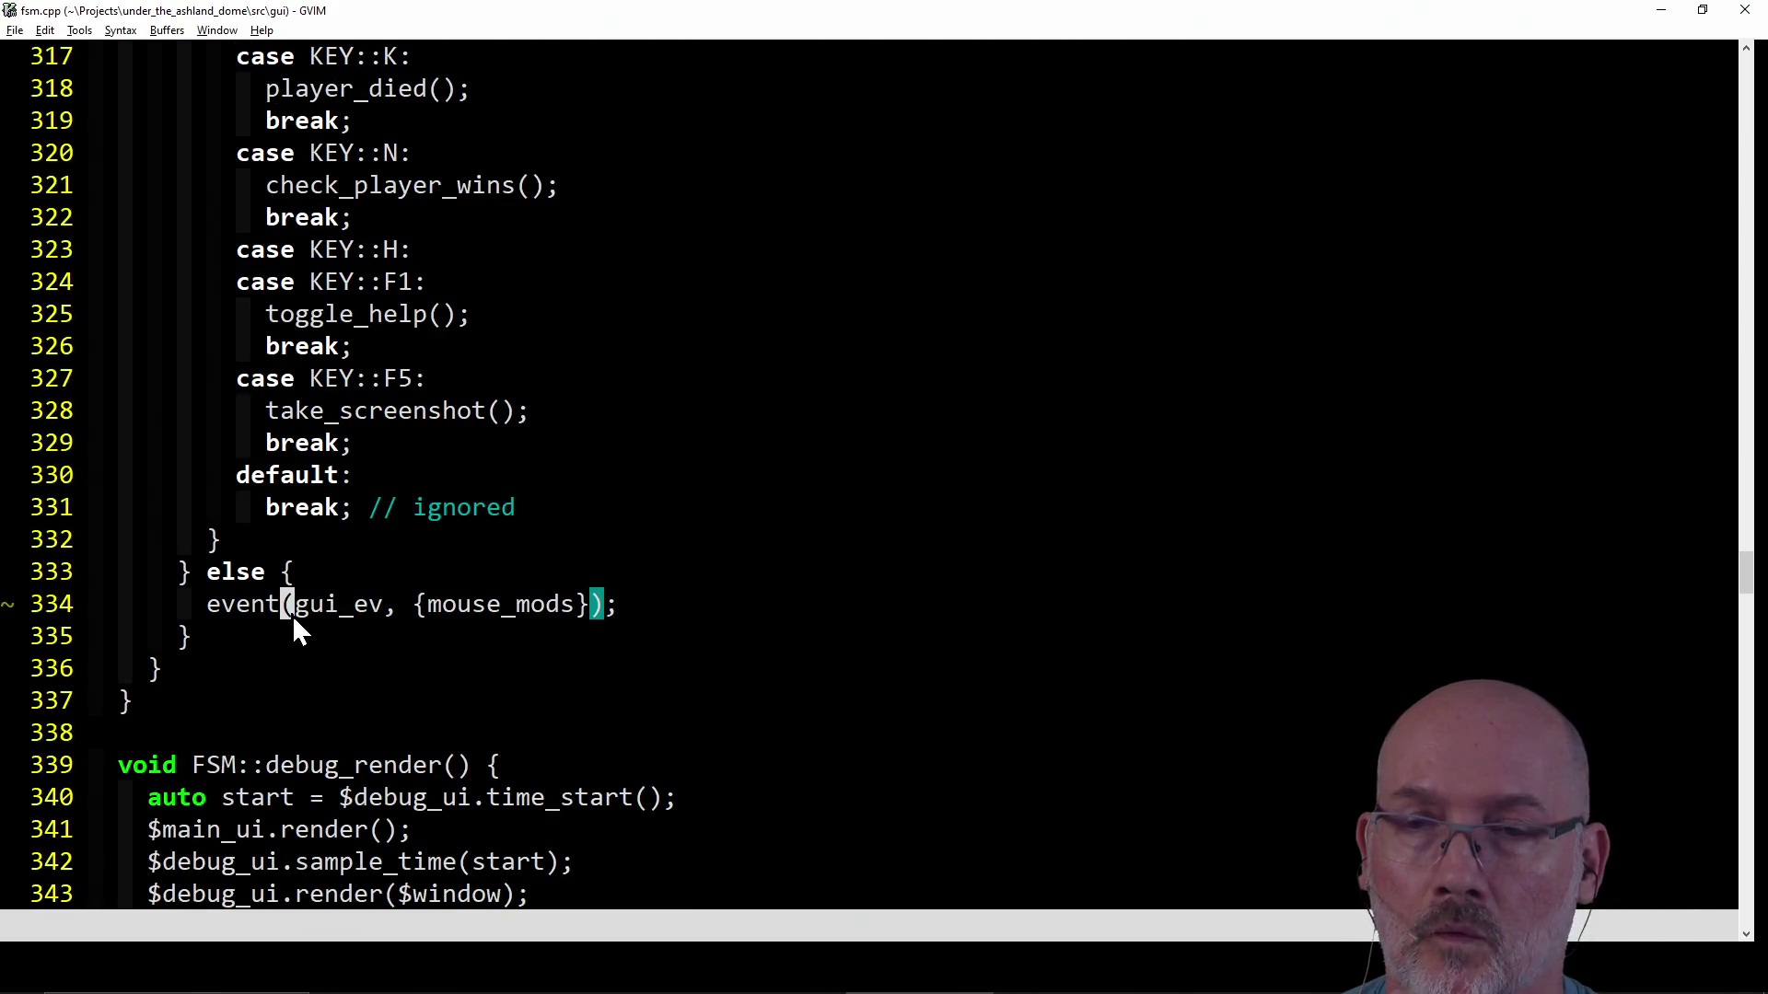
{"action": "left_click", "coordinate": [413, 612]}
{"action": "left_click", "coordinate": [218, 618]}
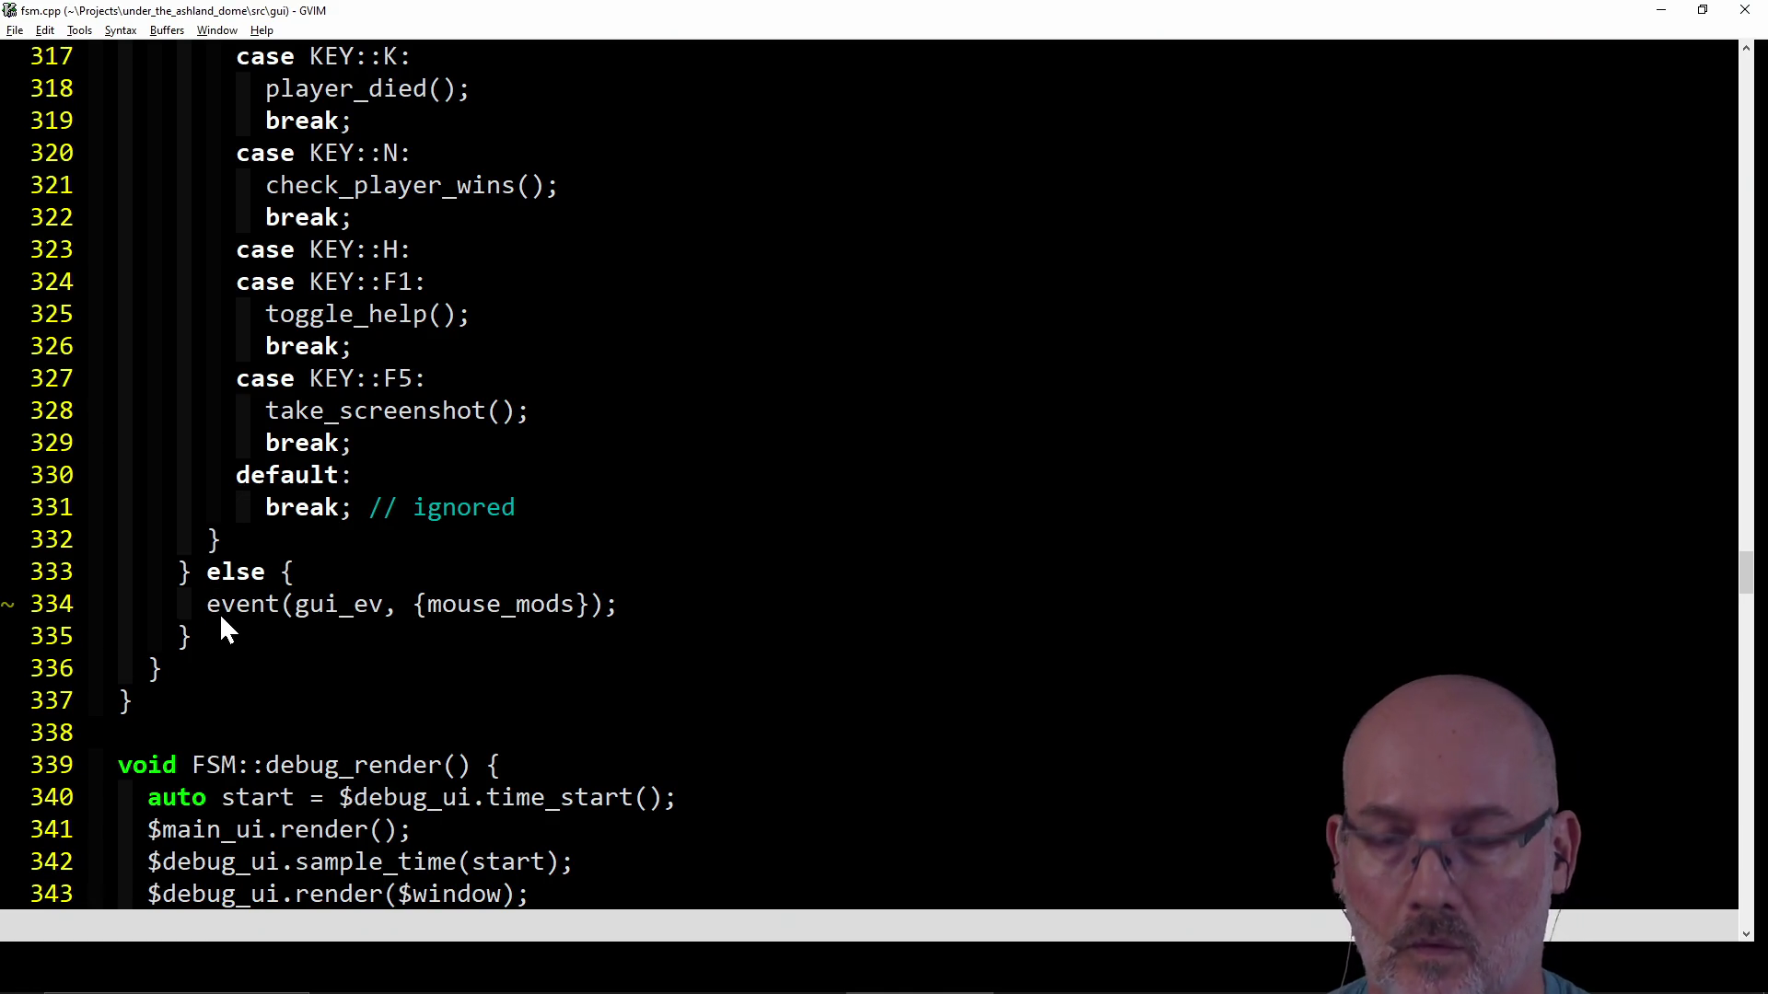
{"action": "key", "text": "c"}
{"action": "key", "text": "c"}
{"action": "type", "text": "mouse_Actio"}
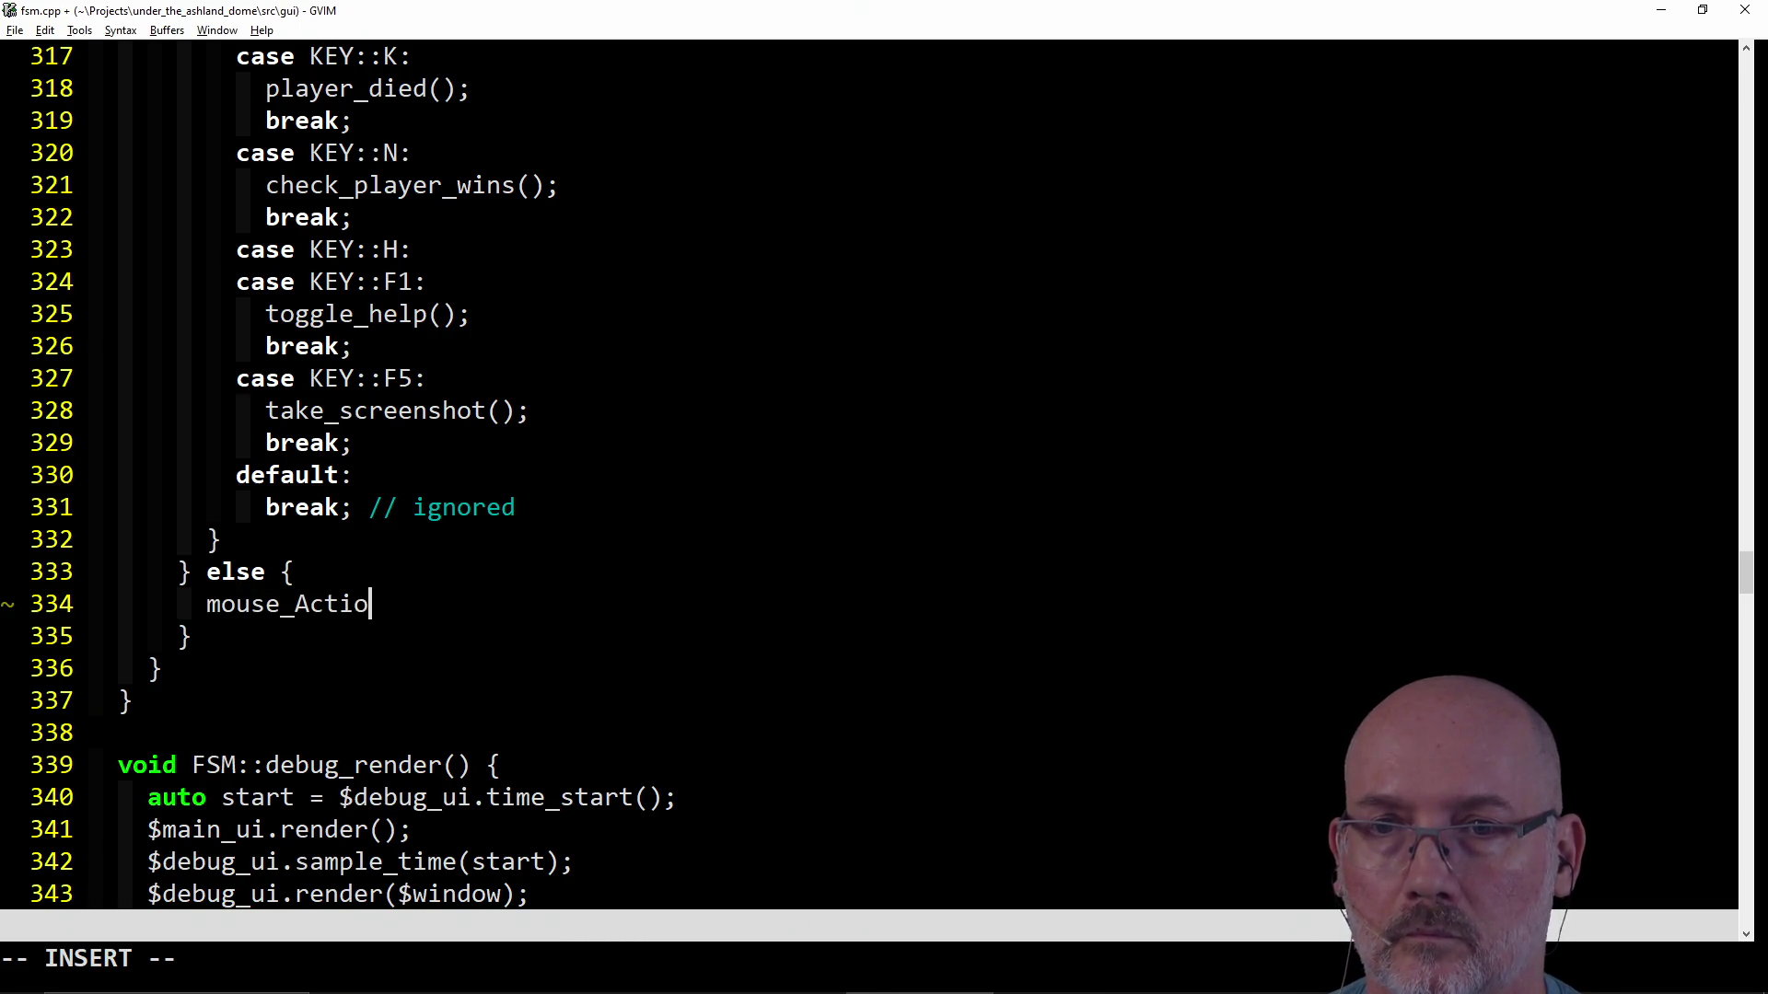
{"action": "type", "text": ";"}
{"action": "key", "text": "Escape"}
{"action": "type", "text": ":w"}
Save fsm.cpp, save all files and run the Make build.
{"action": "key", "text": "Return"}
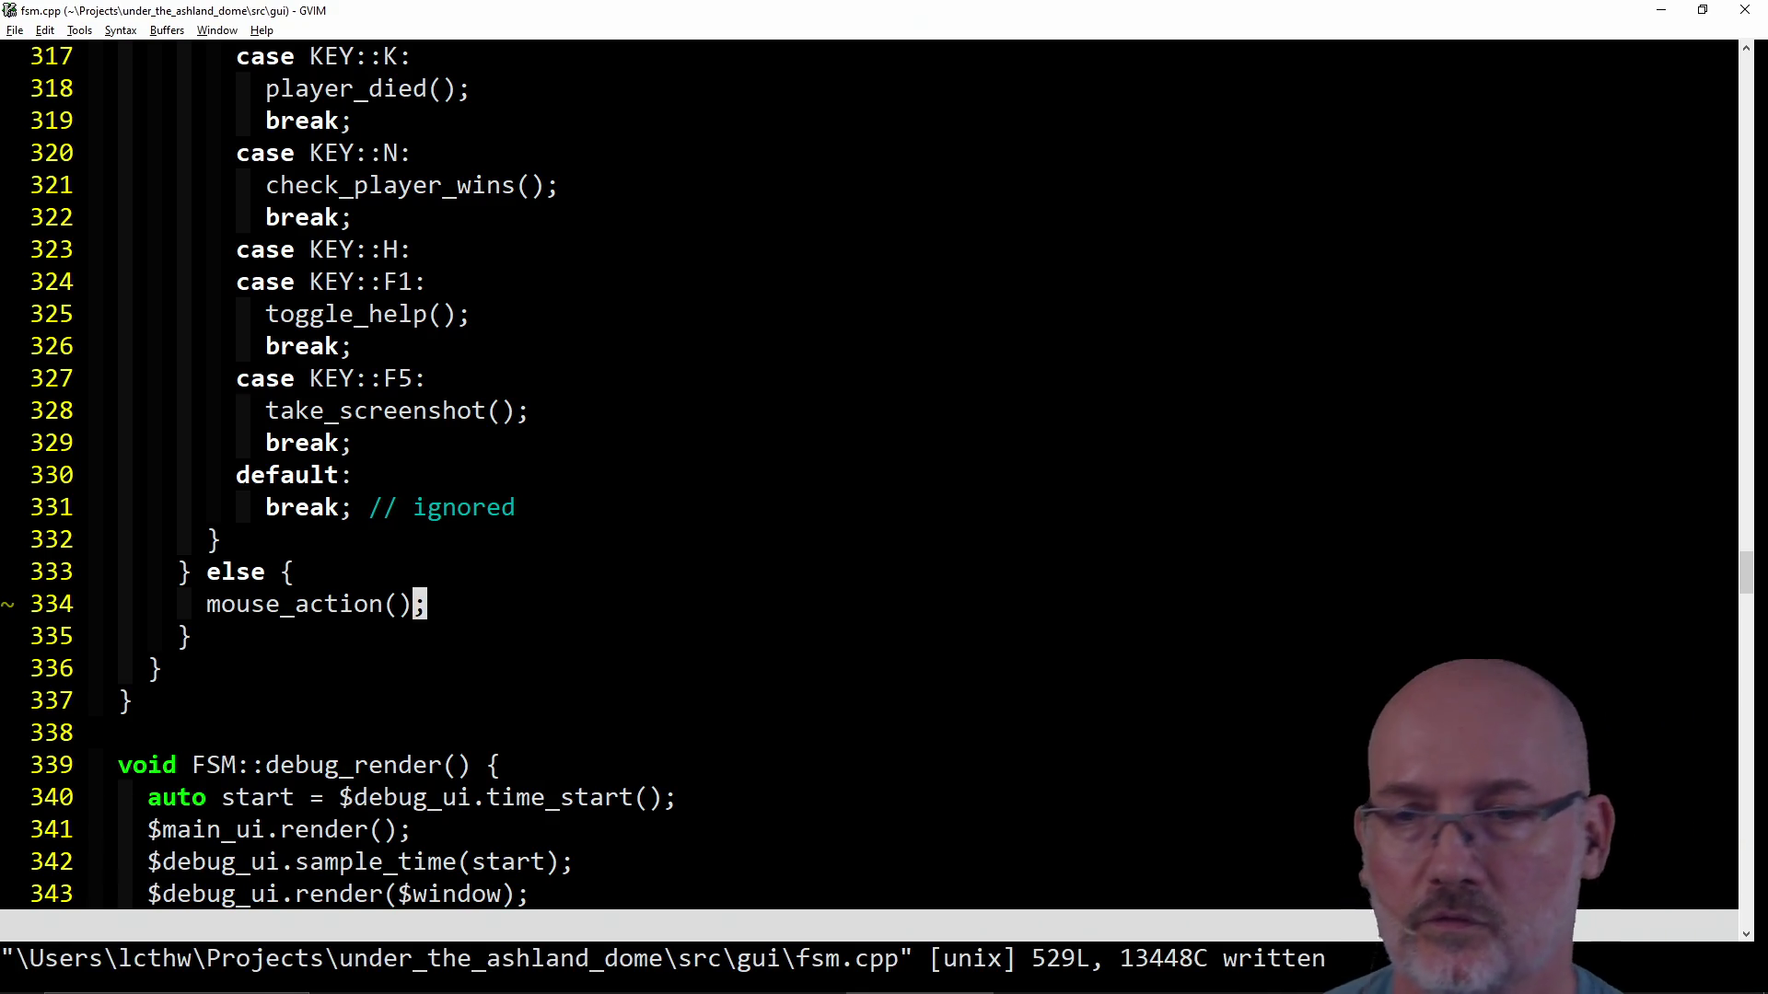
{"action": "scroll", "coordinate": [506, 593], "scroll_direction": "up", "scroll_amount": 2}
{"action": "scroll", "coordinate": [505, 595], "scroll_direction": "up", "scroll_amount": 3}
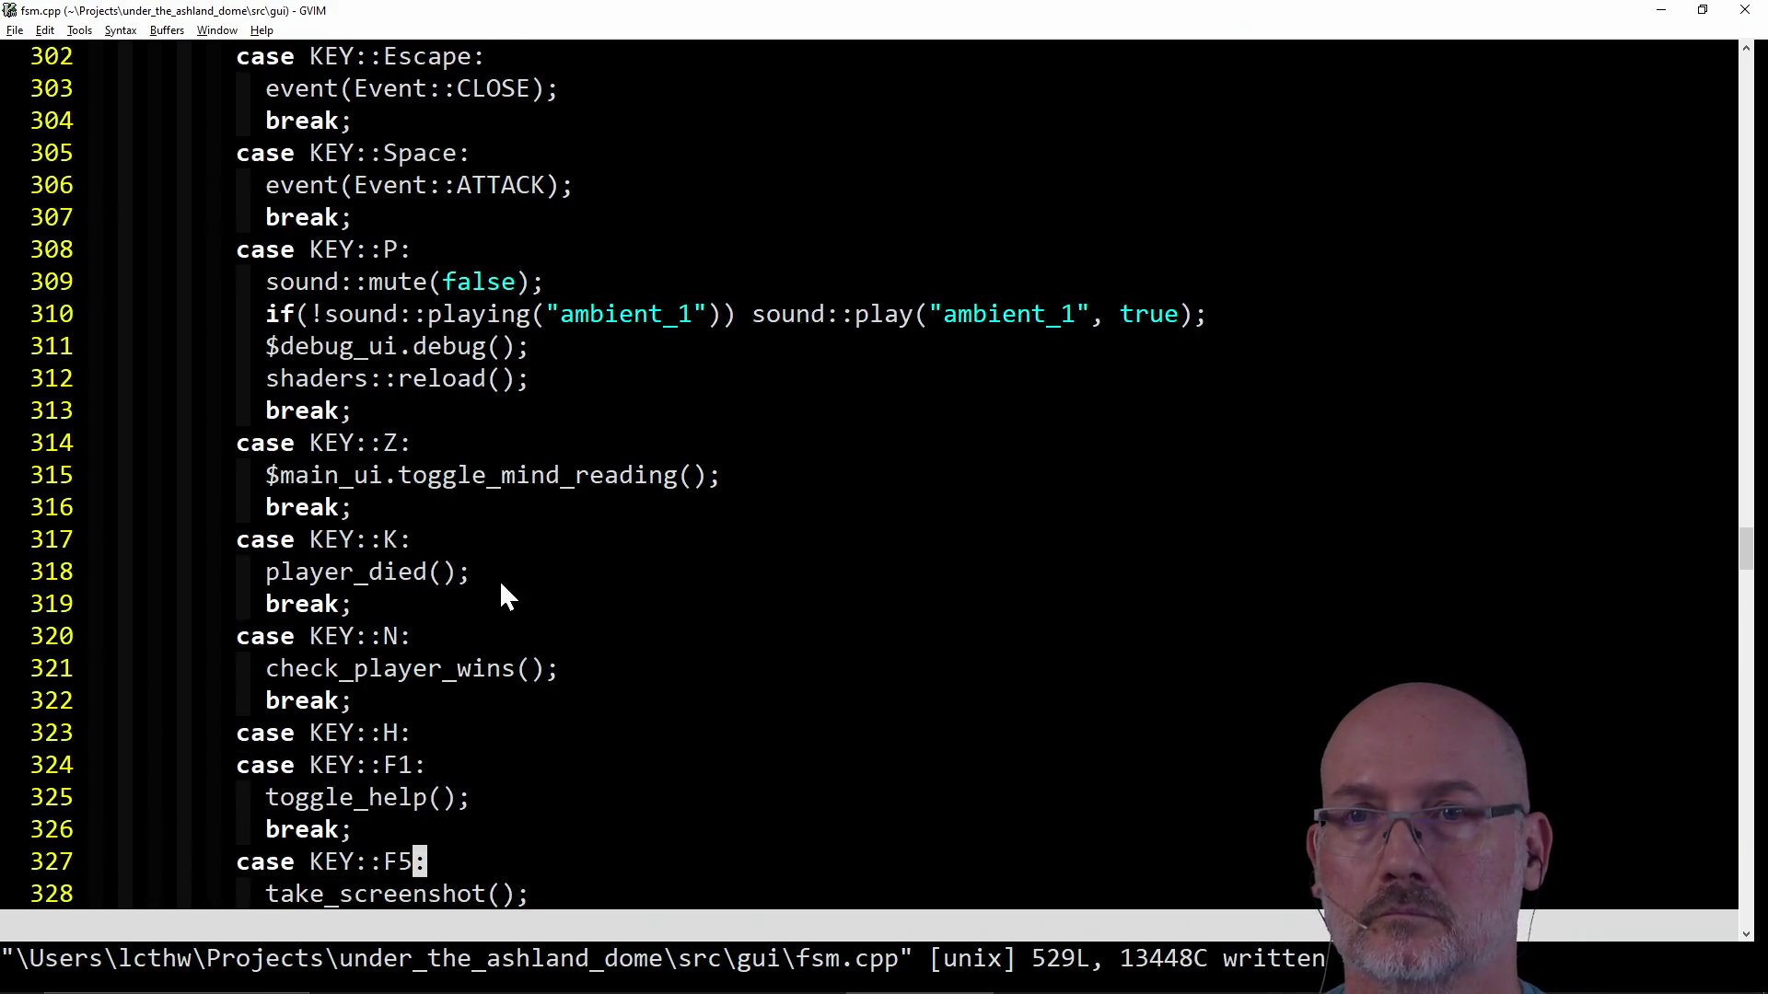
{"action": "type", "text": ":wa"}
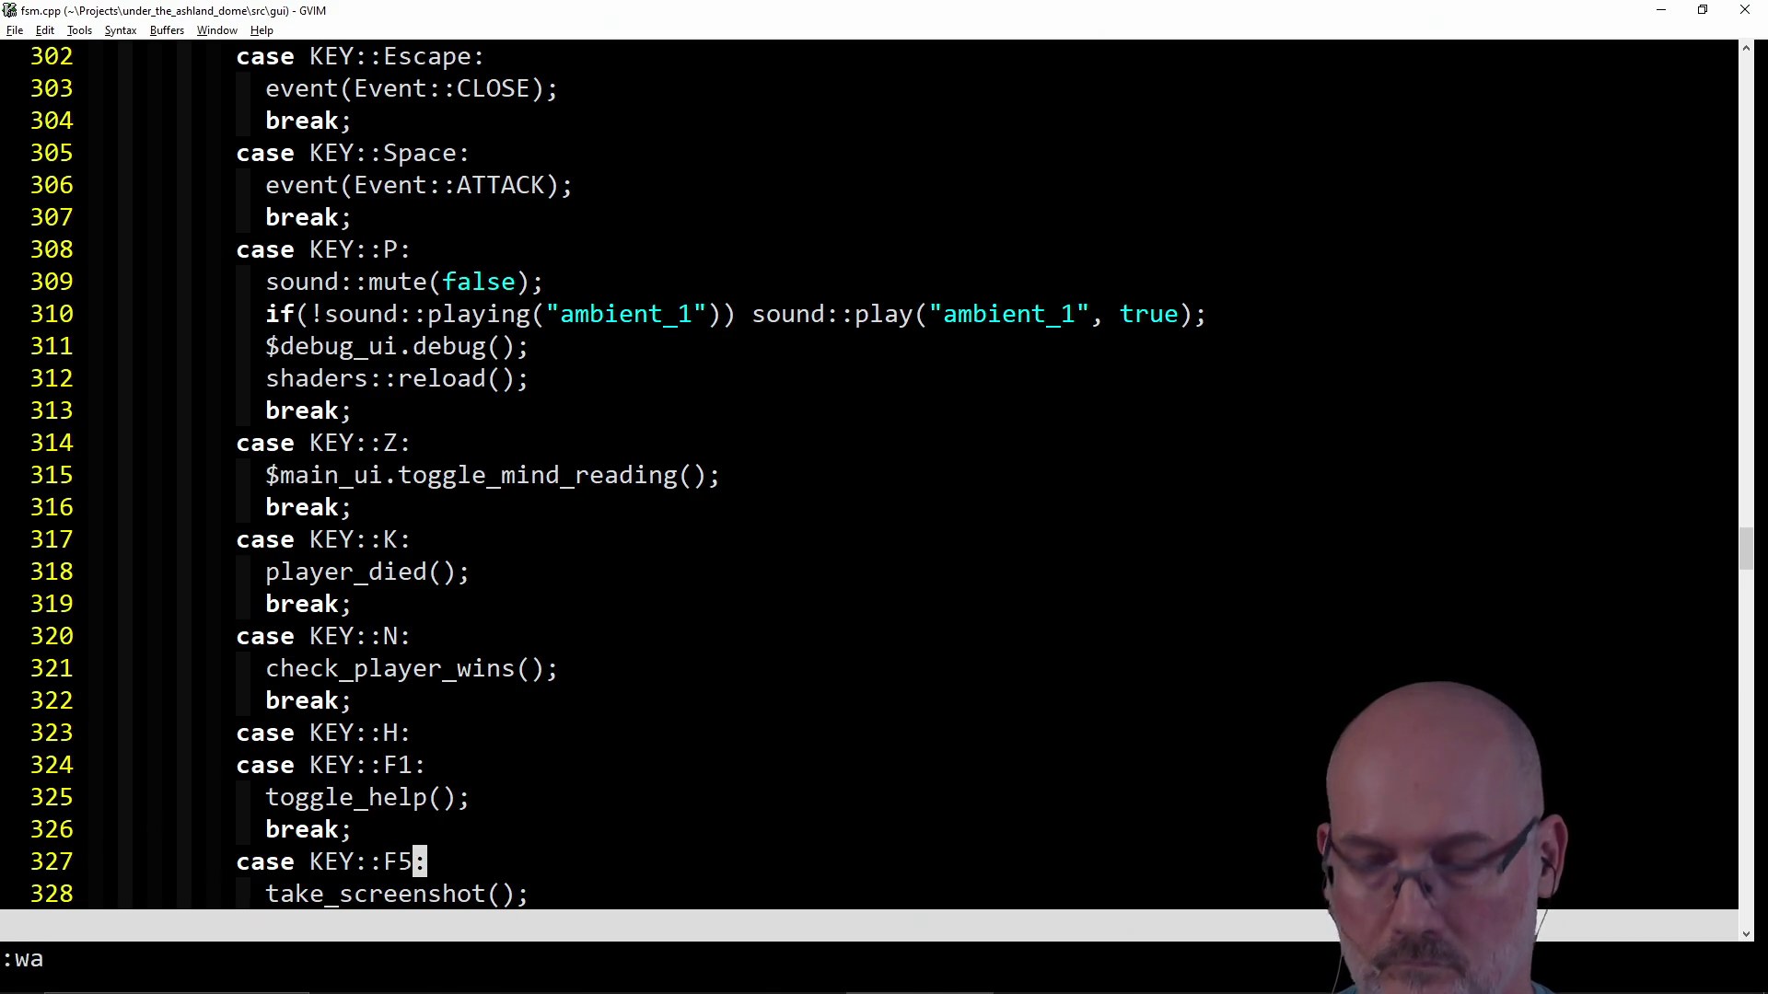
{"action": "key", "text": "Return"}
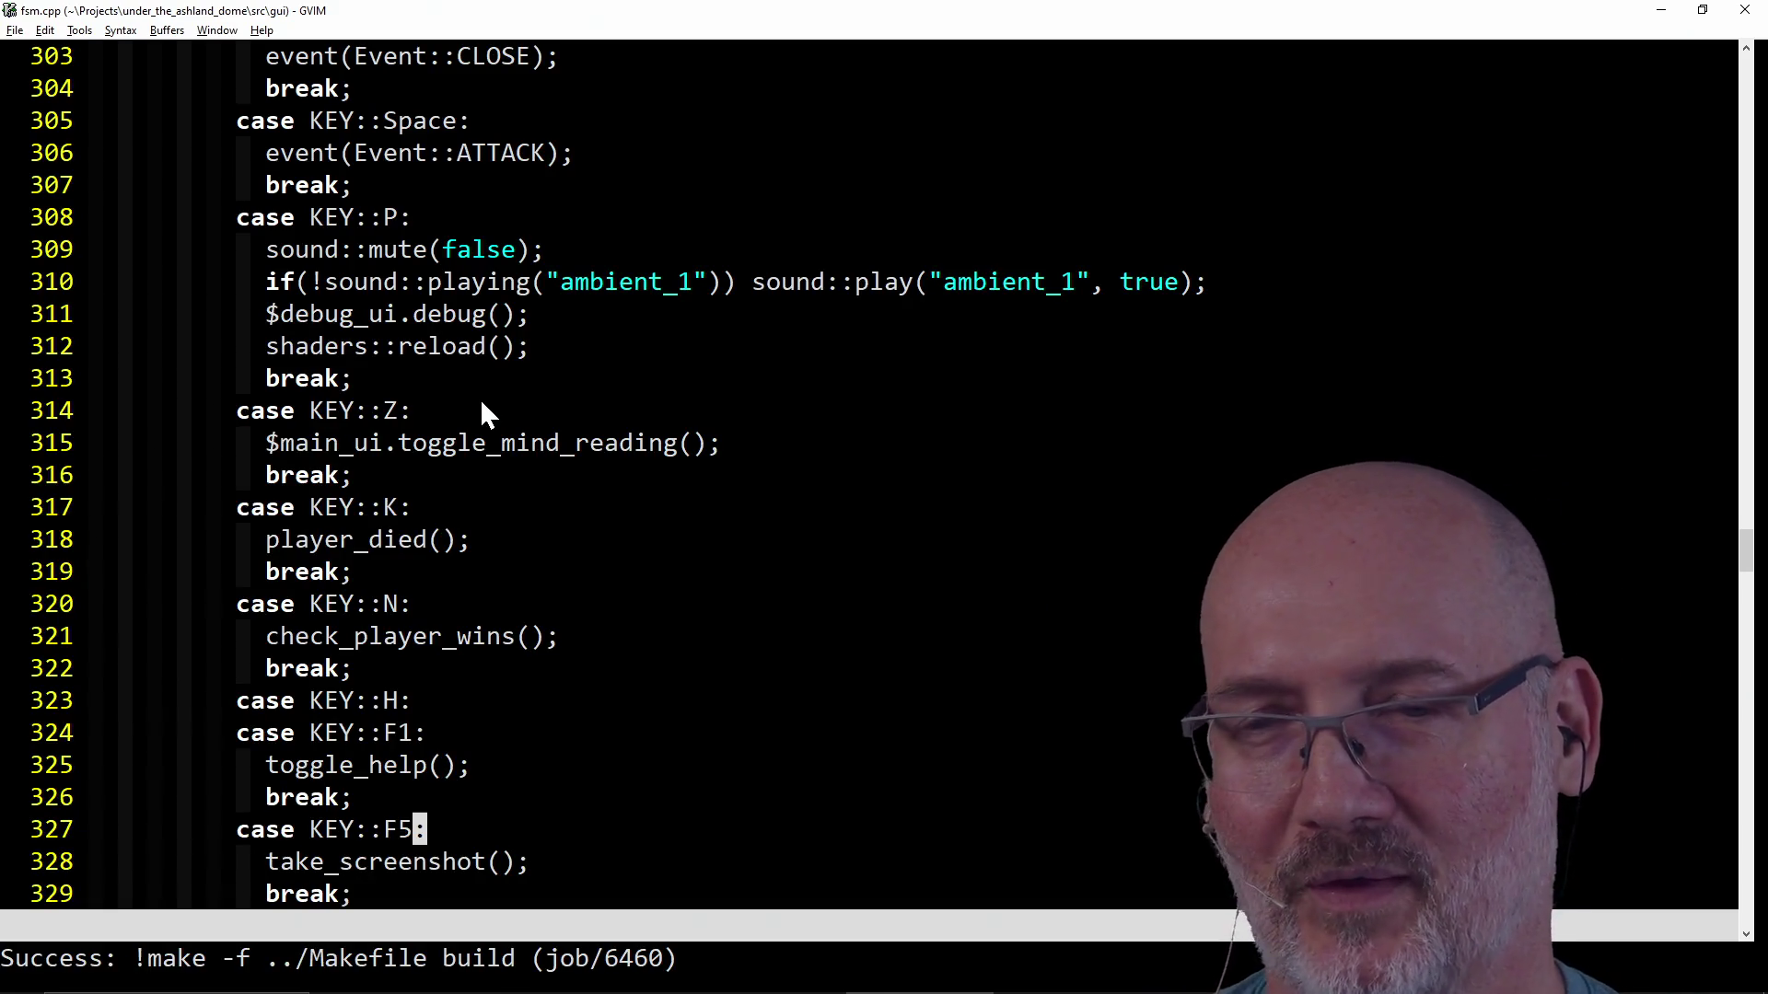
Run make run from PowerShell and start a new game from the title screen.
{"action": "key", "text": "alt+Tab"}
{"action": "type", "text": "make run"}
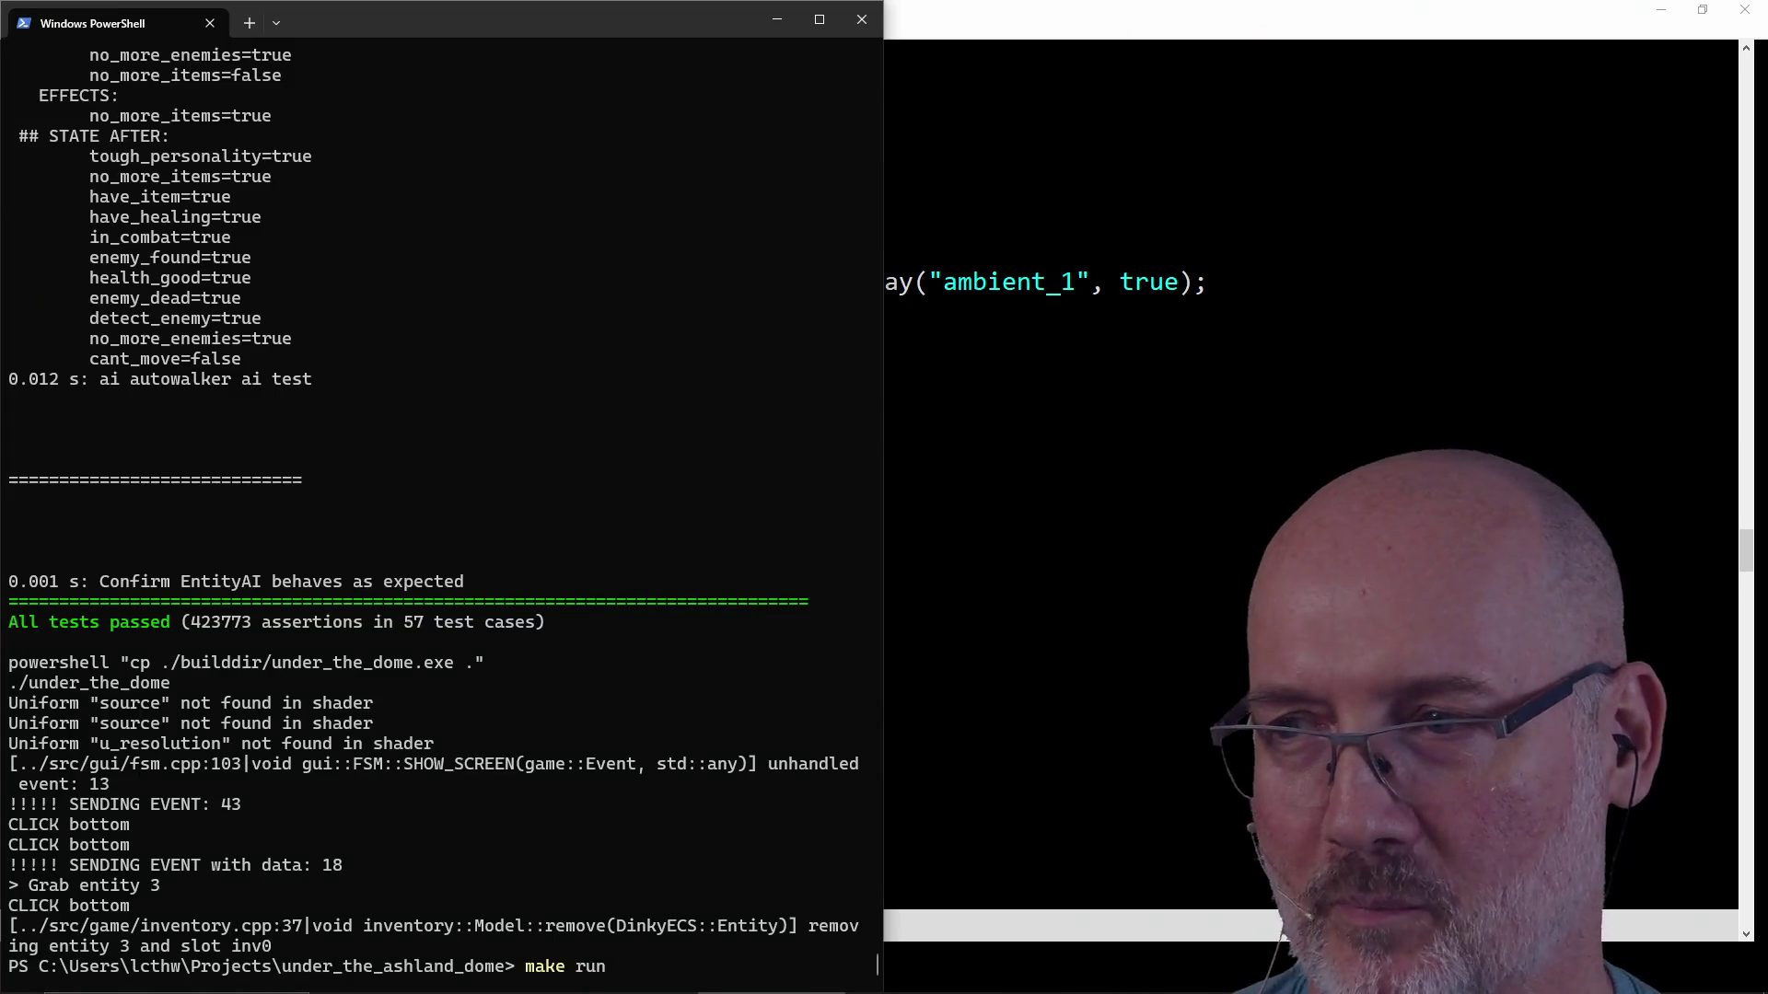
{"action": "key", "text": "Return"}
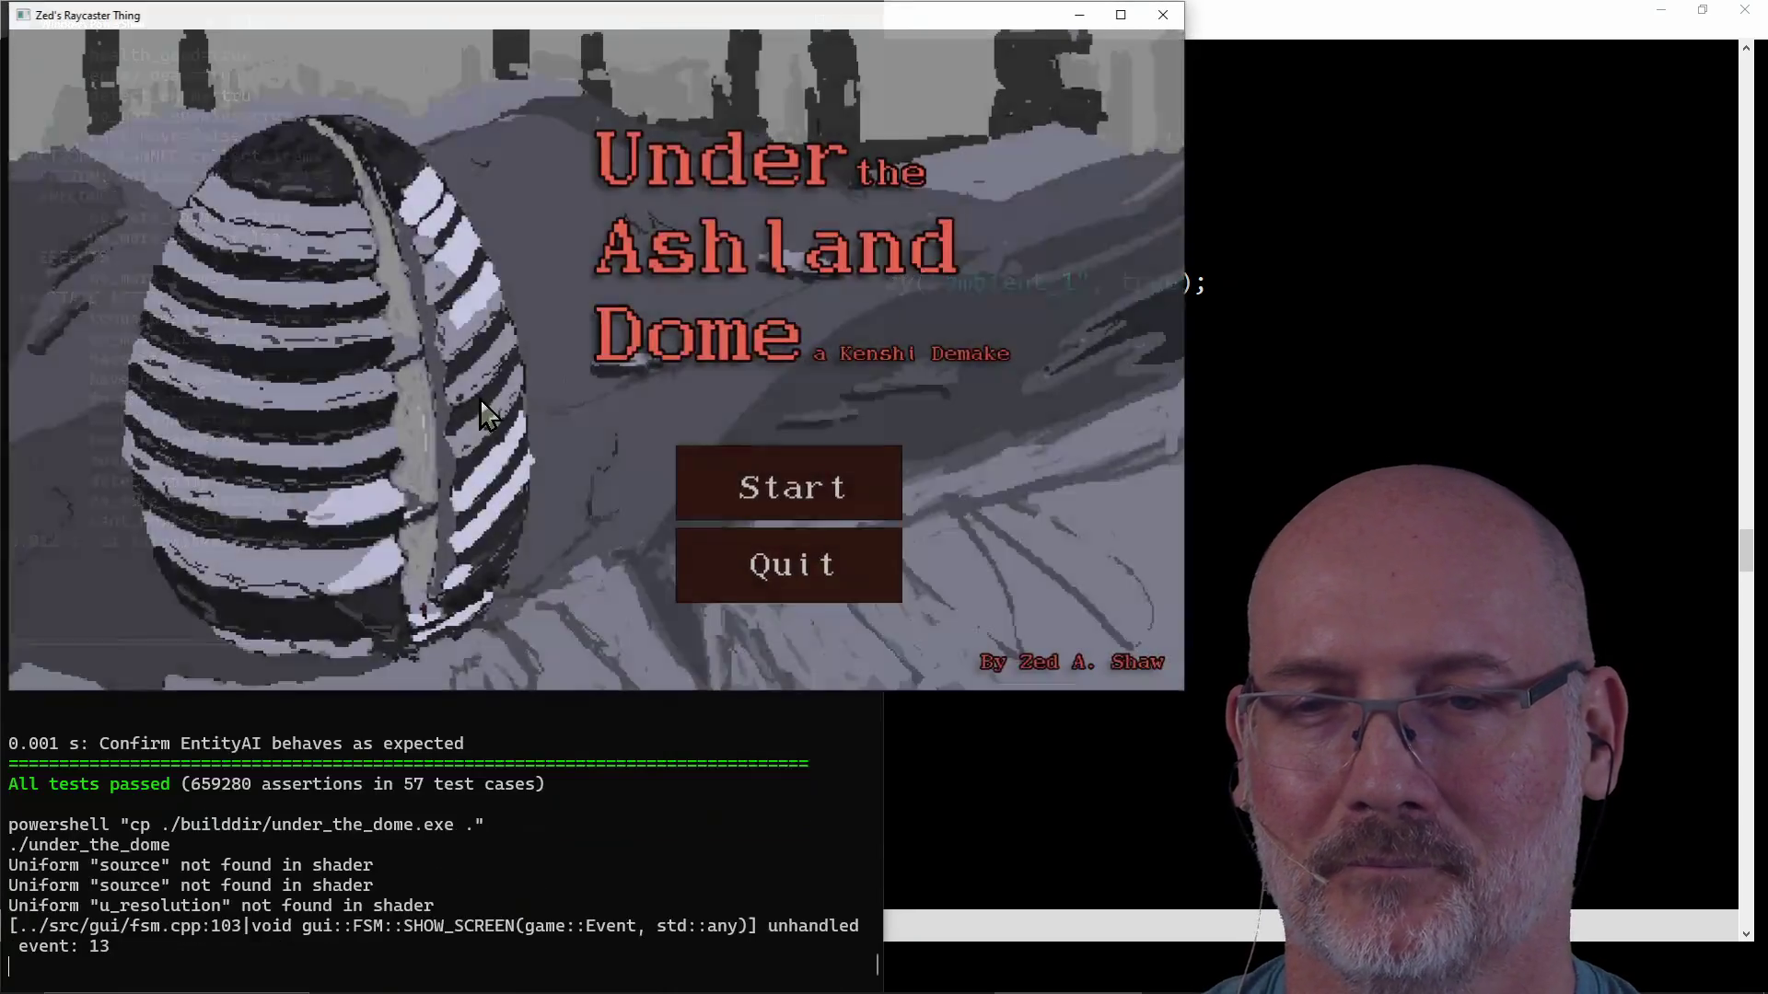
{"action": "left_click", "coordinate": [842, 488]}
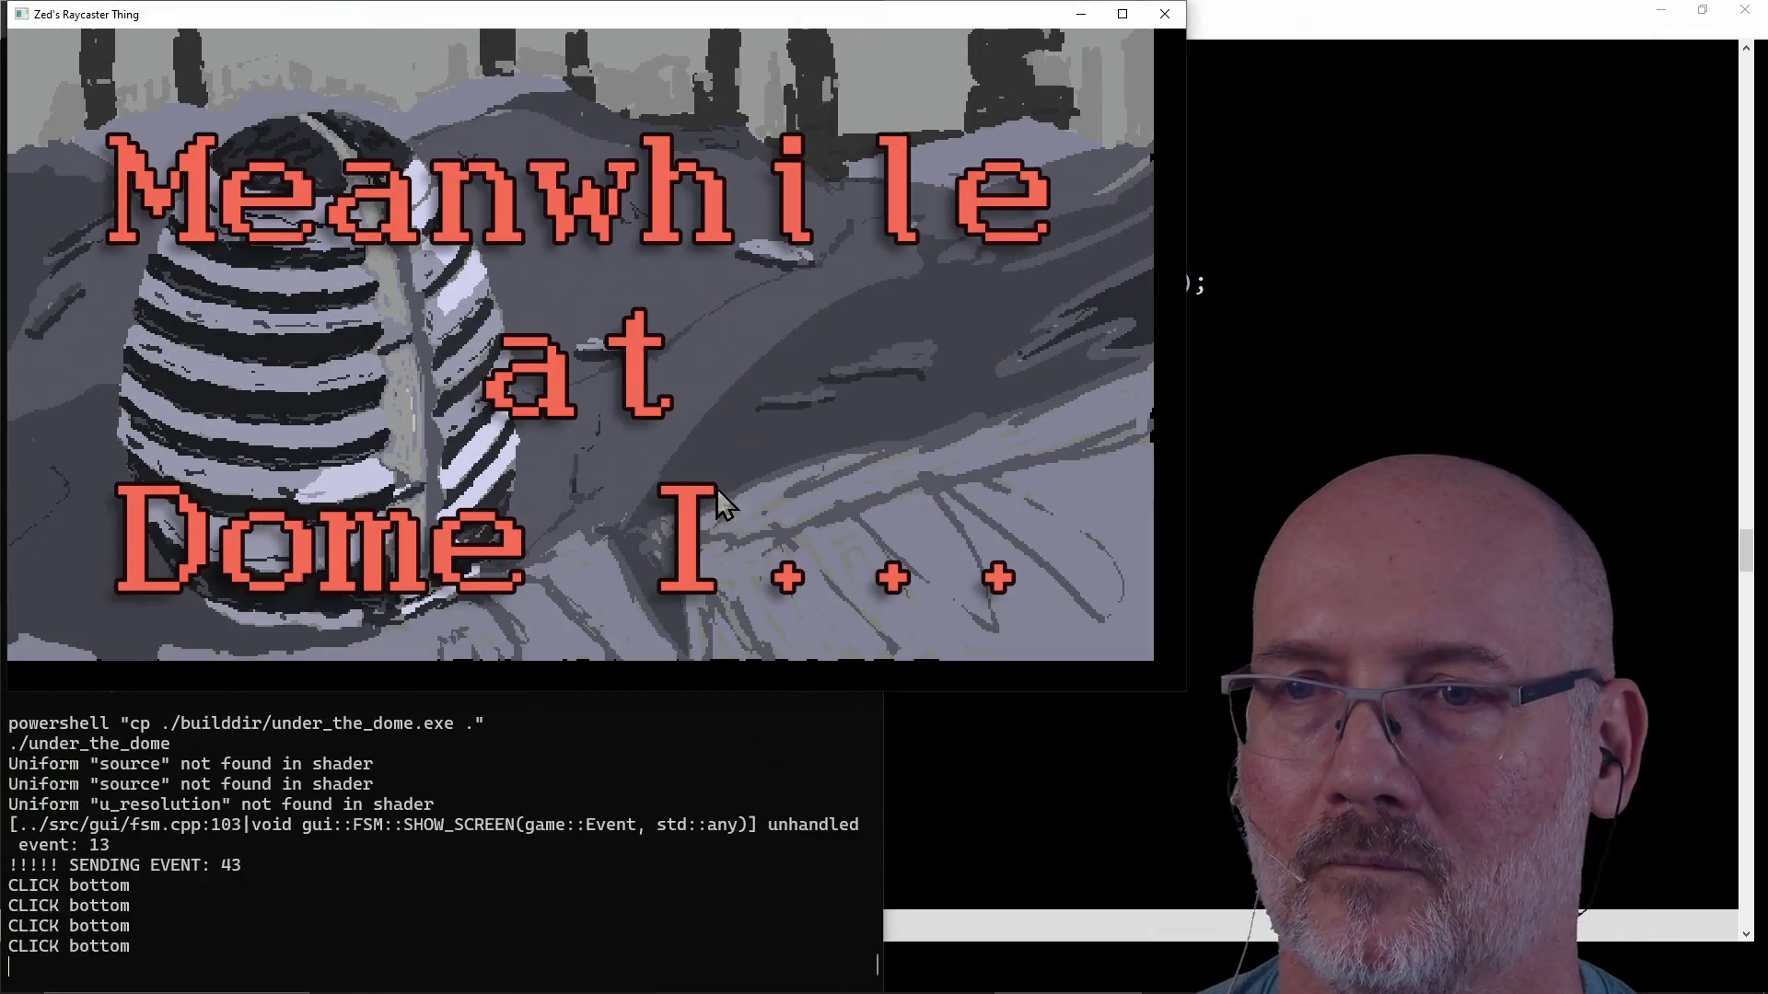
Advance through all the intro story panels and the Click to Begin screen into the dungeon.
{"action": "left_click", "coordinate": [684, 432]}
{"action": "left_click", "coordinate": [684, 433]}
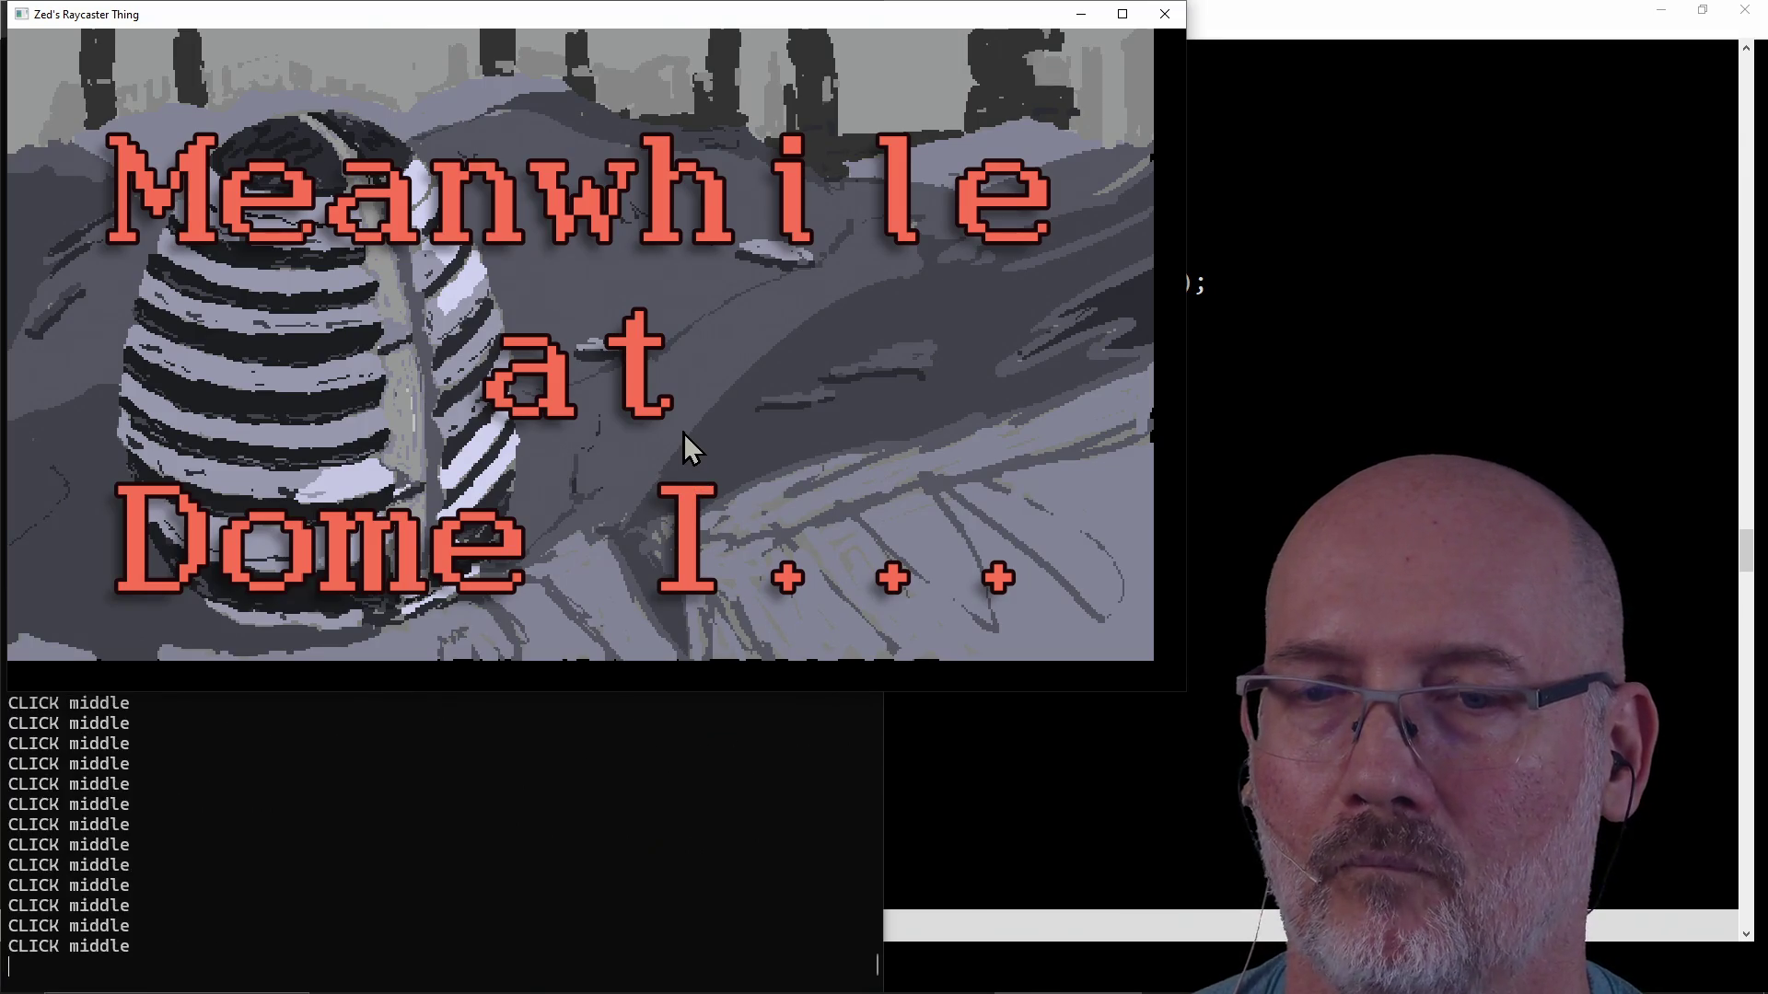
{"action": "left_click", "coordinate": [684, 432]}
{"action": "left_click", "coordinate": [684, 432]}
{"action": "left_click", "coordinate": [748, 454]}
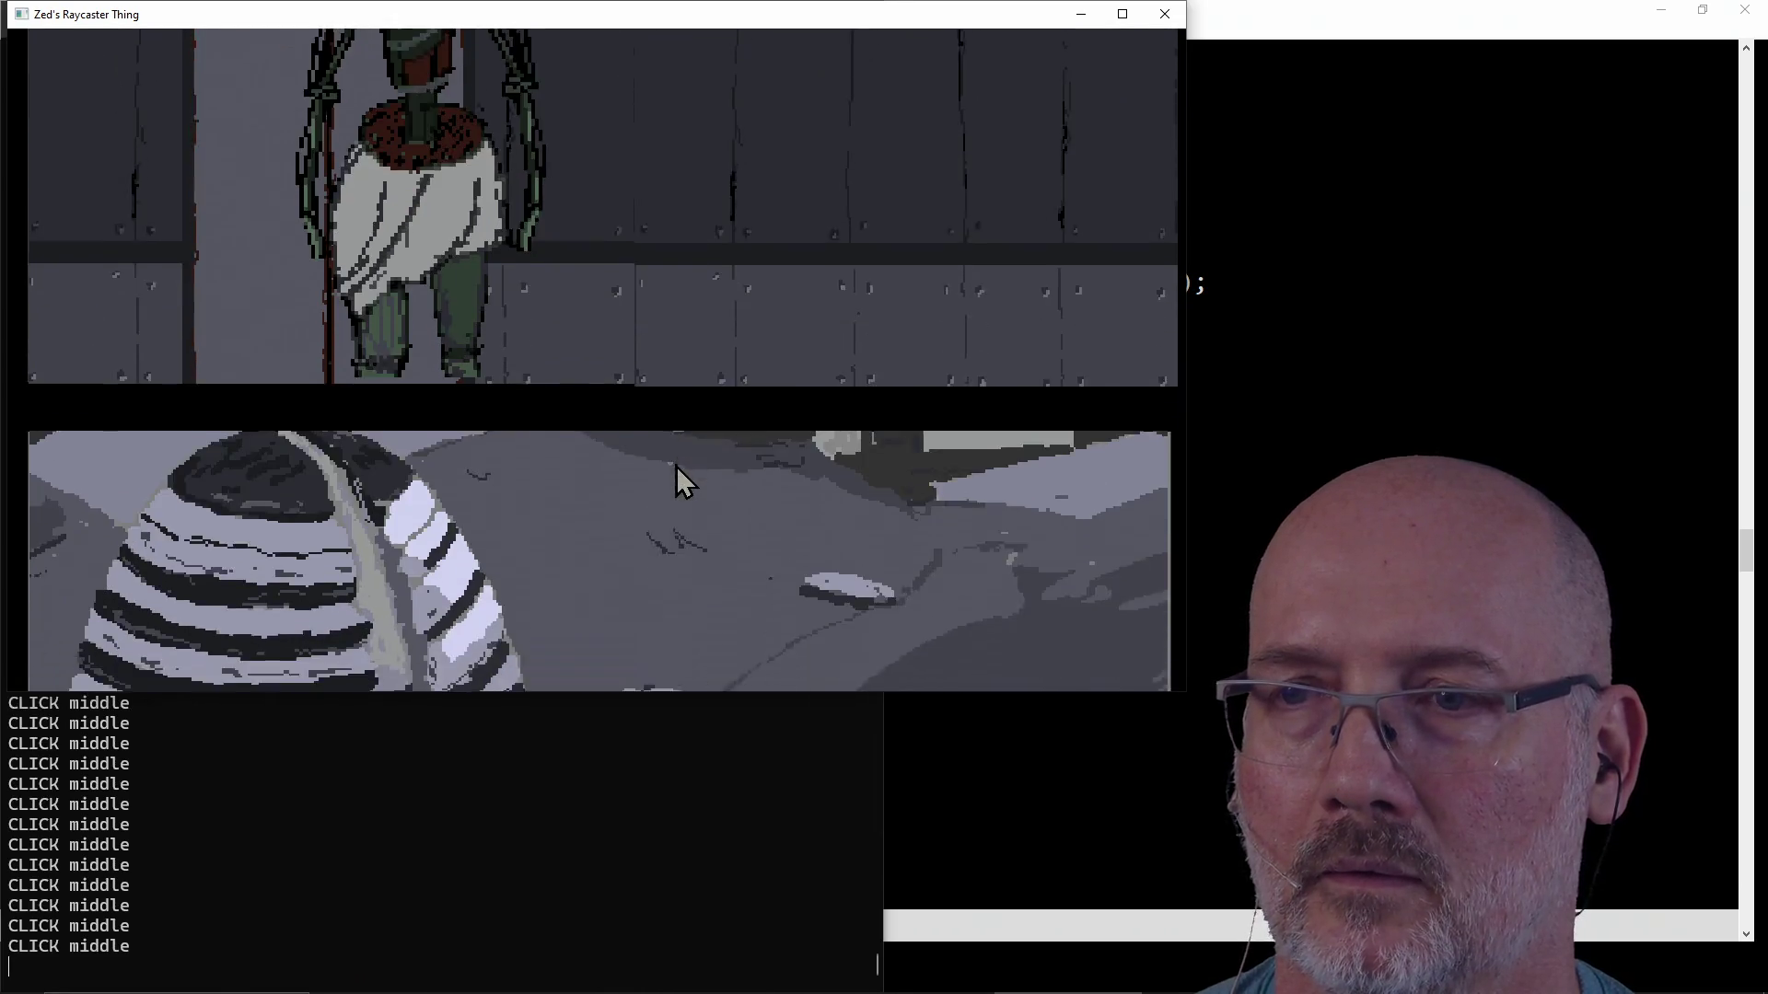
{"action": "left_click", "coordinate": [674, 466]}
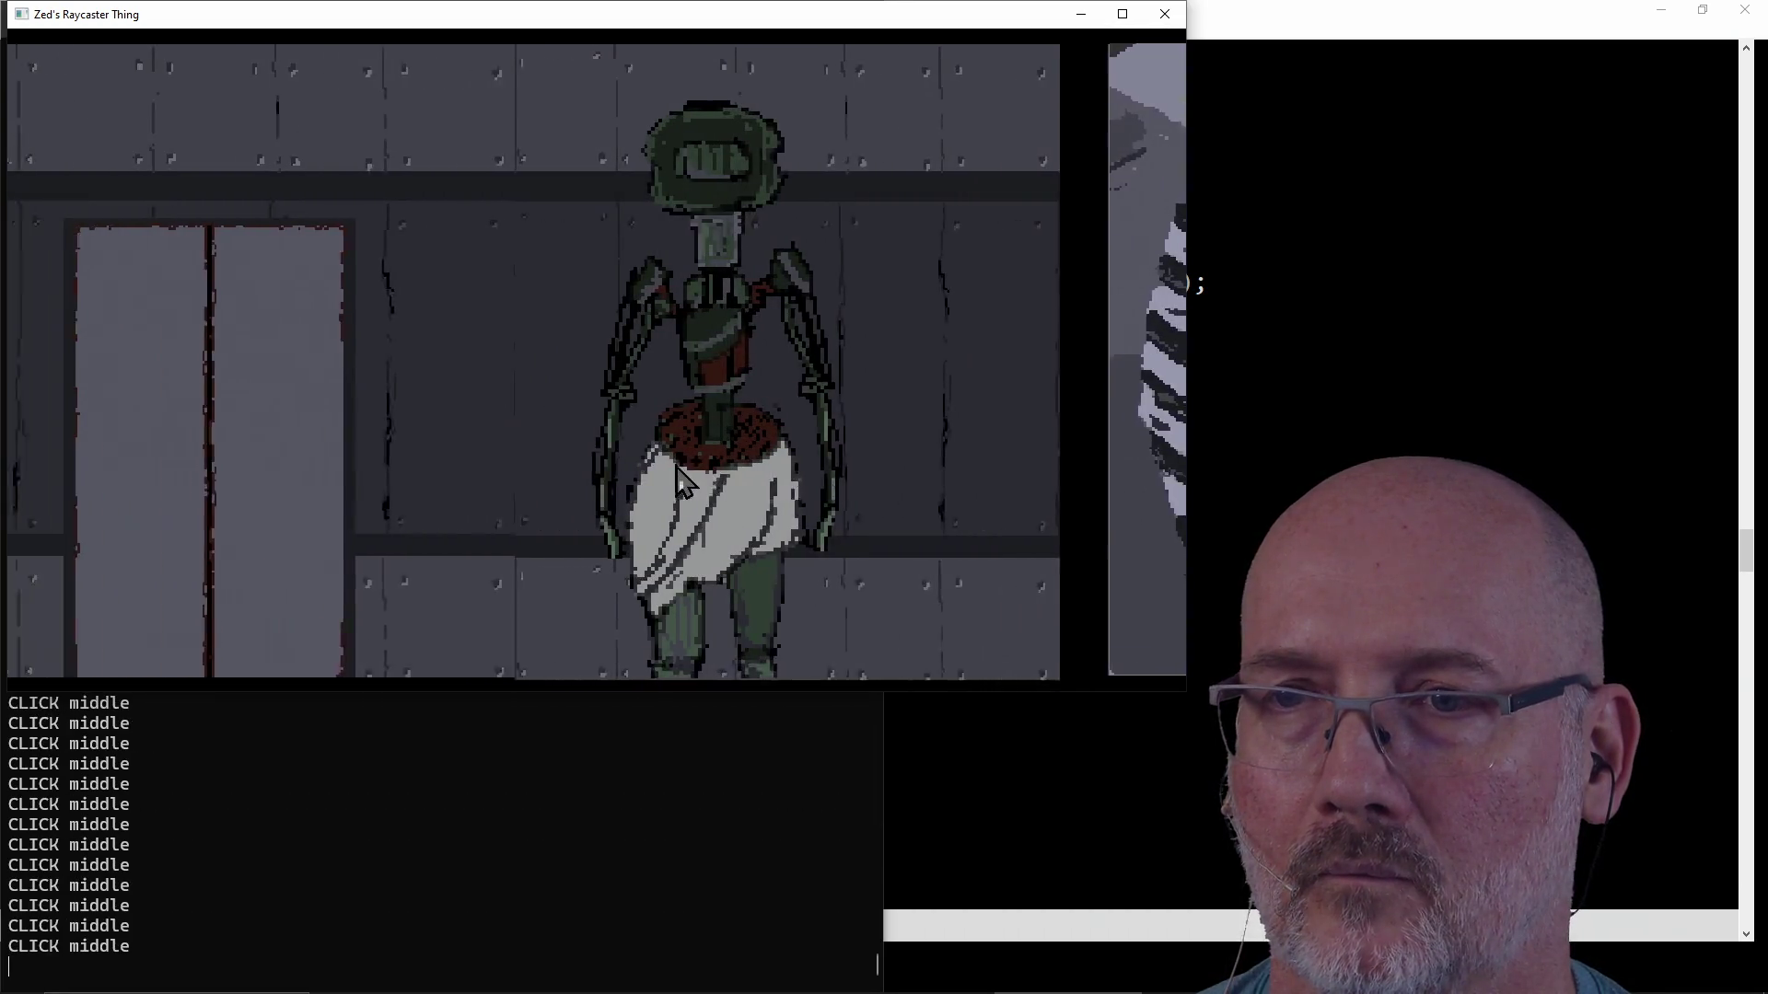
{"action": "left_click", "coordinate": [675, 466]}
{"action": "left_click", "coordinate": [706, 434]}
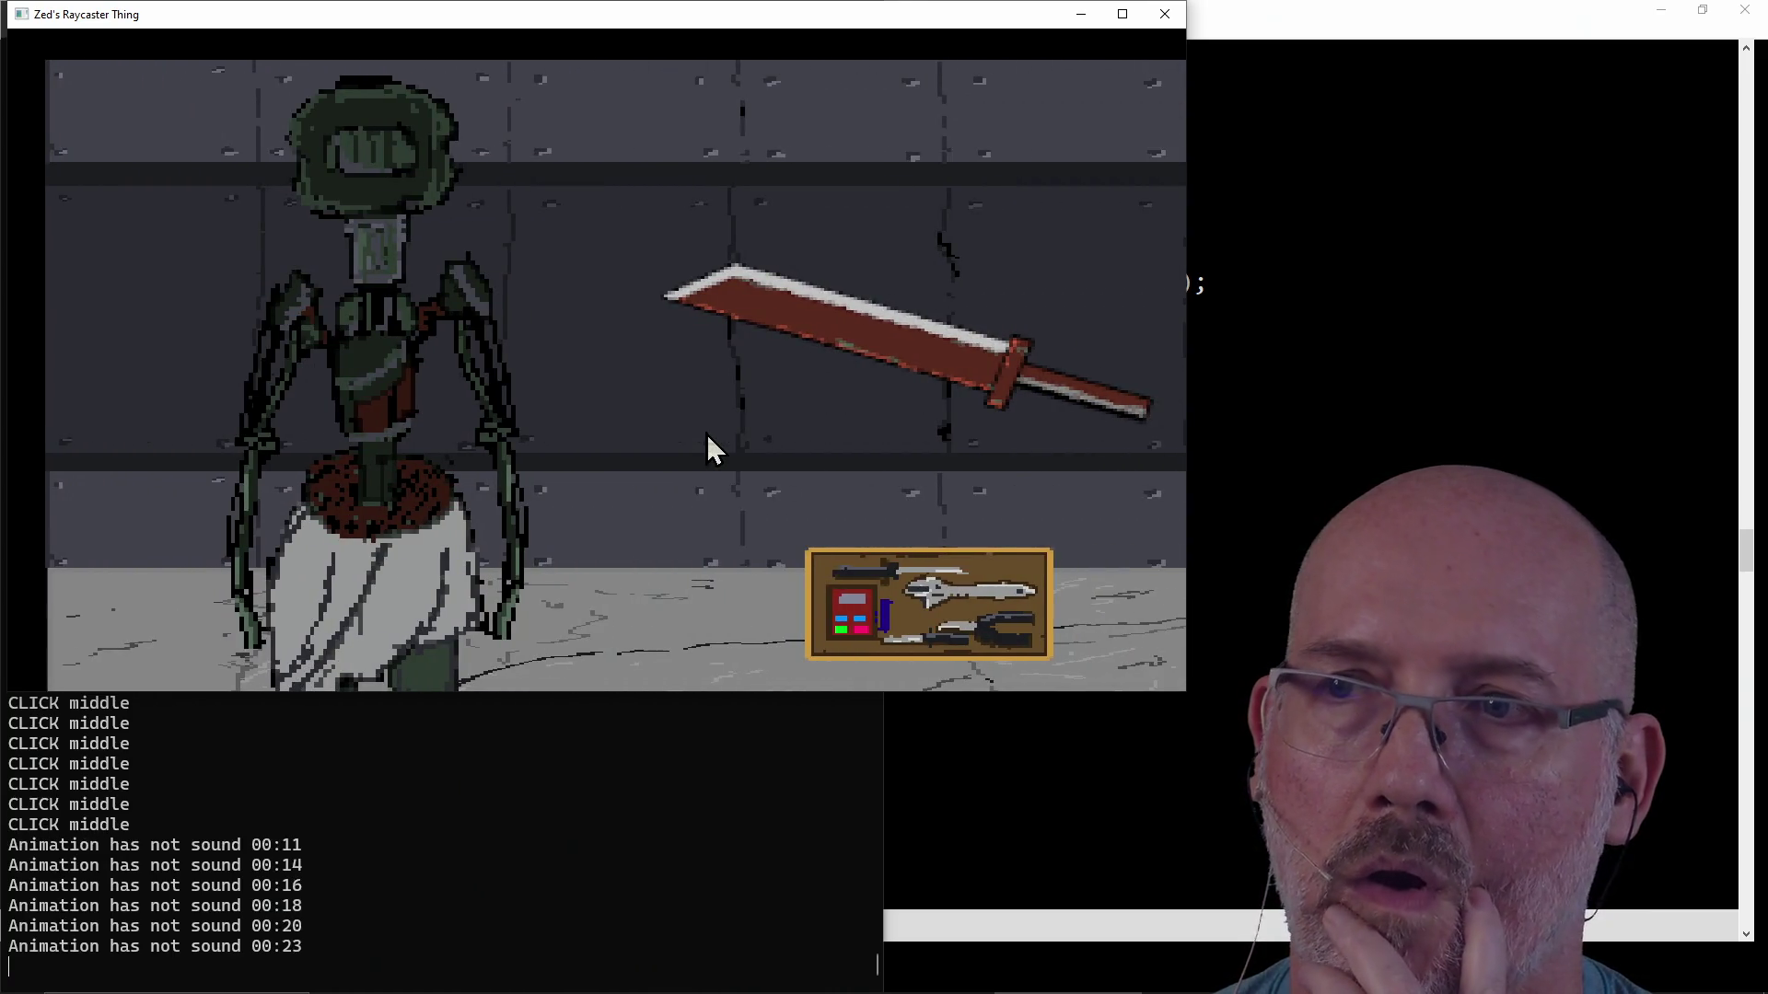
{"action": "left_click", "coordinate": [706, 437]}
{"action": "left_click", "coordinate": [786, 427]}
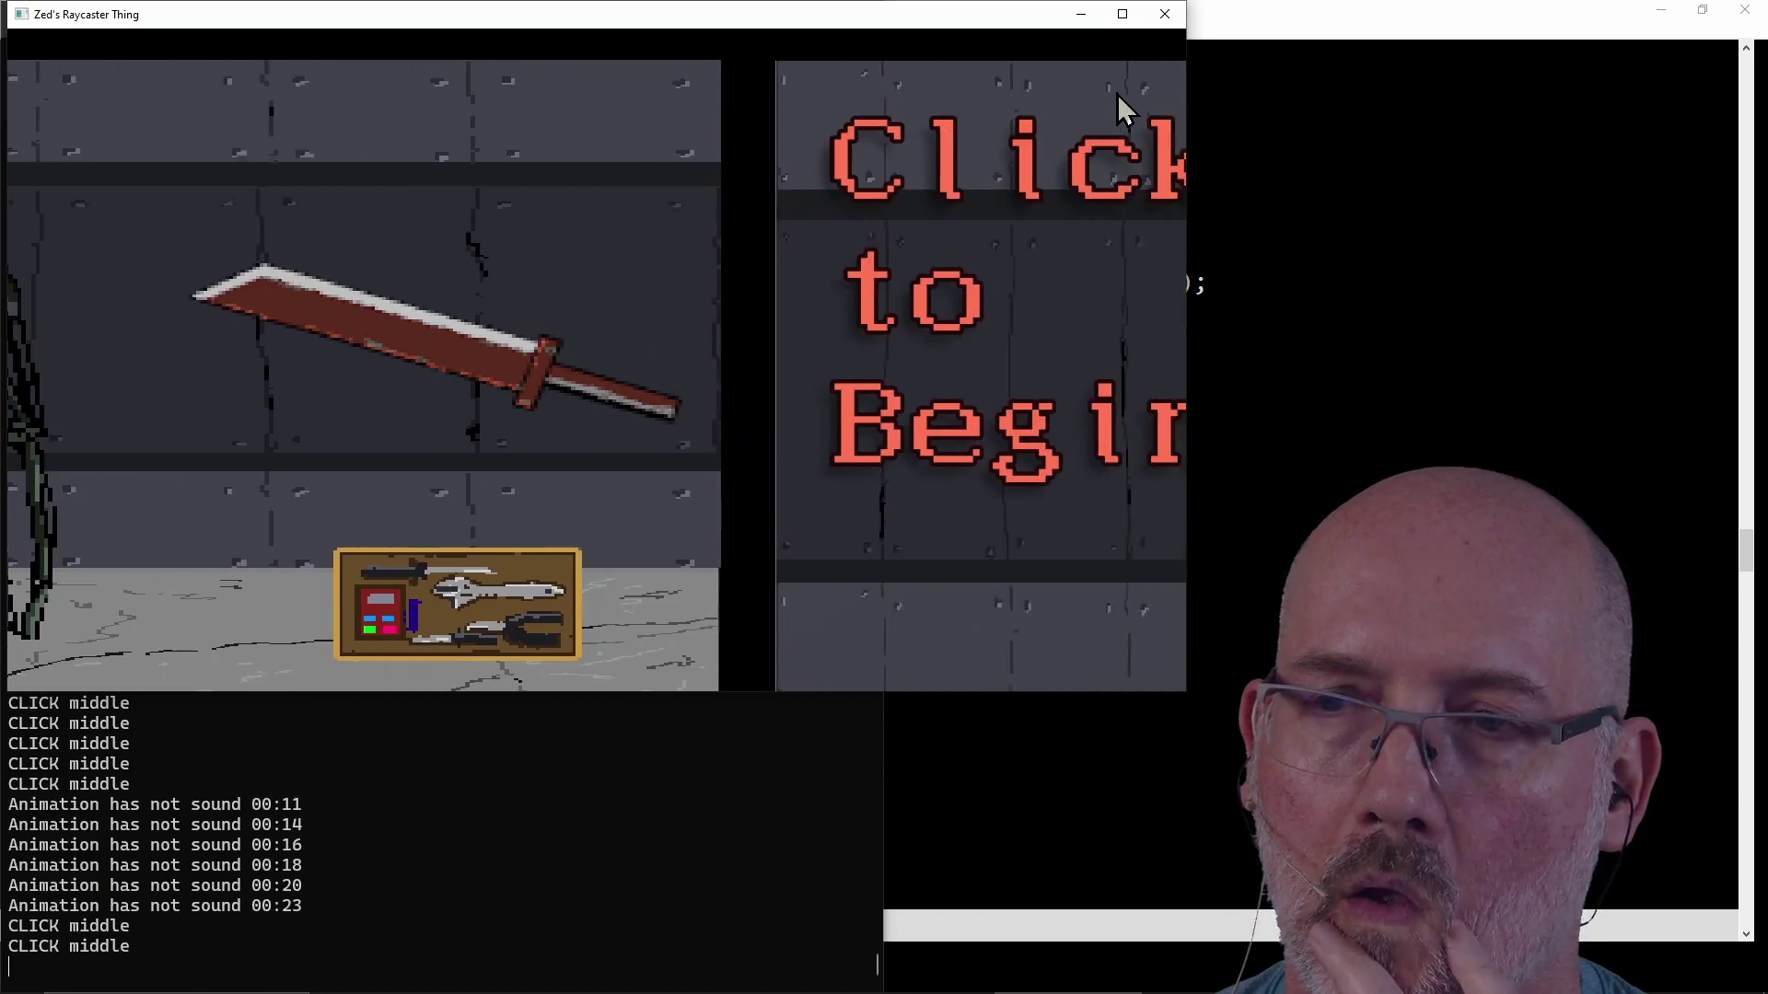
{"action": "left_click", "coordinate": [731, 443]}
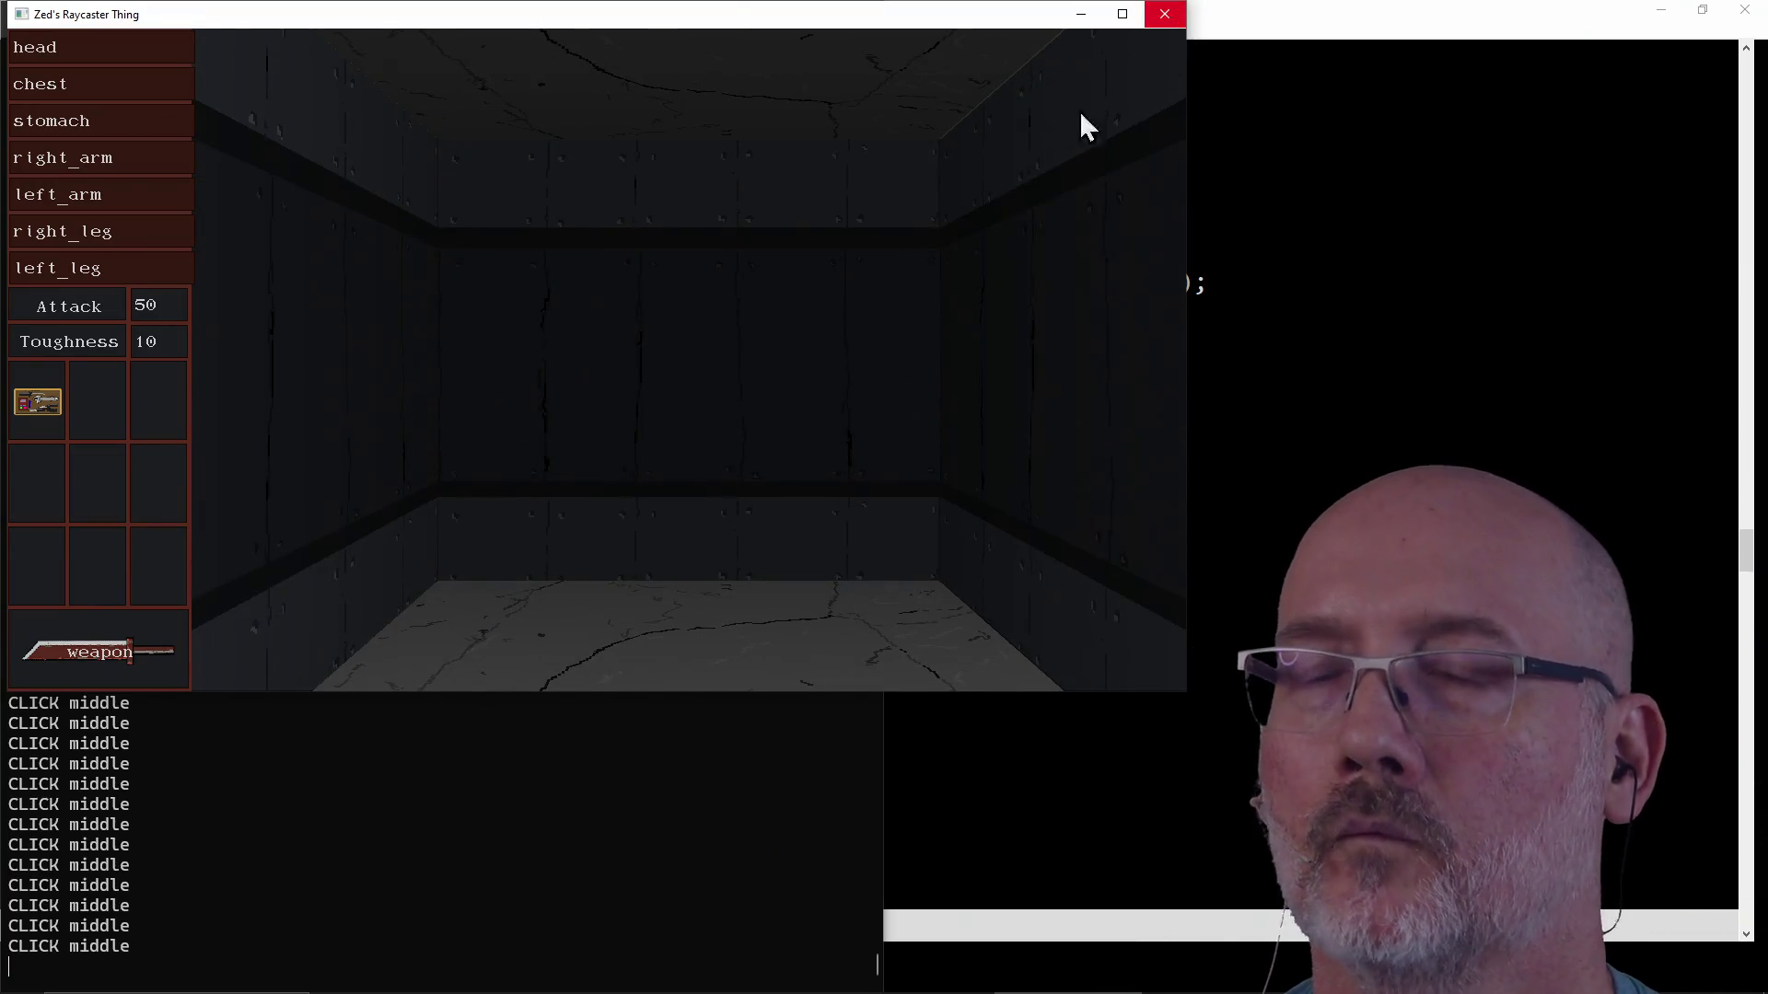
Face the corridor and repeatedly drop the repair kit onto the floor and pick it back into the inventory.
{"action": "key", "text": "a"}
{"action": "mouse_move", "coordinate": [30, 407]}
{"action": "left_mouse_down"}
{"action": "mouse_move", "coordinate": [629, 523]}
{"action": "mouse_move", "coordinate": [37, 401]}
{"action": "left_mouse_up"}
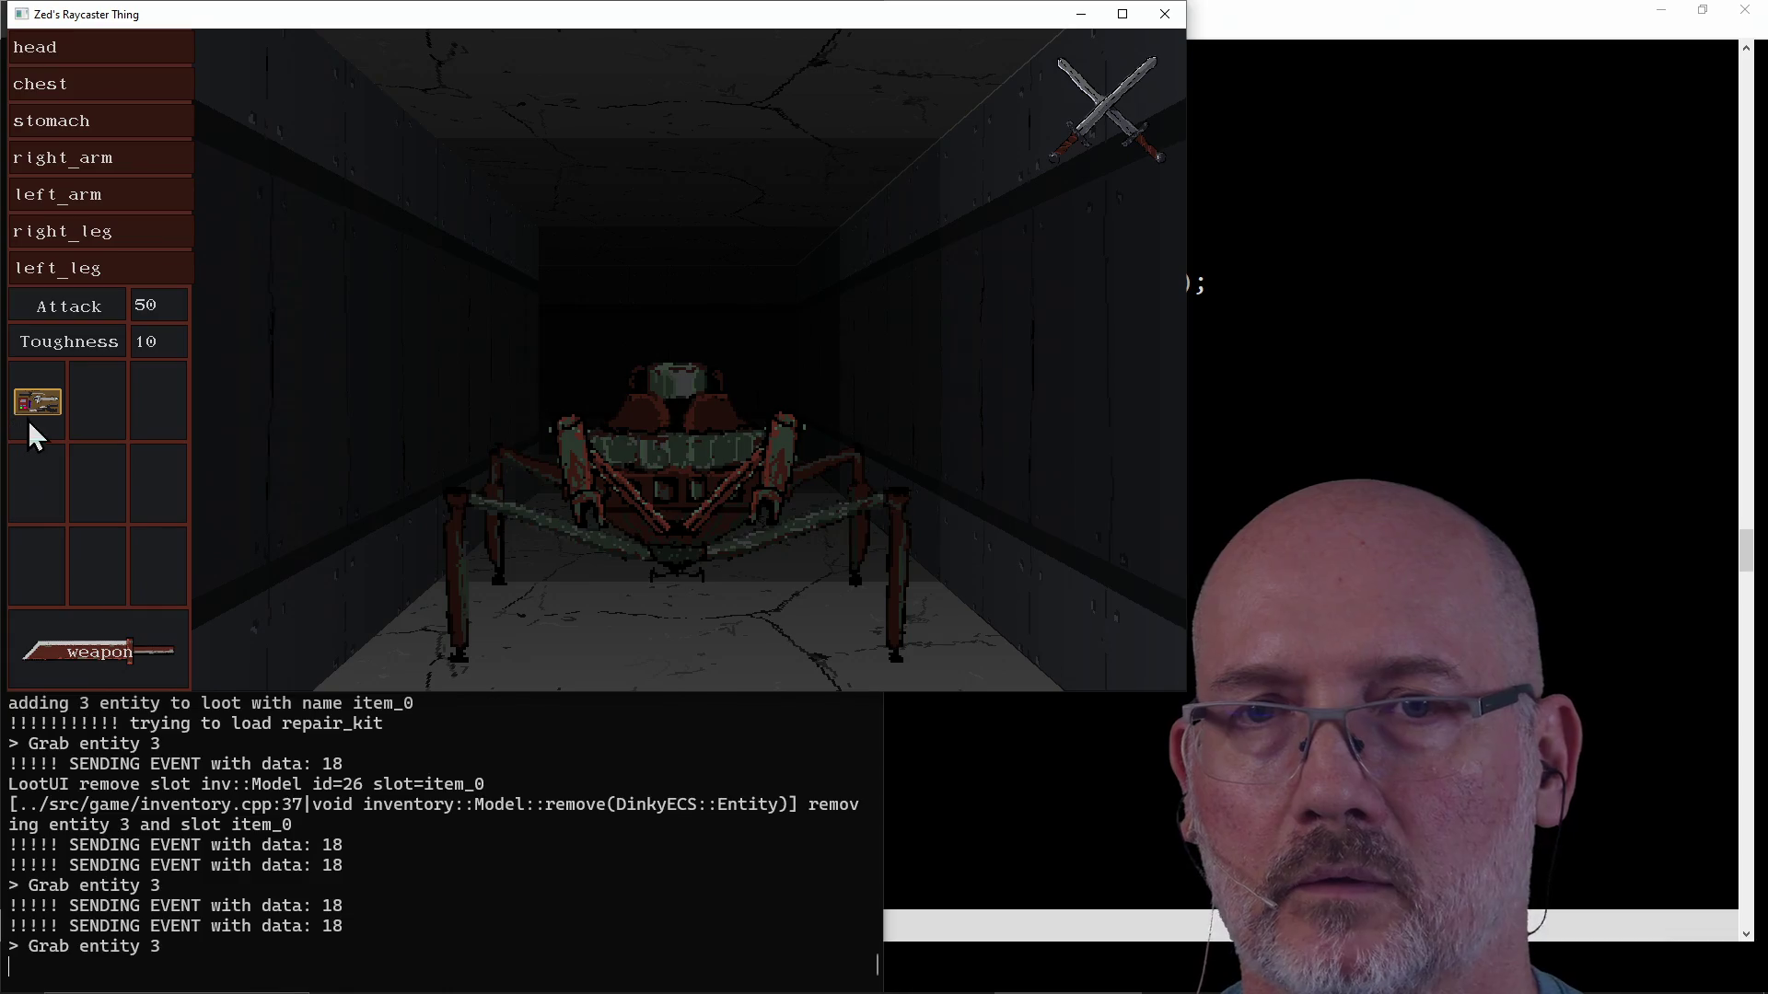
{"action": "left_click", "coordinate": [35, 404]}
{"action": "left_click", "coordinate": [713, 575]}
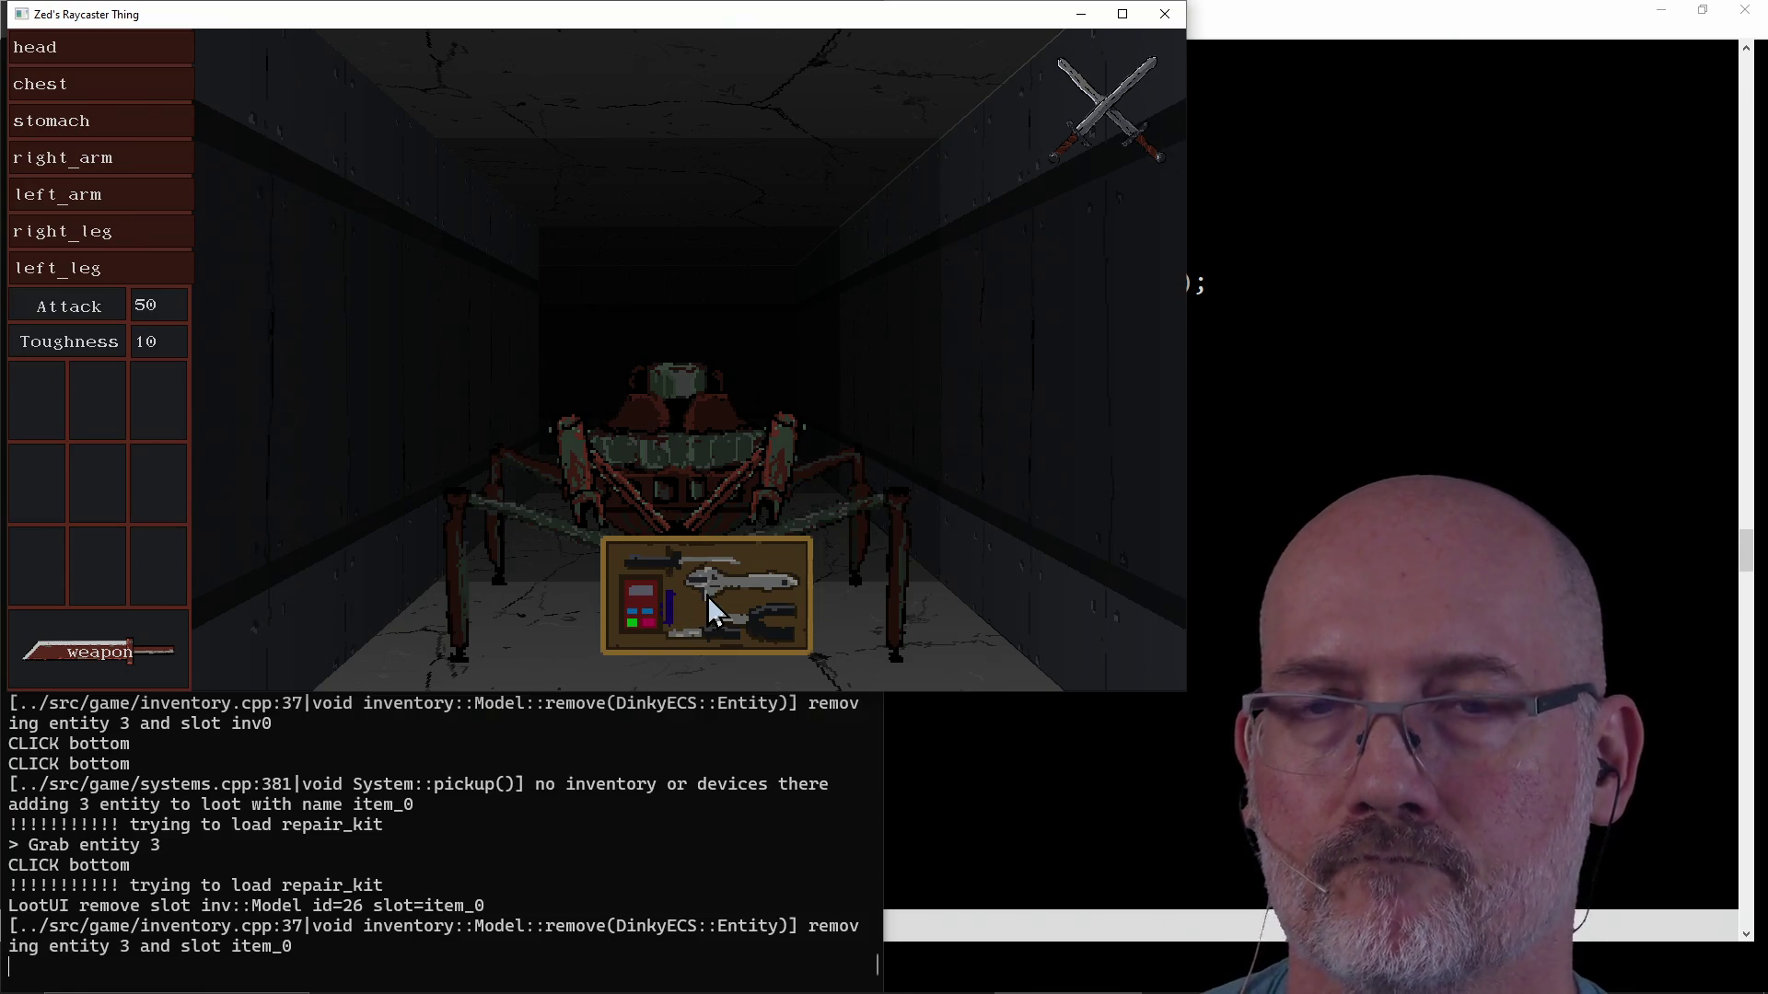
{"action": "left_click", "coordinate": [708, 596]}
{"action": "left_click", "coordinate": [30, 408]}
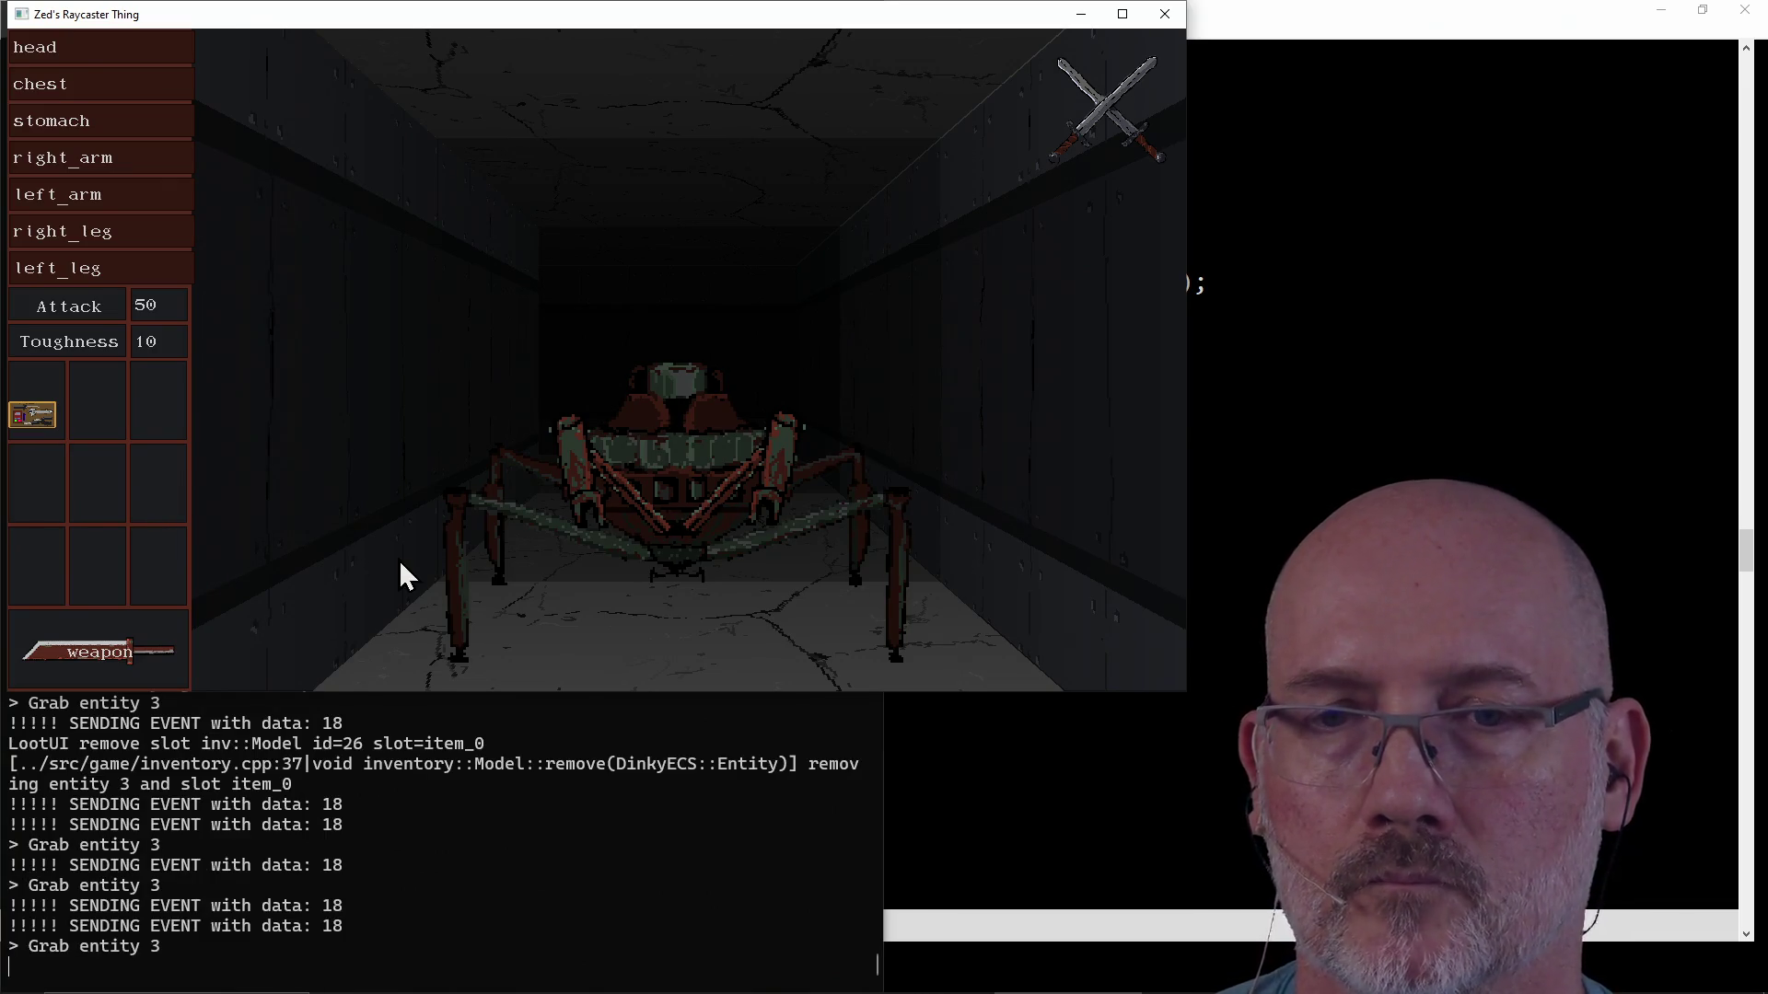
{"action": "left_click", "coordinate": [42, 412]}
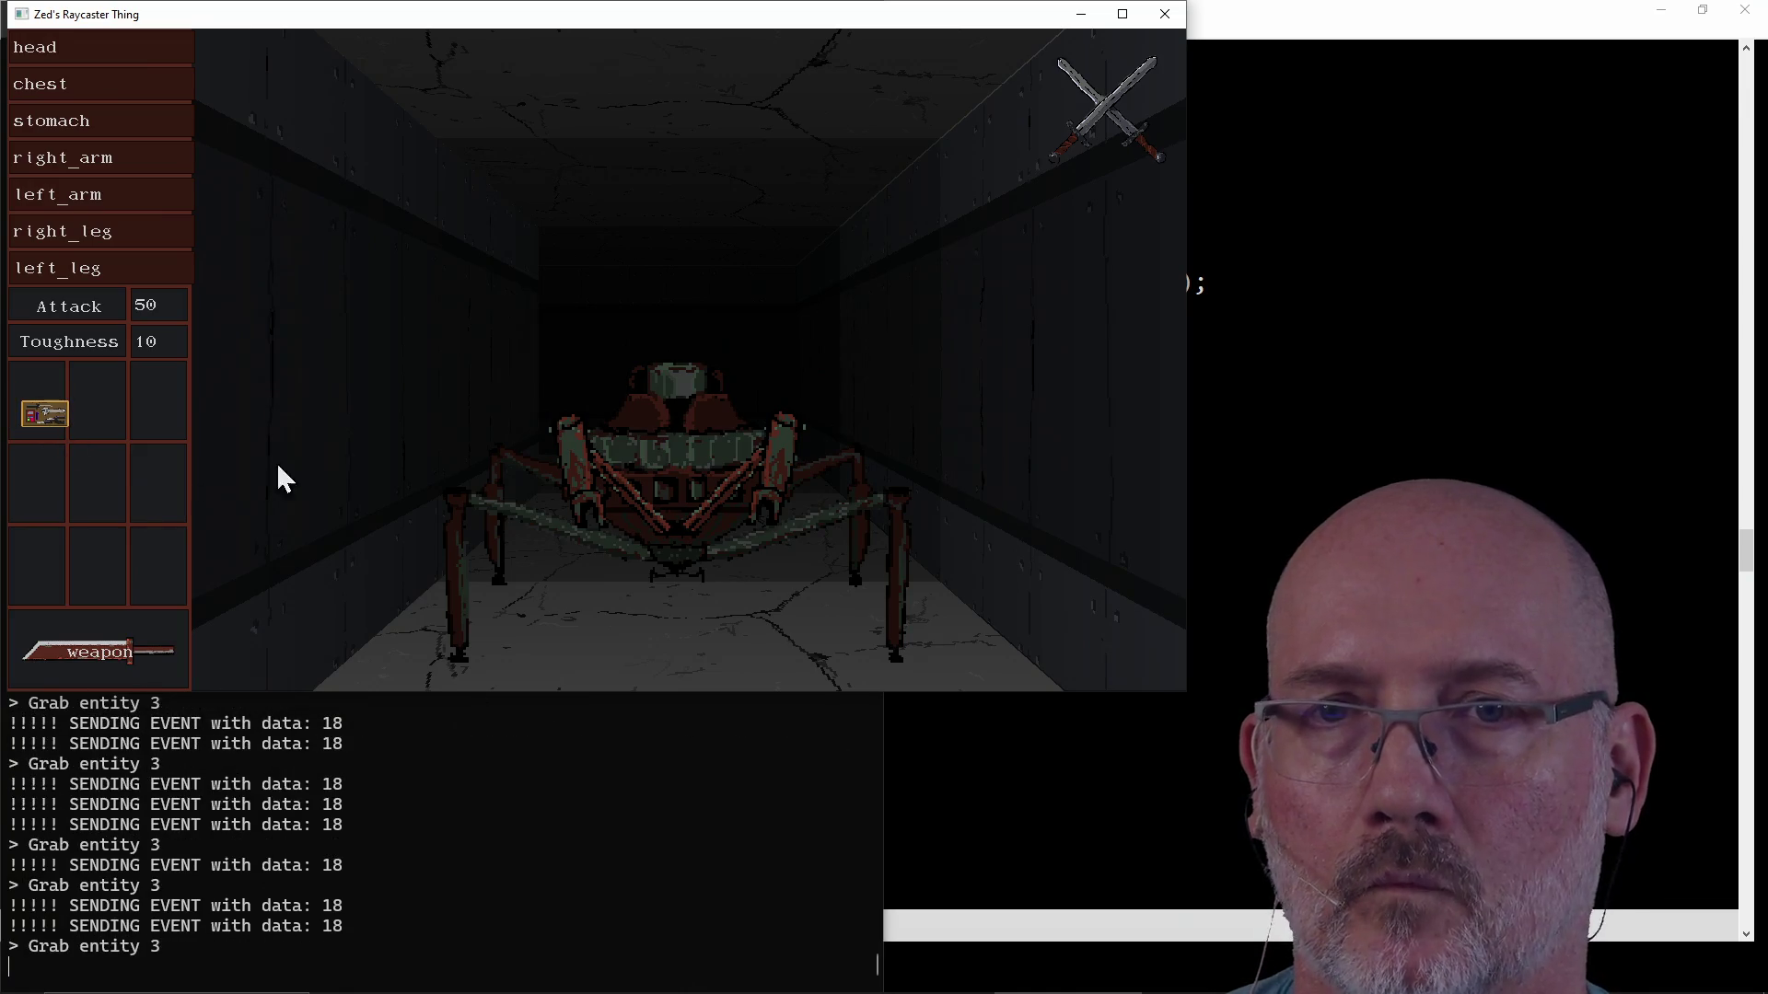
{"action": "left_click", "coordinate": [597, 553]}
{"action": "left_click", "coordinate": [639, 600]}
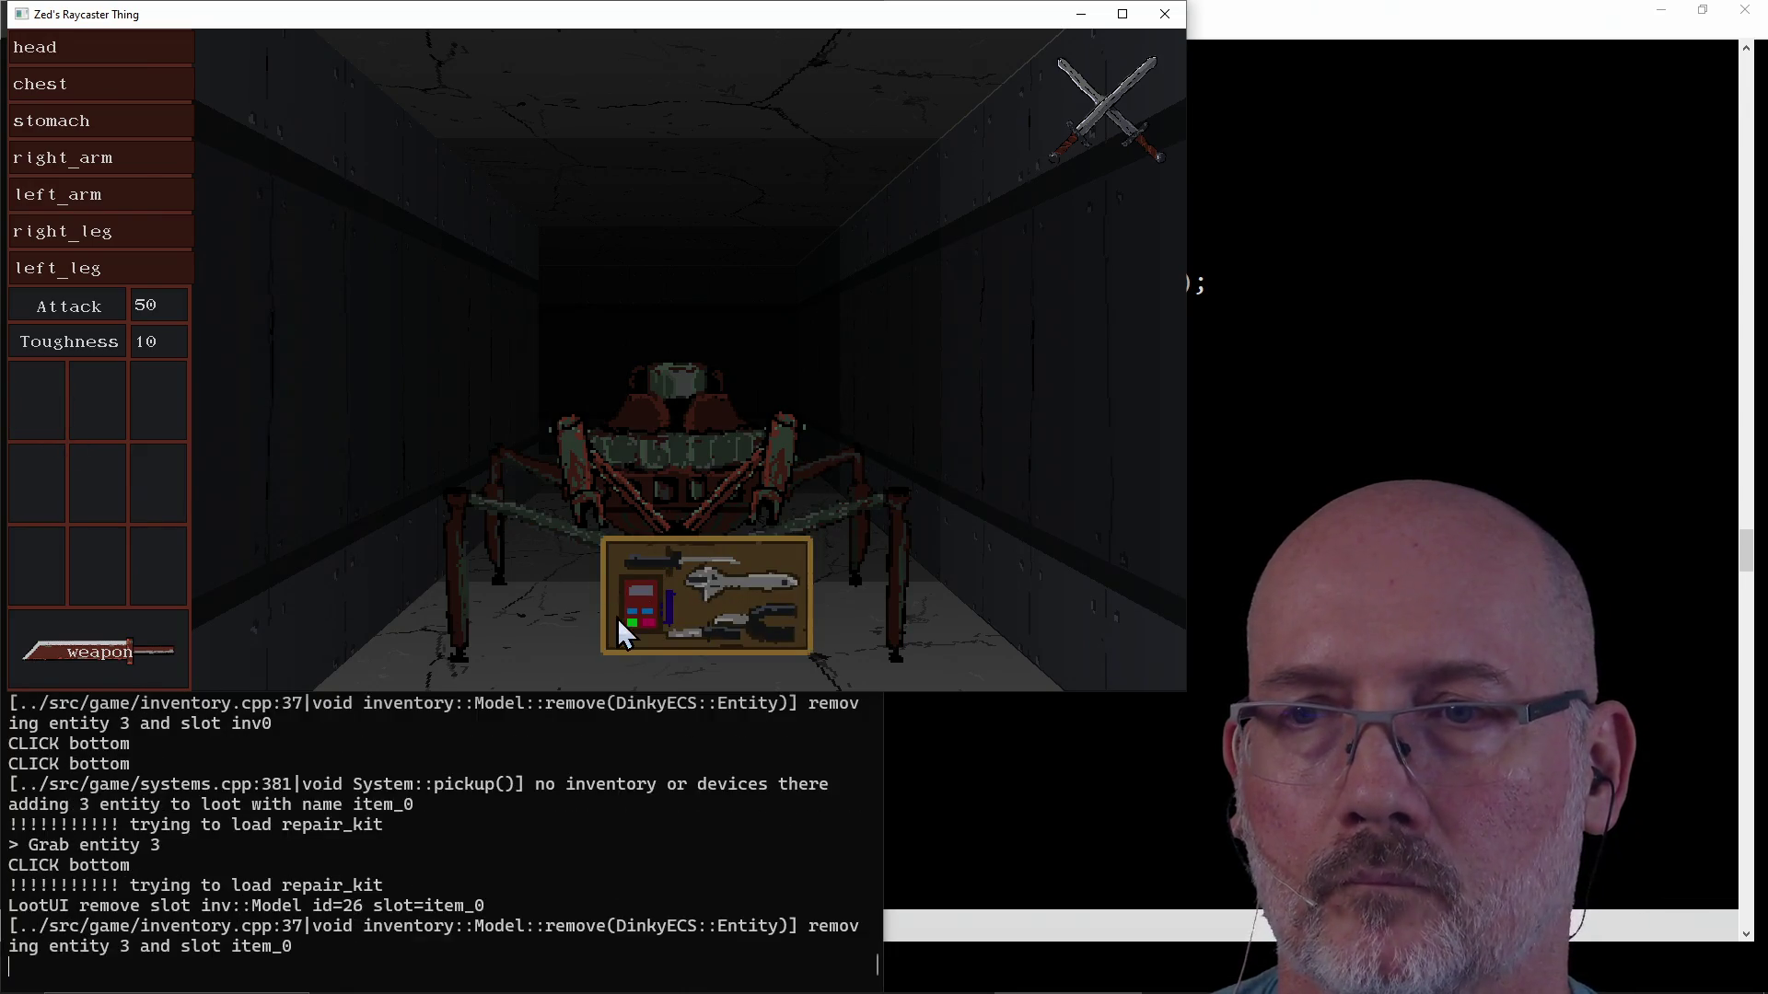
{"action": "left_click", "coordinate": [618, 618]}
{"action": "left_click", "coordinate": [35, 414]}
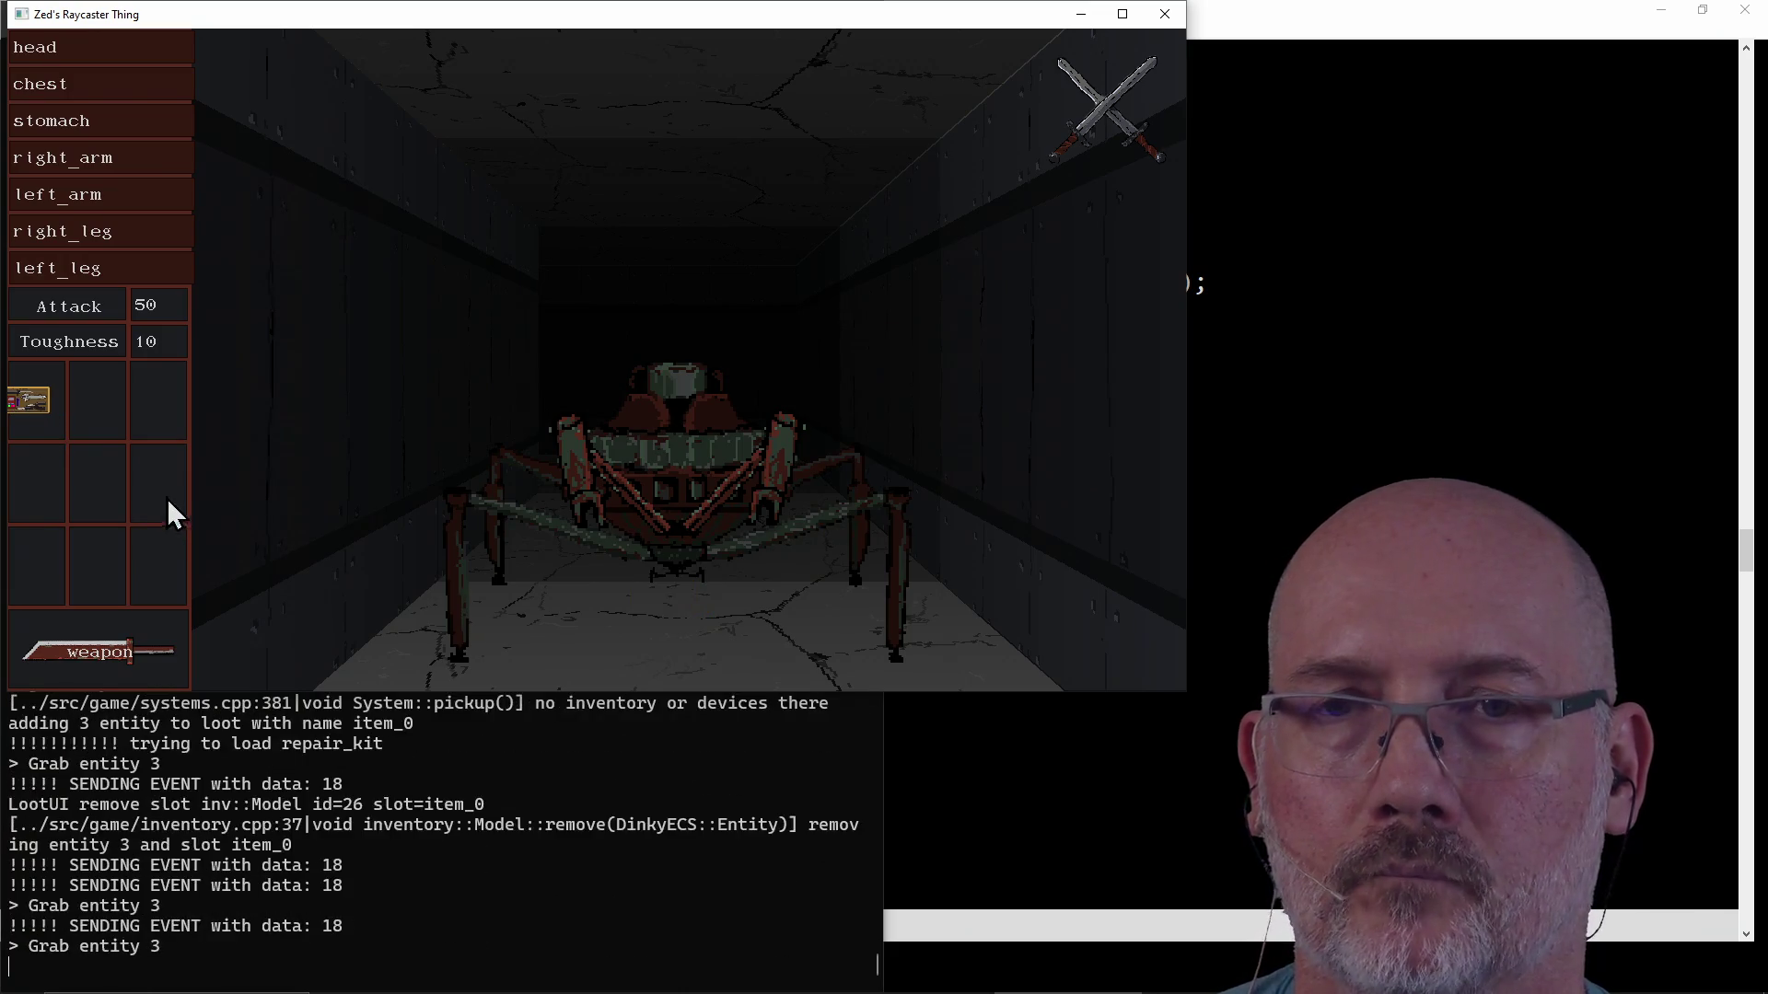
Regrab the repair kit and move it from the first slot into the middle inventory slot.
{"action": "left_click", "coordinate": [25, 407]}
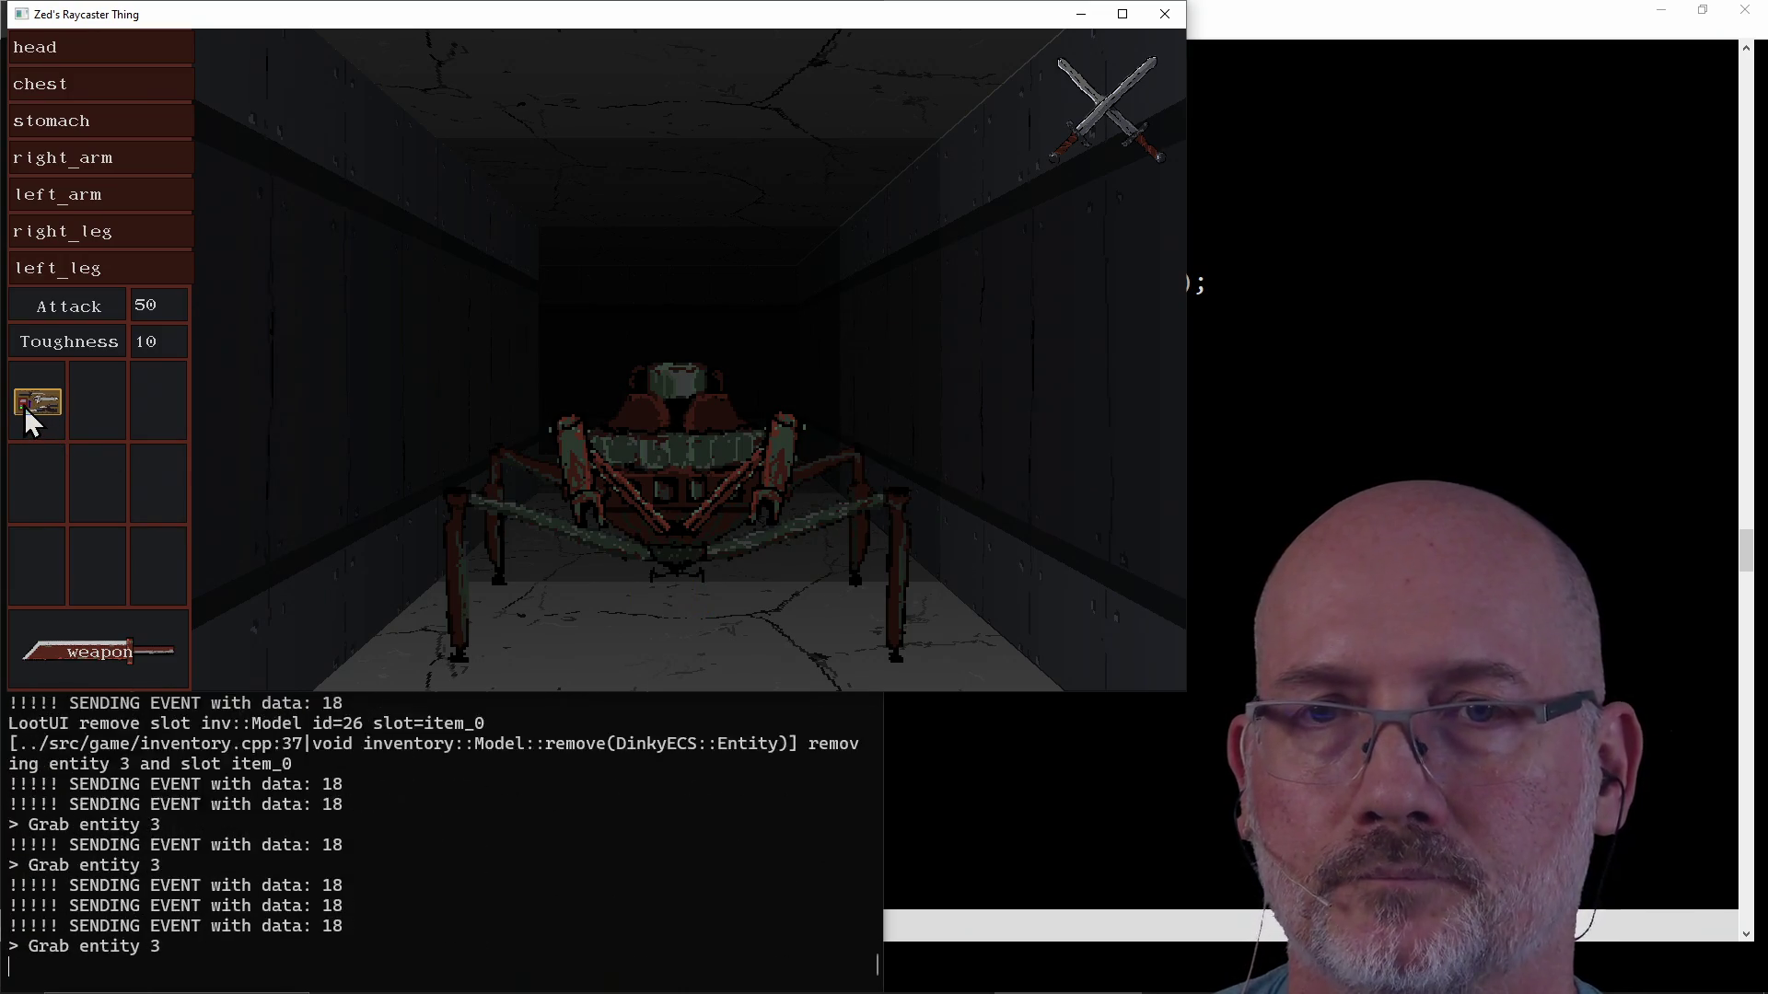
{"action": "left_click", "coordinate": [42, 407]}
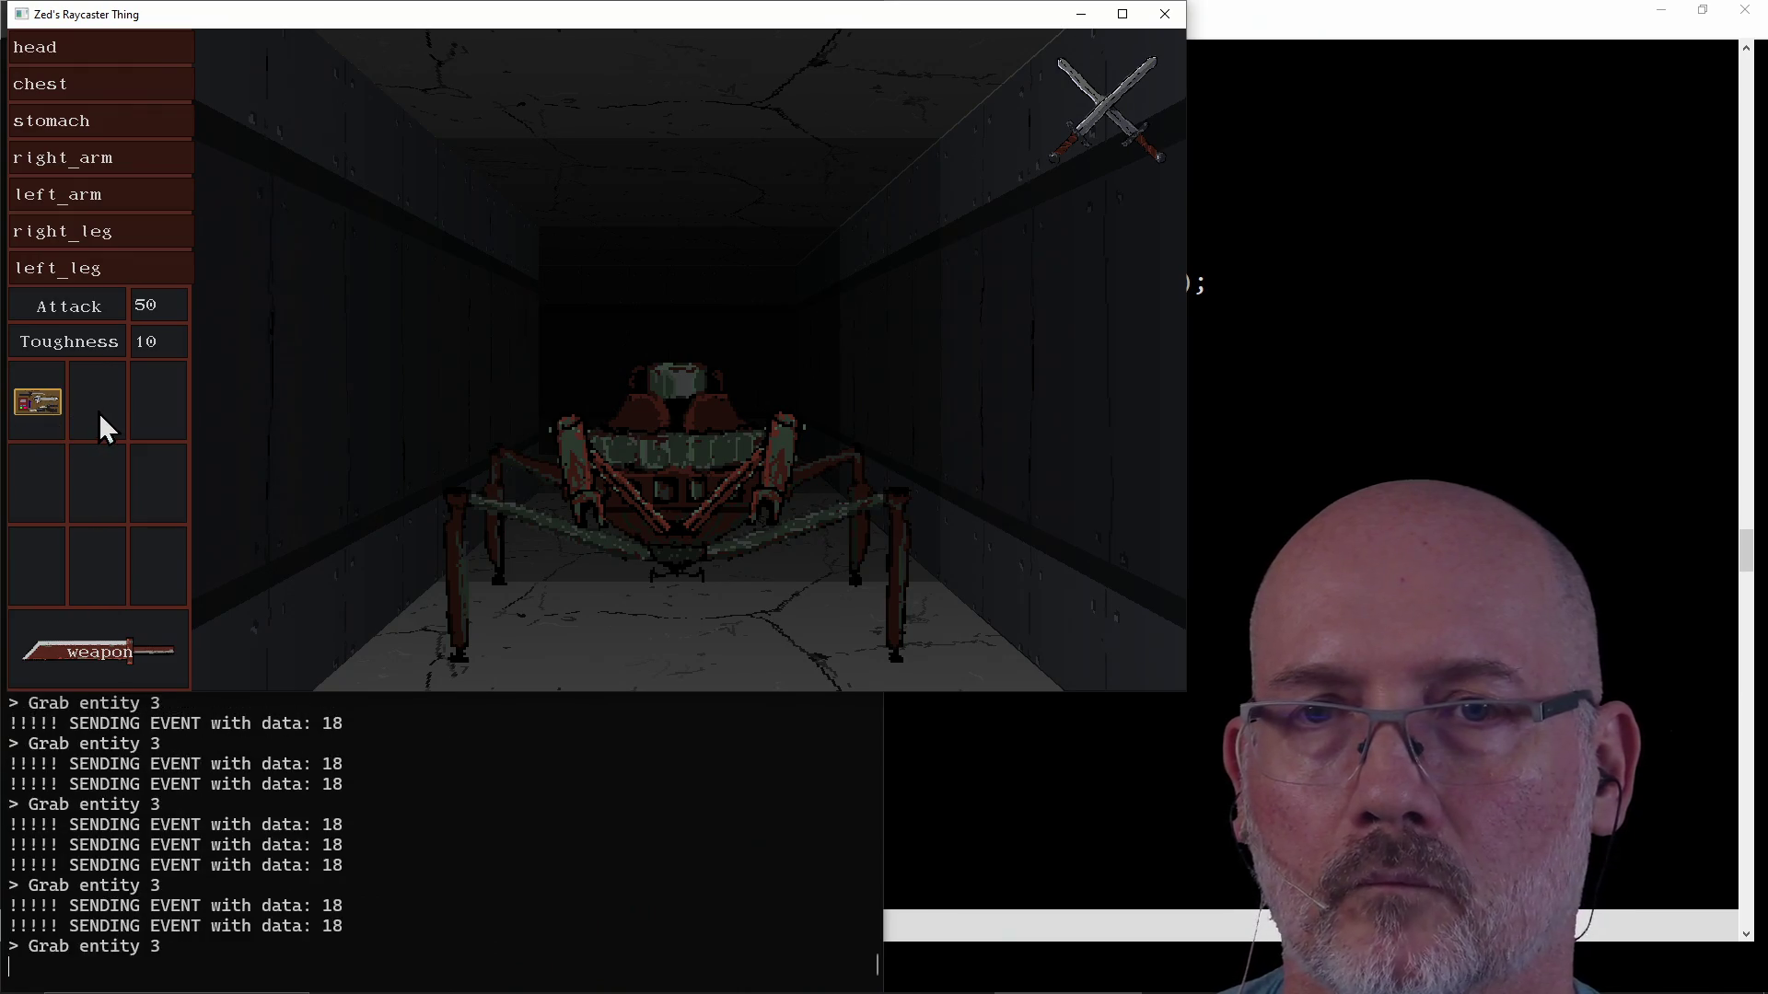
{"action": "left_click", "coordinate": [29, 404]}
{"action": "left_click", "coordinate": [93, 493]}
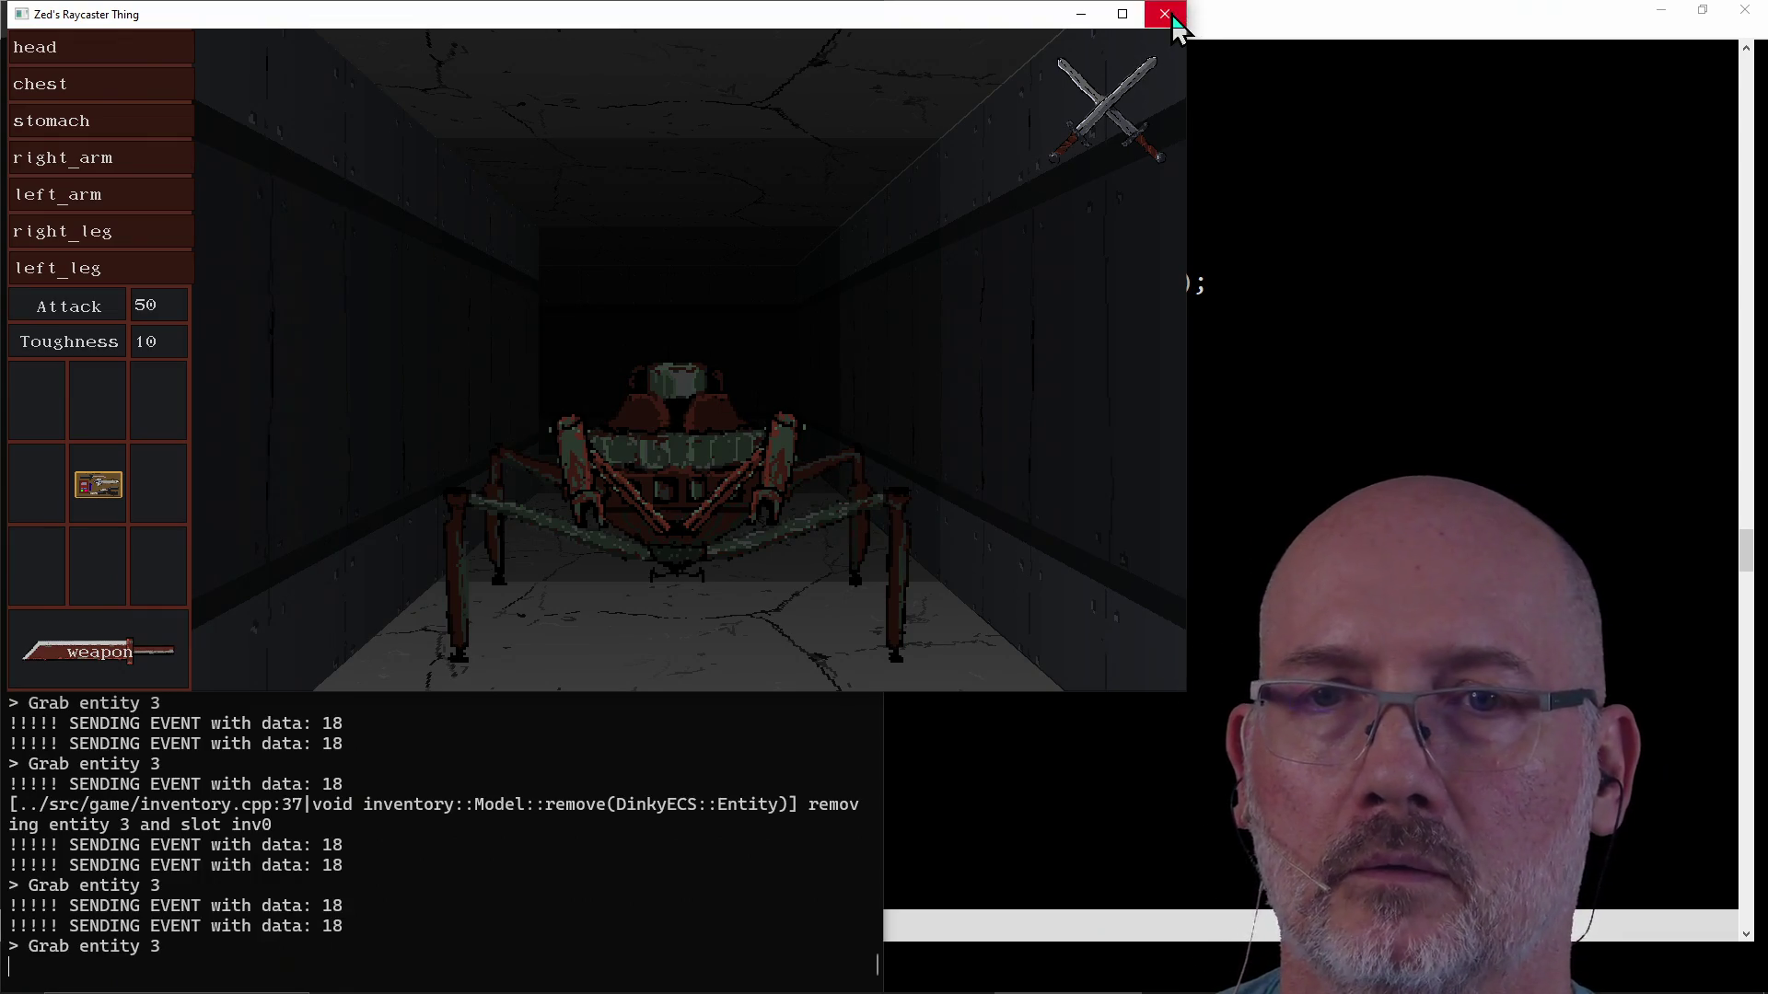
Test clicks on the game view centre, the empty floor and across the spider's body.
{"action": "left_click", "coordinate": [714, 356]}
{"action": "double_click", "coordinate": [714, 356]}
{"action": "double_click", "coordinate": [714, 356]}
{"action": "left_click", "coordinate": [632, 546]}
{"action": "double_click", "coordinate": [657, 607]}
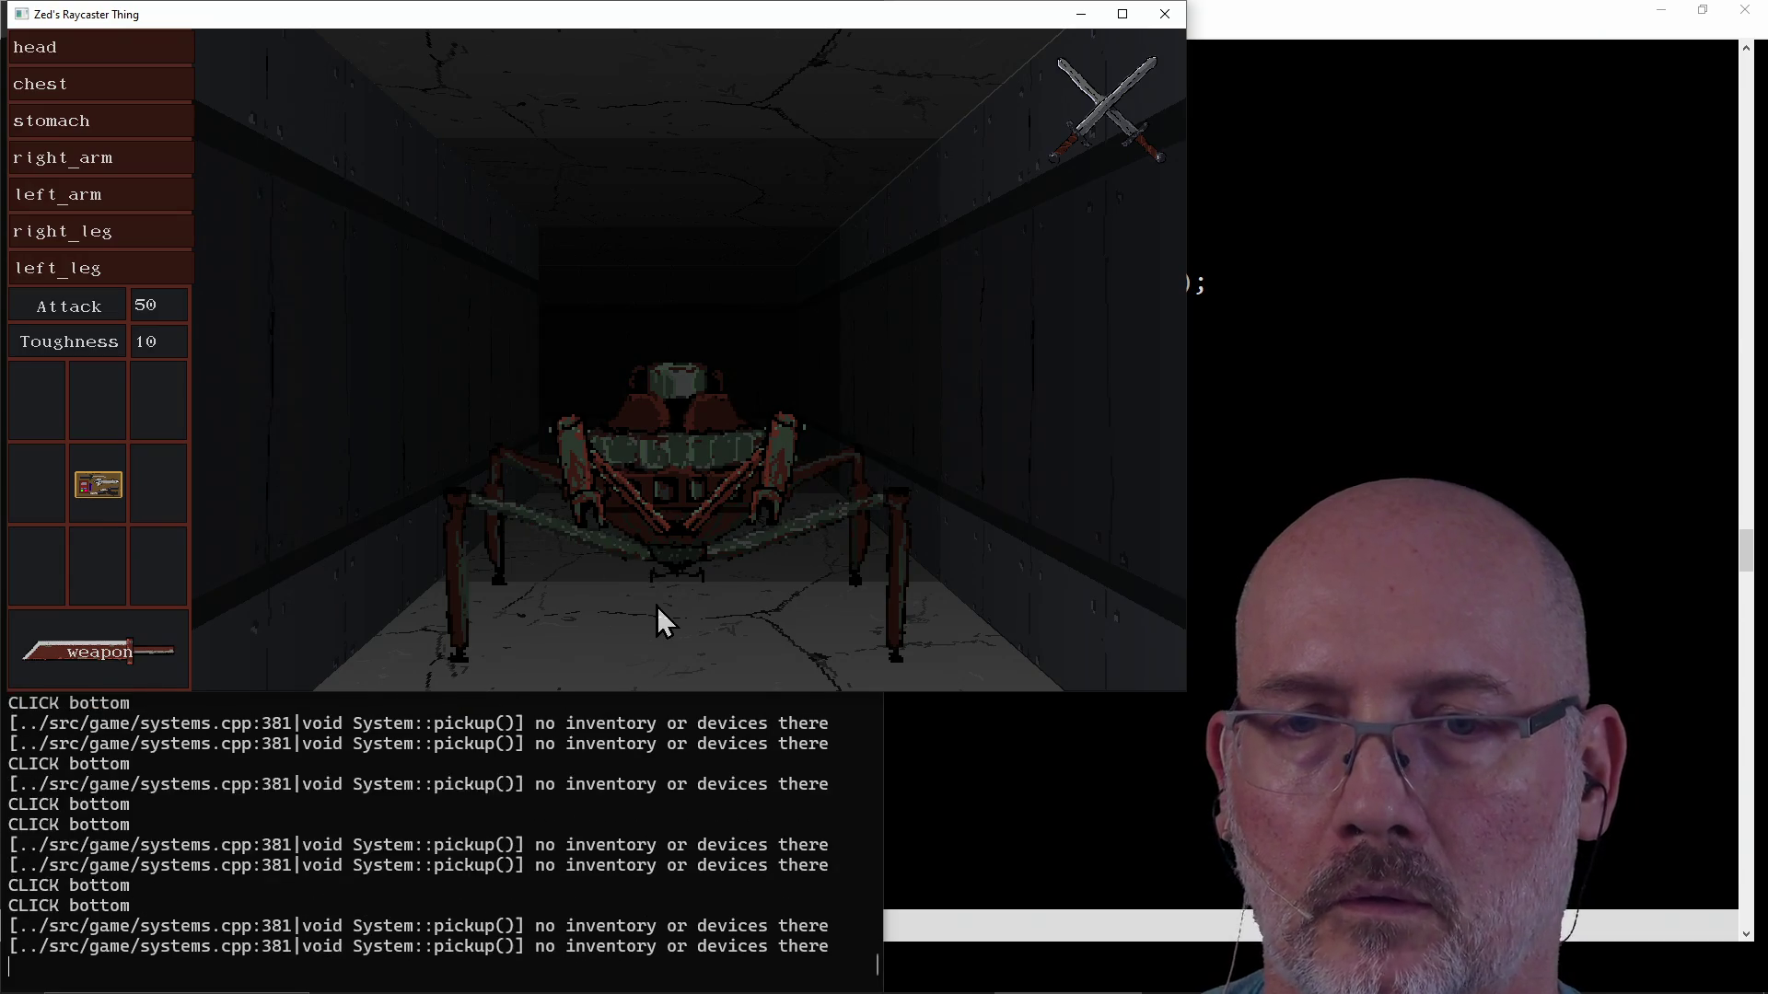
{"action": "left_click", "coordinate": [657, 618]}
{"action": "left_click", "coordinate": [658, 618]}
{"action": "left_click", "coordinate": [686, 507]}
{"action": "left_click", "coordinate": [684, 470]}
{"action": "left_click", "coordinate": [683, 537]}
{"action": "left_click", "coordinate": [678, 568]}
{"action": "left_click", "coordinate": [532, 578]}
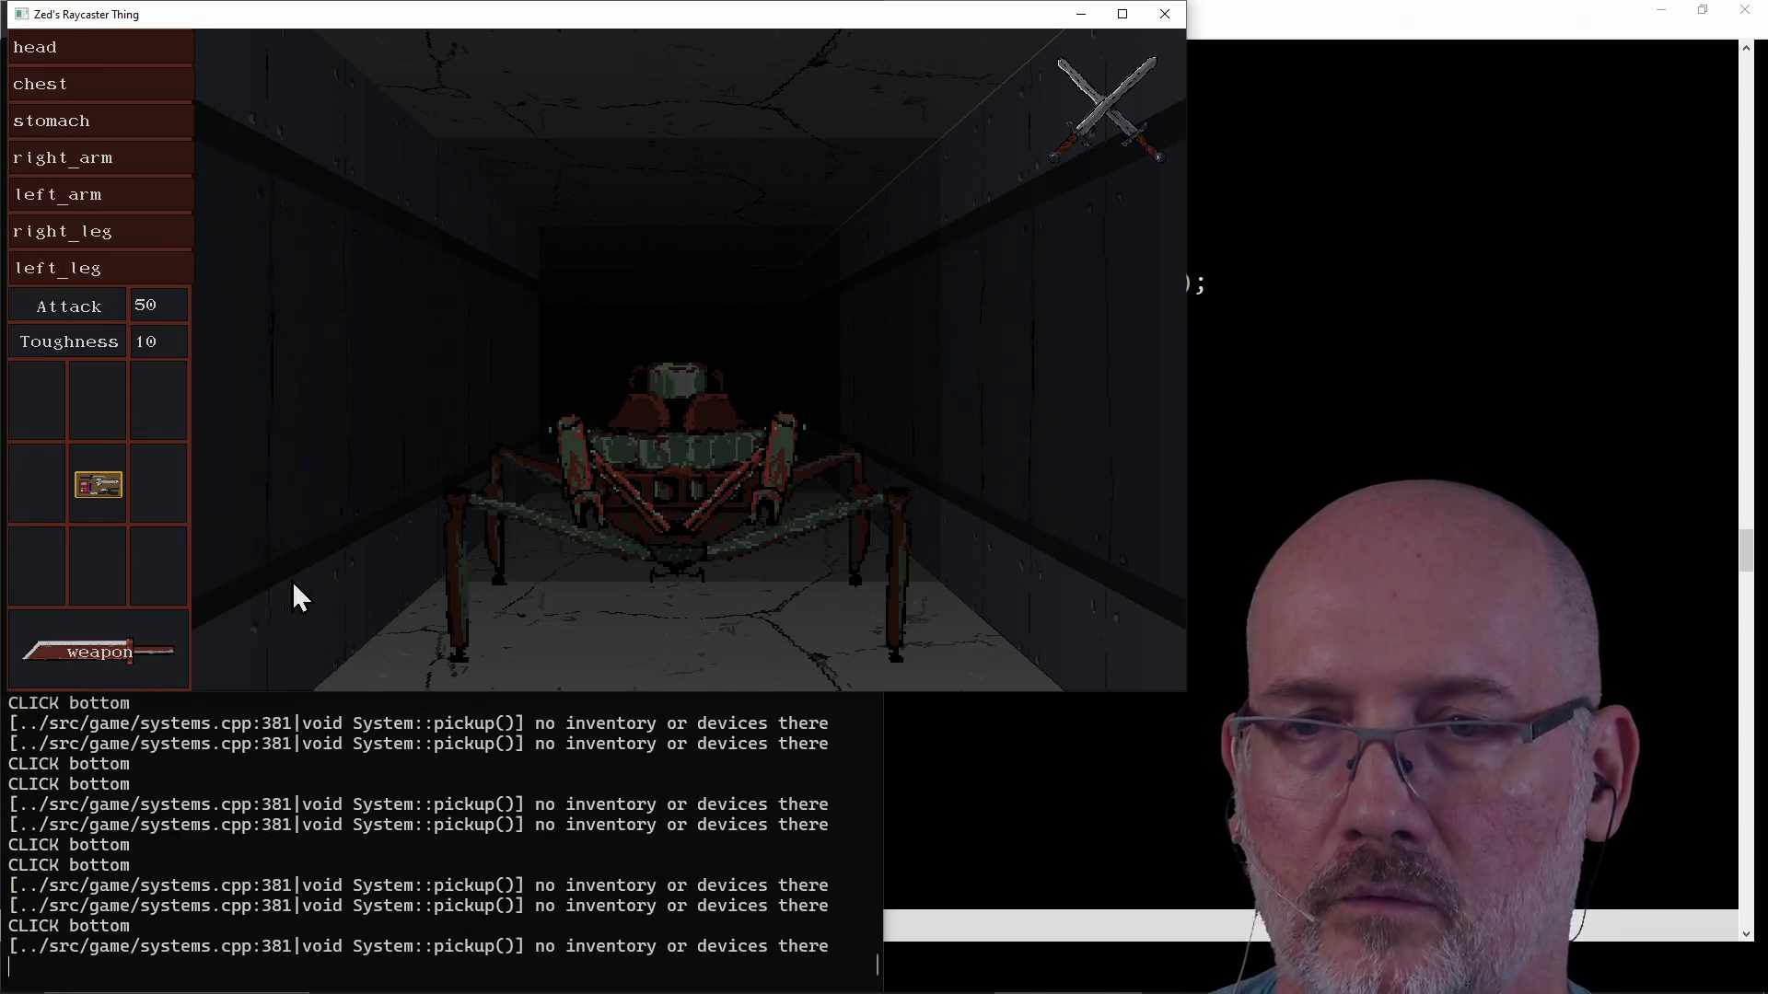
Attack the spider until it dies, then move the repair kit back into the first slot.
{"action": "left_click", "coordinate": [634, 521]}
{"action": "left_click", "coordinate": [634, 520]}
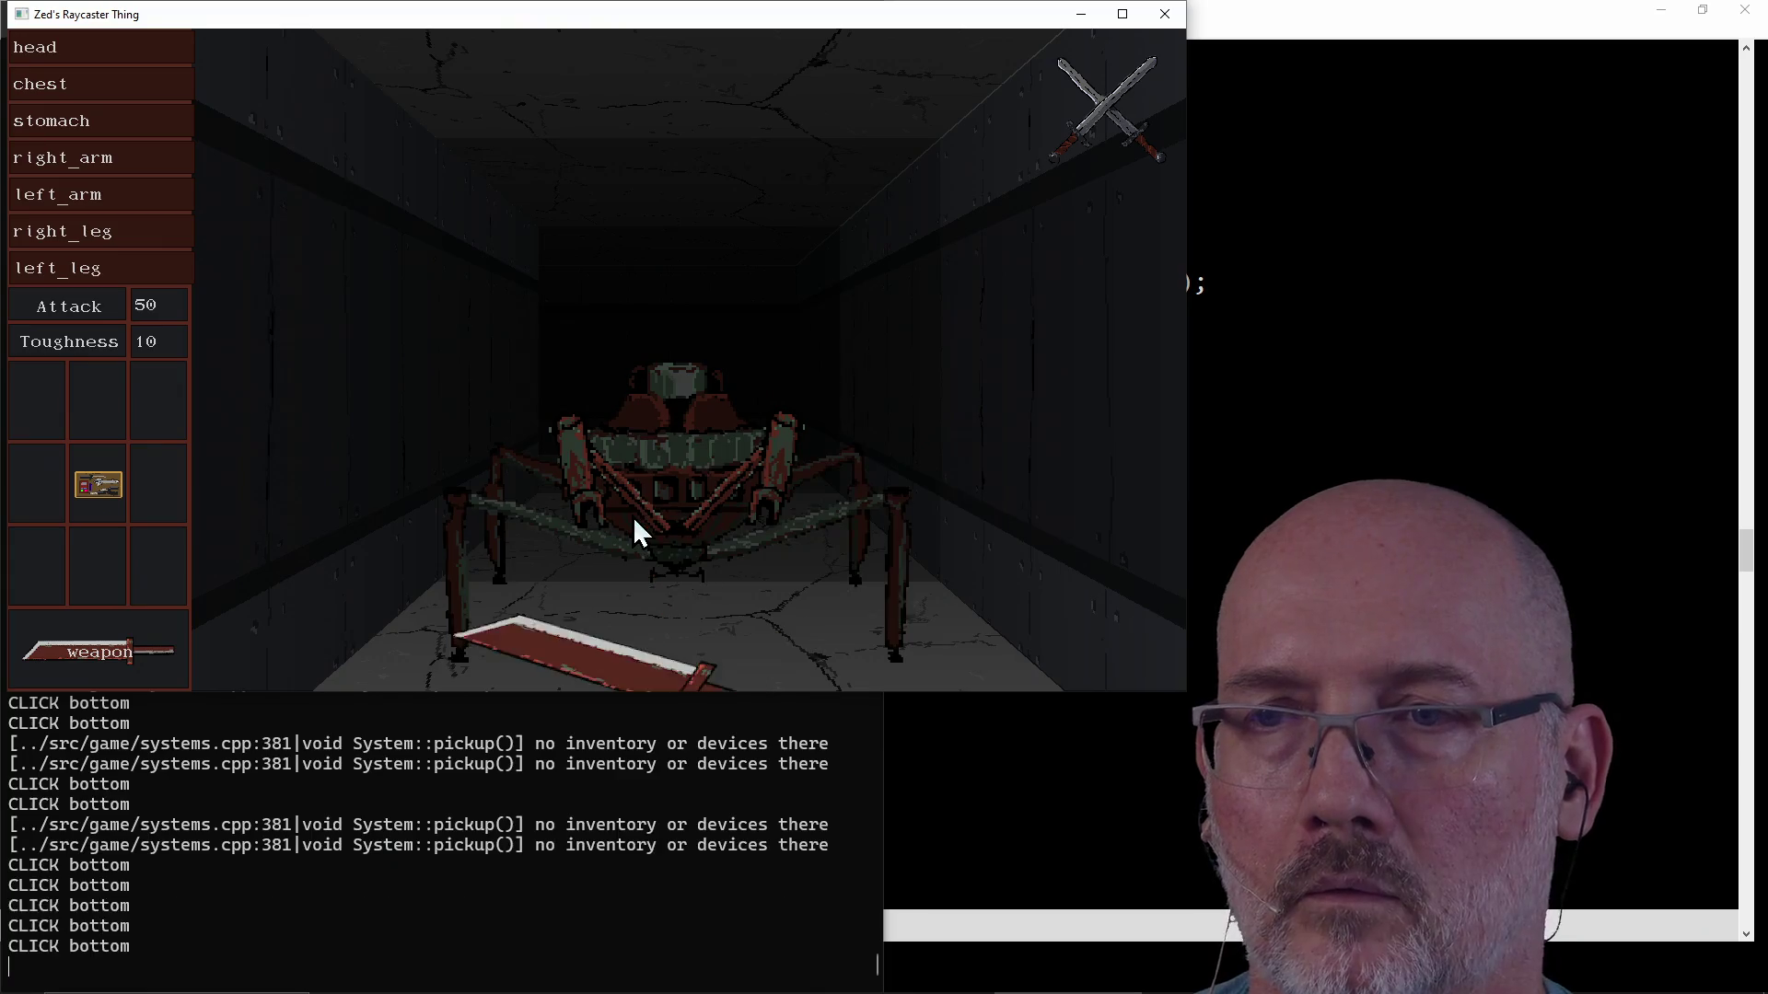
{"action": "left_click", "coordinate": [633, 516]}
{"action": "left_click", "coordinate": [550, 538]}
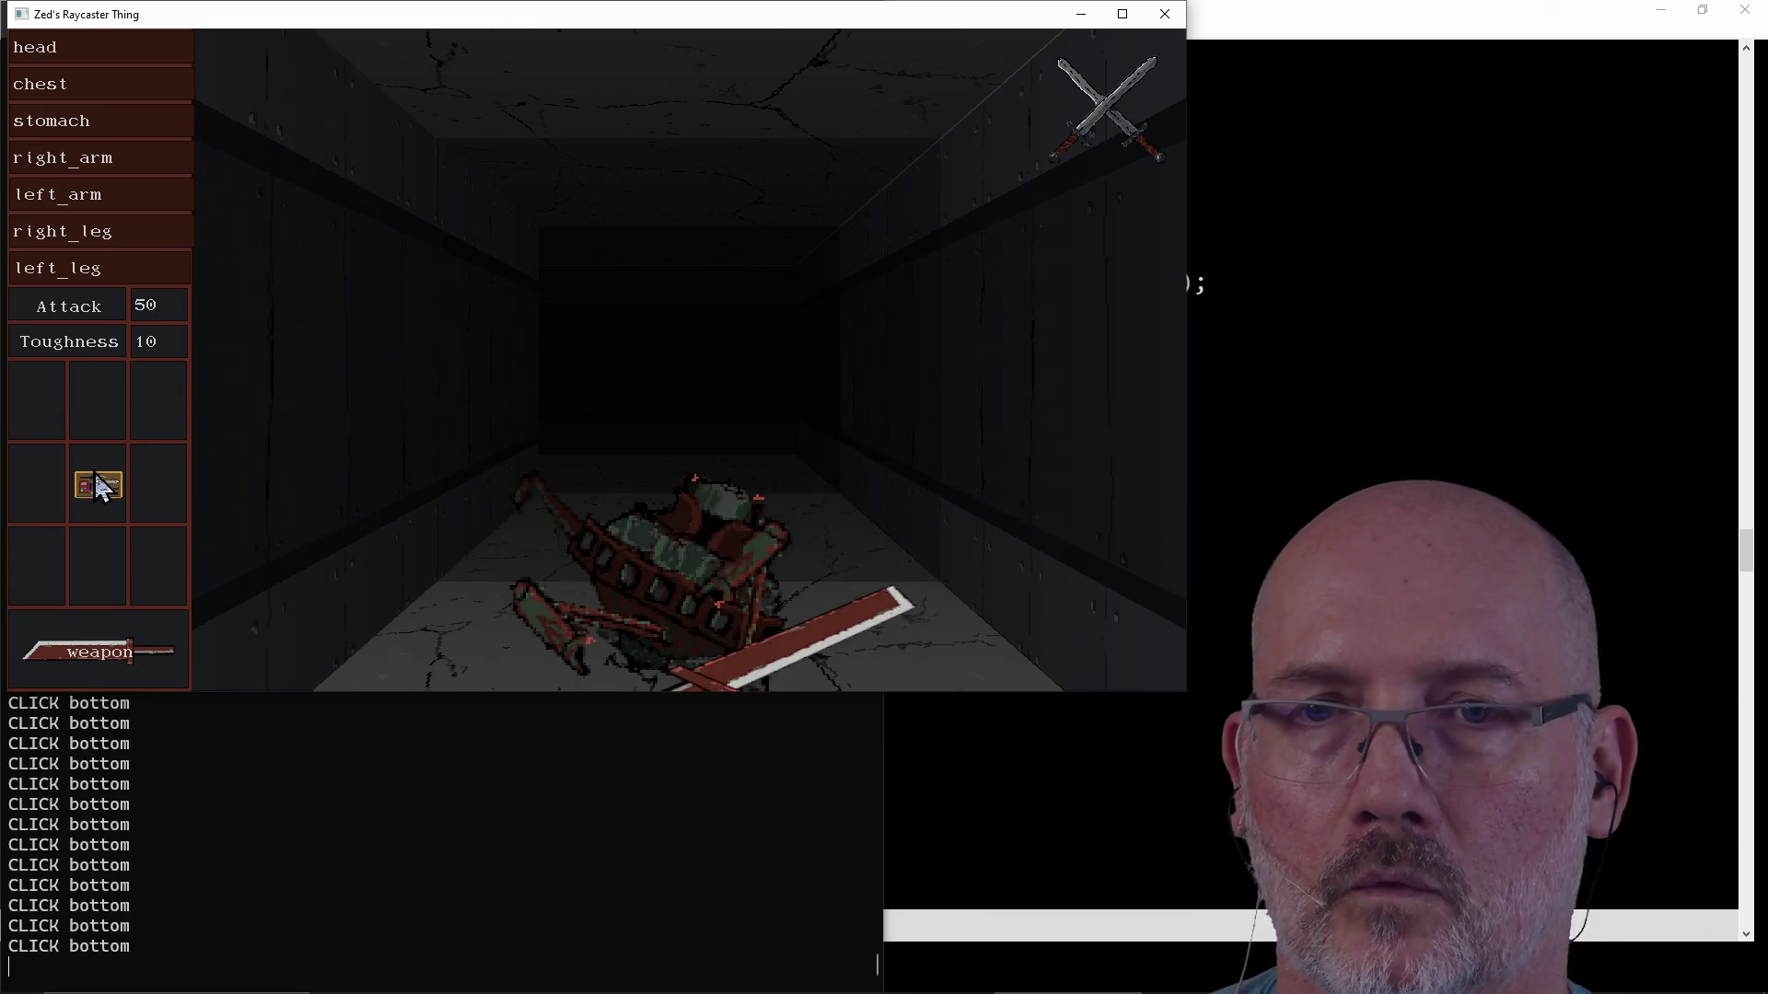
{"action": "left_click_drag", "start_coordinate": [101, 487], "coordinate": [32, 394]}
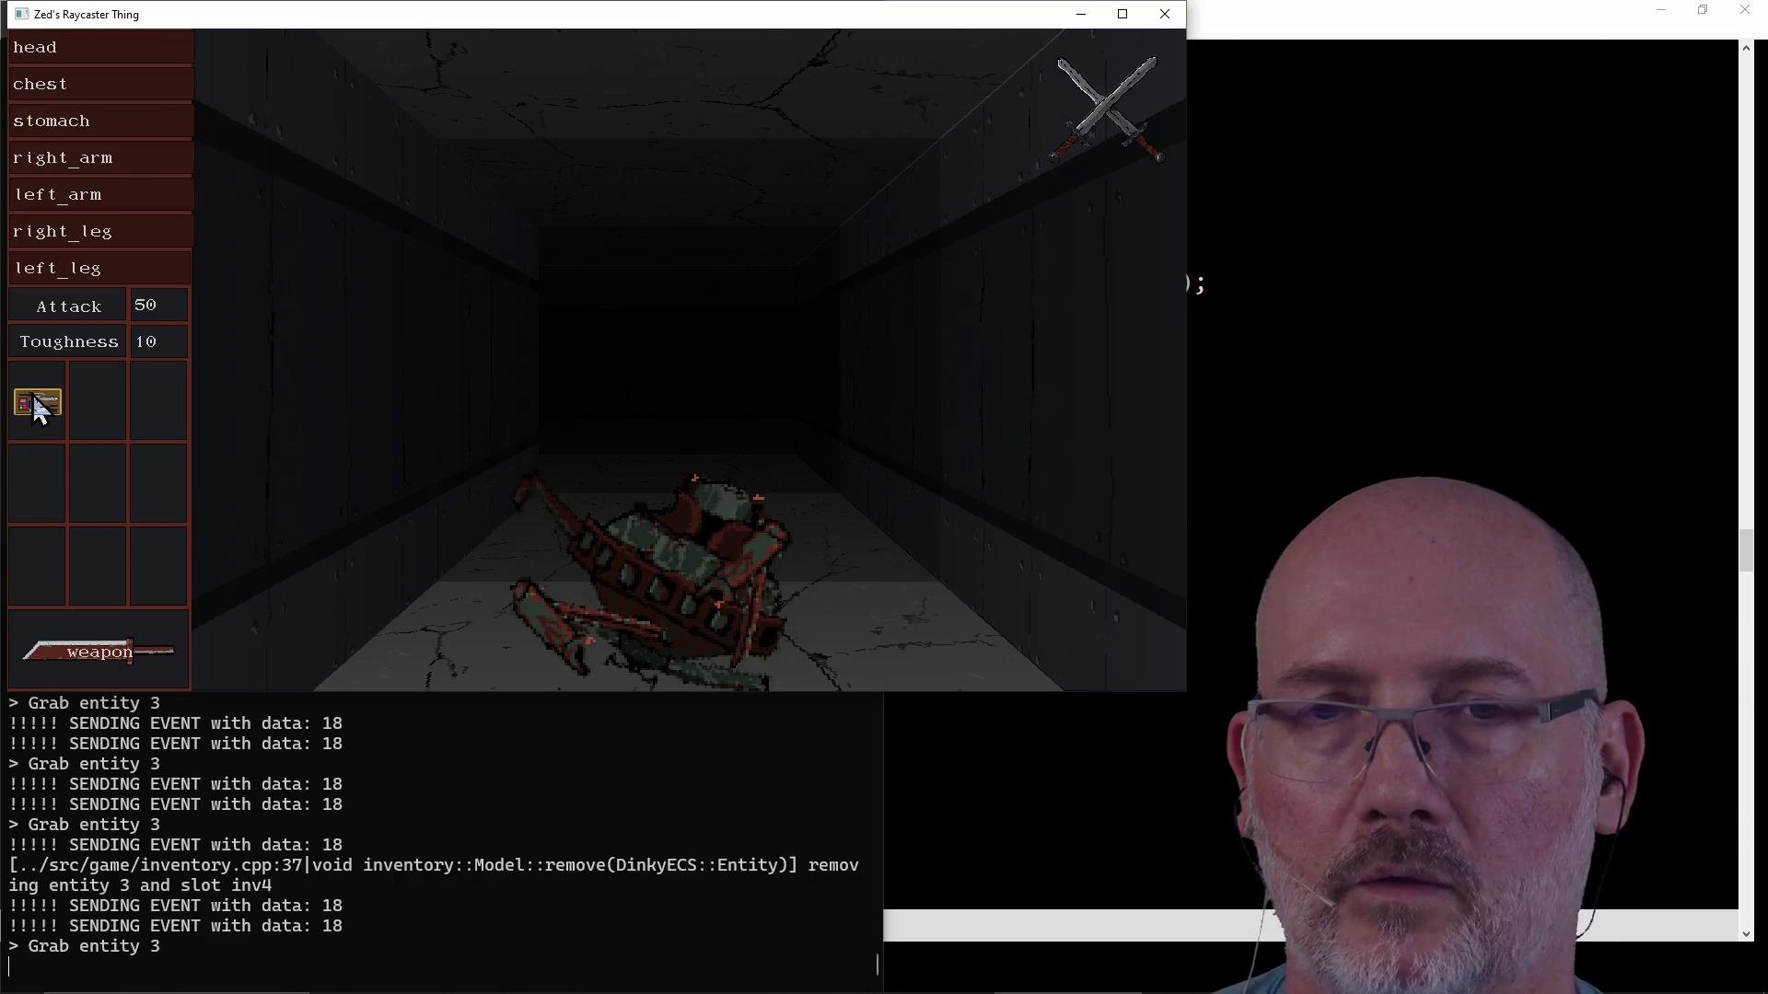
{"action": "left_click", "coordinate": [32, 394]}
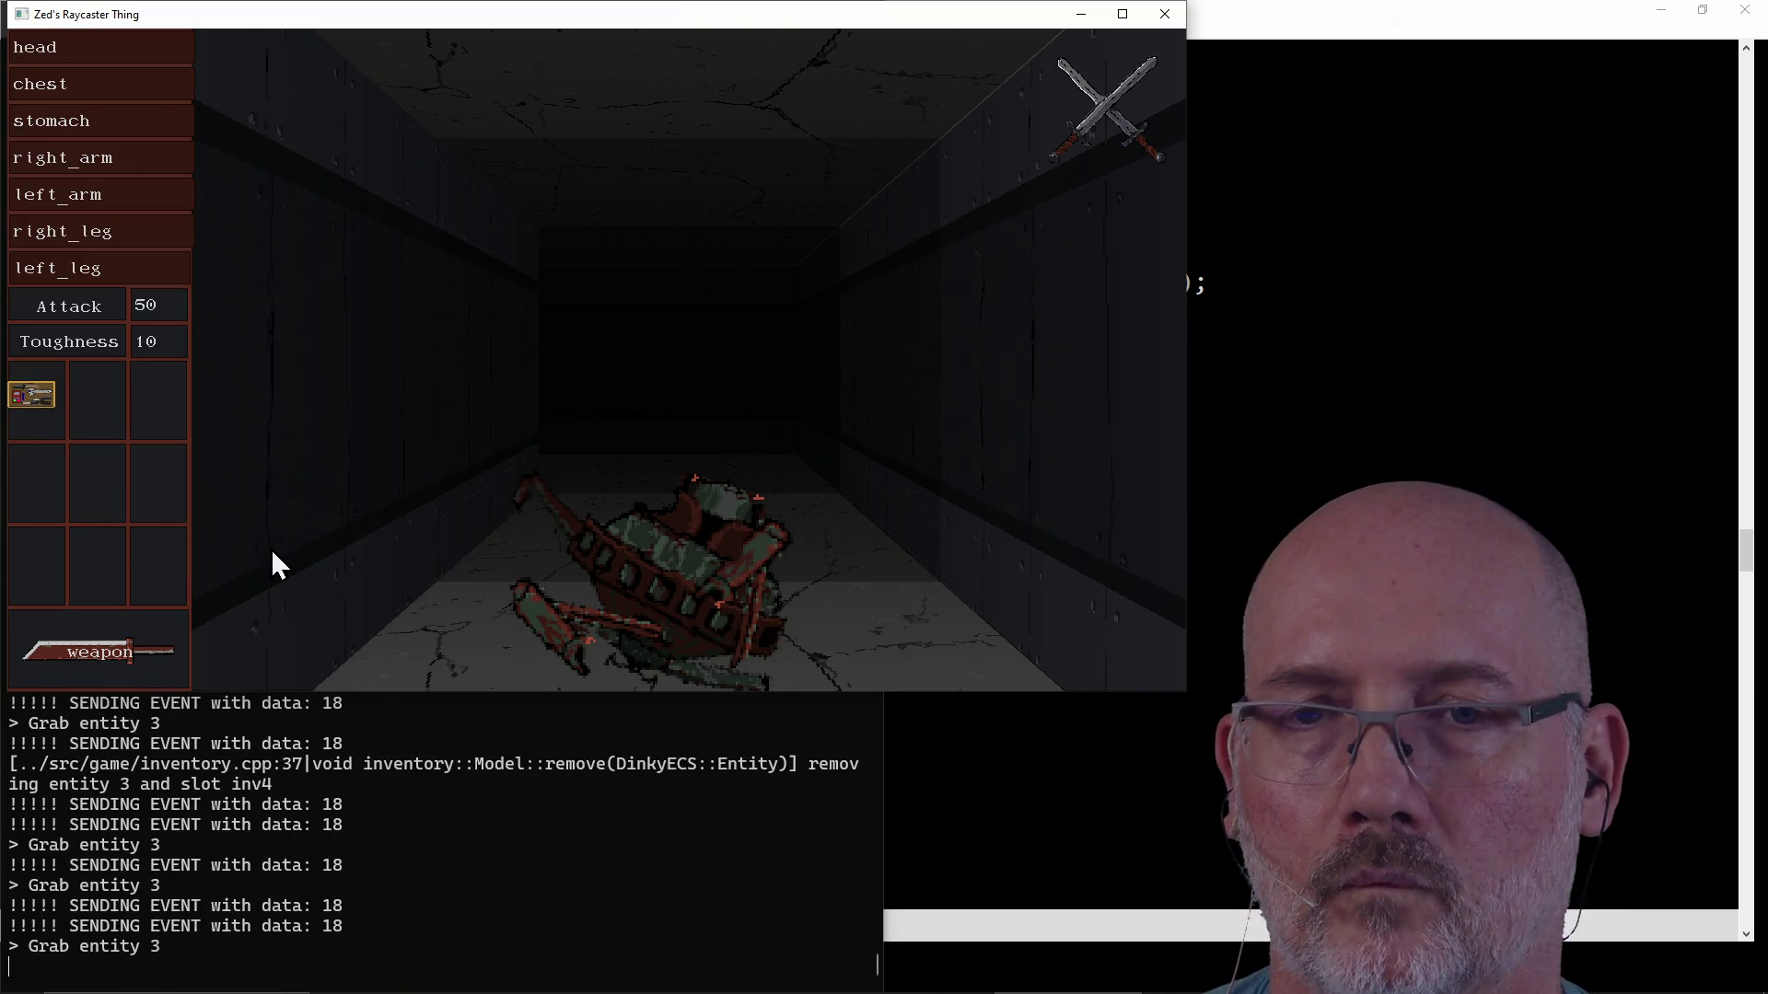
Stop the game with Ctrl+C in the terminal and bring GVIM back to the front.
{"action": "left_click", "coordinate": [379, 842]}
{"action": "key", "text": "ctrl+c"}
{"action": "left_click", "coordinate": [953, 734]}
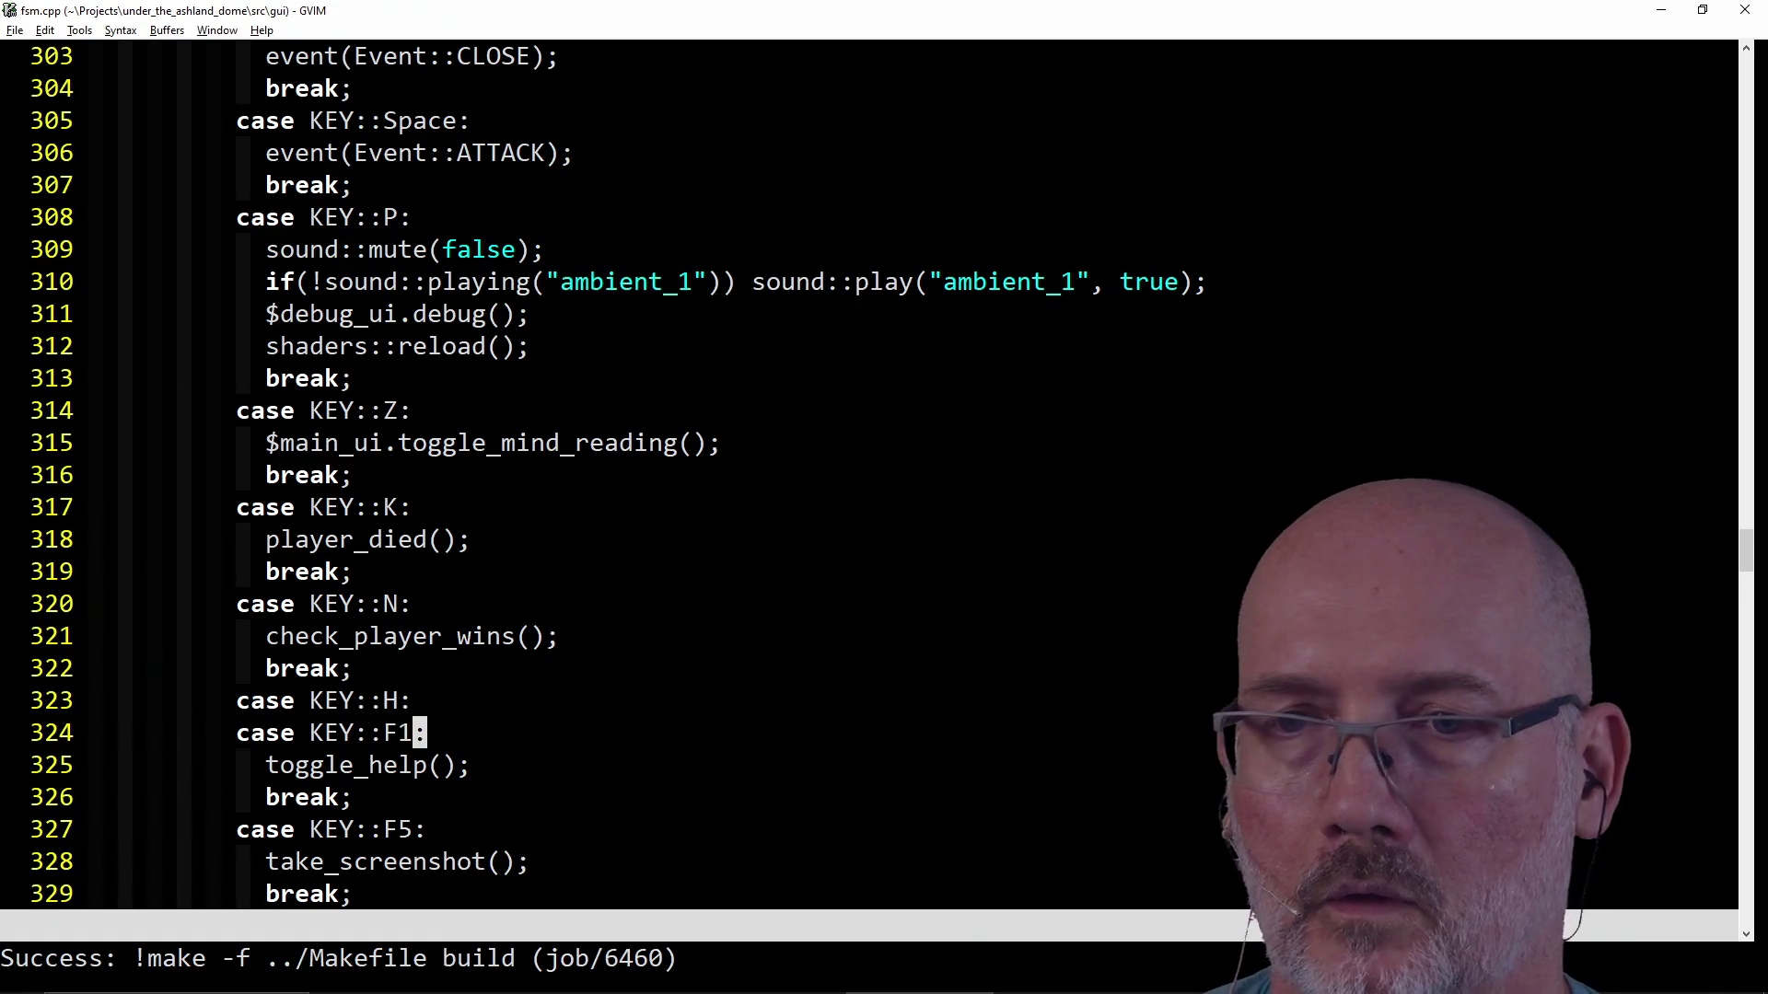
{"action": "type", "text": "u"}
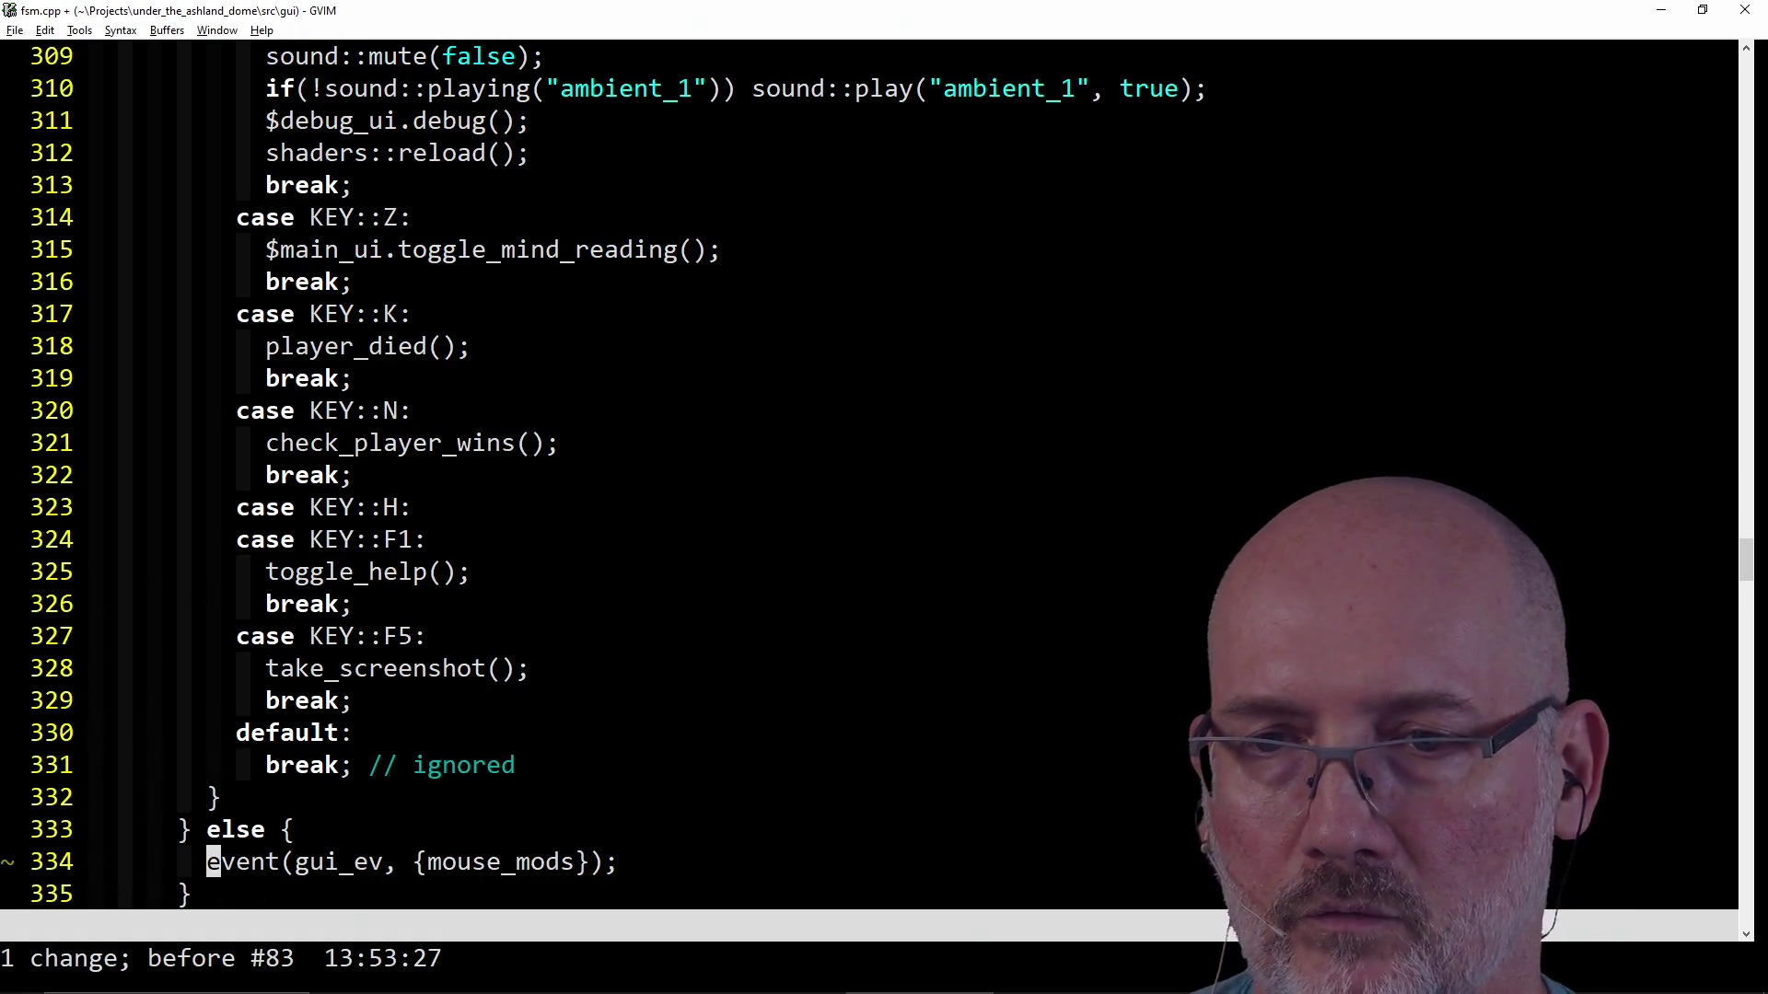
{"action": "type", "text": ":w"}
Save the reverted fsm.cpp, then save all files and run the make build.
{"action": "key", "text": "Return"}
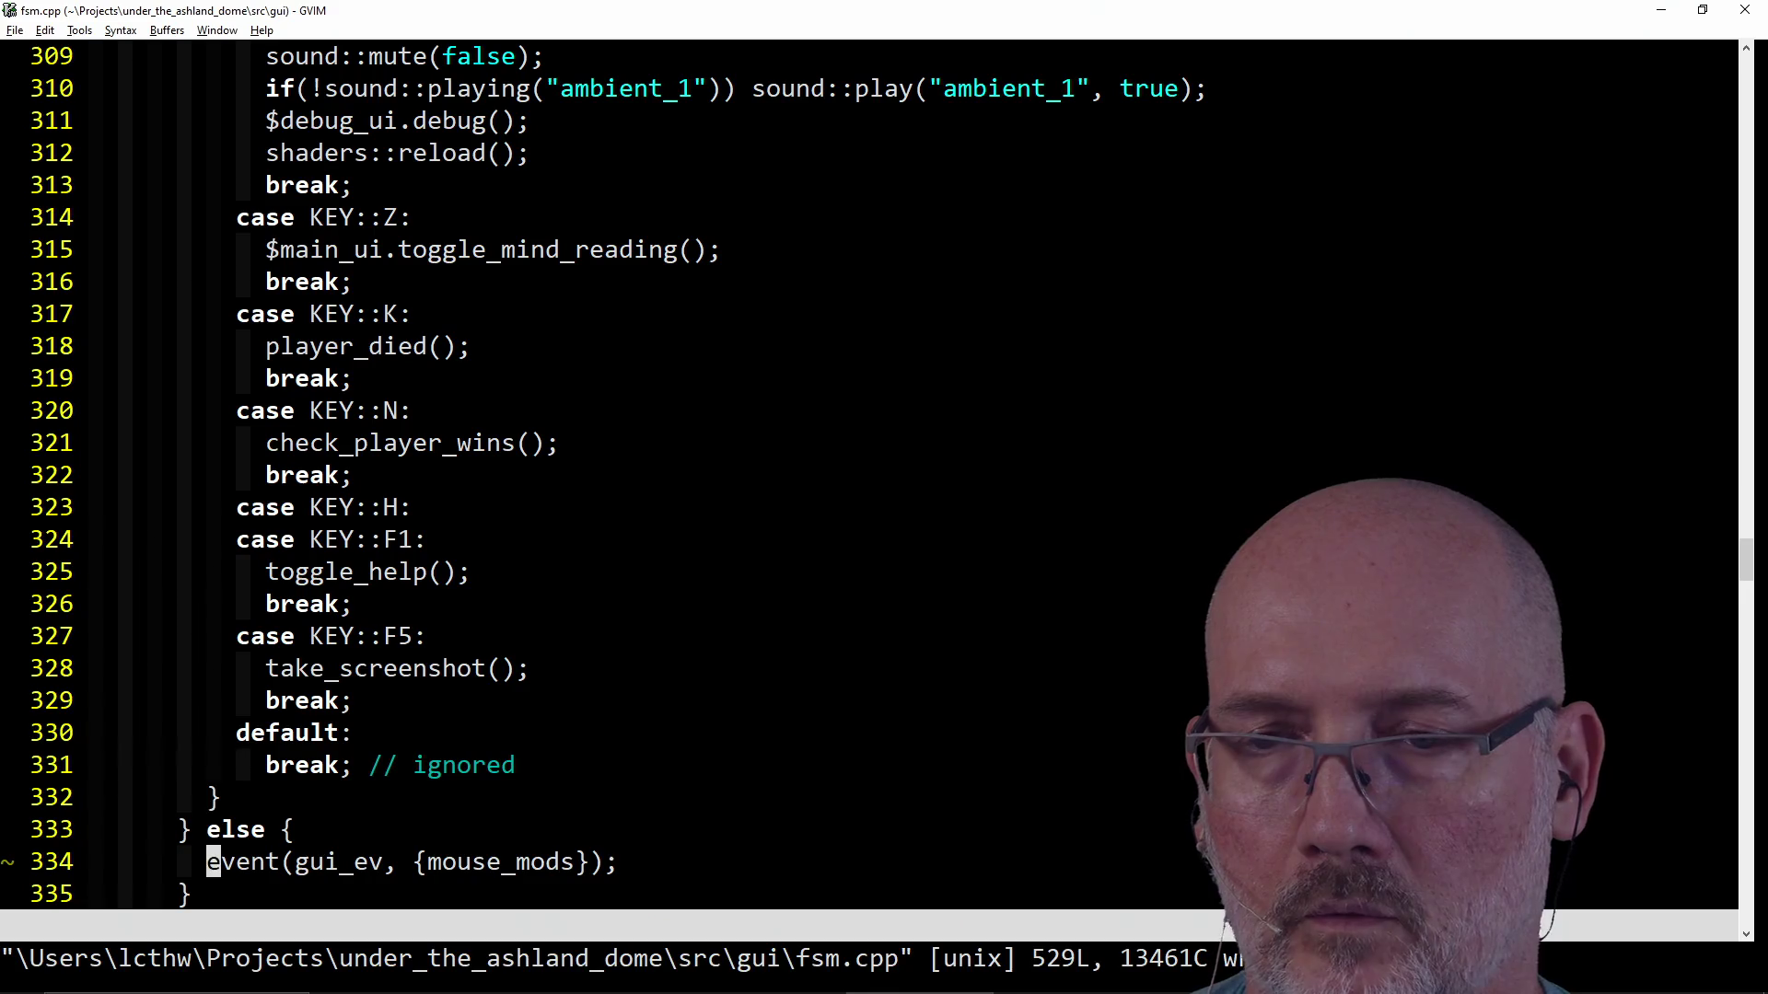
{"action": "scroll", "coordinate": [995, 582], "scroll_direction": "up", "scroll_amount": 7}
{"action": "scroll", "coordinate": [995, 582], "scroll_direction": "up", "scroll_amount": 6}
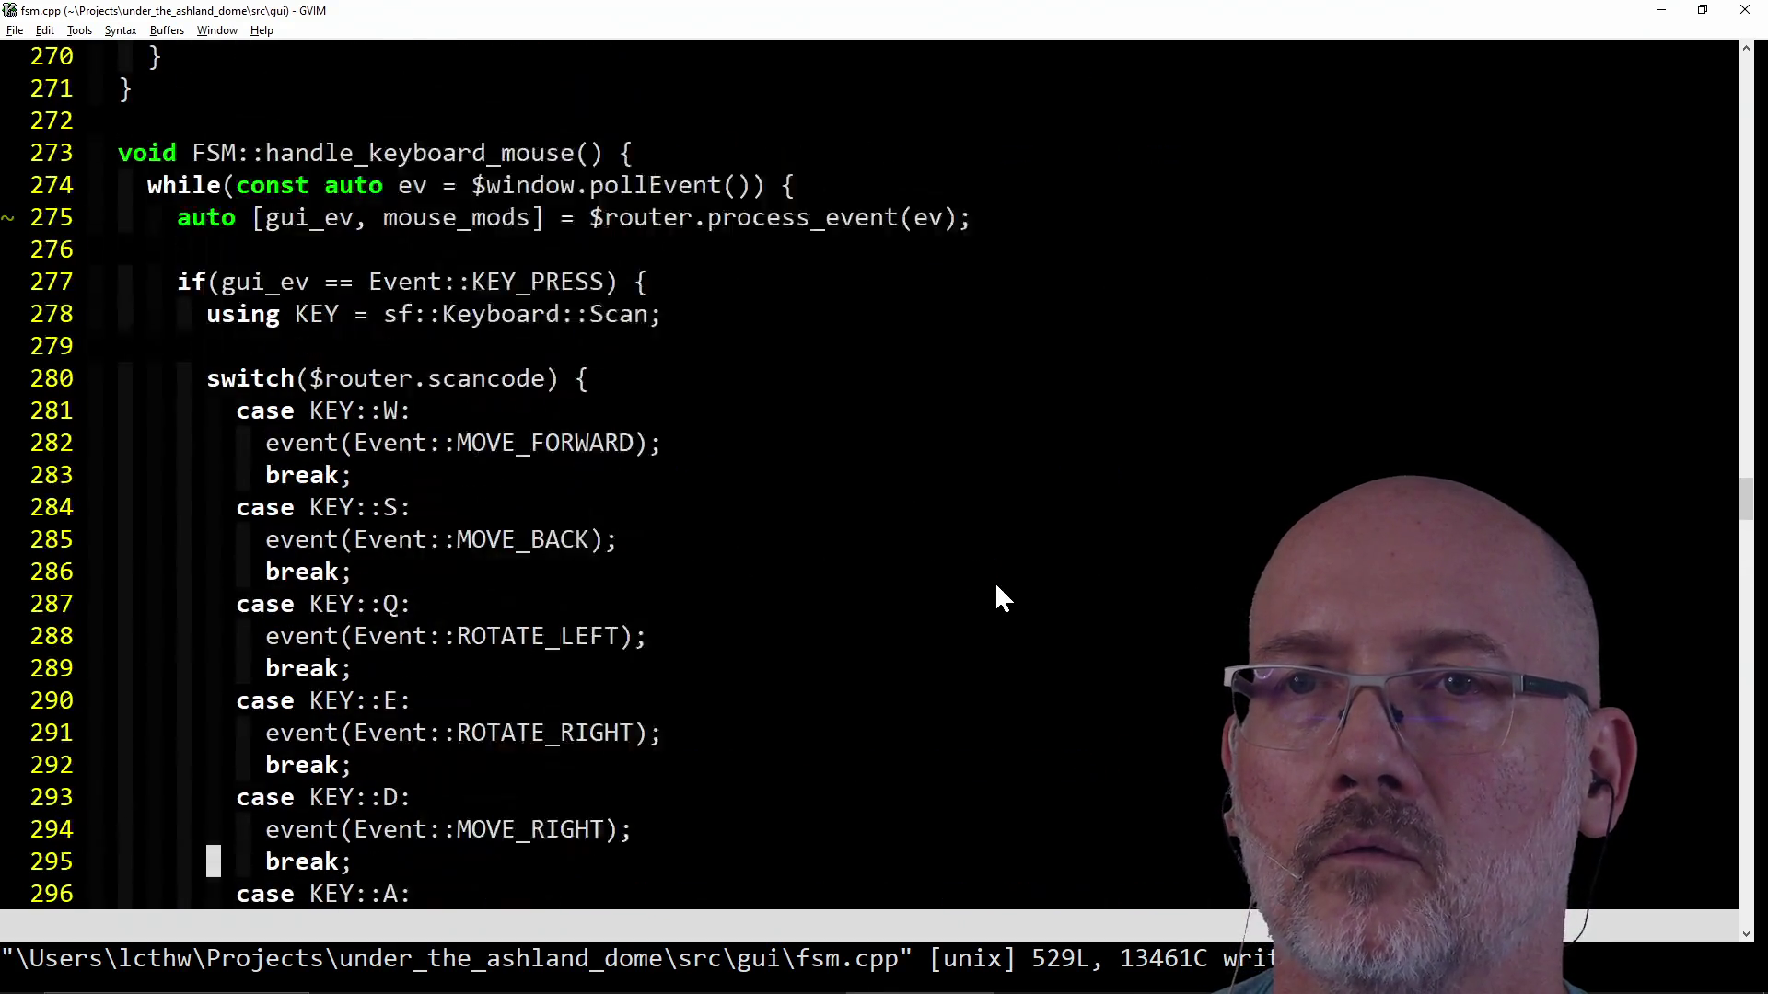
{"action": "scroll", "coordinate": [994, 581], "scroll_direction": "up", "scroll_amount": 2}
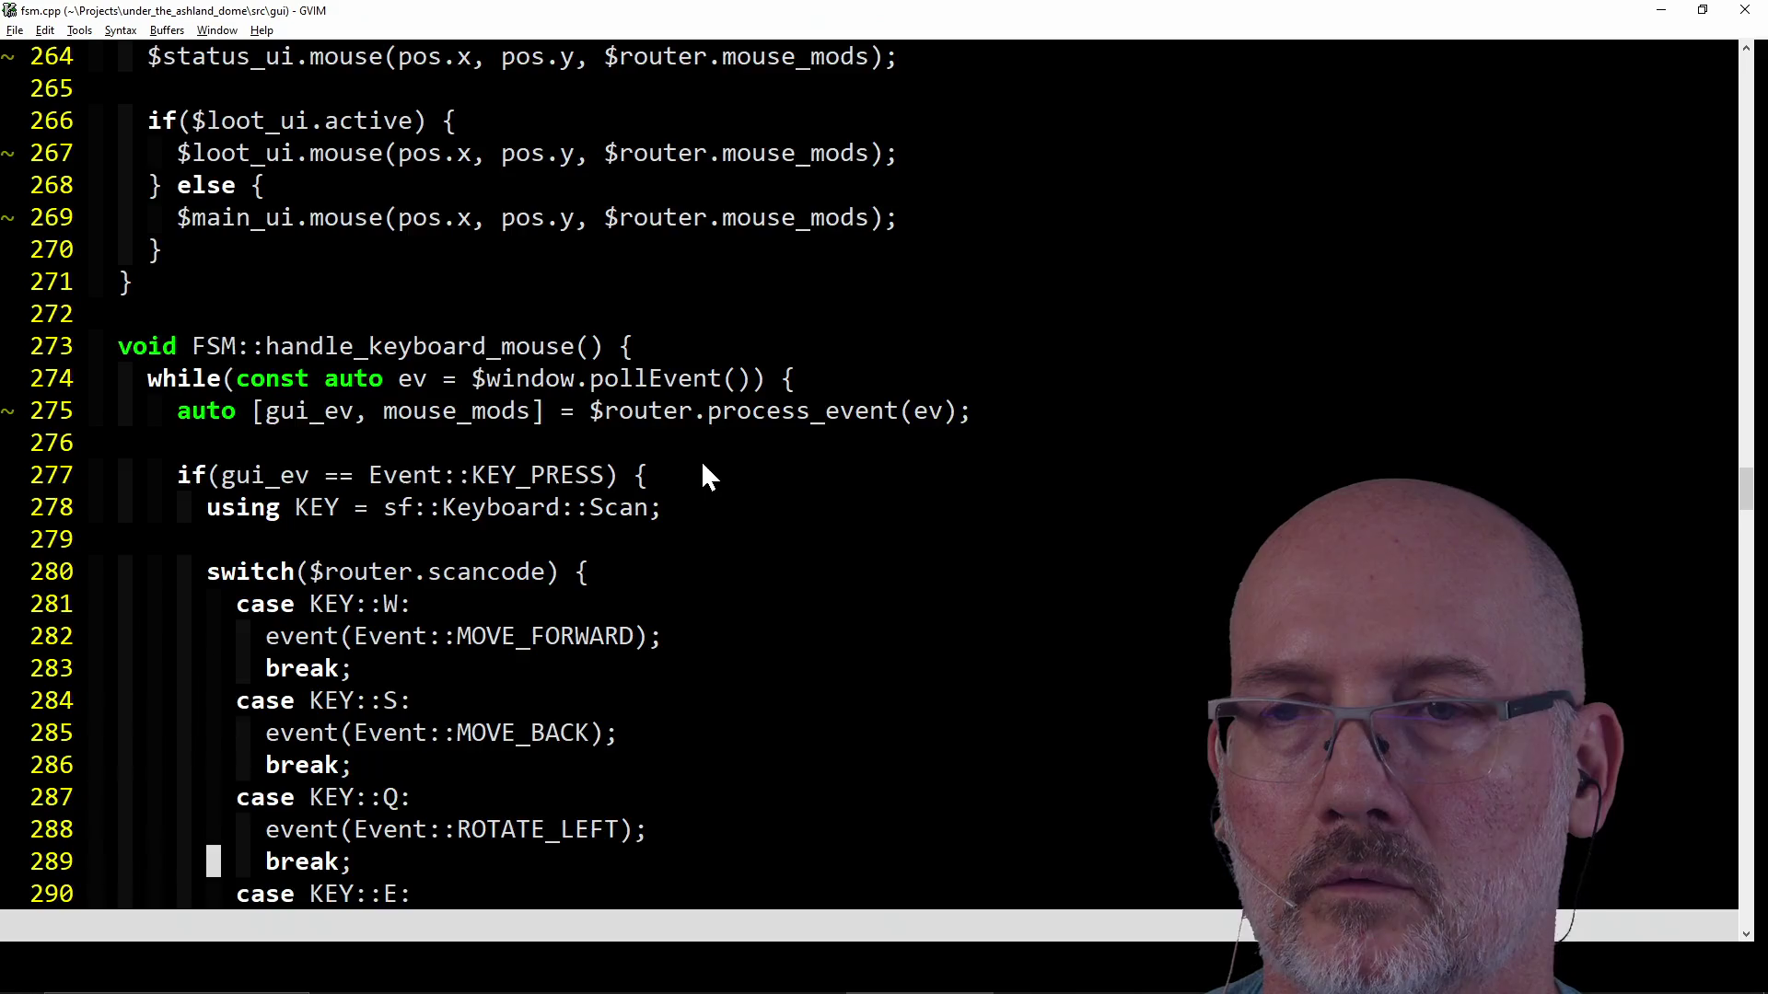
{"action": "scroll", "coordinate": [701, 466], "scroll_direction": "down", "scroll_amount": 8}
{"action": "scroll", "coordinate": [701, 465], "scroll_direction": "down", "scroll_amount": 6}
{"action": "scroll", "coordinate": [702, 466], "scroll_direction": "down", "scroll_amount": 3}
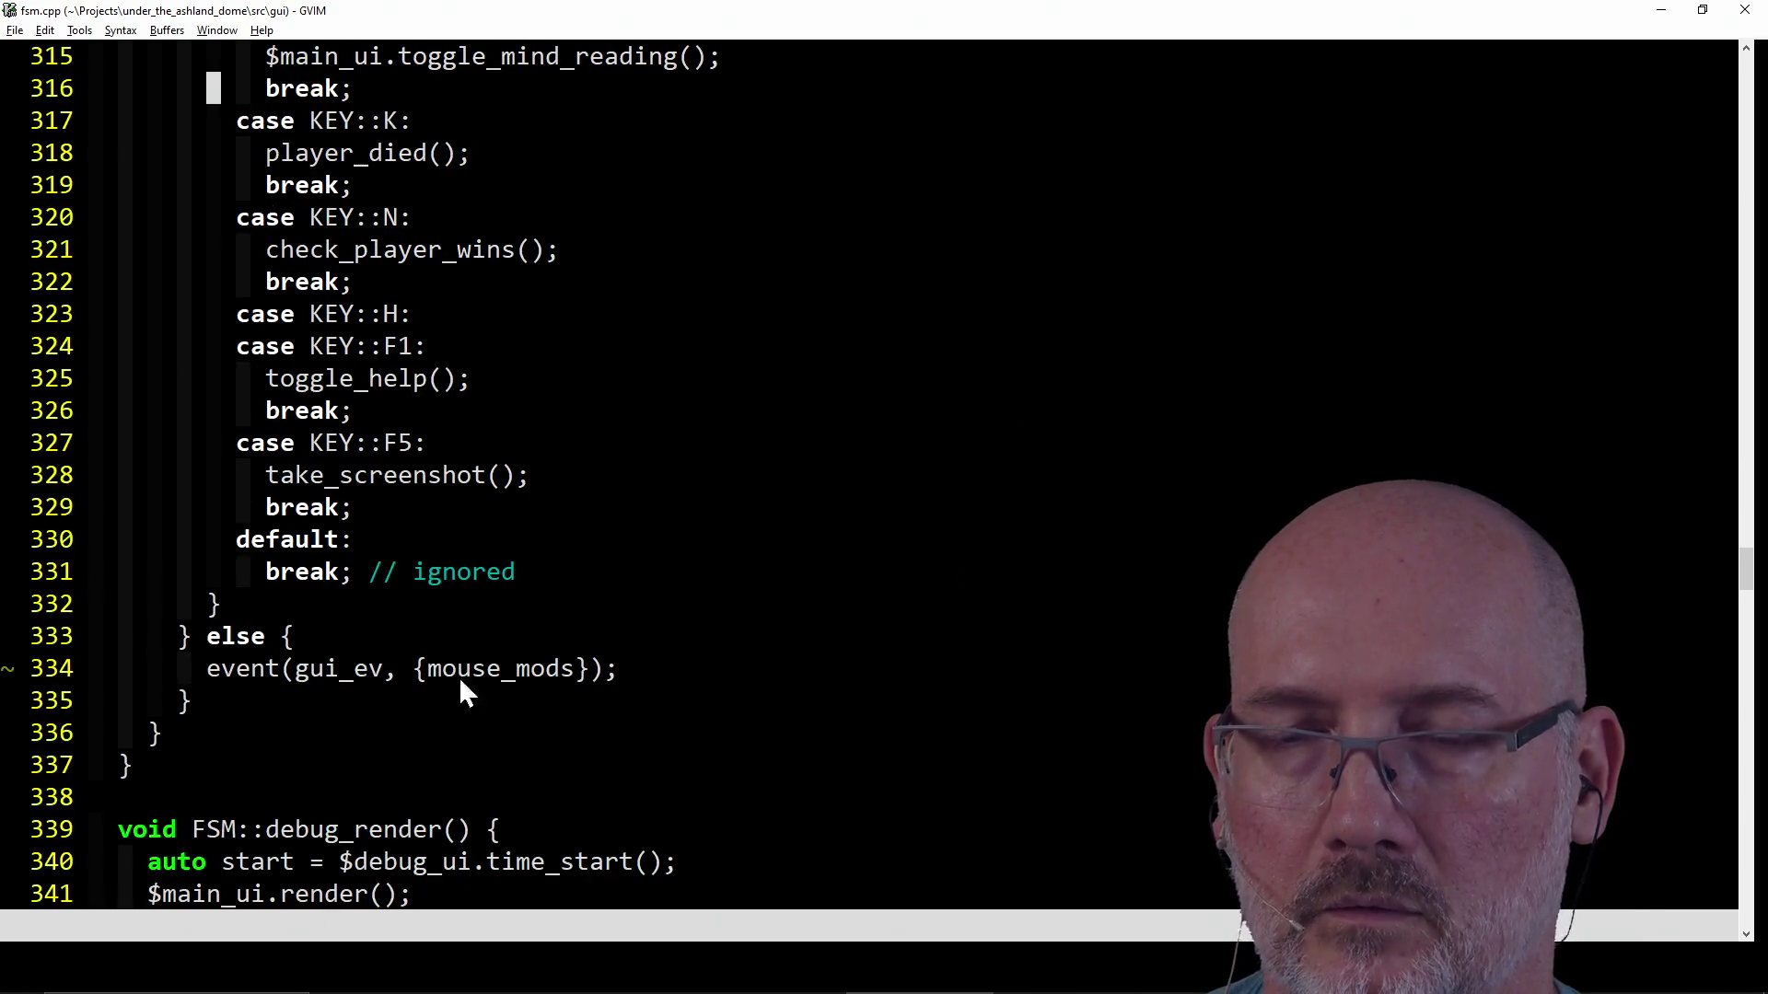
{"action": "type", "text": "a"}
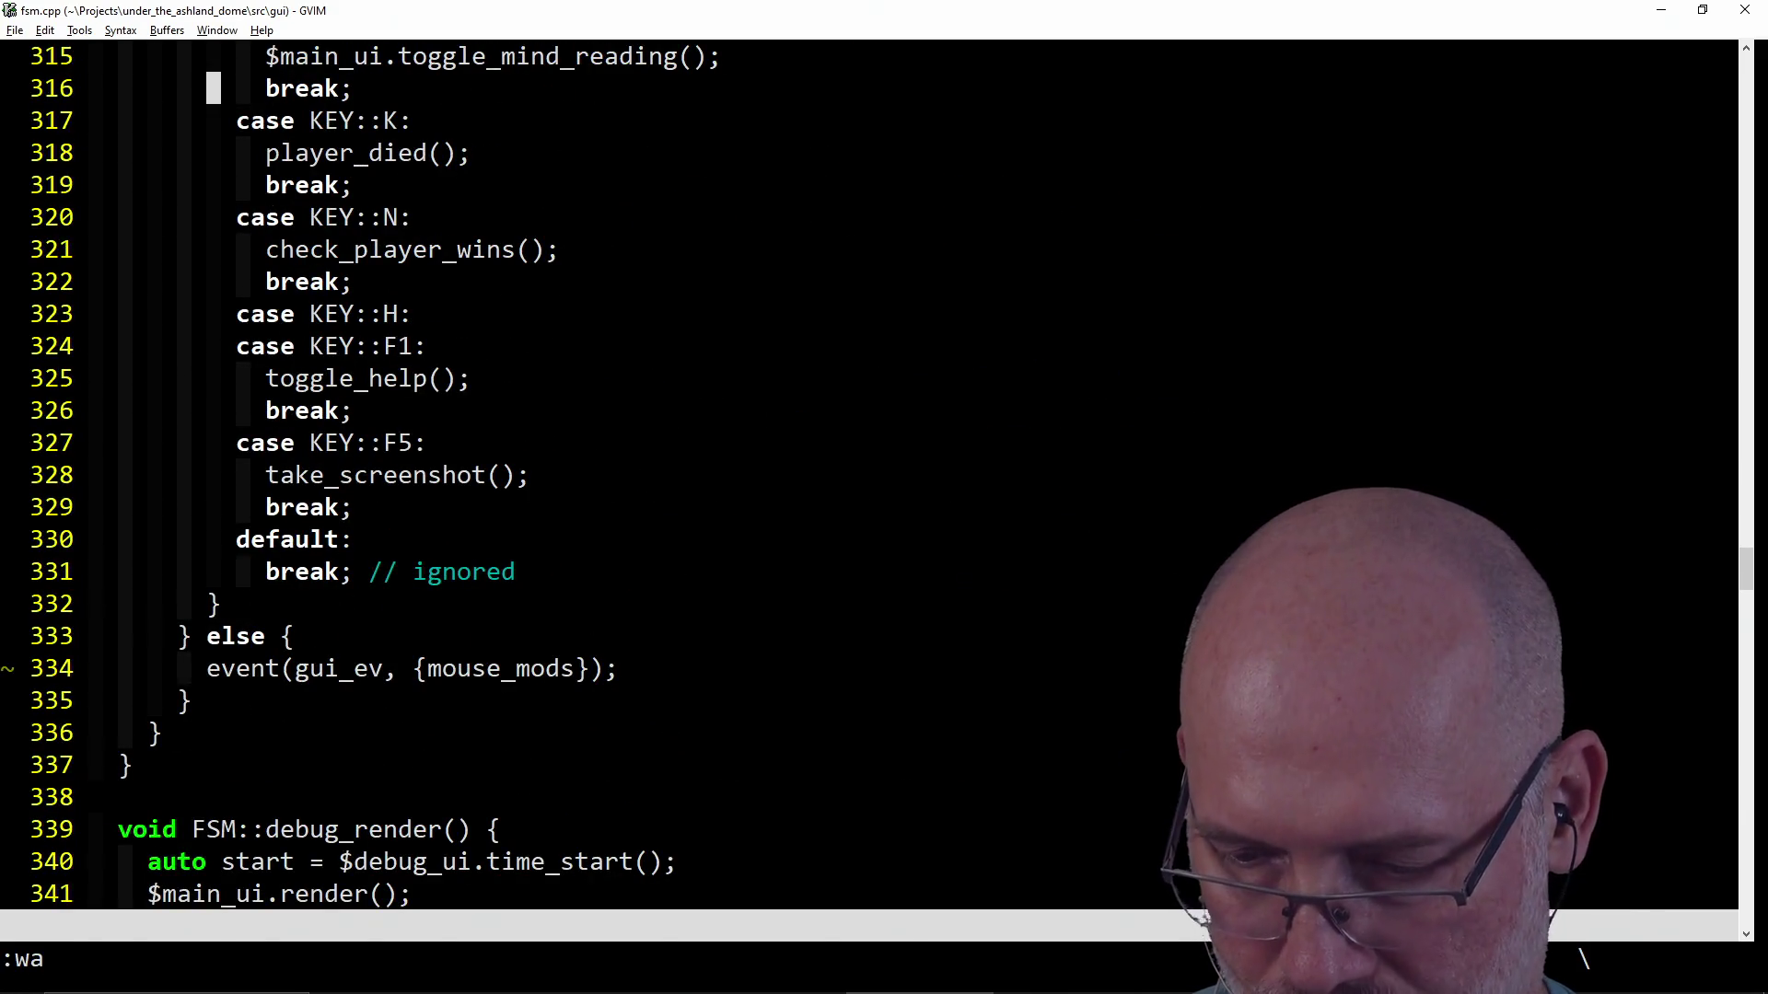
{"action": "key", "text": "Return"}
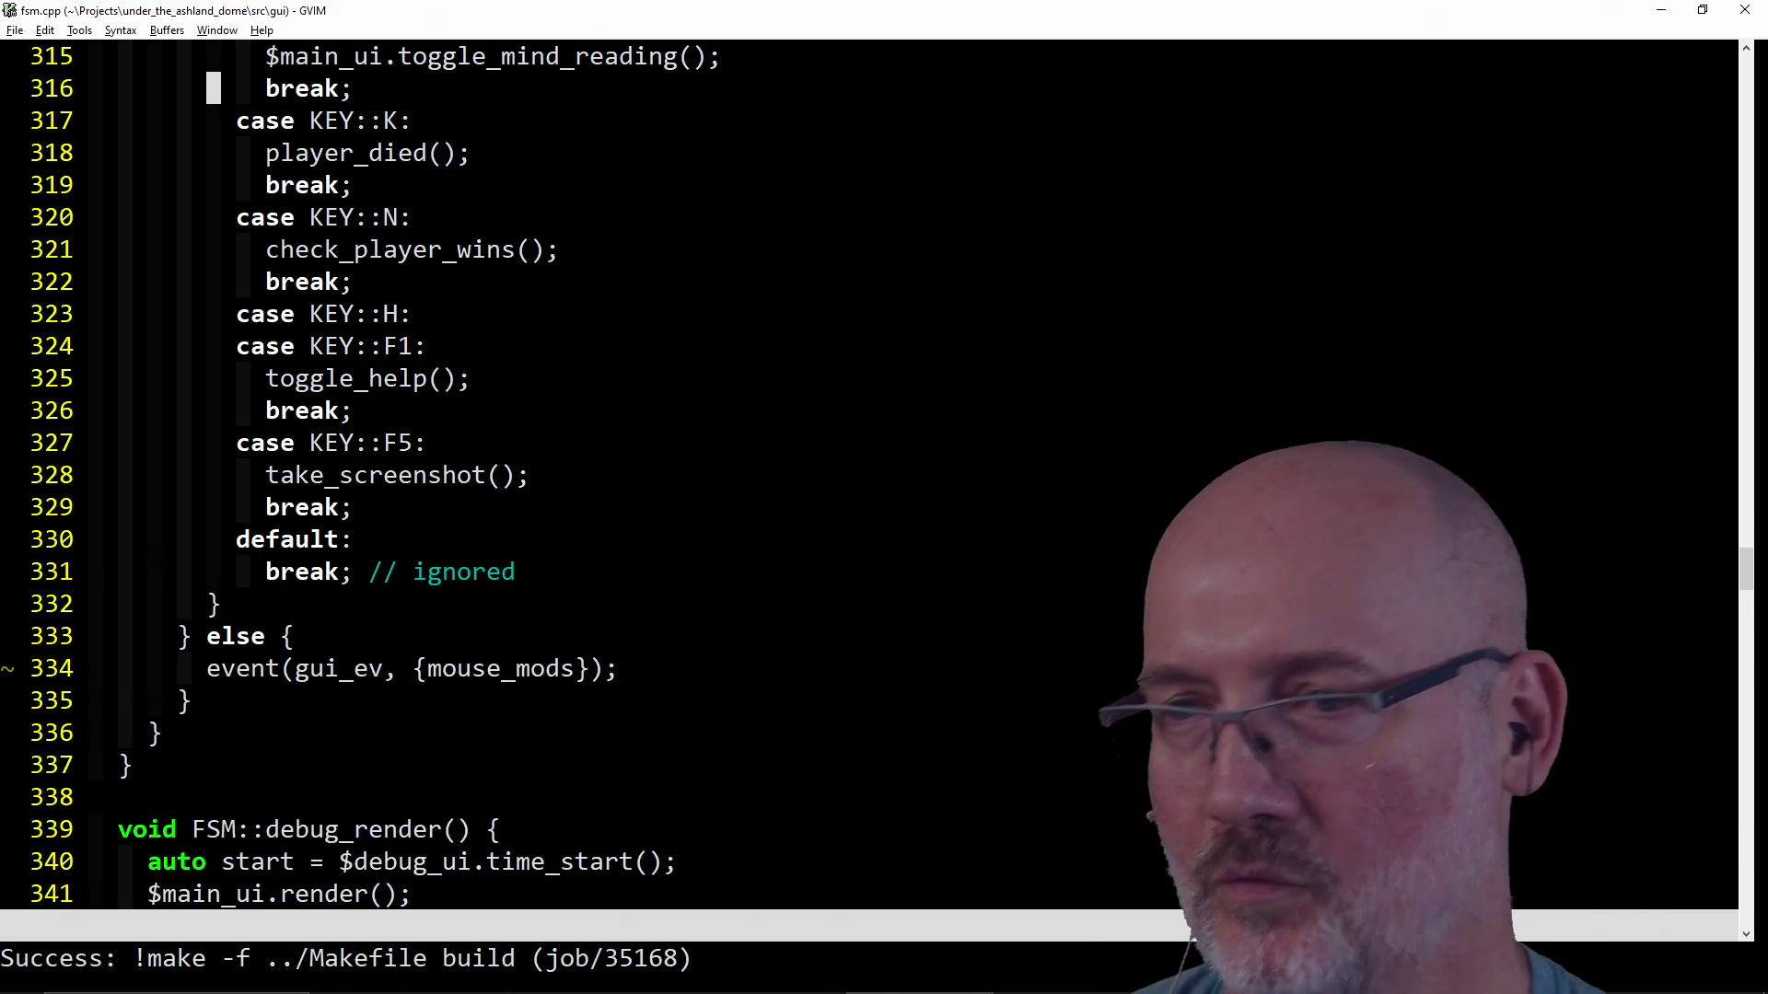
{"action": "left_click", "coordinate": [289, 680]}
{"action": "key", "text": "alt+Tab"}
{"action": "type", "text": "make run"}
{"action": "key", "text": "Return"}
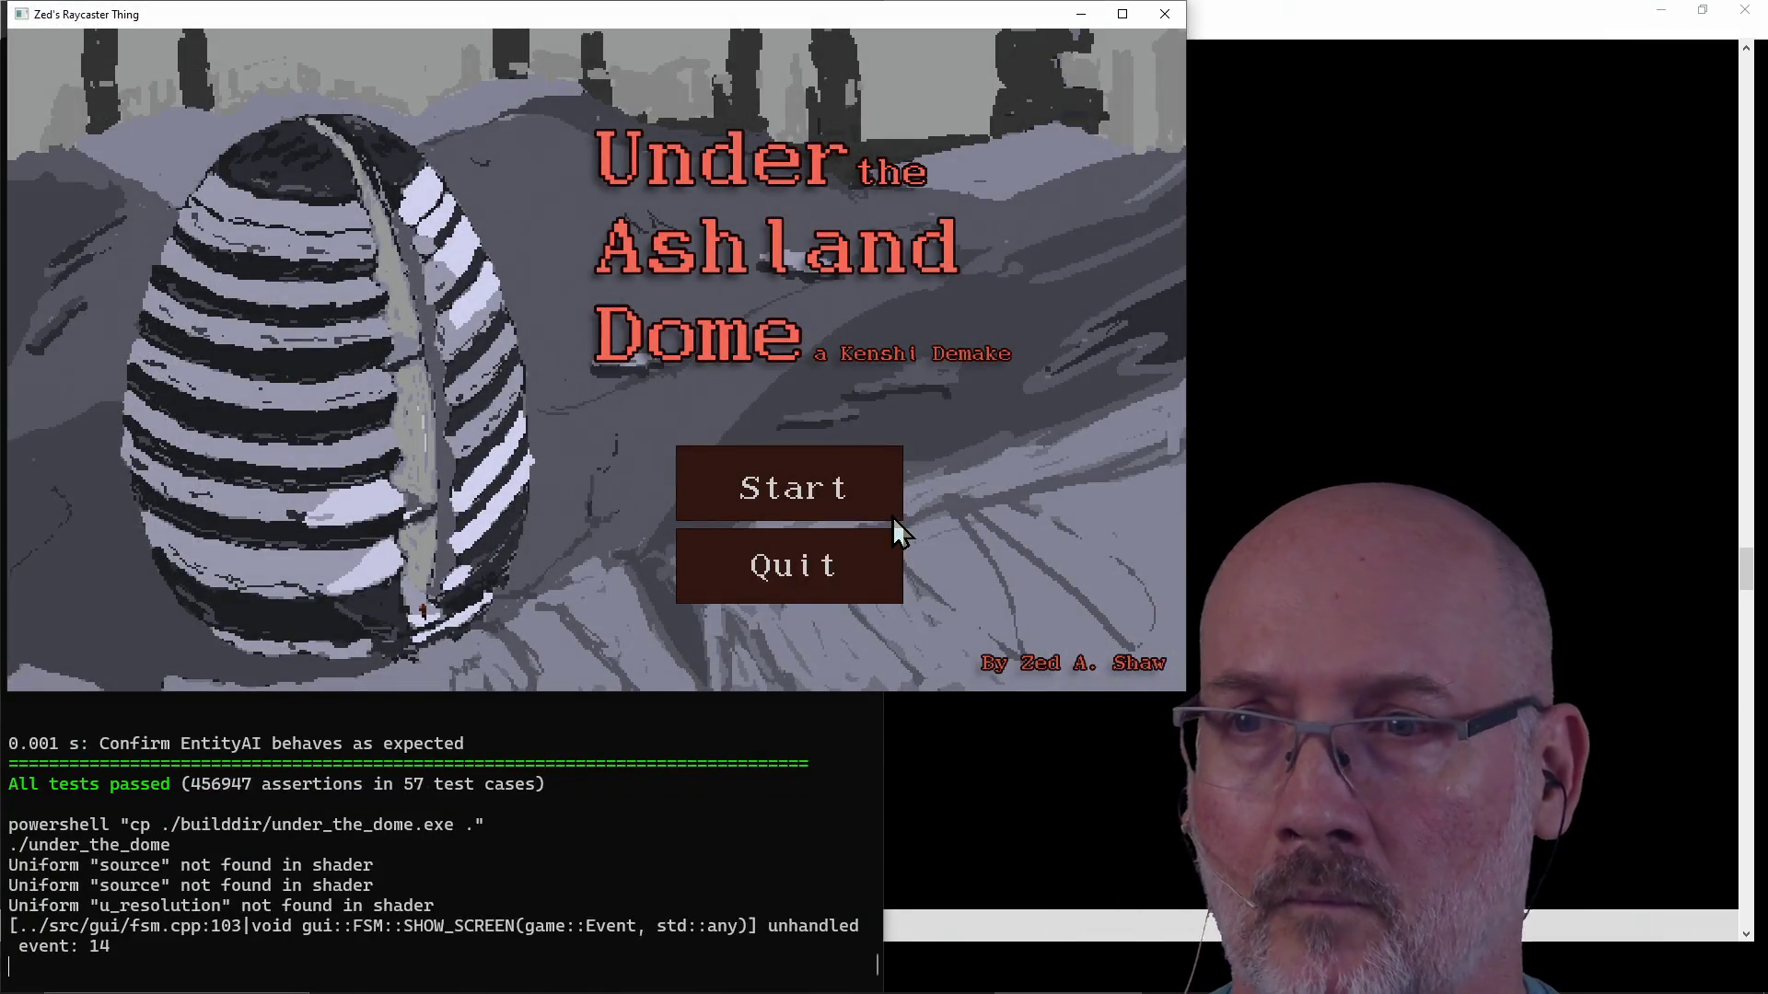
{"action": "left_click", "coordinate": [850, 474]}
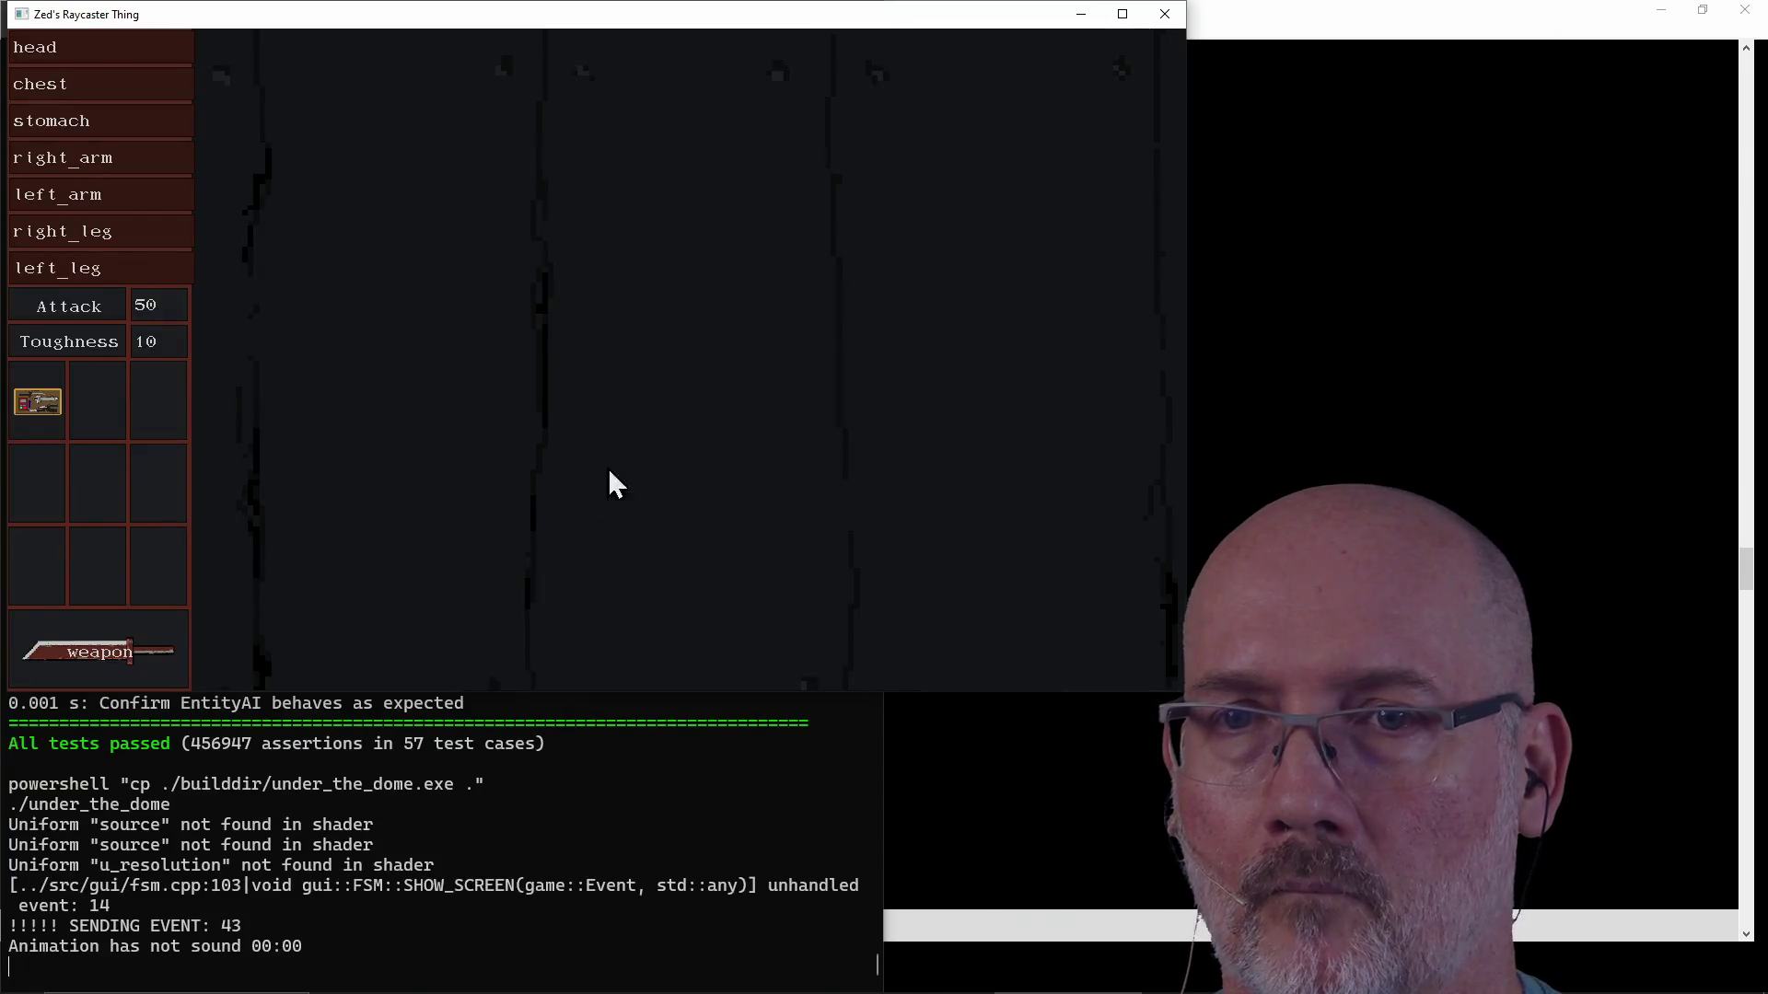
{"action": "left_click", "coordinate": [608, 469]}
{"action": "left_click", "coordinate": [1157, 19]}
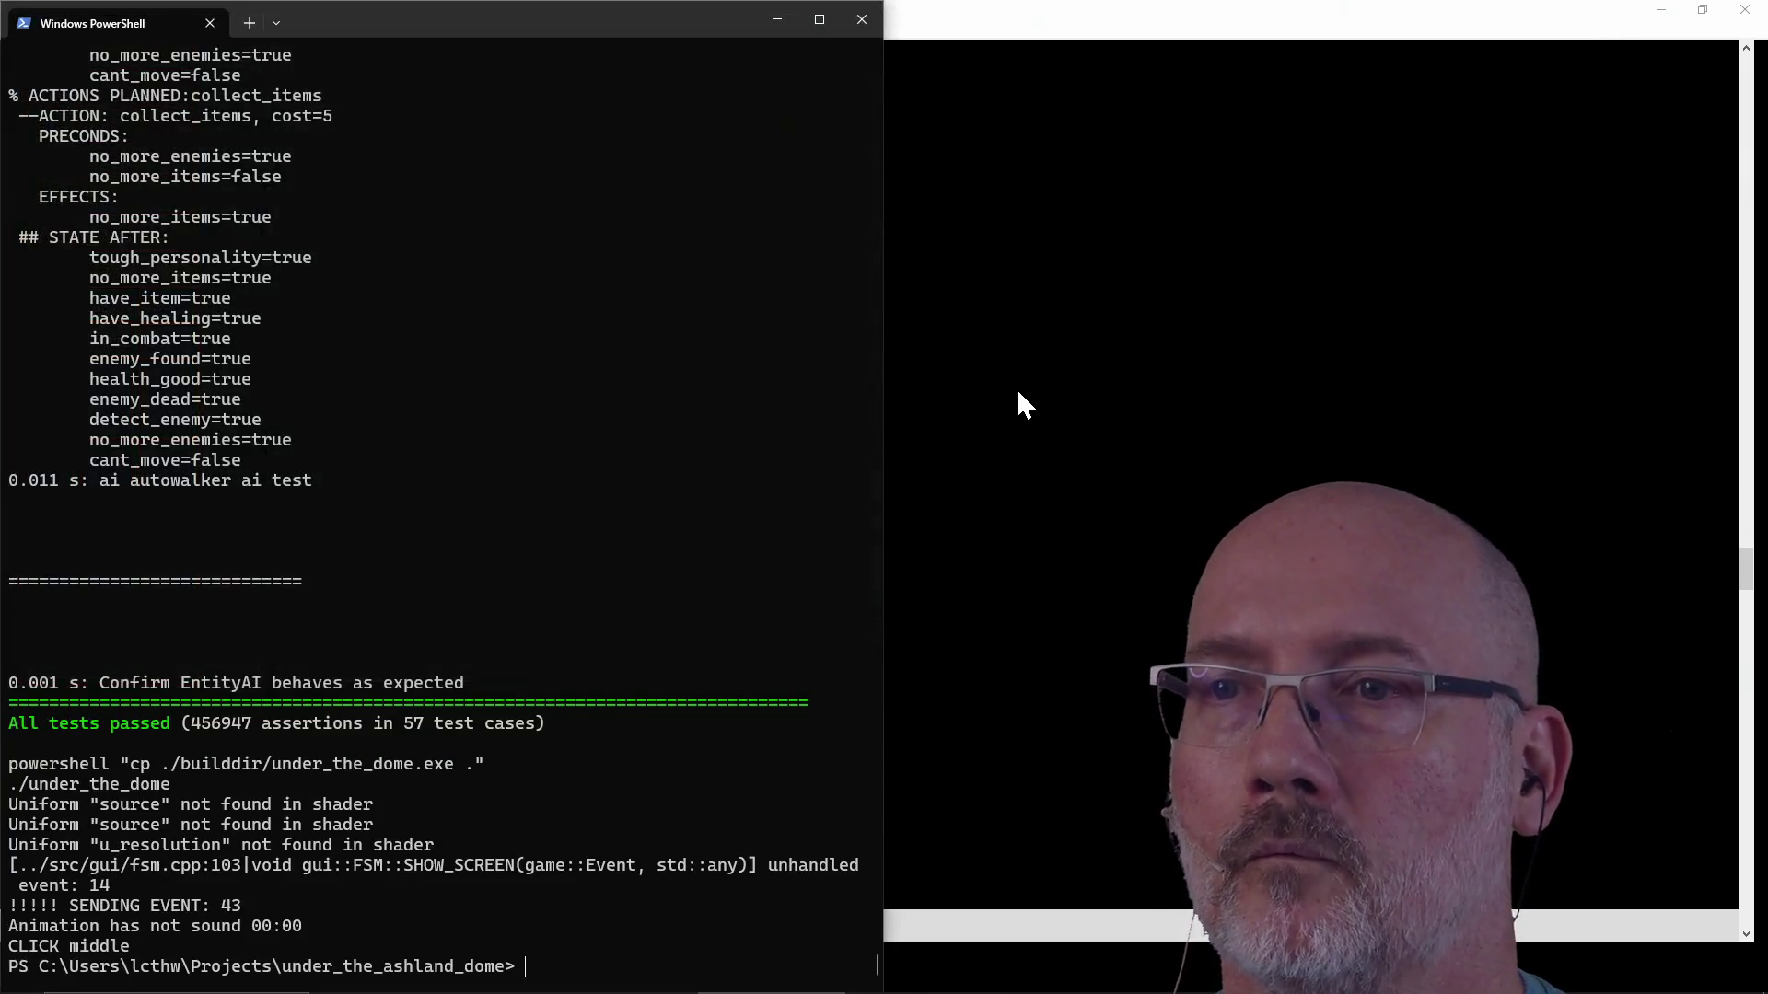
{"action": "left_click", "coordinate": [1023, 397]}
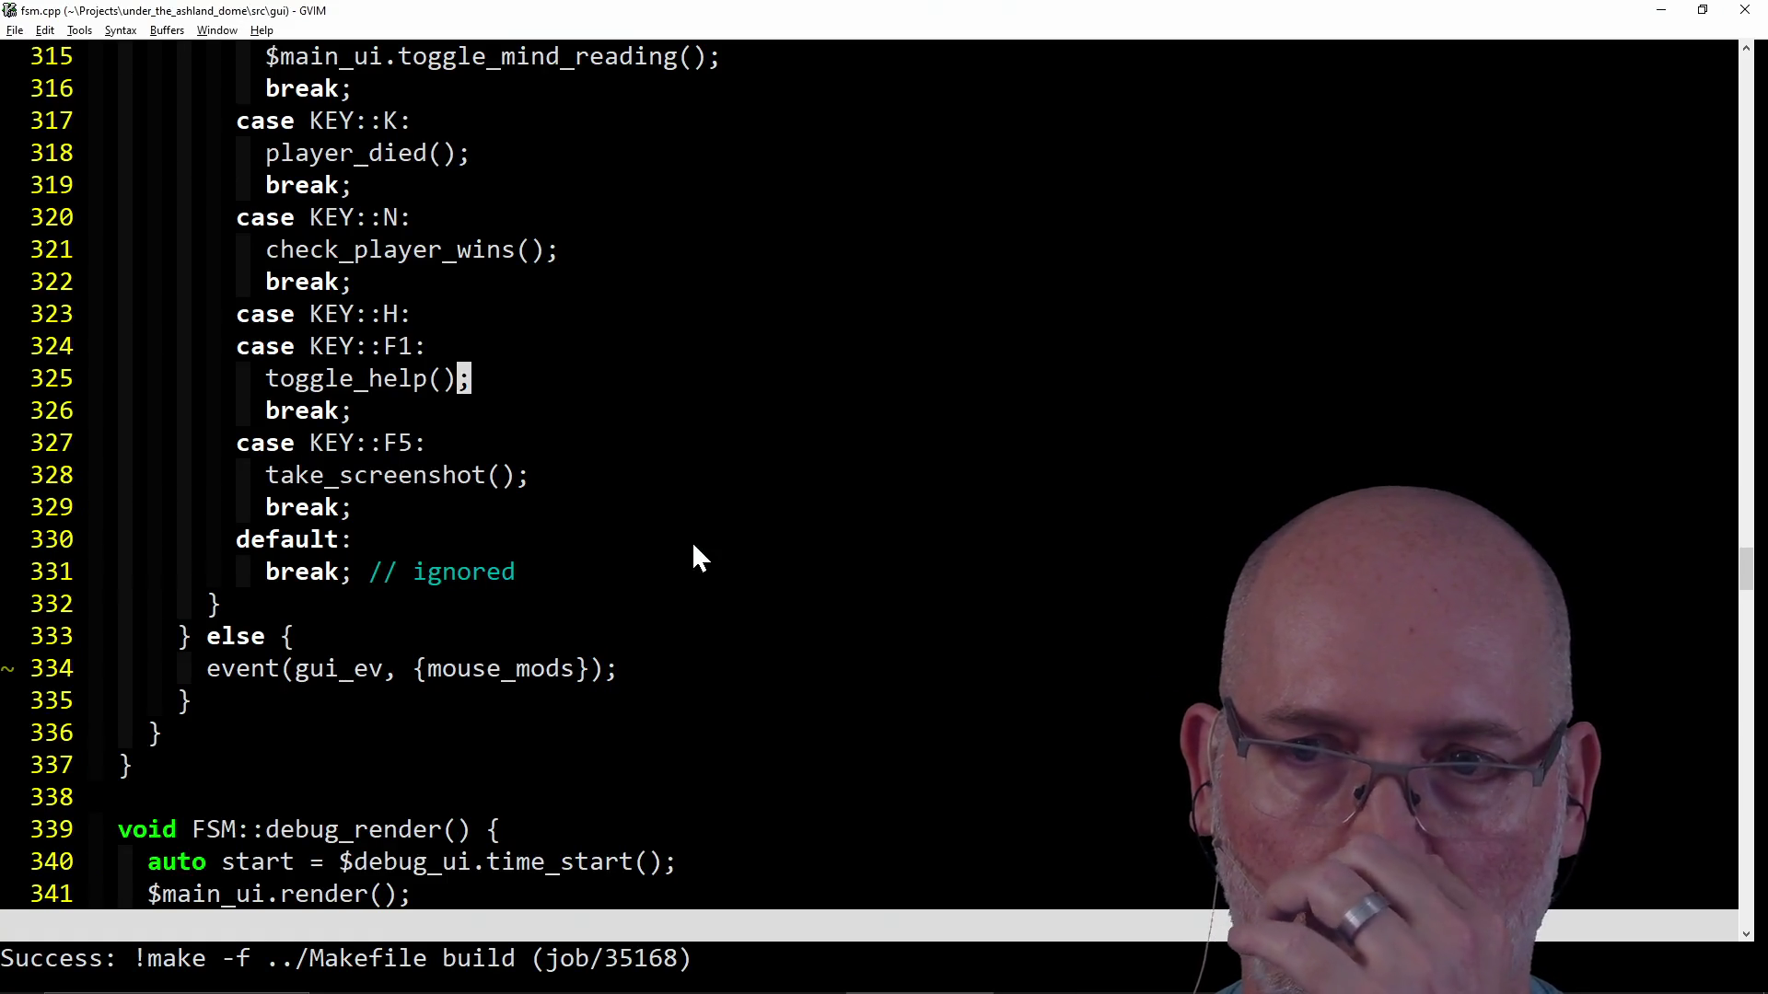
{"action": "left_click", "coordinate": [460, 724]}
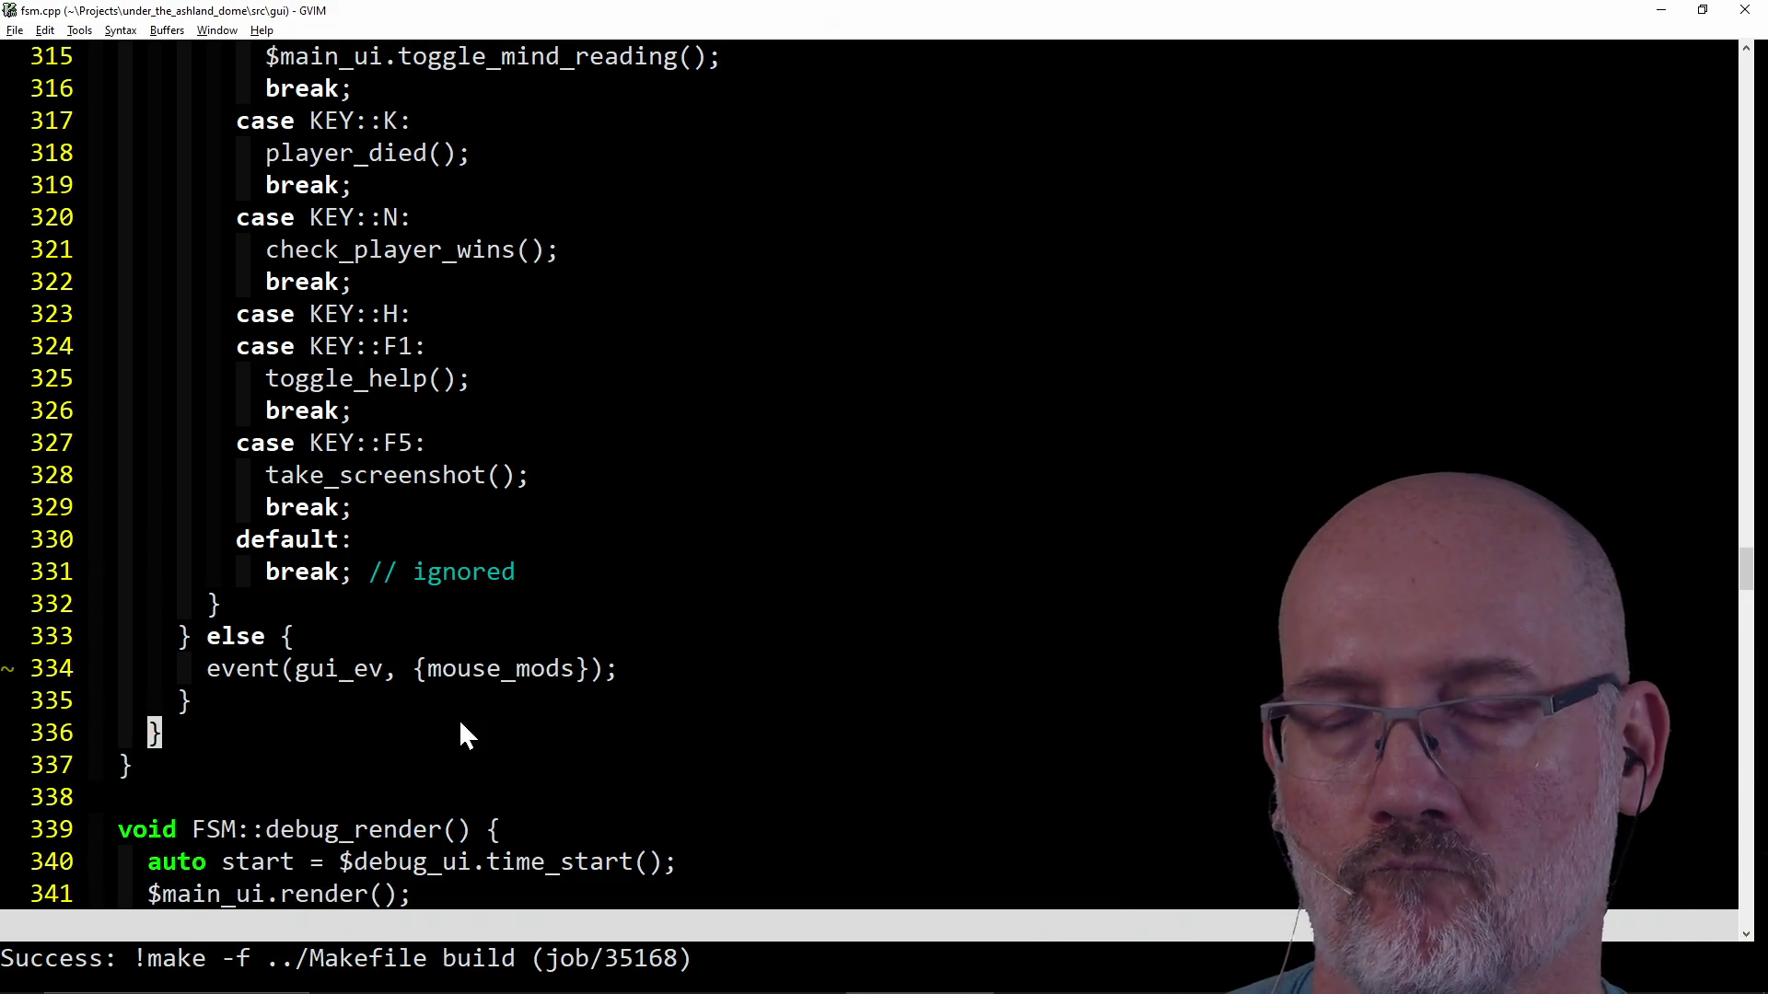
{"action": "key", "text": "g"}
{"action": "key", "text": "g"}
{"action": "type", "text": "/M"}
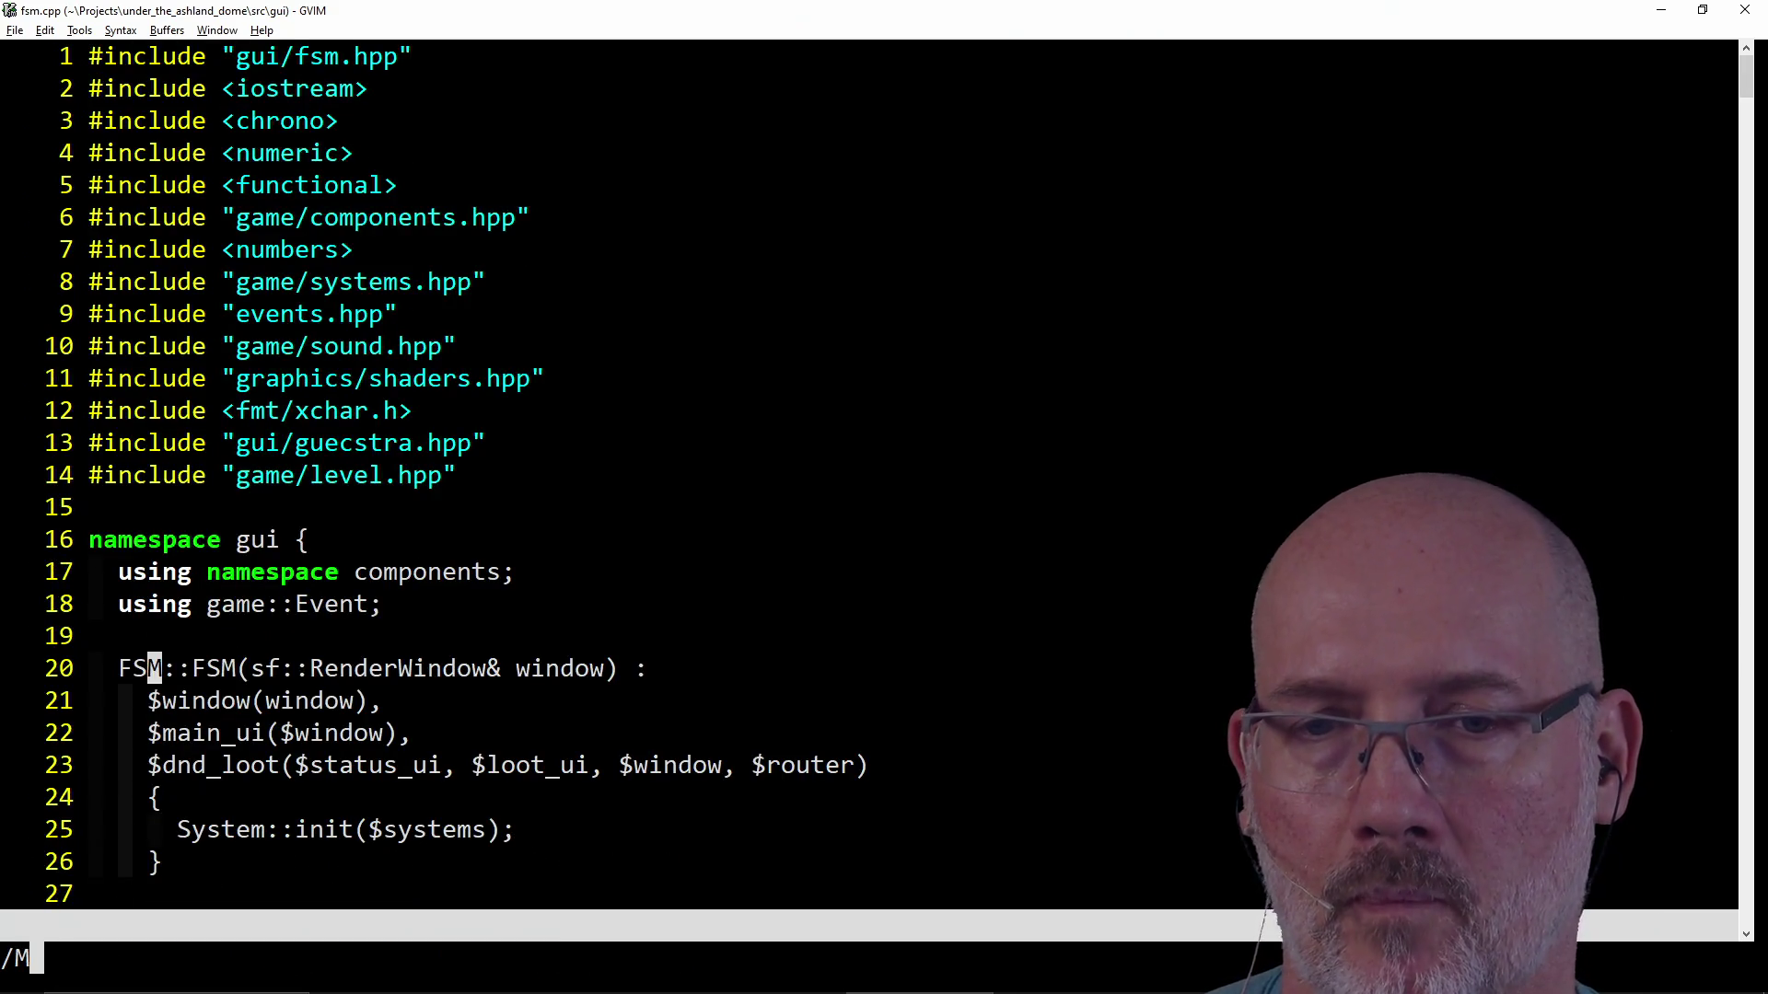
{"action": "type", "text": "OUSE_"}
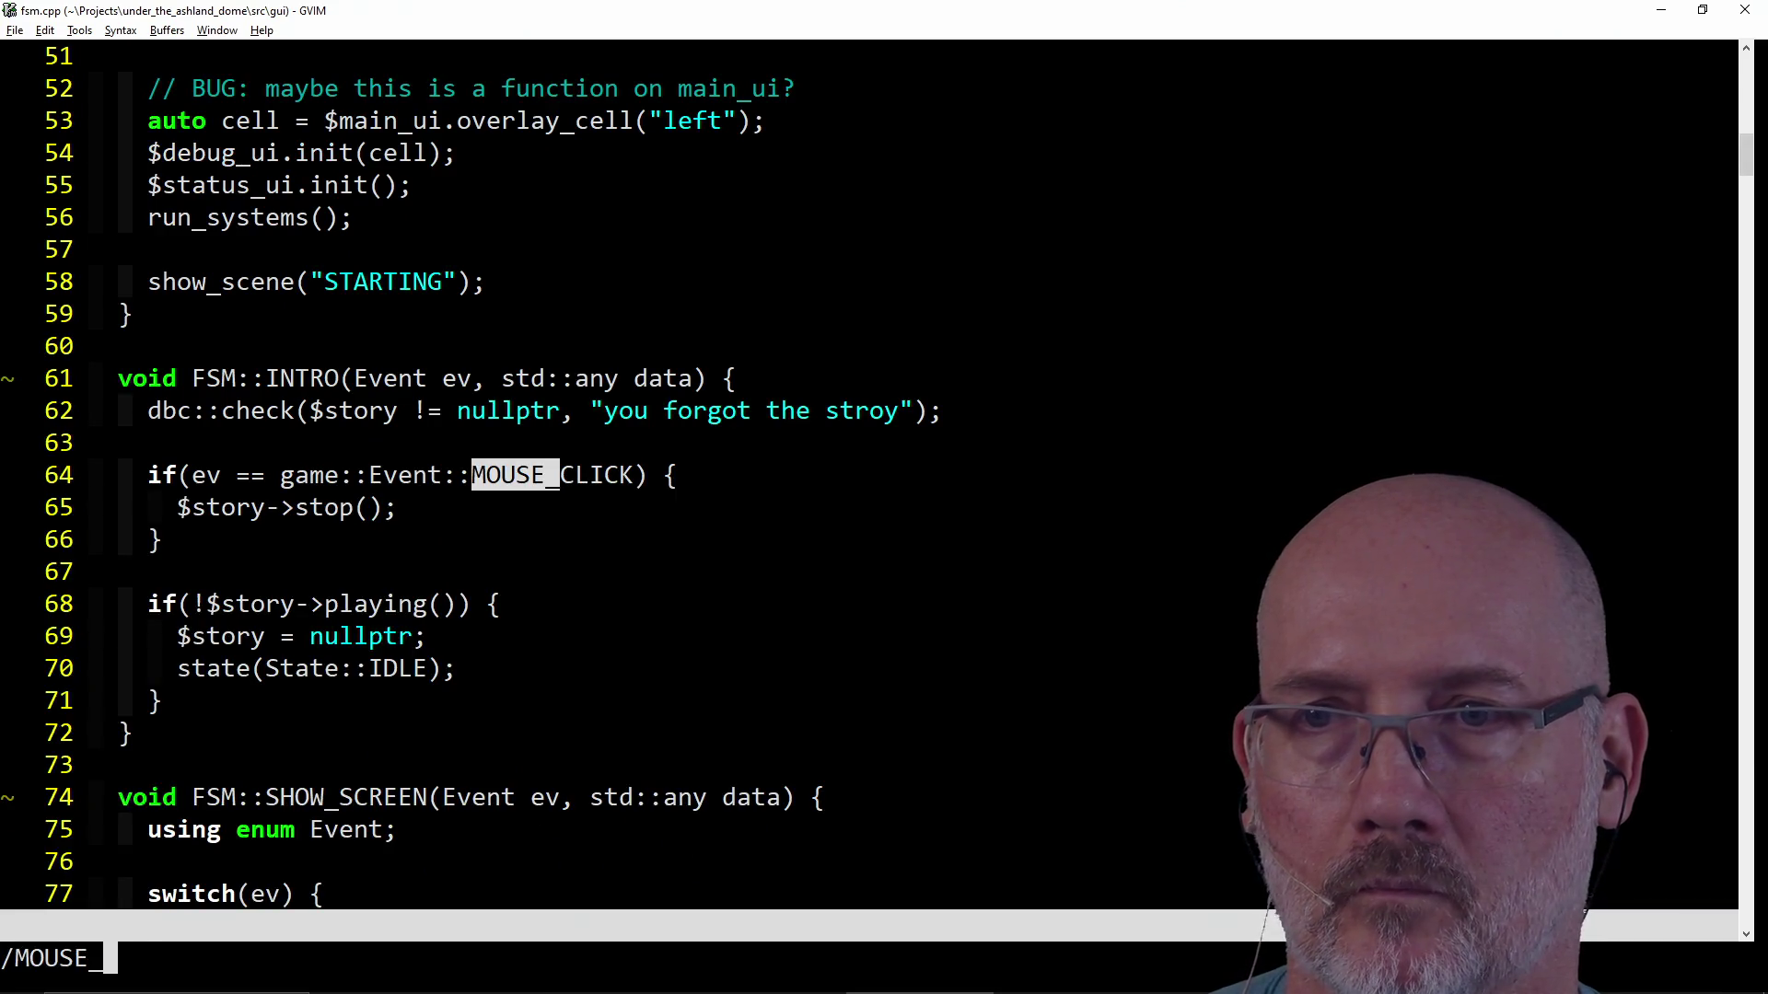
{"action": "type", "text": "CLICK"}
{"action": "key", "text": "Return"}
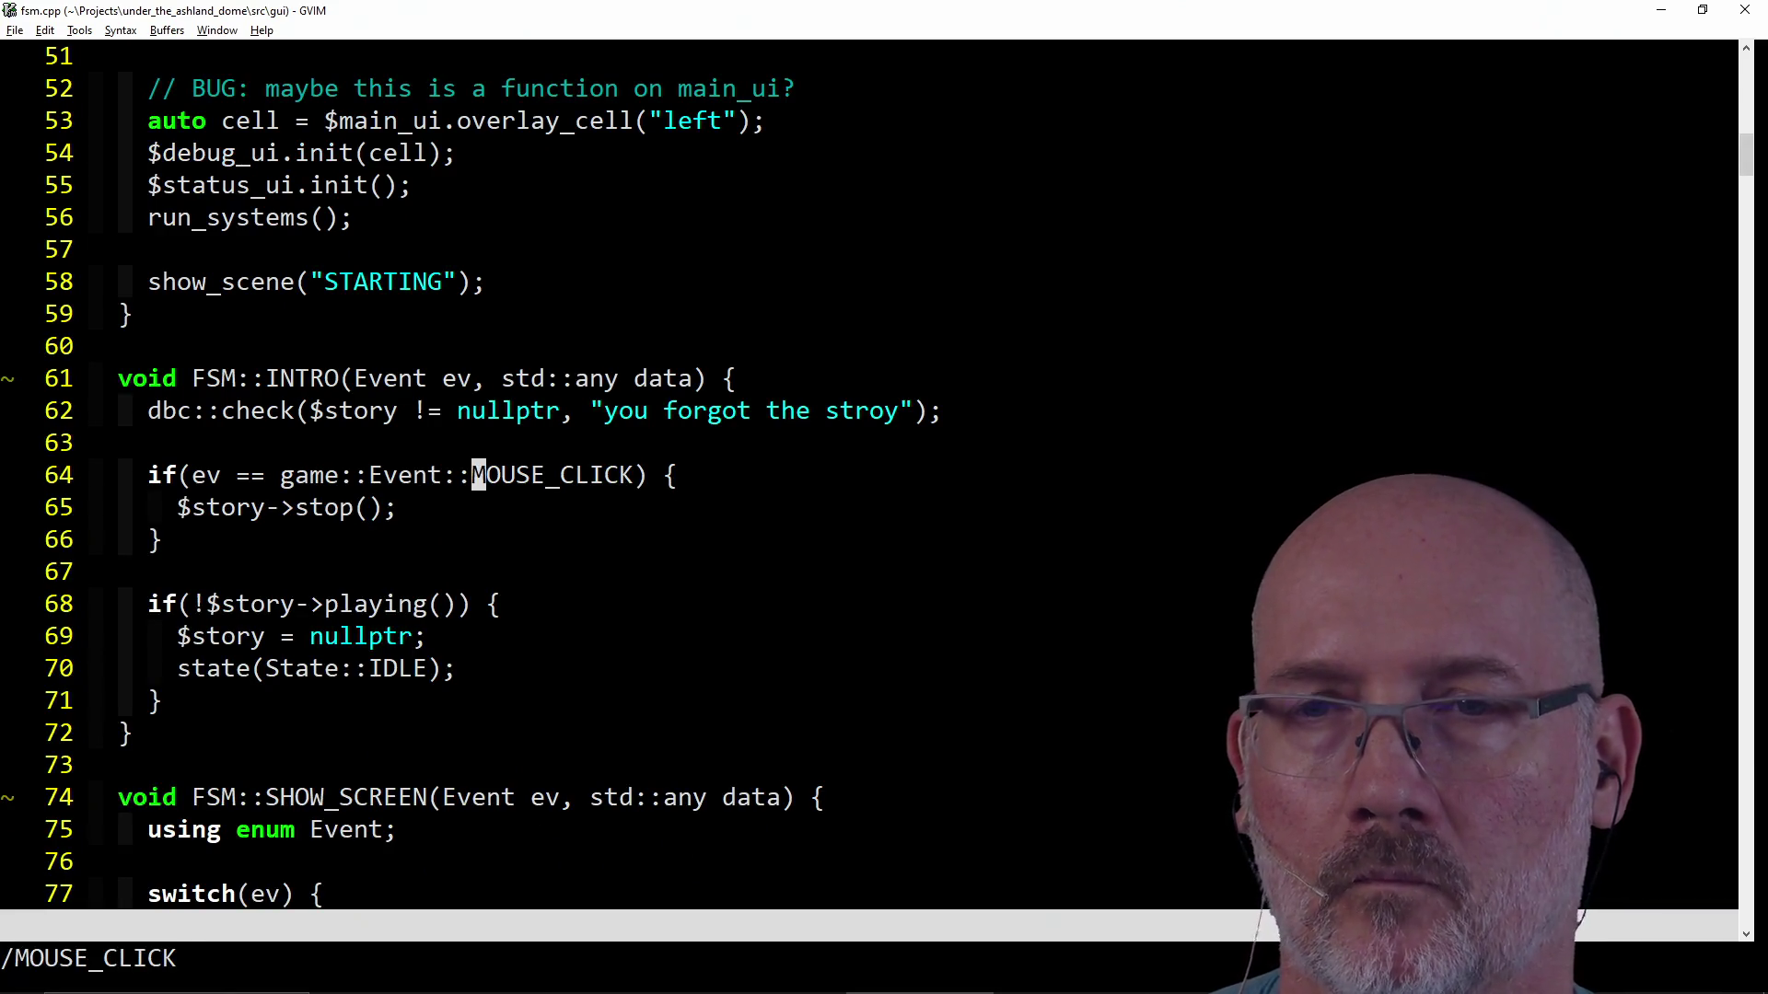
{"action": "key", "text": "n"}
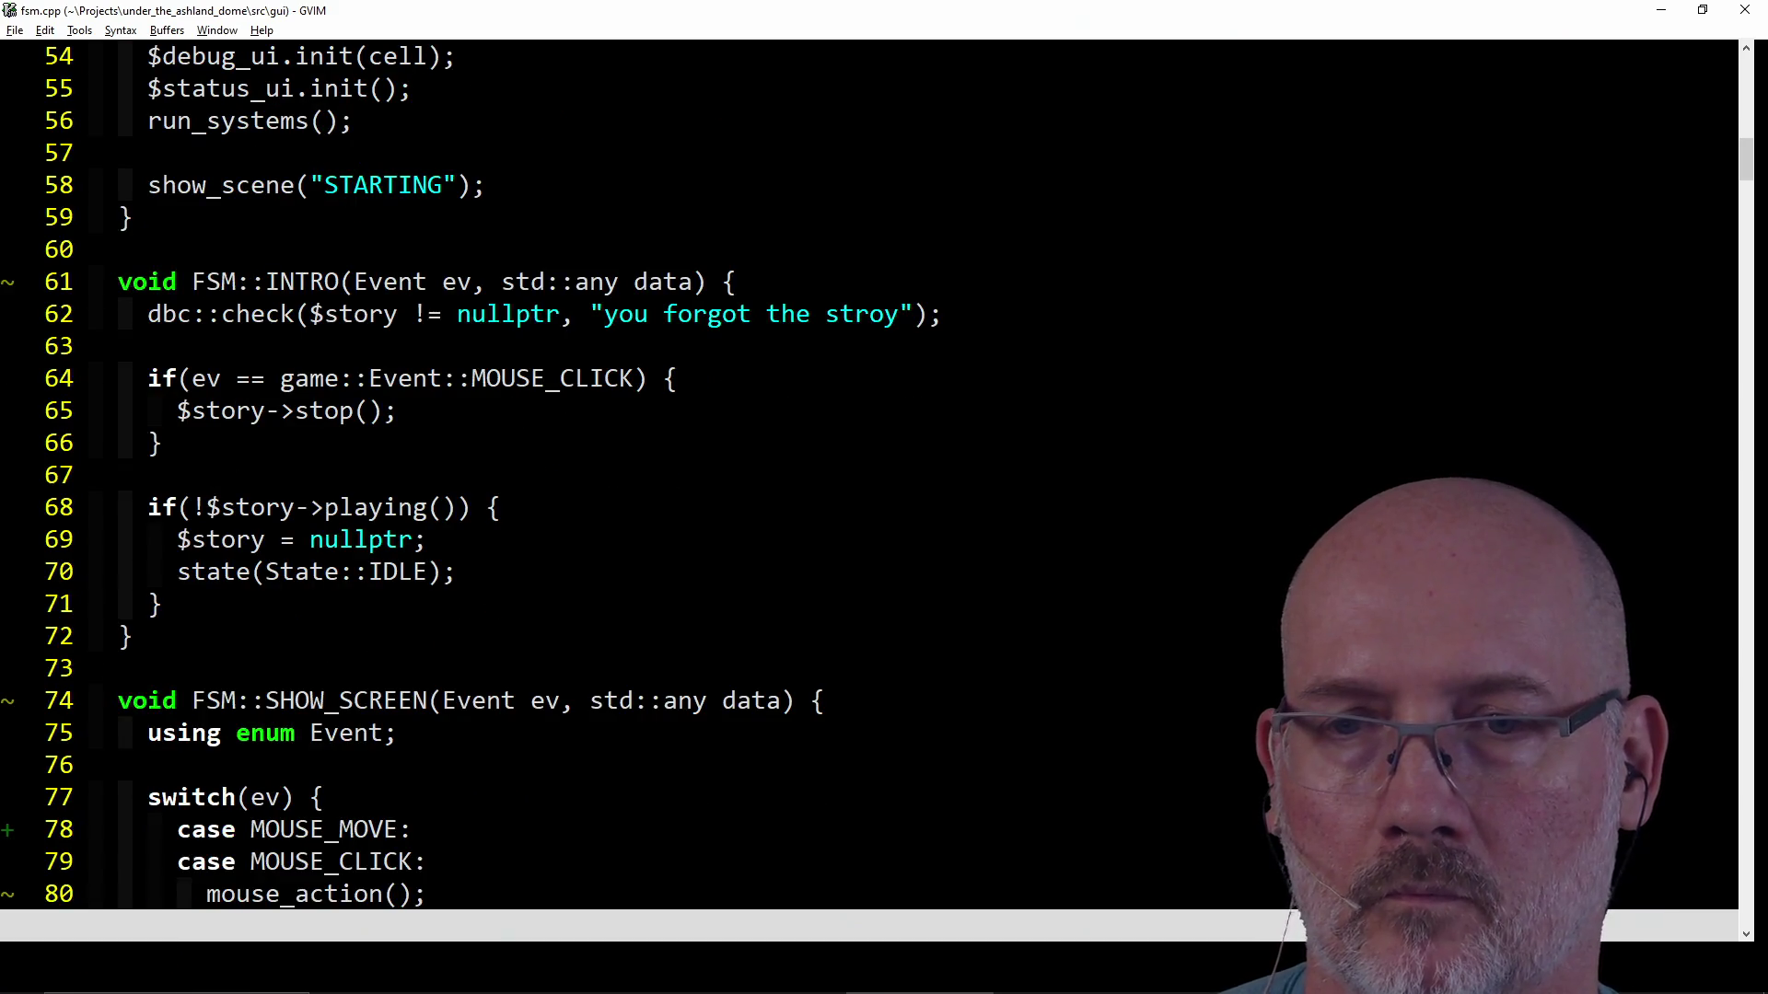
{"action": "scroll", "coordinate": [585, 712], "scroll_direction": "down", "scroll_amount": 4}
{"action": "scroll", "coordinate": [584, 710], "scroll_direction": "down", "scroll_amount": 1}
{"action": "scroll", "coordinate": [587, 715], "scroll_direction": "down", "scroll_amount": 1}
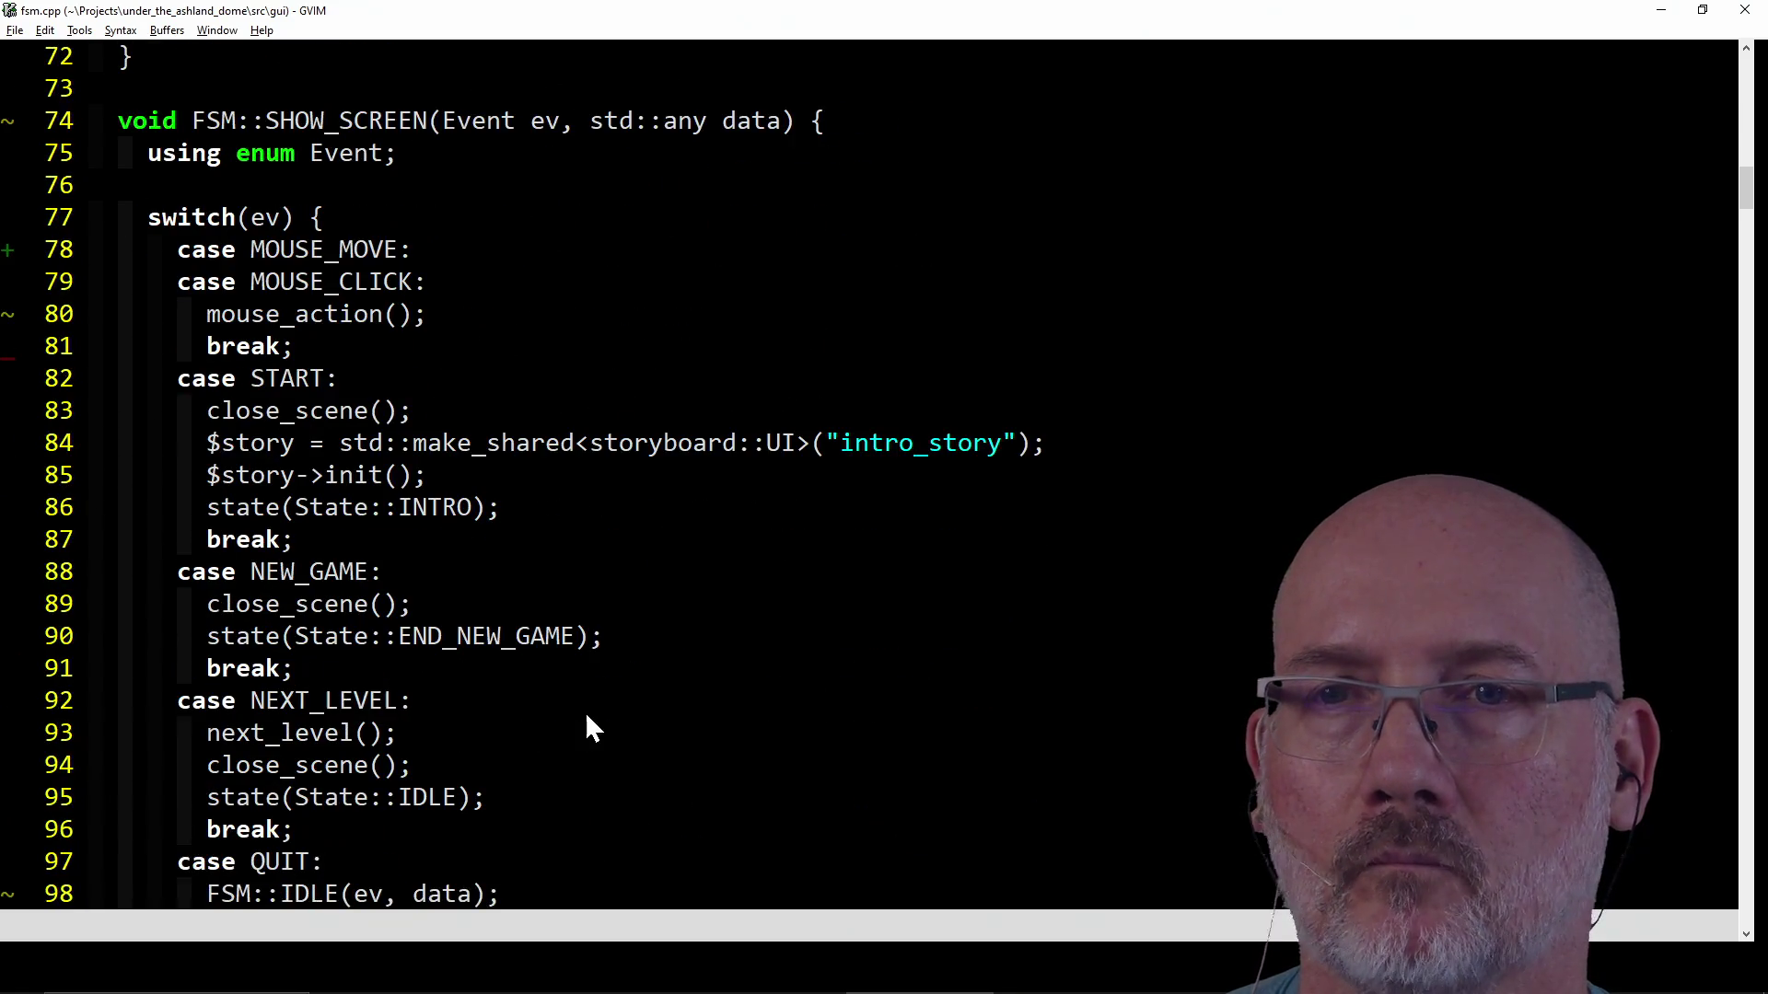
{"action": "left_click", "coordinate": [592, 265]}
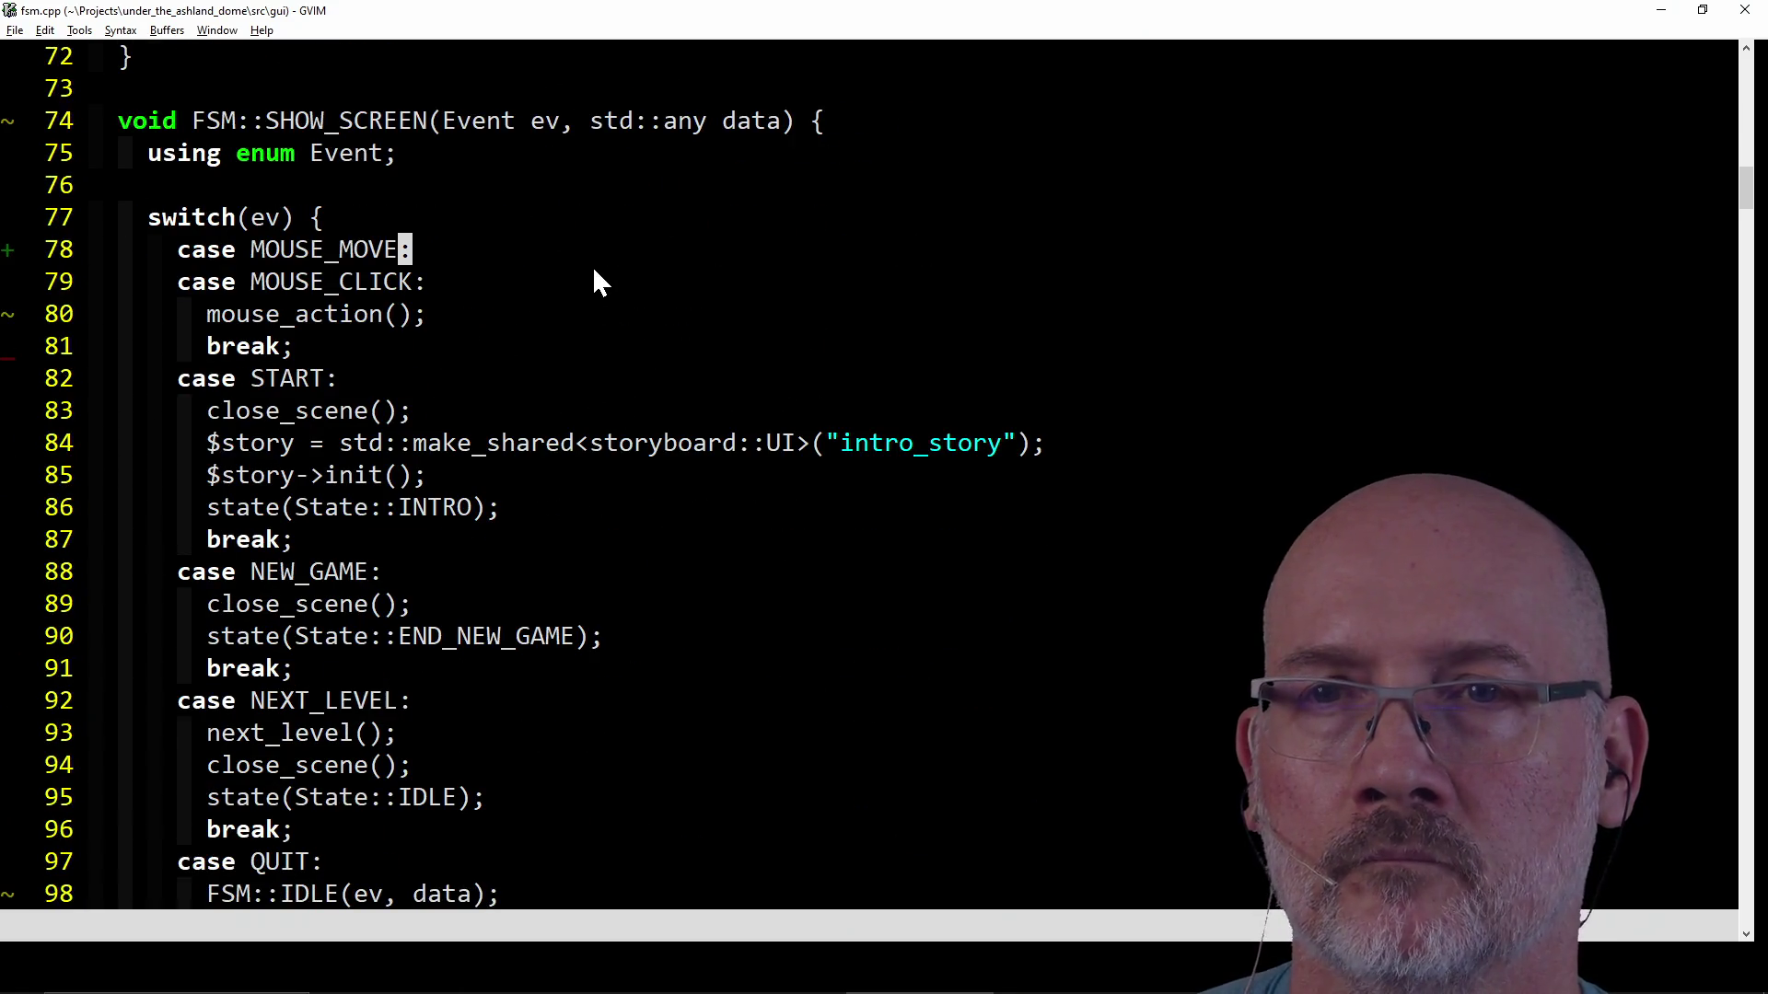
{"action": "key", "text": "j"}
{"action": "key", "text": "j"}
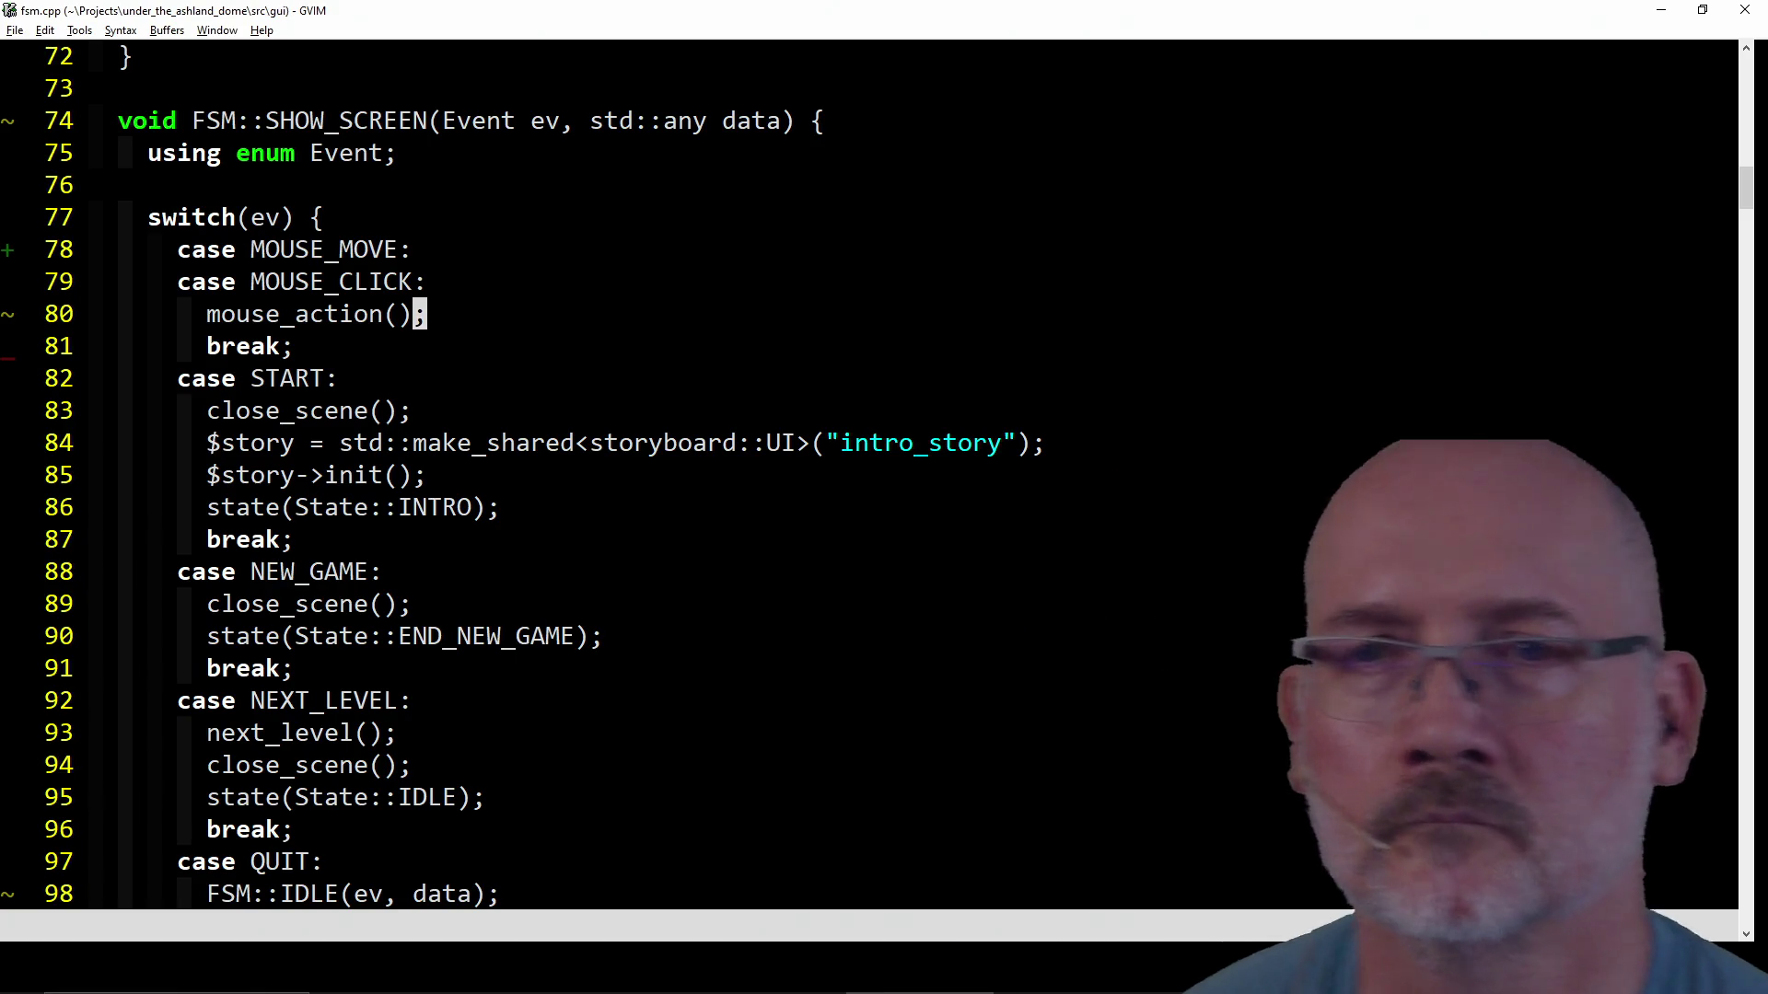
{"action": "key", "text": "j"}
{"action": "key", "text": "j"}
{"action": "key", "text": "j"}
{"action": "key", "text": "j"}
{"action": "key", "text": "j"}
{"action": "key", "text": "j"}
{"action": "key", "text": "j"}
{"action": "key", "text": "k"}
{"action": "key", "text": "k"}
{"action": "key", "text": "k"}
{"action": "key", "text": "k"}
{"action": "key", "text": "k"}
{"action": "key", "text": "k"}
{"action": "key", "text": "k"}
{"action": "key", "text": "k"}
{"action": "key", "text": "k"}
{"action": "key", "text": "k"}
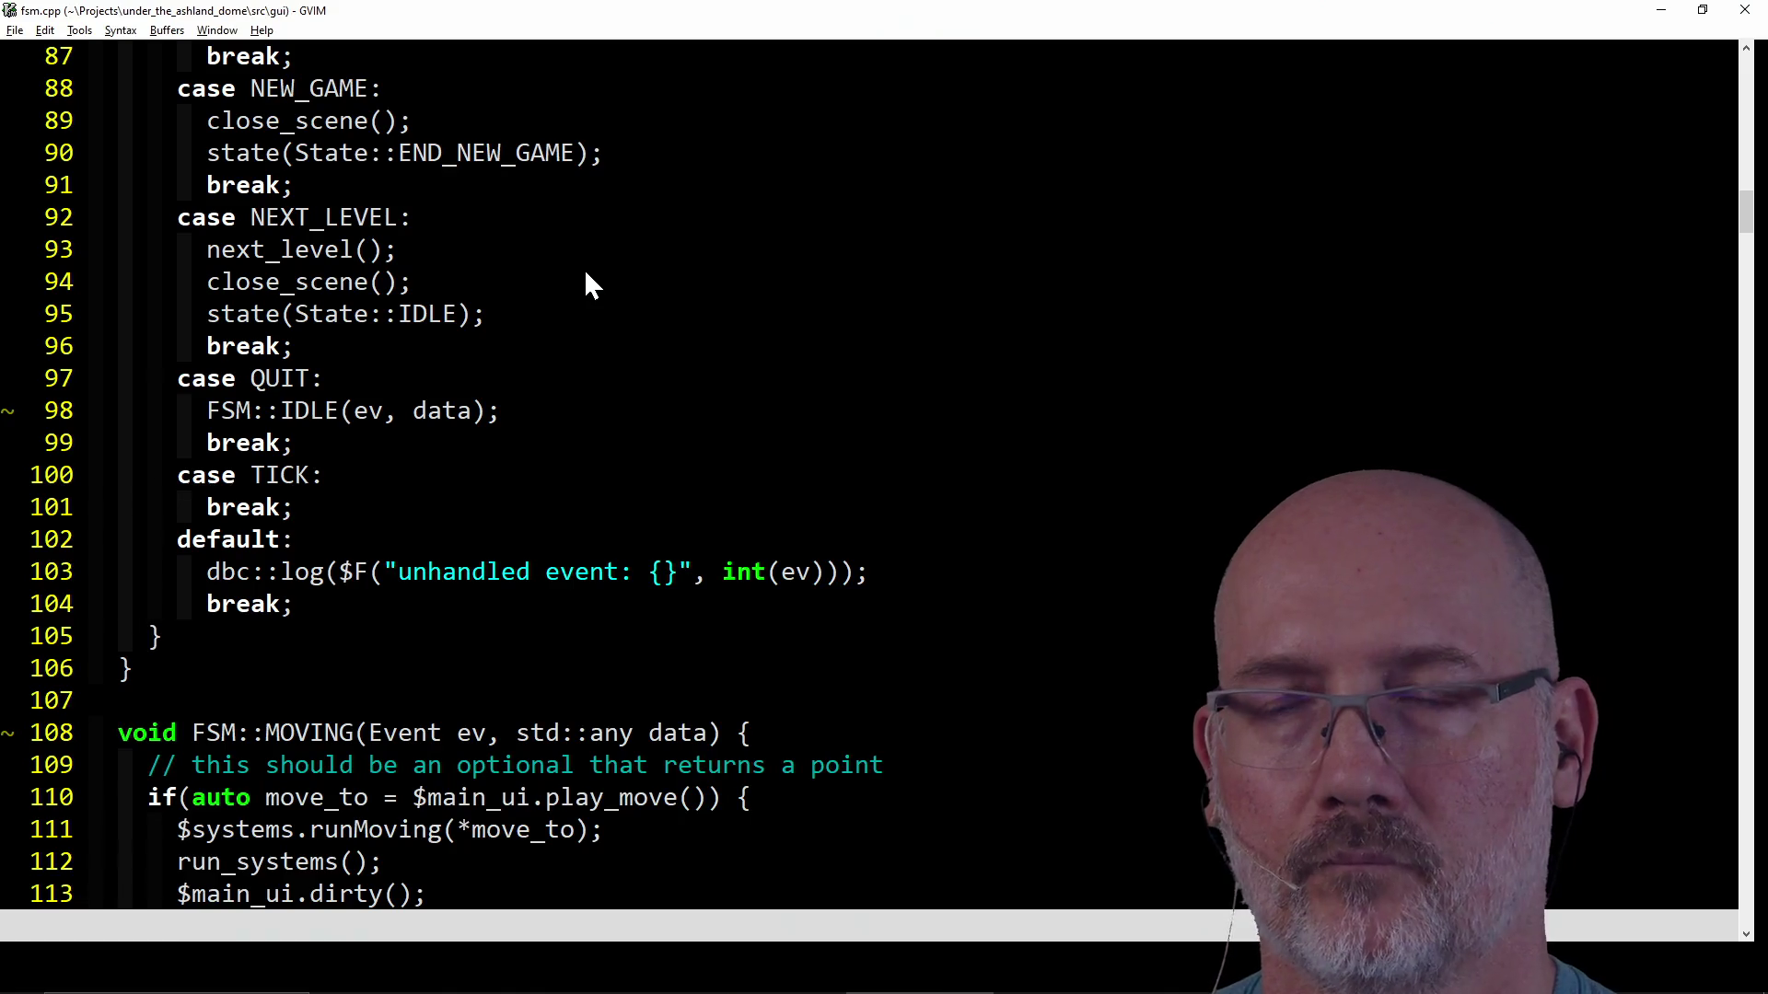
{"action": "scroll", "coordinate": [687, 314], "scroll_direction": "up", "scroll_amount": 2}
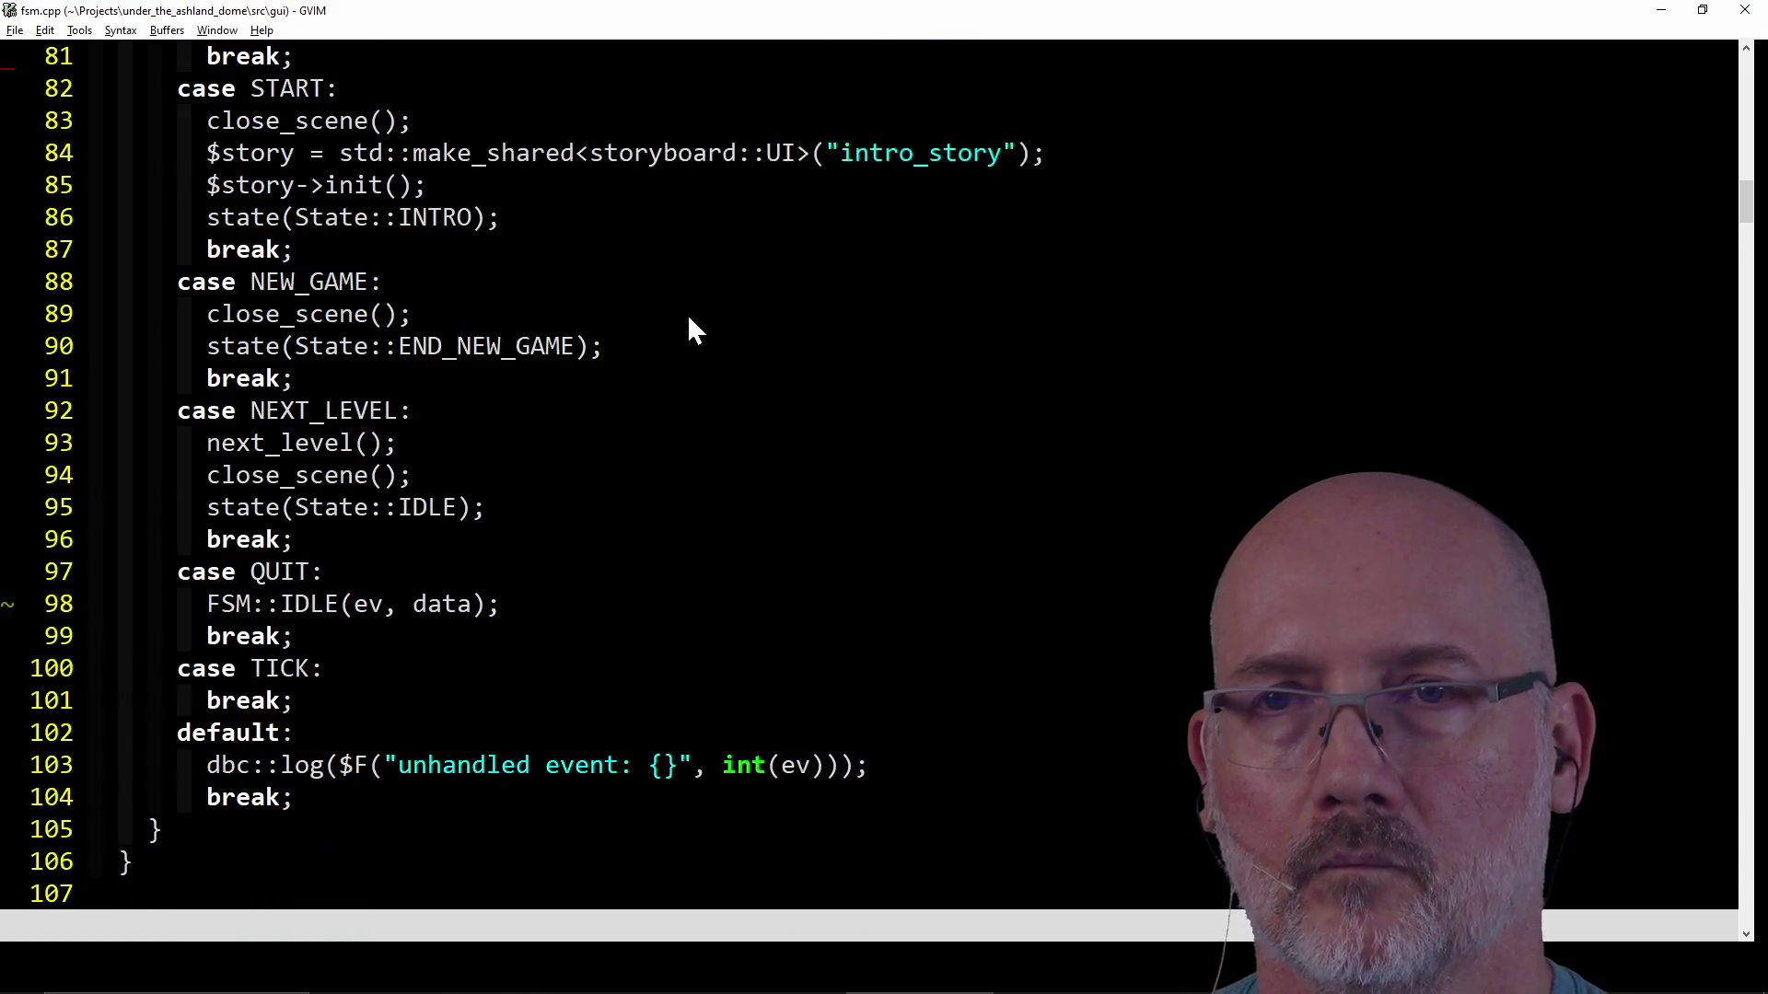
{"action": "scroll", "coordinate": [686, 314], "scroll_direction": "up", "scroll_amount": 5}
{"action": "scroll", "coordinate": [686, 313], "scroll_direction": "down", "scroll_amount": 3}
{"action": "scroll", "coordinate": [686, 314], "scroll_direction": "up", "scroll_amount": 1}
{"action": "scroll", "coordinate": [687, 314], "scroll_direction": "up", "scroll_amount": 1}
{"action": "scroll", "coordinate": [687, 313], "scroll_direction": "down", "scroll_amount": 3}
{"action": "scroll", "coordinate": [687, 313], "scroll_direction": "down", "scroll_amount": 3}
{"action": "left_click", "coordinate": [556, 440]}
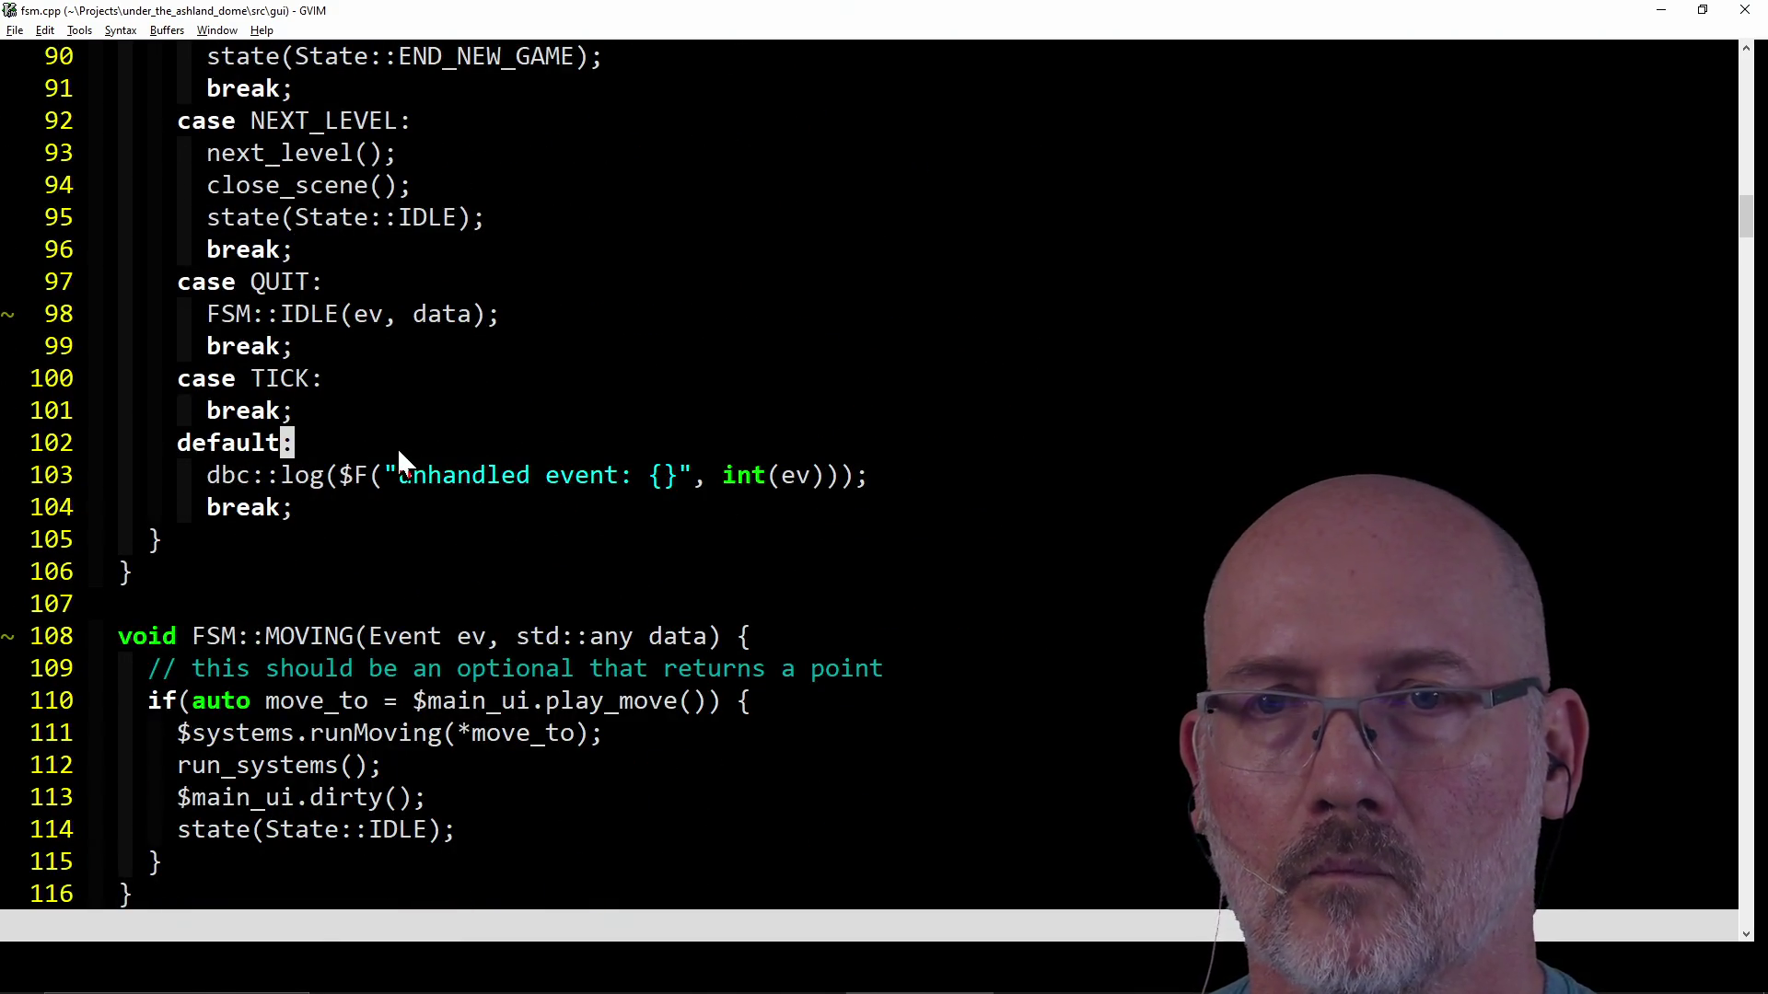
{"action": "scroll", "coordinate": [690, 421], "scroll_direction": "up", "scroll_amount": 3}
{"action": "scroll", "coordinate": [402, 294], "scroll_direction": "up", "scroll_amount": 2}
{"action": "scroll", "coordinate": [675, 249], "scroll_direction": "up", "scroll_amount": 2}
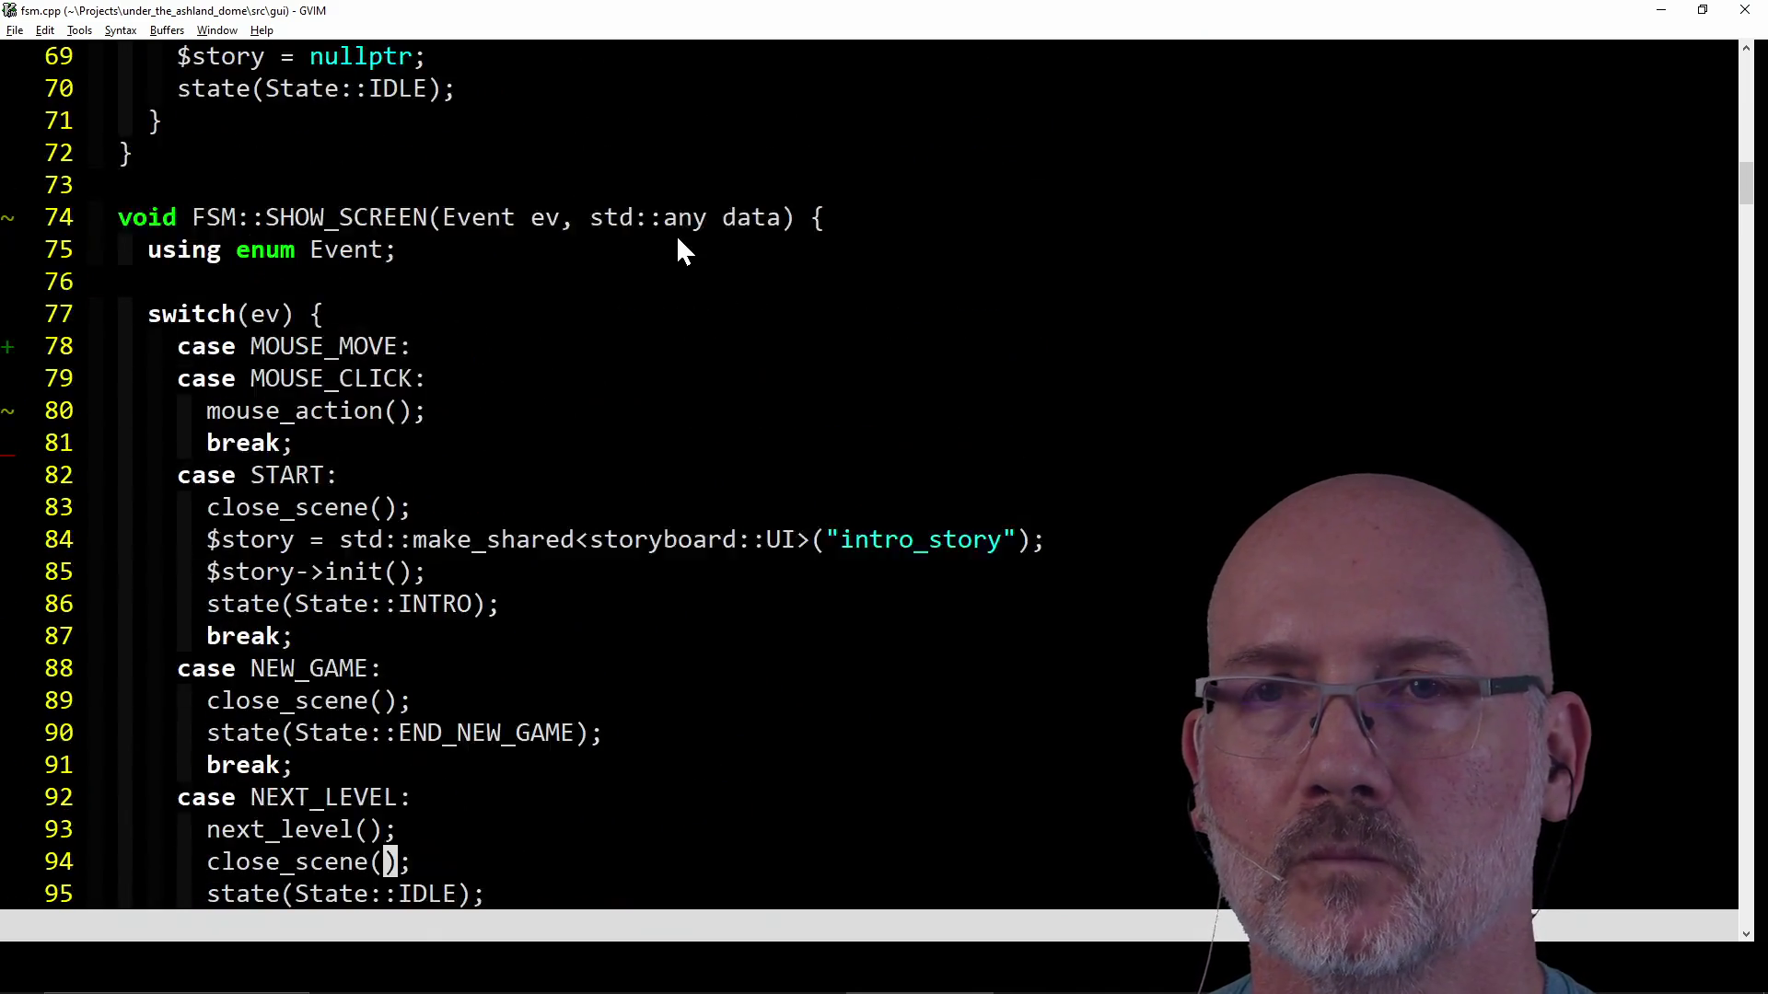
{"action": "scroll", "coordinate": [675, 249], "scroll_direction": "up", "scroll_amount": 4}
{"action": "scroll", "coordinate": [676, 249], "scroll_direction": "up", "scroll_amount": 4}
{"action": "scroll", "coordinate": [675, 249], "scroll_direction": "up", "scroll_amount": 1}
{"action": "scroll", "coordinate": [677, 247], "scroll_direction": "down", "scroll_amount": 9}
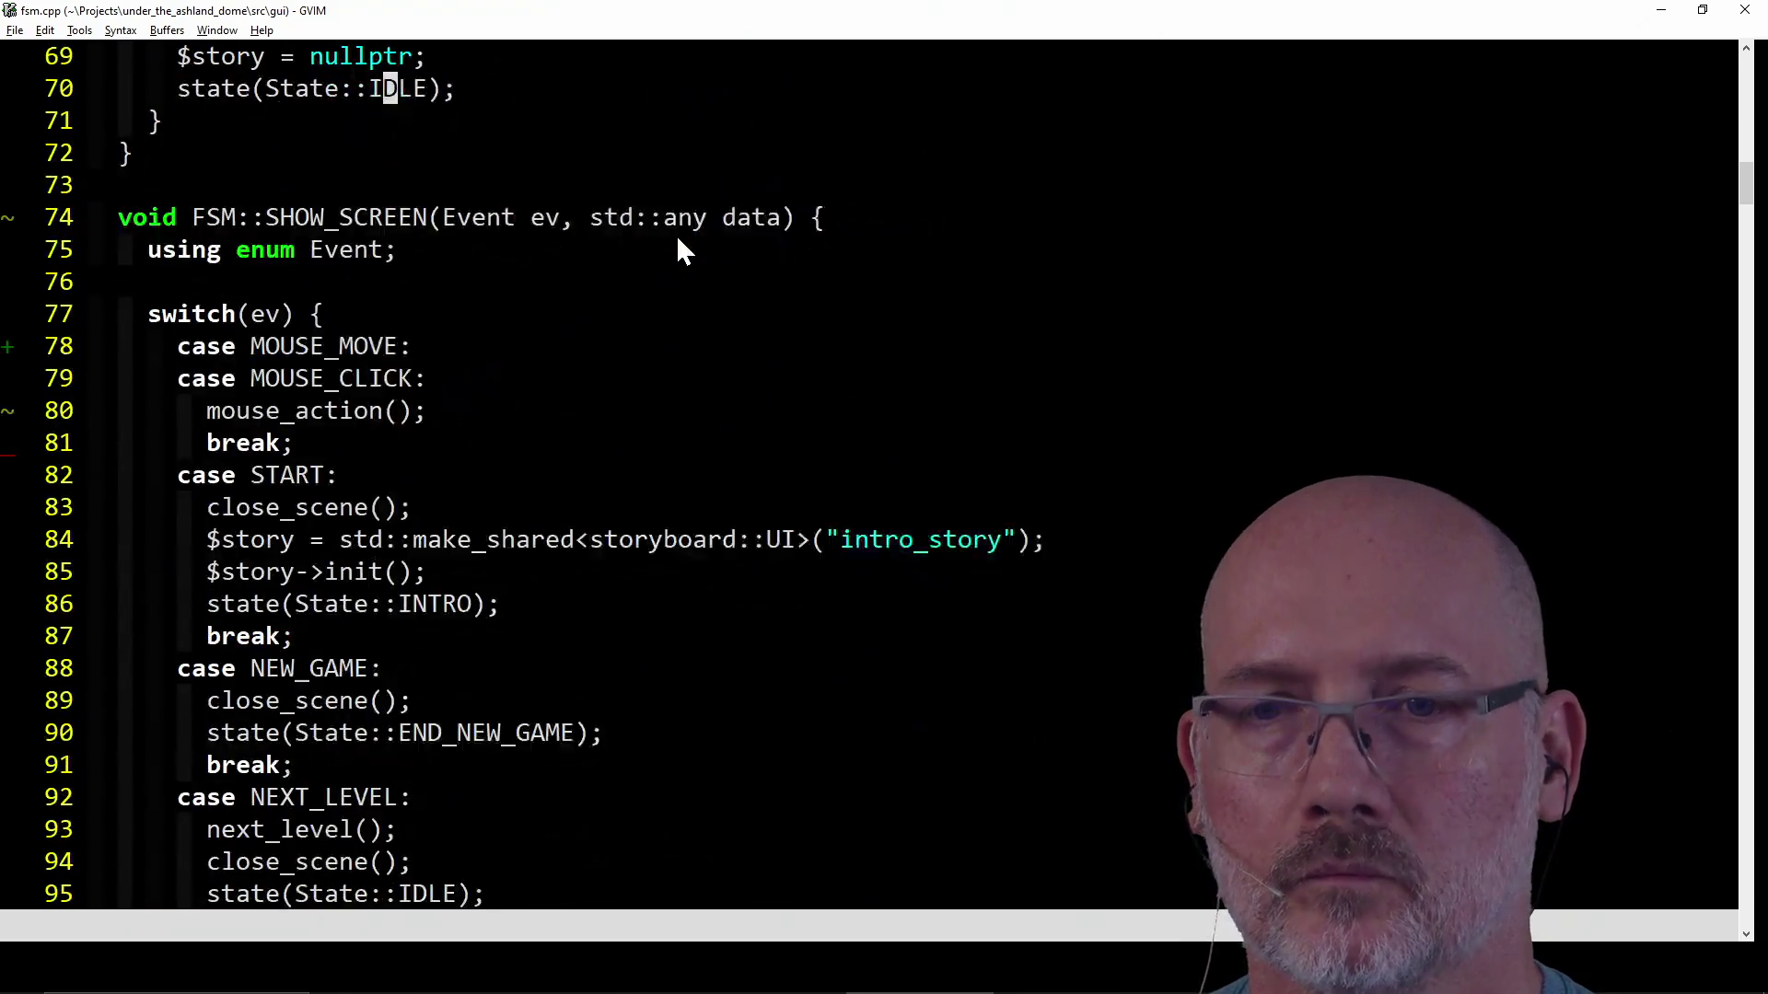
{"action": "scroll", "coordinate": [677, 246], "scroll_direction": "down", "scroll_amount": 10}
{"action": "scroll", "coordinate": [678, 246], "scroll_direction": "down", "scroll_amount": 6}
{"action": "scroll", "coordinate": [678, 250], "scroll_direction": "down", "scroll_amount": 4}
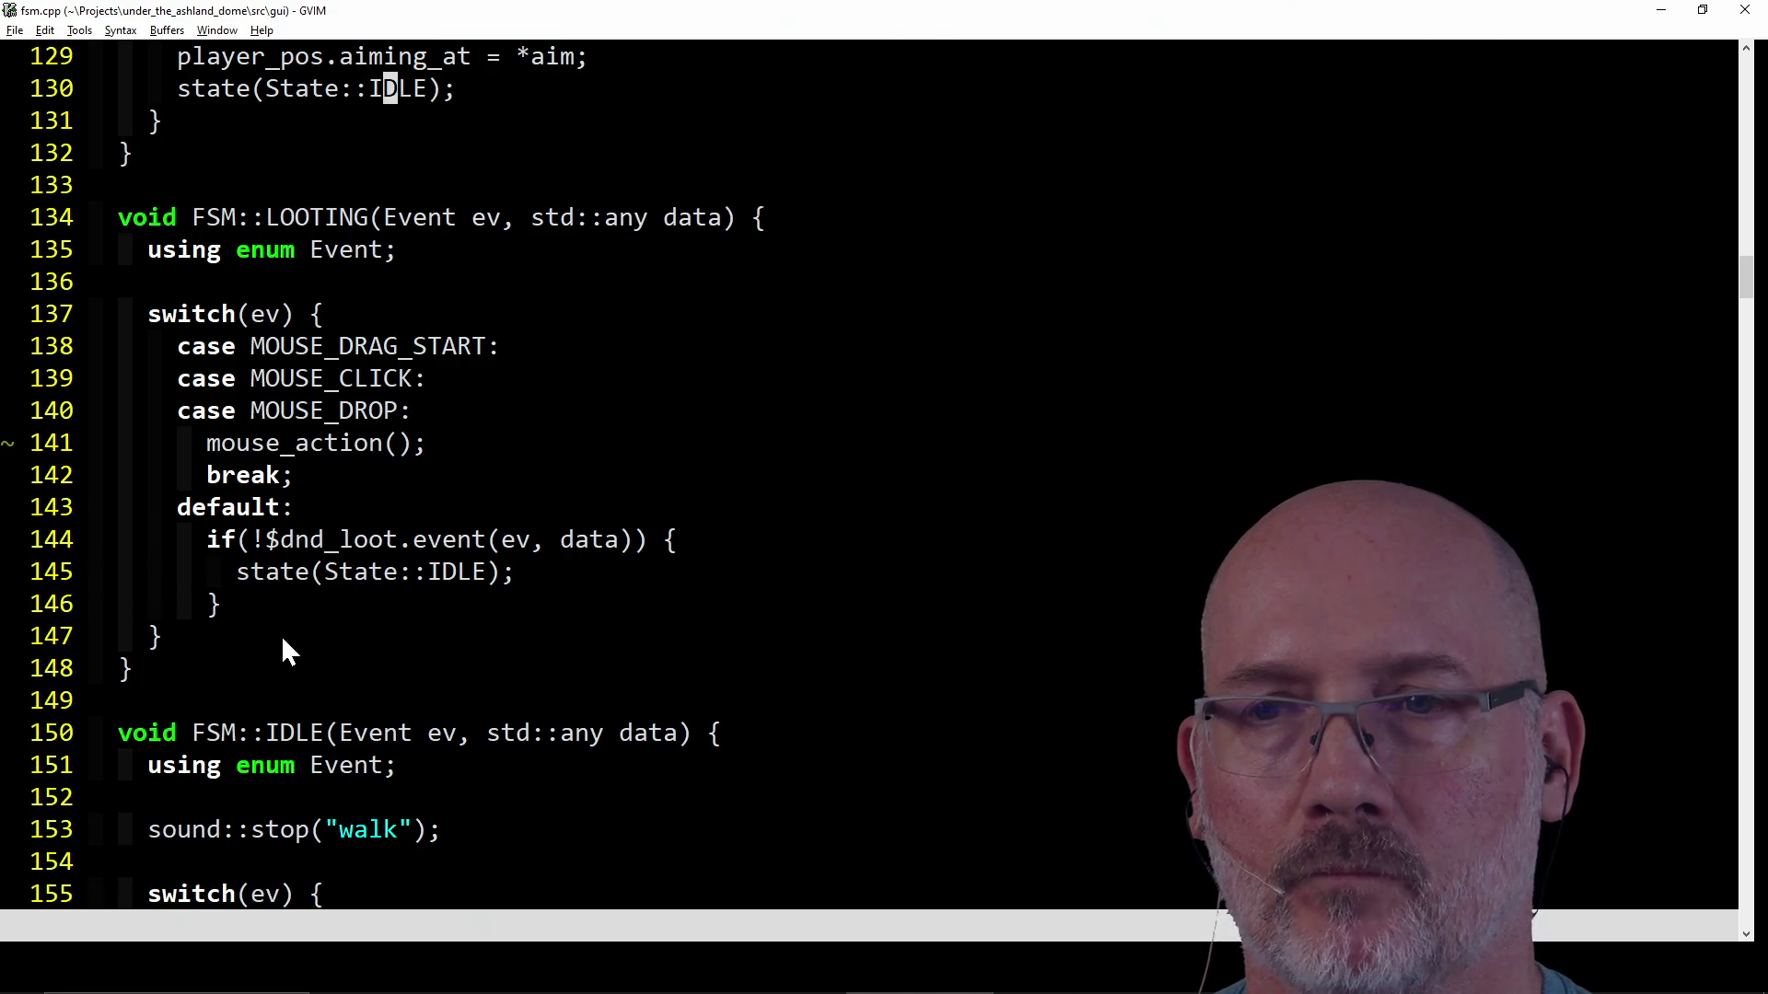
{"action": "scroll", "coordinate": [281, 634], "scroll_direction": "down", "scroll_amount": 1}
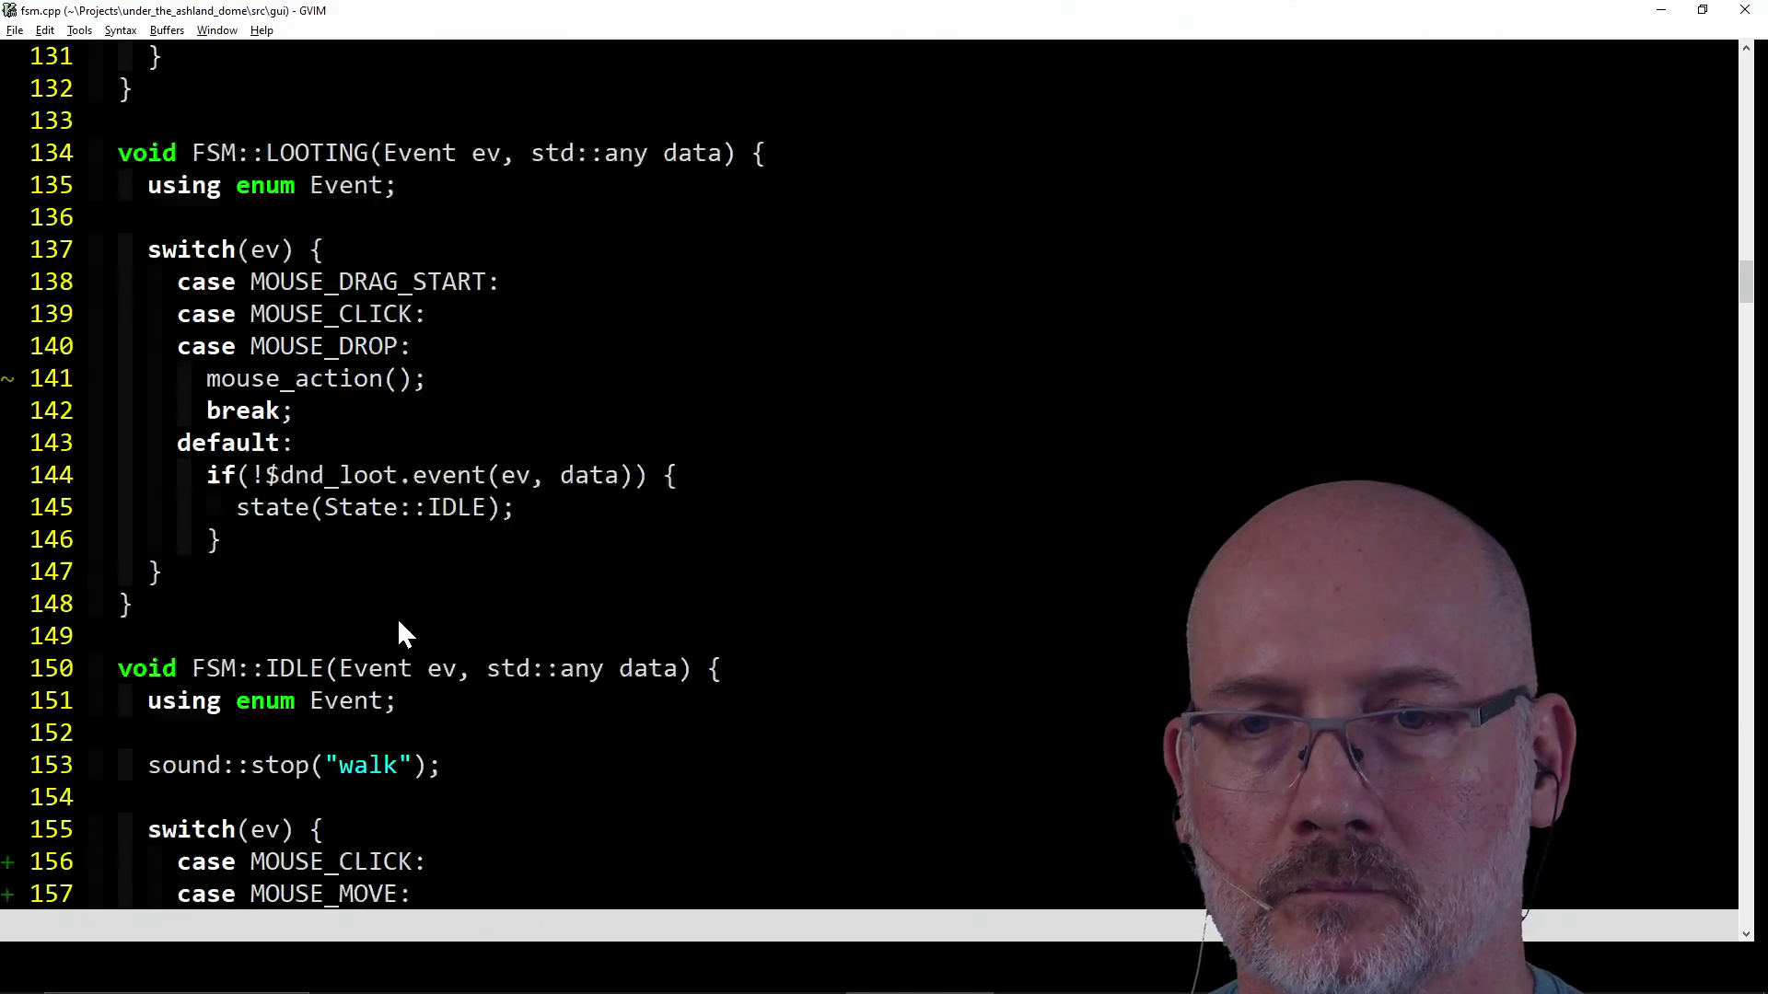
{"action": "scroll", "coordinate": [397, 617], "scroll_direction": "down", "scroll_amount": 5}
{"action": "scroll", "coordinate": [483, 594], "scroll_direction": "down", "scroll_amount": 2}
{"action": "scroll", "coordinate": [555, 573], "scroll_direction": "down", "scroll_amount": 1}
{"action": "scroll", "coordinate": [555, 574], "scroll_direction": "down", "scroll_amount": 7}
{"action": "scroll", "coordinate": [554, 573], "scroll_direction": "down", "scroll_amount": 4}
{"action": "scroll", "coordinate": [554, 573], "scroll_direction": "down", "scroll_amount": 3}
{"action": "scroll", "coordinate": [555, 574], "scroll_direction": "down", "scroll_amount": 3}
{"action": "scroll", "coordinate": [554, 573], "scroll_direction": "up", "scroll_amount": 8}
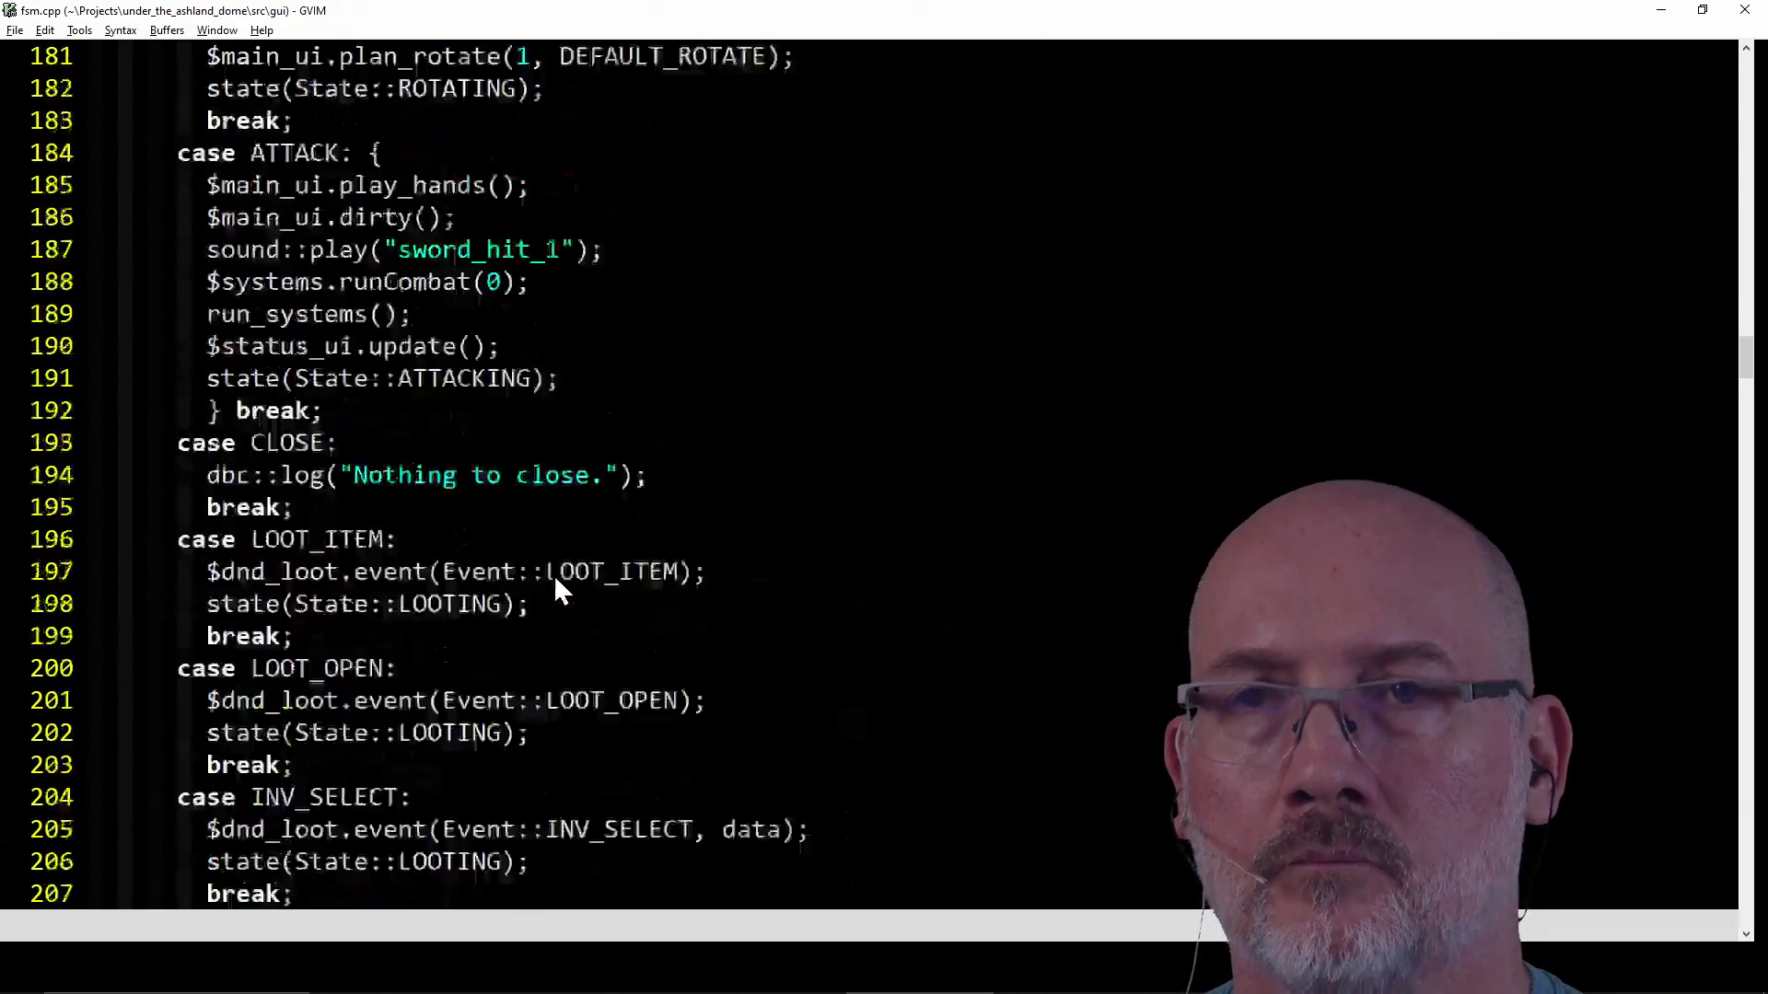
{"action": "scroll", "coordinate": [553, 573], "scroll_direction": "up", "scroll_amount": 6}
{"action": "scroll", "coordinate": [554, 574], "scroll_direction": "up", "scroll_amount": 5}
{"action": "scroll", "coordinate": [553, 574], "scroll_direction": "up", "scroll_amount": 1}
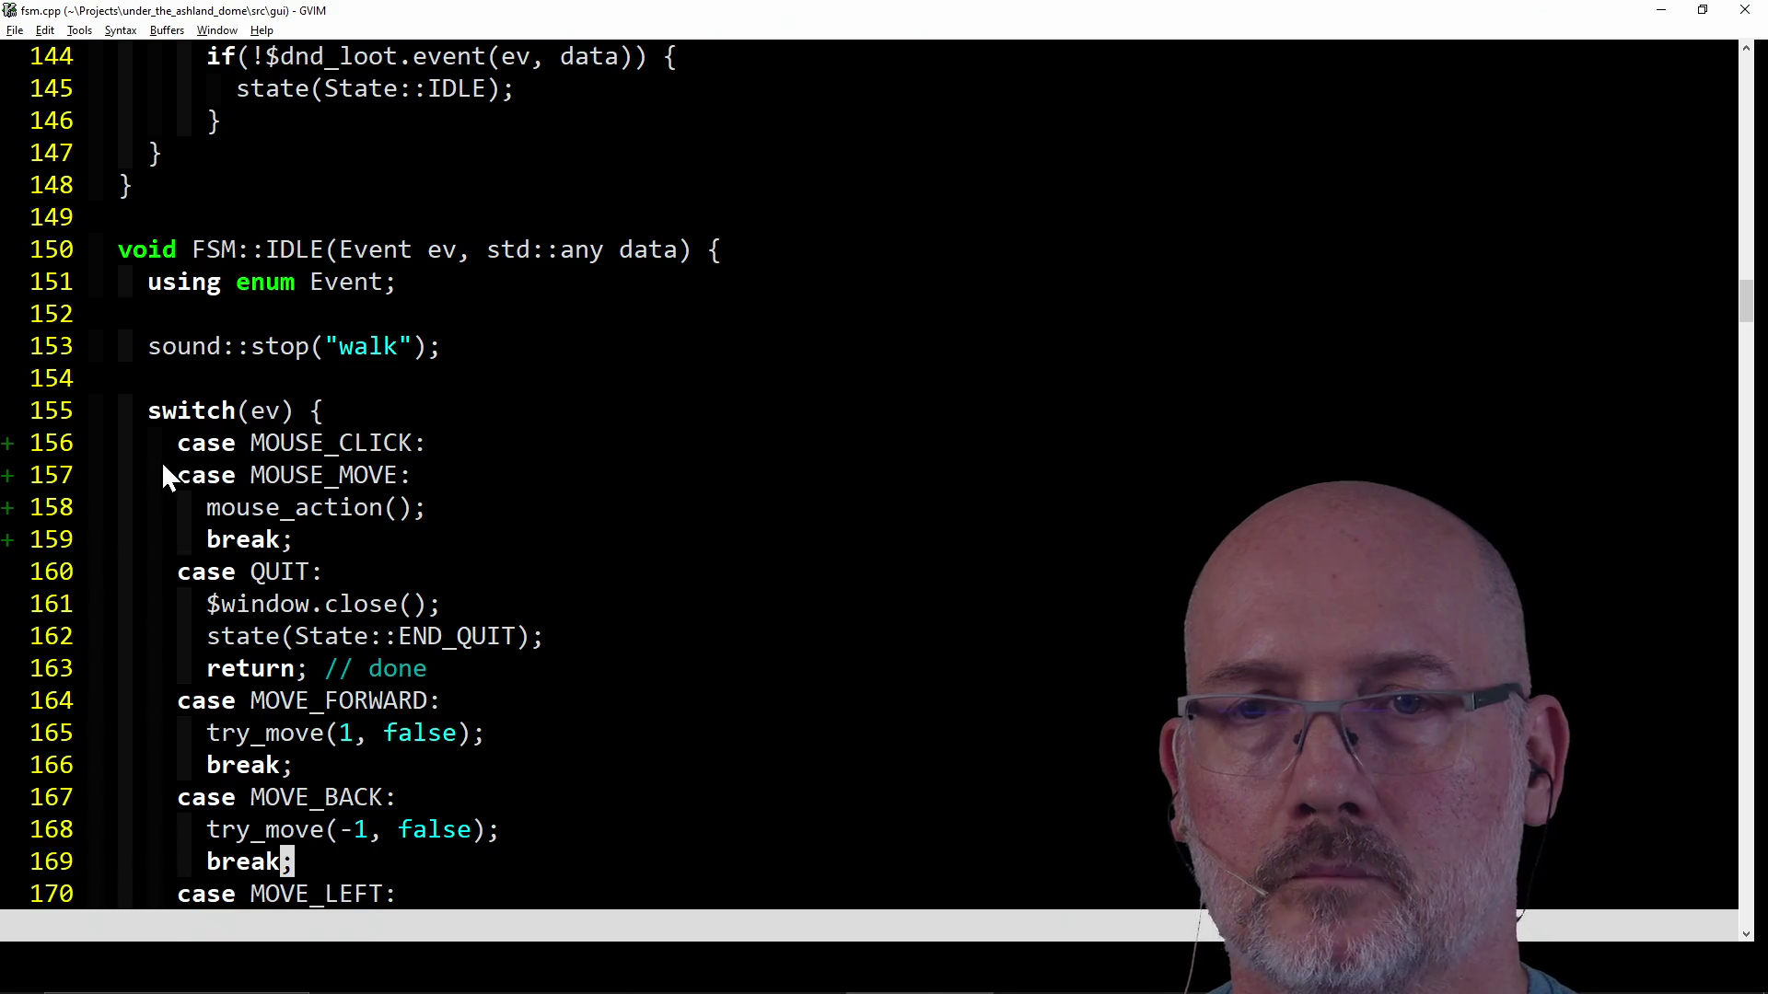
{"action": "left_click", "coordinate": [182, 443]}
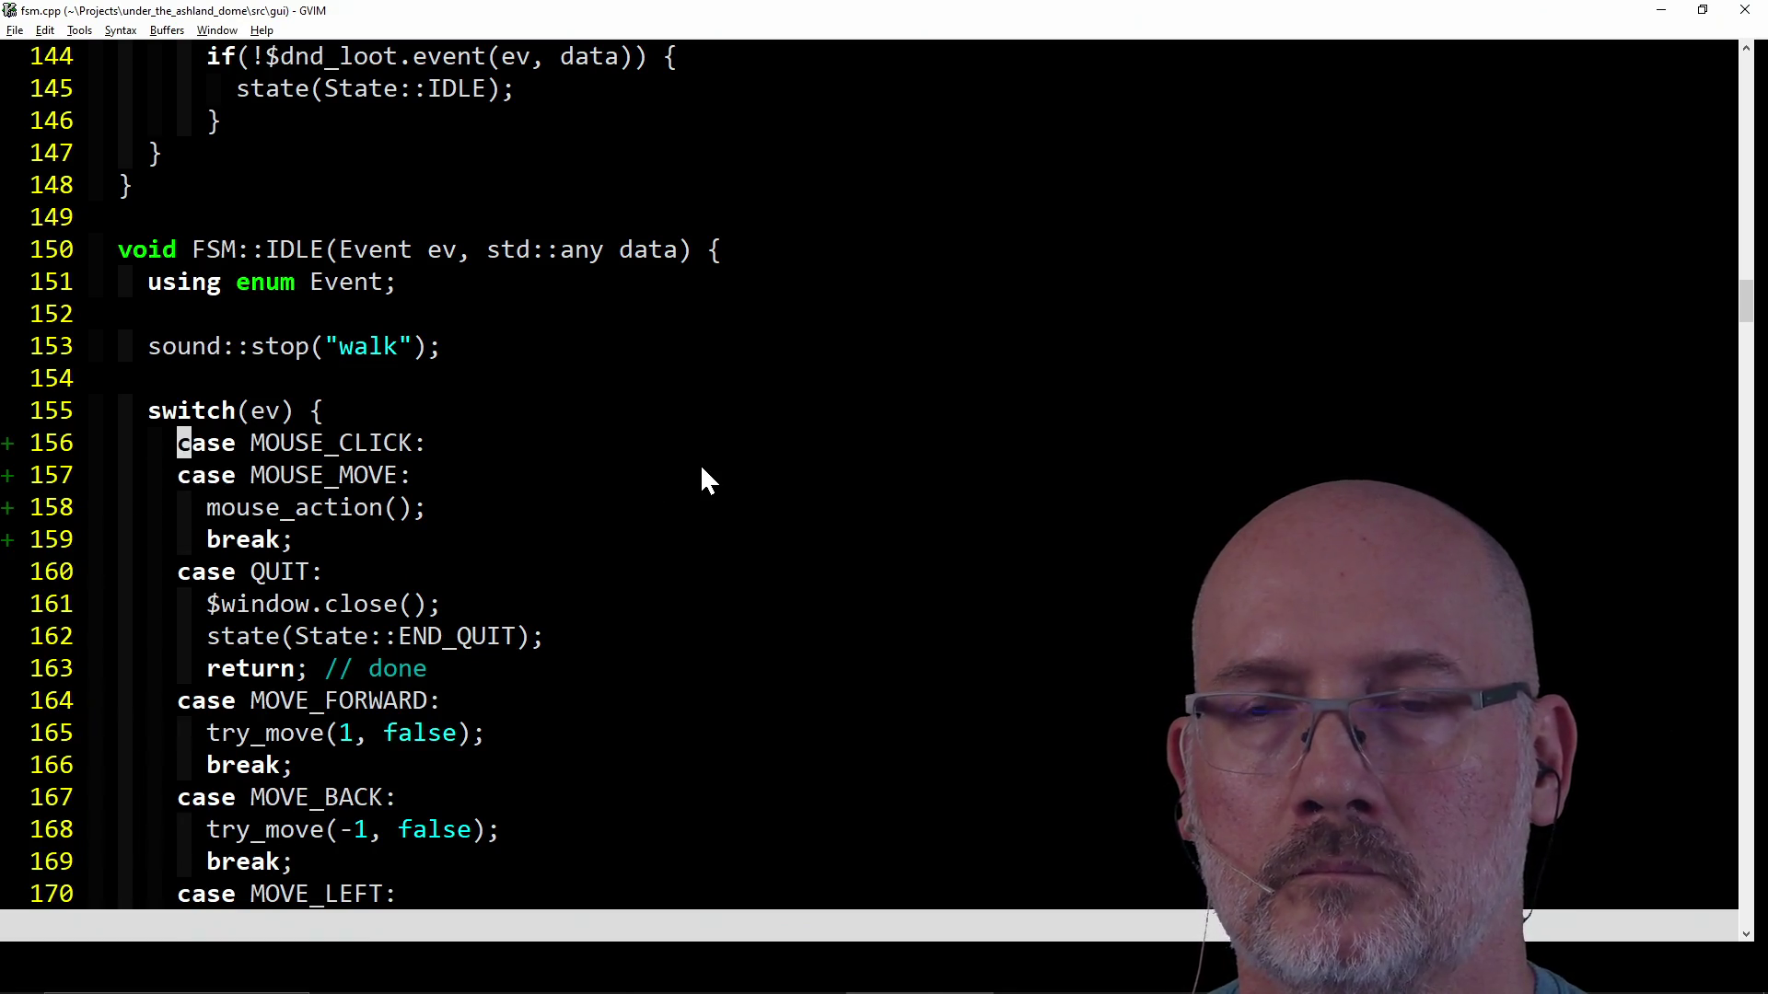
{"action": "scroll", "coordinate": [701, 470], "scroll_direction": "down", "scroll_amount": 5}
{"action": "scroll", "coordinate": [701, 470], "scroll_direction": "down", "scroll_amount": 7}
{"action": "scroll", "coordinate": [701, 470], "scroll_direction": "down", "scroll_amount": 4}
{"action": "scroll", "coordinate": [701, 471], "scroll_direction": "down", "scroll_amount": 3}
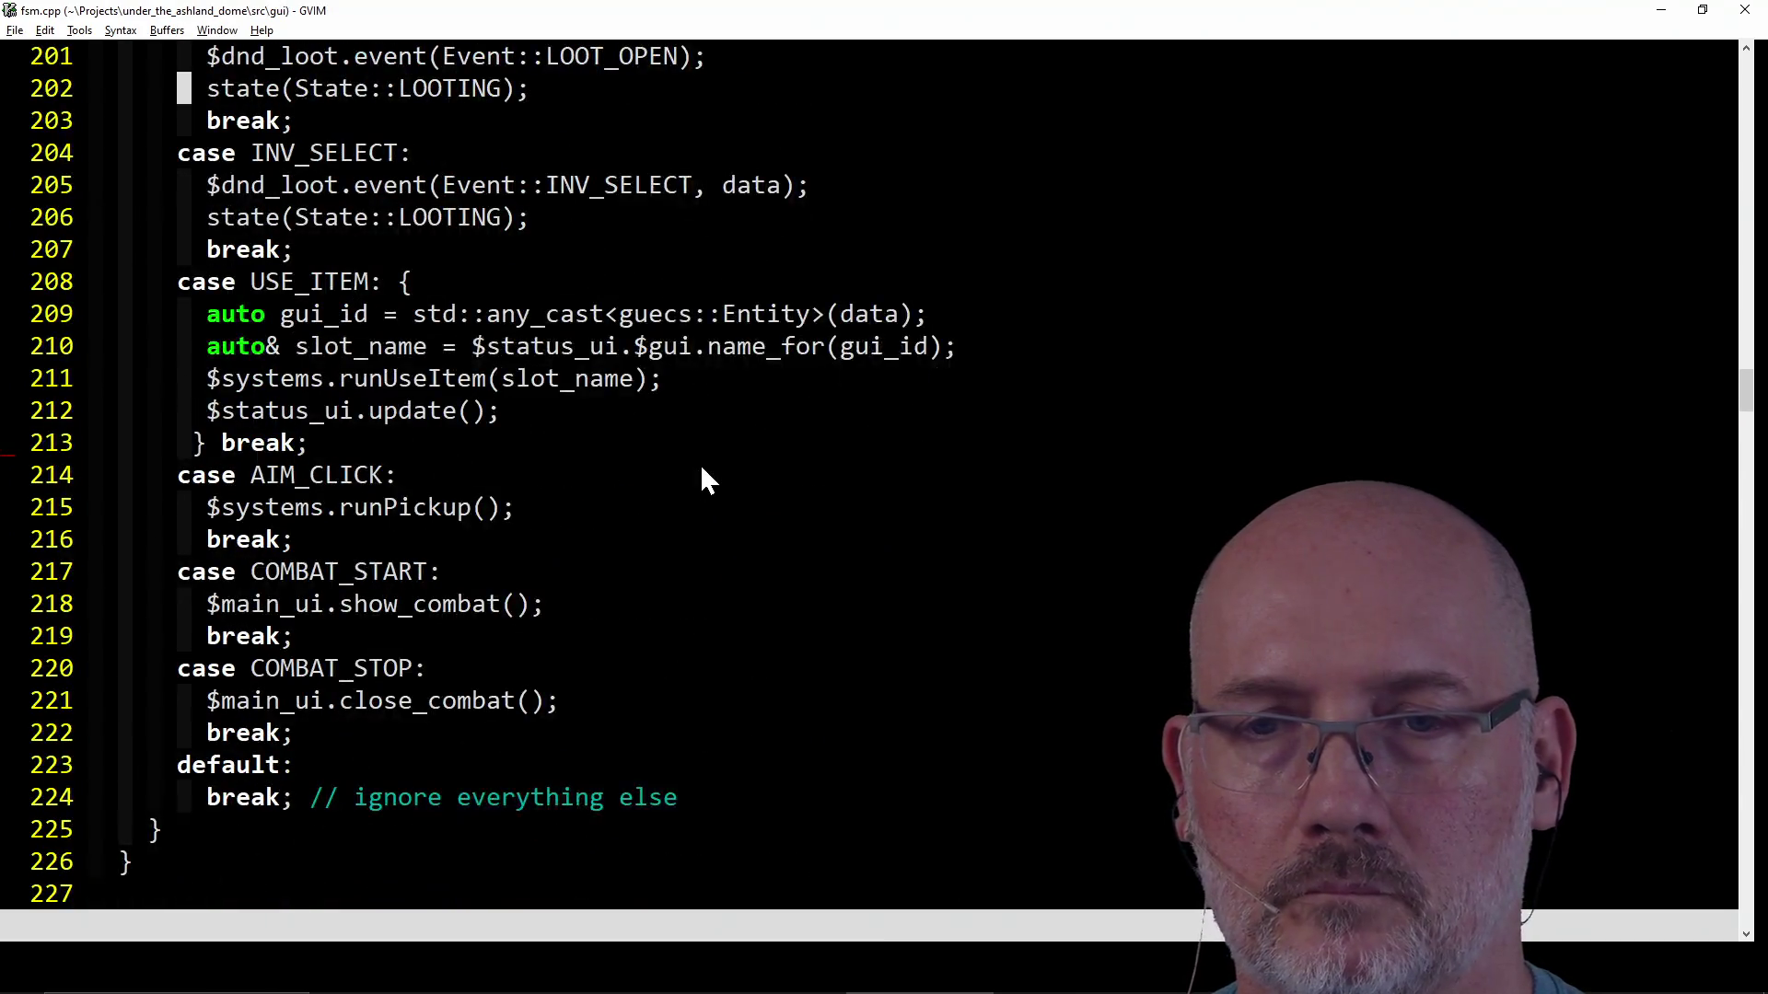
{"action": "scroll", "coordinate": [701, 470], "scroll_direction": "down", "scroll_amount": 4}
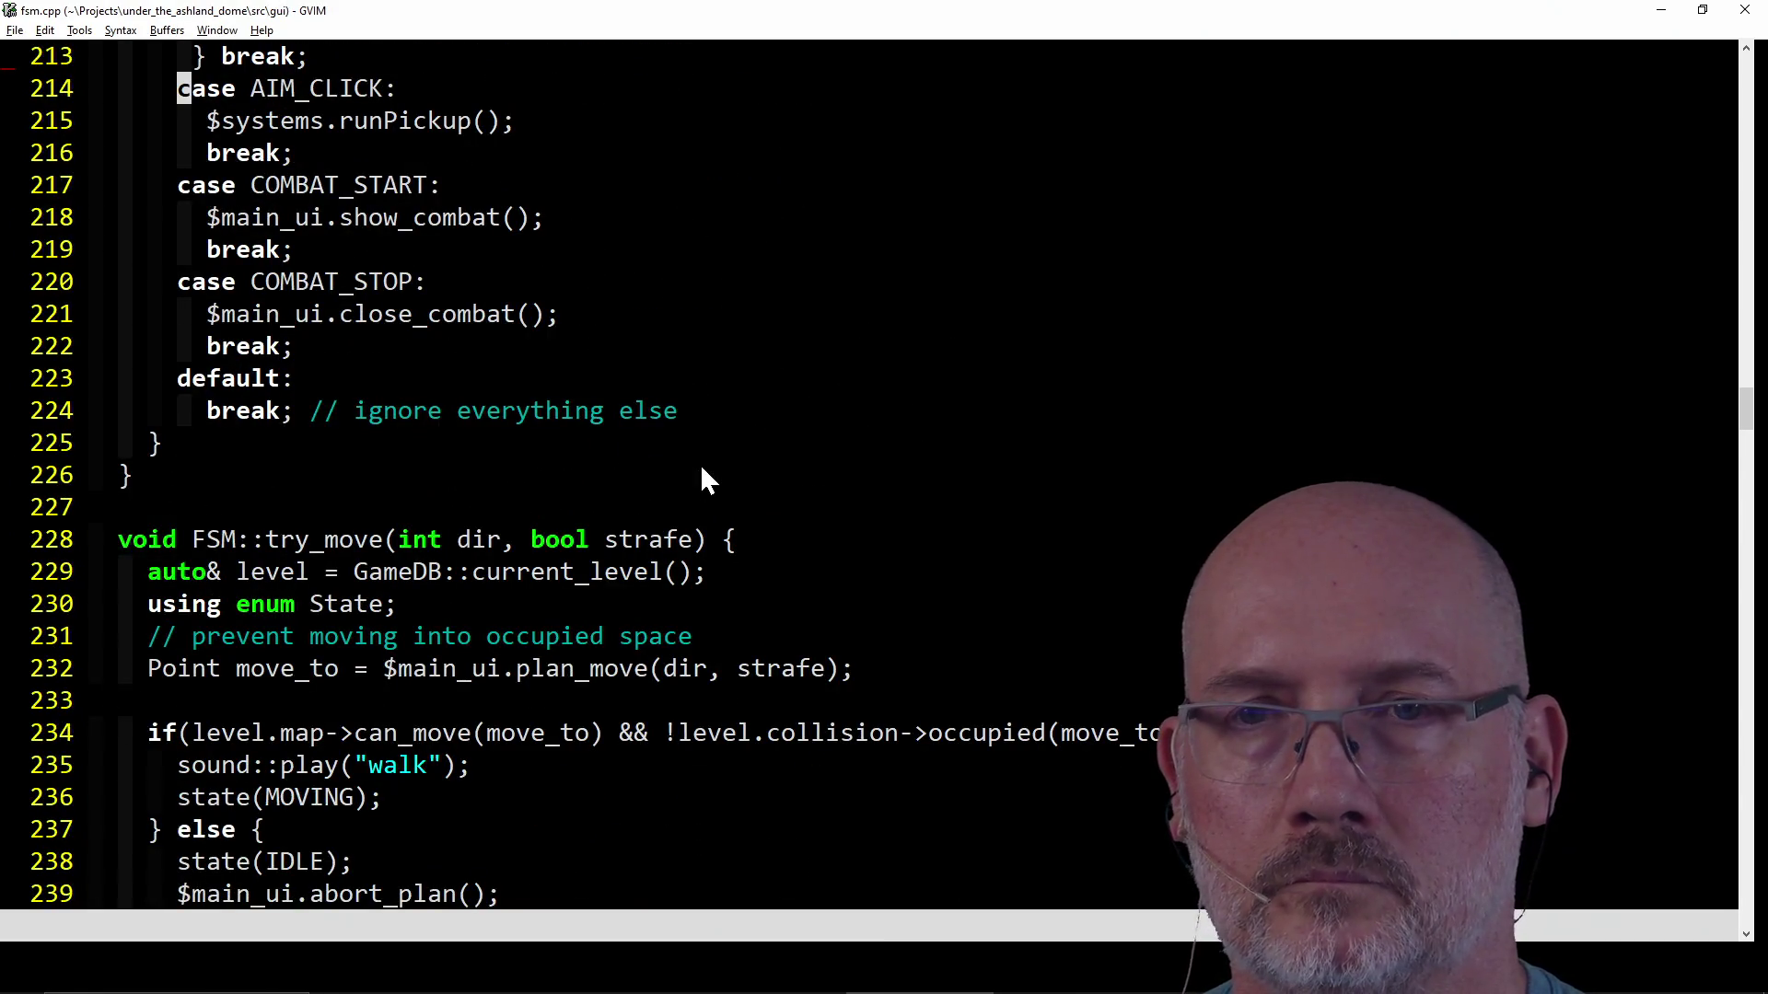
{"action": "scroll", "coordinate": [702, 470], "scroll_direction": "up", "scroll_amount": 3}
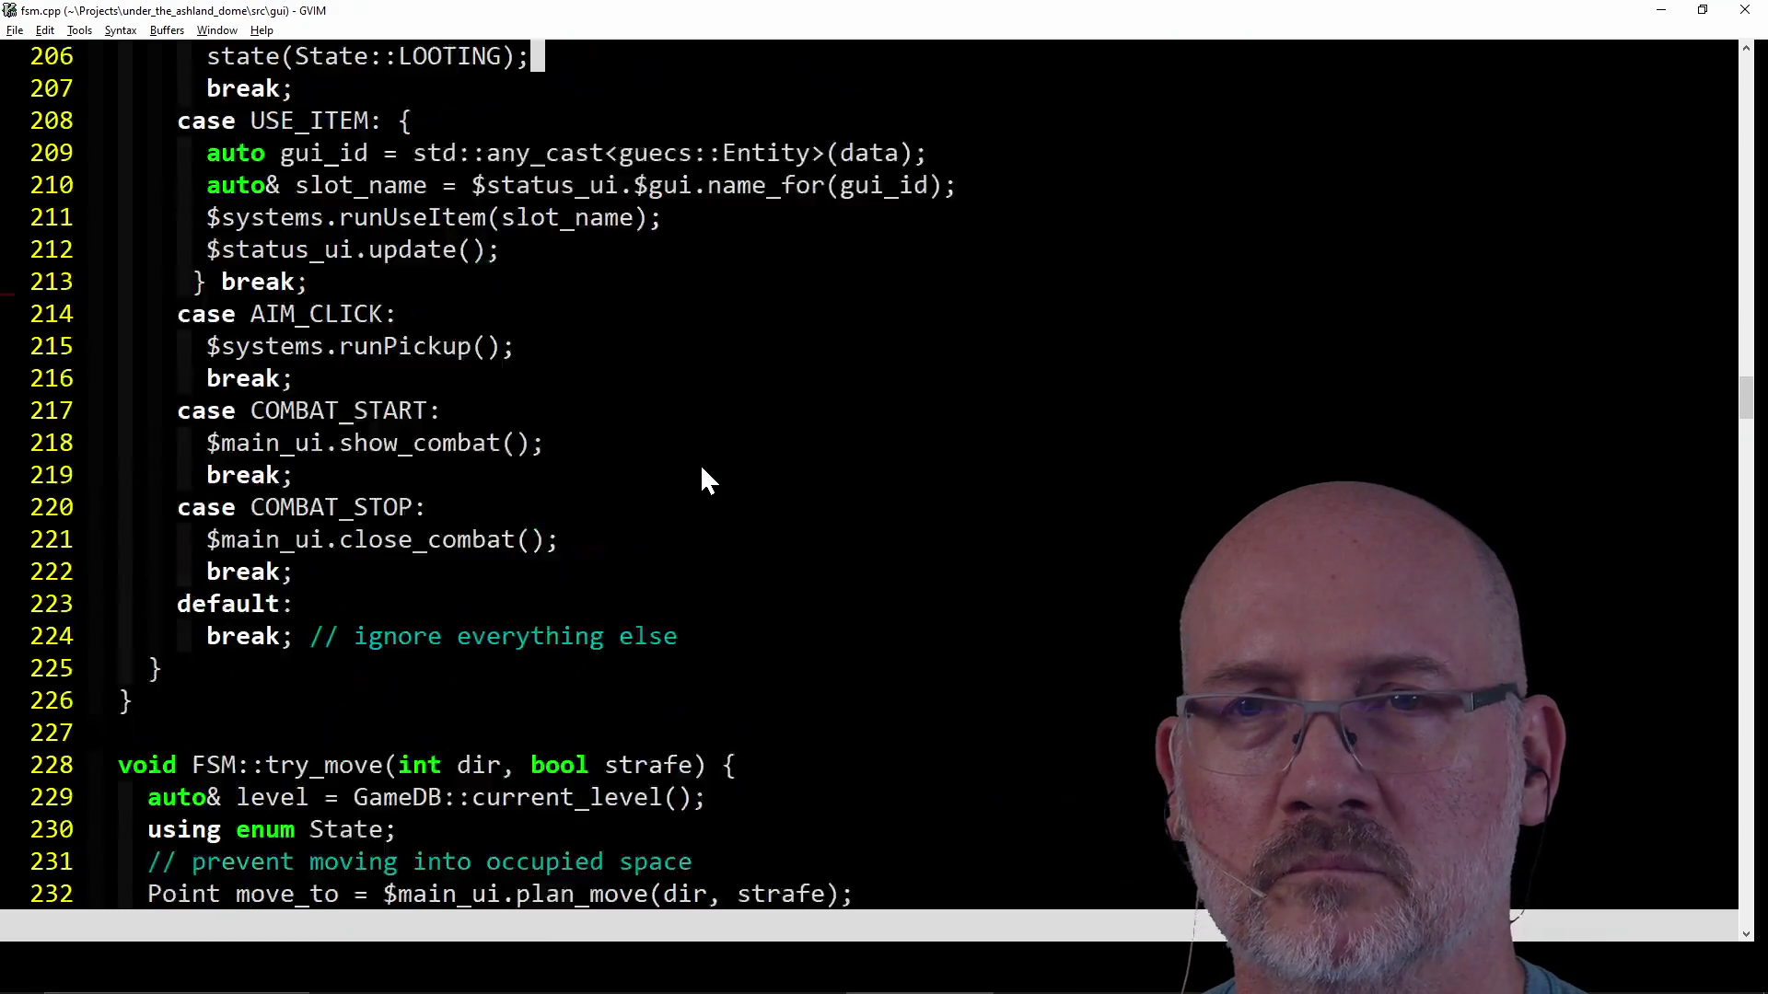
{"action": "scroll", "coordinate": [703, 471], "scroll_direction": "up", "scroll_amount": 8}
{"action": "scroll", "coordinate": [702, 470], "scroll_direction": "up", "scroll_amount": 3}
{"action": "scroll", "coordinate": [702, 470], "scroll_direction": "up", "scroll_amount": 4}
{"action": "scroll", "coordinate": [703, 469], "scroll_direction": "up", "scroll_amount": 2}
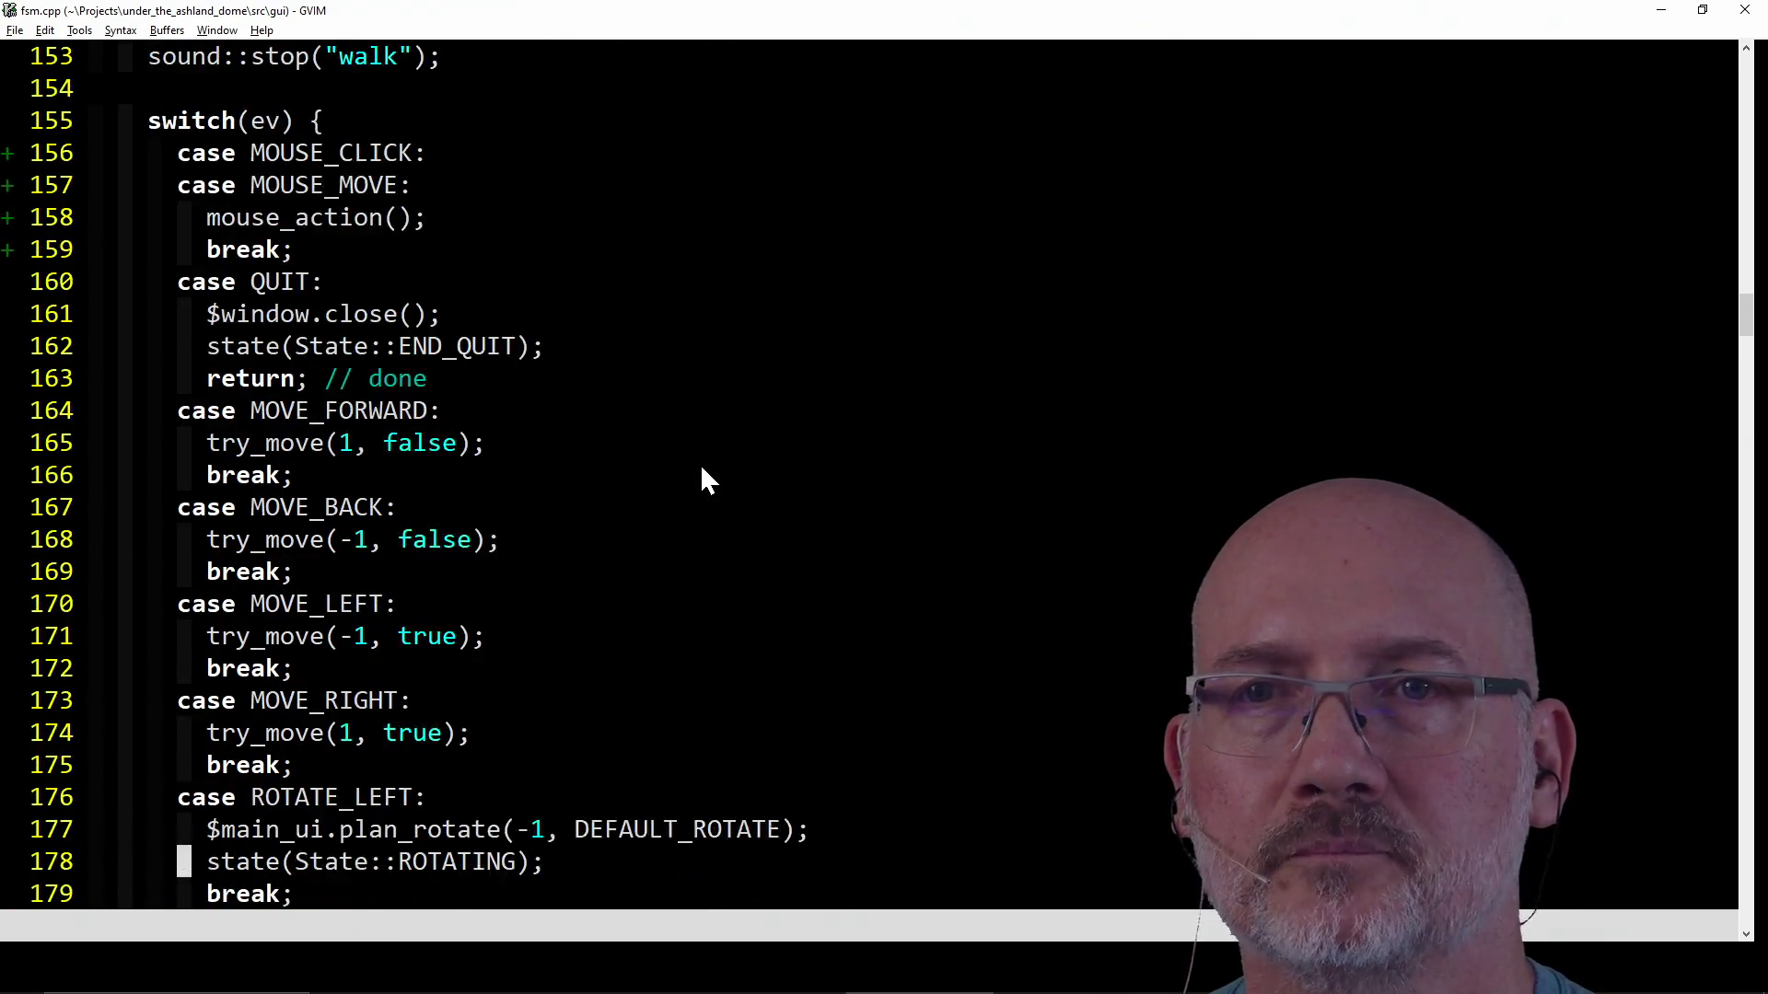
{"action": "scroll", "coordinate": [702, 468], "scroll_direction": "up", "scroll_amount": 1}
{"action": "left_click", "coordinate": [403, 283]}
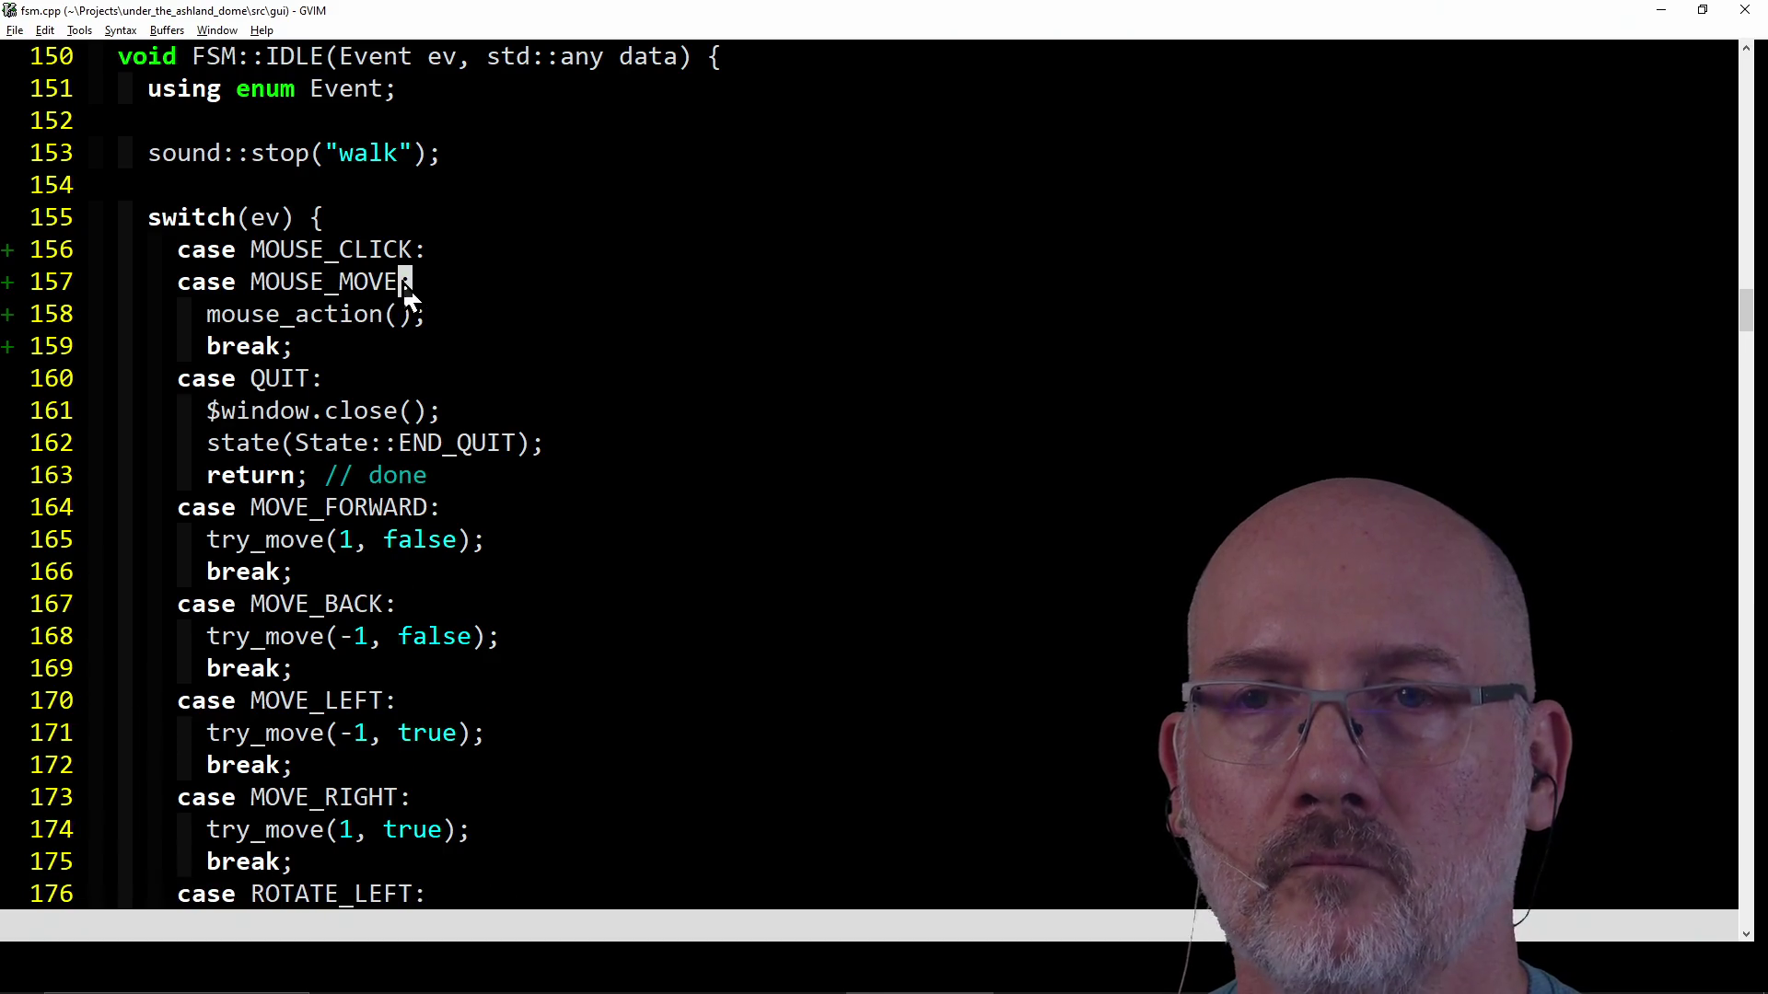
{"action": "left_click", "coordinate": [264, 286]}
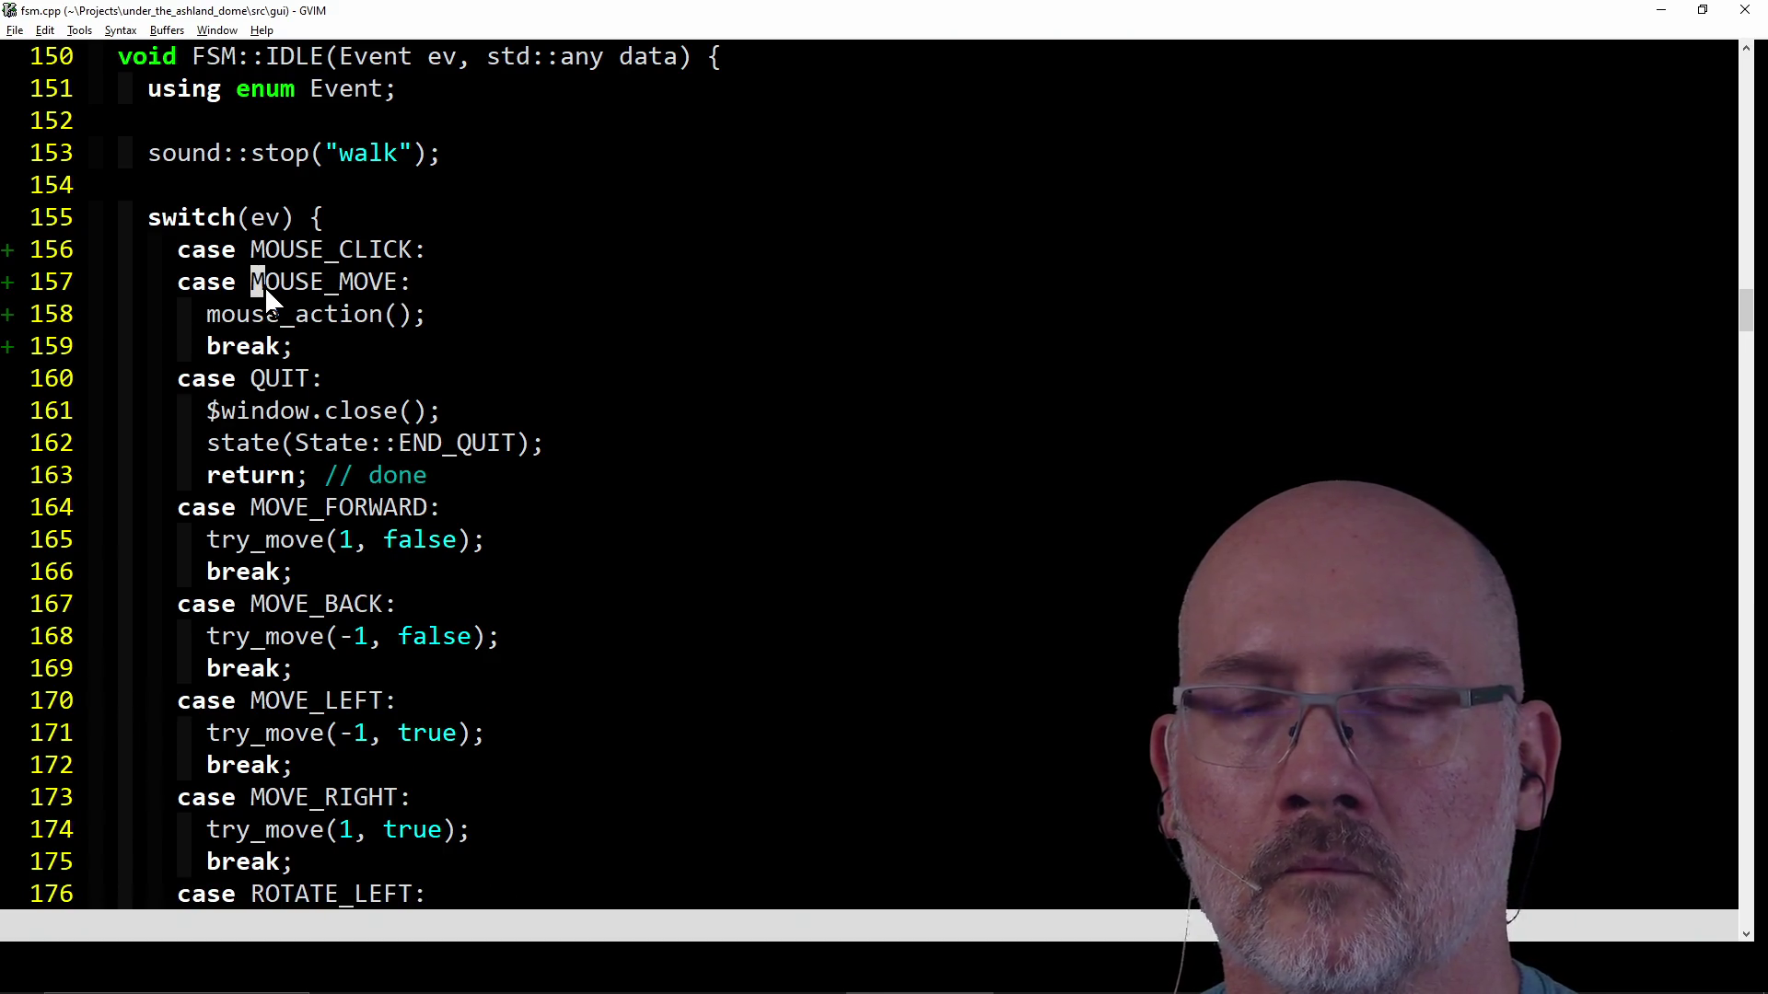
{"action": "scroll", "coordinate": [620, 344], "scroll_direction": "up", "scroll_amount": 2}
{"action": "scroll", "coordinate": [619, 344], "scroll_direction": "up", "scroll_amount": 5}
{"action": "scroll", "coordinate": [620, 344], "scroll_direction": "down", "scroll_amount": 2}
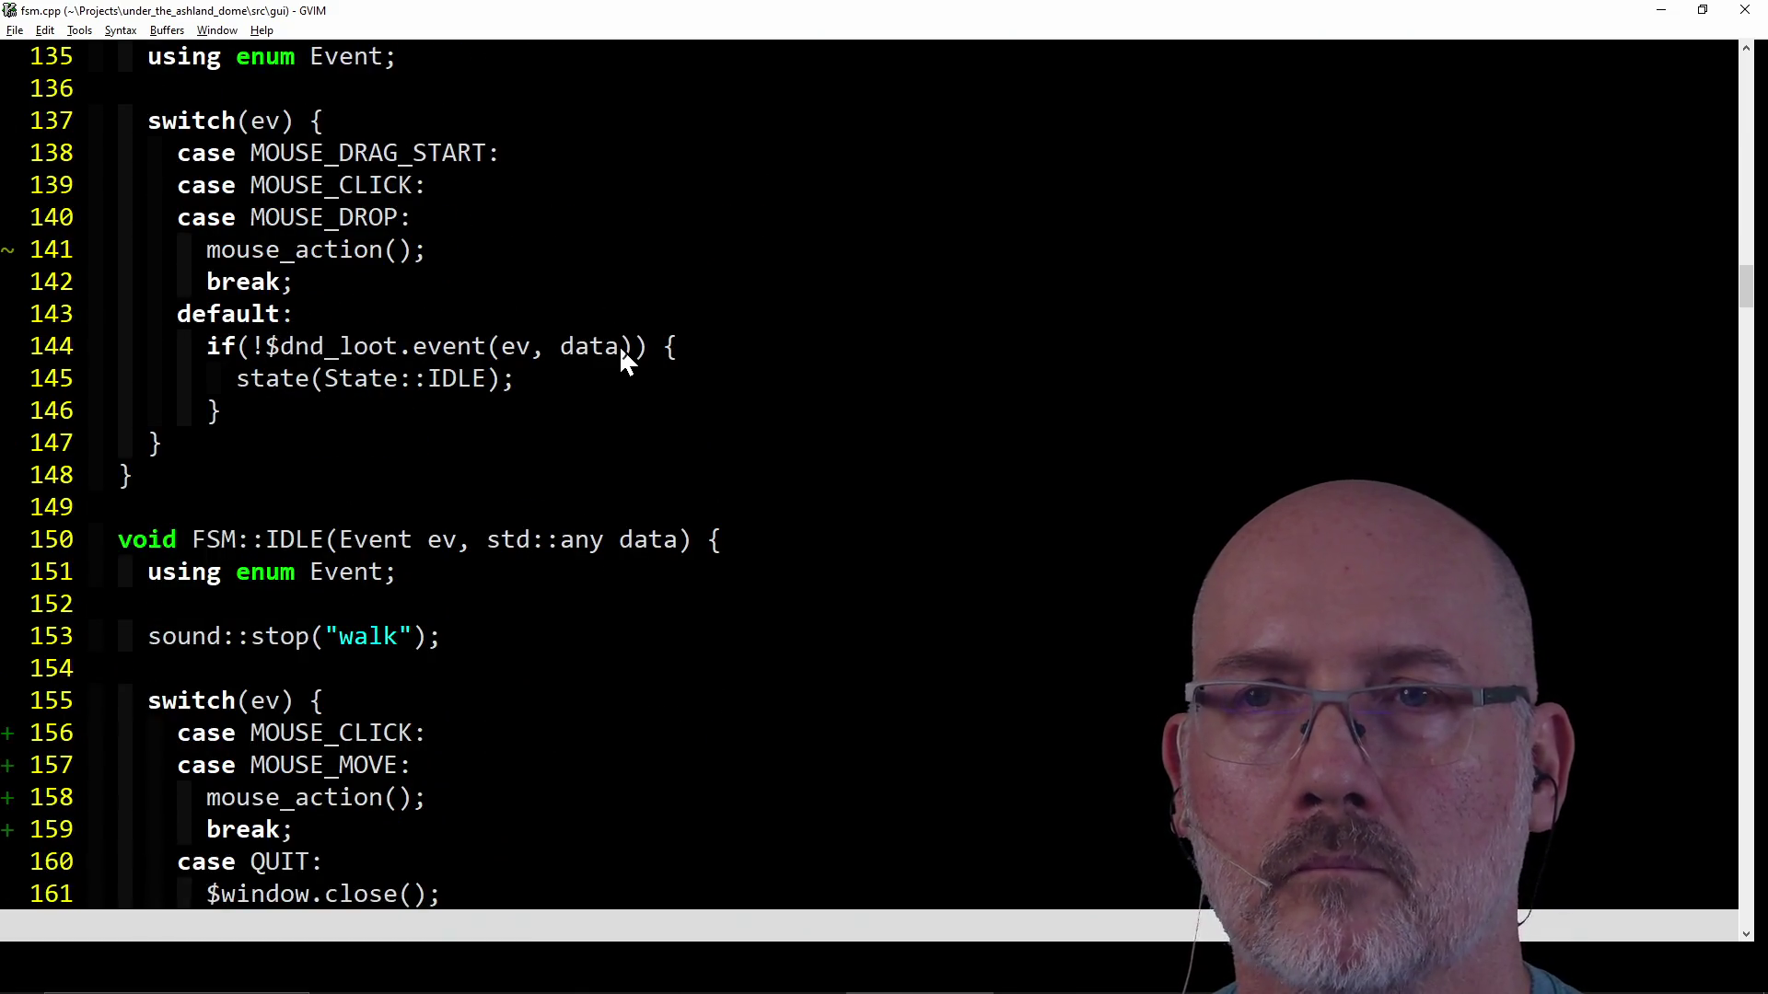
{"action": "scroll", "coordinate": [618, 345], "scroll_direction": "down", "scroll_amount": 2}
{"action": "scroll", "coordinate": [618, 345], "scroll_direction": "down", "scroll_amount": 2}
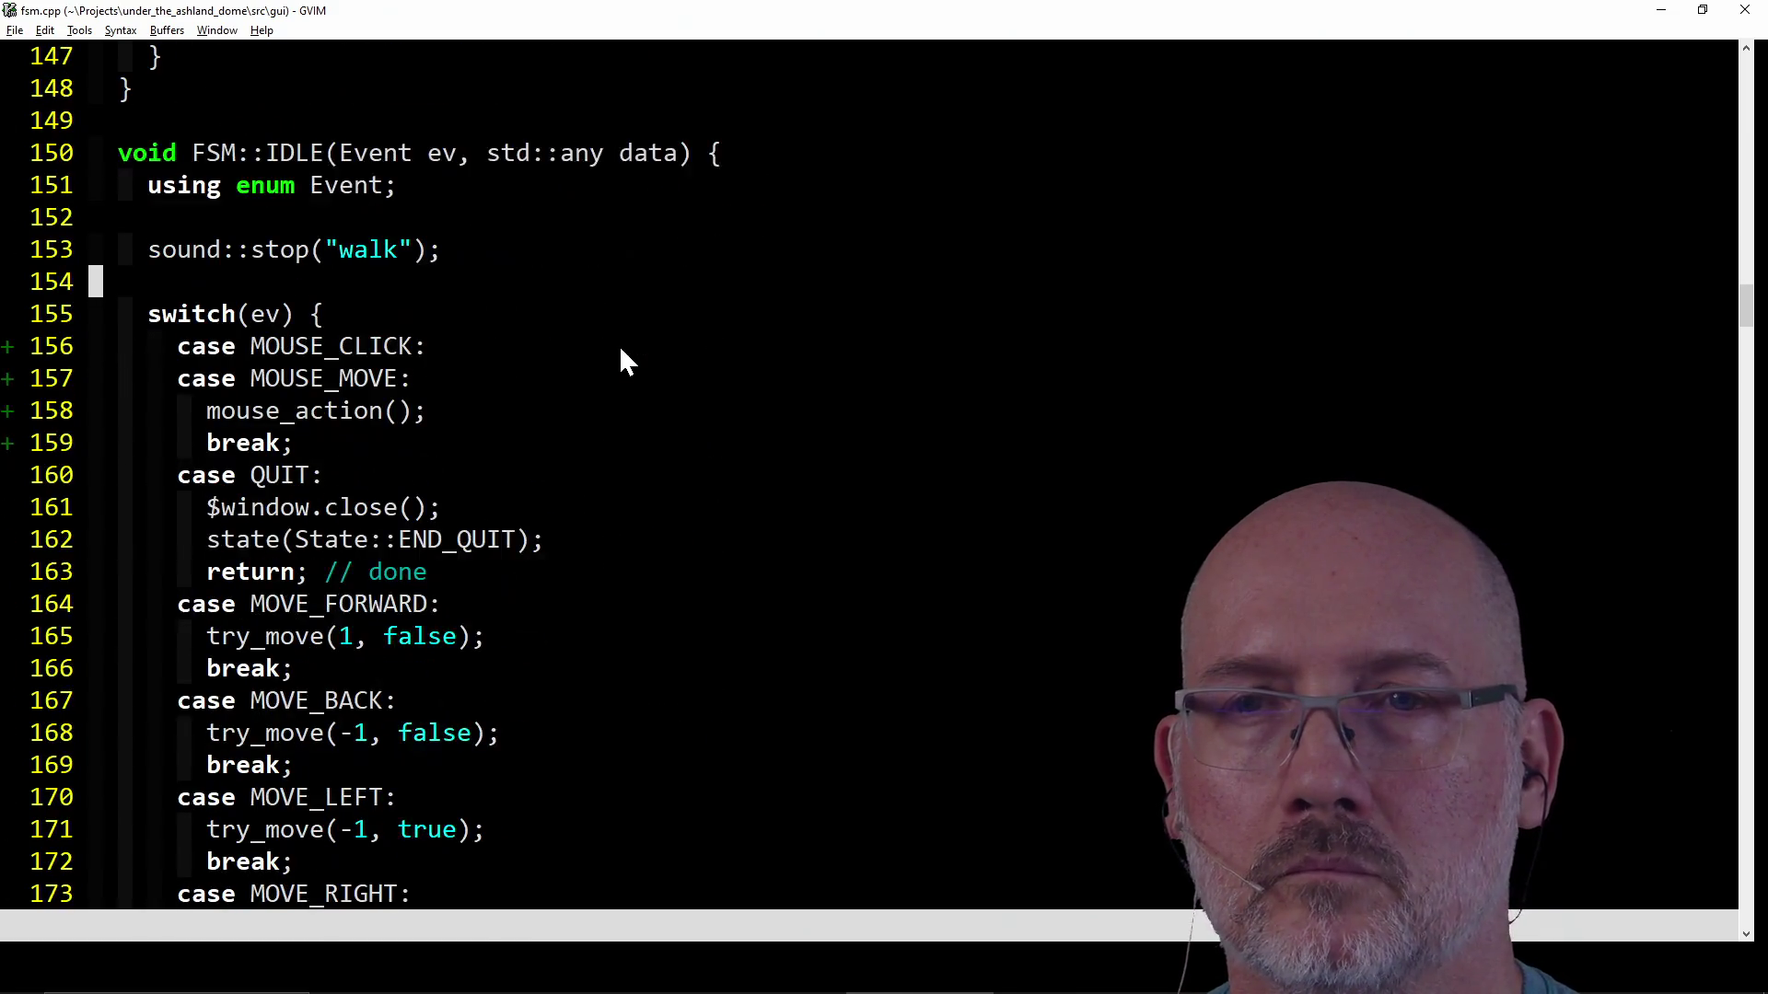
{"action": "scroll", "coordinate": [450, 364], "scroll_direction": "up", "scroll_amount": 5}
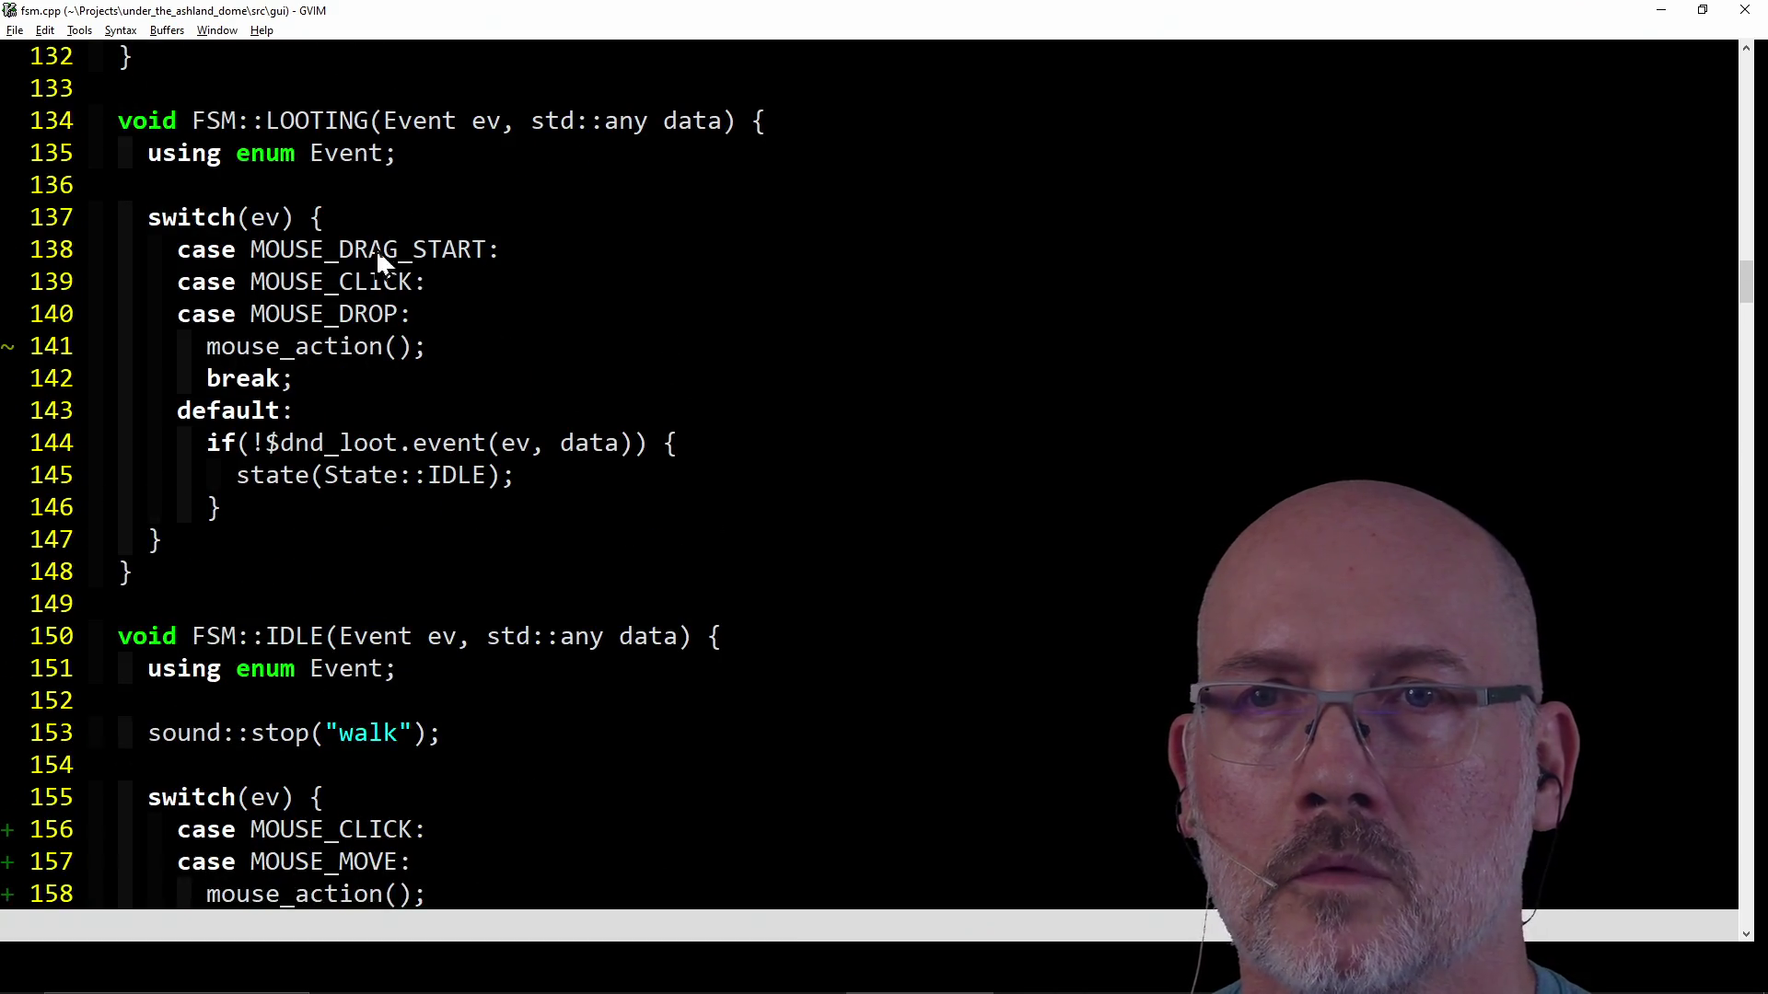
{"action": "scroll", "coordinate": [347, 147], "scroll_direction": "up", "scroll_amount": 3}
{"action": "scroll", "coordinate": [347, 146], "scroll_direction": "up", "scroll_amount": 3}
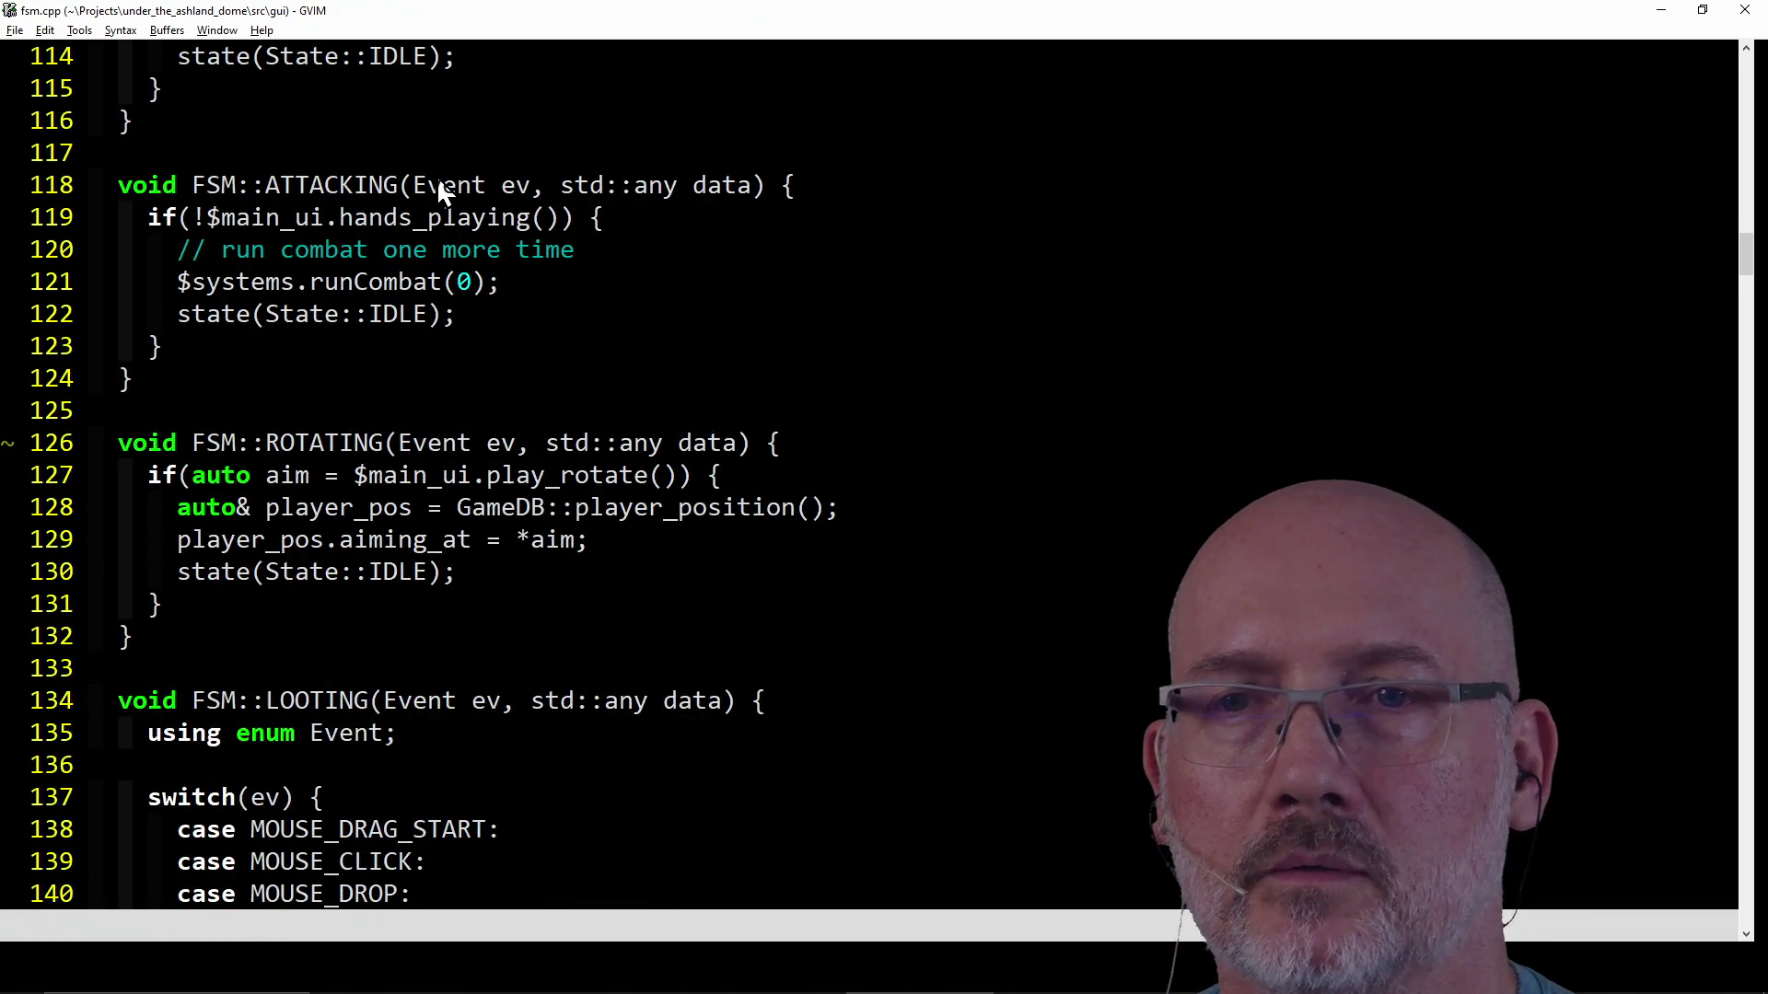
{"action": "scroll", "coordinate": [440, 190], "scroll_direction": "up", "scroll_amount": 2}
{"action": "scroll", "coordinate": [439, 191], "scroll_direction": "up", "scroll_amount": 1}
{"action": "scroll", "coordinate": [441, 191], "scroll_direction": "up", "scroll_amount": 1}
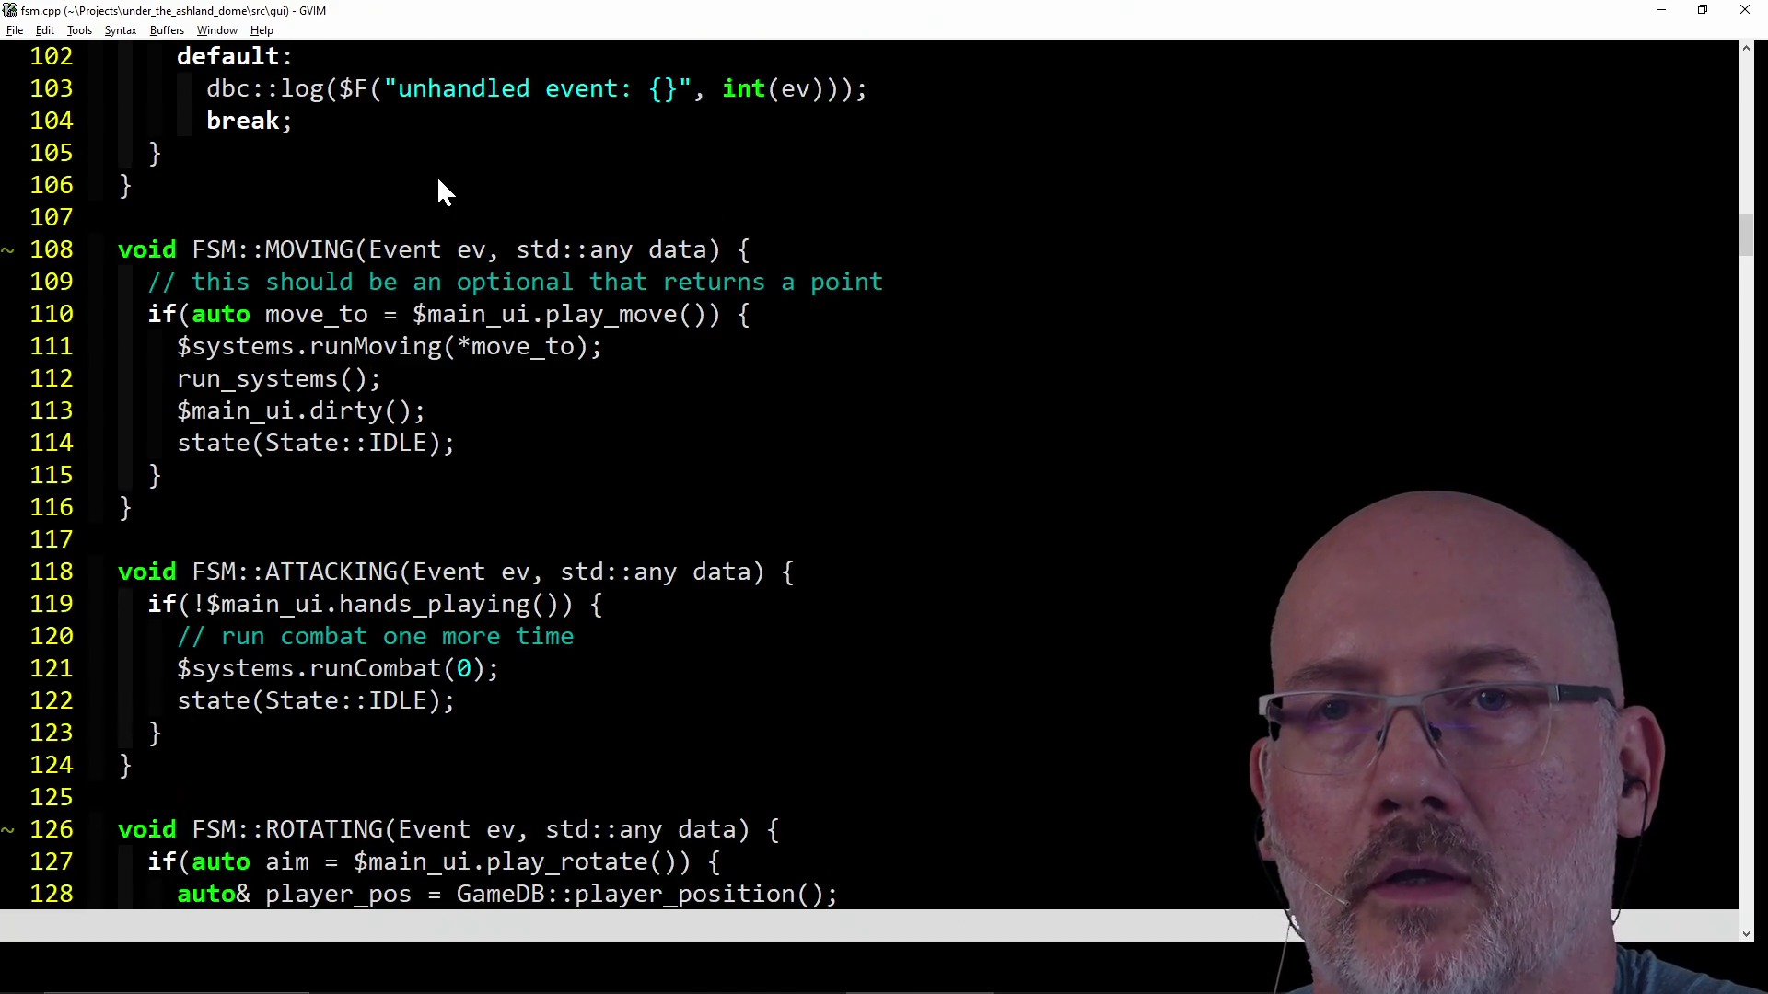
{"action": "scroll", "coordinate": [438, 180], "scroll_direction": "up", "scroll_amount": 2}
{"action": "scroll", "coordinate": [438, 179], "scroll_direction": "up", "scroll_amount": 2}
{"action": "scroll", "coordinate": [439, 180], "scroll_direction": "up", "scroll_amount": 4}
{"action": "scroll", "coordinate": [438, 180], "scroll_direction": "up", "scroll_amount": 1}
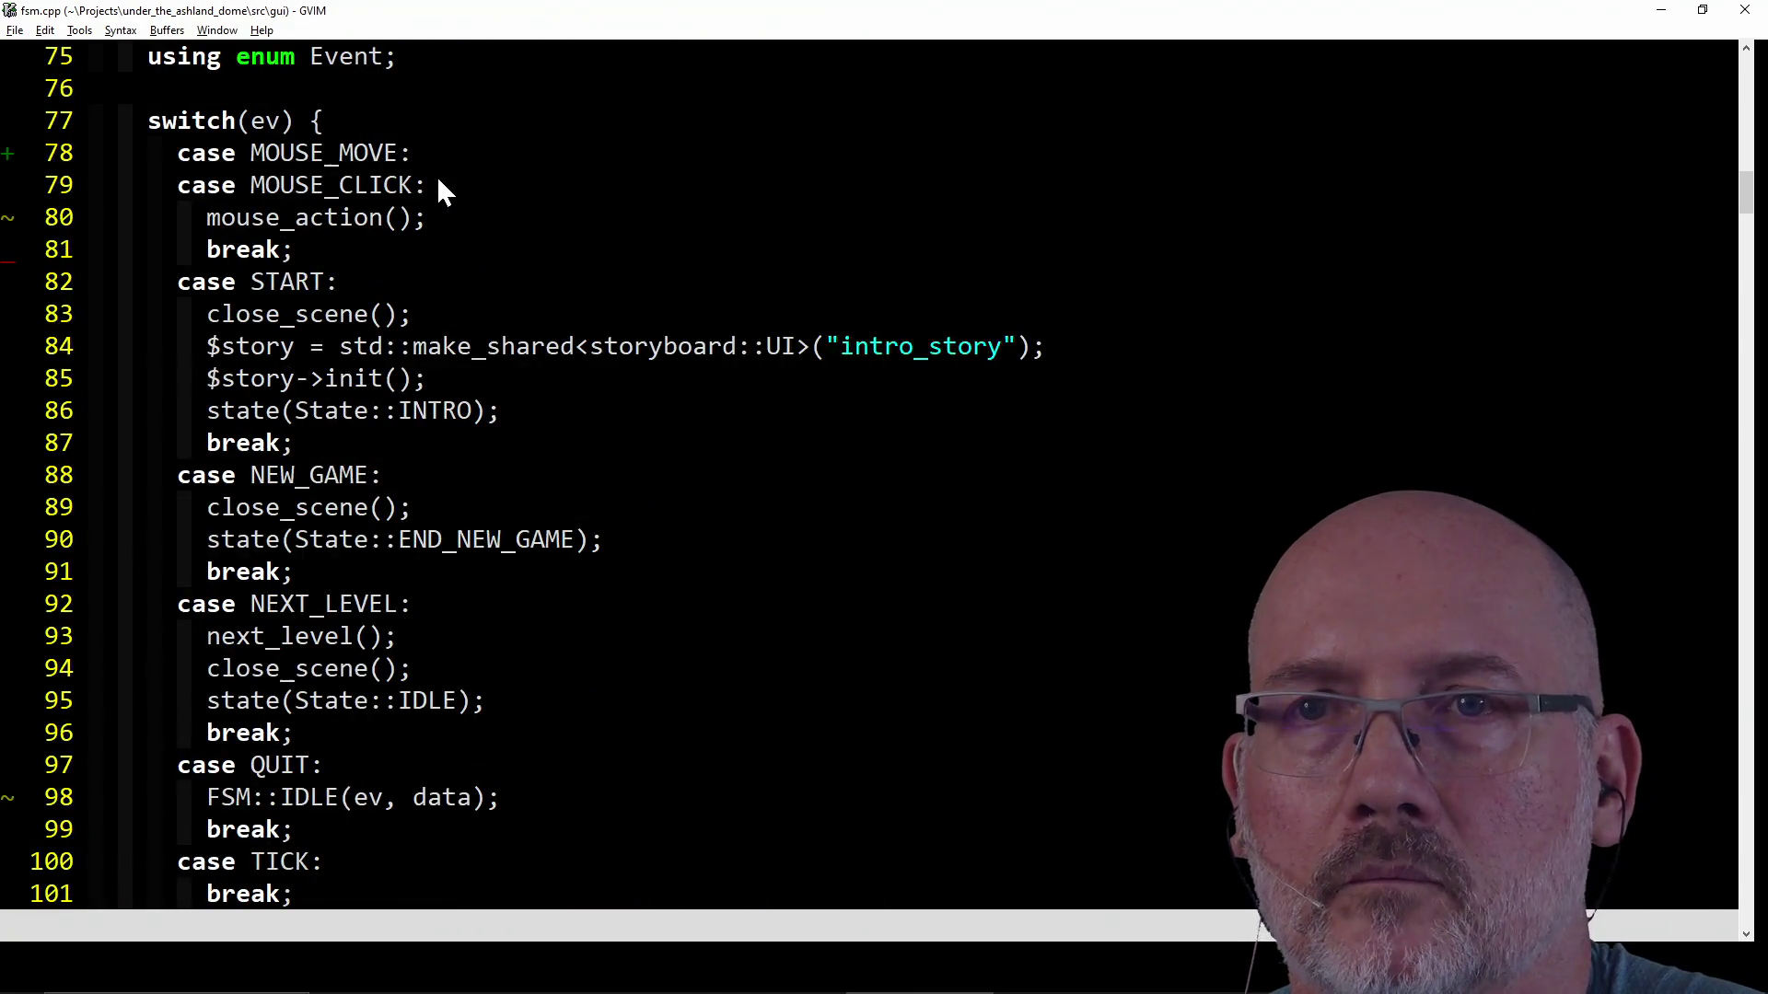
{"action": "scroll", "coordinate": [437, 177], "scroll_direction": "up", "scroll_amount": 2}
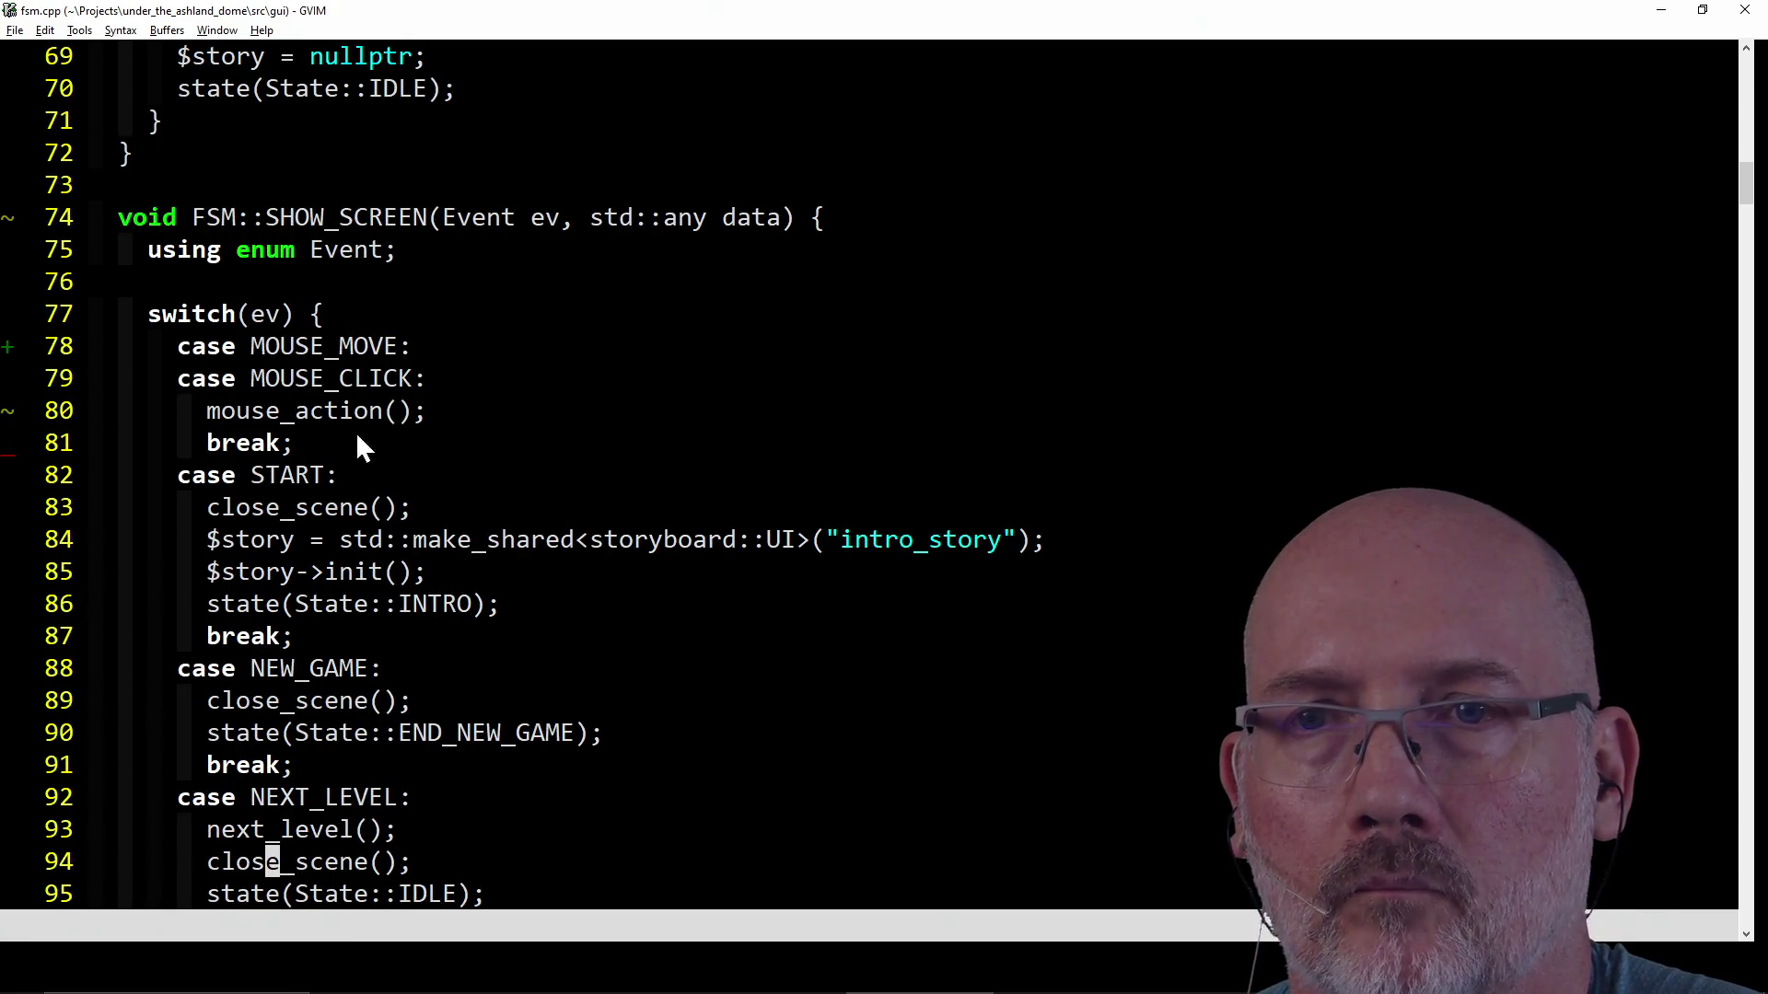
{"action": "left_click_drag", "start_coordinate": [257, 350], "coordinate": [389, 356]}
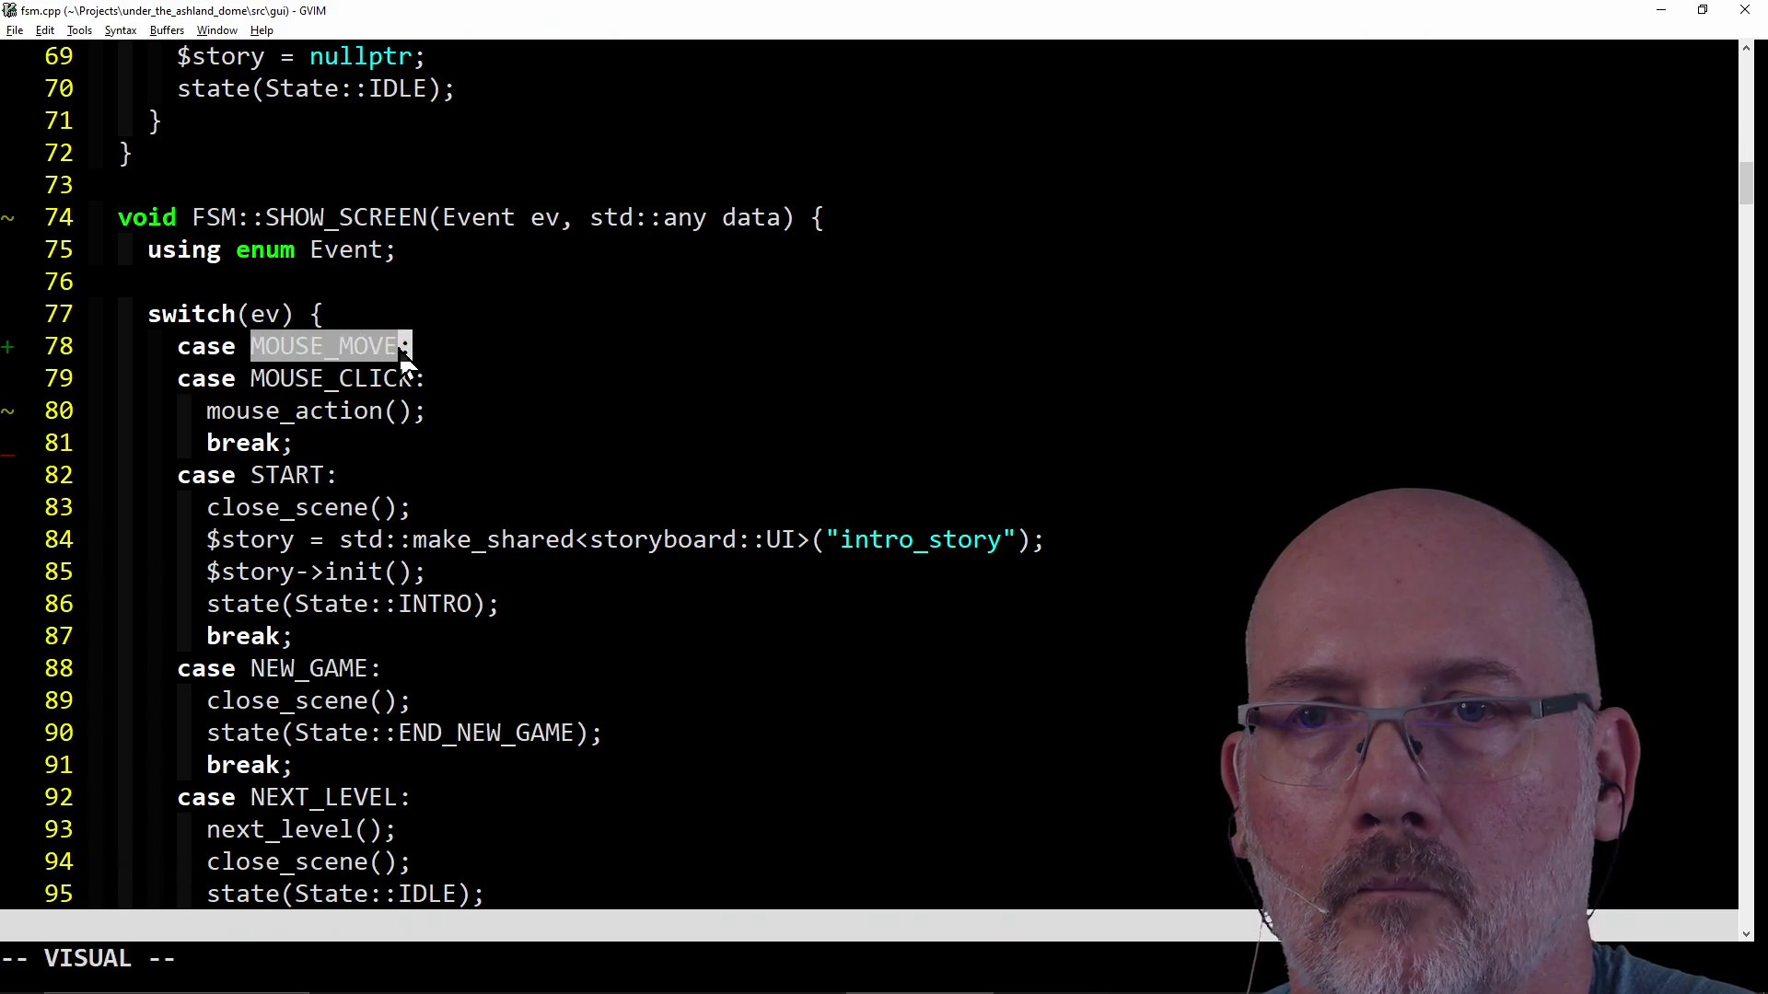
{"action": "left_click", "coordinate": [391, 348]}
{"action": "scroll", "coordinate": [460, 355], "scroll_direction": "down", "scroll_amount": 1}
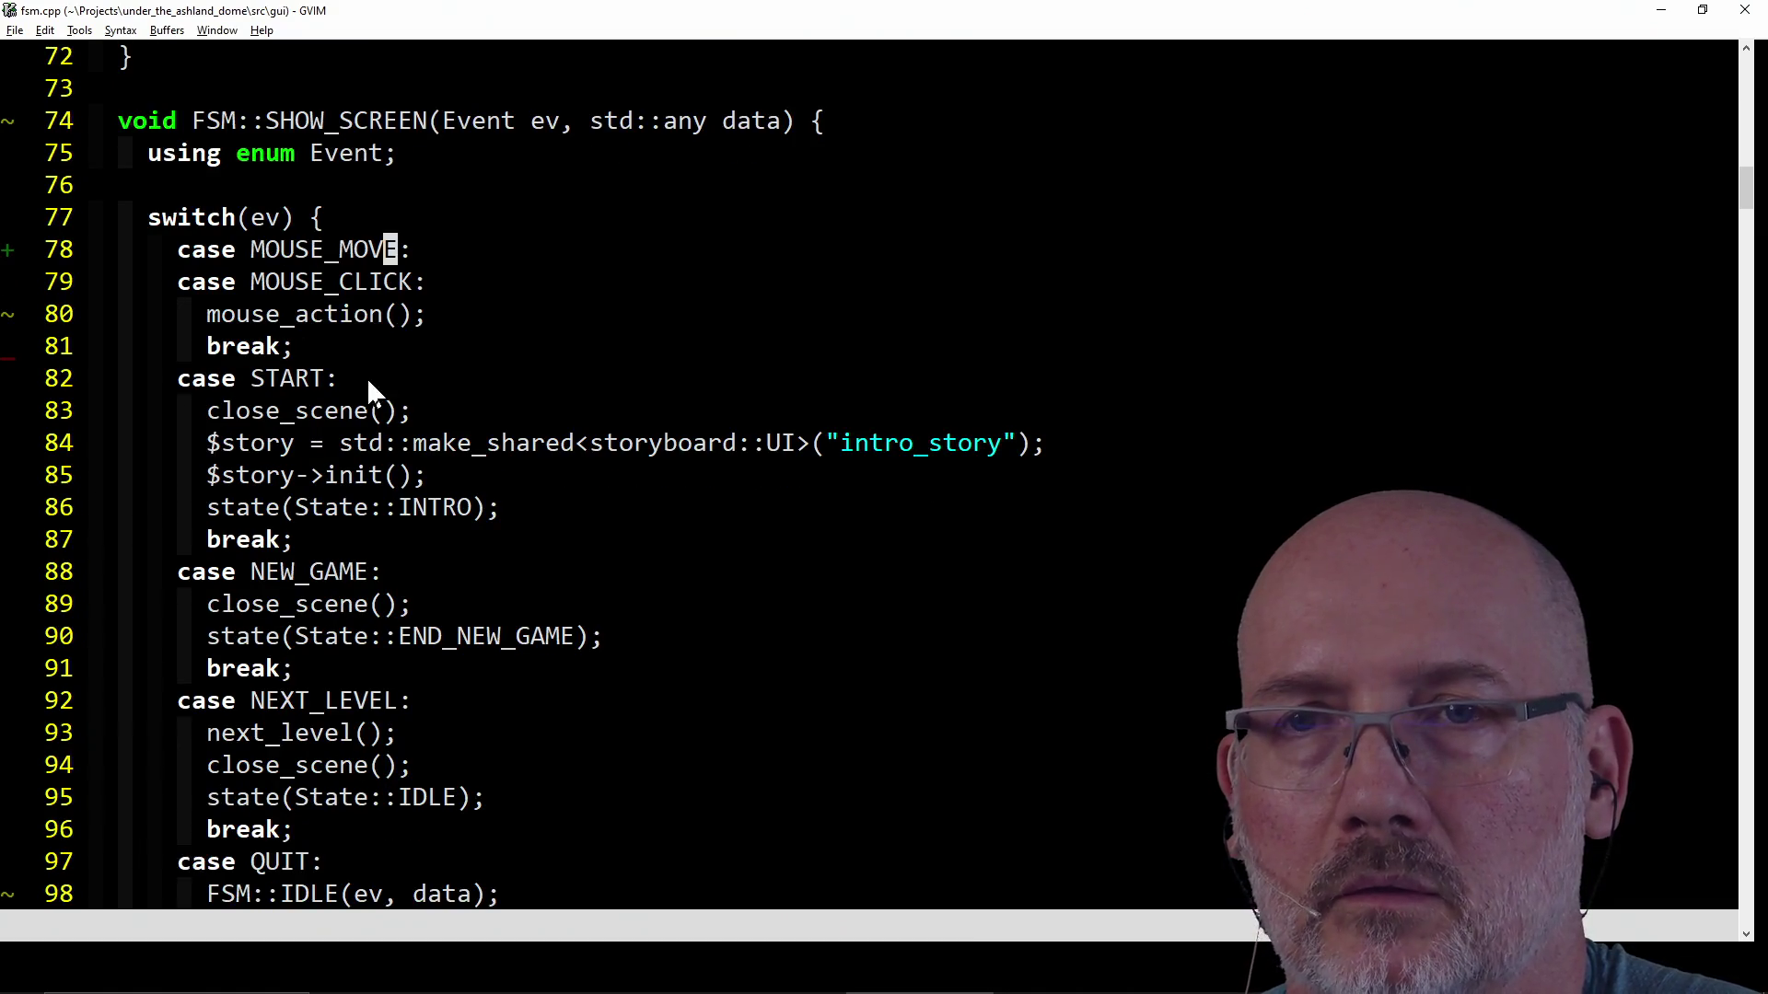
{"action": "left_click", "coordinate": [334, 316]}
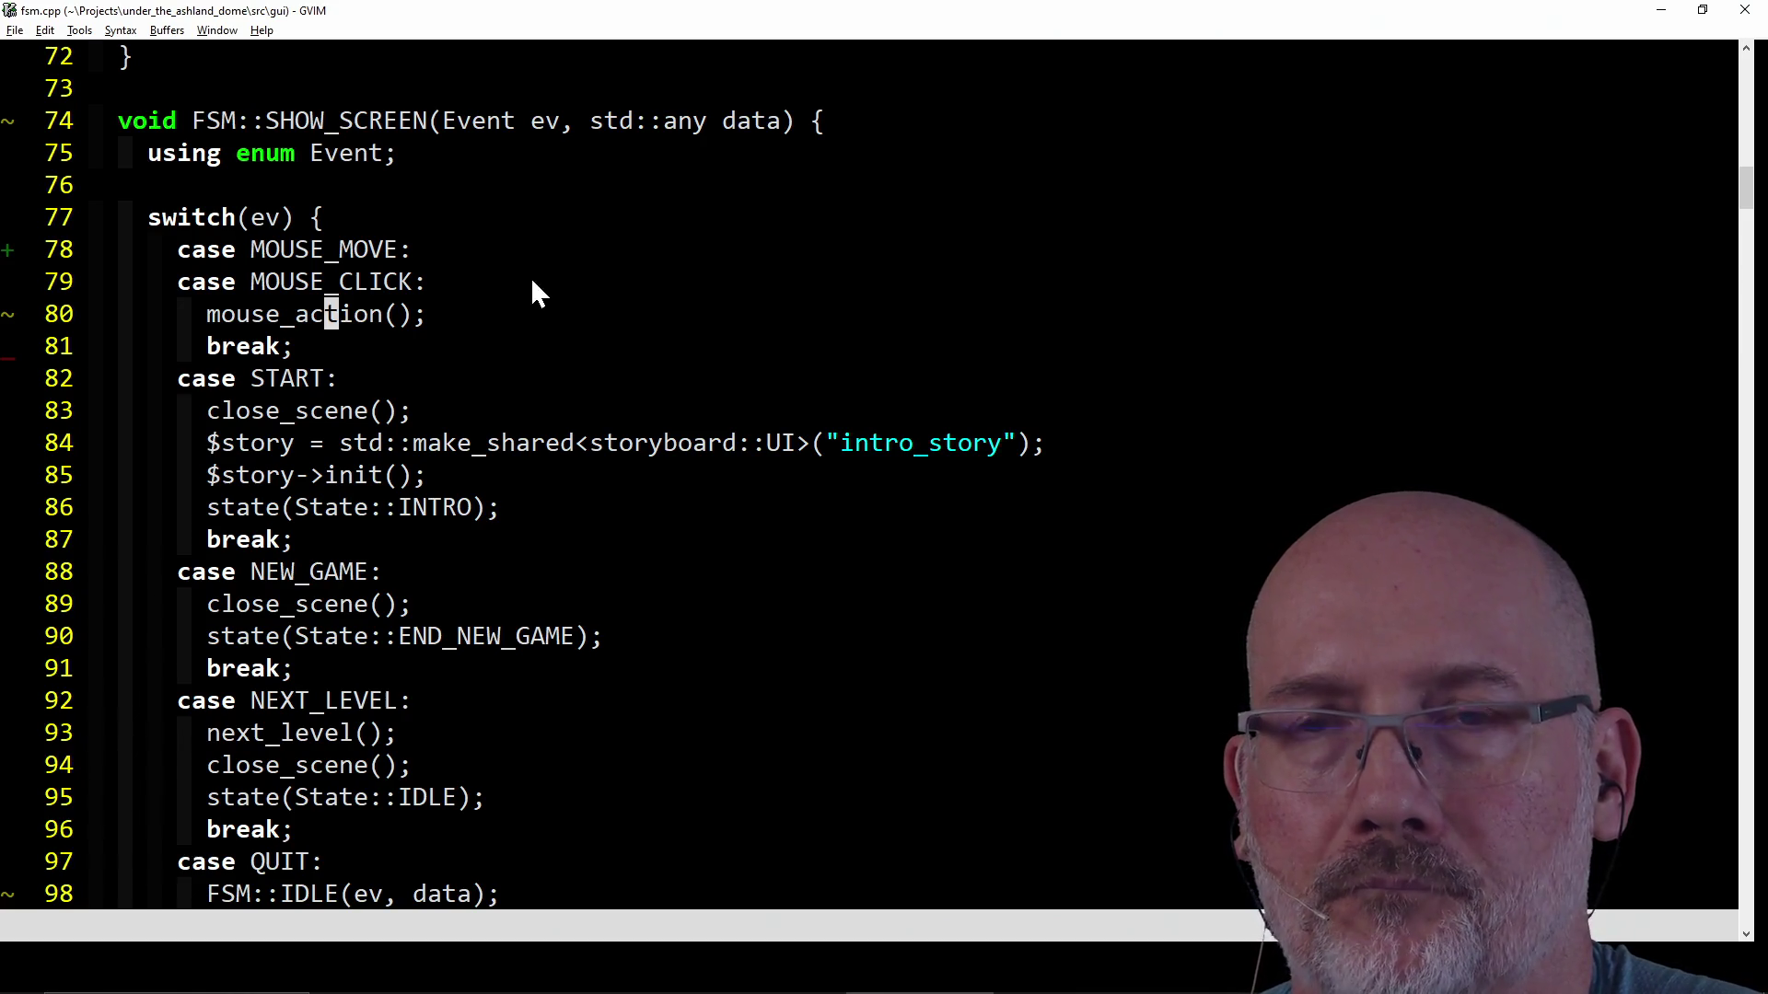
{"action": "scroll", "coordinate": [532, 282], "scroll_direction": "down", "scroll_amount": 2}
{"action": "scroll", "coordinate": [531, 284], "scroll_direction": "down", "scroll_amount": 3}
{"action": "scroll", "coordinate": [532, 283], "scroll_direction": "down", "scroll_amount": 7}
{"action": "scroll", "coordinate": [531, 283], "scroll_direction": "down", "scroll_amount": 3}
{"action": "scroll", "coordinate": [532, 283], "scroll_direction": "down", "scroll_amount": 2}
{"action": "scroll", "coordinate": [531, 284], "scroll_direction": "down", "scroll_amount": 1}
{"action": "scroll", "coordinate": [532, 283], "scroll_direction": "down", "scroll_amount": 2}
{"action": "scroll", "coordinate": [532, 284], "scroll_direction": "down", "scroll_amount": 3}
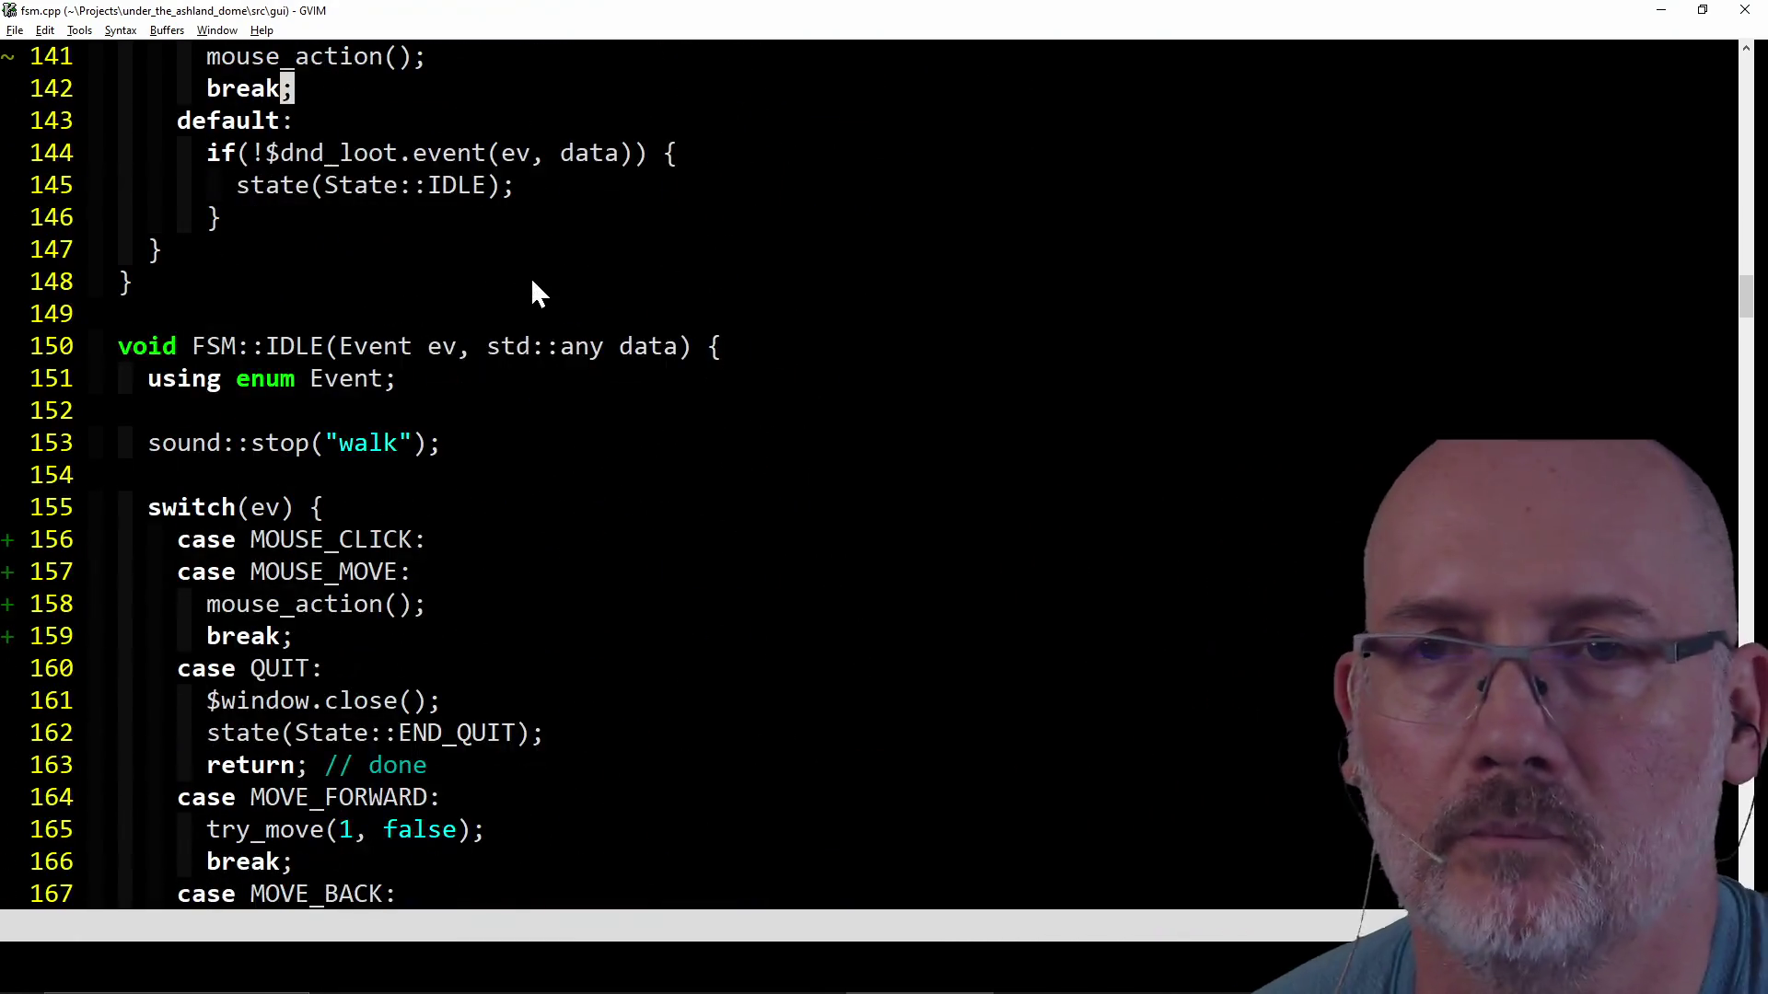
{"action": "scroll", "coordinate": [533, 284], "scroll_direction": "up", "scroll_amount": 2}
{"action": "scroll", "coordinate": [532, 283], "scroll_direction": "up", "scroll_amount": 1}
{"action": "scroll", "coordinate": [532, 284], "scroll_direction": "up", "scroll_amount": 1}
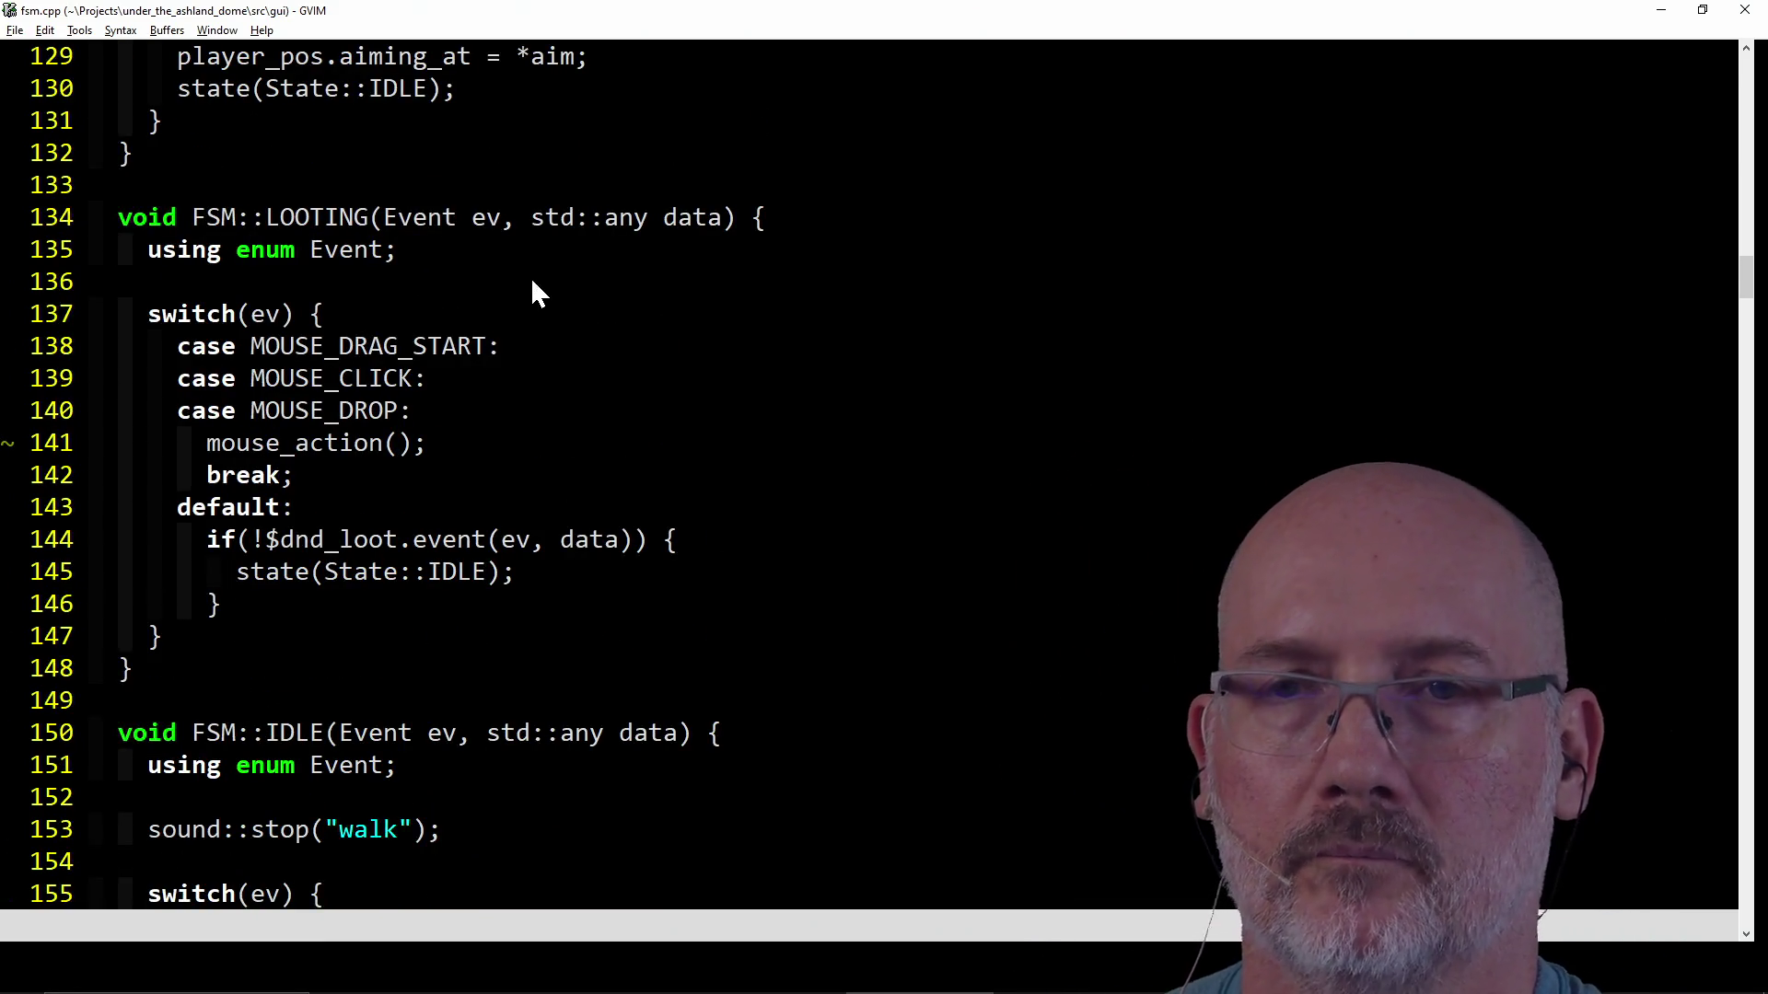
{"action": "scroll", "coordinate": [532, 283], "scroll_direction": "down", "scroll_amount": 4}
{"action": "scroll", "coordinate": [533, 282], "scroll_direction": "down", "scroll_amount": 1}
{"action": "scroll", "coordinate": [532, 283], "scroll_direction": "down", "scroll_amount": 2}
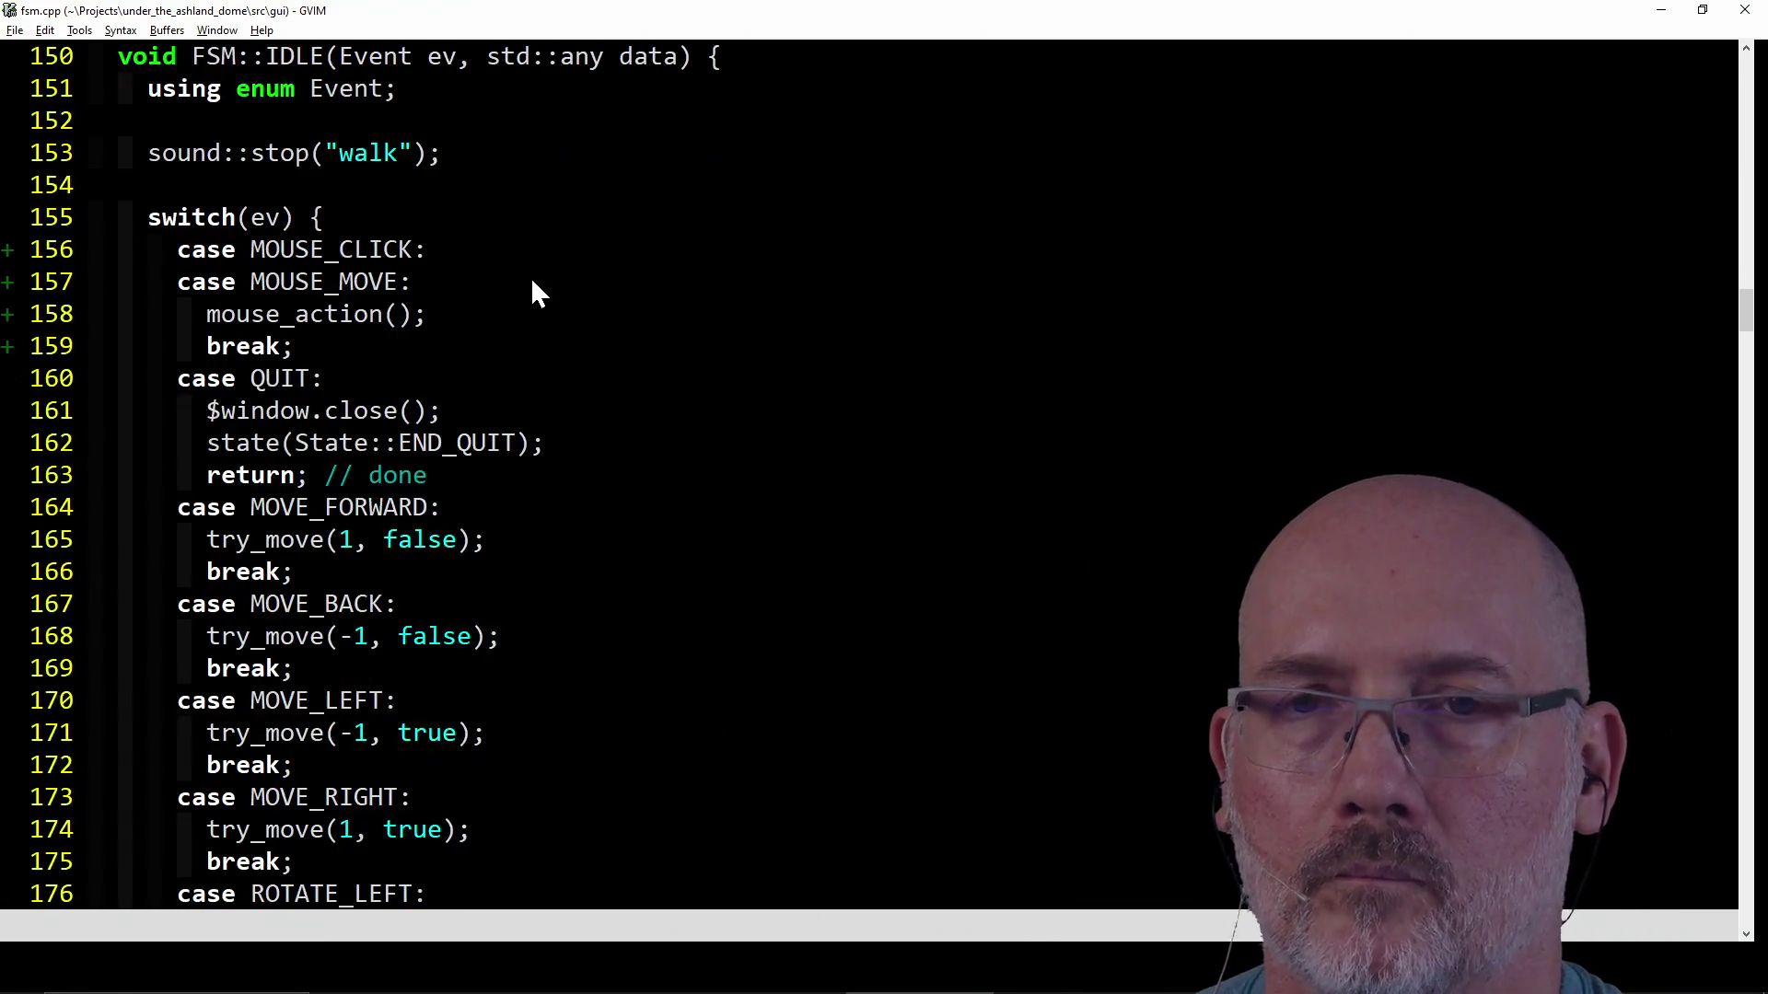
{"action": "scroll", "coordinate": [531, 282], "scroll_direction": "down", "scroll_amount": 1}
{"action": "scroll", "coordinate": [533, 282], "scroll_direction": "down", "scroll_amount": 3}
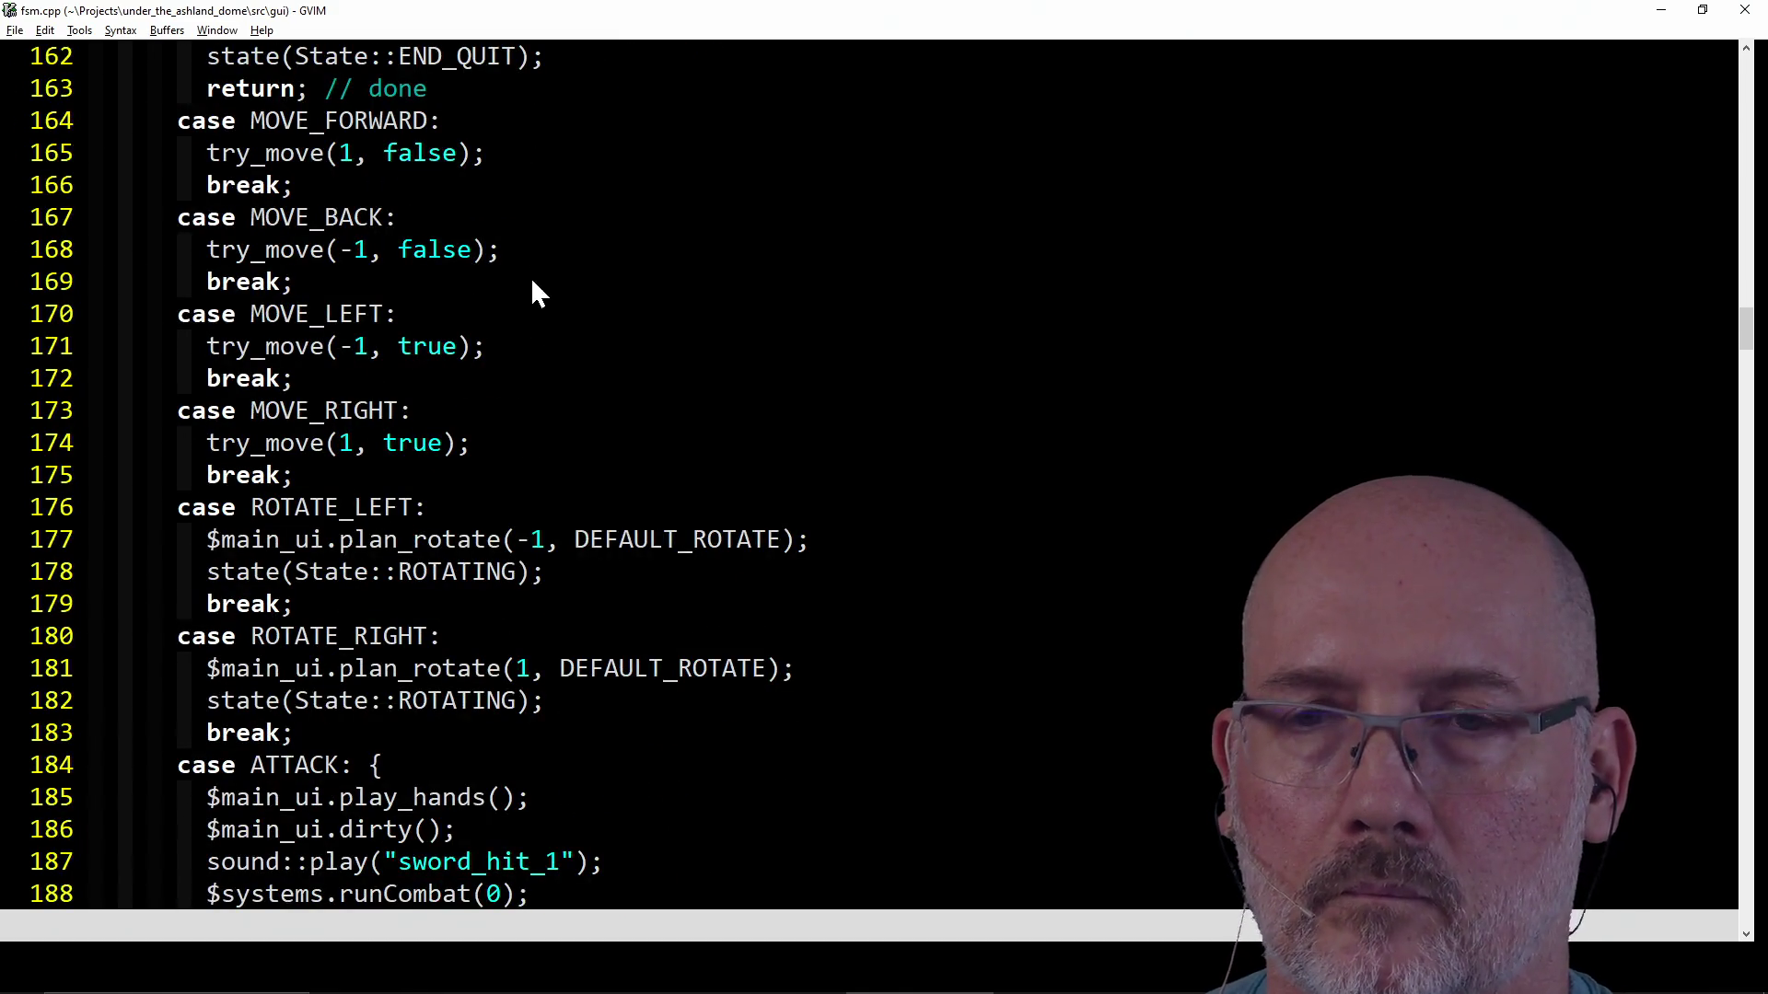
{"action": "scroll", "coordinate": [532, 282], "scroll_direction": "down", "scroll_amount": 1}
{"action": "scroll", "coordinate": [532, 283], "scroll_direction": "down", "scroll_amount": 3}
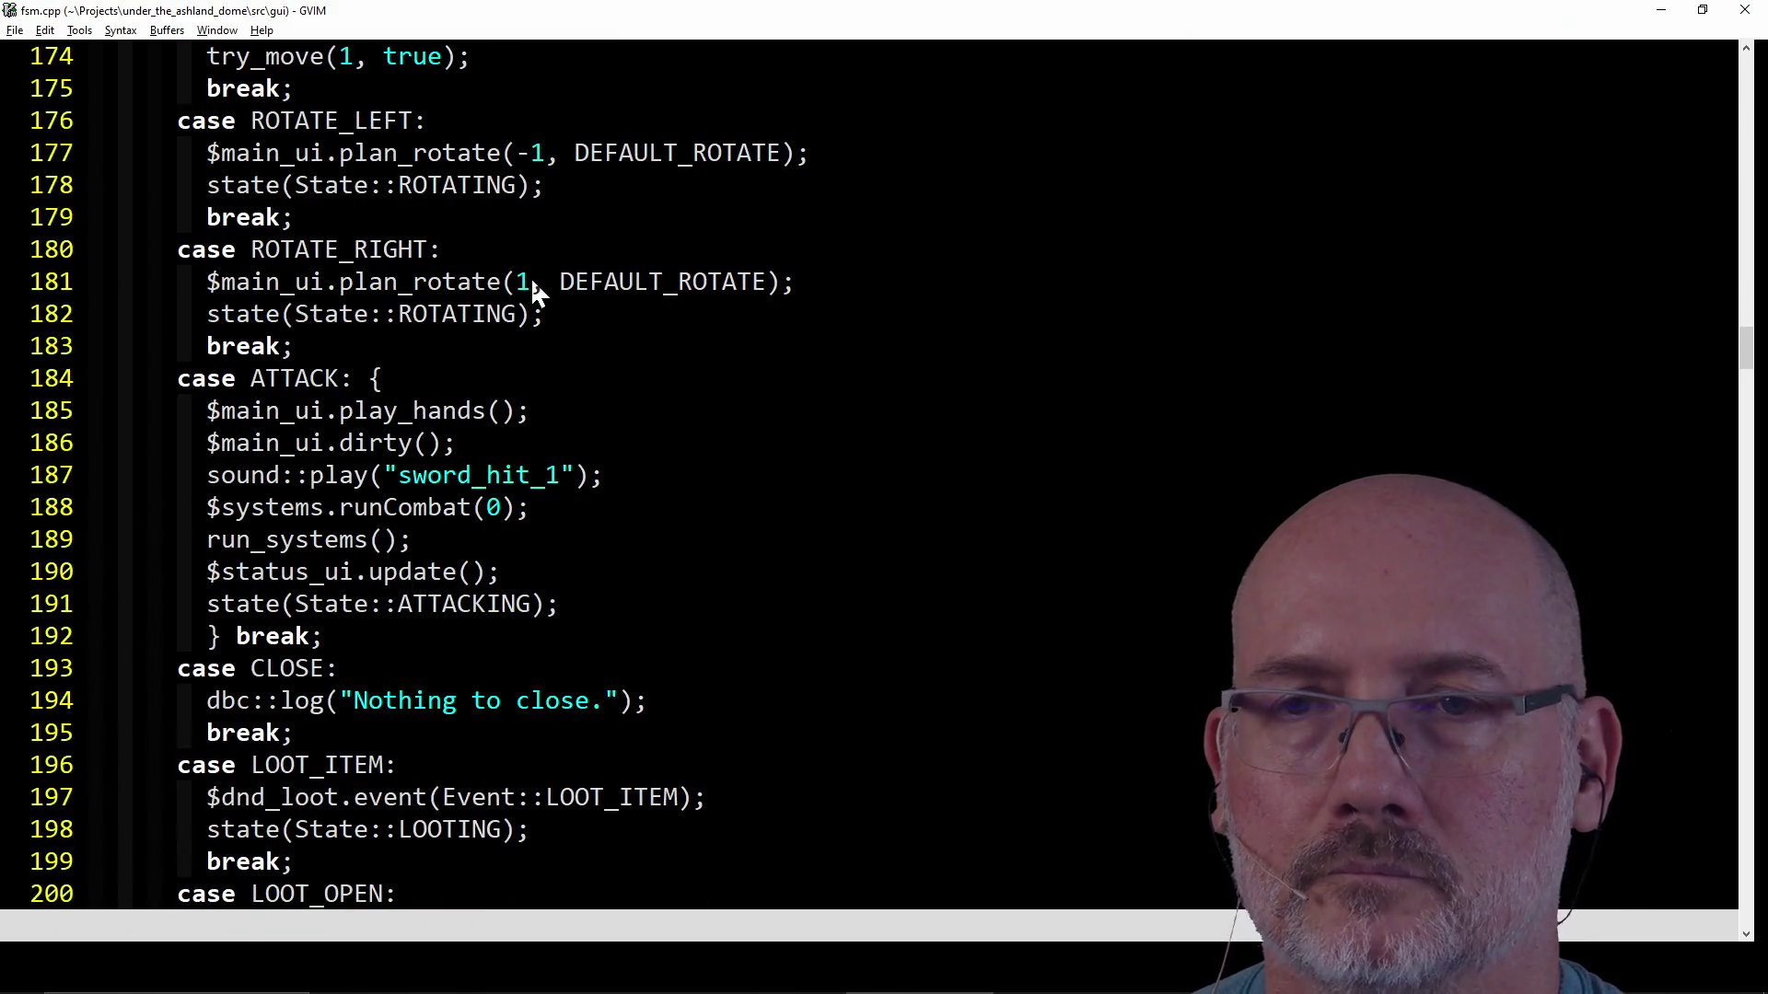
{"action": "left_click", "coordinate": [186, 378]}
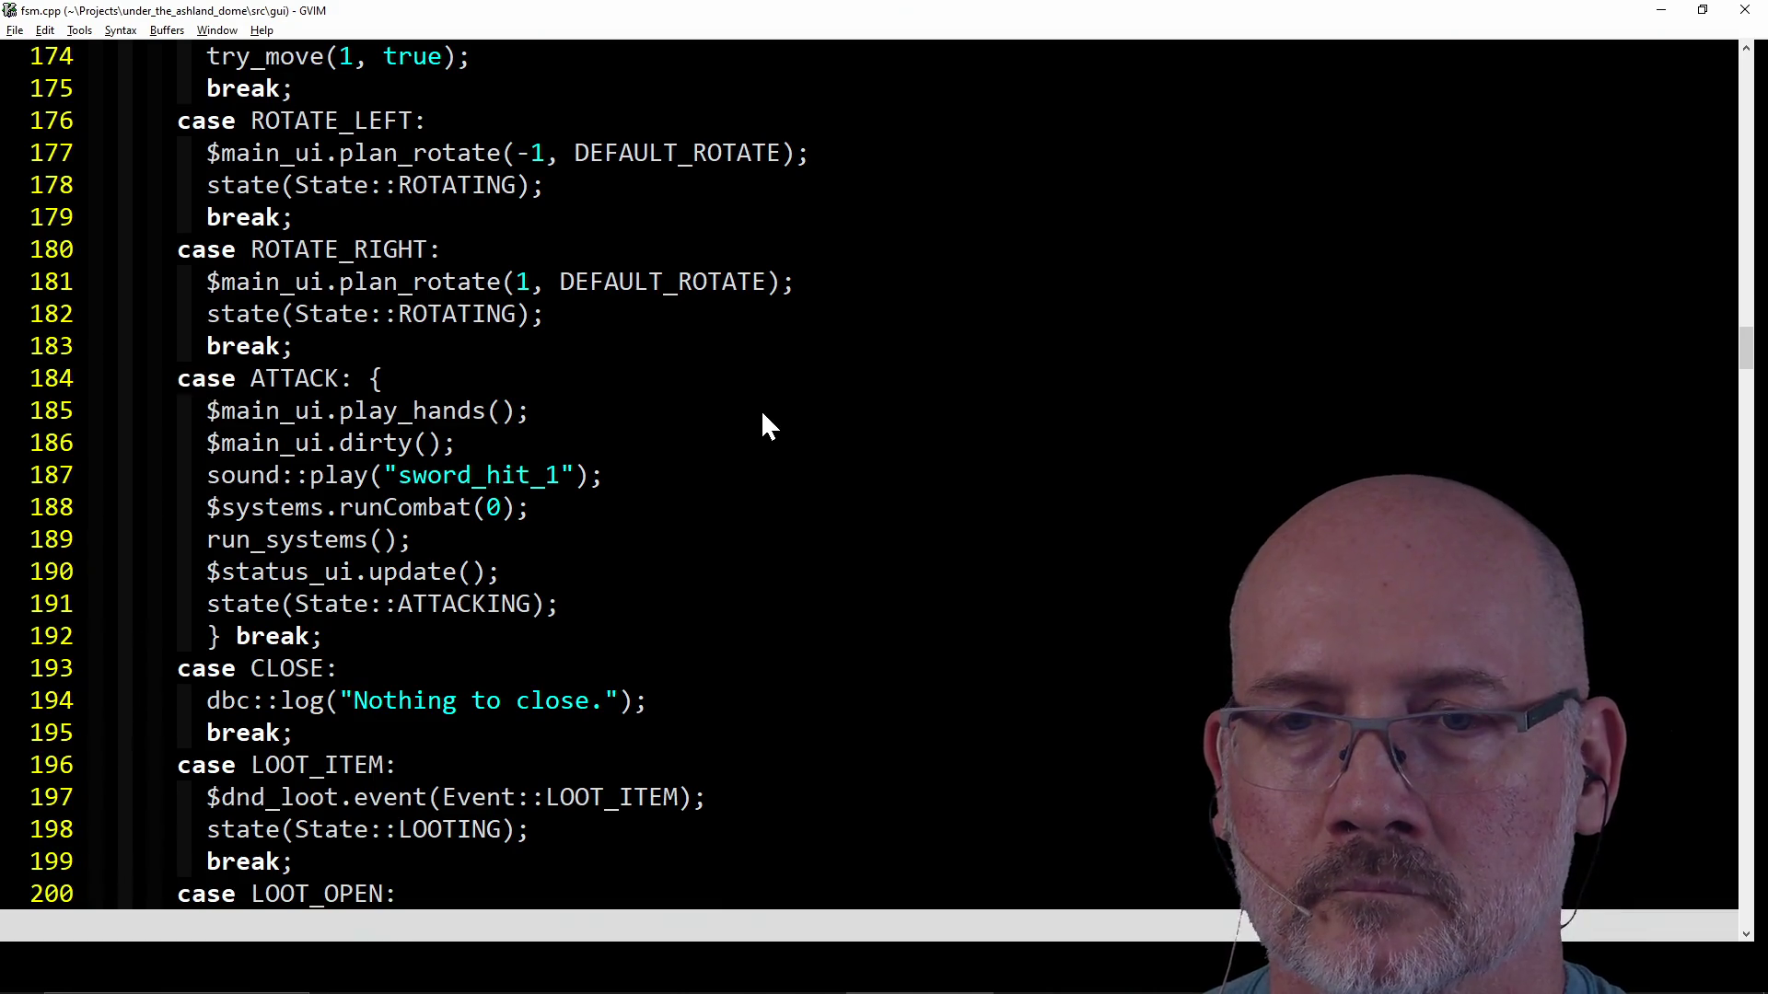
{"action": "scroll", "coordinate": [761, 413], "scroll_direction": "down", "scroll_amount": 2}
{"action": "scroll", "coordinate": [761, 412], "scroll_direction": "down", "scroll_amount": 3}
{"action": "scroll", "coordinate": [762, 413], "scroll_direction": "down", "scroll_amount": 2}
{"action": "scroll", "coordinate": [760, 409], "scroll_direction": "down", "scroll_amount": 2}
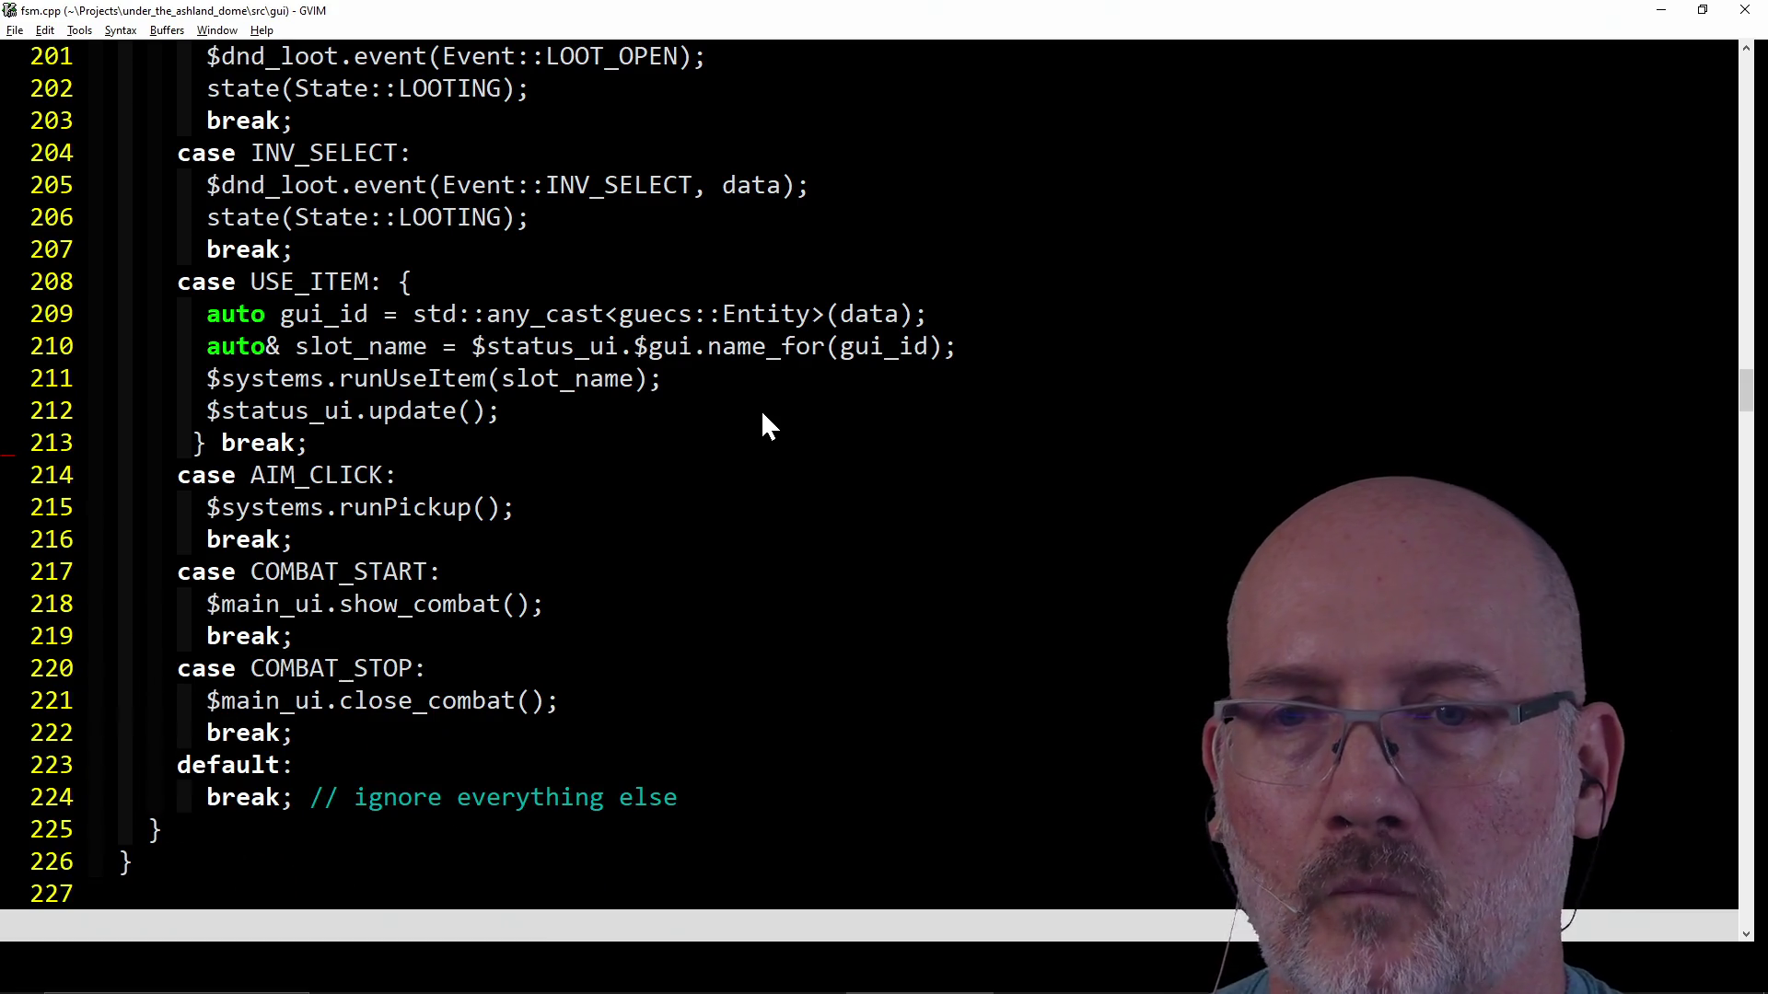
{"action": "scroll", "coordinate": [762, 409], "scroll_direction": "down", "scroll_amount": 2}
{"action": "scroll", "coordinate": [760, 408], "scroll_direction": "down", "scroll_amount": 4}
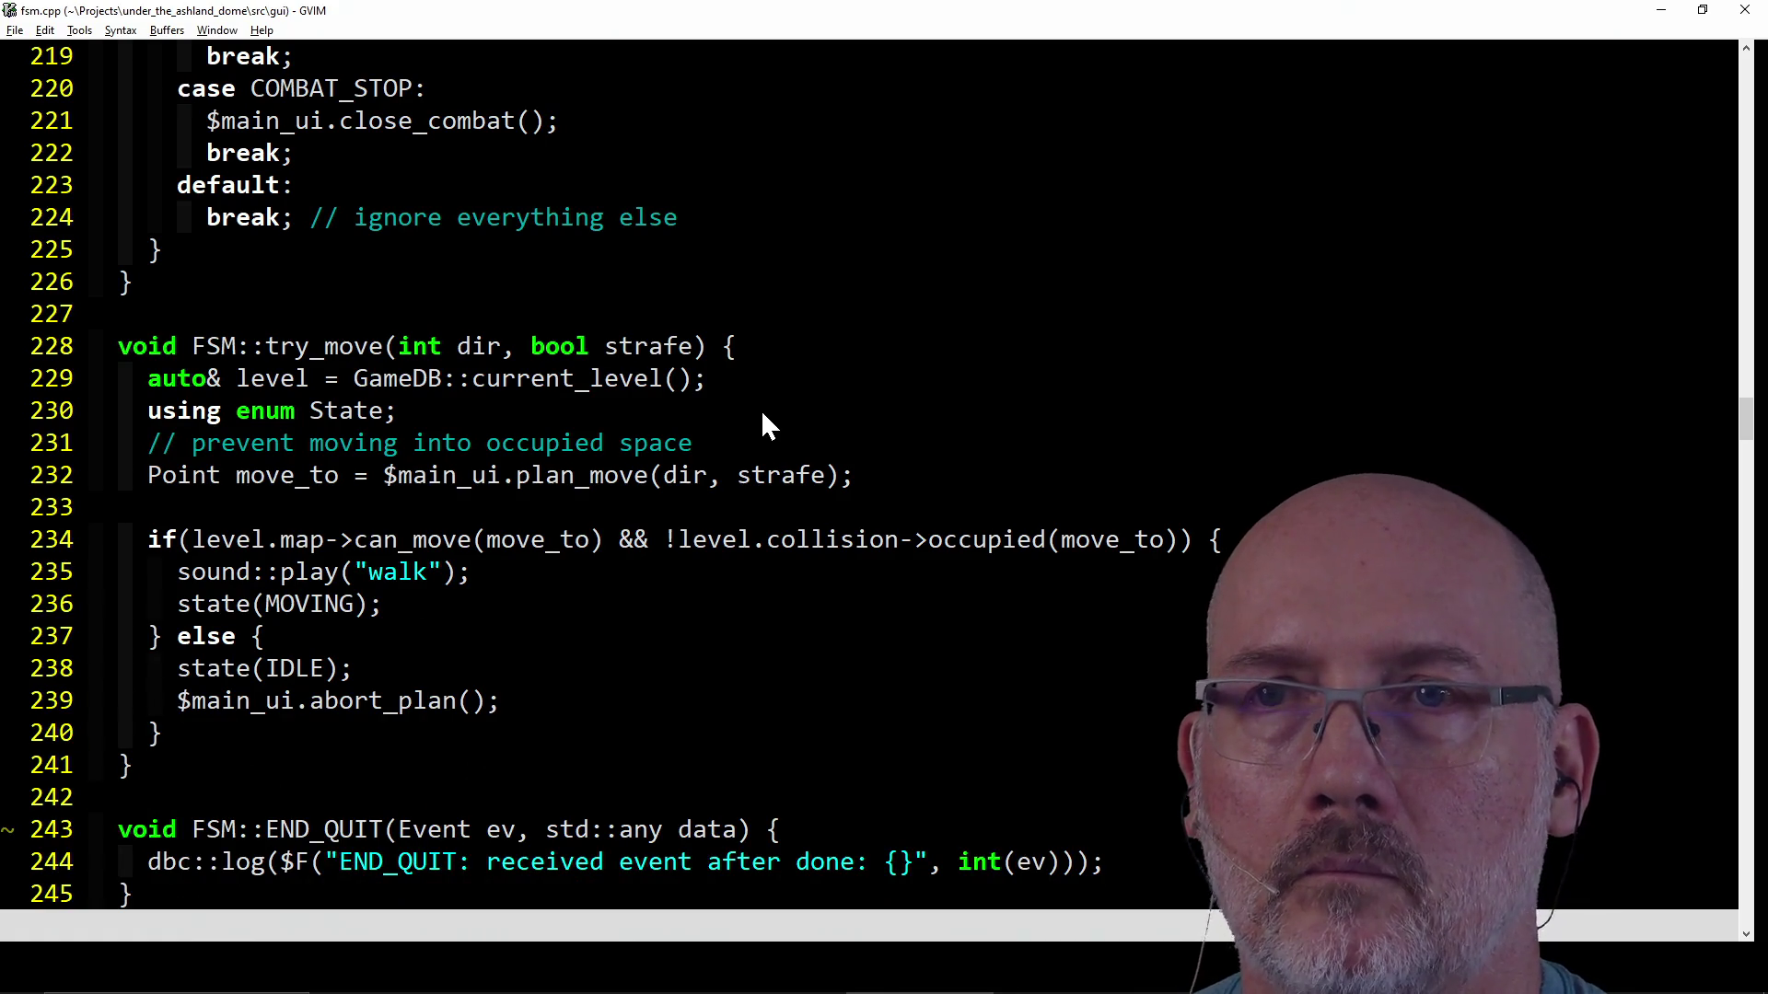
{"action": "scroll", "coordinate": [762, 409], "scroll_direction": "up", "scroll_amount": 1}
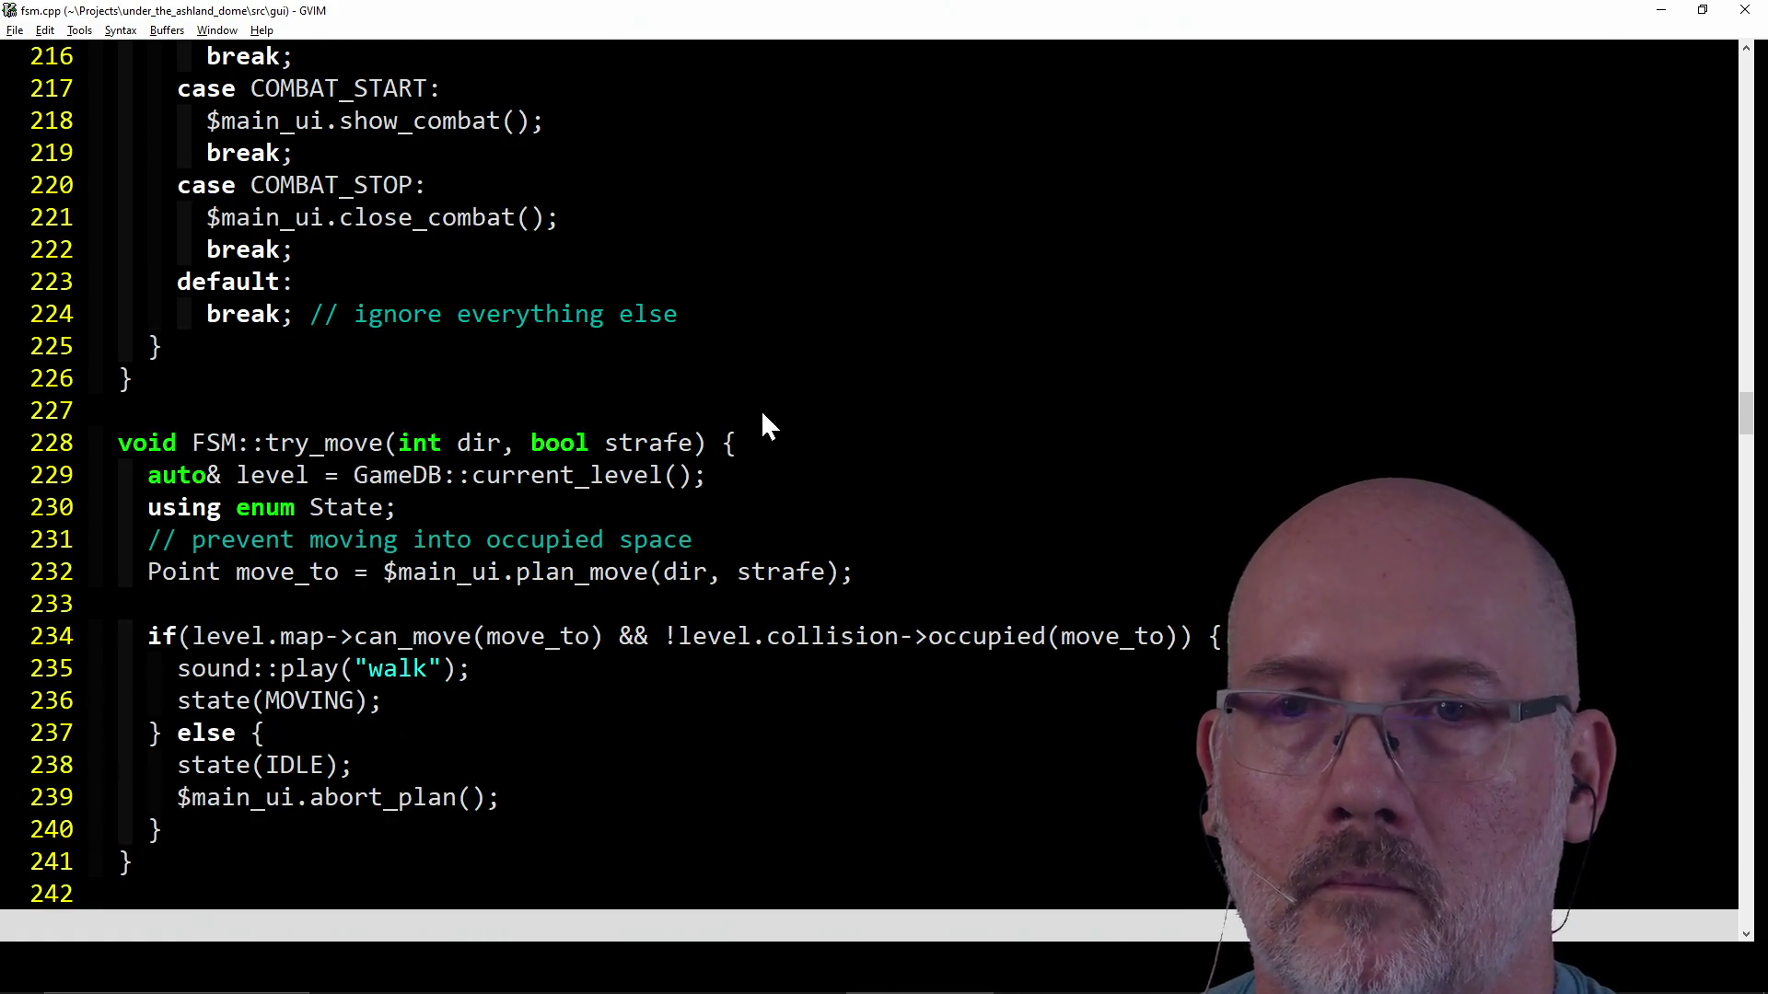
{"action": "scroll", "coordinate": [762, 408], "scroll_direction": "down", "scroll_amount": 2}
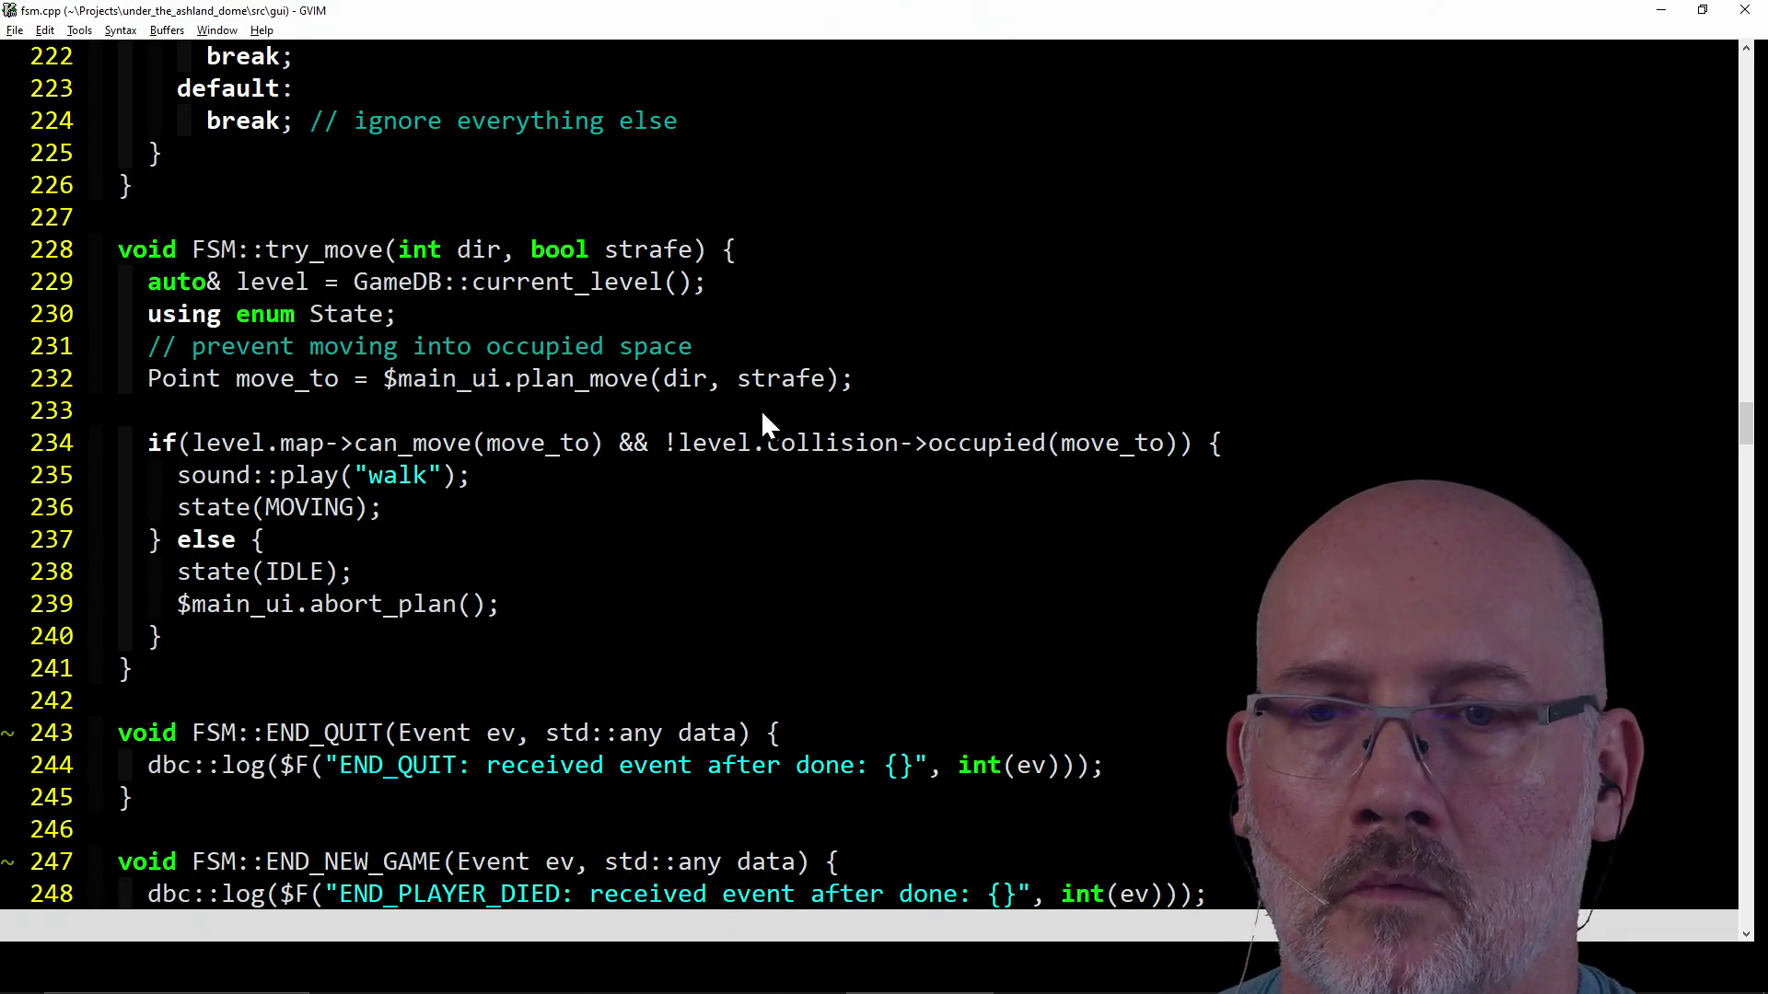
{"action": "scroll", "coordinate": [760, 409], "scroll_direction": "down", "scroll_amount": 1}
{"action": "scroll", "coordinate": [761, 409], "scroll_direction": "down", "scroll_amount": 1}
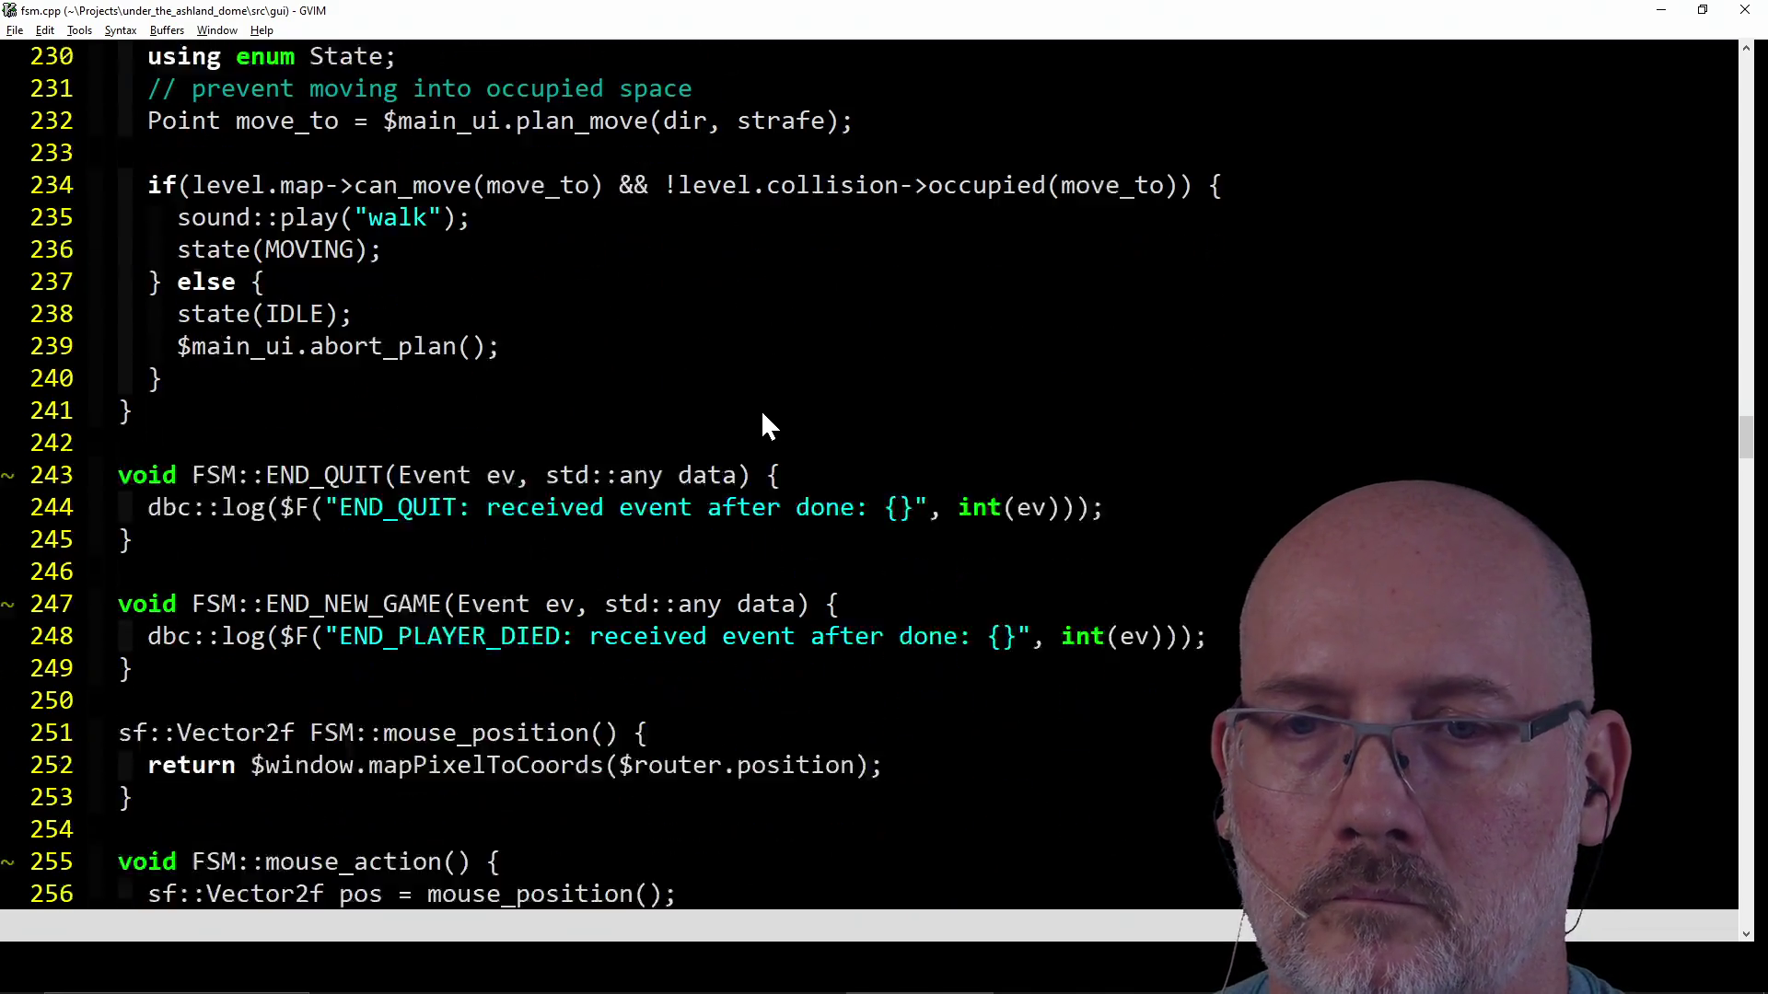
{"action": "scroll", "coordinate": [761, 409], "scroll_direction": "down", "scroll_amount": 1}
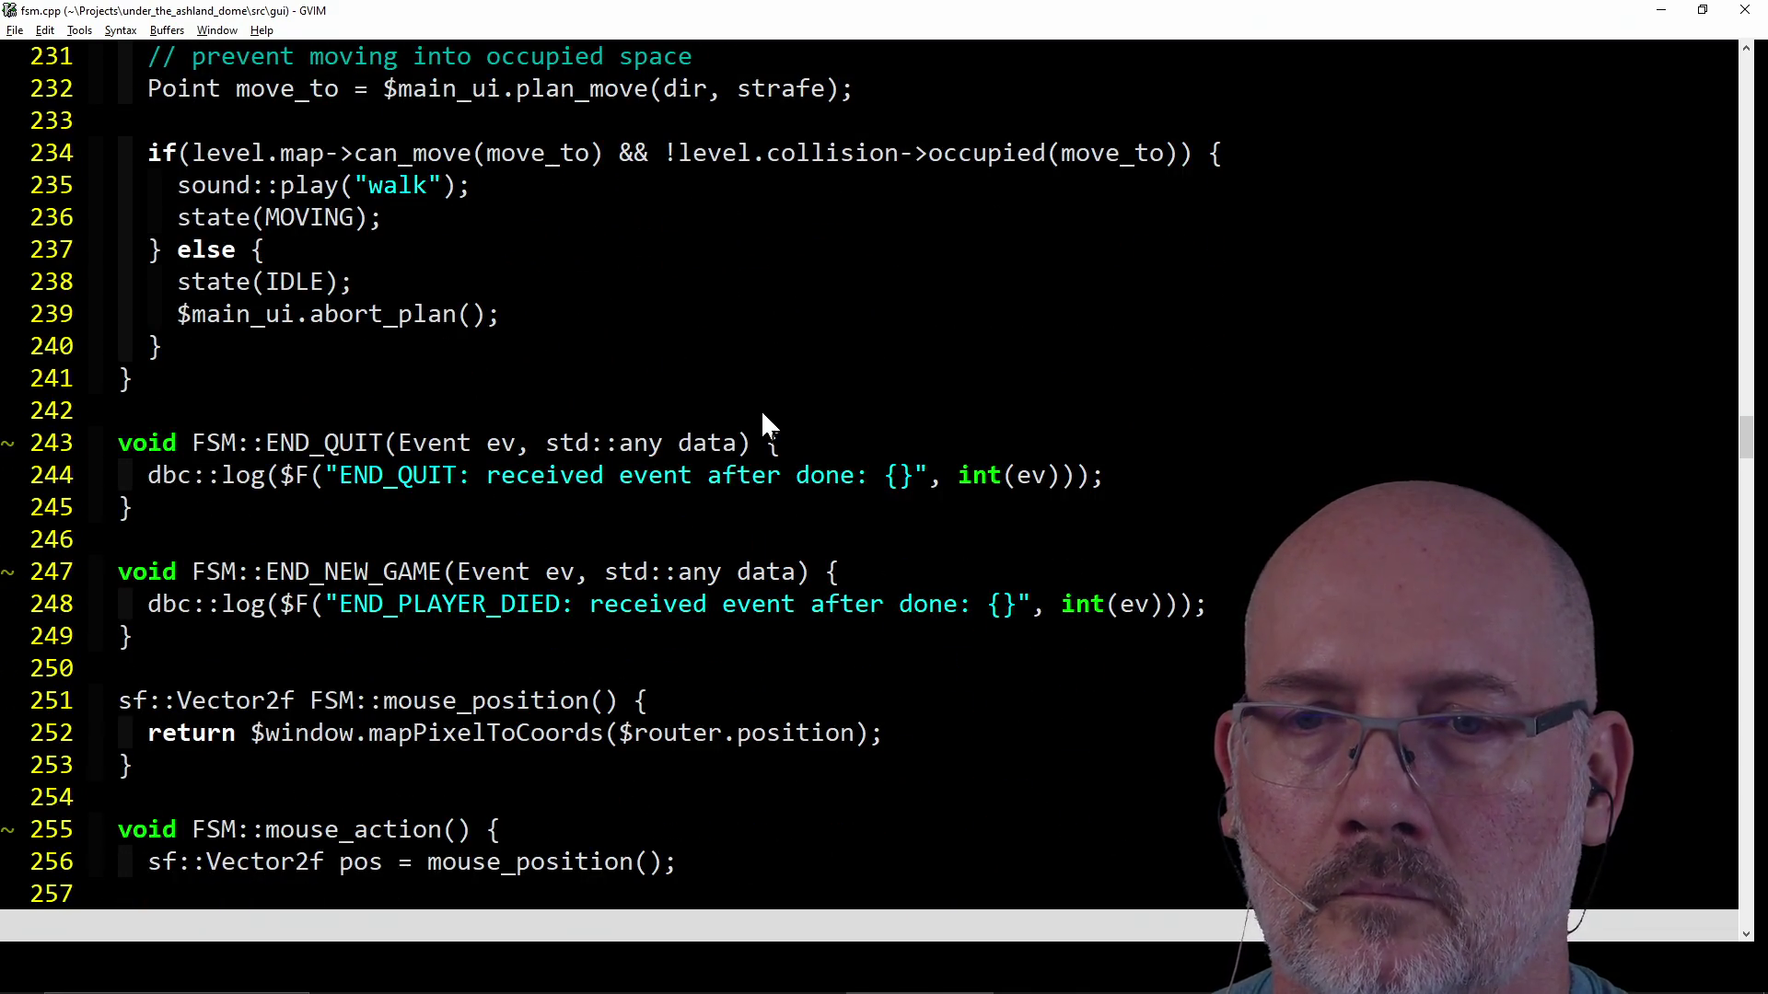
{"action": "scroll", "coordinate": [761, 408], "scroll_direction": "down", "scroll_amount": 3}
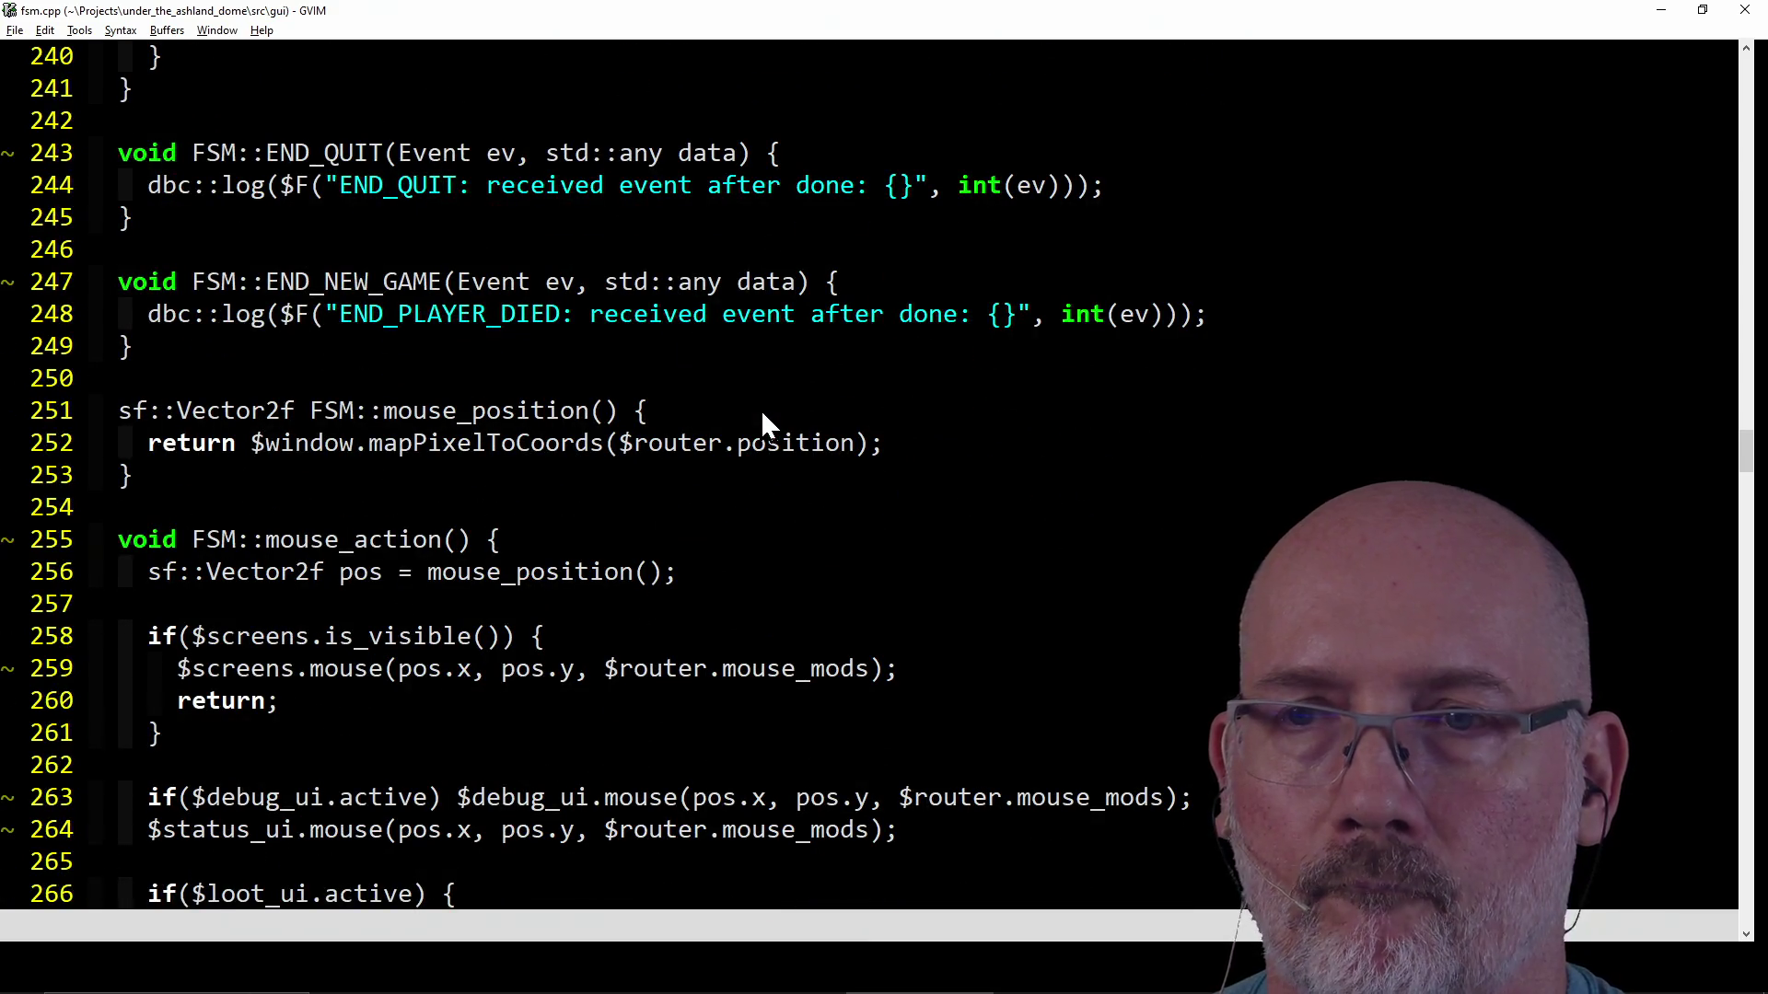
{"action": "scroll", "coordinate": [761, 409], "scroll_direction": "down", "scroll_amount": 1}
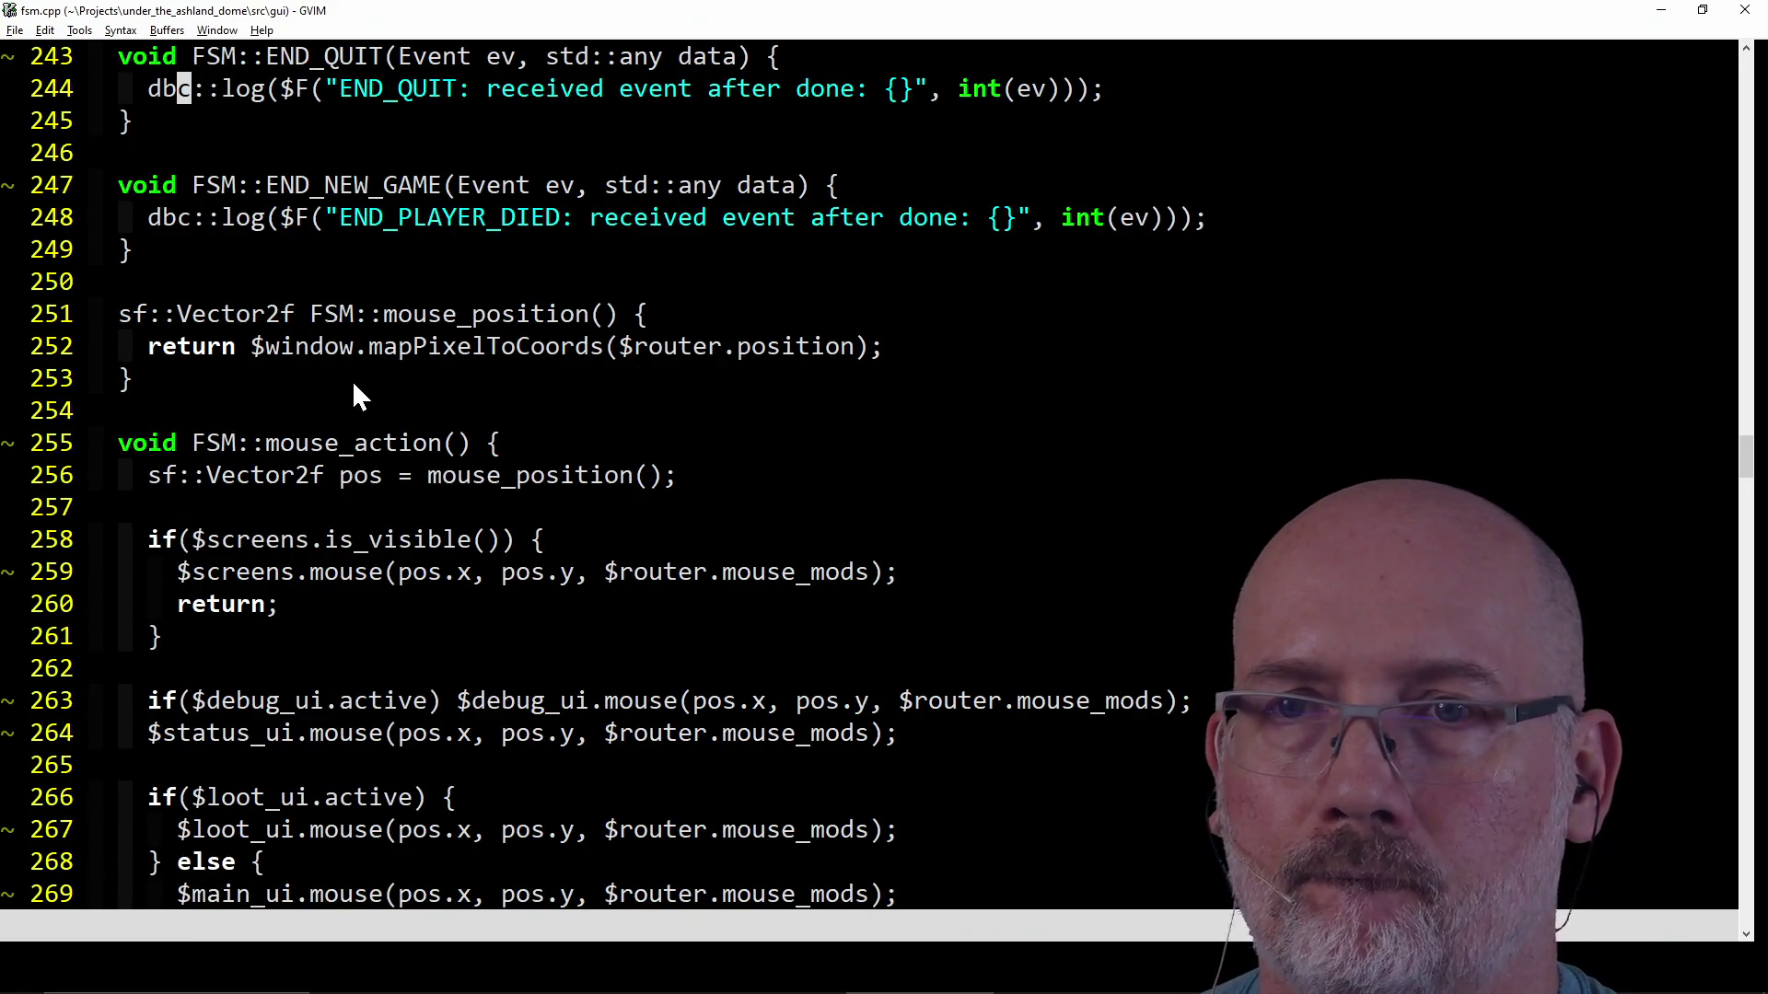
{"action": "left_click", "coordinate": [376, 347]}
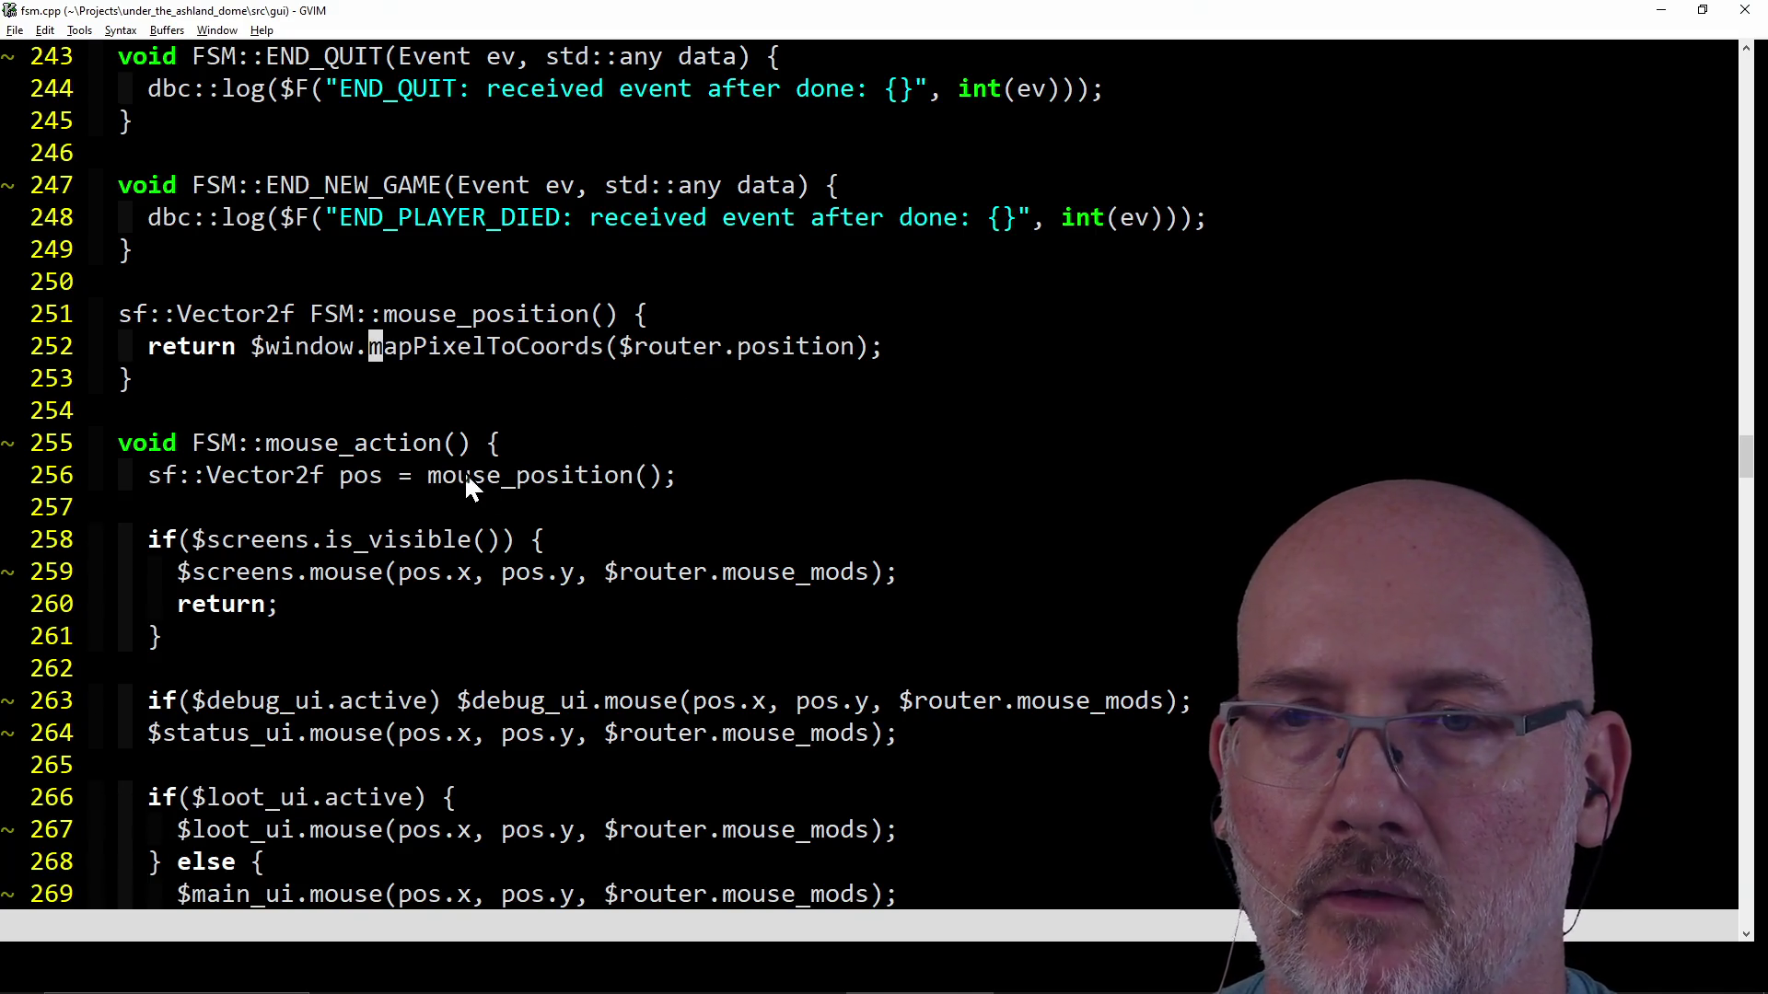
{"action": "left_click", "coordinate": [361, 445]}
{"action": "left_click", "coordinate": [437, 480]}
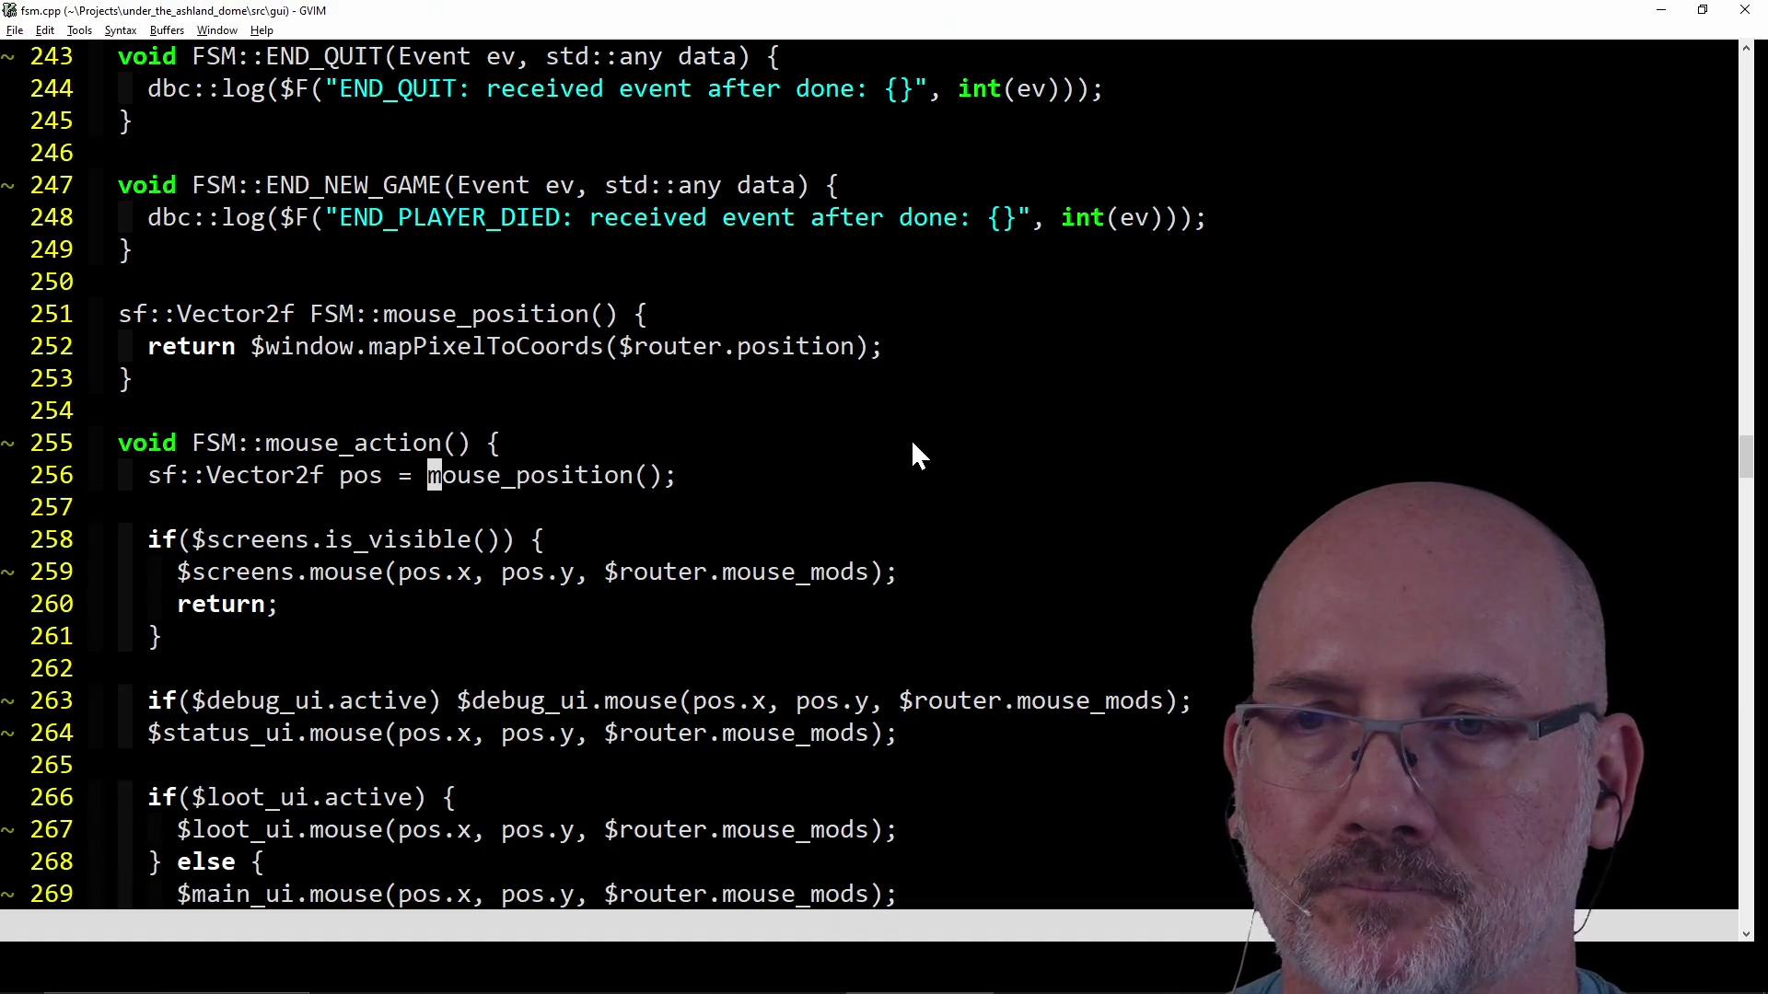
{"action": "scroll", "coordinate": [995, 439], "scroll_direction": "down", "scroll_amount": 1}
{"action": "scroll", "coordinate": [1080, 441], "scroll_direction": "down", "scroll_amount": 1}
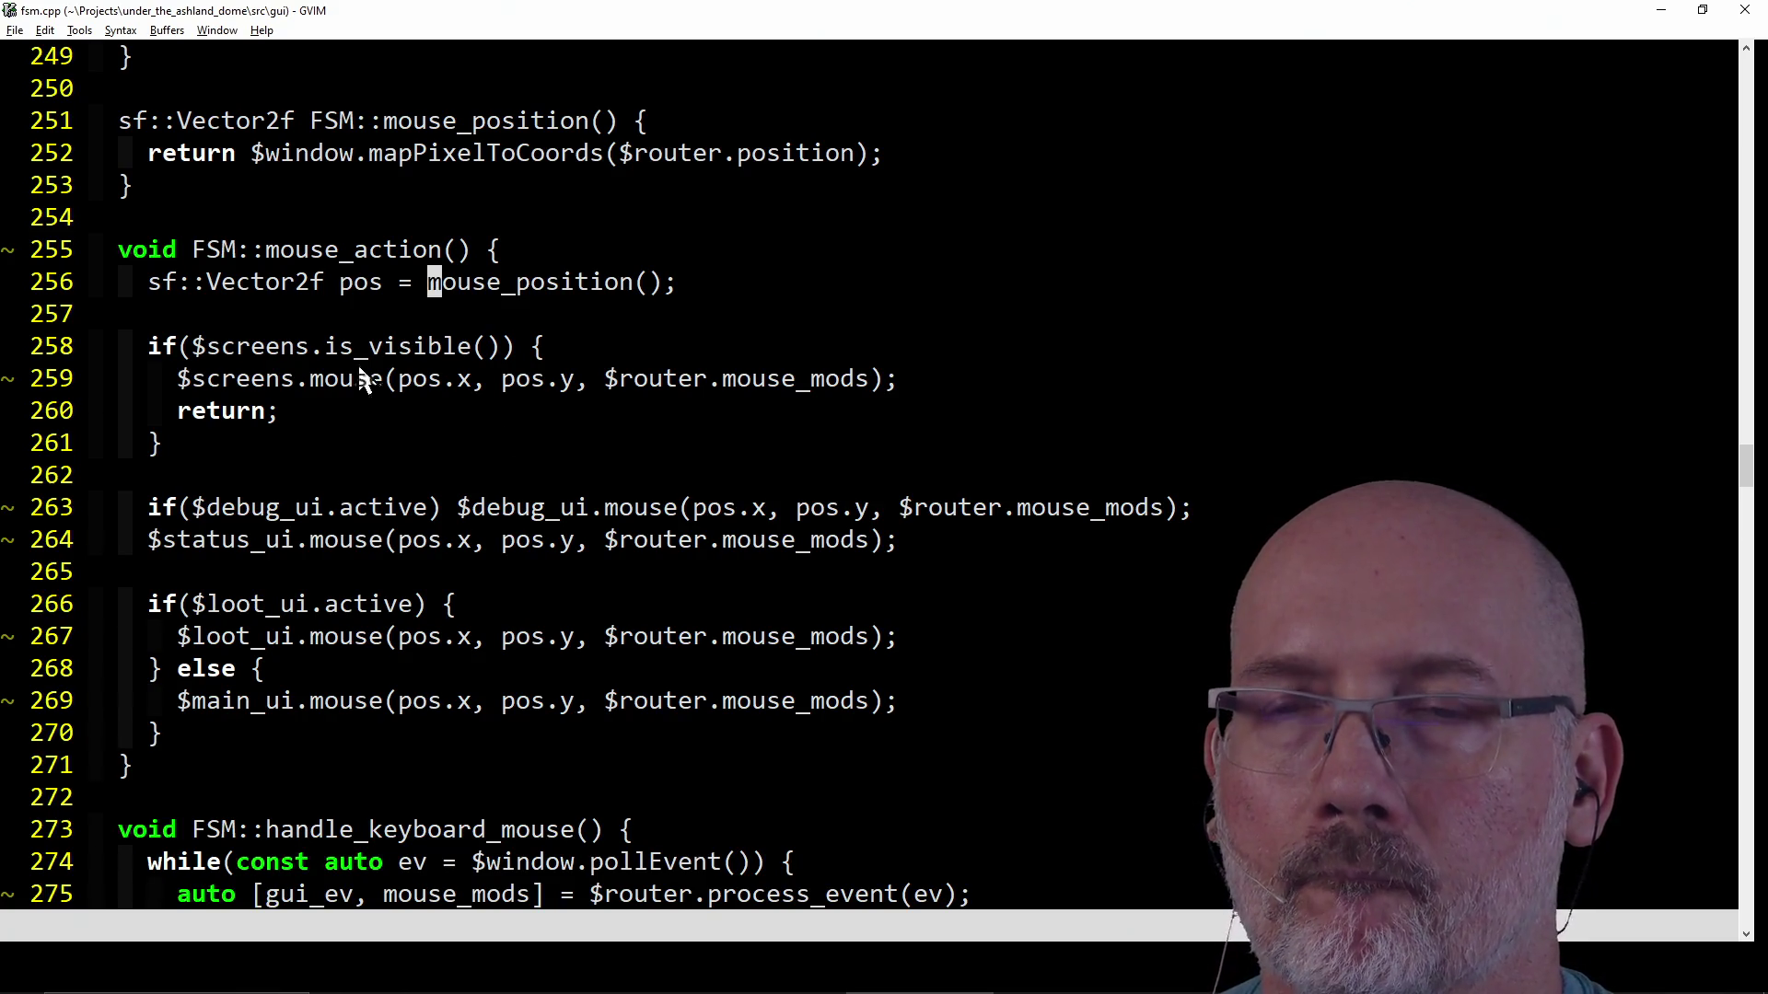
{"action": "left_click", "coordinate": [271, 251]}
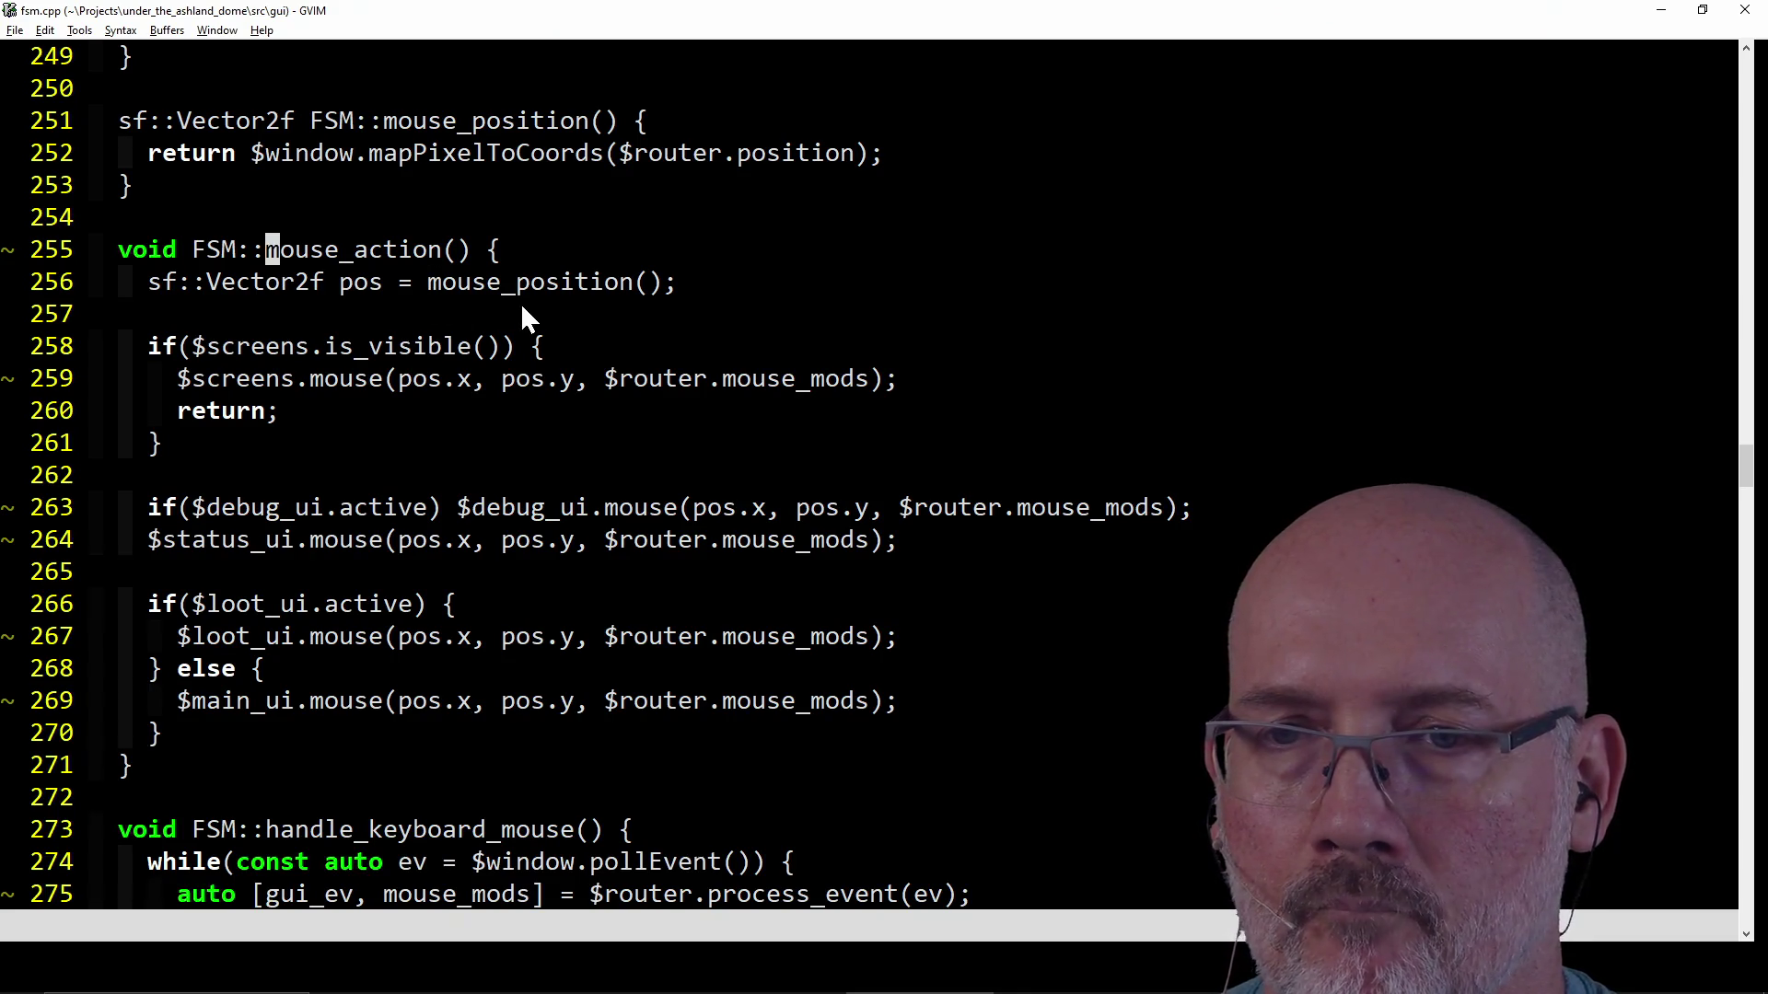
{"action": "scroll", "coordinate": [523, 308], "scroll_direction": "down", "scroll_amount": 8}
{"action": "scroll", "coordinate": [523, 309], "scroll_direction": "down", "scroll_amount": 8}
{"action": "scroll", "coordinate": [522, 308], "scroll_direction": "down", "scroll_amount": 3}
{"action": "scroll", "coordinate": [521, 308], "scroll_direction": "down", "scroll_amount": 2}
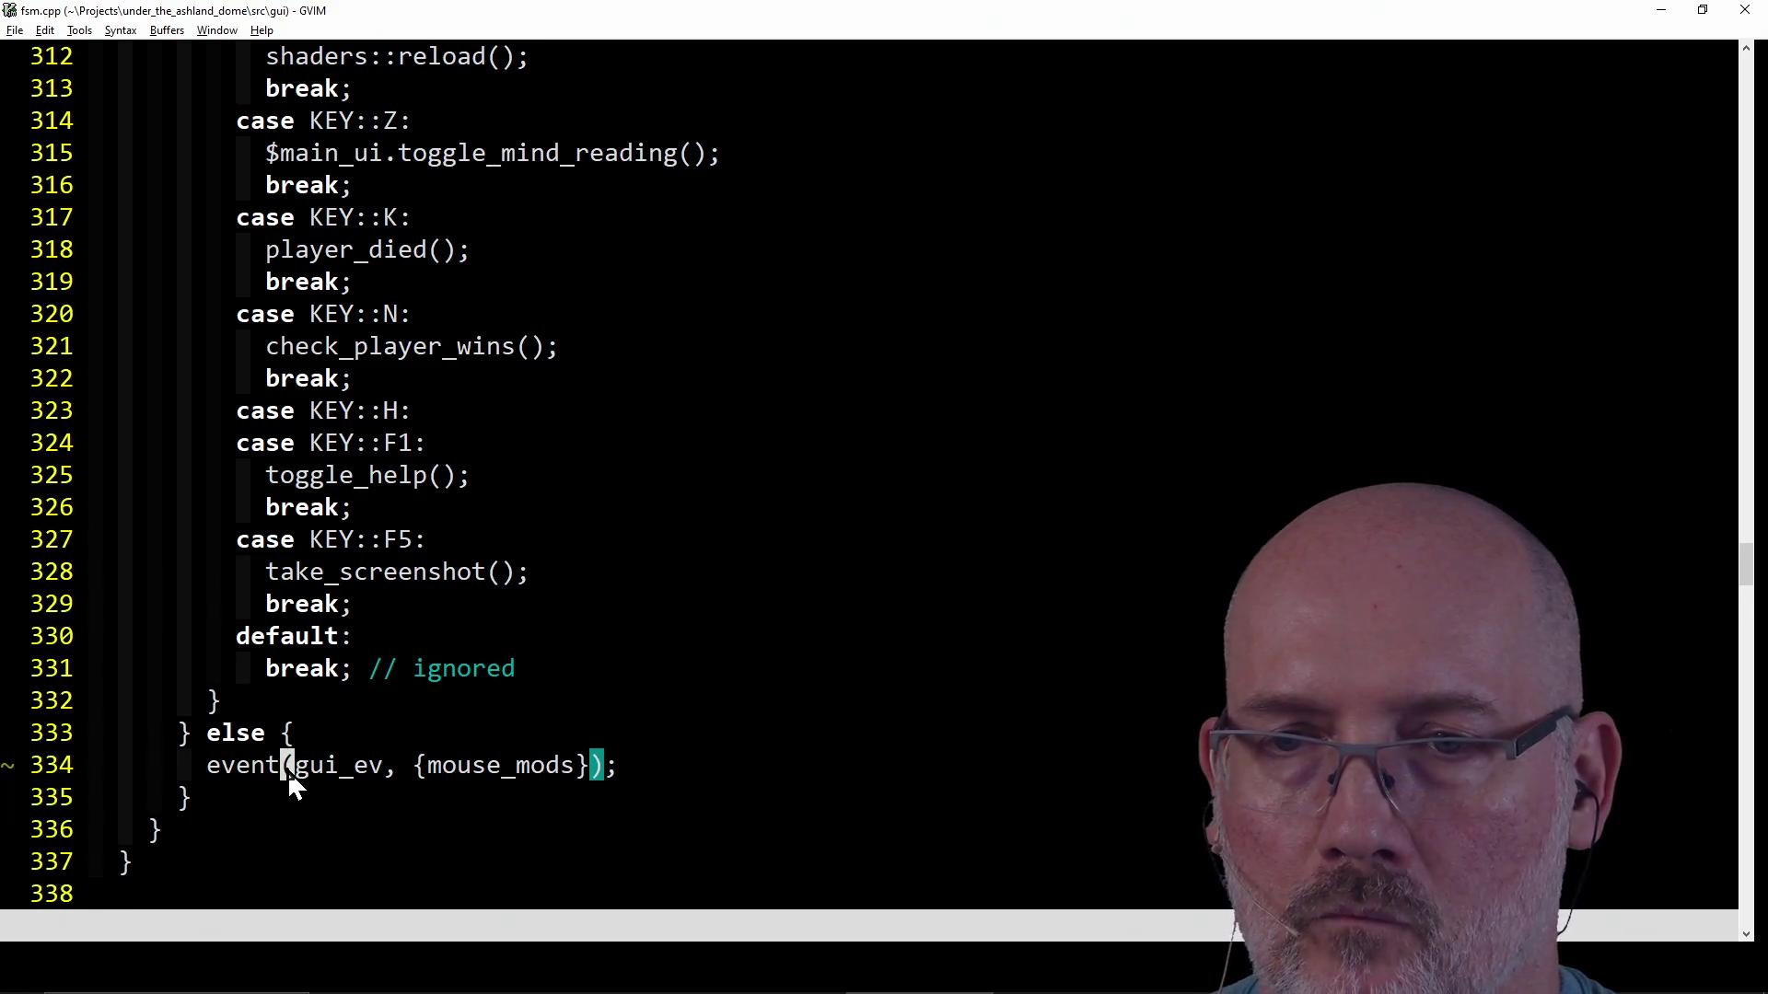
{"action": "scroll", "coordinate": [401, 691], "scroll_direction": "up", "scroll_amount": 3}
{"action": "scroll", "coordinate": [395, 668], "scroll_direction": "up", "scroll_amount": 10}
{"action": "scroll", "coordinate": [395, 669], "scroll_direction": "up", "scroll_amount": 3}
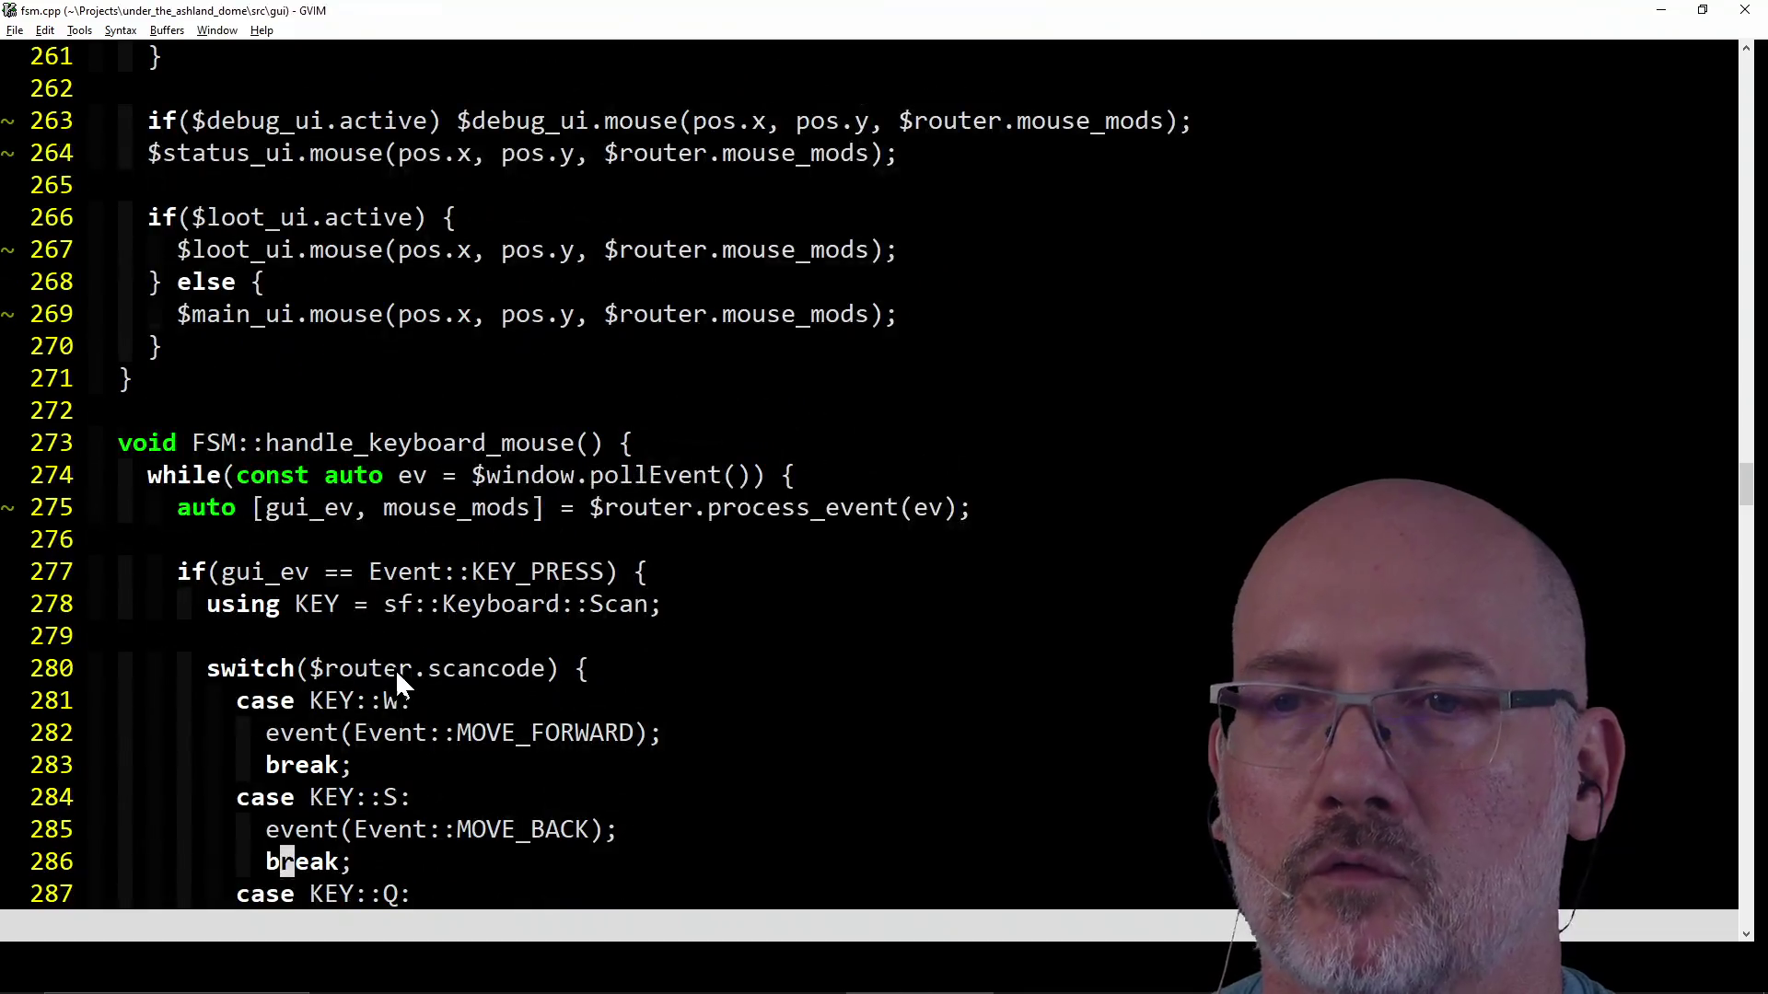
{"action": "scroll", "coordinate": [396, 669], "scroll_direction": "down", "scroll_amount": 2}
{"action": "scroll", "coordinate": [478, 532], "scroll_direction": "down", "scroll_amount": 4}
{"action": "scroll", "coordinate": [480, 538], "scroll_direction": "down", "scroll_amount": 2}
{"action": "scroll", "coordinate": [480, 536], "scroll_direction": "down", "scroll_amount": 5}
{"action": "scroll", "coordinate": [479, 533], "scroll_direction": "down", "scroll_amount": 4}
{"action": "scroll", "coordinate": [455, 567], "scroll_direction": "down", "scroll_amount": 1}
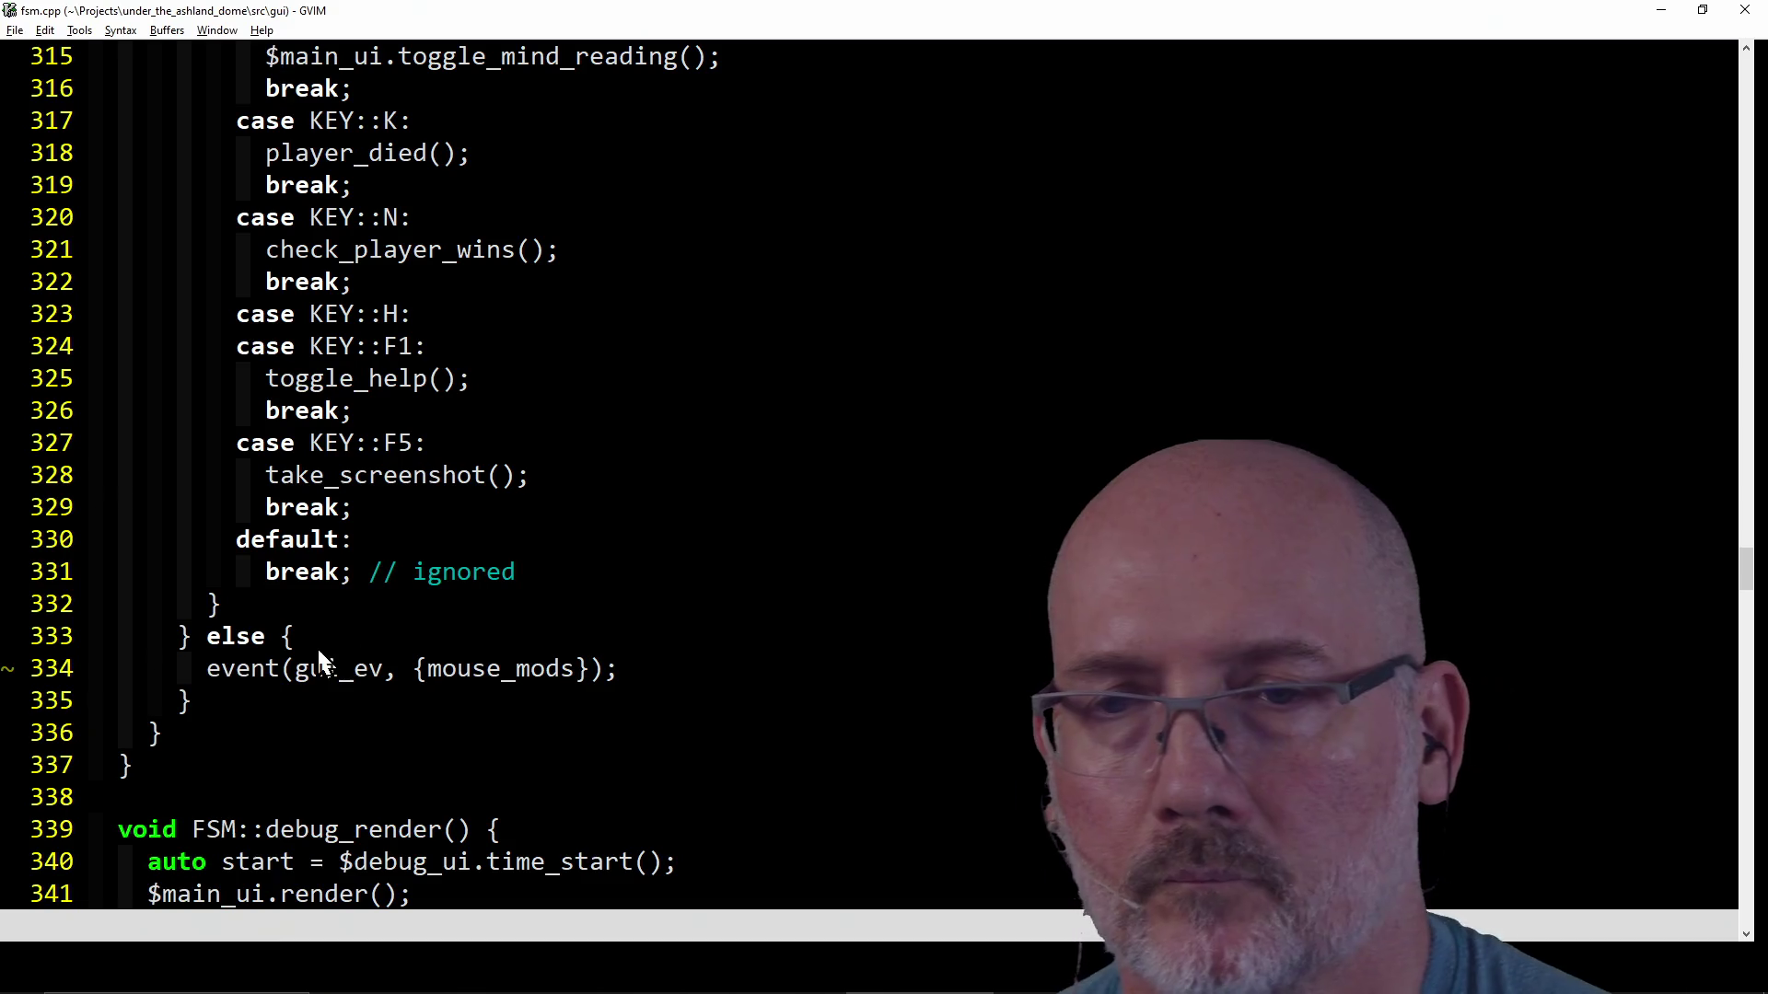
{"action": "left_click", "coordinate": [289, 673]}
{"action": "left_click", "coordinate": [218, 669]}
{"action": "scroll", "coordinate": [504, 644], "scroll_direction": "up", "scroll_amount": 7}
{"action": "scroll", "coordinate": [507, 643], "scroll_direction": "up", "scroll_amount": 11}
{"action": "scroll", "coordinate": [506, 642], "scroll_direction": "up", "scroll_amount": 5}
{"action": "scroll", "coordinate": [507, 642], "scroll_direction": "down", "scroll_amount": 5}
{"action": "scroll", "coordinate": [506, 641], "scroll_direction": "down", "scroll_amount": 12}
{"action": "scroll", "coordinate": [507, 641], "scroll_direction": "down", "scroll_amount": 5}
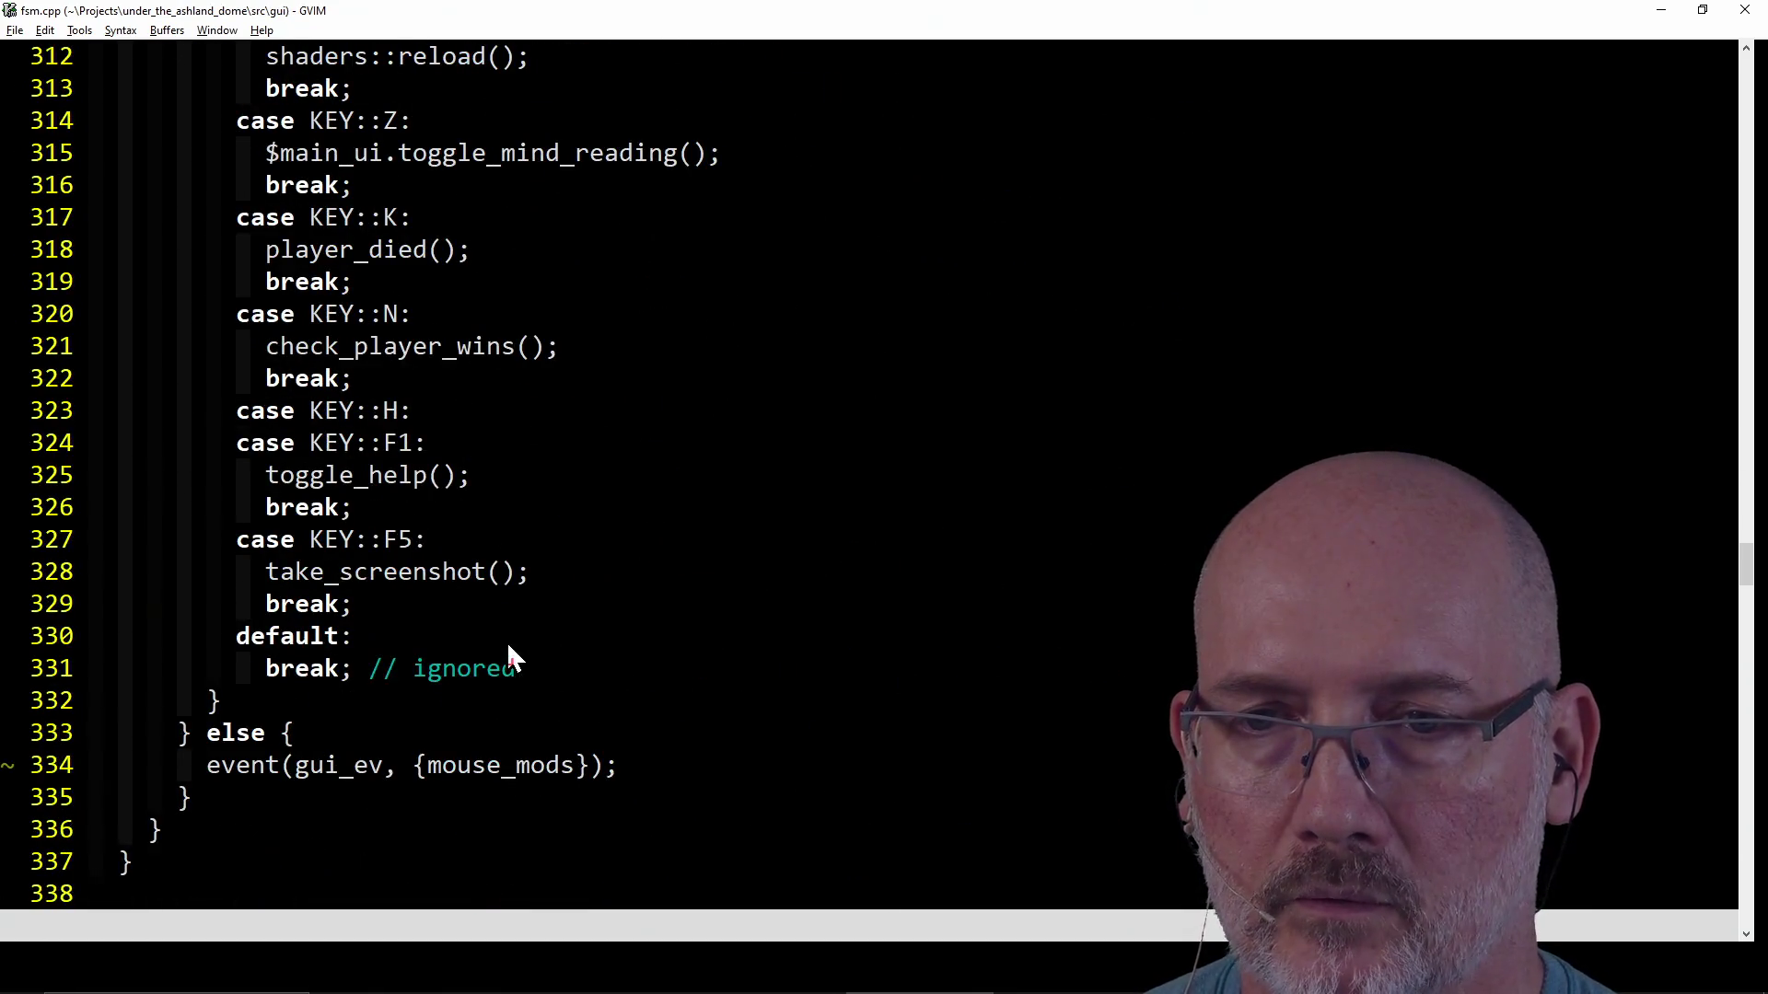
{"action": "scroll", "coordinate": [506, 641], "scroll_direction": "up", "scroll_amount": 4}
{"action": "scroll", "coordinate": [506, 640], "scroll_direction": "up", "scroll_amount": 9}
{"action": "scroll", "coordinate": [507, 641], "scroll_direction": "up", "scroll_amount": 6}
{"action": "scroll", "coordinate": [507, 642], "scroll_direction": "up", "scroll_amount": 2}
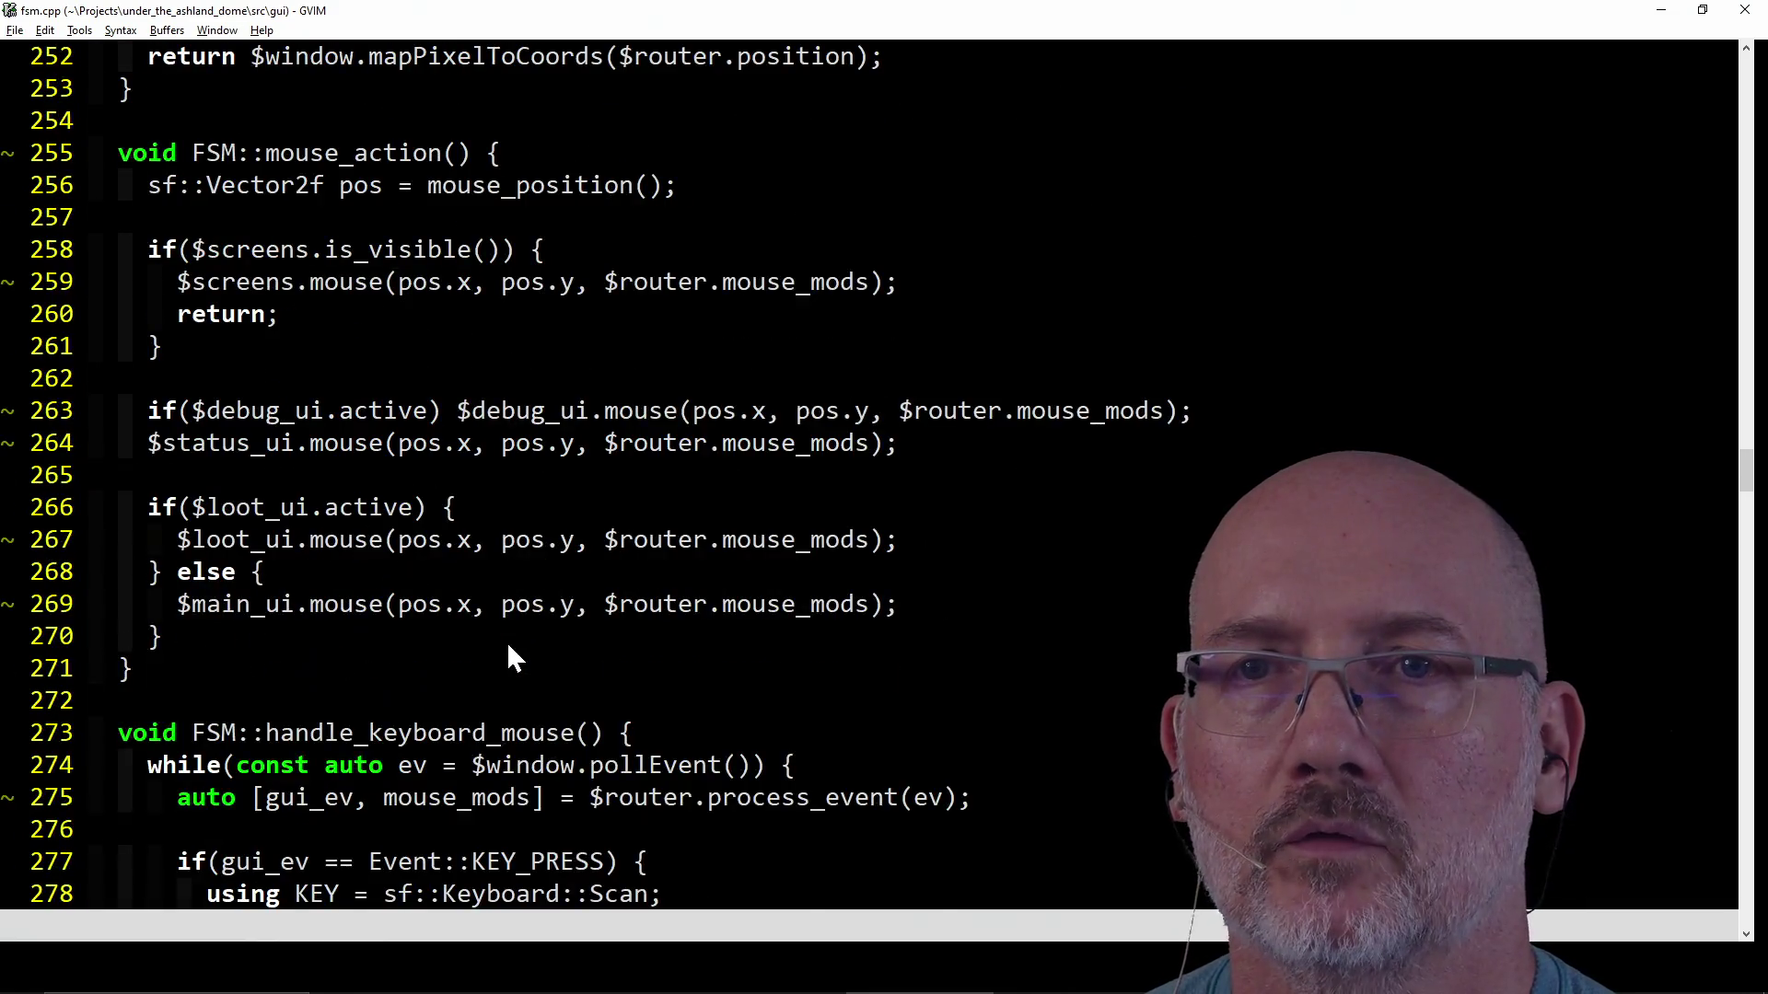
{"action": "scroll", "coordinate": [507, 644], "scroll_direction": "up", "scroll_amount": 3}
{"action": "scroll", "coordinate": [510, 608], "scroll_direction": "down", "scroll_amount": 1}
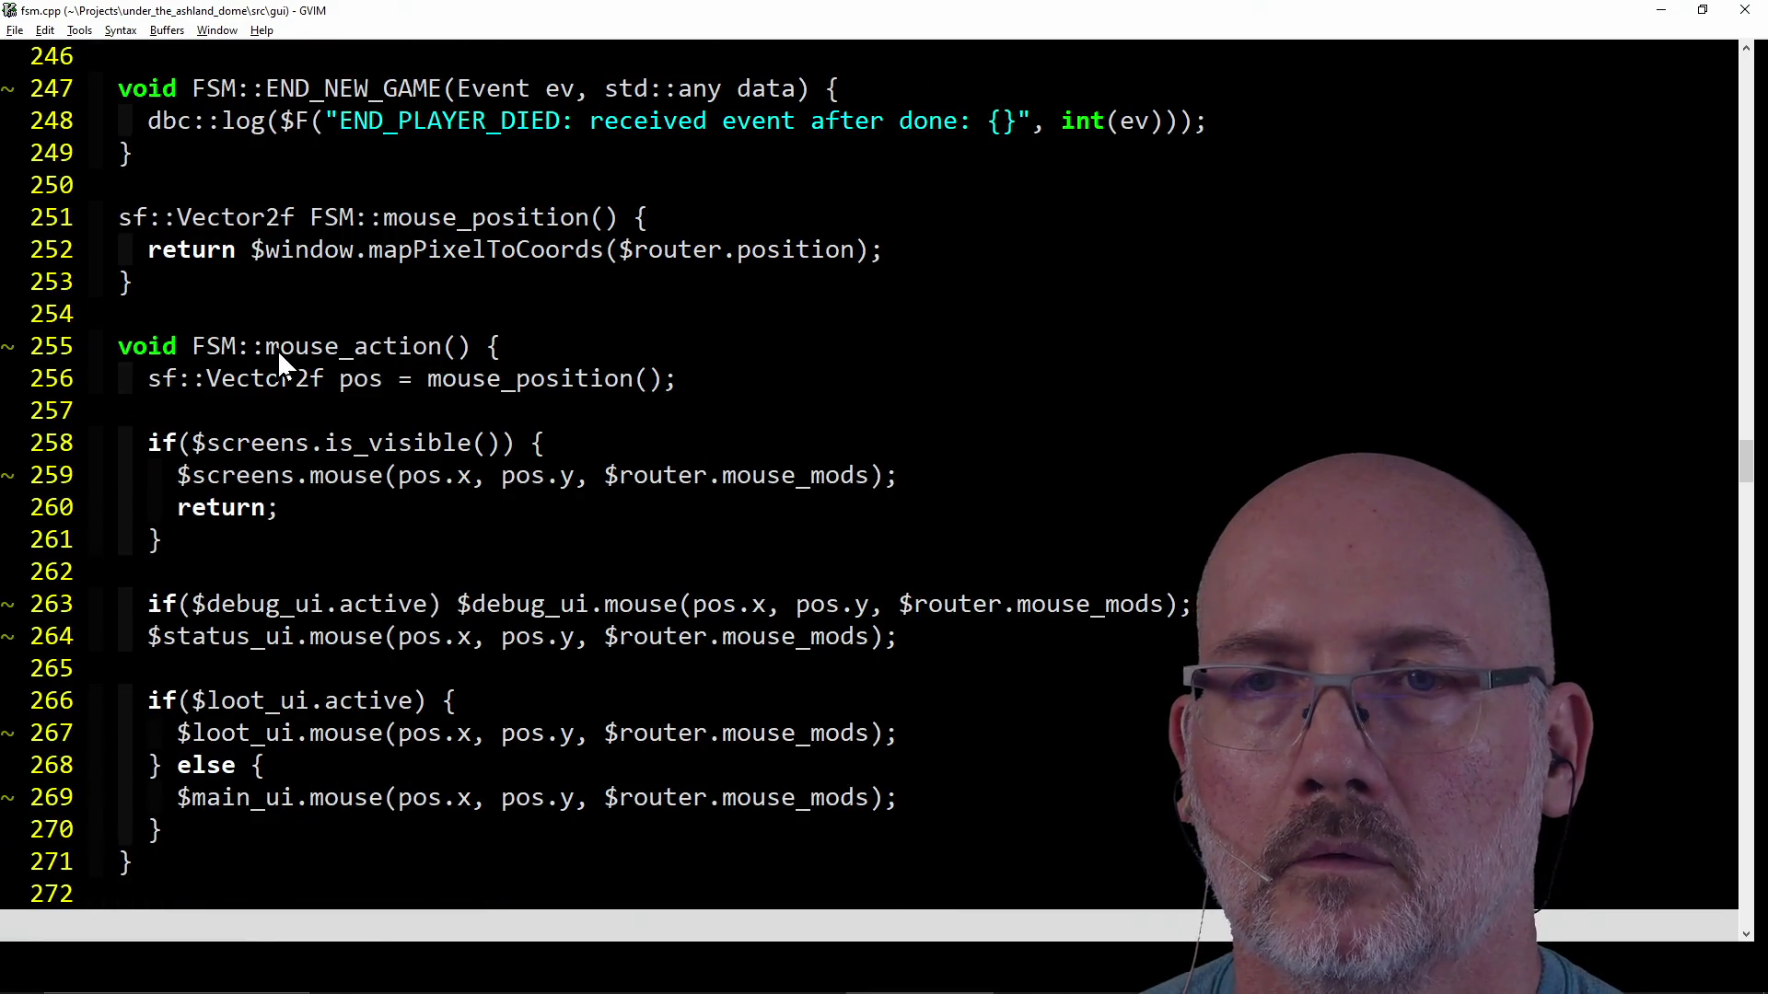
{"action": "left_click", "coordinate": [278, 350]}
{"action": "scroll", "coordinate": [716, 394], "scroll_direction": "down", "scroll_amount": 1}
{"action": "scroll", "coordinate": [717, 394], "scroll_direction": "down", "scroll_amount": 1}
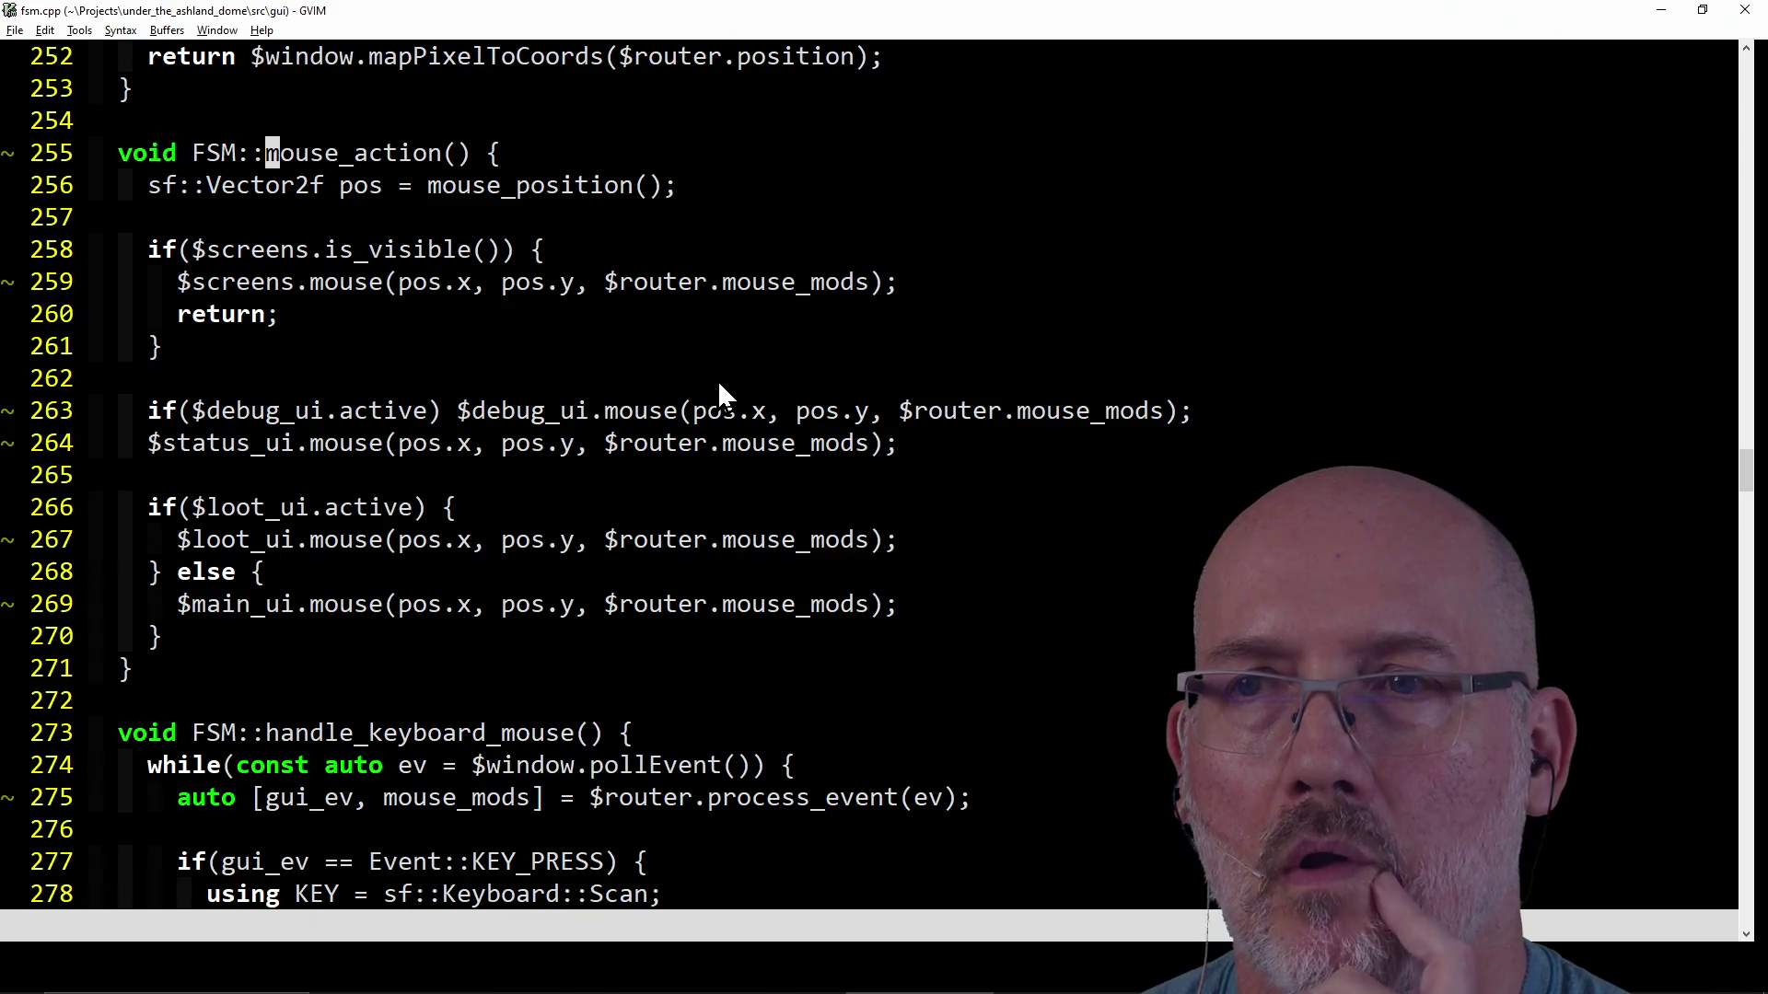
From the mouse call on line 259, search for the next event( call and move down to line 334.
{"action": "left_click", "coordinate": [322, 285]}
{"action": "left_click_drag", "start_coordinate": [328, 288], "coordinate": [367, 287]}
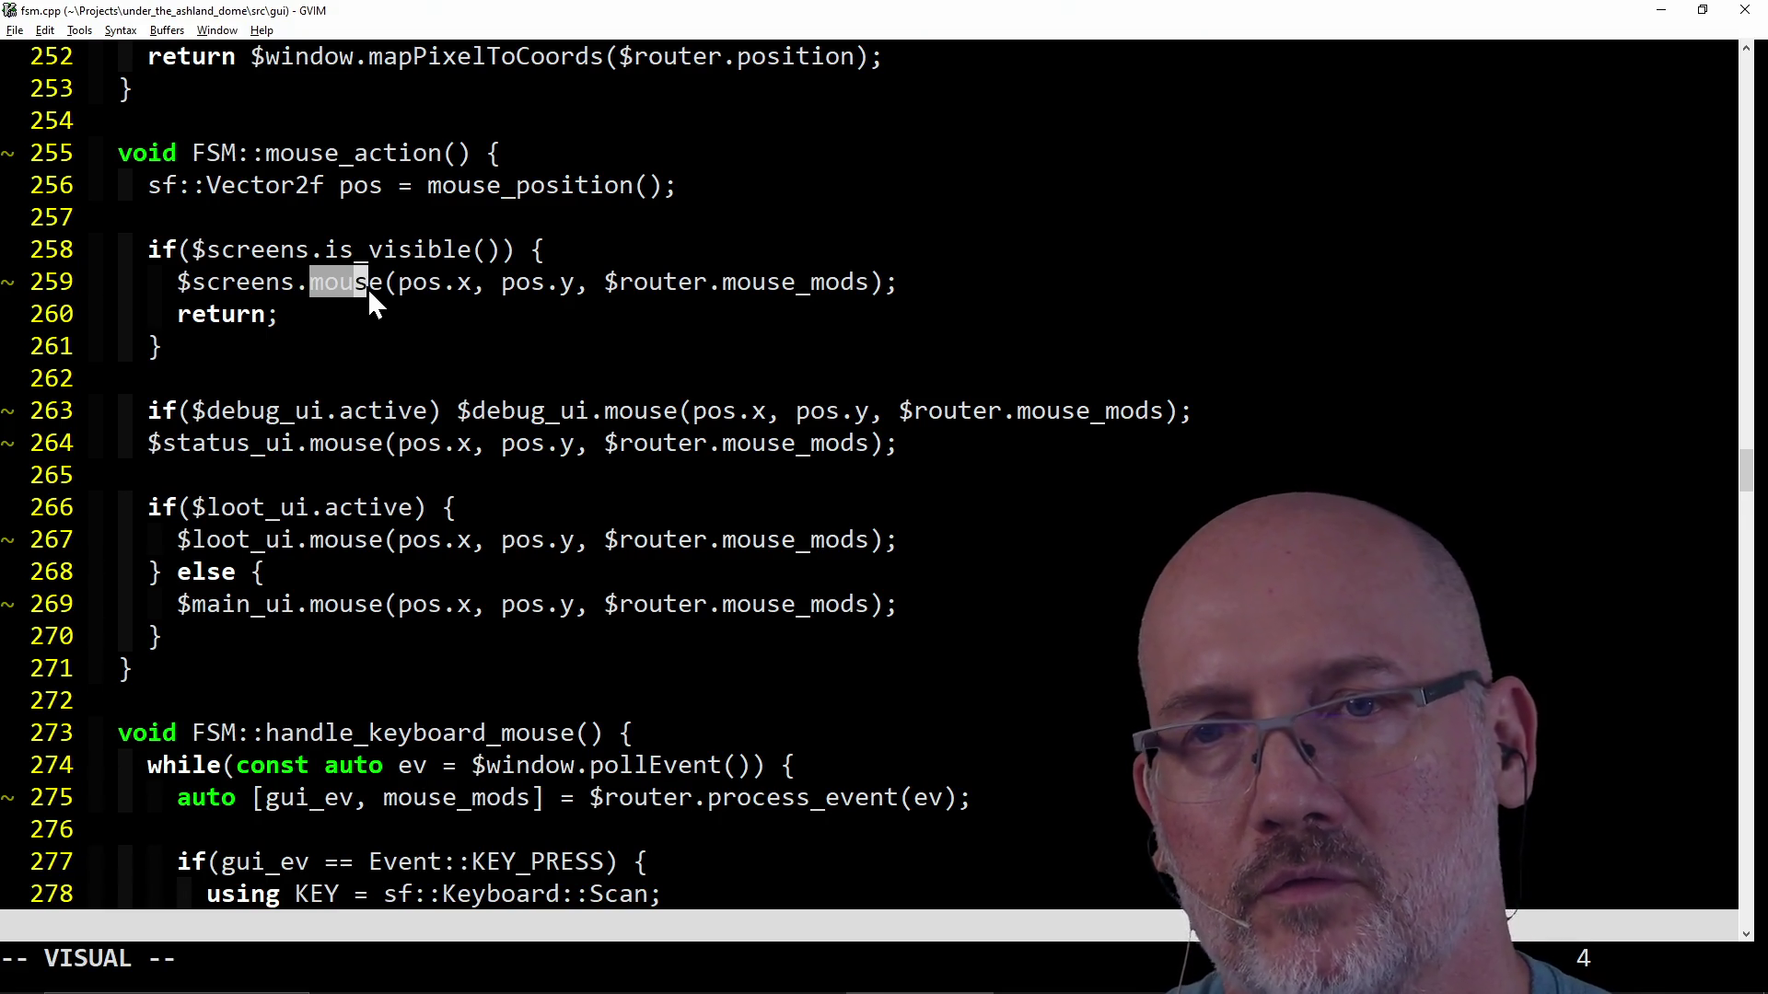
{"action": "key", "text": "4"}
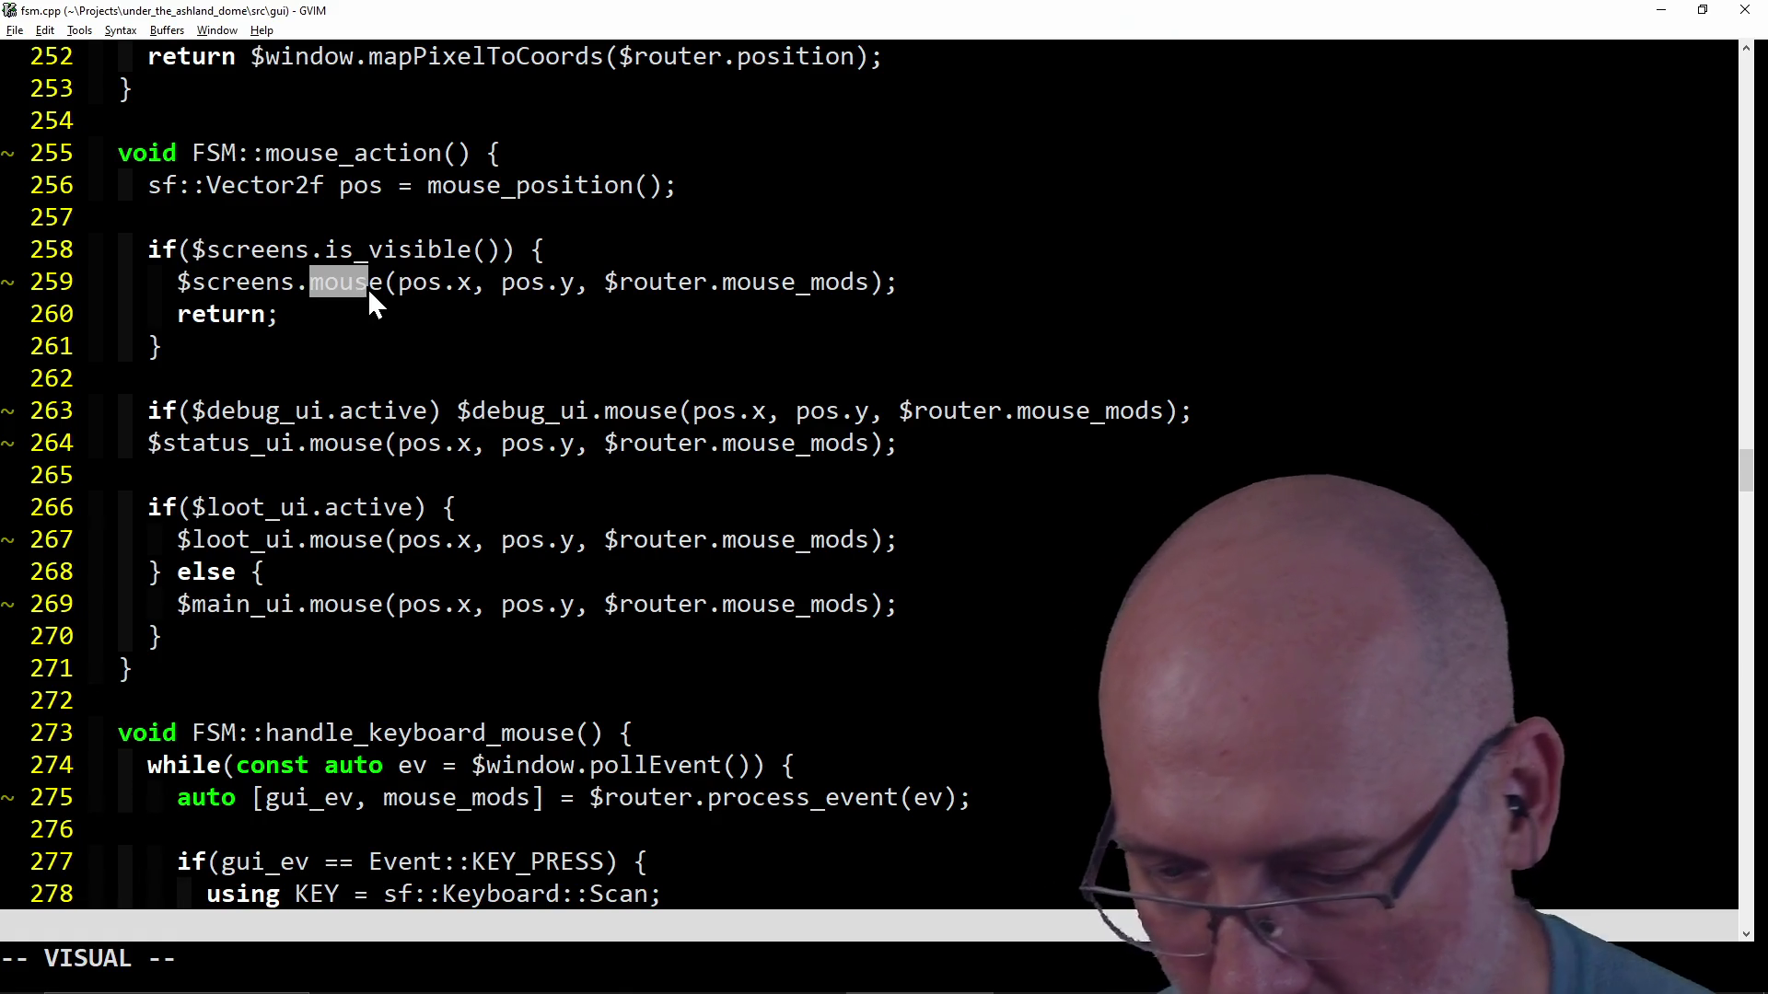
{"action": "key", "text": "Escape"}
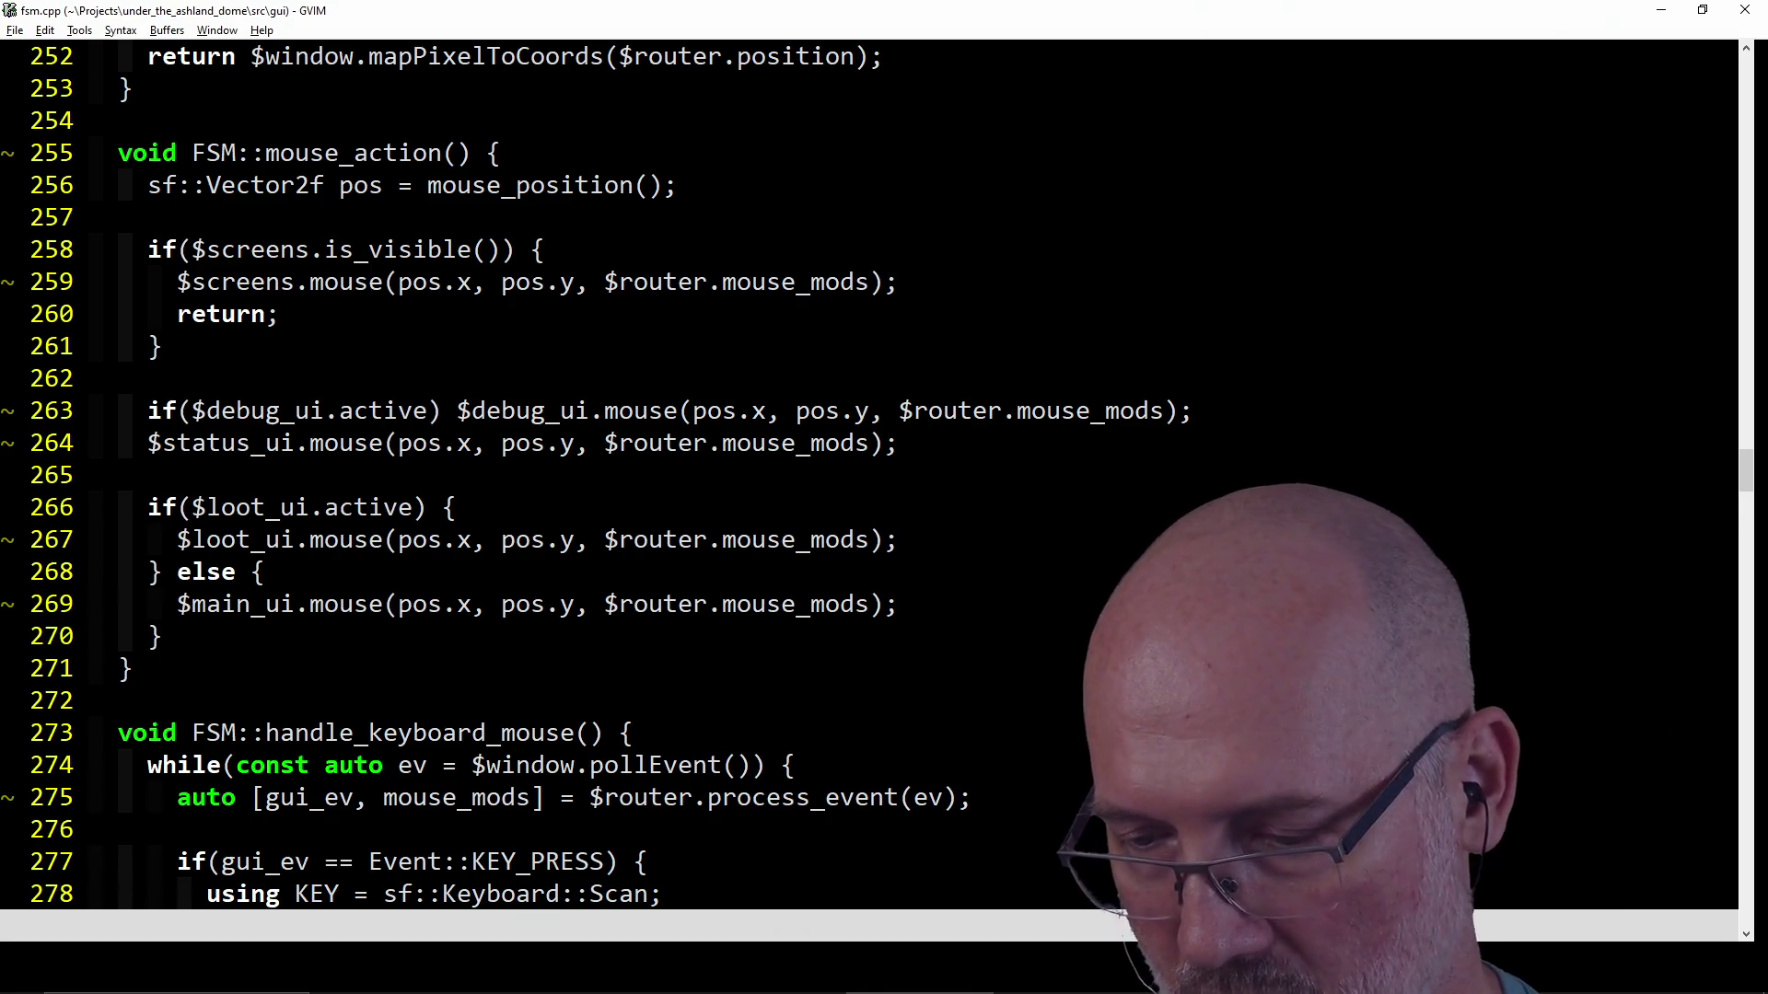
{"action": "key", "text": "w"}
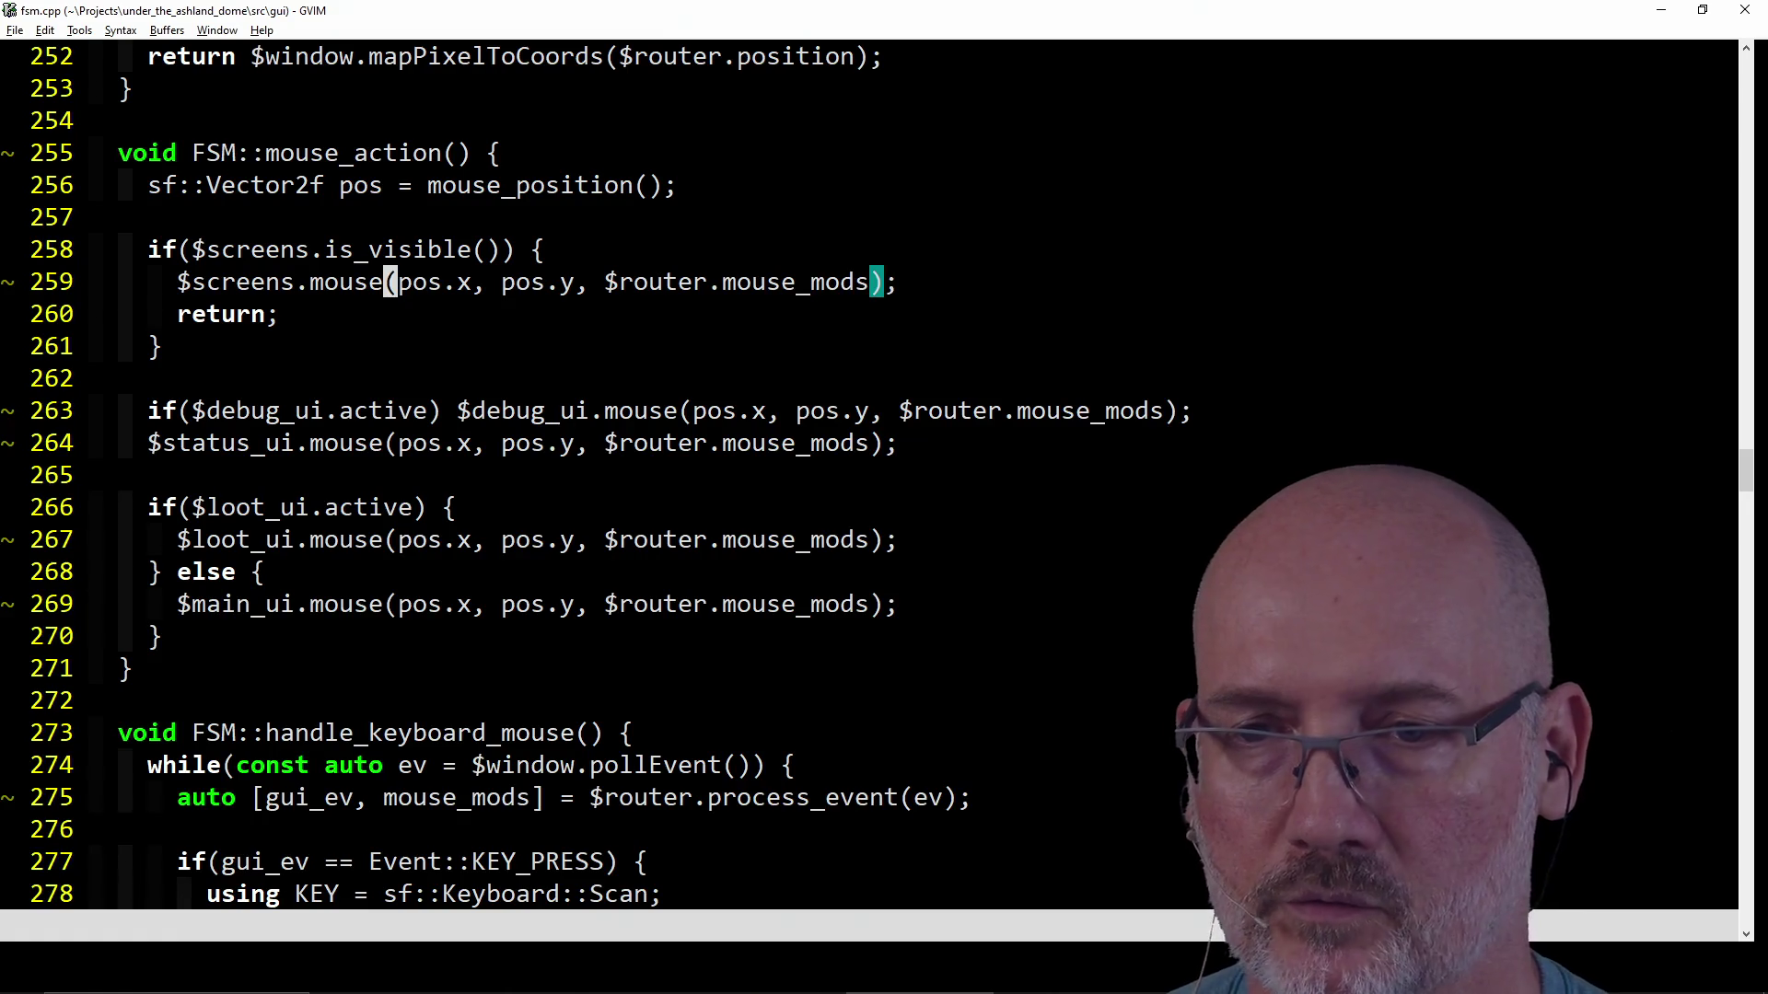
{"action": "type", "text": "/event("}
{"action": "key", "text": "Return"}
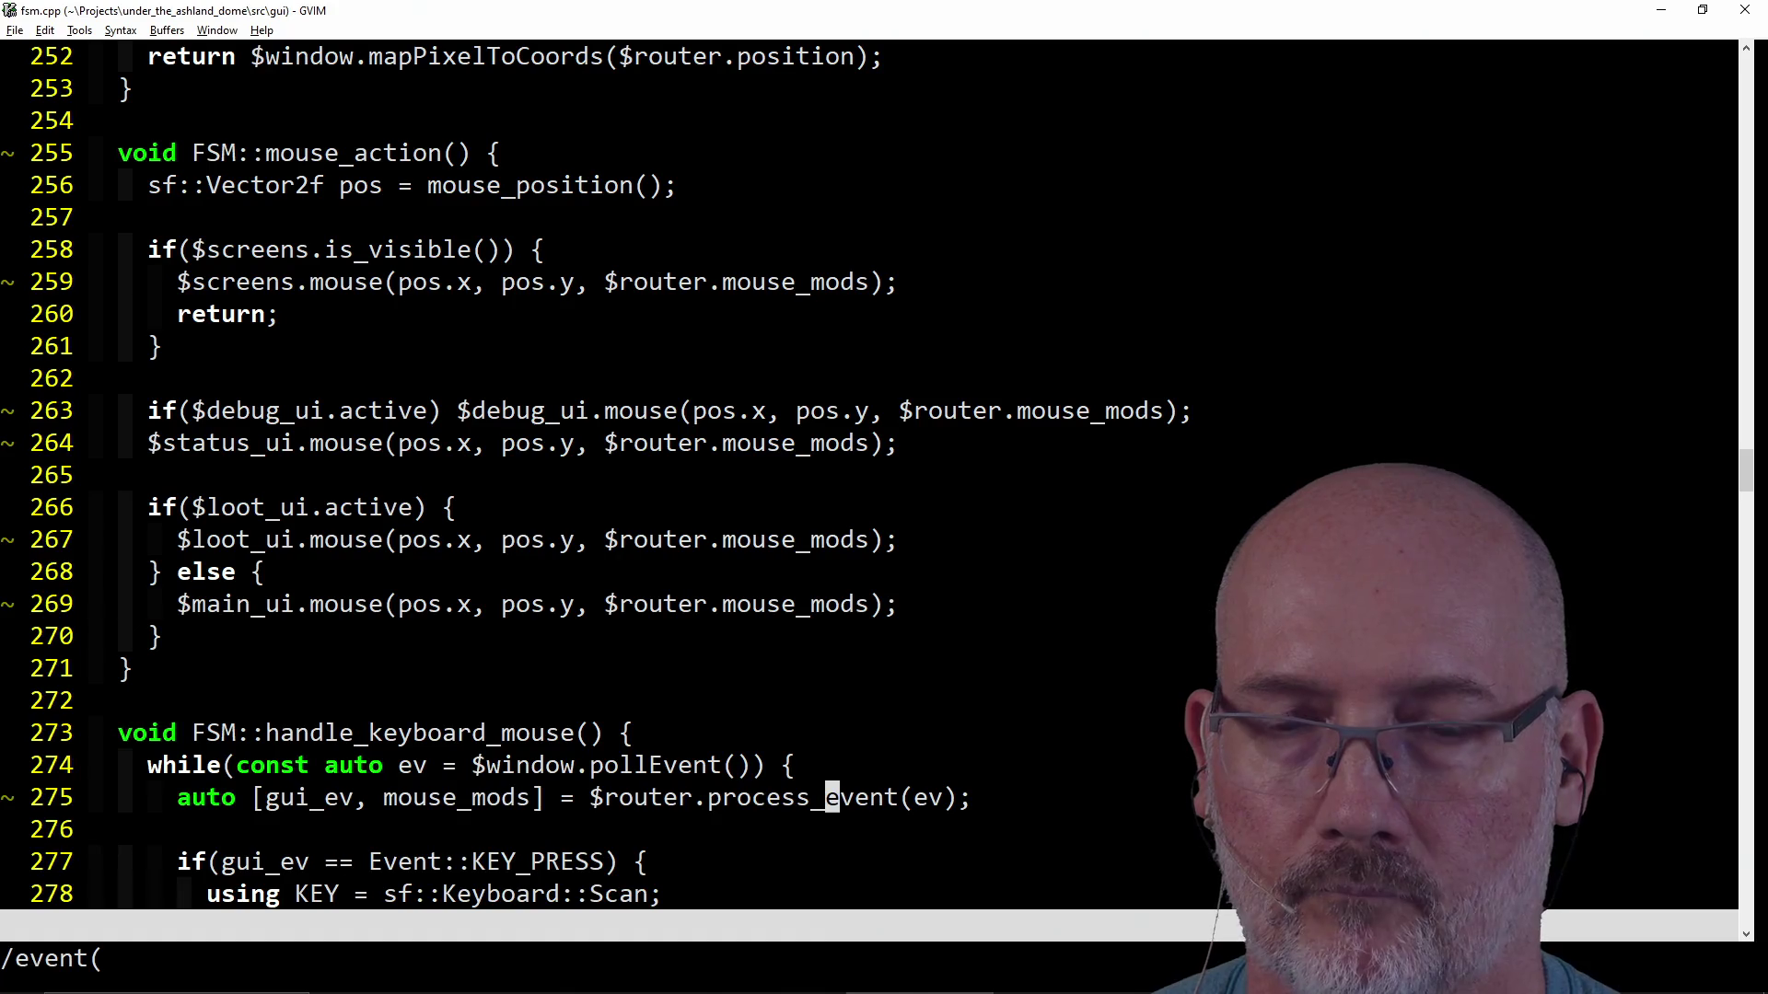
{"action": "key", "text": "j"}
{"action": "key", "text": "j"}
{"action": "key", "text": "j"}
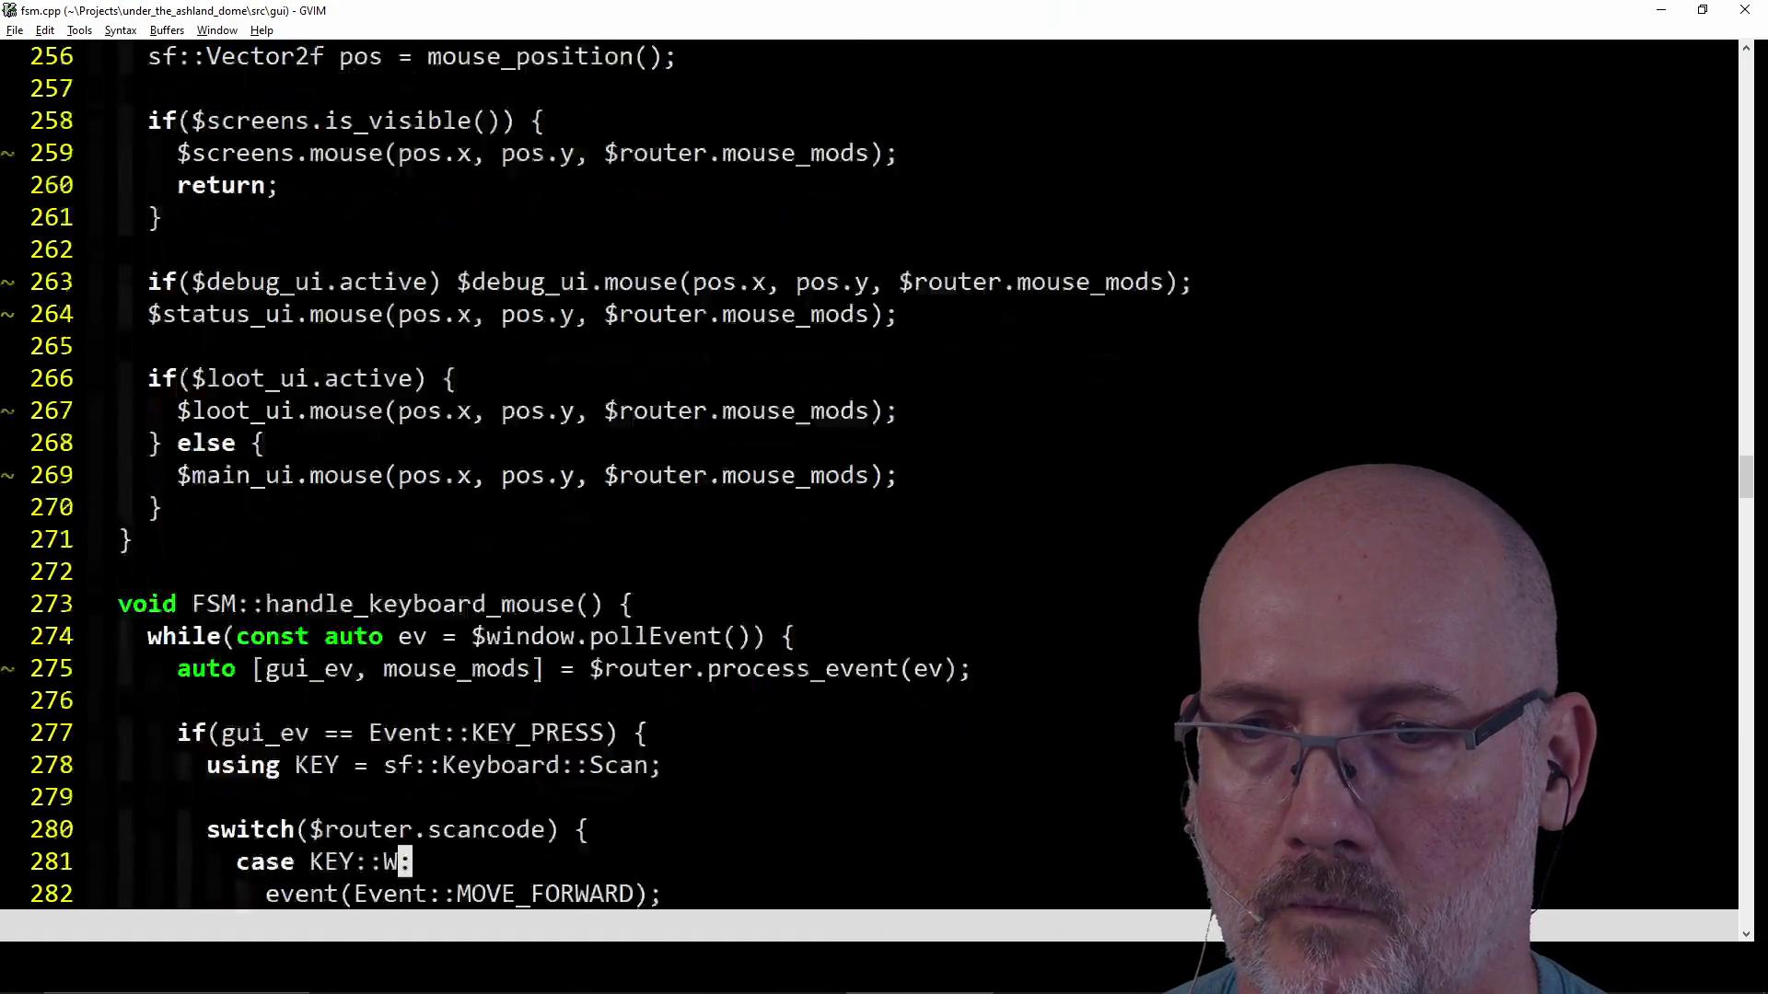
{"action": "key", "text": "j"}
{"action": "key", "text": "j"}
{"action": "key", "text": "j"}
{"action": "key", "text": "j"}
{"action": "key", "text": "j"}
{"action": "key", "text": "j"}
{"action": "key", "text": "j"}
{"action": "key", "text": "j"}
{"action": "key", "text": "j"}
{"action": "key", "text": "j"}
{"action": "key", "text": "j"}
{"action": "key", "text": "j"}
{"action": "key", "text": "j"}
{"action": "key", "text": "j"}
{"action": "key", "text": "j"}
{"action": "key", "text": "j"}
{"action": "key", "text": "j"}
{"action": "key", "text": "j"}
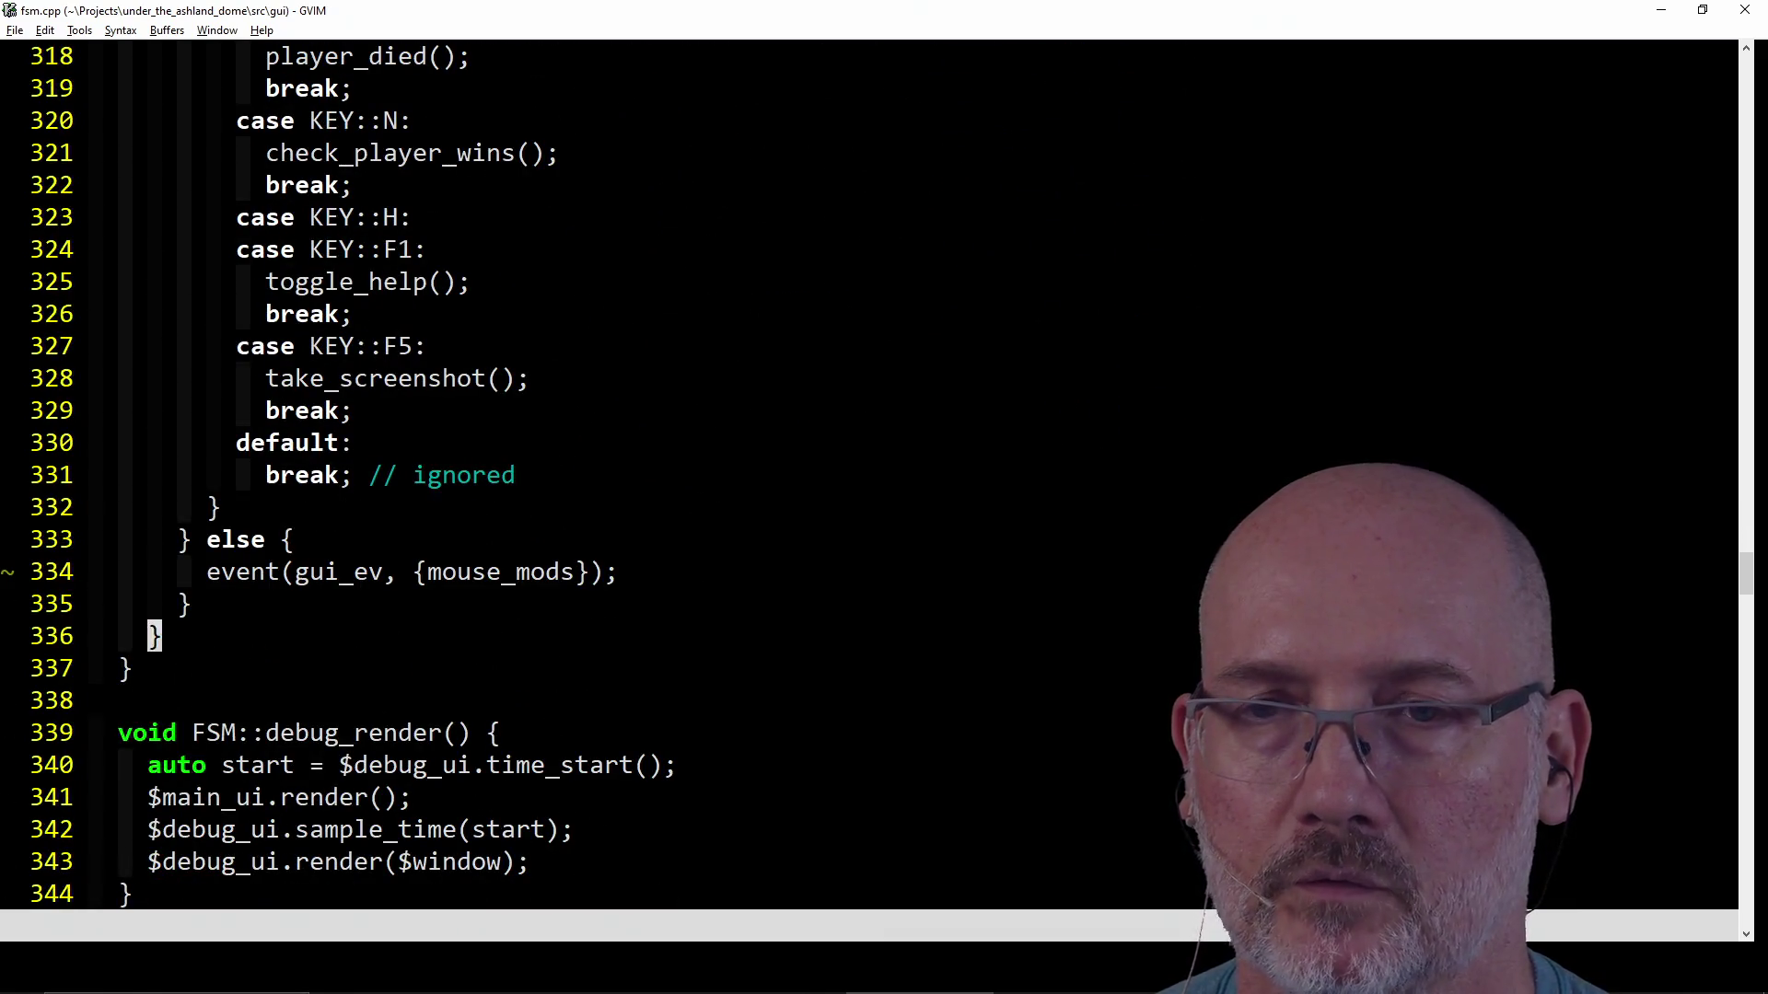
Move to the start of the event(gui_ev, {mouse_mods}) call and clear line 334 with cc.
{"action": "key", "text": "k"}
{"action": "key", "text": "k"}
{"action": "key", "text": "$"}
{"action": "key", "text": "%"}
{"action": "key", "text": "%"}
{"action": "key", "text": "F_"}
{"action": "key", "text": "F_"}
{"action": "key", "text": "asciicircum"}
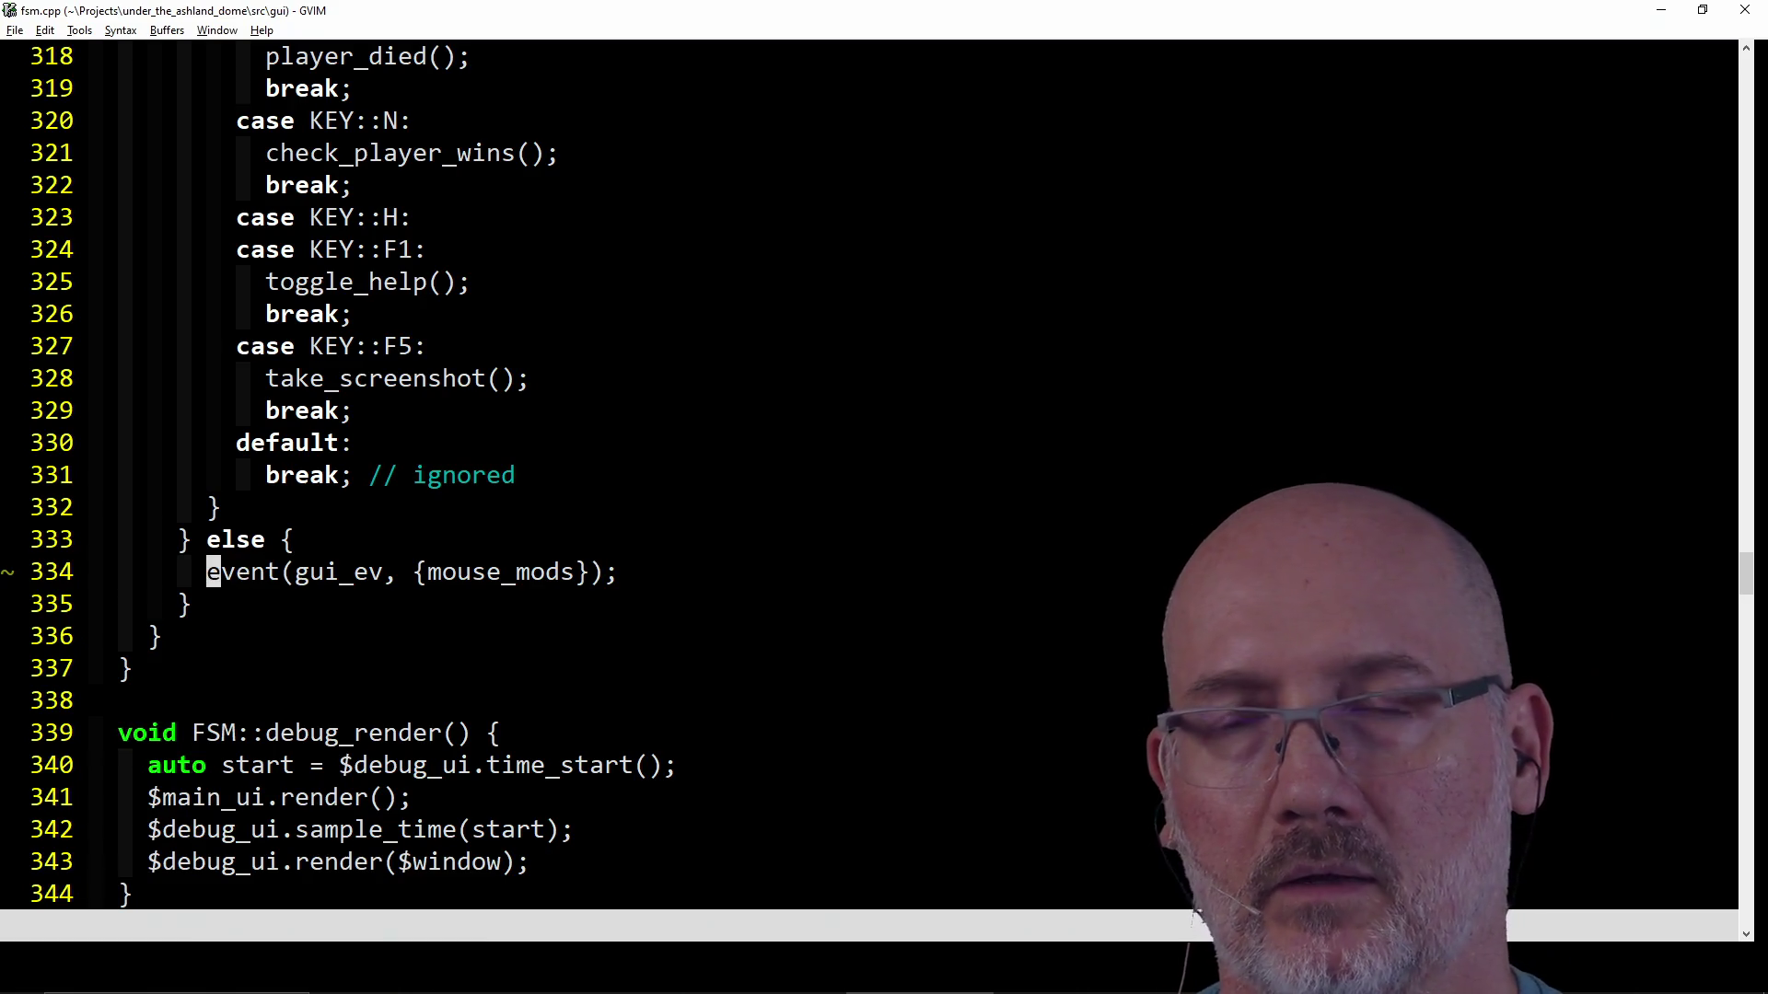
{"action": "scroll", "coordinate": [740, 463], "scroll_direction": "up", "scroll_amount": 5}
{"action": "scroll", "coordinate": [731, 461], "scroll_direction": "up", "scroll_amount": 7}
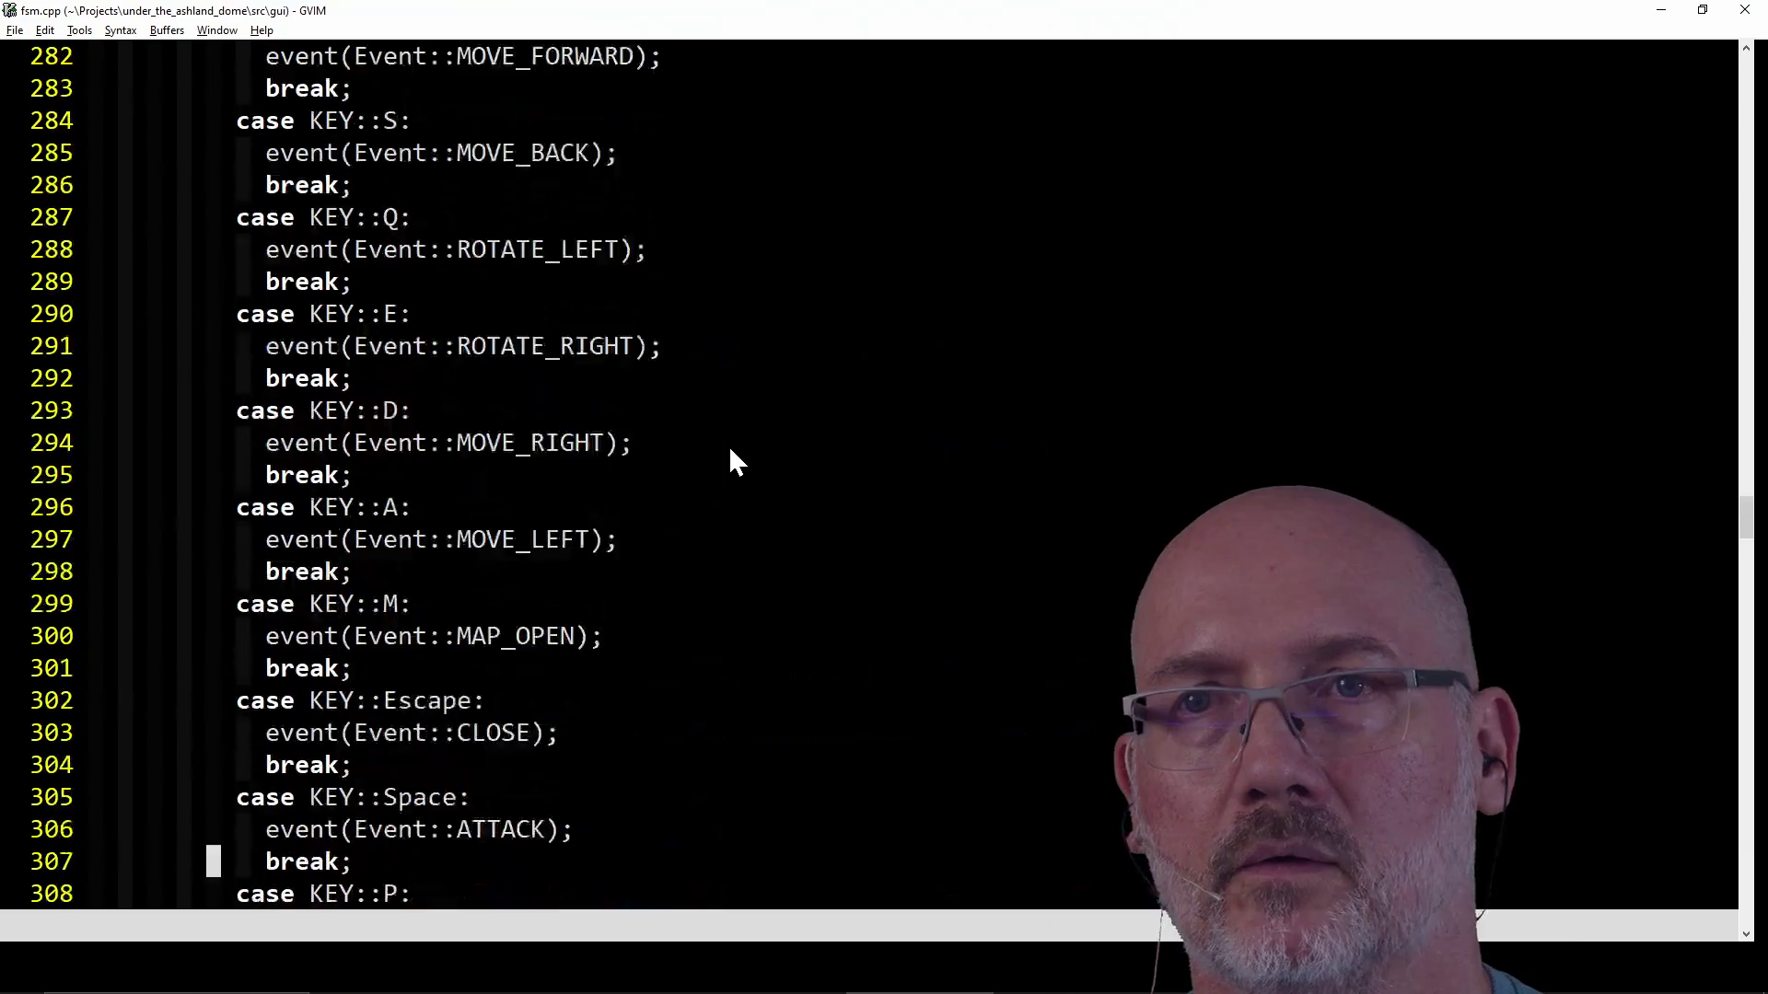
{"action": "scroll", "coordinate": [729, 447], "scroll_direction": "up", "scroll_amount": 4}
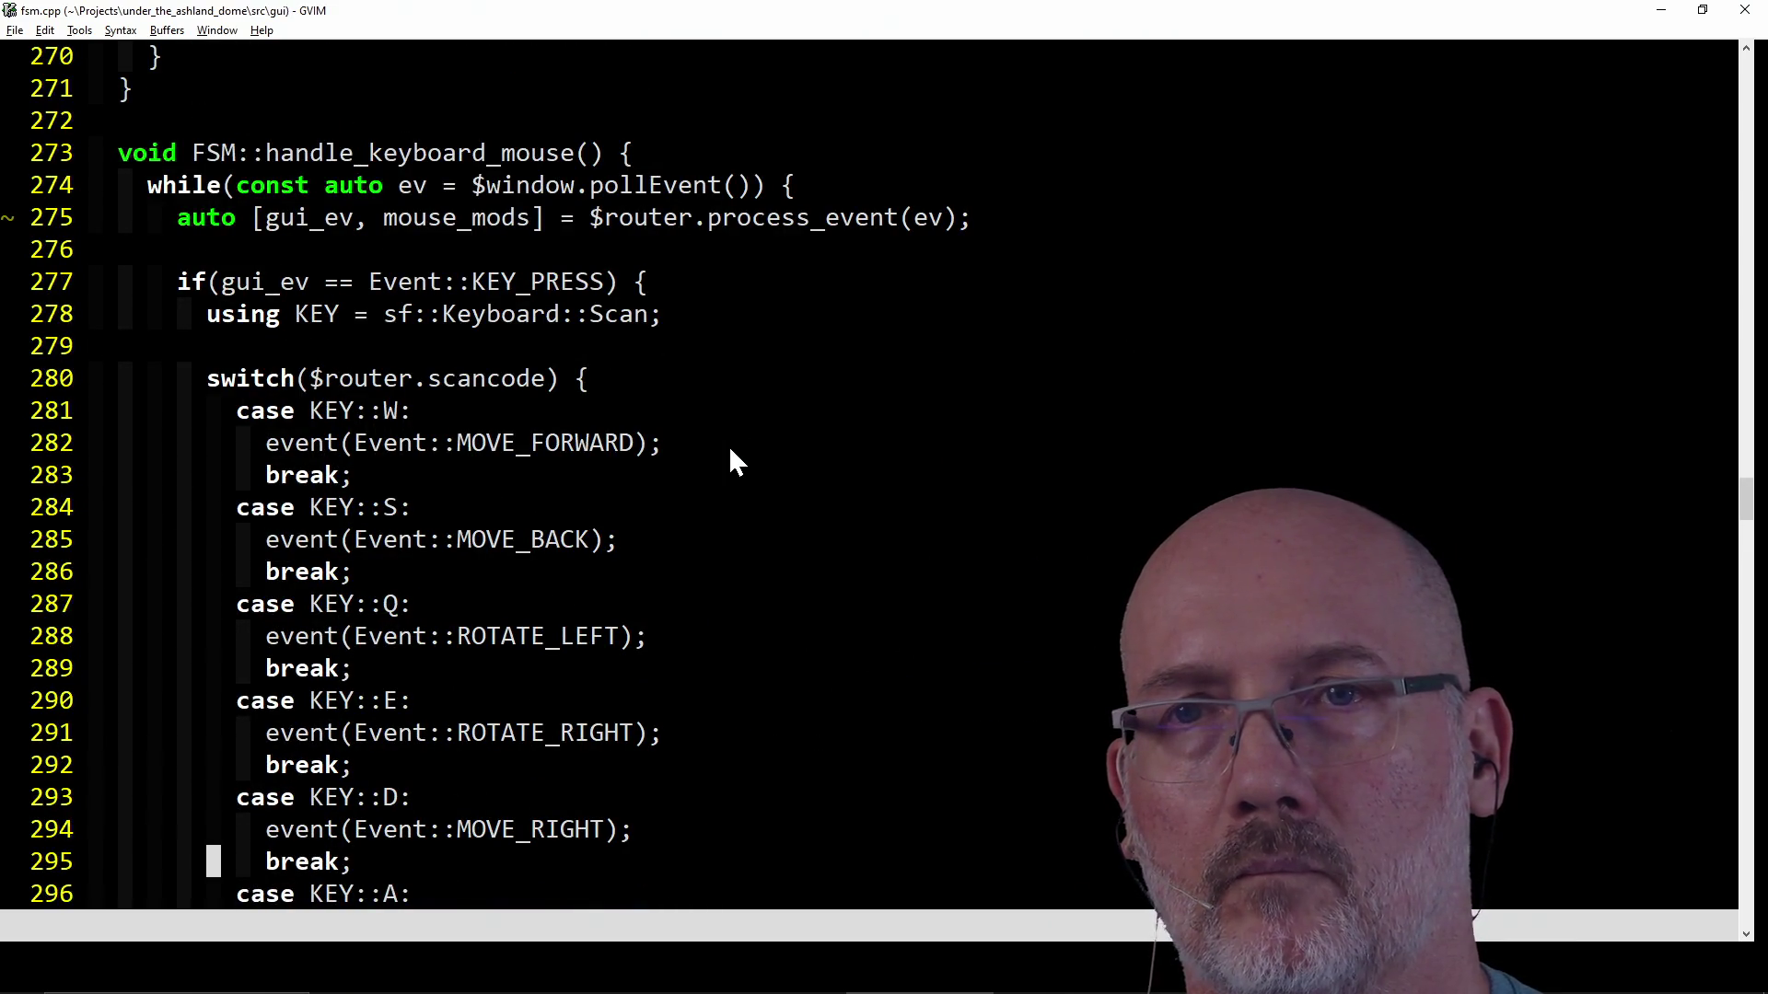
{"action": "left_click", "coordinate": [209, 323]}
{"action": "scroll", "coordinate": [709, 389], "scroll_direction": "down", "scroll_amount": 4}
{"action": "scroll", "coordinate": [707, 390], "scroll_direction": "down", "scroll_amount": 6}
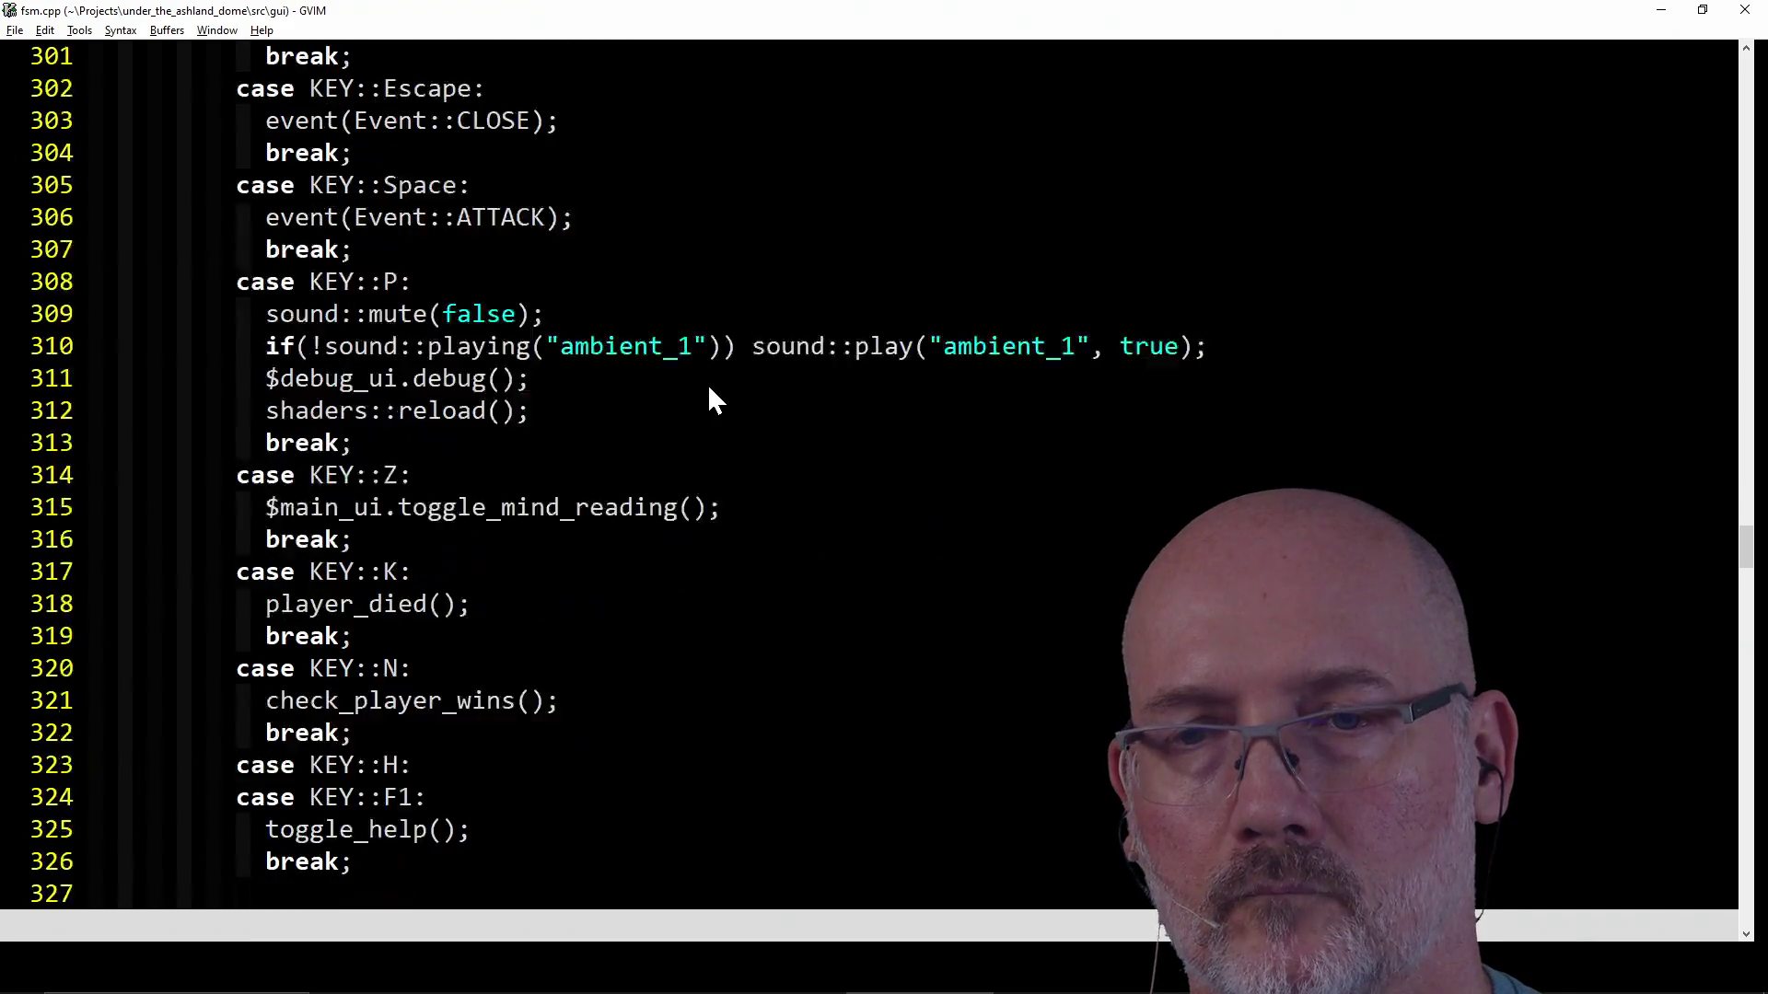
{"action": "scroll", "coordinate": [708, 390], "scroll_direction": "down", "scroll_amount": 5}
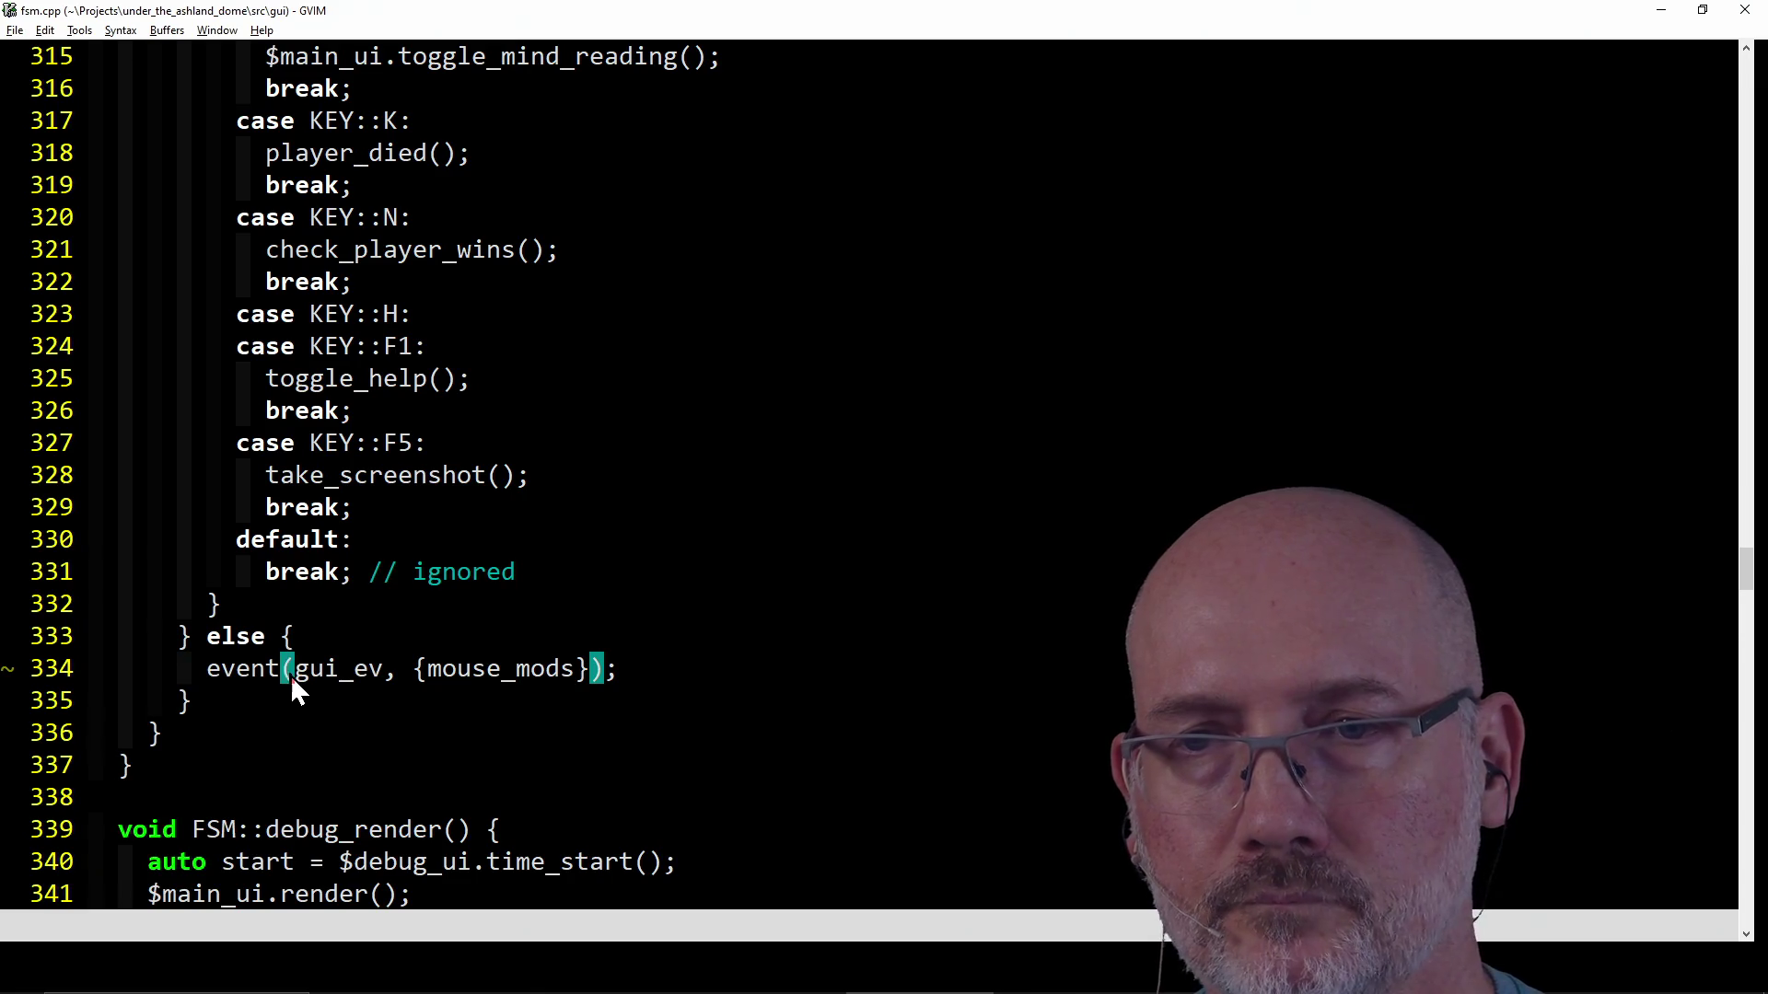
{"action": "key", "text": "h"}
{"action": "key", "text": "h"}
{"action": "key", "text": "h"}
{"action": "key", "text": "h"}
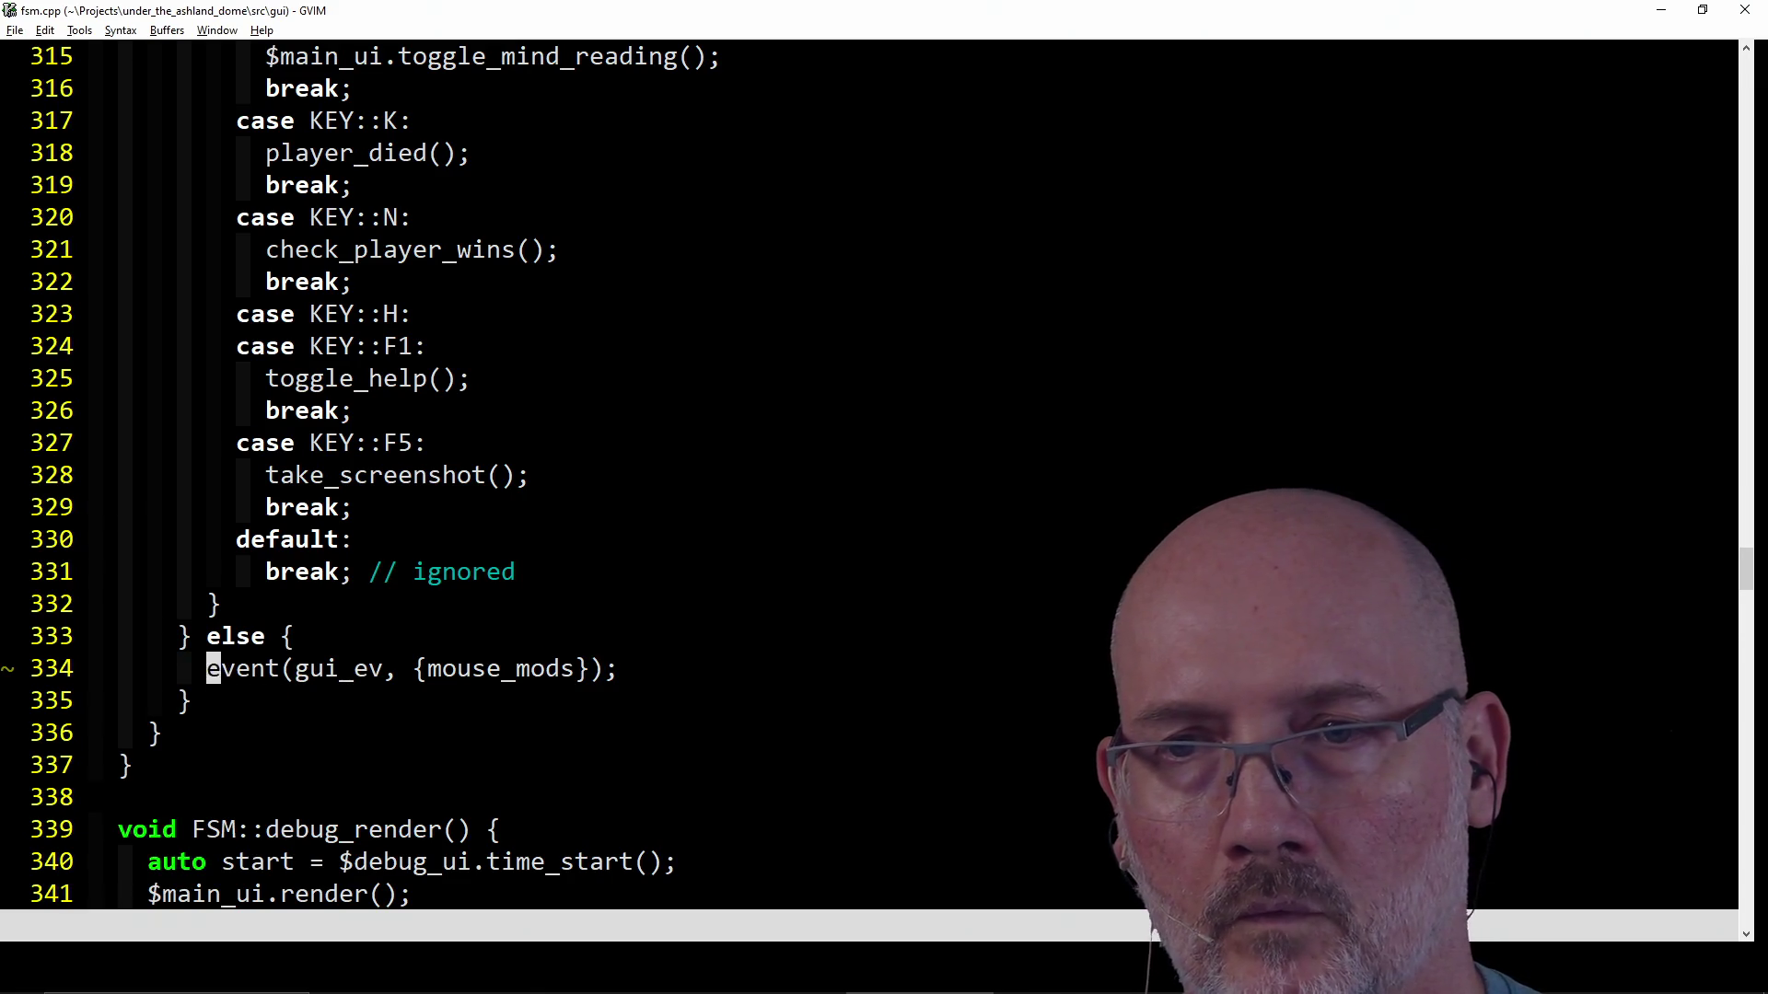
{"action": "key", "text": "c"}
{"action": "key", "text": "c"}
{"action": "type", "text": "mouse_A"}
{"action": "type", "text": "action();"}
Finish the mouse_action(); line, save fsm.cpp, save all and start the make build.
{"action": "key", "text": "Escape"}
{"action": "type", "text": ":w"}
{"action": "key", "text": "Return"}
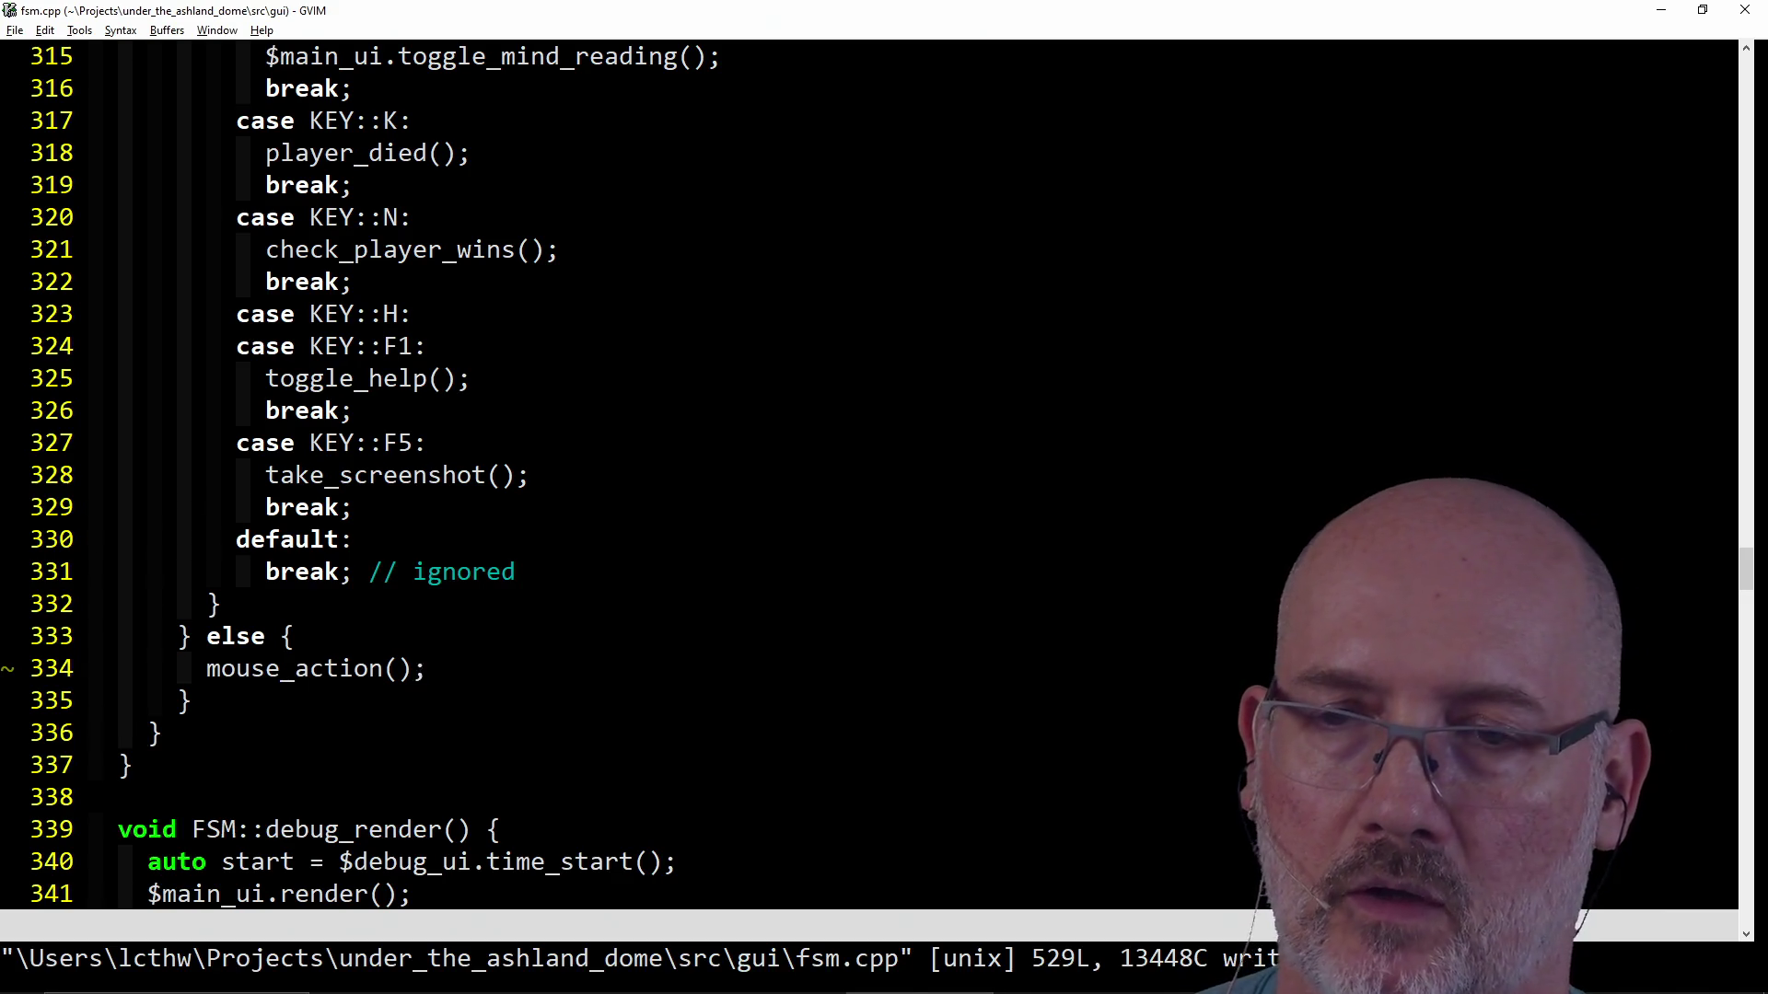
{"action": "scroll", "coordinate": [421, 652], "scroll_direction": "up", "scroll_amount": 4}
{"action": "scroll", "coordinate": [422, 652], "scroll_direction": "up", "scroll_amount": 5}
{"action": "scroll", "coordinate": [421, 652], "scroll_direction": "up", "scroll_amount": 6}
{"action": "scroll", "coordinate": [453, 617], "scroll_direction": "up", "scroll_amount": 1}
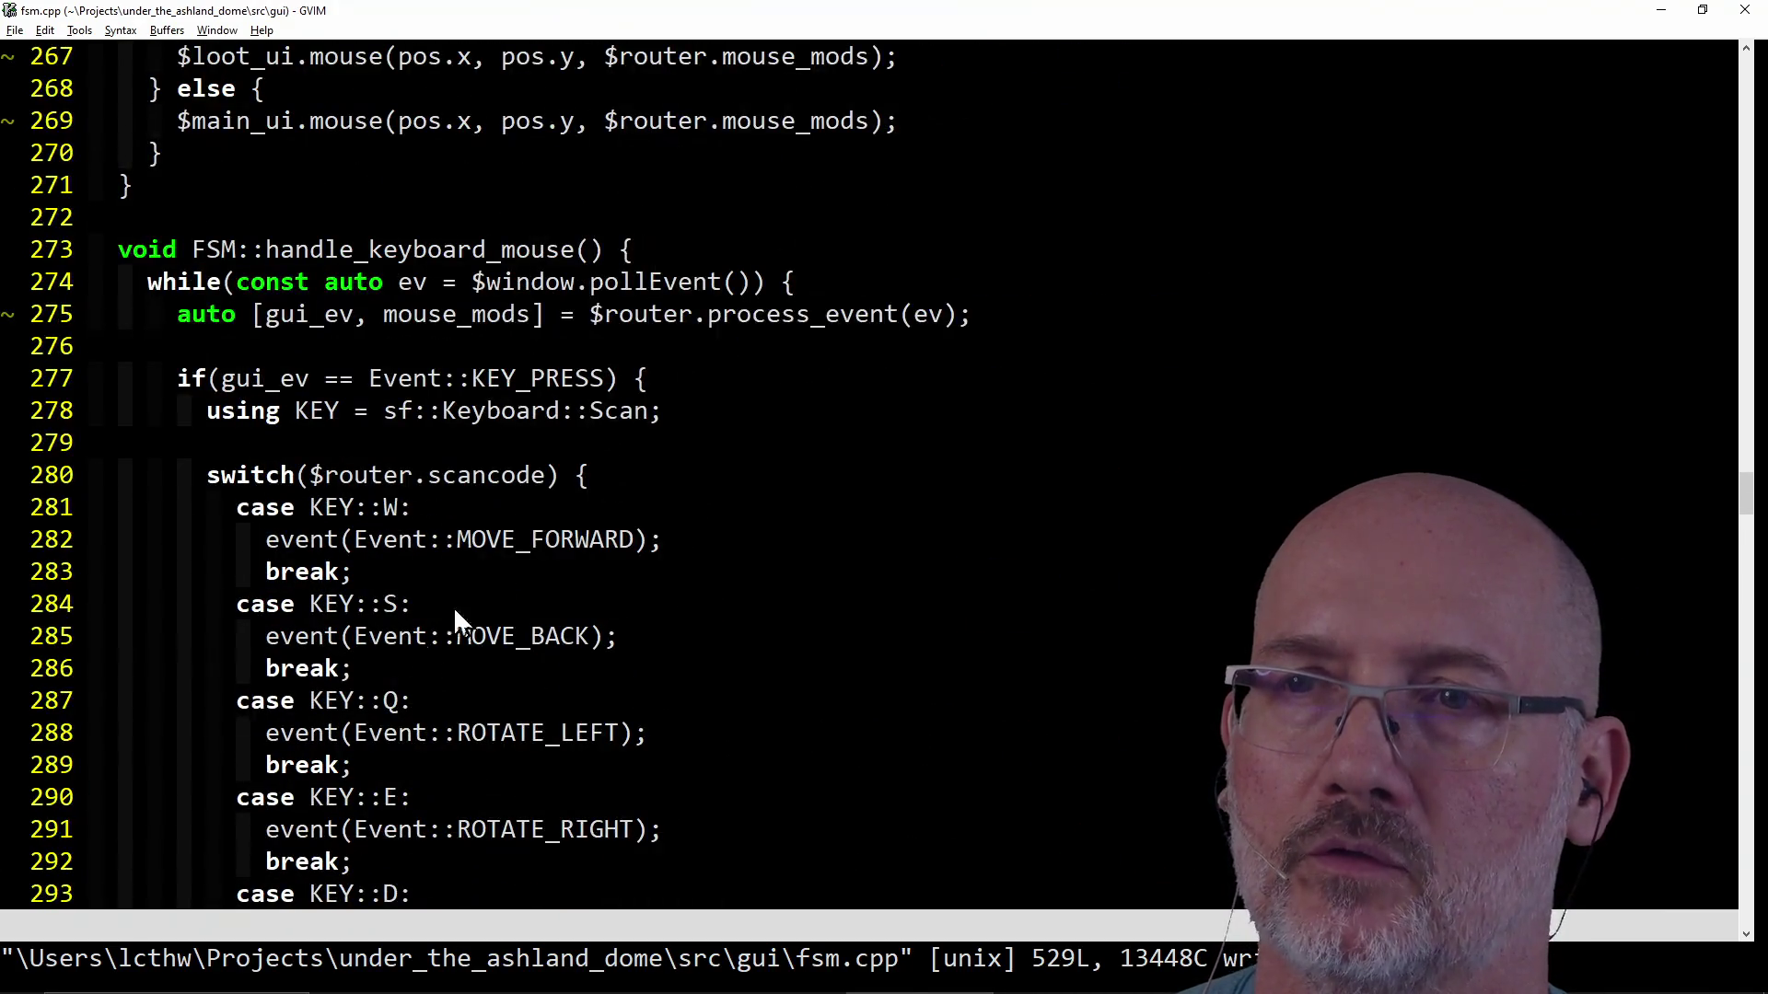
{"action": "scroll", "coordinate": [554, 352], "scroll_direction": "down", "scroll_amount": 10}
{"action": "scroll", "coordinate": [568, 355], "scroll_direction": "down", "scroll_amount": 5}
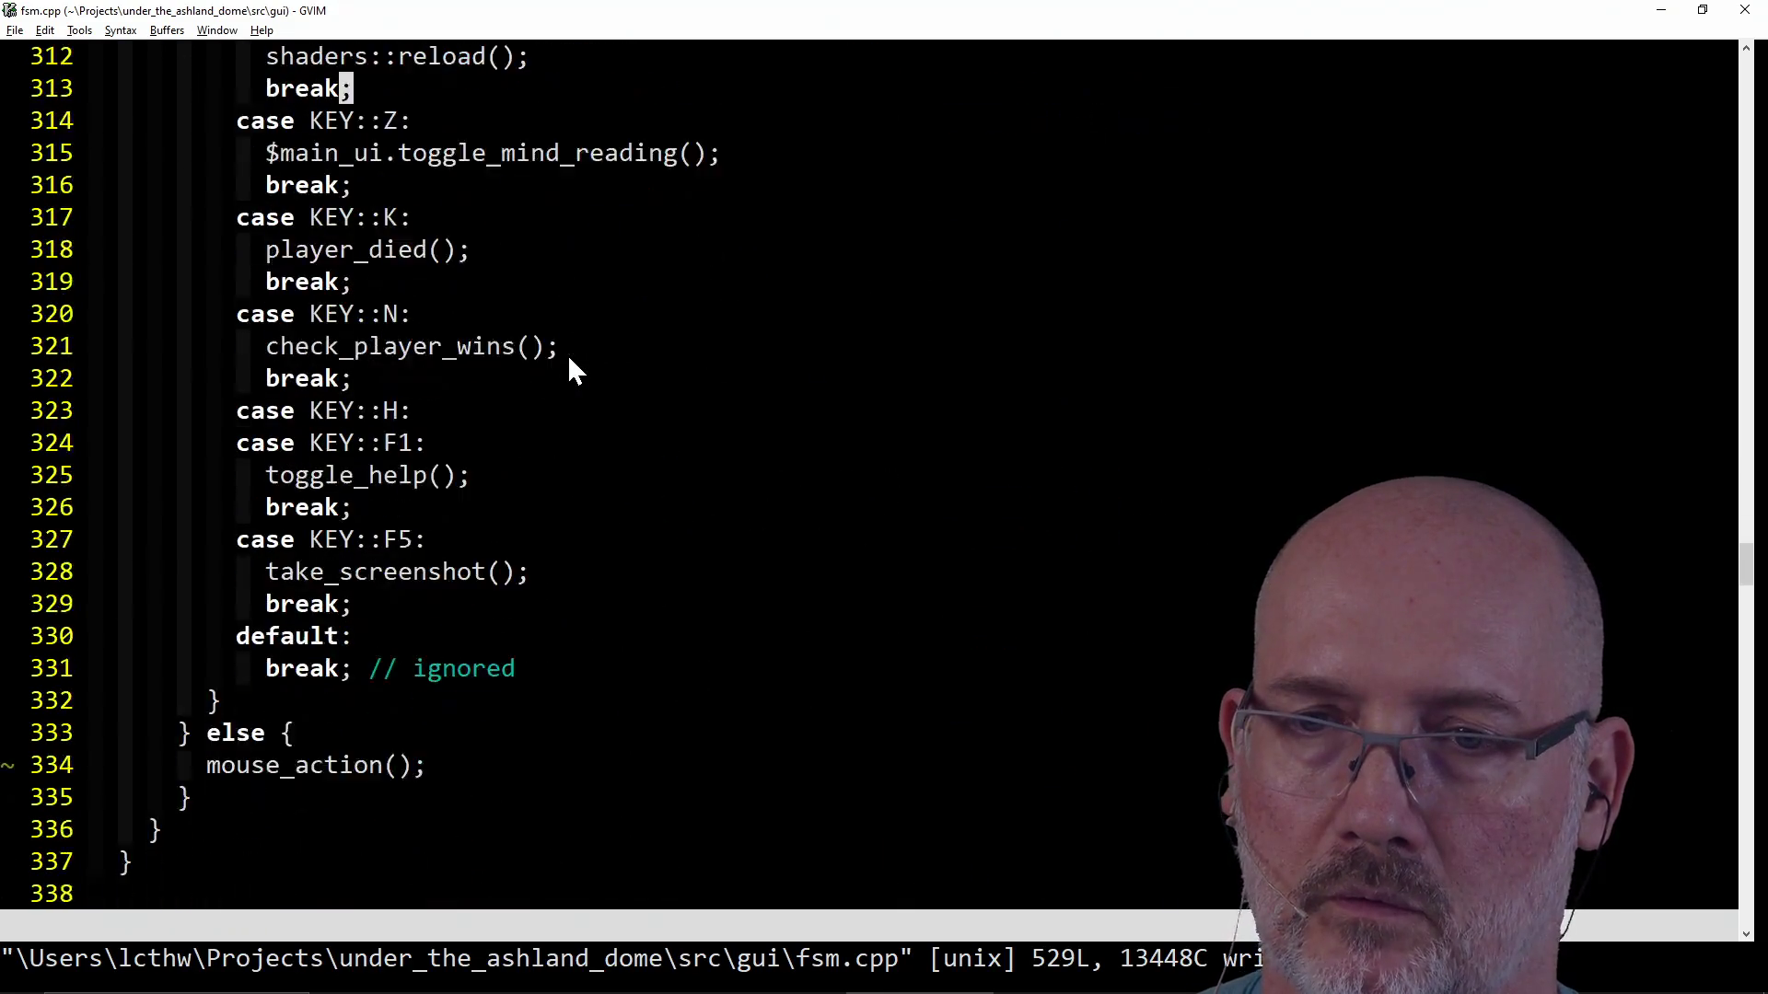
{"action": "scroll", "coordinate": [567, 353], "scroll_direction": "down", "scroll_amount": 1}
{"action": "left_click", "coordinate": [419, 672]}
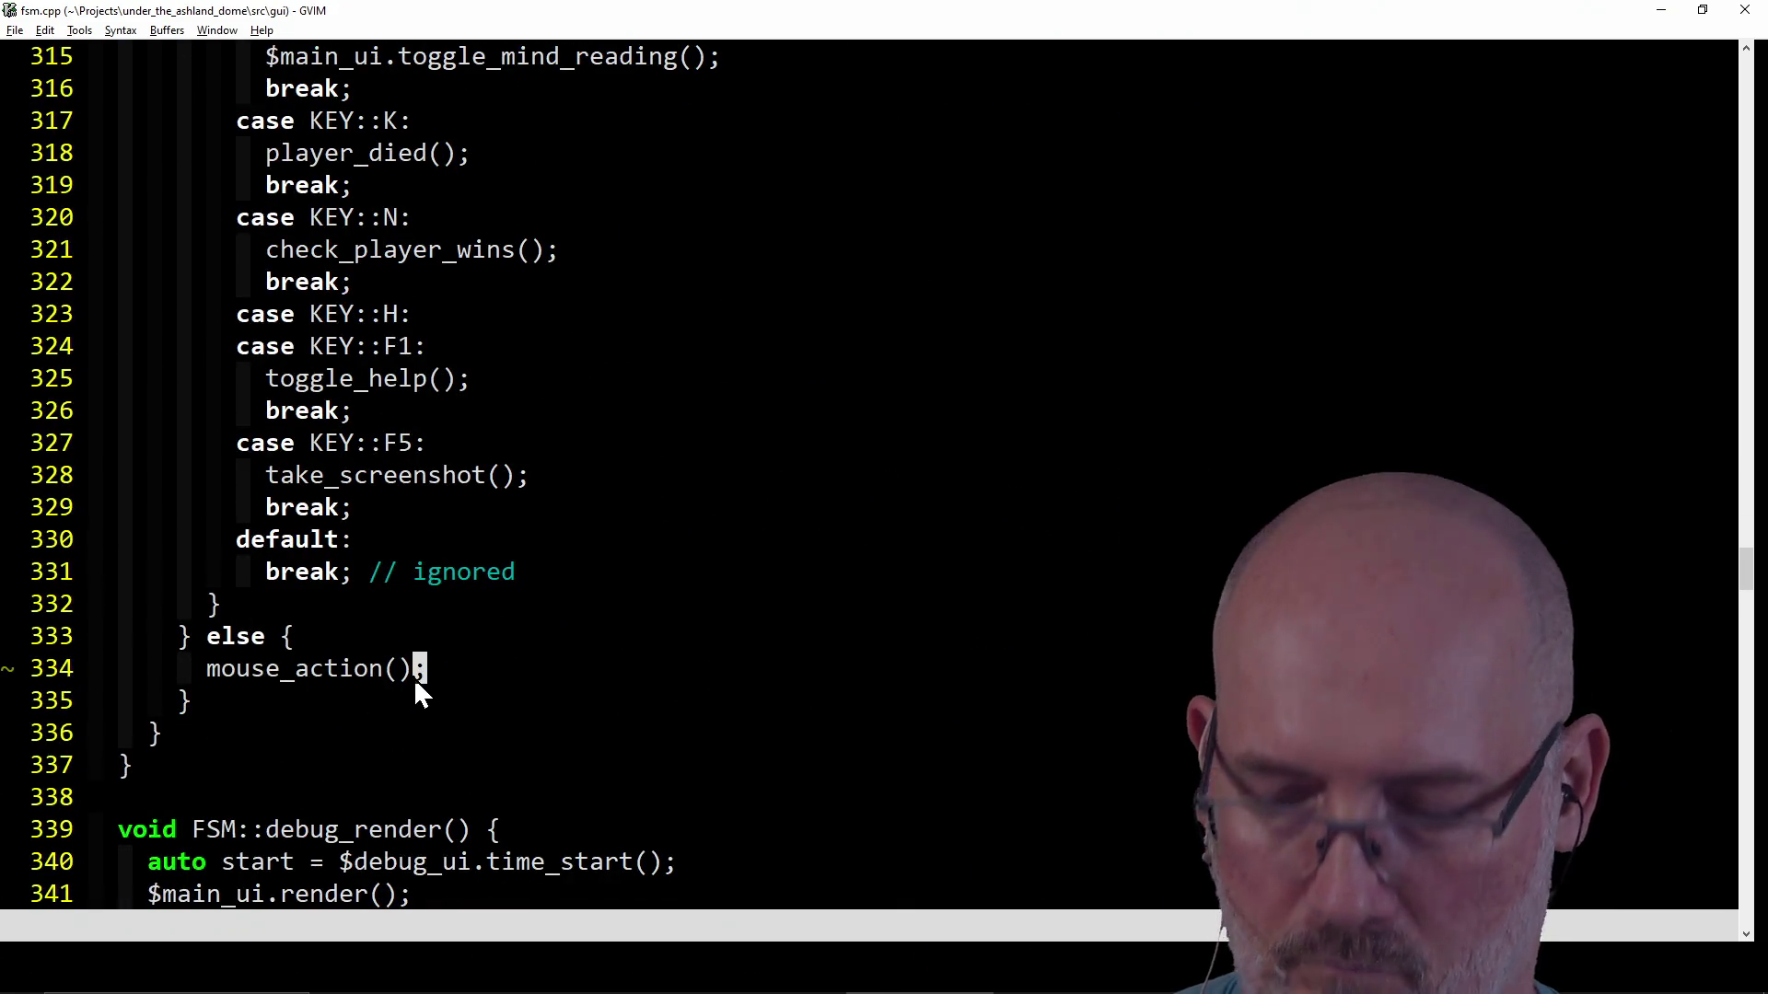
{"action": "type", "text": ":wa"}
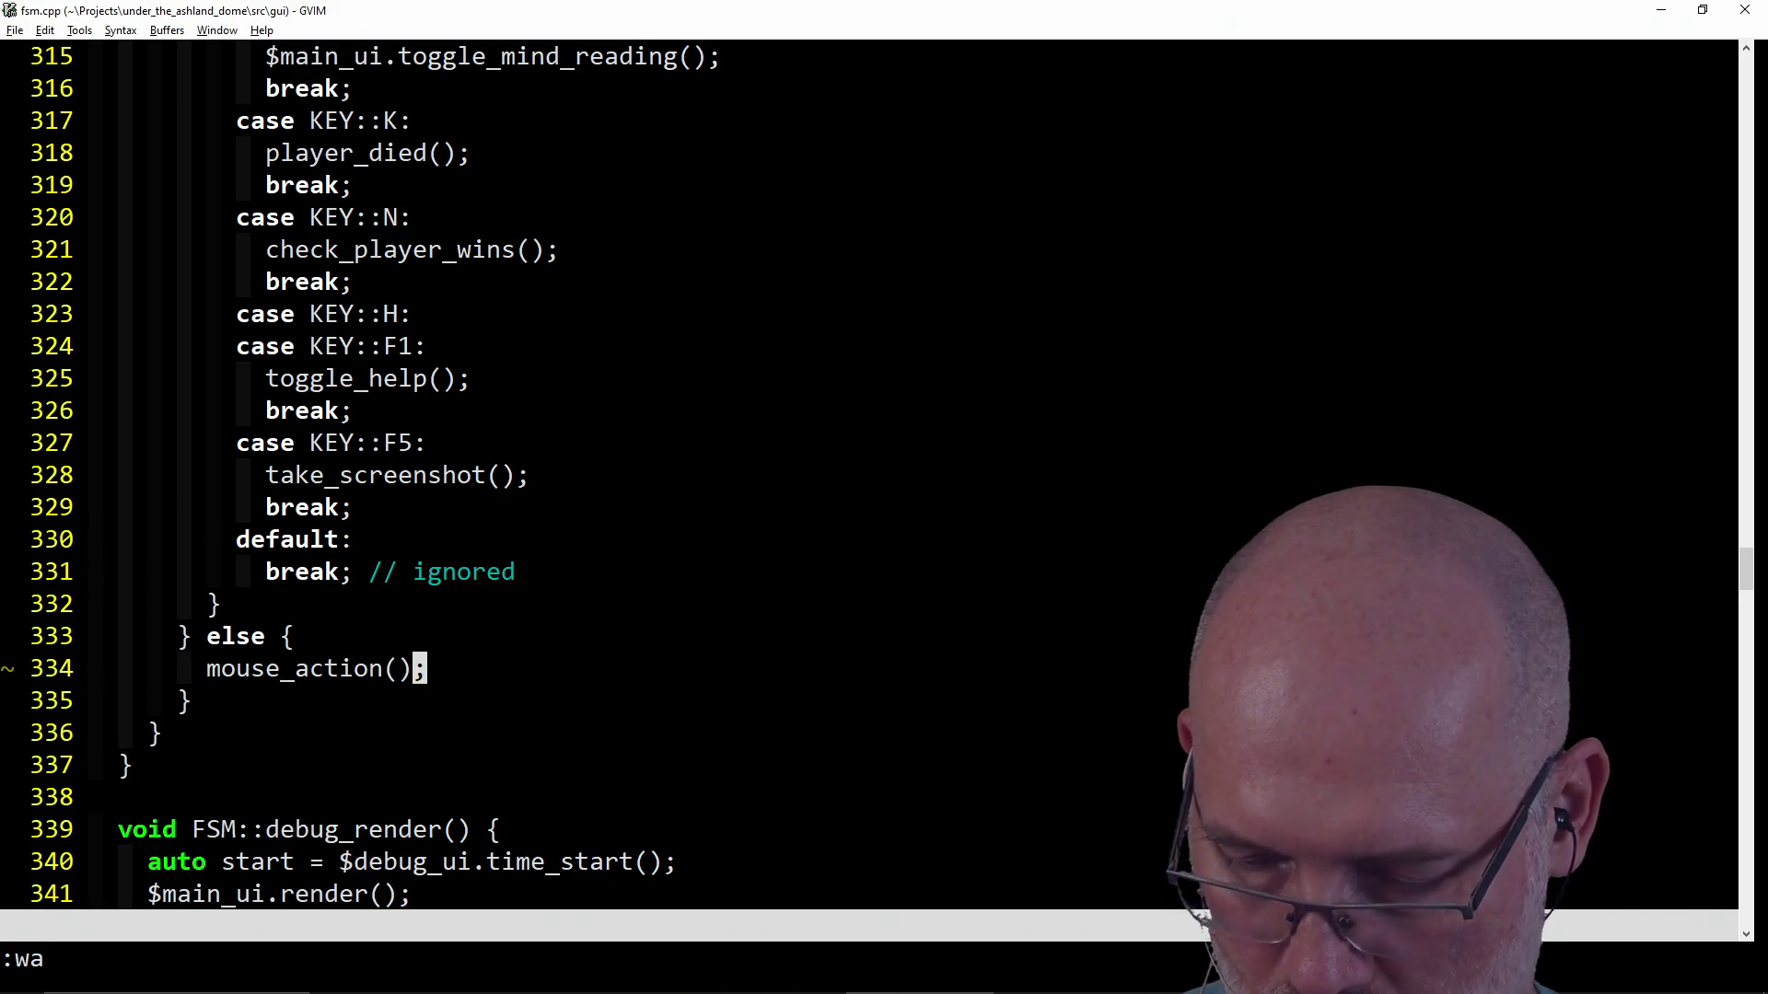
{"action": "key", "text": "Return"}
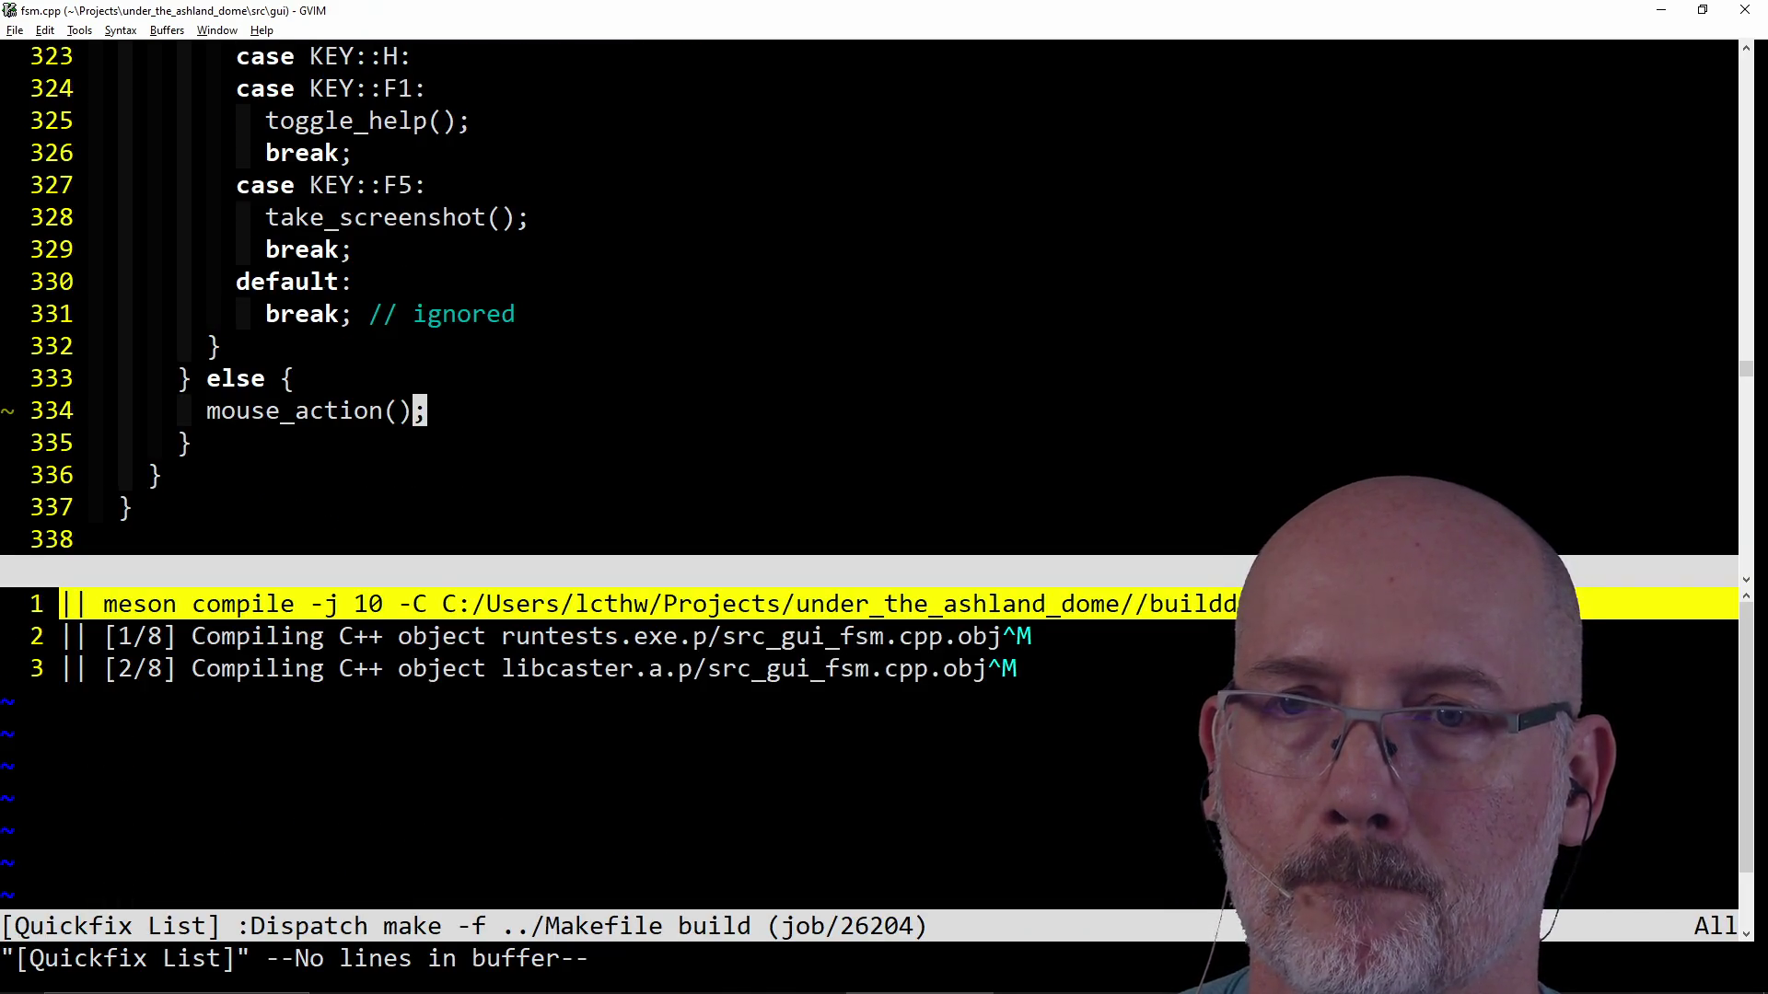
{"action": "key", "text": "g"}
{"action": "key", "text": "g"}
Insert a #define FSM_DEBUG 1 line above the first include of fsm.cpp.
{"action": "key", "text": "shift+o"}
{"action": "type", "text": "#"}
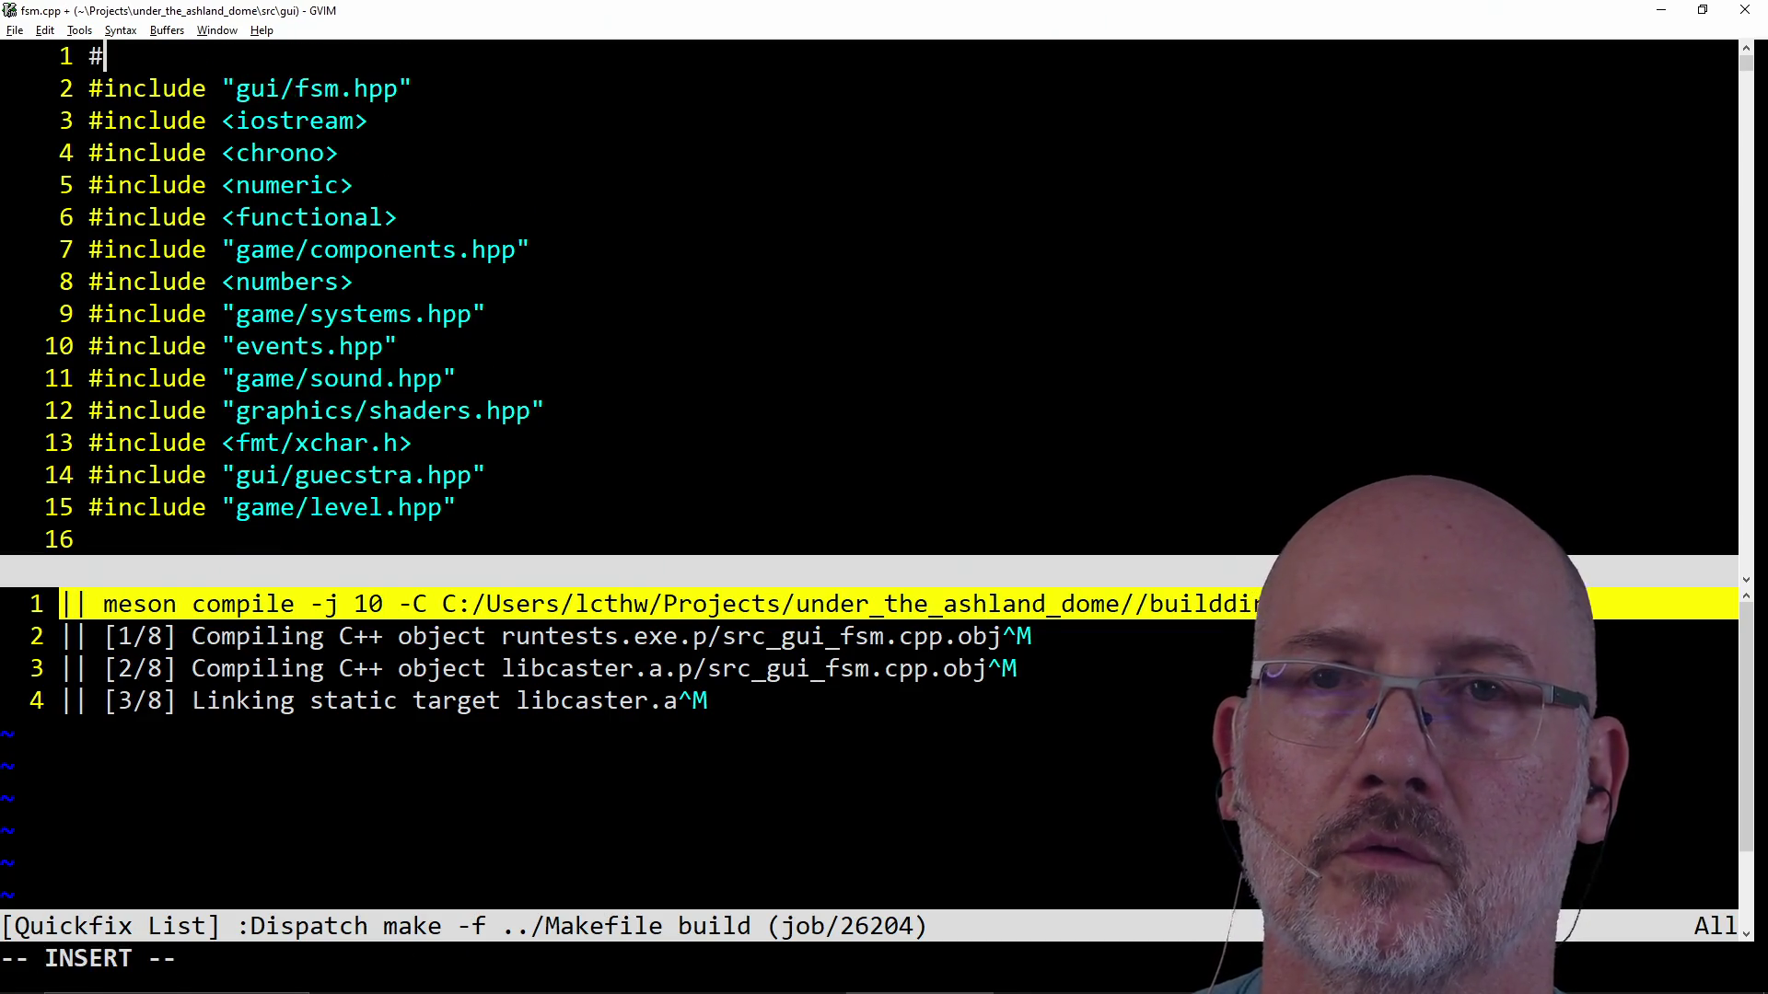
{"action": "type", "text": "debu"}
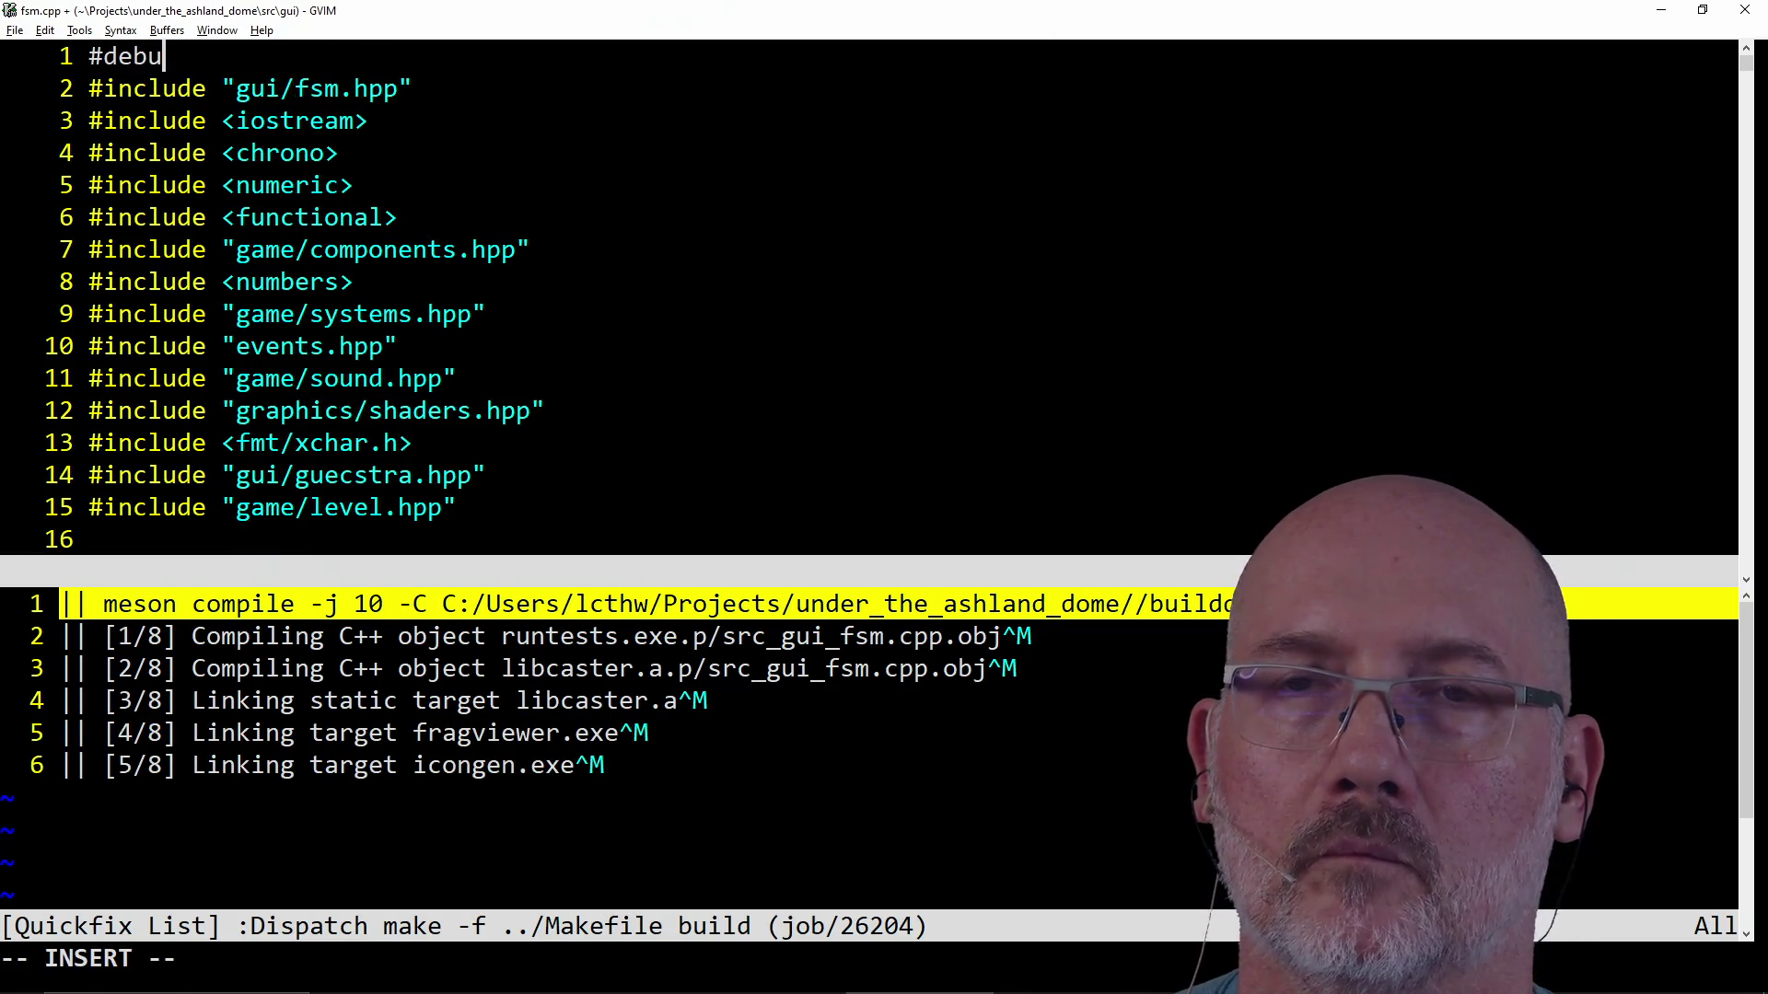
{"action": "key", "text": "BackSpace"}
{"action": "key", "text": "BackSpace"}
{"action": "type", "text": "find"}
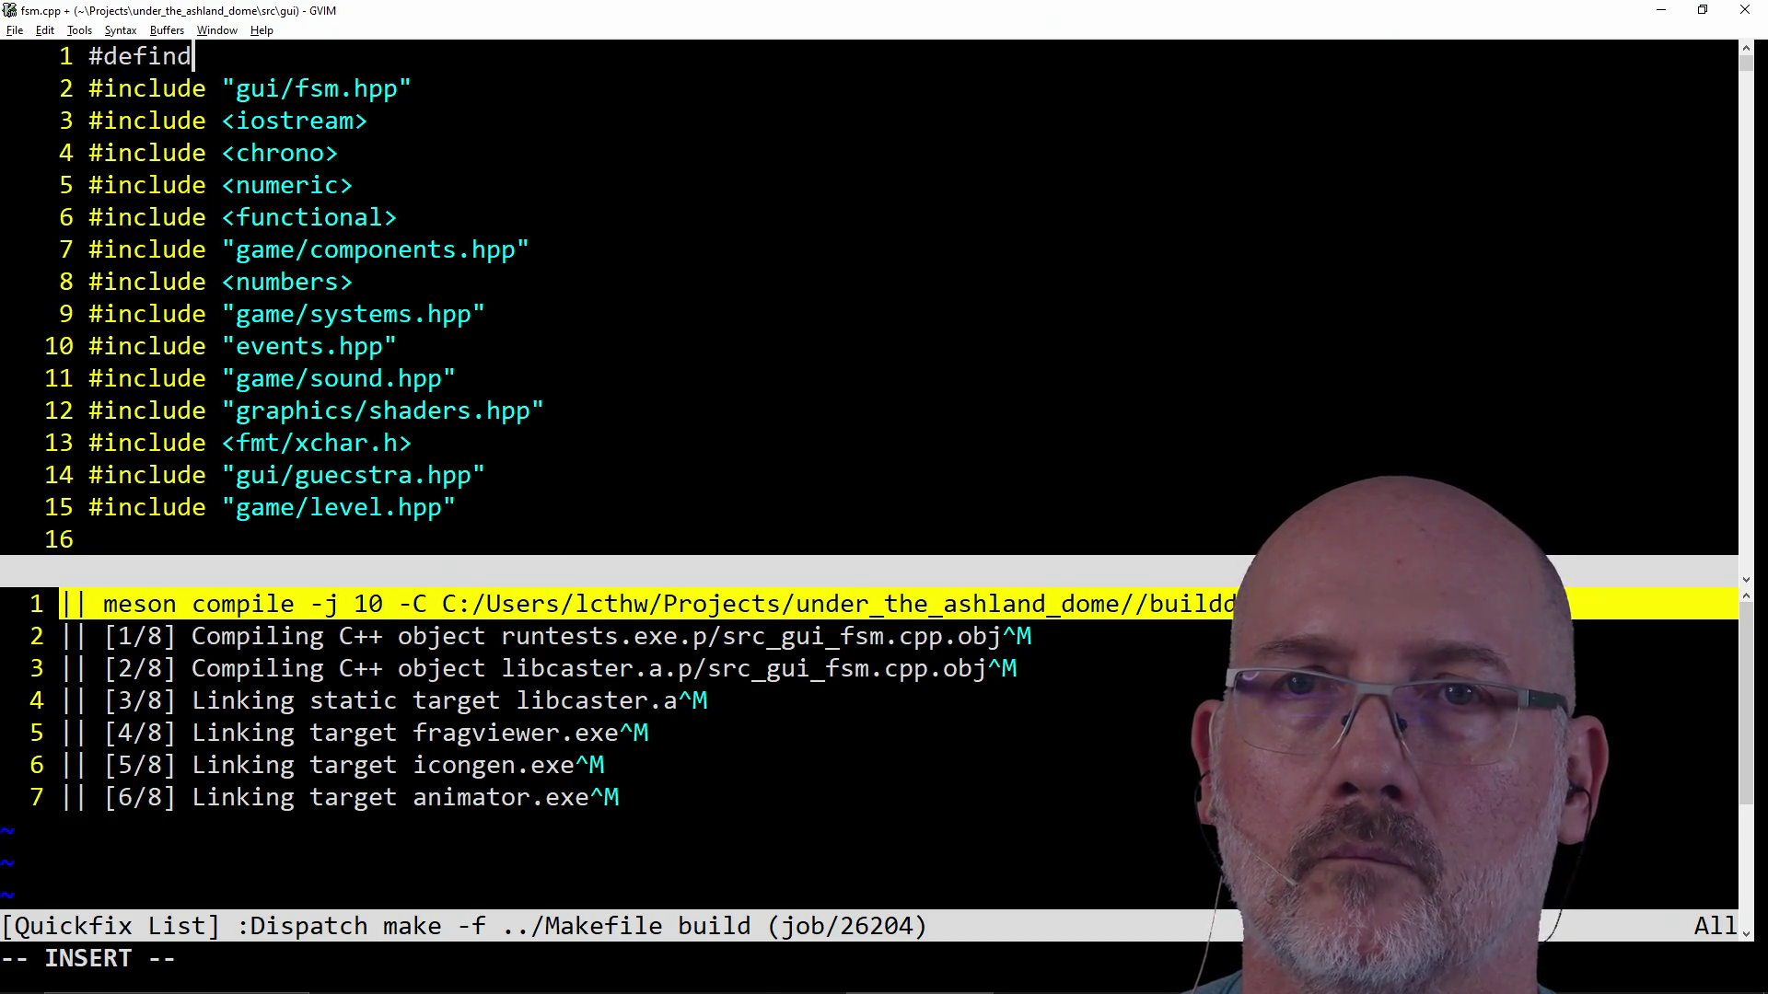
{"action": "type", "text": "BUG 1"}
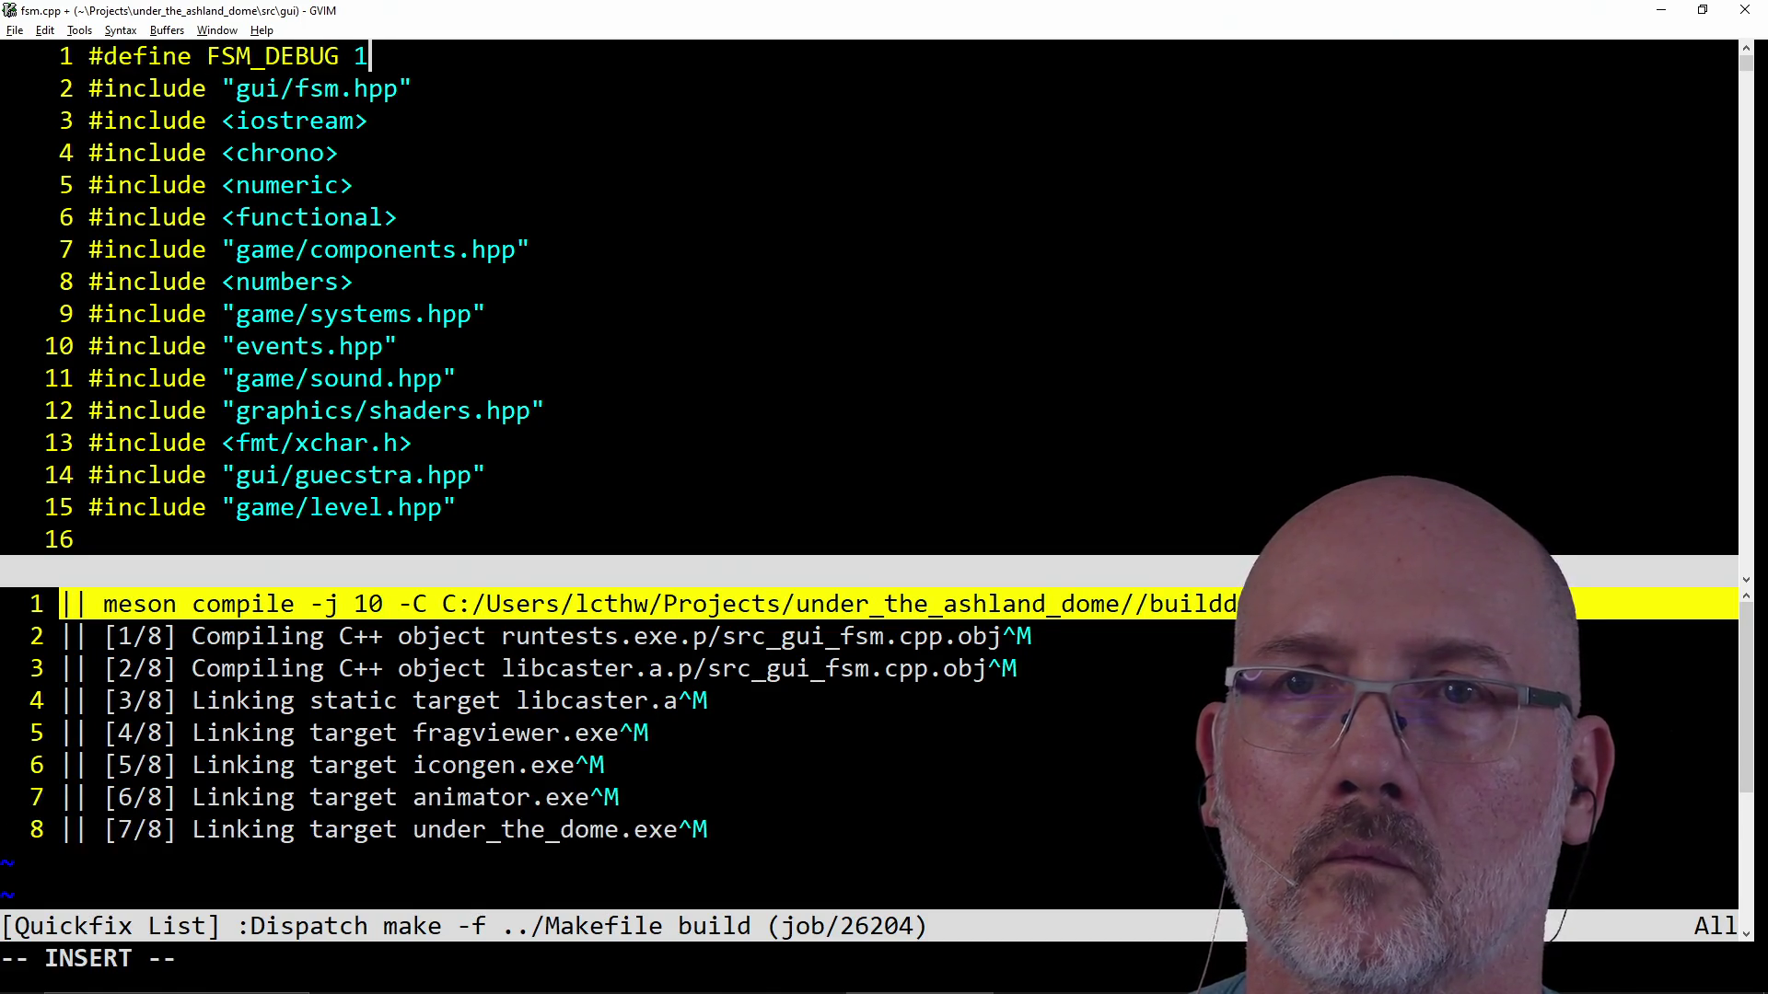
{"action": "key", "text": "Escape"}
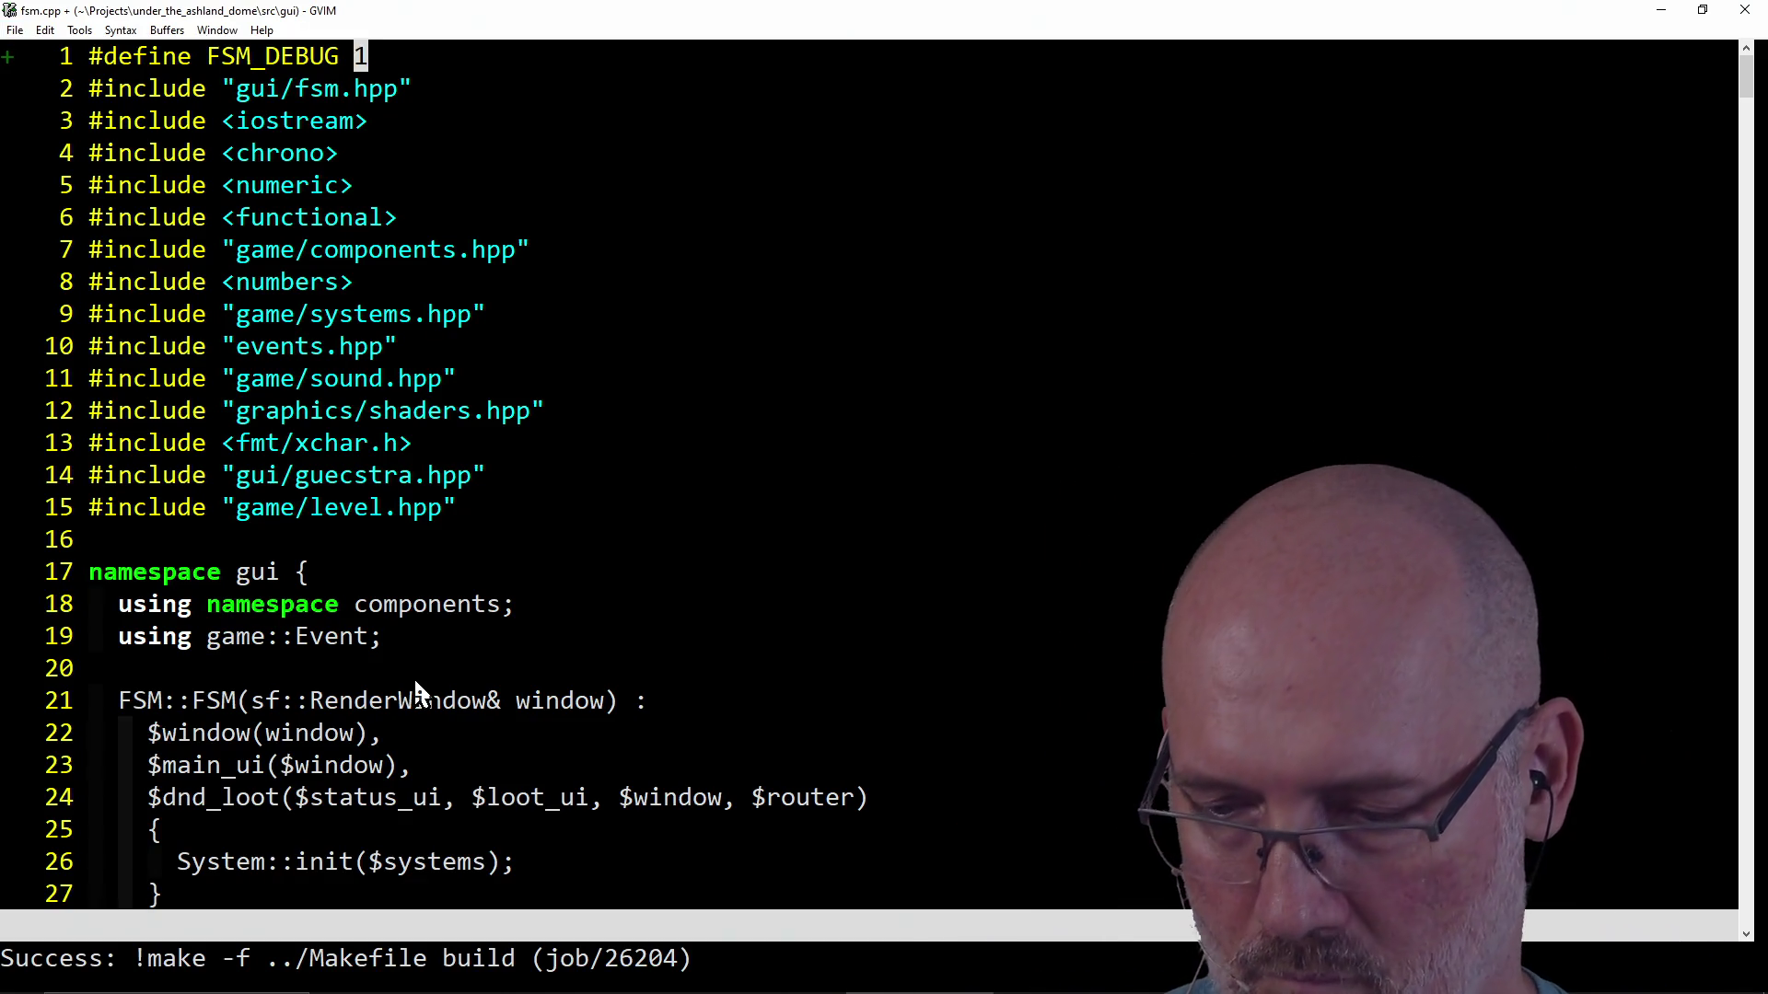
Undo the broken split of the first include line, save fsm.cpp, and rebuild with FSM_DEBUG defined.
{"action": "left_click", "coordinate": [103, 88]}
{"action": "key", "text": "i"}
{"action": "key", "text": "Return"}
{"action": "key", "text": "Escape"}
{"action": "key", "text": "grave"}
{"action": "key", "text": "Return"}
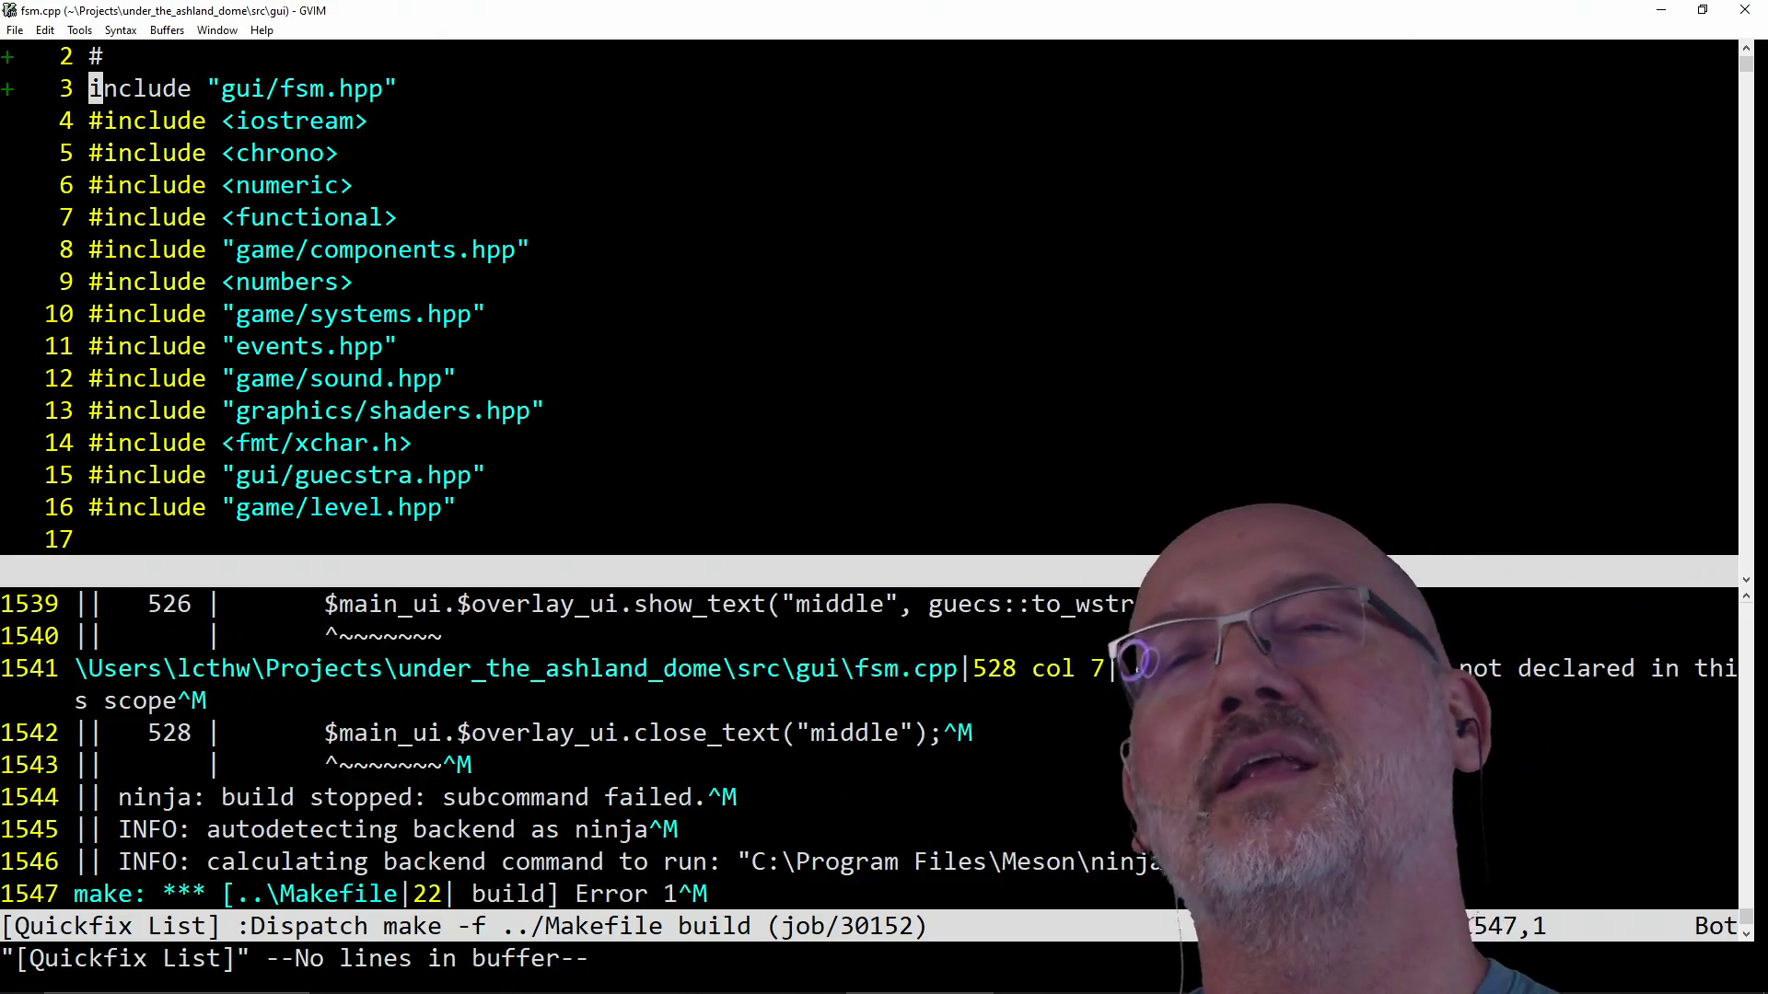
{"action": "type", "text": "u"}
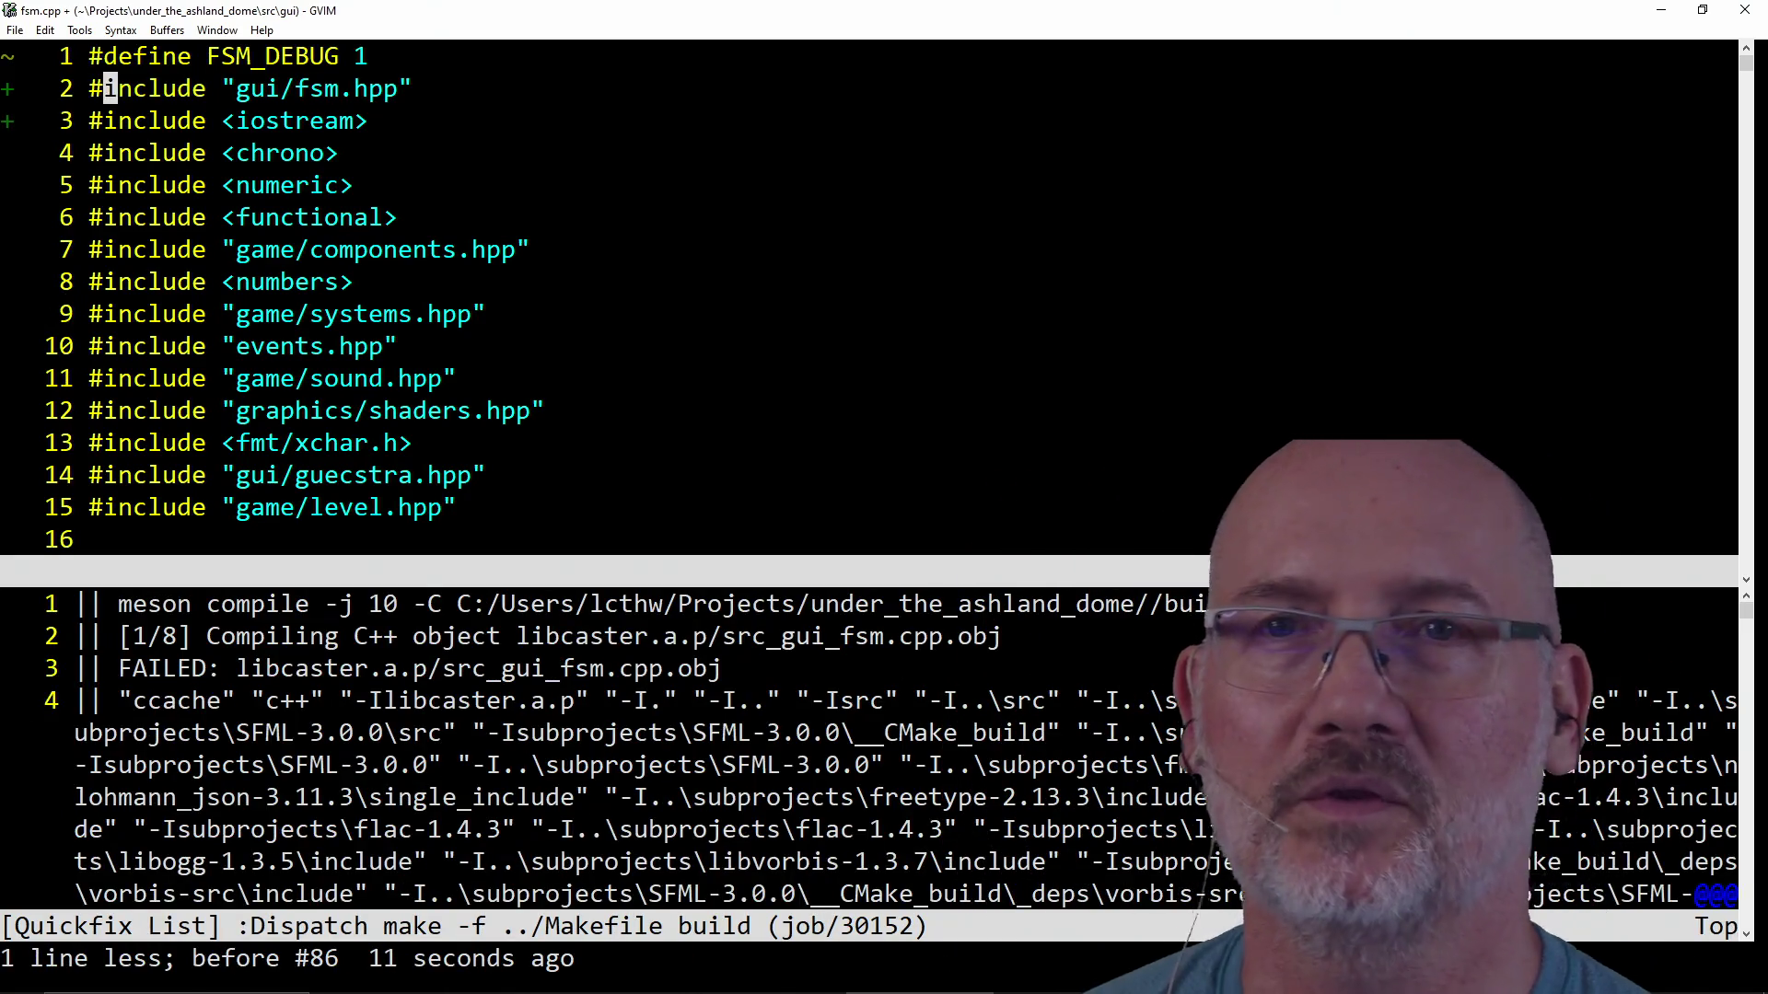
{"action": "type", "text": ":w"}
{"action": "key", "text": "Return"}
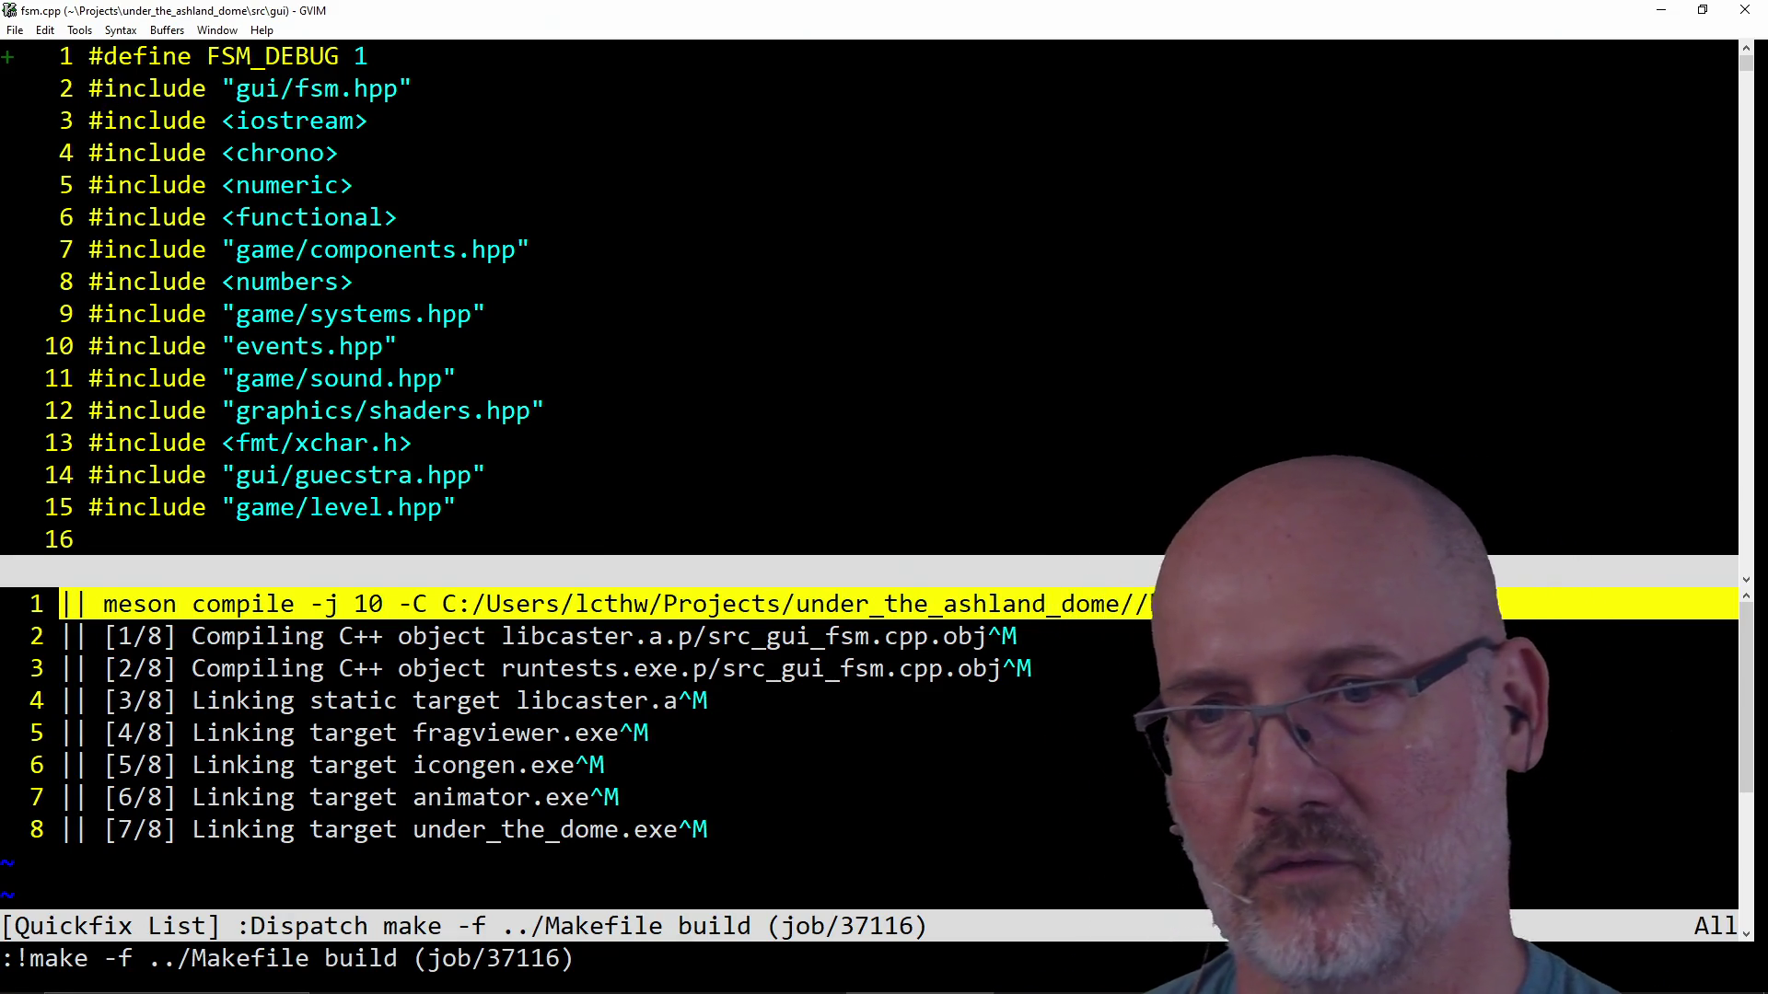
Return to the fsm.cpp window, save all open files with :wa, and switch to PowerShell.
{"action": "key", "text": "ctrl+w"}
{"action": "key", "text": "k"}
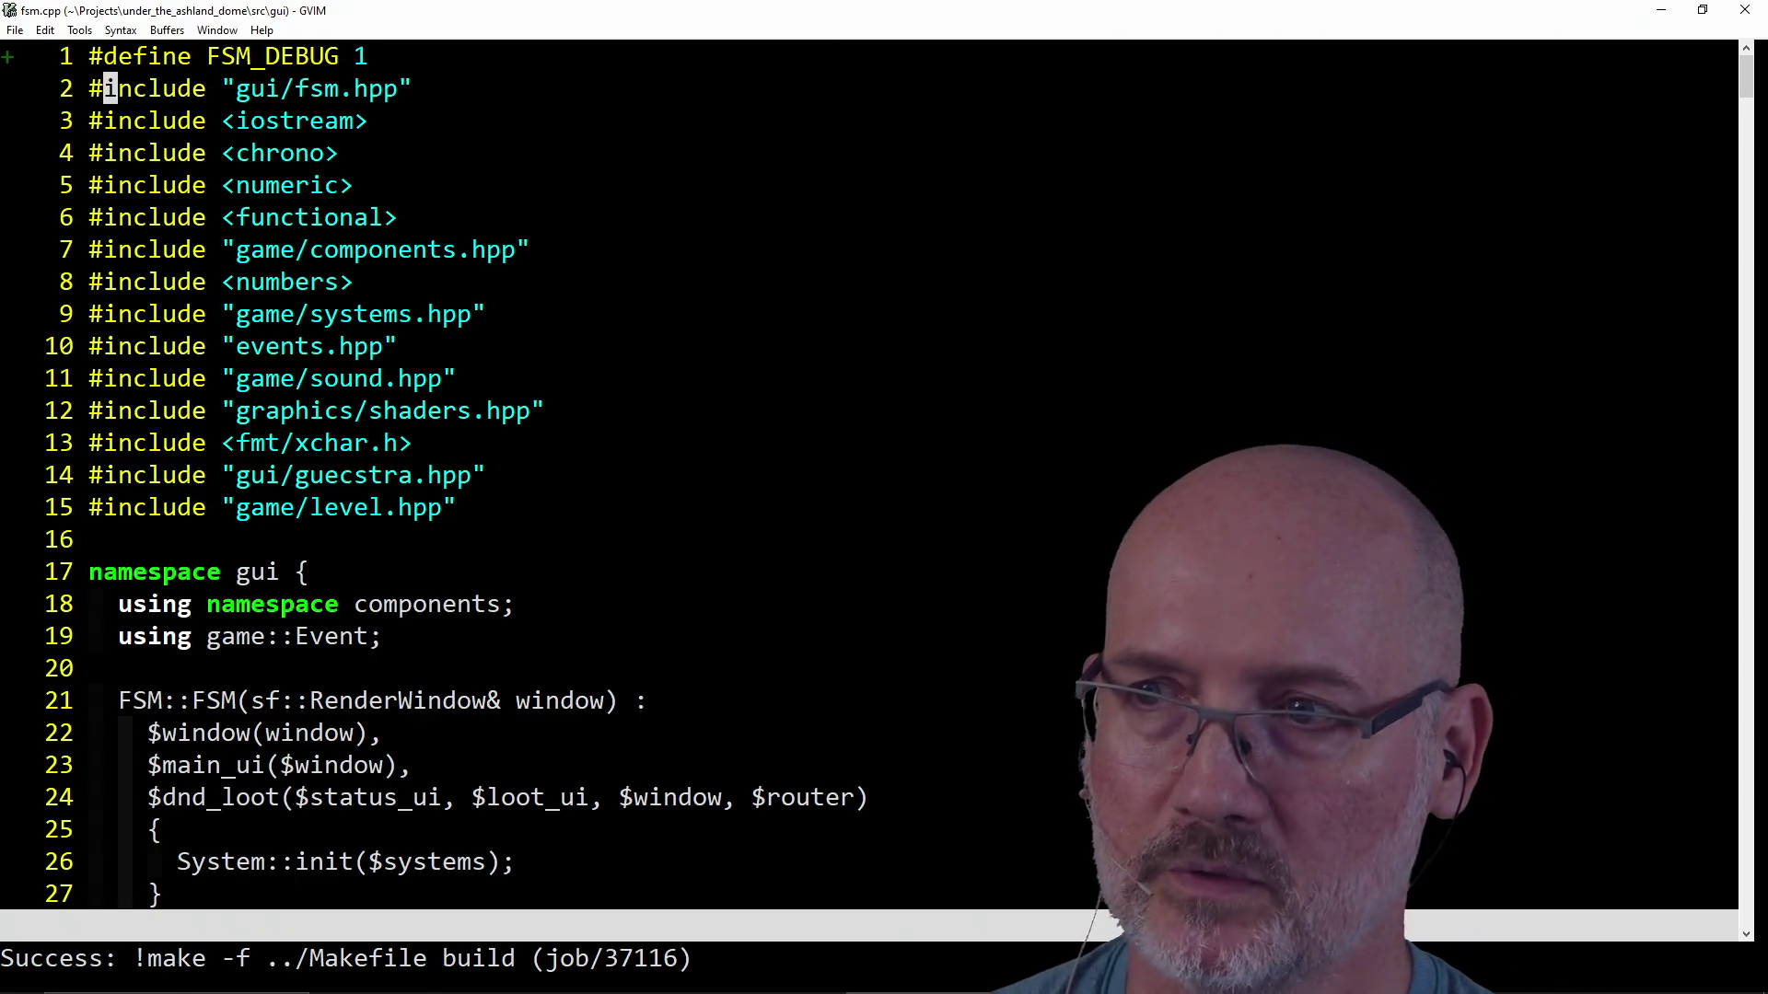
{"action": "left_click", "coordinate": [96, 86]}
{"action": "type", "text": "k"}
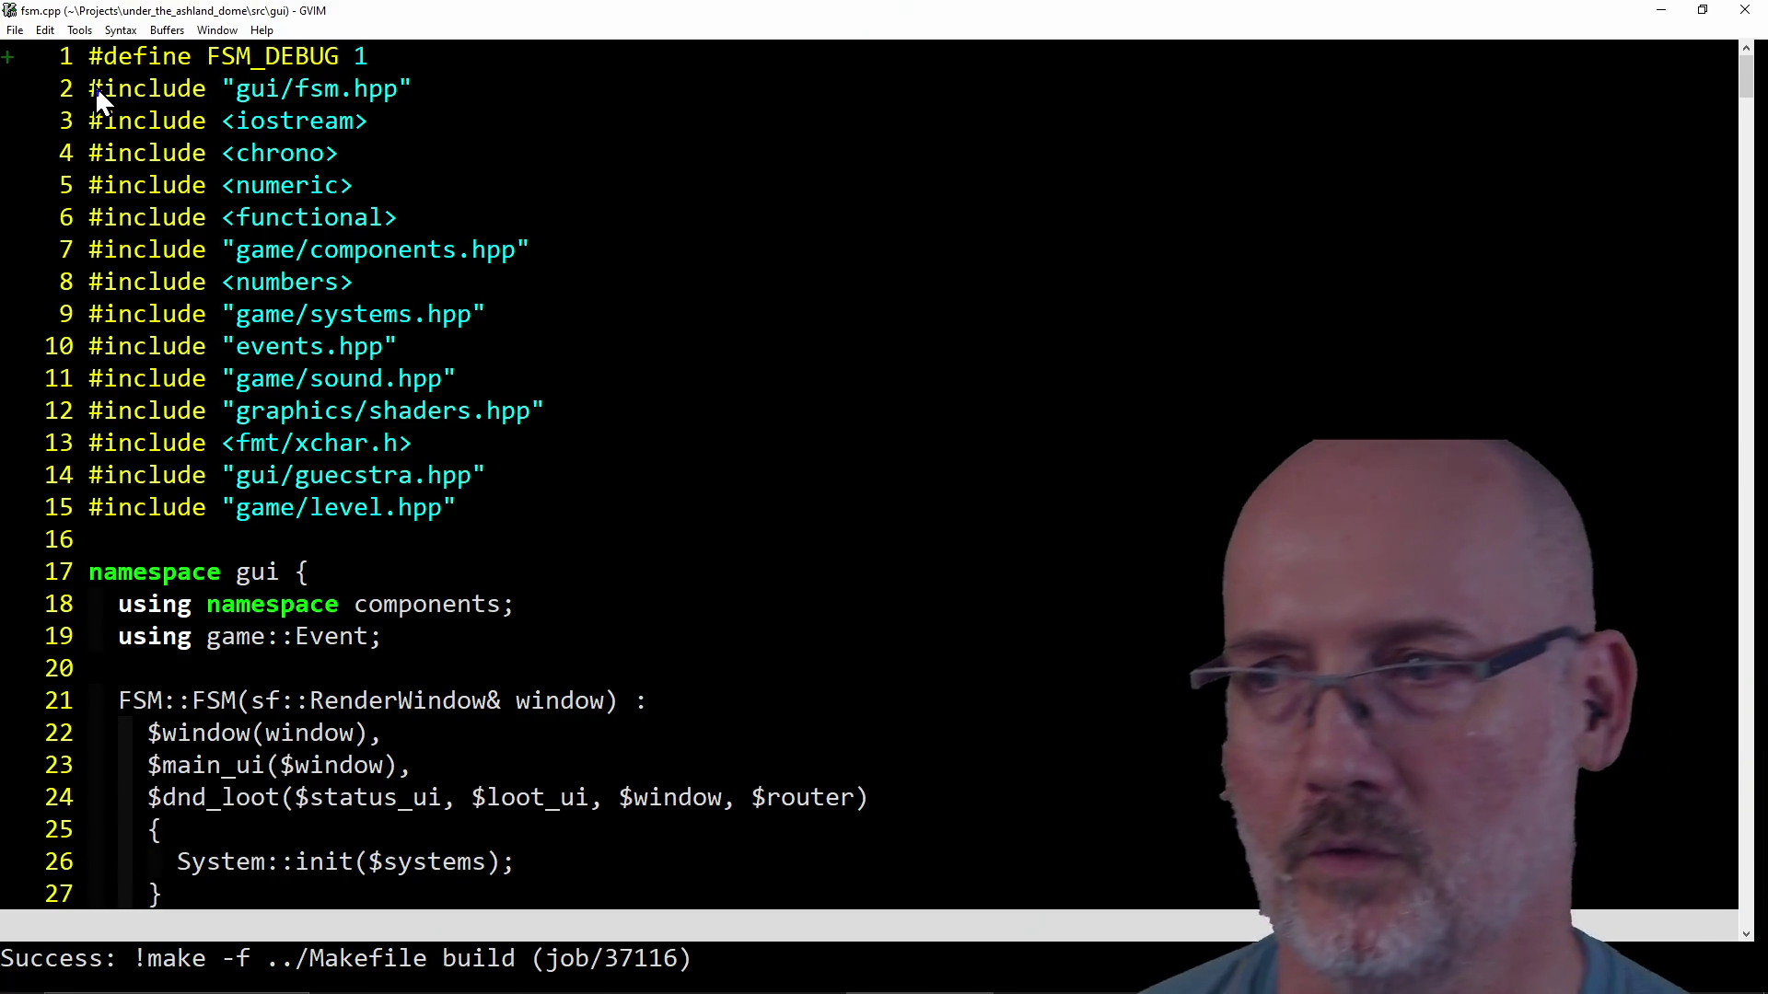
{"action": "type", "text": ":Wa"}
{"action": "key", "text": "Return"}
{"action": "type", "text": ":w"}
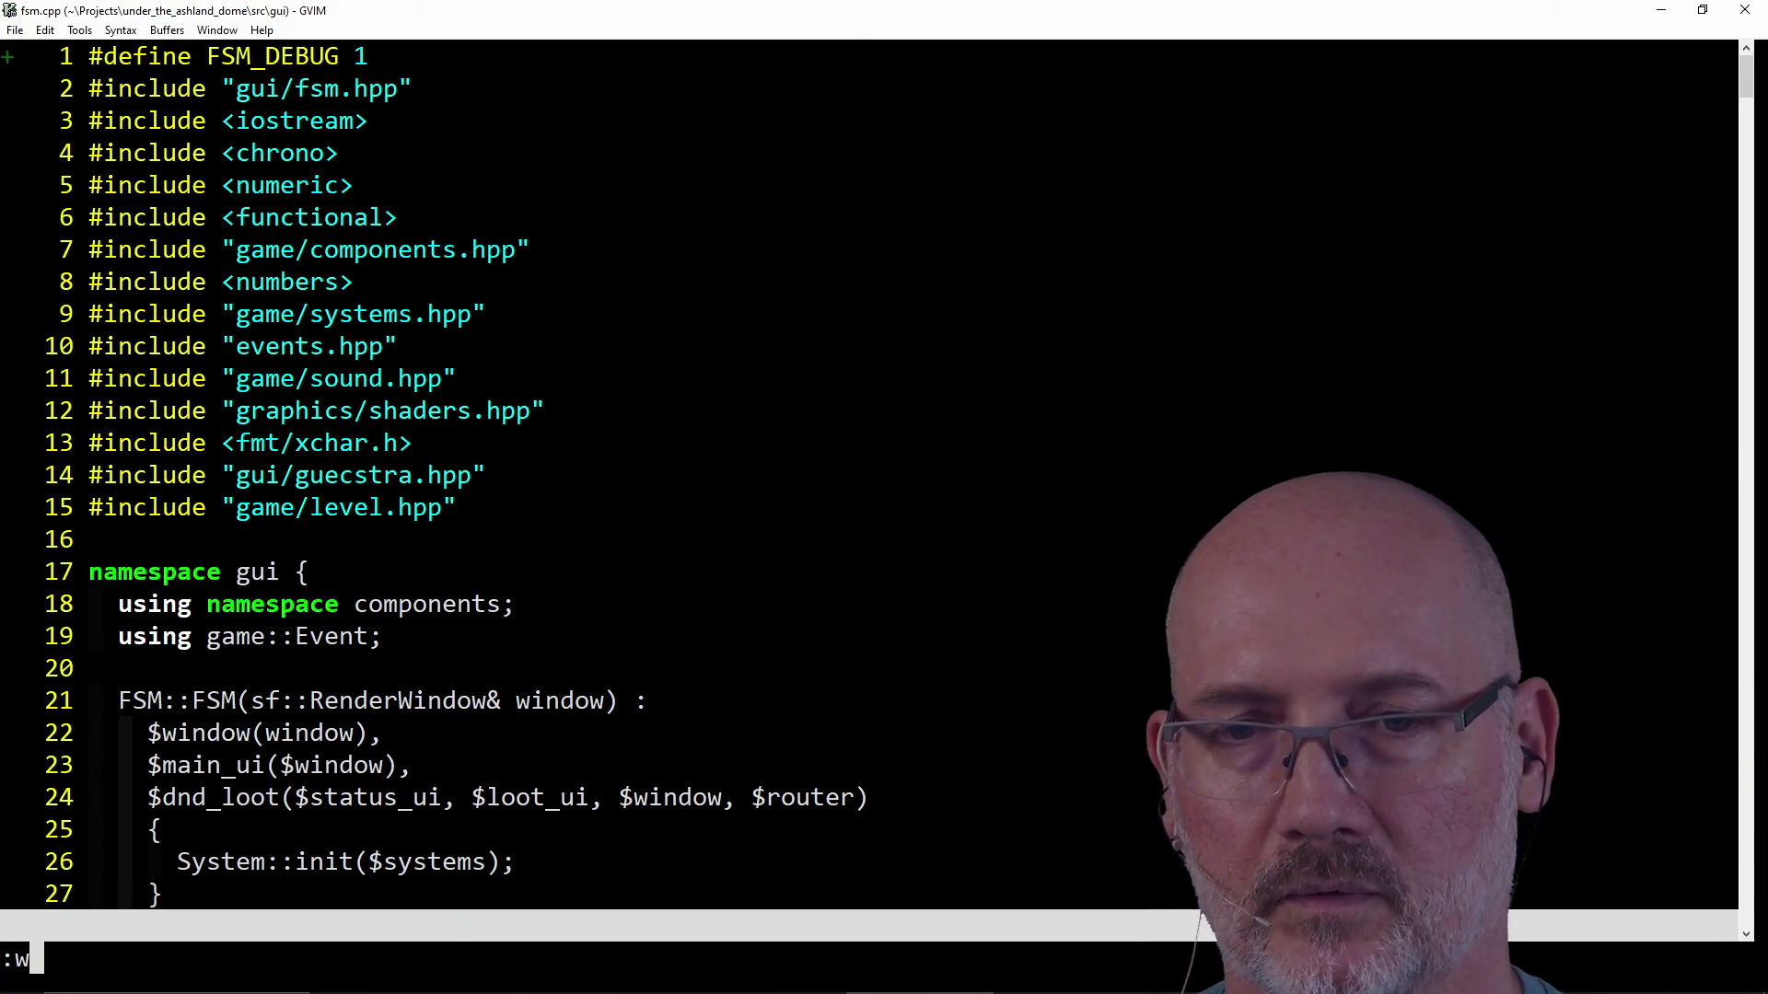
{"action": "key", "text": "Return"}
{"action": "key", "text": "alt+Tab"}
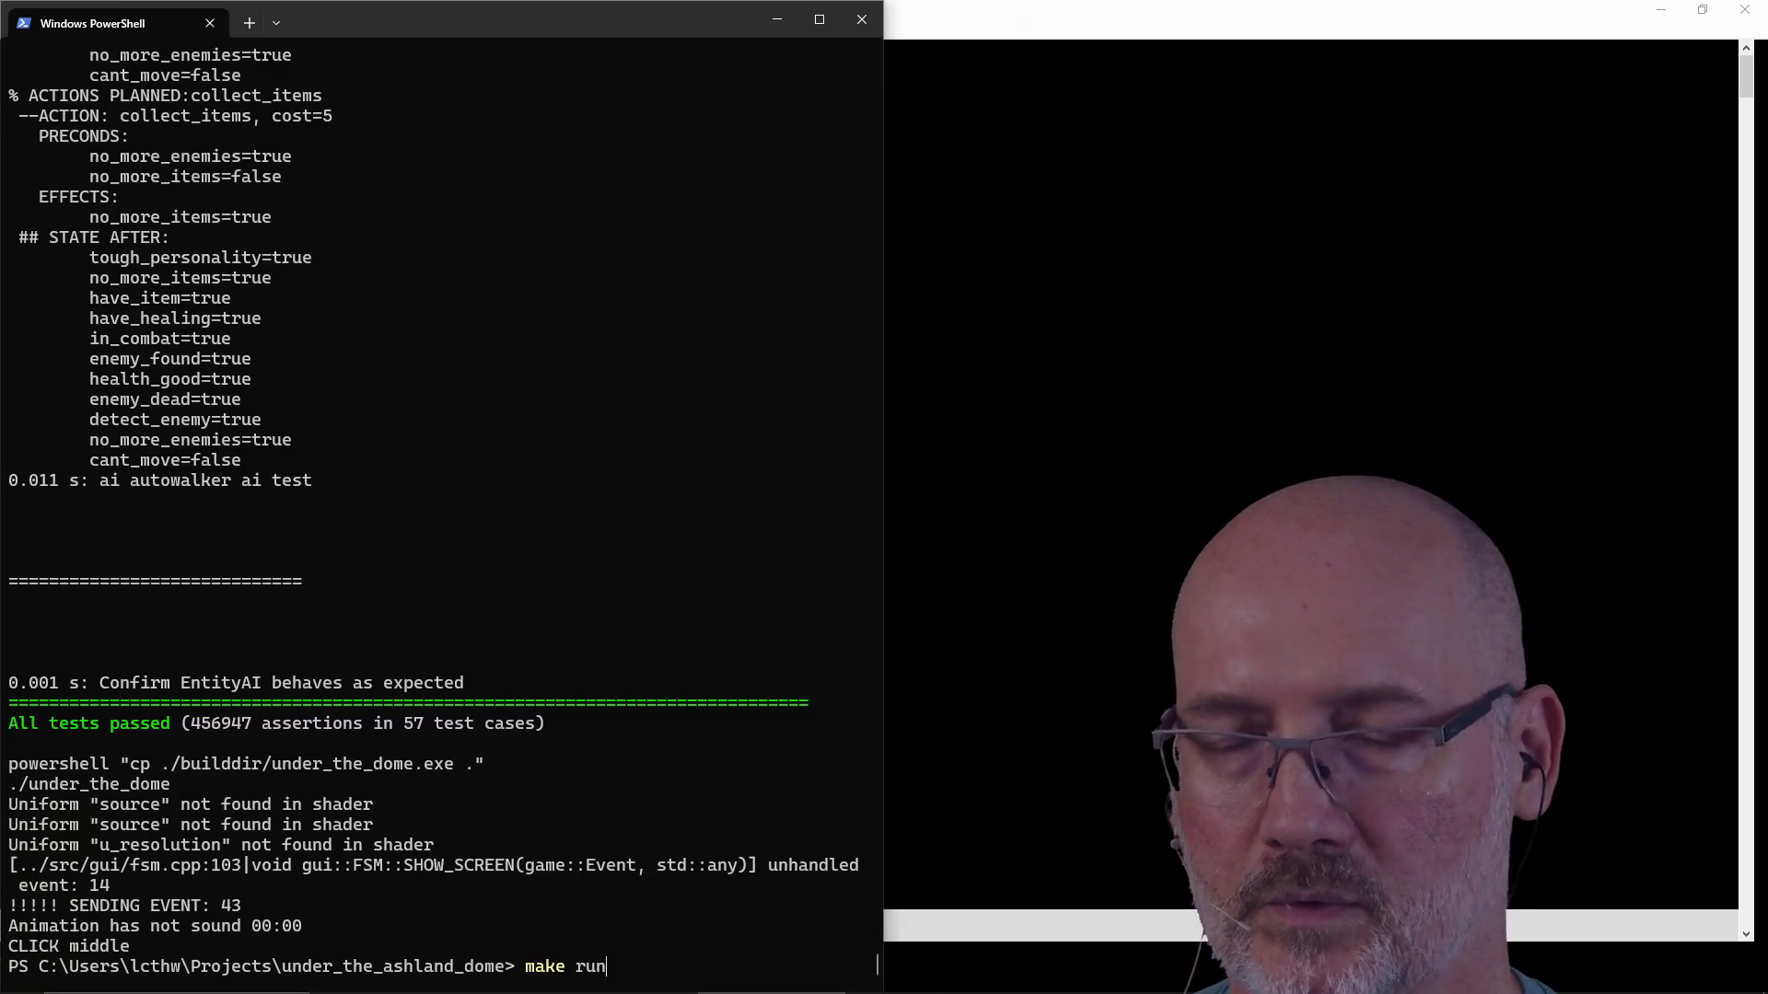
Run make run, start the game from the title screen, and check the PowerShell log during the intro.
{"action": "key", "text": "Return"}
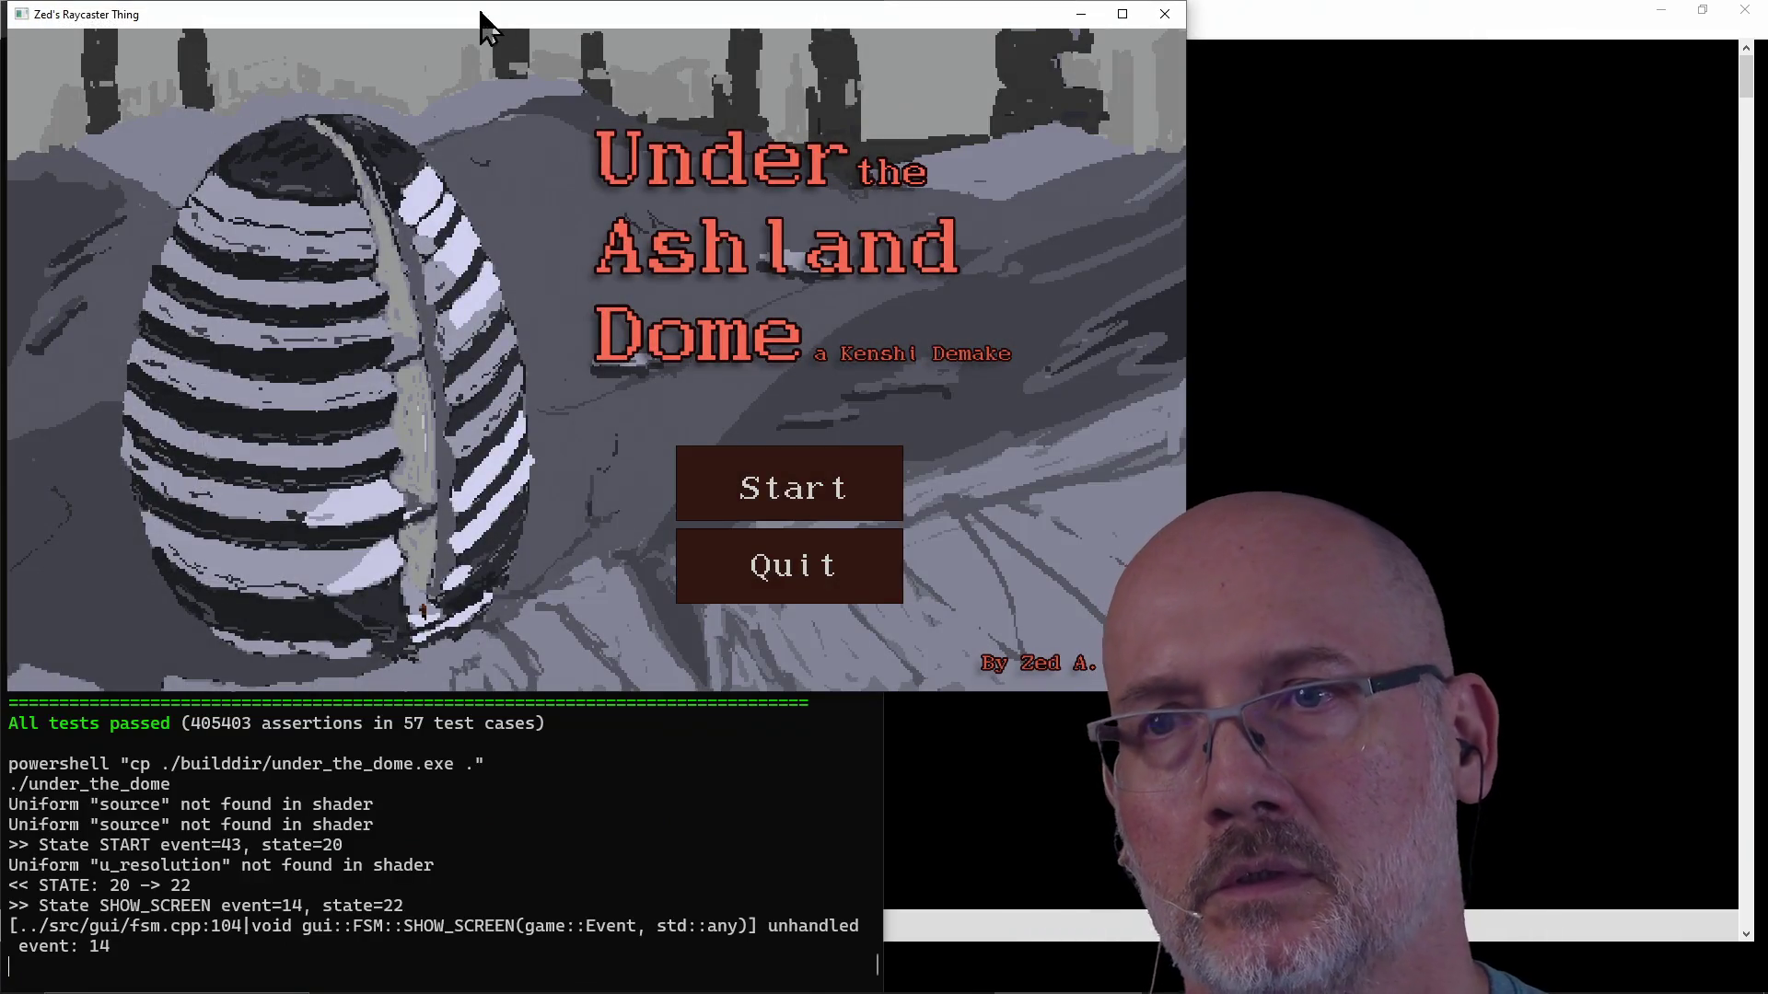
{"action": "left_click", "coordinate": [770, 497]}
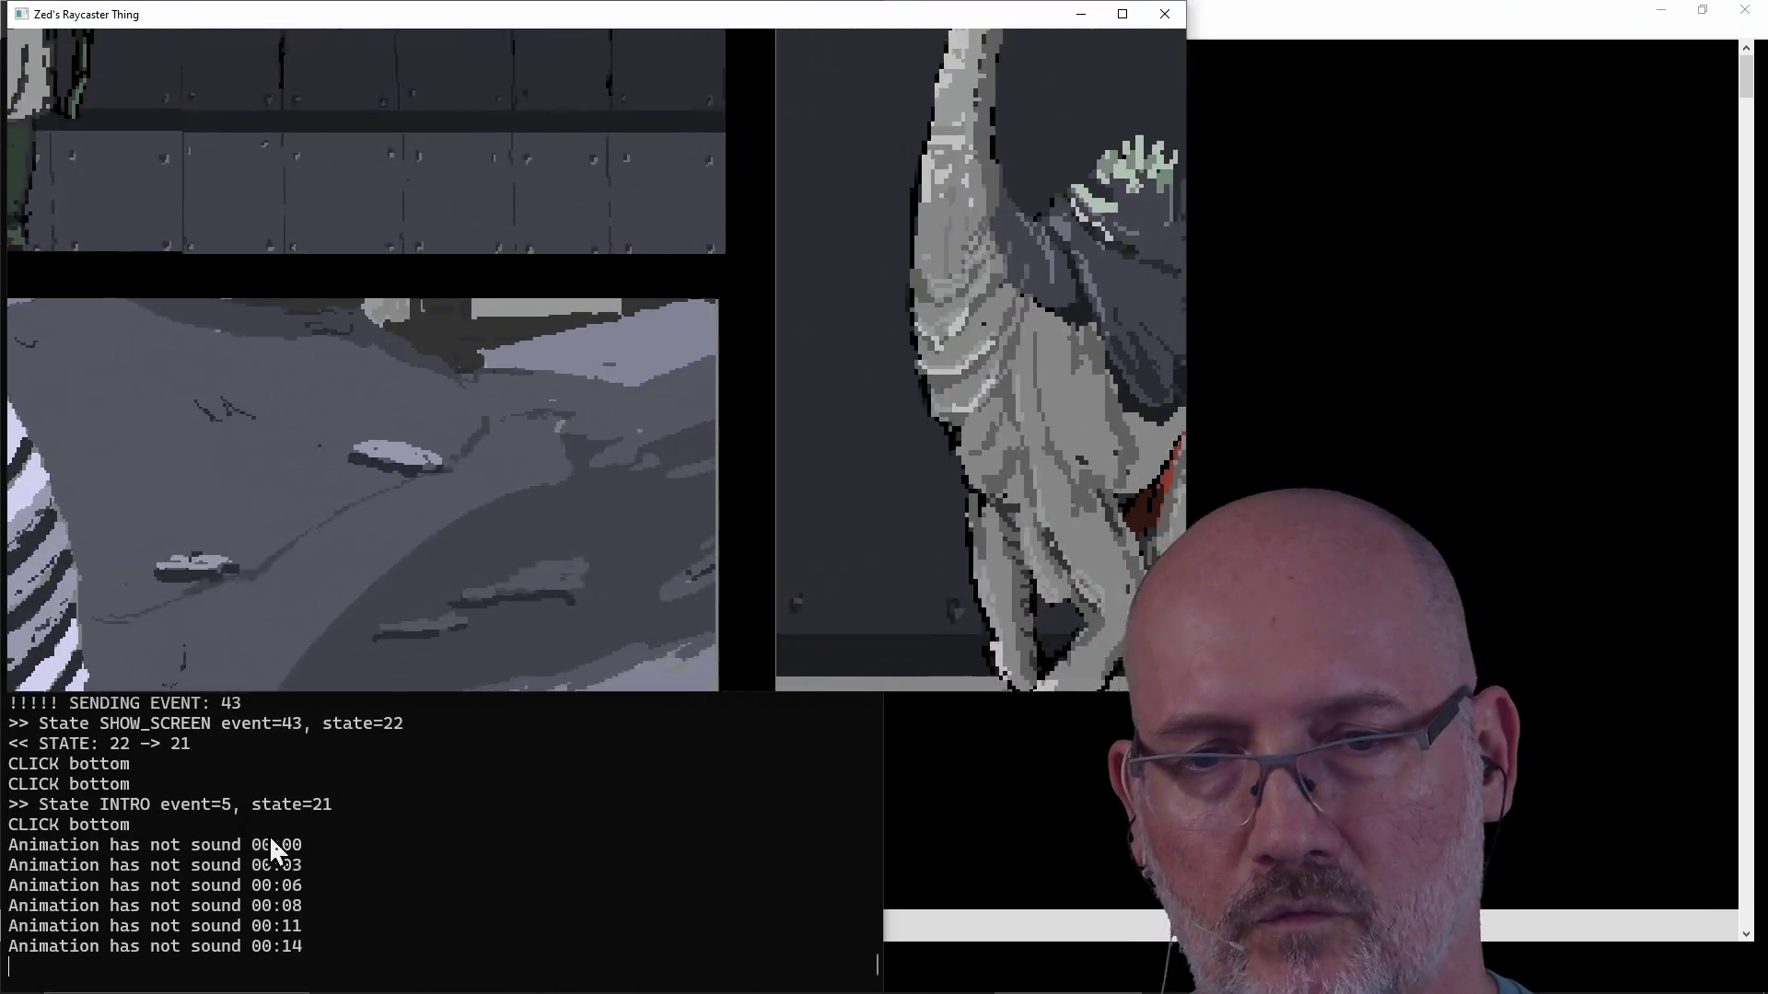
{"action": "left_click", "coordinate": [270, 835]}
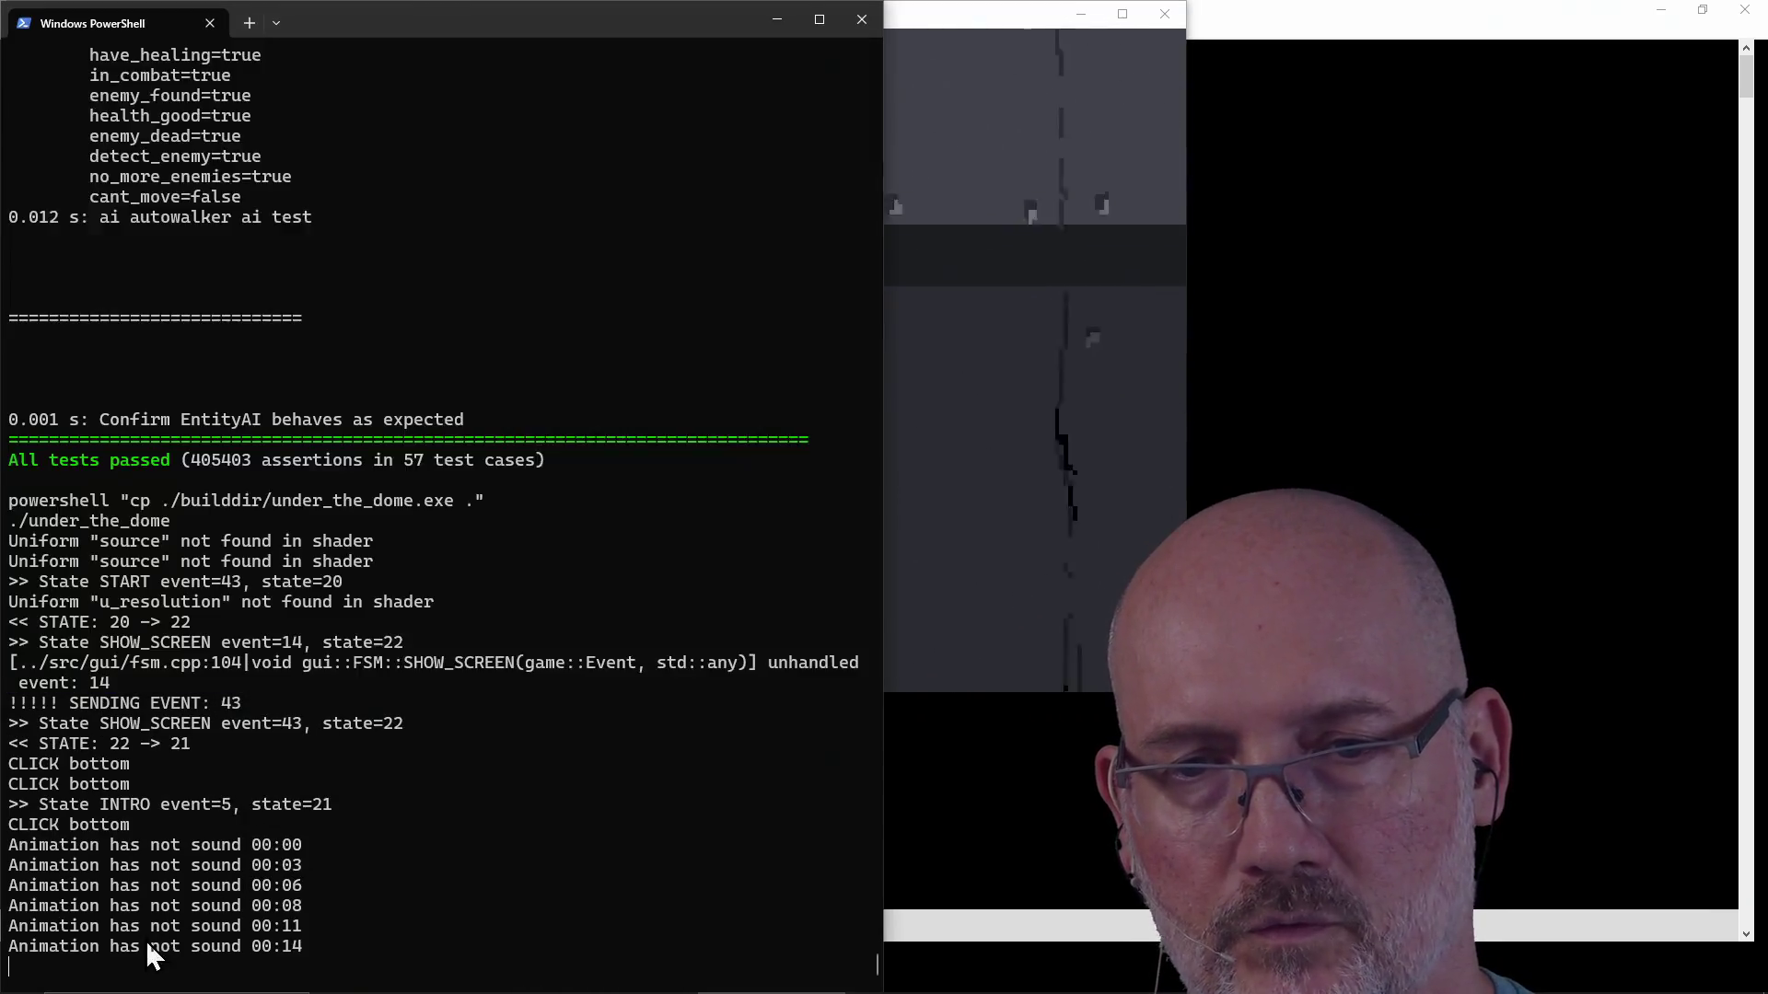
{"action": "left_click_drag", "start_coordinate": [37, 967], "coordinate": [256, 953]}
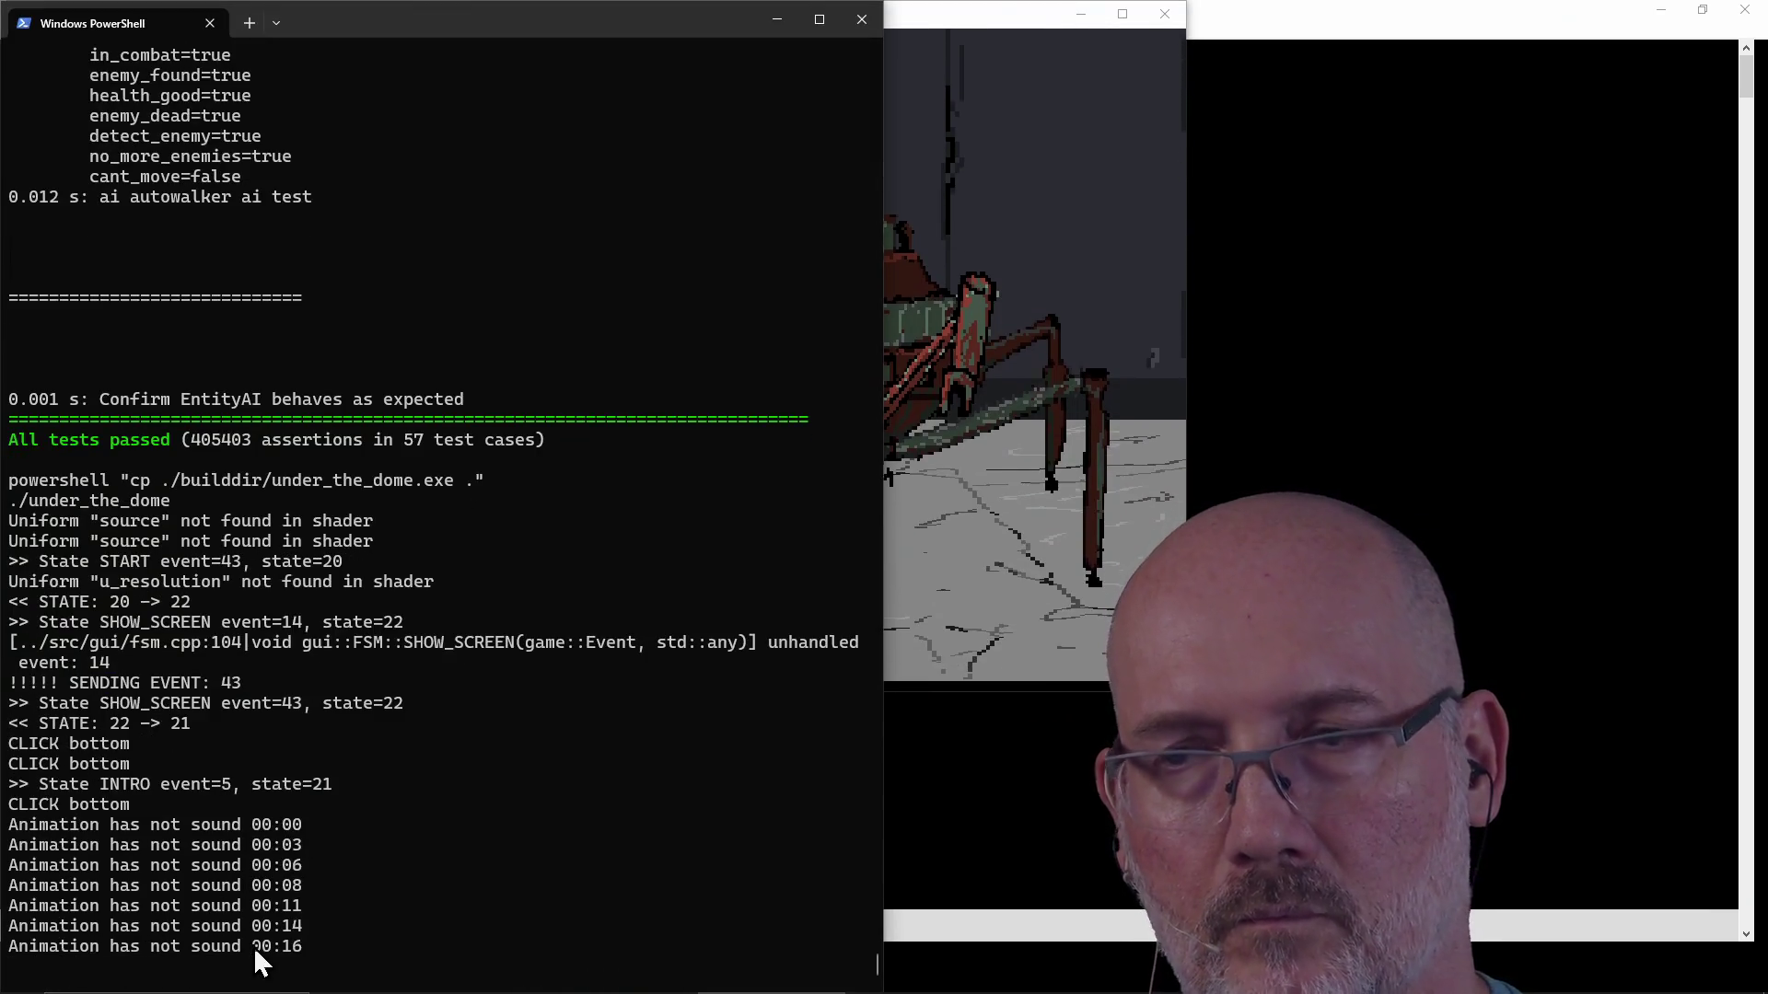
{"action": "left_click", "coordinate": [926, 536]}
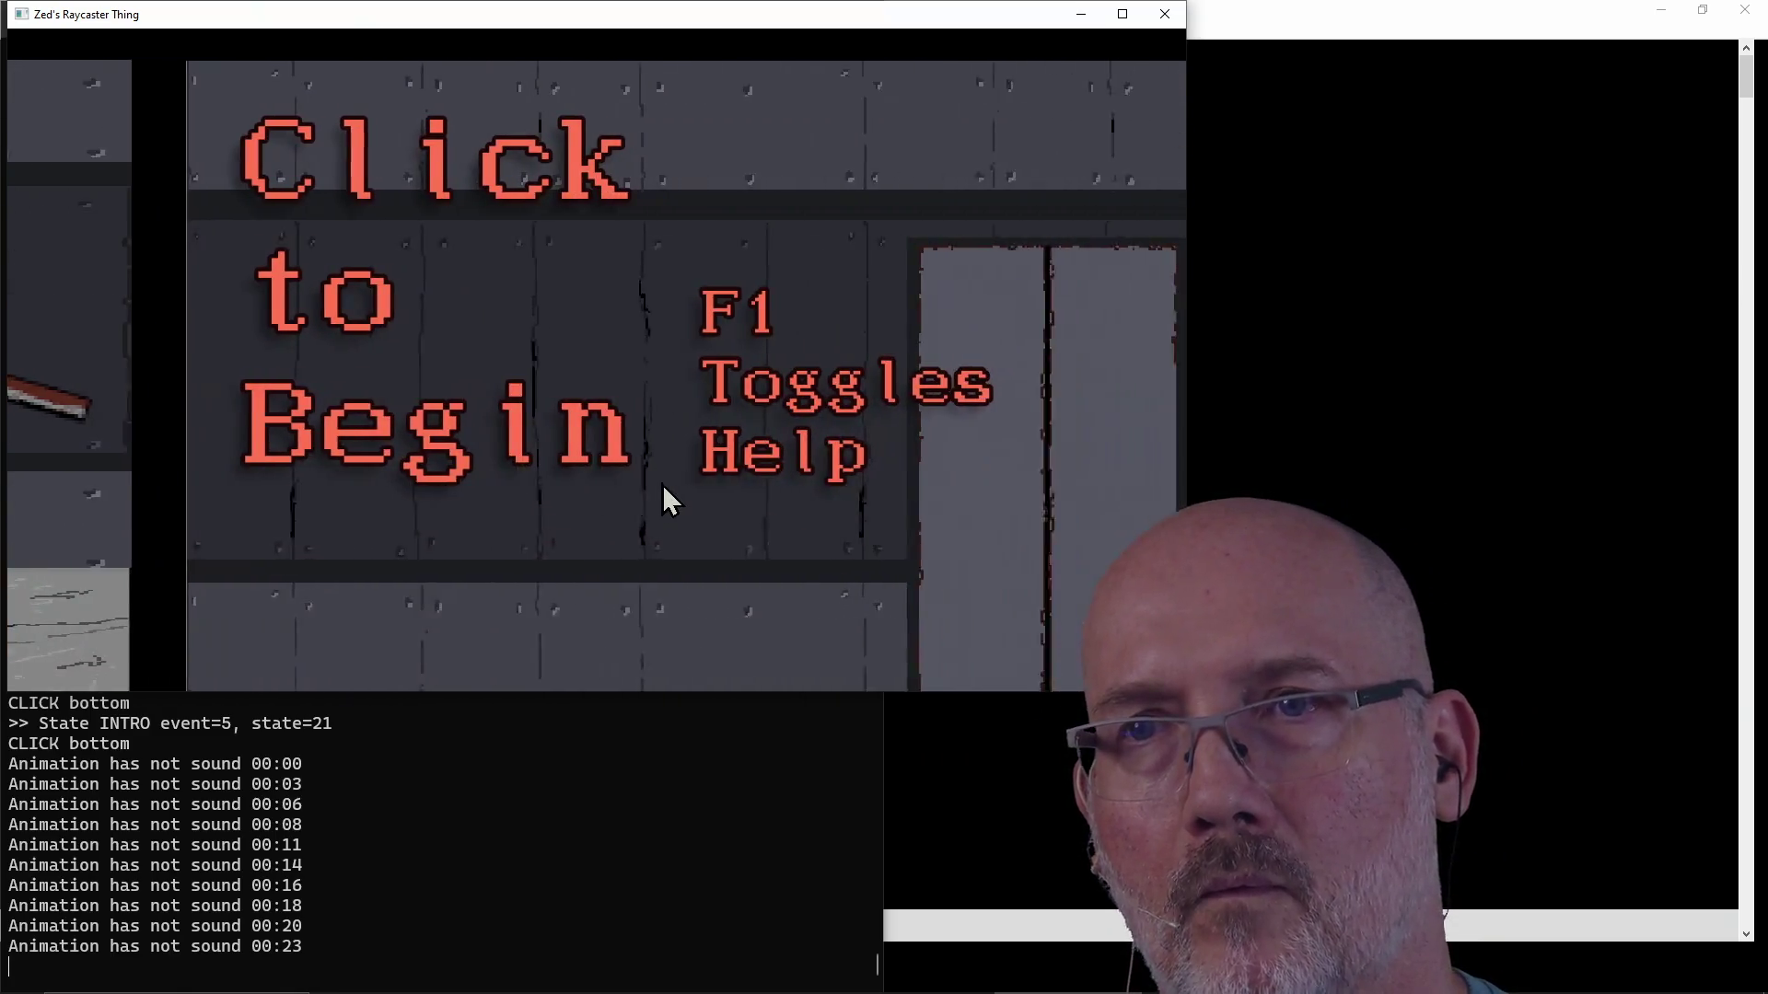
{"action": "left_click", "coordinate": [716, 460]}
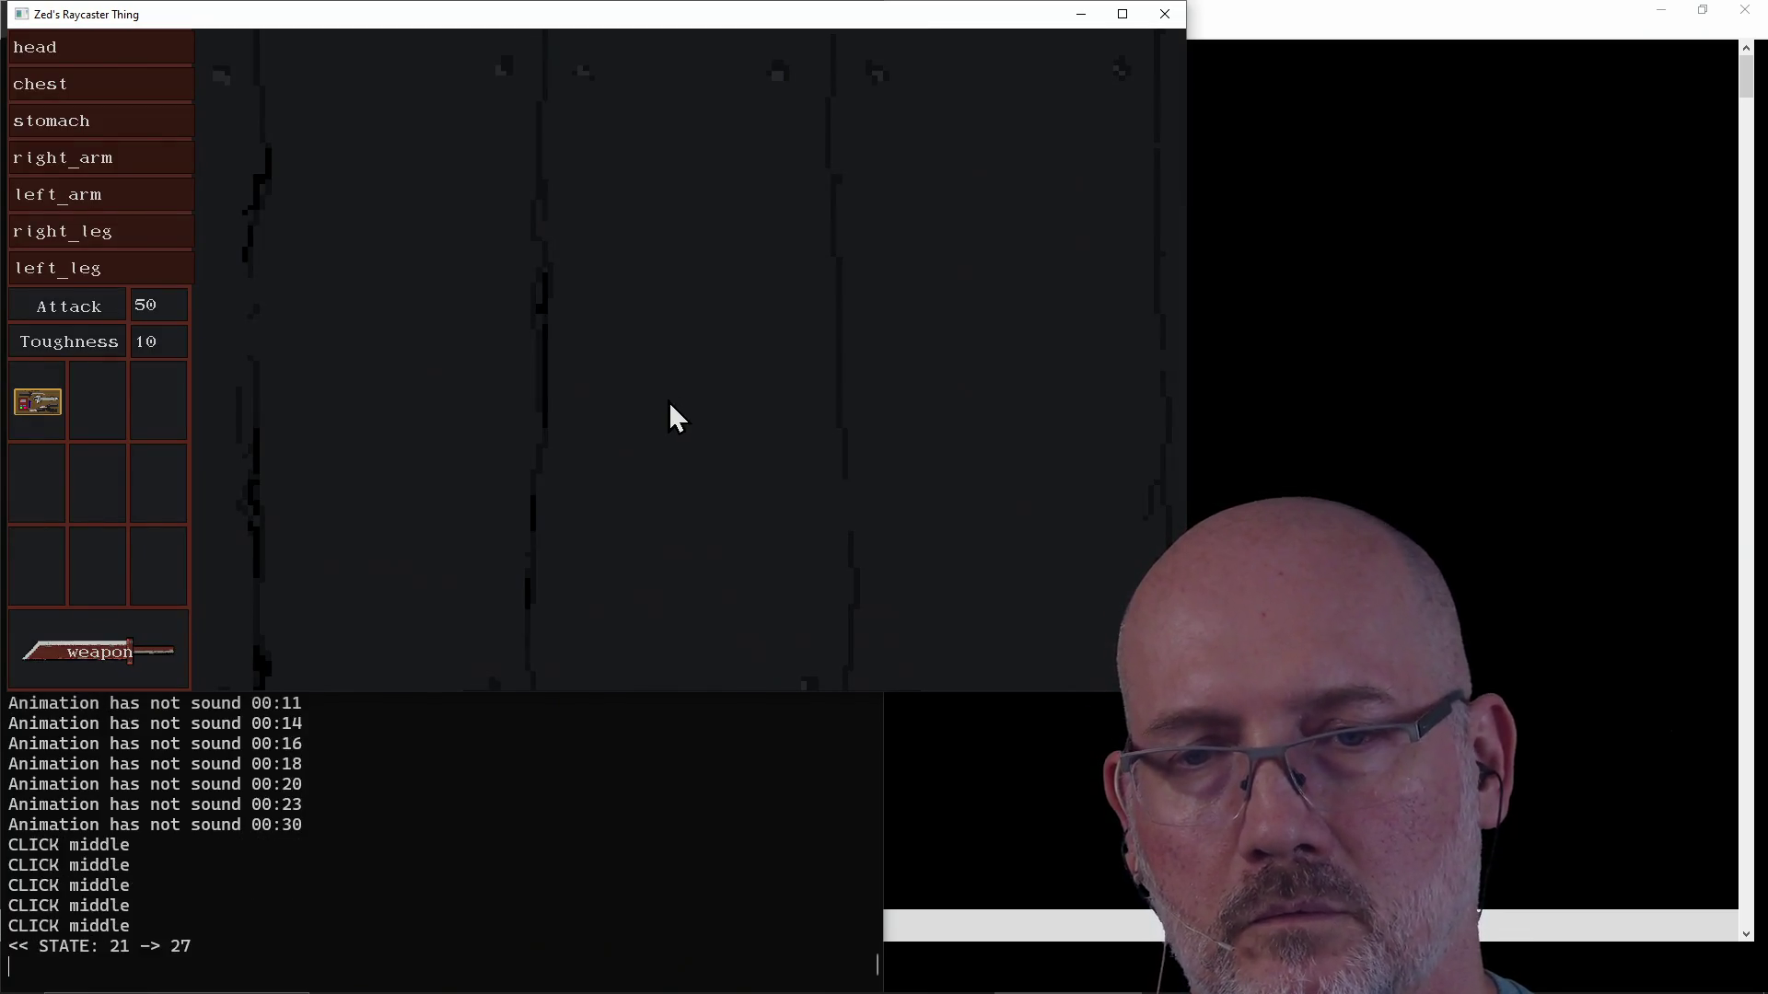
{"action": "key", "text": "a"}
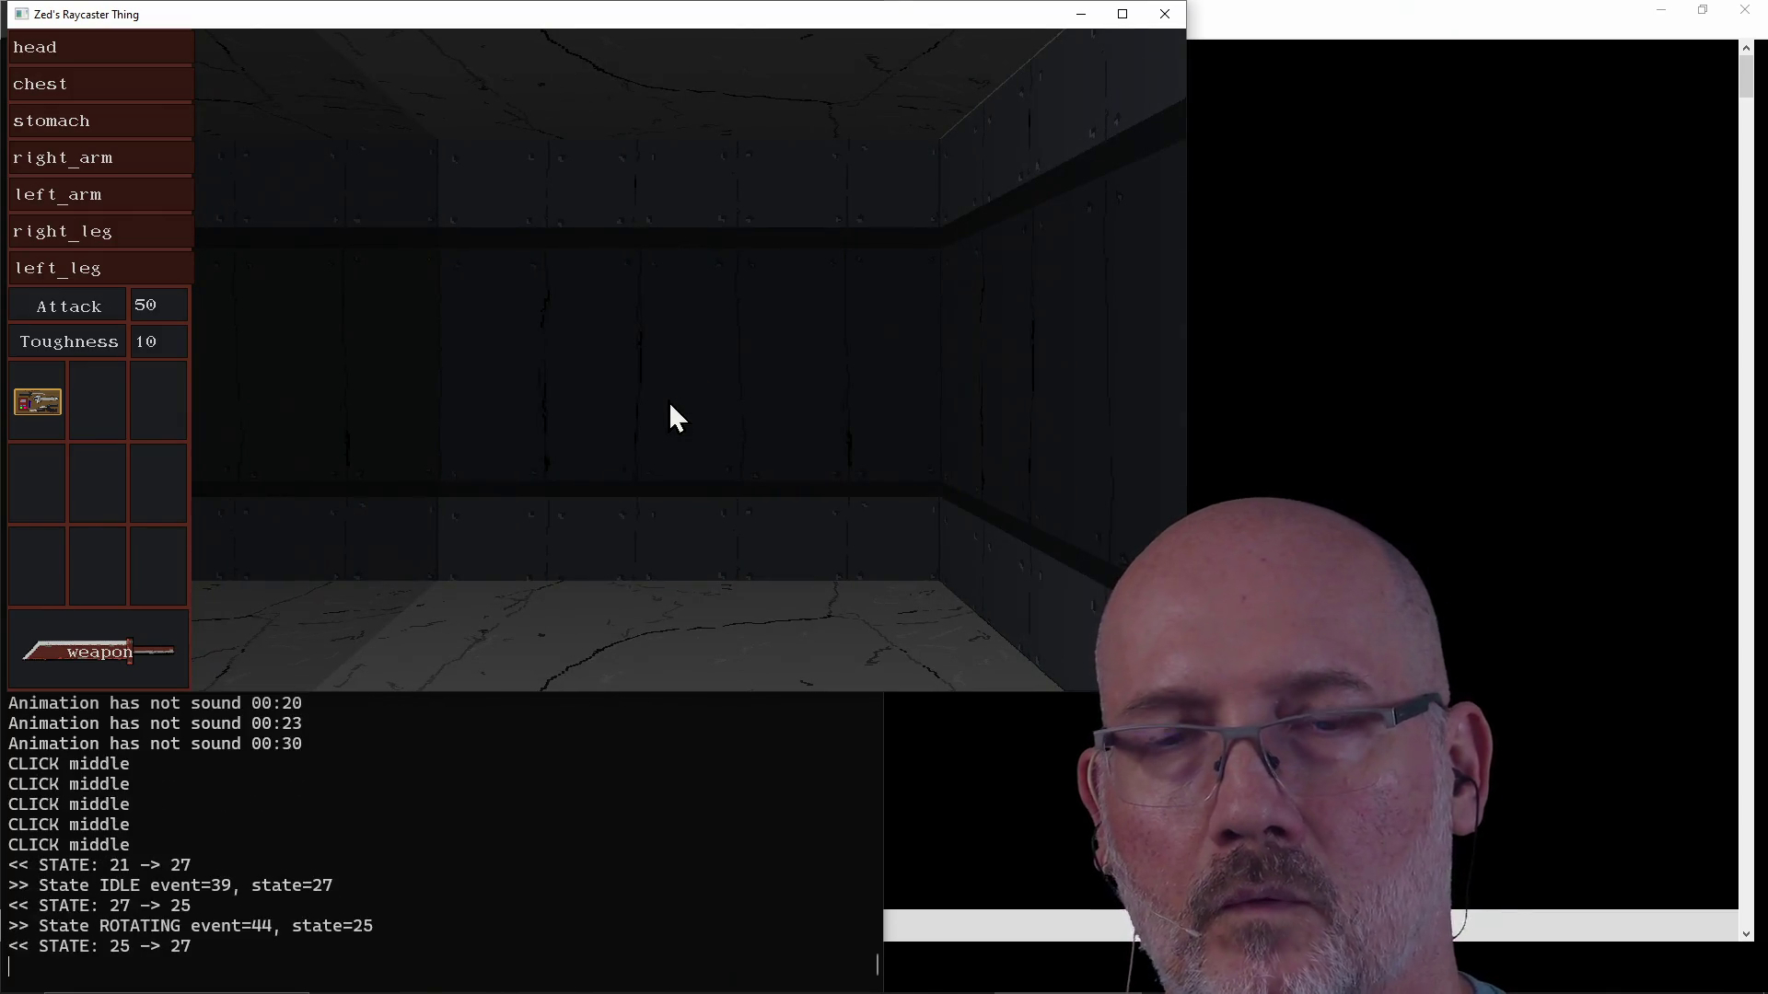
{"action": "left_click_drag", "start_coordinate": [47, 403], "coordinate": [279, 494]}
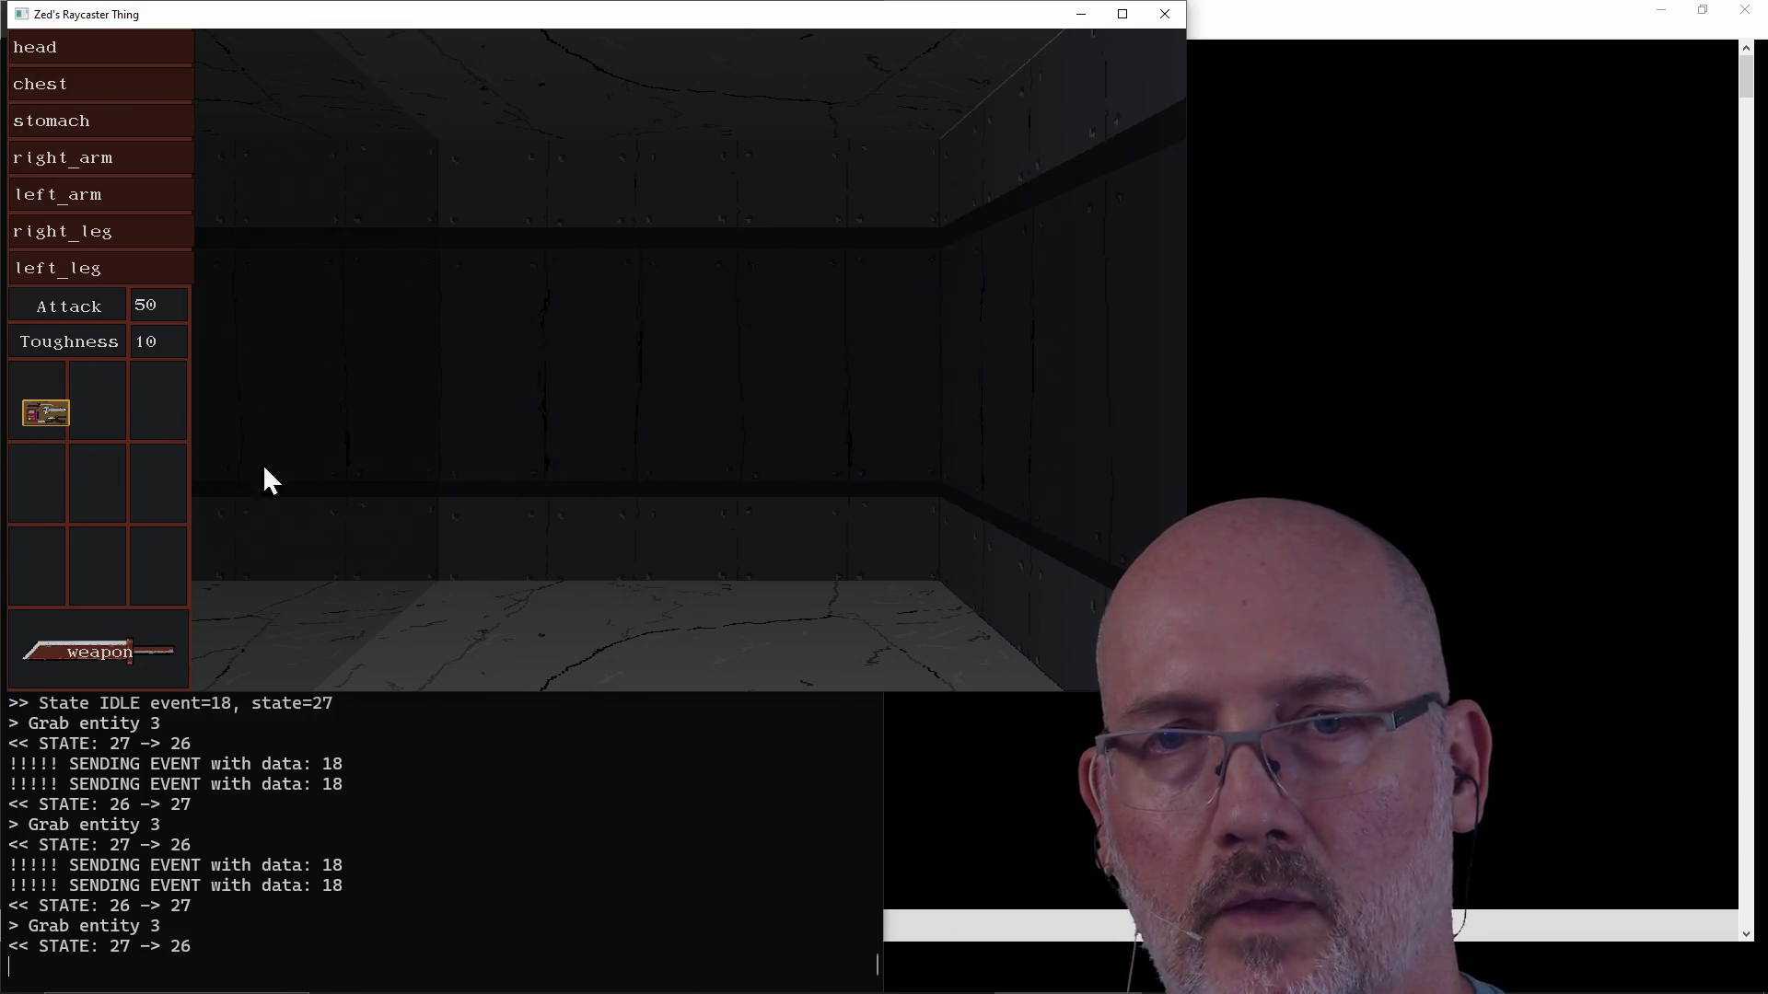
{"action": "left_click", "coordinate": [648, 546]}
{"action": "left_click", "coordinate": [673, 581]}
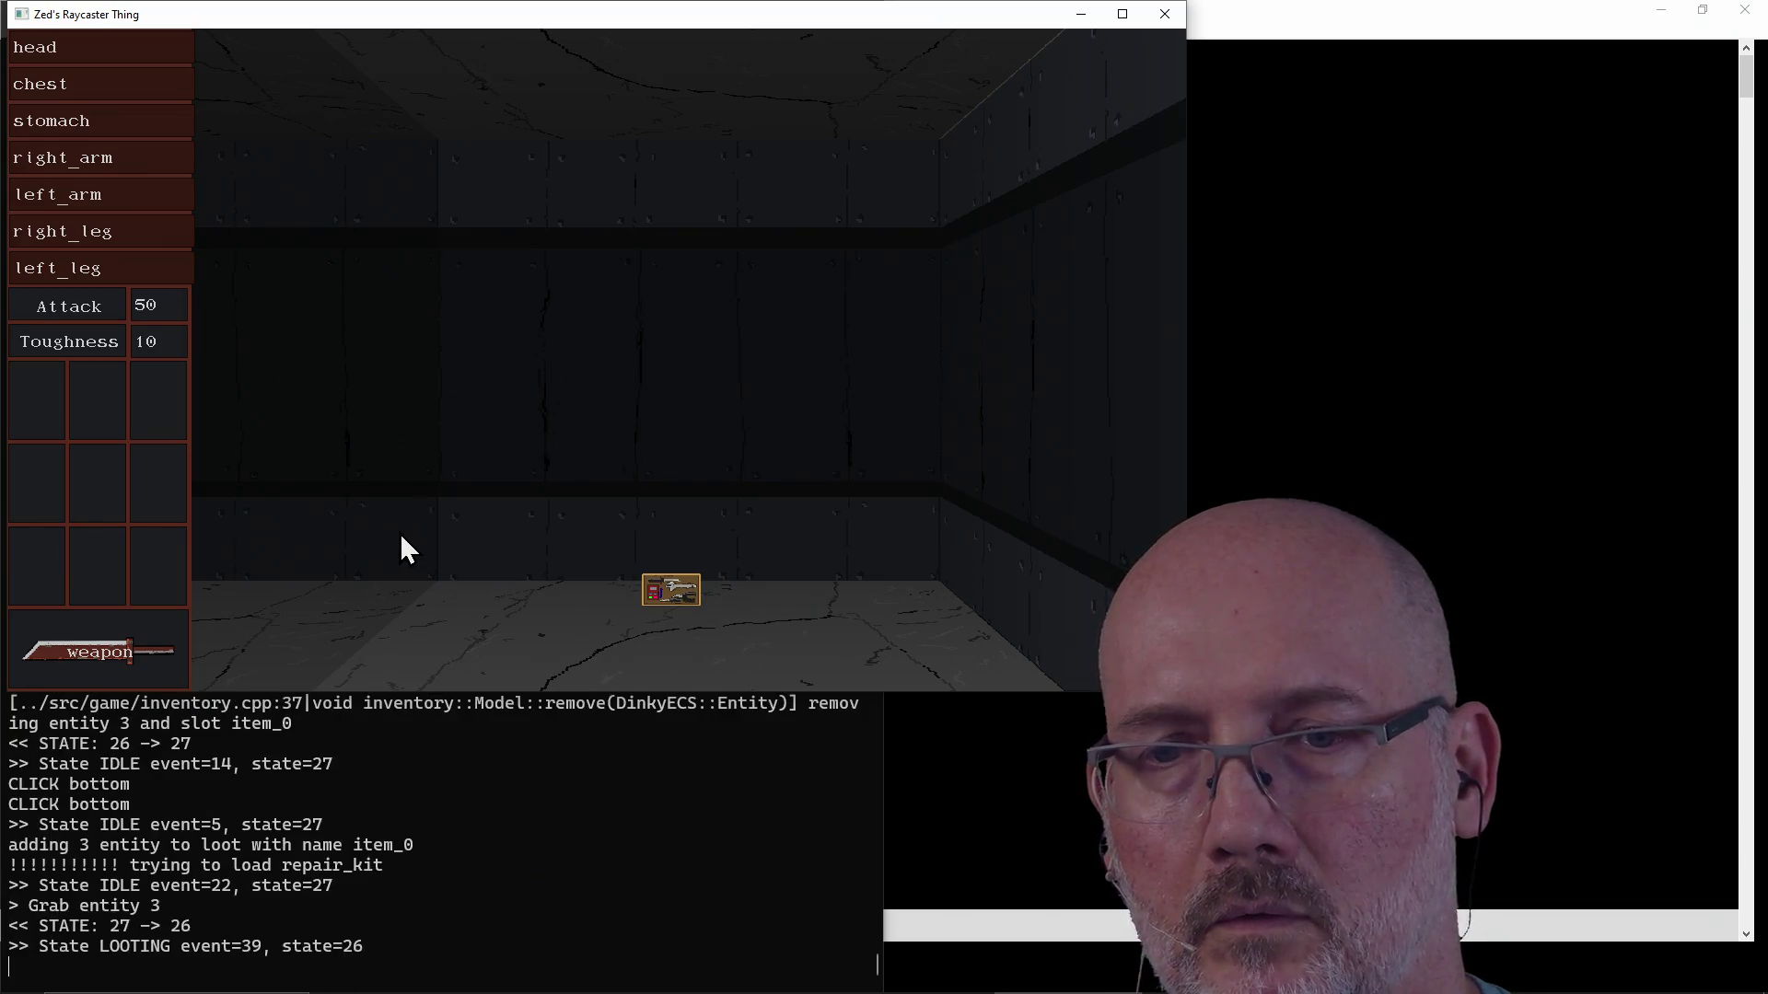
{"action": "left_click", "coordinate": [669, 619]}
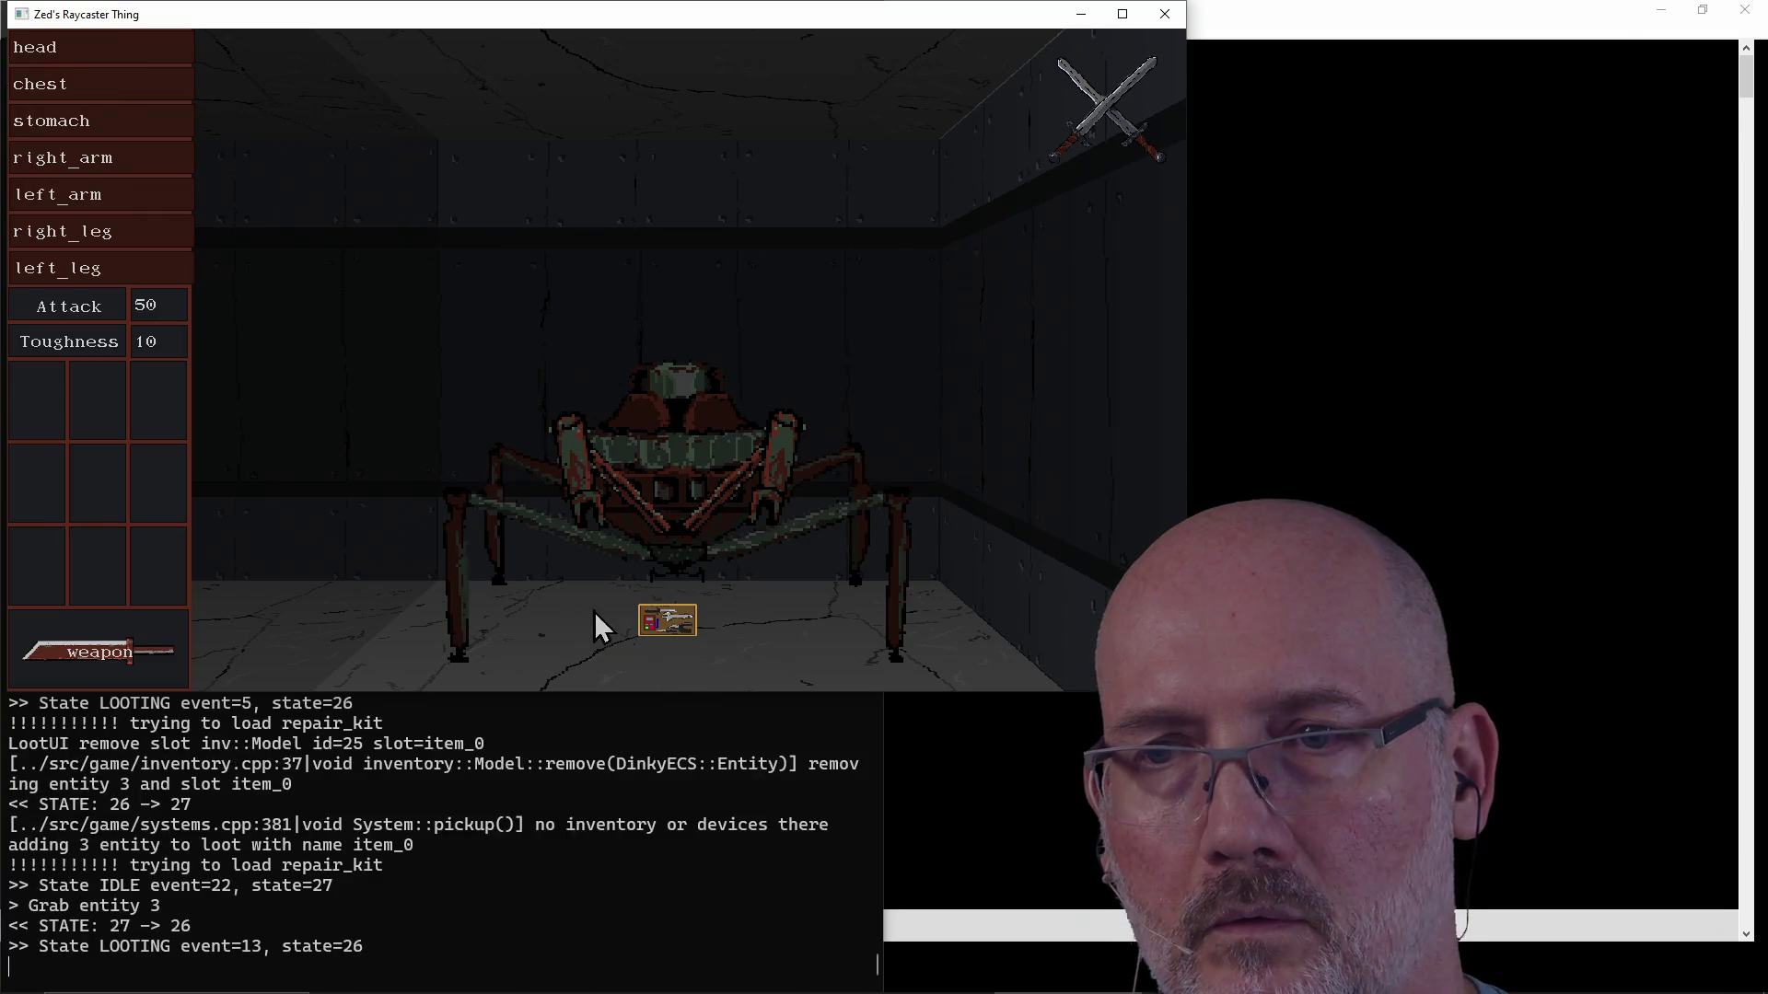
{"action": "left_click", "coordinate": [649, 565]}
{"action": "left_click", "coordinate": [655, 611]}
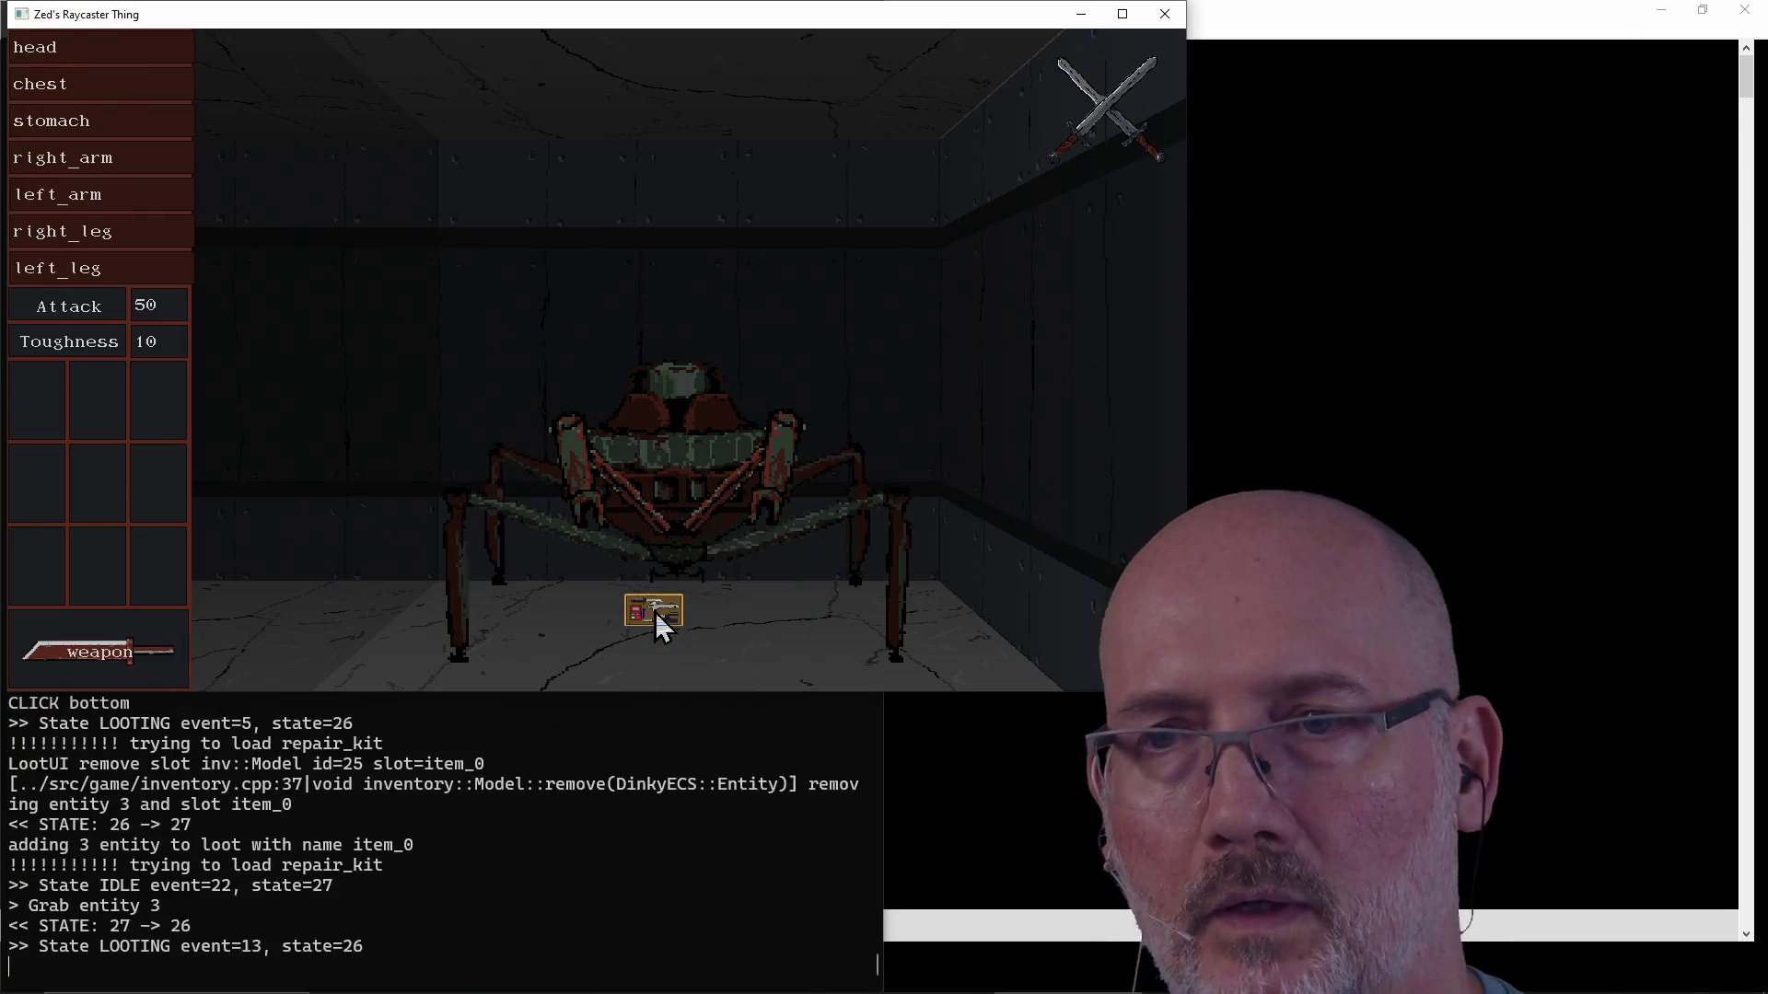
{"action": "left_click", "coordinate": [676, 556]}
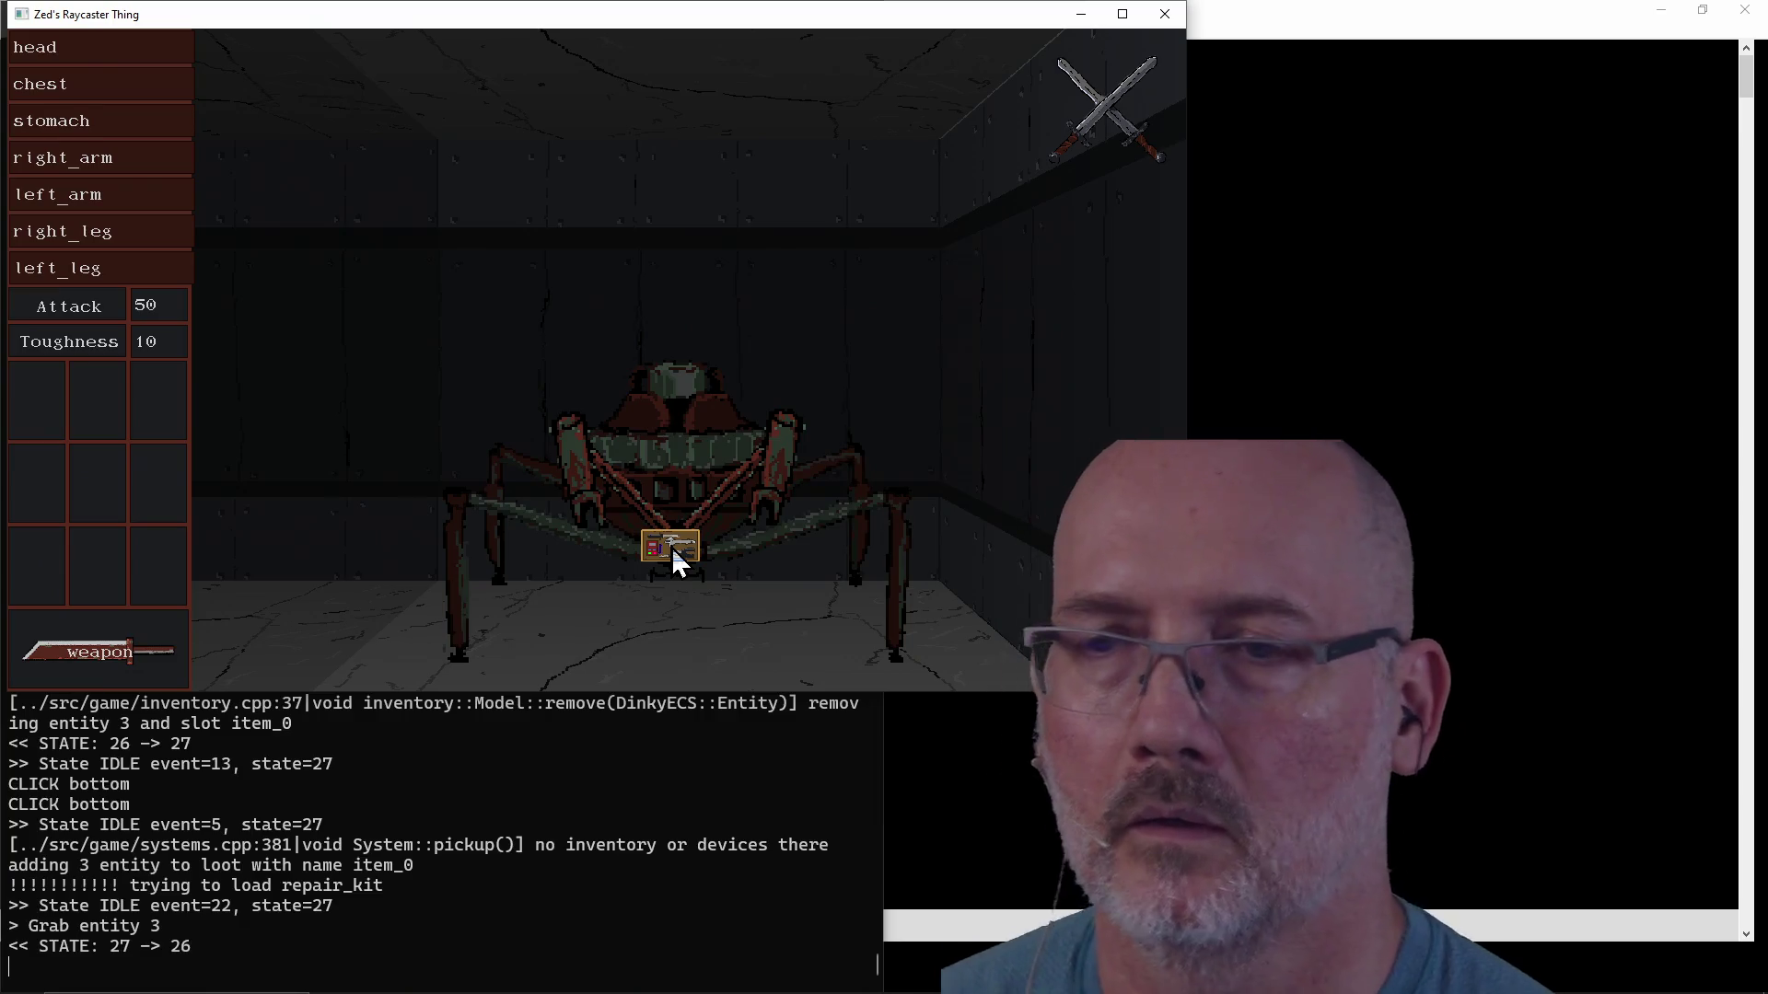
{"action": "left_click", "coordinate": [671, 547]}
{"action": "left_click", "coordinate": [682, 427]}
{"action": "left_click", "coordinate": [687, 318]}
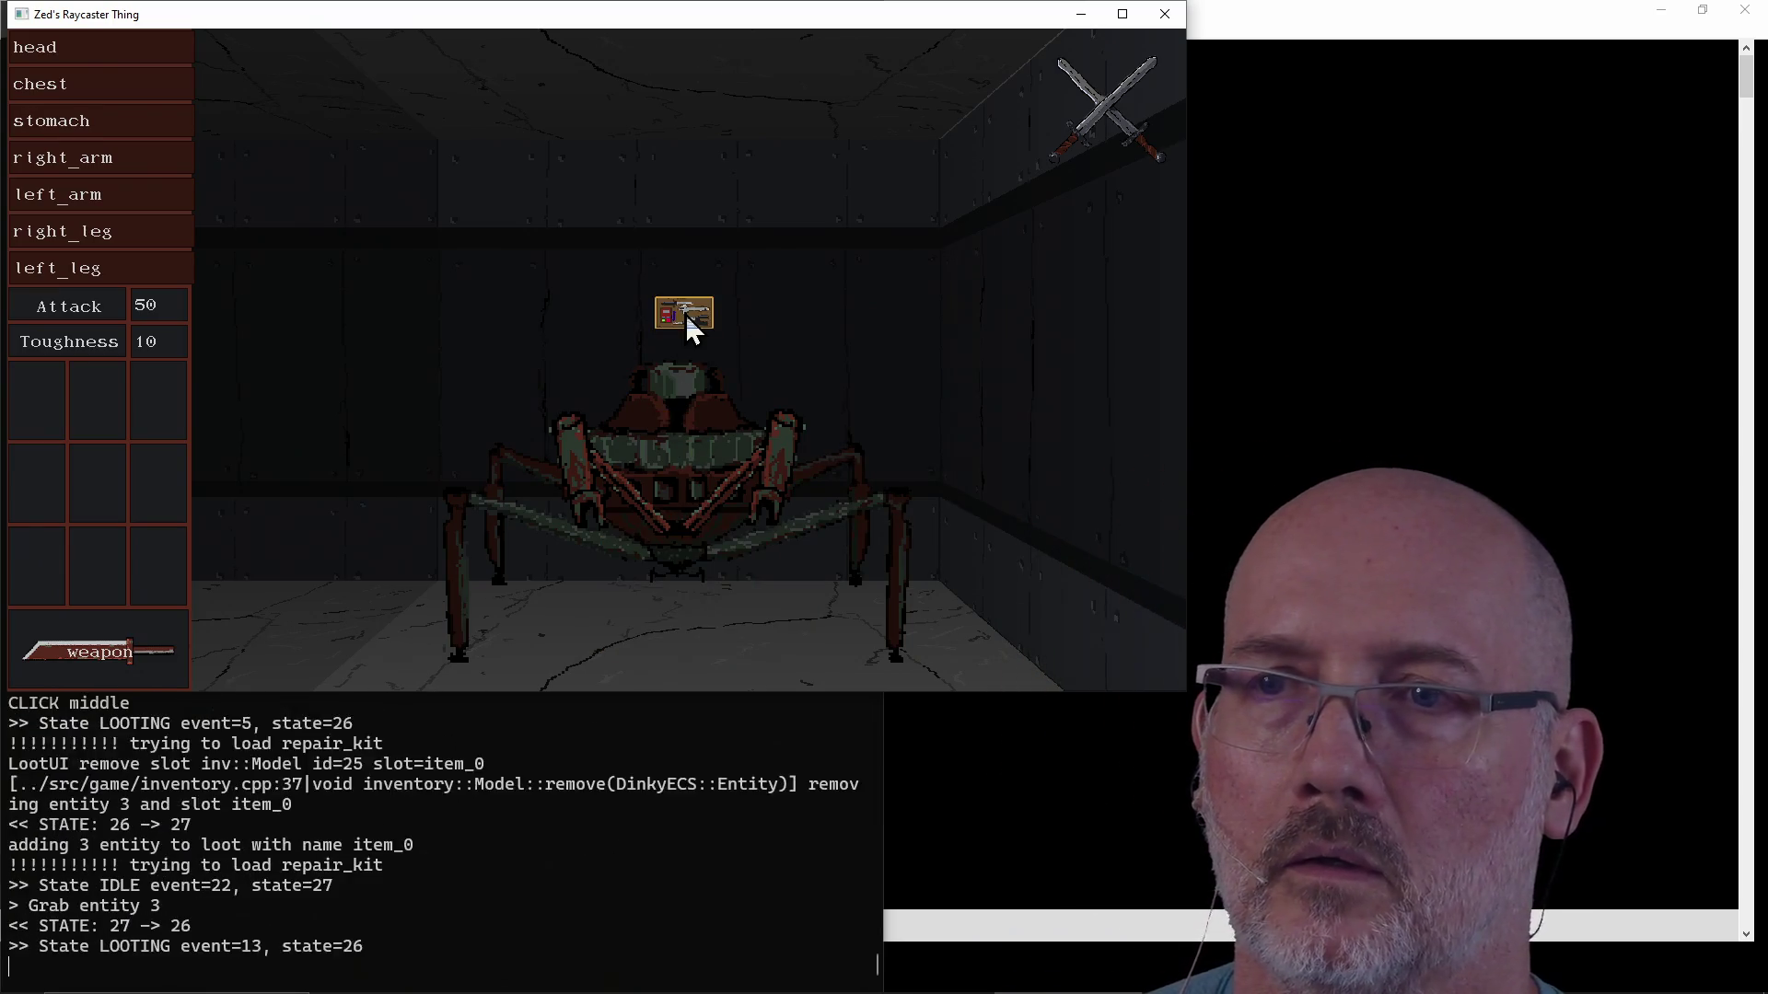
{"action": "left_click", "coordinate": [669, 604]}
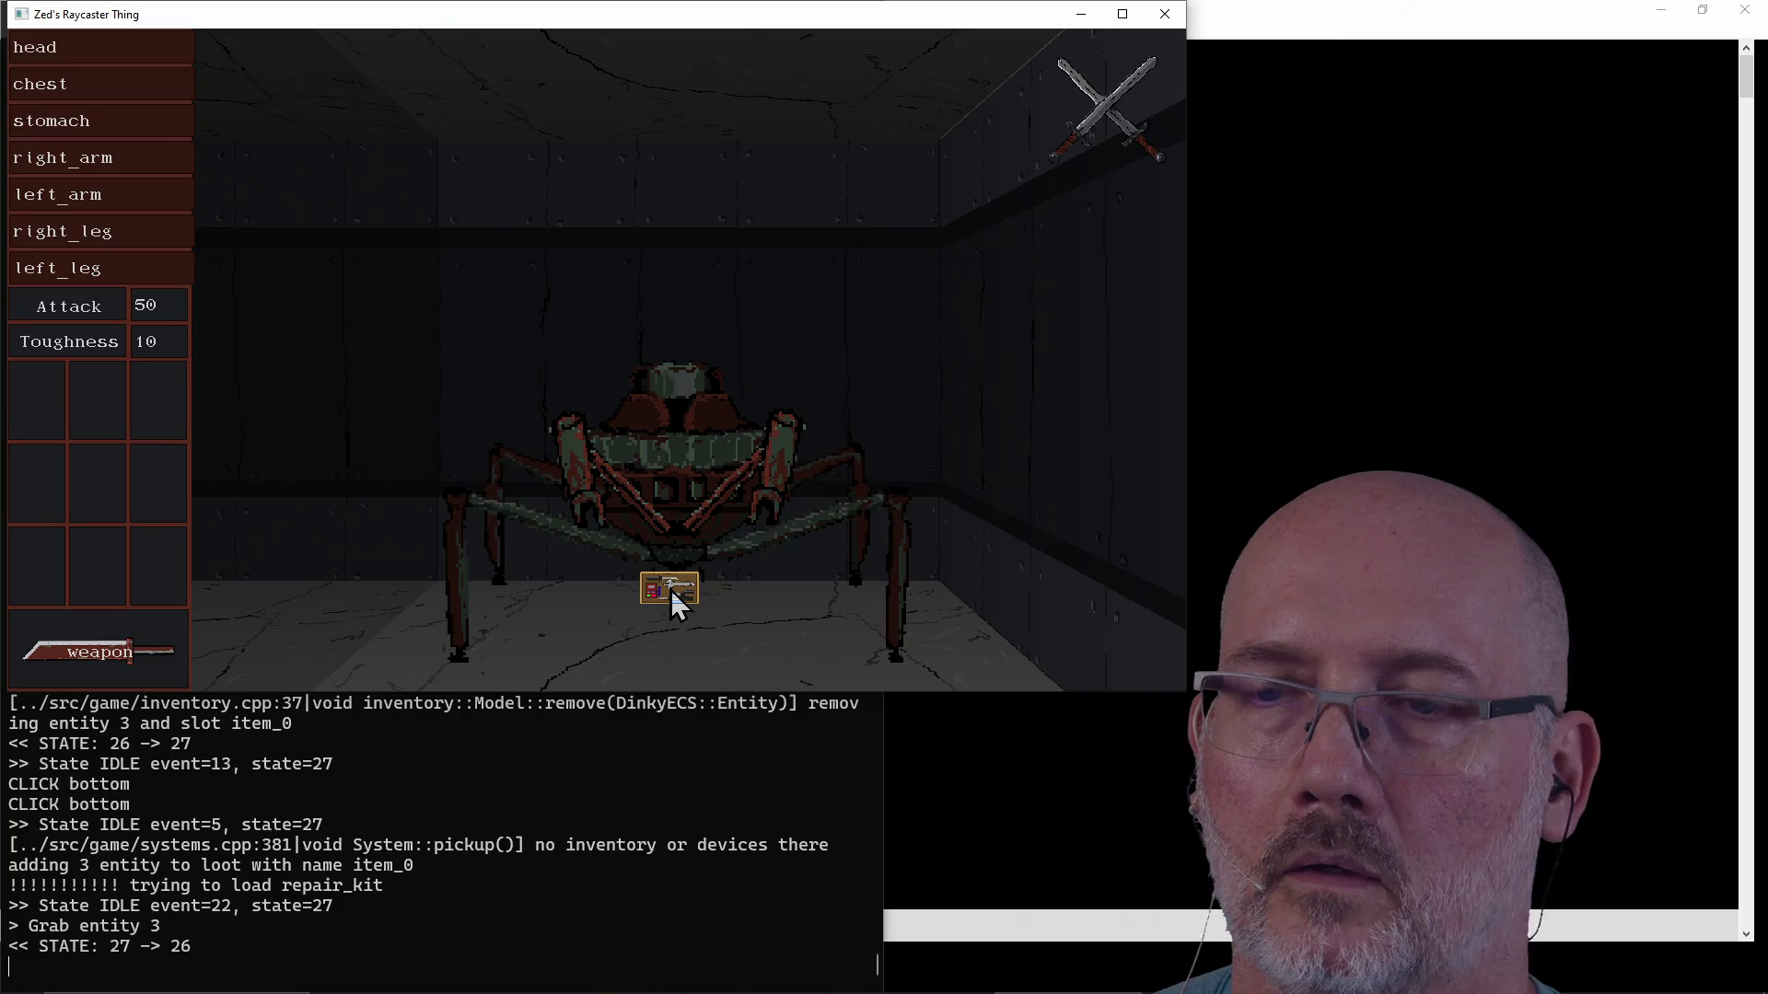
{"action": "left_click", "coordinate": [670, 590]}
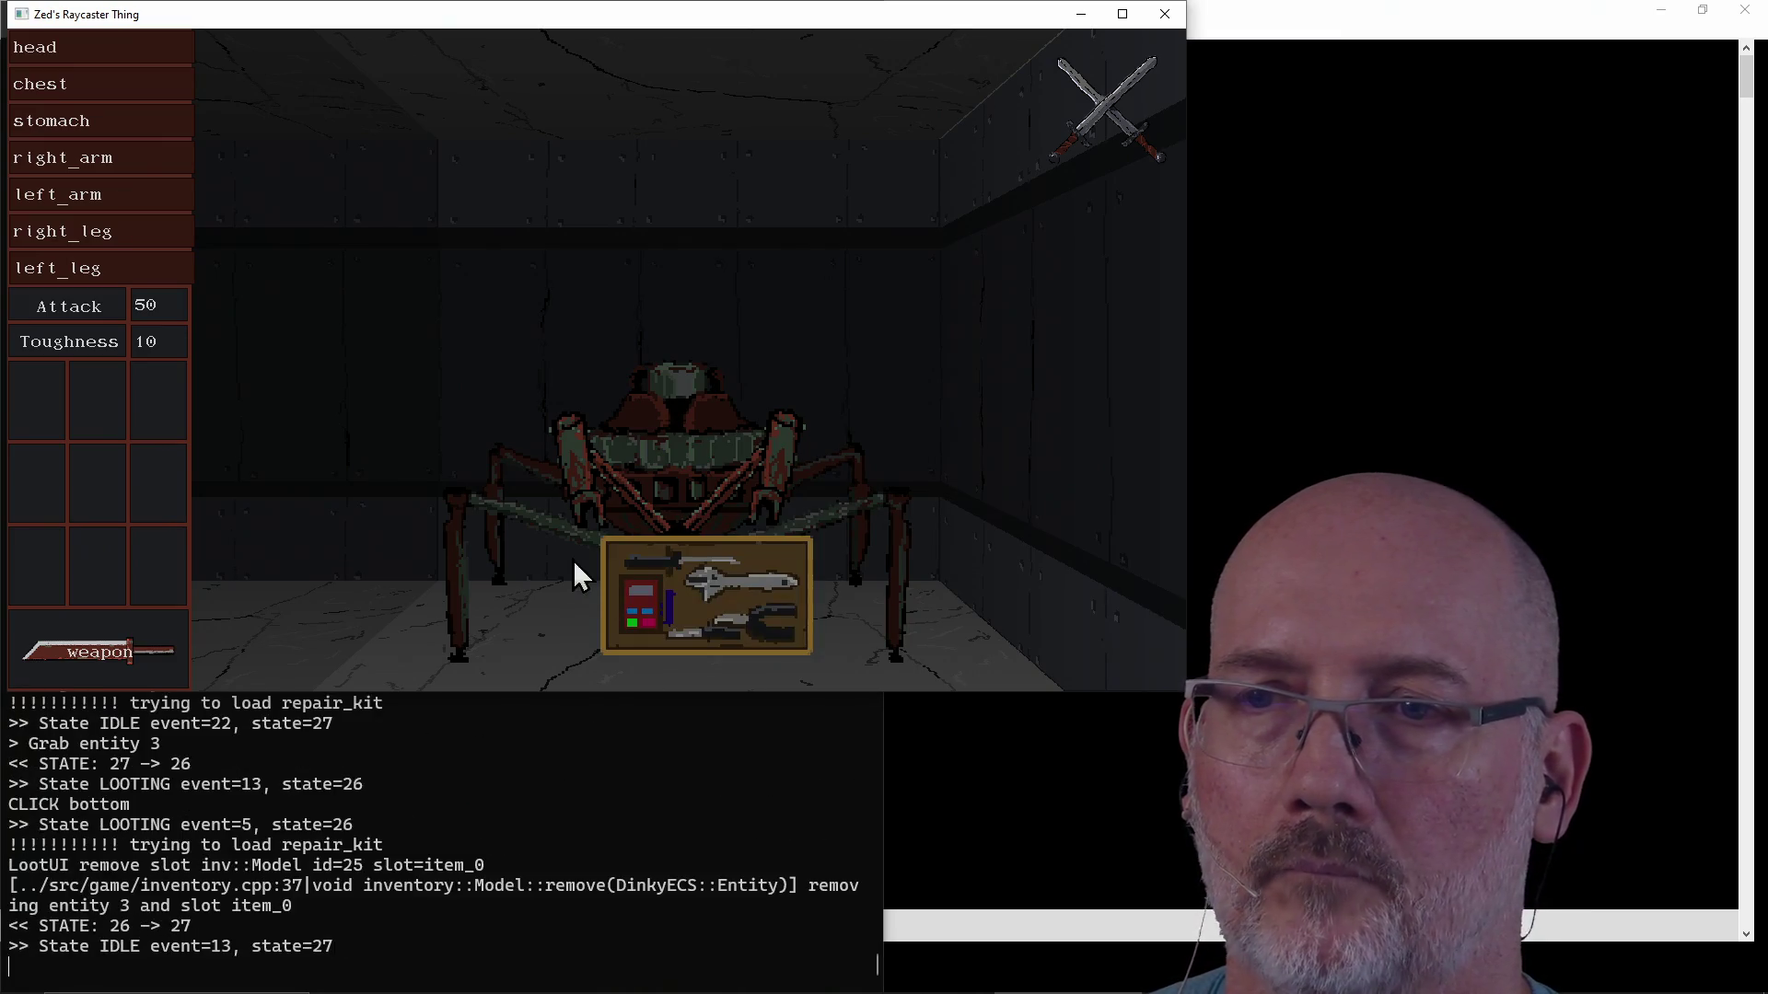
{"action": "key", "text": "a"}
{"action": "key", "text": "d"}
{"action": "key", "text": "w"}
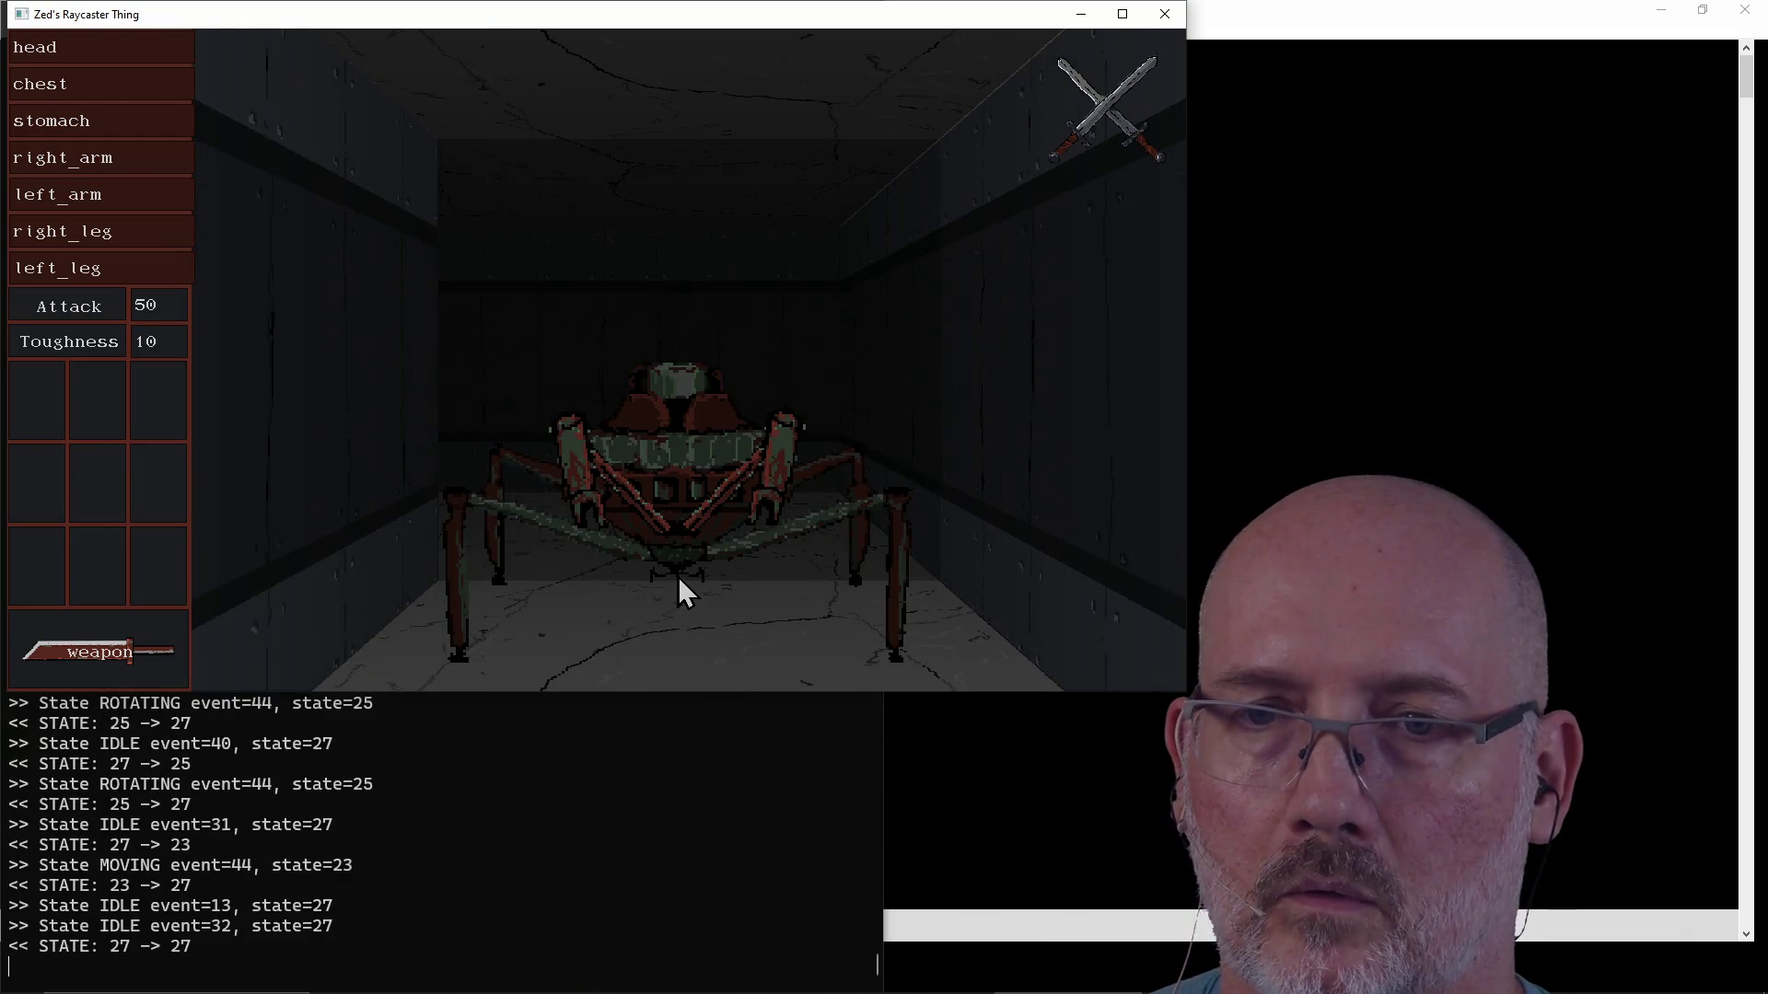
{"action": "triple_click", "coordinate": [678, 580]}
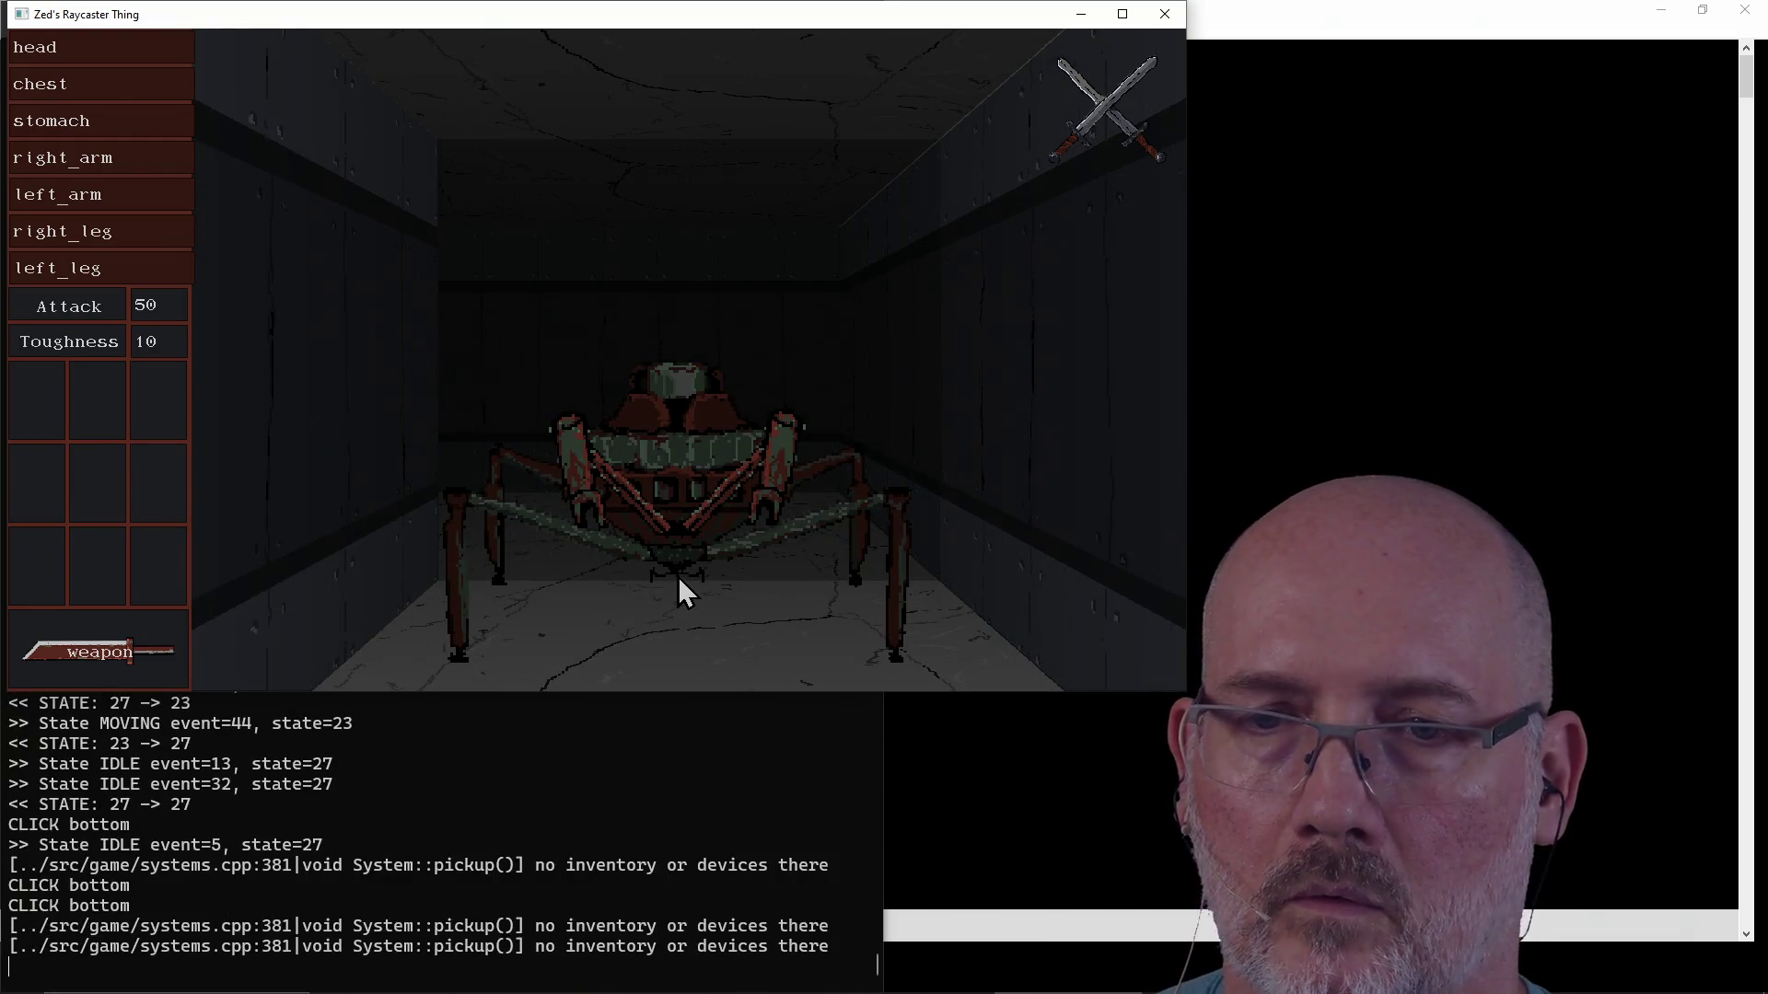
{"action": "double_click", "coordinate": [678, 581]}
{"action": "double_click", "coordinate": [679, 580]}
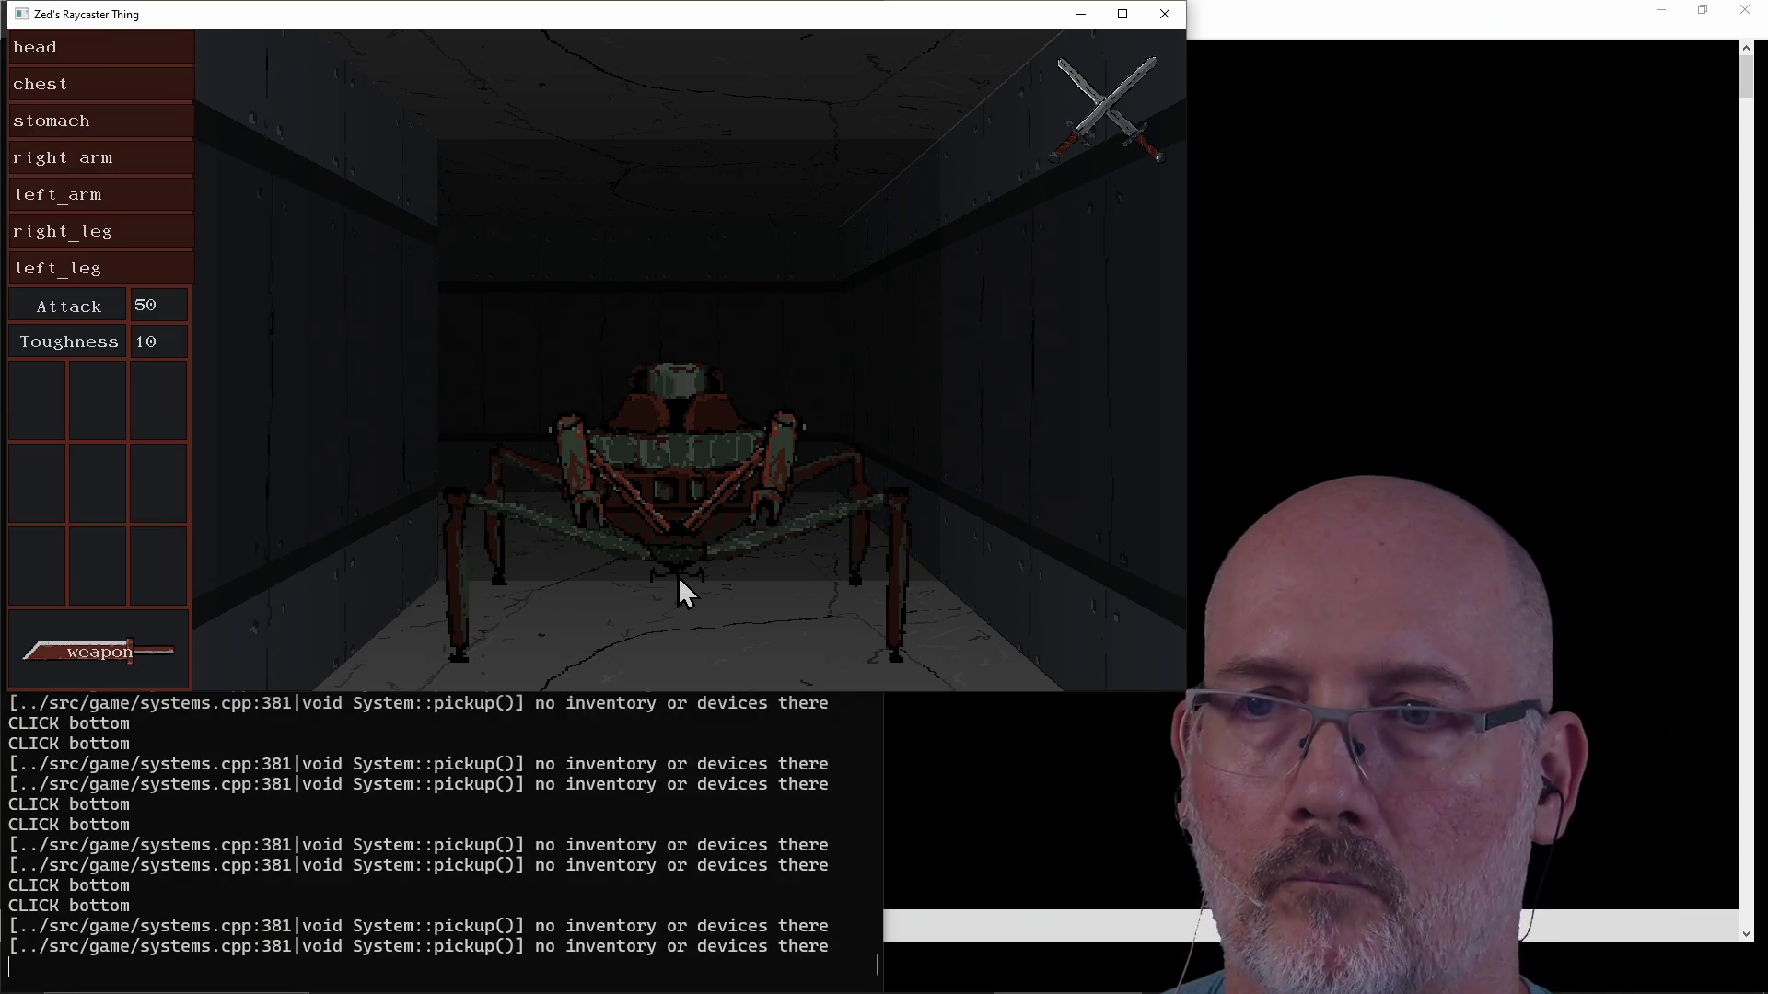
{"action": "key", "text": "a"}
{"action": "key", "text": "d"}
{"action": "left_click", "coordinate": [679, 576]}
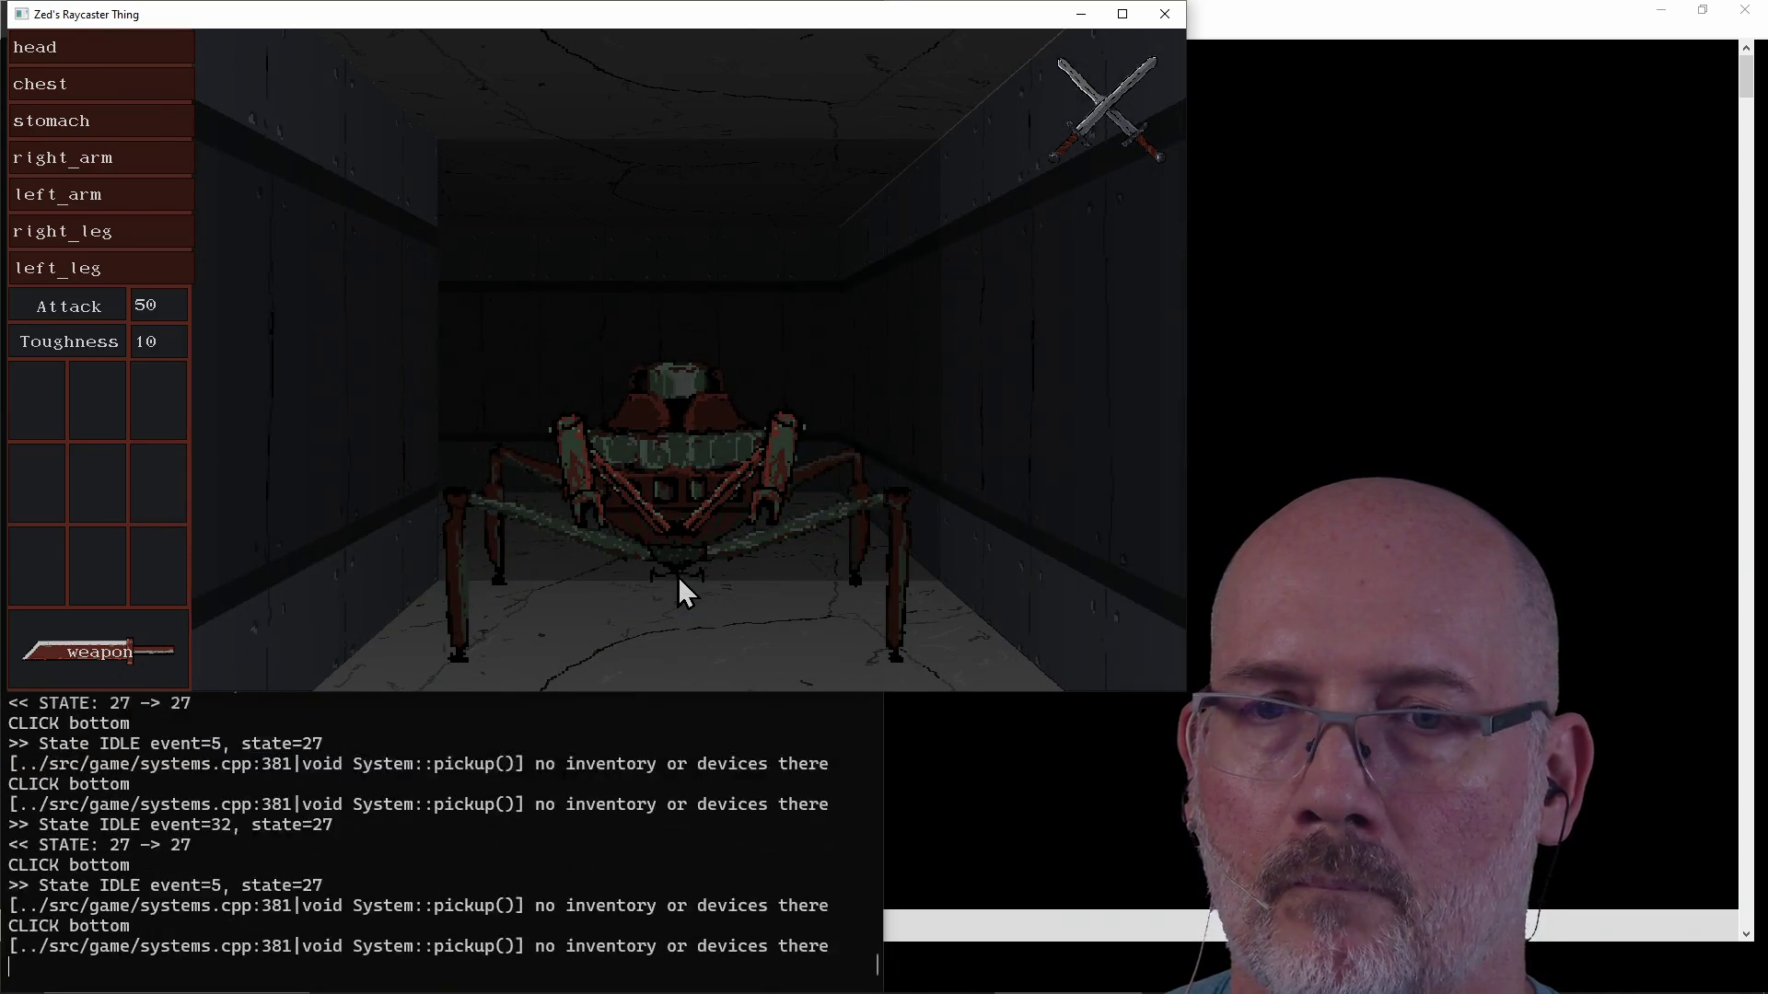
{"action": "key", "text": "a"}
{"action": "double_click", "coordinate": [679, 576]}
{"action": "key", "text": "d"}
{"action": "double_click", "coordinate": [679, 575]}
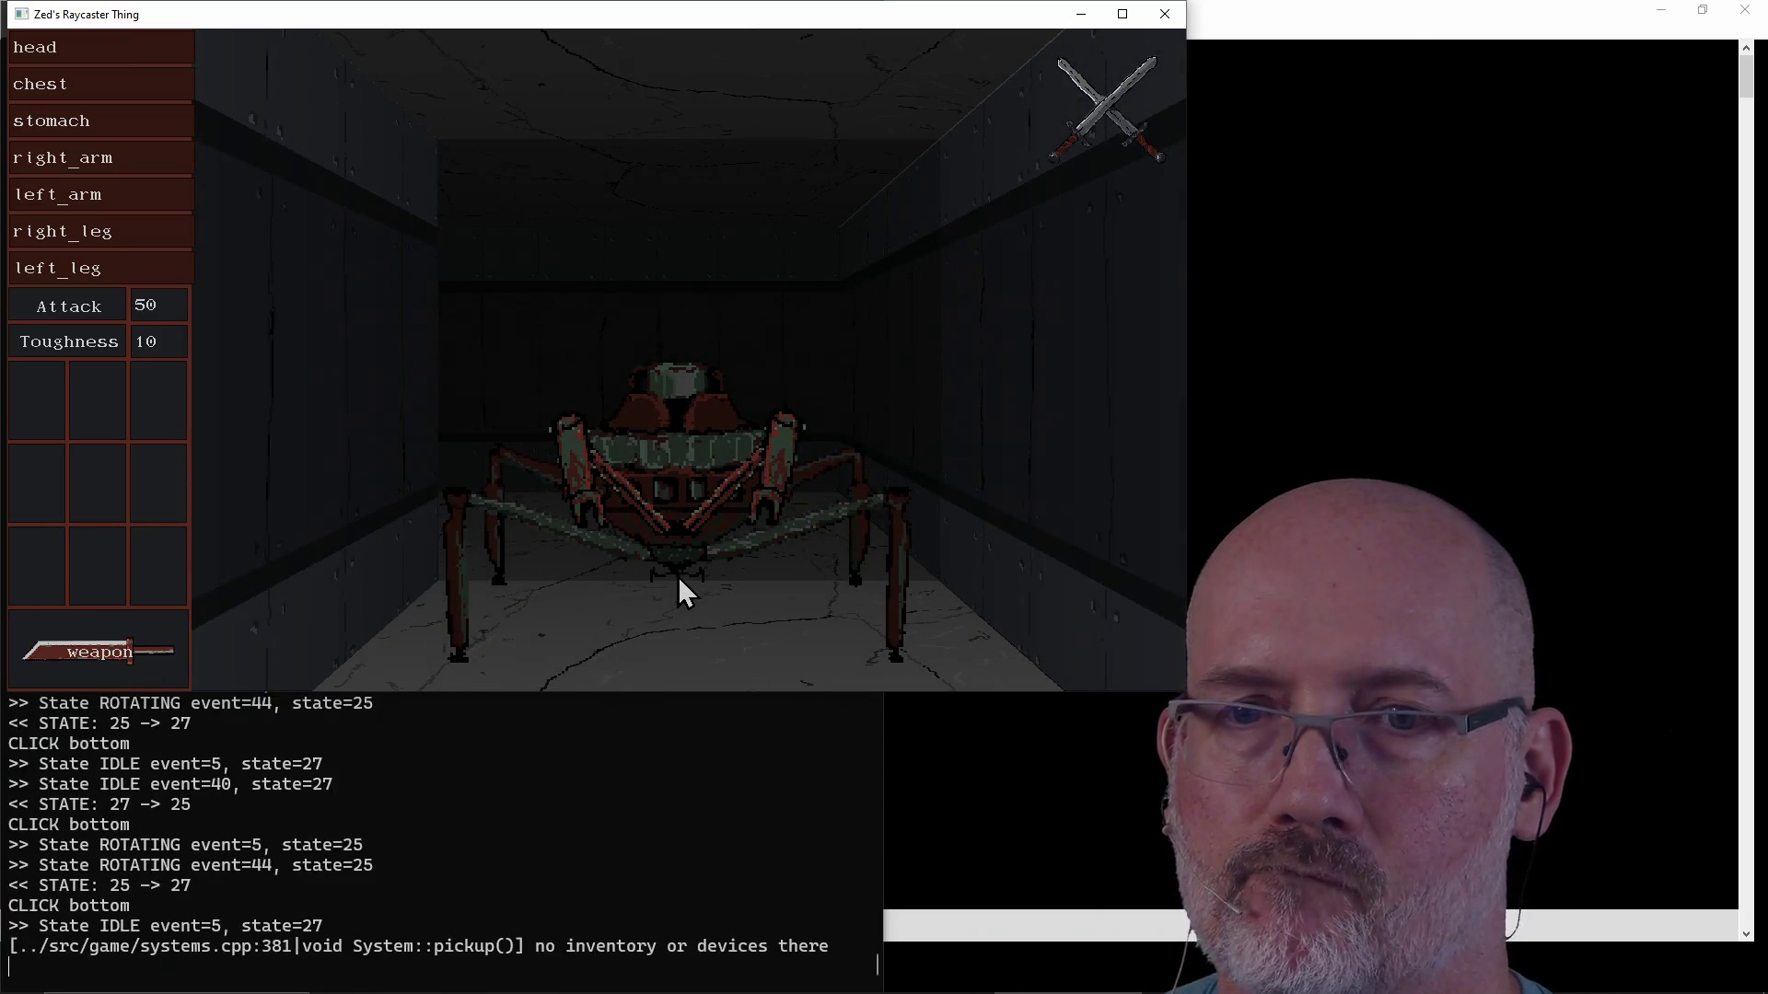
{"action": "double_click", "coordinate": [678, 576]}
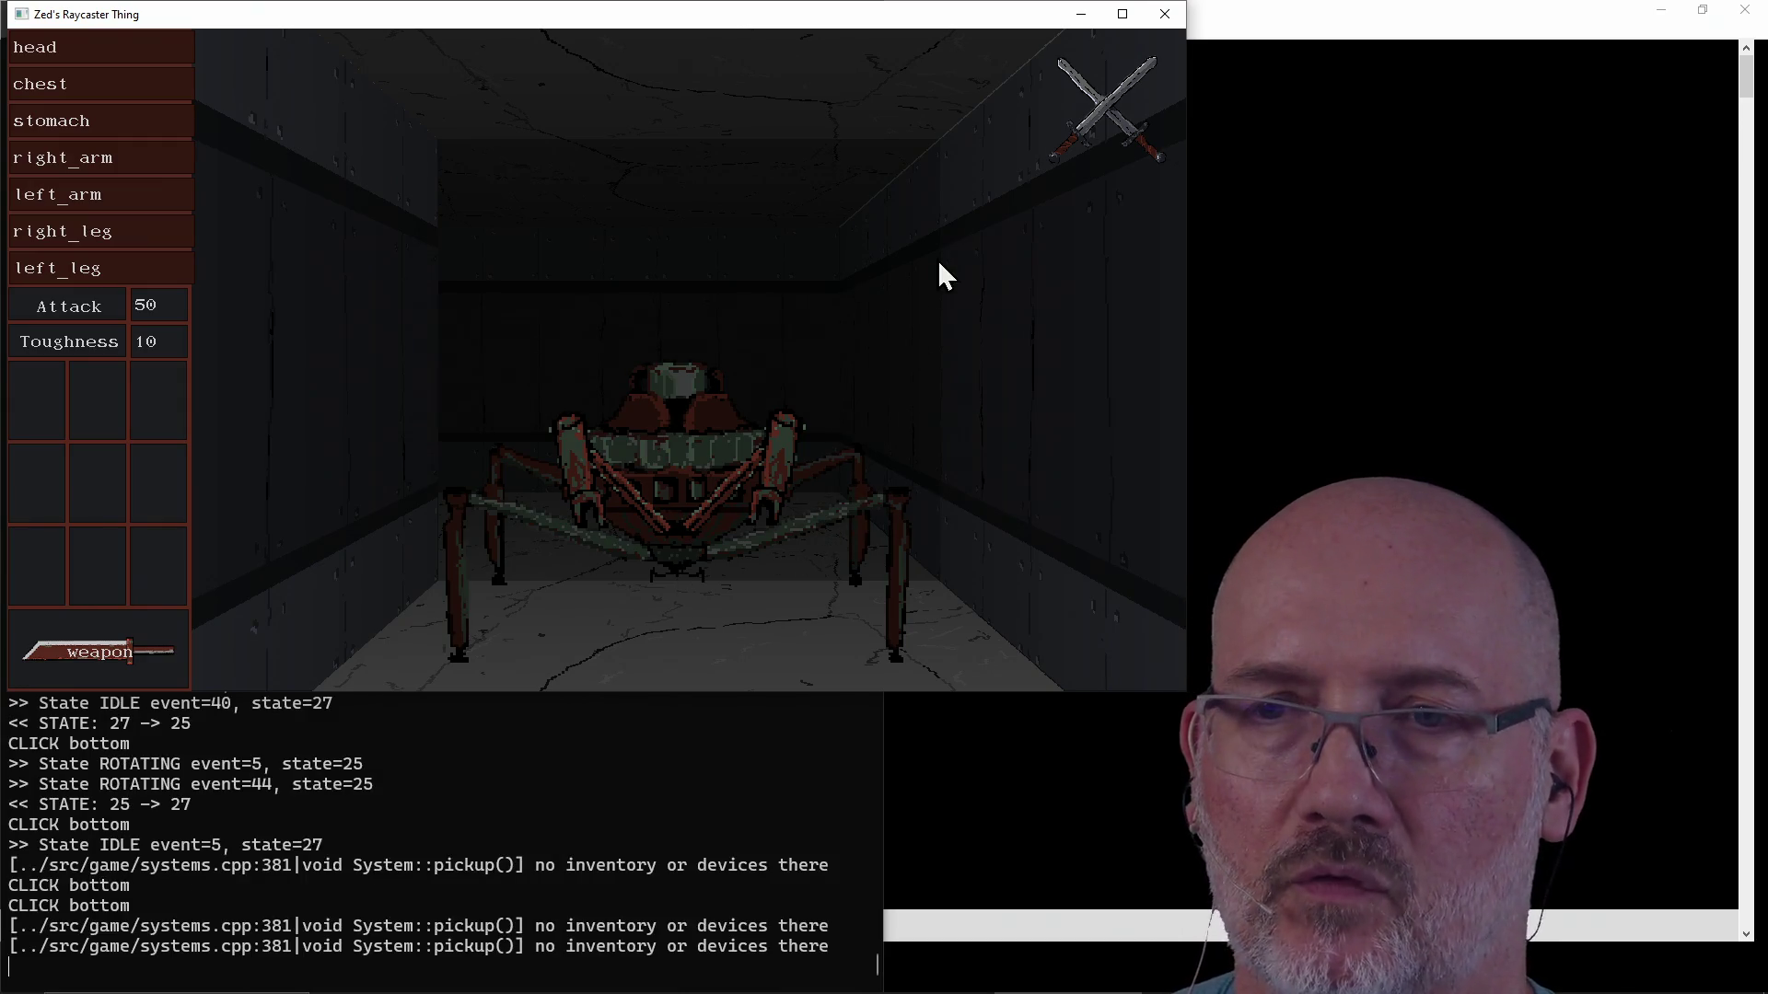
{"action": "key", "text": "space"}
{"action": "key", "text": "space"}
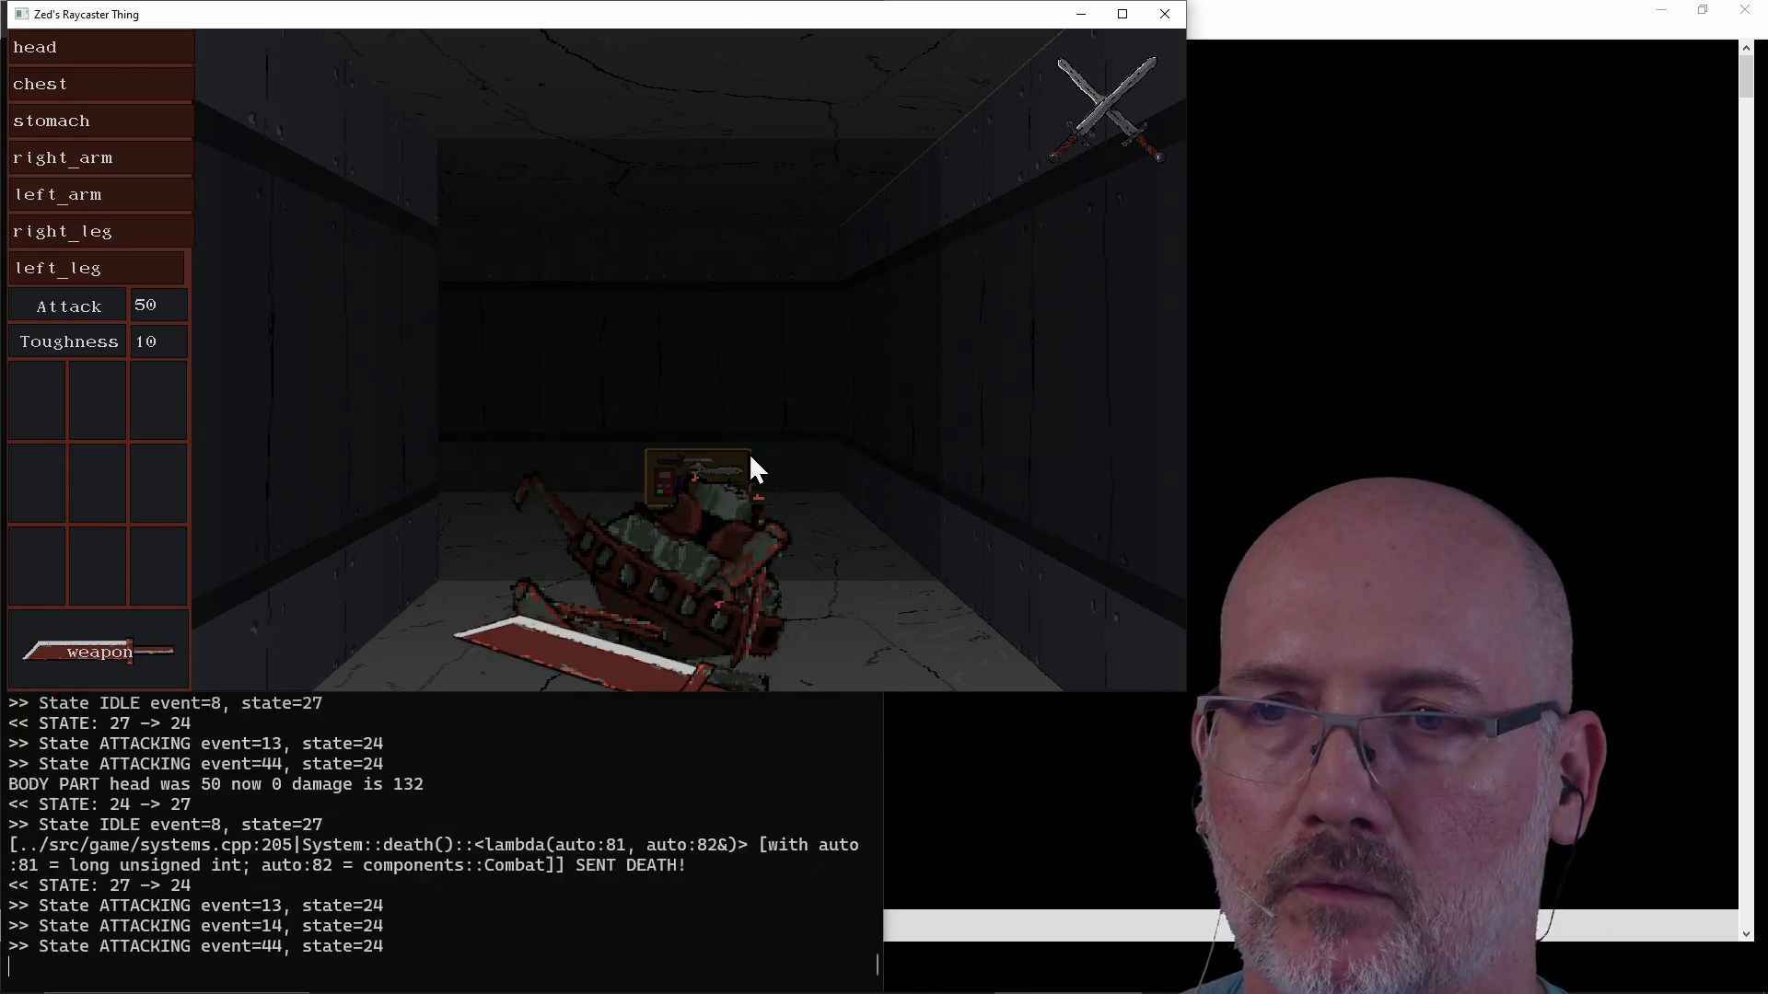
Step to the repair kit, grab it into the first inventory slot, and bring the console log forward.
{"action": "key", "text": "w"}
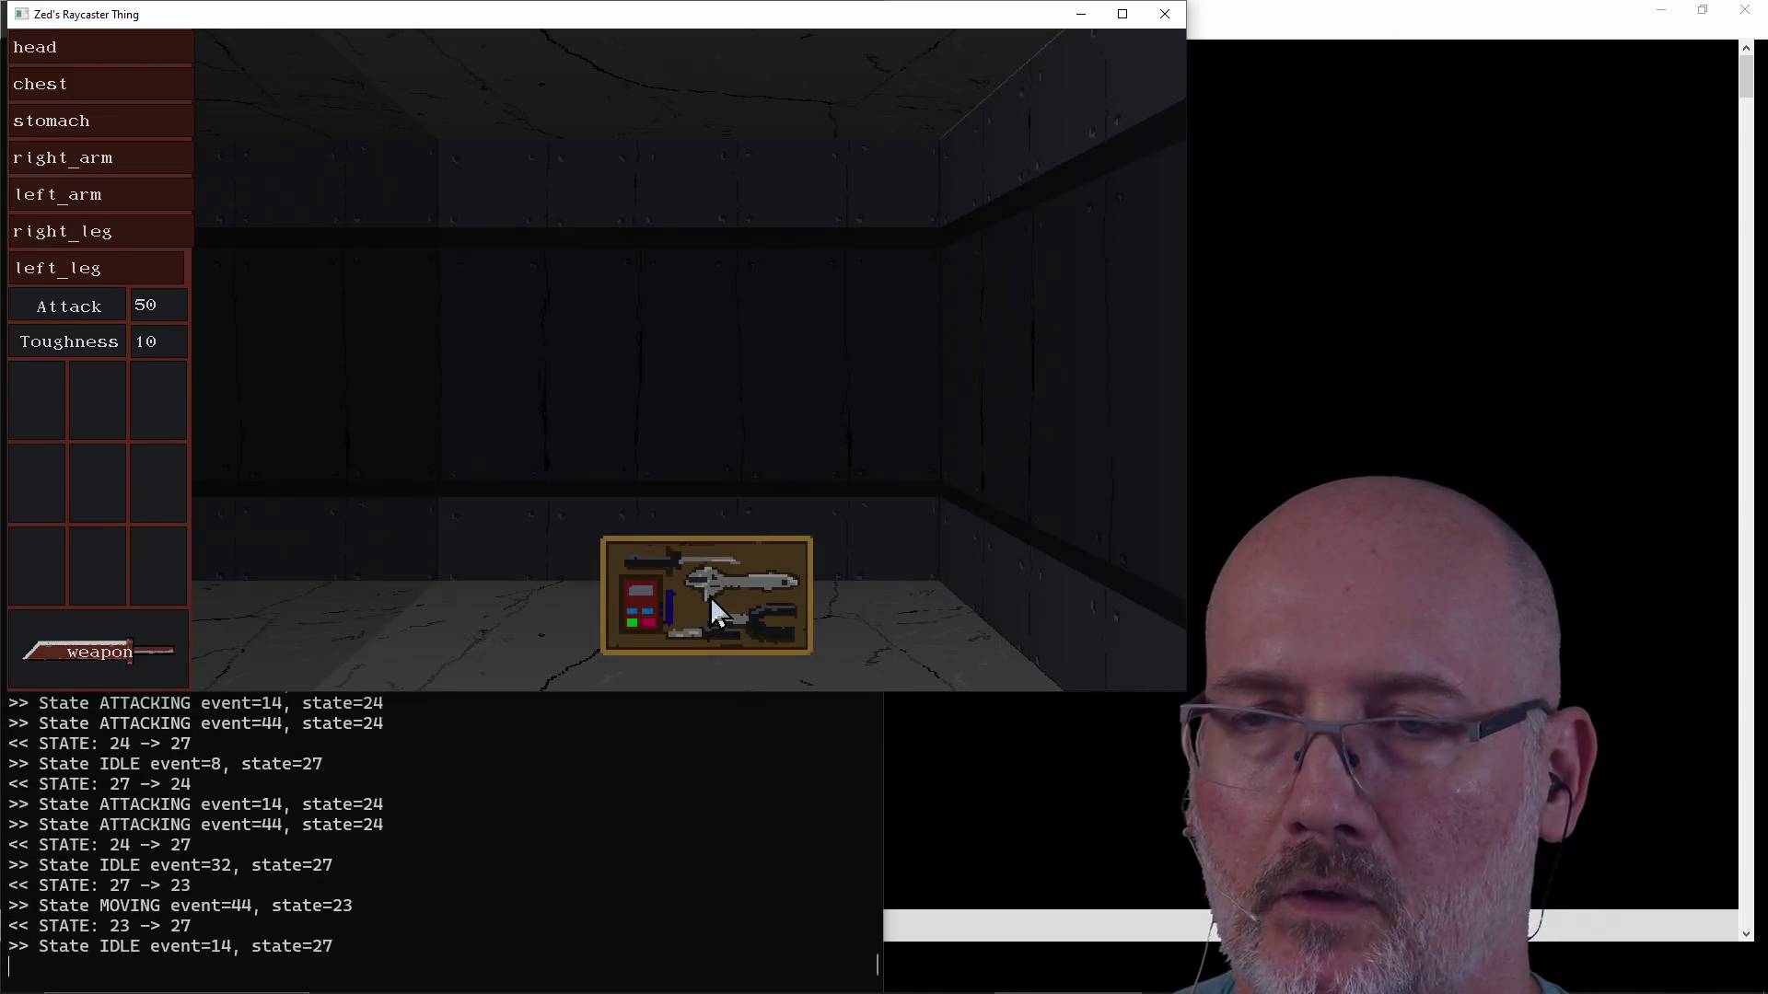
{"action": "left_click", "coordinate": [710, 596]}
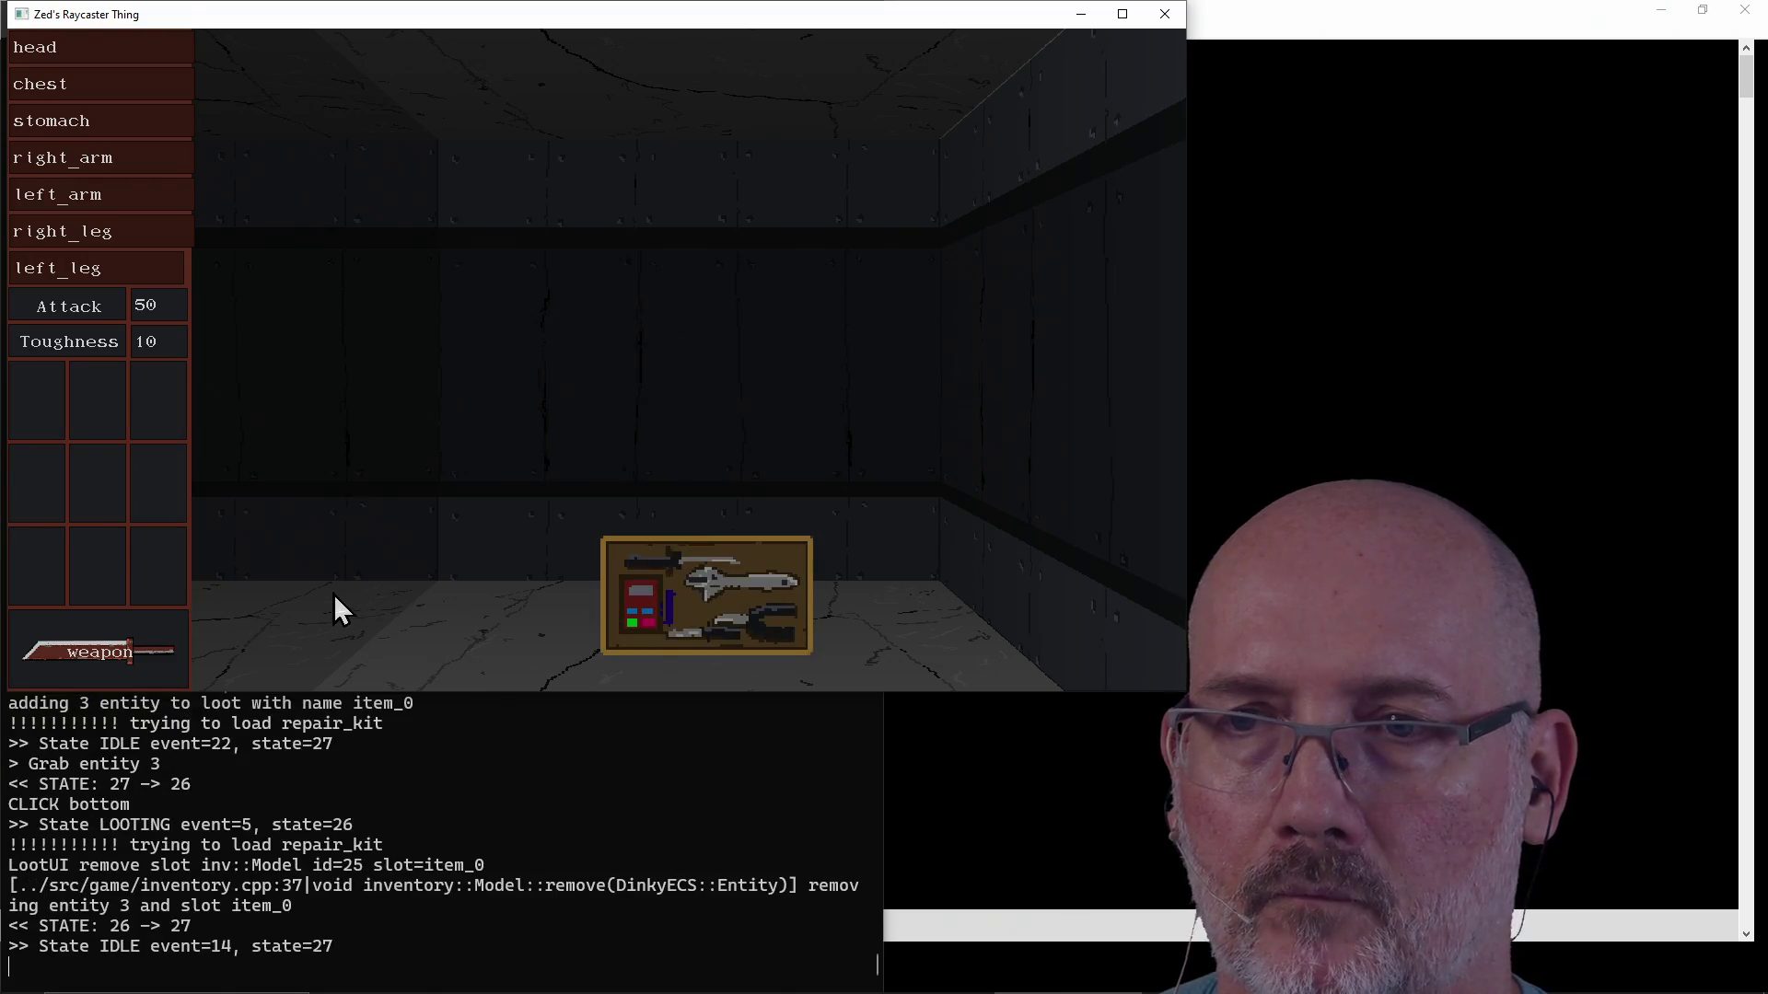
{"action": "left_click", "coordinate": [633, 585]}
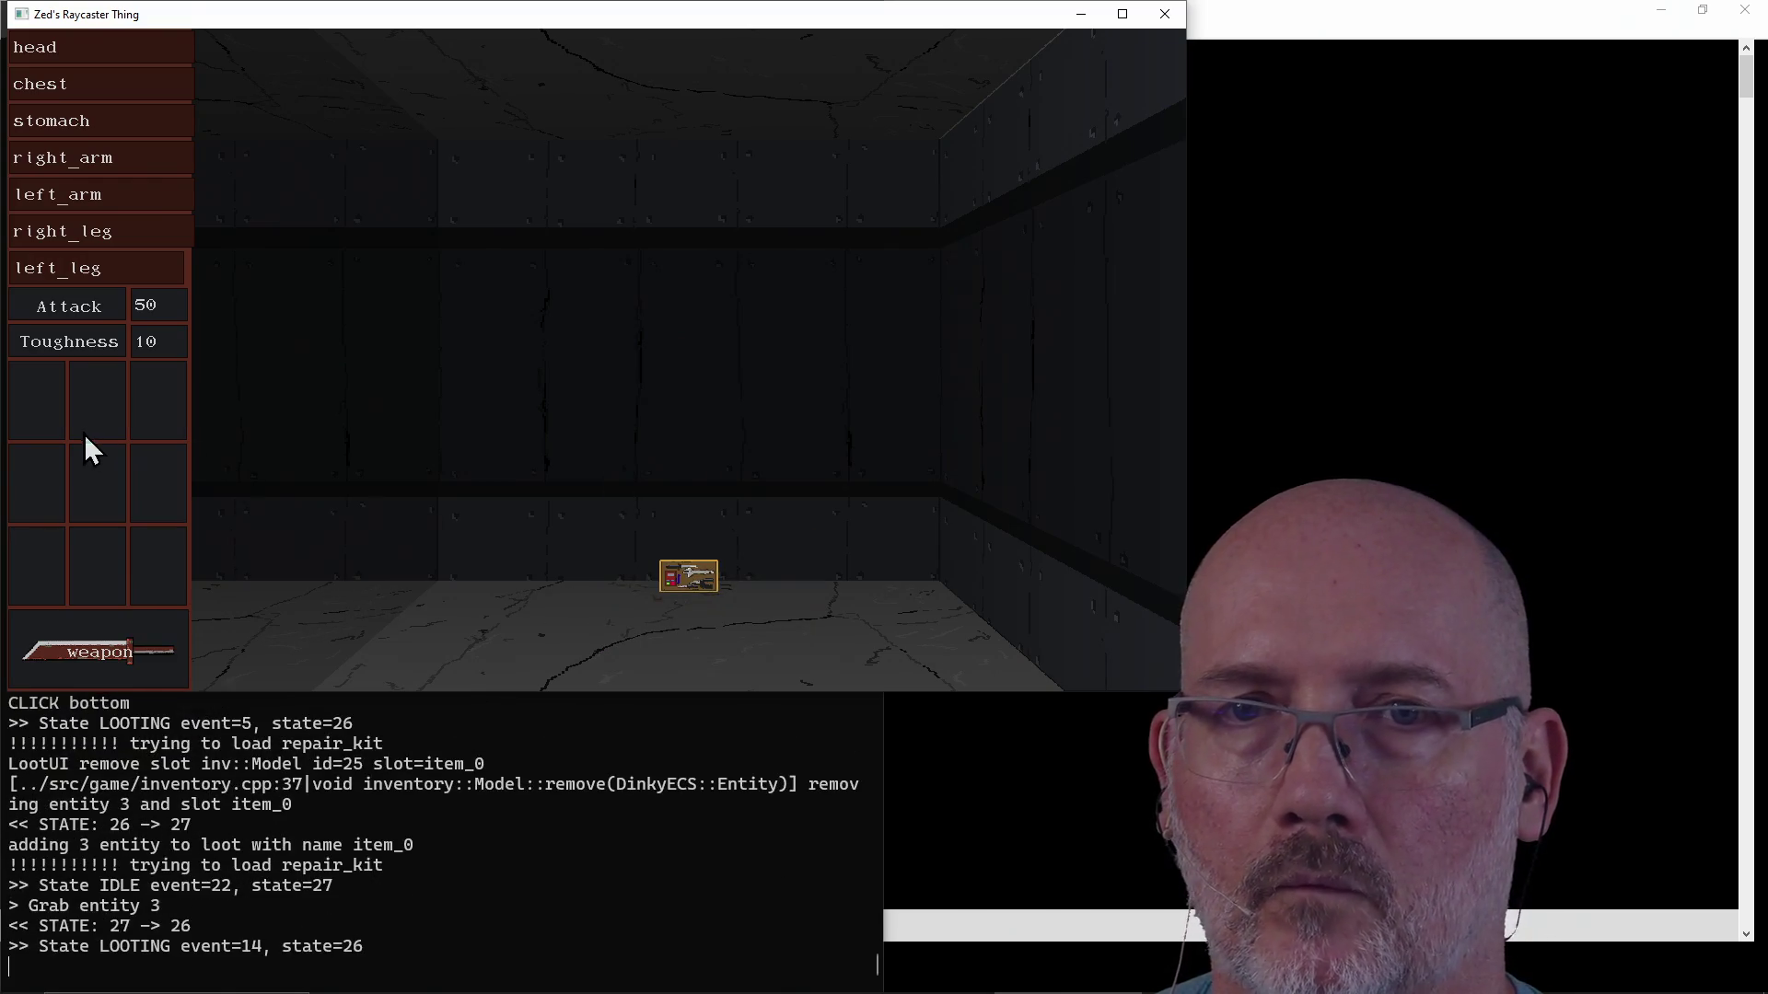
{"action": "left_click", "coordinate": [38, 404]}
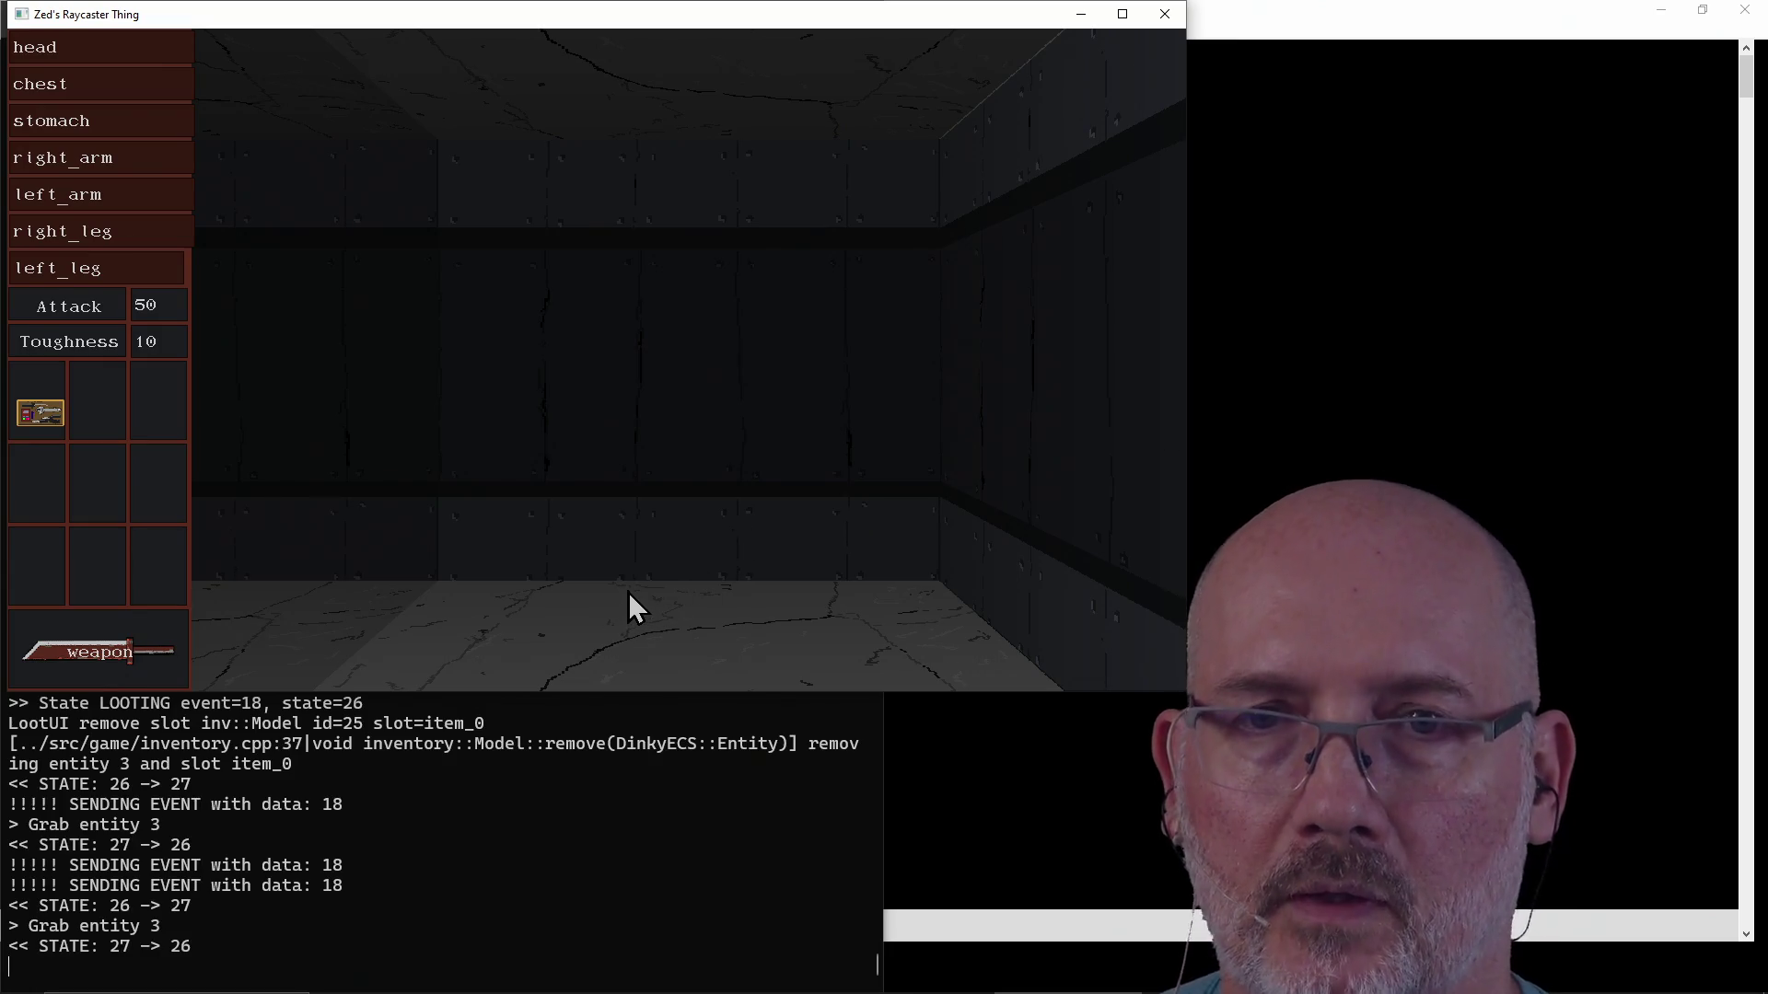
{"action": "left_click", "coordinate": [512, 856]}
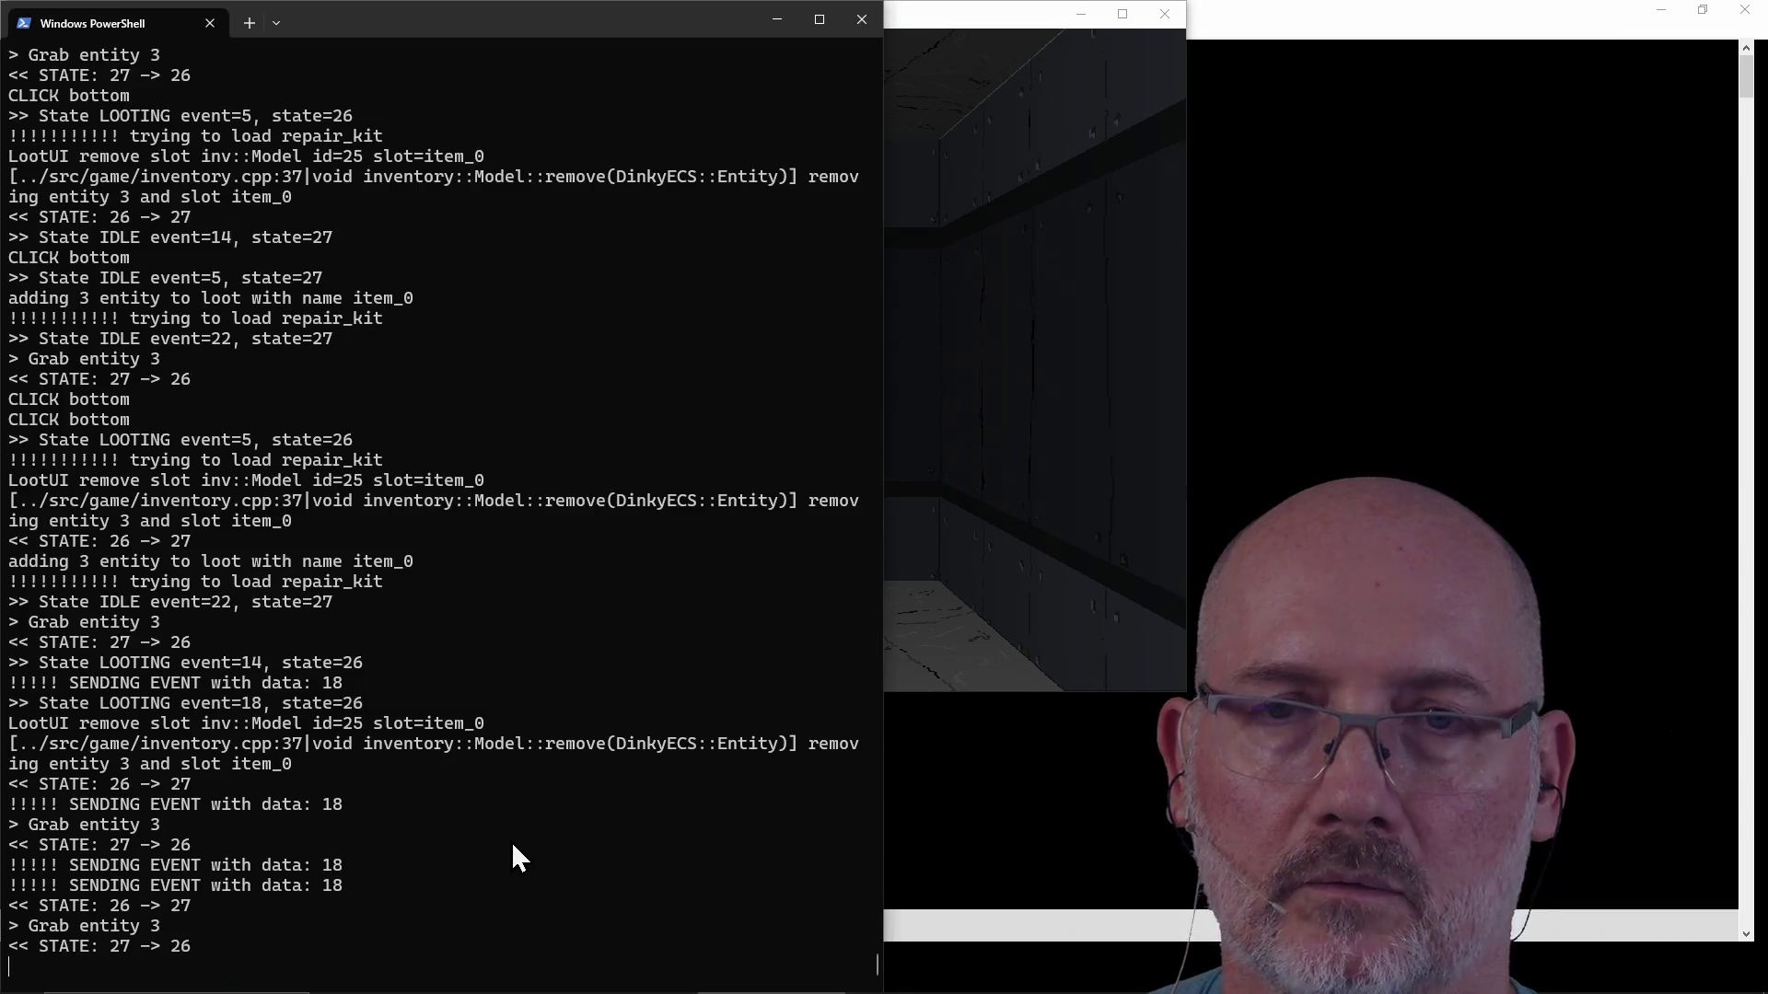
Stop the running game and undo the FSM_DEBUG define and mouse_action edit in fsm.cpp.
{"action": "key", "text": "ctrl+c"}
{"action": "left_click", "coordinate": [1004, 728]}
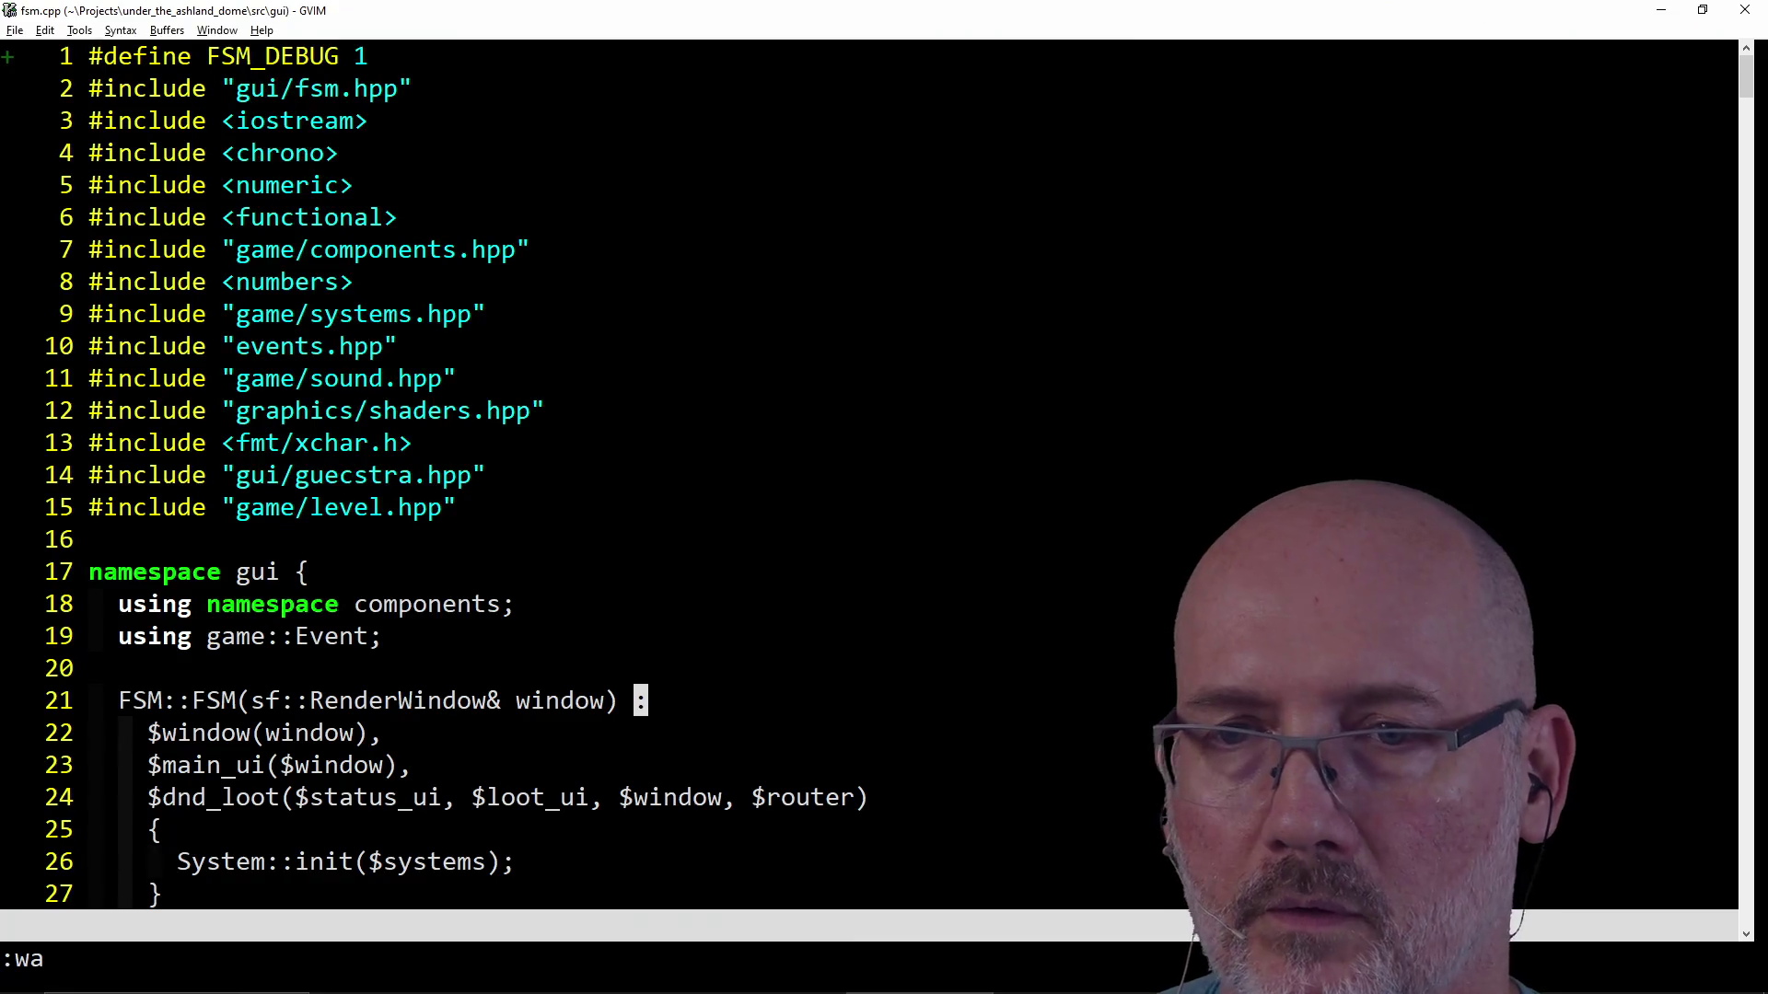
{"action": "key", "text": "ctrl+o"}
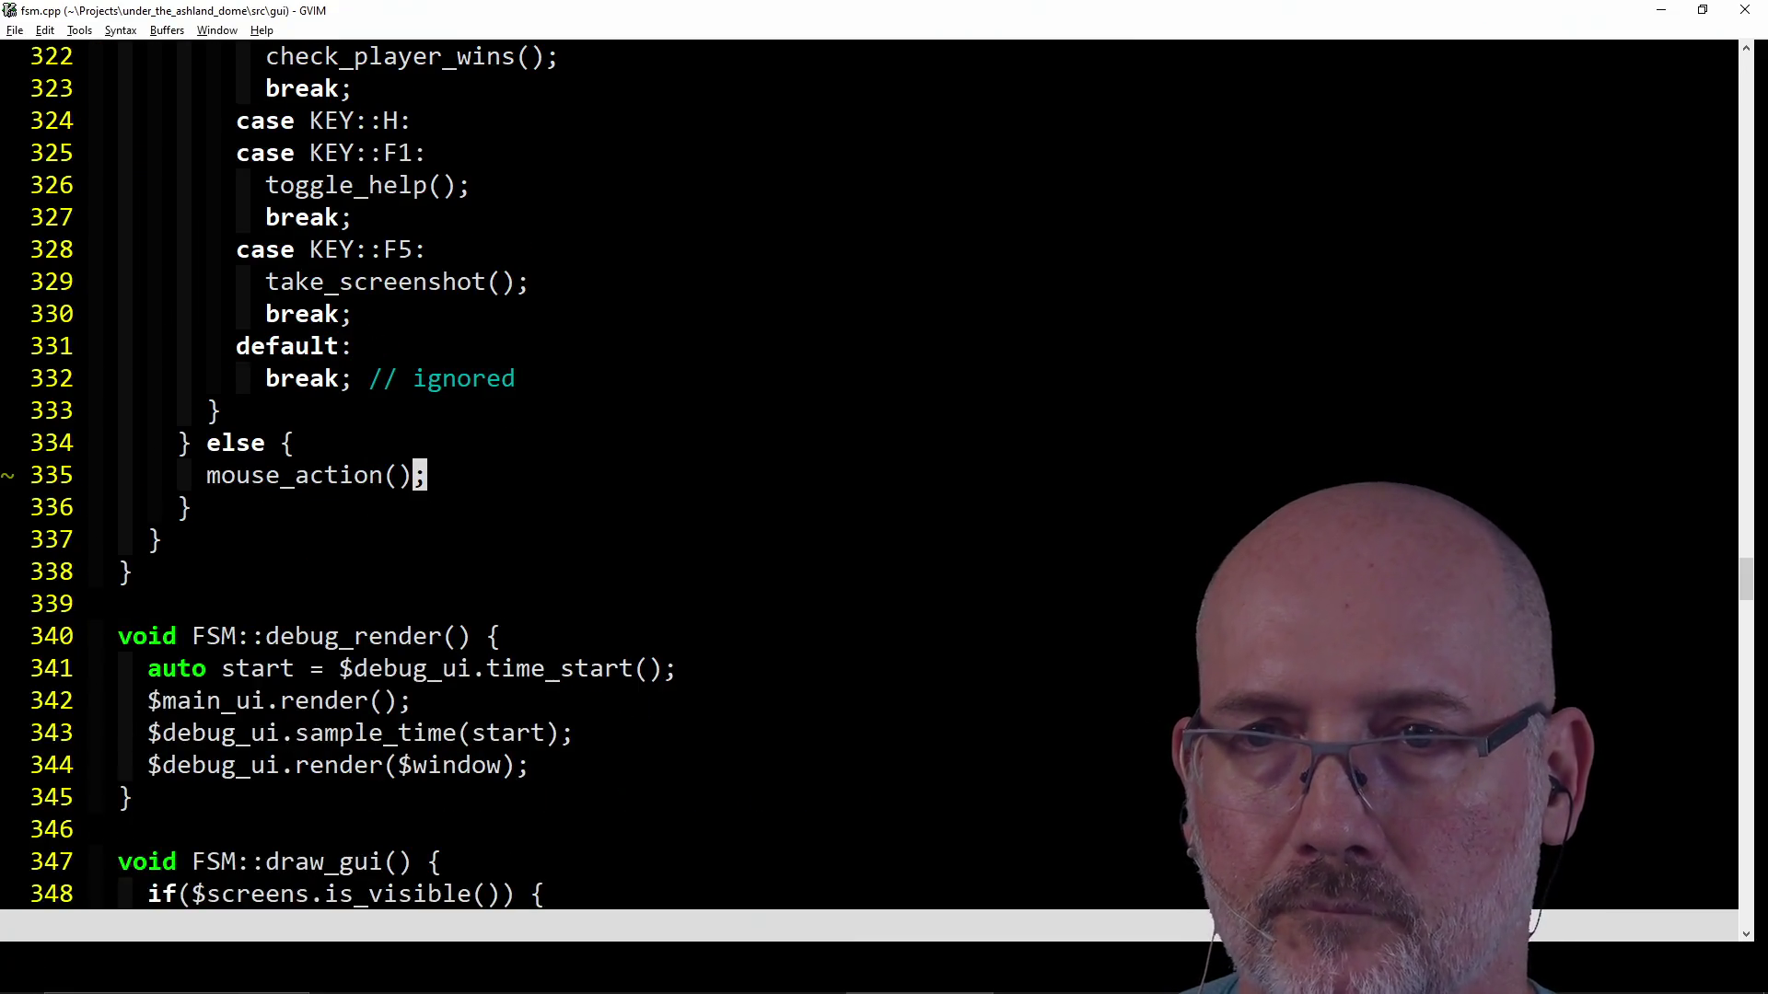
{"action": "key", "text": "u"}
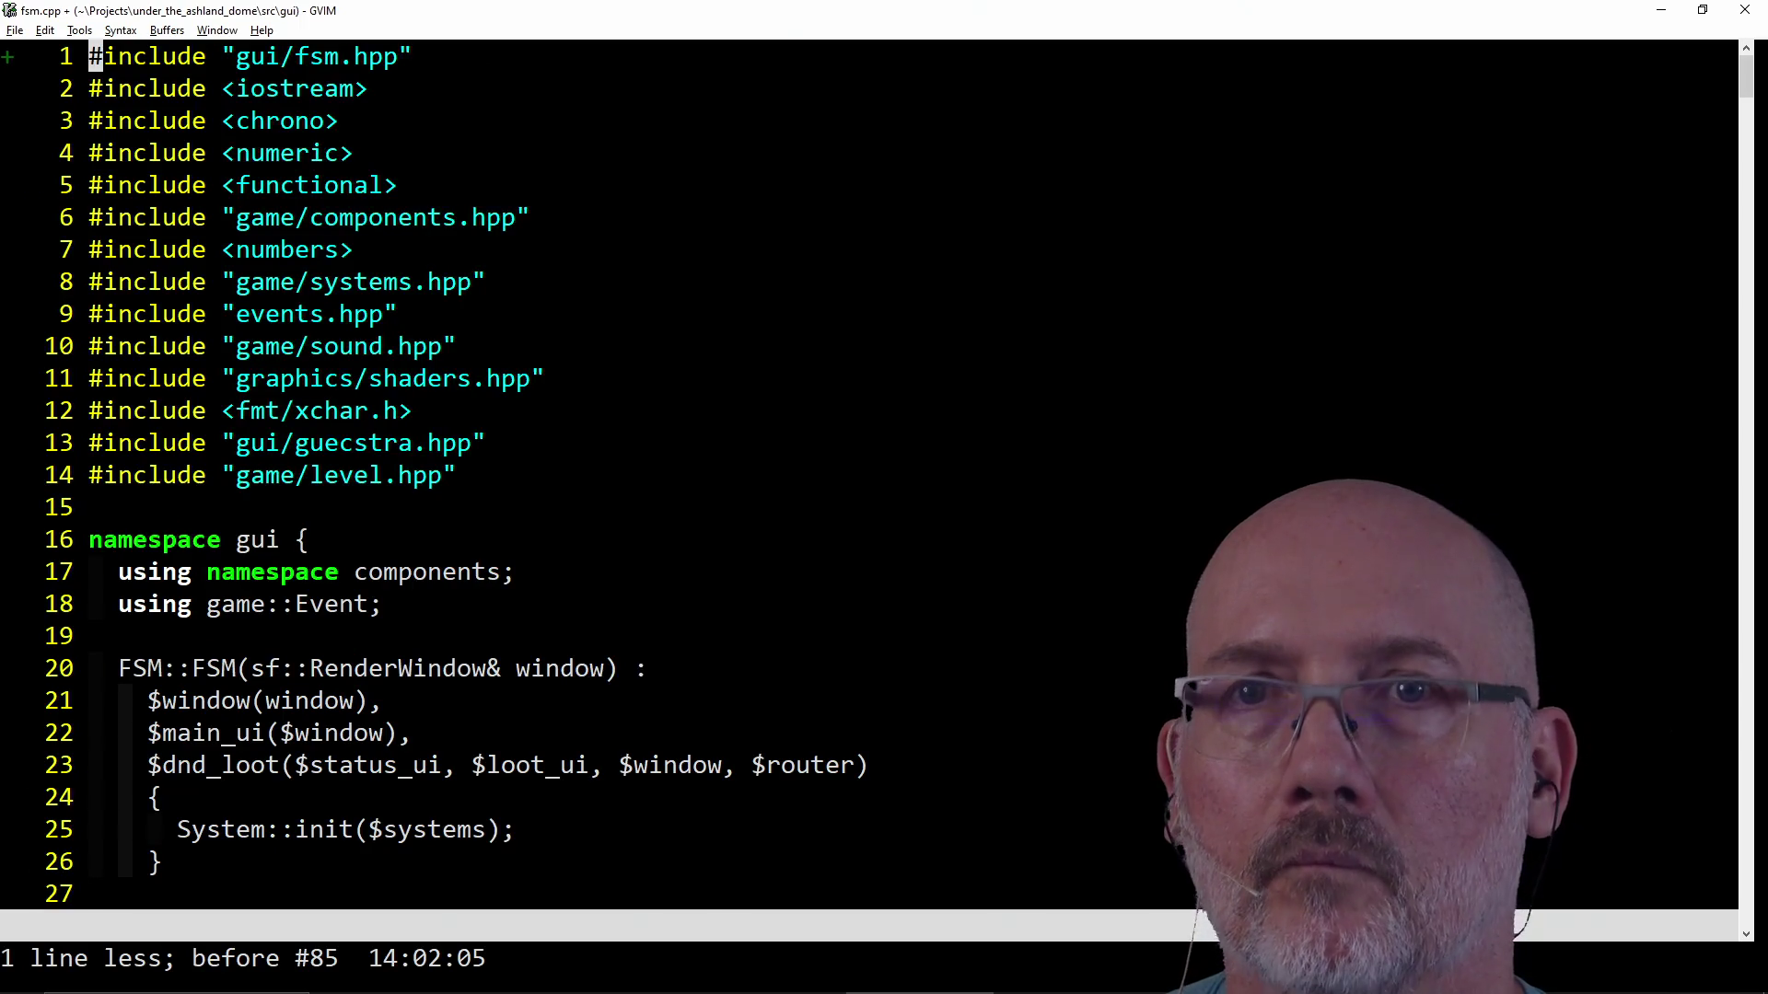
{"action": "type", "text": "u"}
{"action": "type", "text": ":w"}
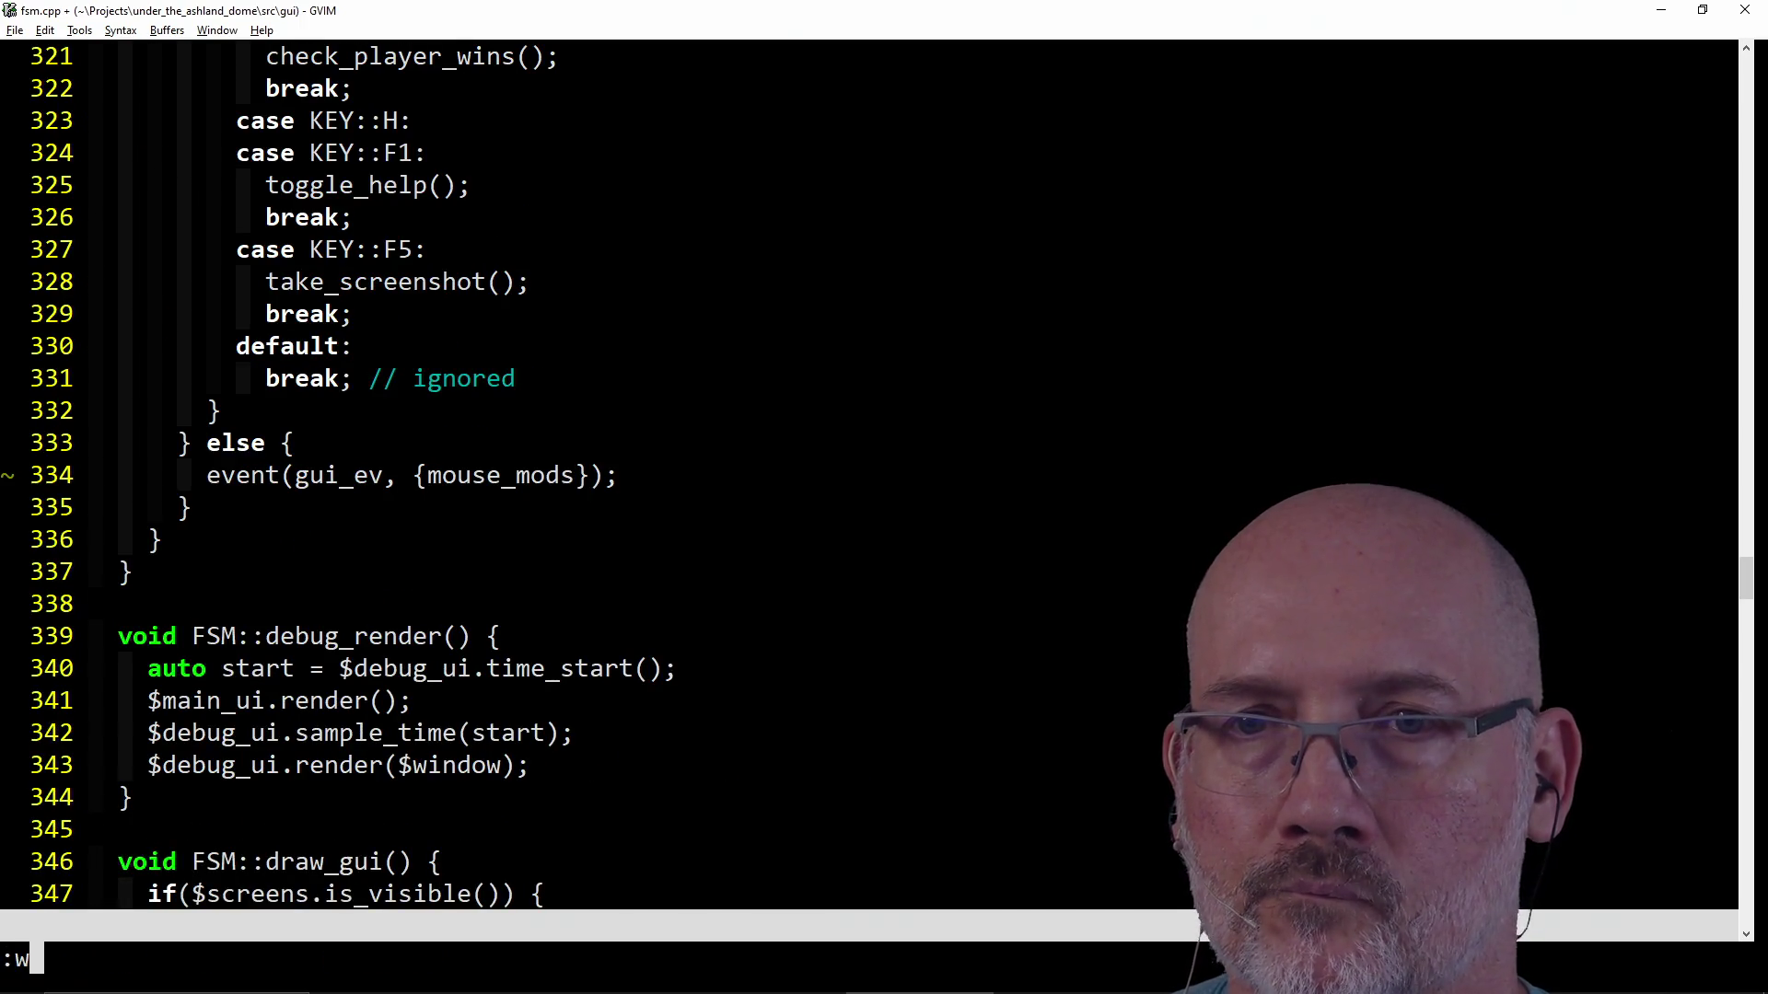
Save fsm.cpp, rebuild the game with F5, and switch to the PowerShell console.
{"action": "key", "text": "Return"}
{"action": "key", "text": "F5"}
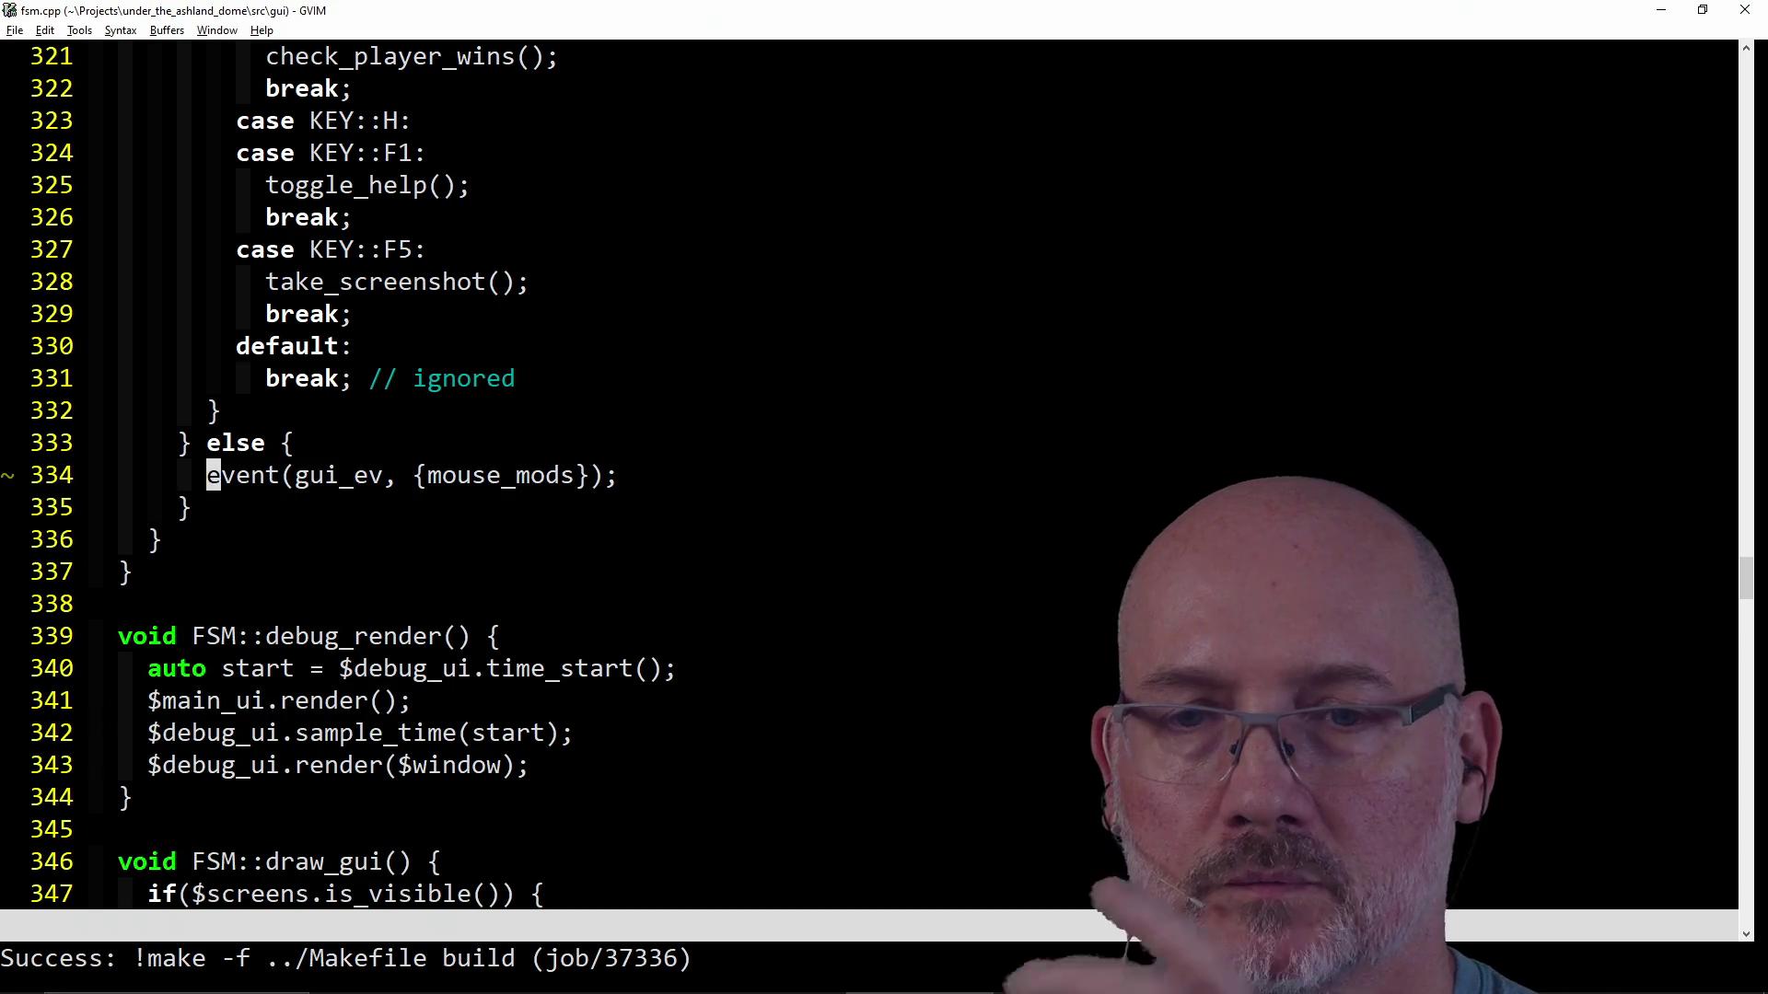
{"action": "key", "text": "alt+Tab"}
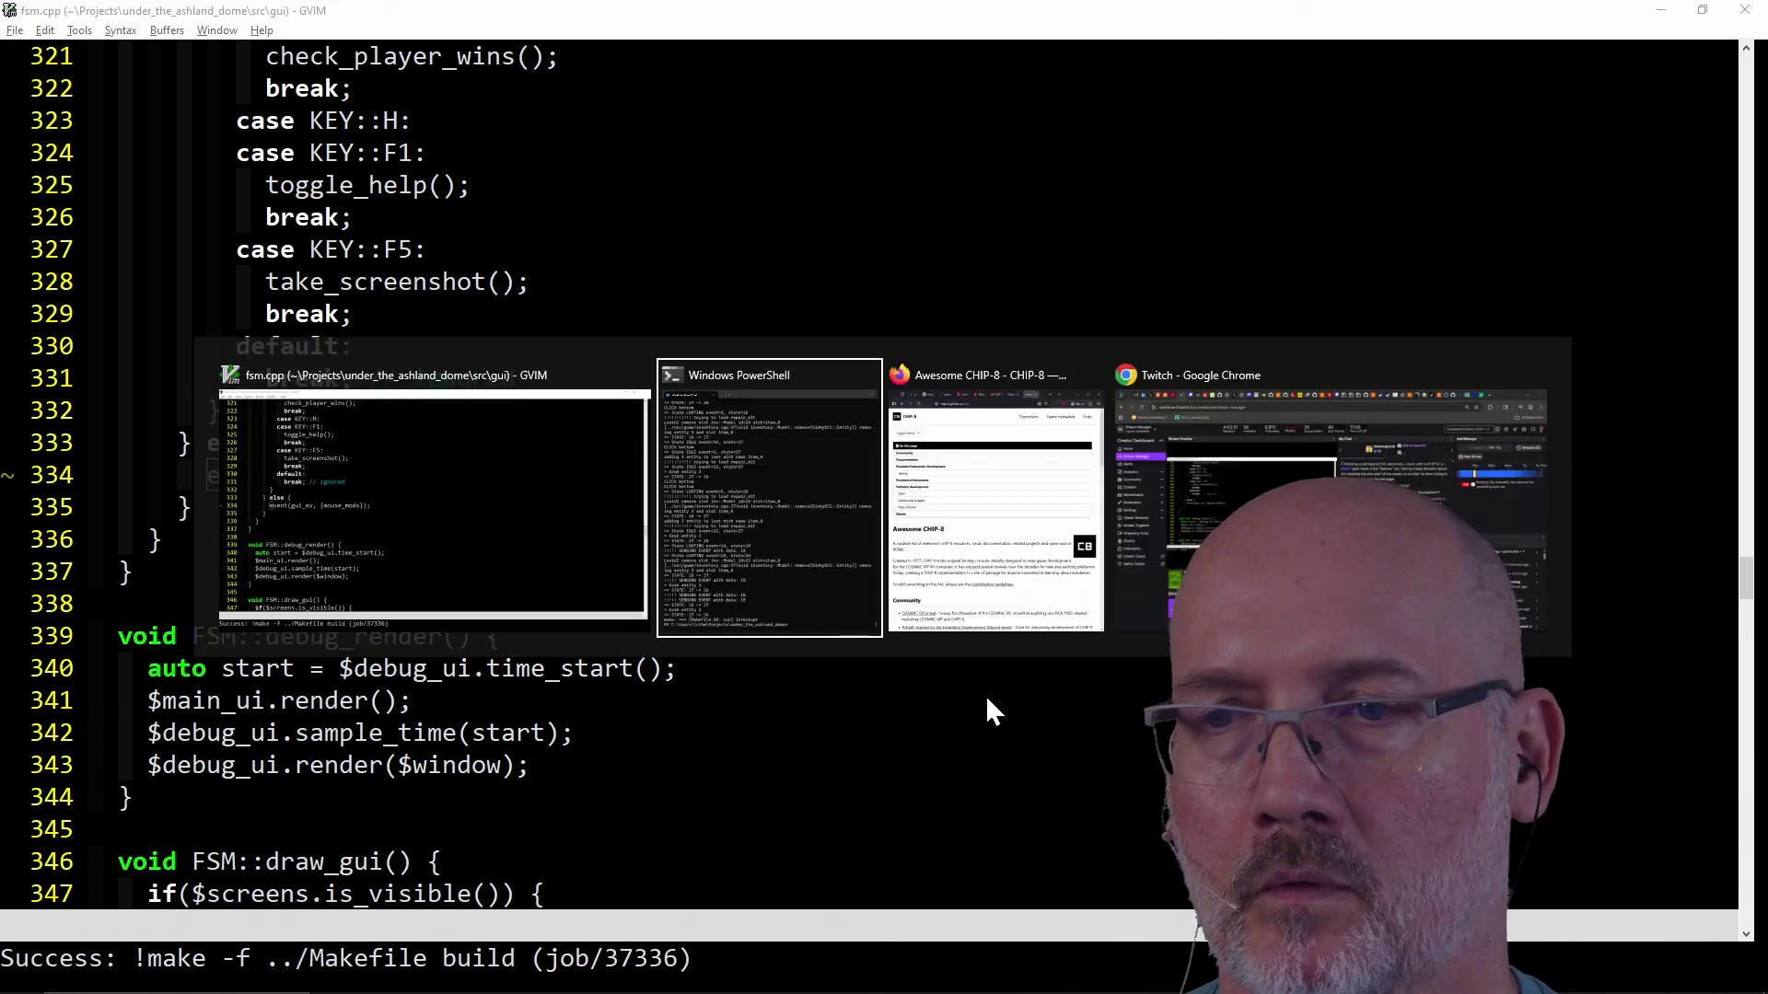
Rerun make run from history and start a new game from the title screen.
{"action": "key", "text": "Up"}
{"action": "key", "text": "Return"}
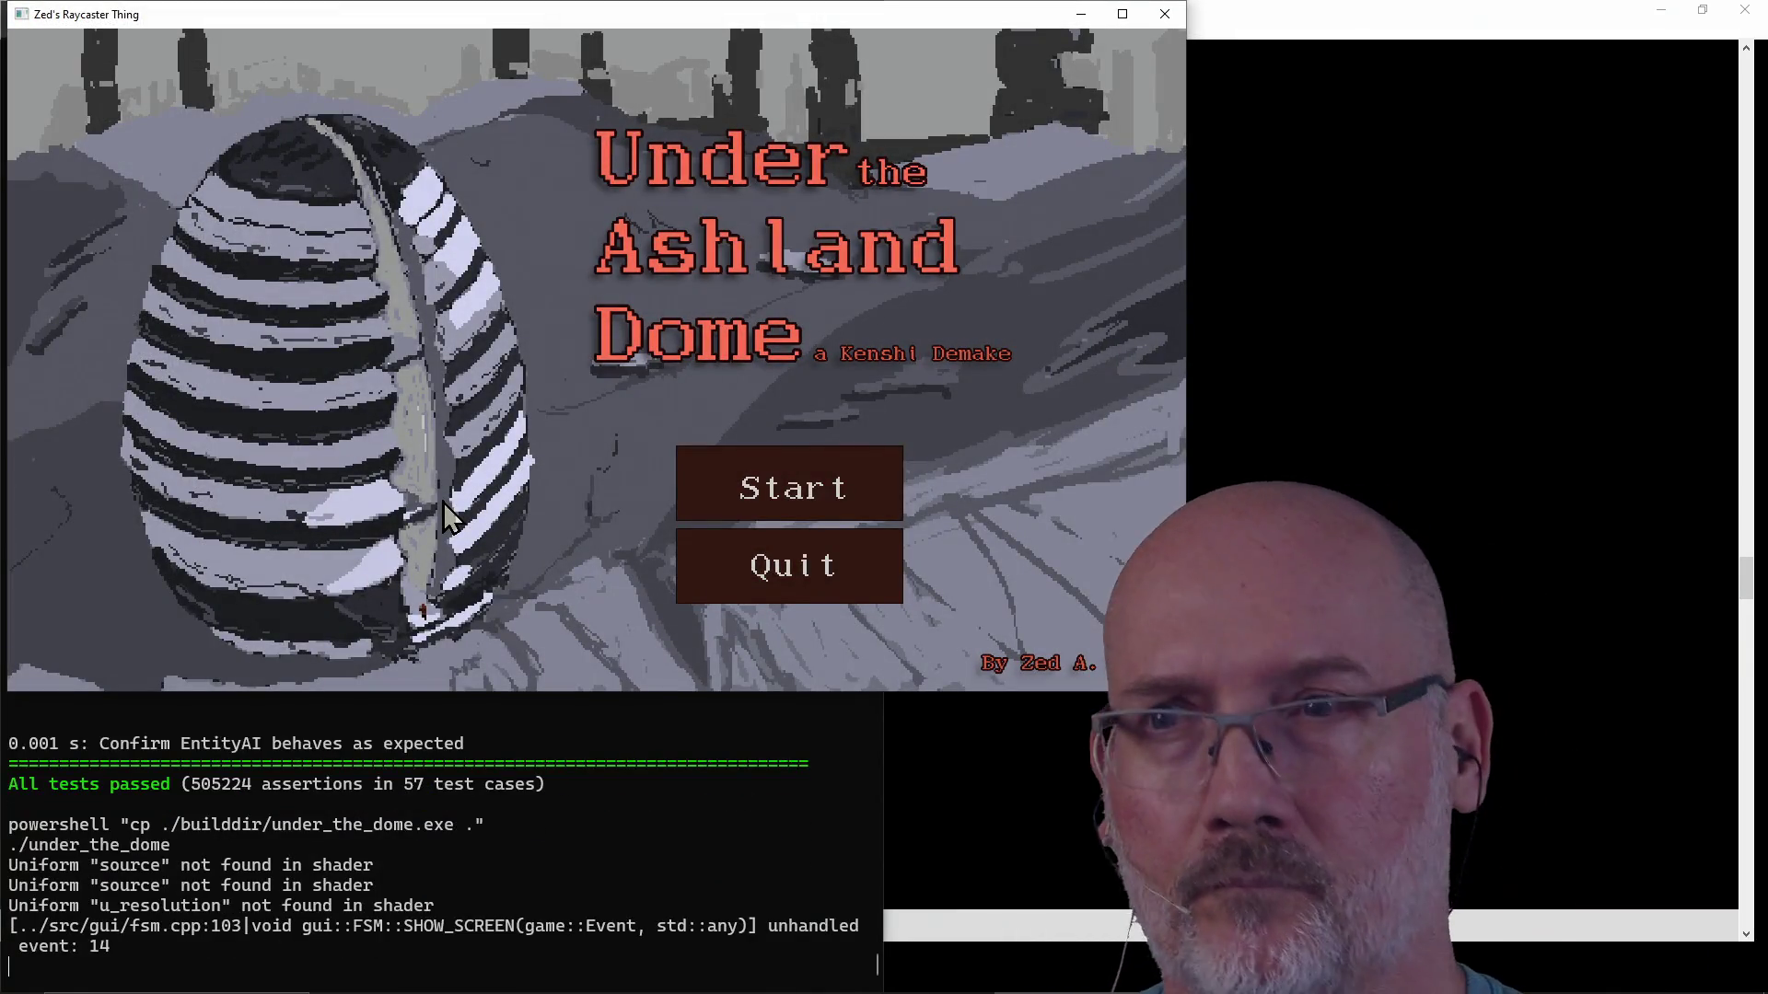
{"action": "left_click", "coordinate": [729, 490]}
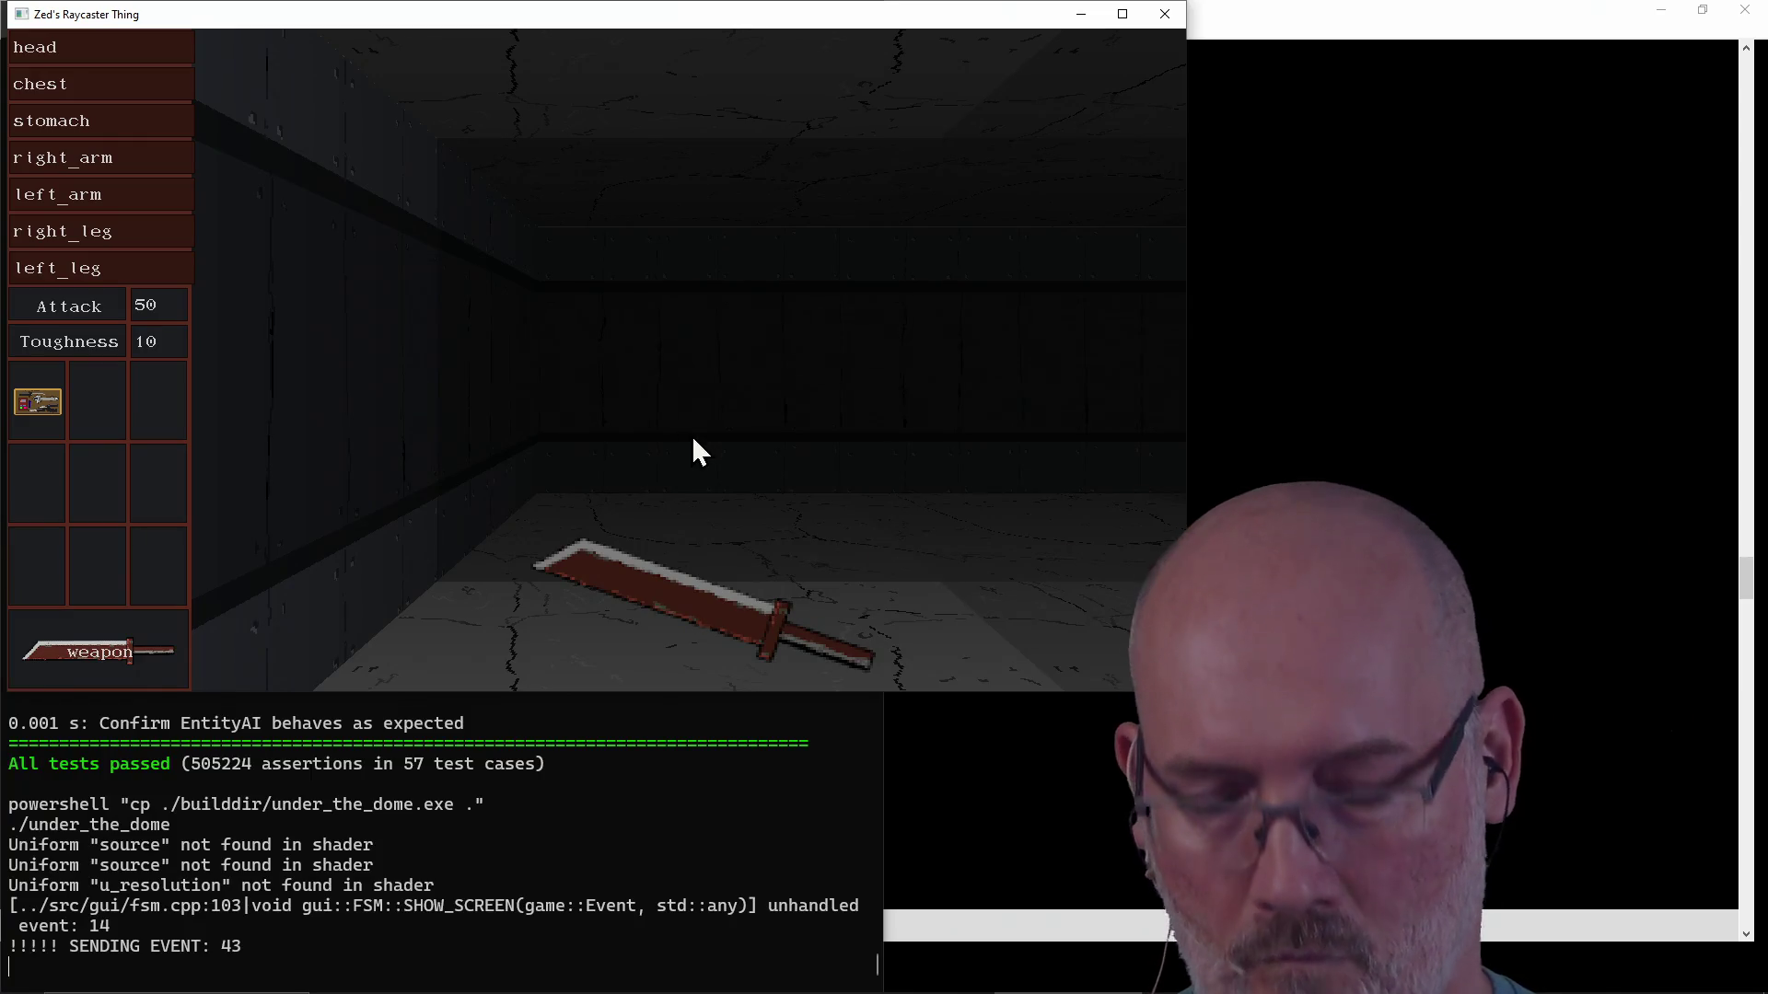
Grab the floor sword into the second inventory slot, close the game, and return to fsm.cpp.
{"action": "left_click", "coordinate": [737, 581]}
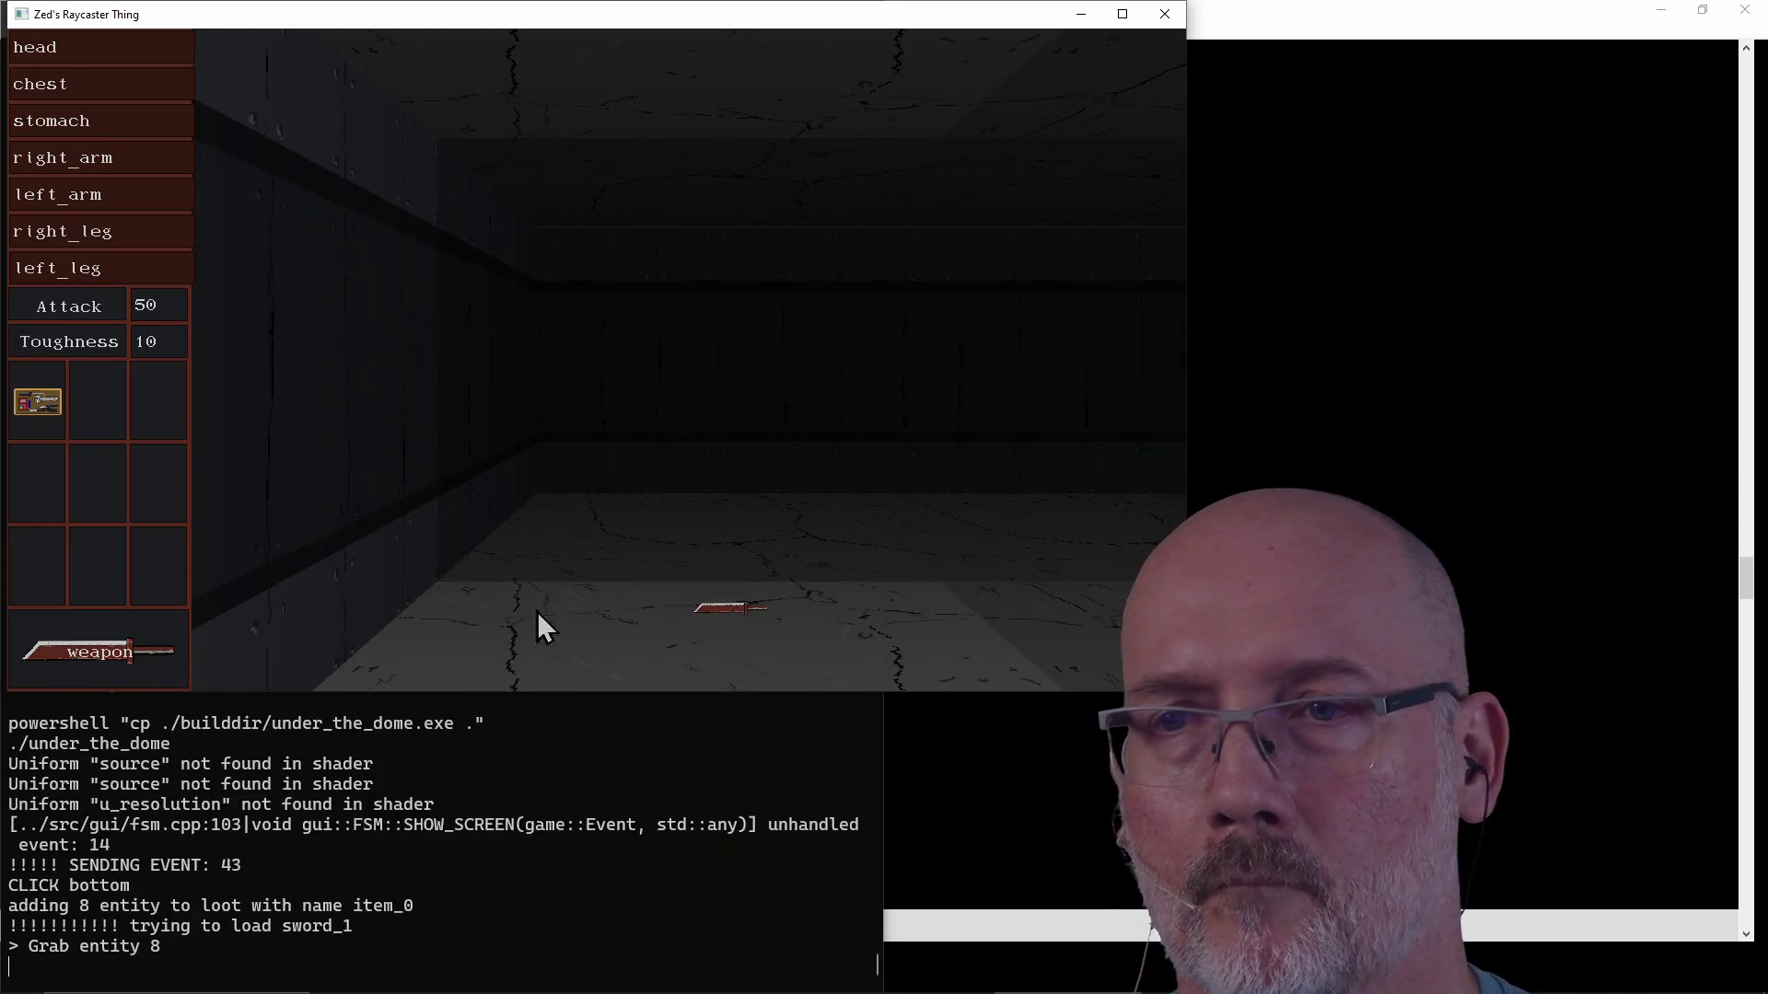
{"action": "left_click", "coordinate": [99, 415]}
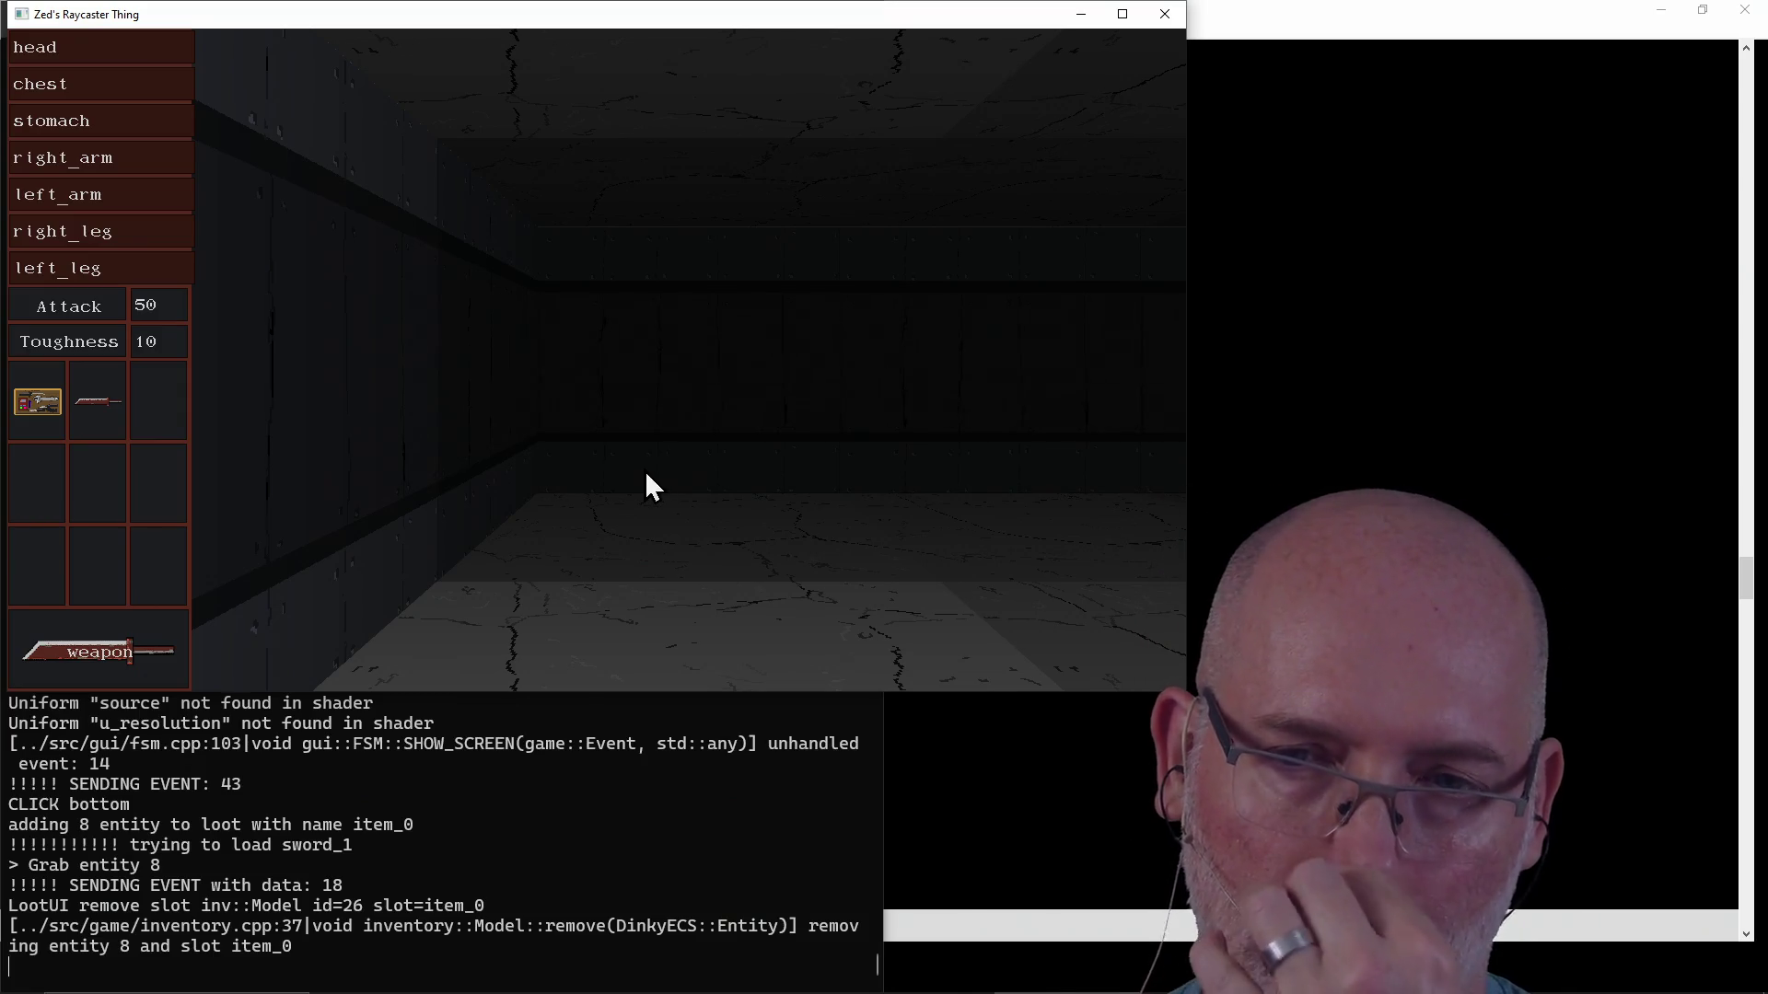
{"action": "left_click", "coordinate": [1165, 14]}
{"action": "left_click", "coordinate": [1063, 525]}
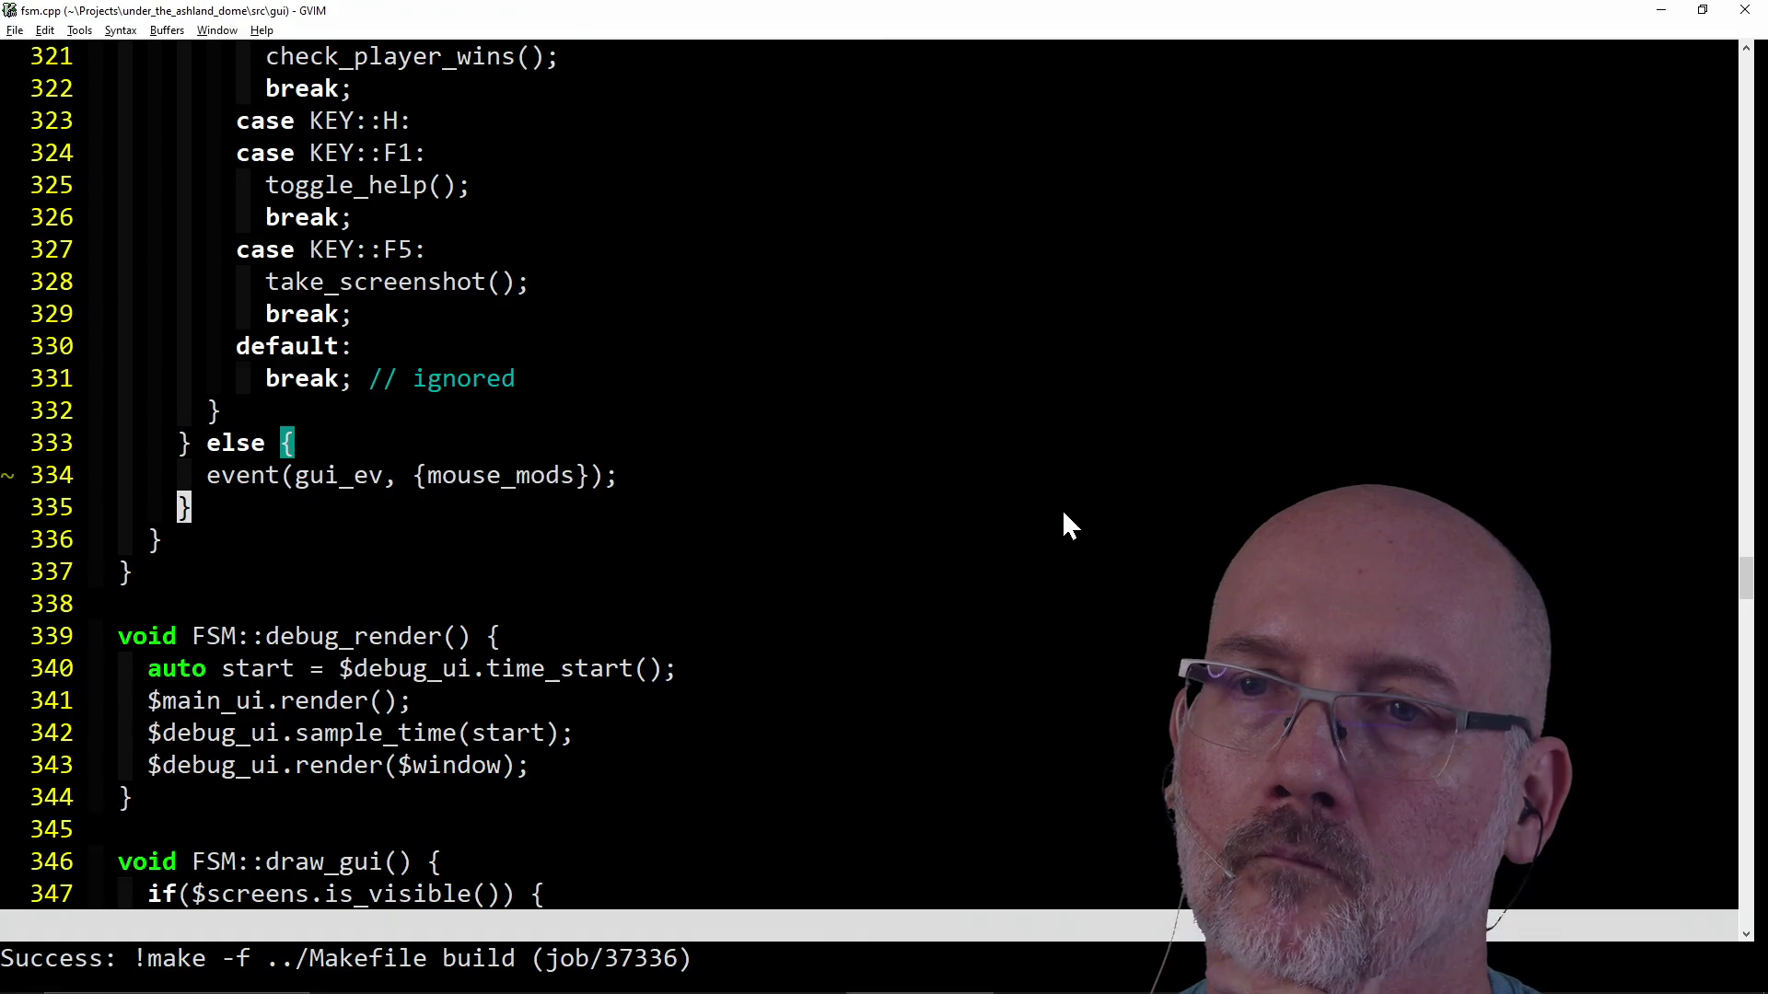
{"action": "scroll", "coordinate": [509, 571], "scroll_direction": "up", "scroll_amount": 4}
{"action": "scroll", "coordinate": [508, 570], "scroll_direction": "up", "scroll_amount": 9}
{"action": "scroll", "coordinate": [508, 571], "scroll_direction": "up", "scroll_amount": 6}
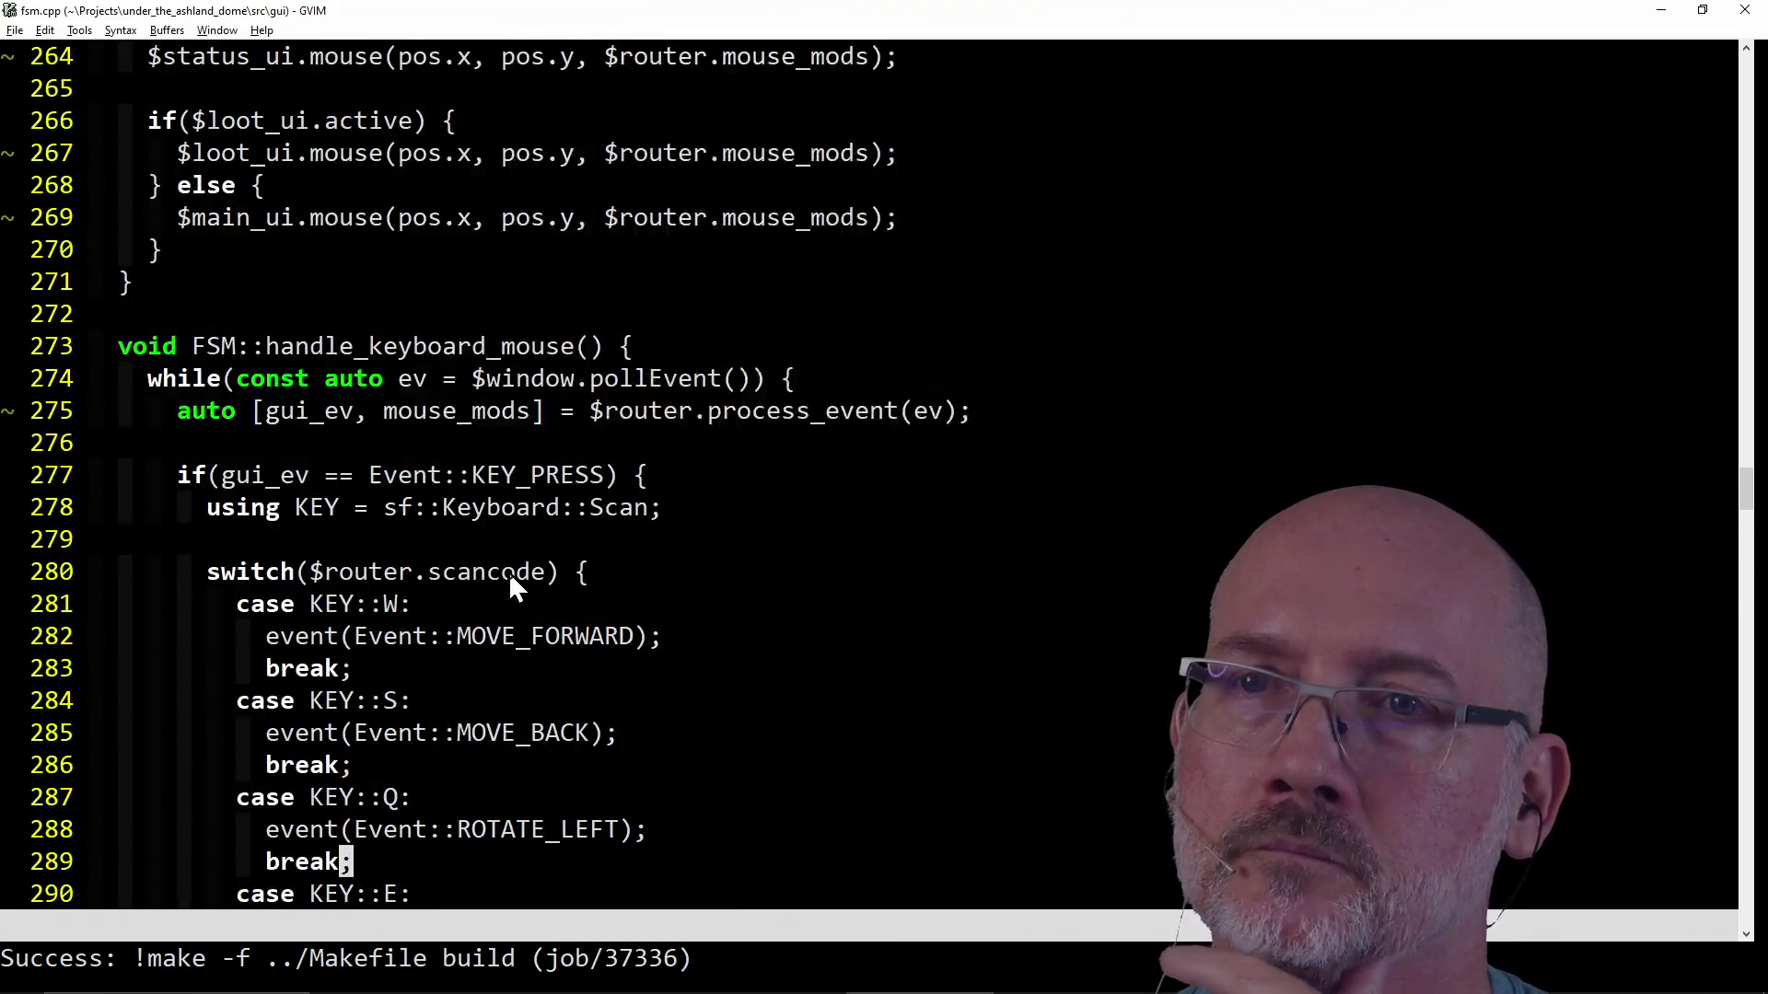
{"action": "scroll", "coordinate": [508, 572], "scroll_direction": "down", "scroll_amount": 3}
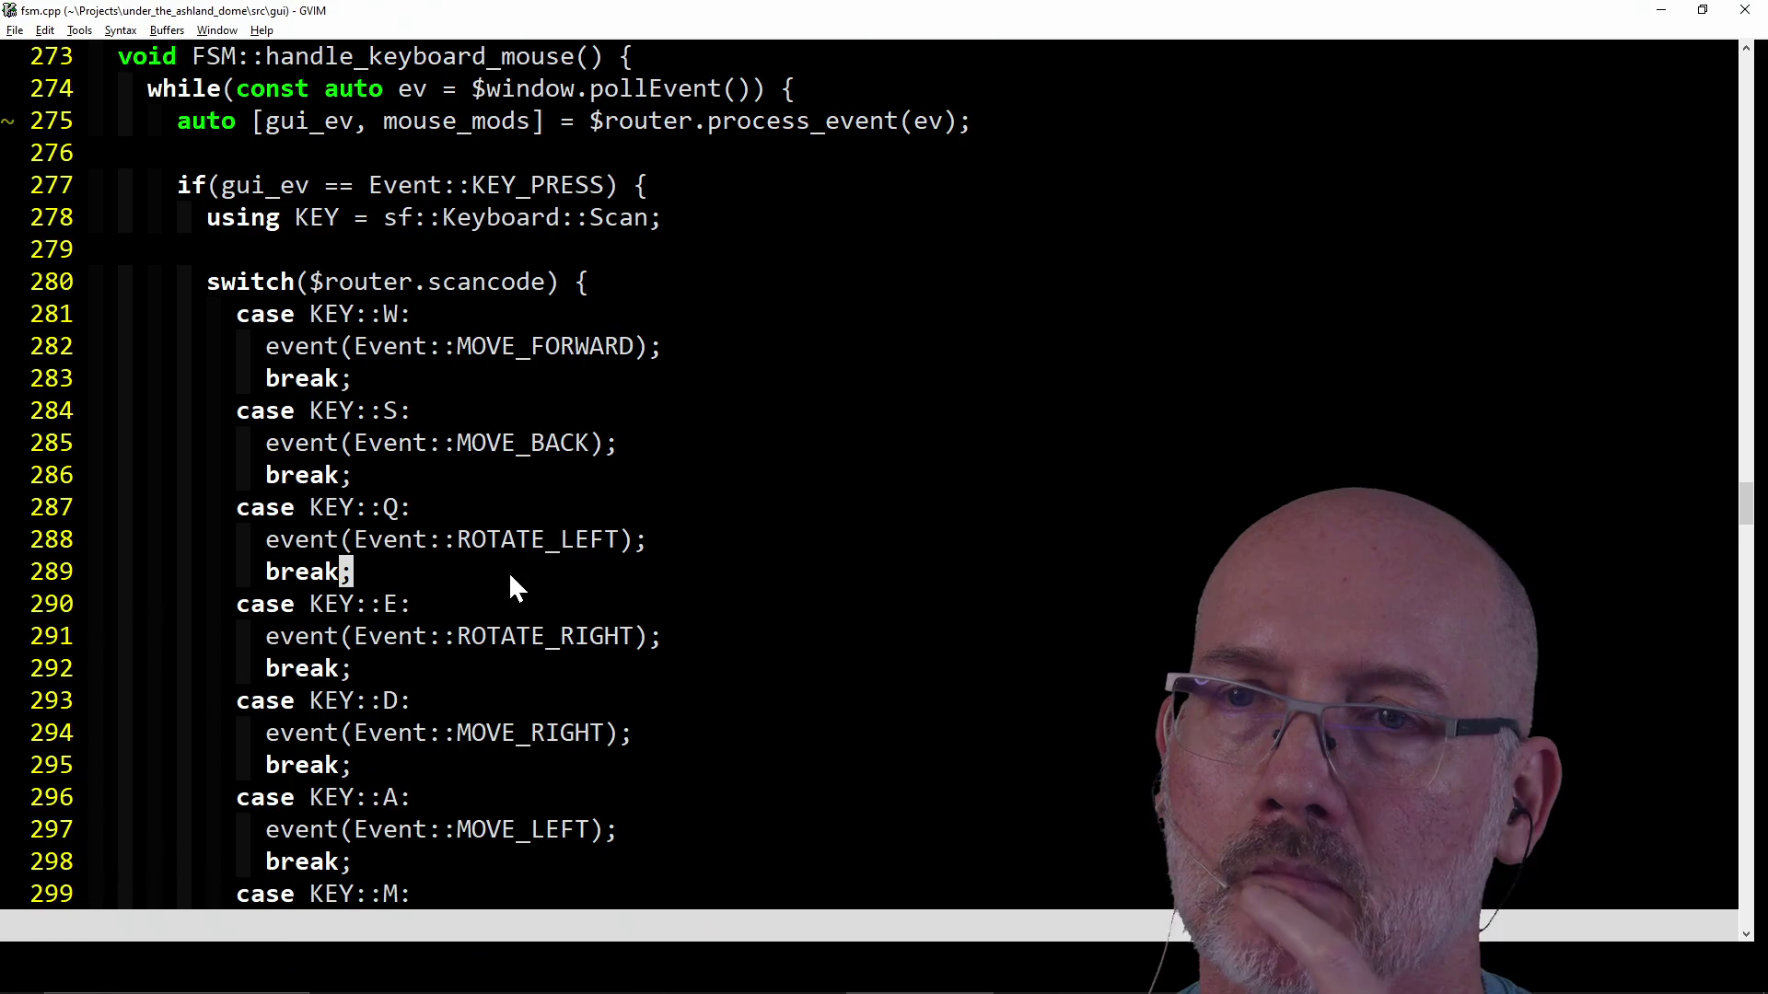
{"action": "scroll", "coordinate": [509, 571], "scroll_direction": "down", "scroll_amount": 10}
{"action": "scroll", "coordinate": [508, 587], "scroll_direction": "down", "scroll_amount": 9}
{"action": "scroll", "coordinate": [508, 586], "scroll_direction": "down", "scroll_amount": 5}
{"action": "scroll", "coordinate": [508, 587], "scroll_direction": "down", "scroll_amount": 4}
{"action": "scroll", "coordinate": [509, 587], "scroll_direction": "up", "scroll_amount": 2}
{"action": "scroll", "coordinate": [508, 573], "scroll_direction": "up", "scroll_amount": 10}
{"action": "scroll", "coordinate": [509, 573], "scroll_direction": "up", "scroll_amount": 13}
{"action": "scroll", "coordinate": [508, 572], "scroll_direction": "up", "scroll_amount": 10}
{"action": "scroll", "coordinate": [508, 571], "scroll_direction": "up", "scroll_amount": 3}
{"action": "scroll", "coordinate": [508, 572], "scroll_direction": "up", "scroll_amount": 5}
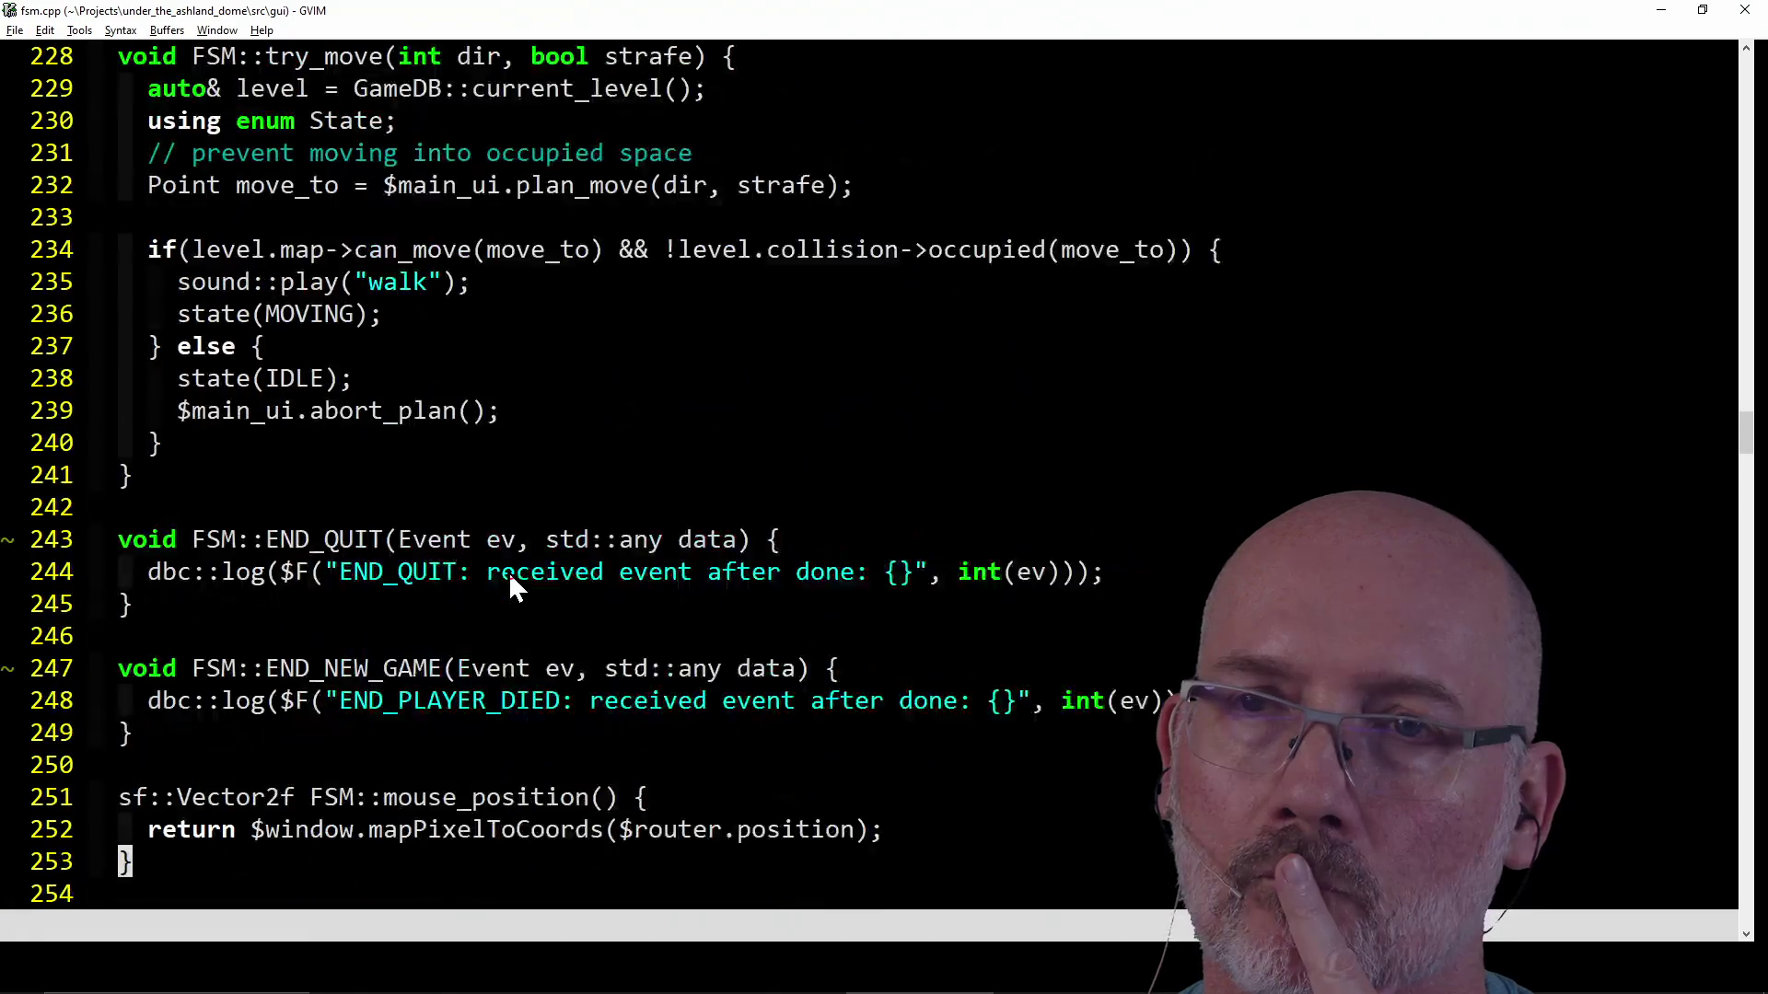
{"action": "scroll", "coordinate": [508, 571], "scroll_direction": "up", "scroll_amount": 5}
{"action": "scroll", "coordinate": [508, 571], "scroll_direction": "up", "scroll_amount": 5}
{"action": "scroll", "coordinate": [508, 580], "scroll_direction": "up", "scroll_amount": 3}
{"action": "scroll", "coordinate": [509, 581], "scroll_direction": "up", "scroll_amount": 5}
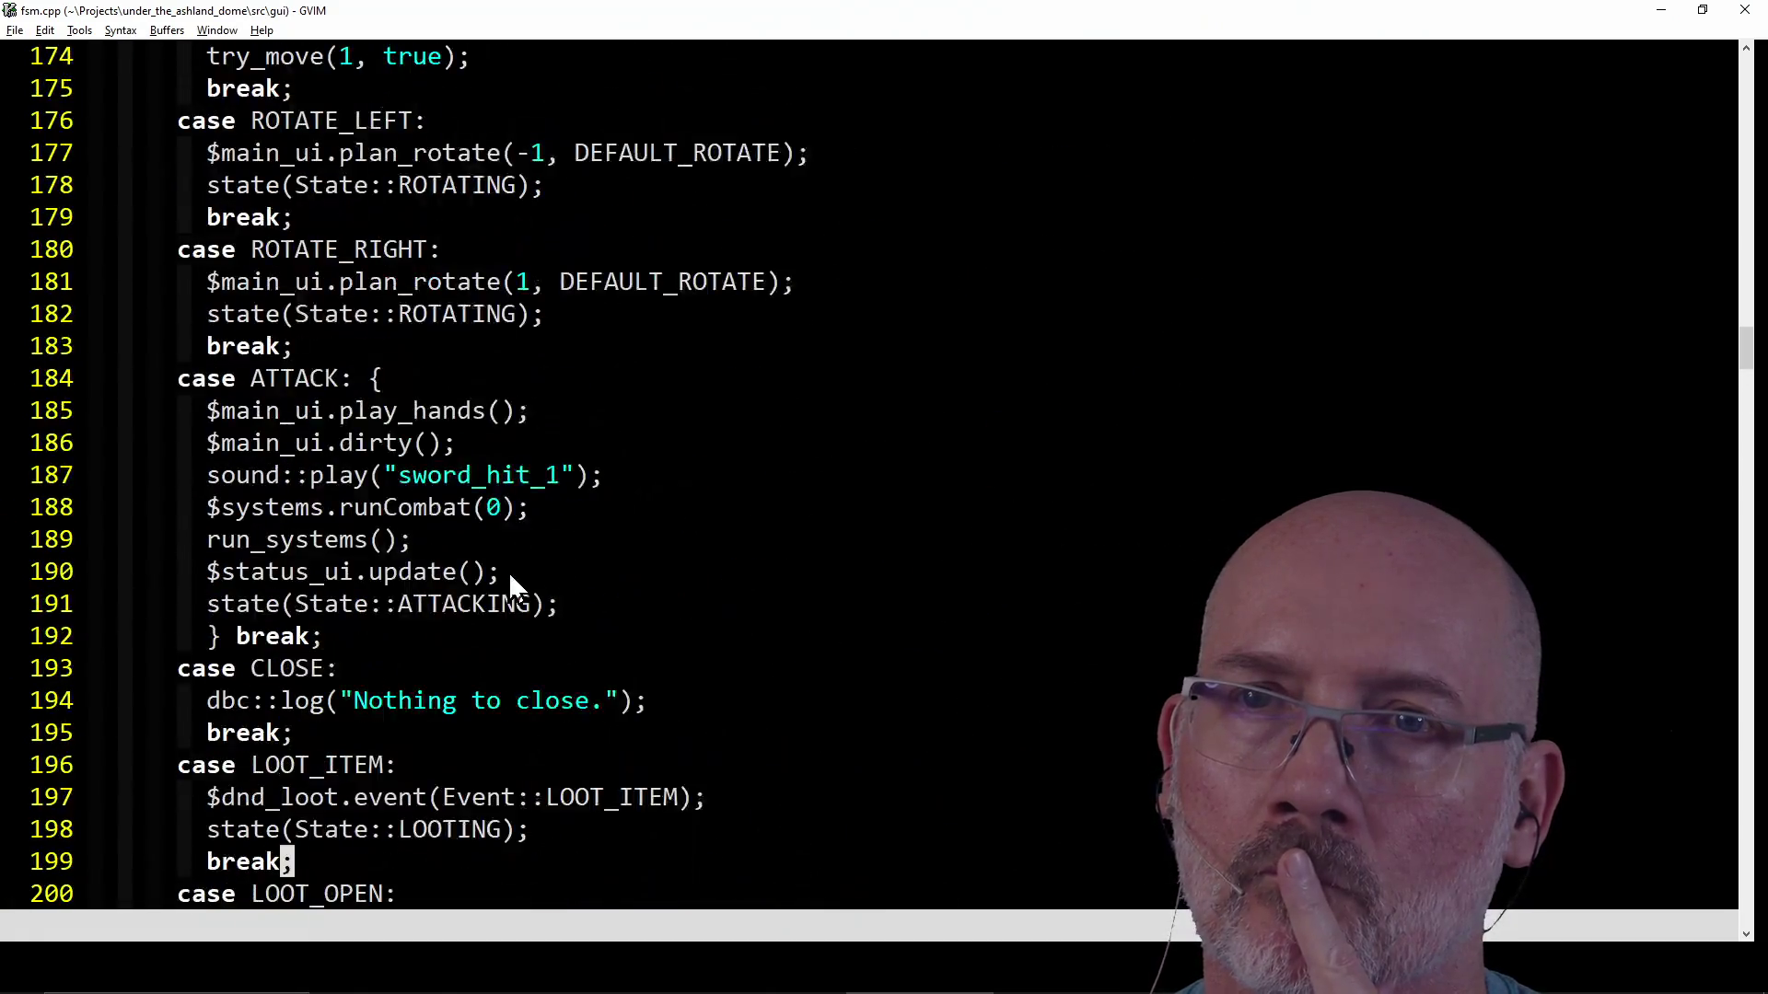
{"action": "scroll", "coordinate": [509, 580], "scroll_direction": "up", "scroll_amount": 6}
{"action": "scroll", "coordinate": [509, 580], "scroll_direction": "up", "scroll_amount": 3}
{"action": "scroll", "coordinate": [508, 570], "scroll_direction": "up", "scroll_amount": 6}
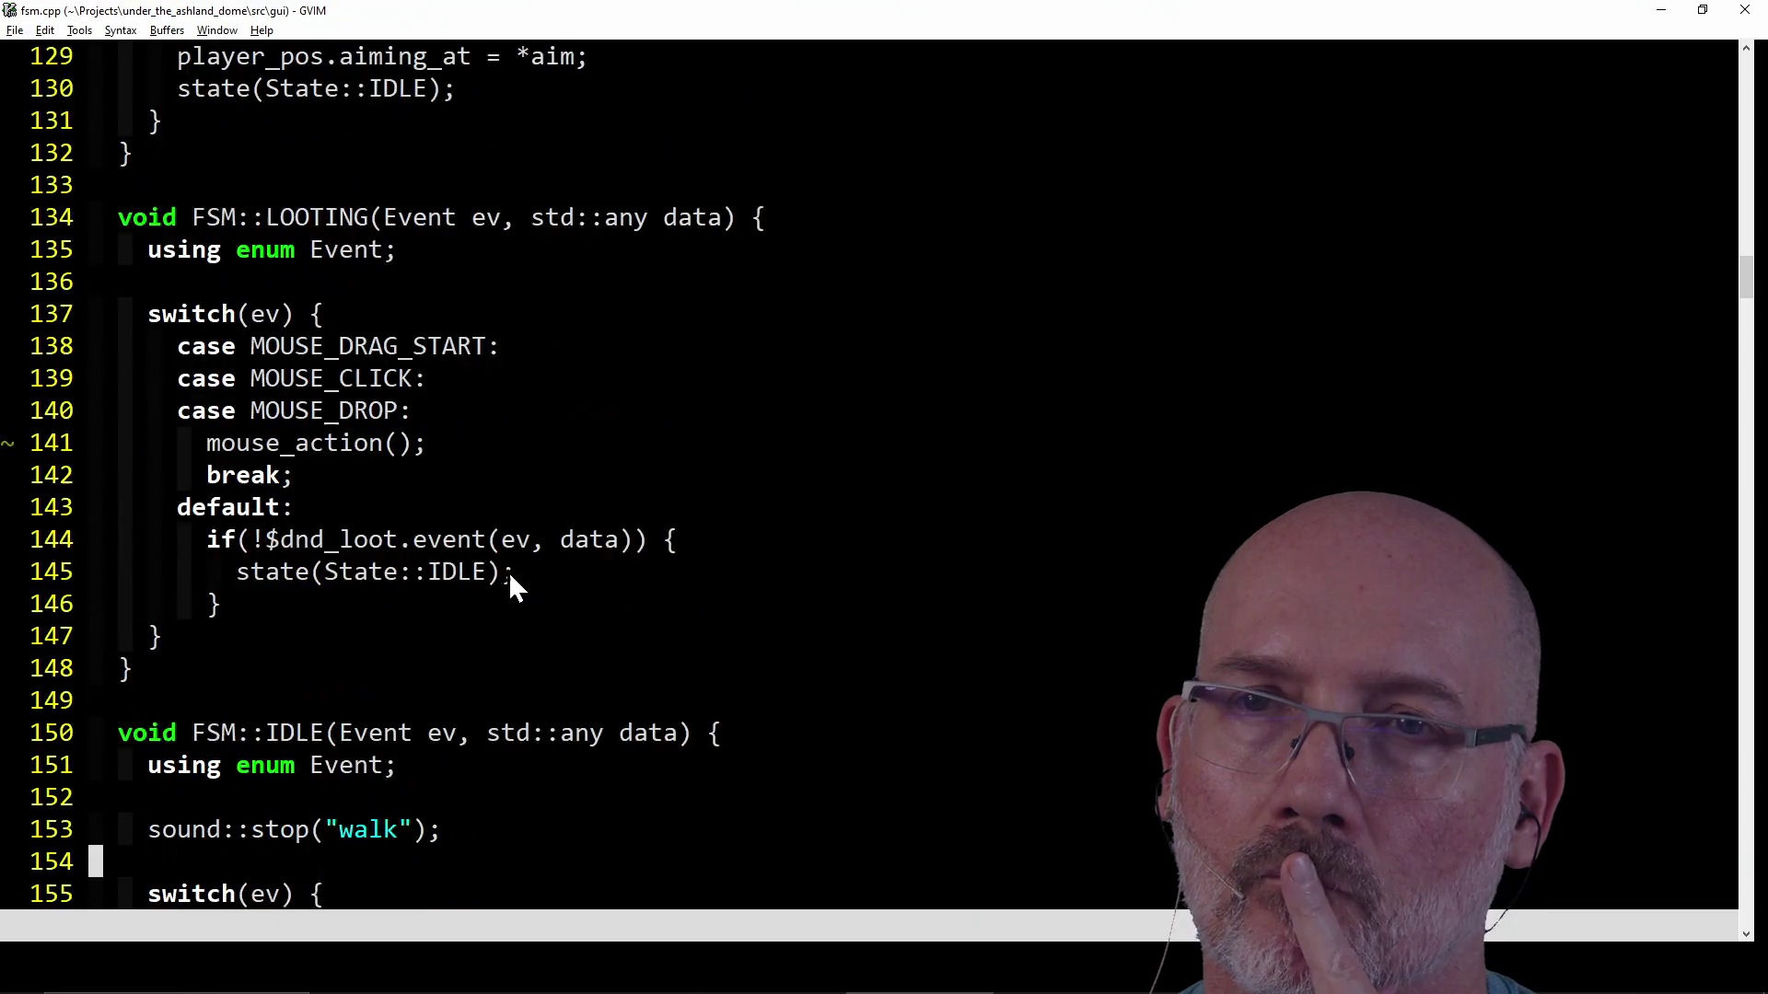
{"action": "scroll", "coordinate": [509, 570], "scroll_direction": "up", "scroll_amount": 2}
{"action": "scroll", "coordinate": [443, 670], "scroll_direction": "up", "scroll_amount": 1}
{"action": "scroll", "coordinate": [384, 643], "scroll_direction": "up", "scroll_amount": 1}
{"action": "scroll", "coordinate": [405, 576], "scroll_direction": "up", "scroll_amount": 1}
{"action": "scroll", "coordinate": [405, 576], "scroll_direction": "up", "scroll_amount": 1}
{"action": "scroll", "coordinate": [405, 577], "scroll_direction": "down", "scroll_amount": 11}
{"action": "scroll", "coordinate": [405, 577], "scroll_direction": "down", "scroll_amount": 7}
{"action": "scroll", "coordinate": [405, 576], "scroll_direction": "down", "scroll_amount": 3}
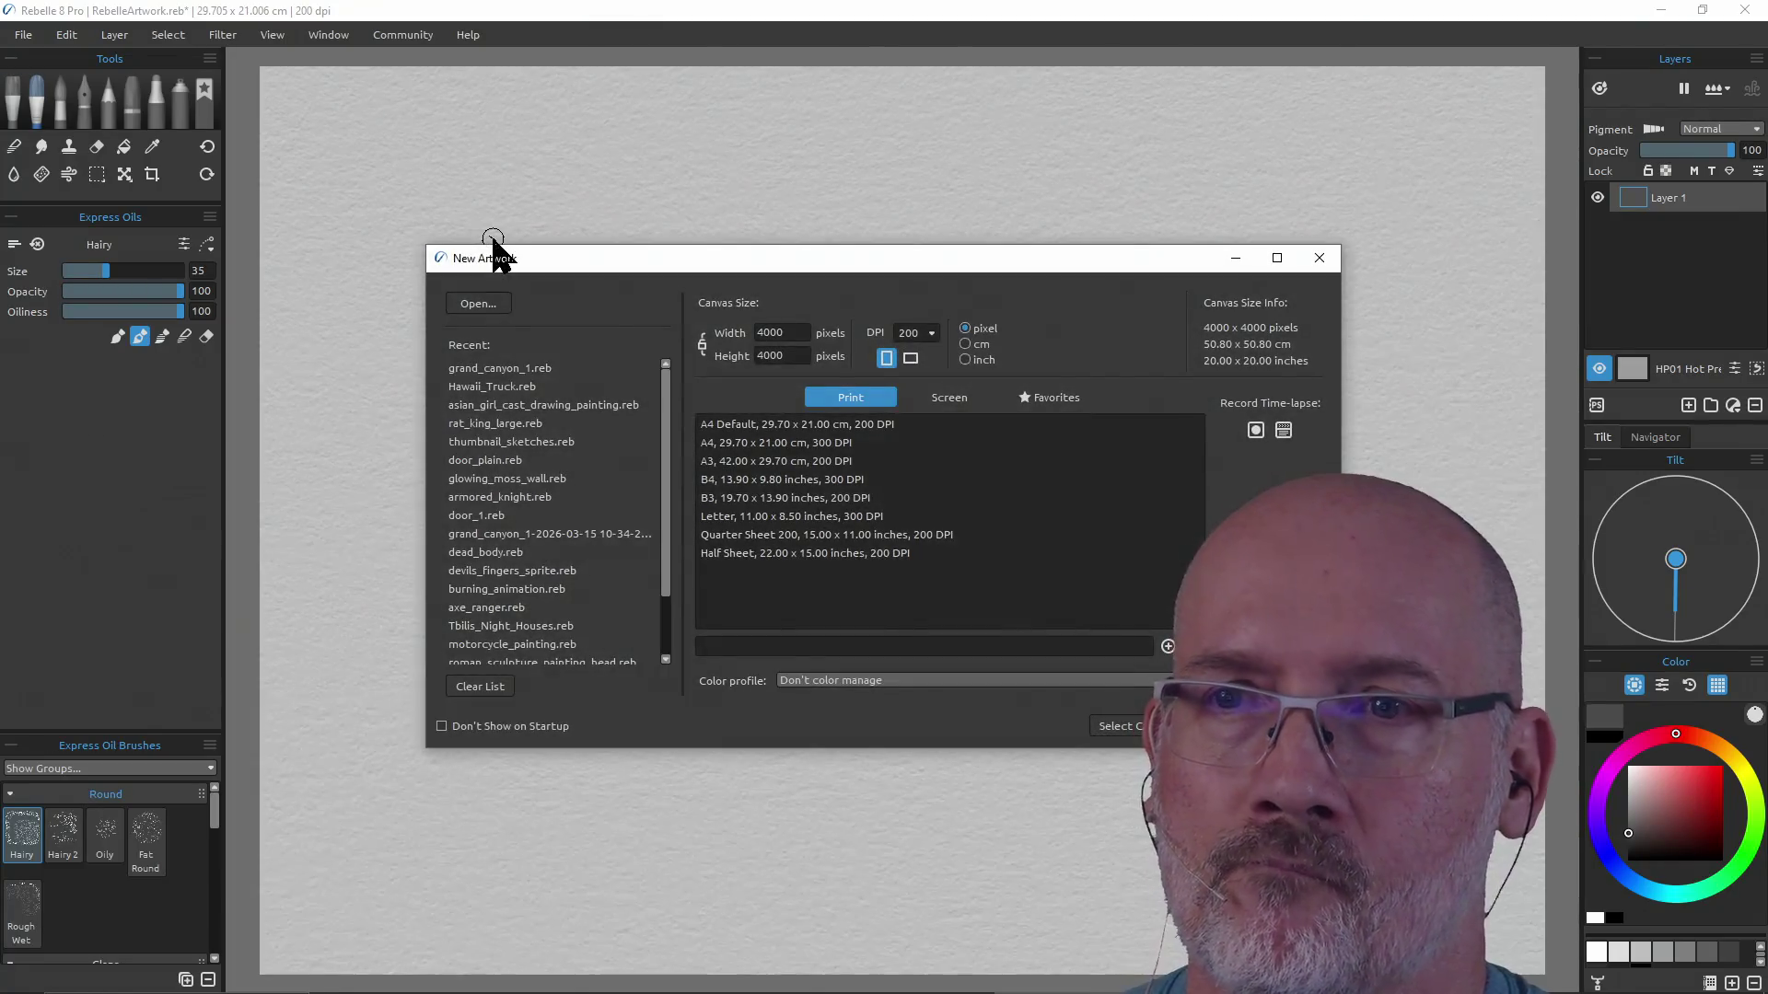
Open grand_canyon_1.reb from Recent, discarding unsaved changes to the previous artwork.
{"action": "double_click", "coordinate": [559, 370]}
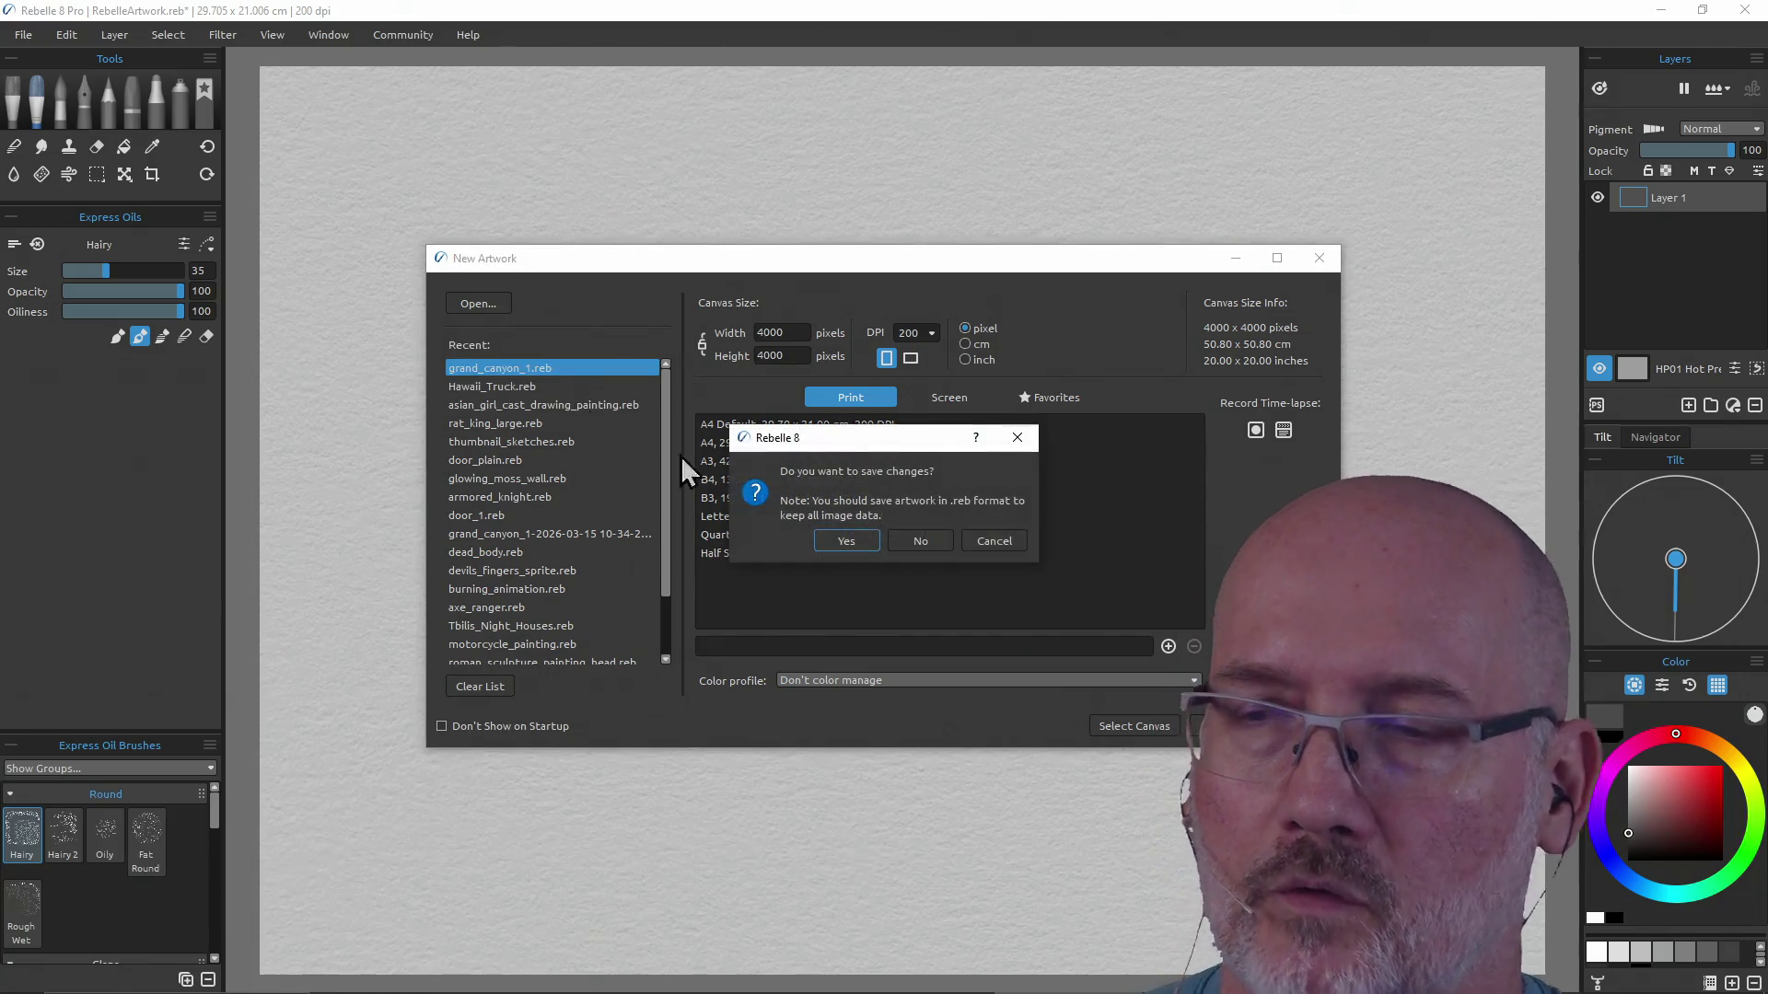
{"action": "left_click", "coordinate": [921, 541]}
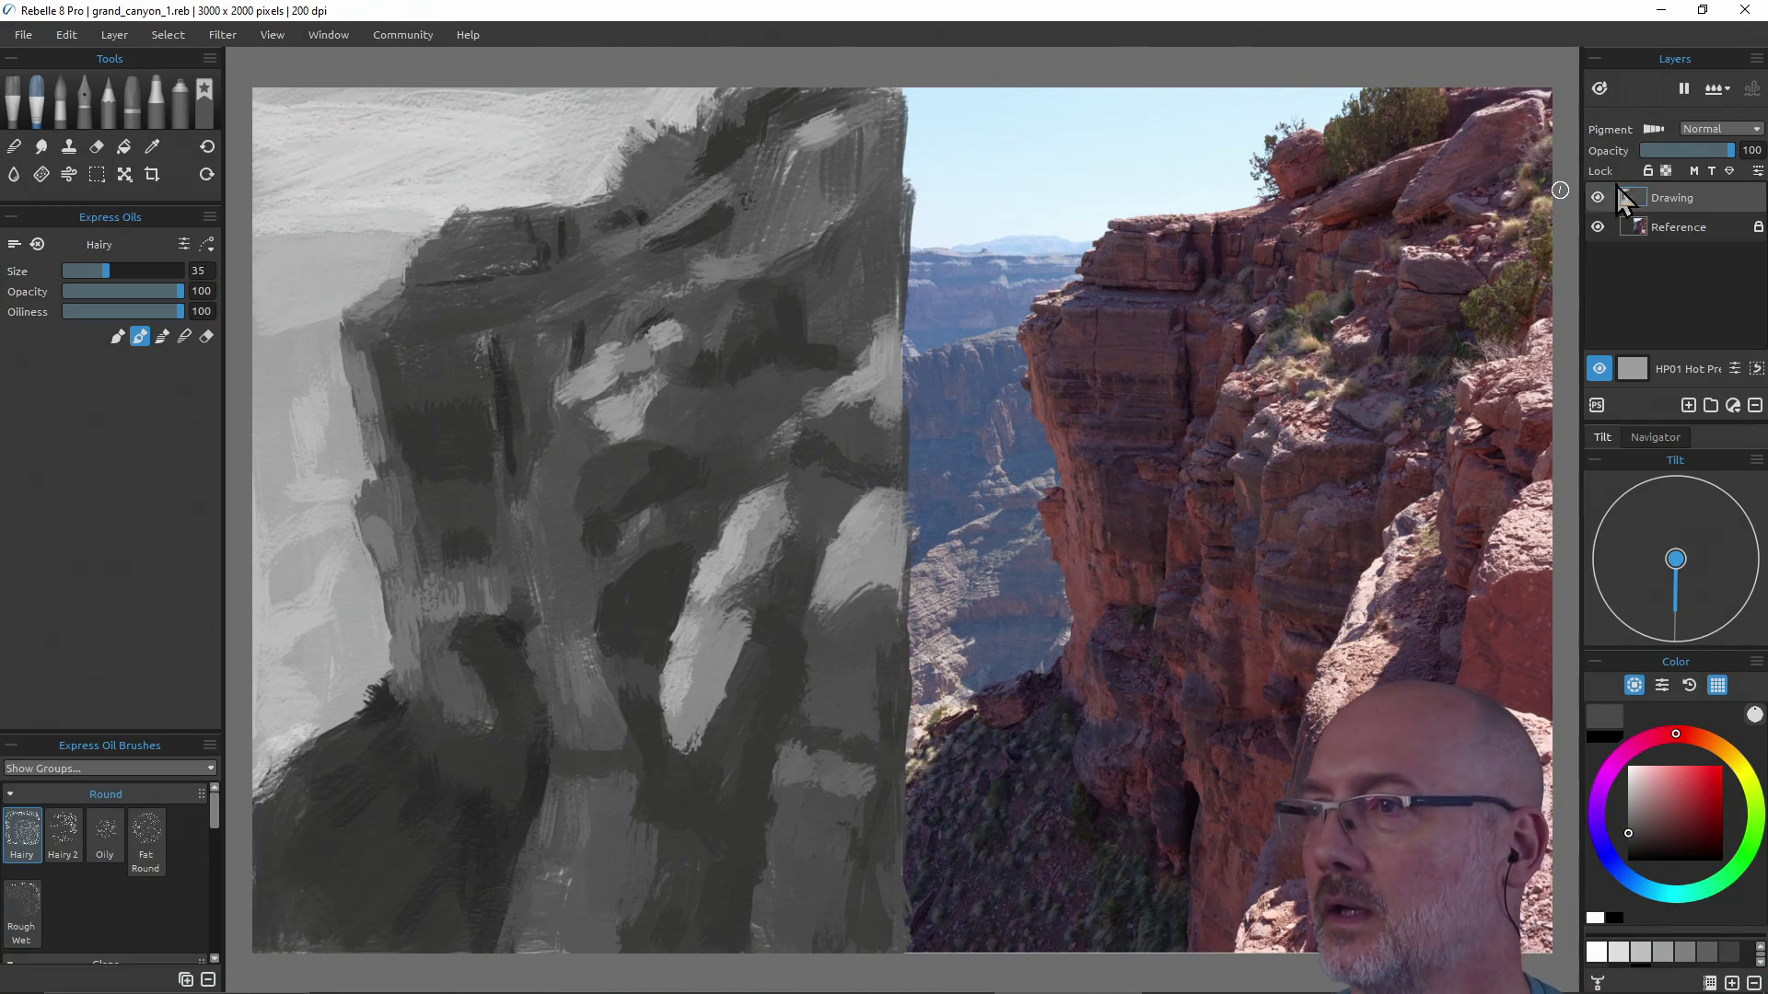
Add a layer renamed Painting above Drawing, lock Drawing, and return to the brush.
{"action": "left_click", "coordinate": [1688, 407]}
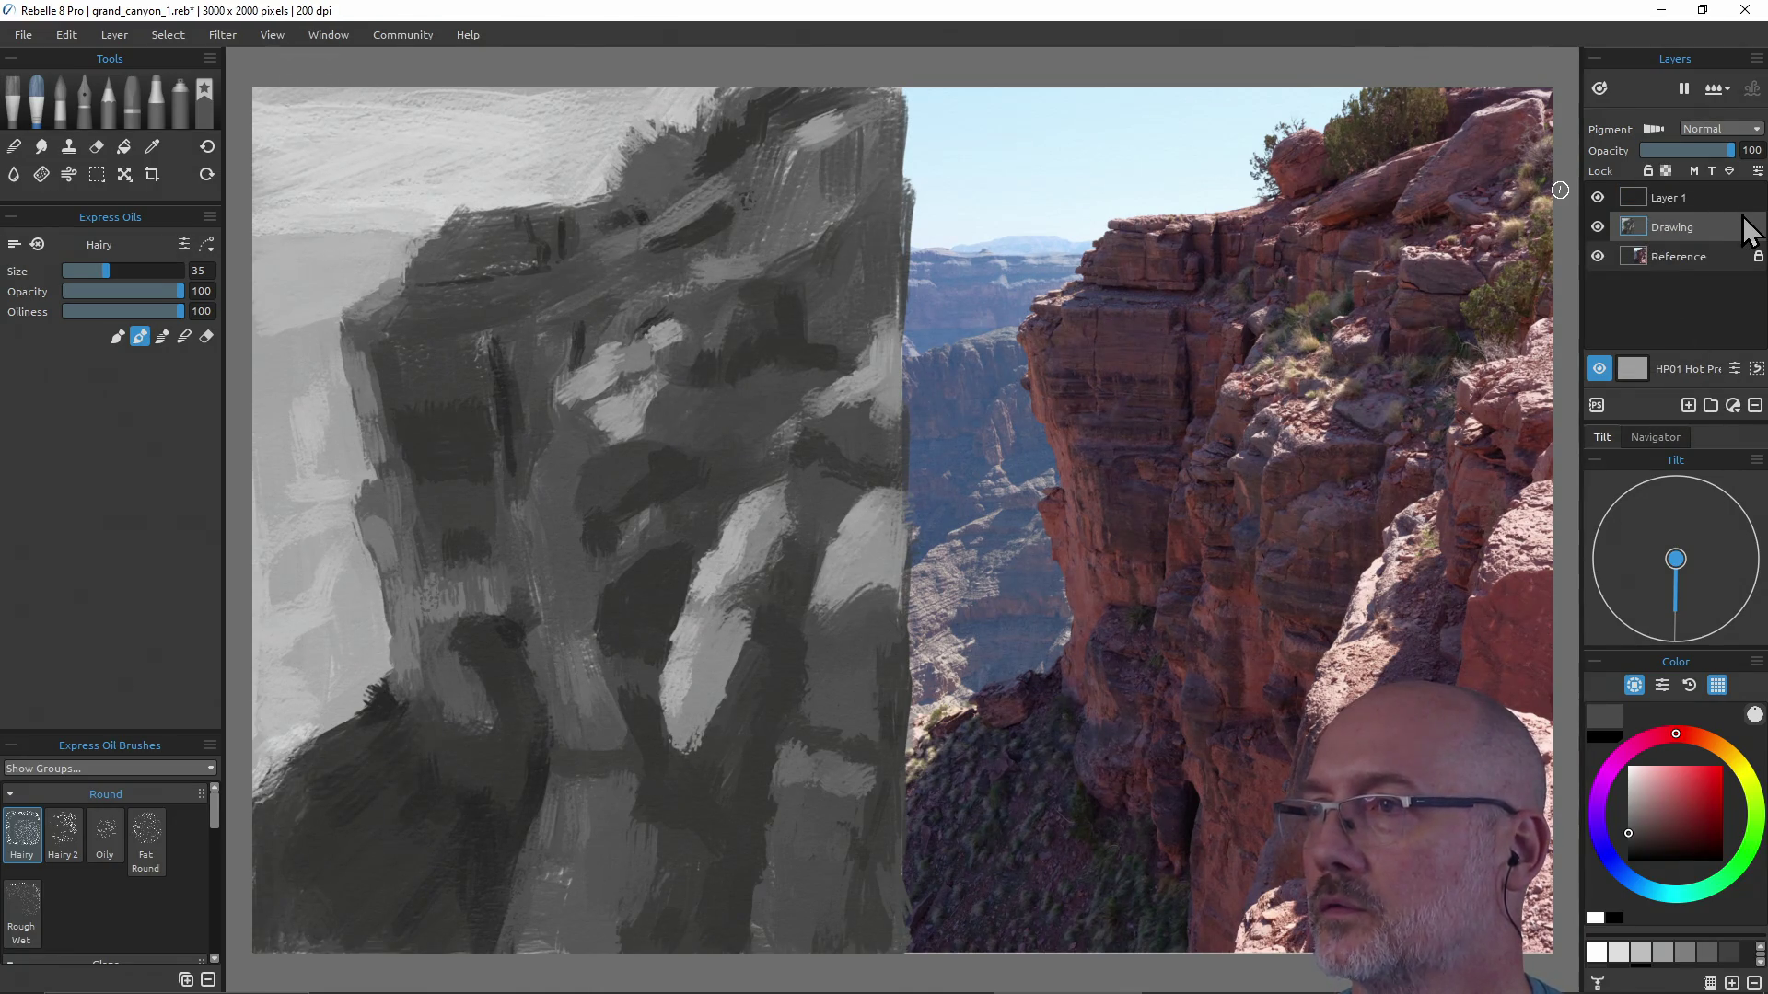
{"action": "left_click", "coordinate": [1646, 170]}
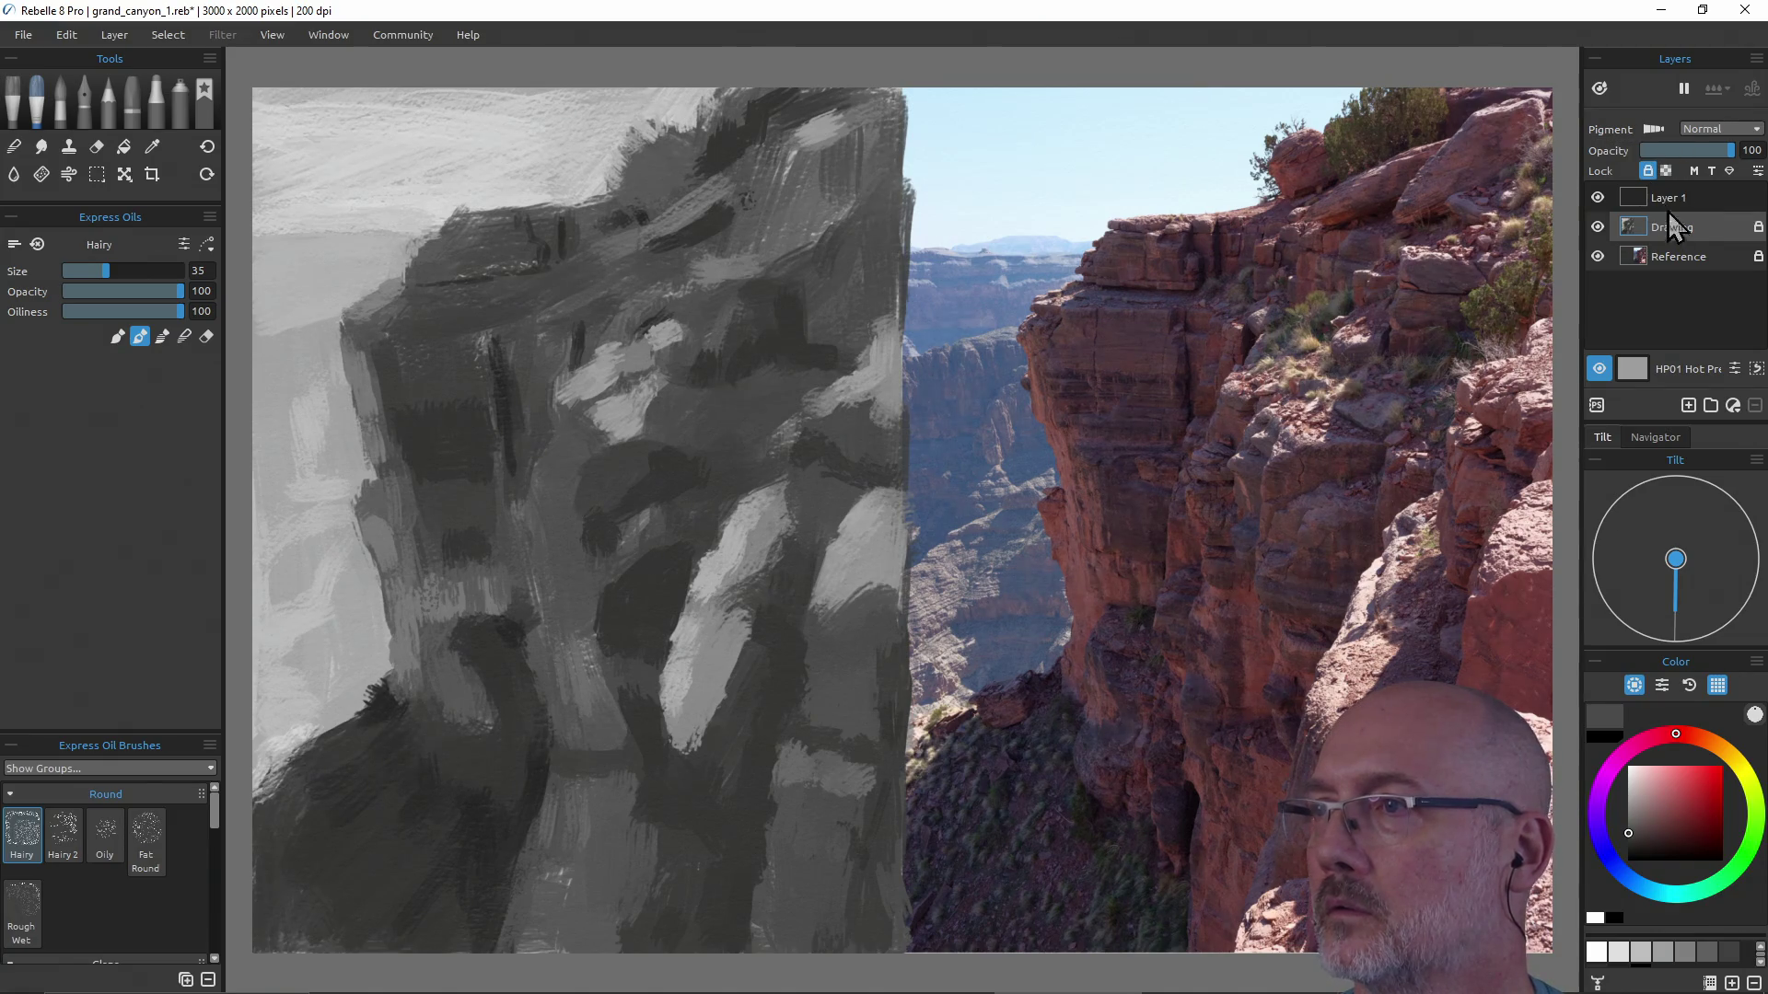
{"action": "left_click", "coordinate": [1669, 199]}
{"action": "double_click", "coordinate": [1670, 199]}
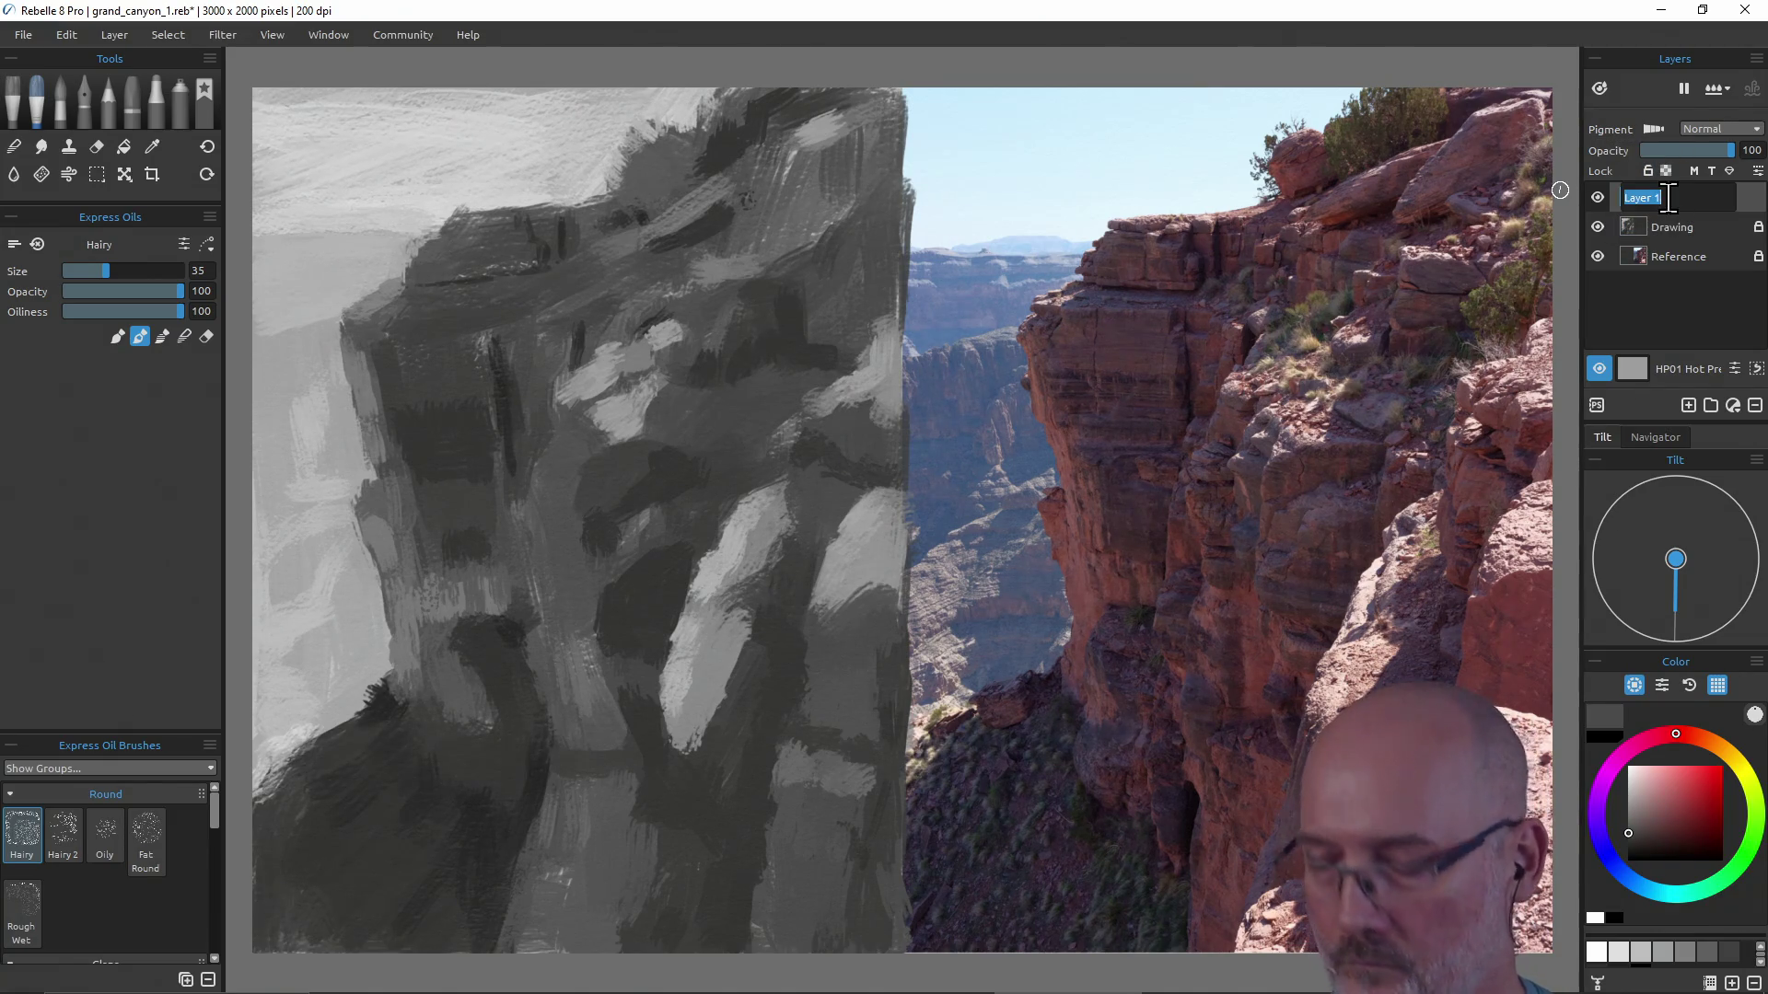
{"action": "type", "text": "Painting"}
{"action": "key", "text": "Return"}
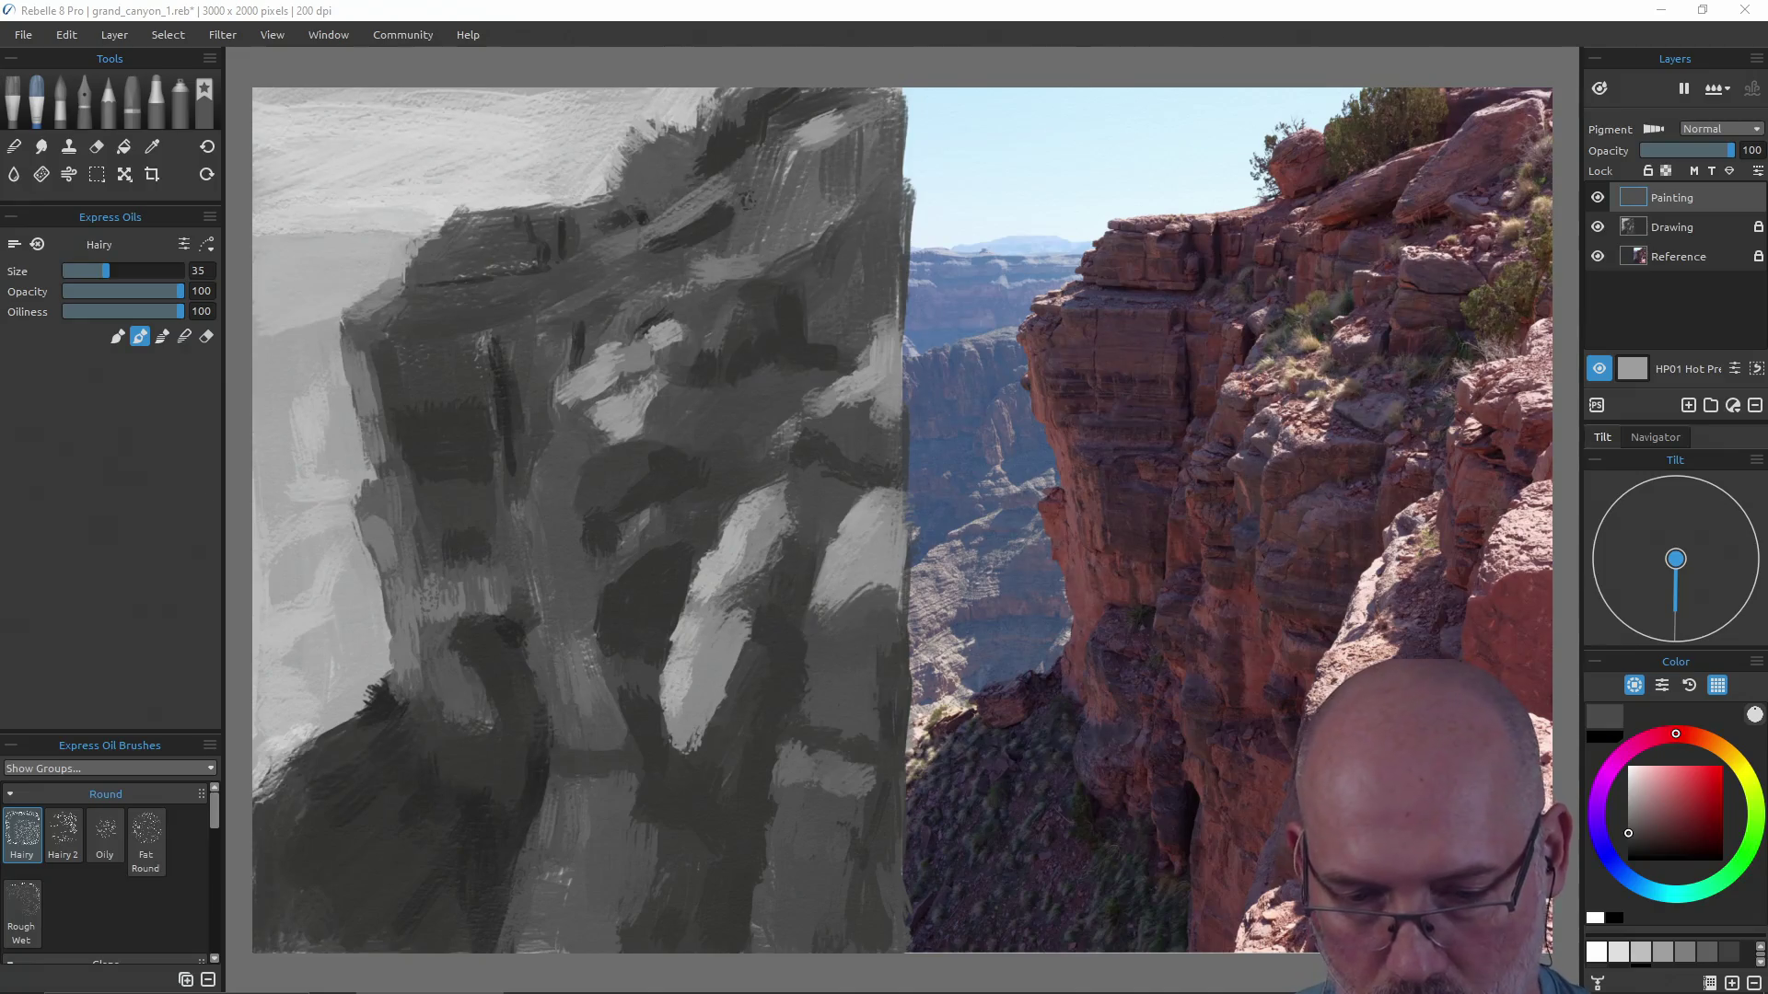
{"action": "key", "text": "b"}
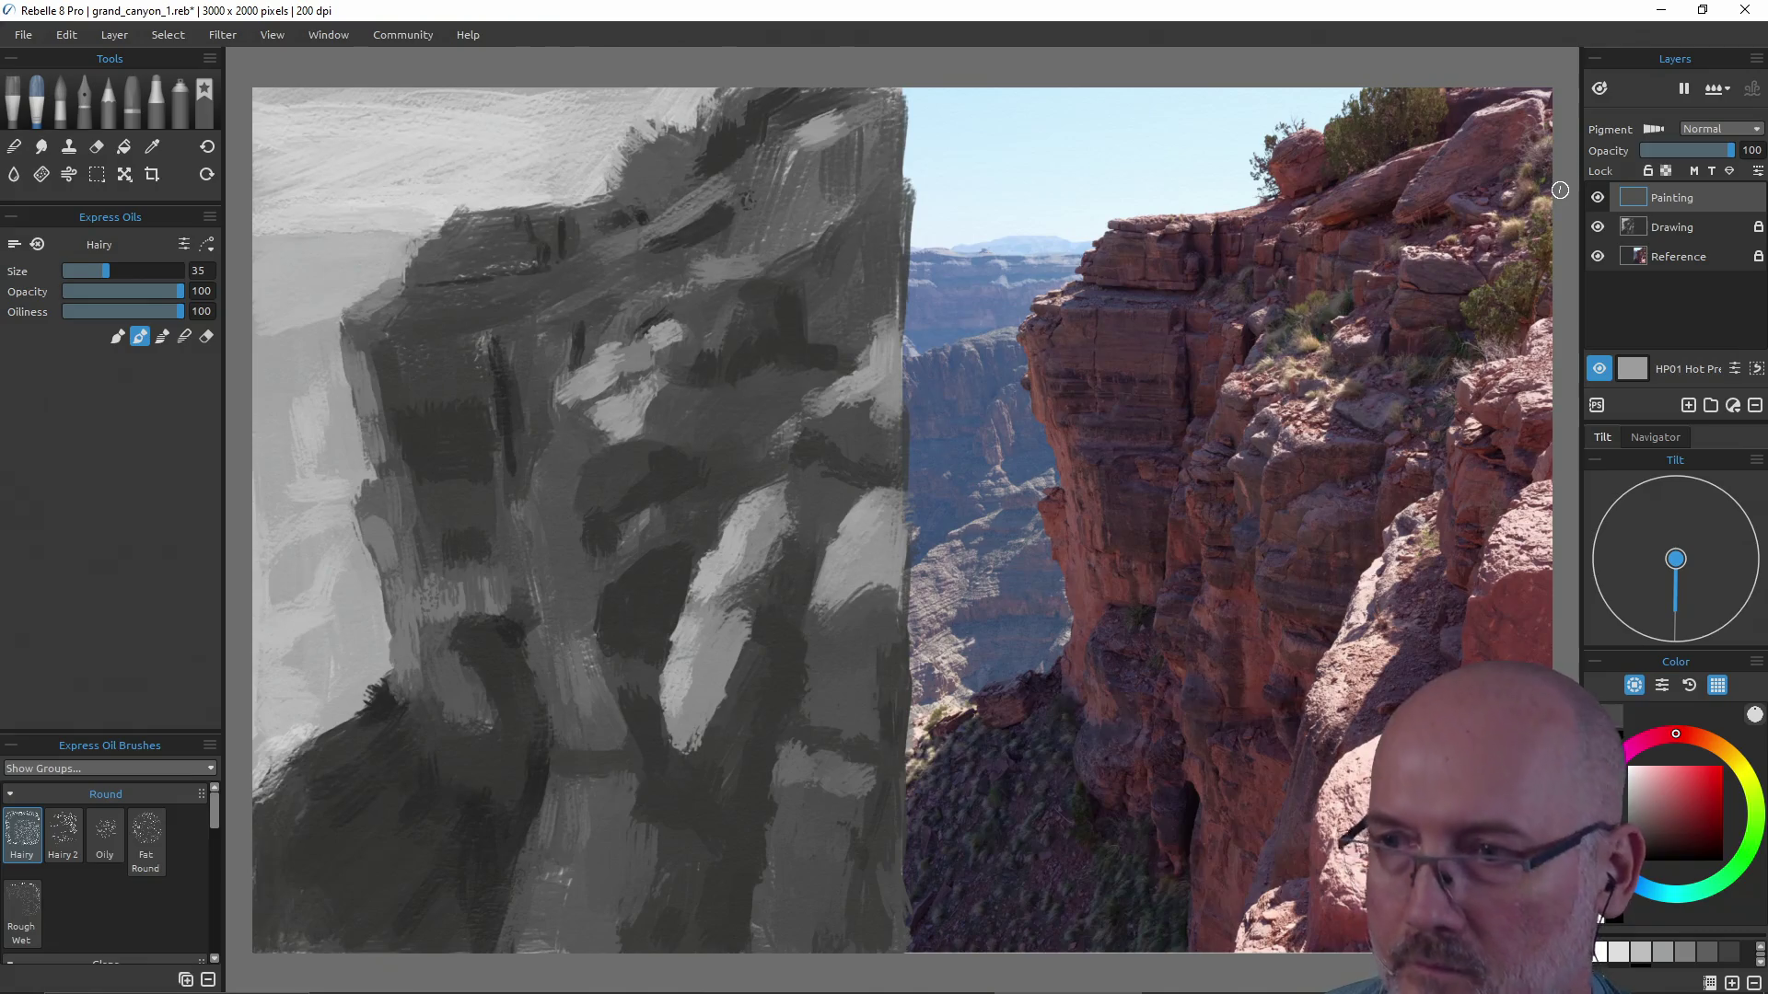
Browse the Express Oil brush groups, then switch to the Eraser with the Square Hard brush.
{"action": "left_click", "coordinate": [105, 854]}
{"action": "left_click", "coordinate": [108, 795]}
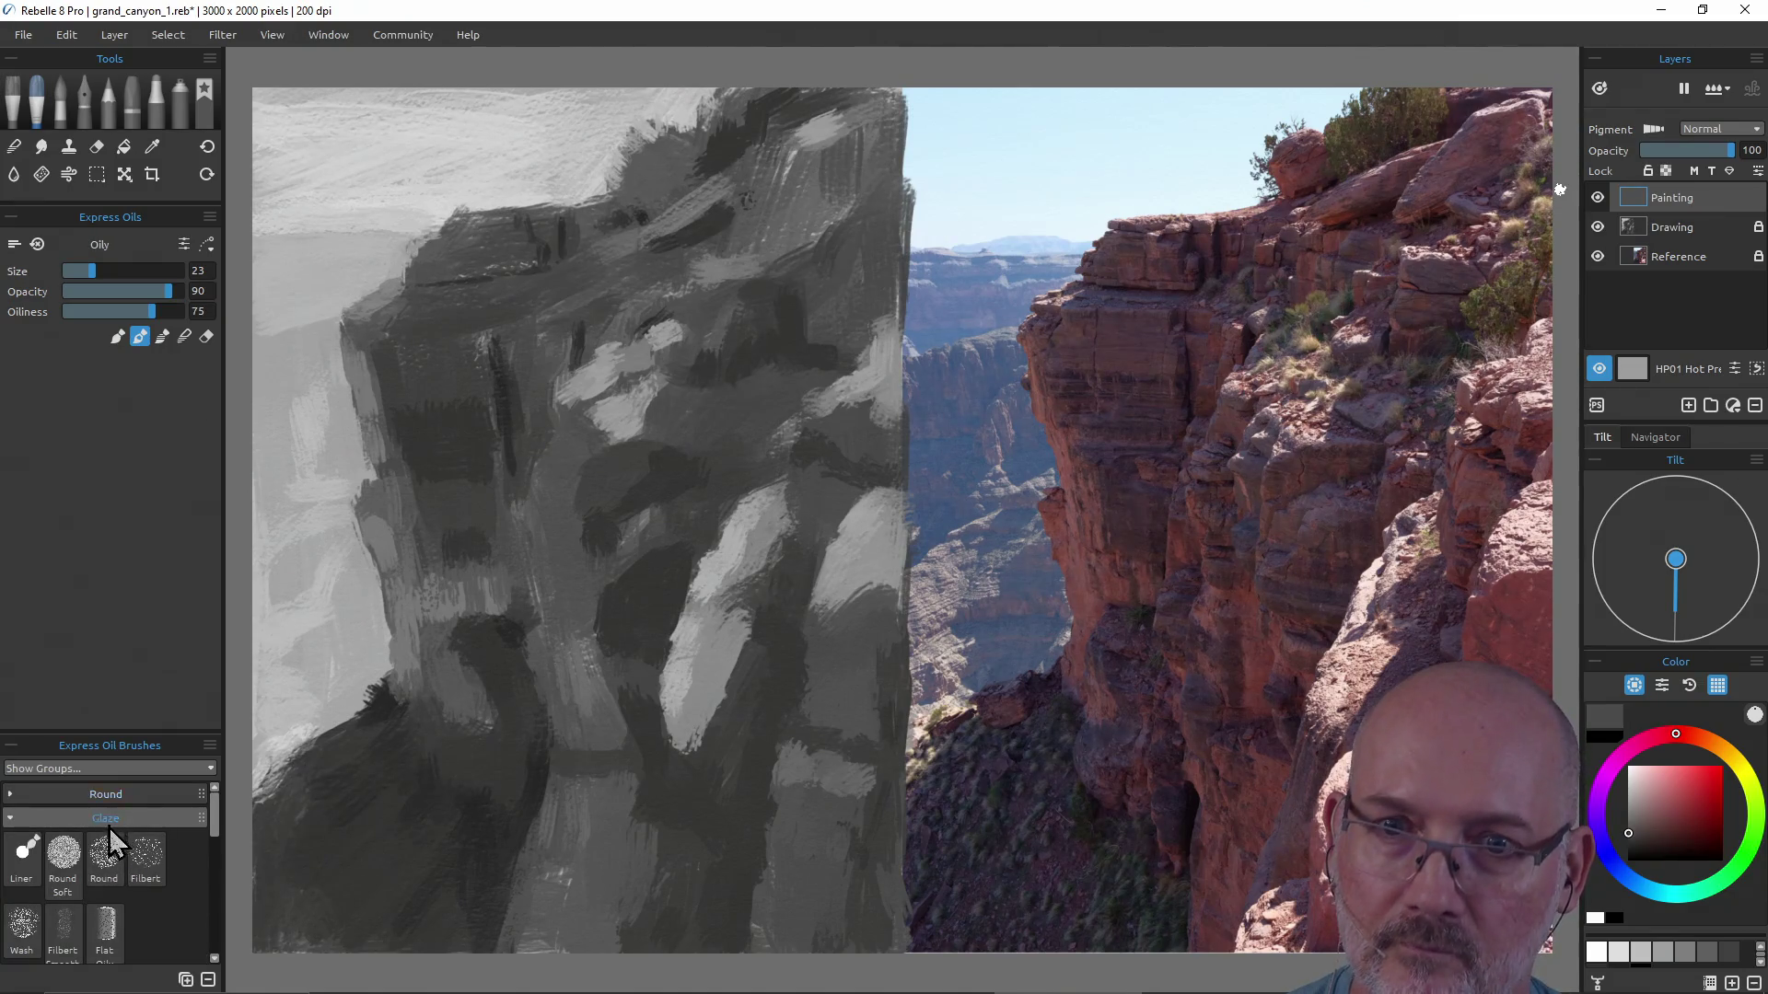
{"action": "left_click", "coordinate": [108, 812]}
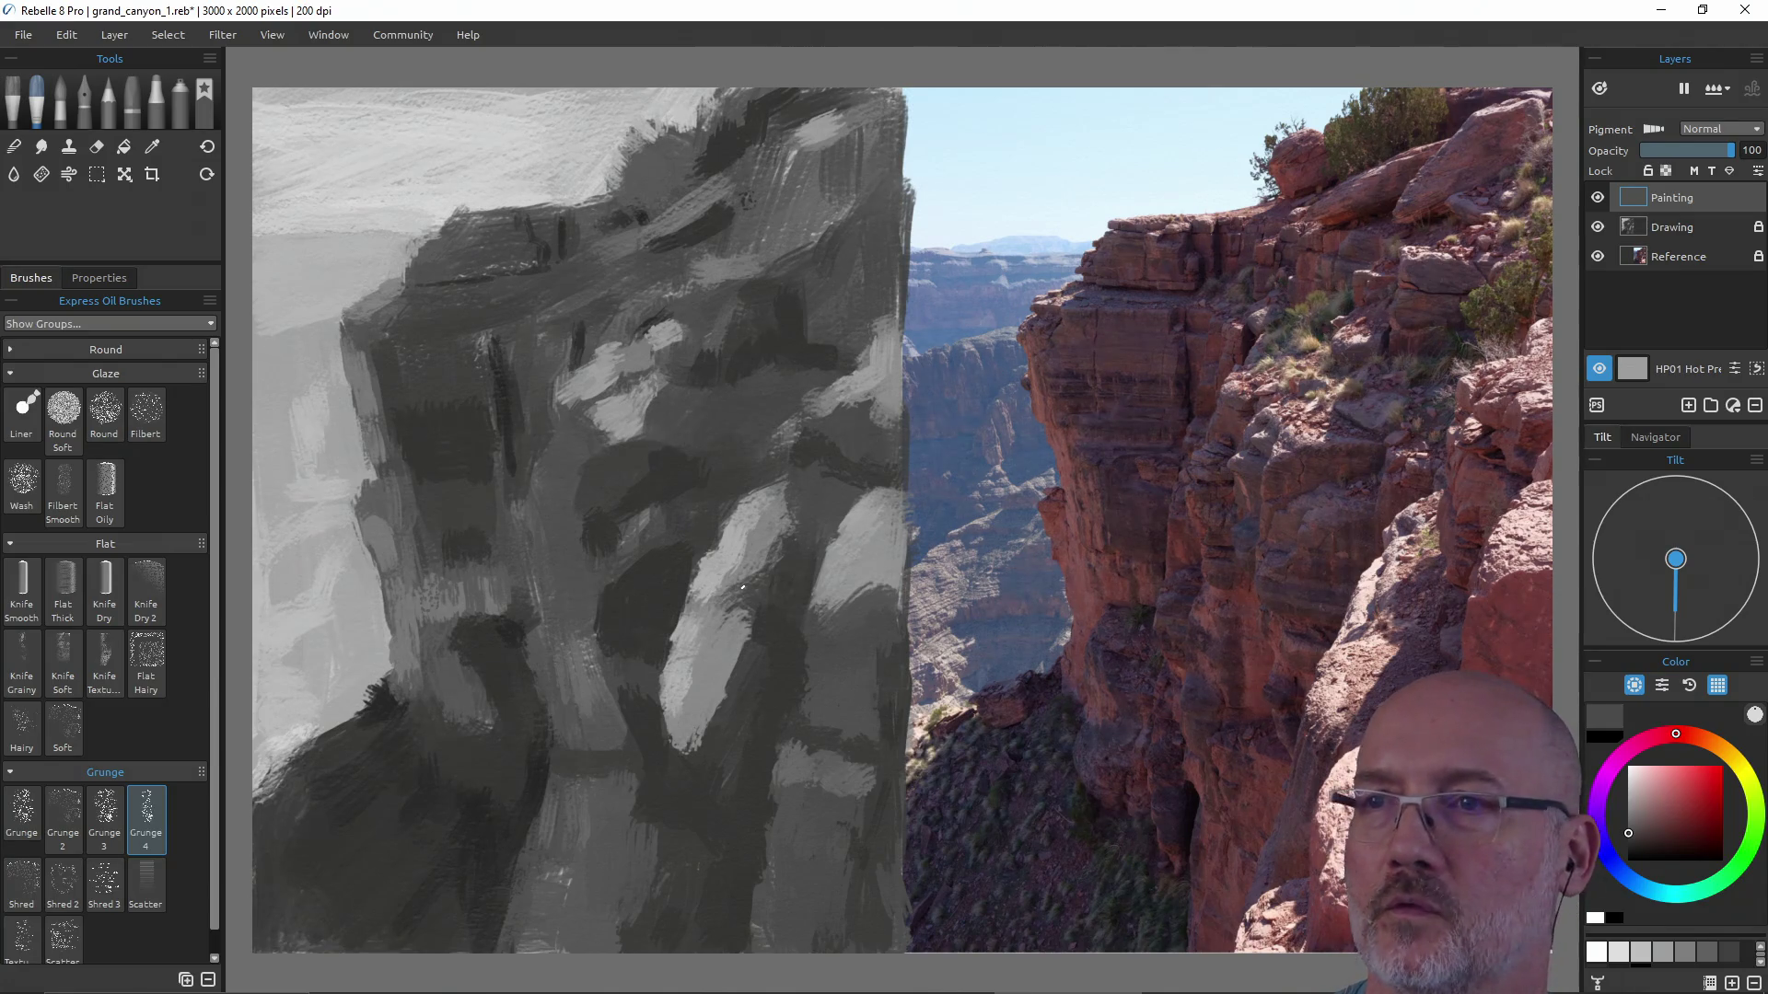
{"action": "key", "text": "e"}
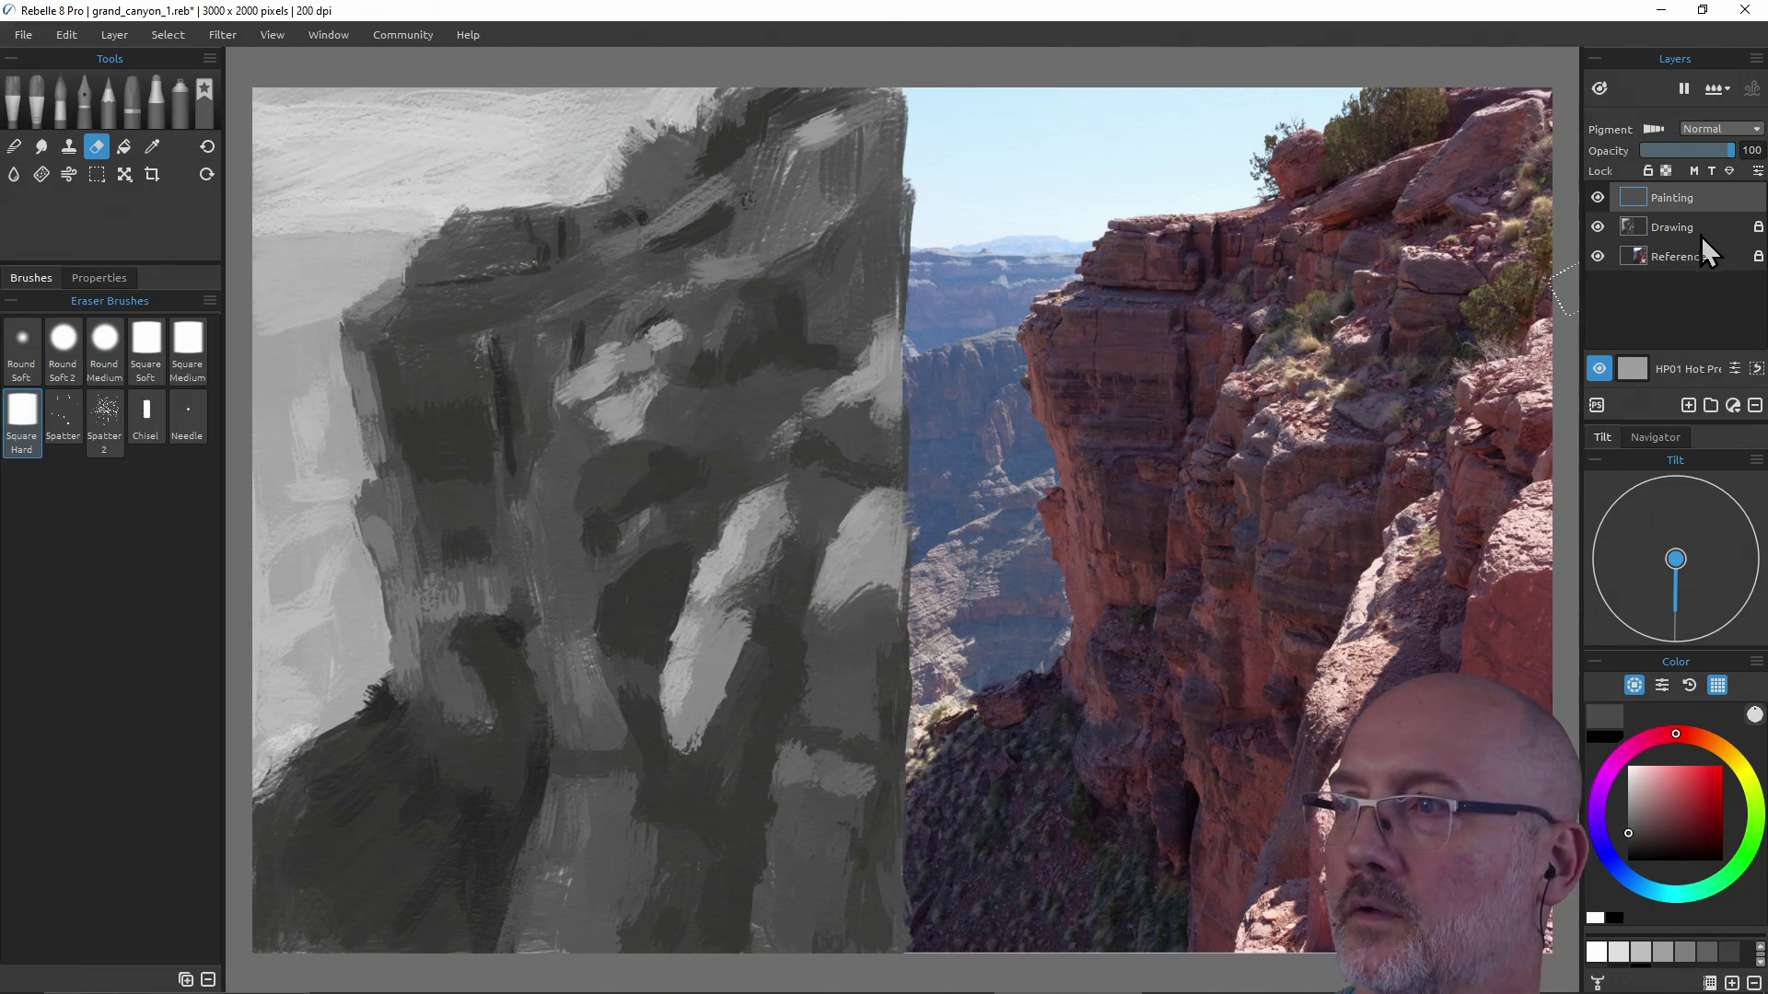
Unlock and select Drawing, then Shift-erase a straight vertical strip along the painting's right edge.
{"action": "left_click", "coordinate": [1758, 227]}
{"action": "left_click", "coordinate": [1665, 226]}
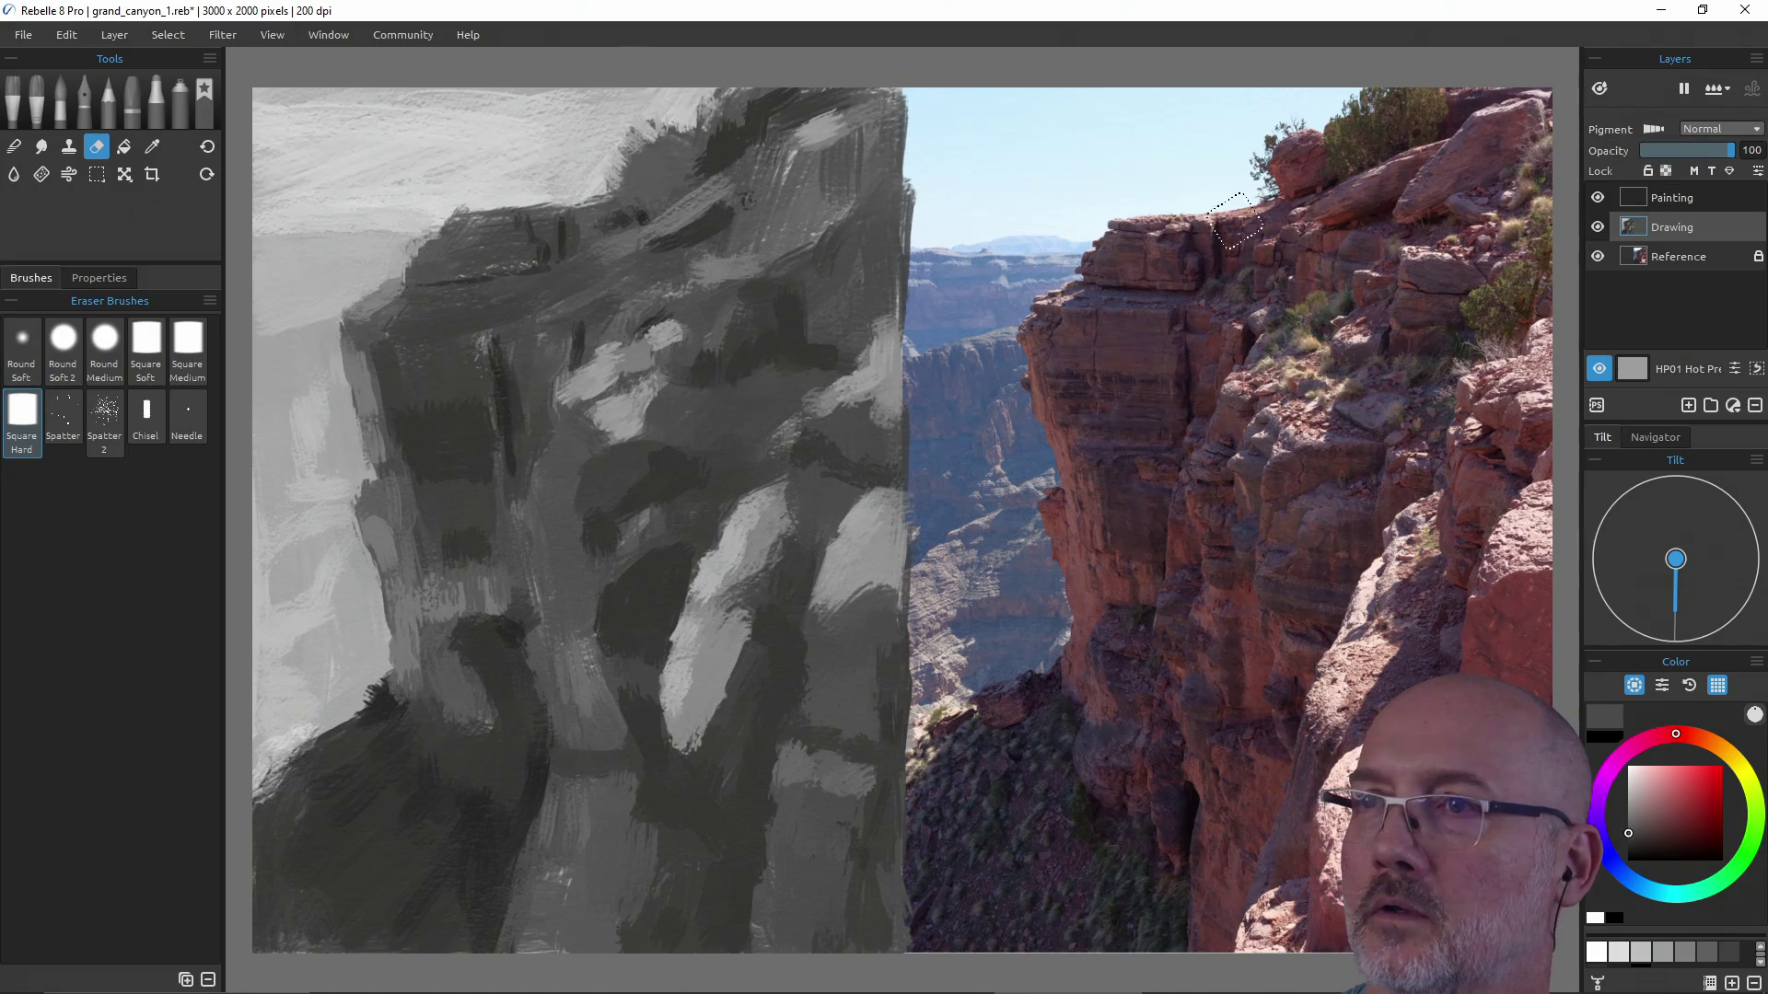
{"action": "key", "text": "shift"}
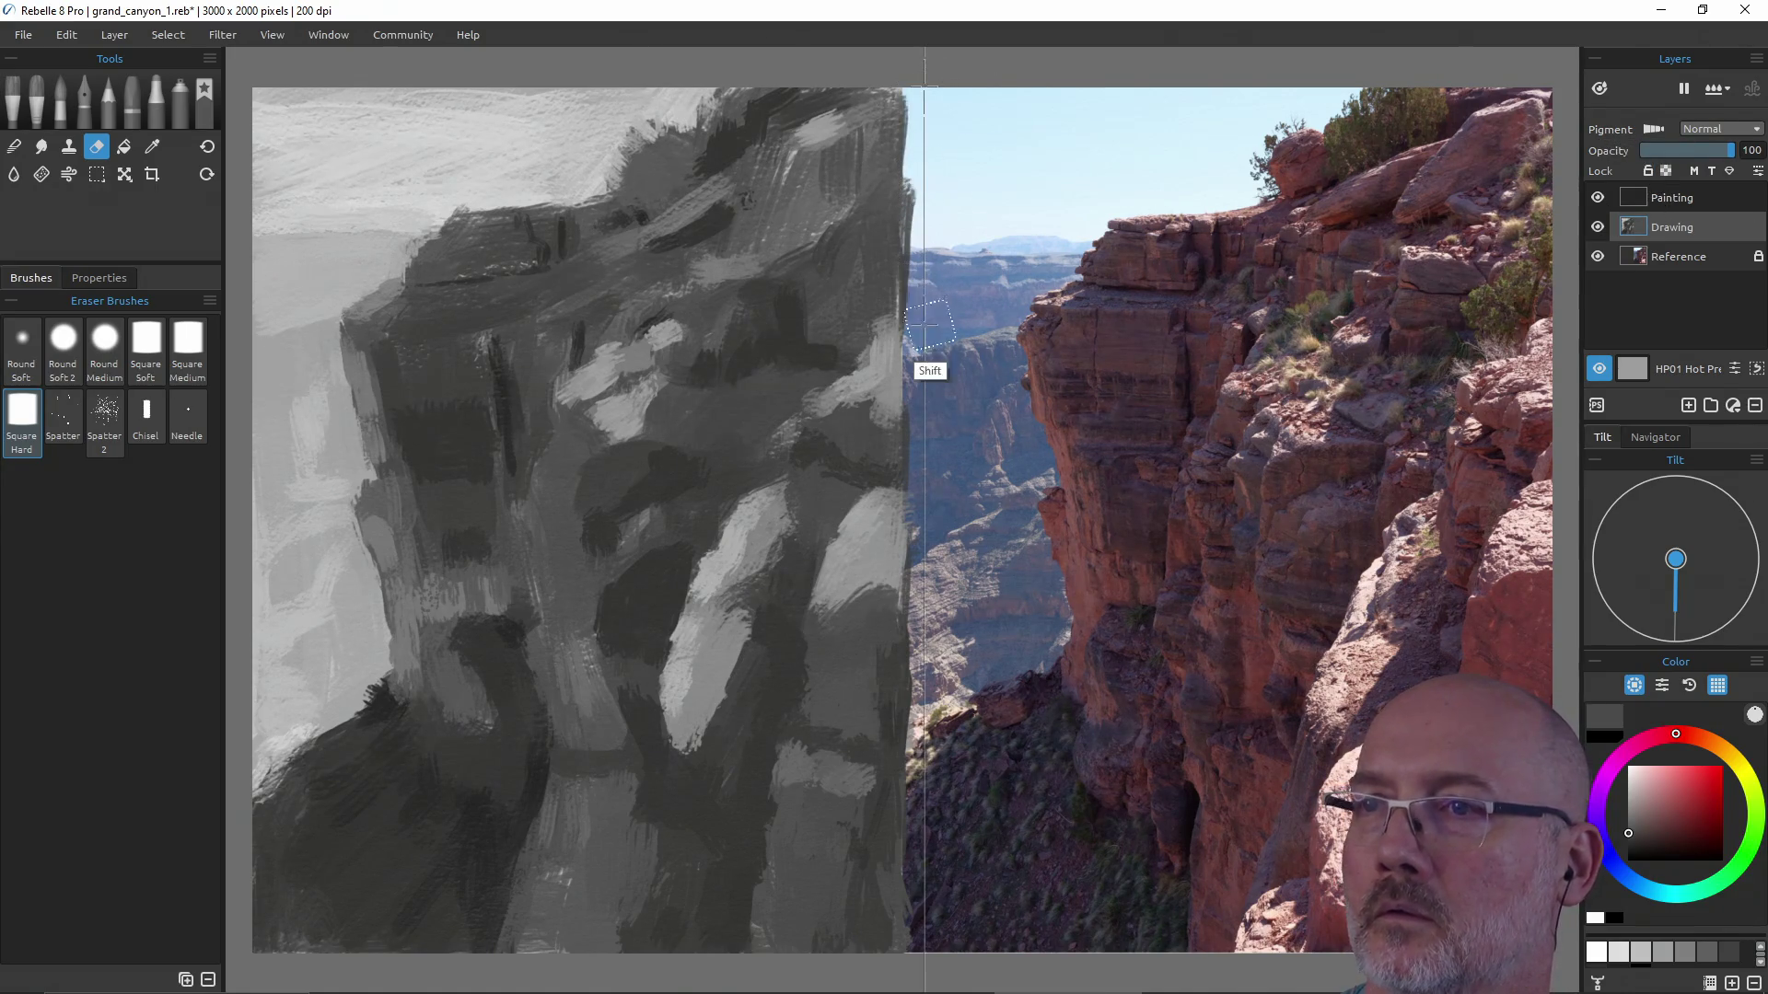
{"action": "left_click", "coordinate": [920, 465], "text": "shift"}
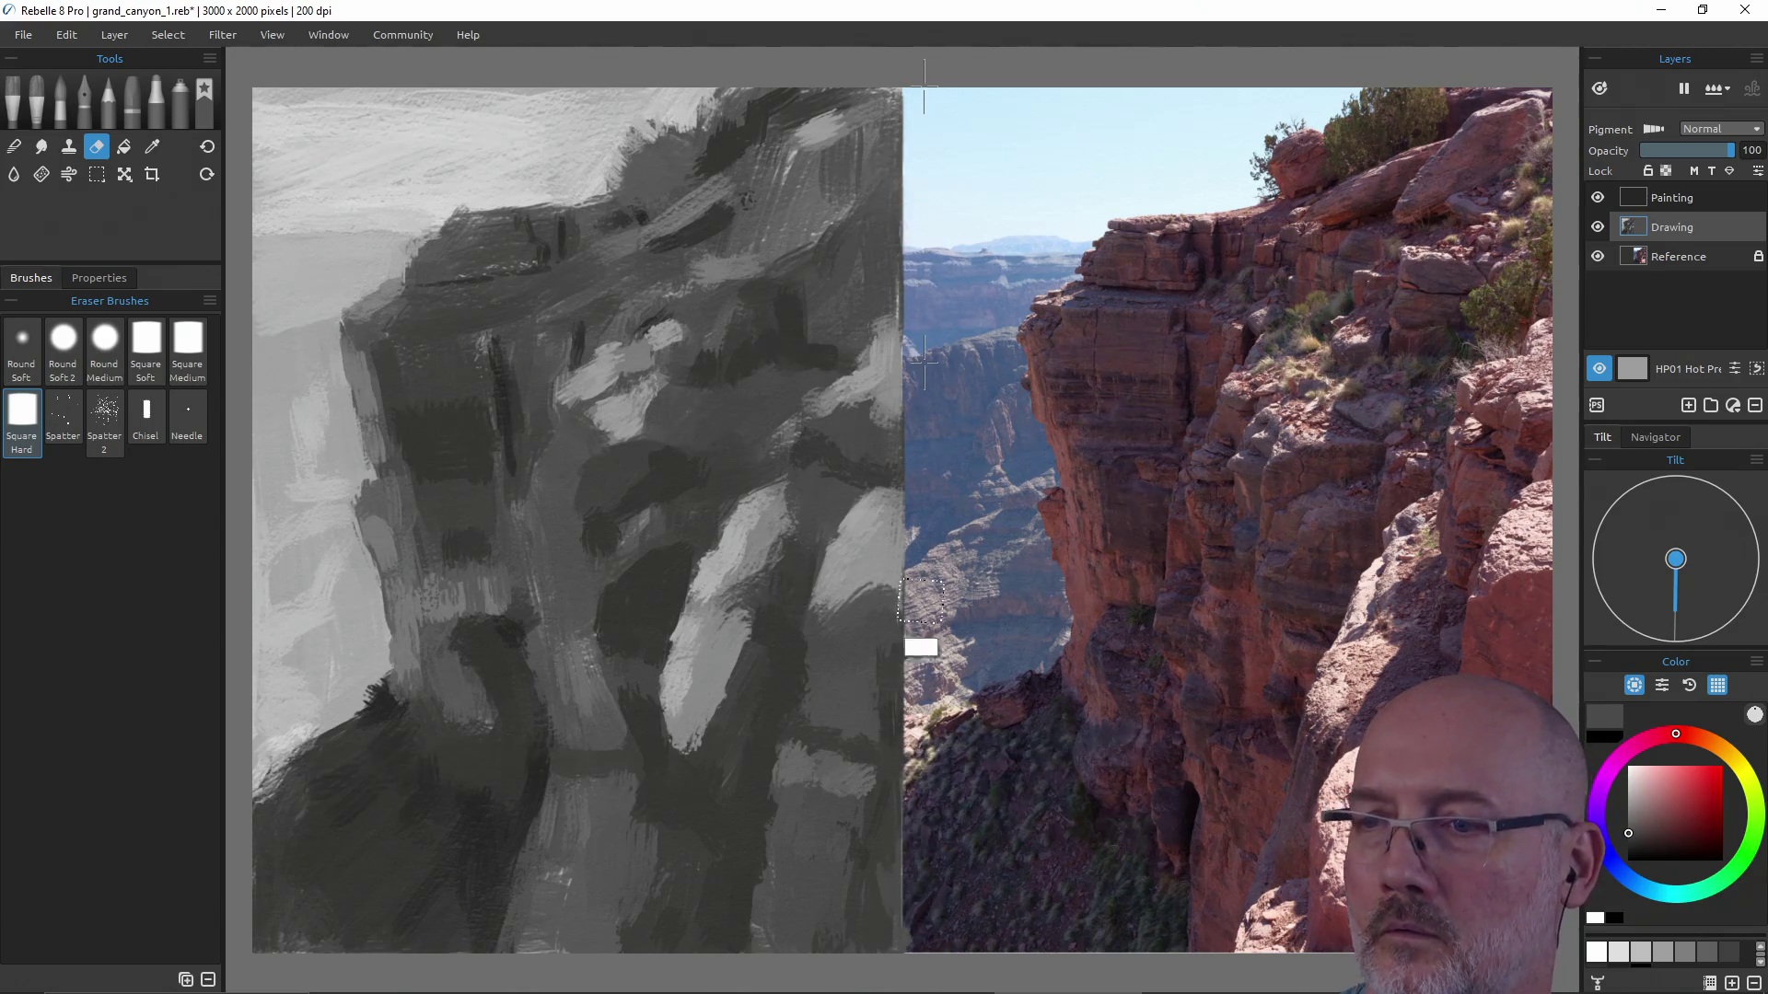
{"action": "key", "text": "shift"}
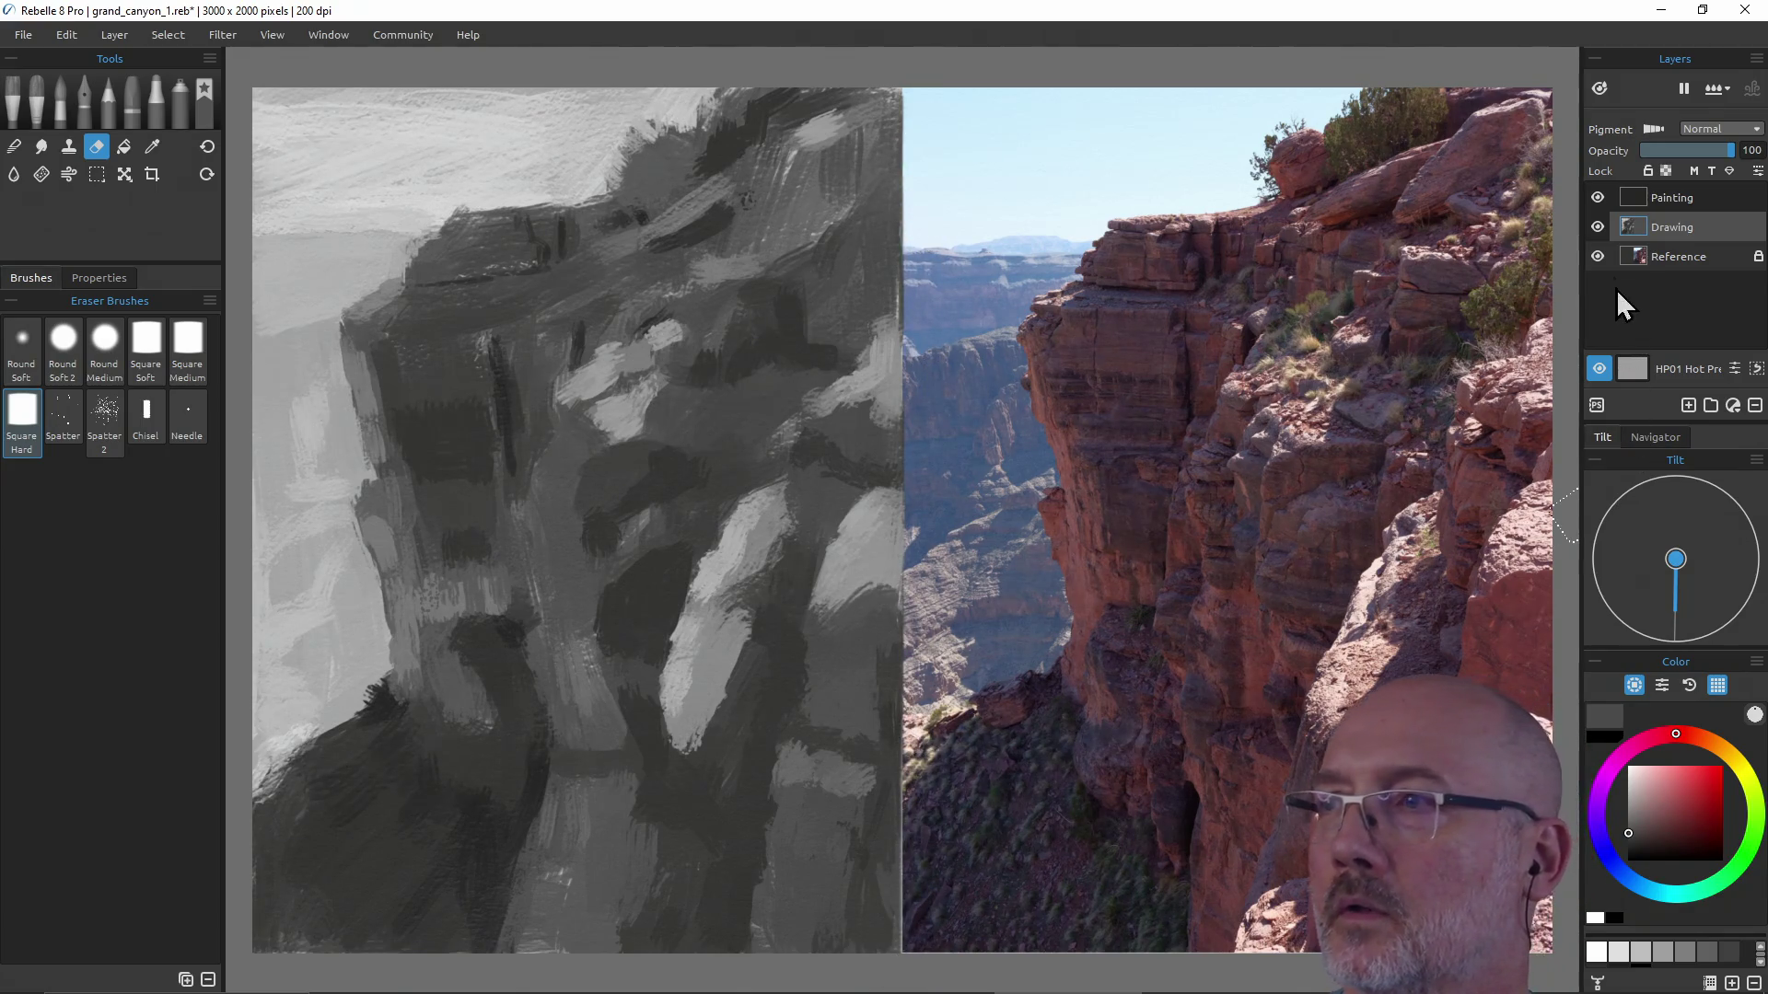
Reselect the Painting layer and return to painting with oils.
{"action": "left_click", "coordinate": [1654, 198]}
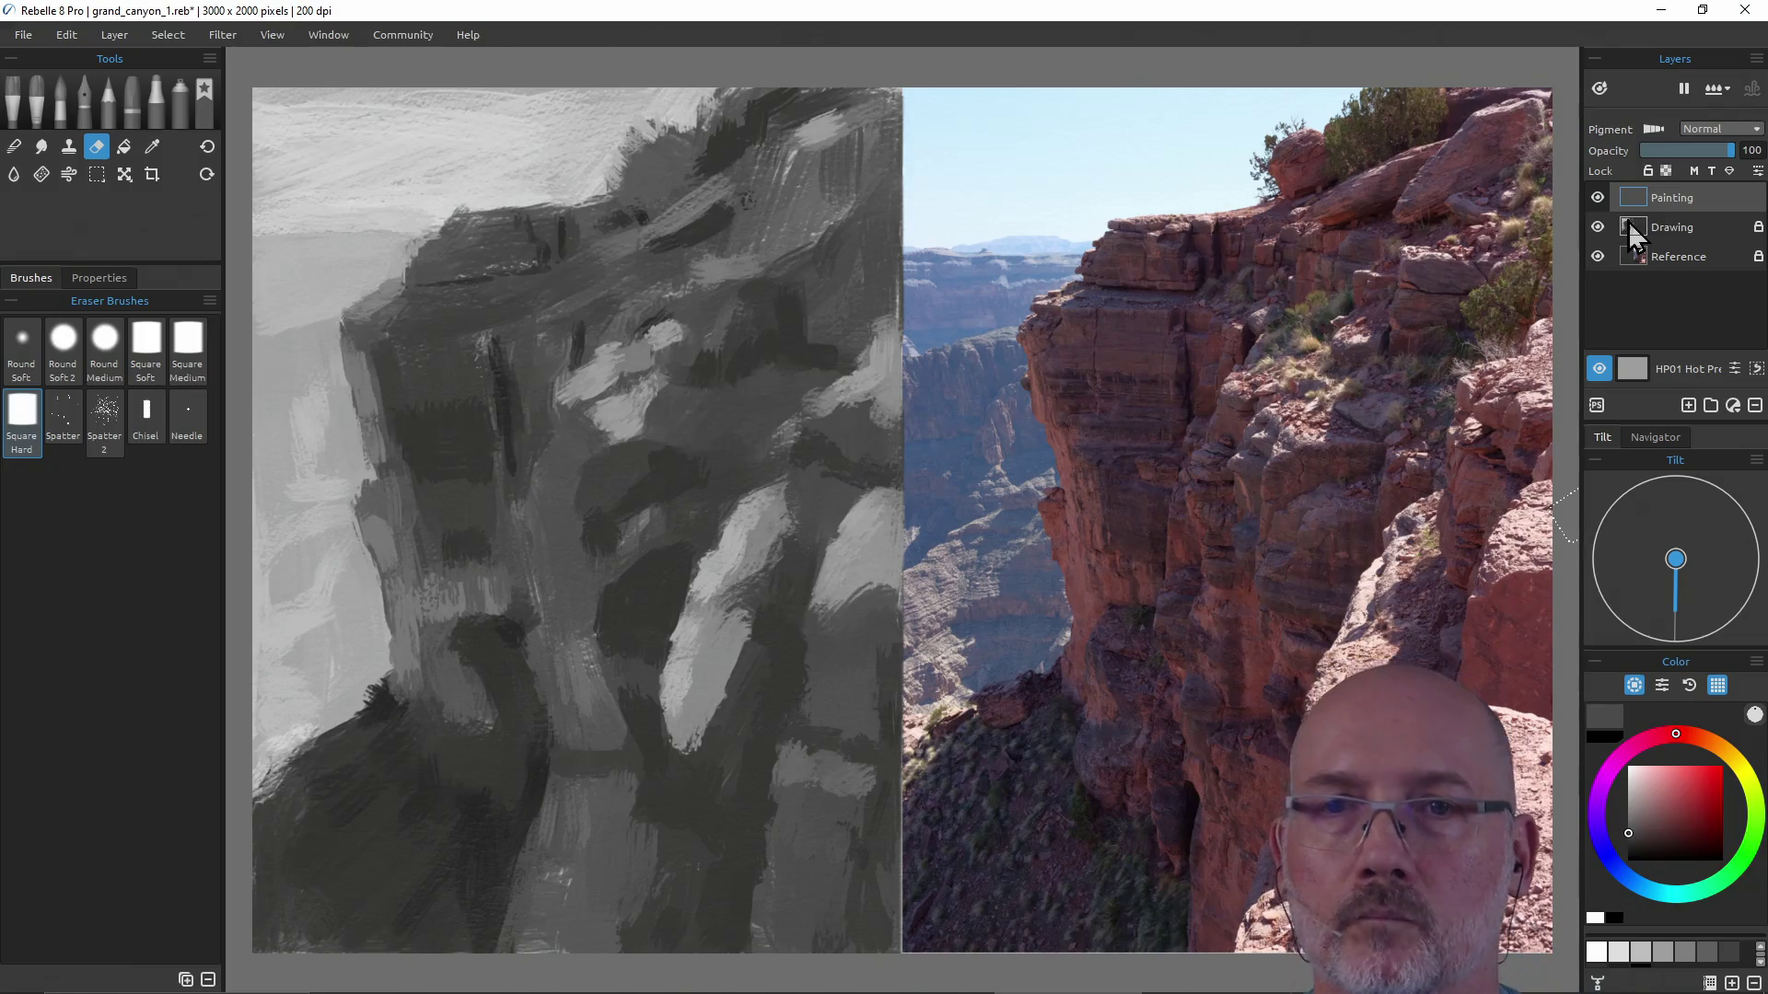
{"action": "key", "text": "e"}
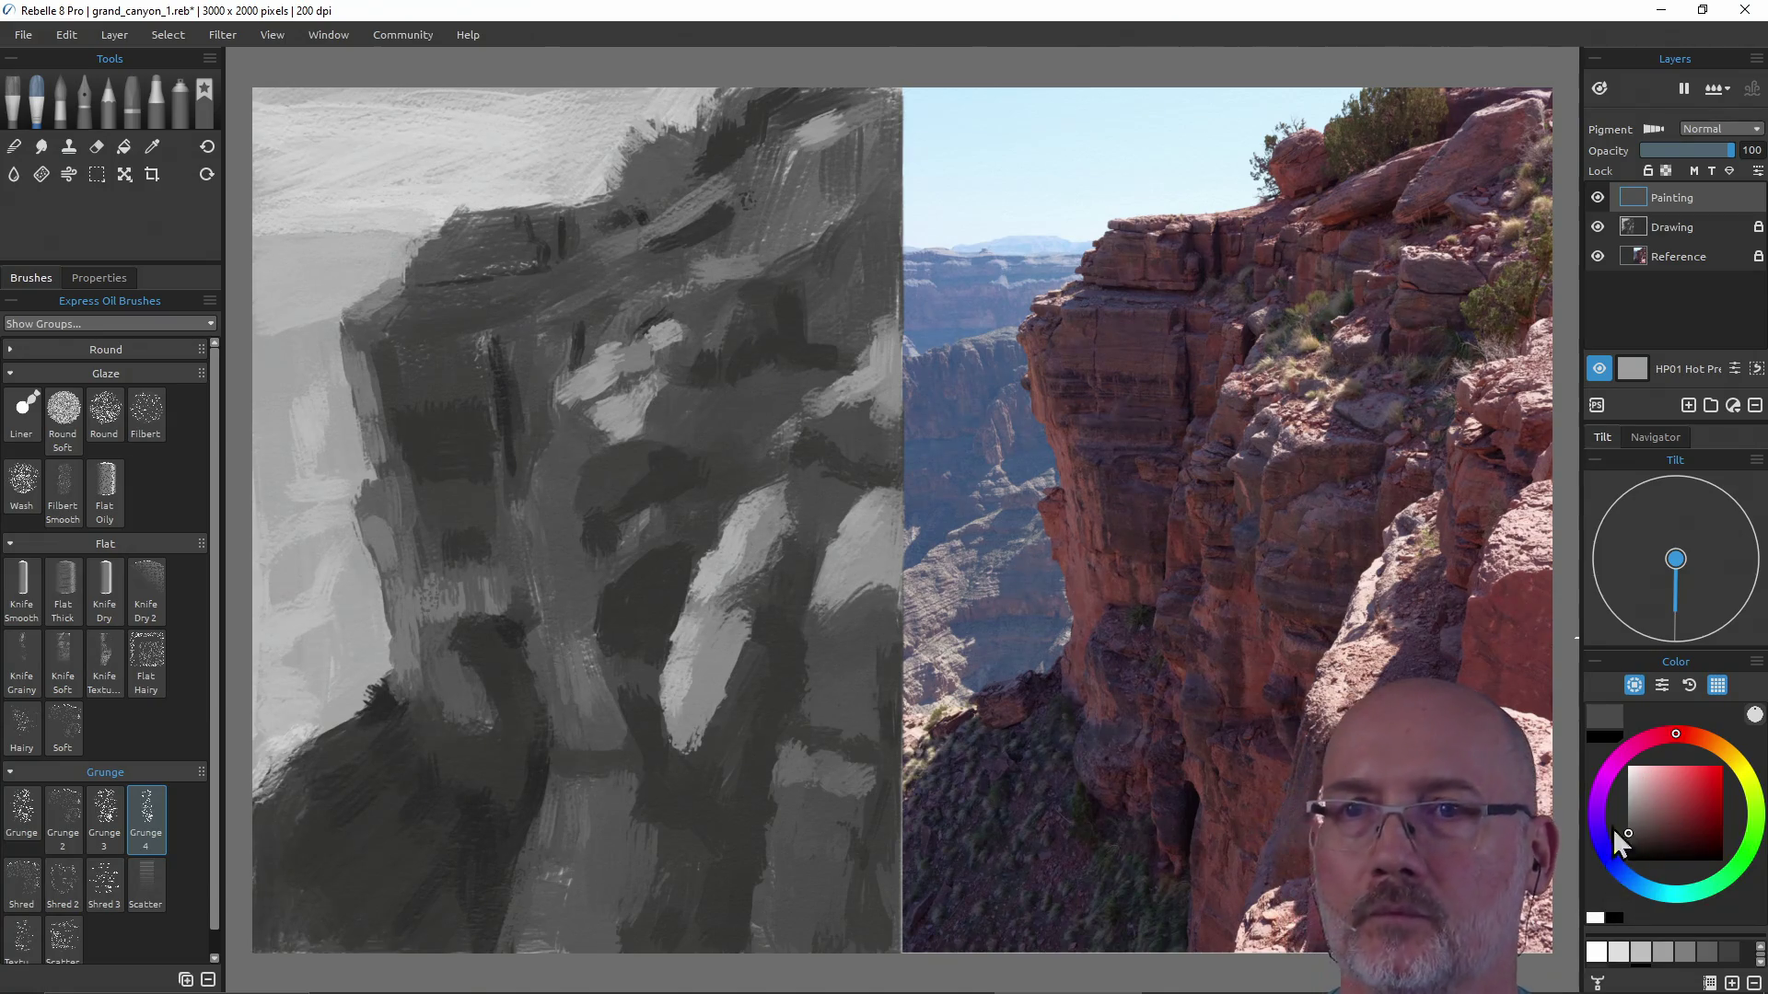
Shift the hue from red to blue and lighten it to a pale sky blue, undoing a stray pick.
{"action": "left_click_drag", "start_coordinate": [1607, 872], "coordinate": [1675, 897]}
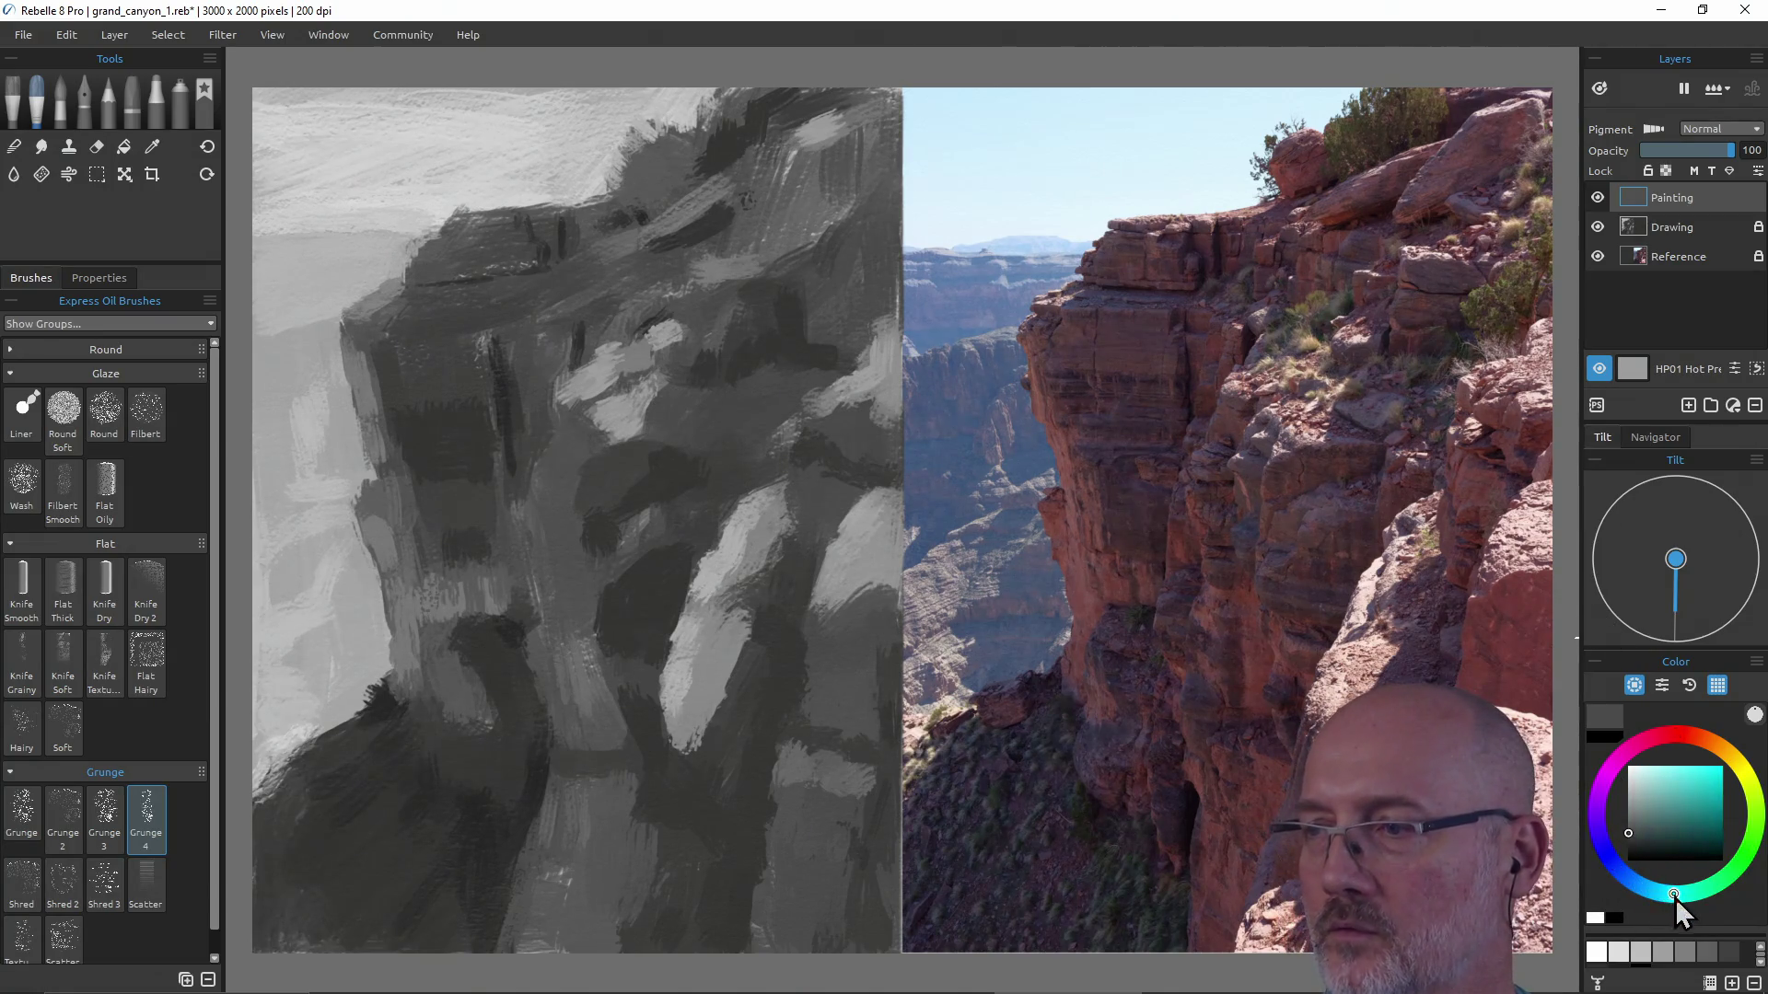
{"action": "mouse_move", "coordinate": [1676, 898]}
{"action": "left_mouse_down"}
{"action": "mouse_move", "coordinate": [1630, 881]}
{"action": "mouse_move", "coordinate": [1661, 893]}
{"action": "left_mouse_up"}
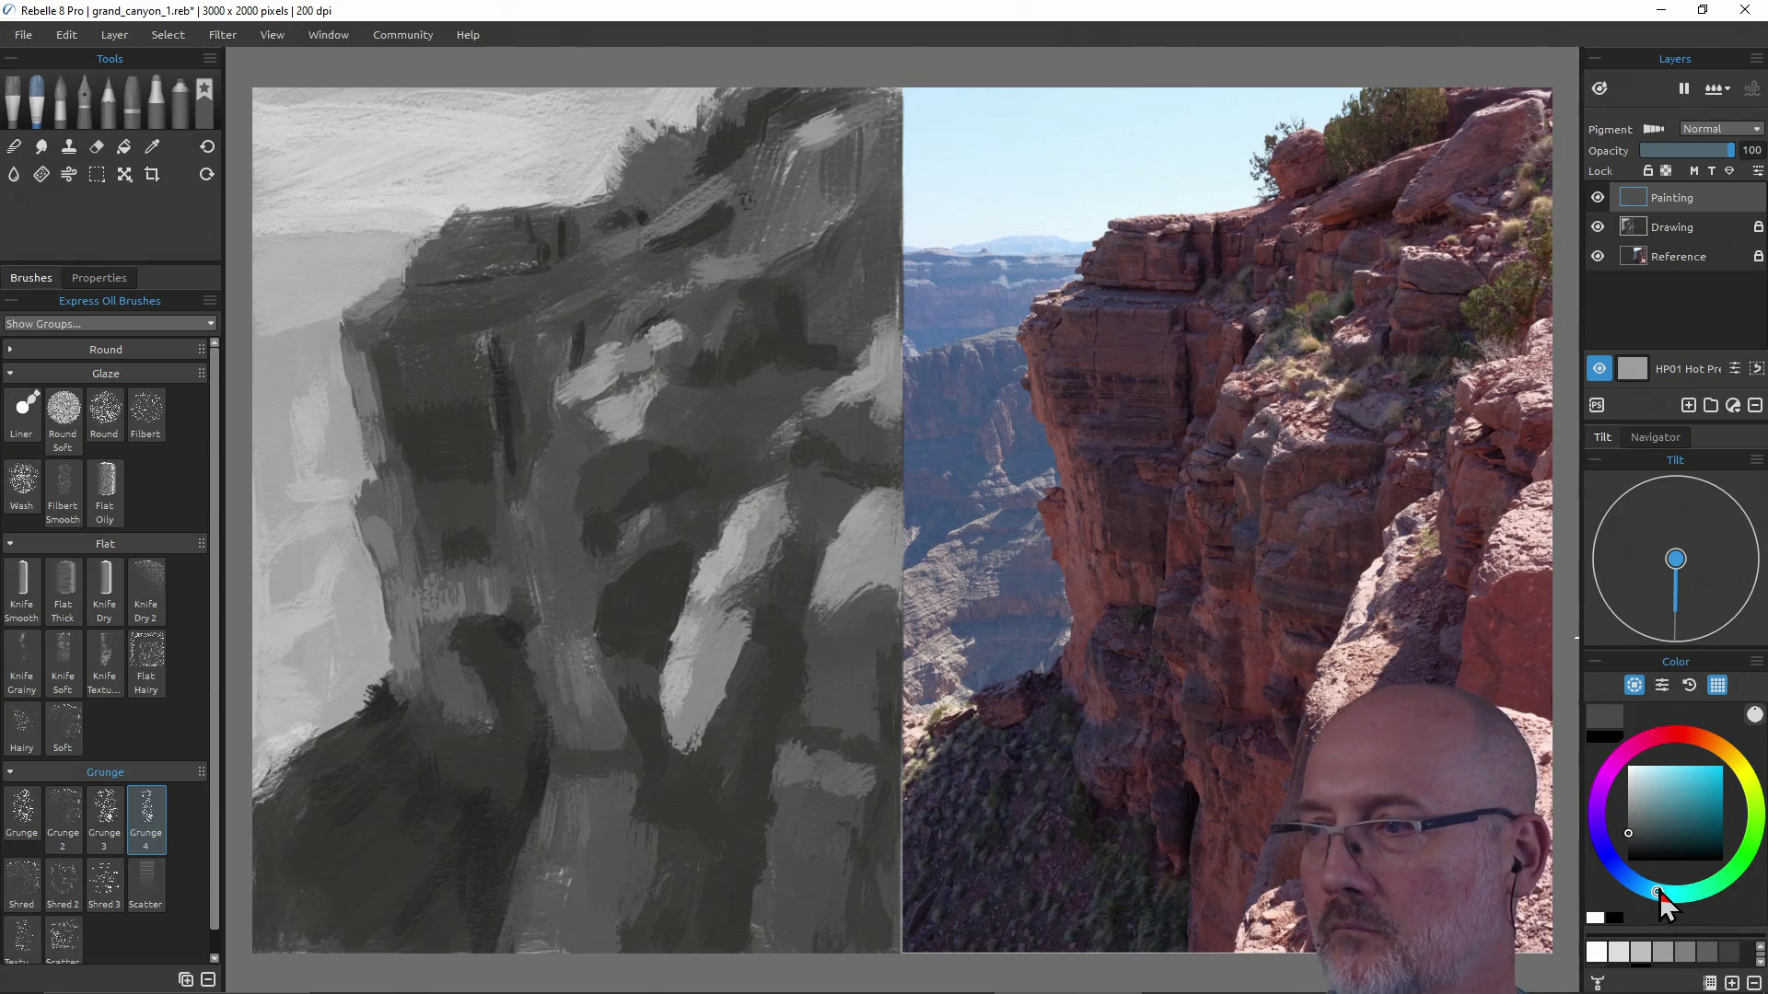
{"action": "left_click_drag", "start_coordinate": [1648, 823], "coordinate": [1657, 779]}
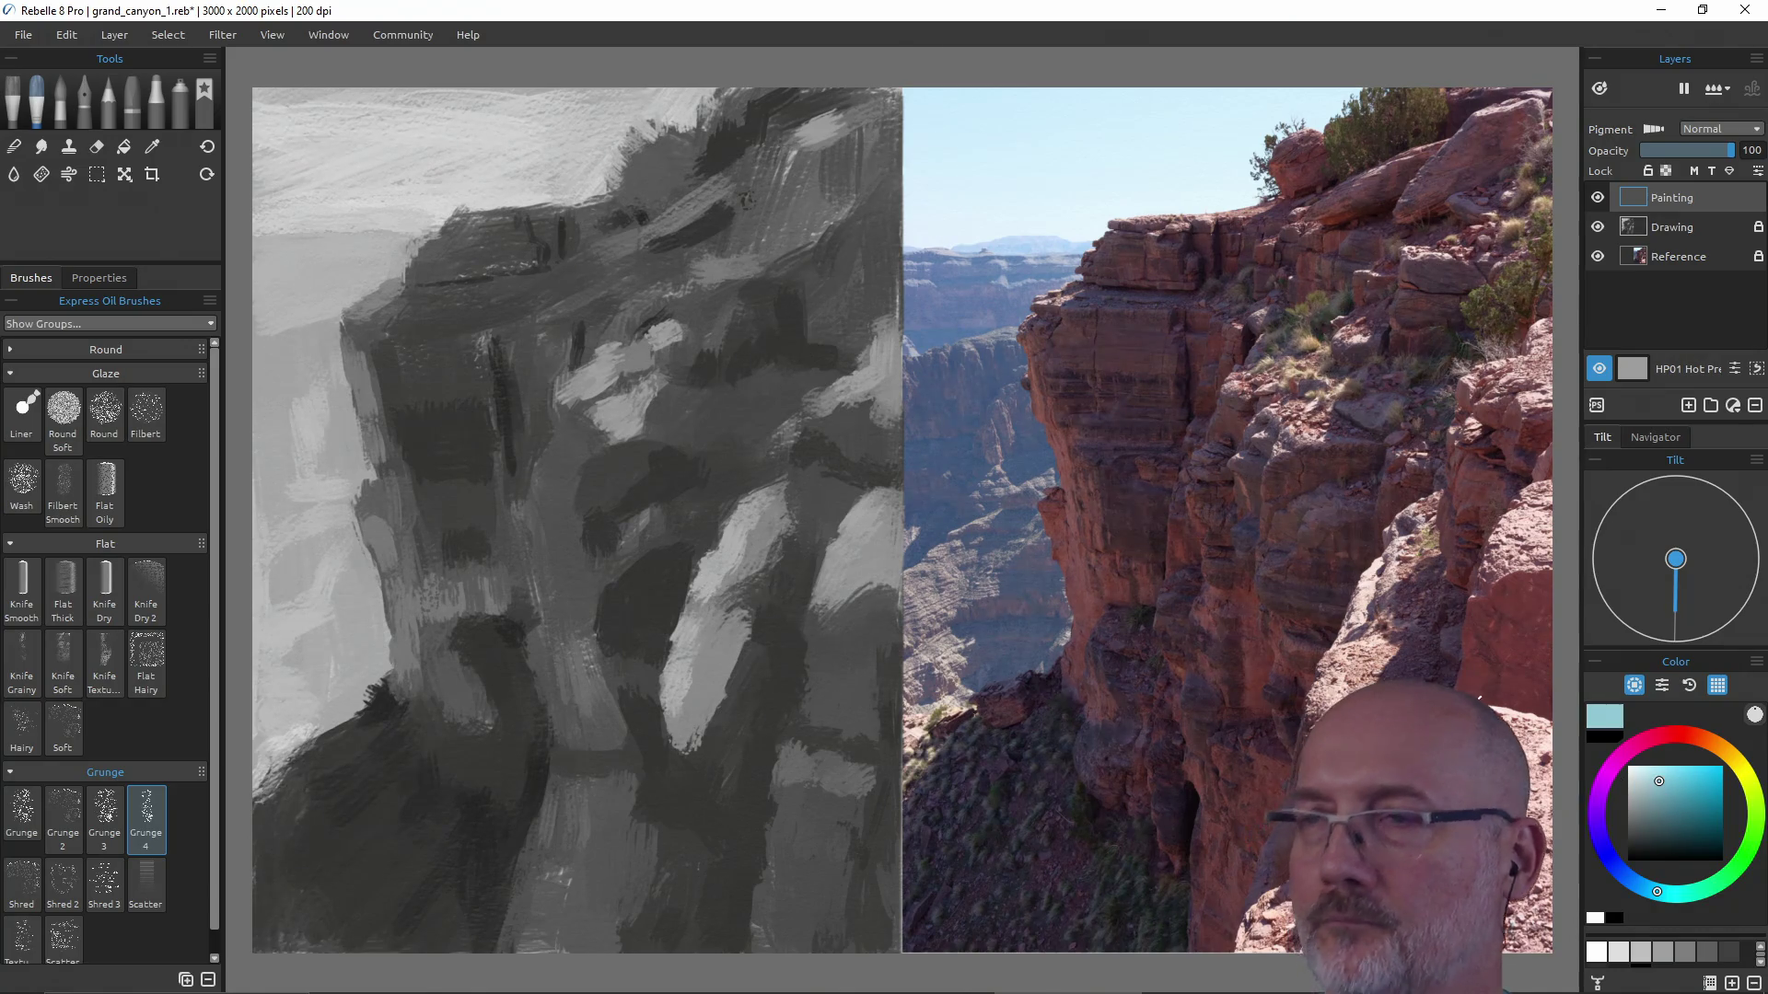
{"action": "left_click", "coordinate": [1113, 179], "text": "alt"}
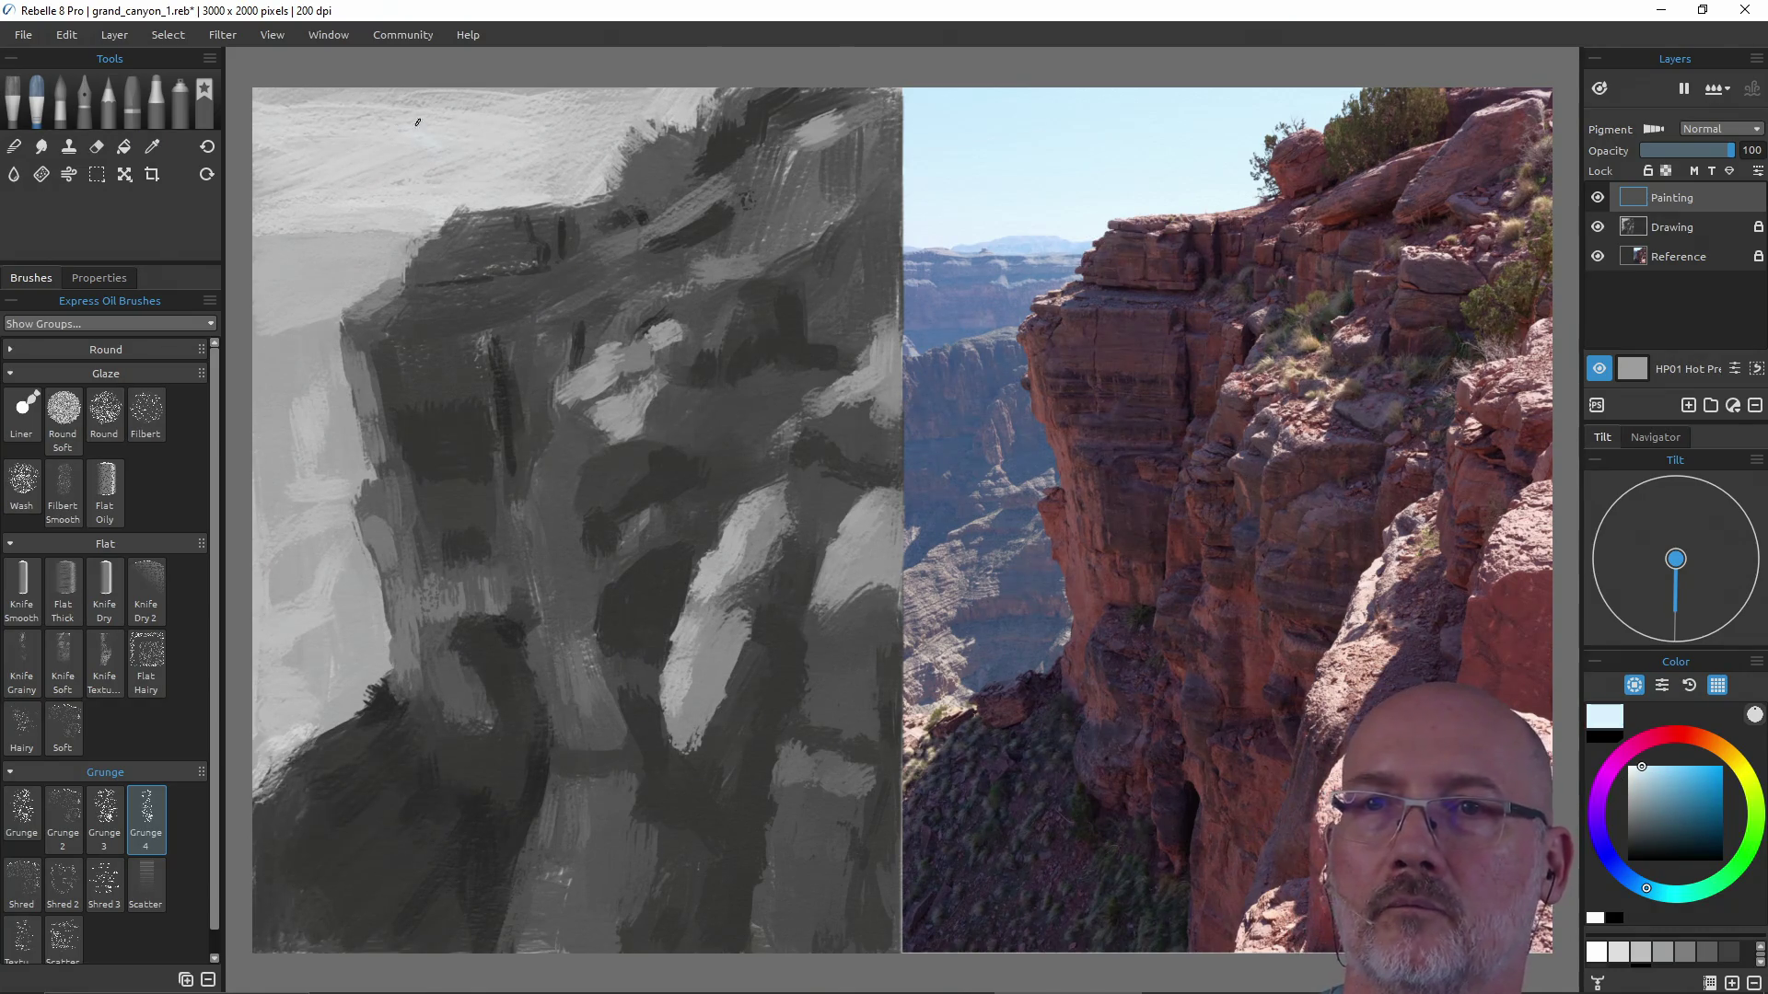
{"action": "key", "text": "ctrl+z"}
{"action": "key", "text": "ctrl+z"}
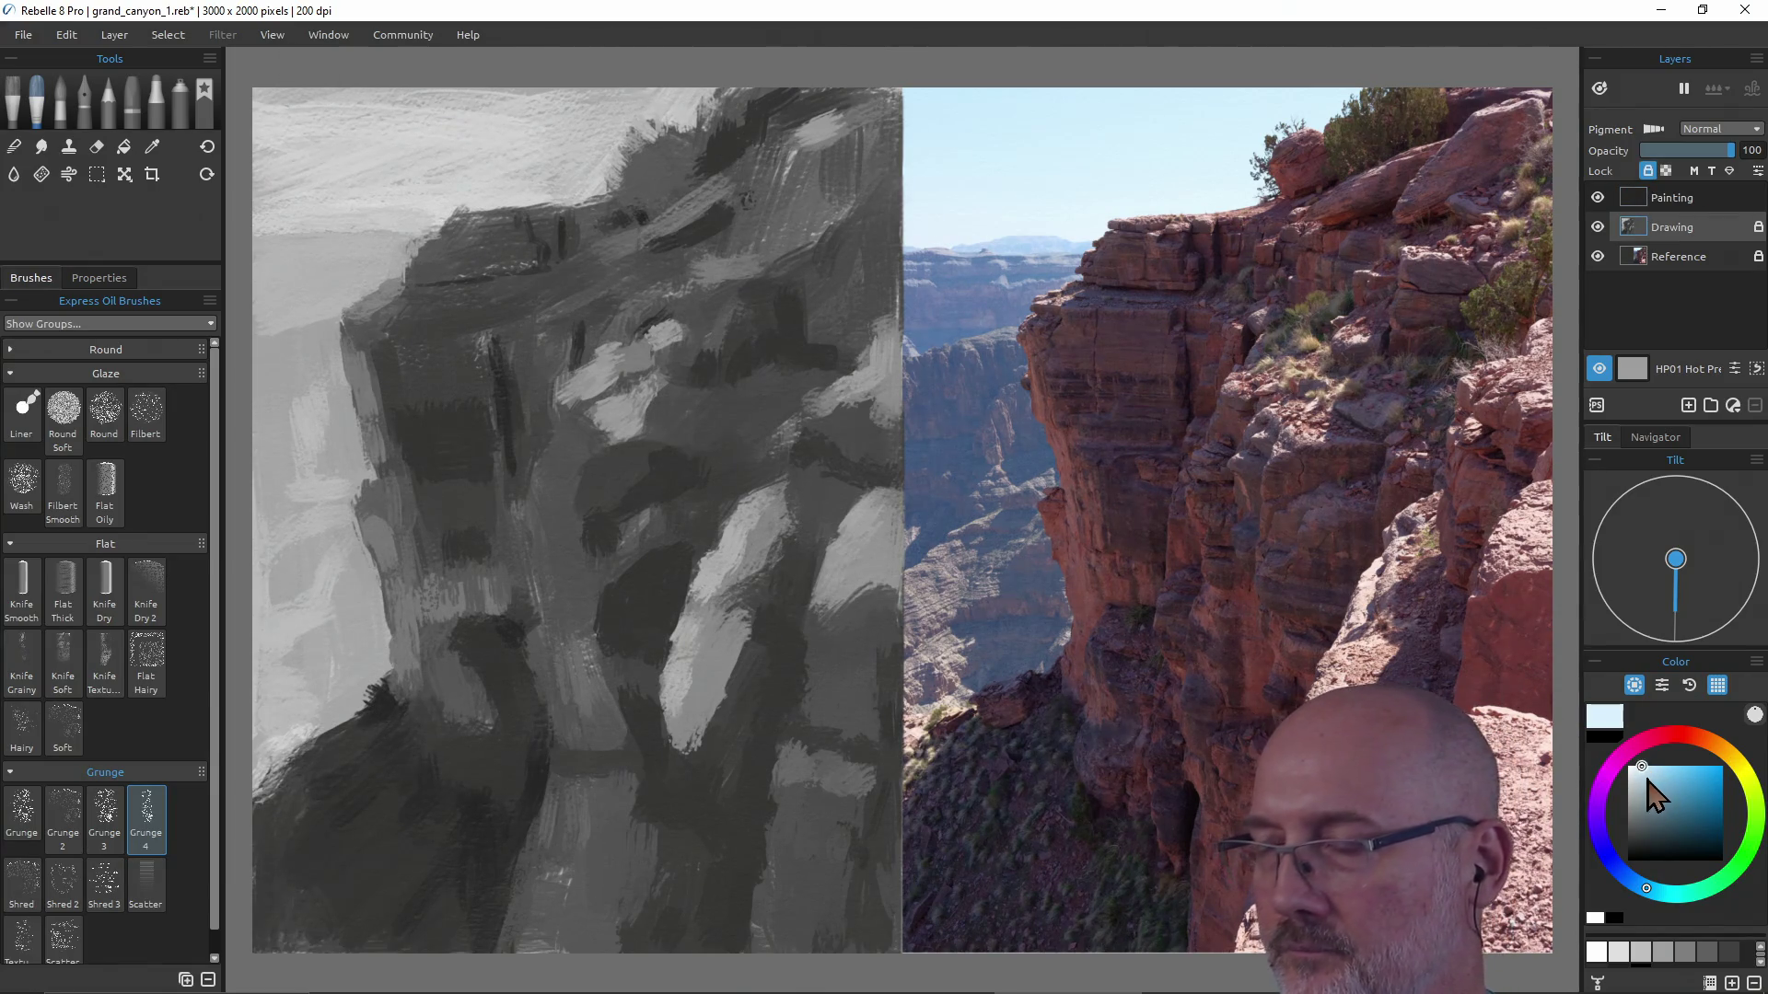
Choose a more saturated light blue and reactivate the Painting layer for sampling.
{"action": "left_click", "coordinate": [1660, 784]}
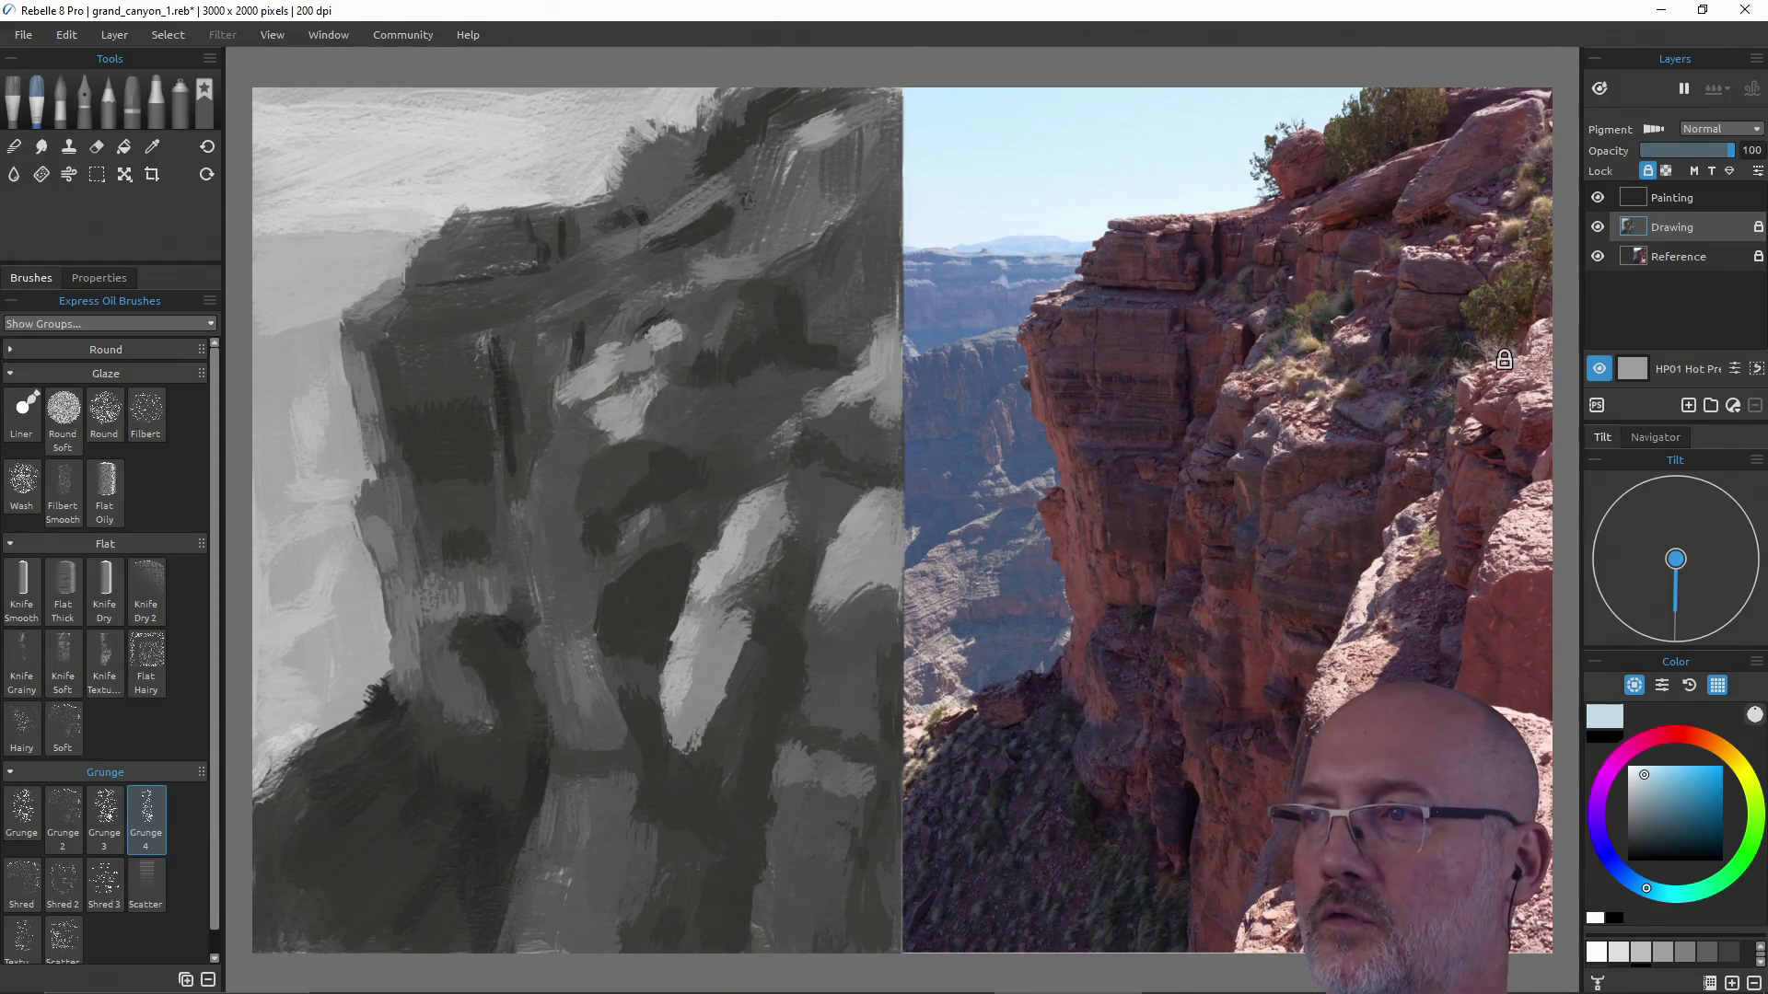
{"action": "left_click", "coordinate": [1672, 200]}
{"action": "key", "text": "alt"}
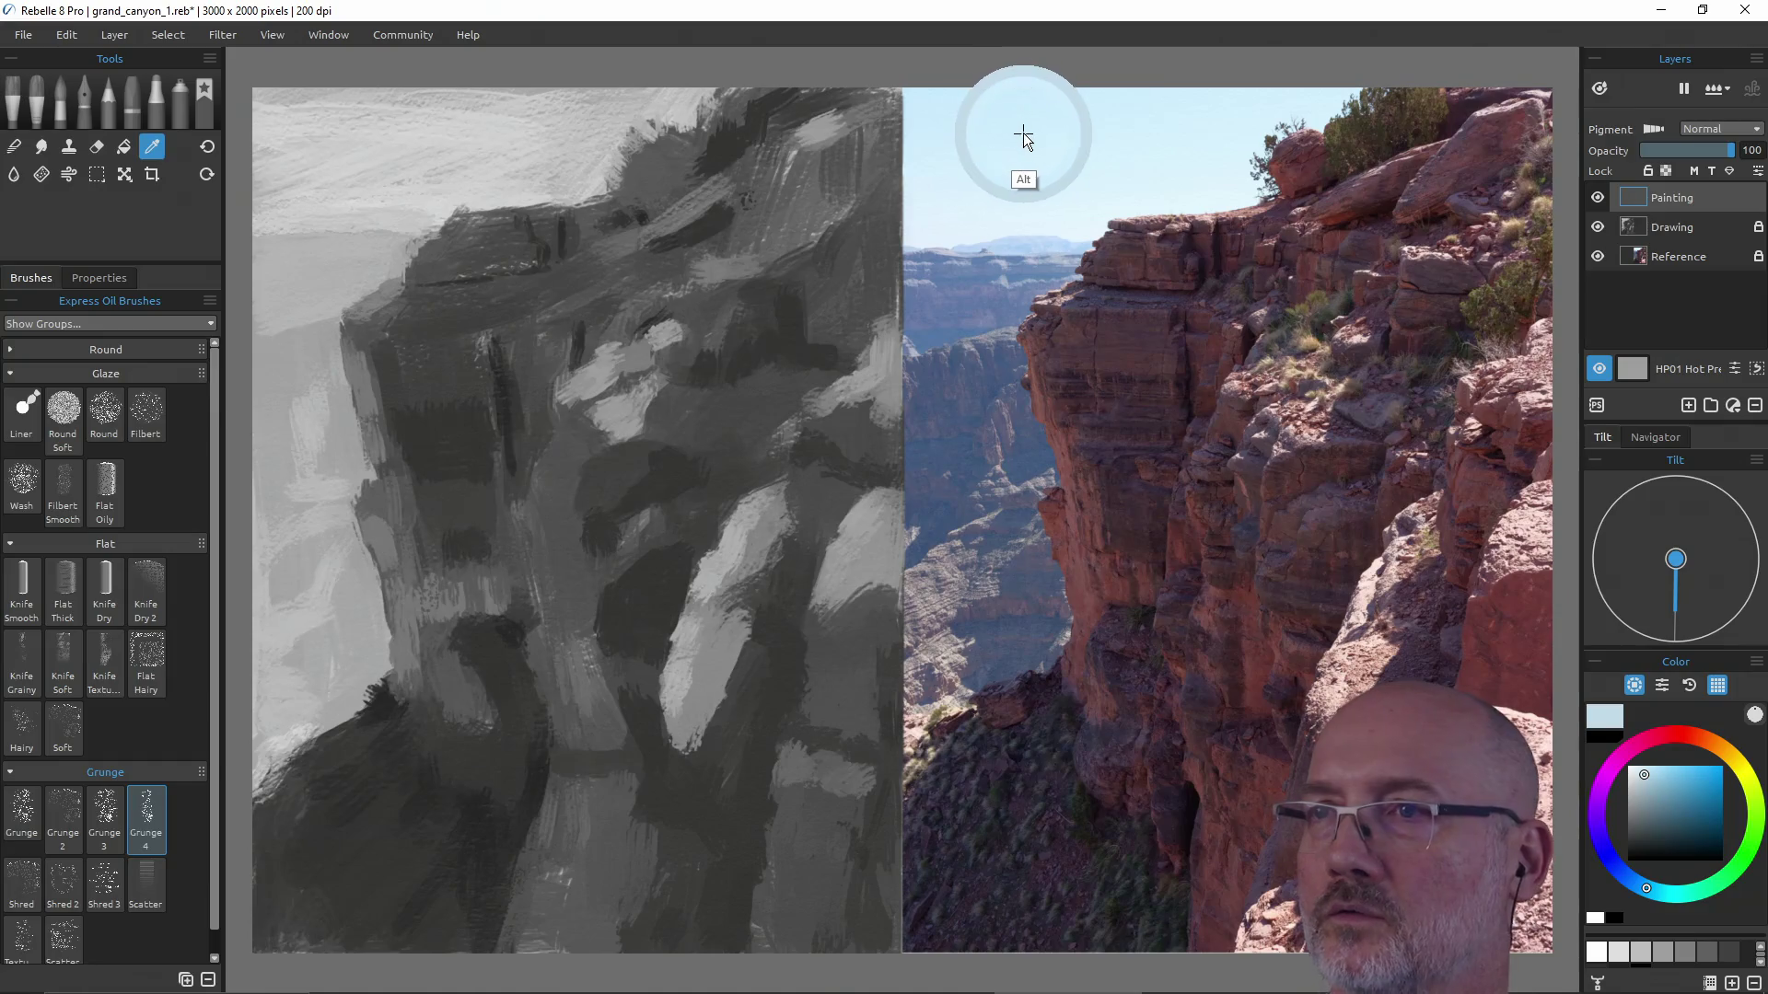
Alt-sample the pale sky blue repeatedly from the reference photo's sky near the canyon rim.
{"action": "key", "text": "alt"}
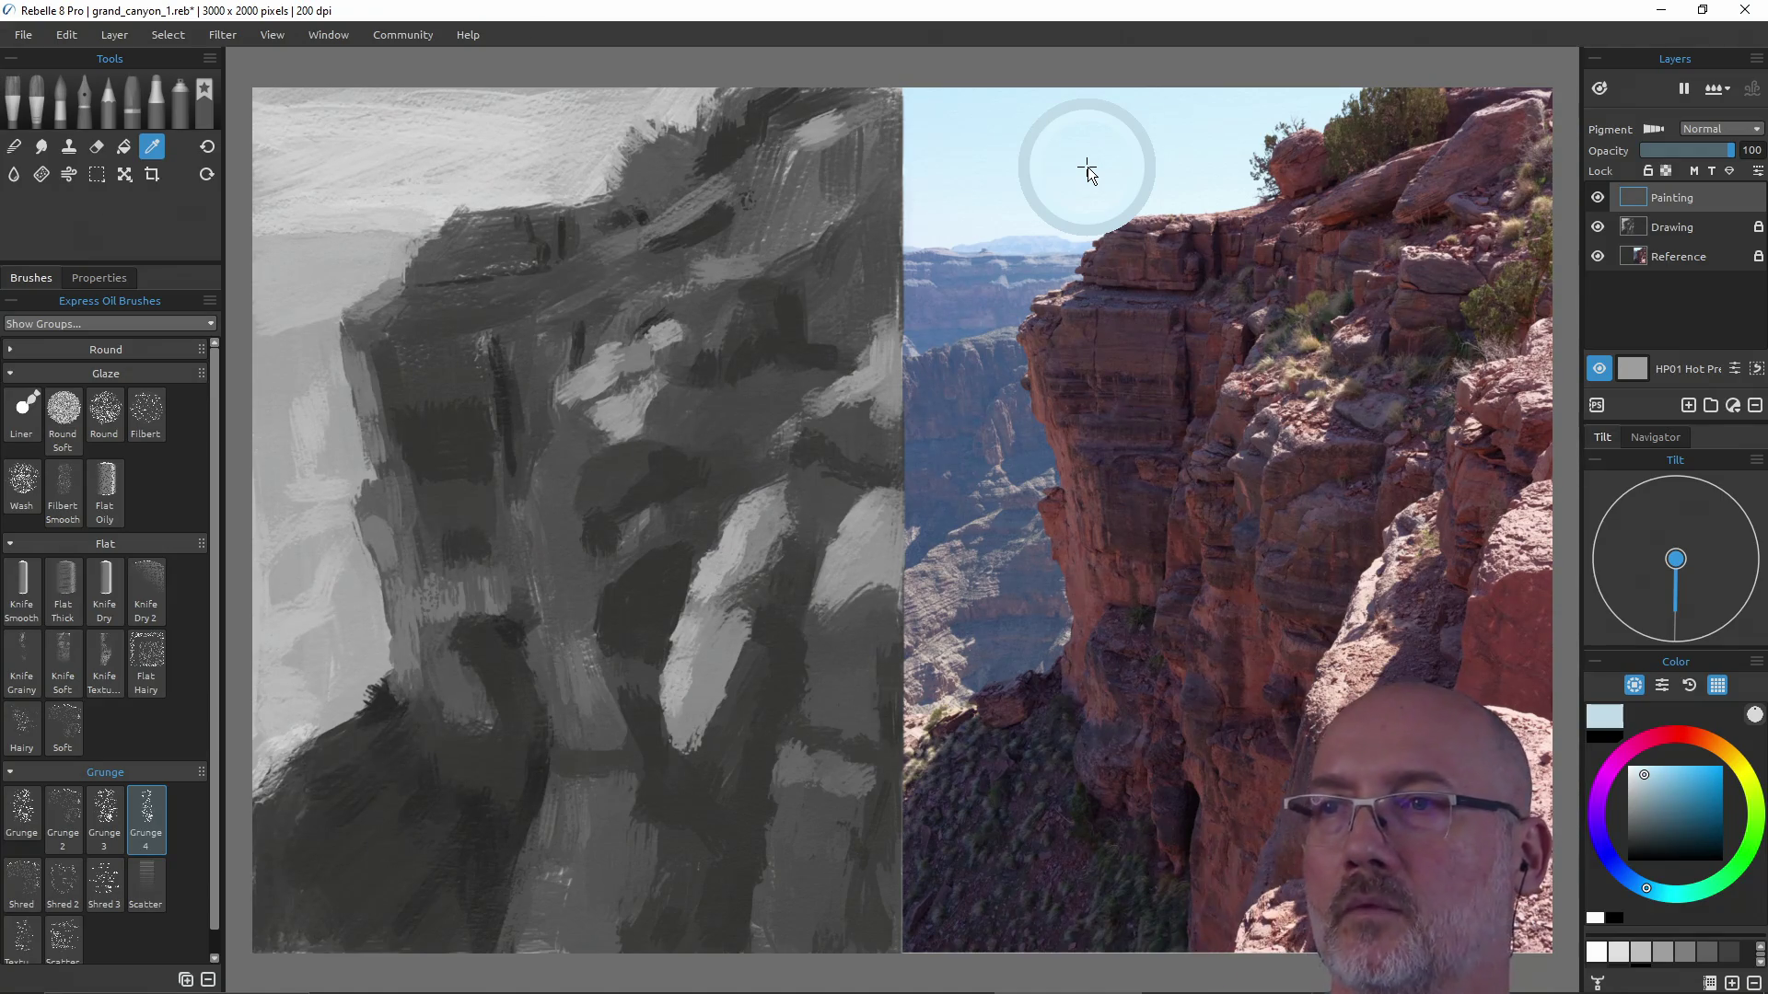
{"action": "left_click", "coordinate": [1062, 222], "text": "alt"}
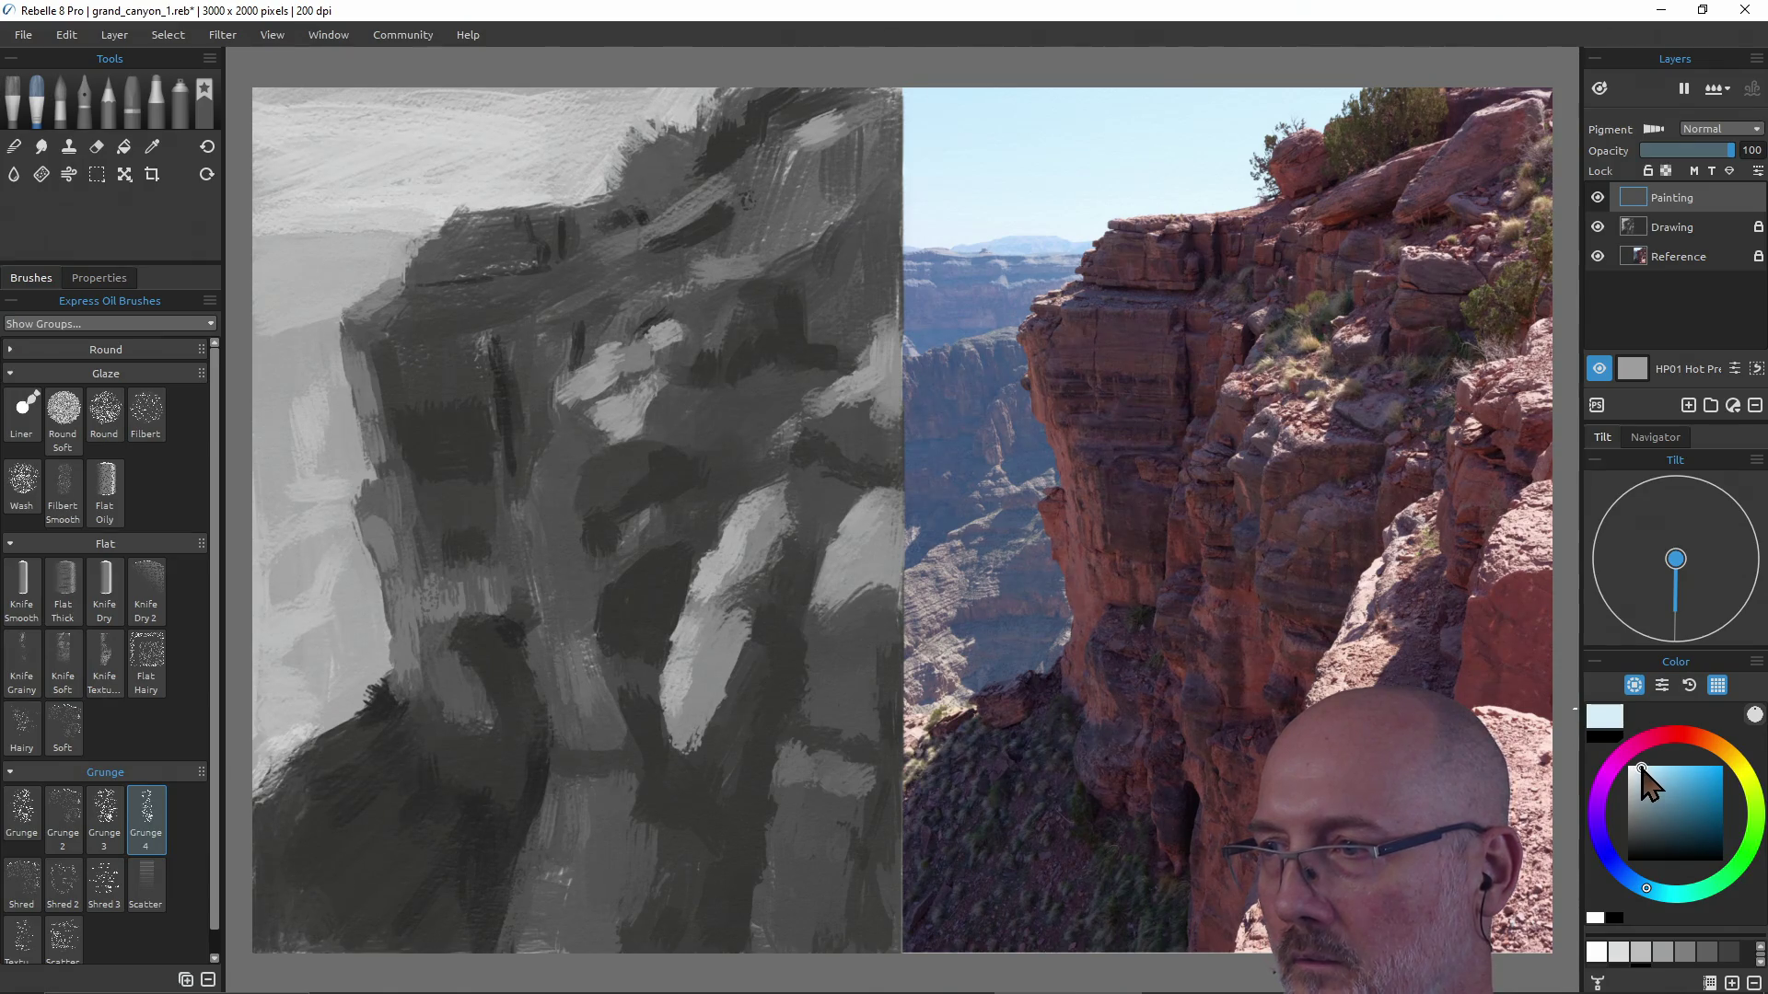
{"action": "key", "text": "alt"}
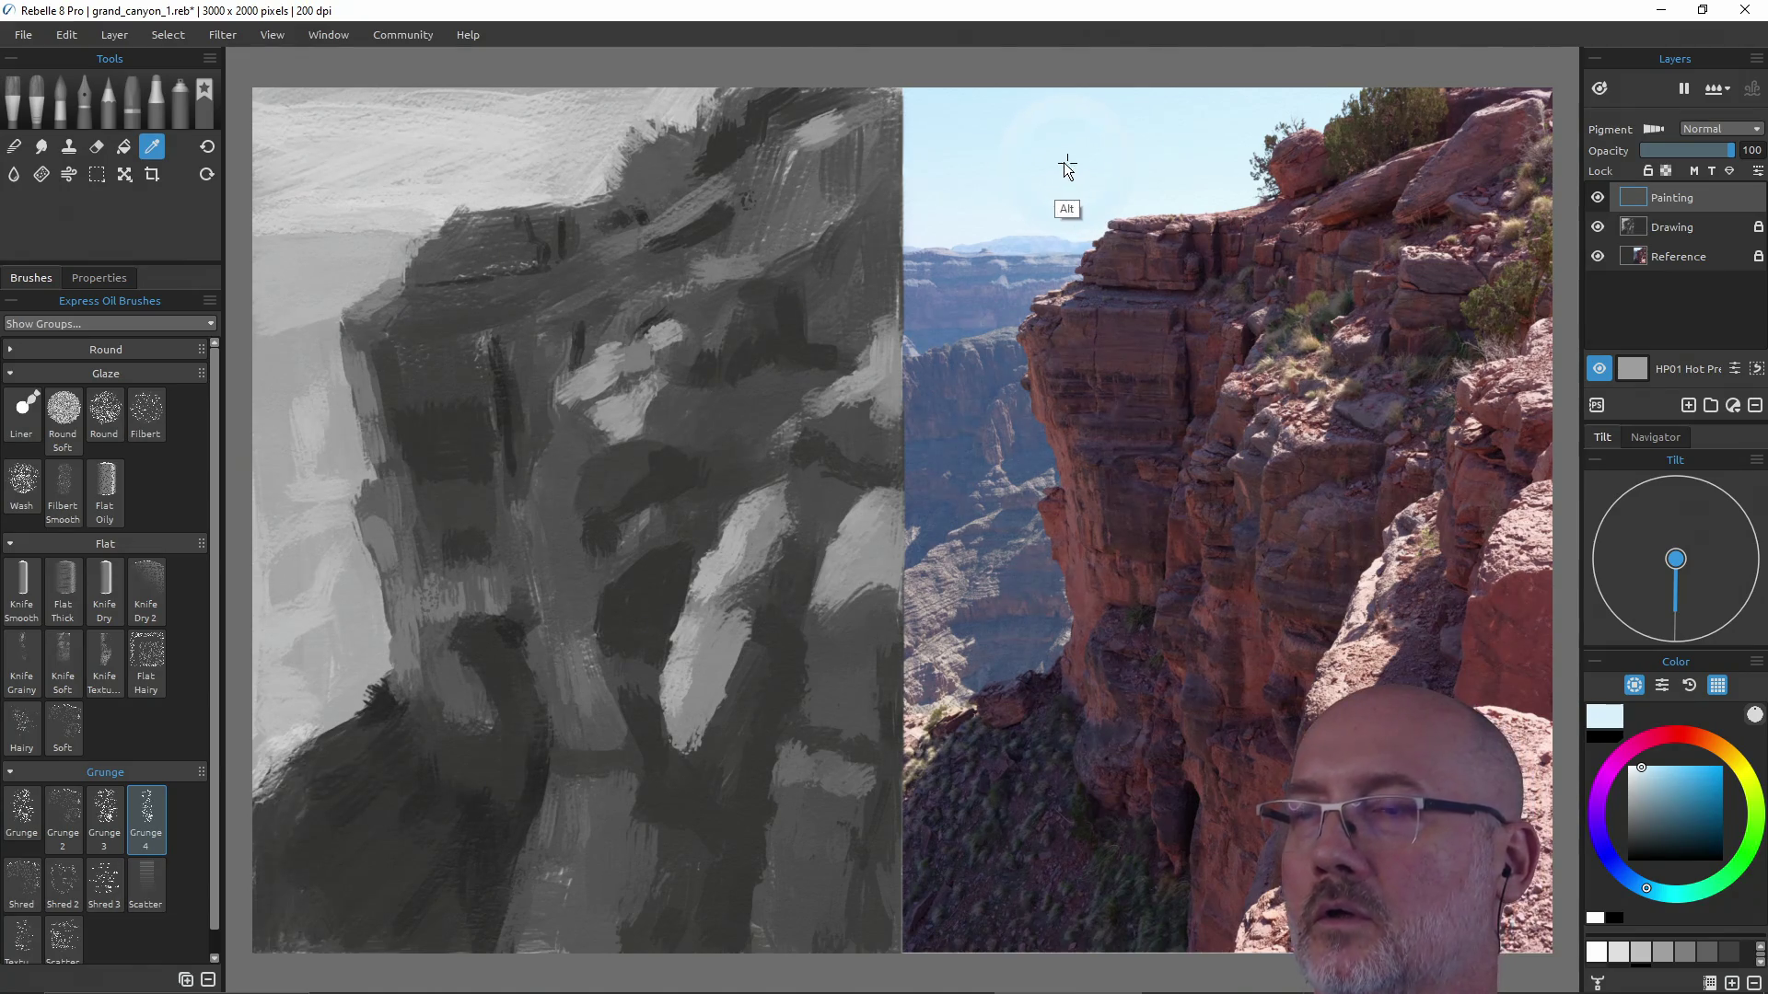
{"action": "left_click", "coordinate": [1066, 175], "text": "alt"}
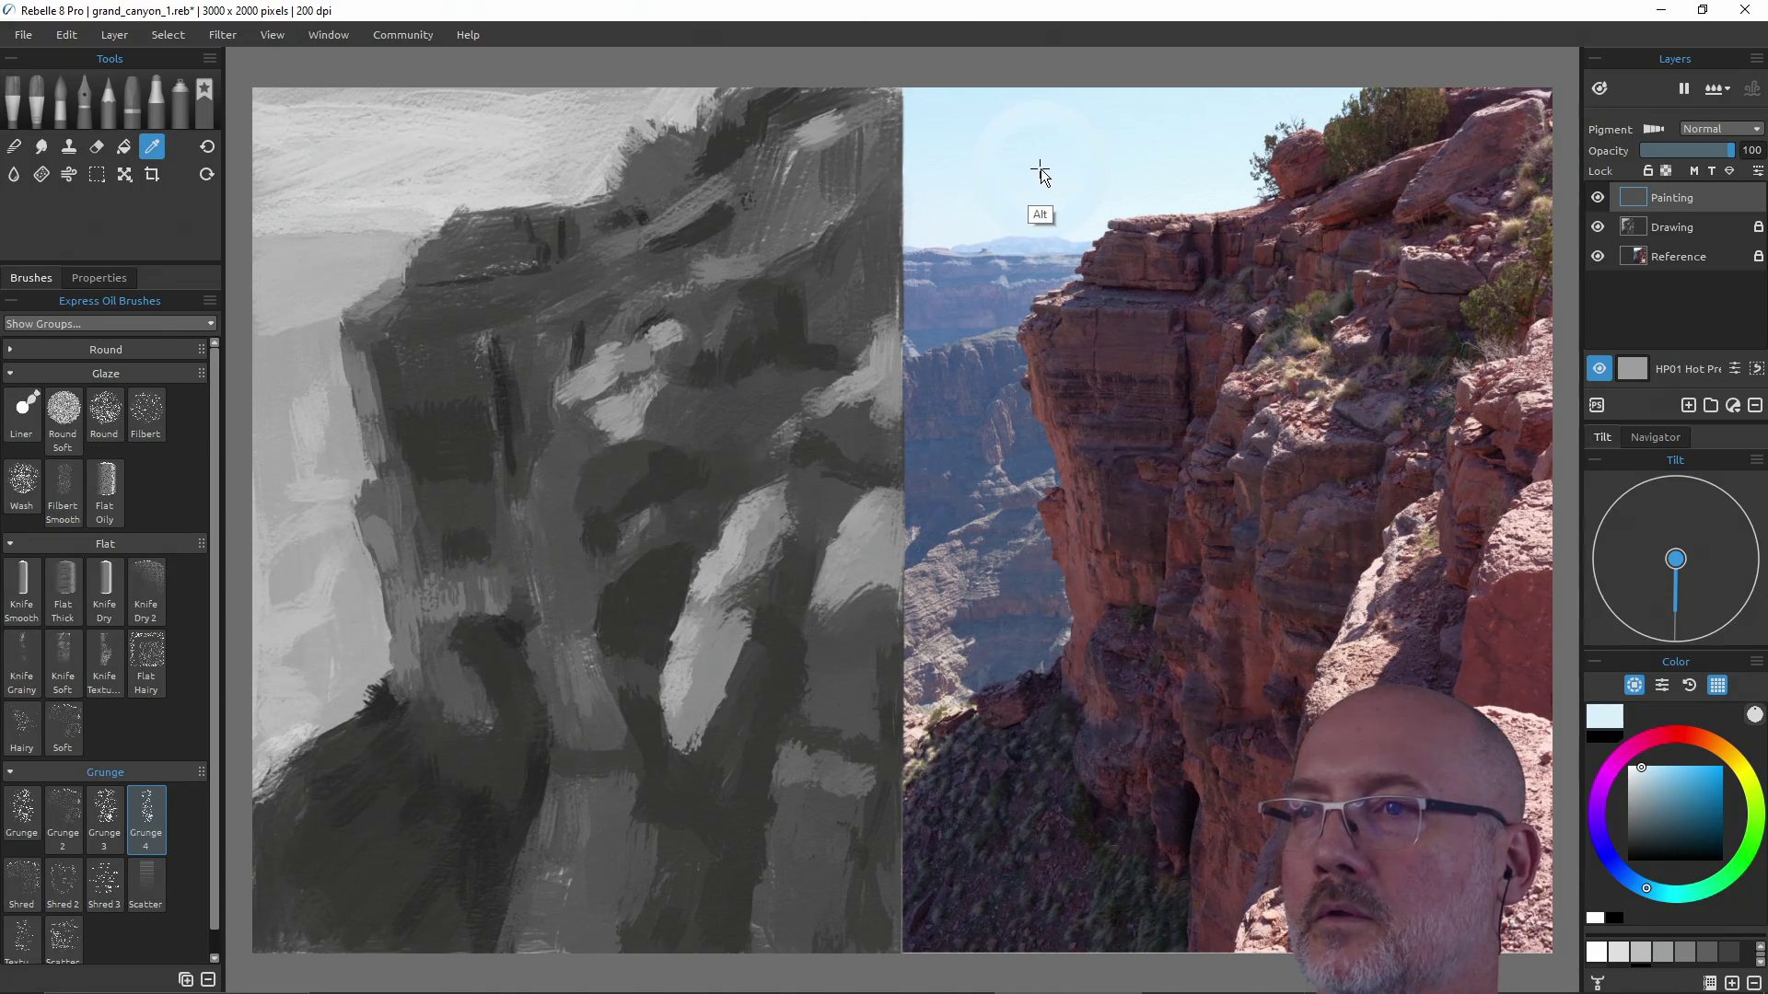
{"action": "left_click", "coordinate": [1058, 230], "text": "alt"}
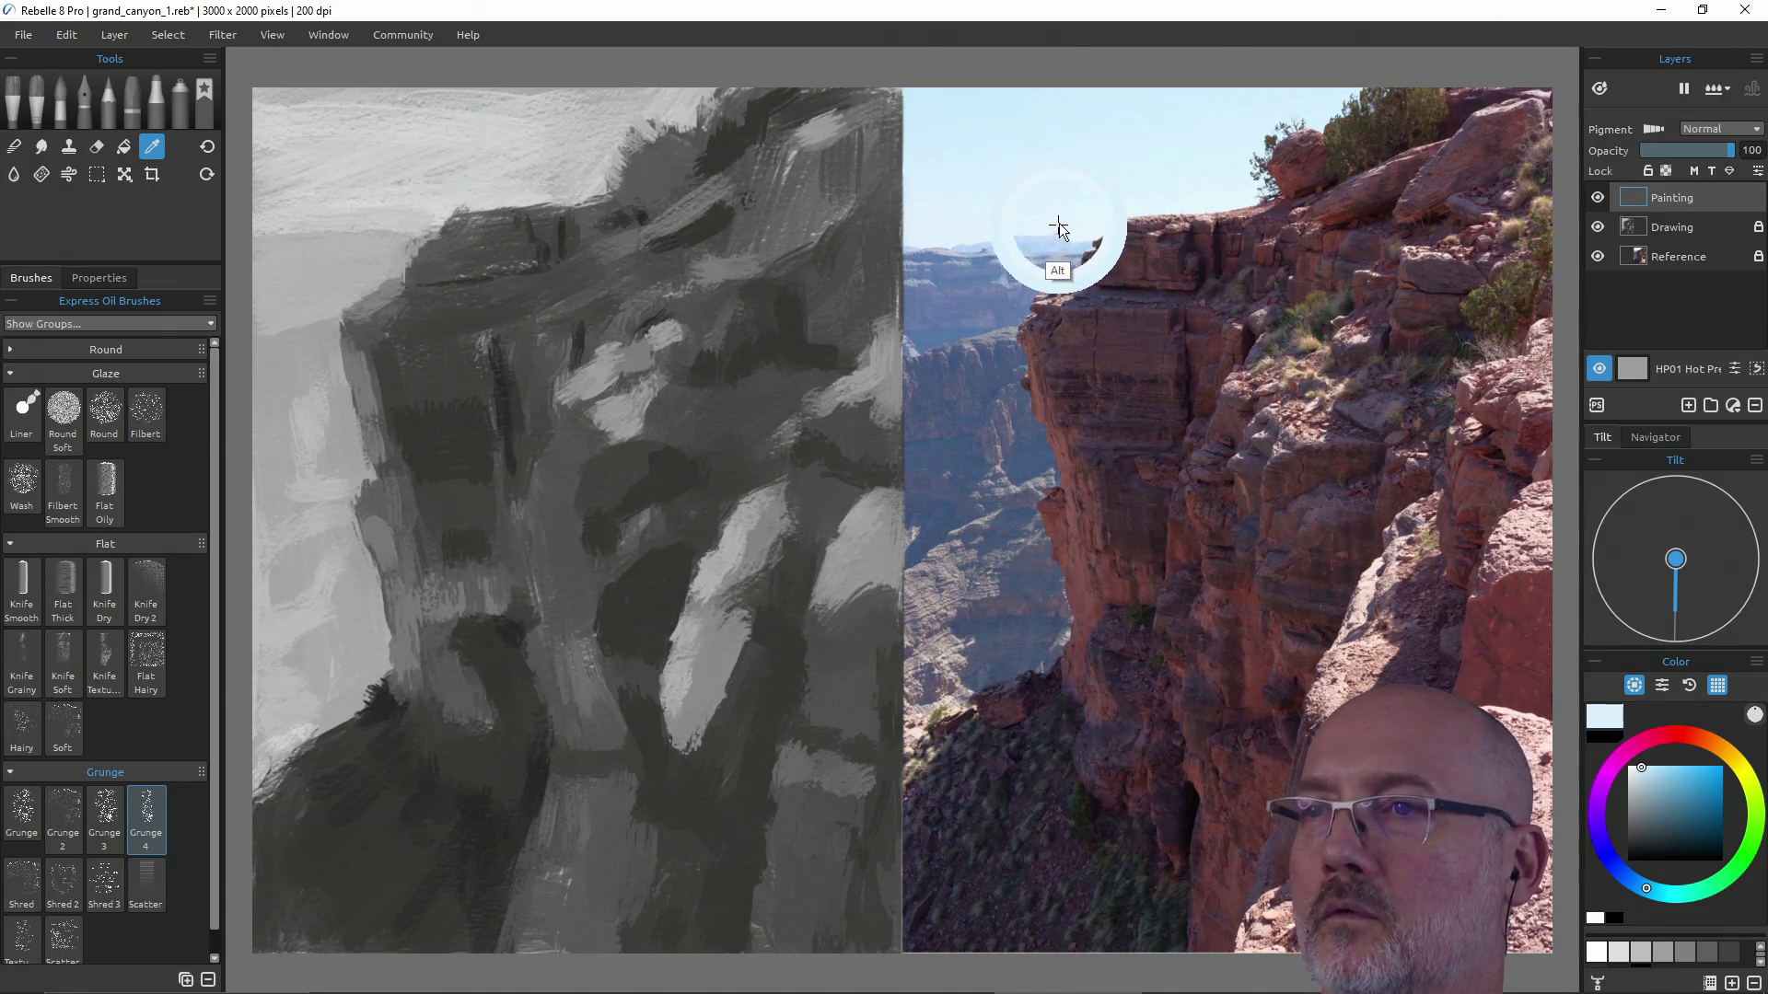
{"action": "left_click", "coordinate": [1052, 227], "text": "alt"}
{"action": "left_click", "coordinate": [1038, 226], "text": "alt"}
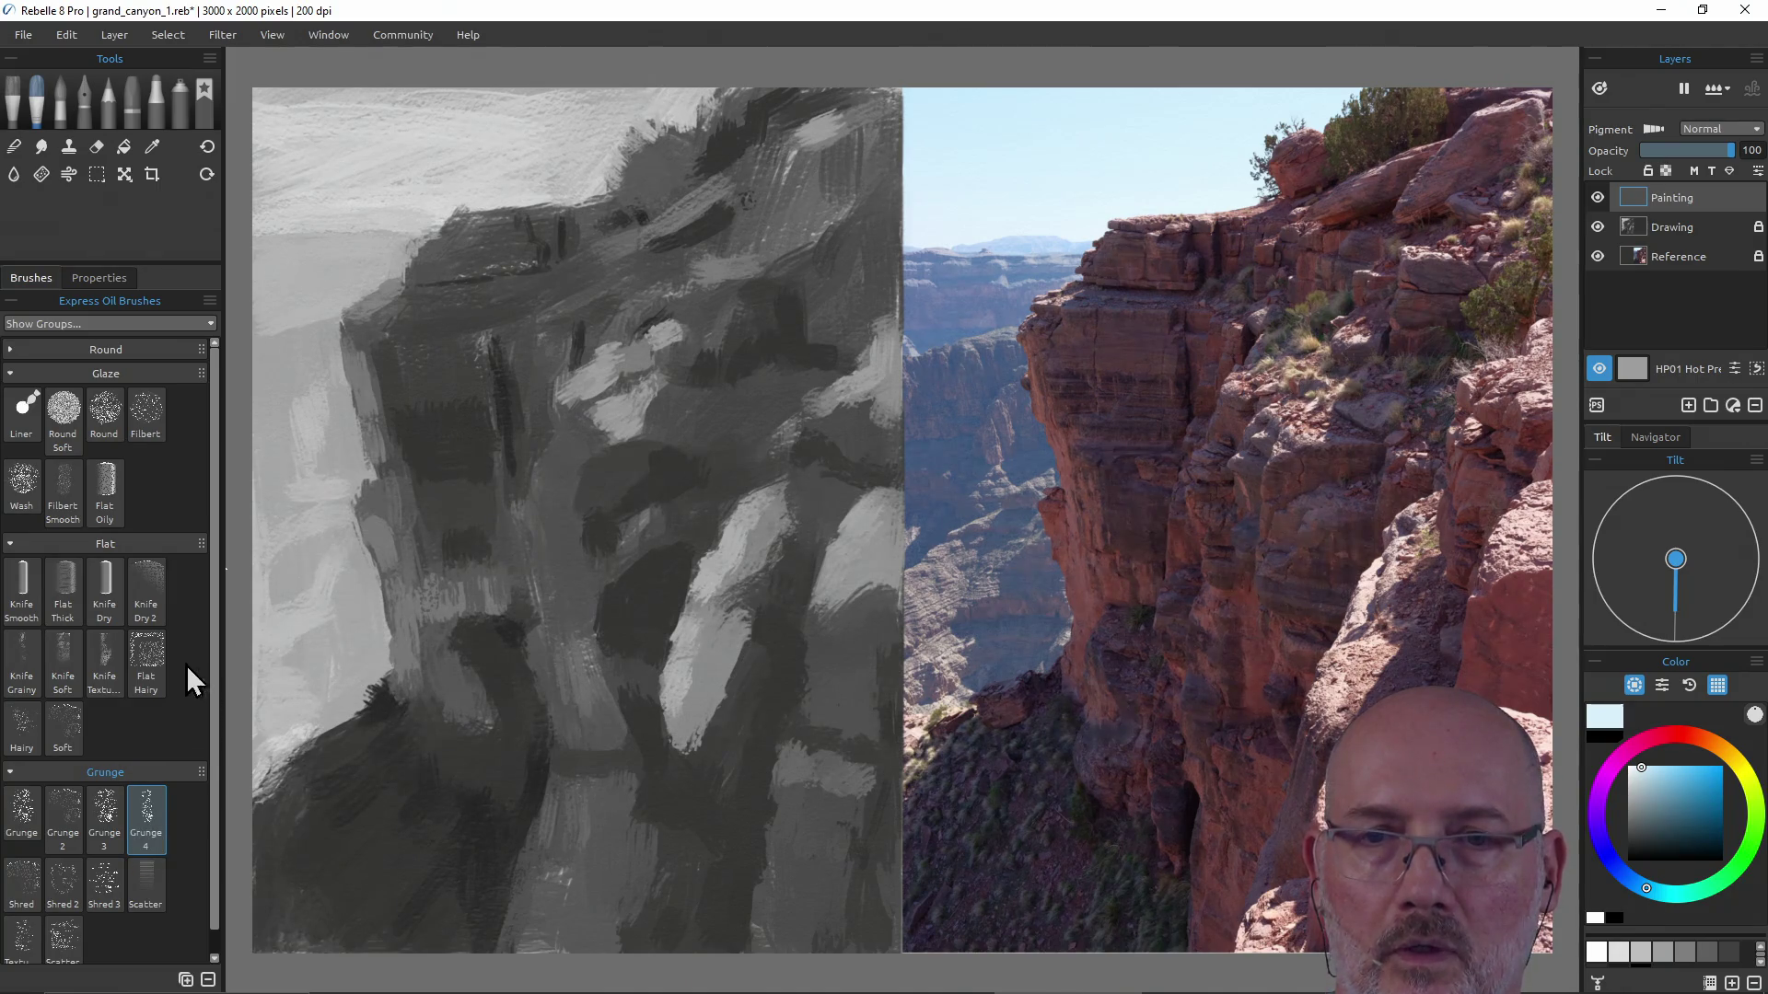
Switch to the Knife Smooth palette-knife preset.
{"action": "left_click", "coordinate": [23, 591]}
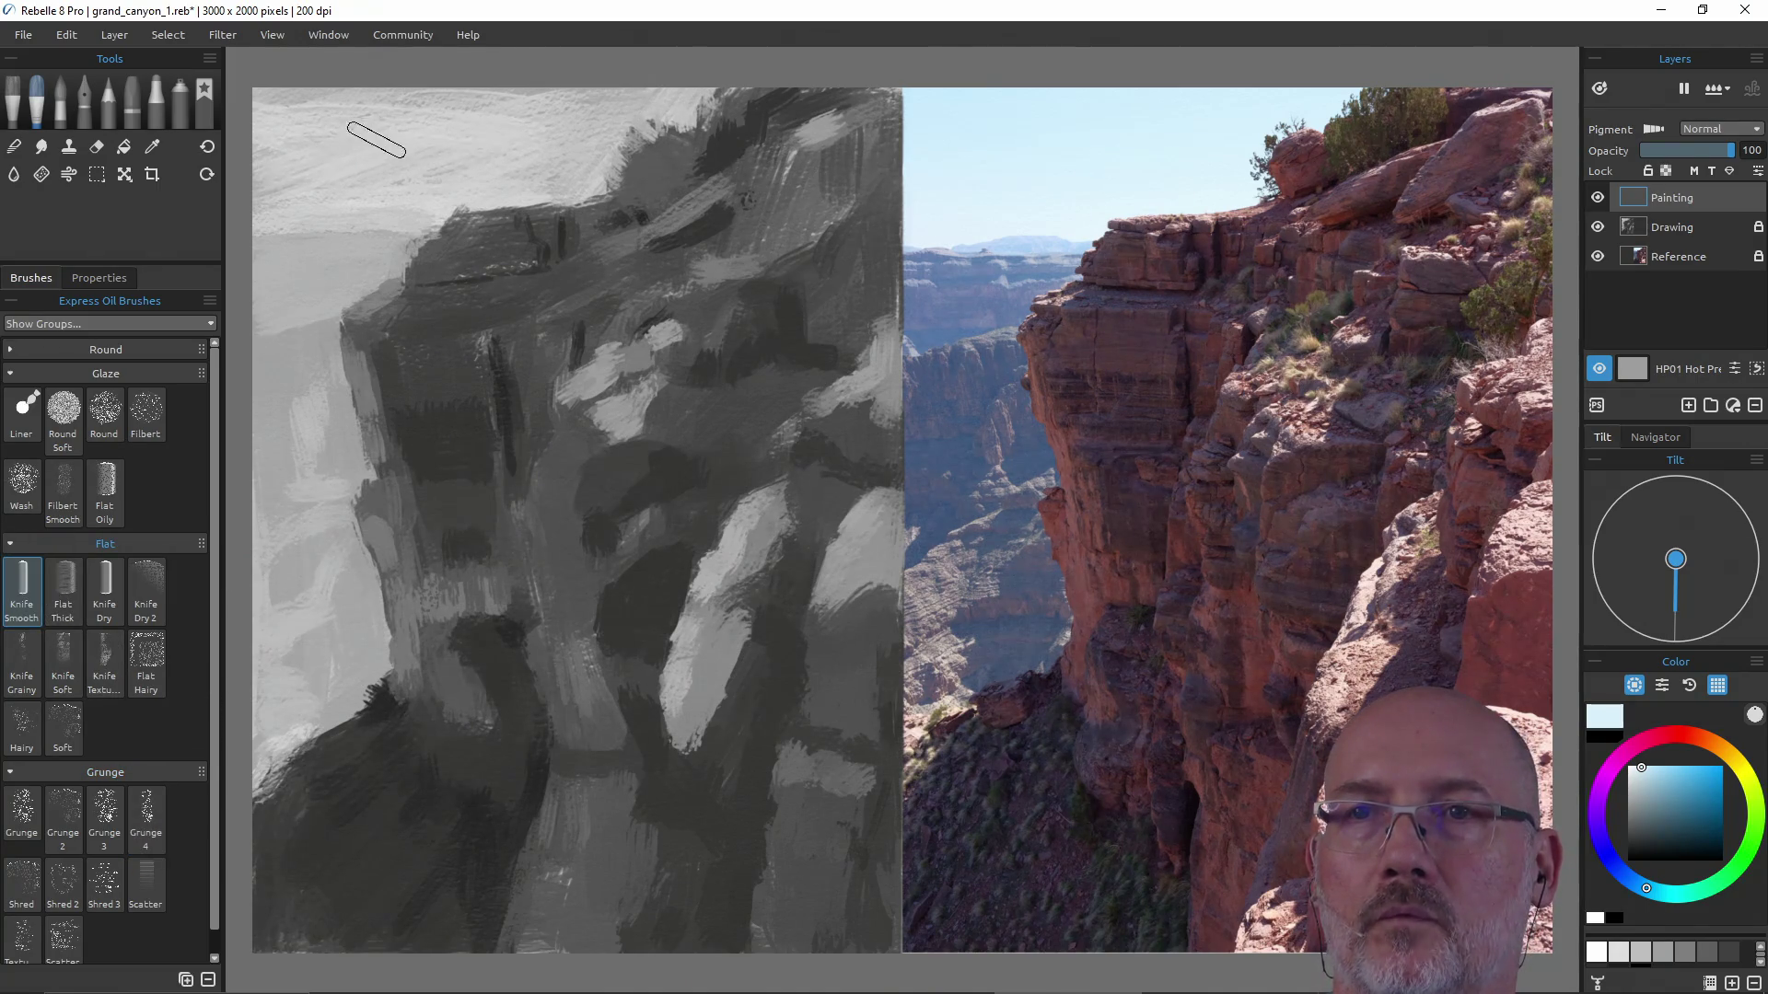
Enlarge the knife to about 87%, sample the reference sky blue and paint a light-blue stroke in the canvas sky.
{"action": "mouse_move", "coordinate": [445, 209]}
{"action": "left_mouse_down"}
{"action": "mouse_move", "coordinate": [446, 233]}
{"action": "mouse_move", "coordinate": [377, 222]}
{"action": "left_mouse_up"}
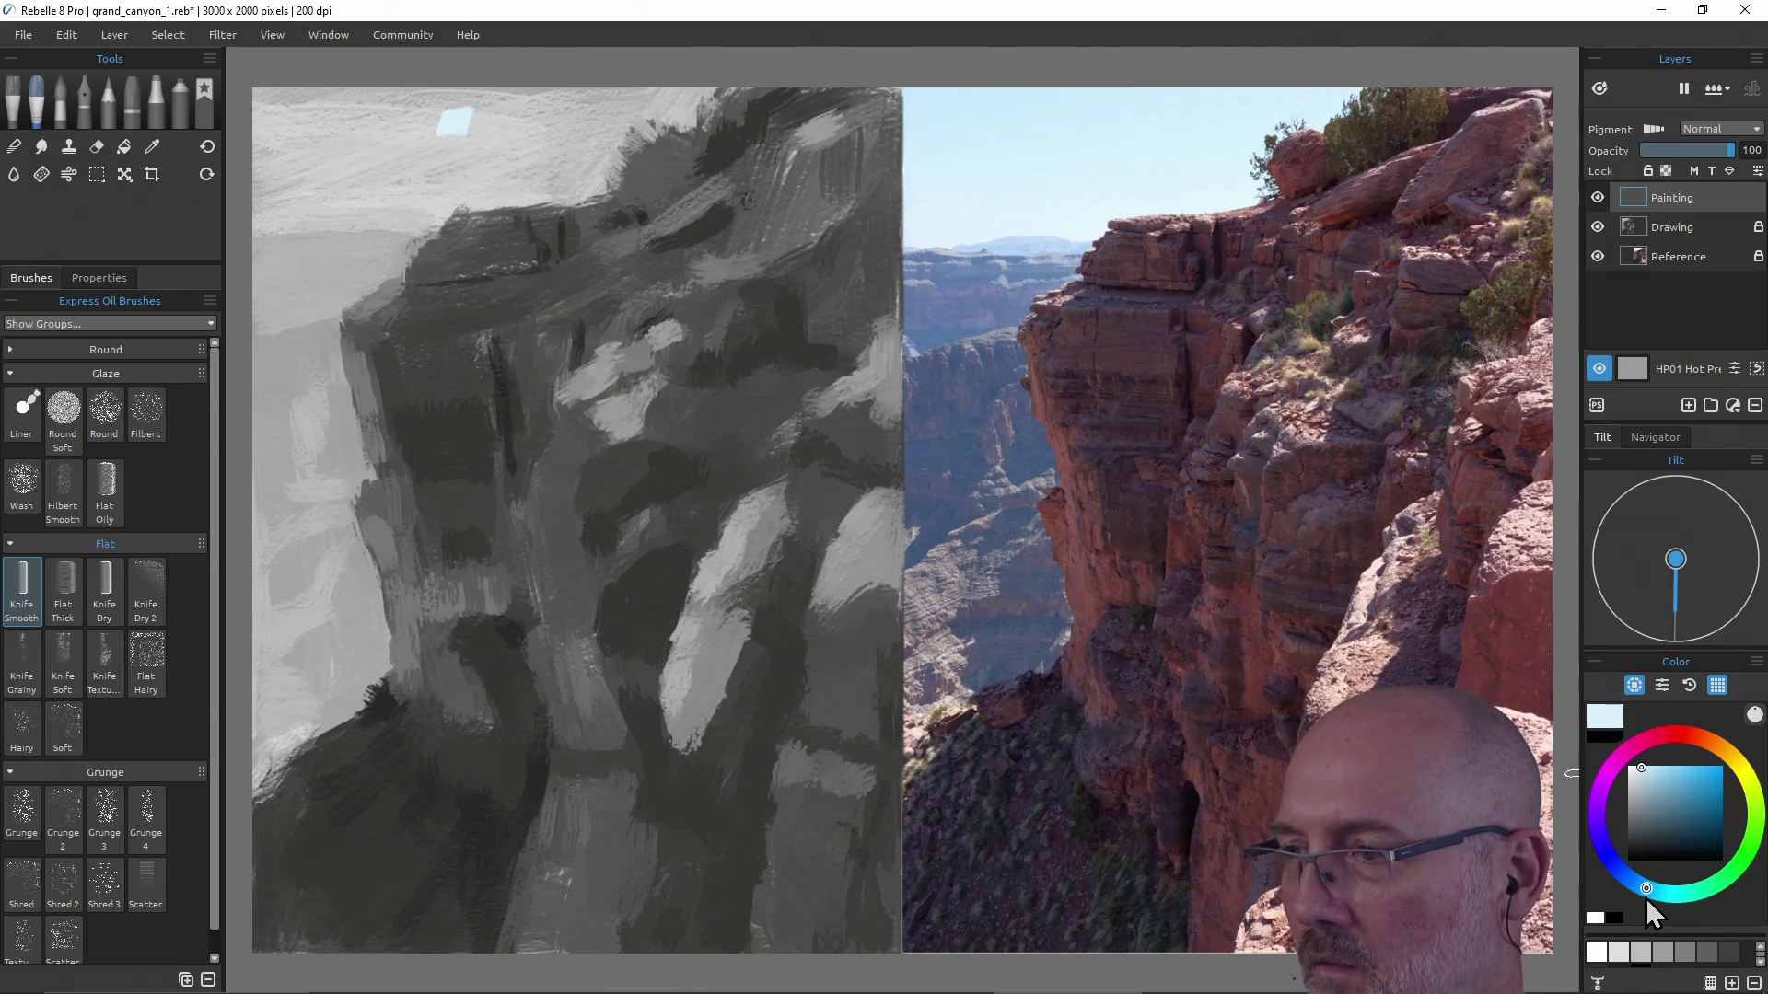
{"action": "left_click_drag", "start_coordinate": [1649, 894], "coordinate": [1652, 892]}
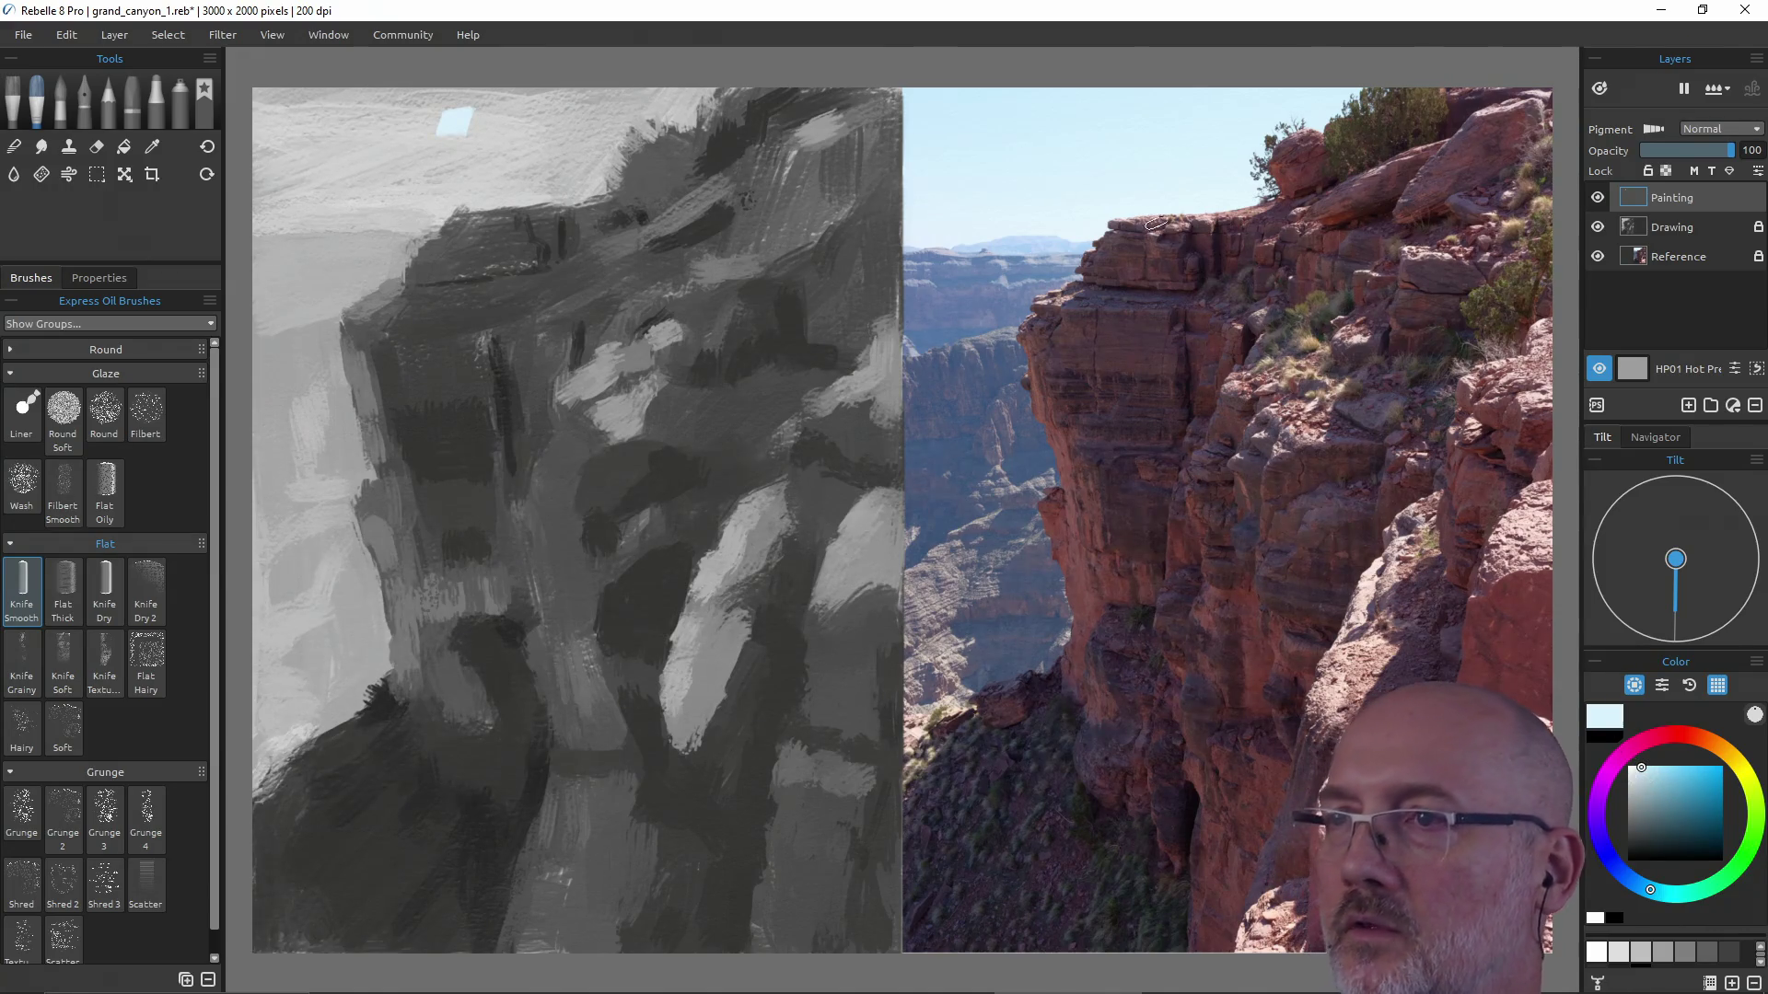
{"action": "key", "text": "alt"}
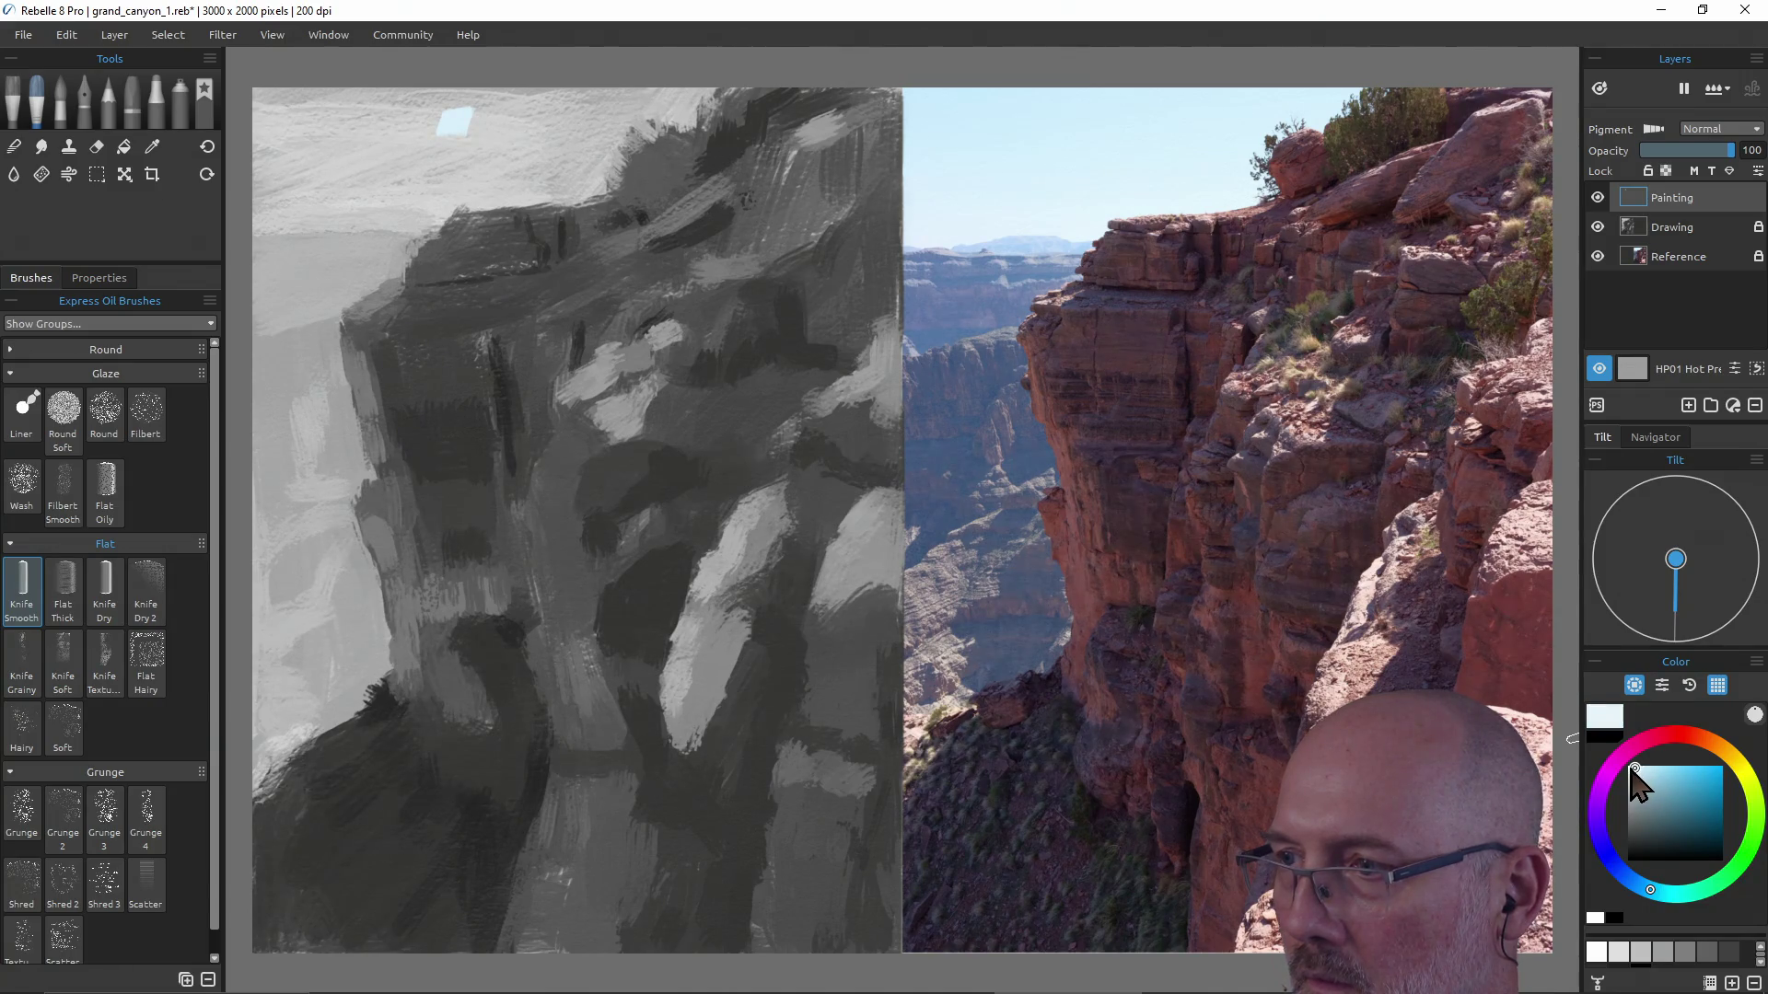
{"action": "key", "text": "alt"}
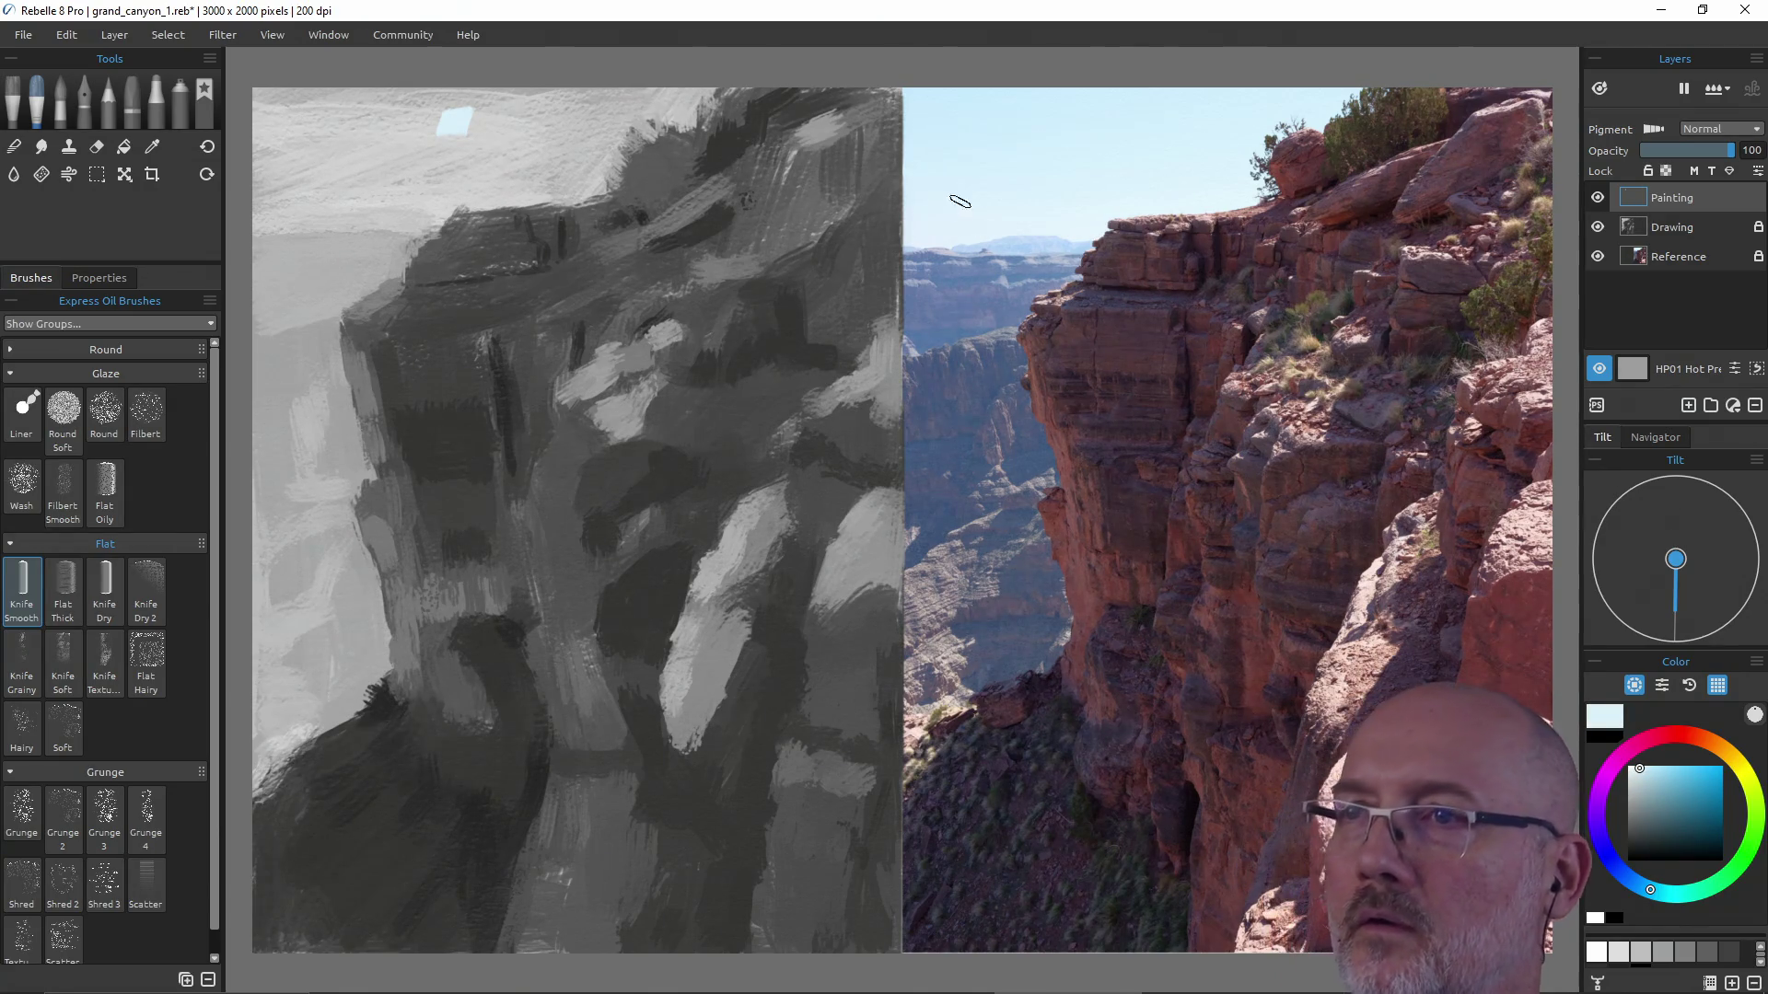
{"action": "key", "text": "alt"}
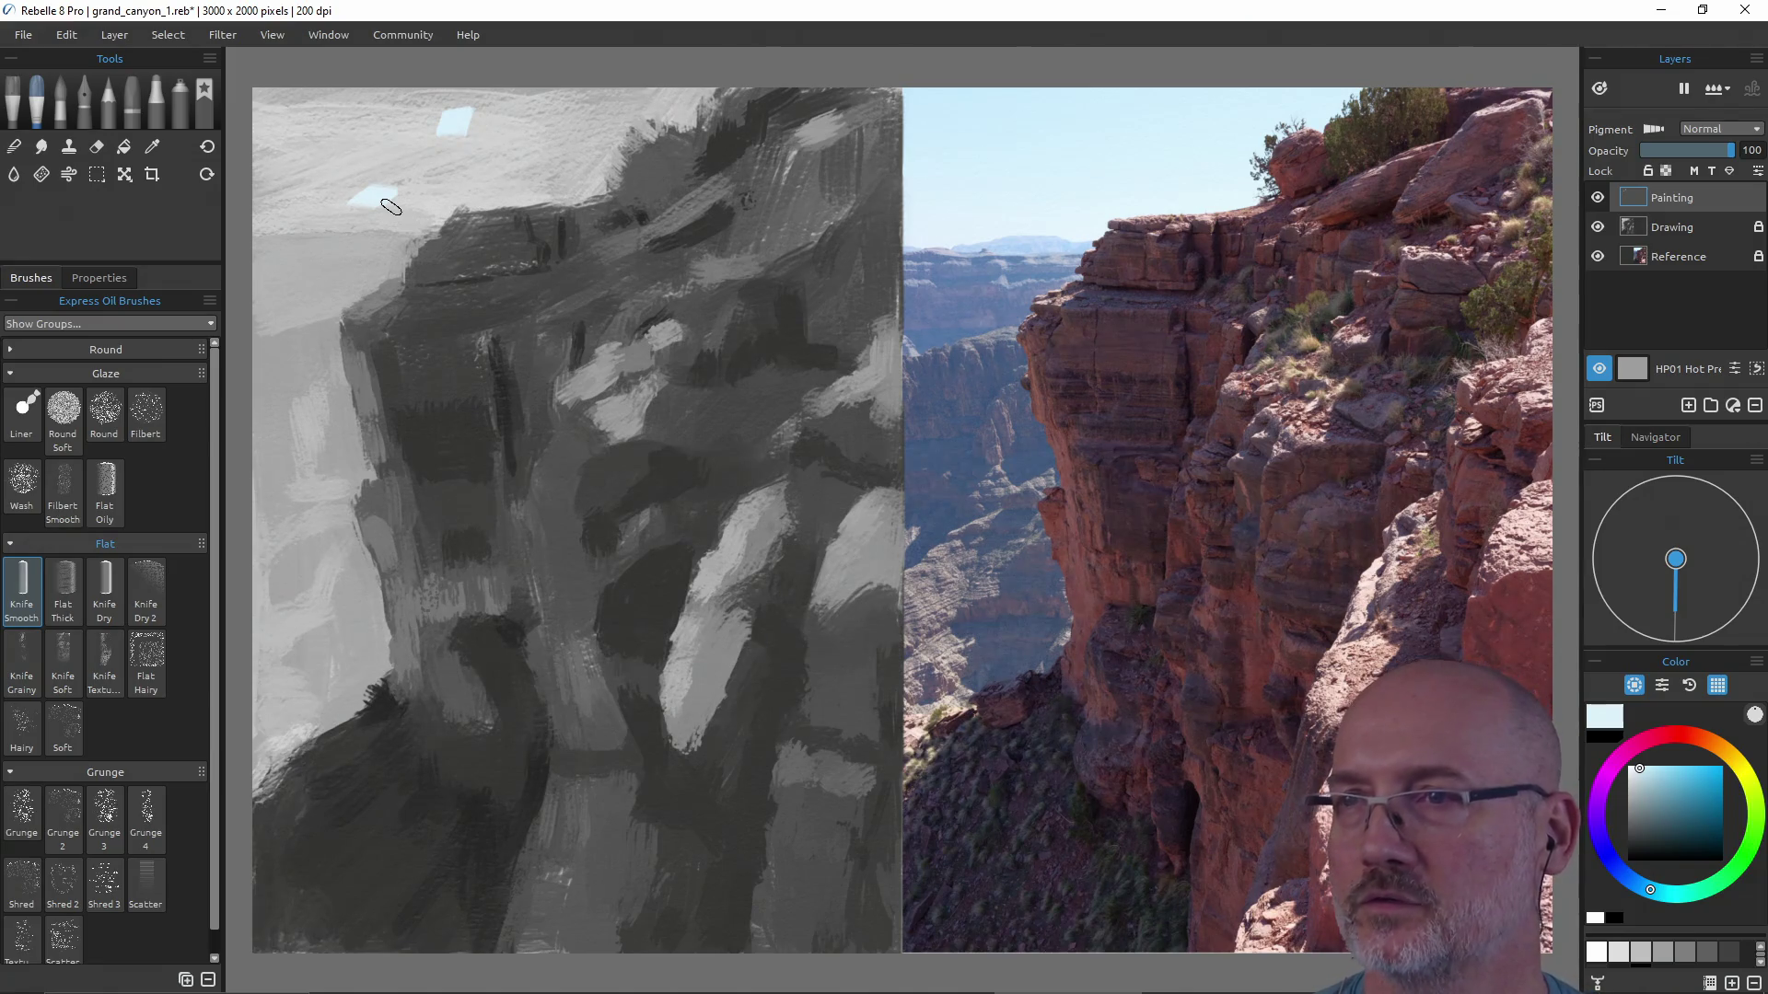
{"action": "left_click", "coordinate": [456, 125], "text": "alt"}
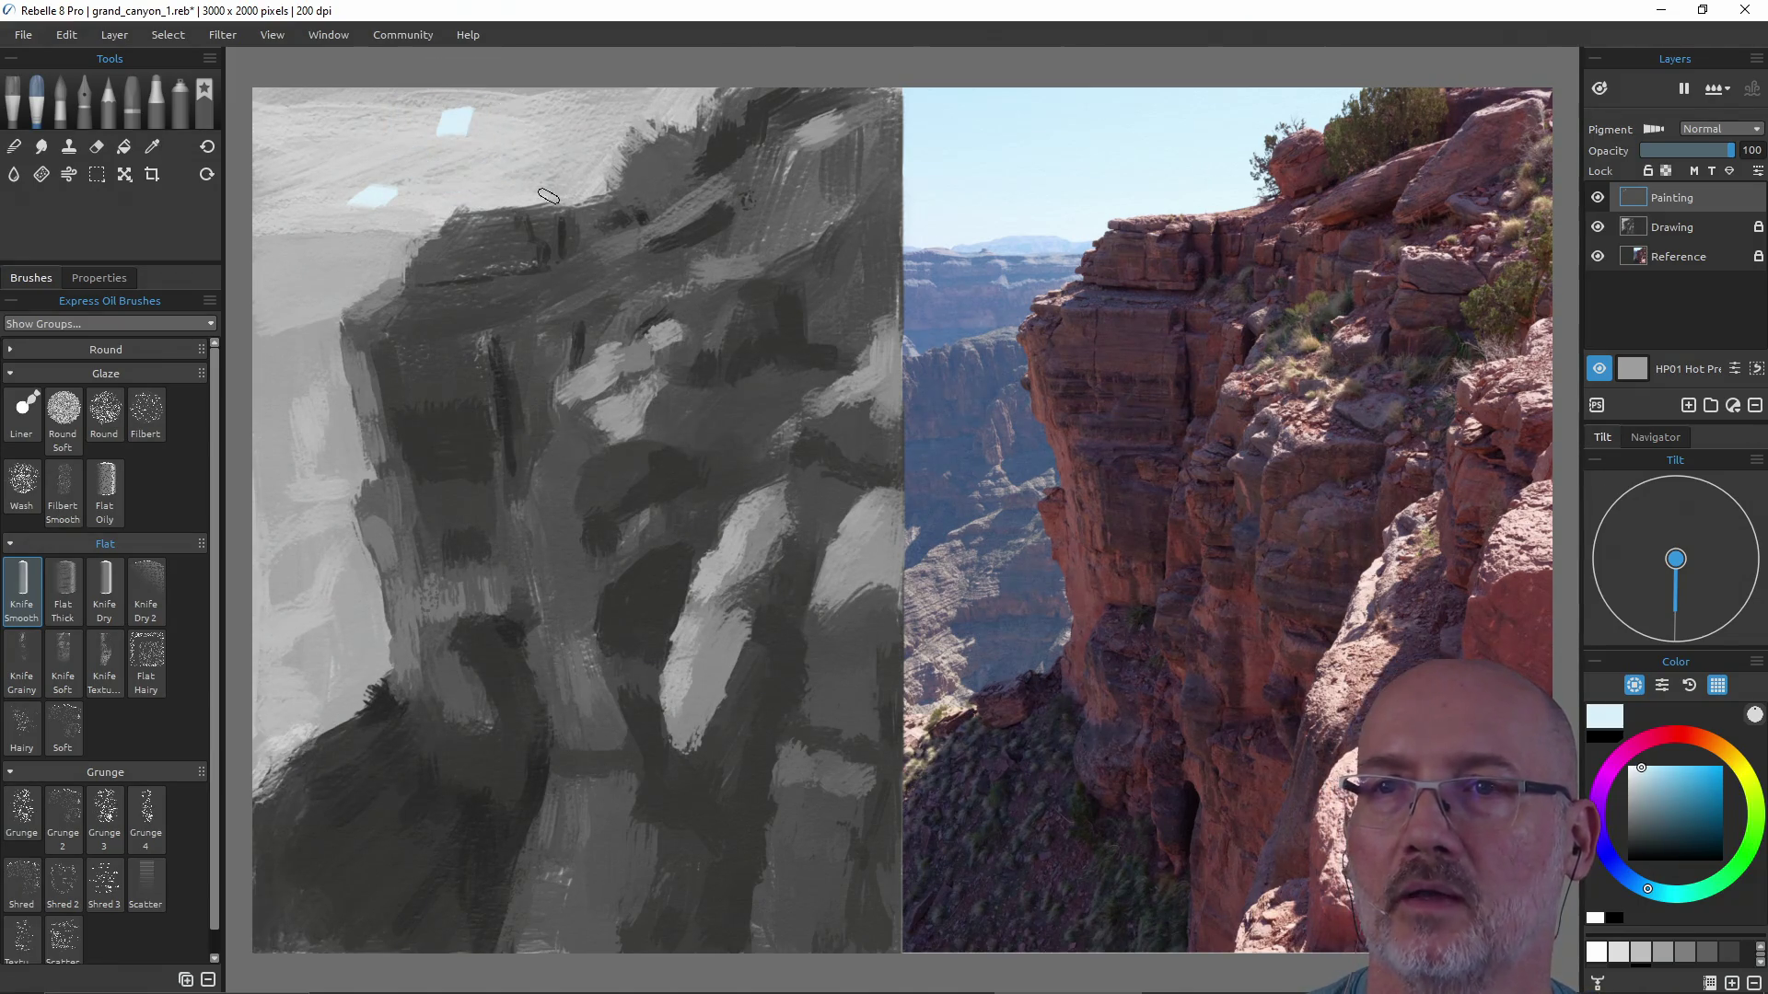
{"action": "left_click_drag", "start_coordinate": [392, 134], "coordinate": [371, 200]}
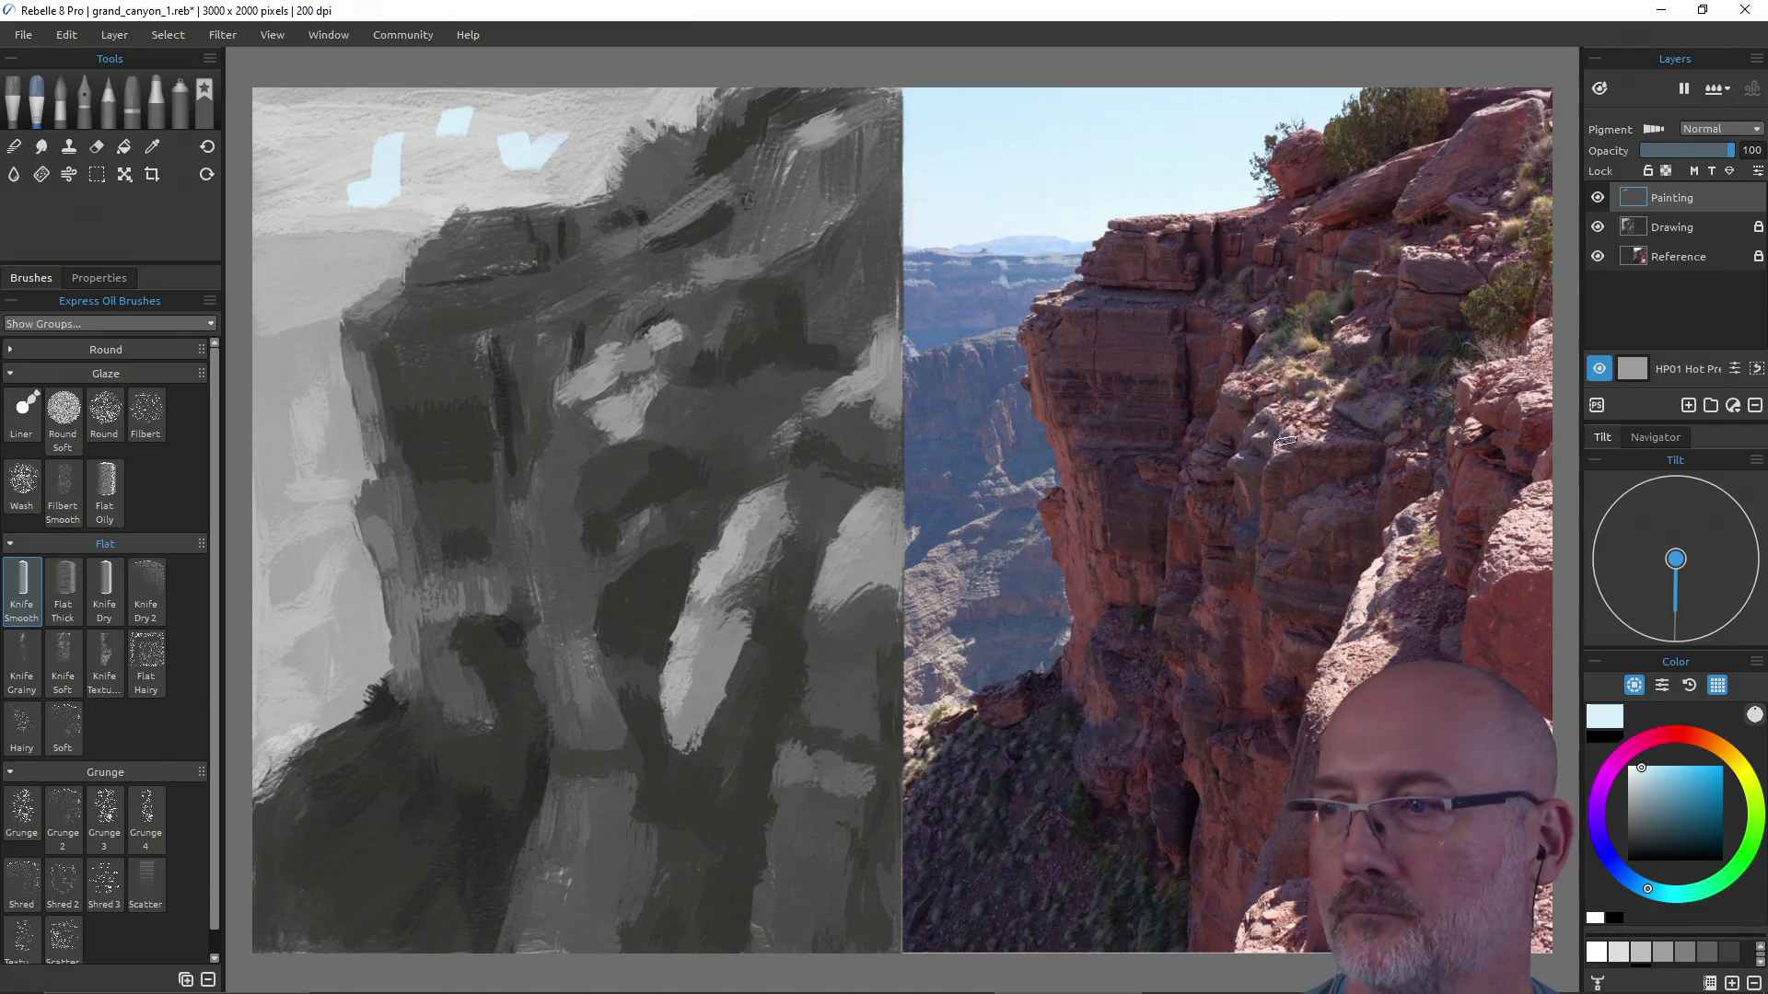
Mix a lighter saturated blue from the reference sky and paint a pale stroke over the dark rock top.
{"action": "left_click", "coordinate": [1667, 778]}
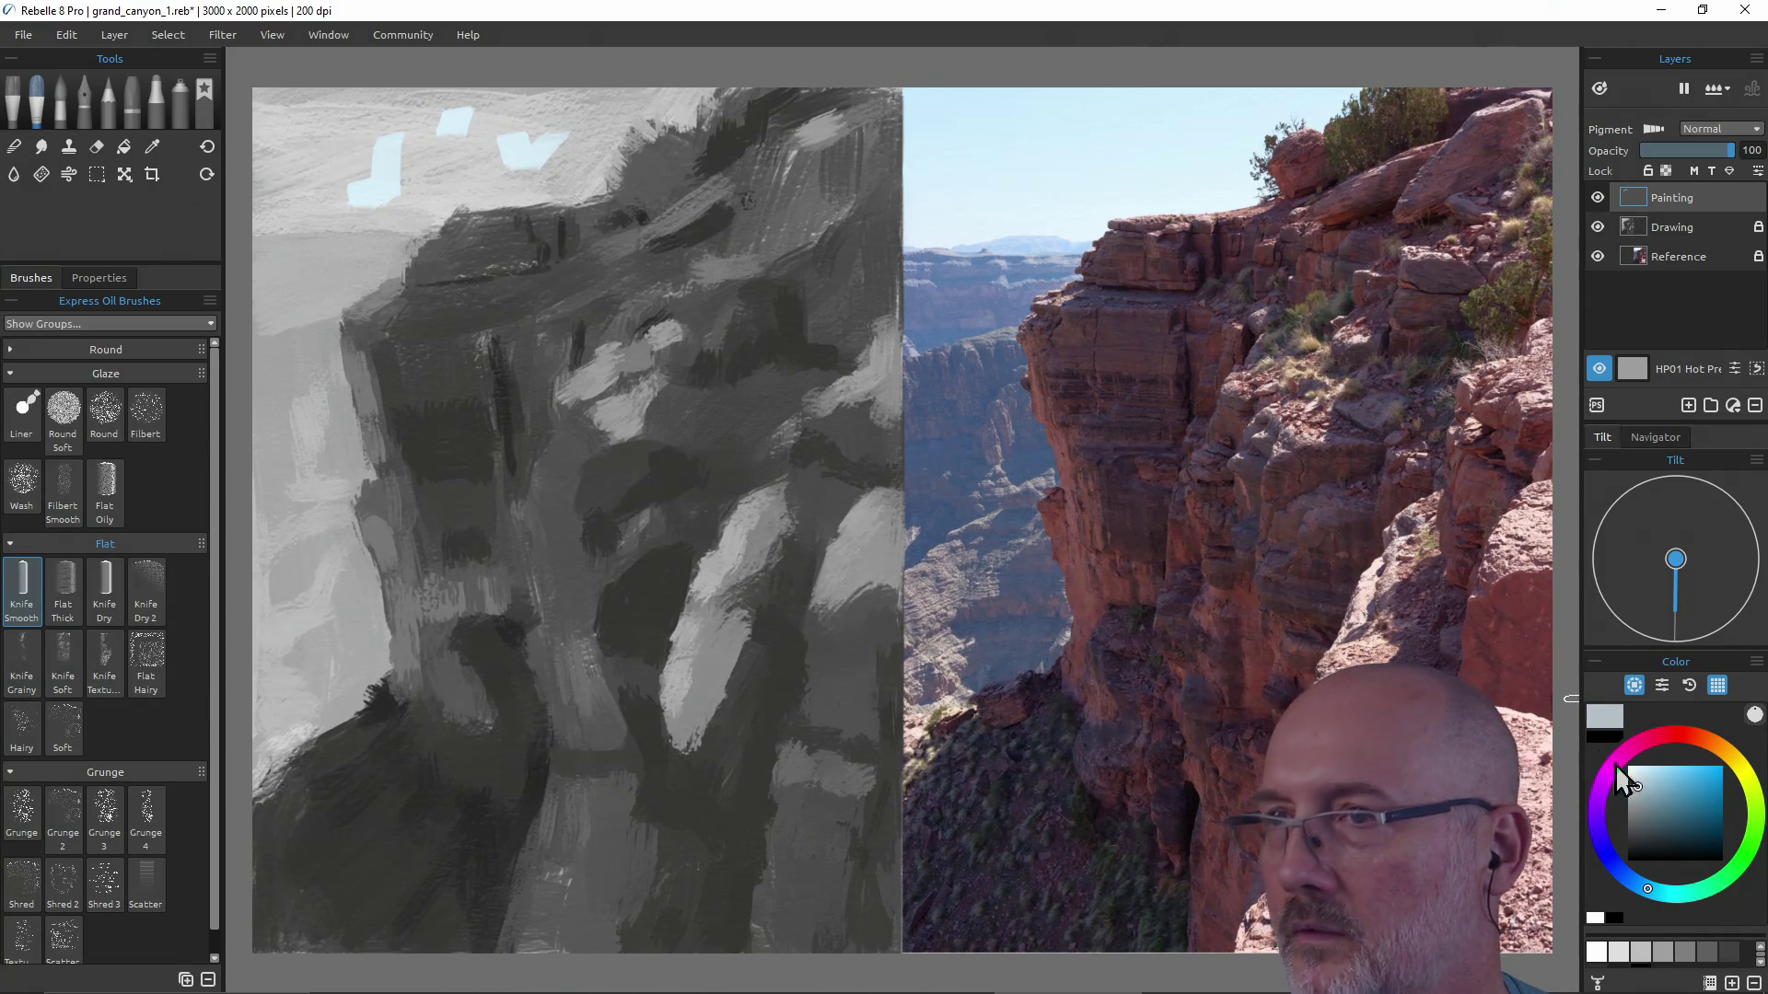
{"action": "left_click", "coordinate": [1030, 252], "text": "alt"}
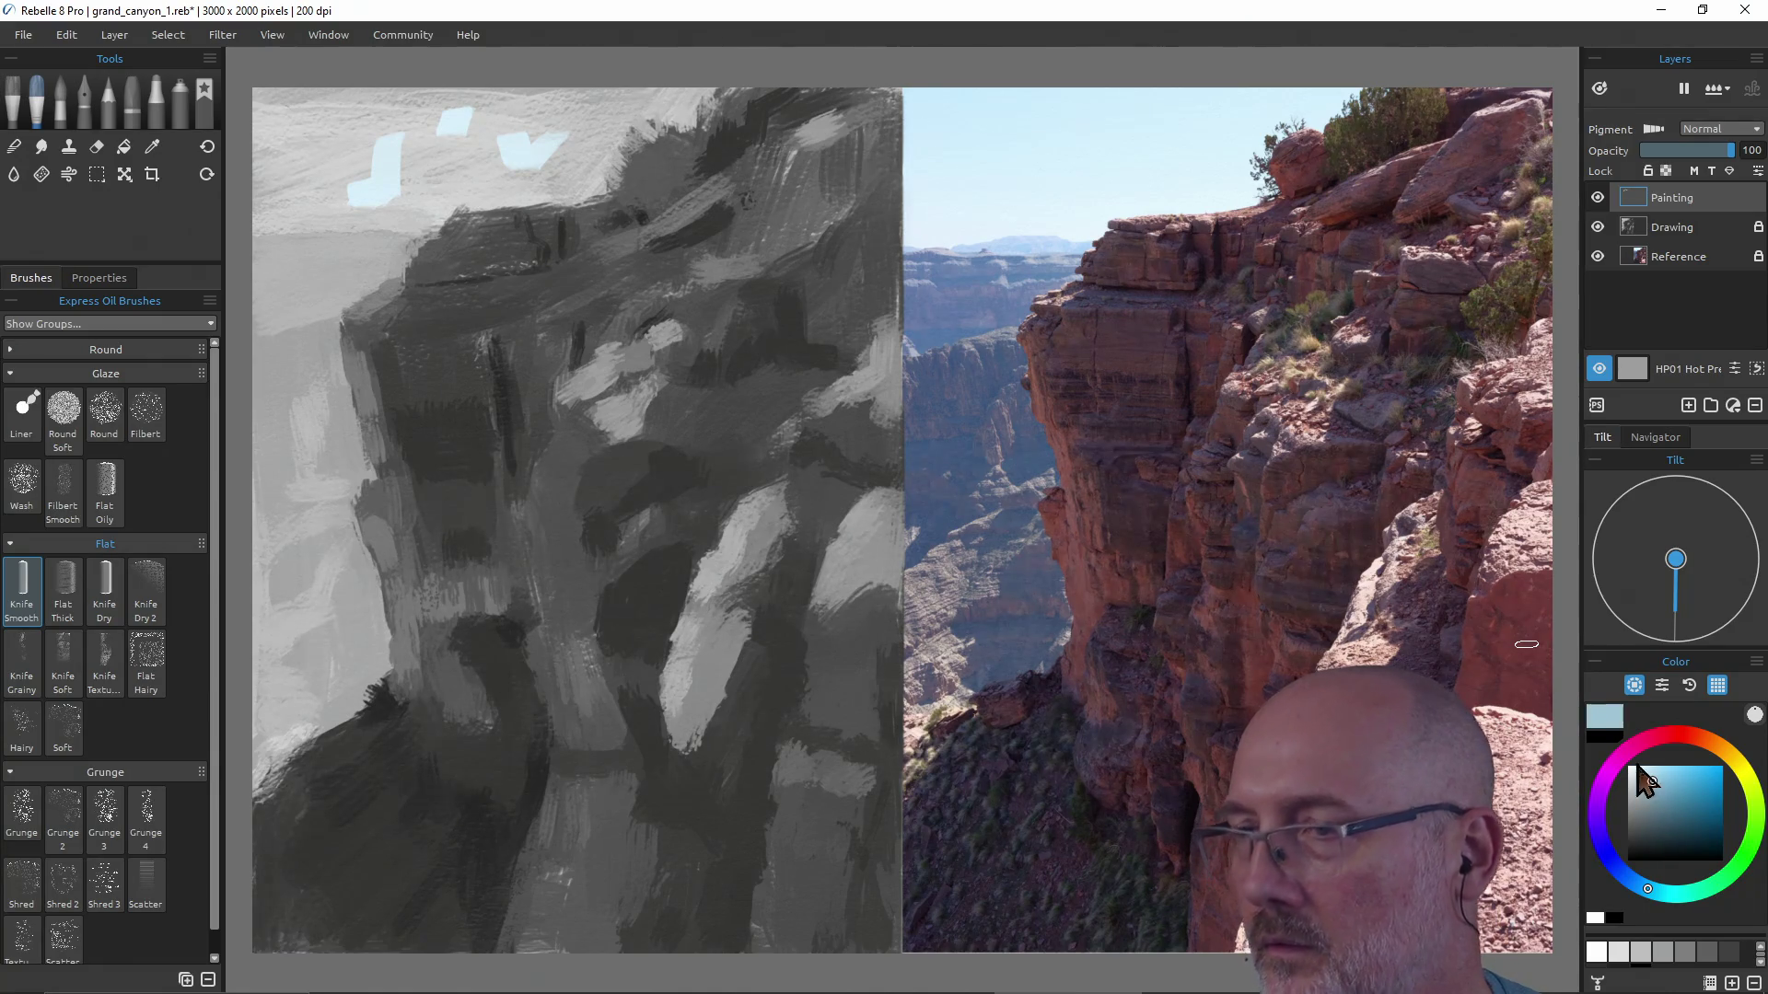
{"action": "left_click", "coordinate": [1059, 232], "text": "alt"}
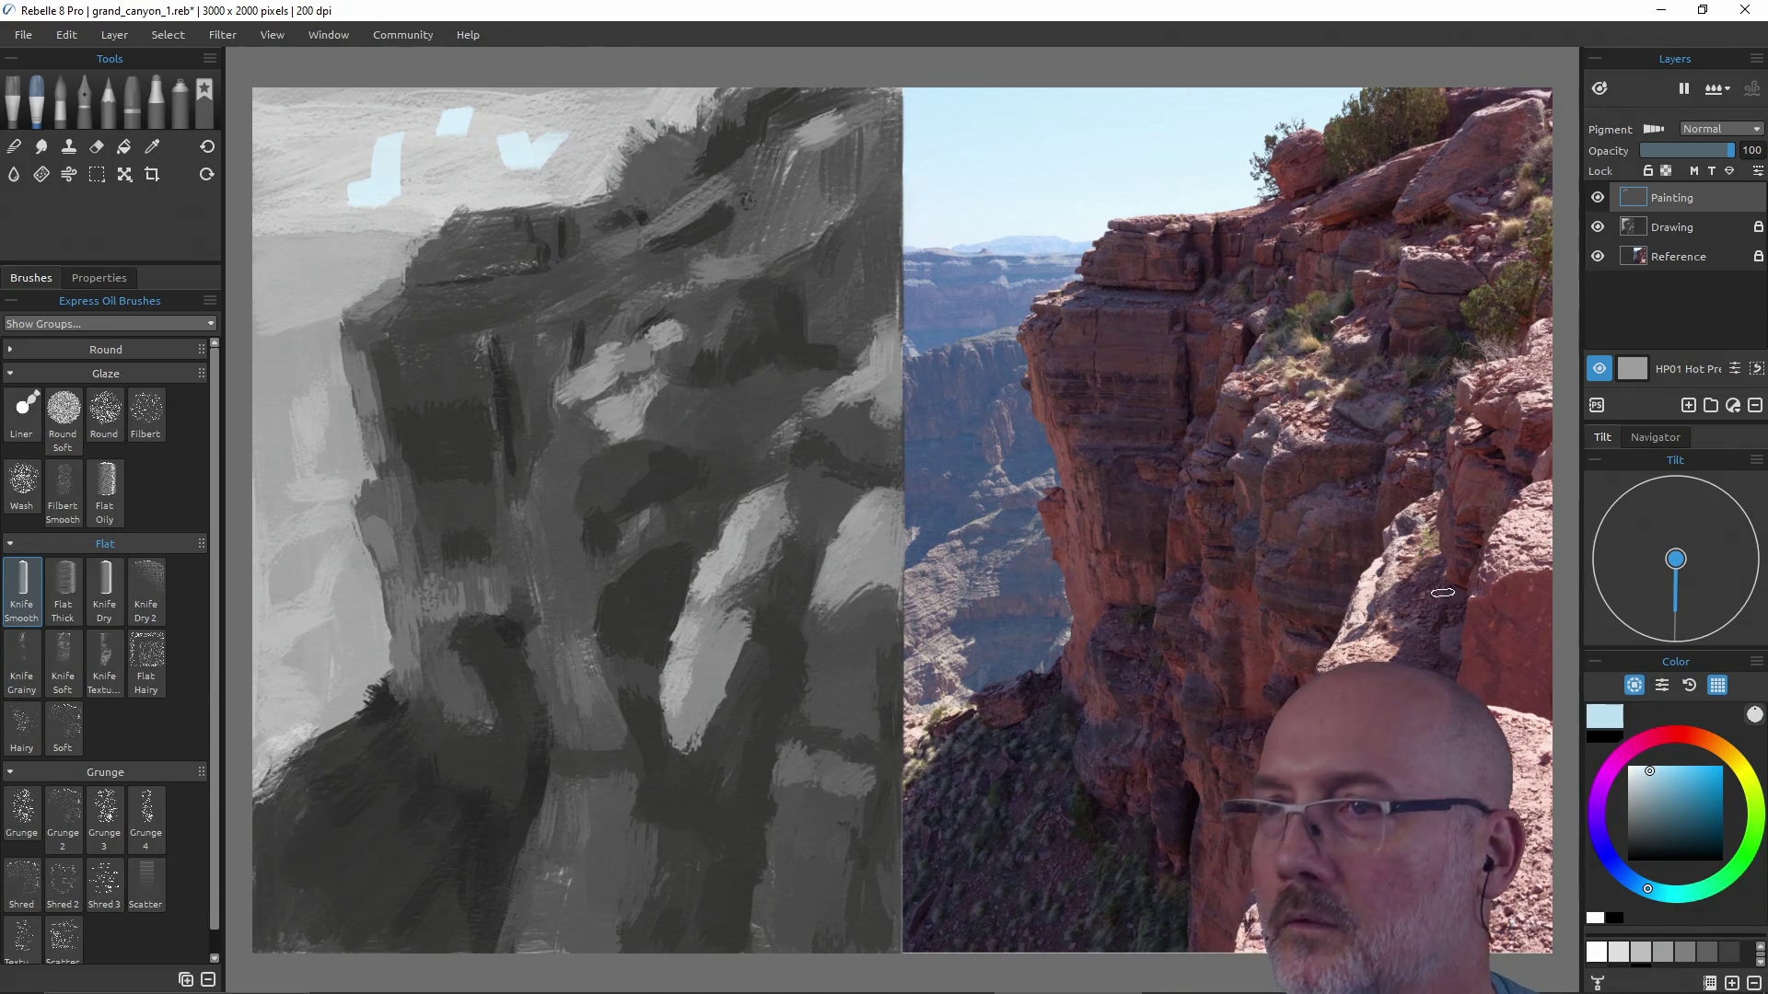
{"action": "left_click", "coordinate": [1016, 238], "text": "alt"}
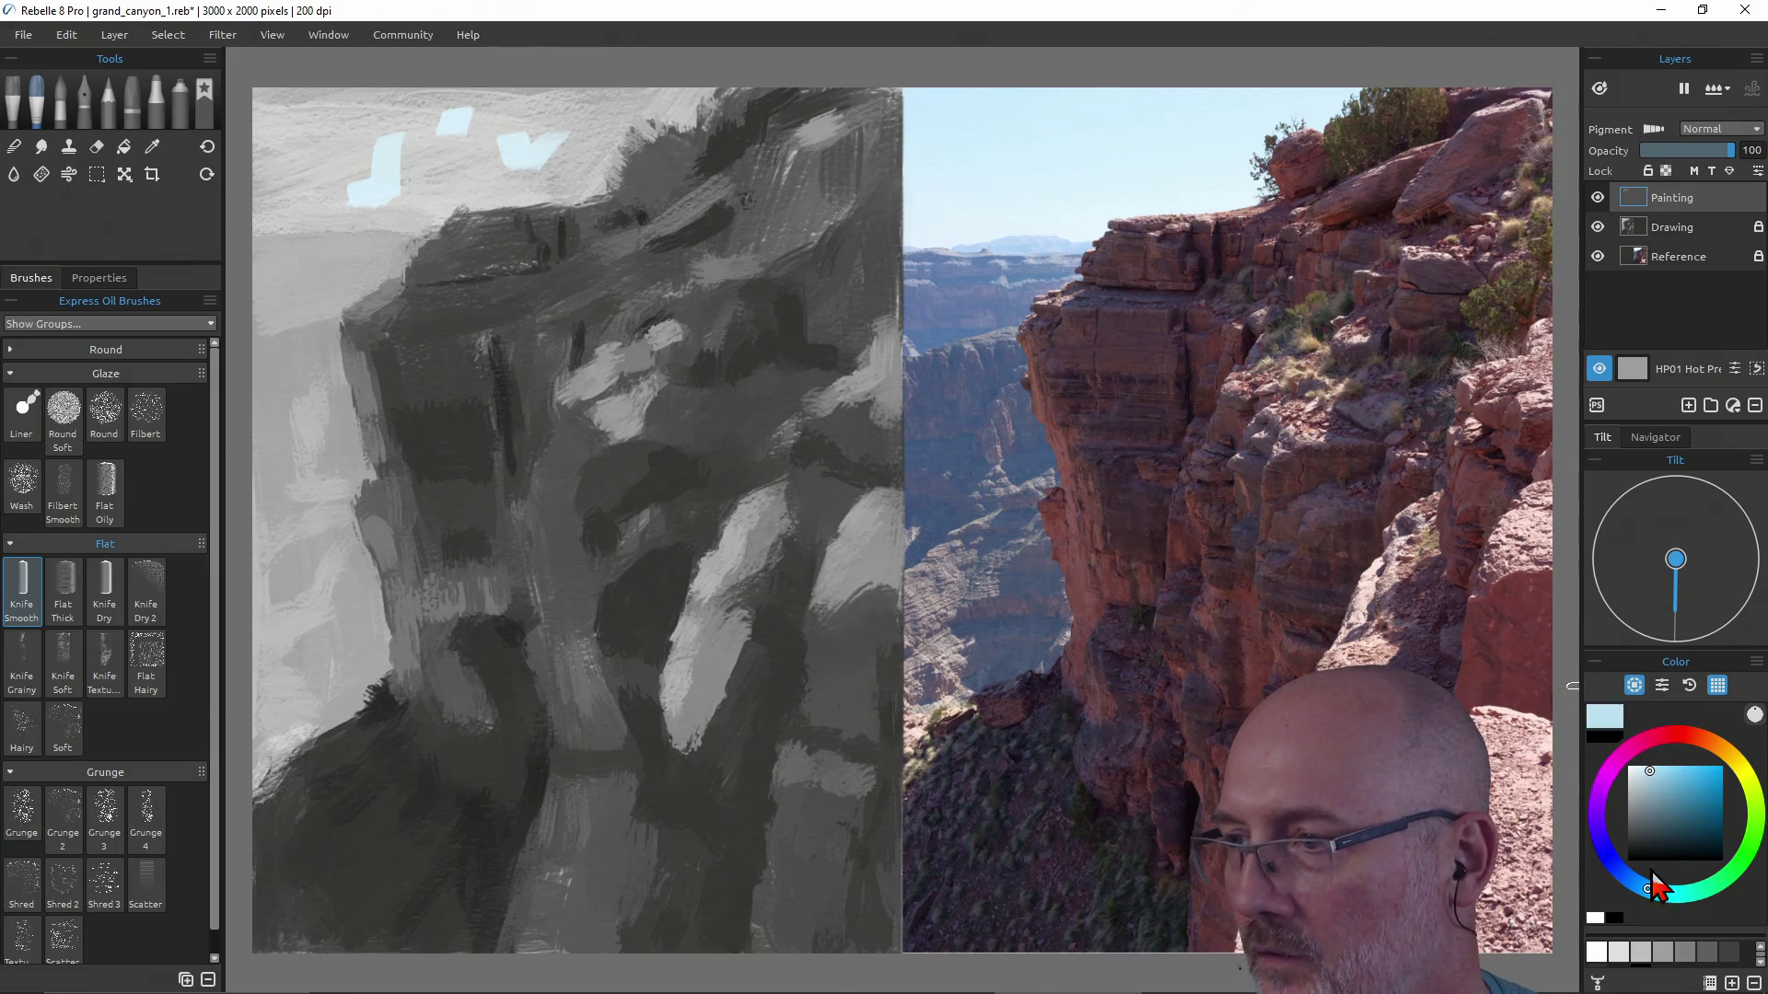
{"action": "left_click", "coordinate": [1634, 885]}
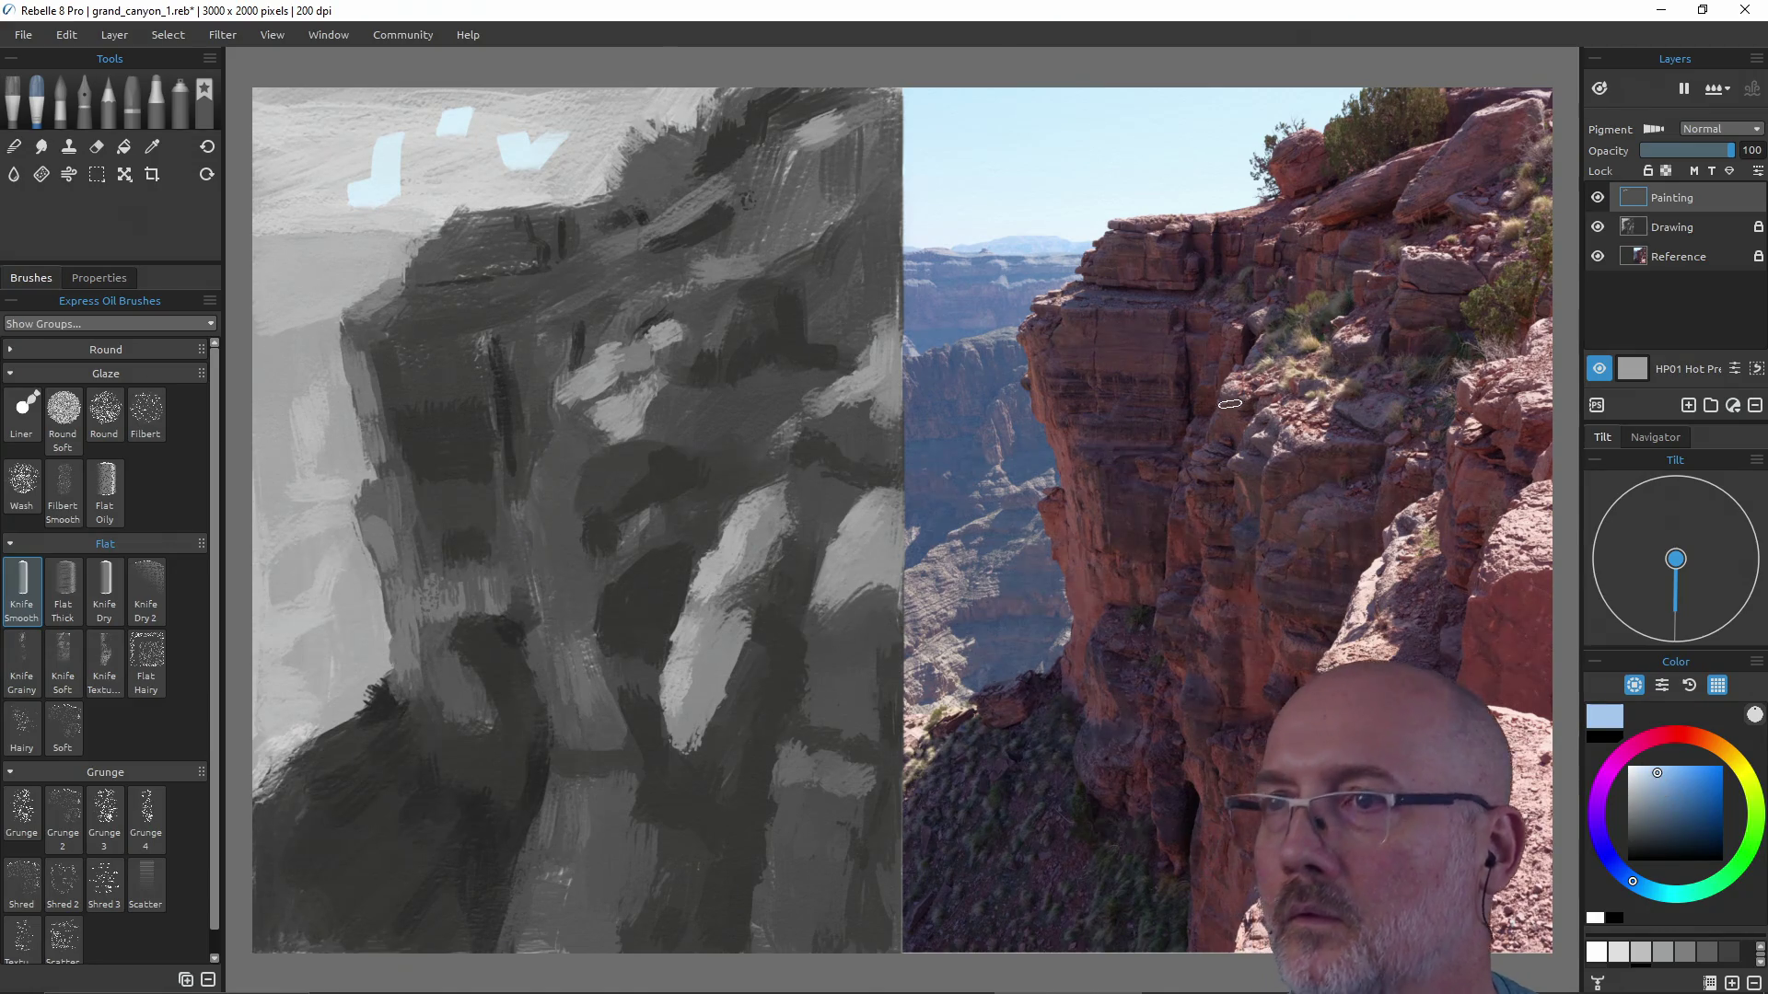
{"action": "left_click", "coordinate": [1018, 252], "text": "alt"}
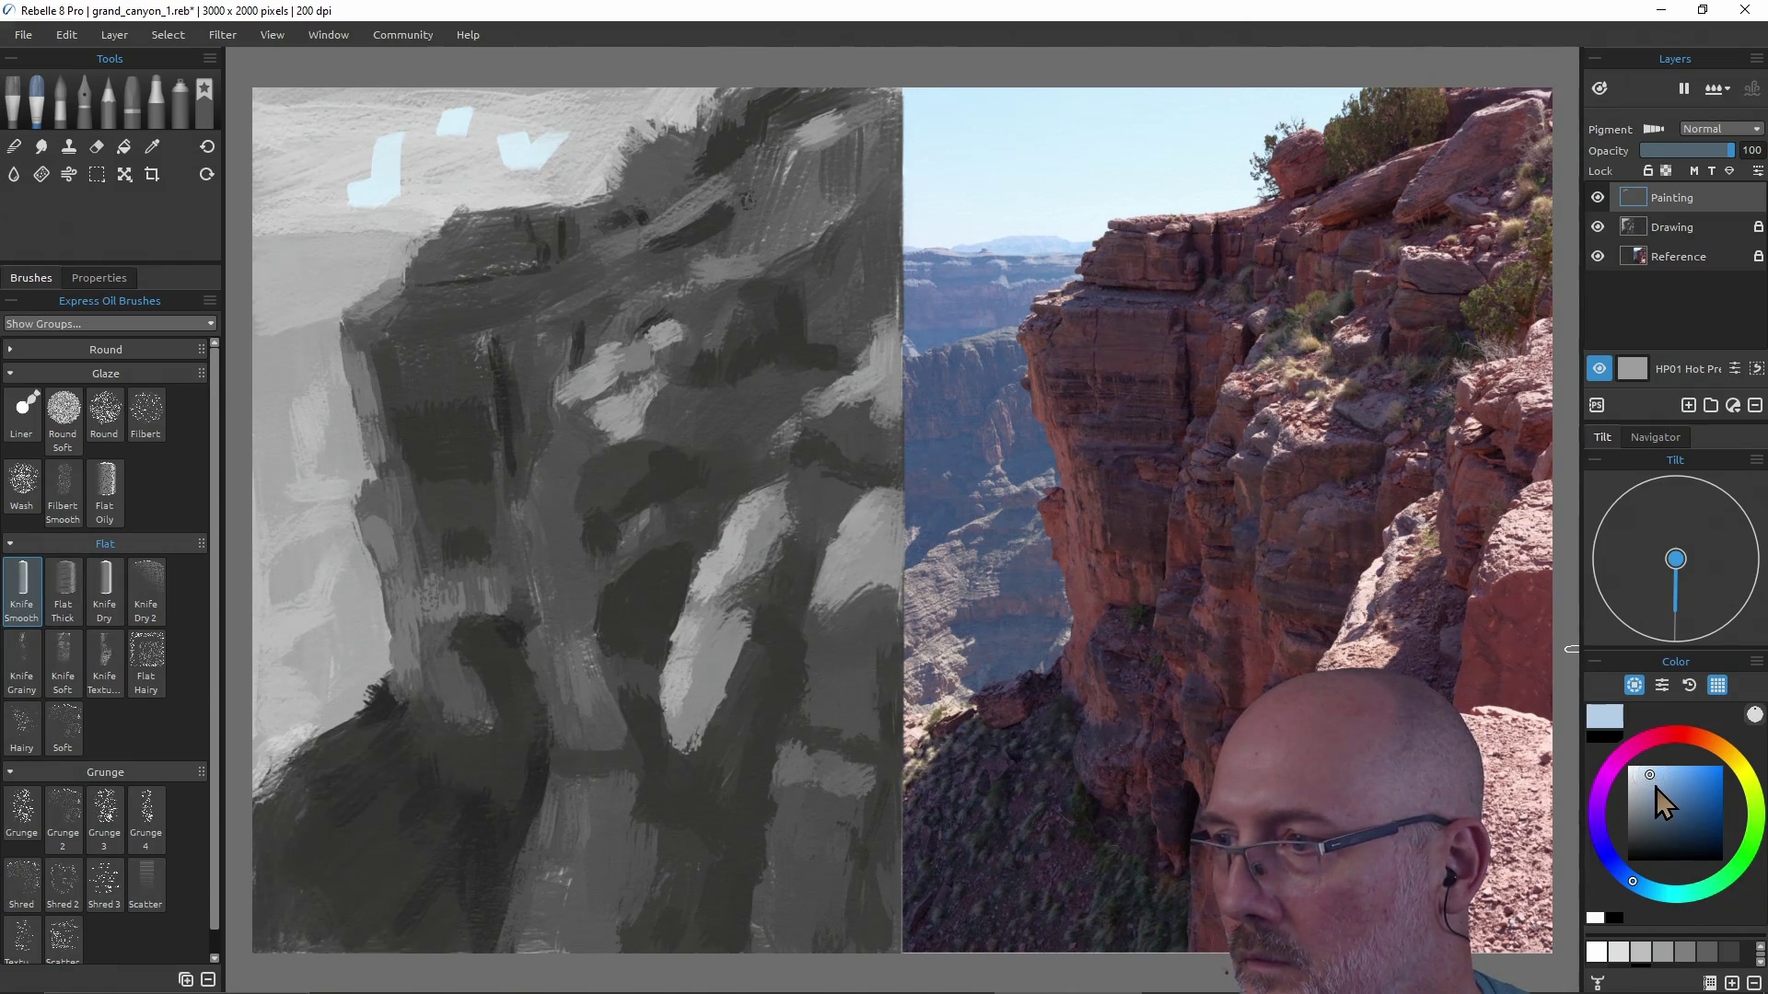
{"action": "left_click_drag", "start_coordinate": [1656, 780], "coordinate": [1648, 775]}
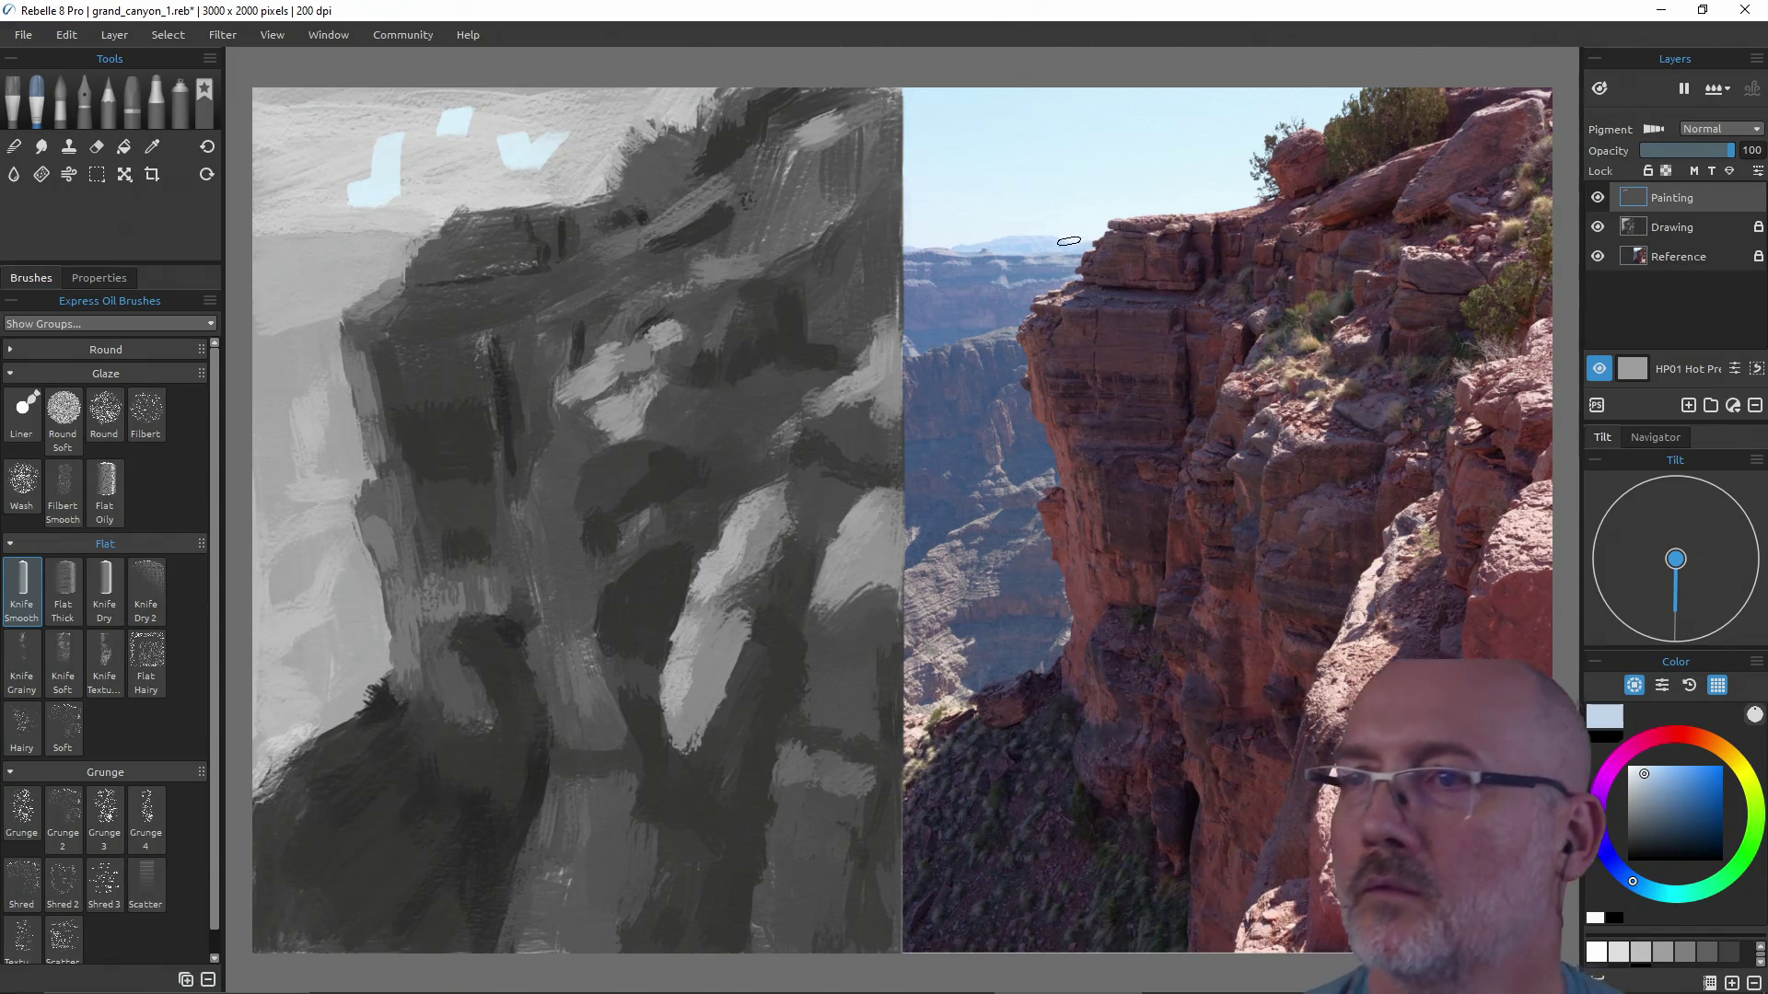
{"action": "key", "text": "alt"}
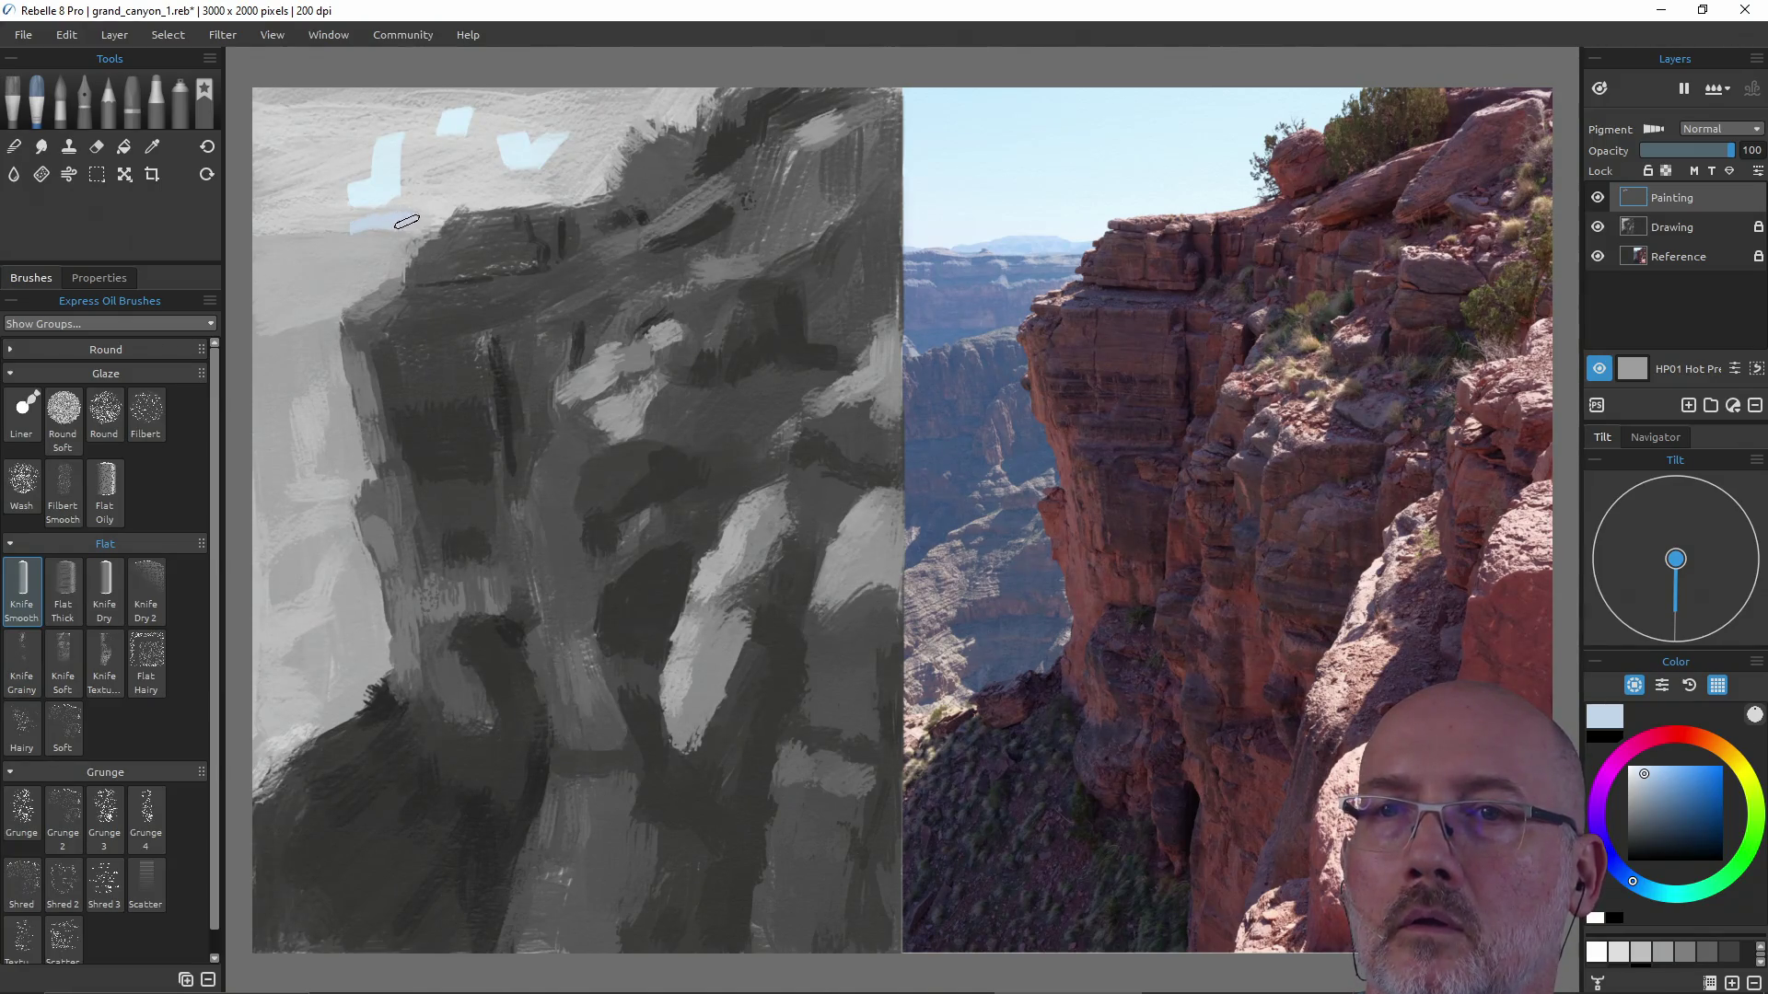
{"action": "left_click_drag", "start_coordinate": [415, 221], "coordinate": [448, 219]}
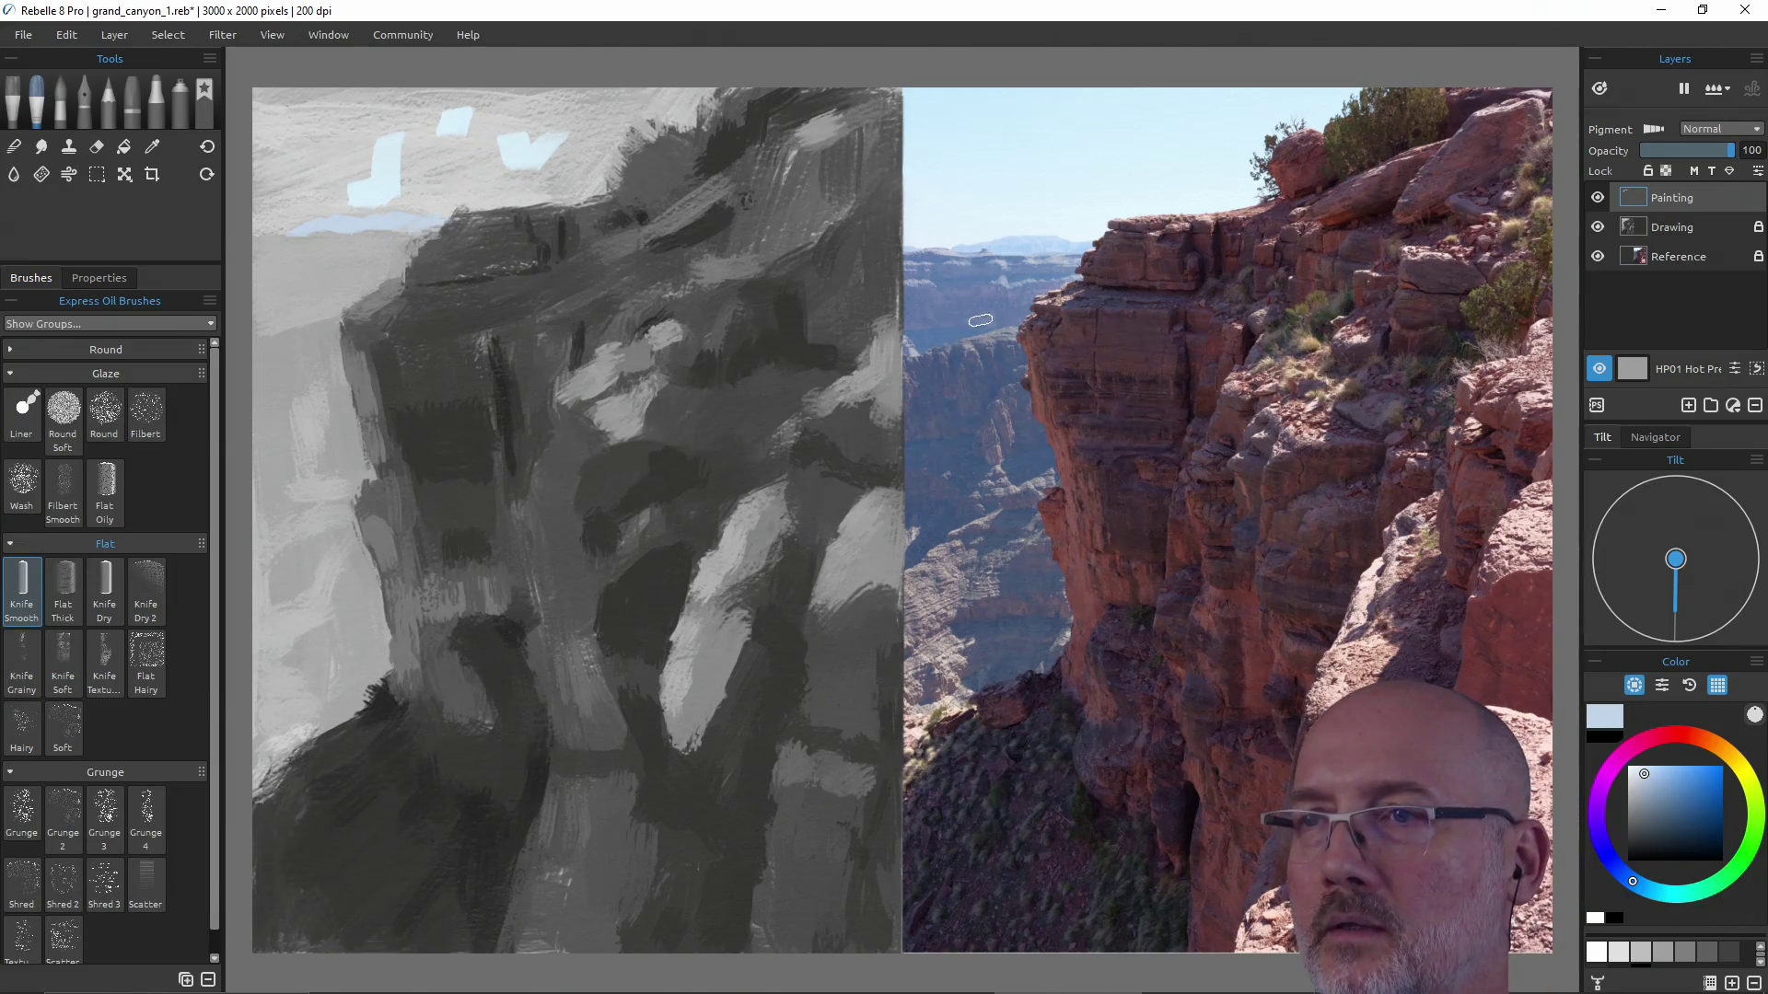
Push the paint toward a lighter greyish purple-blue, checking it against the reference.
{"action": "left_click", "coordinate": [1662, 785]}
{"action": "left_click_drag", "start_coordinate": [1662, 784], "coordinate": [1664, 779]}
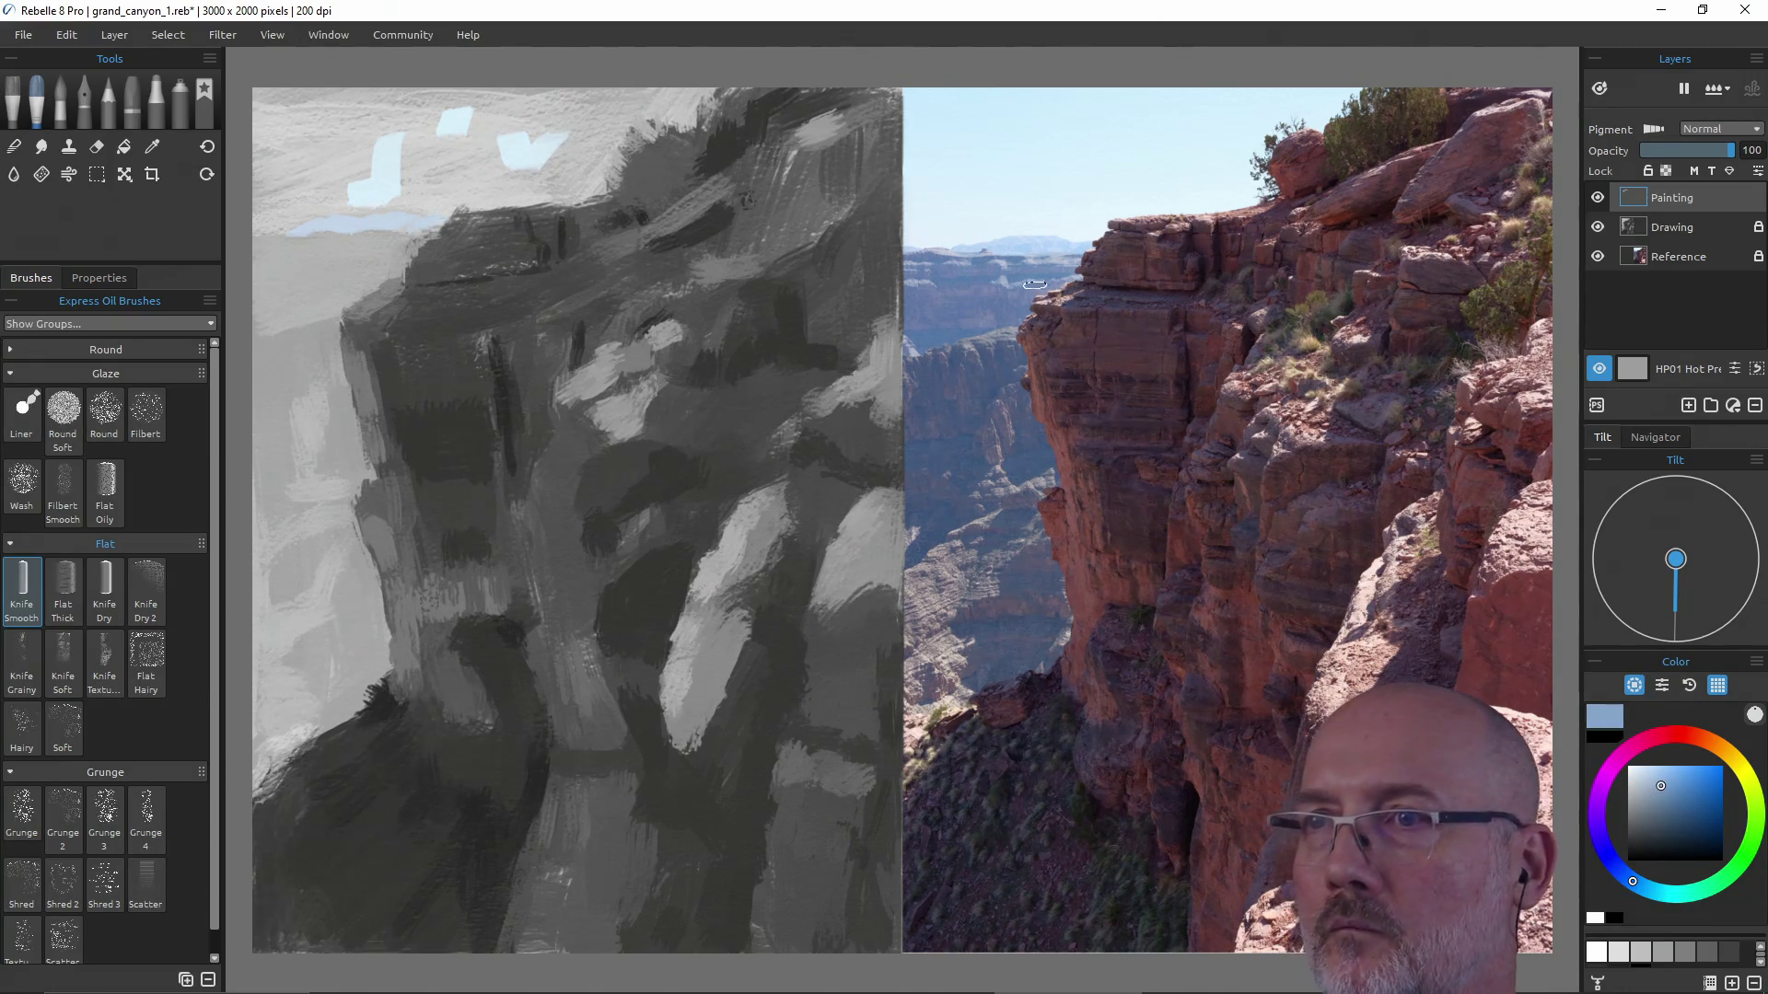
{"action": "key", "text": "alt"}
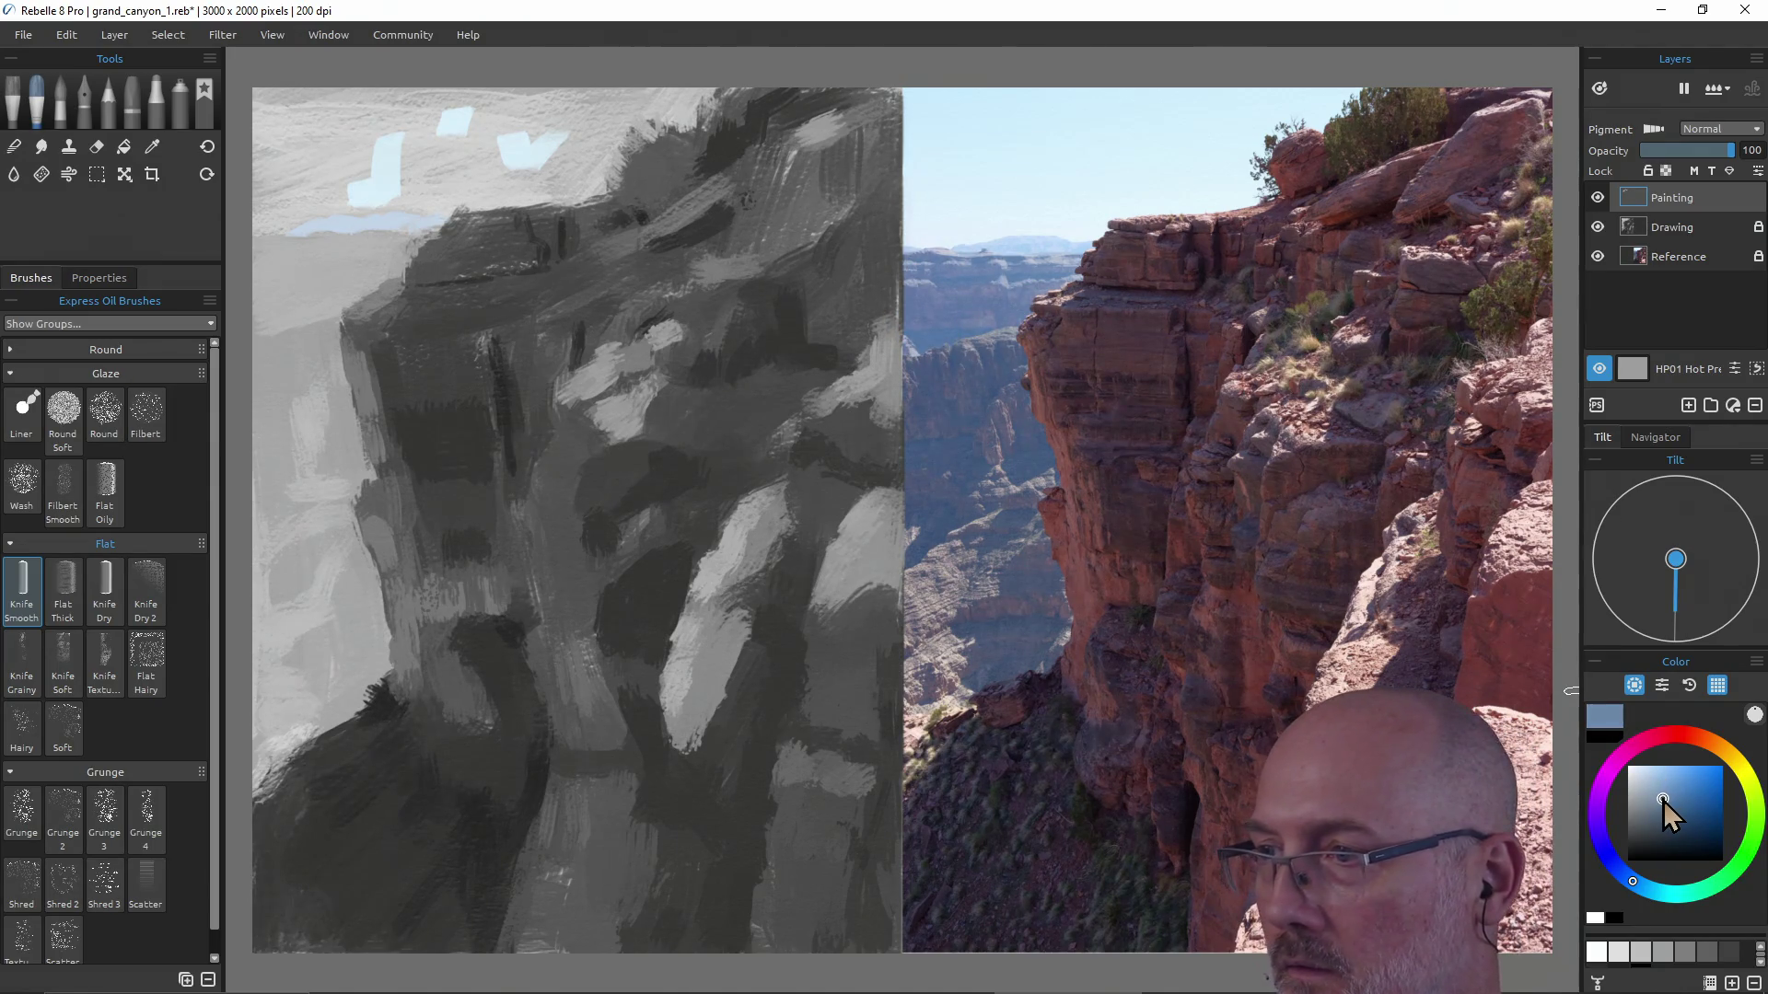
{"action": "key", "text": "alt"}
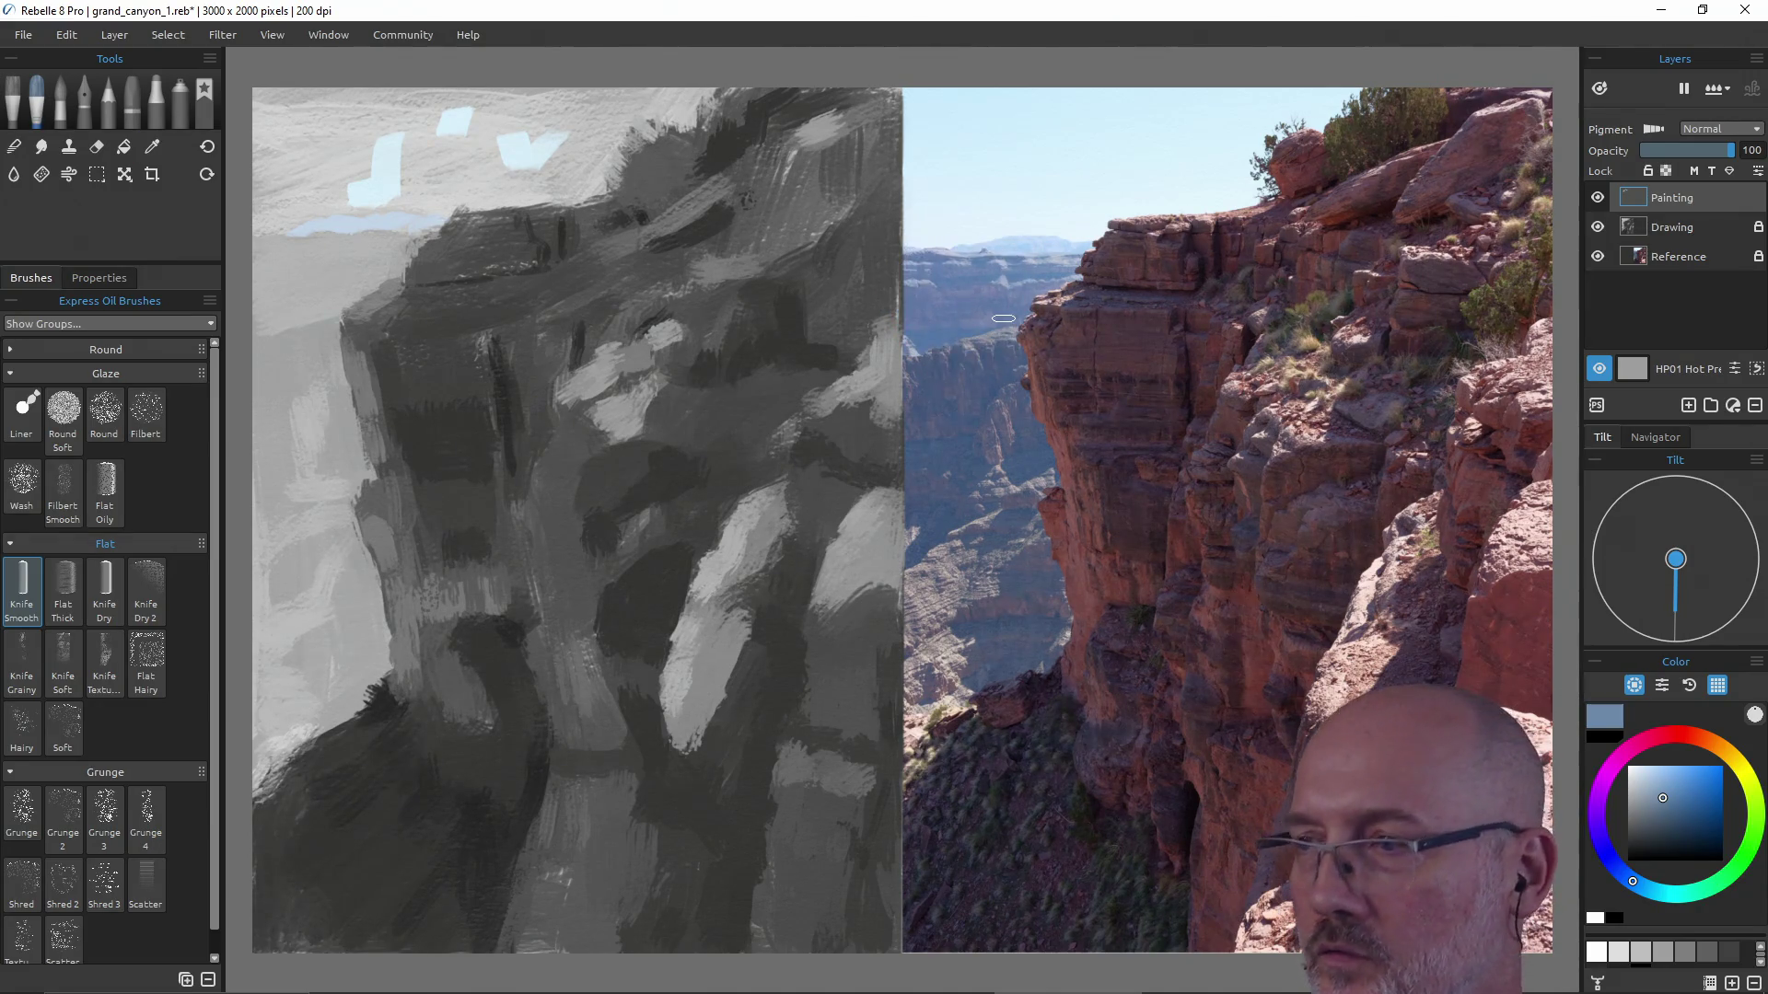
{"action": "left_click", "coordinate": [1605, 860]}
{"action": "left_click_drag", "start_coordinate": [1603, 859], "coordinate": [1598, 838]}
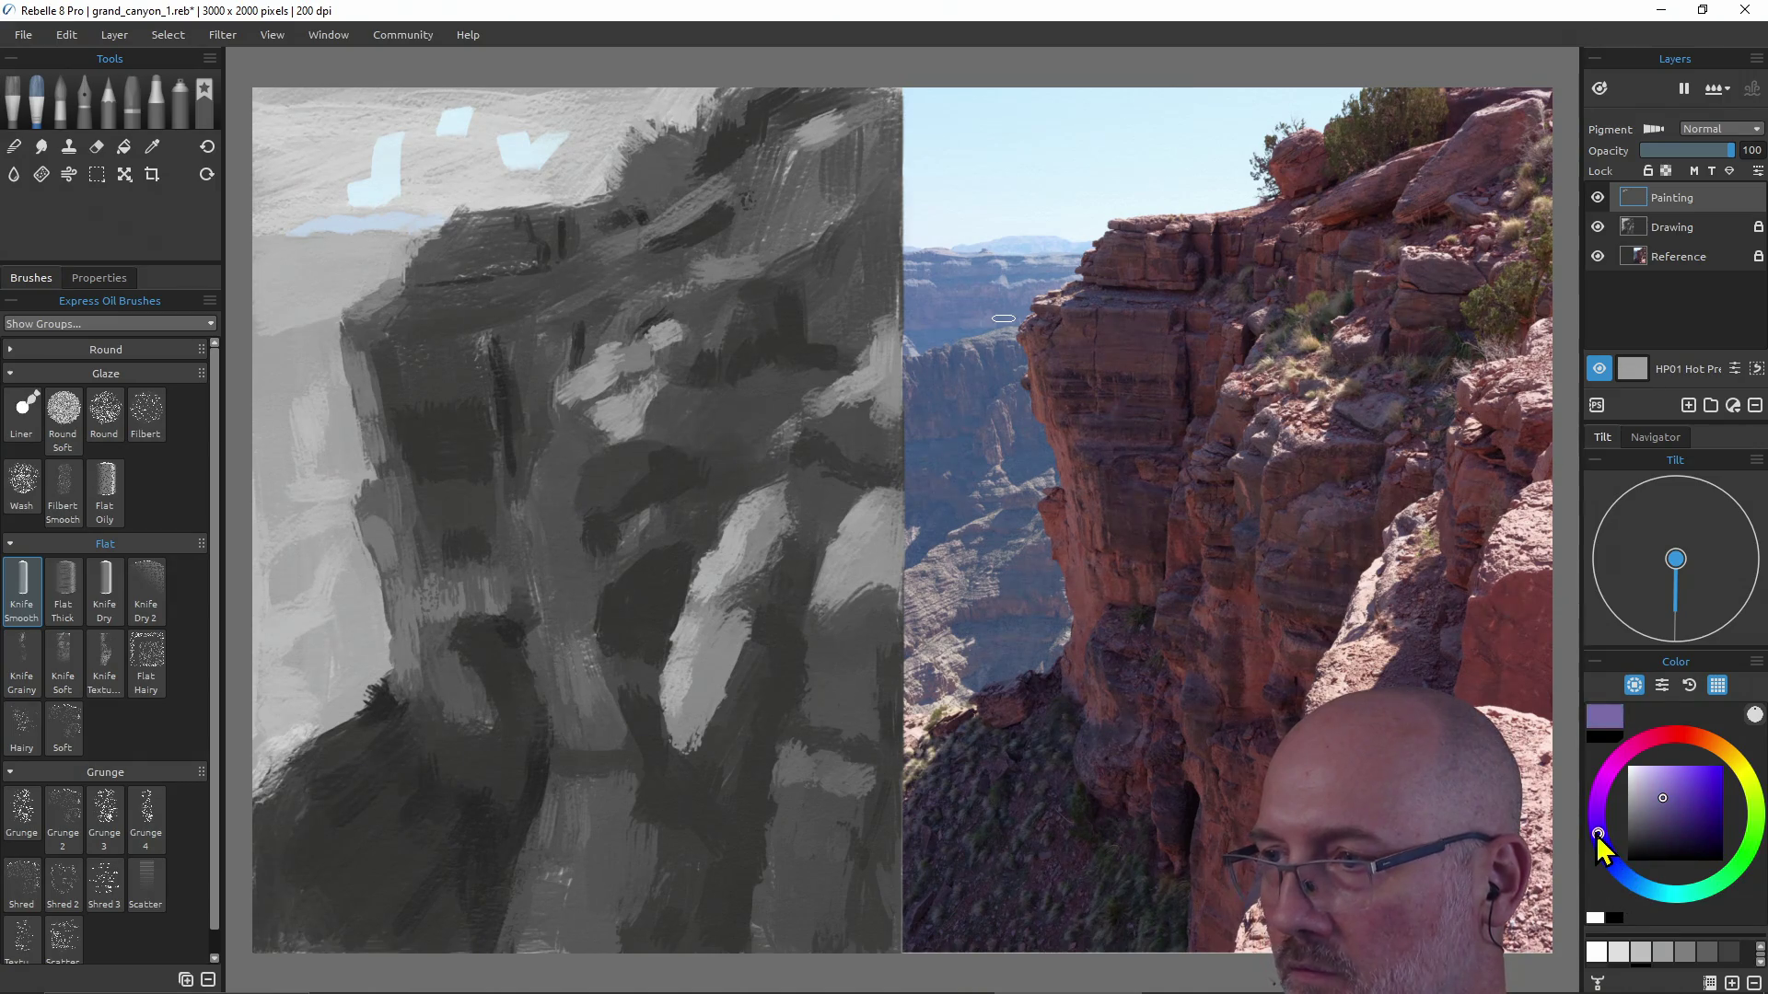
{"action": "key", "text": "alt"}
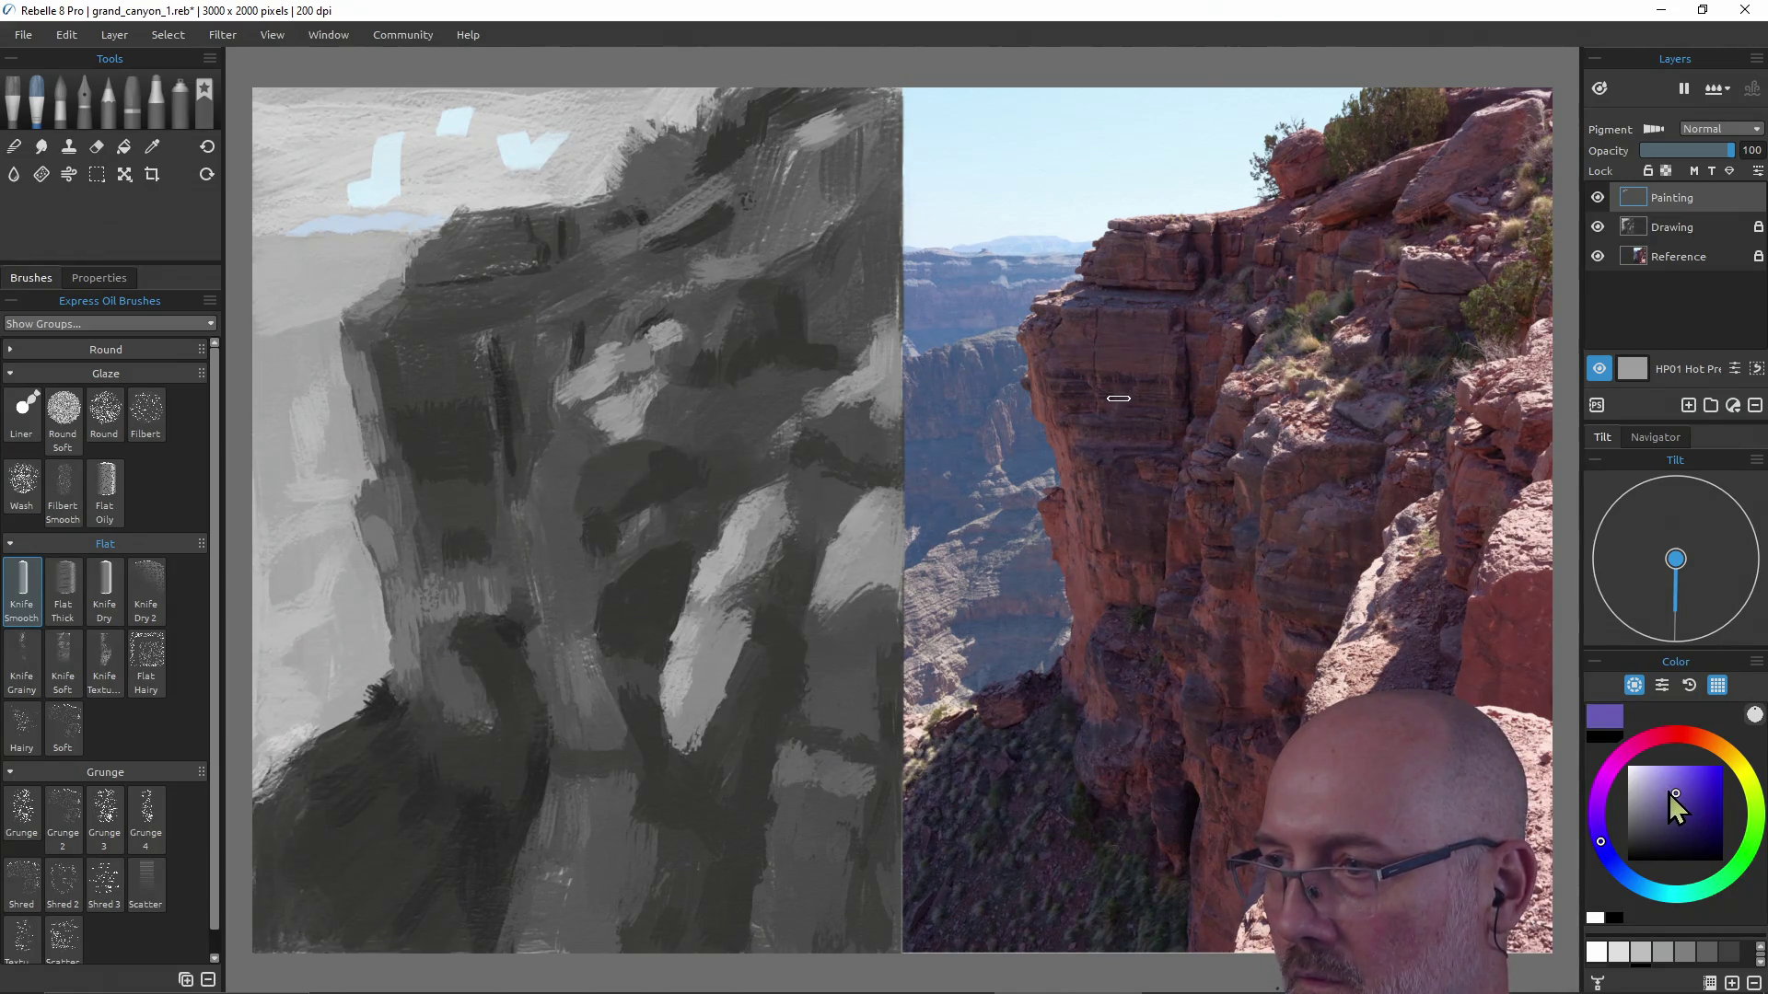
{"action": "left_click", "coordinate": [1654, 794]}
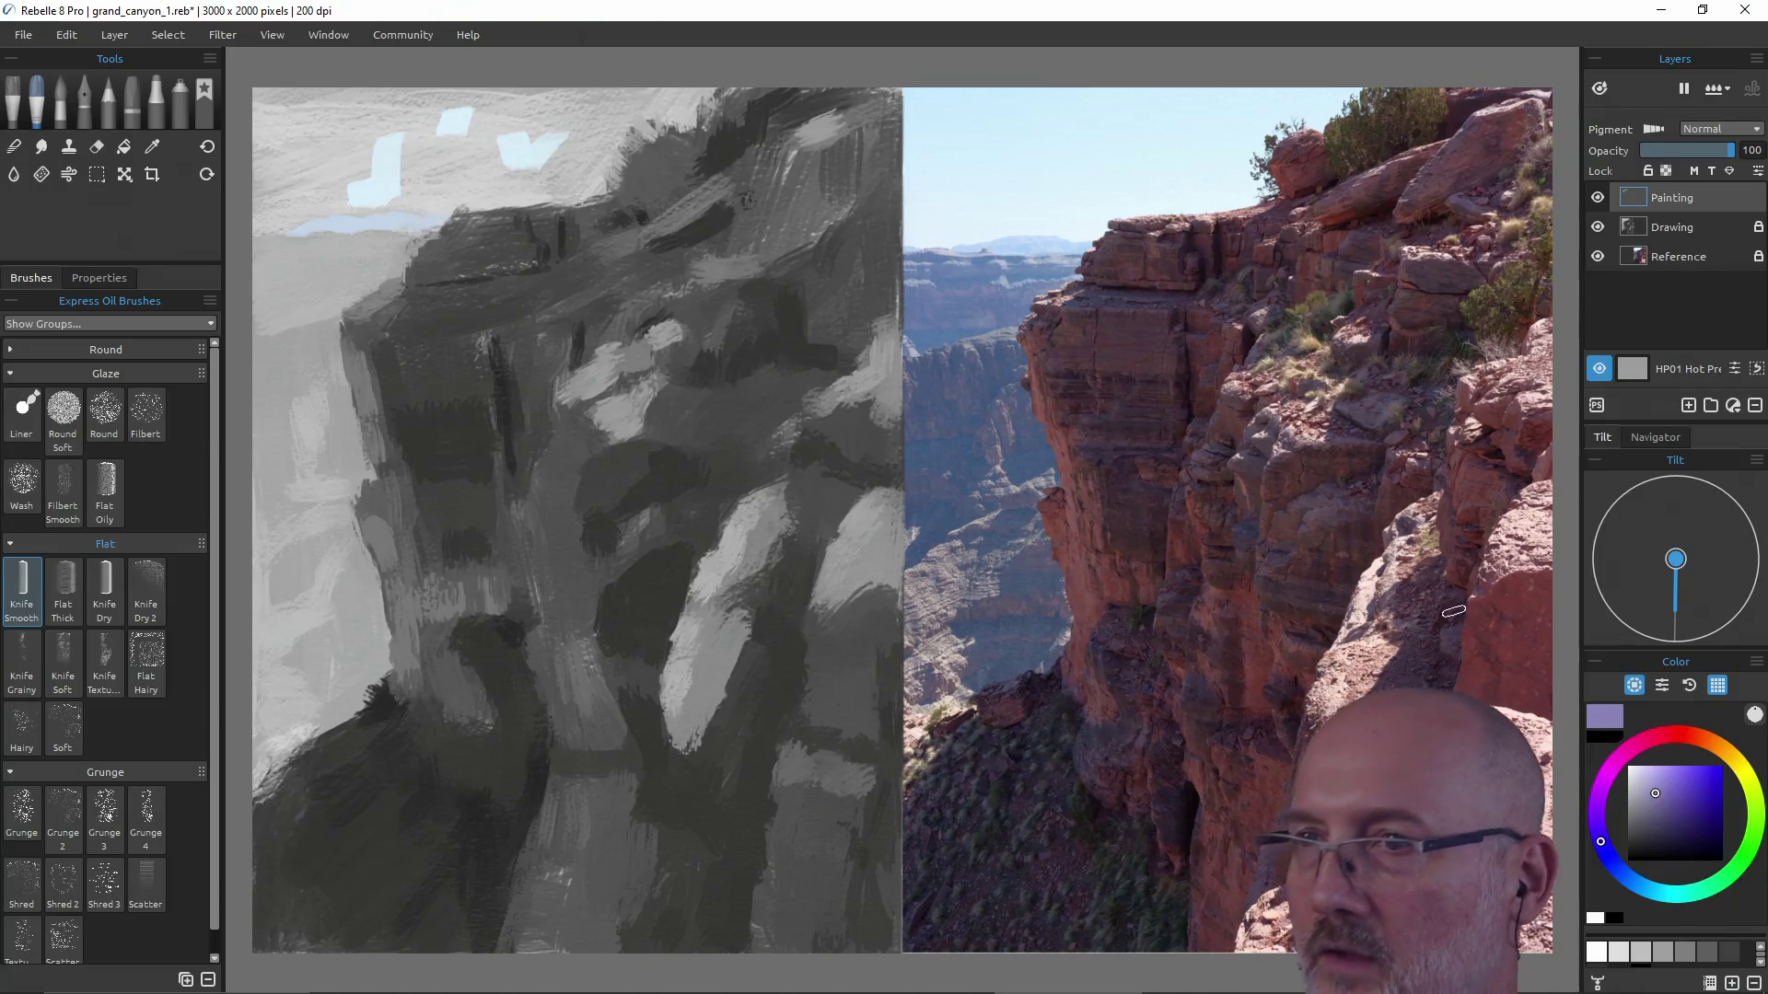
{"action": "key", "text": "alt"}
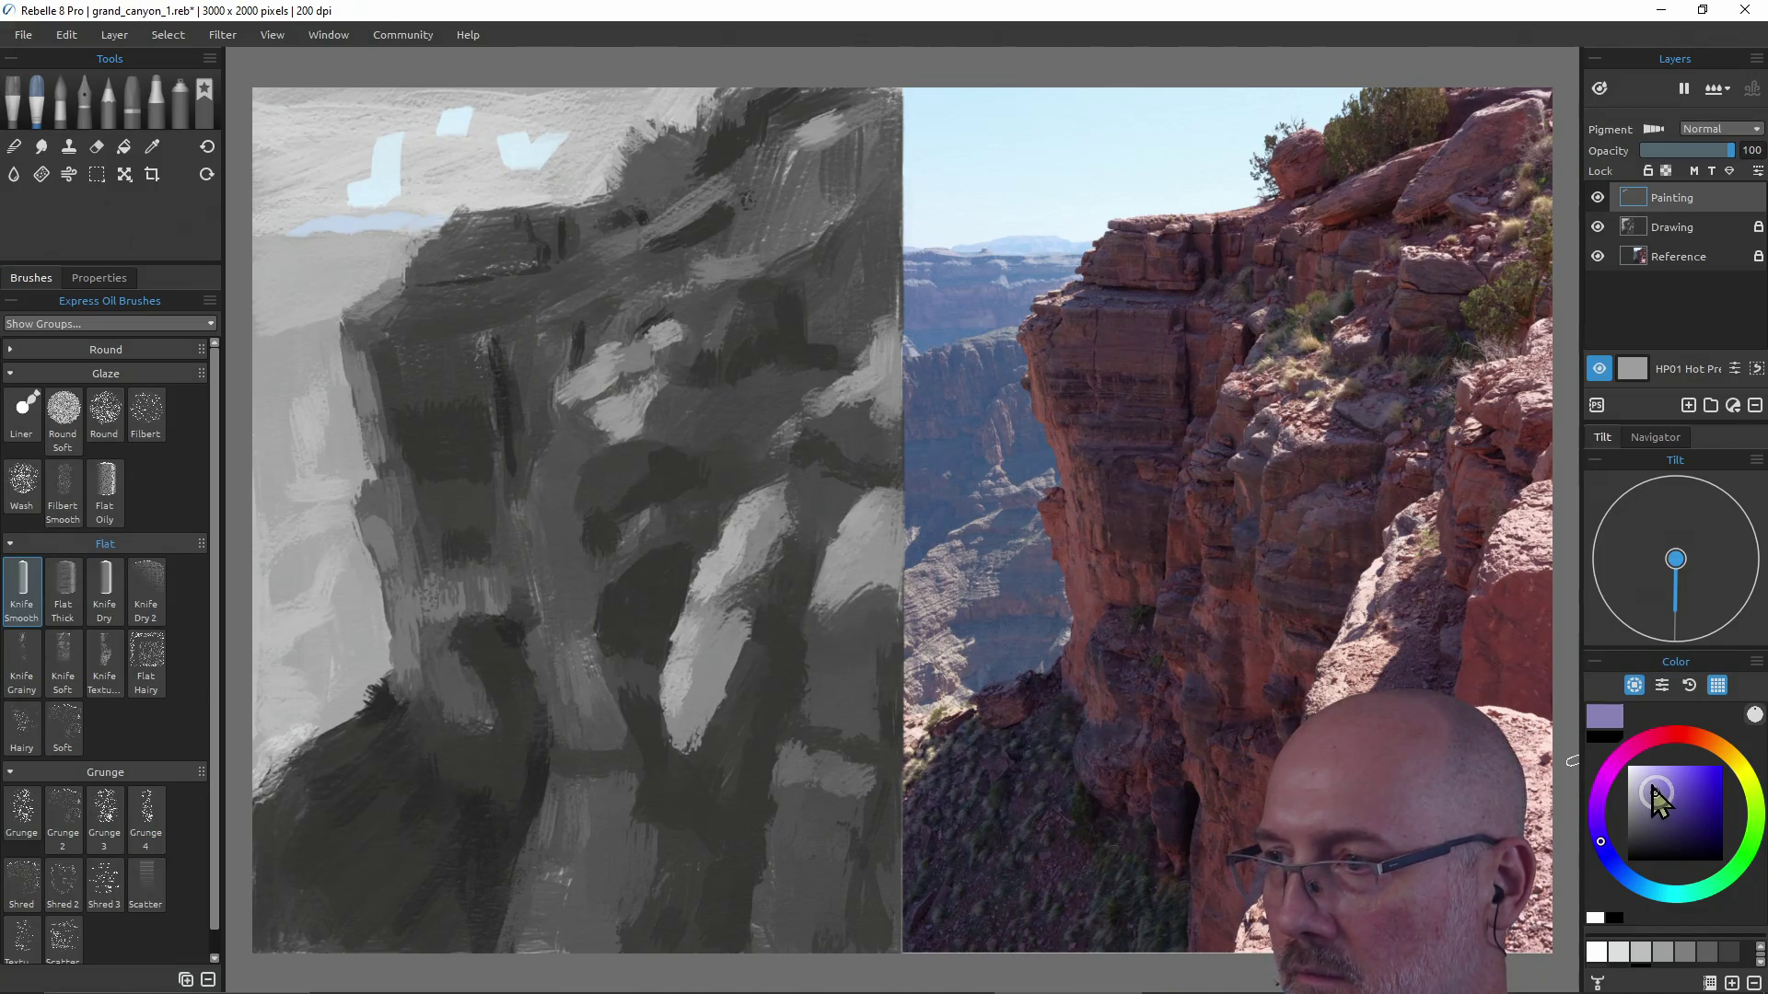
{"action": "key", "text": "alt"}
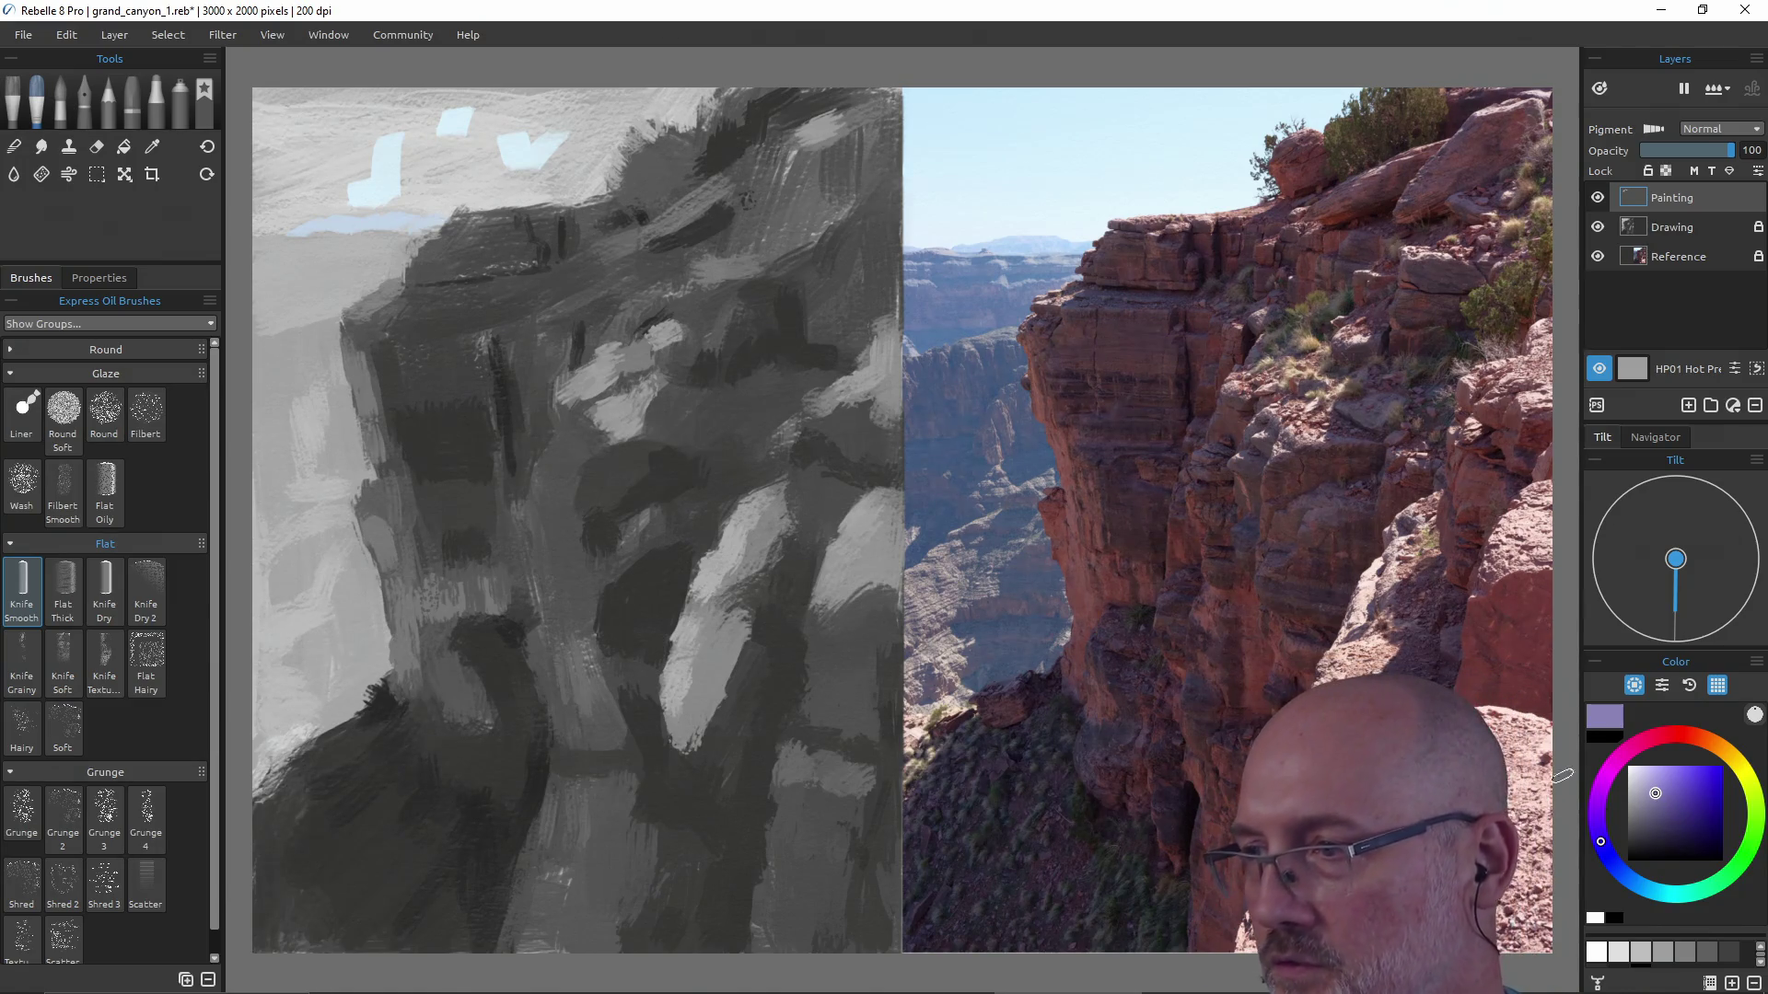
Darken the shade, pick the reference sky blue and extend the blue patch in the upper-left sky.
{"action": "left_click_drag", "start_coordinate": [1655, 795], "coordinate": [1662, 798]}
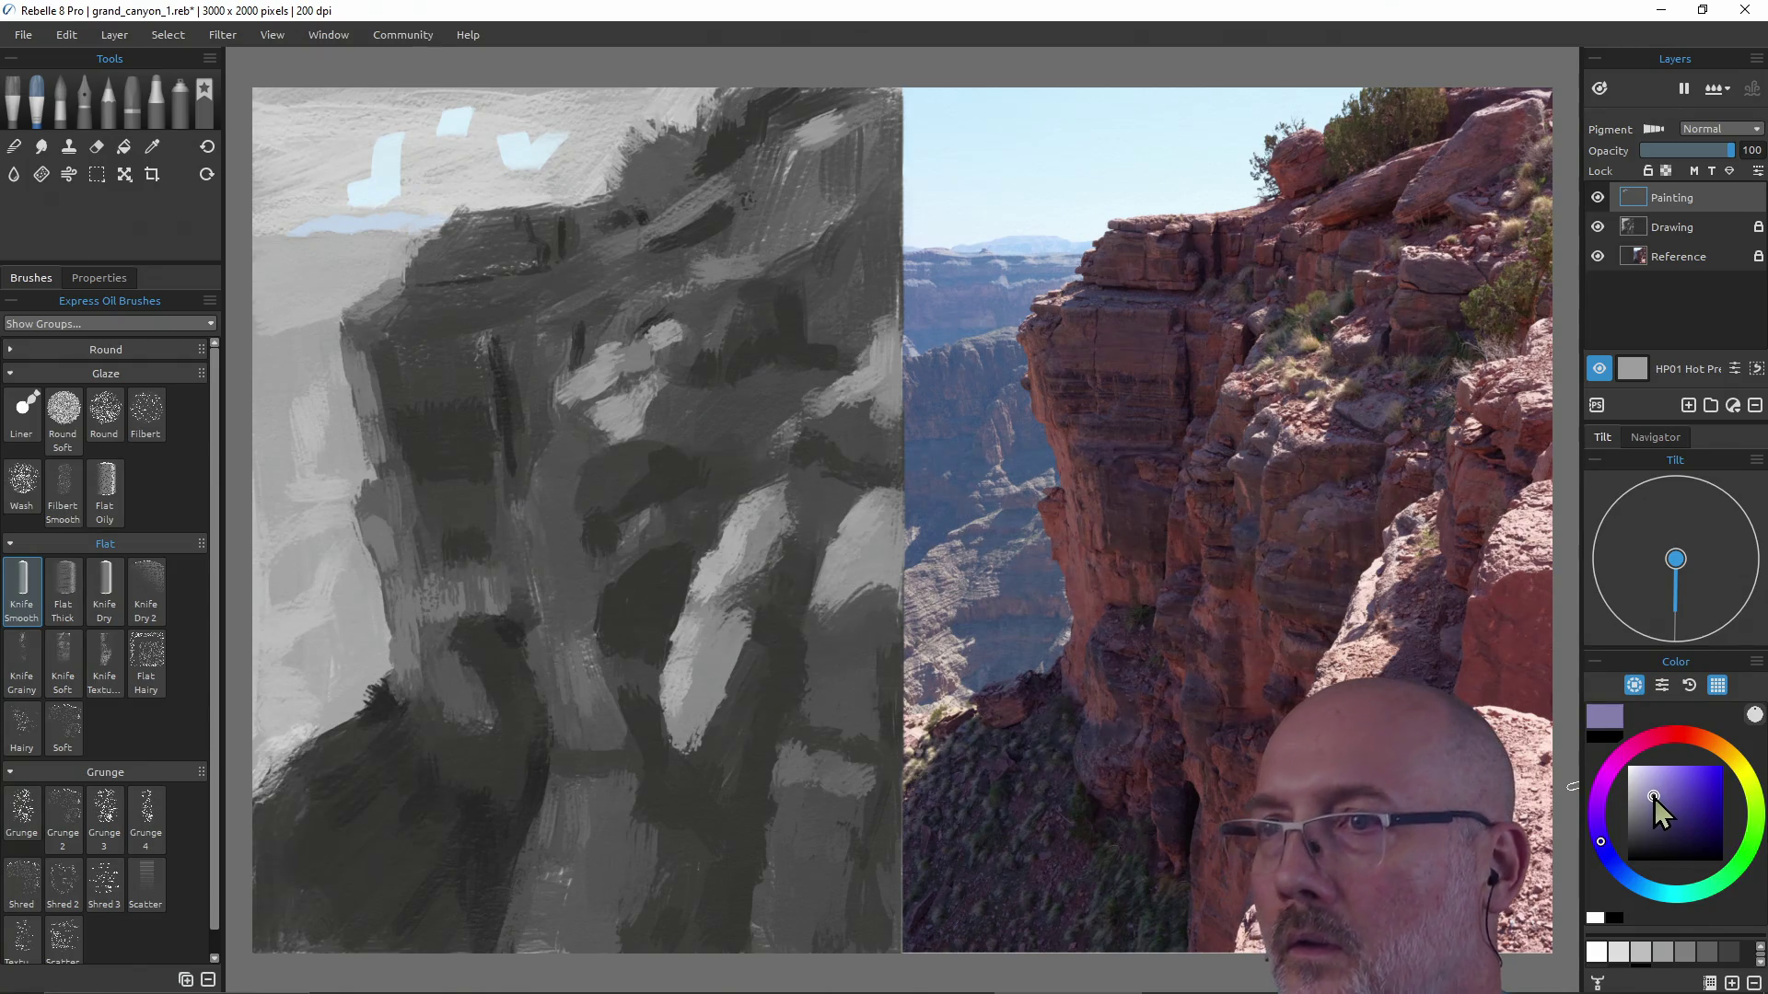
{"action": "left_click_drag", "start_coordinate": [1655, 801], "coordinate": [1652, 805]}
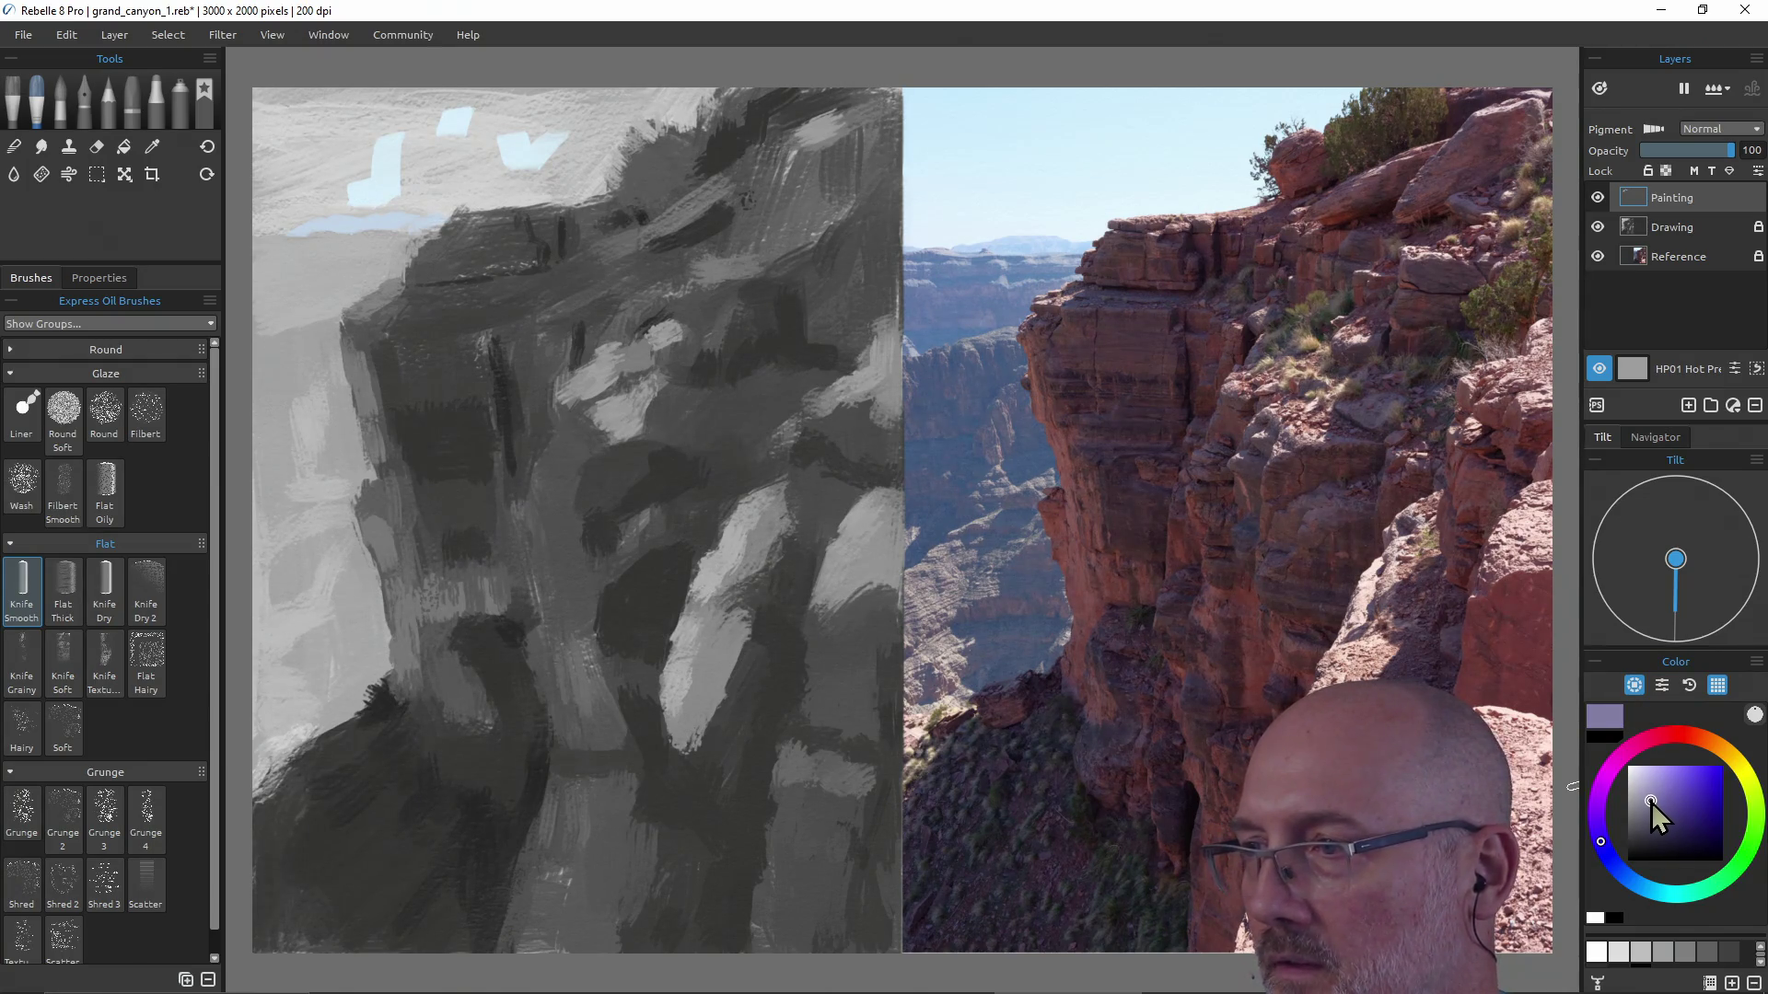
{"action": "key", "text": "alt"}
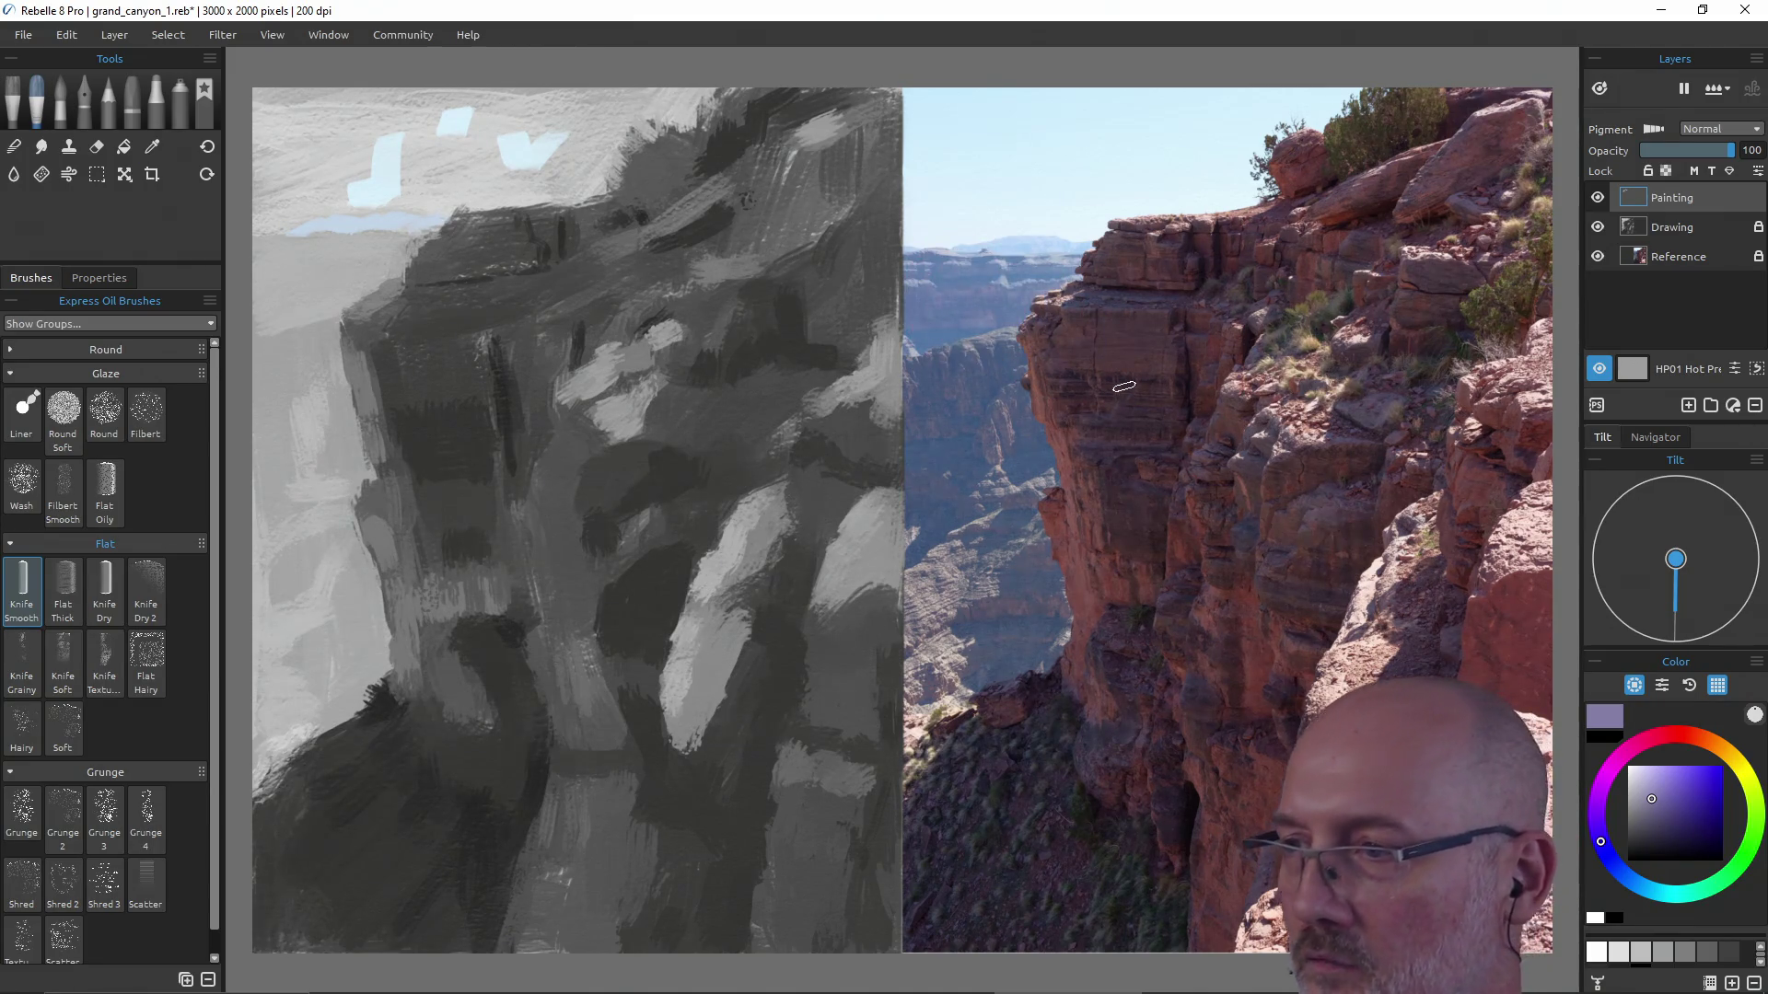
{"action": "left_click", "coordinate": [1661, 809]}
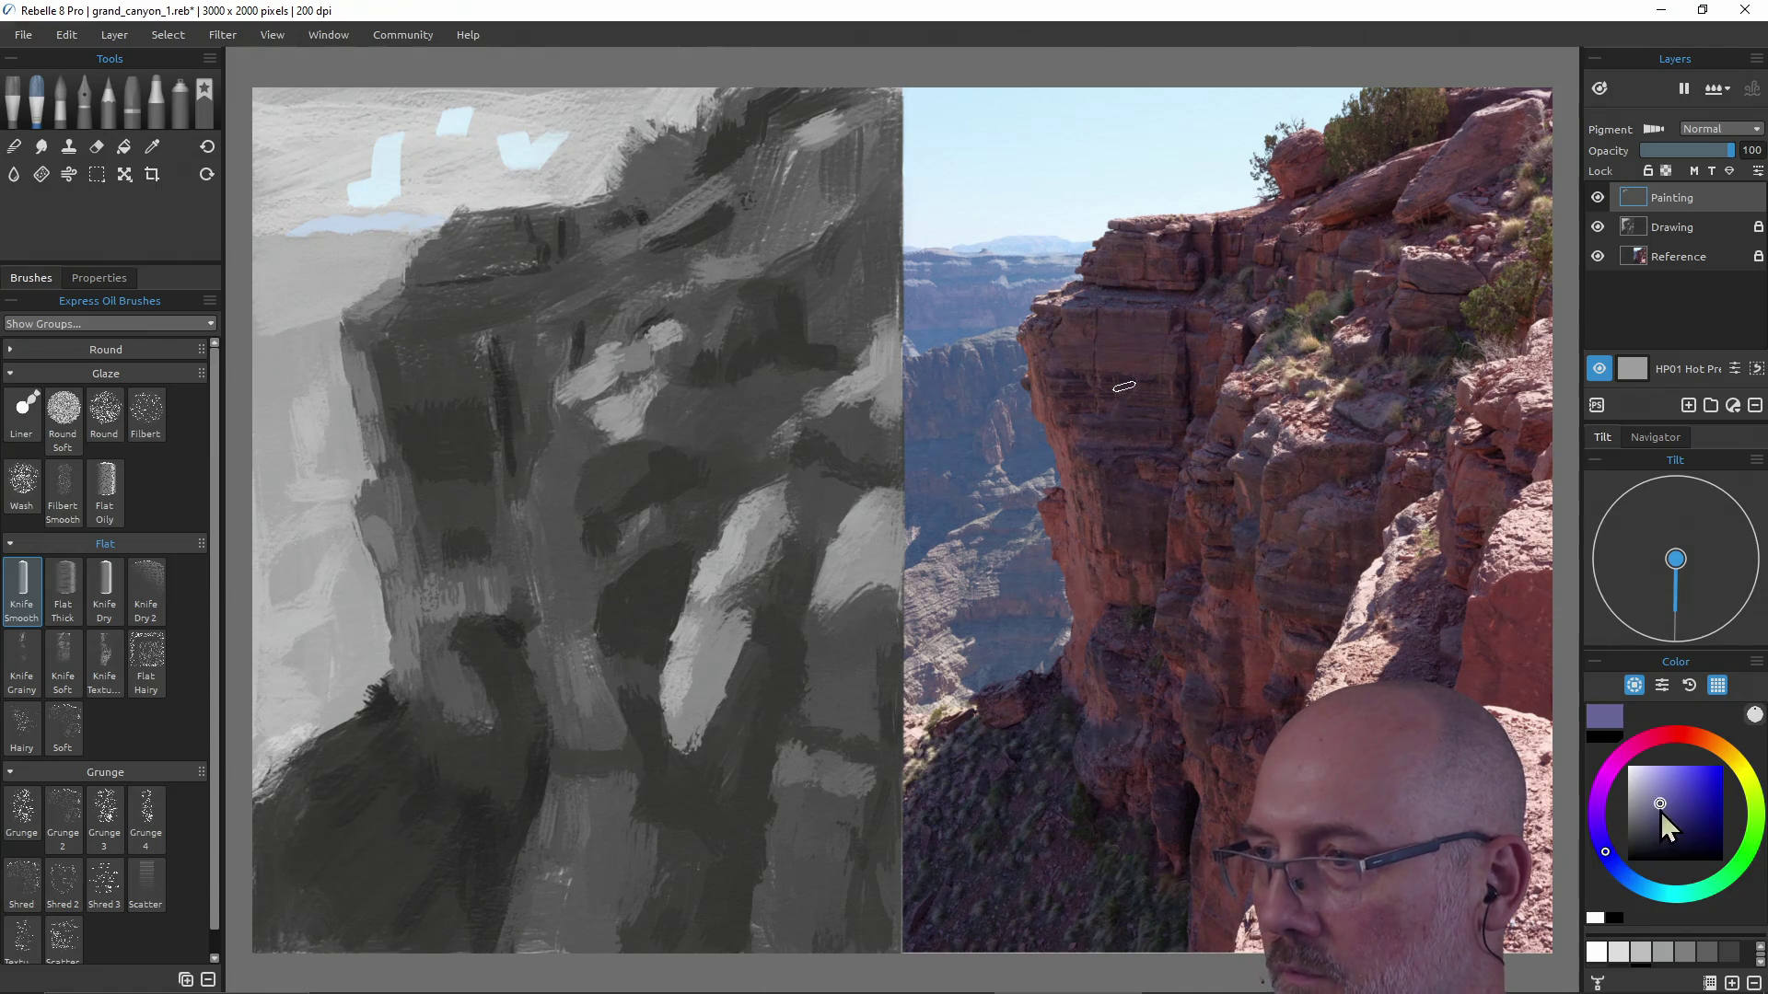
{"action": "key", "text": "alt"}
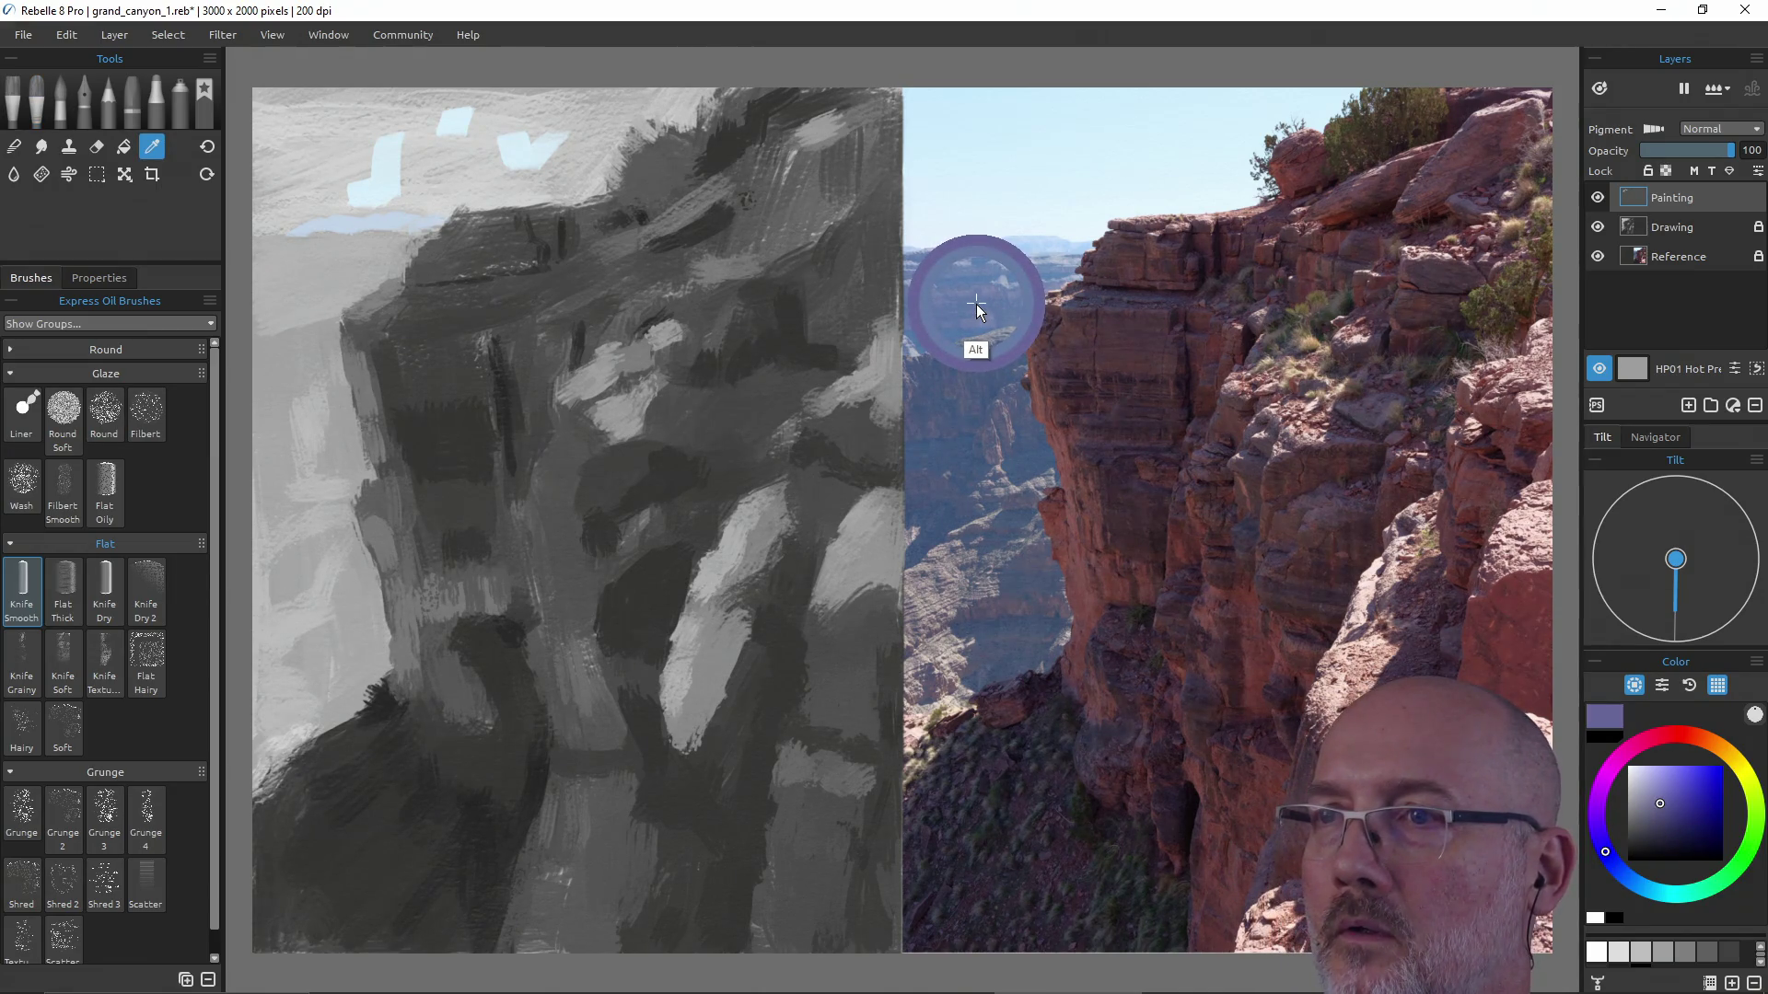
{"action": "left_click", "coordinate": [977, 309], "text": "alt"}
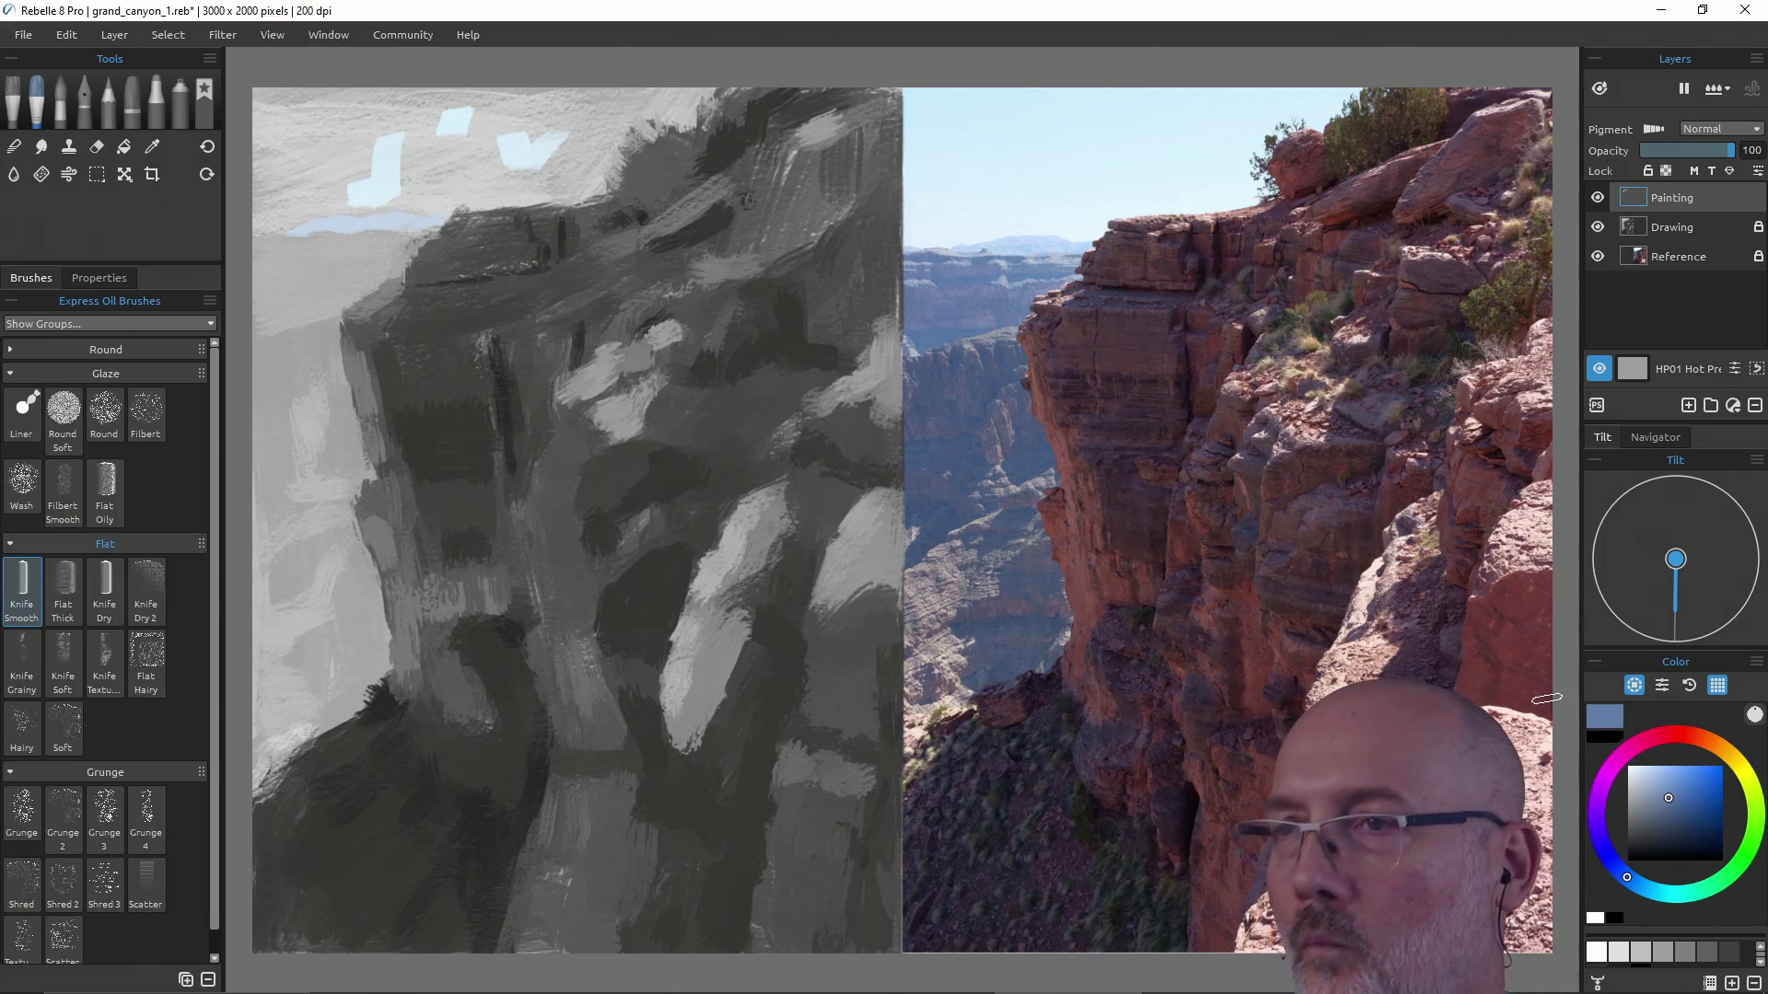
{"action": "key", "text": "alt"}
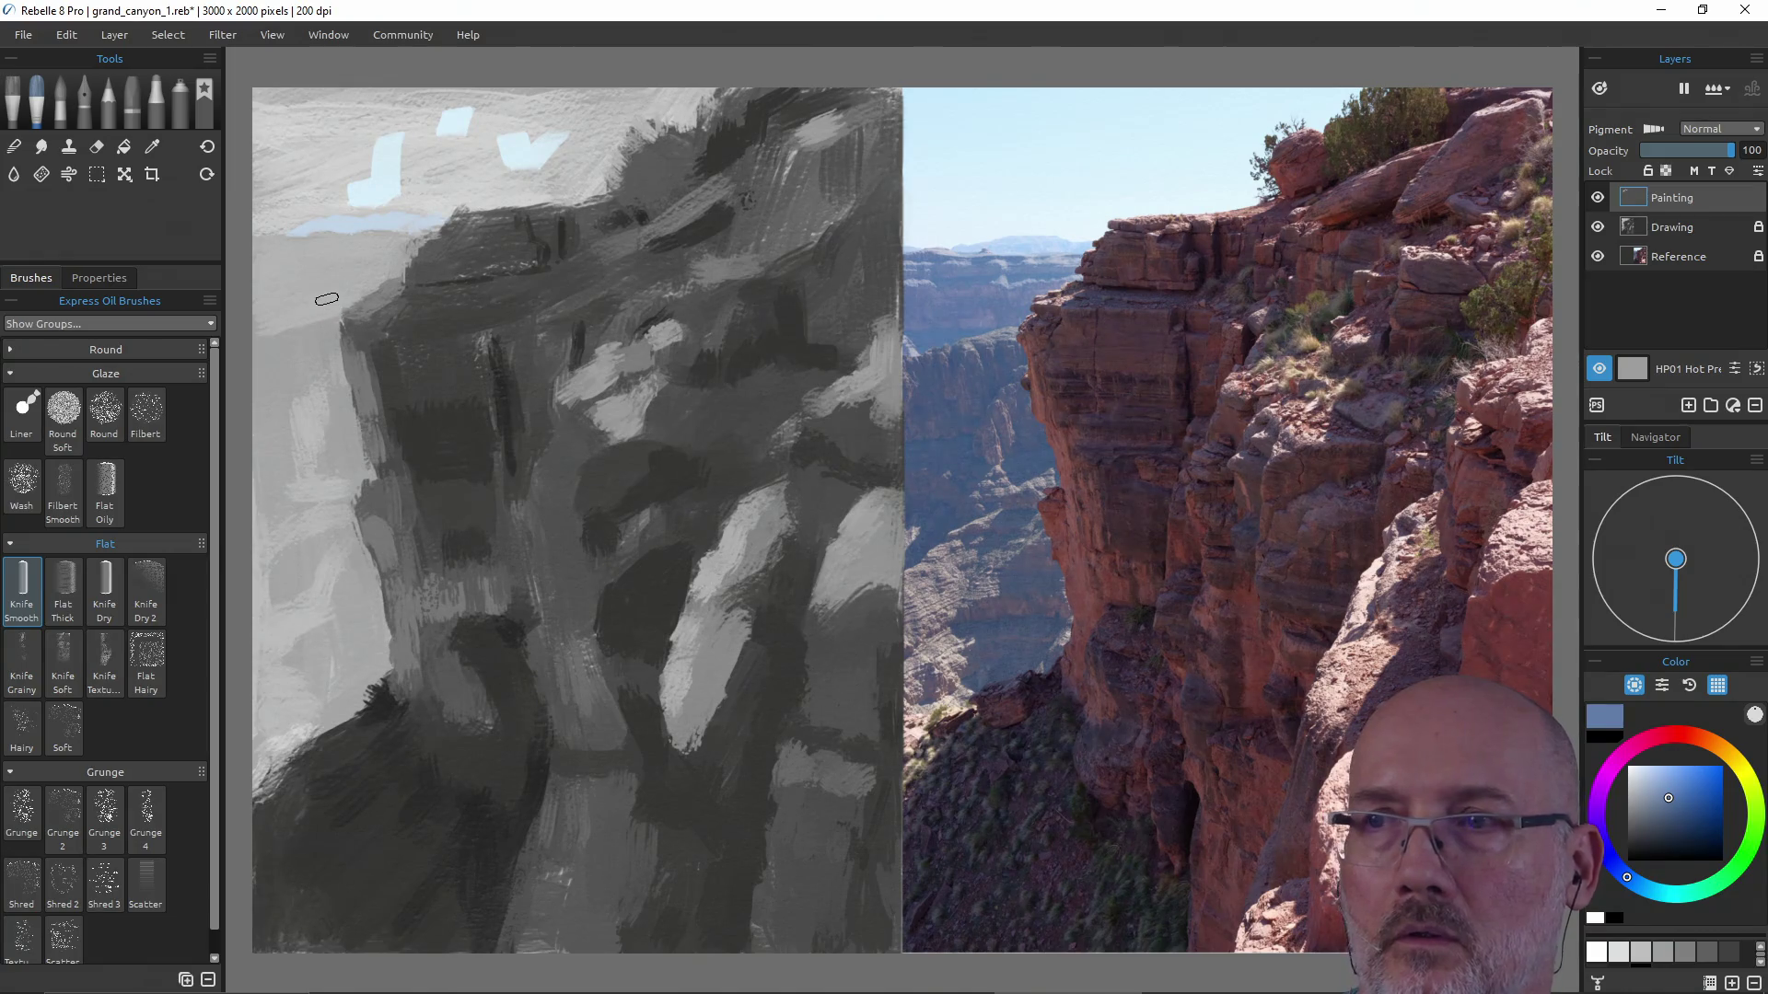
{"action": "left_click_drag", "start_coordinate": [338, 290], "coordinate": [348, 277]}
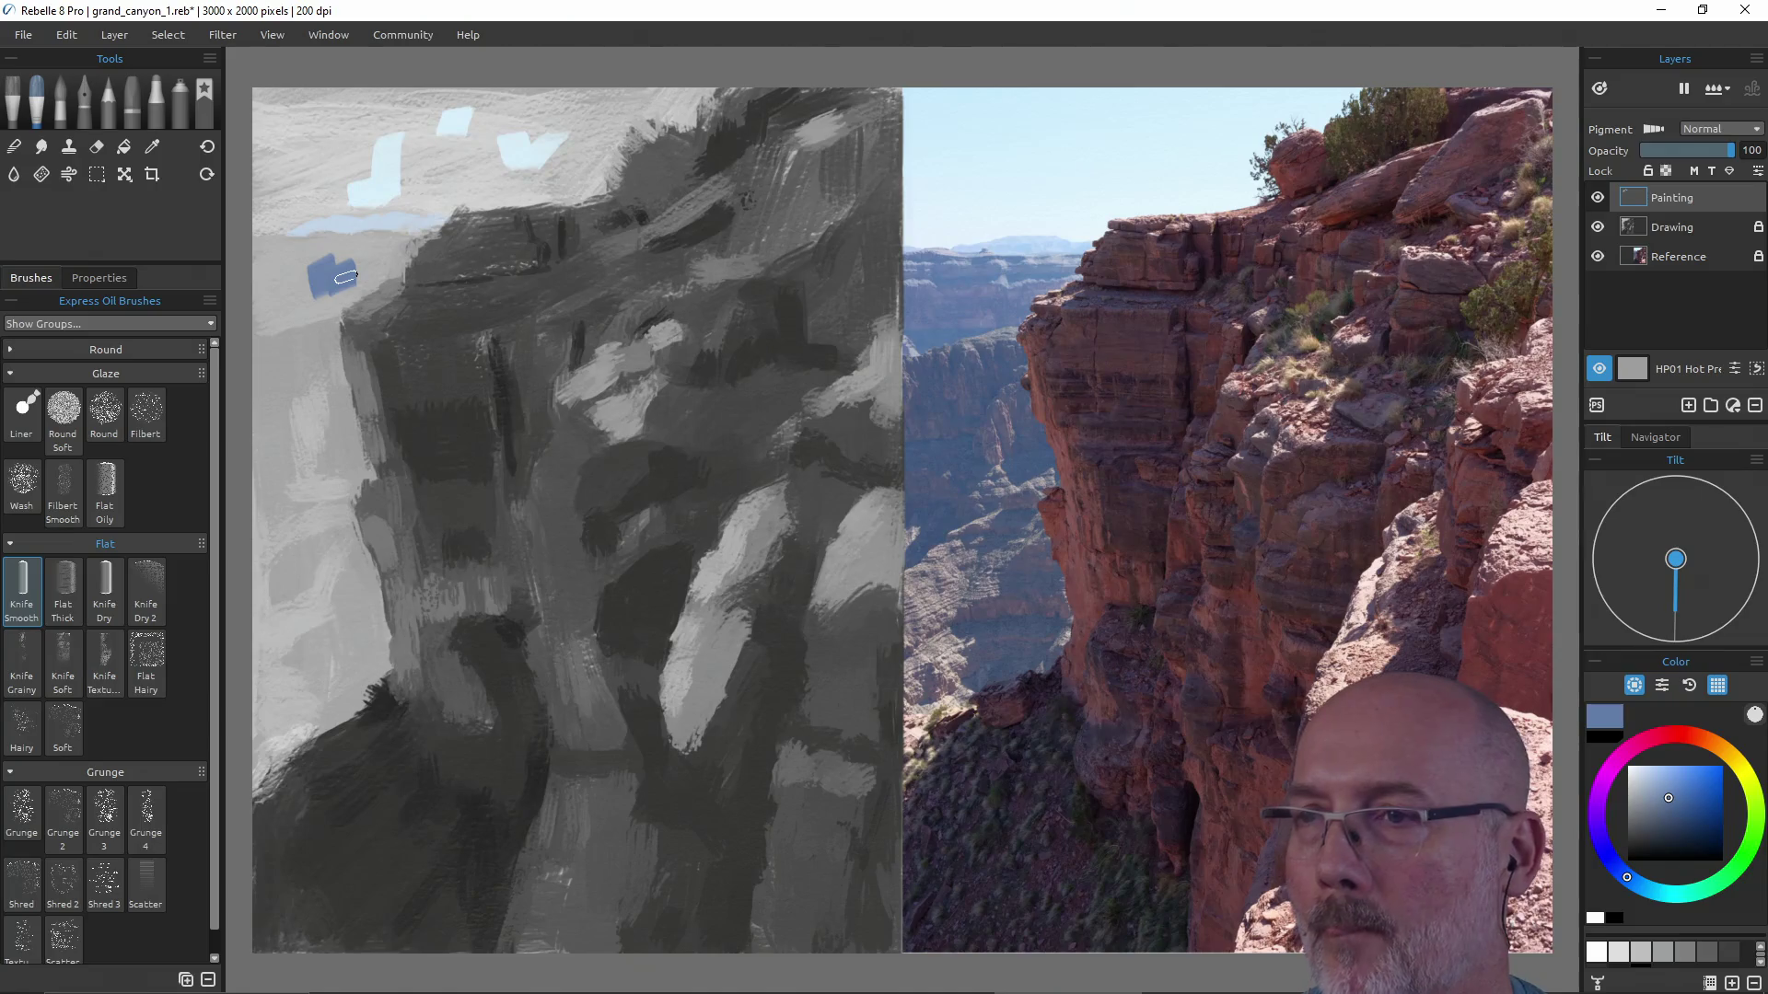
Rename the top Painting layer to Mix.
{"action": "double_click", "coordinate": [1677, 207]}
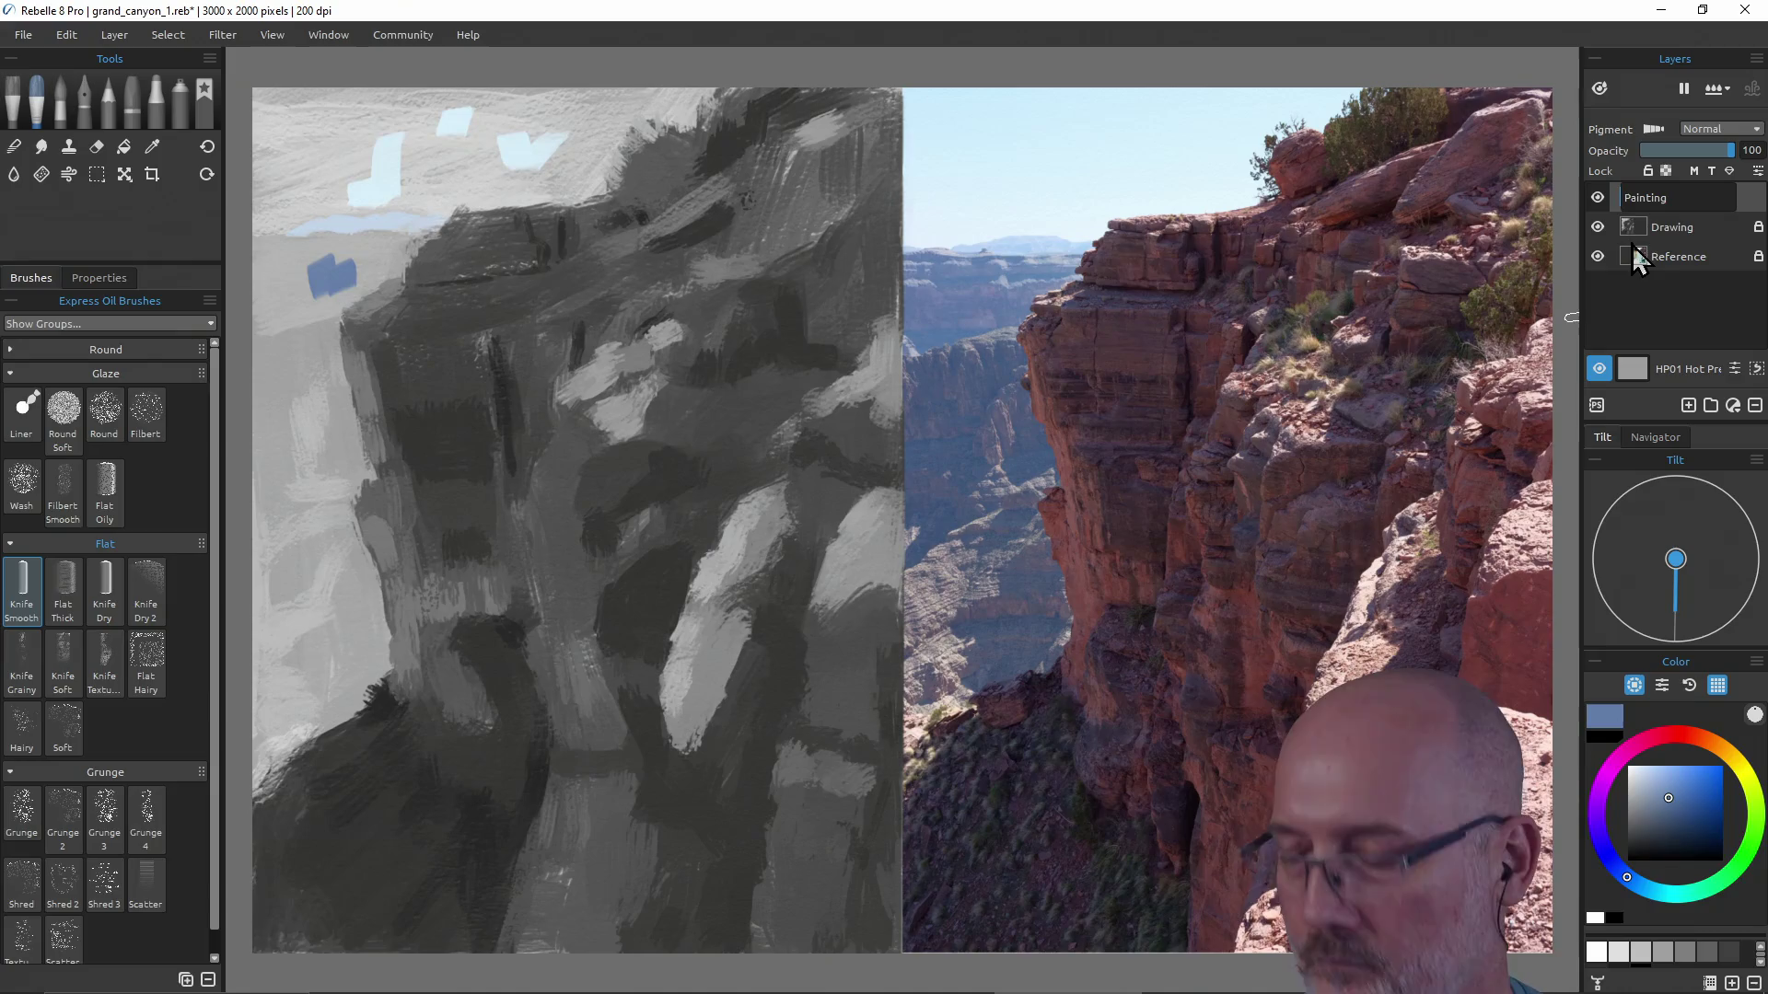
{"action": "key", "text": "BackSpace"}
{"action": "key", "text": "BackSpace"}
{"action": "key", "text": "BackSpace"}
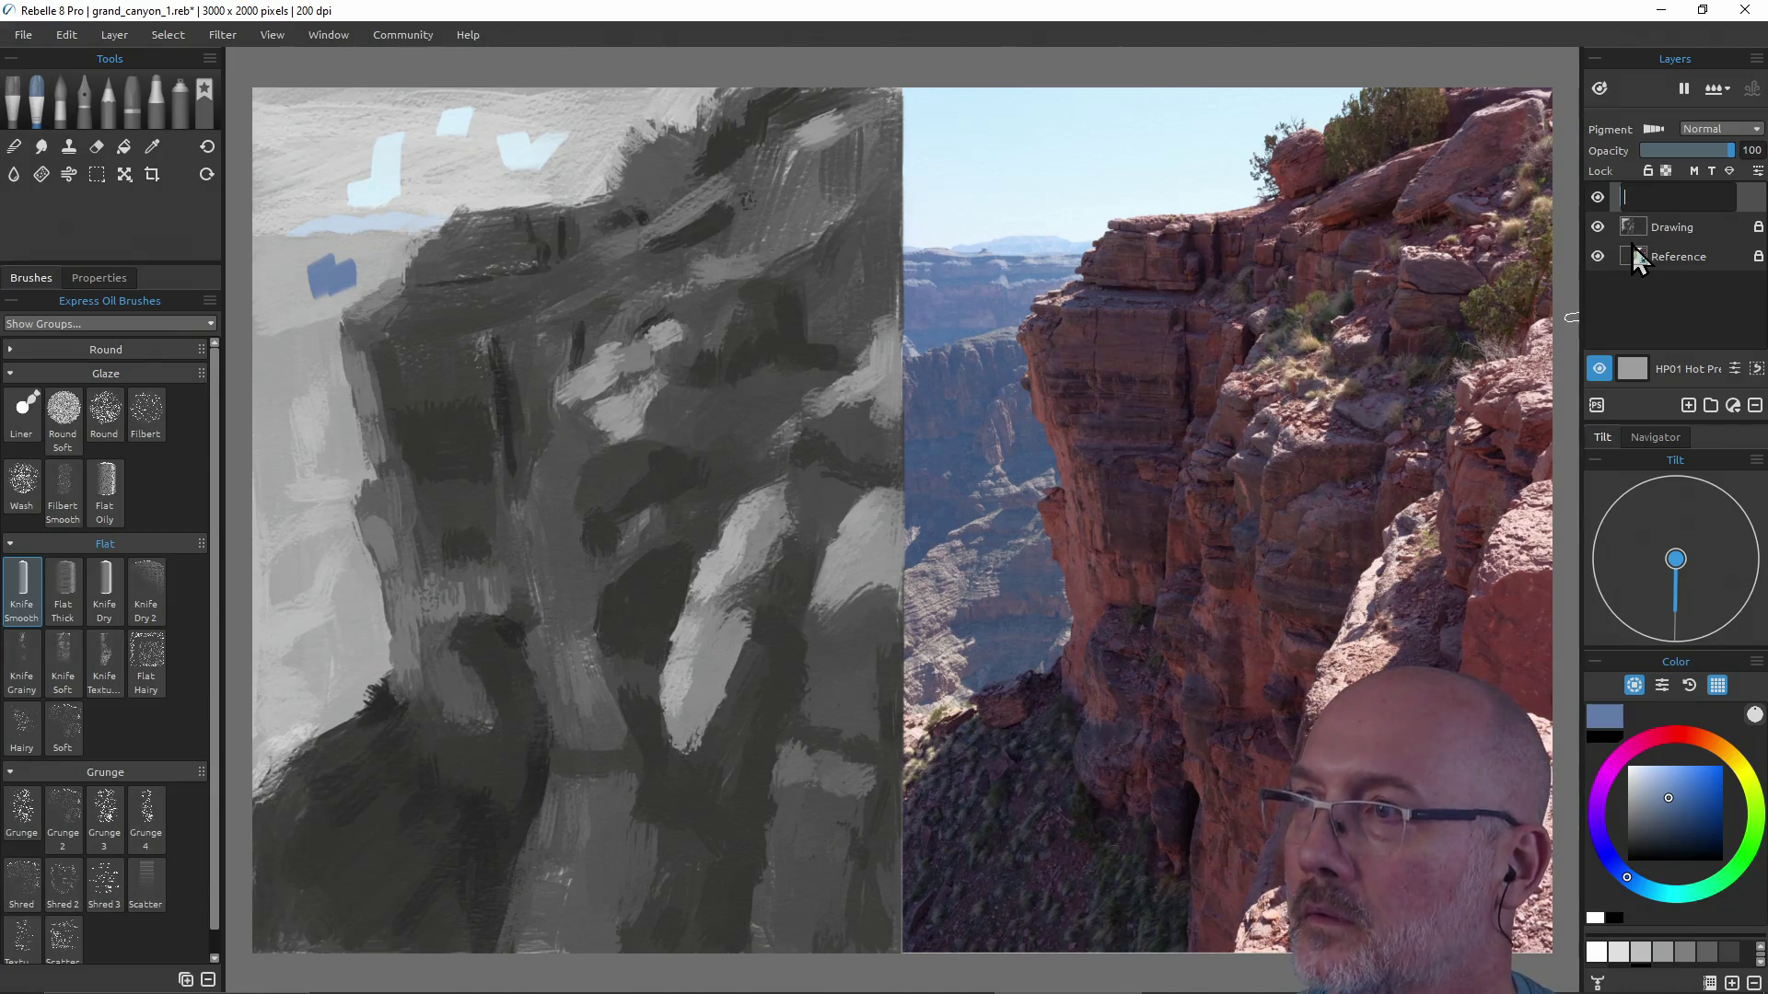
{"action": "type", "text": "Mix"}
{"action": "key", "text": "Return"}
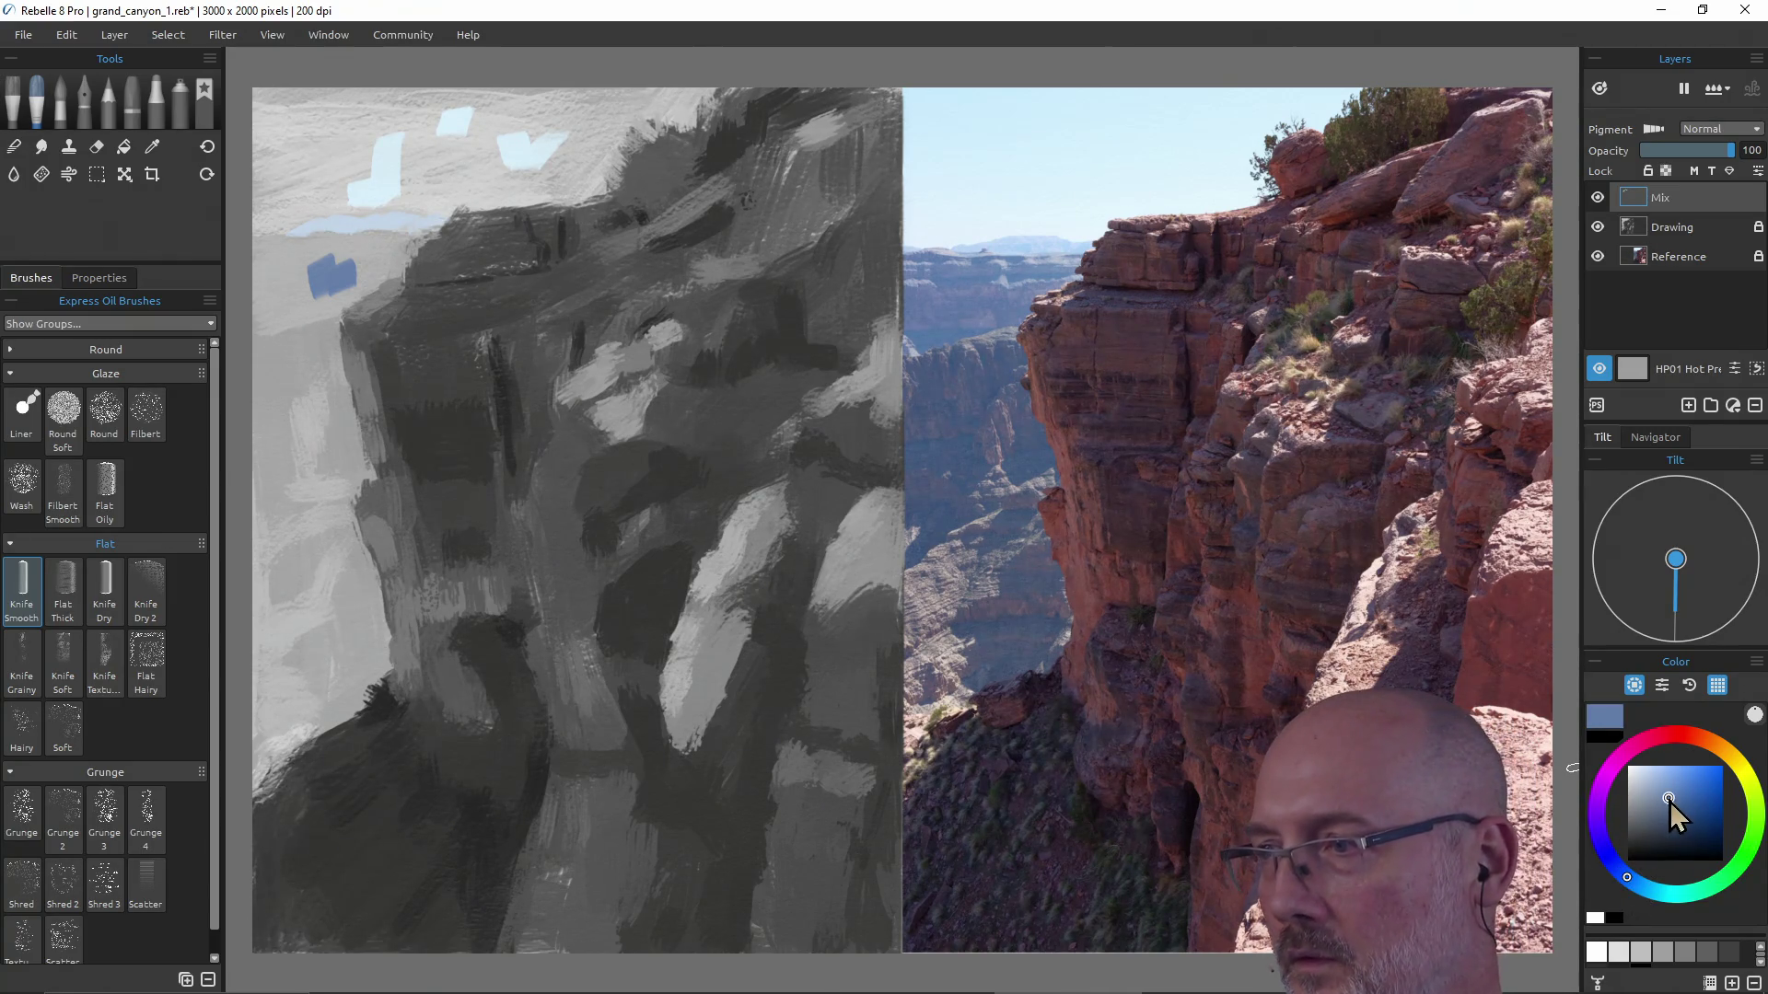
Adjust the blue's lightness and swing the hue through purple toward magenta, comparing with the photo.
{"action": "left_click_drag", "start_coordinate": [1675, 816], "coordinate": [1669, 824]}
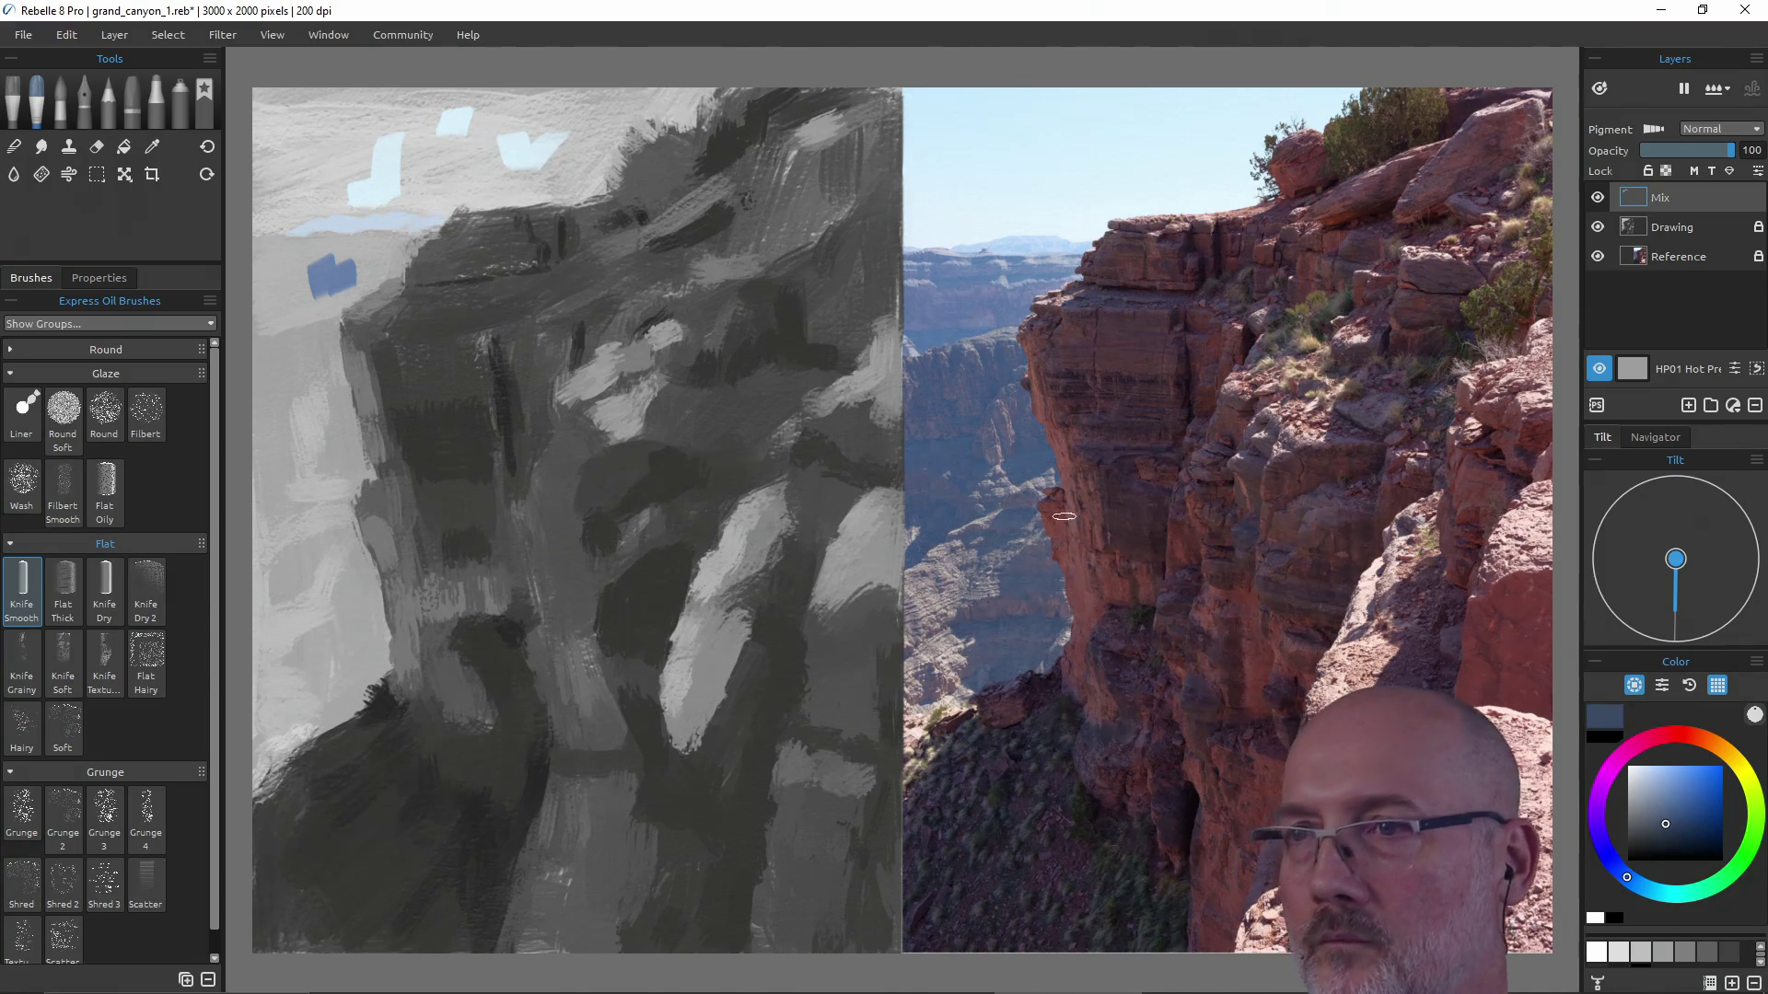
{"action": "key", "text": "alt"}
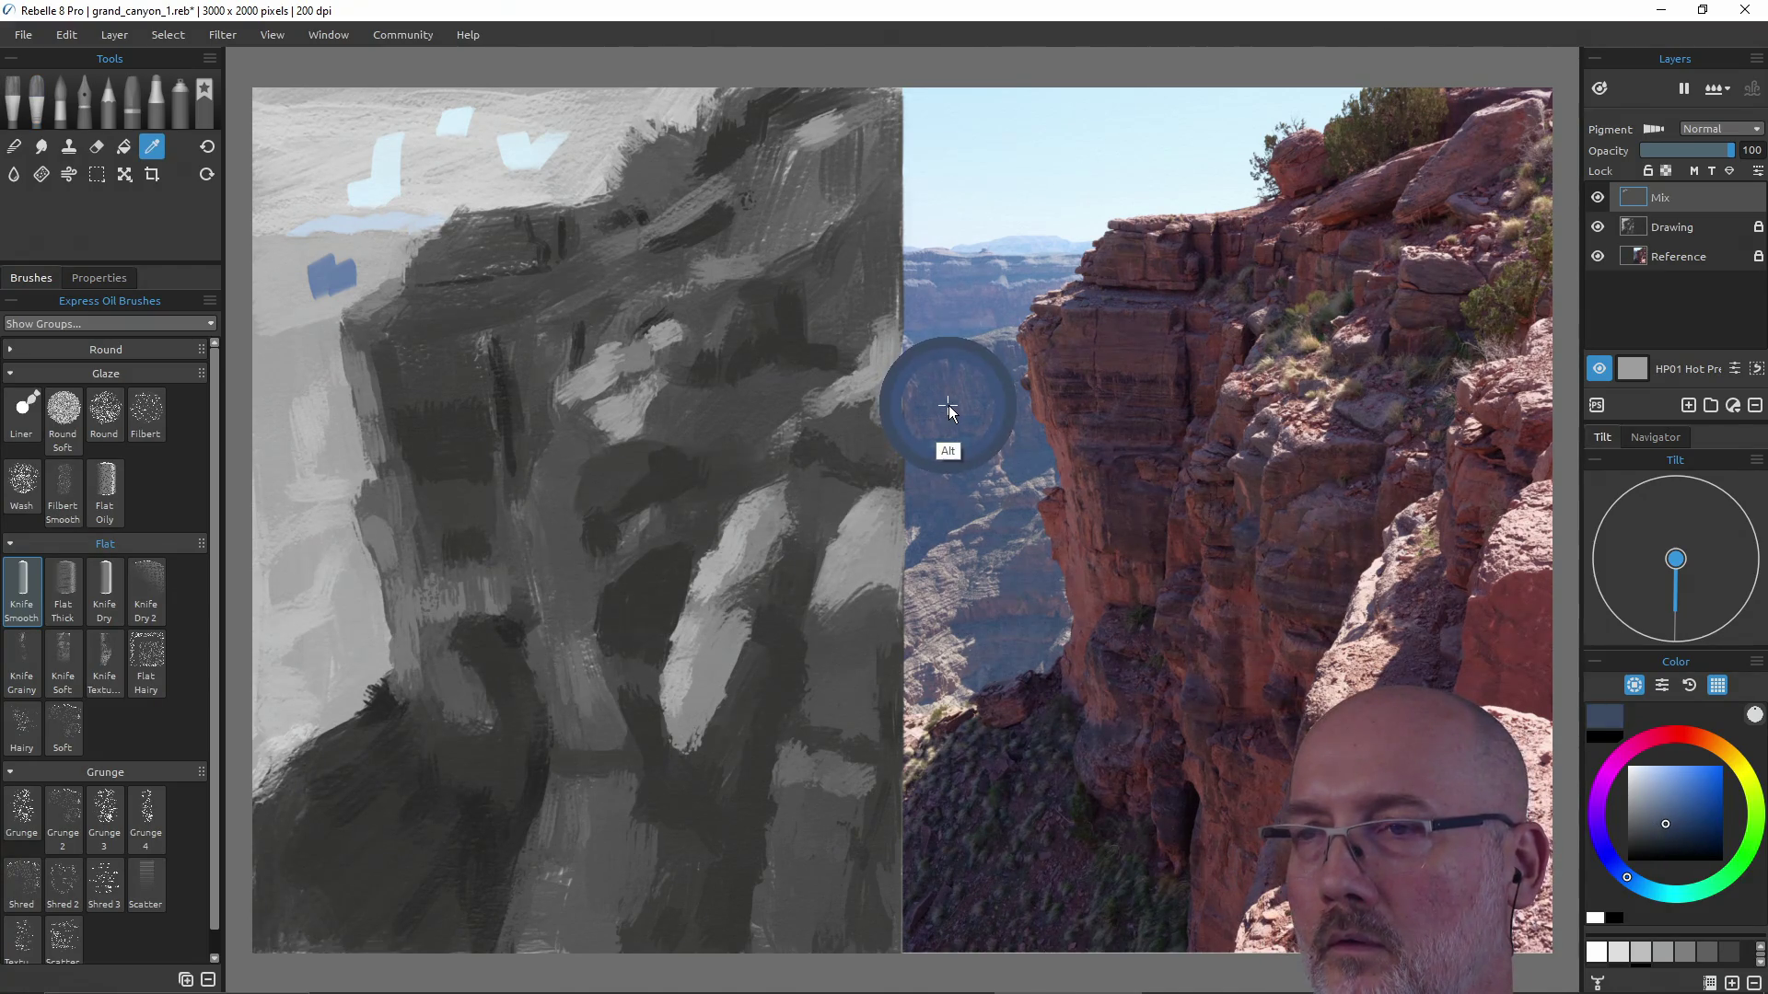
{"action": "left_click_drag", "start_coordinate": [1668, 825], "coordinate": [1671, 813]}
{"action": "key", "text": "alt"}
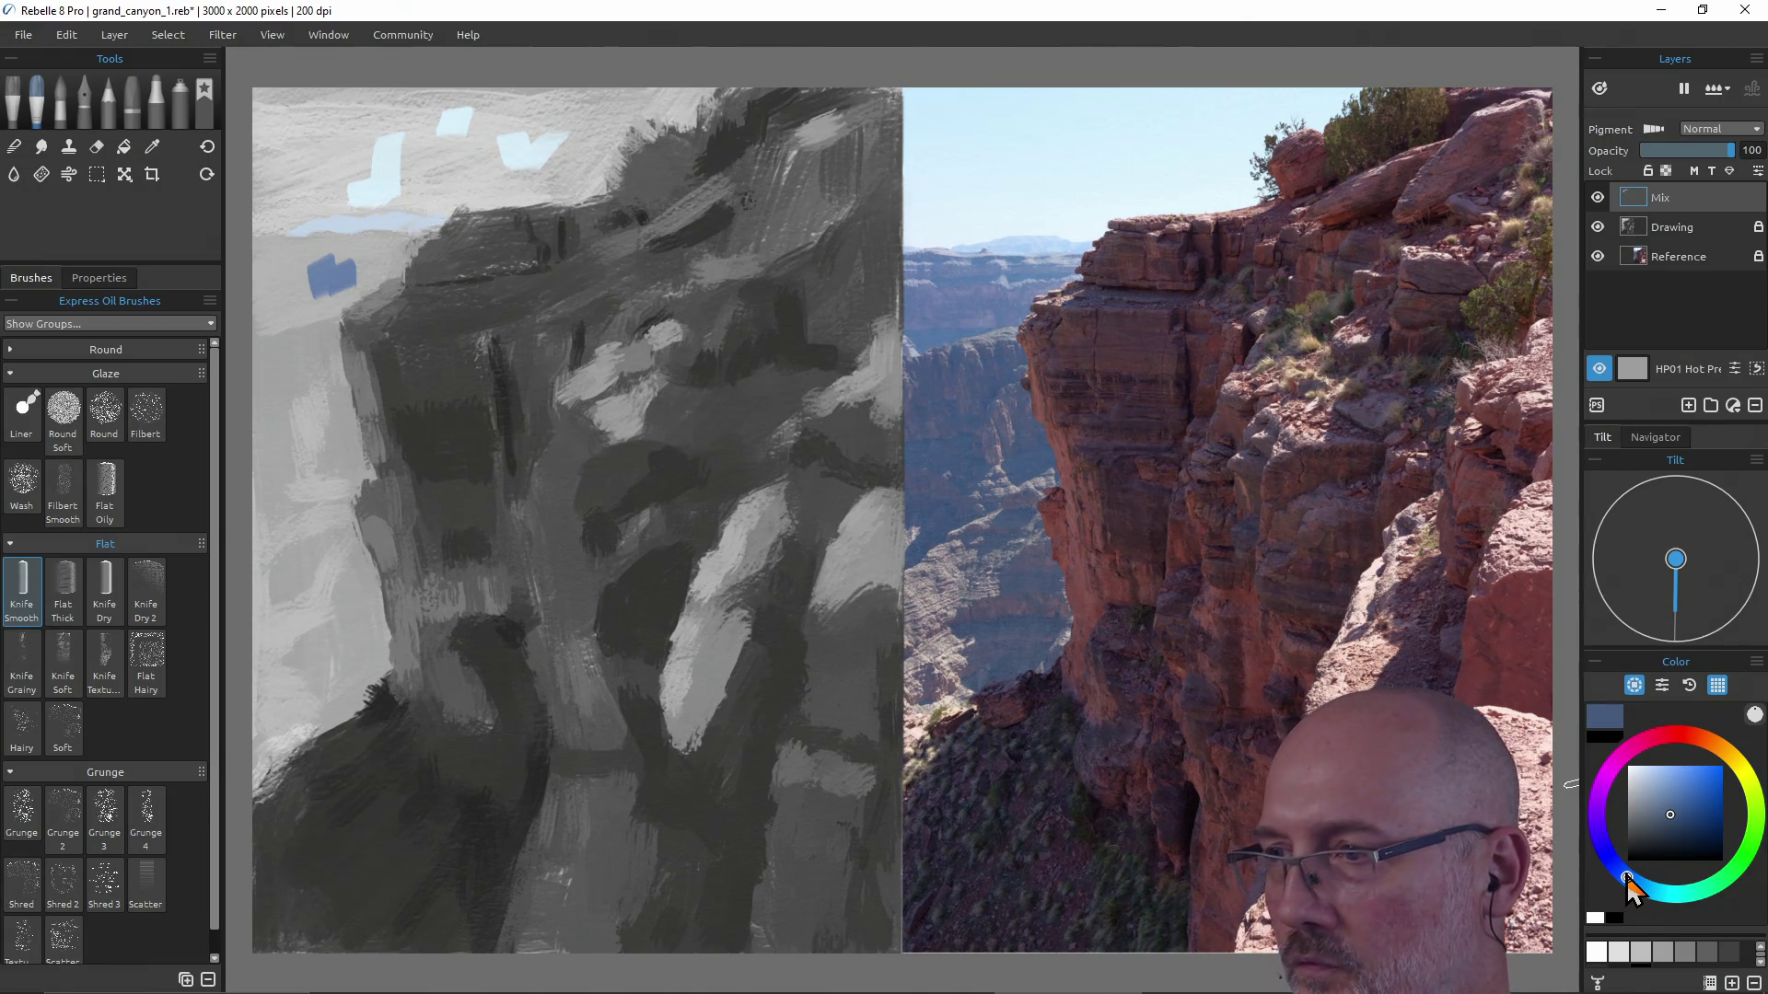
{"action": "left_click_drag", "start_coordinate": [1629, 879], "coordinate": [1599, 797]}
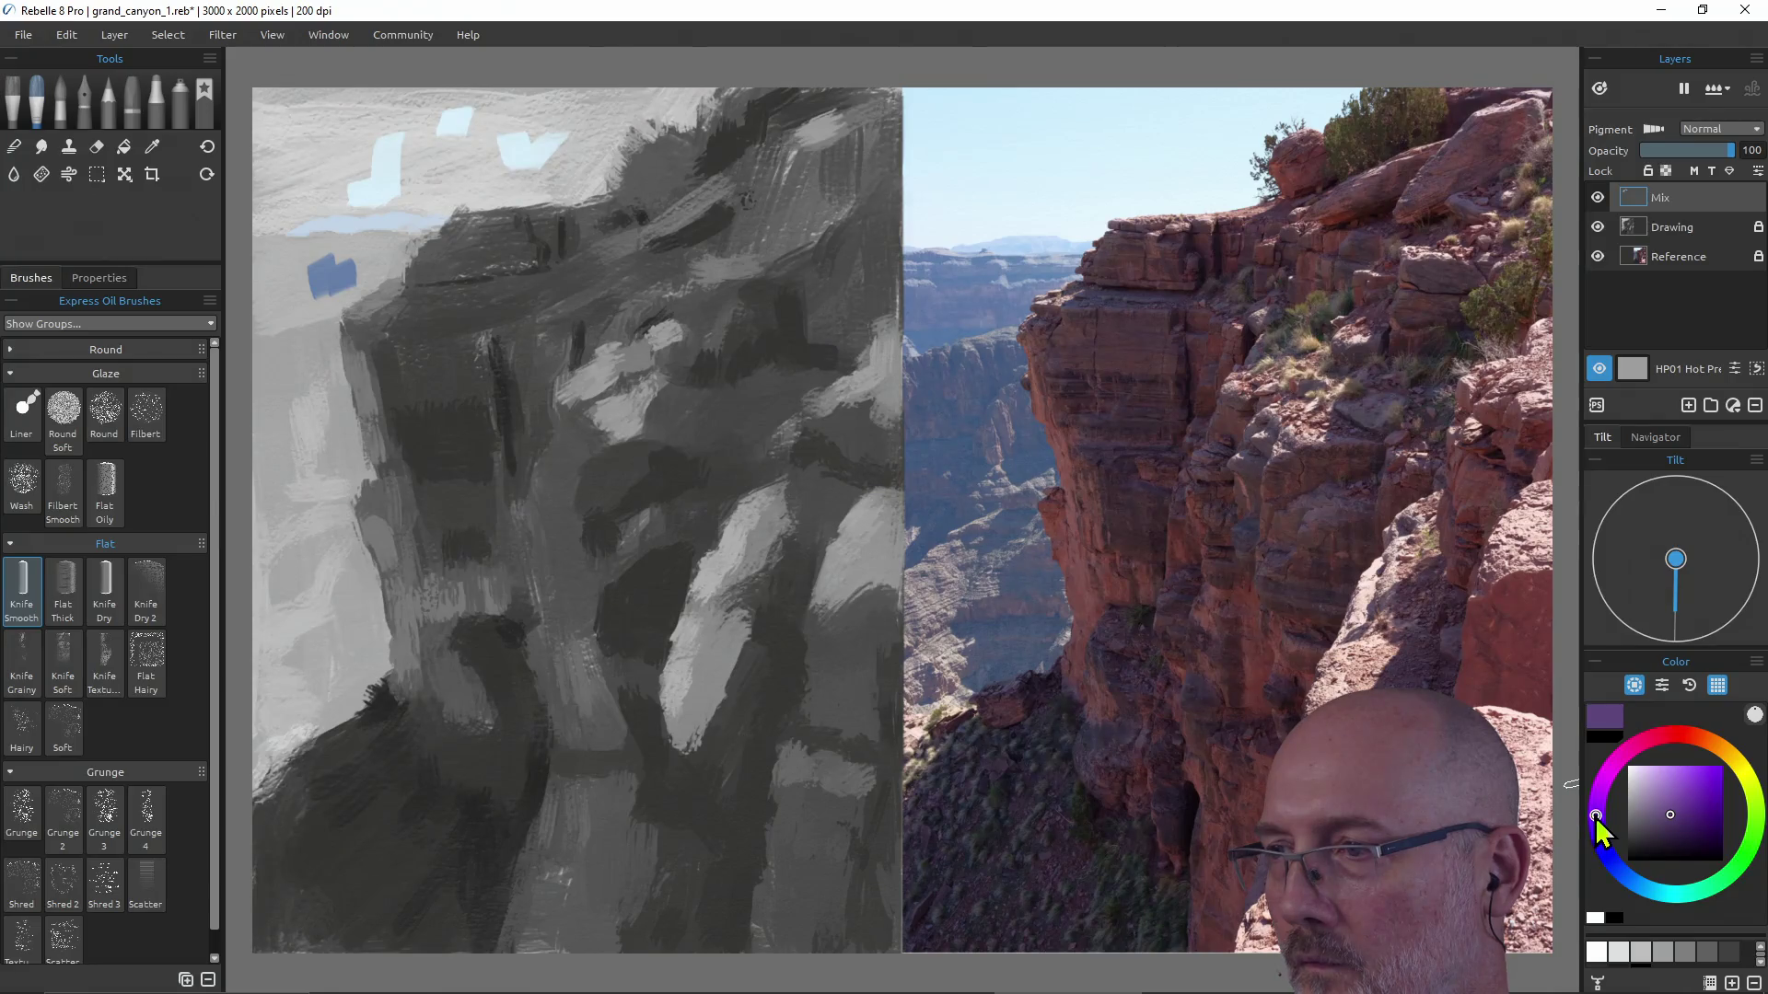
{"action": "mouse_move", "coordinate": [1598, 812]}
{"action": "left_mouse_down"}
{"action": "mouse_move", "coordinate": [1636, 746]}
{"action": "mouse_move", "coordinate": [1609, 816]}
{"action": "mouse_move", "coordinate": [1628, 769]}
{"action": "left_mouse_up"}
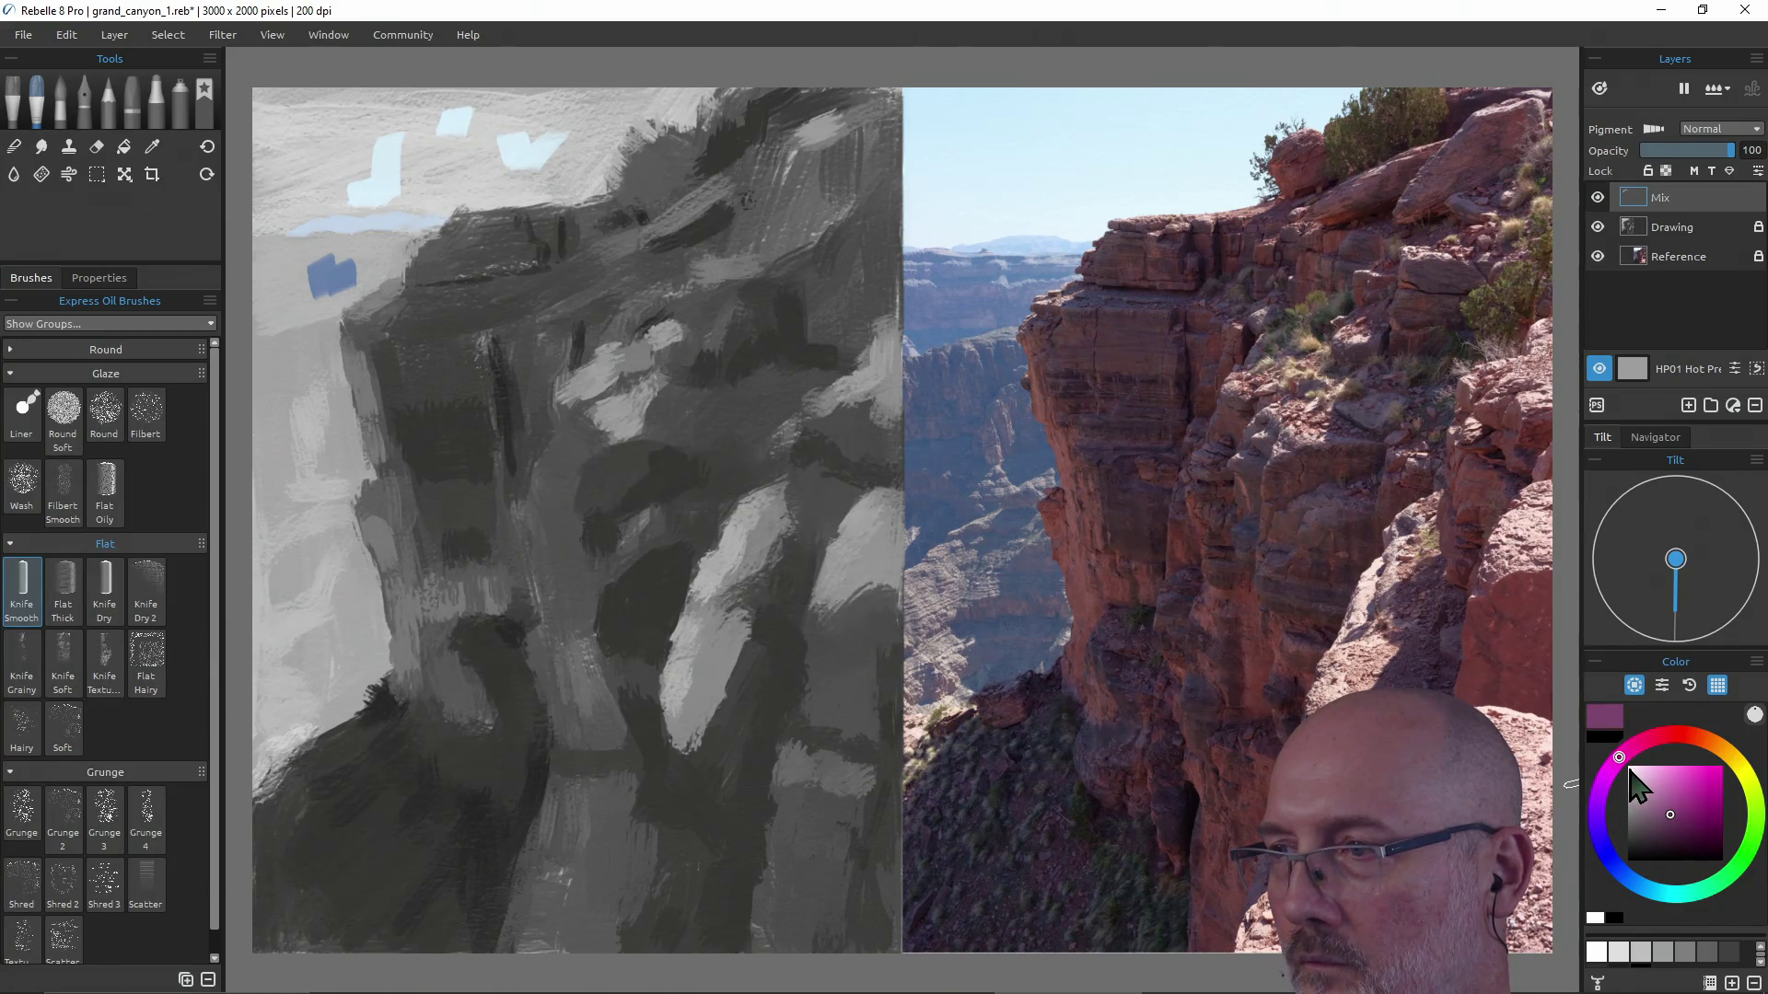
{"action": "key", "text": "alt"}
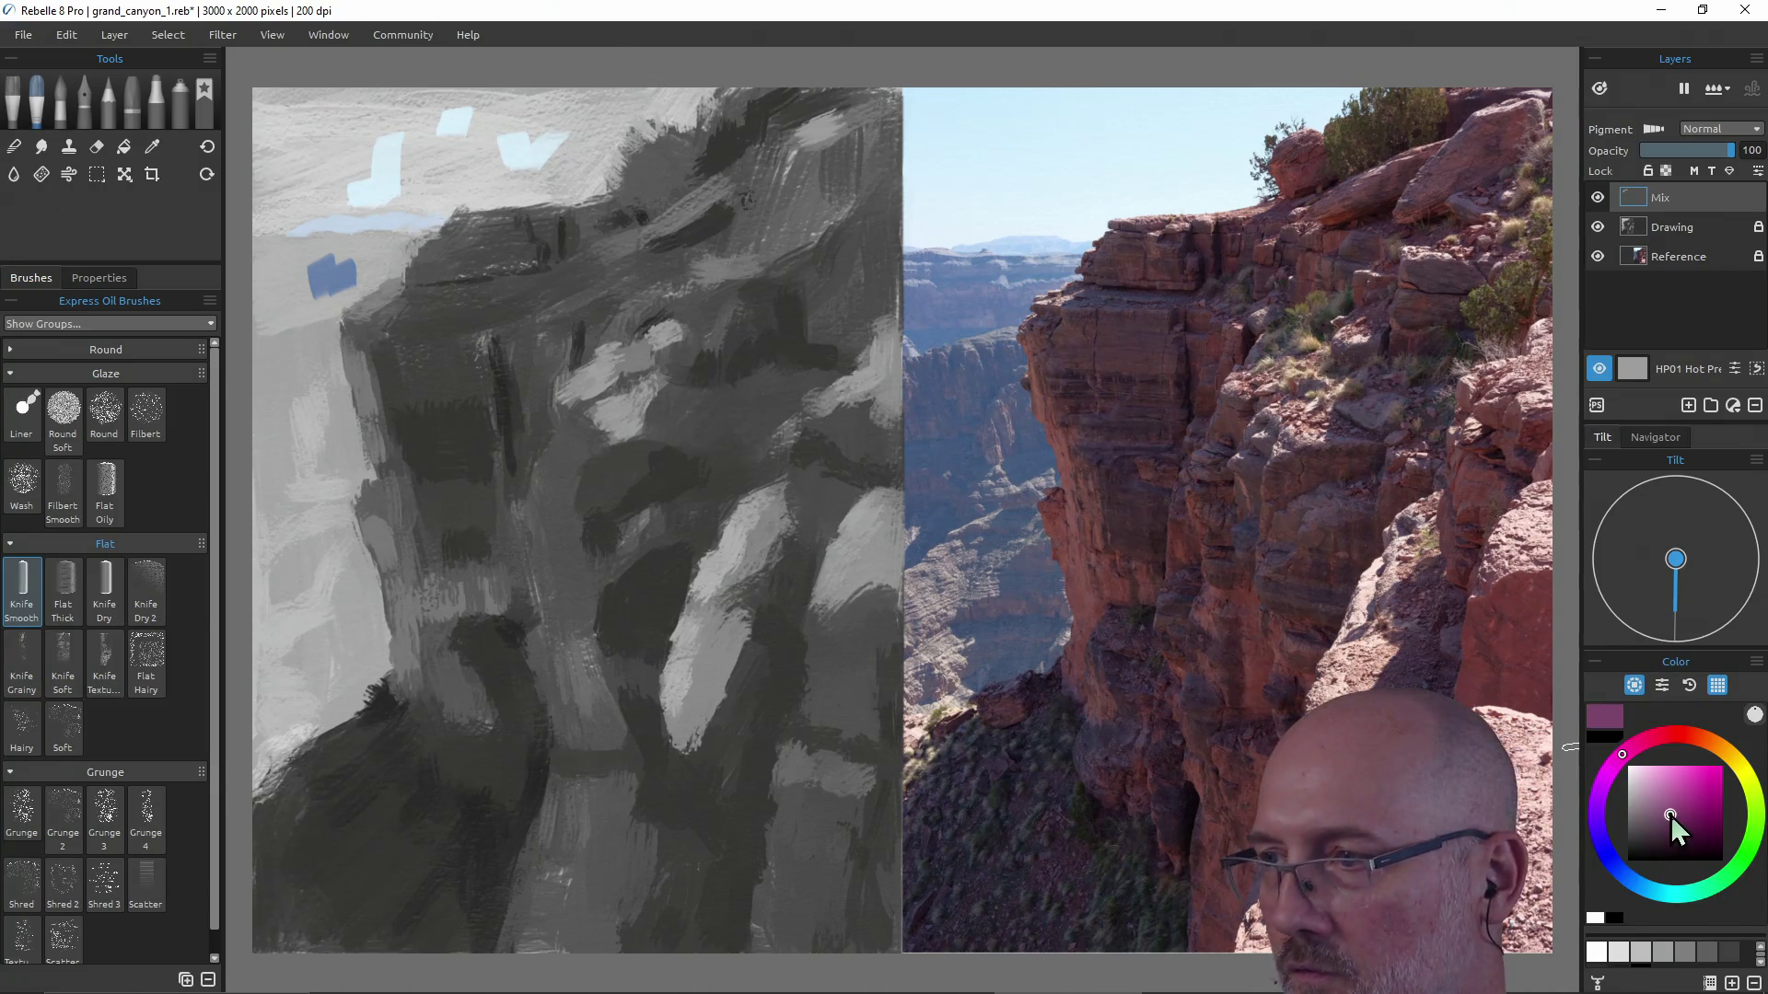
{"action": "left_click", "coordinate": [1661, 816]}
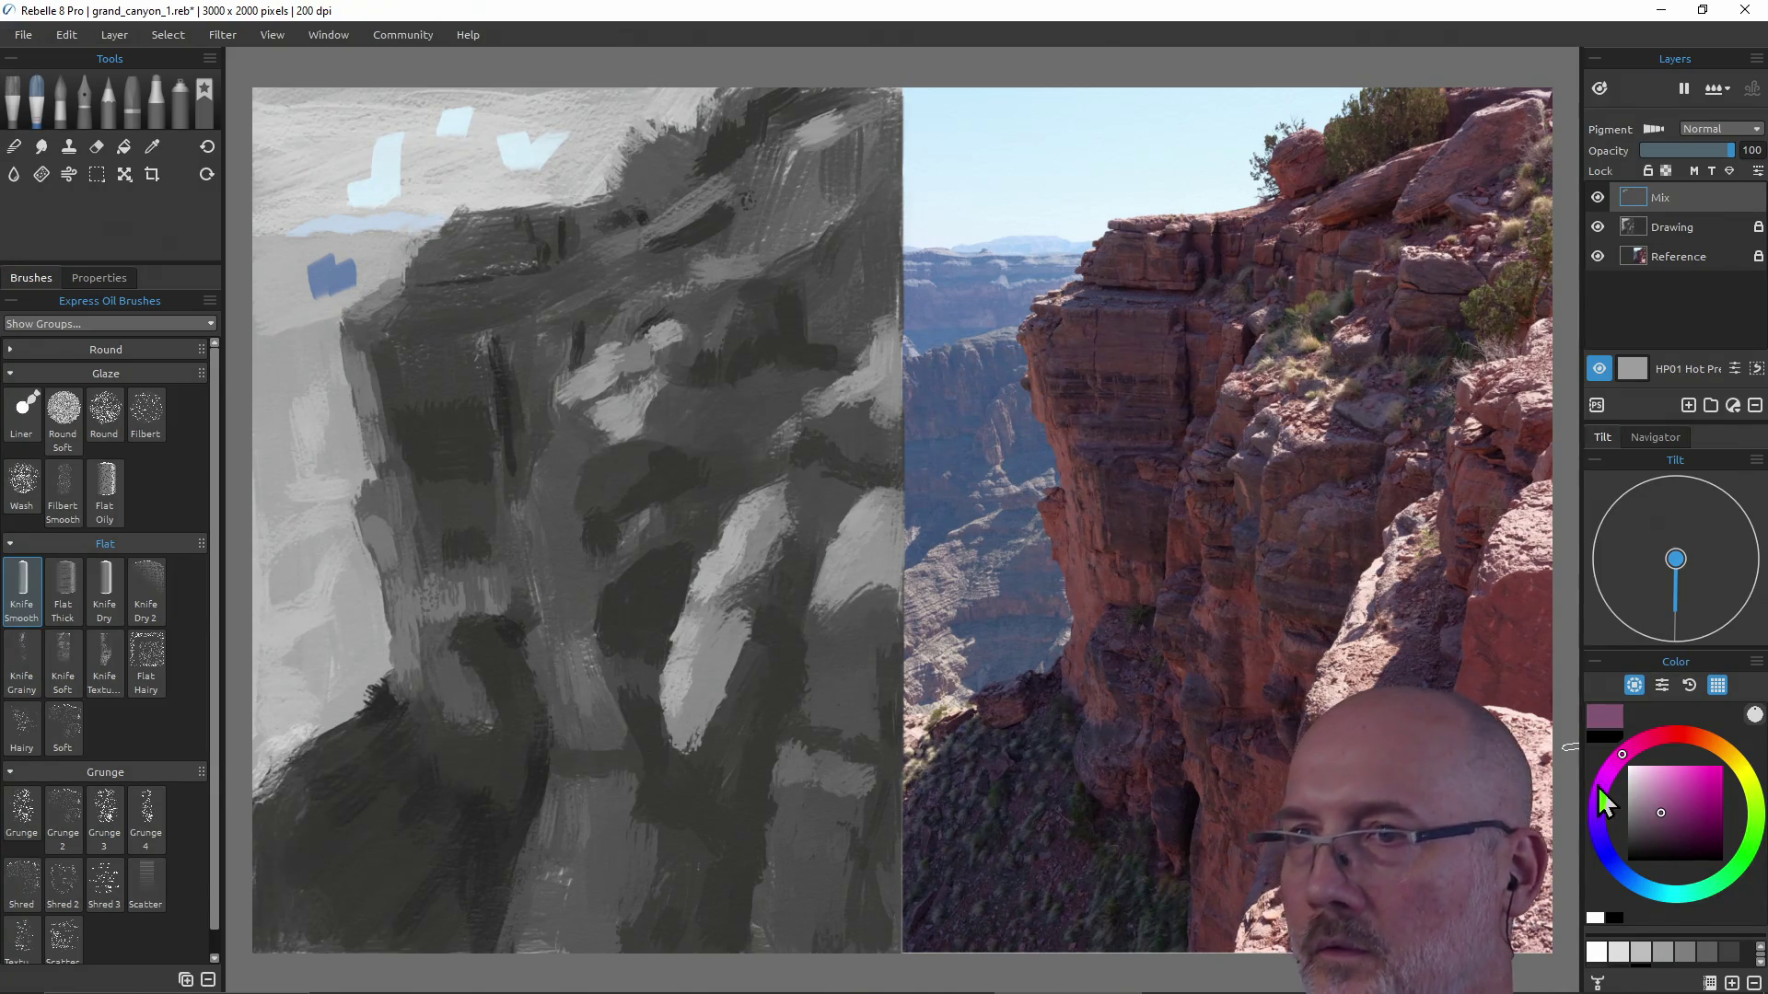
{"action": "key", "text": "alt"}
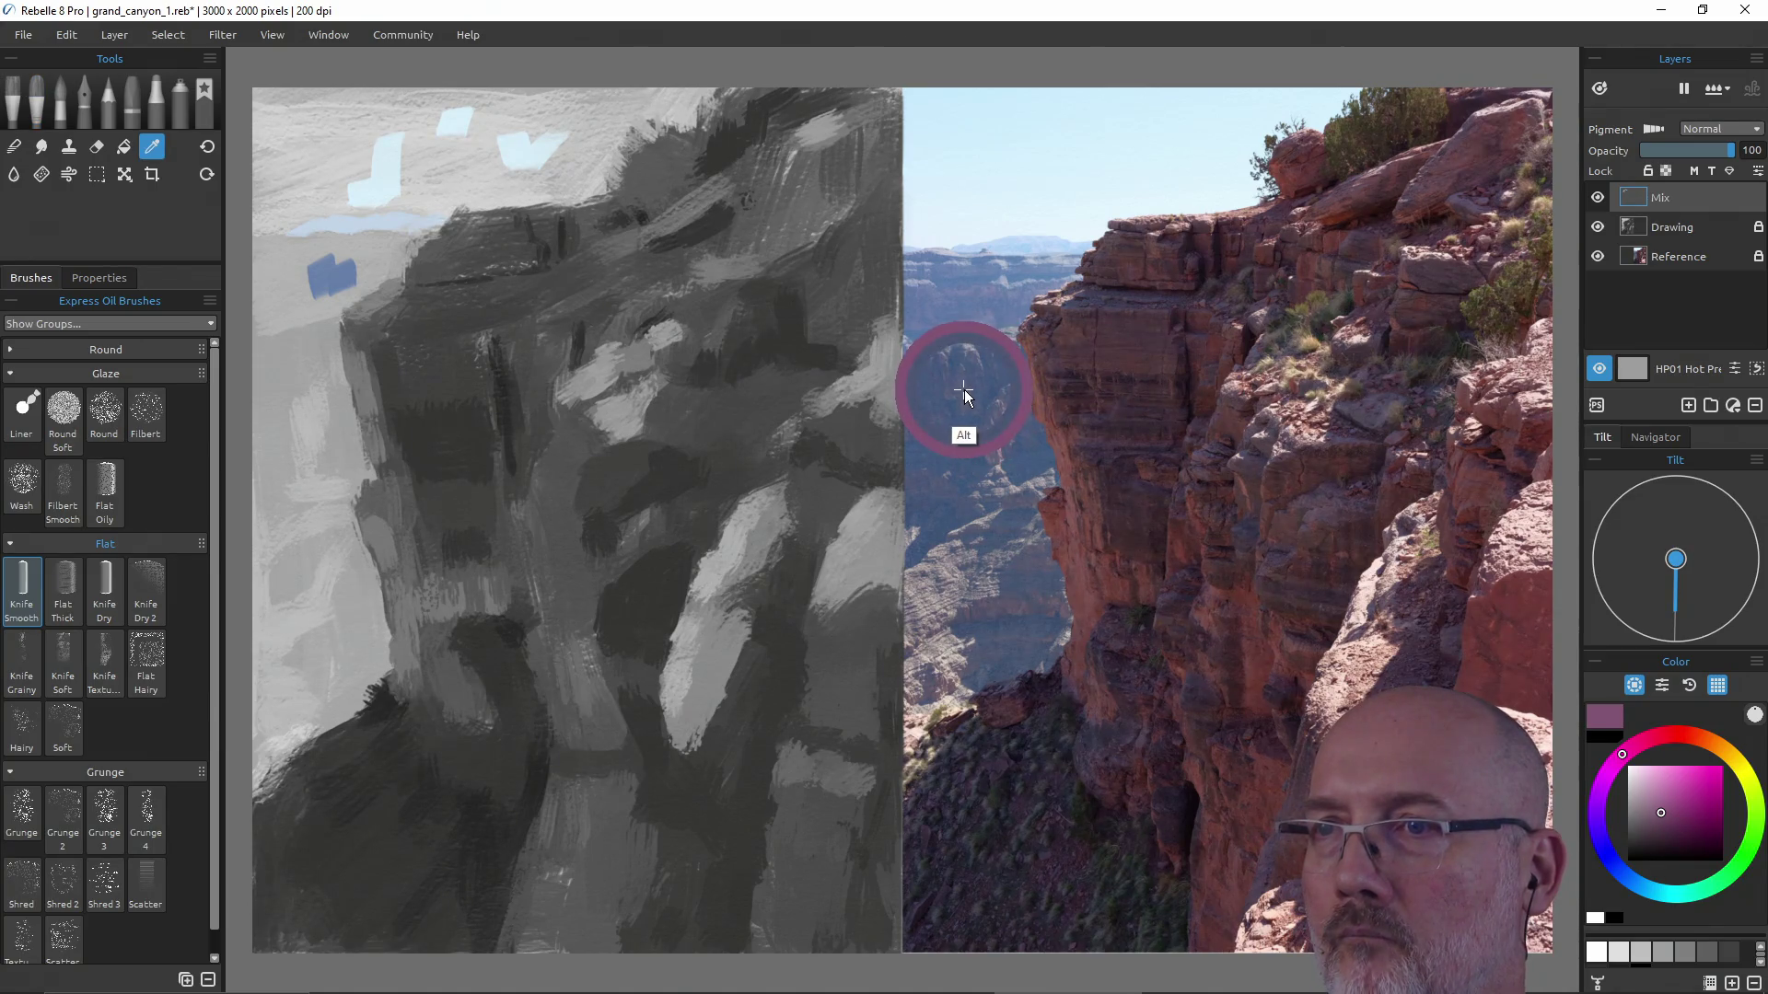
Bring the hue back to a bluer purple, grey it down and sample the distant canyon colour from the photo.
{"action": "left_click_drag", "start_coordinate": [1623, 774], "coordinate": [1602, 819]}
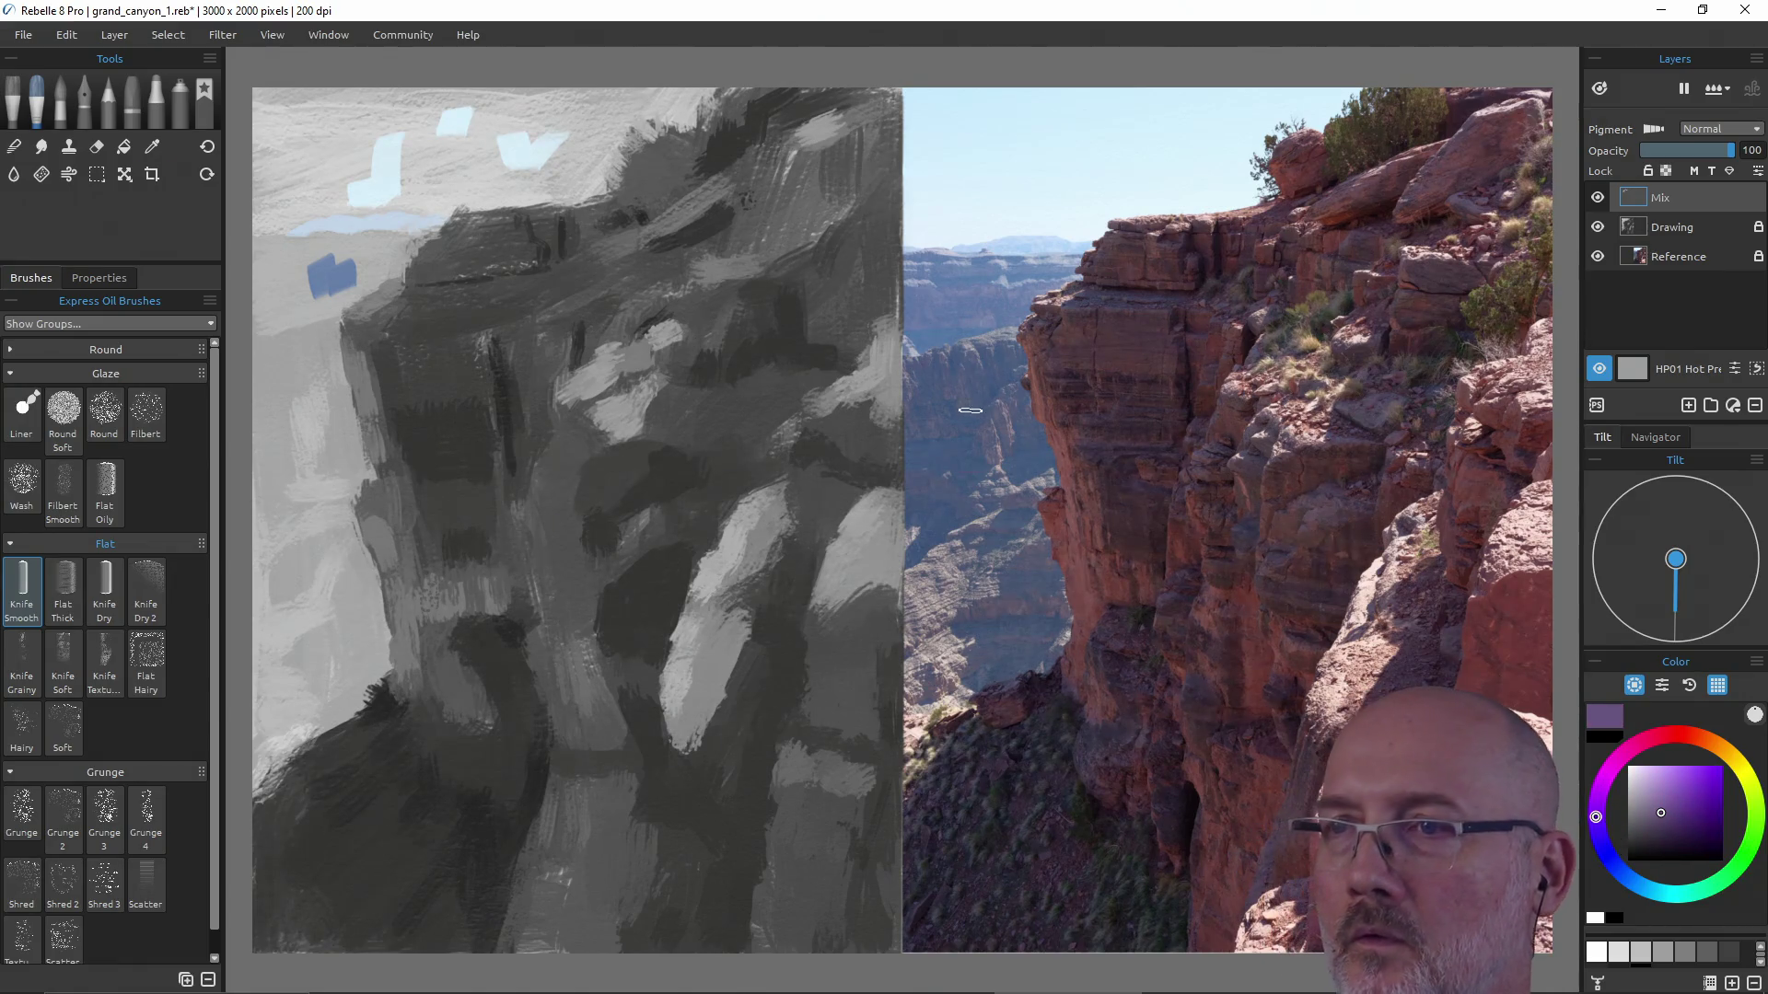
{"action": "key", "text": "alt"}
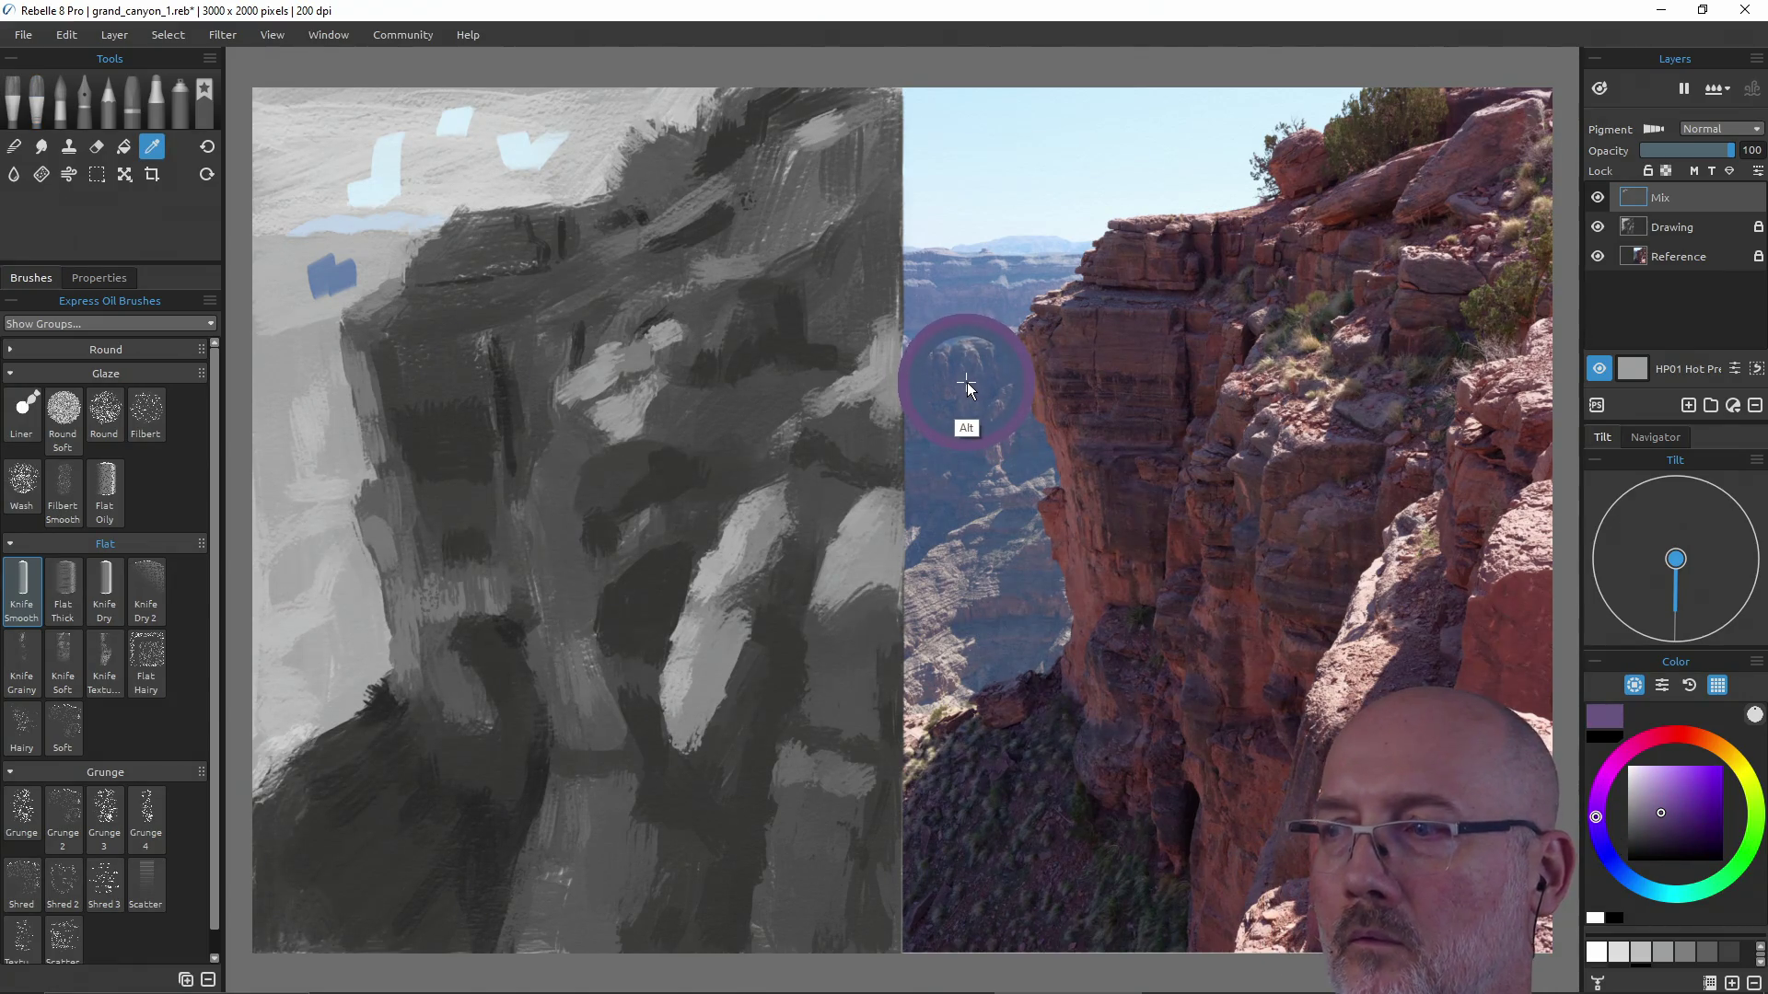
{"action": "left_click_drag", "start_coordinate": [1595, 817], "coordinate": [1602, 846]}
{"action": "key", "text": "alt"}
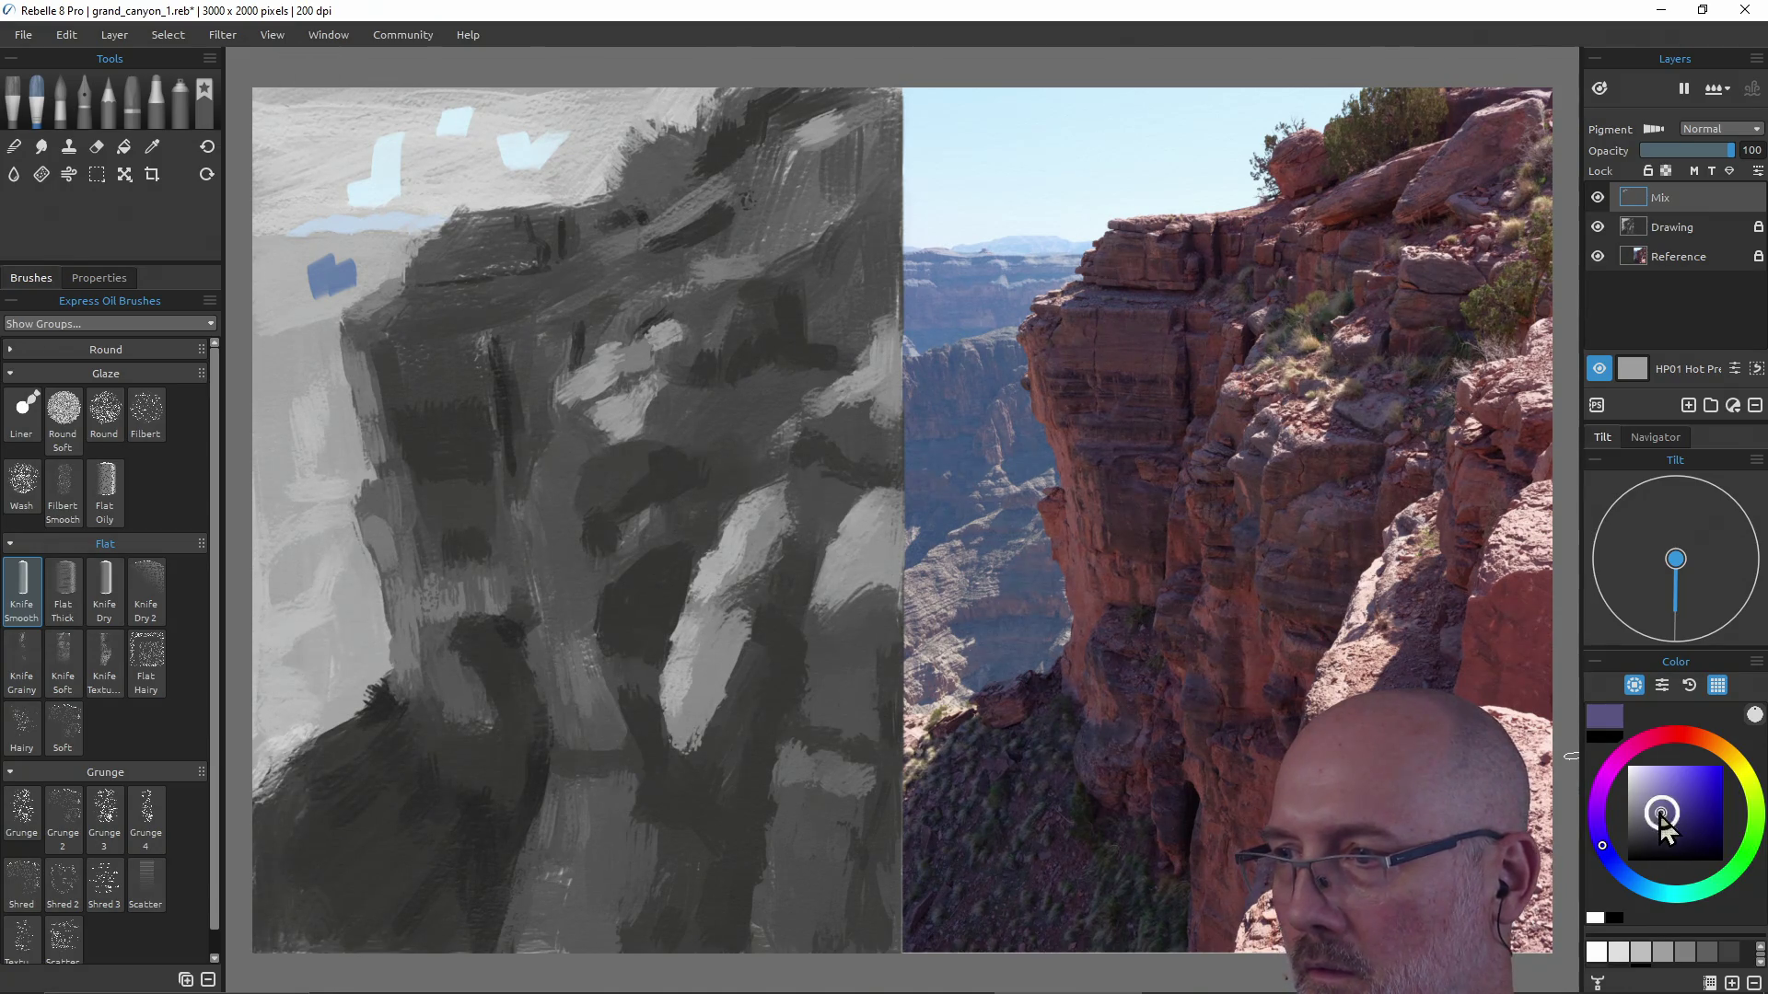
{"action": "left_click_drag", "start_coordinate": [1656, 819], "coordinate": [1655, 816]}
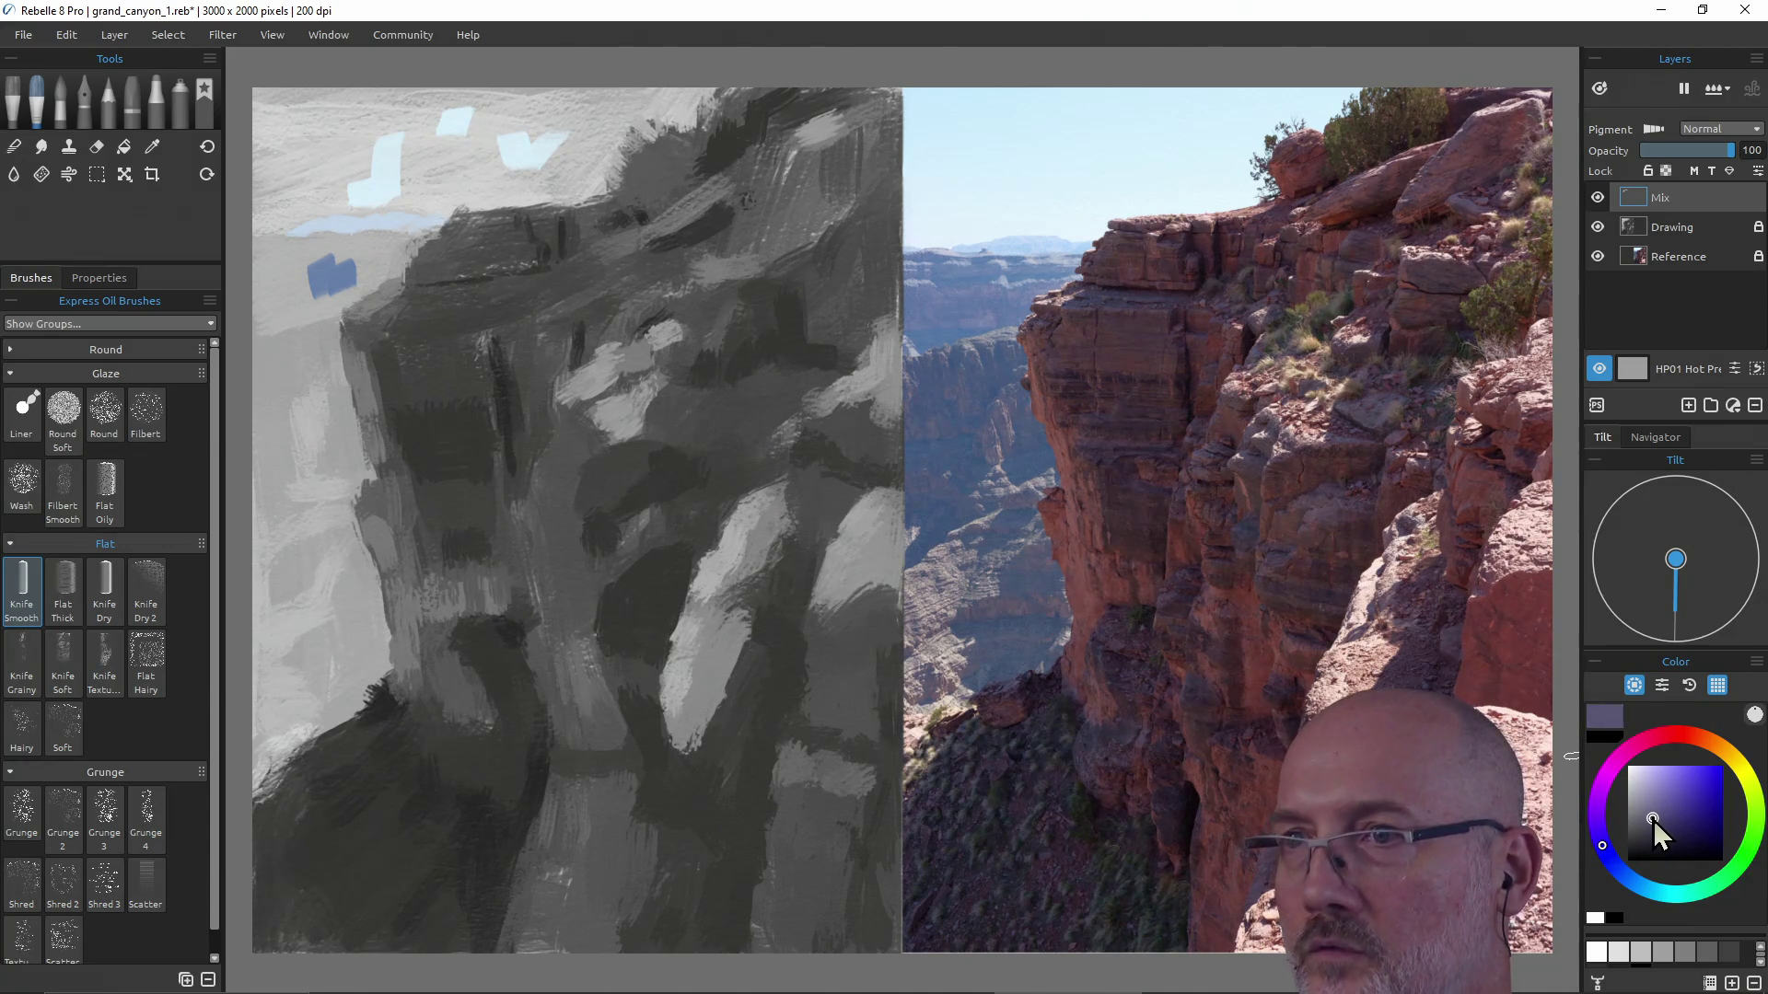
{"action": "key", "text": "alt"}
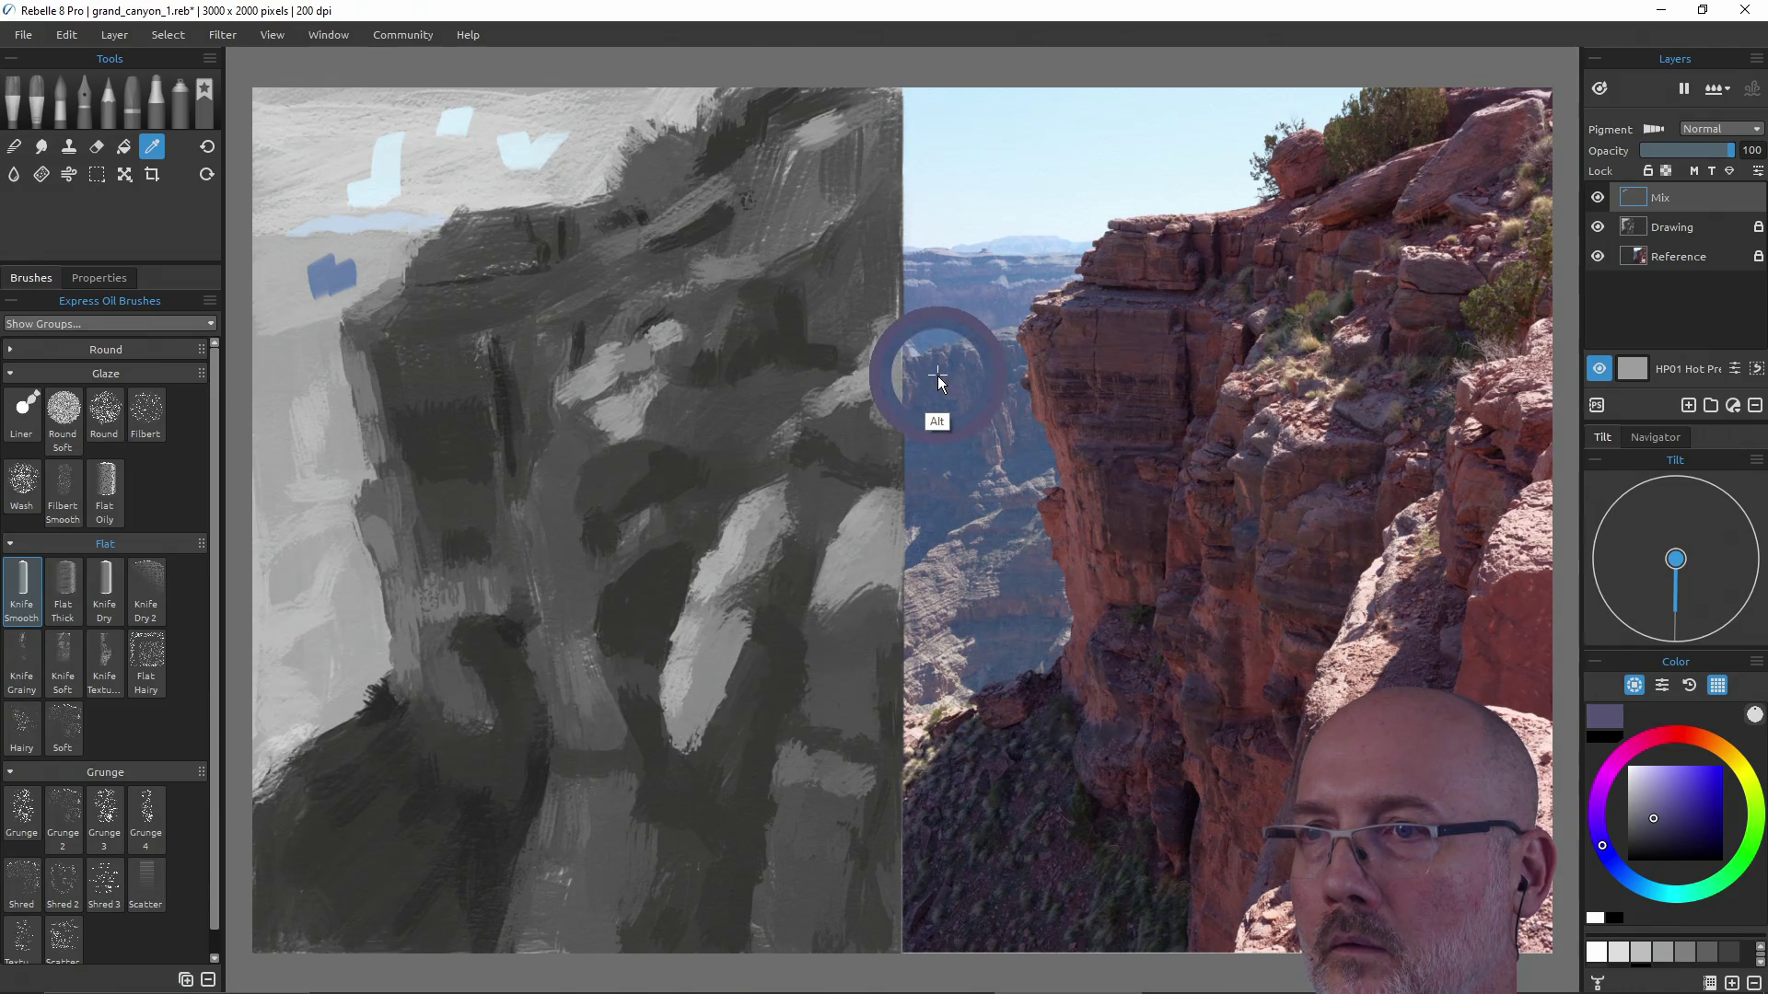
{"action": "left_click", "coordinate": [1659, 810]}
{"action": "left_click_drag", "start_coordinate": [1659, 810], "coordinate": [1654, 811]}
{"action": "key", "text": "alt"}
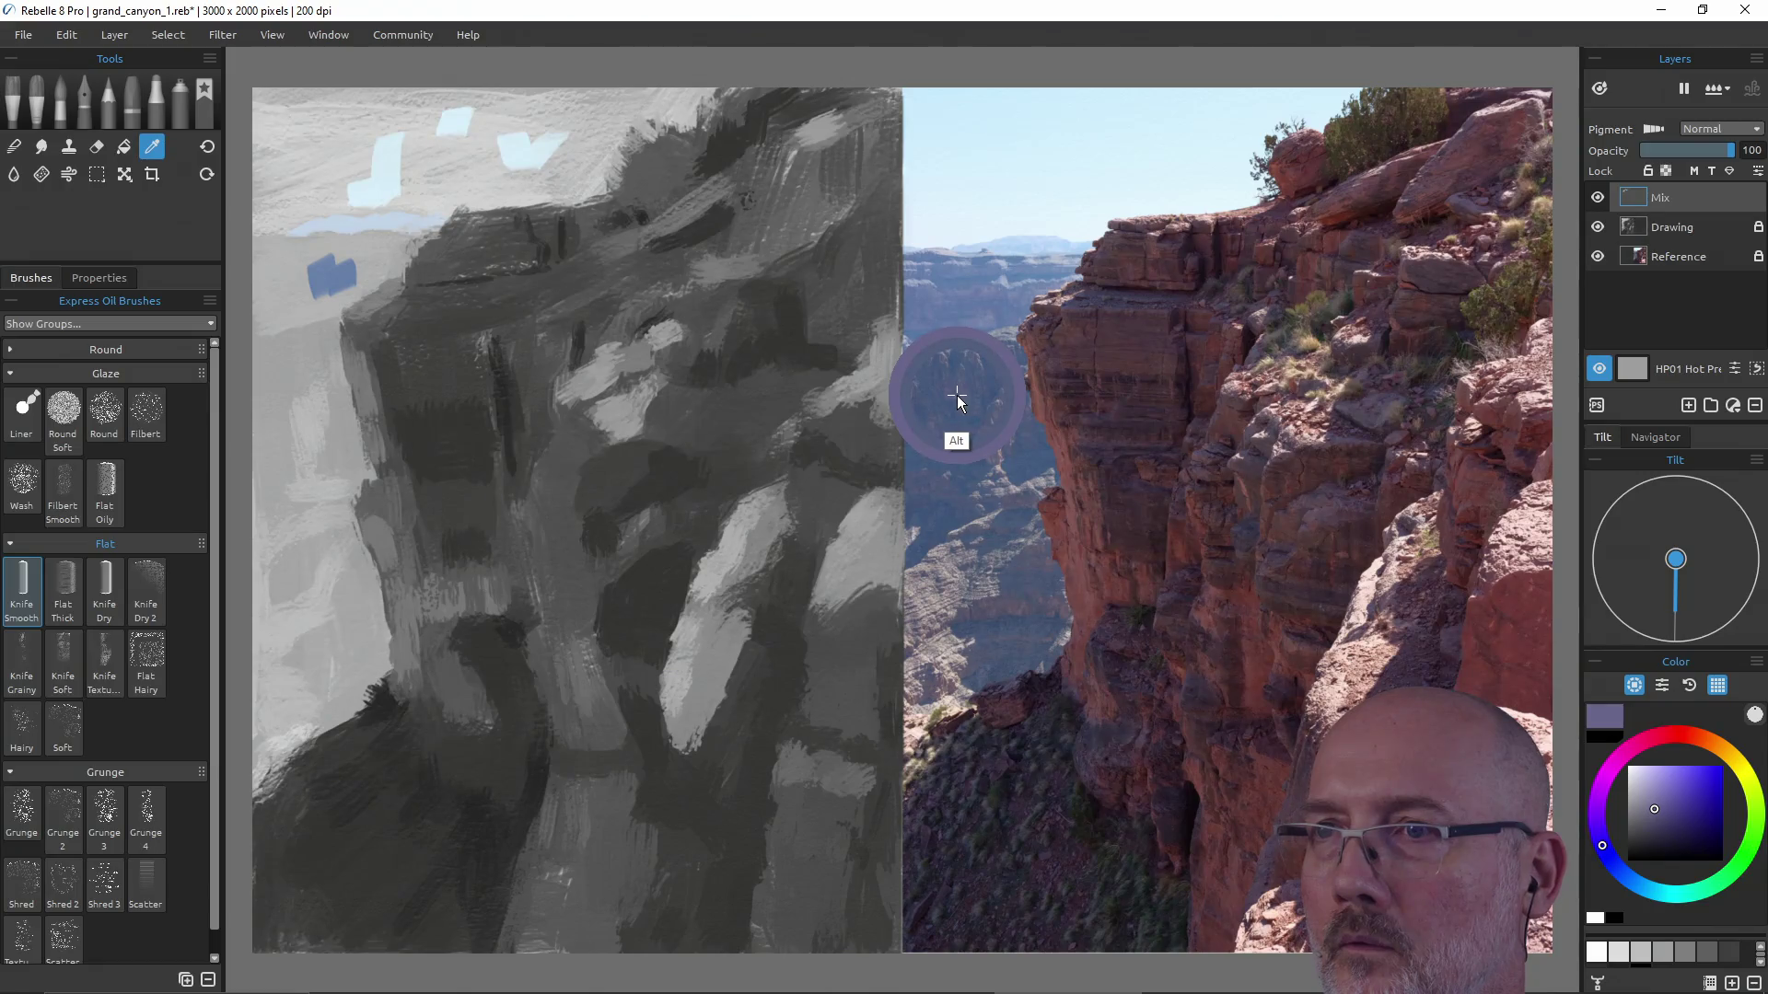
{"action": "left_click", "coordinate": [955, 399], "text": "alt"}
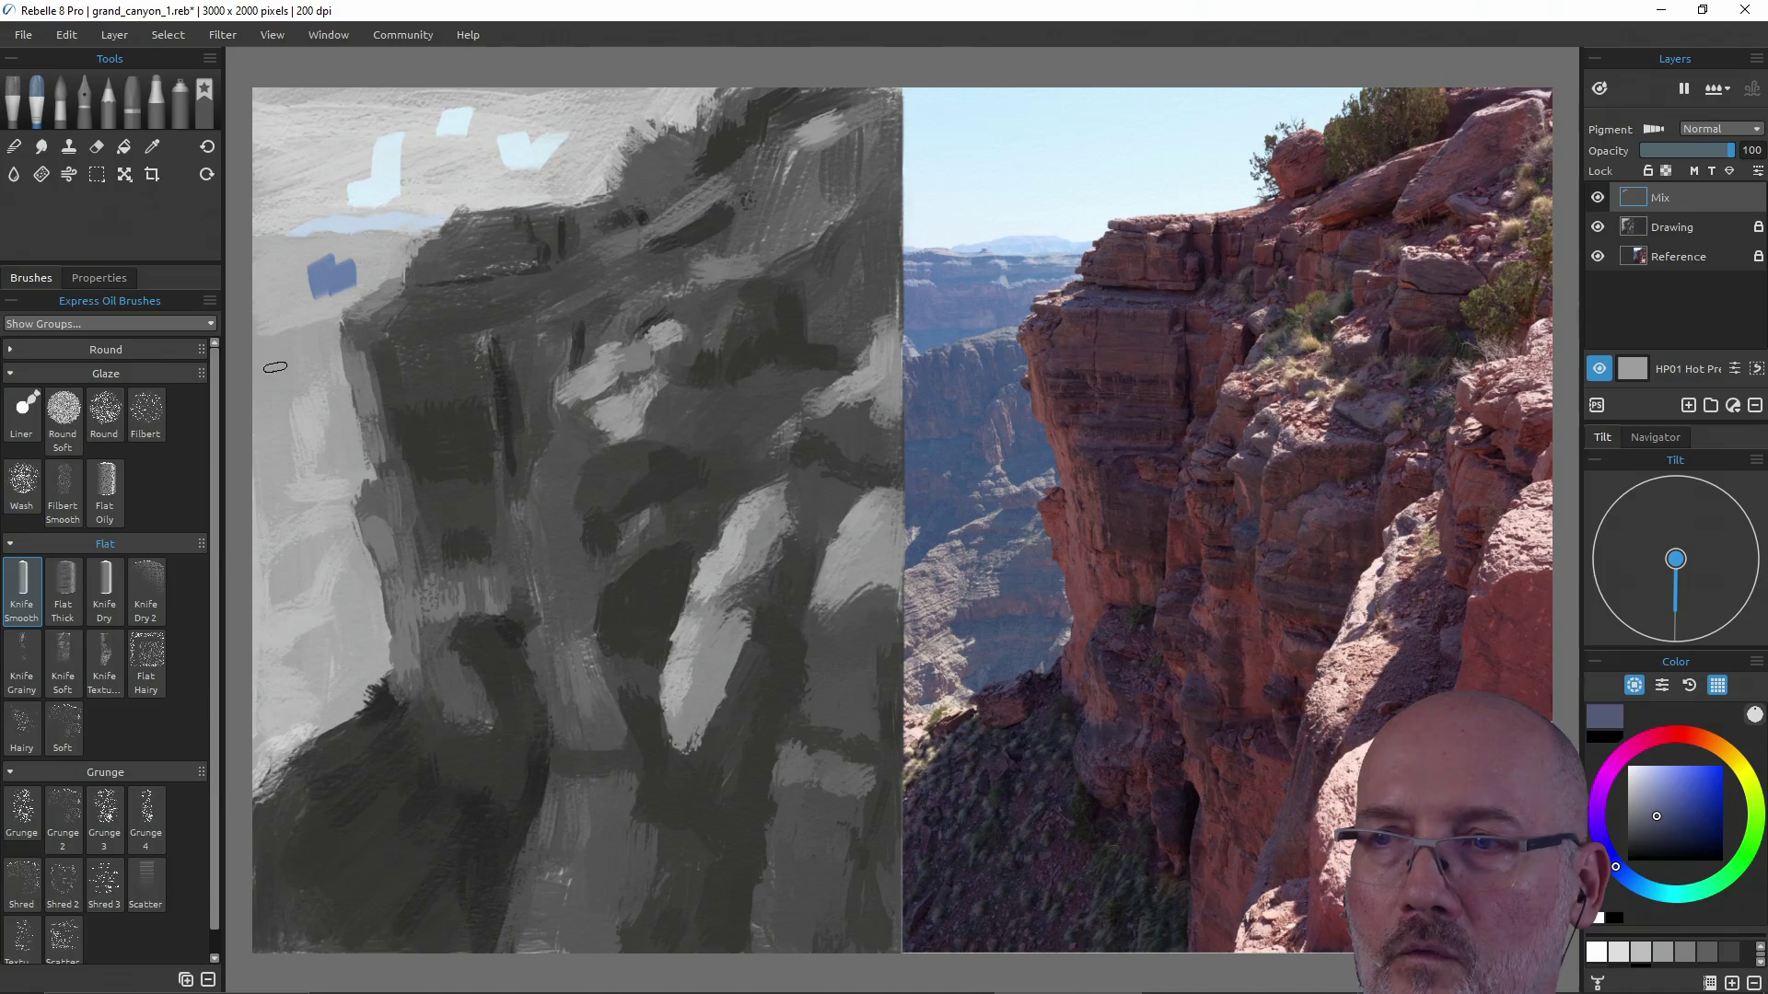
Paint a short grey-blue stroke at the left canvas edge, then shift the hue toward a warm mauve-tan.
{"action": "left_click_drag", "start_coordinate": [273, 384], "coordinate": [285, 373]}
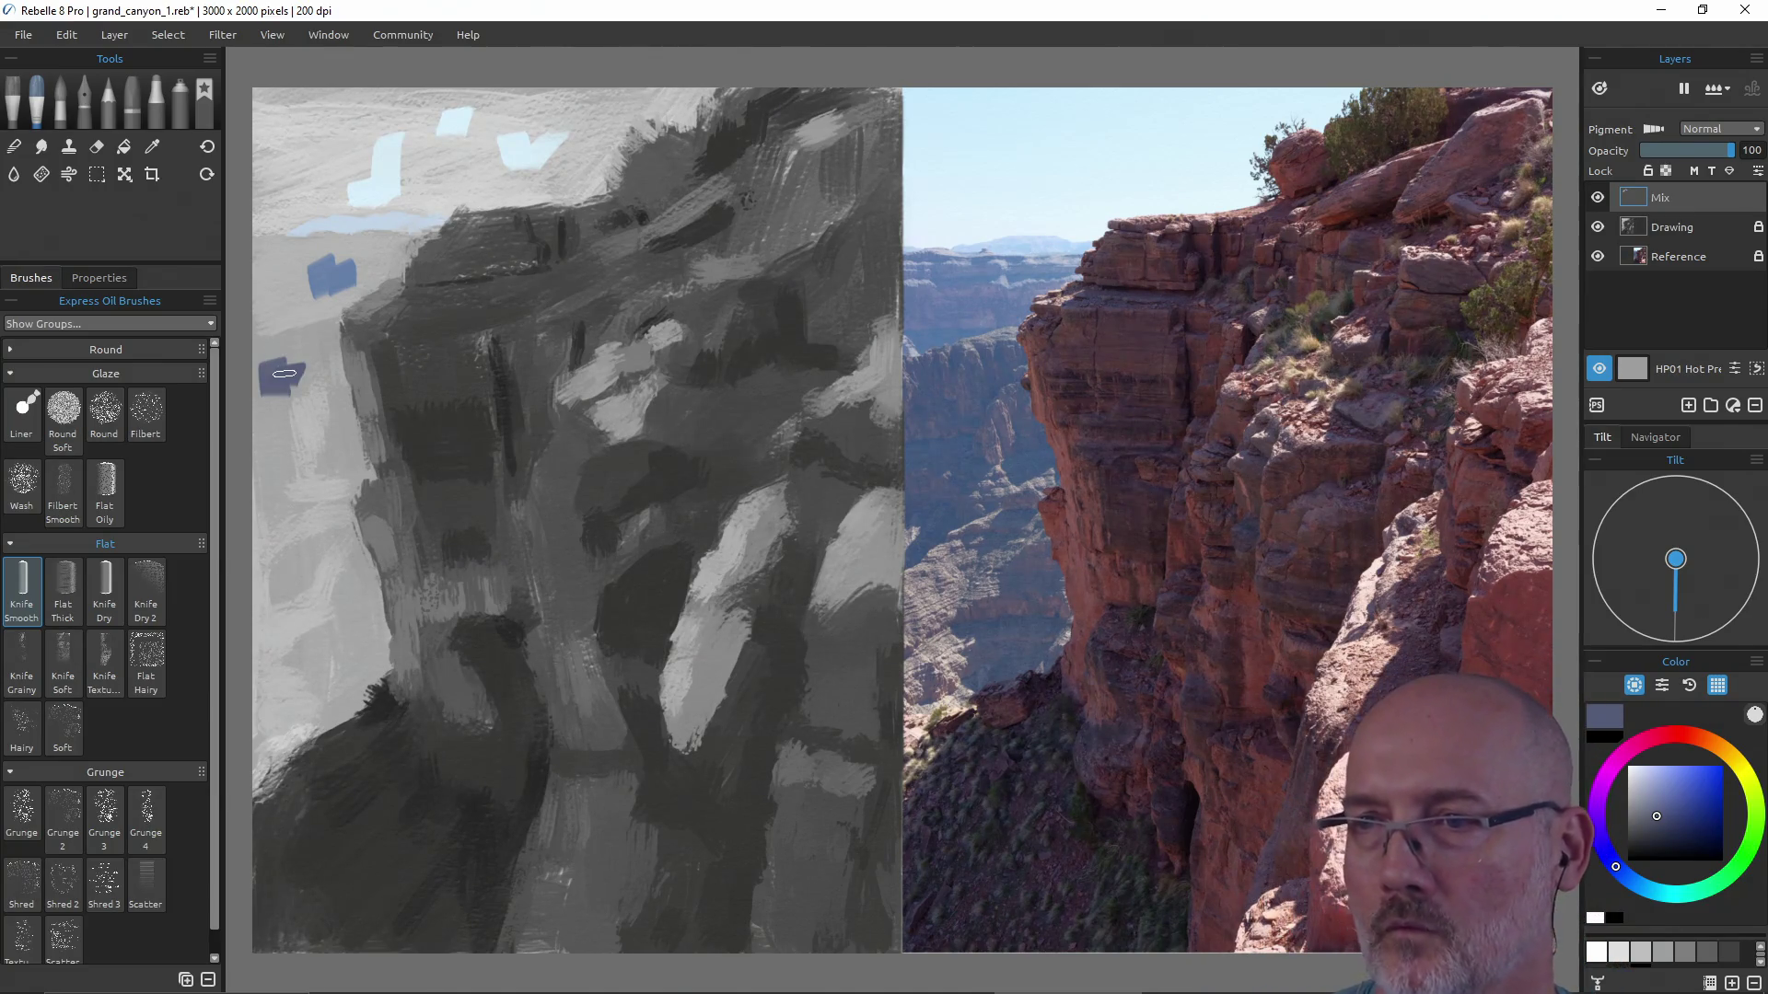
{"action": "key", "text": "alt"}
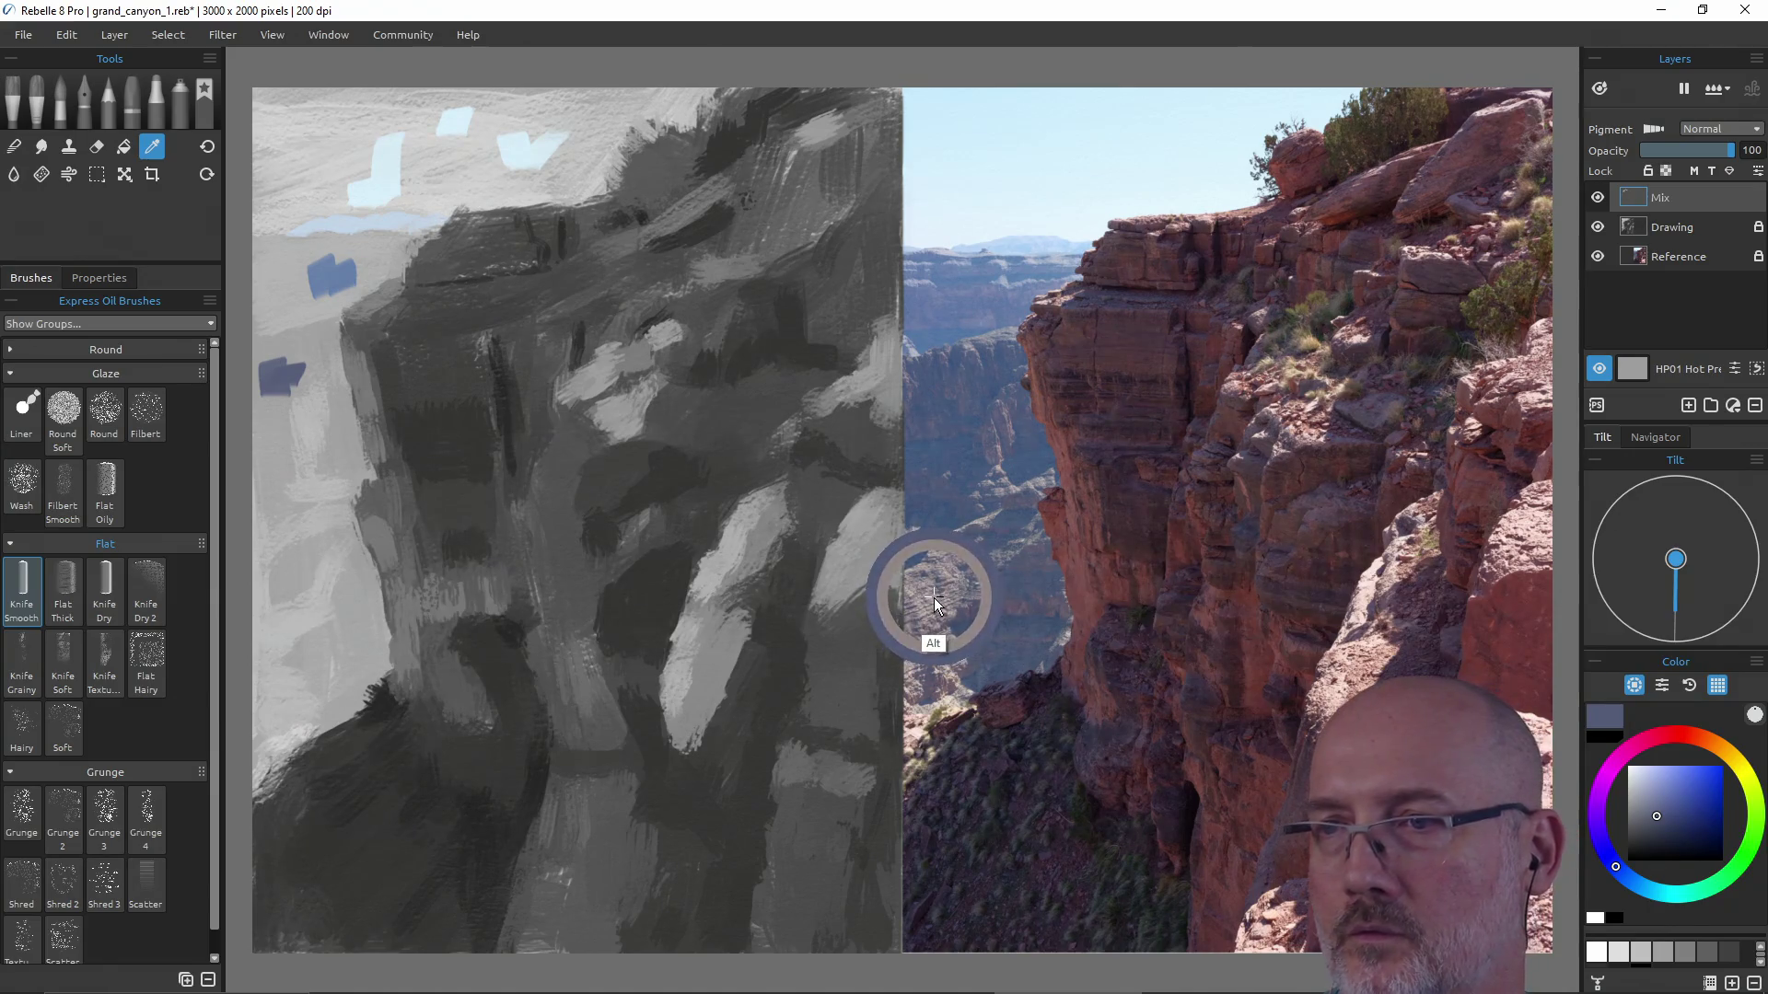
{"action": "mouse_move", "coordinate": [1621, 869]}
{"action": "left_mouse_down"}
{"action": "mouse_move", "coordinate": [1662, 782]}
{"action": "mouse_move", "coordinate": [1716, 782]}
{"action": "mouse_move", "coordinate": [1700, 763]}
{"action": "left_mouse_up"}
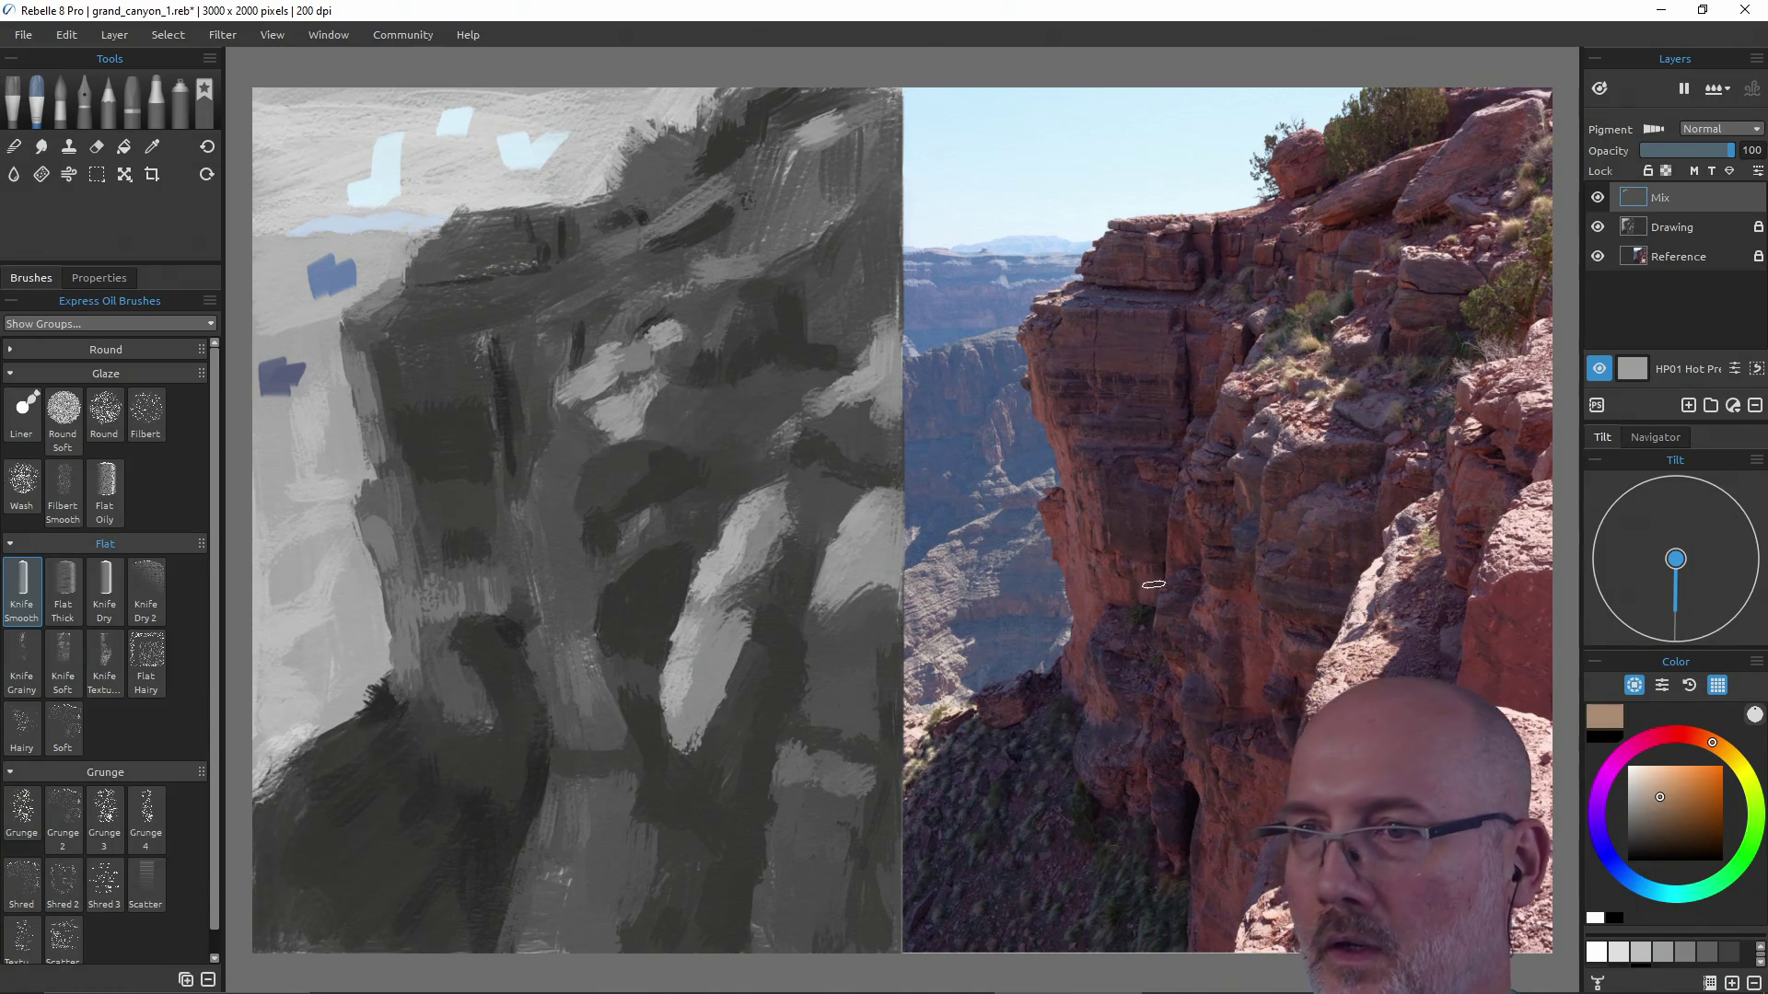
Lighten the colour and Alt-sample a pale warm grey-beige from the photo's canyon walls.
{"action": "key", "text": "alt"}
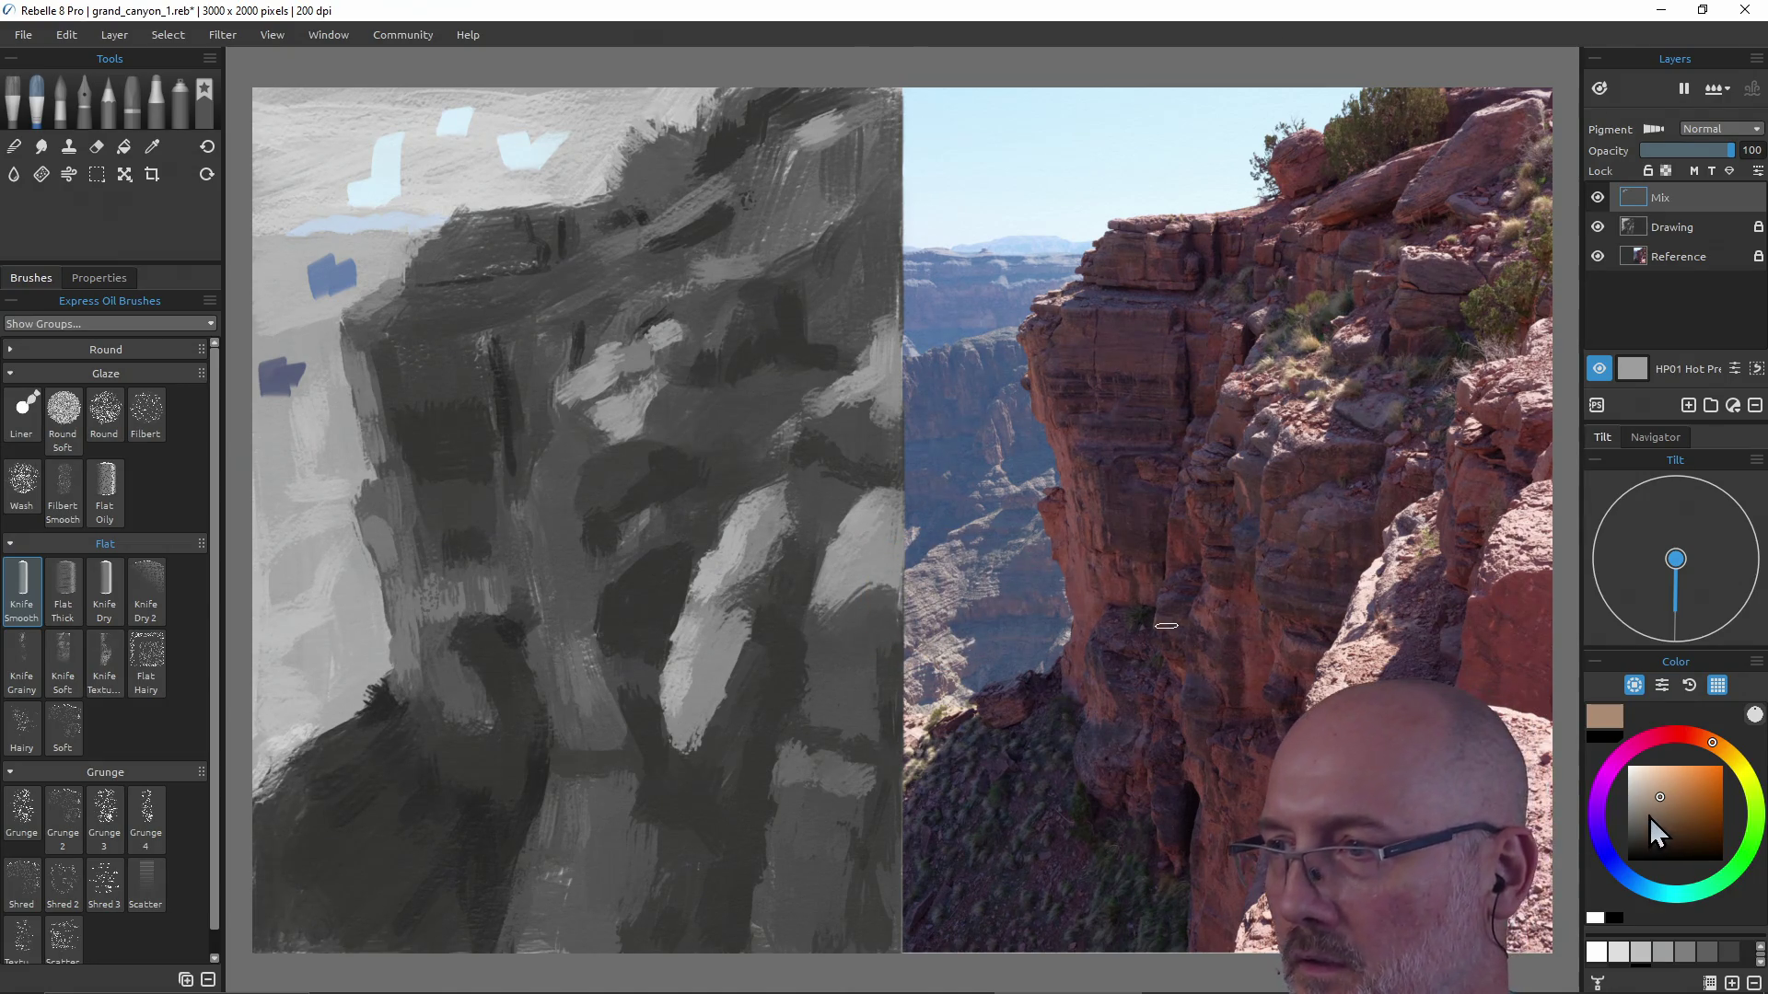
{"action": "left_click_drag", "start_coordinate": [1658, 802], "coordinate": [1655, 790]}
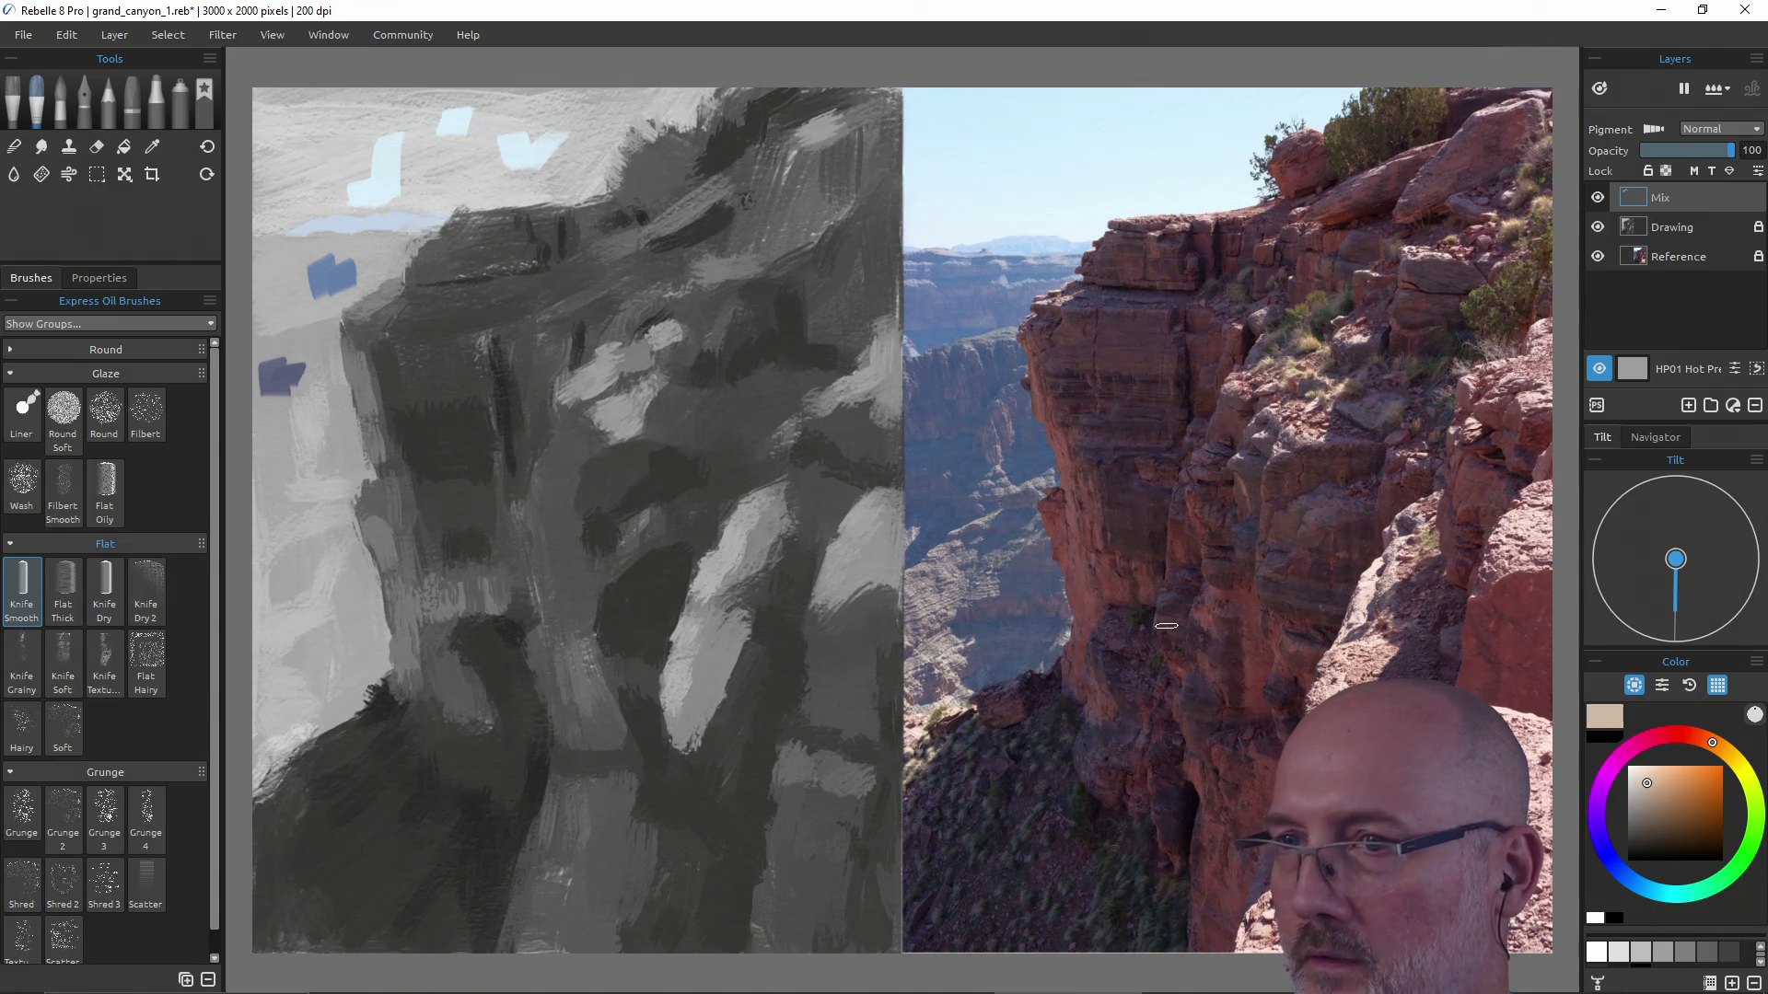
{"action": "key", "text": "alt"}
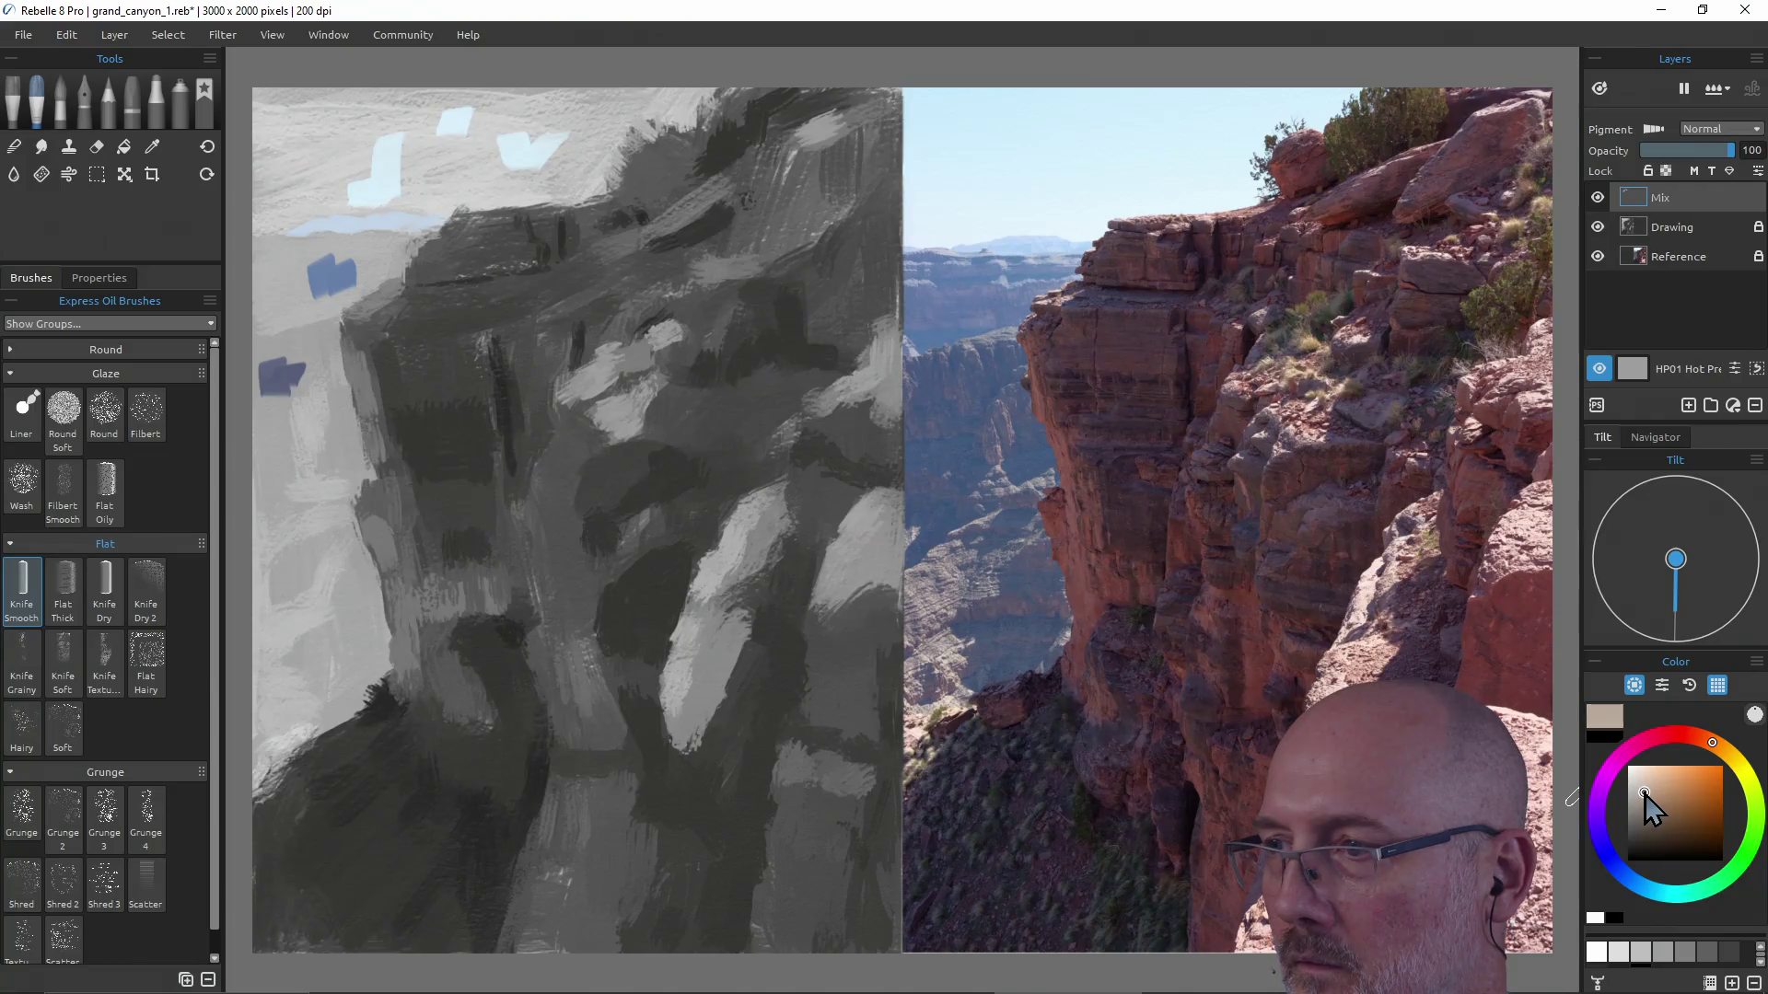
{"action": "key", "text": "alt"}
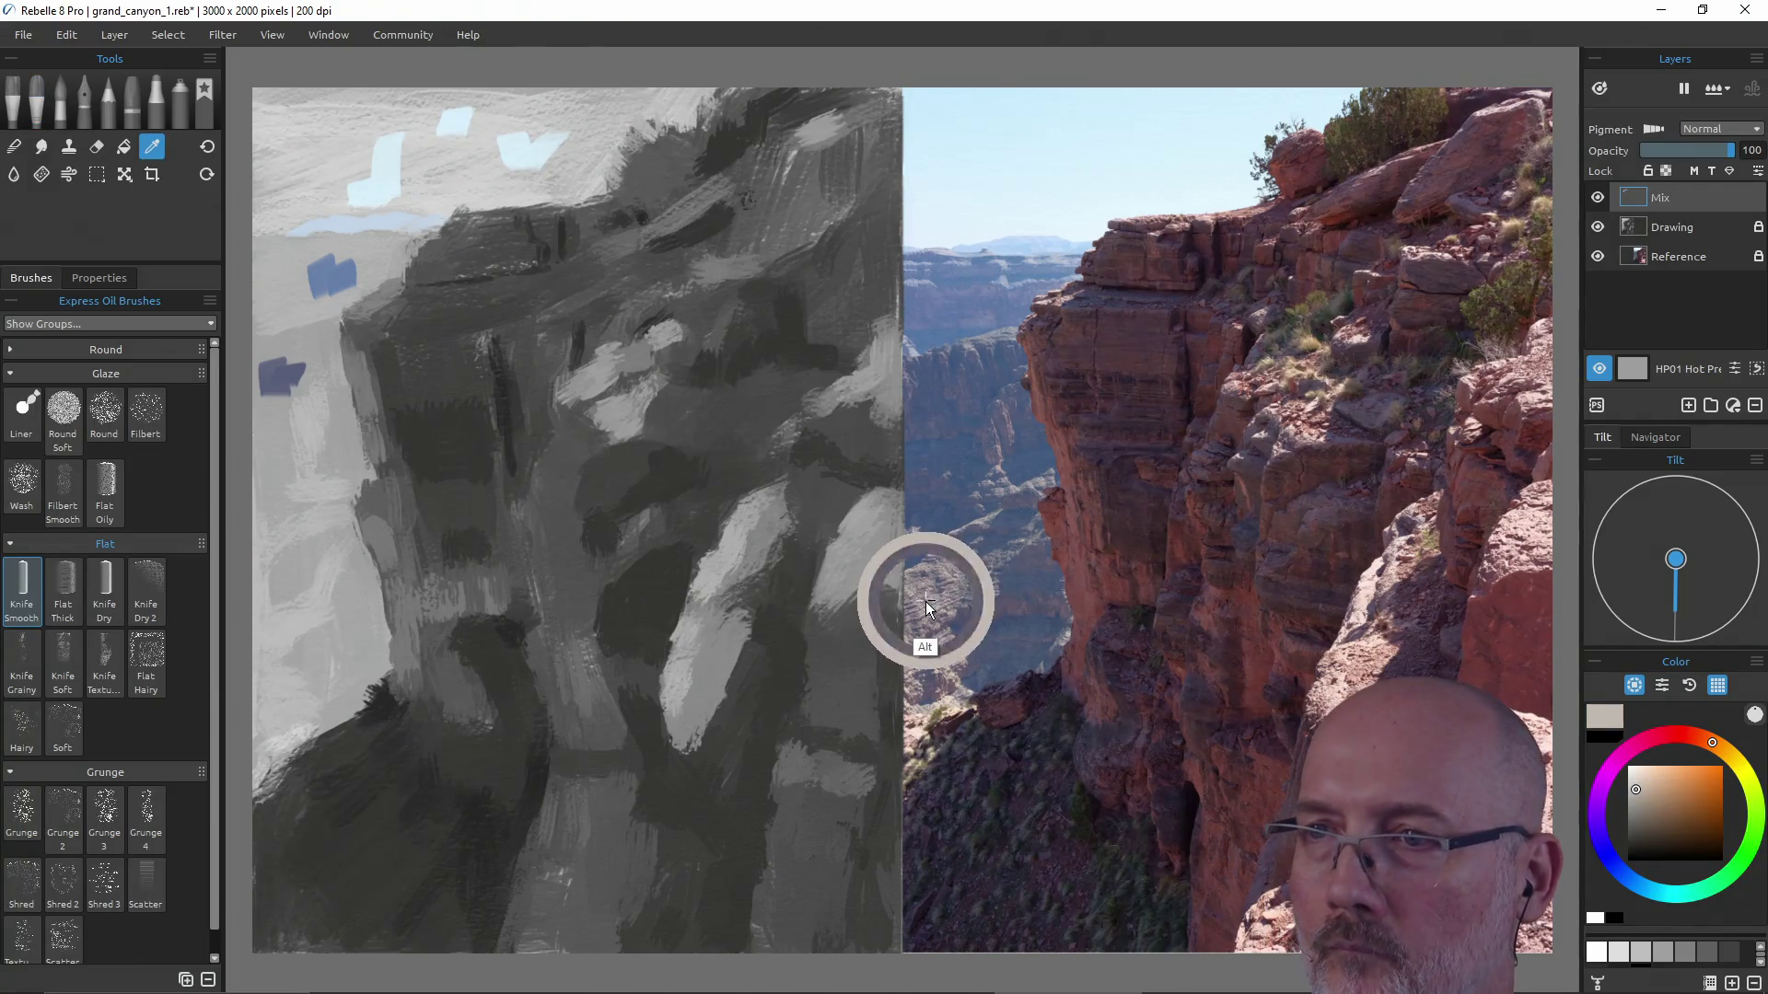
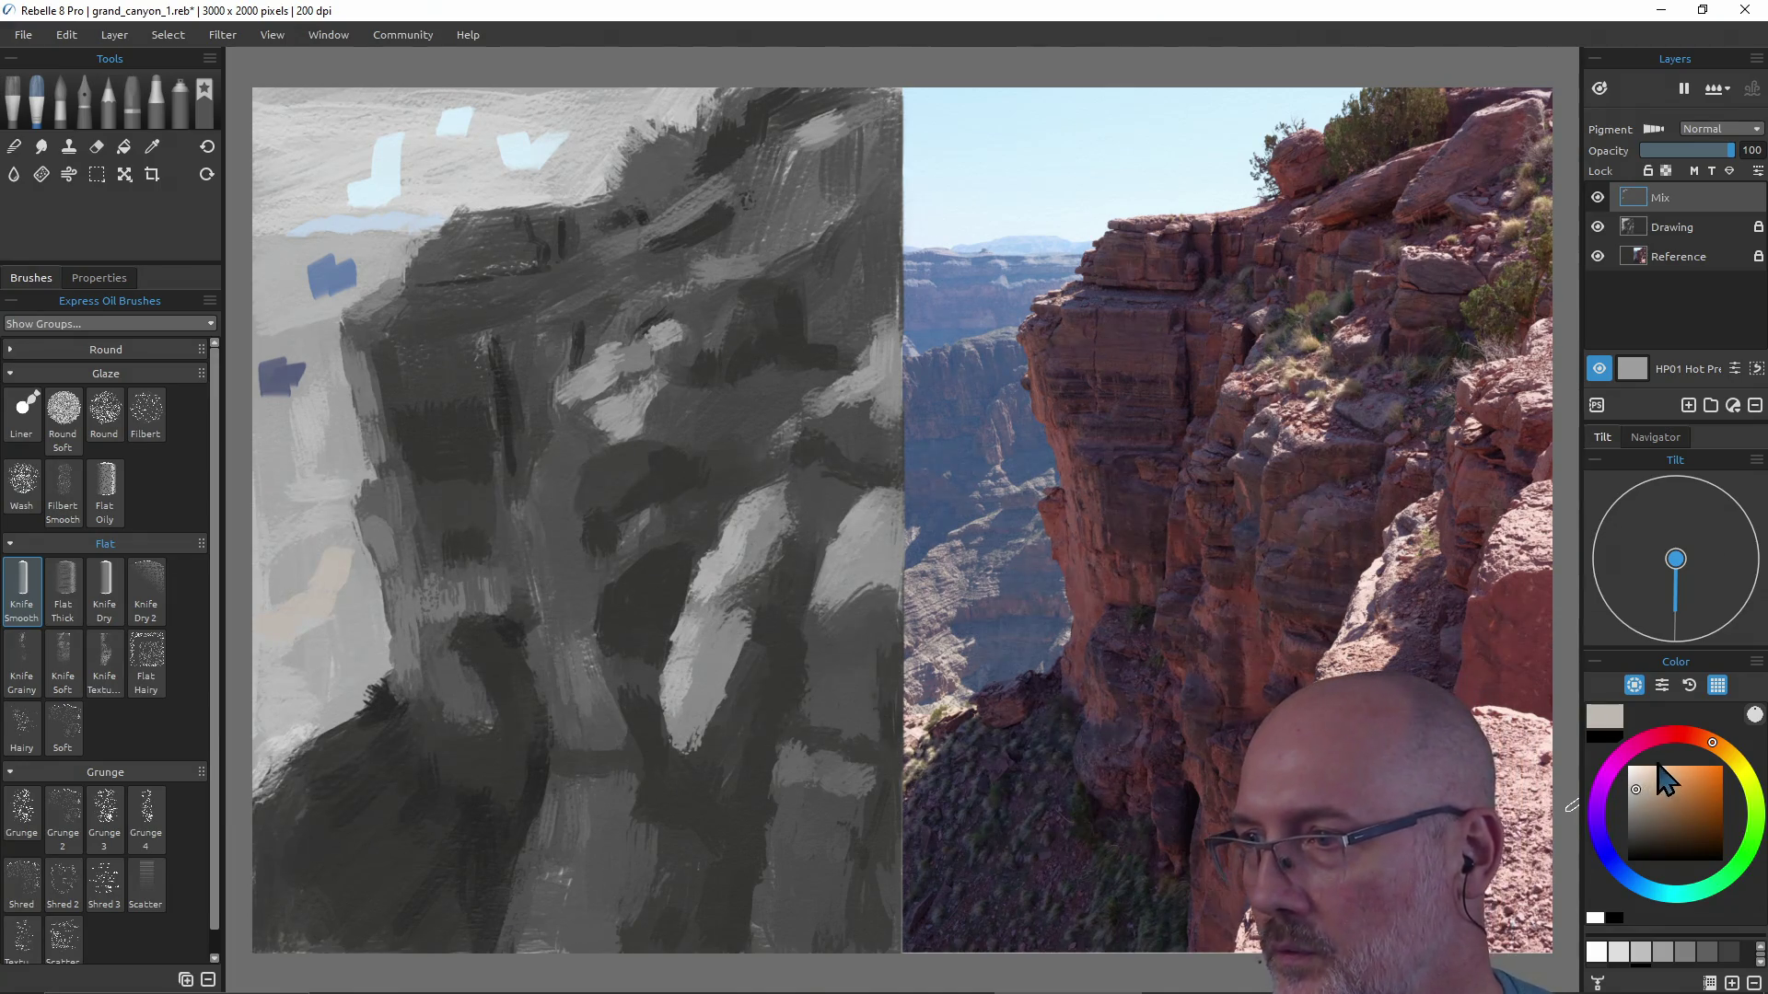
Mix a dark grey-violet on the colour wheel and dab it onto the shadowed lower-left cliff.
{"action": "left_click", "coordinate": [1598, 829]}
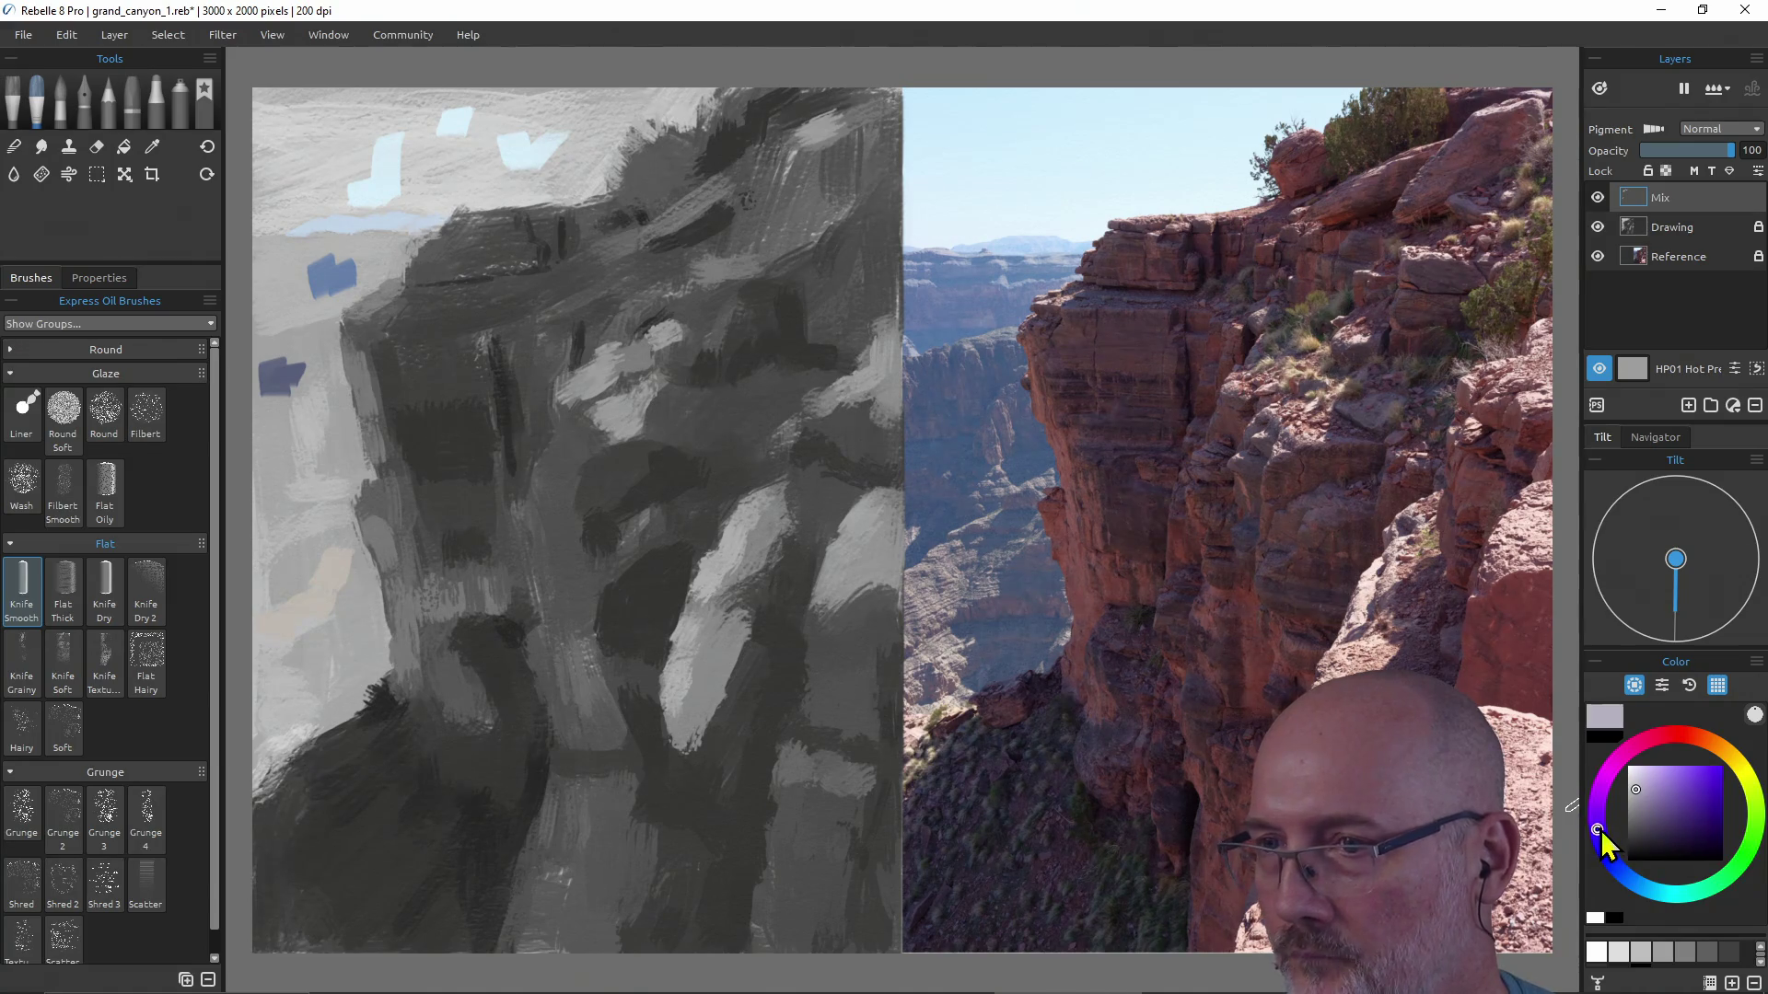
{"action": "left_click_drag", "start_coordinate": [1671, 777], "coordinate": [1645, 837]}
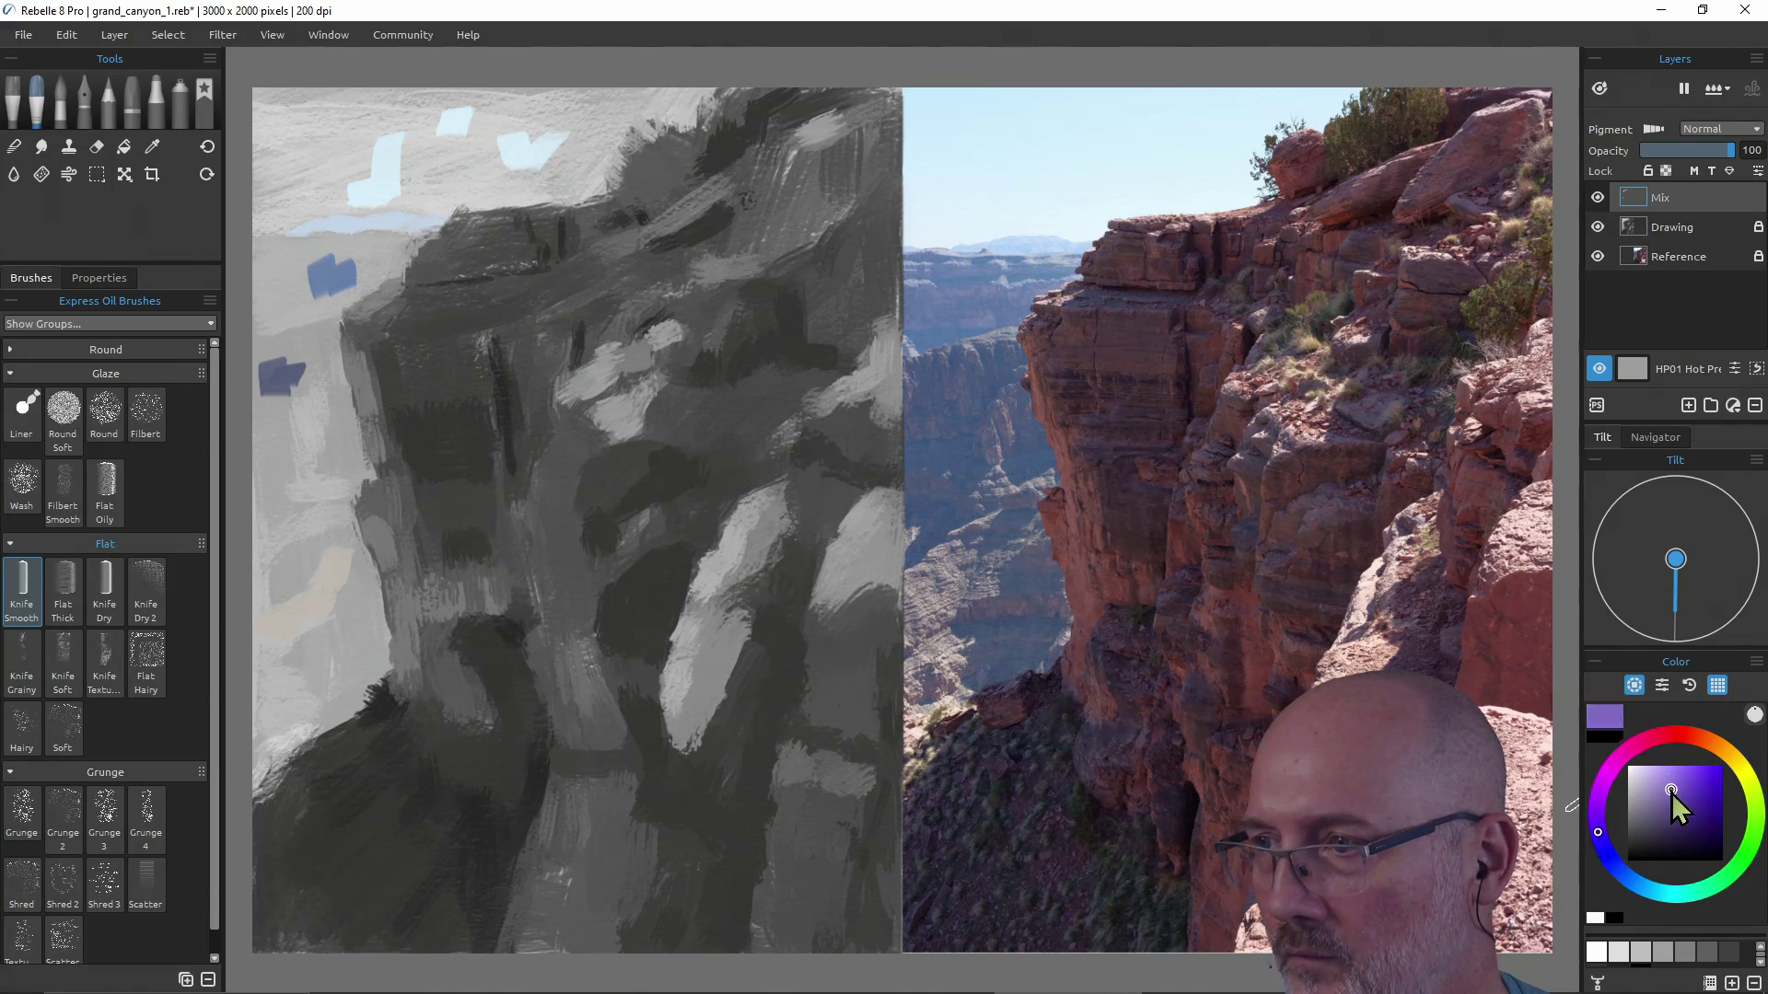
{"action": "key", "text": "alt"}
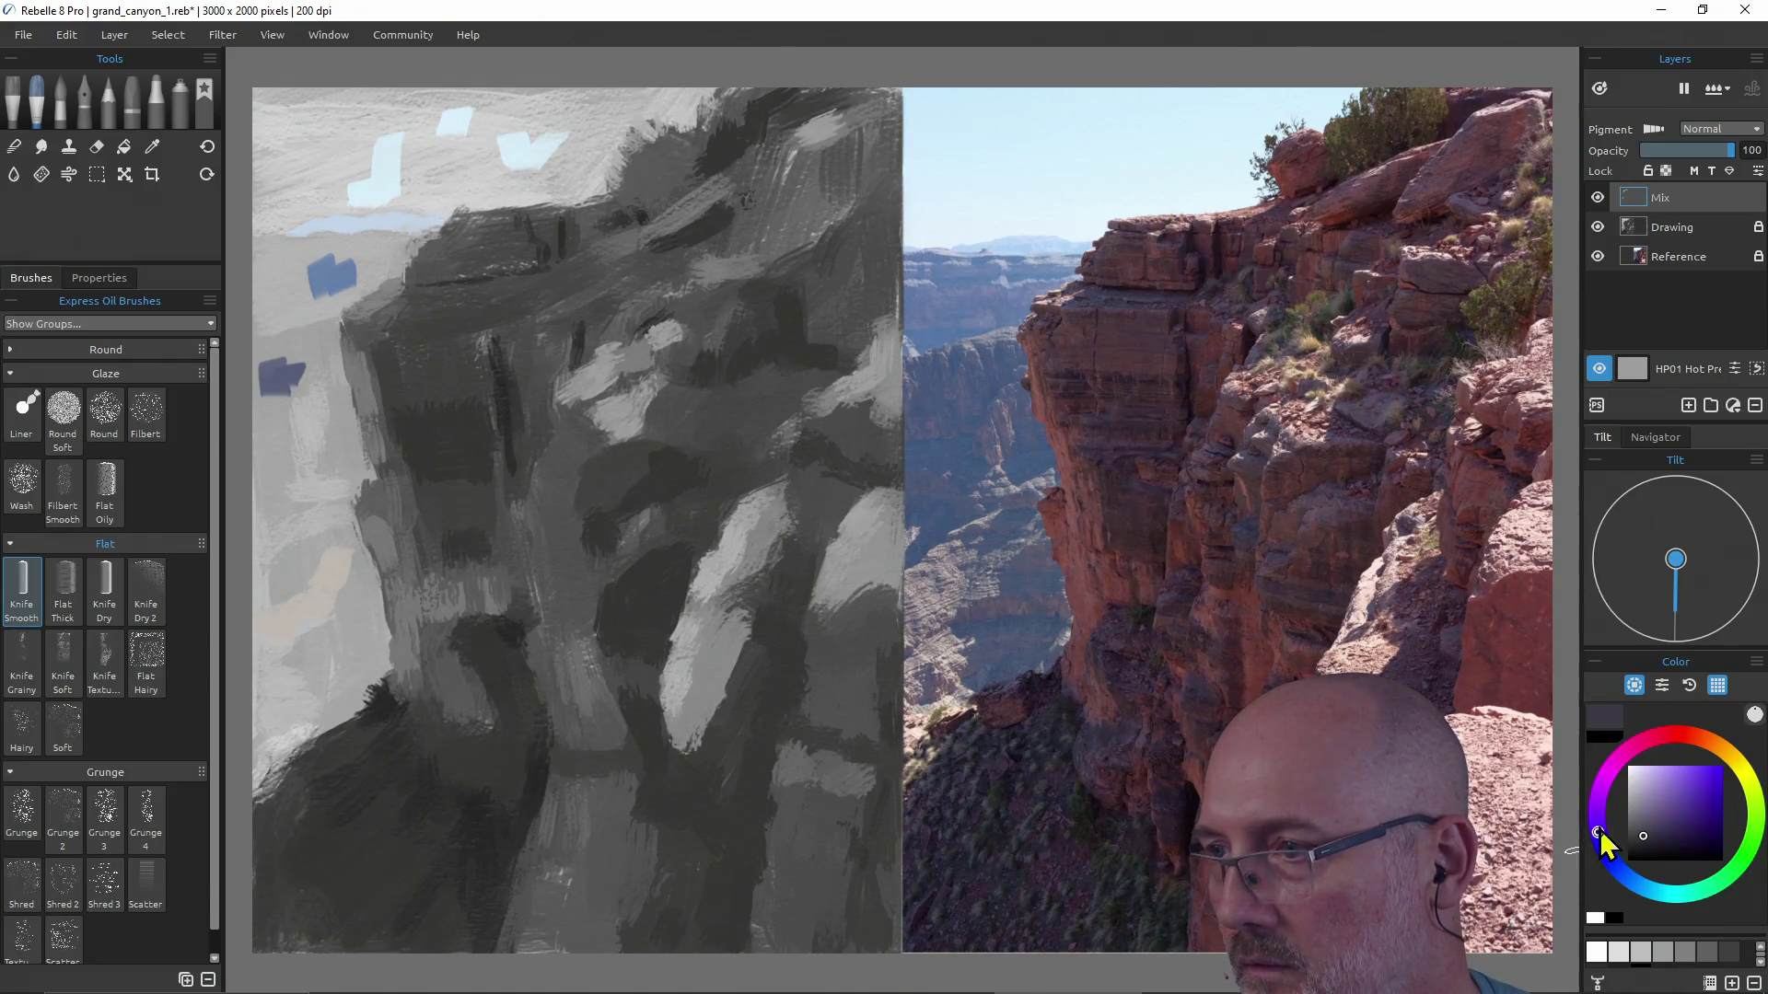
{"action": "left_click", "coordinate": [1648, 845]}
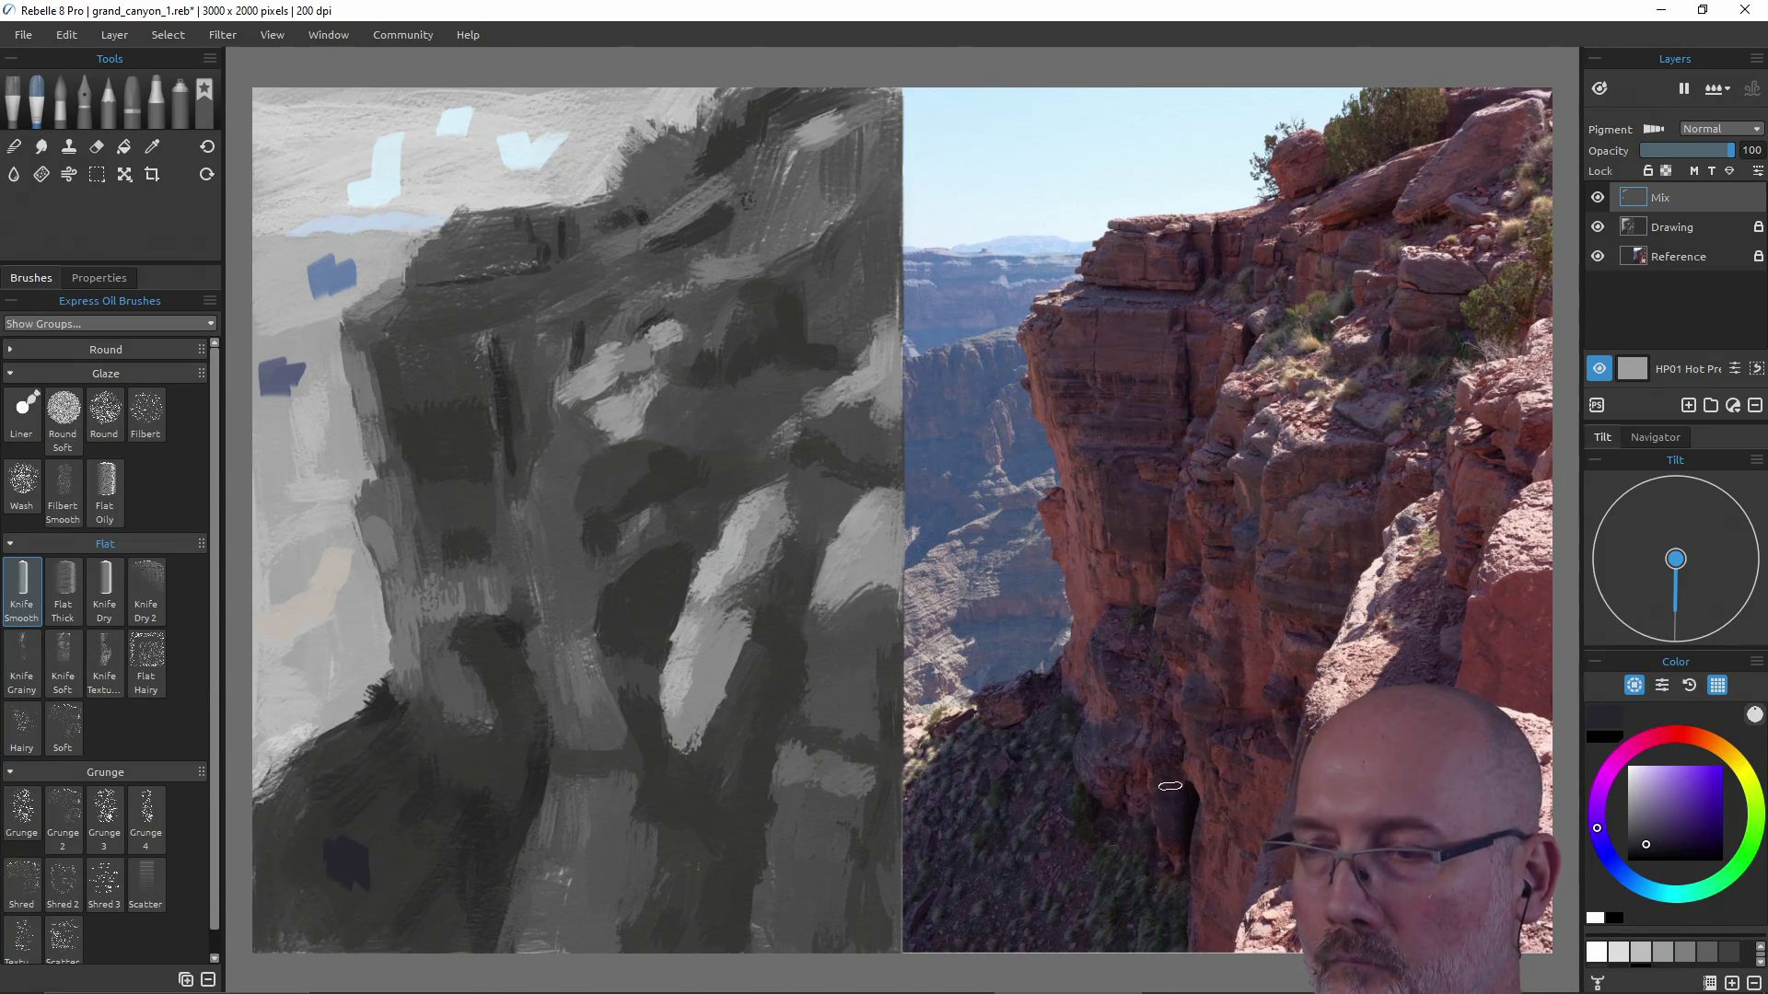
Sample dark purples from the photo and pick up a dark tone to block red-brown rock.
{"action": "key", "text": "alt"}
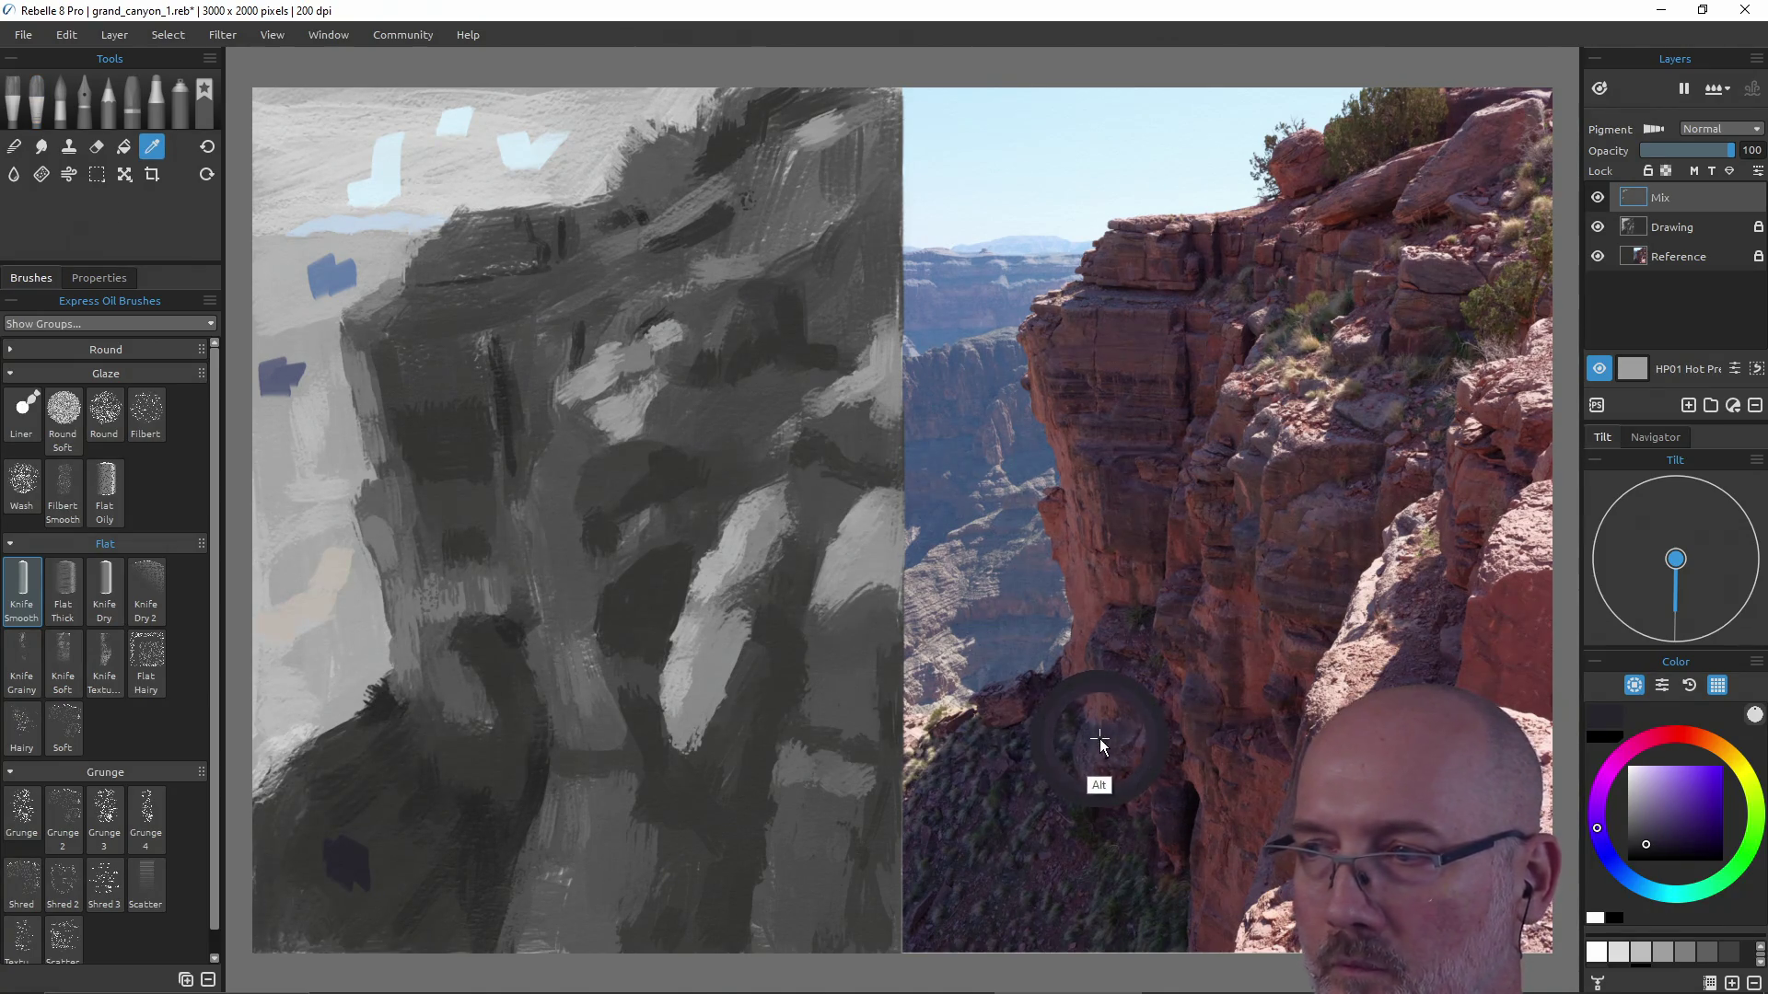
{"action": "left_click", "coordinate": [1649, 834]}
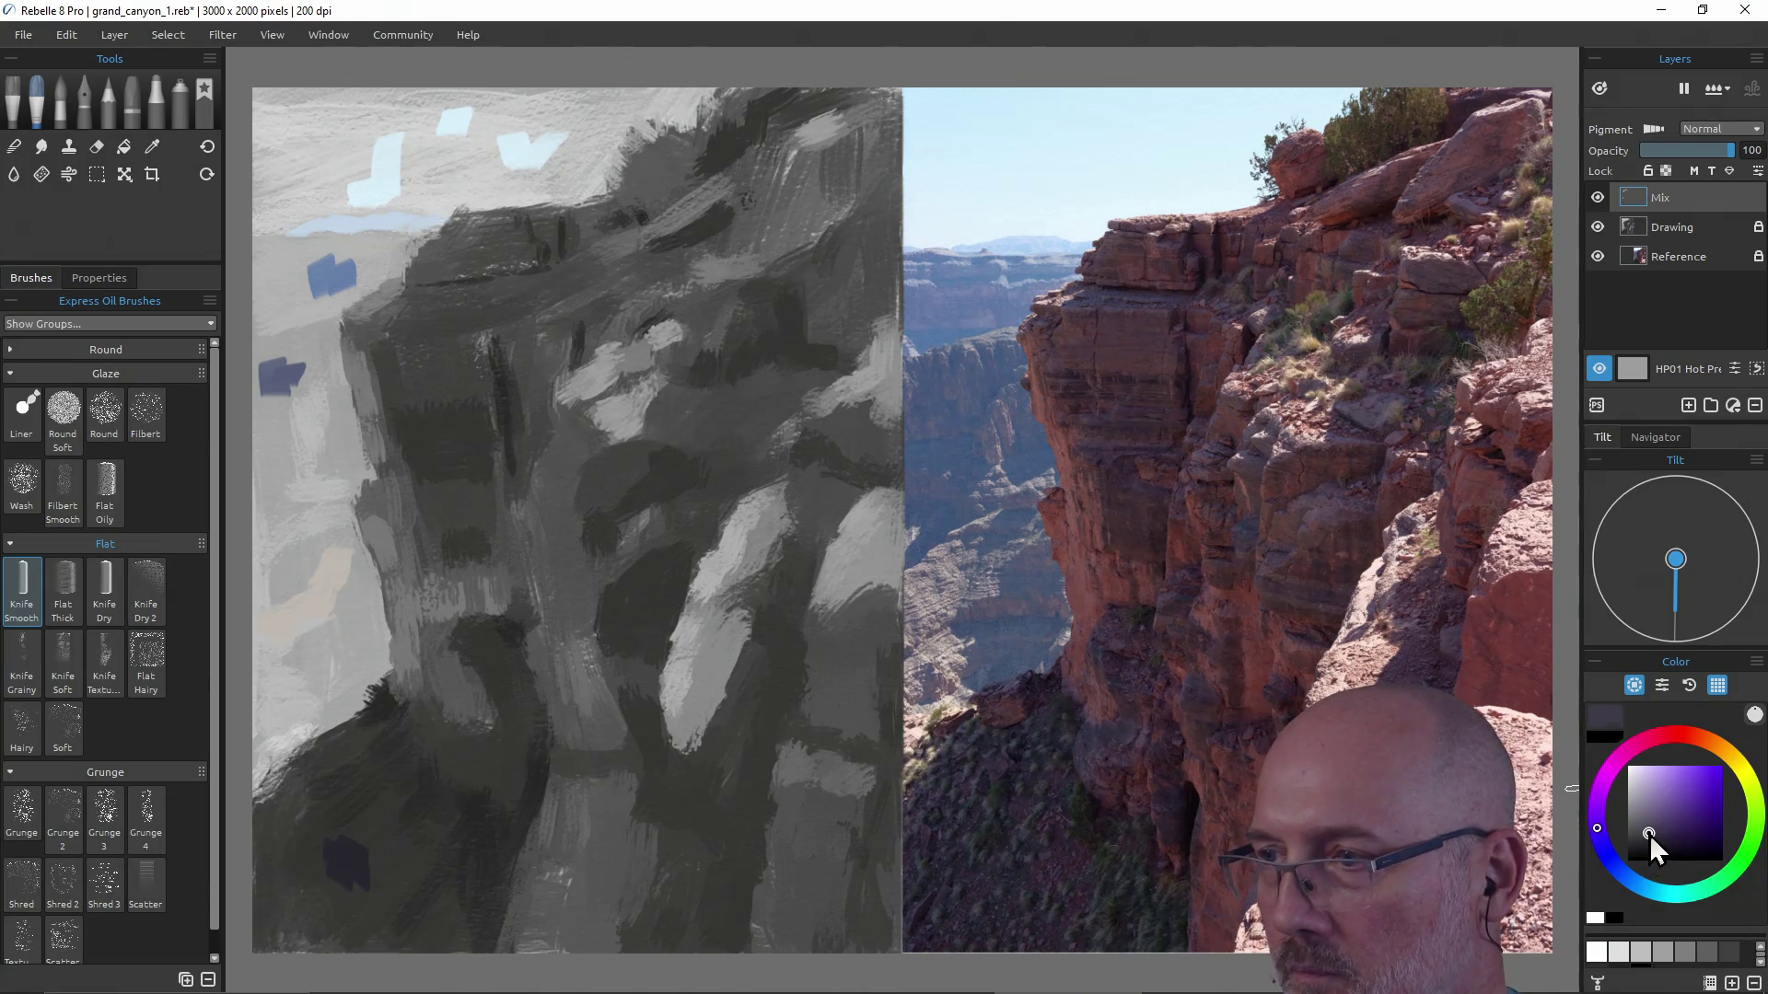
{"action": "key", "text": "alt"}
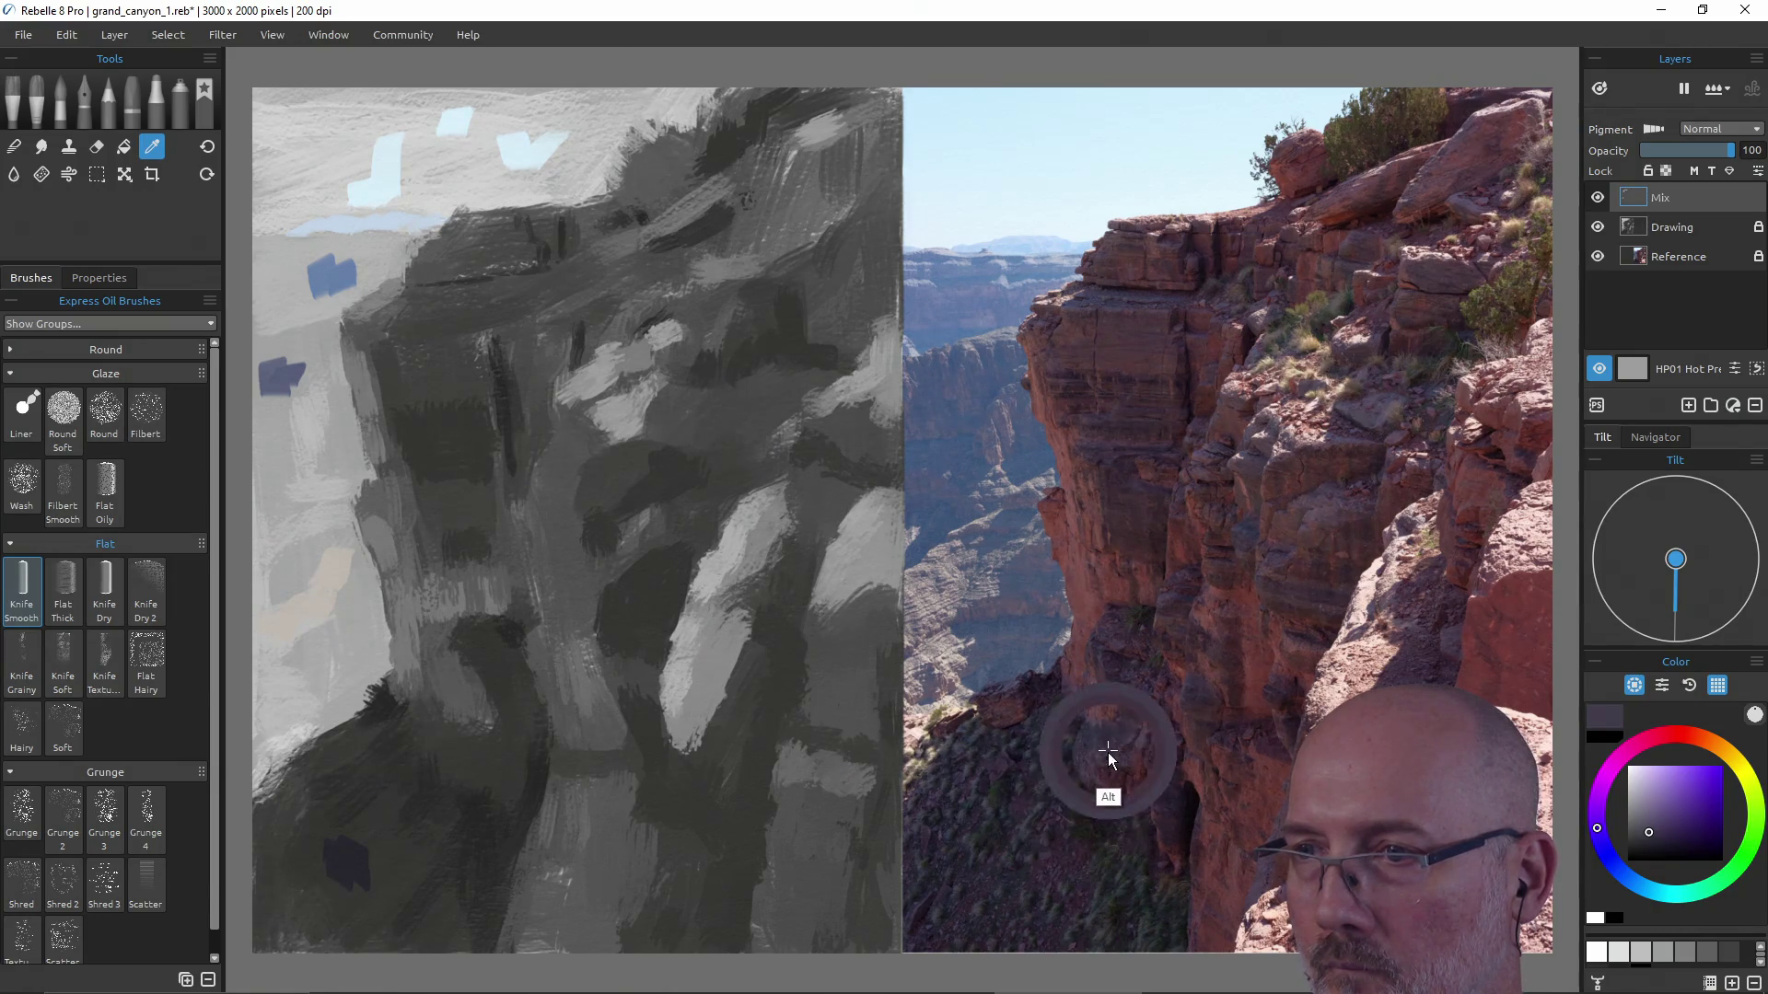
{"action": "left_click", "coordinate": [350, 853], "text": "alt"}
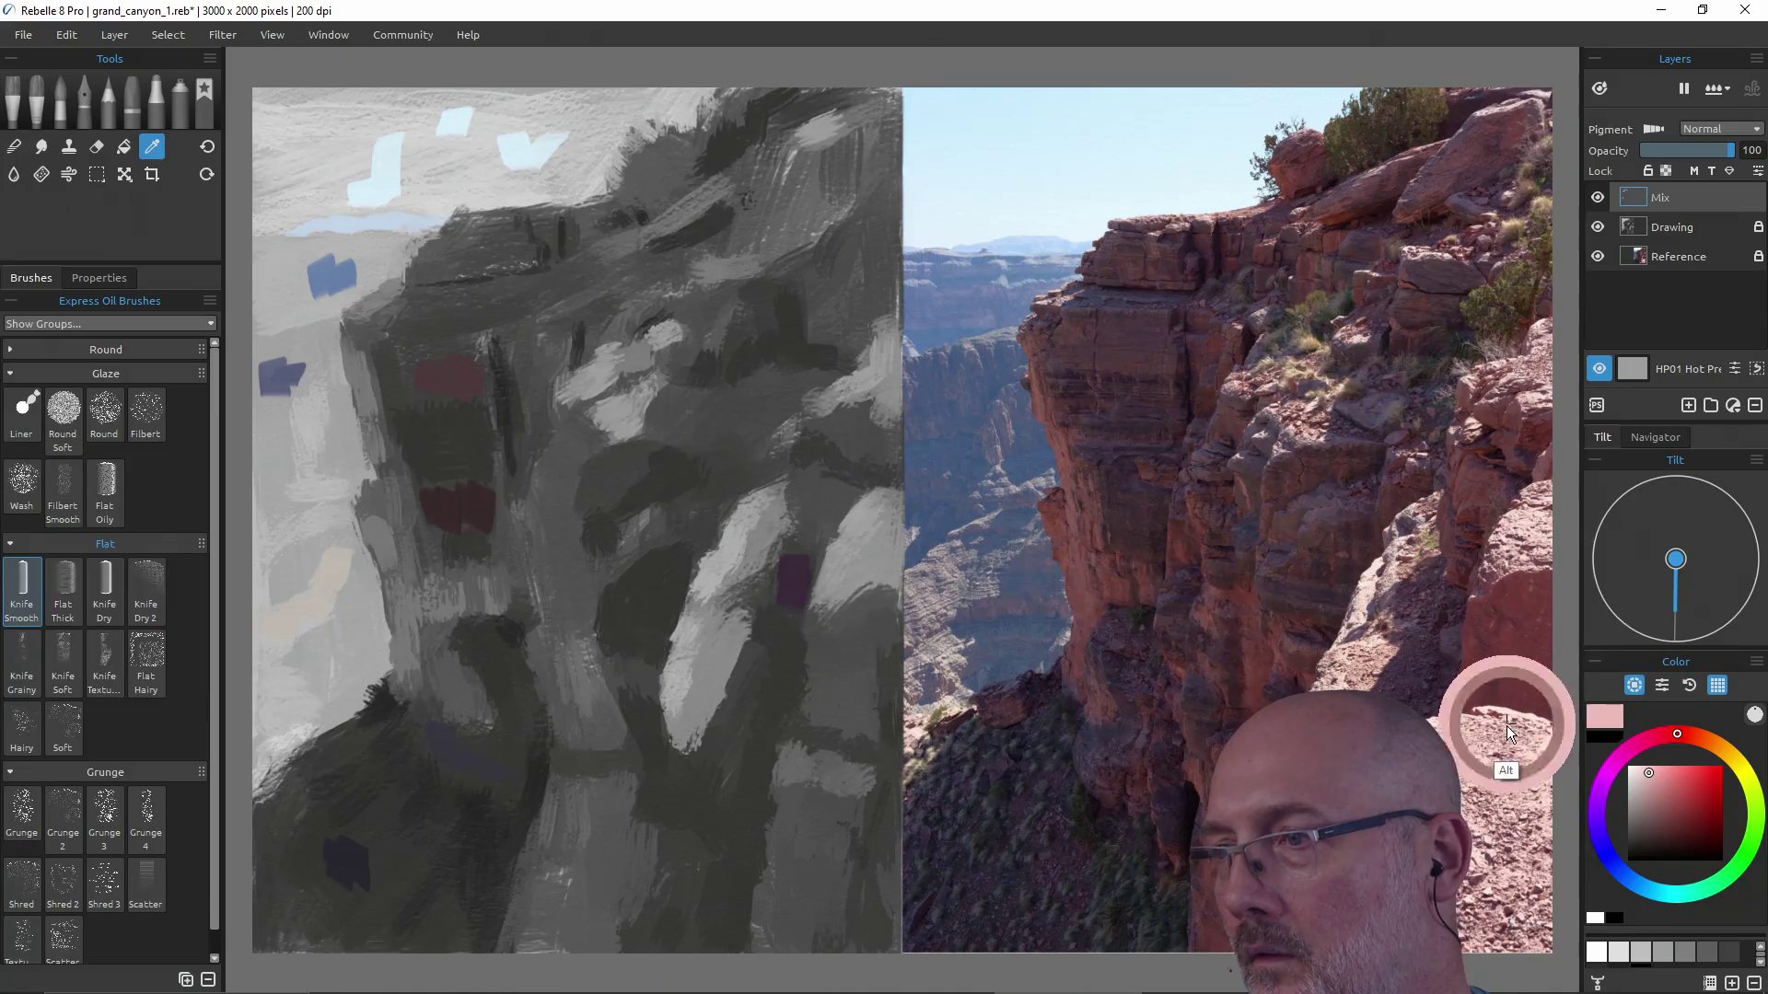
Lighten the colour to a pale pink and paint a highlight on the central rock face.
{"action": "left_click_drag", "start_coordinate": [1645, 776], "coordinate": [1642, 777]}
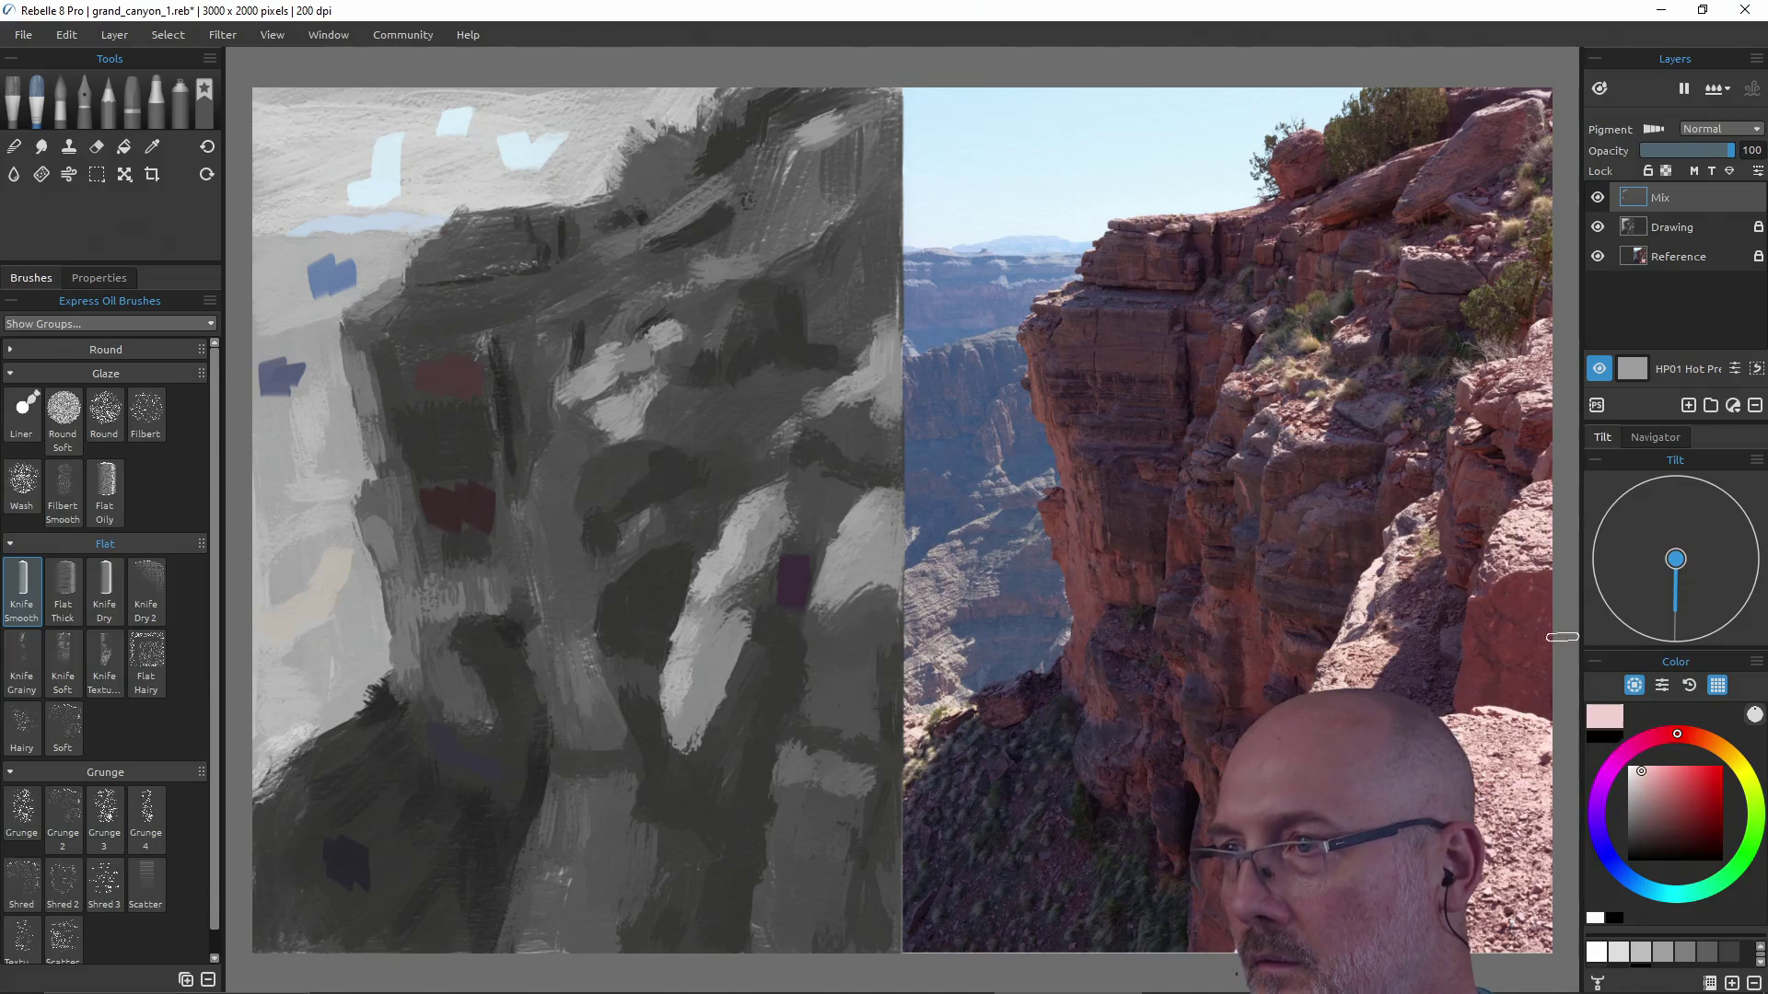
{"action": "key", "text": "alt"}
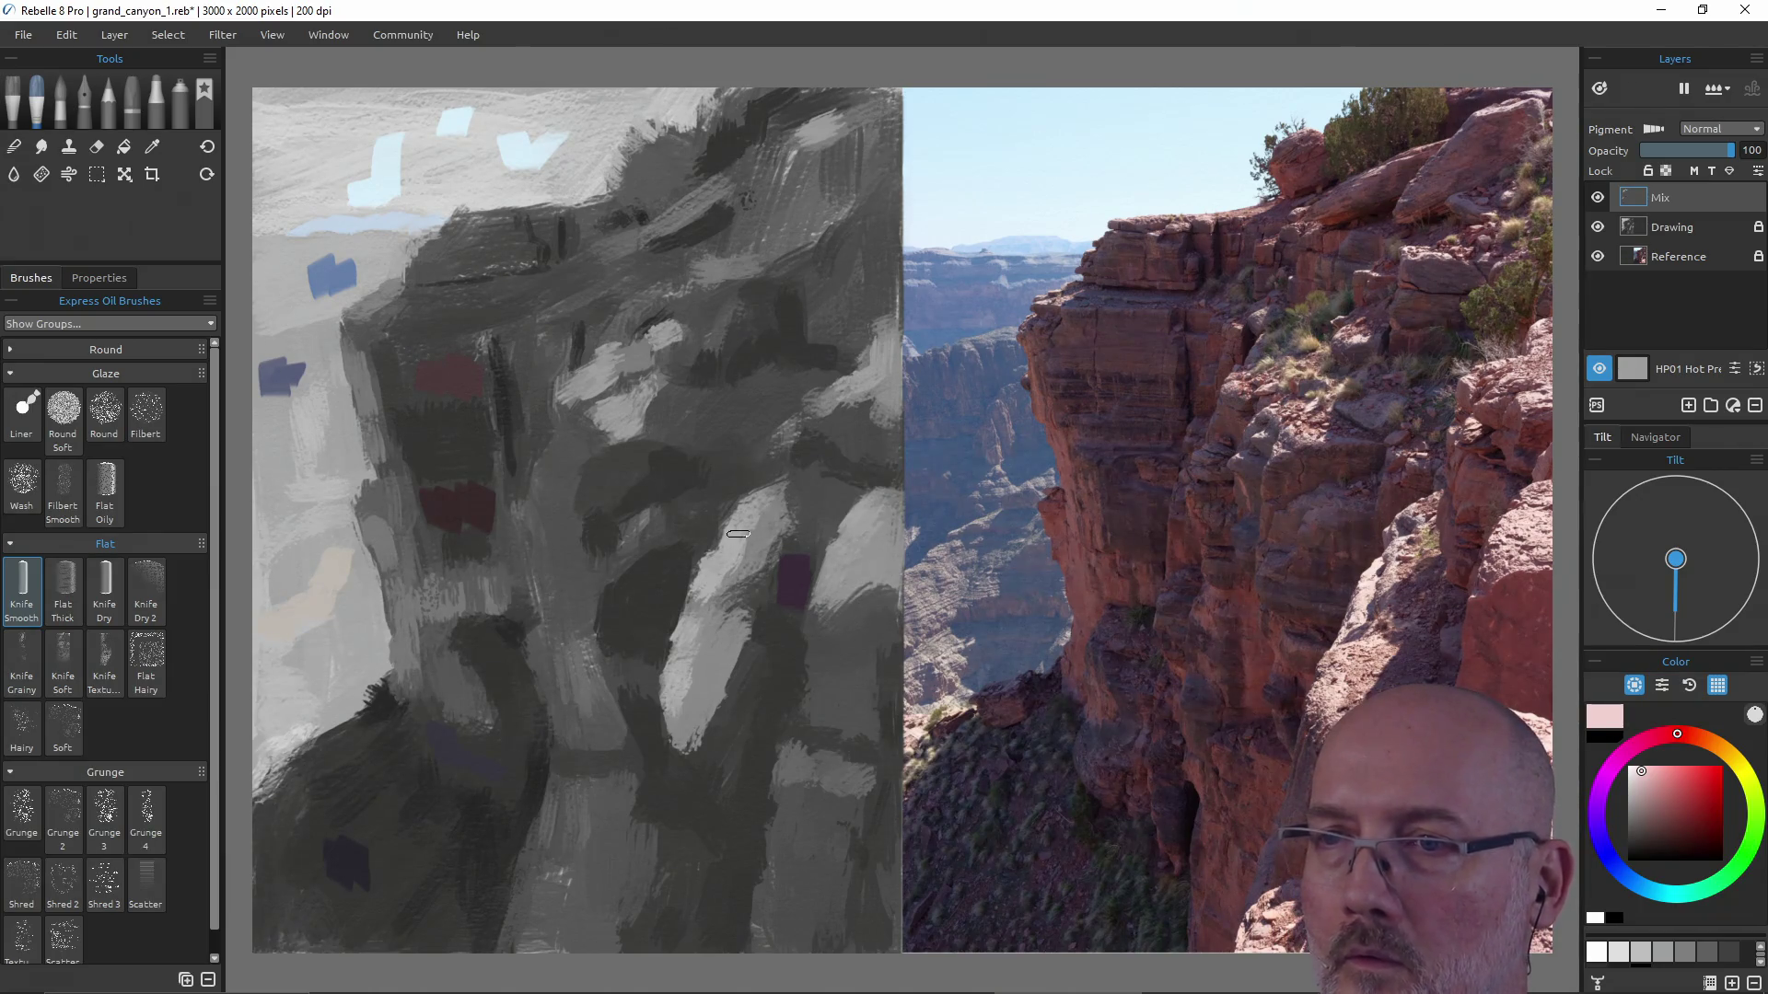
{"action": "left_click_drag", "start_coordinate": [729, 570], "coordinate": [756, 529]}
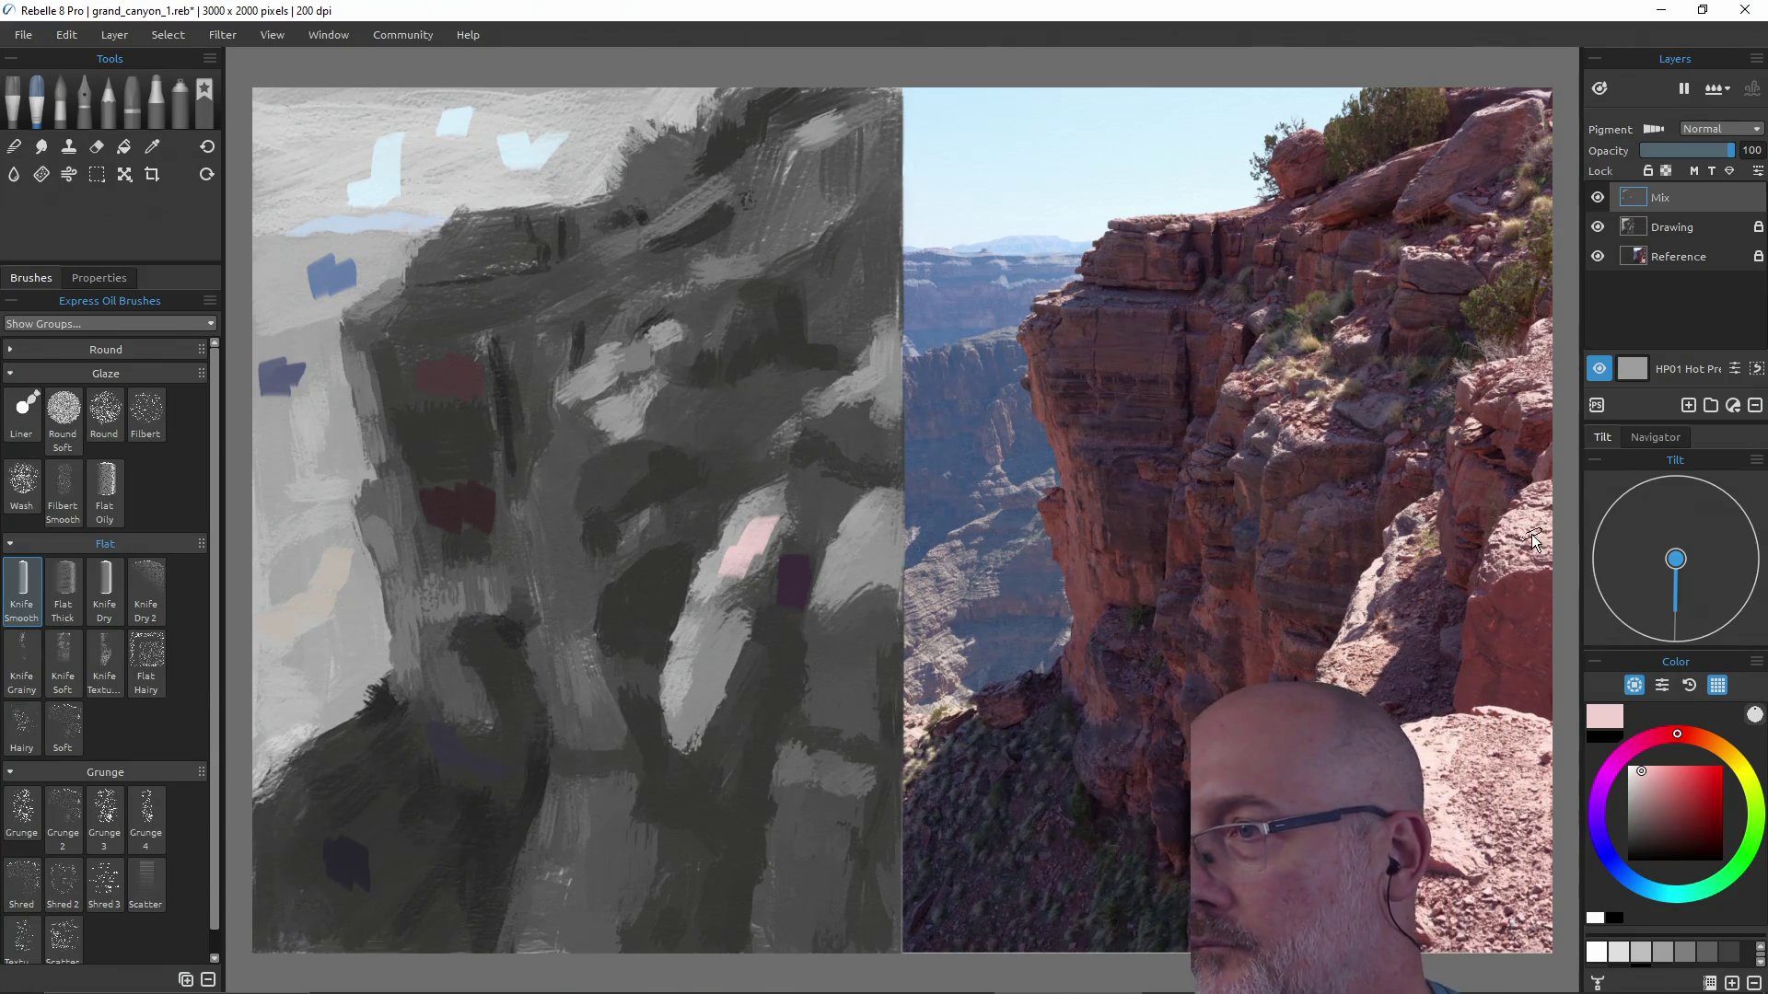
{"action": "key", "text": "alt"}
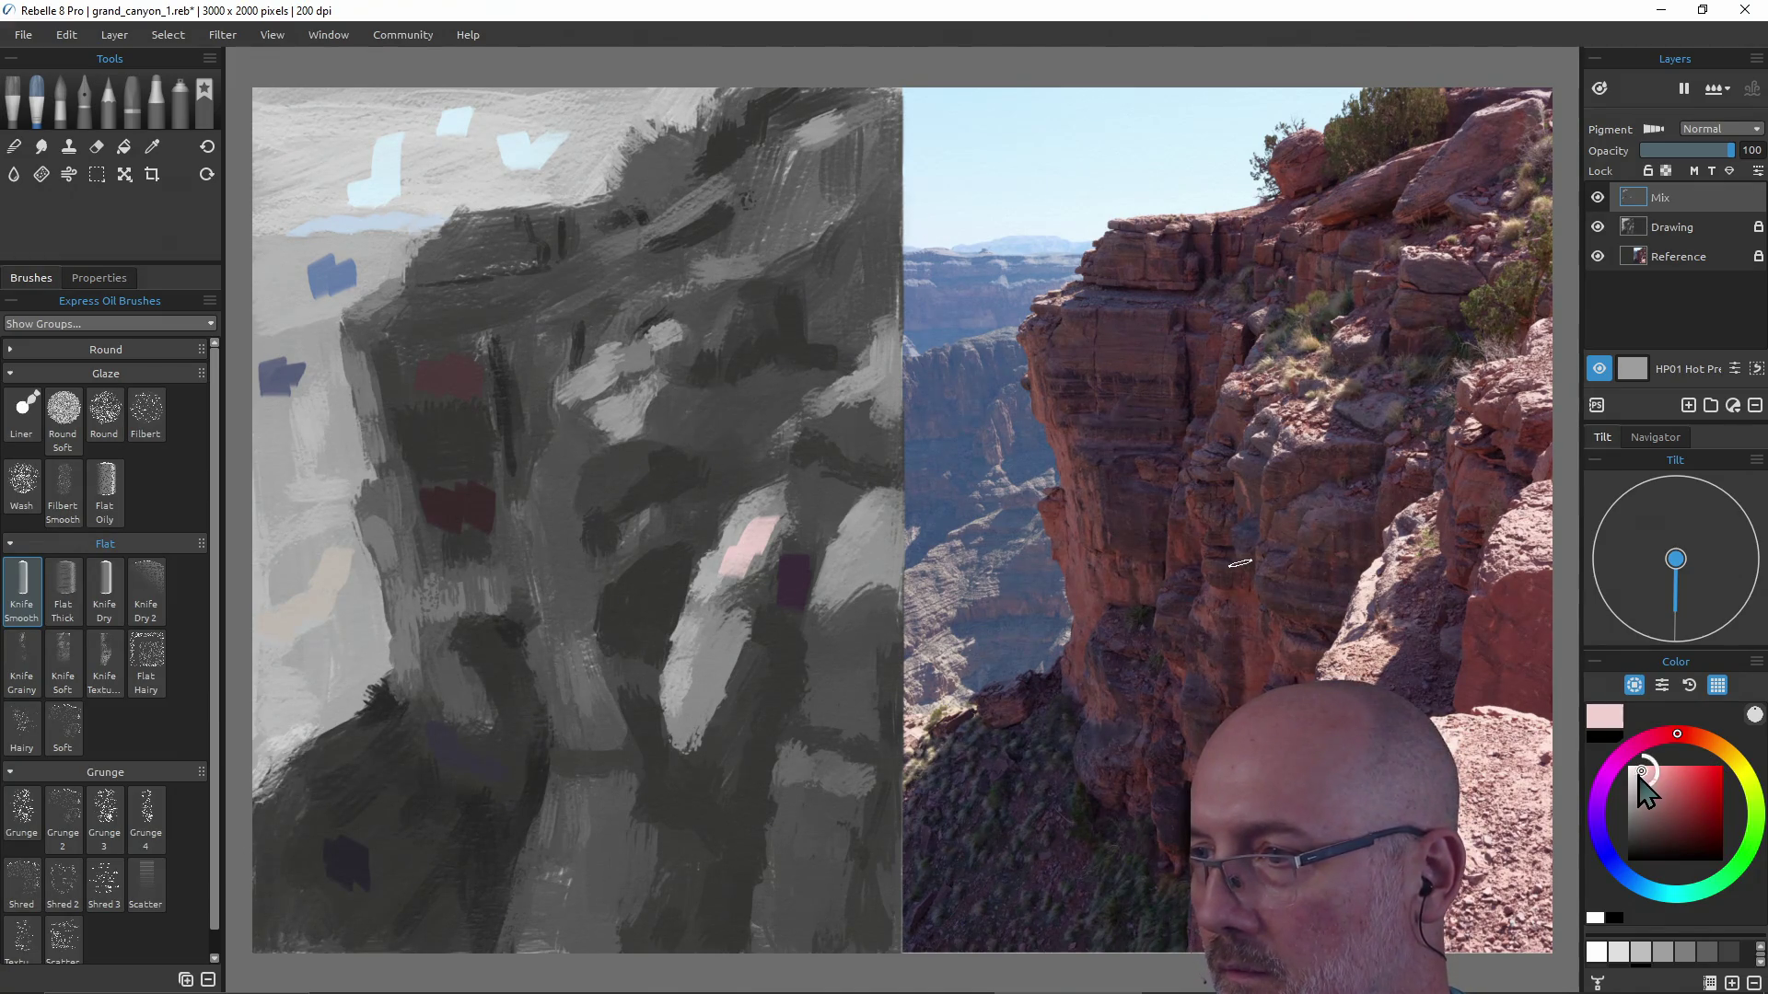
{"action": "left_click_drag", "start_coordinate": [1636, 774], "coordinate": [1639, 777]}
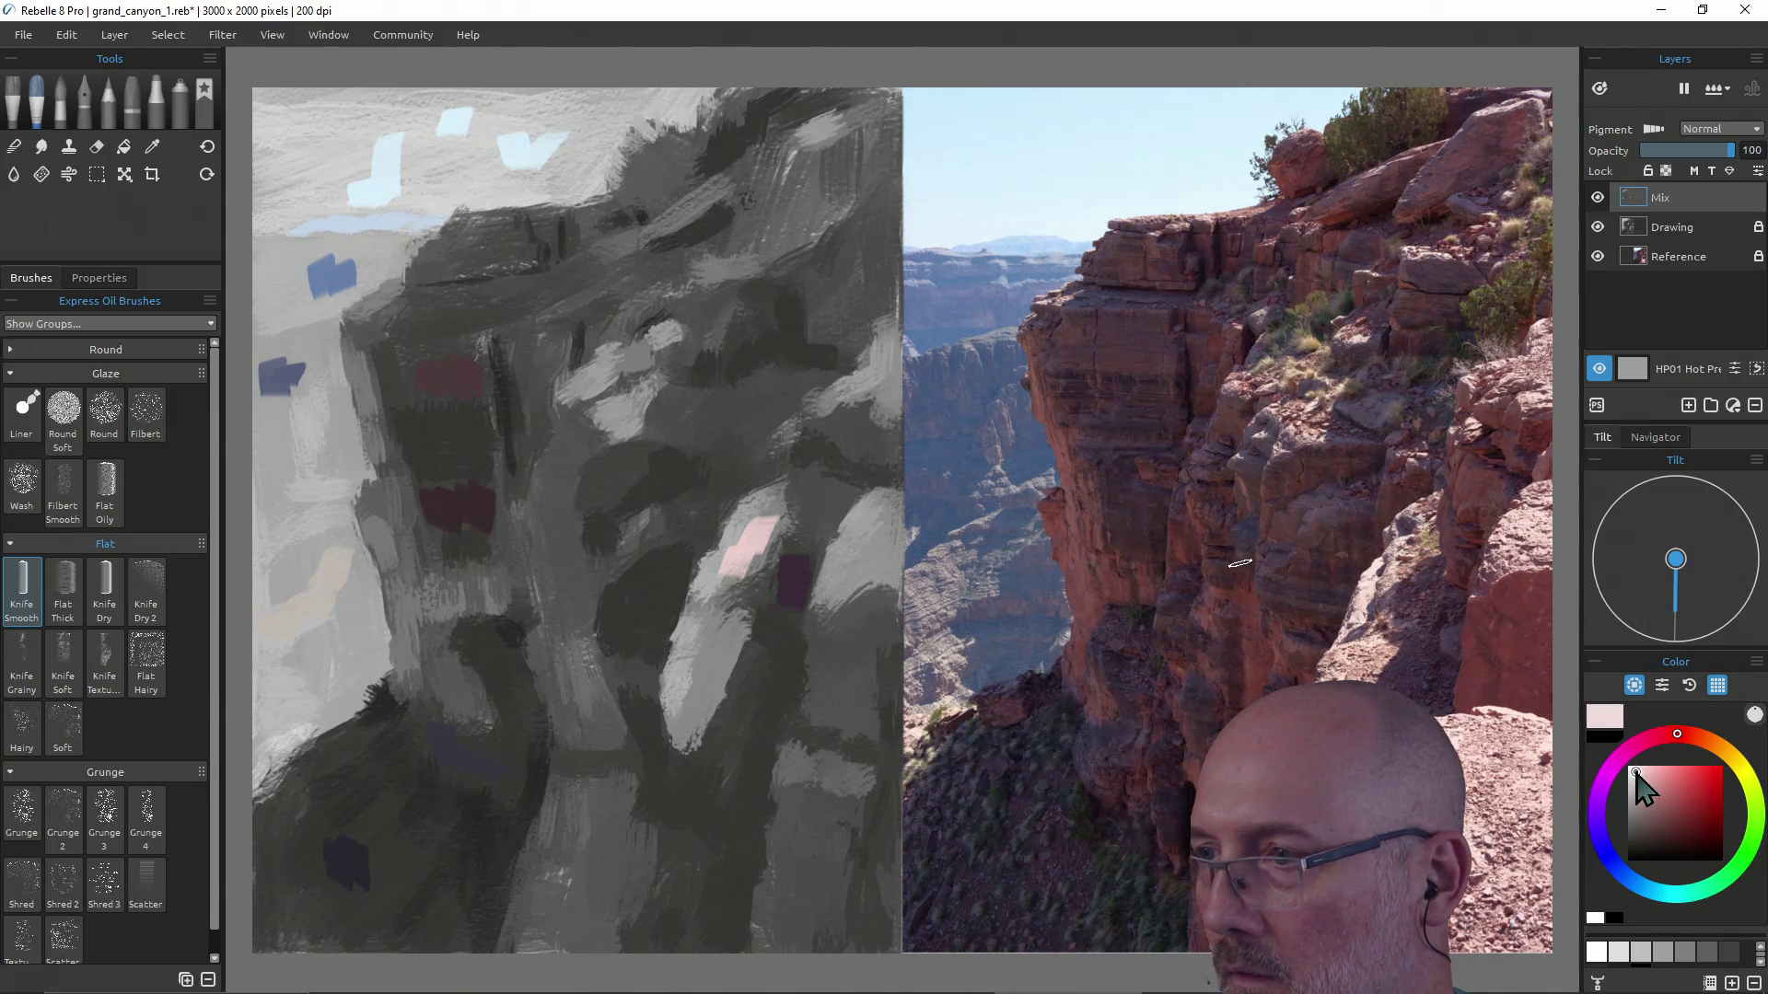
{"action": "left_click_drag", "start_coordinate": [751, 523], "coordinate": [725, 544]}
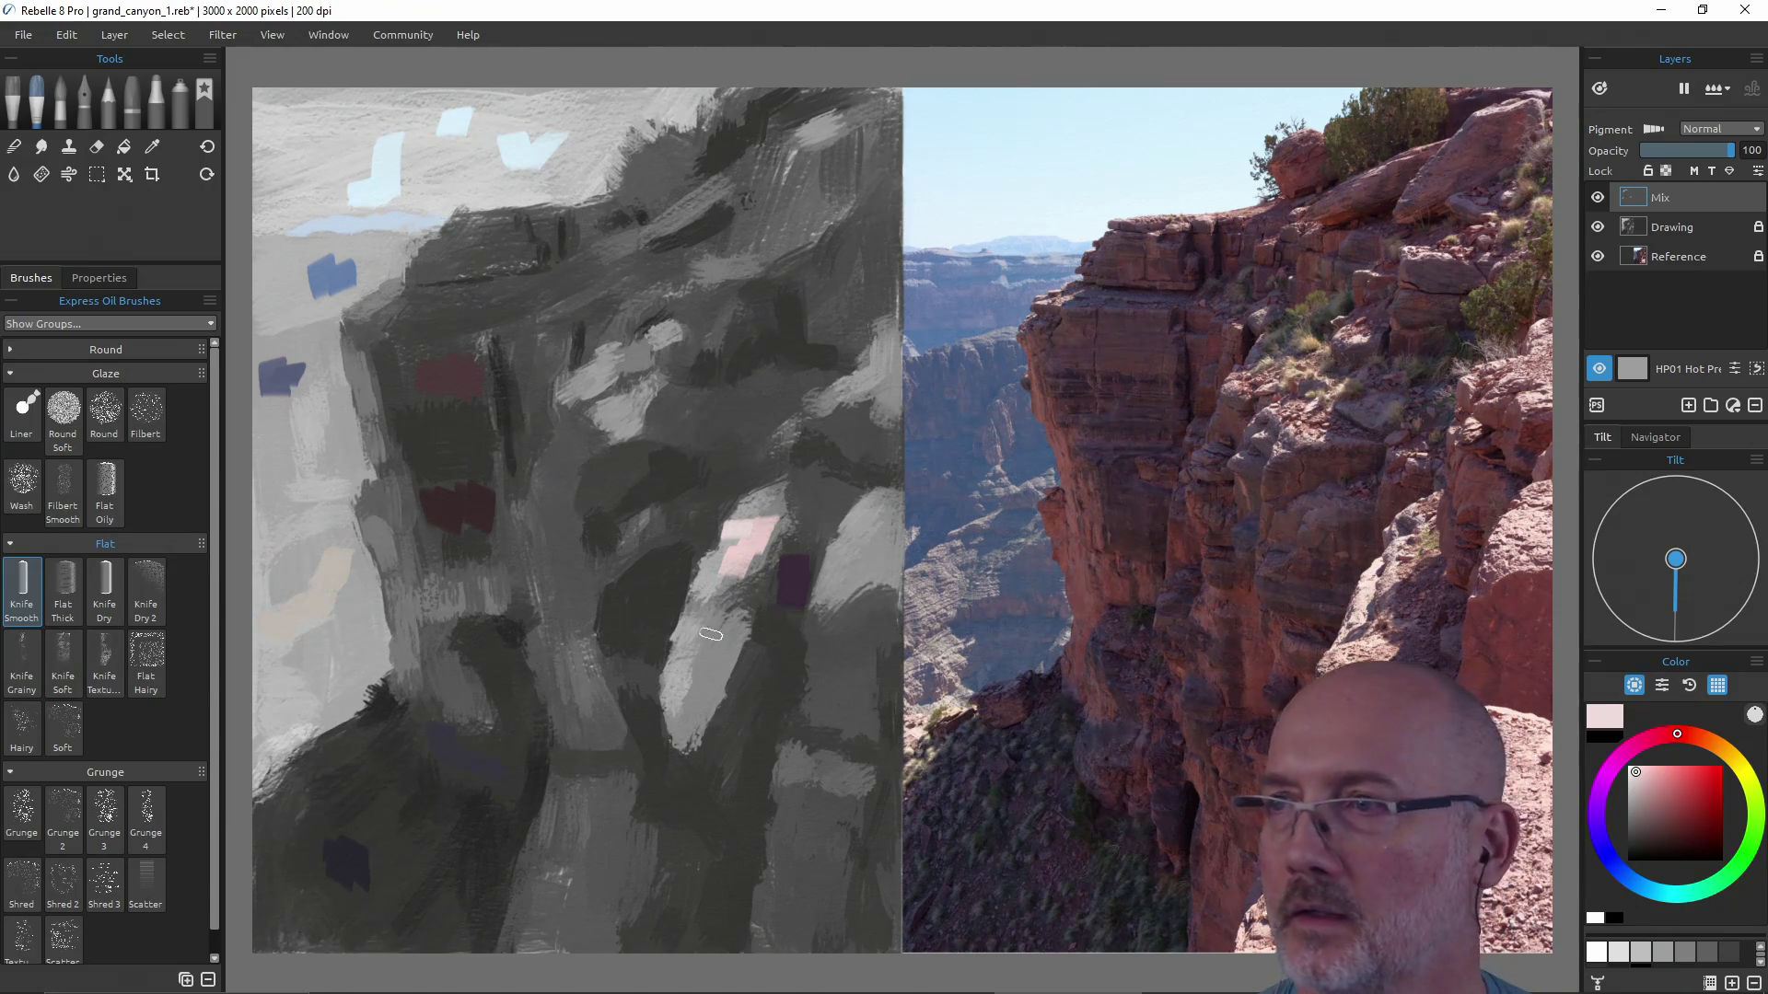
Sample dark brown from the photo and paint a brown accent near the top ridge.
{"action": "left_click", "coordinate": [1505, 305], "text": "alt"}
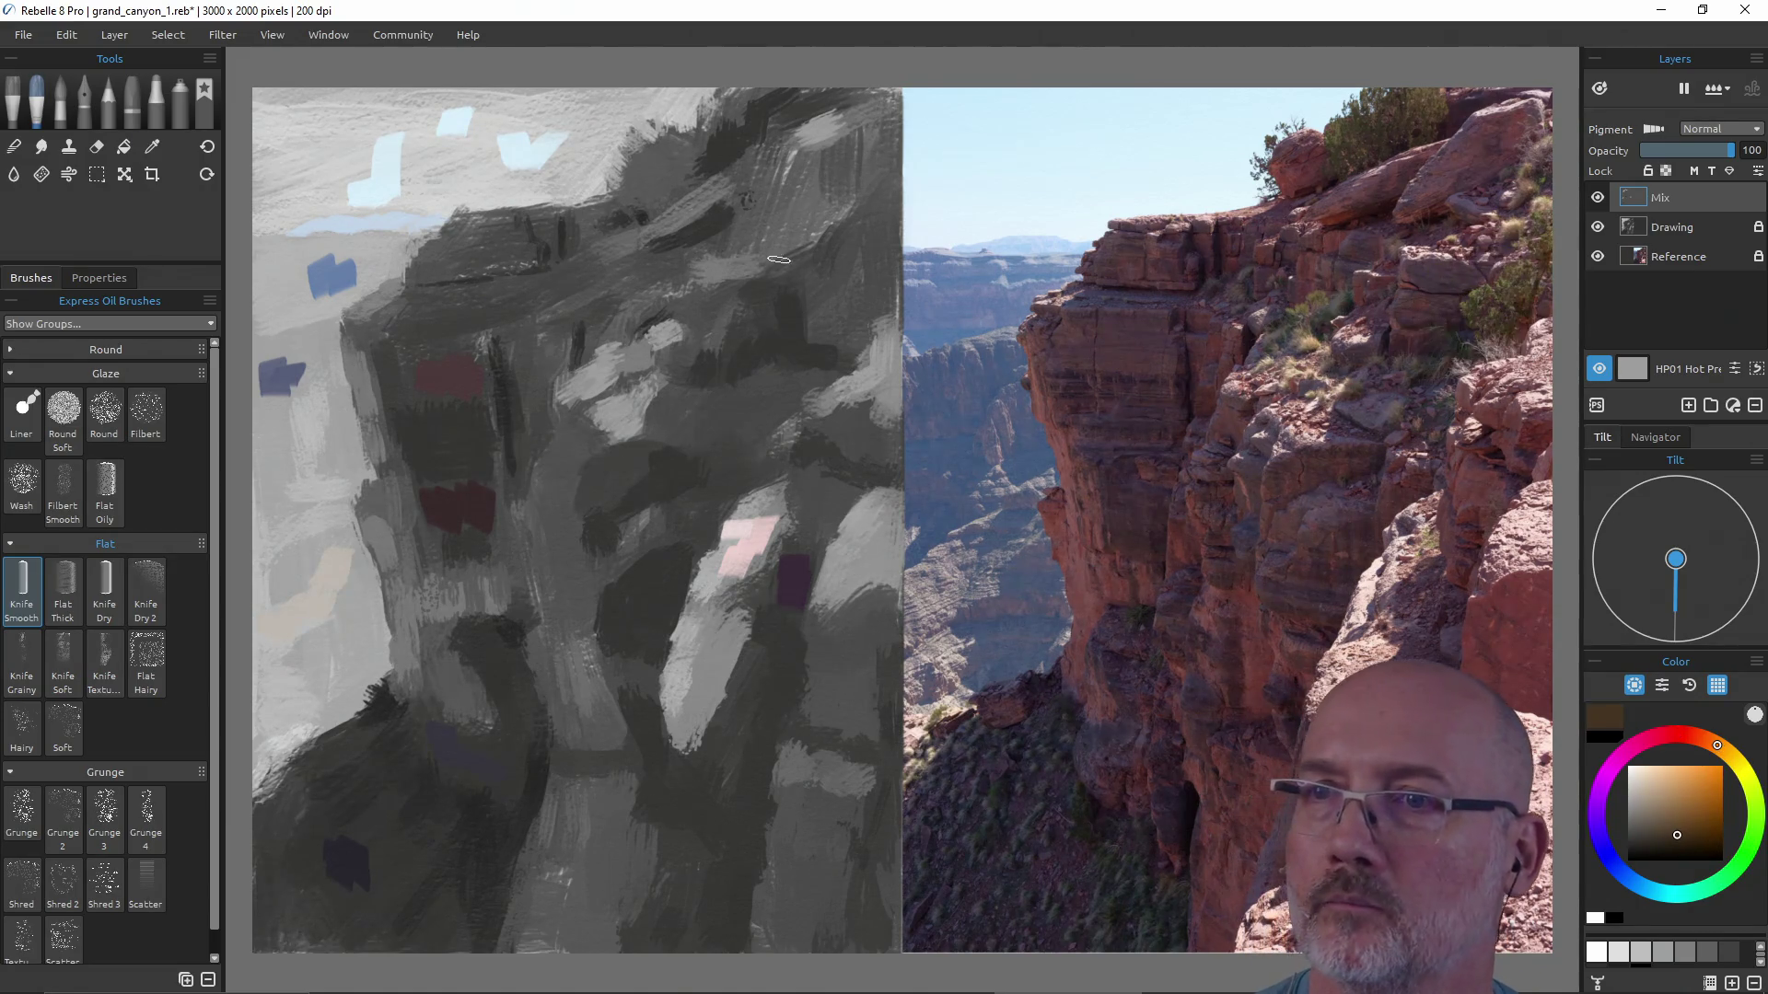
{"action": "left_click_drag", "start_coordinate": [650, 183], "coordinate": [657, 154]}
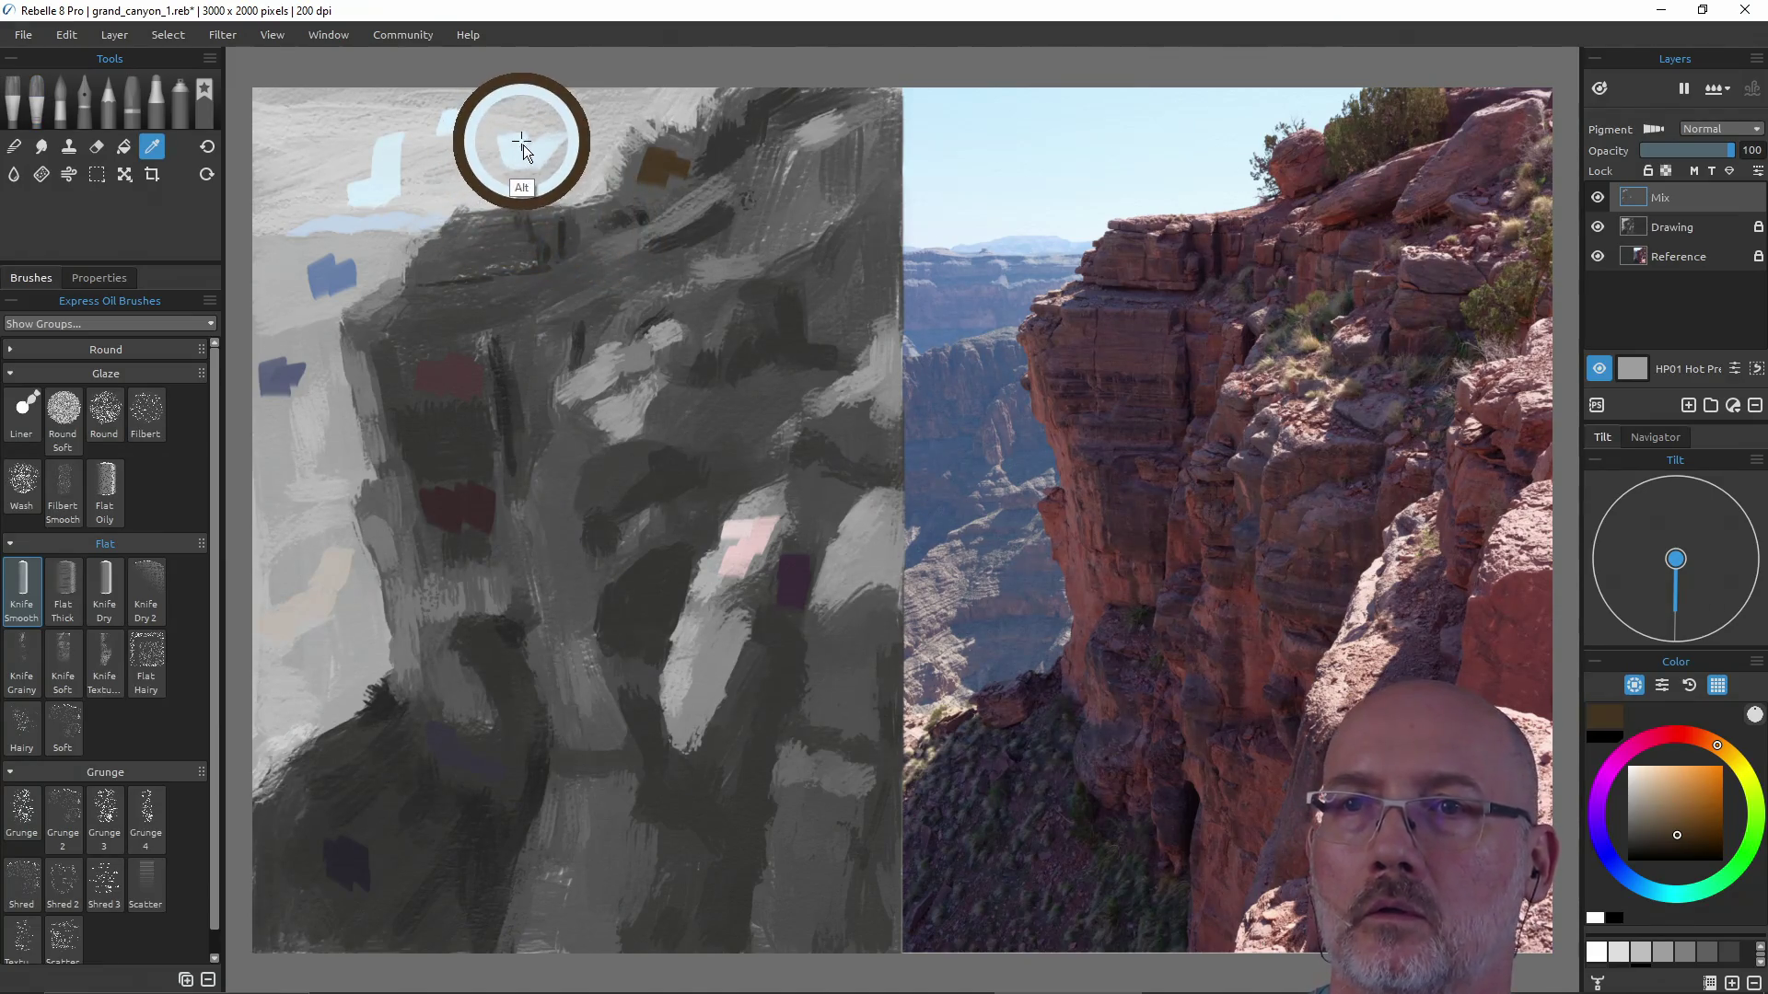
Pick up the dark shadow colour, enlarge the brush and paint shadow along the lower-left cliff base.
{"action": "key", "text": "alt"}
{"action": "left_click", "coordinate": [354, 868], "text": "alt"}
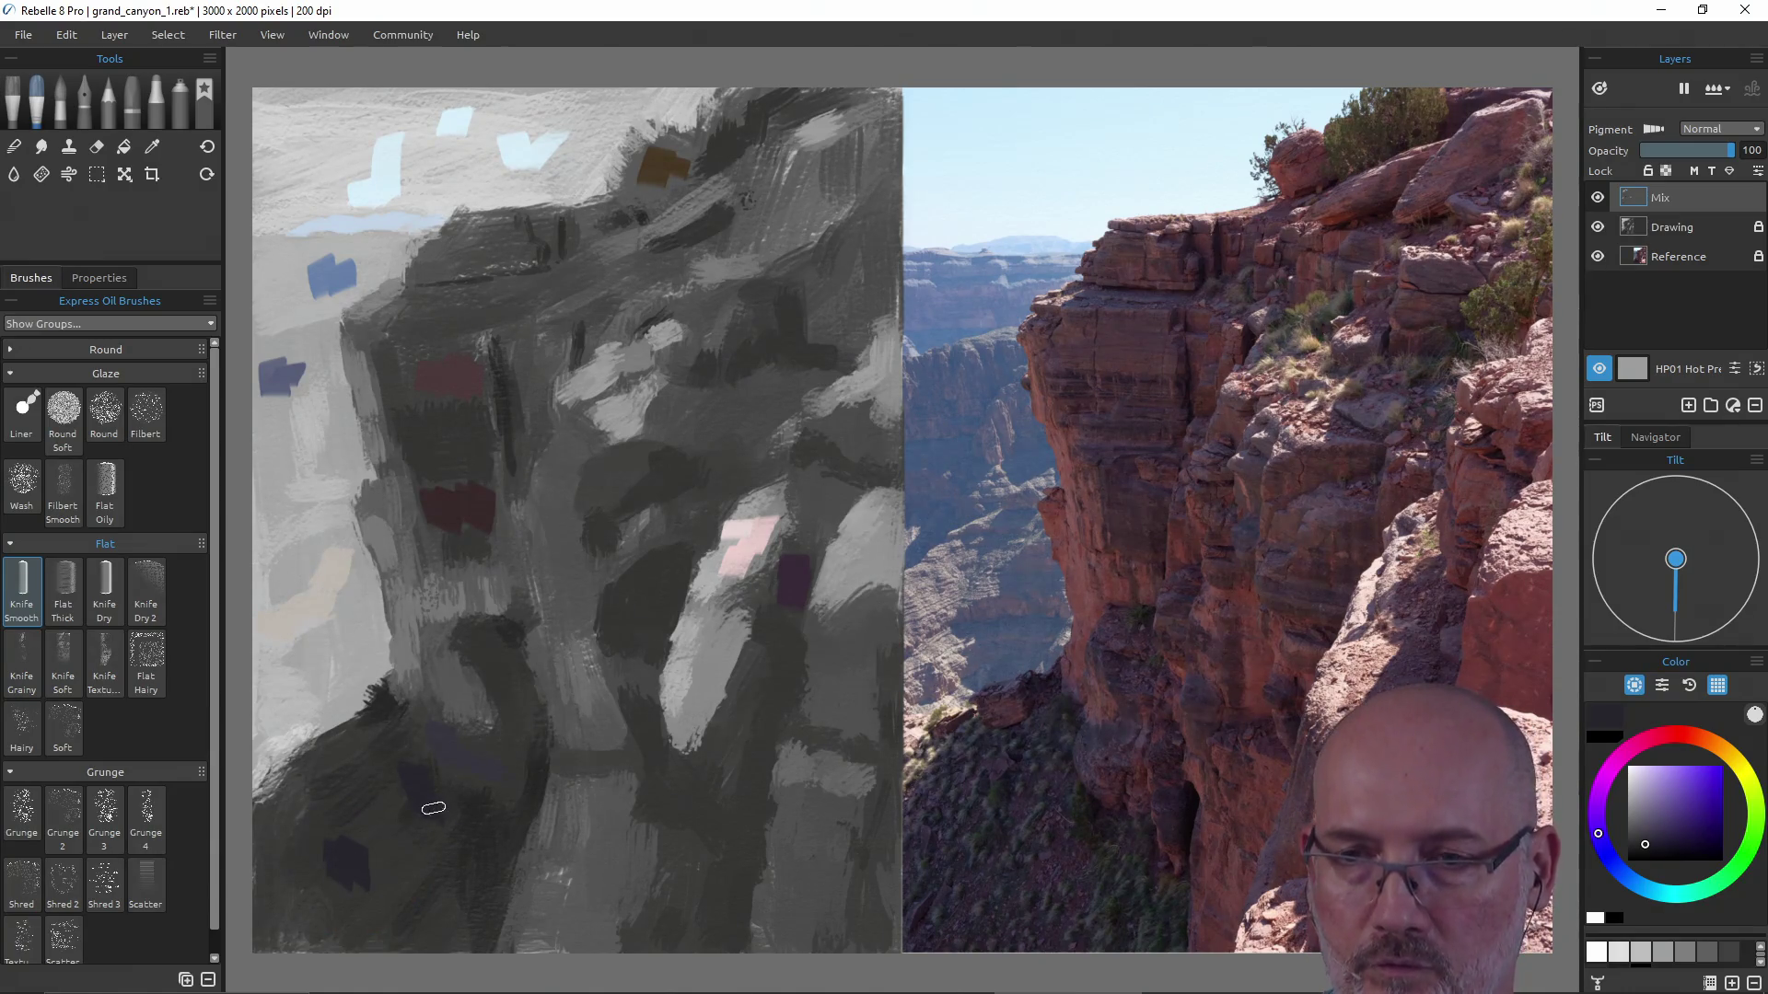
{"action": "left_click_drag", "start_coordinate": [474, 827], "coordinate": [464, 861]}
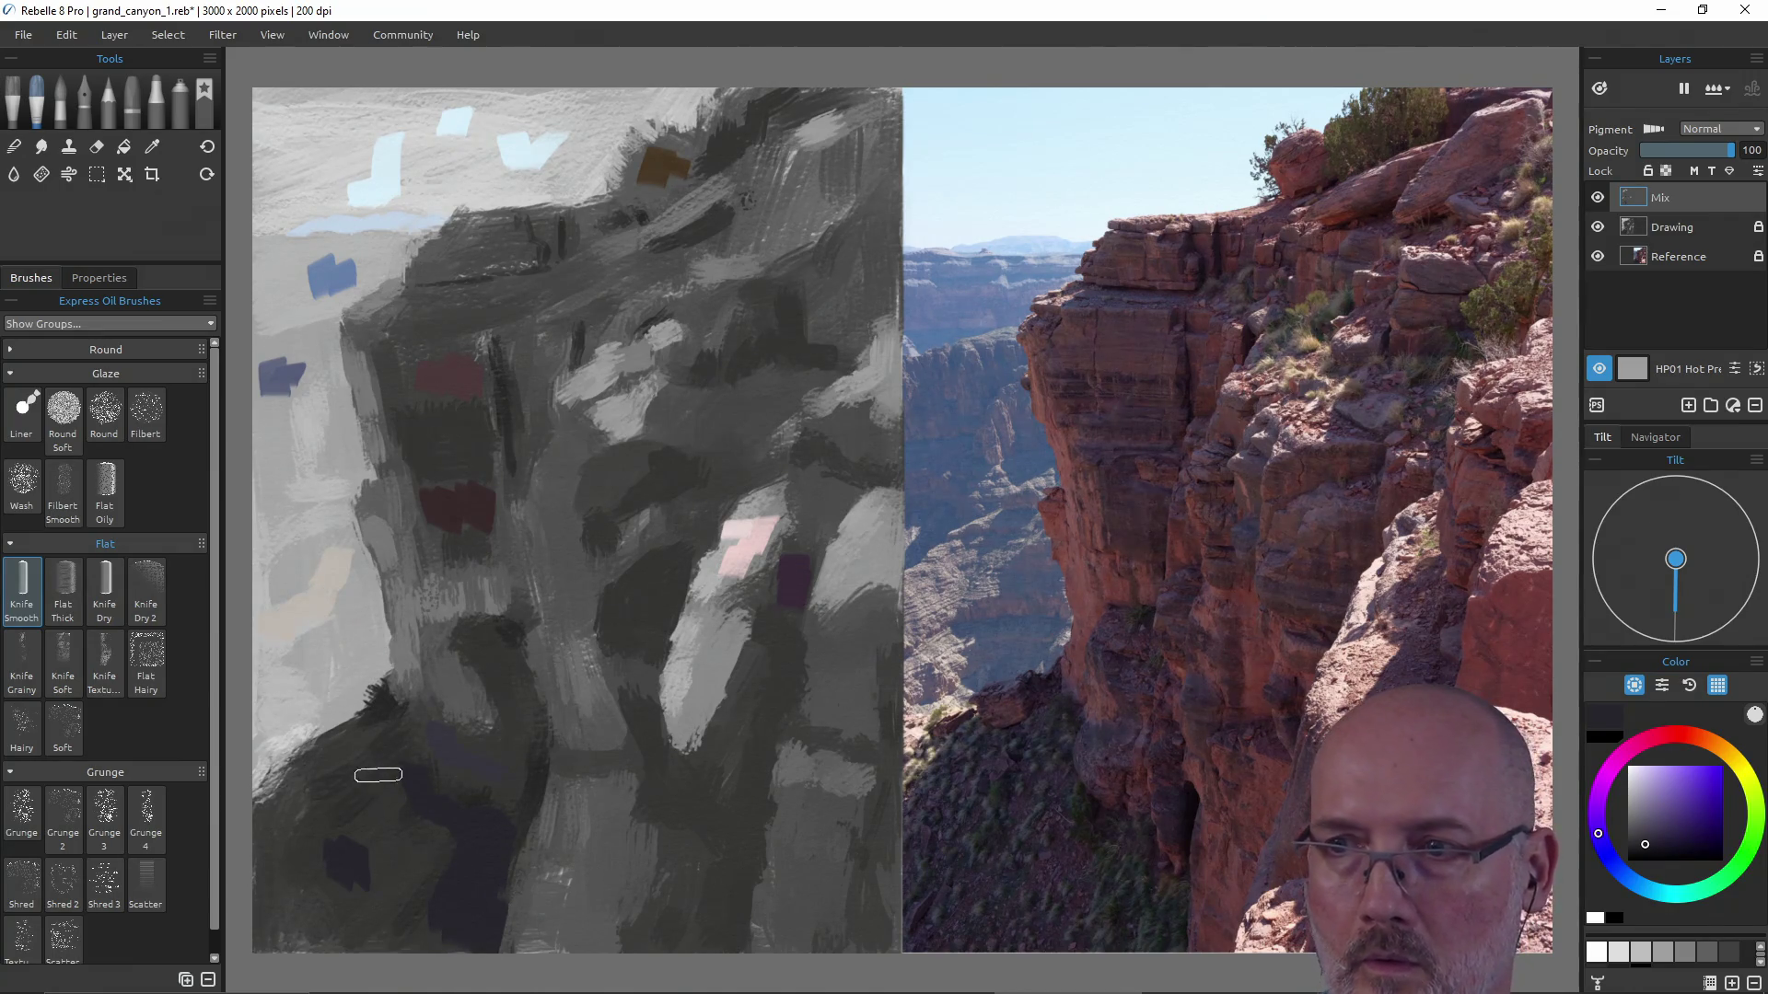
{"action": "mouse_move", "coordinate": [383, 720]}
{"action": "left_mouse_down"}
{"action": "mouse_move", "coordinate": [395, 782]}
{"action": "mouse_move", "coordinate": [379, 750]}
{"action": "mouse_move", "coordinate": [358, 760]}
{"action": "mouse_move", "coordinate": [369, 723]}
{"action": "mouse_move", "coordinate": [291, 797]}
{"action": "mouse_move", "coordinate": [277, 768]}
{"action": "mouse_move", "coordinate": [394, 824]}
{"action": "left_mouse_up"}
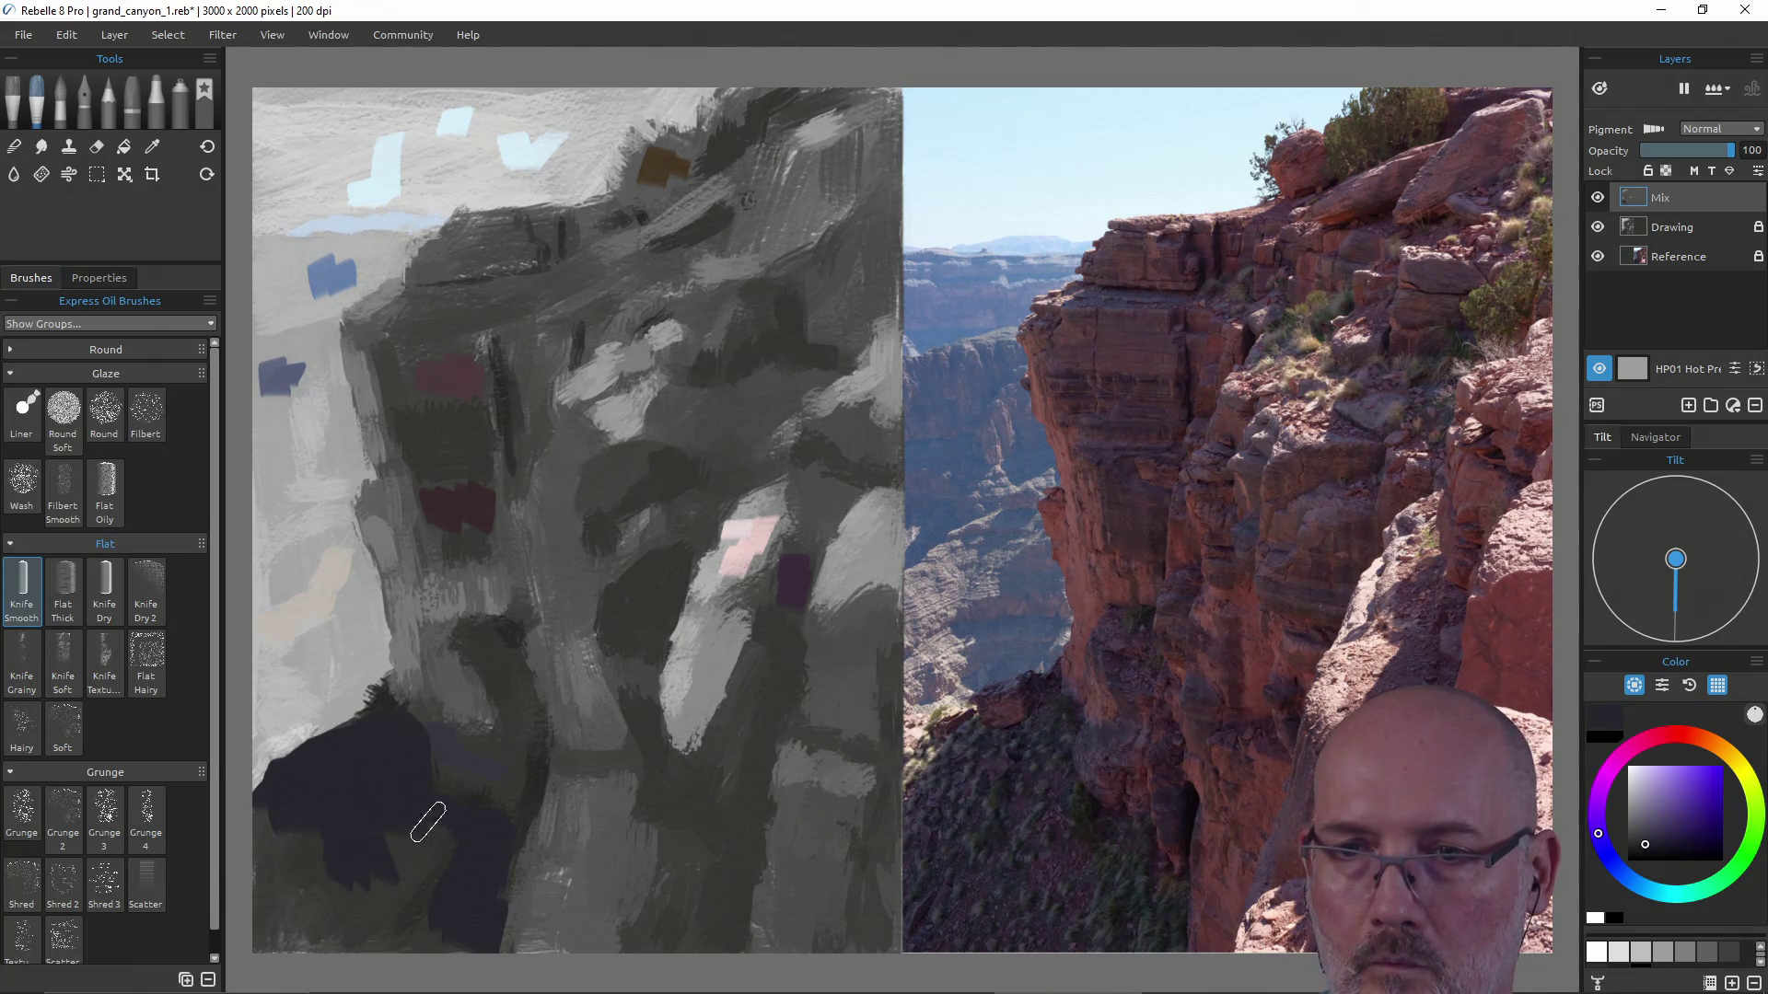
Cover the grey-green cliff base with dark purple and darken the colour to nearly black.
{"action": "mouse_move", "coordinate": [454, 848]}
{"action": "left_mouse_down"}
{"action": "mouse_move", "coordinate": [387, 848]}
{"action": "mouse_move", "coordinate": [400, 881]}
{"action": "mouse_move", "coordinate": [336, 927]}
{"action": "mouse_move", "coordinate": [269, 833]}
{"action": "mouse_move", "coordinate": [253, 926]}
{"action": "mouse_move", "coordinate": [341, 916]}
{"action": "mouse_move", "coordinate": [260, 927]}
{"action": "left_mouse_up"}
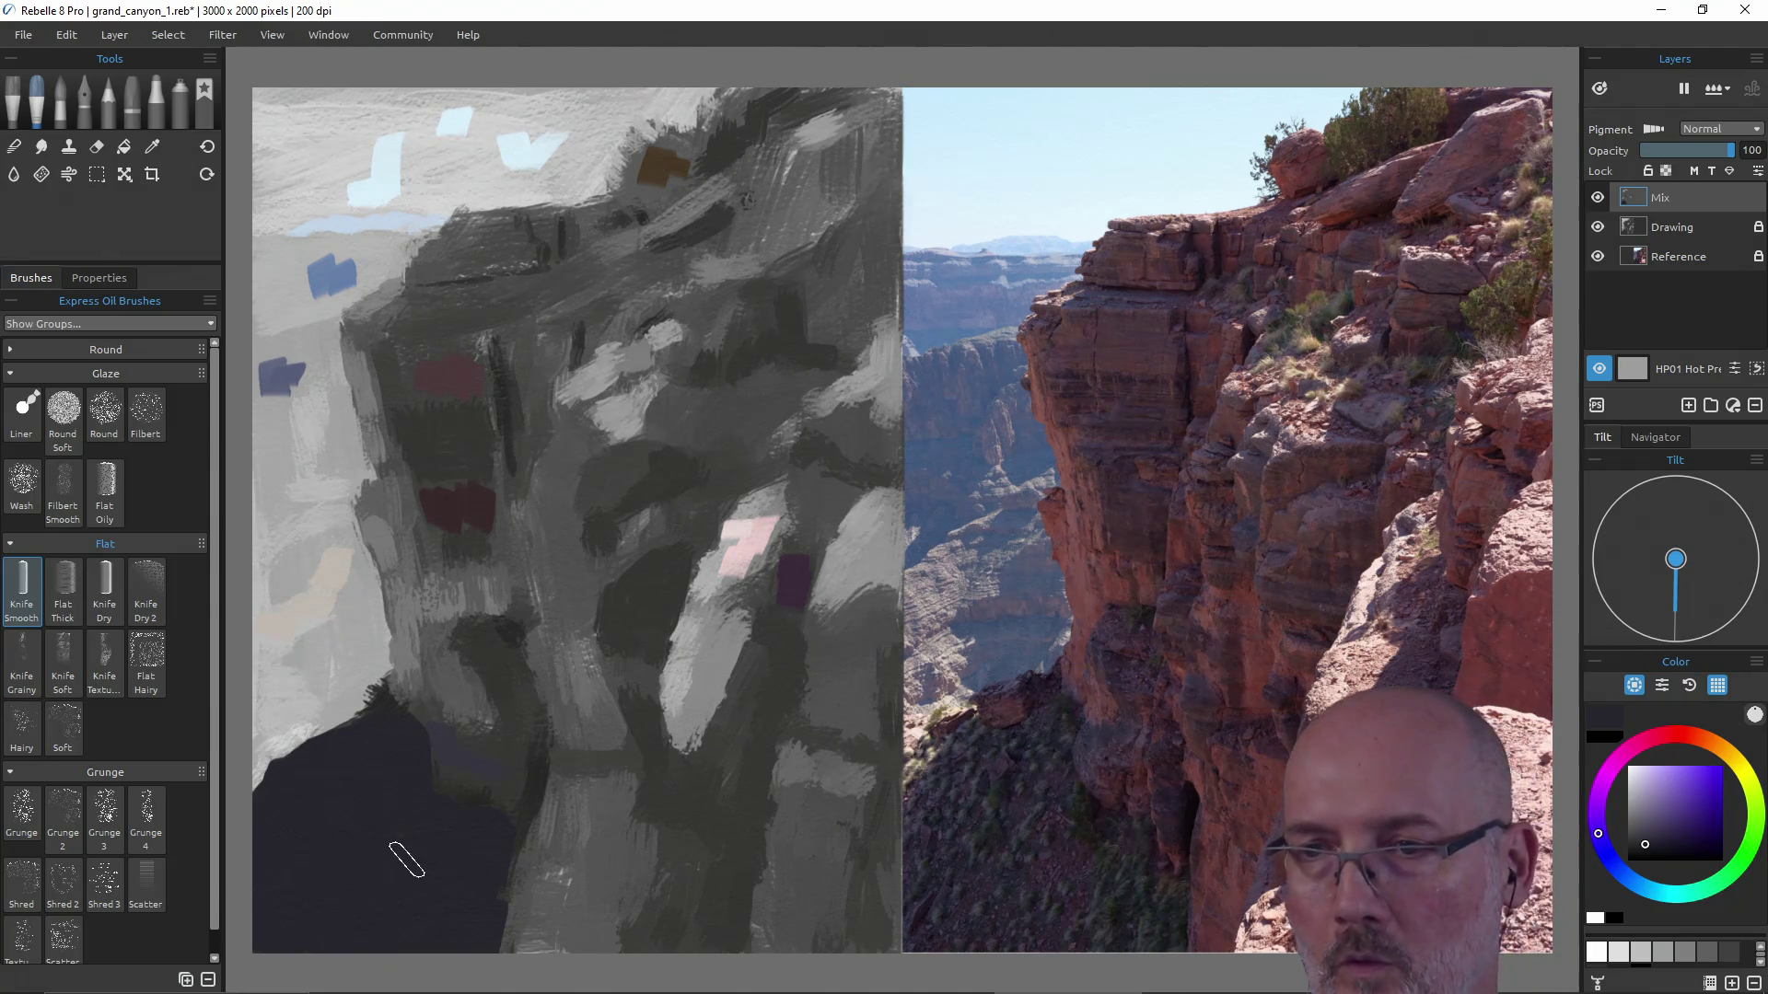
{"action": "left_click_drag", "start_coordinate": [641, 740], "coordinate": [594, 721]}
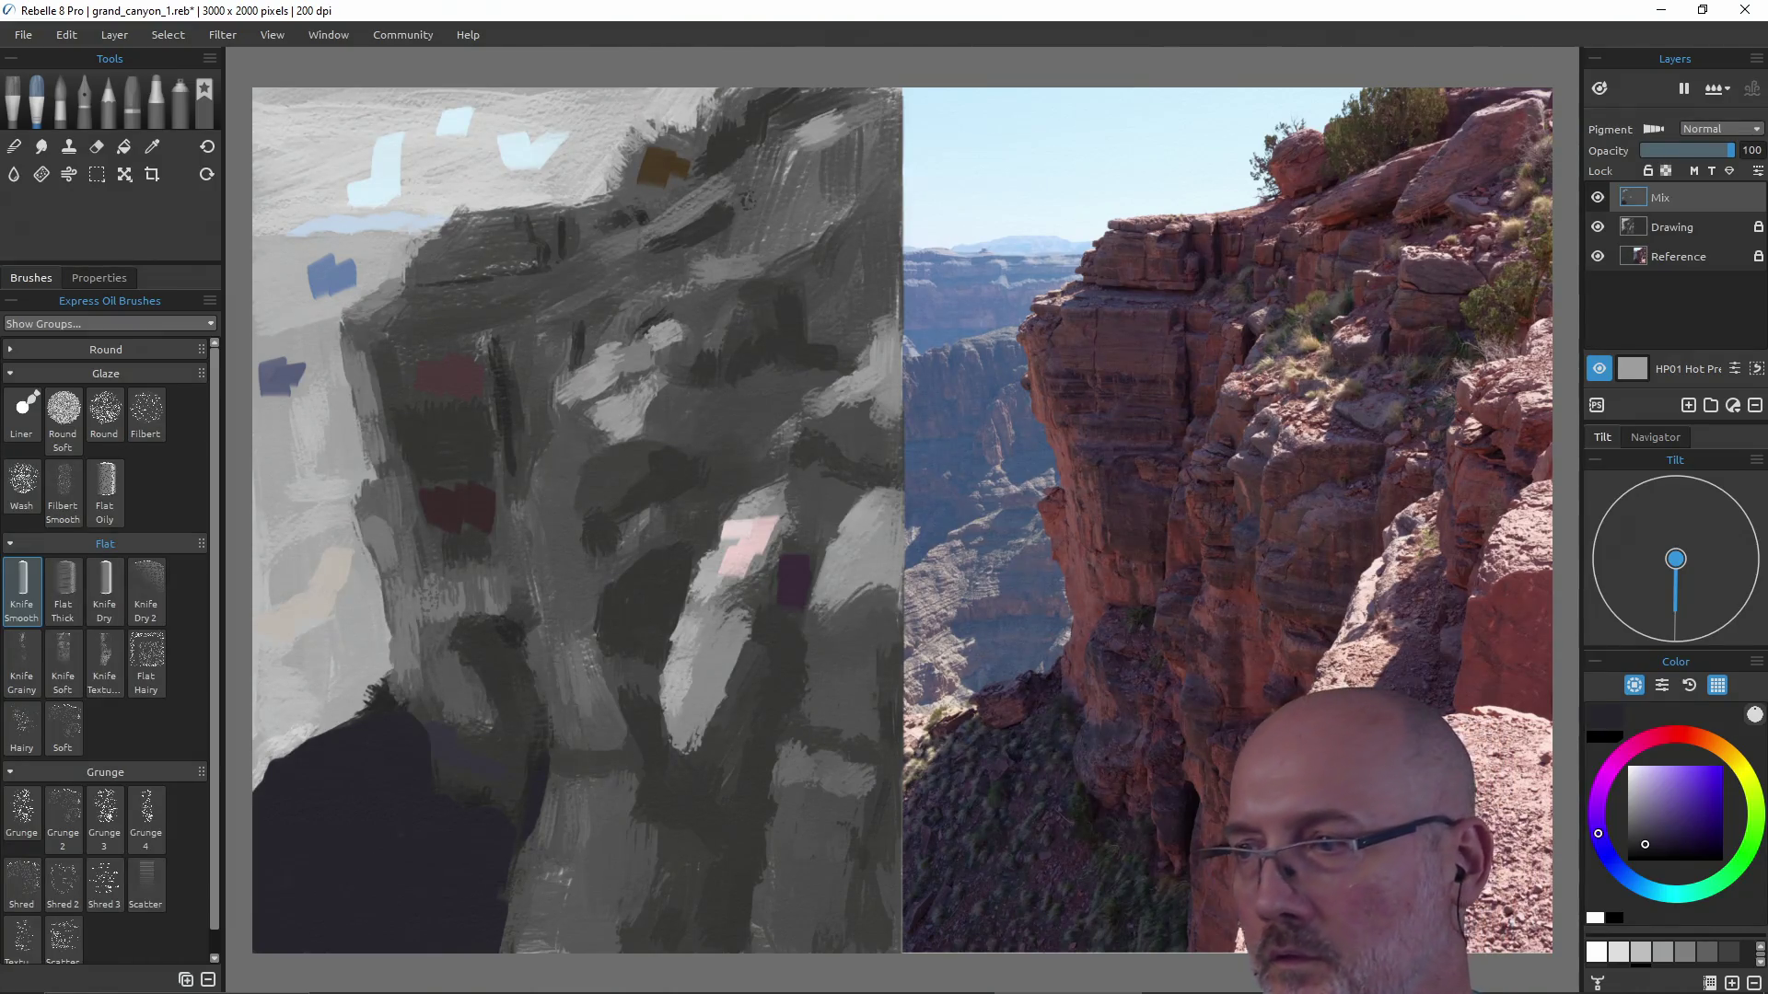
{"action": "left_click_drag", "start_coordinate": [1646, 846], "coordinate": [1644, 852]}
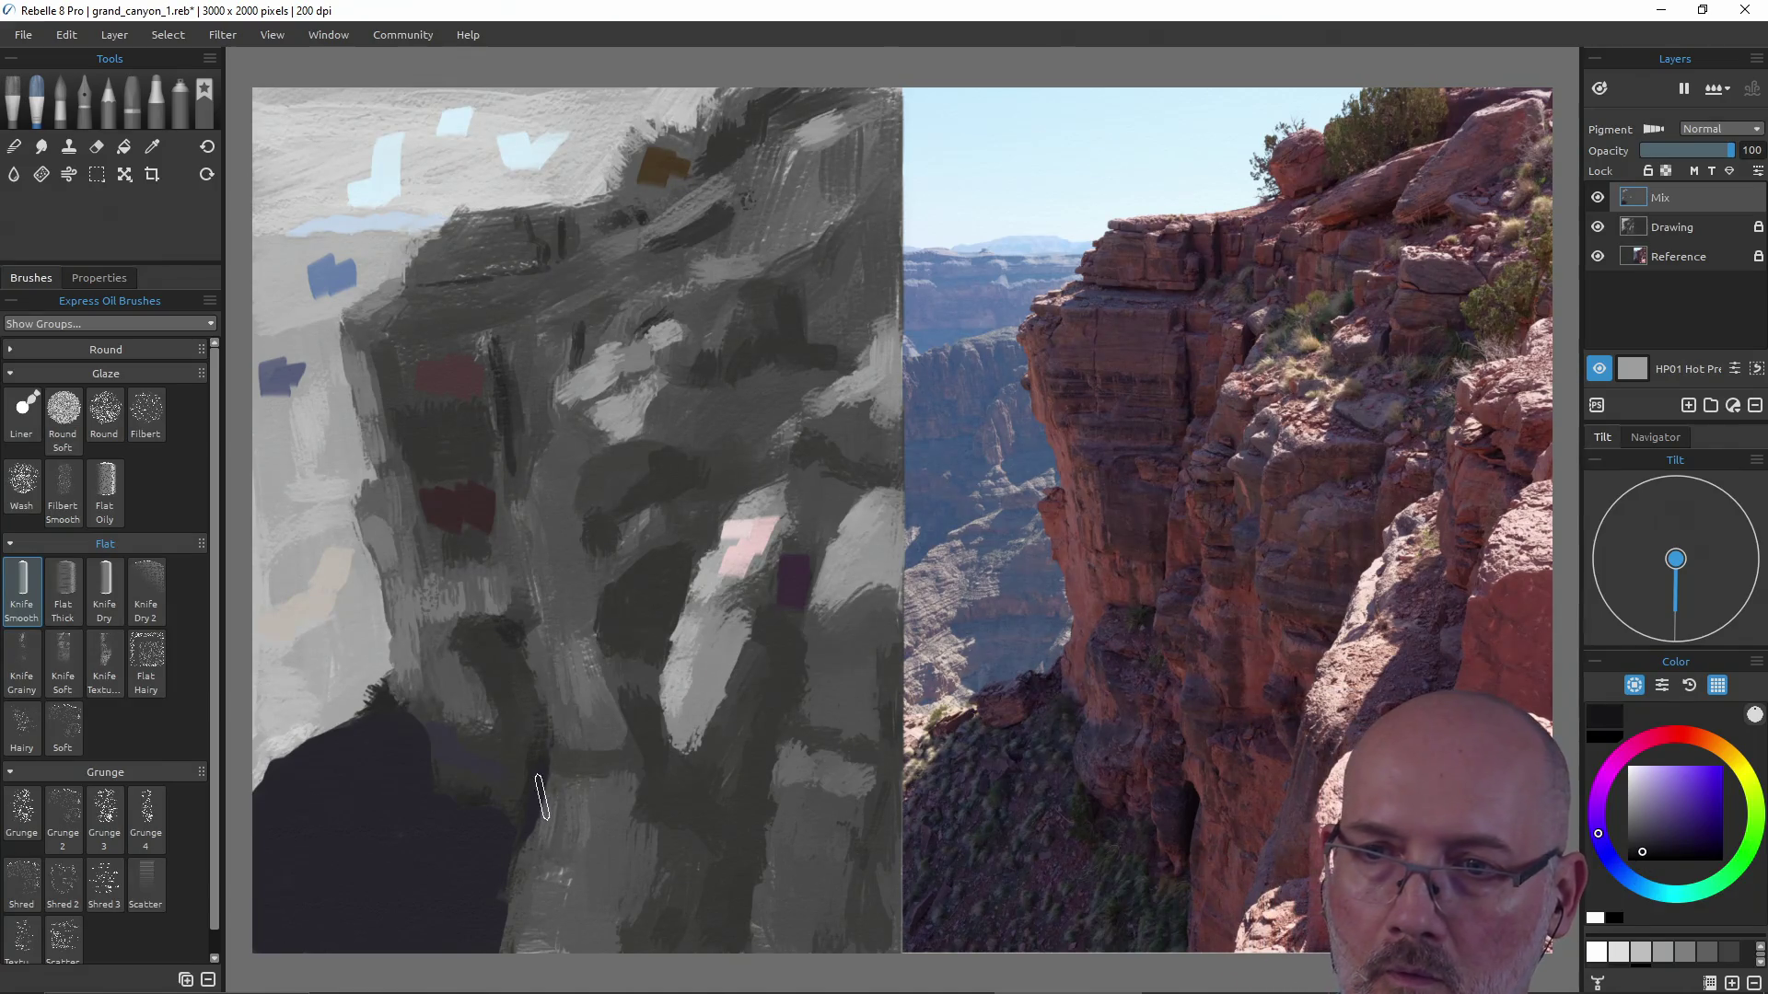
Undo a stray edge stroke and lay a bluish stroke over the dark base, sampling a new colour.
{"action": "mouse_move", "coordinate": [531, 787]}
{"action": "left_mouse_down"}
{"action": "mouse_move", "coordinate": [505, 820]}
{"action": "mouse_move", "coordinate": [548, 776]}
{"action": "left_mouse_up"}
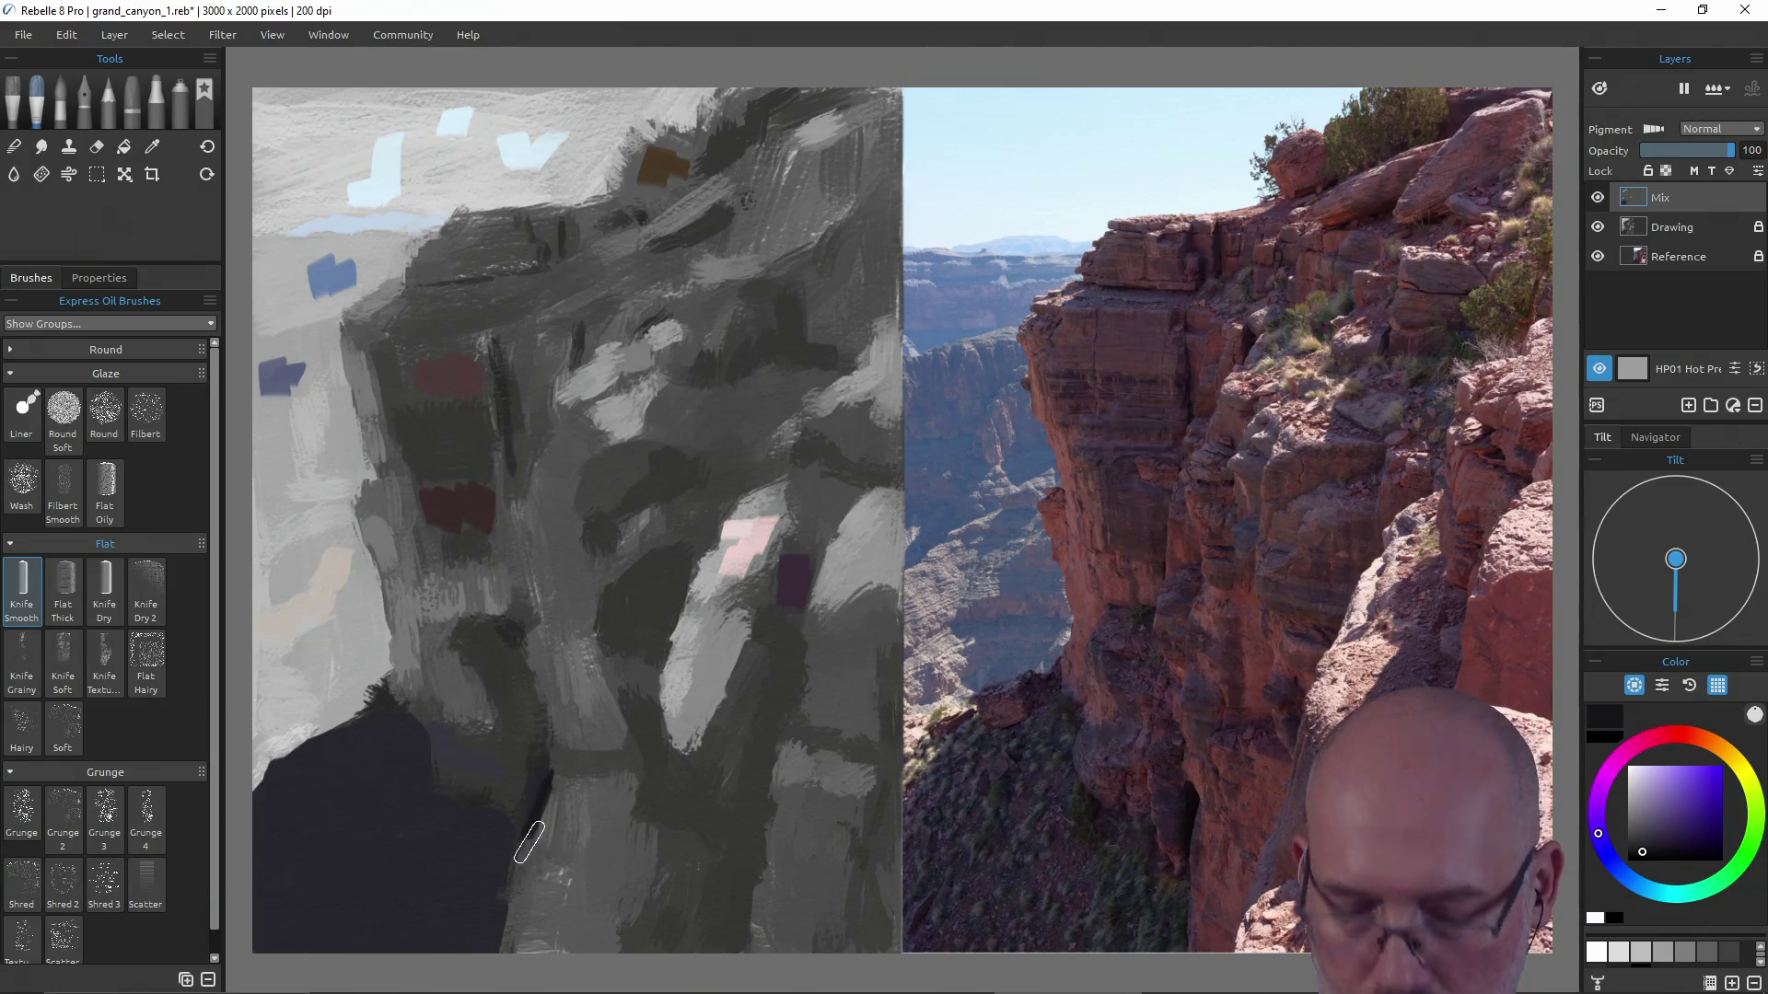
{"action": "key", "text": "ctrl+z"}
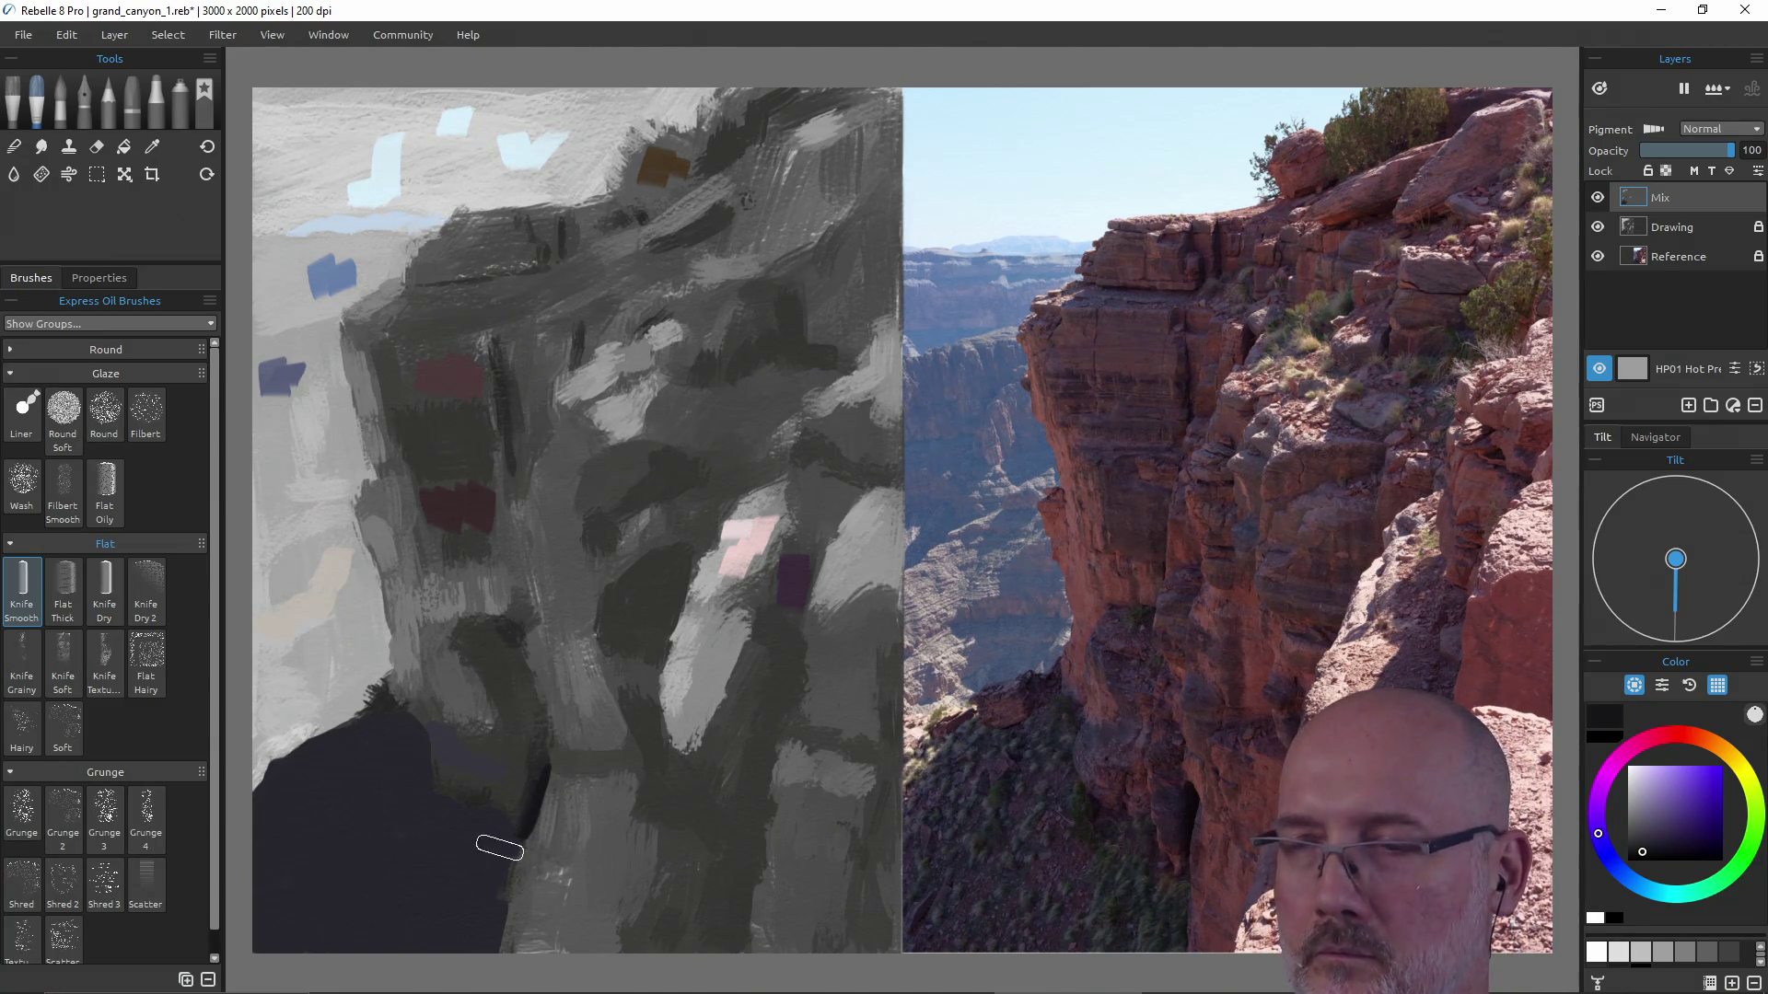
{"action": "left_click_drag", "start_coordinate": [483, 771], "coordinate": [461, 745]}
{"action": "left_click", "coordinate": [446, 750], "text": "alt"}
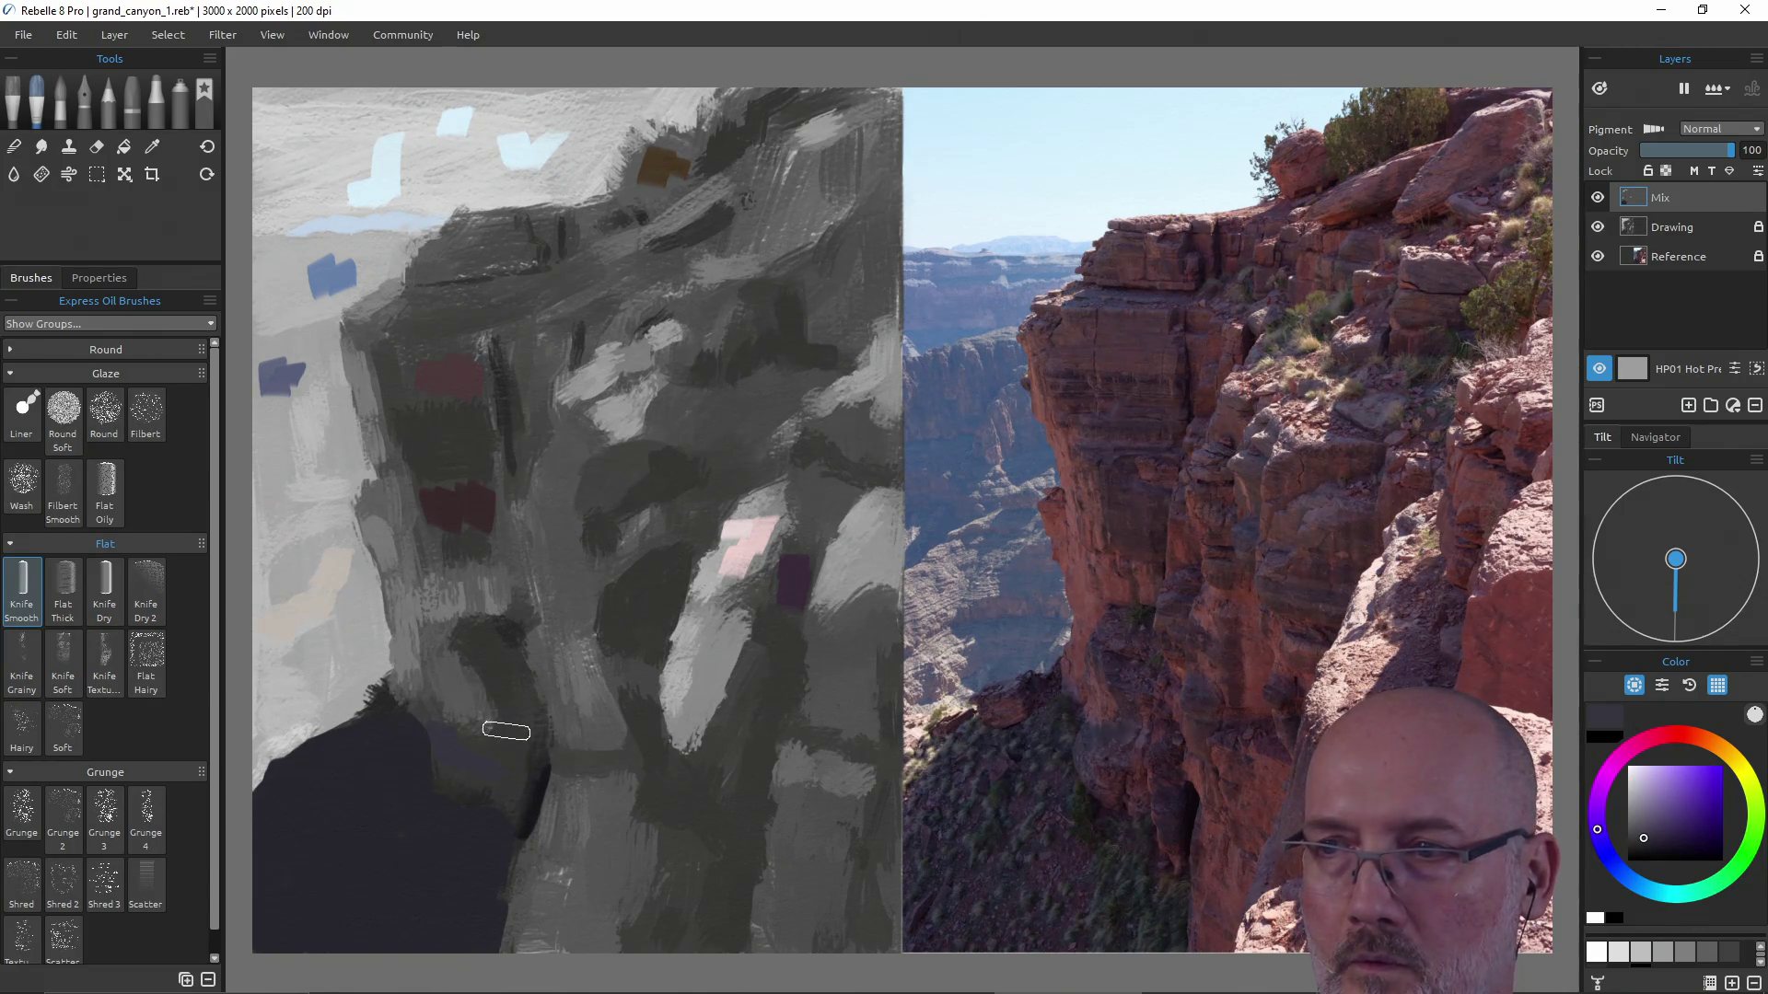
With a smaller brush, paint dark purple blocks beside the pink highlight and in the lower middle.
{"action": "left_click_drag", "start_coordinate": [505, 723], "coordinate": [494, 710]}
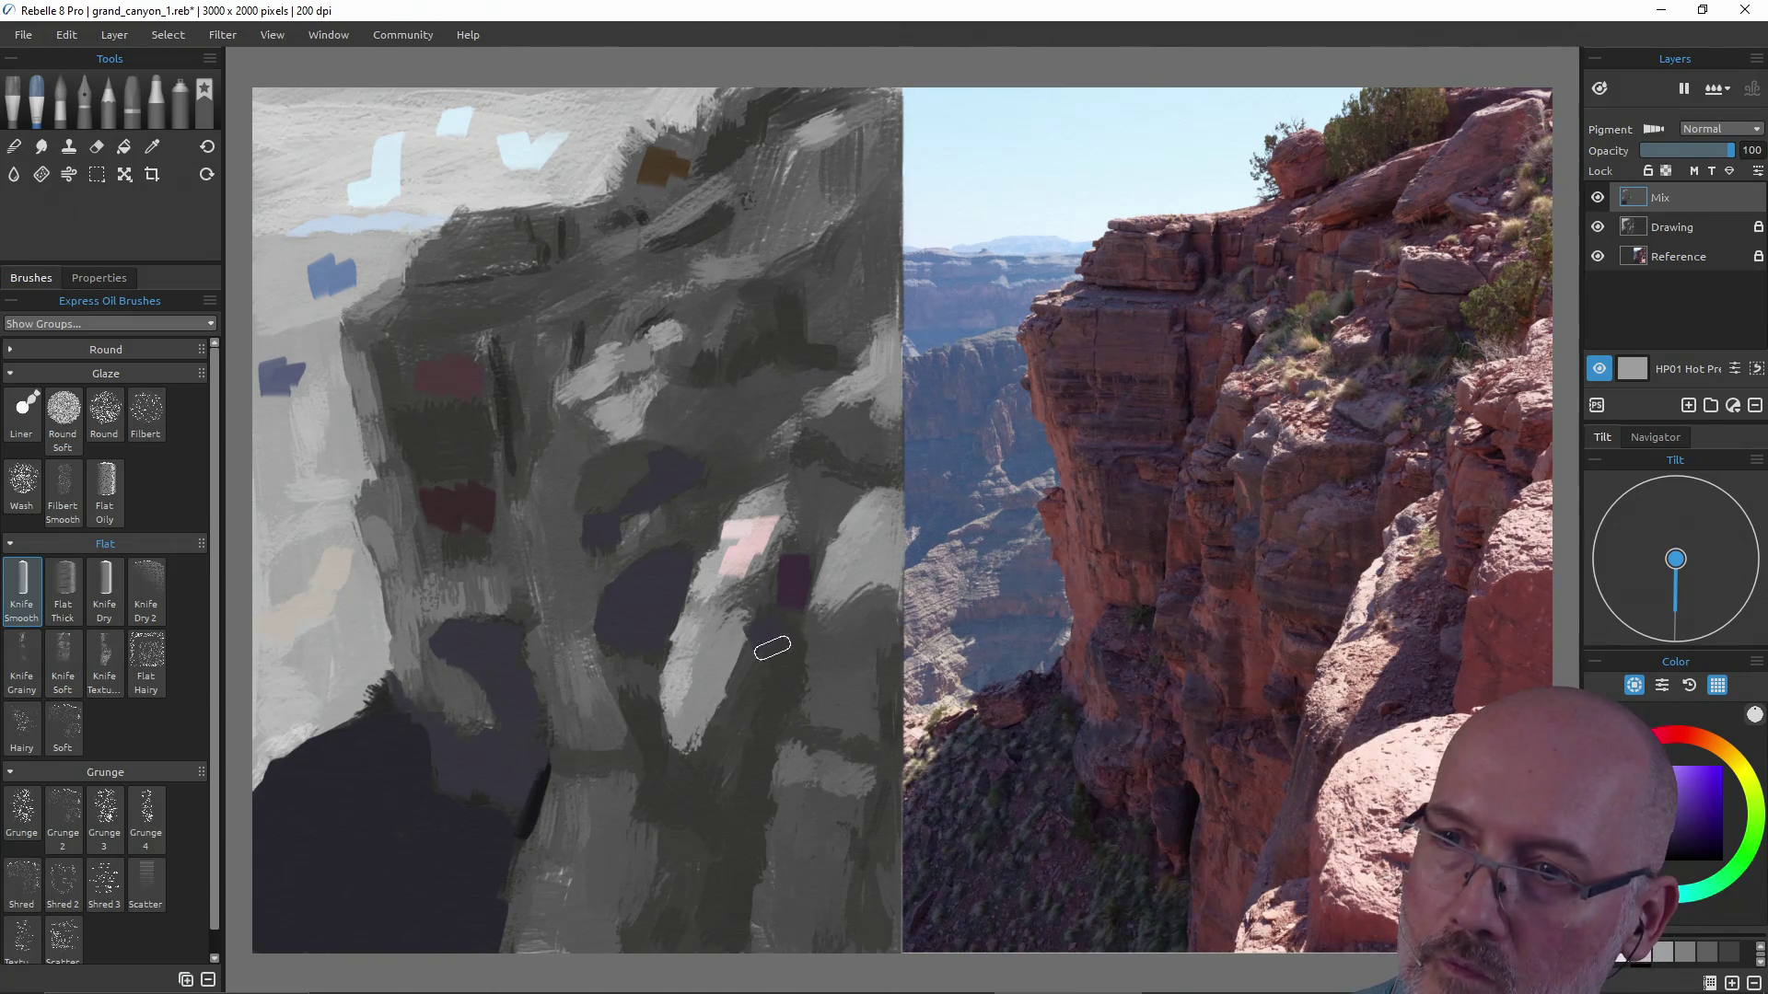
{"action": "left_click", "coordinate": [790, 581], "text": "ctrl"}
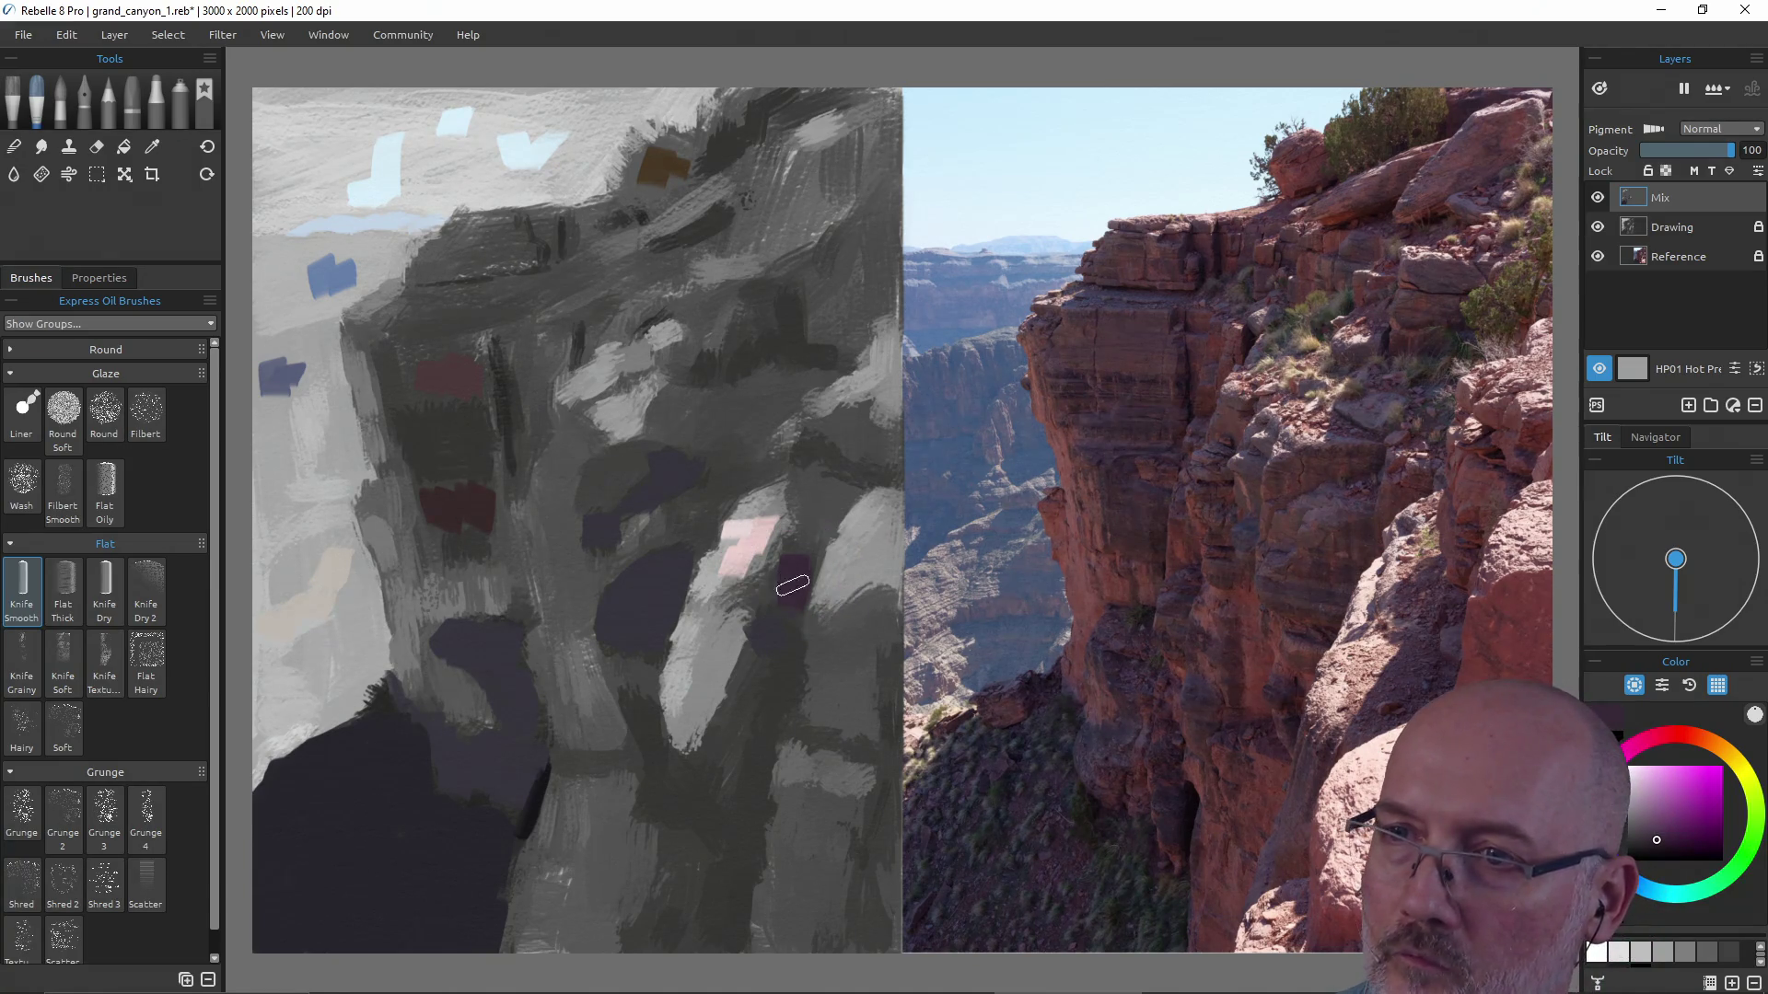
{"action": "left_click_drag", "start_coordinate": [780, 594], "coordinate": [769, 598]}
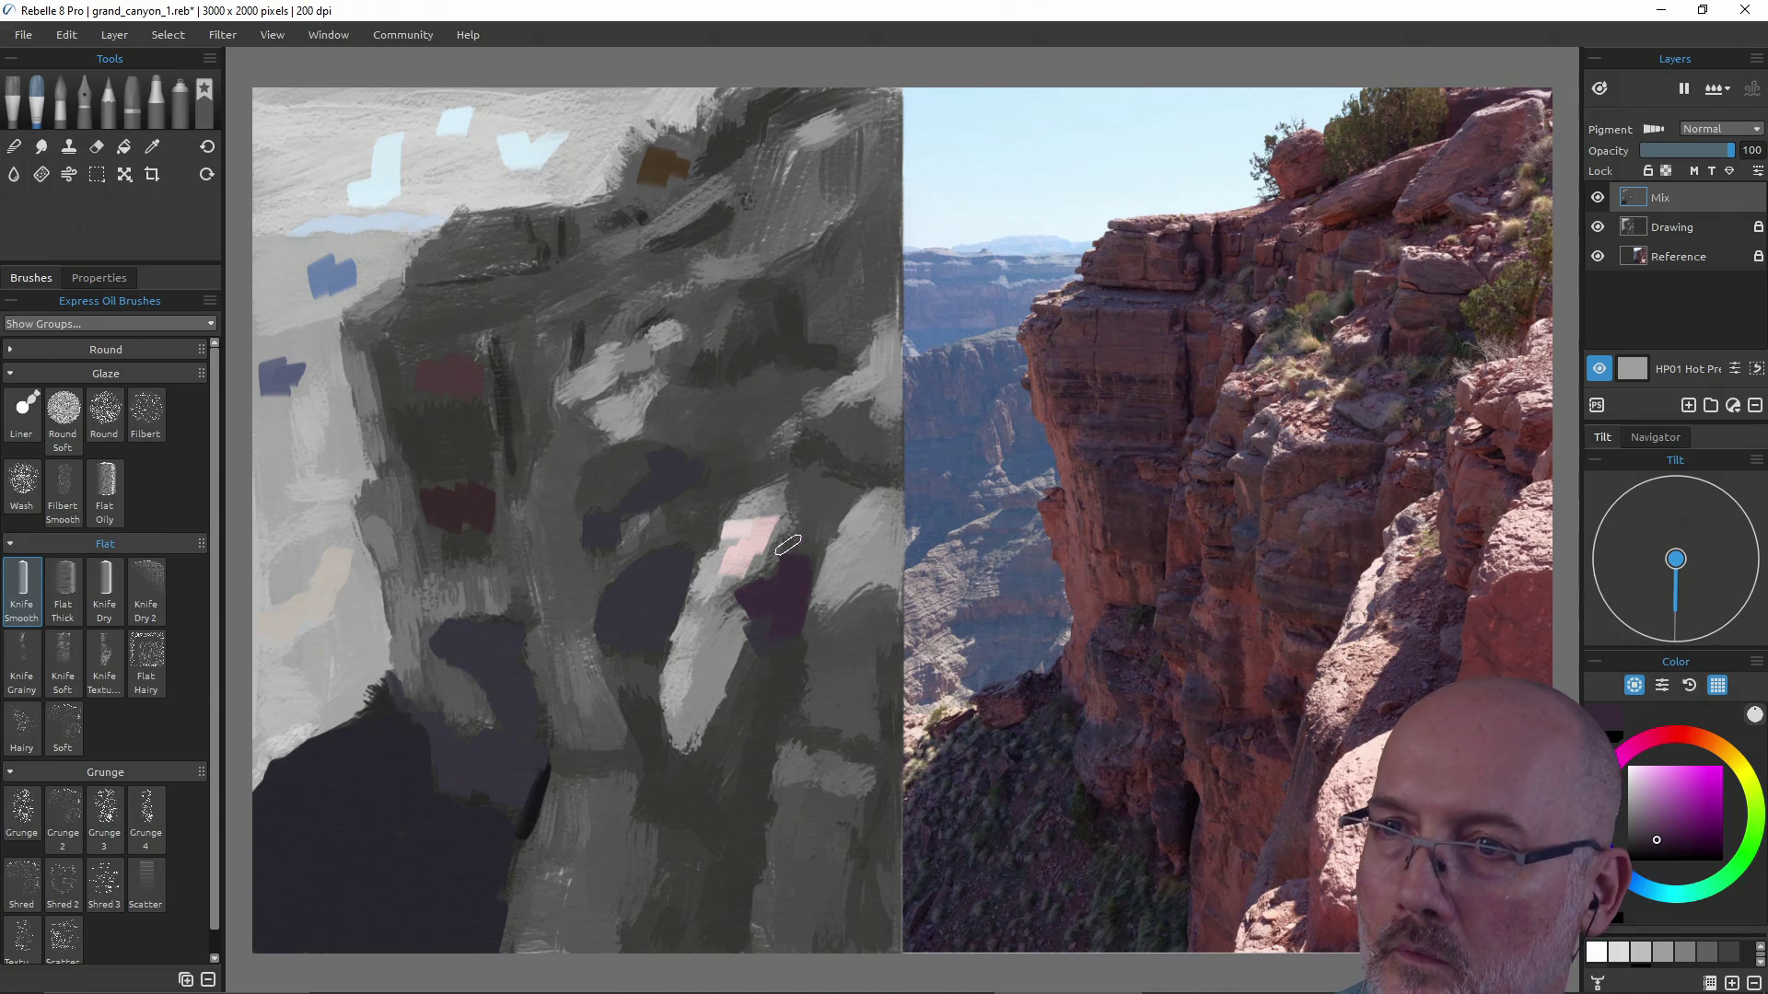
{"action": "left_click_drag", "start_coordinate": [657, 791], "coordinate": [659, 752]}
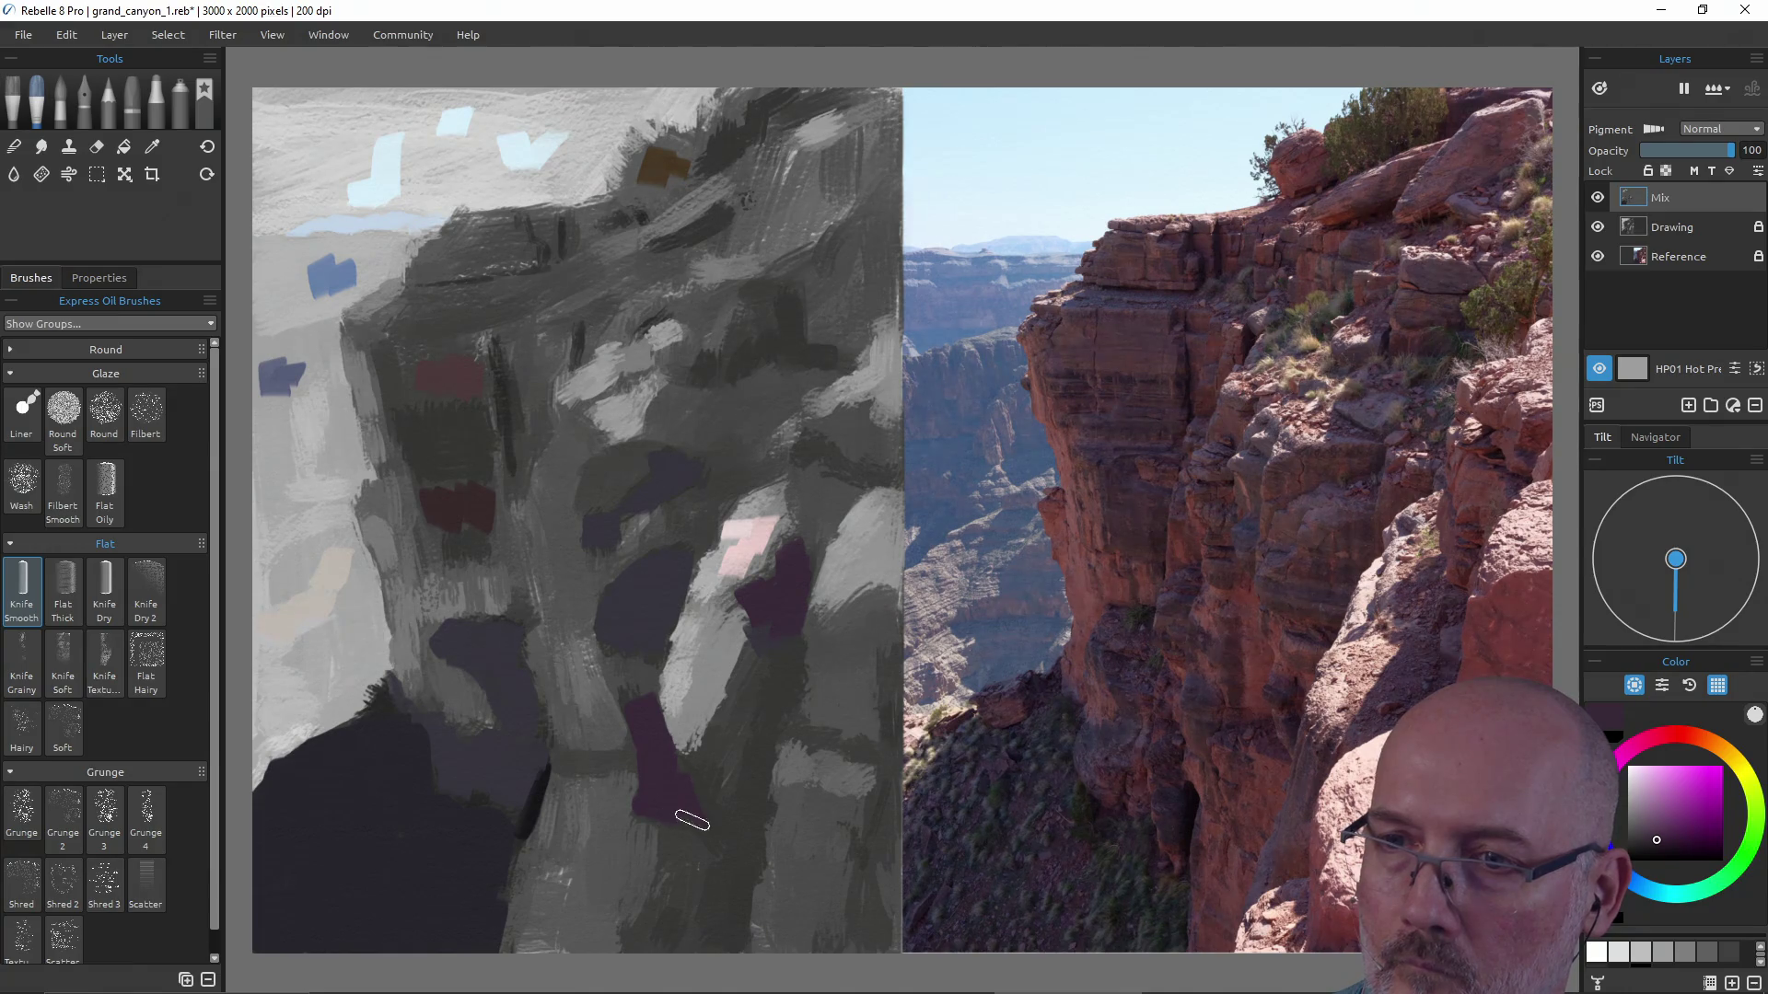
Sample a bluish grey and paint a dark stroke below the purple patch.
{"action": "left_click", "coordinate": [632, 613], "text": "alt"}
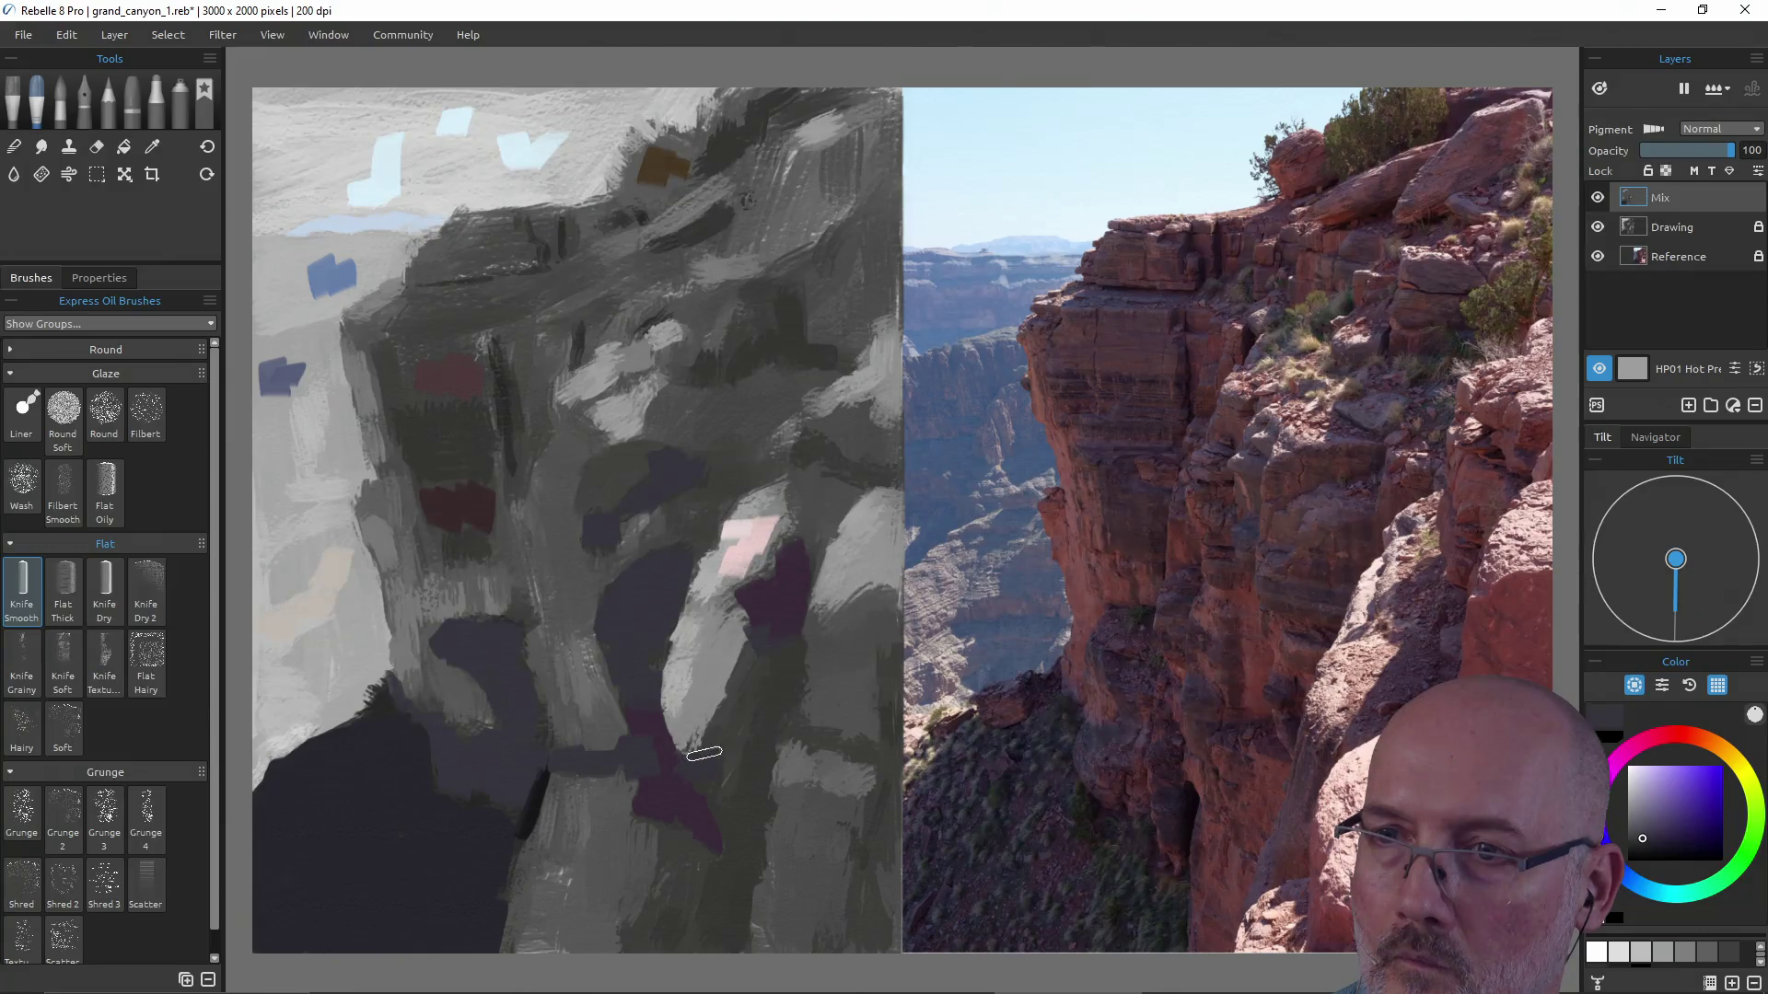
{"action": "left_click_drag", "start_coordinate": [763, 633], "coordinate": [757, 694]}
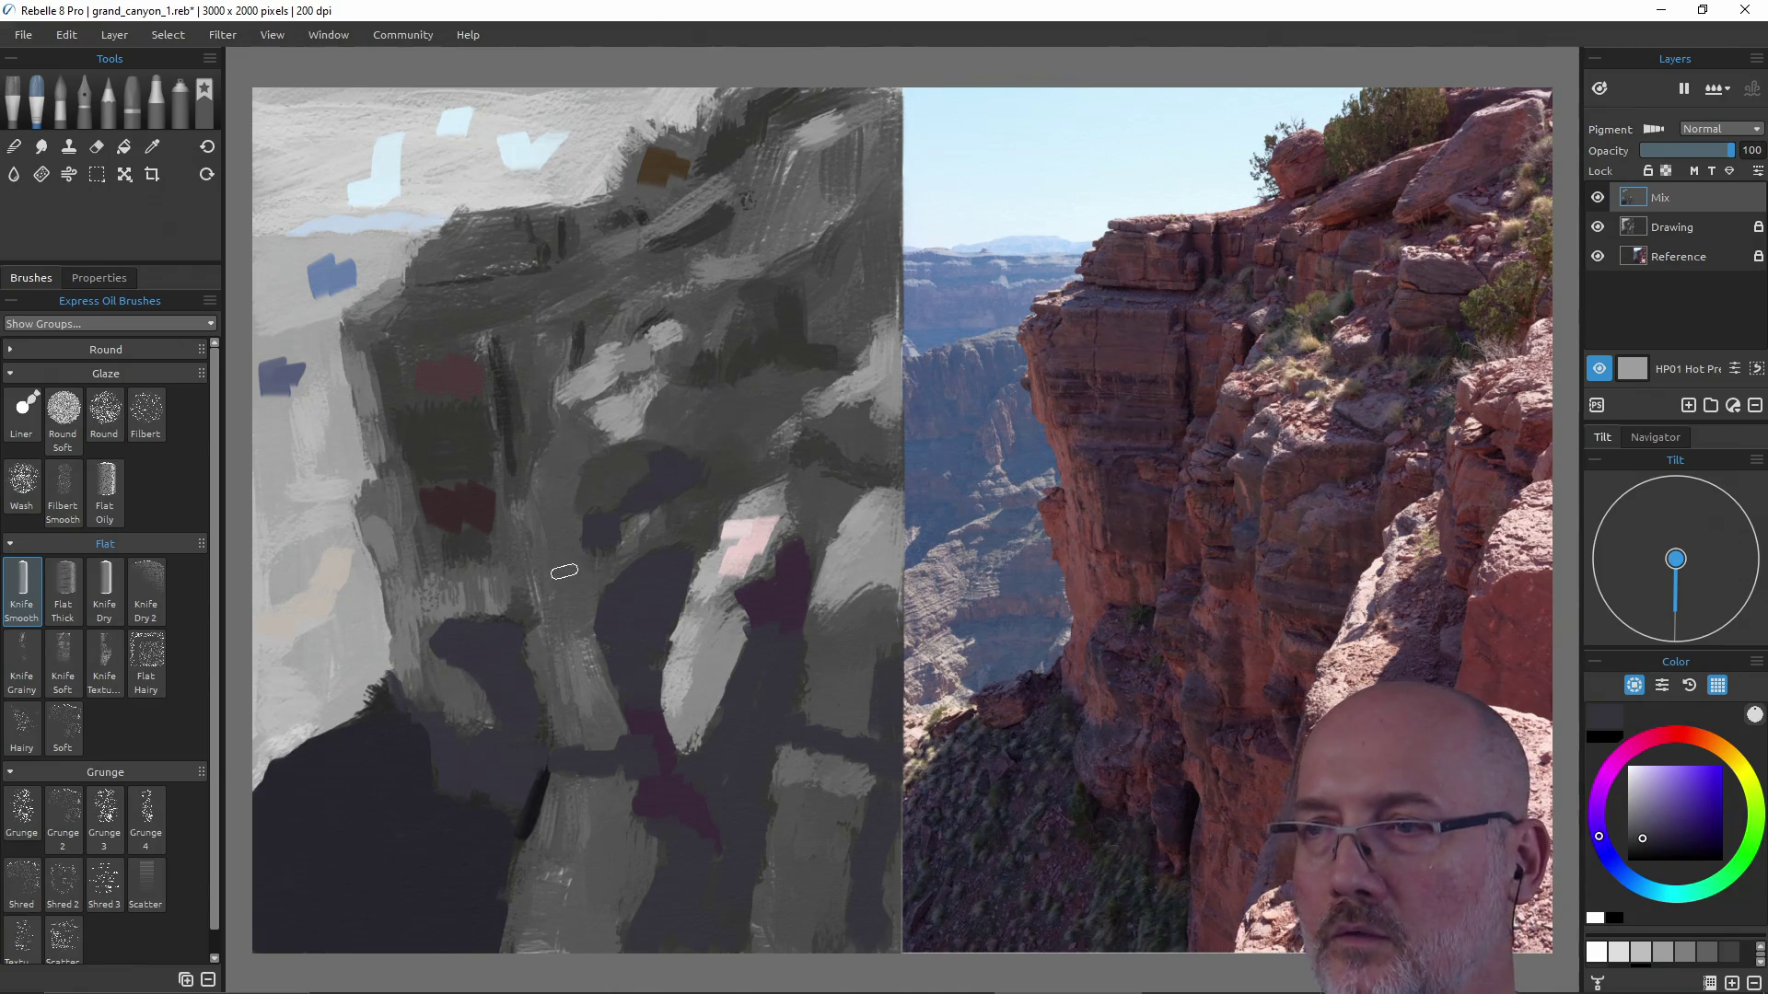
Sample reds and block in dark red patches along the bottom and lower middle of the cliff.
{"action": "left_click", "coordinate": [453, 506], "text": "ctrl"}
{"action": "mouse_move", "coordinate": [1303, 584]}
{"action": "left_mouse_down"}
{"action": "mouse_move", "coordinate": [1254, 649]}
{"action": "mouse_move", "coordinate": [1244, 621]}
{"action": "left_mouse_up"}
{"action": "left_click_drag", "start_coordinate": [811, 812], "coordinate": [812, 869]}
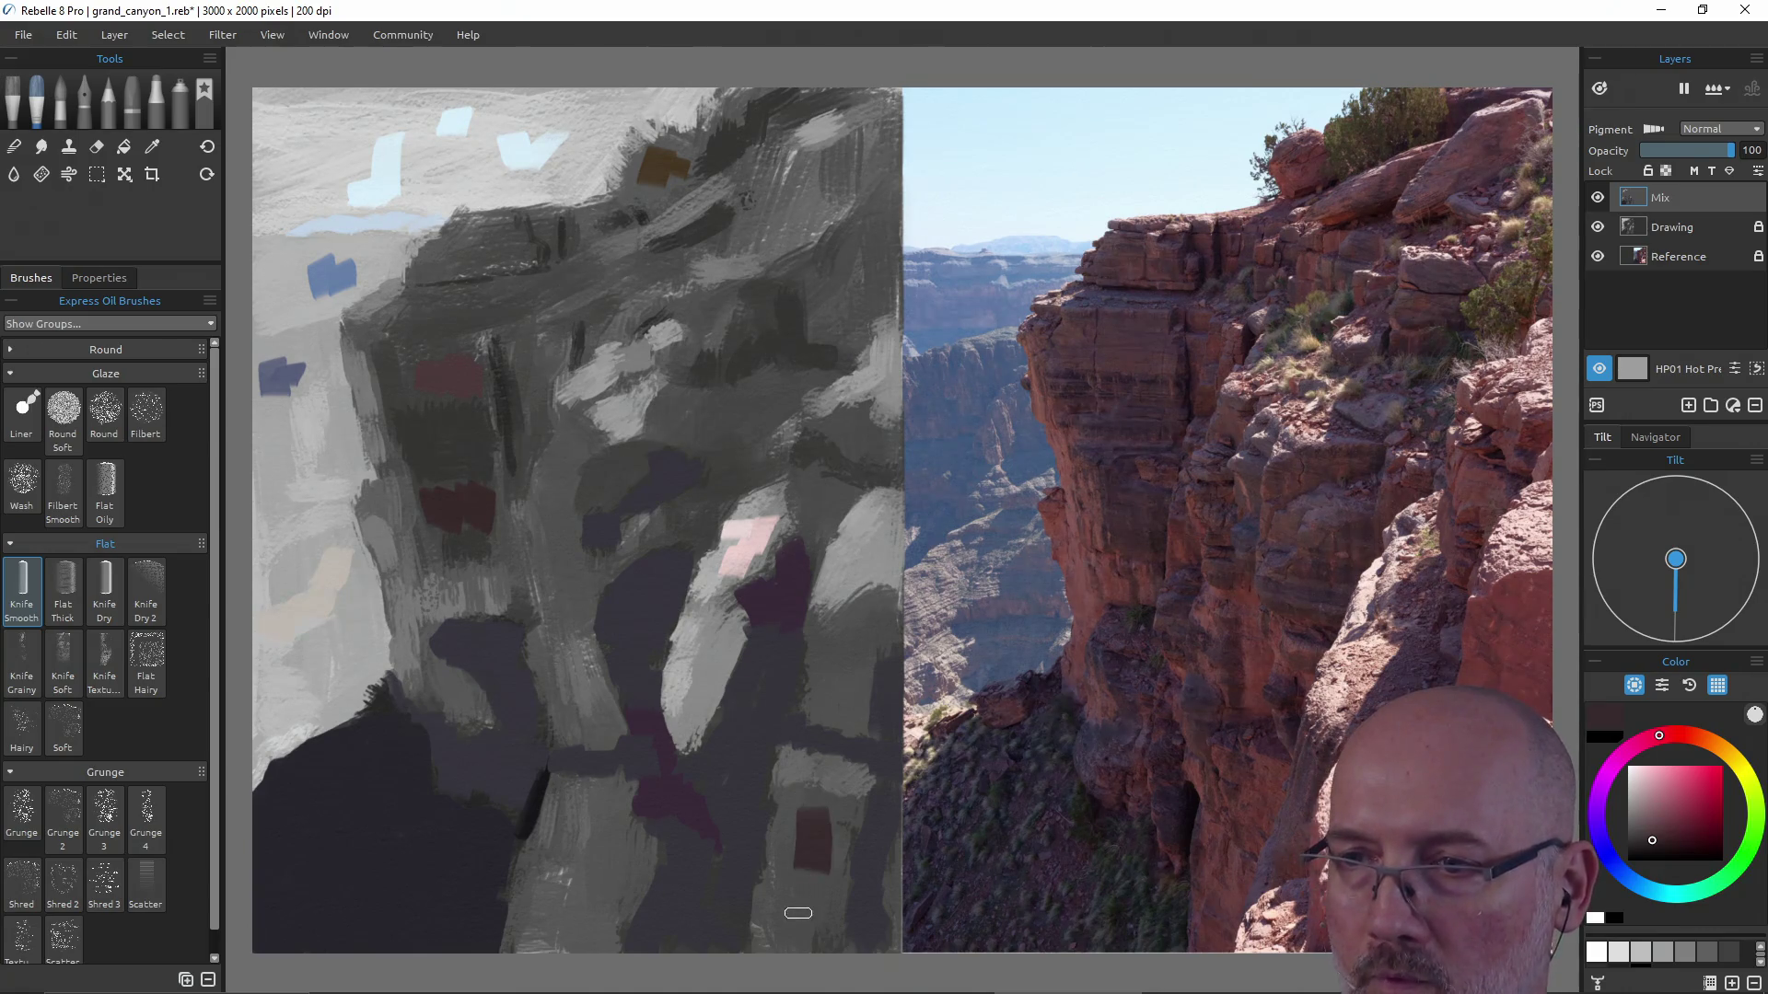
{"action": "mouse_move", "coordinate": [851, 807]}
{"action": "left_mouse_down"}
{"action": "mouse_move", "coordinate": [829, 938]}
{"action": "mouse_move", "coordinate": [762, 947]}
{"action": "mouse_move", "coordinate": [801, 808]}
{"action": "mouse_move", "coordinate": [808, 899]}
{"action": "mouse_move", "coordinate": [786, 814]}
{"action": "left_mouse_up"}
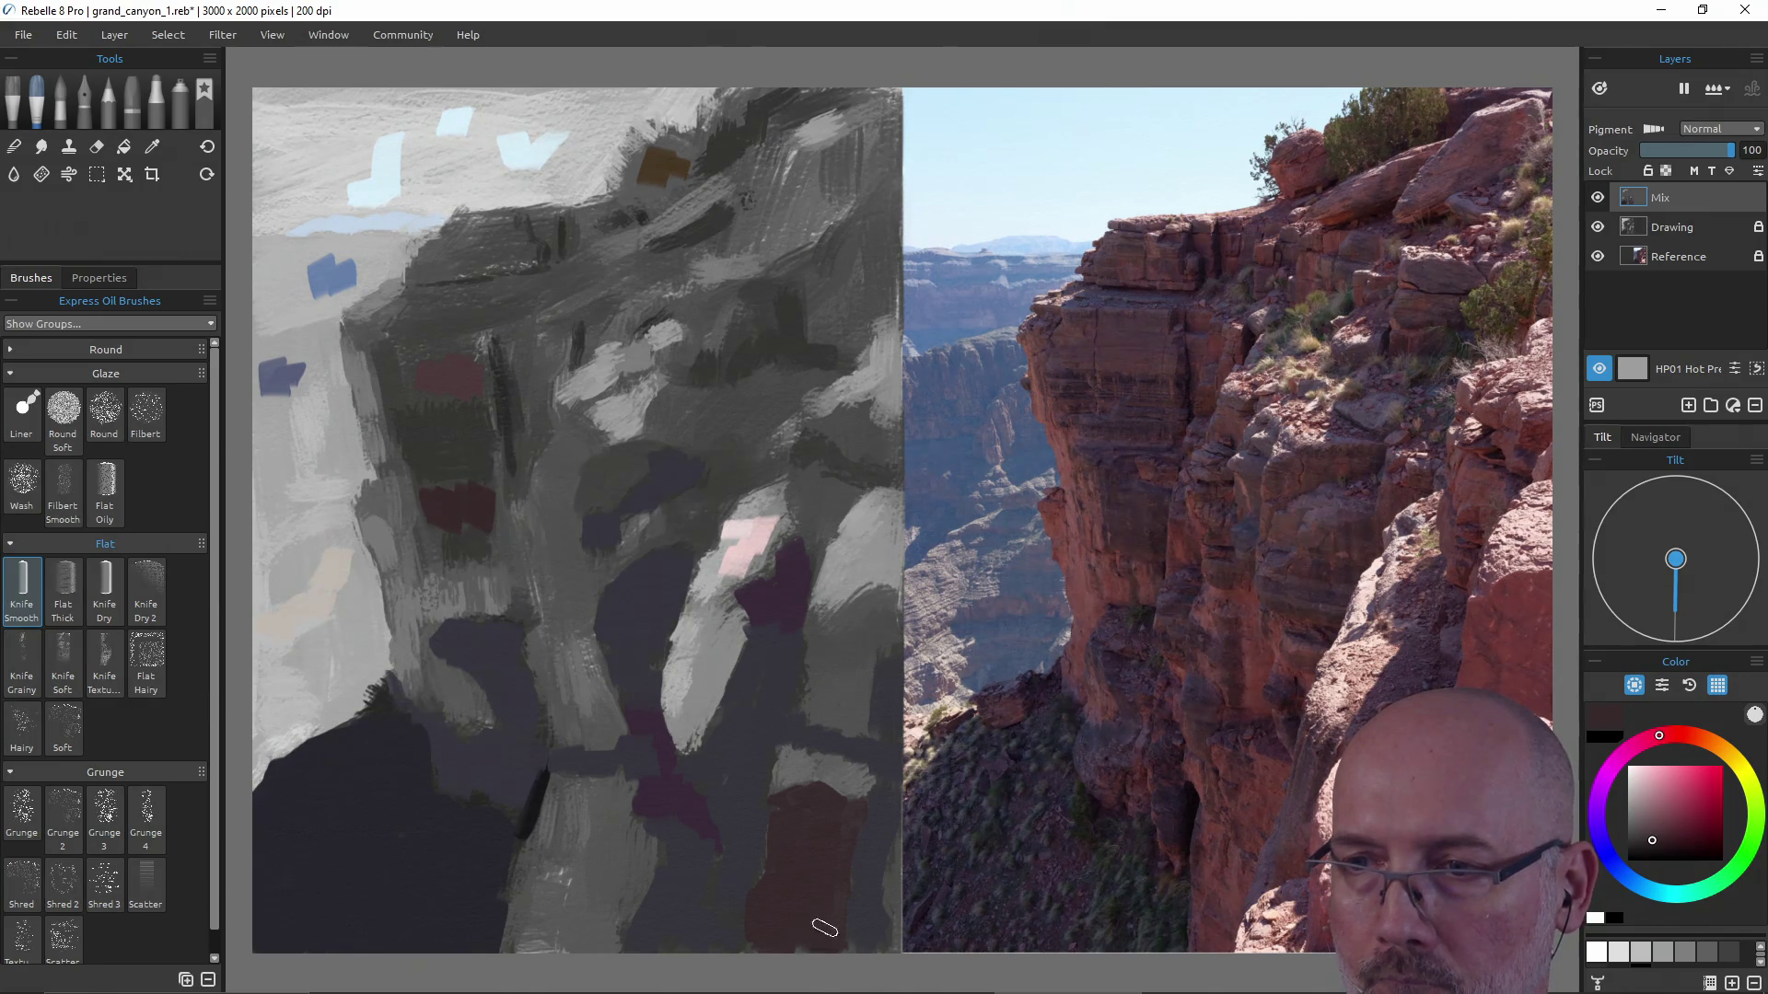
{"action": "left_click_drag", "start_coordinate": [885, 842], "coordinate": [889, 930]}
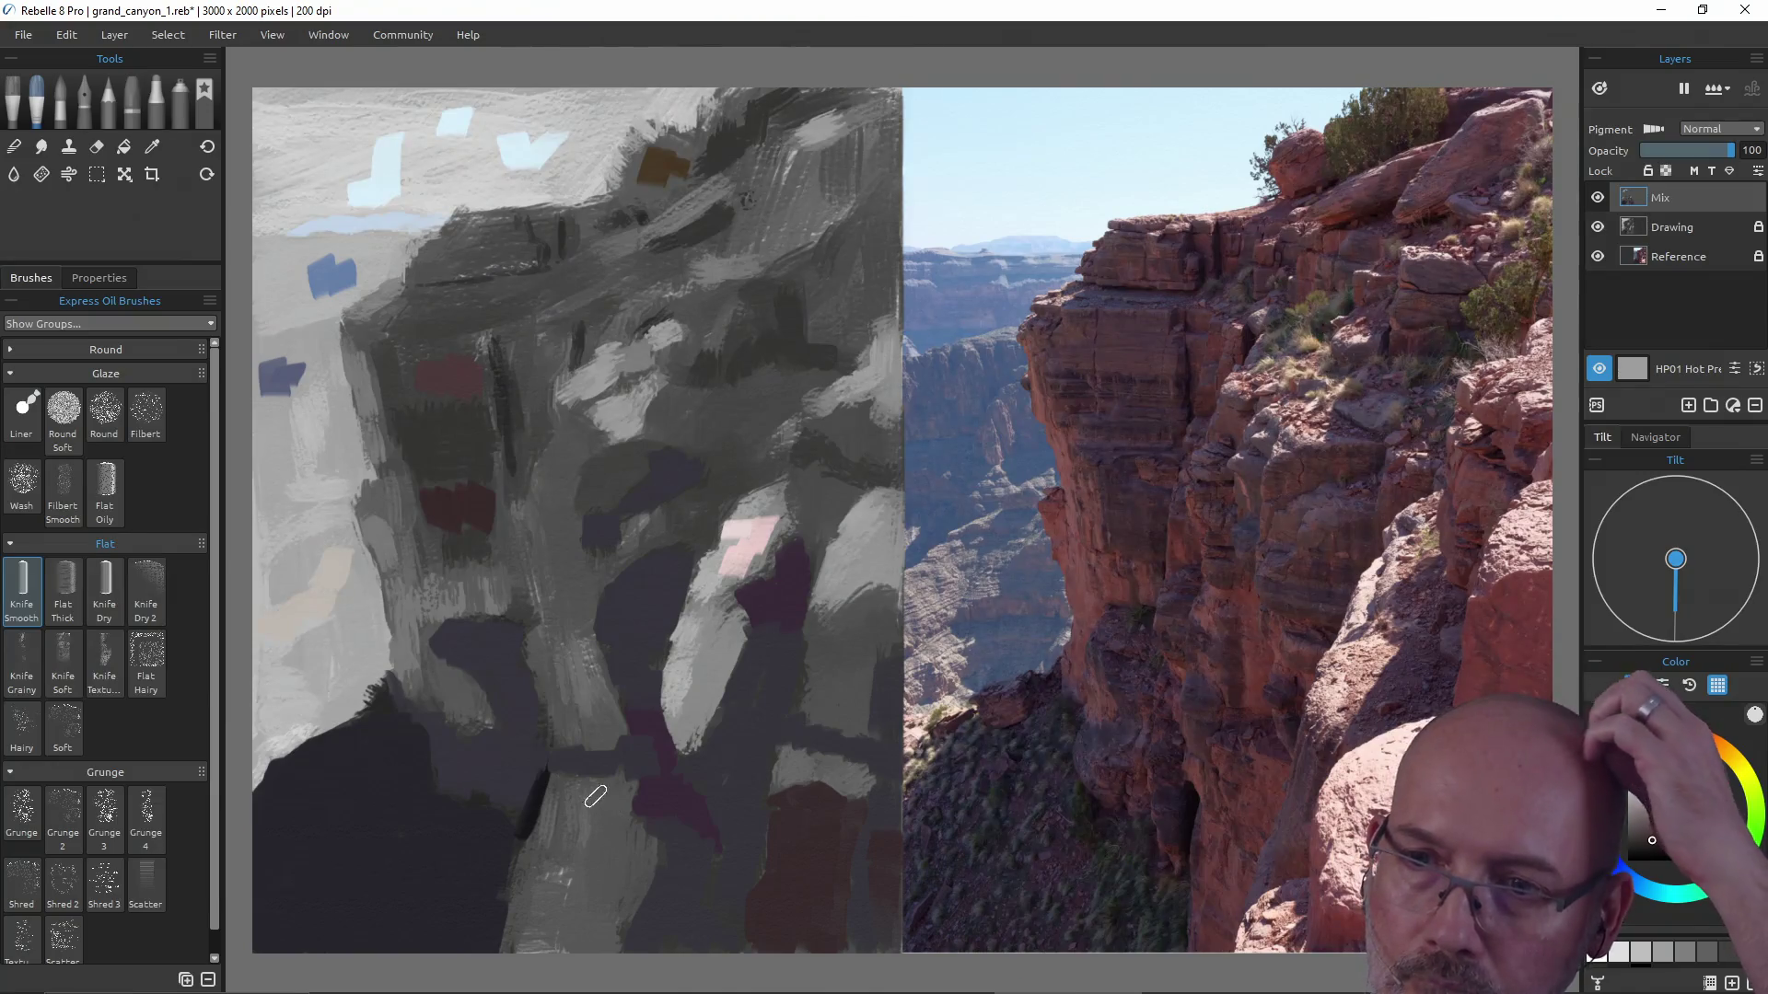
{"action": "left_click_drag", "start_coordinate": [601, 787], "coordinate": [615, 818]}
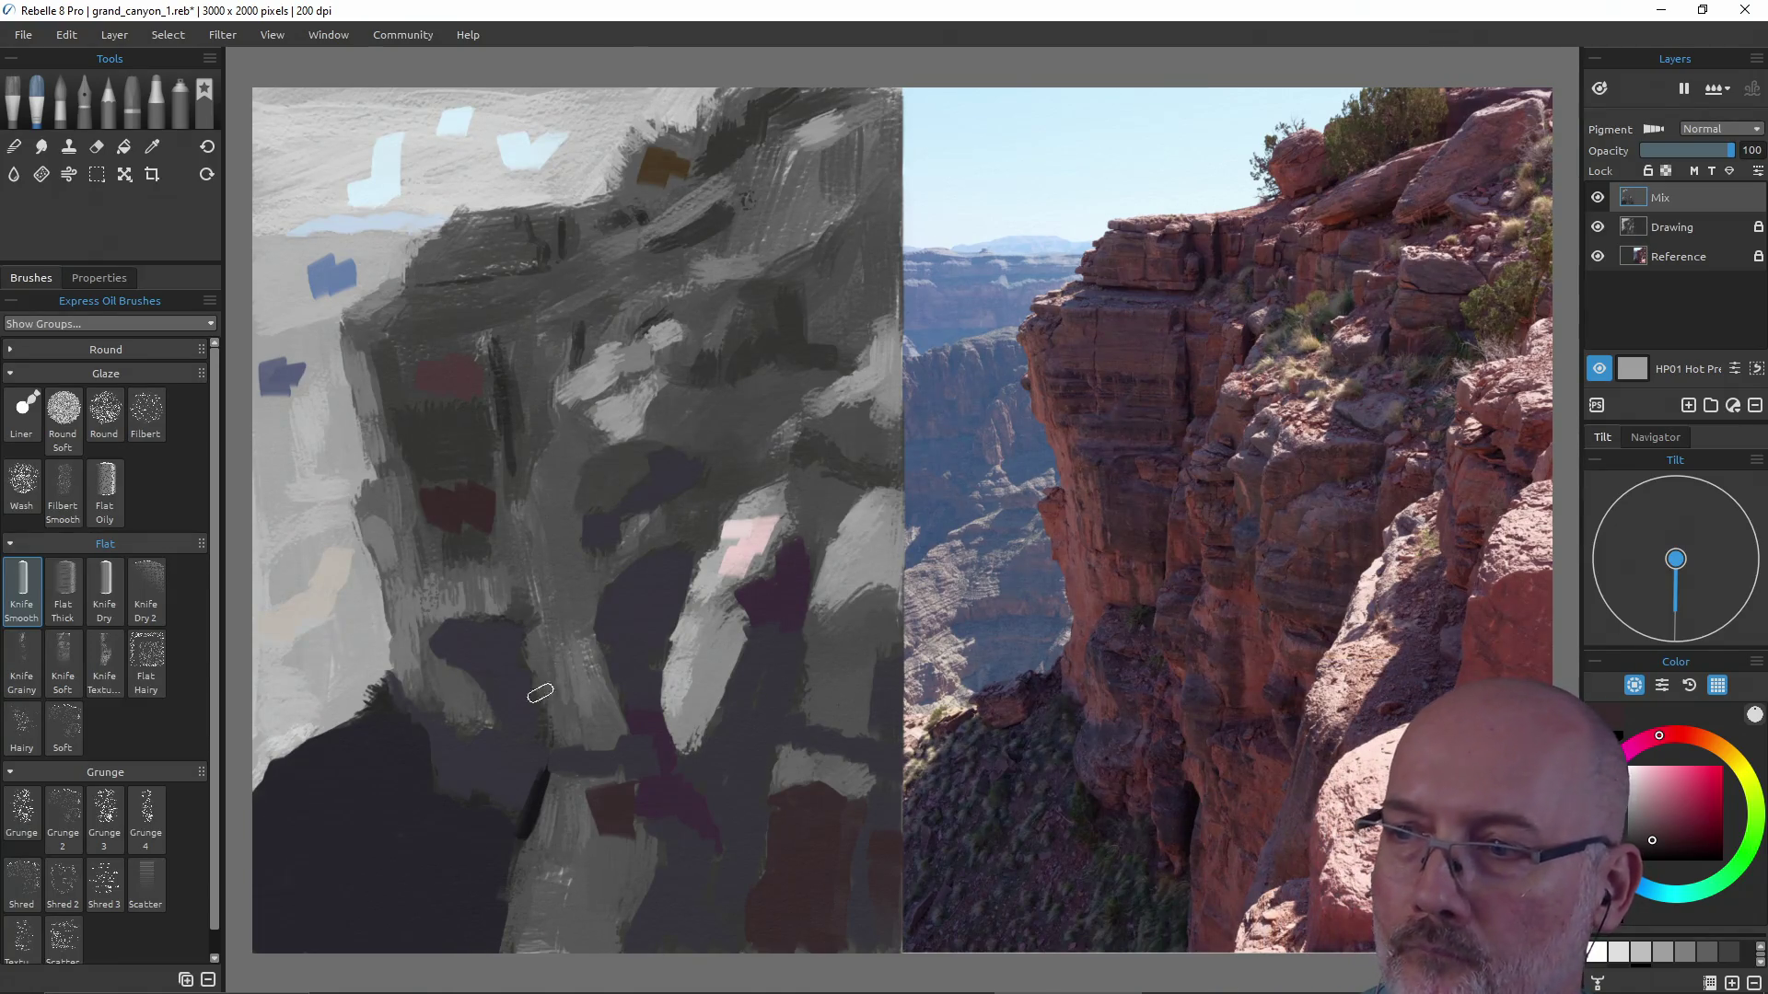
Sample brown and extend the brown patch up and down, adding a dark reddish stroke mid-cliff.
{"action": "left_click", "coordinate": [450, 374], "text": "alt"}
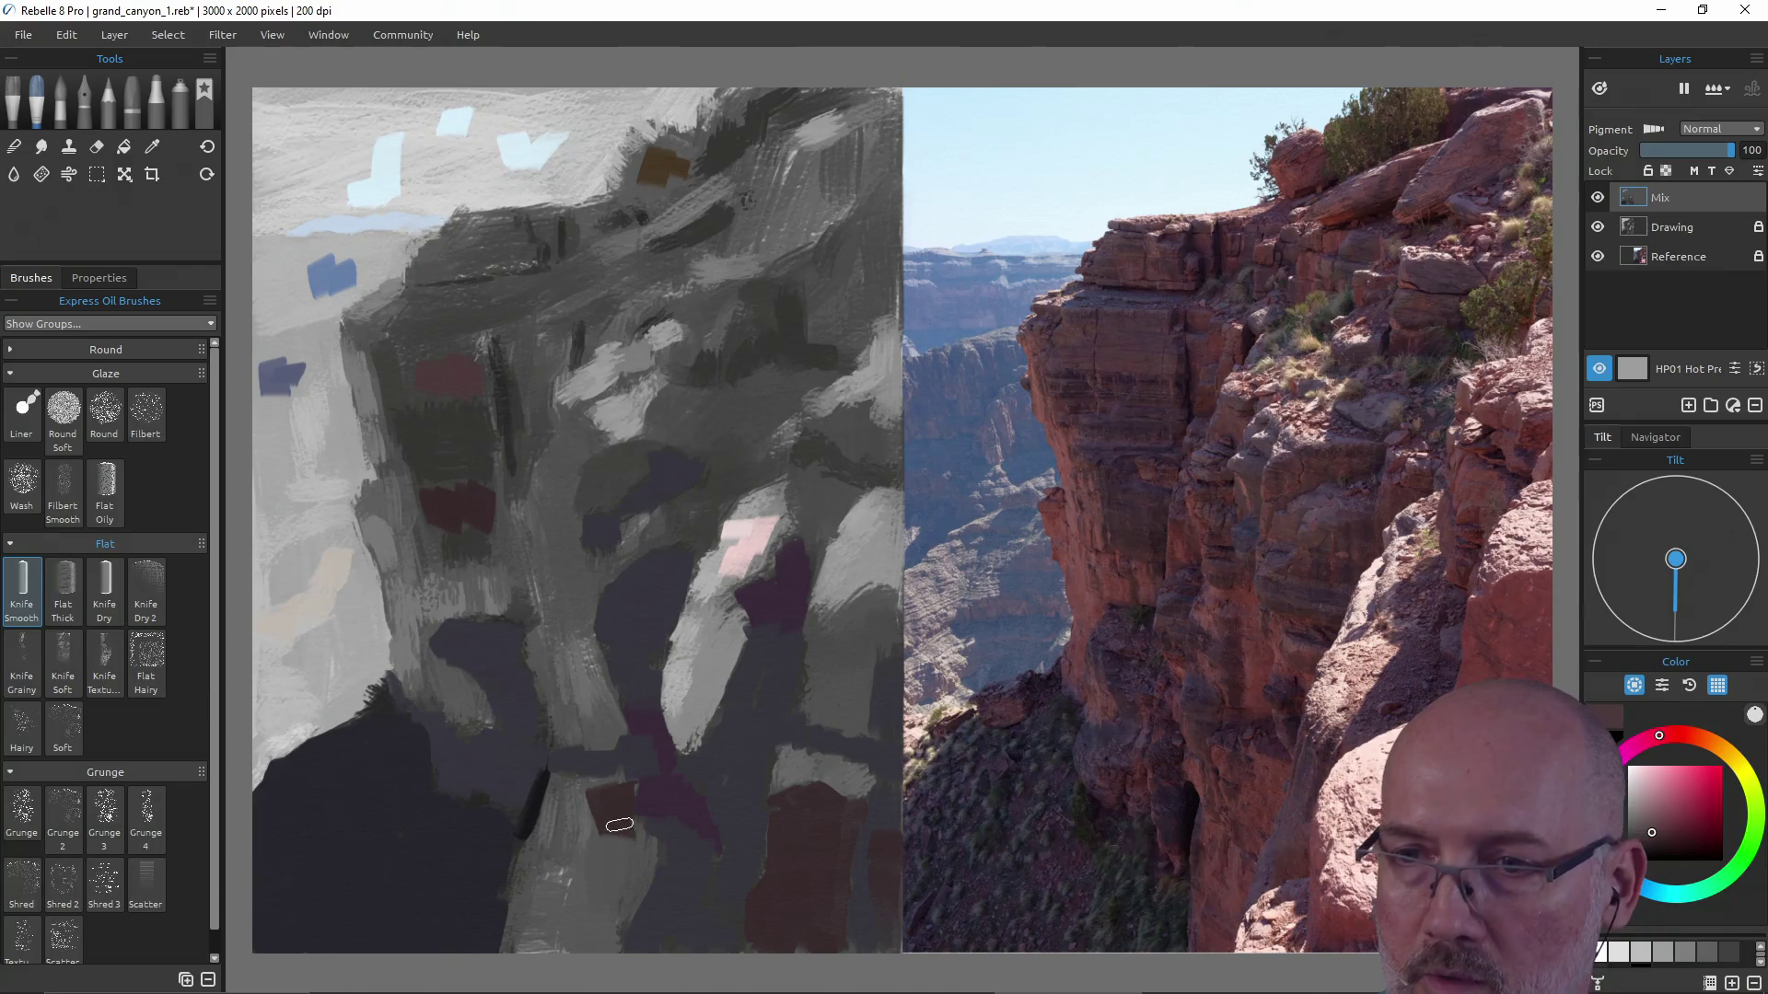
{"action": "mouse_move", "coordinate": [609, 858]}
{"action": "left_mouse_down"}
{"action": "mouse_move", "coordinate": [592, 936]}
{"action": "mouse_move", "coordinate": [622, 842]}
{"action": "mouse_move", "coordinate": [610, 915]}
{"action": "mouse_move", "coordinate": [572, 848]}
{"action": "mouse_move", "coordinate": [563, 906]}
{"action": "mouse_move", "coordinate": [524, 895]}
{"action": "mouse_move", "coordinate": [560, 798]}
{"action": "mouse_move", "coordinate": [574, 943]}
{"action": "mouse_move", "coordinate": [554, 884]}
{"action": "mouse_move", "coordinate": [540, 949]}
{"action": "mouse_move", "coordinate": [567, 927]}
{"action": "mouse_move", "coordinate": [567, 802]}
{"action": "left_mouse_up"}
{"action": "mouse_move", "coordinate": [580, 643]}
{"action": "left_mouse_down"}
{"action": "mouse_move", "coordinate": [597, 742]}
{"action": "mouse_move", "coordinate": [576, 669]}
{"action": "left_mouse_up"}
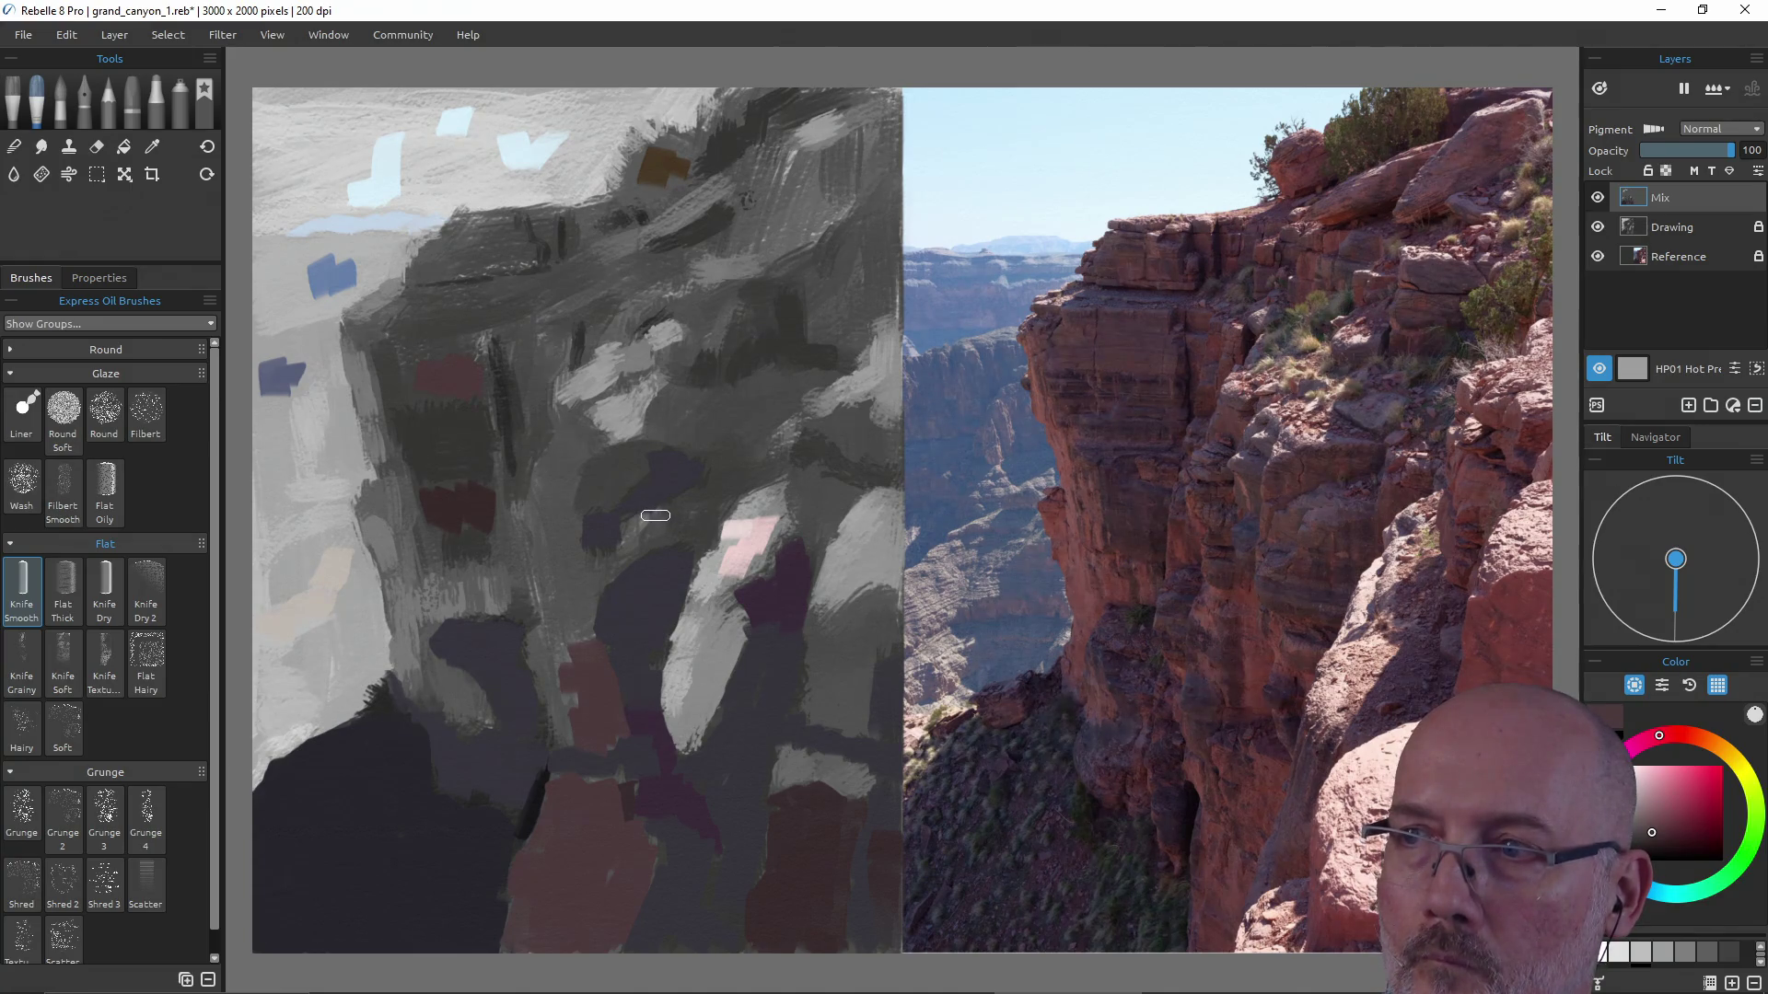
{"action": "left_click", "coordinate": [466, 507], "text": "ctrl"}
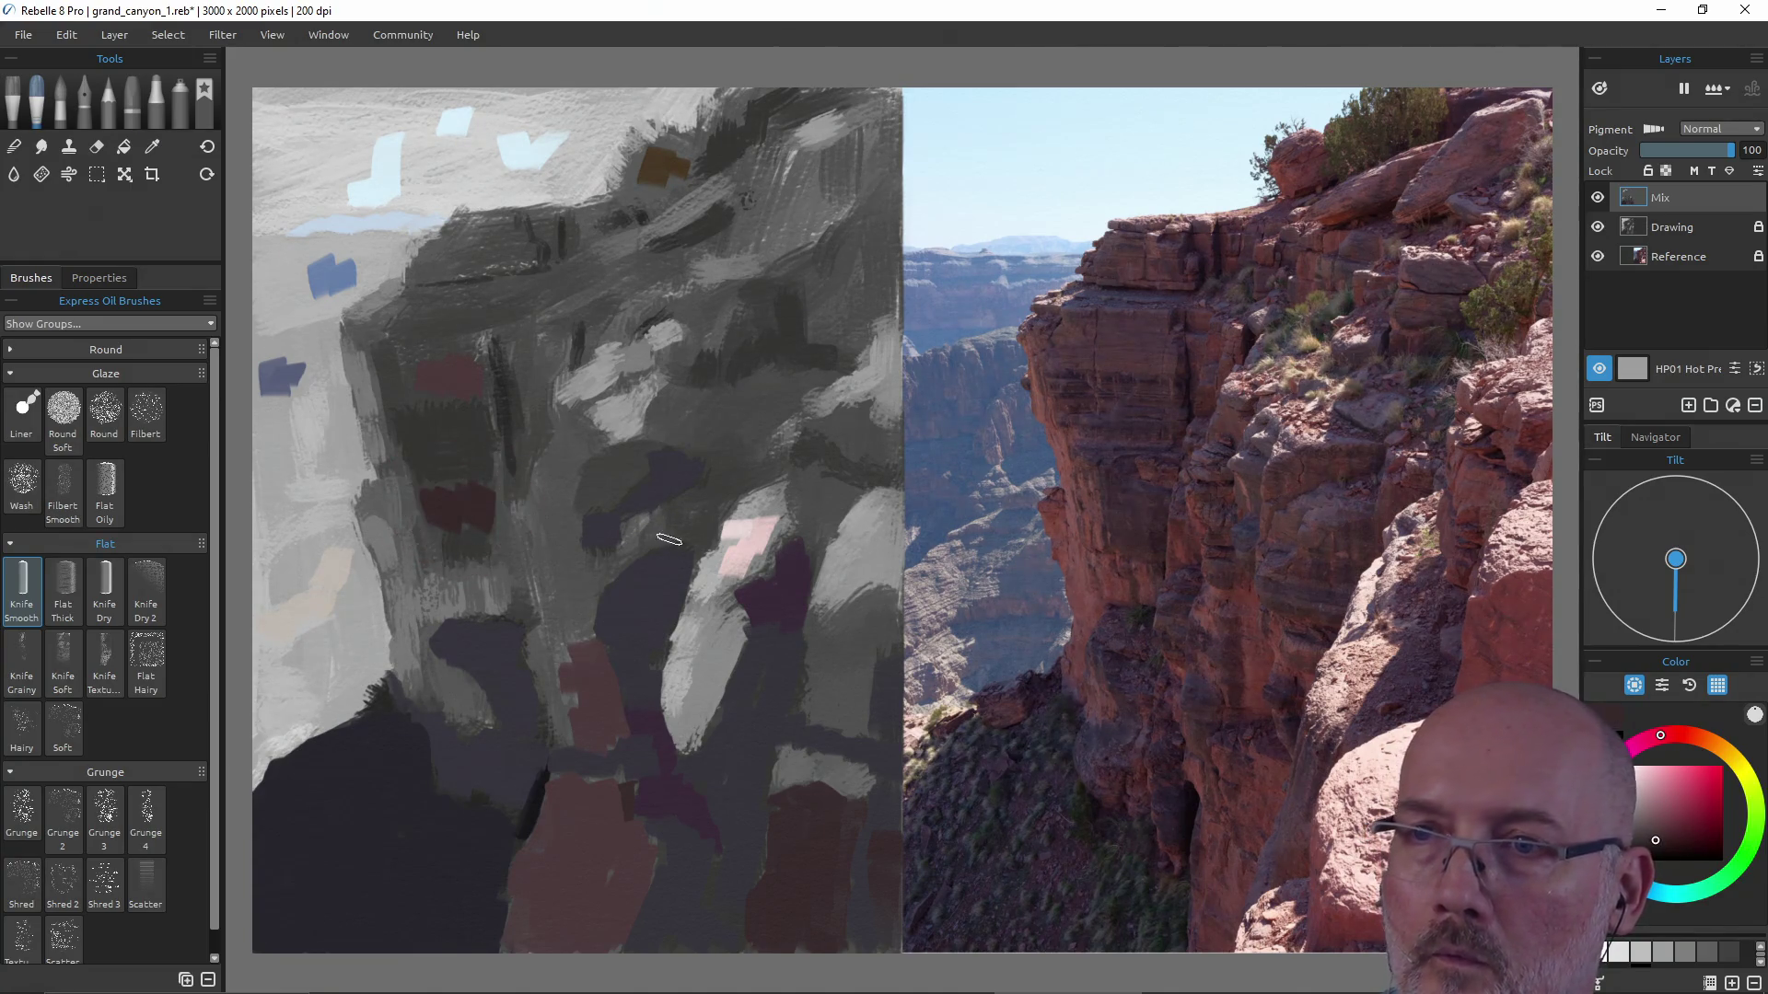
{"action": "mouse_move", "coordinate": [690, 496]}
{"action": "left_mouse_down"}
{"action": "mouse_move", "coordinate": [676, 525]}
{"action": "mouse_move", "coordinate": [628, 536]}
{"action": "left_mouse_up"}
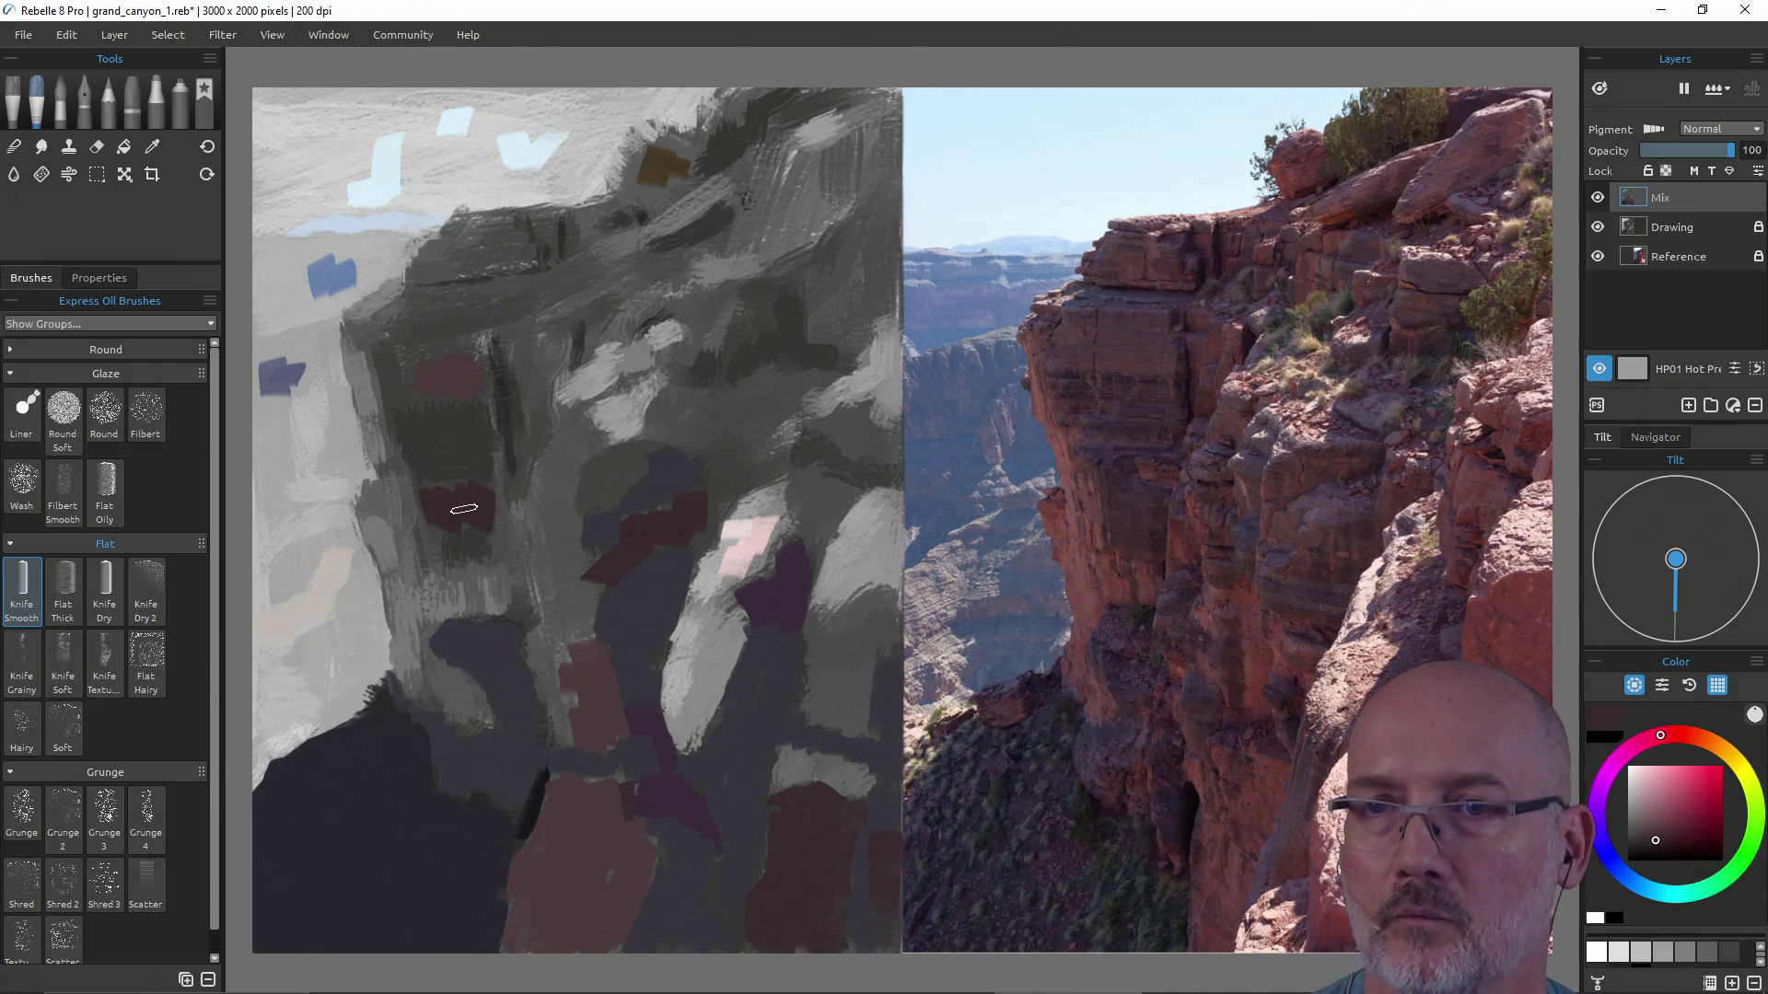
{"action": "key", "text": "alt"}
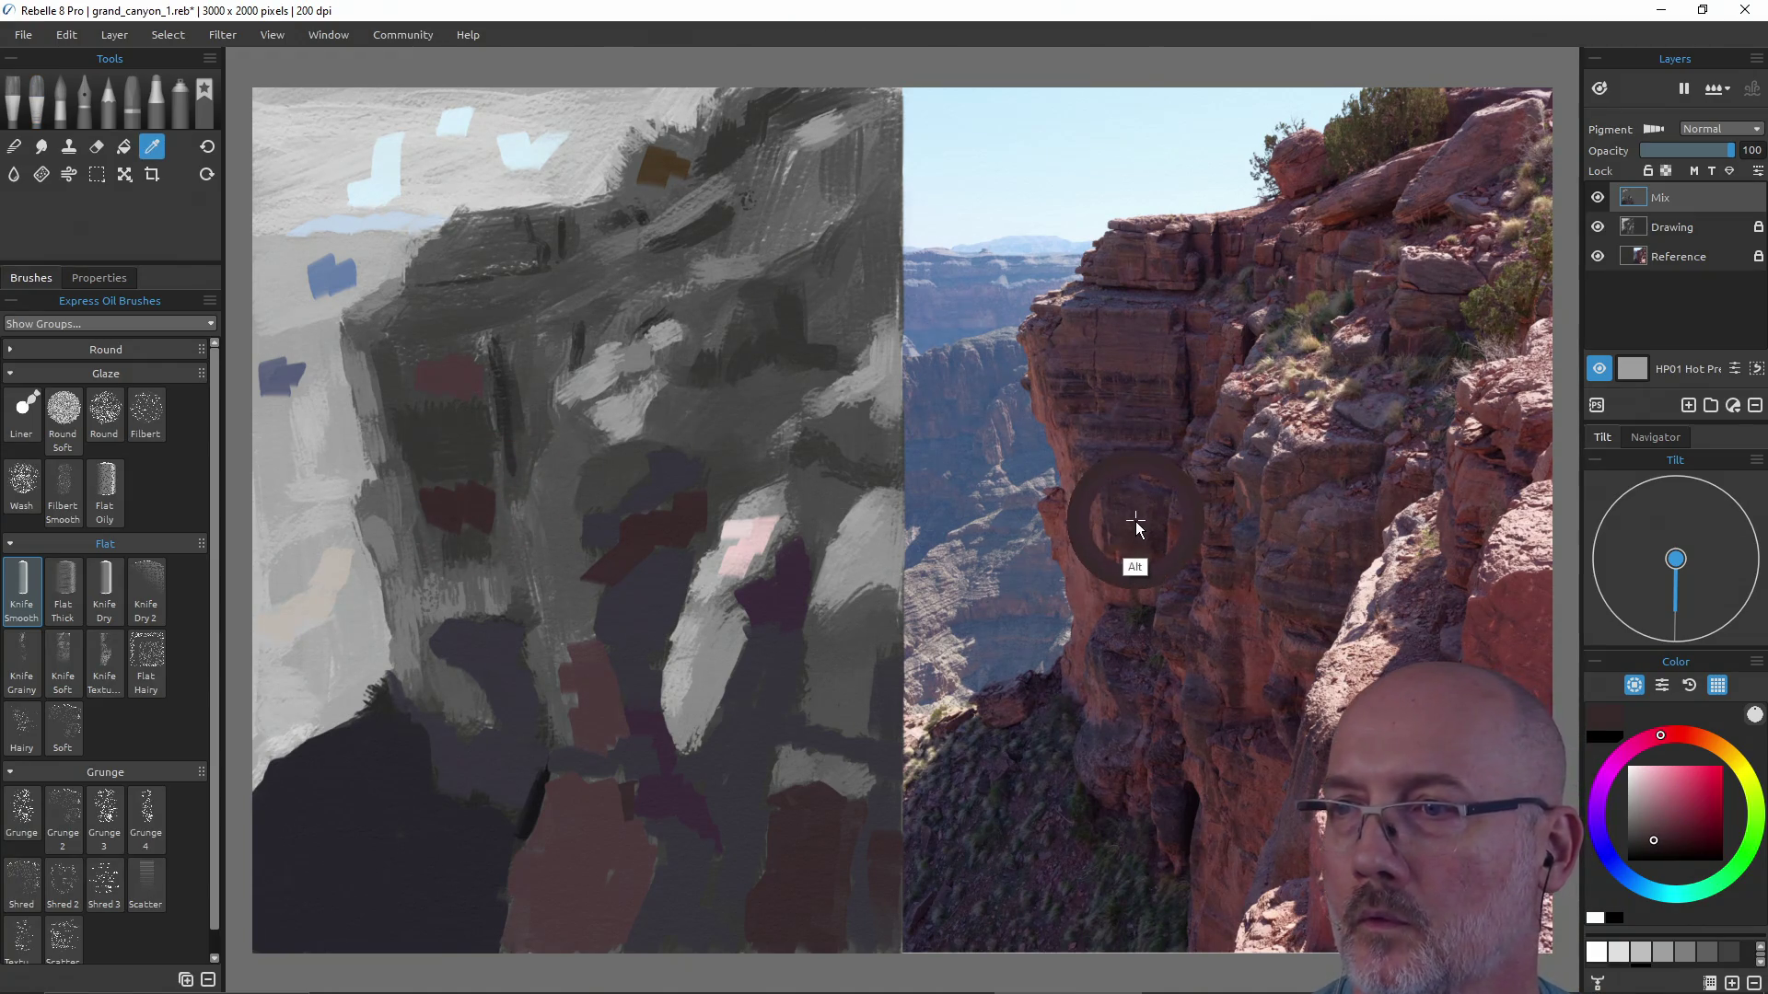
Sample the photo's cliff red and paint tall red-brown blocks across the upper-left cliff face.
{"action": "left_click", "coordinate": [1133, 529], "text": "alt"}
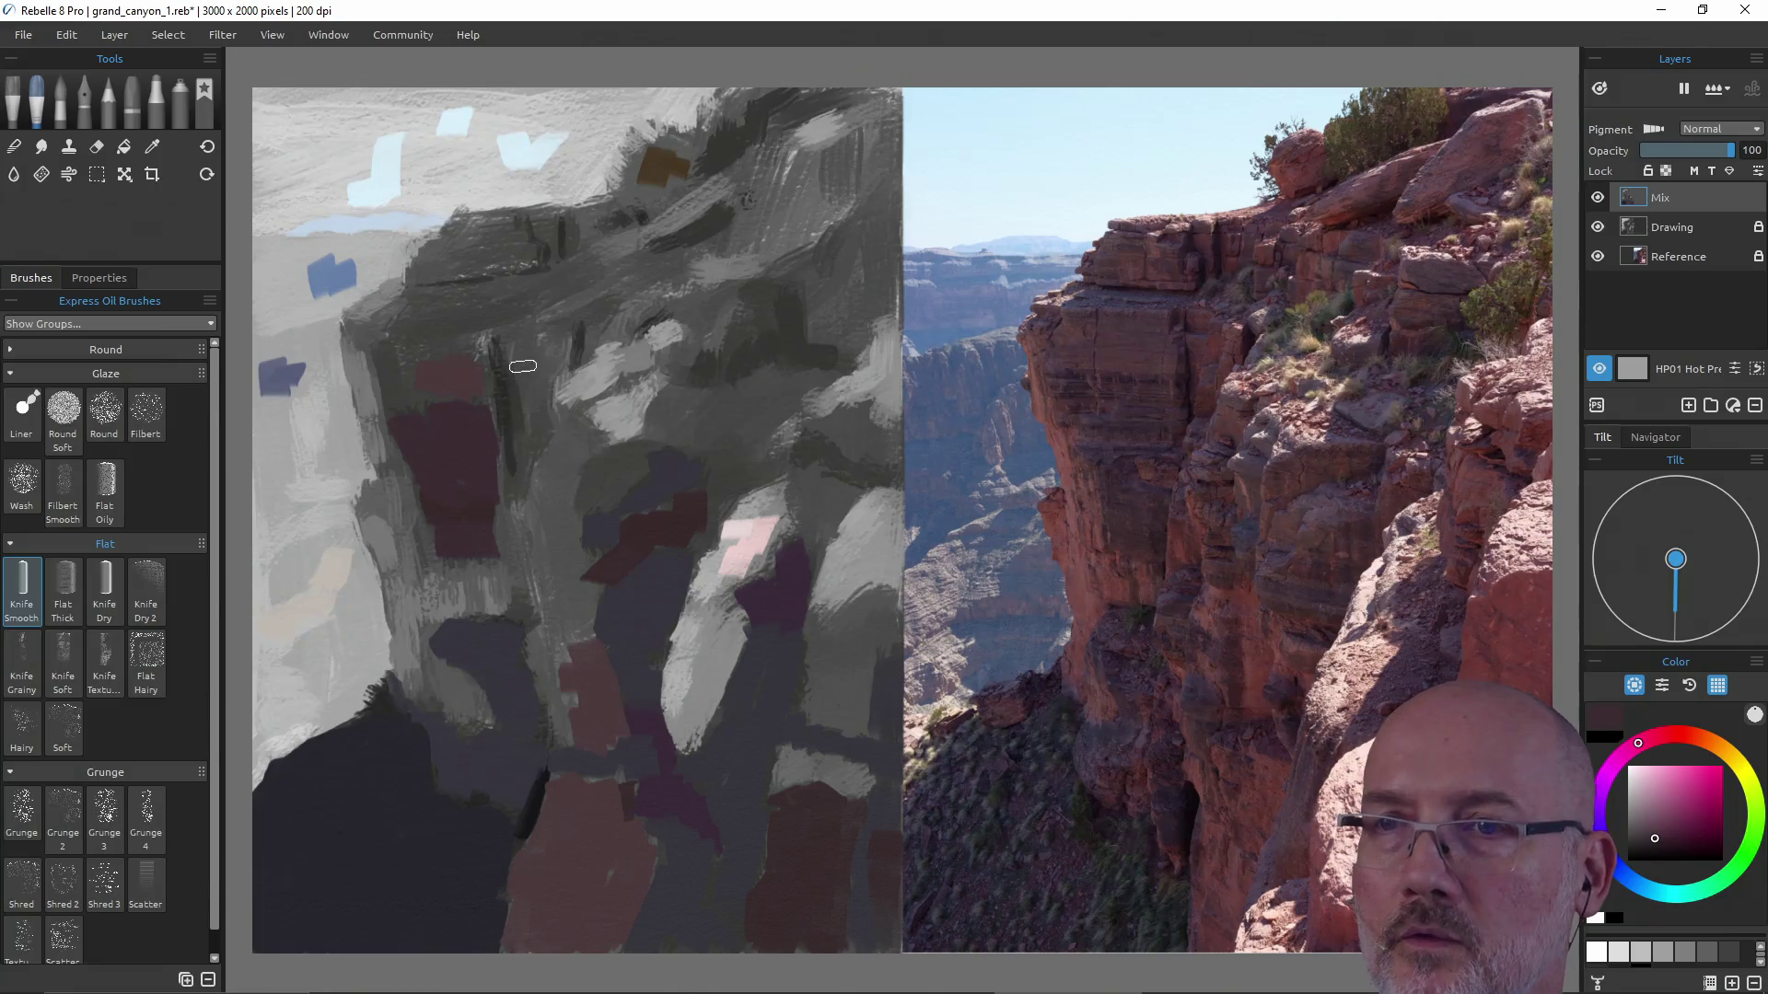
{"action": "mouse_move", "coordinate": [513, 343]}
{"action": "left_mouse_down"}
{"action": "mouse_move", "coordinate": [527, 383]}
{"action": "mouse_move", "coordinate": [506, 494]}
{"action": "left_mouse_up"}
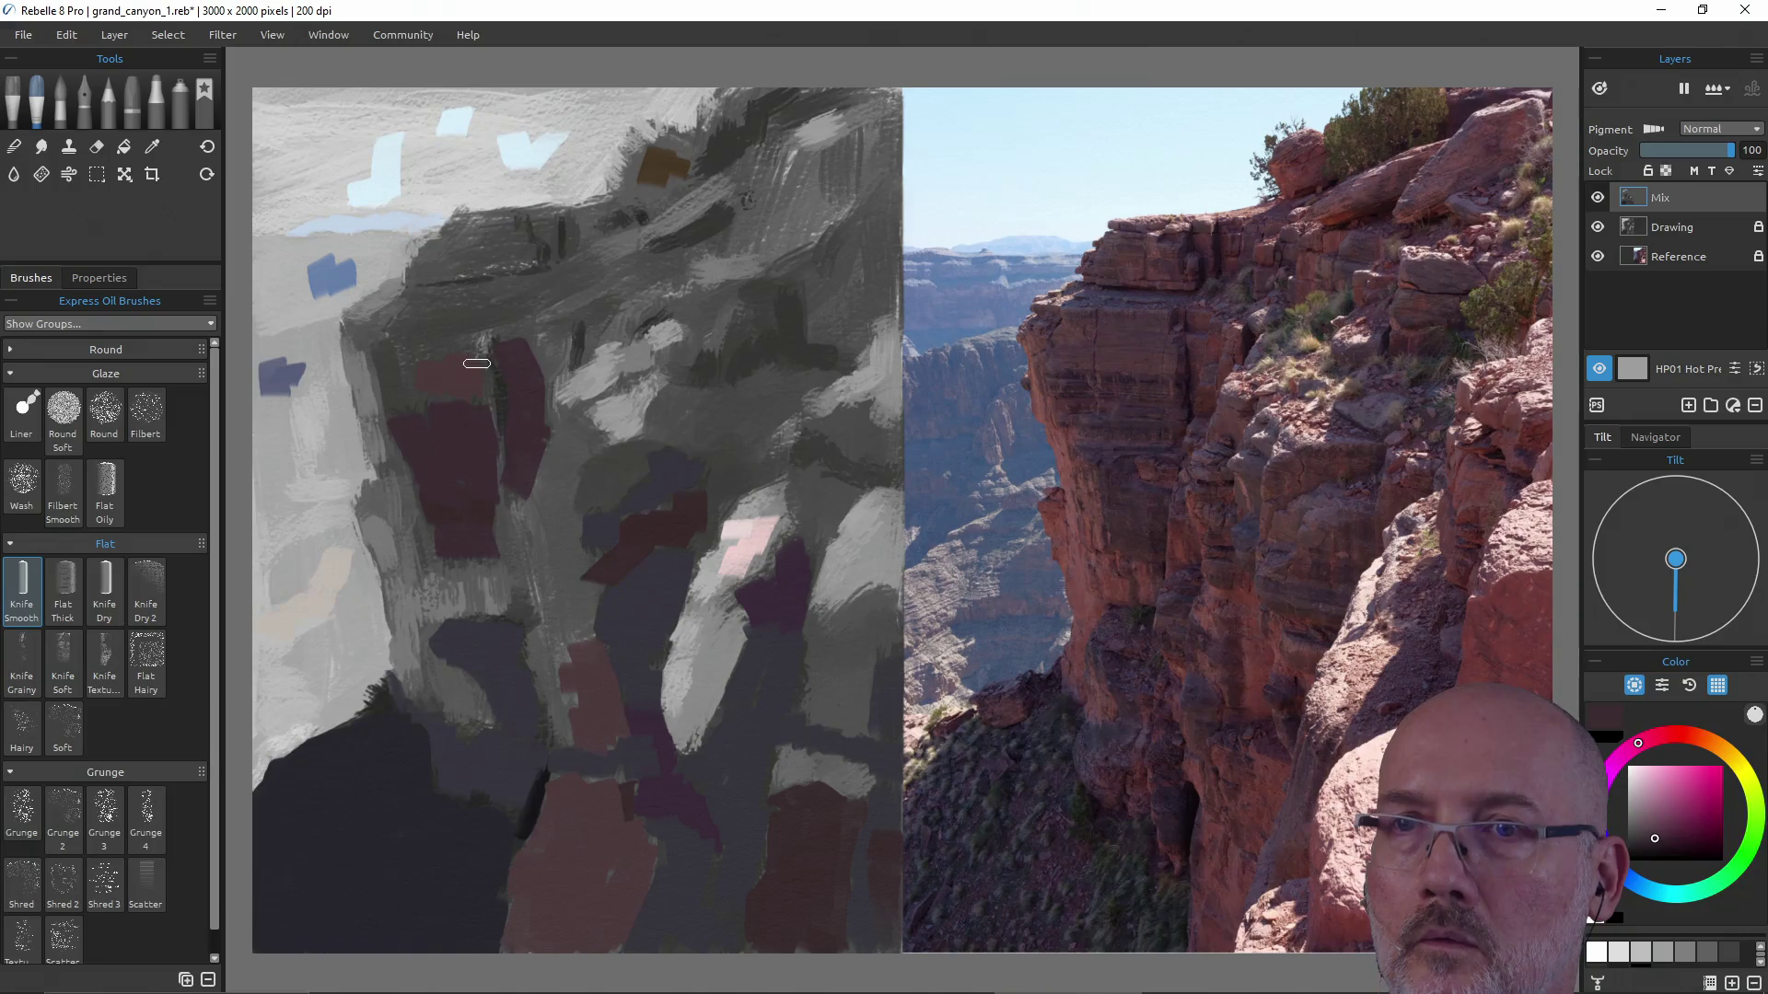
{"action": "left_click", "coordinate": [454, 411], "text": "alt"}
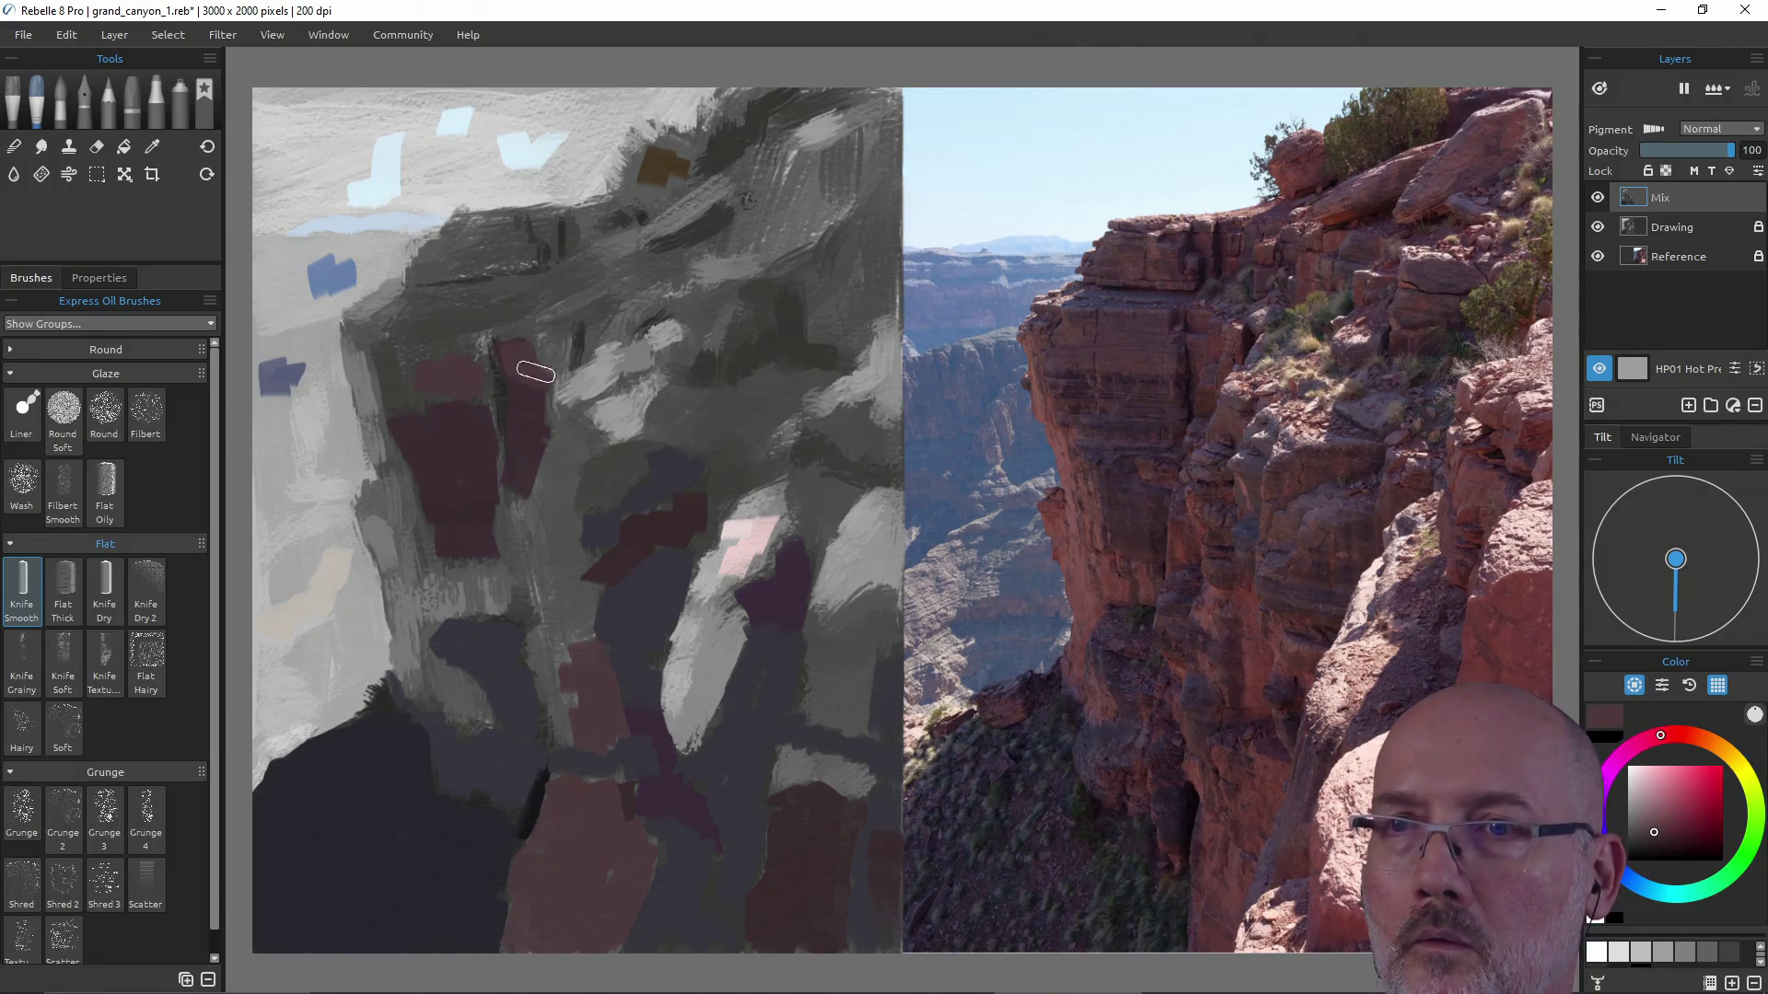
{"action": "left_click_drag", "start_coordinate": [544, 356], "coordinate": [577, 335]}
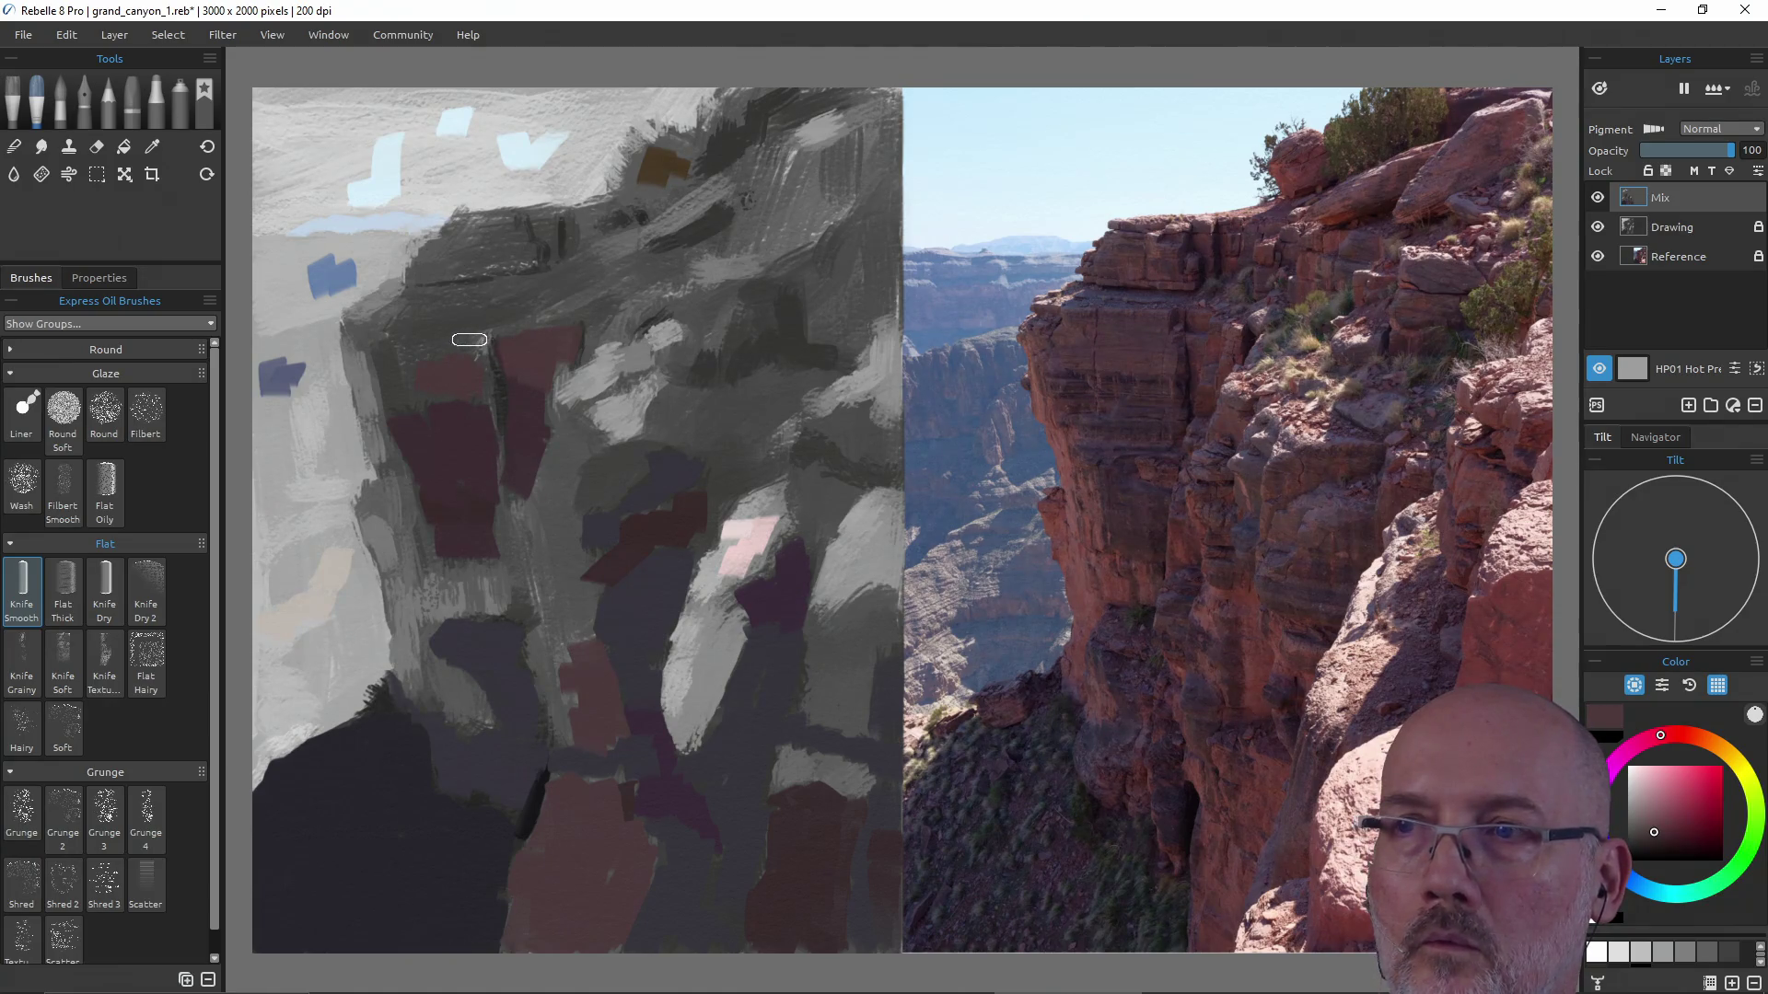
{"action": "left_click_drag", "start_coordinate": [388, 350], "coordinate": [400, 398]}
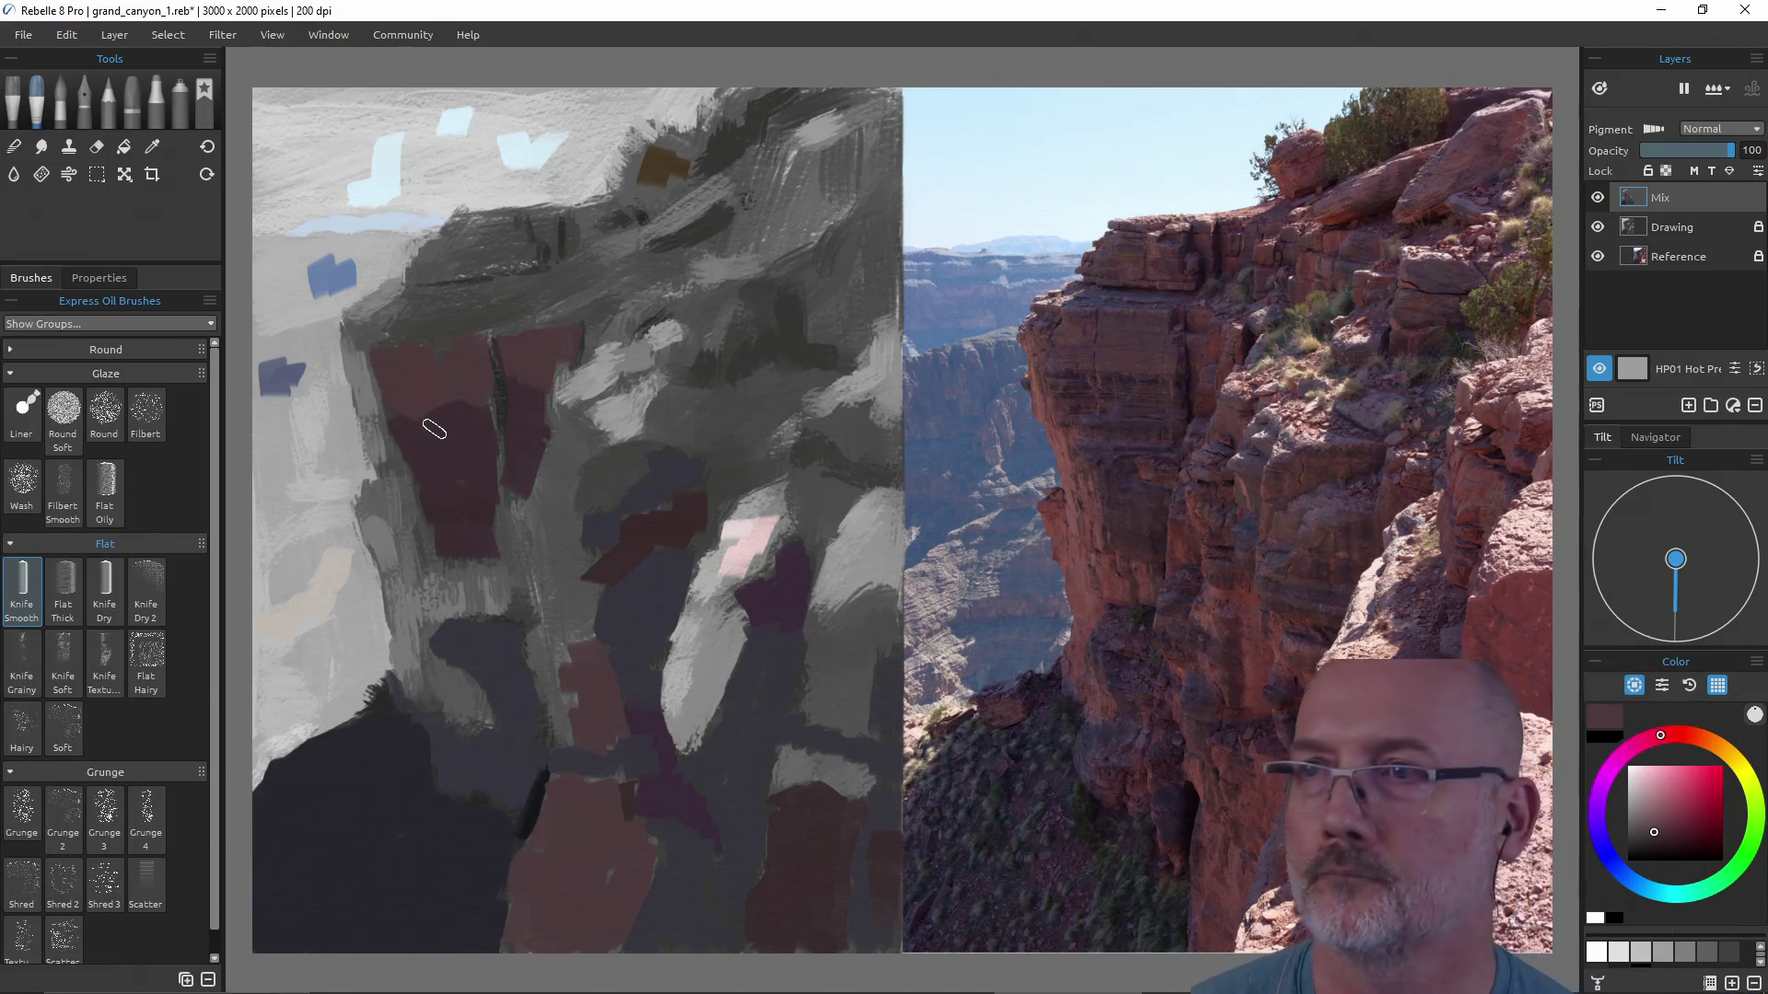
{"action": "key", "text": "alt"}
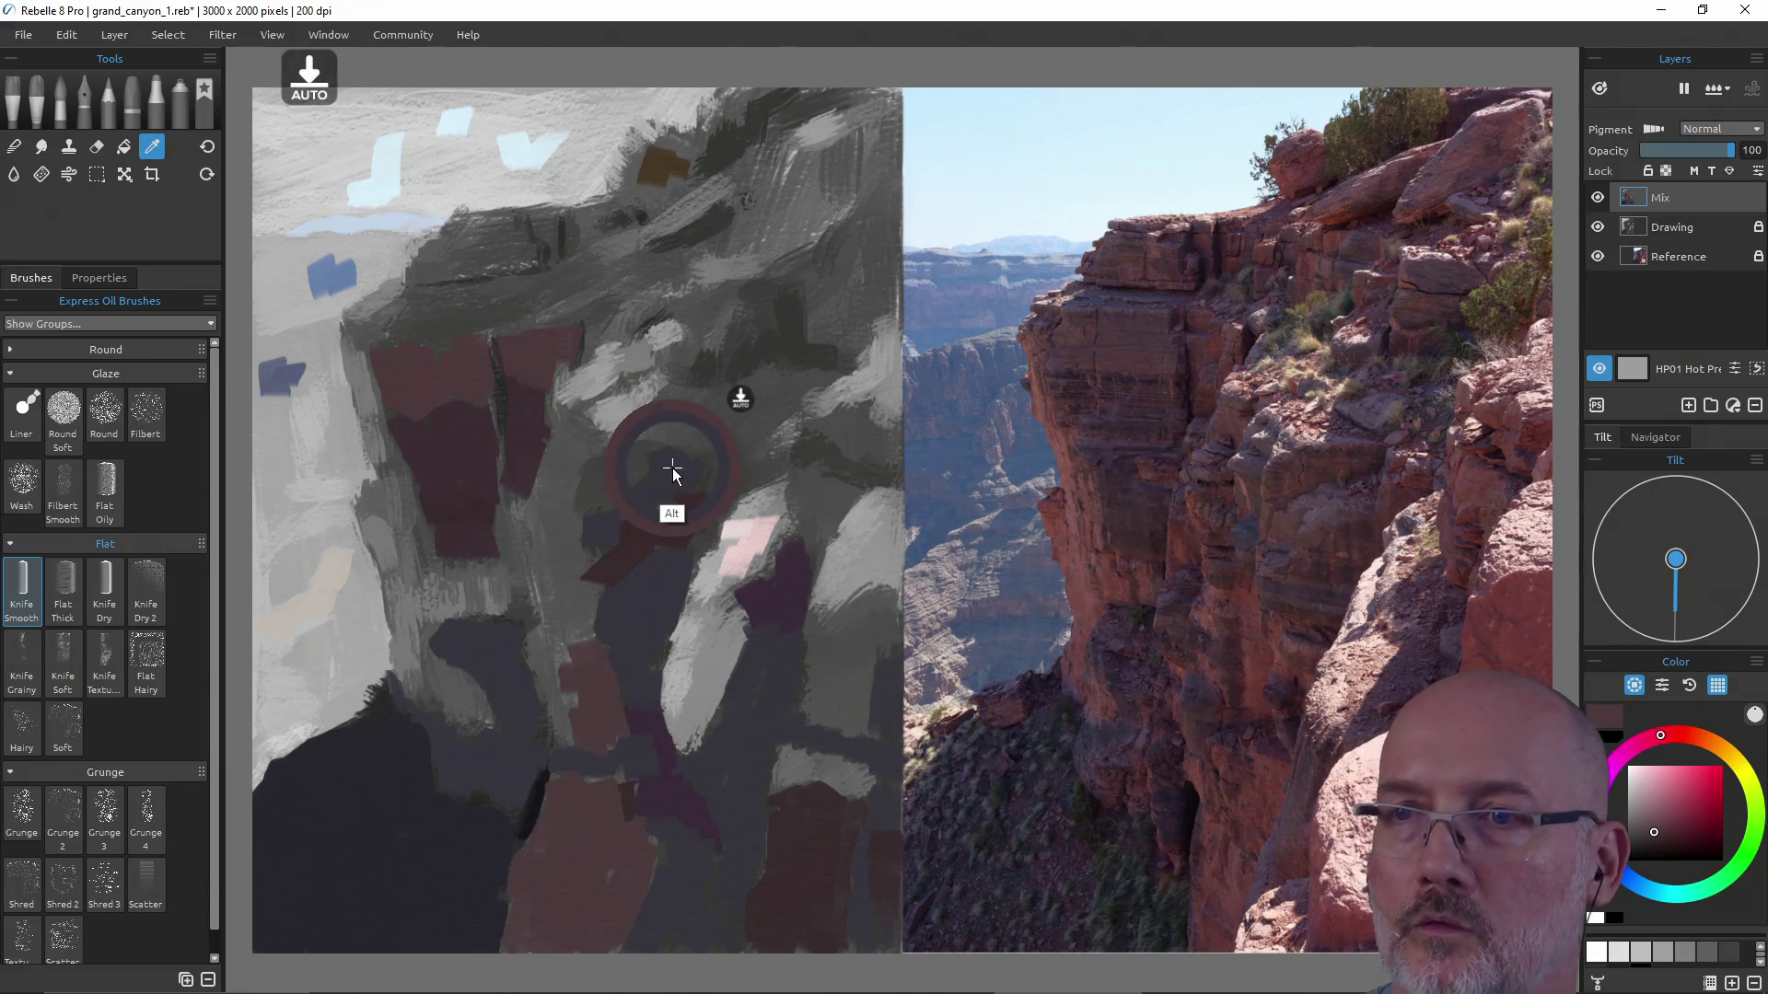
Pick a dark violet-grey from the canvas and brush a dark band along the ledge above the red blocks.
{"action": "left_click", "coordinate": [672, 473], "text": "alt"}
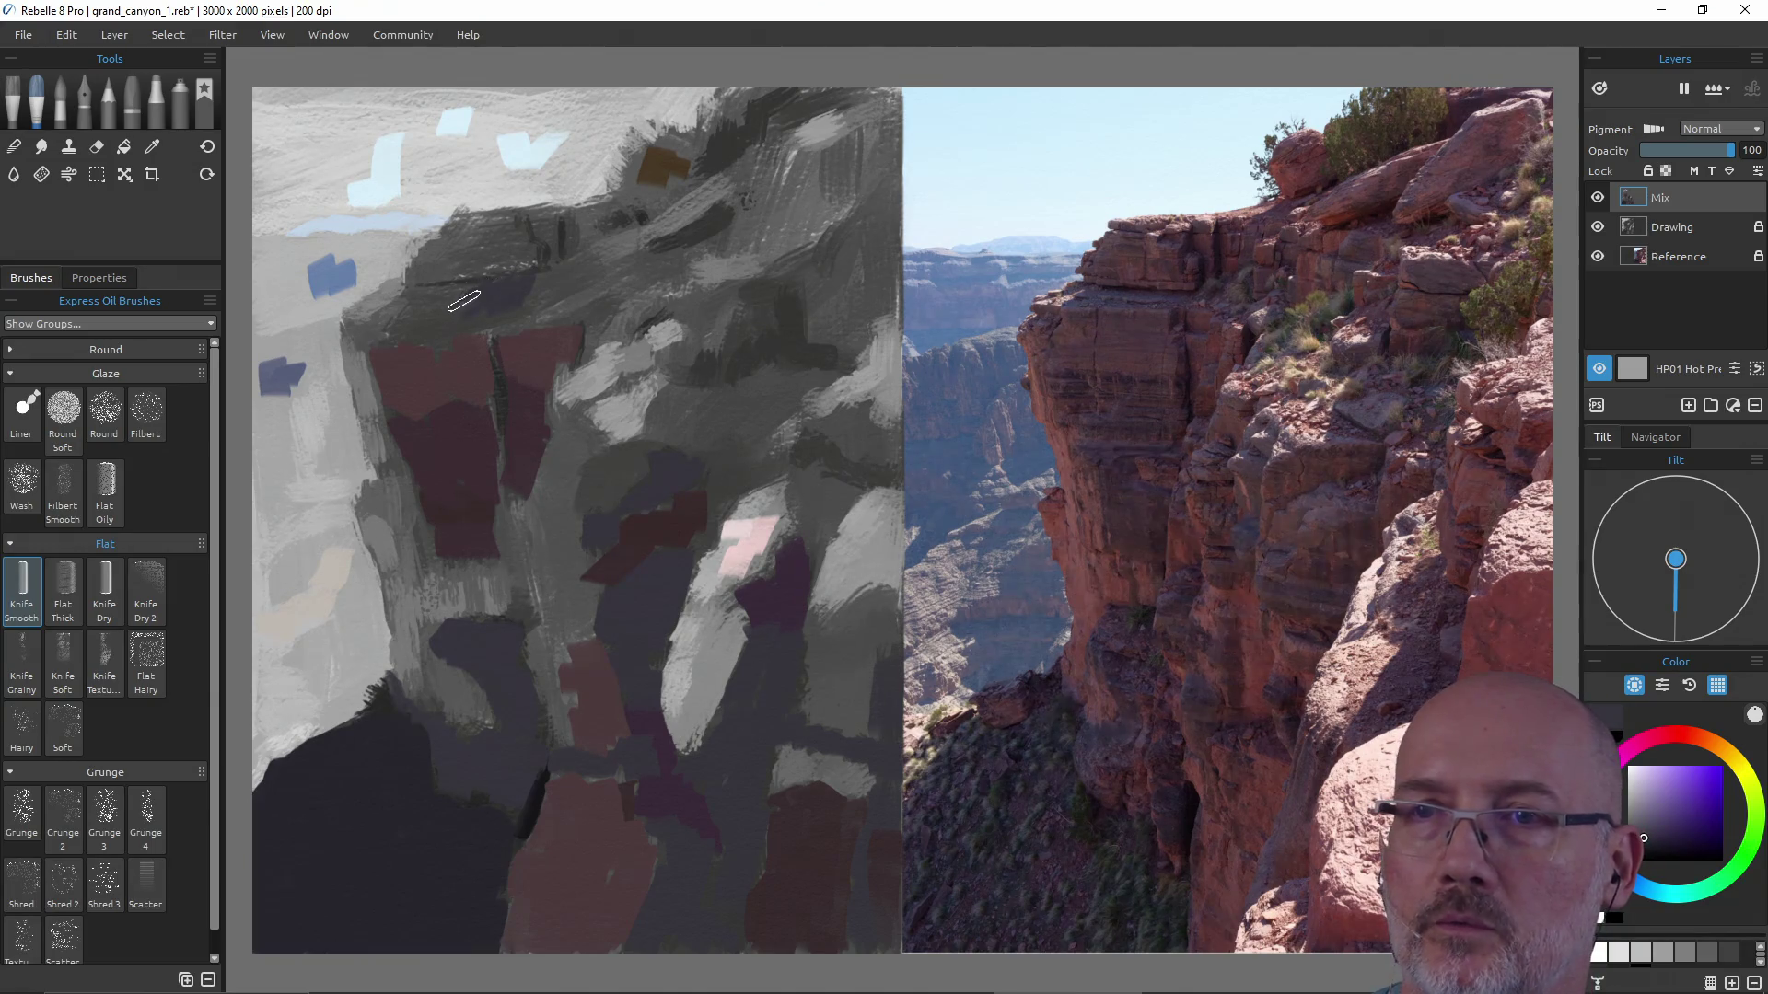
{"action": "left_click_drag", "start_coordinate": [426, 306], "coordinate": [479, 294]}
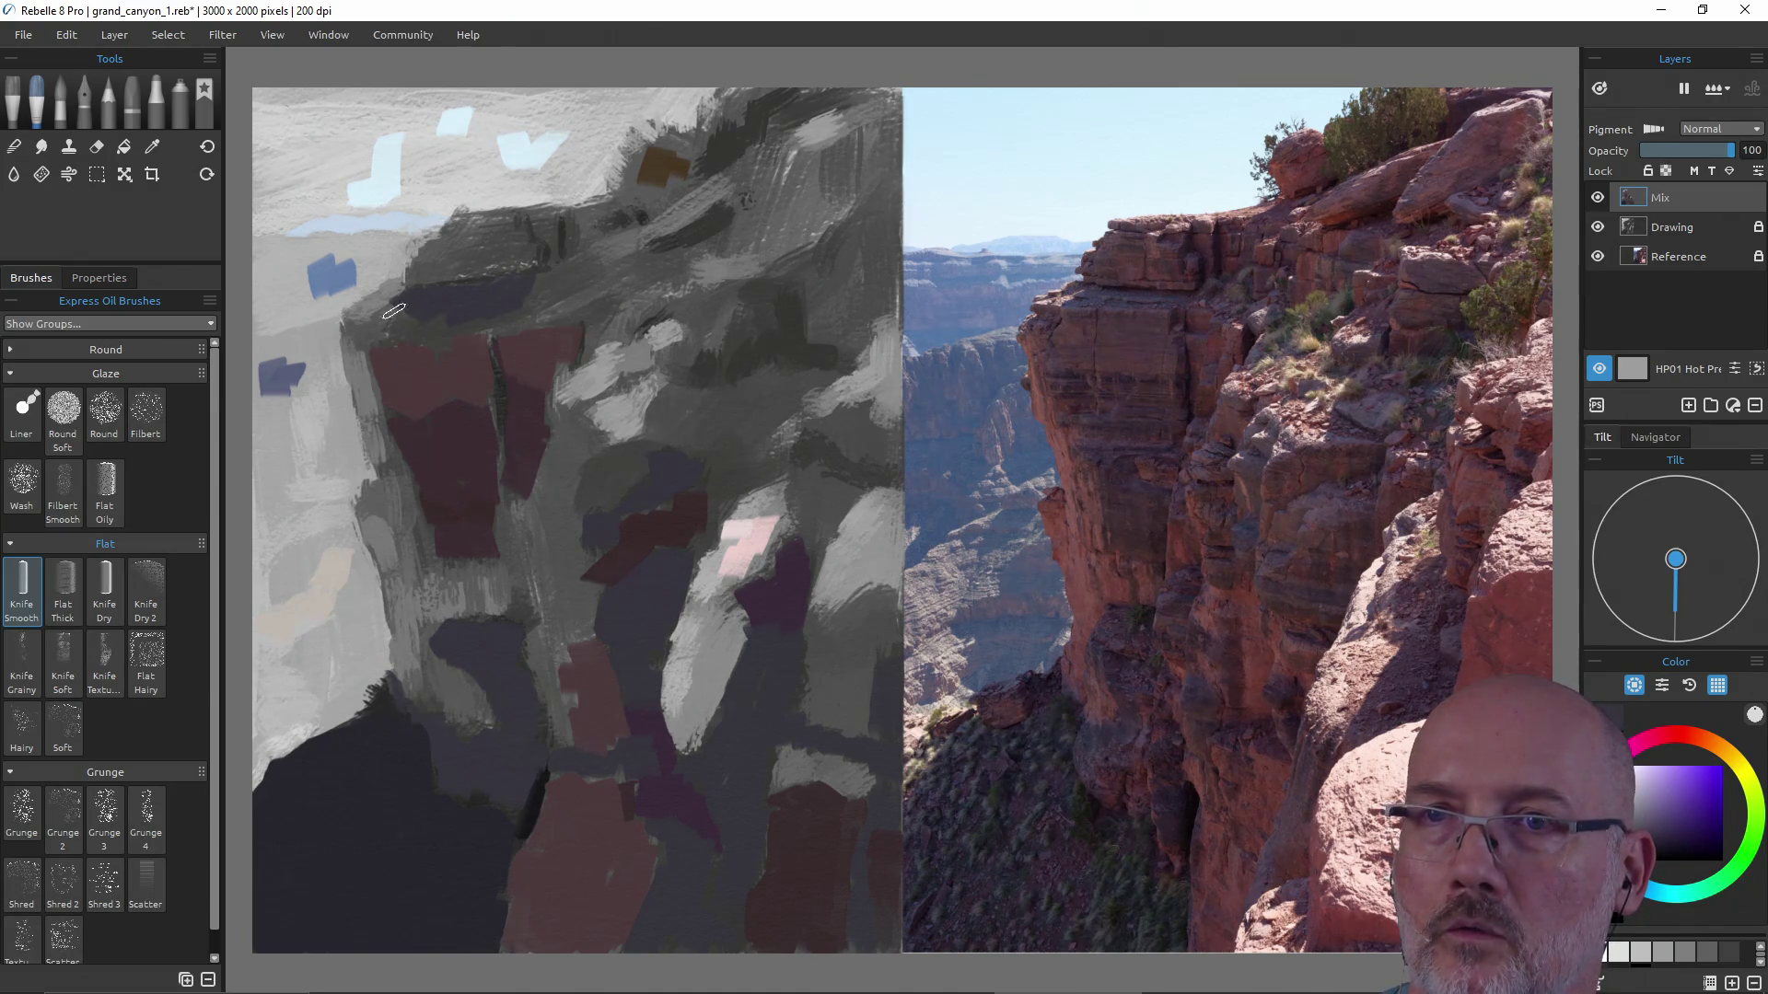
{"action": "left_click_drag", "start_coordinate": [368, 323], "coordinate": [390, 326]}
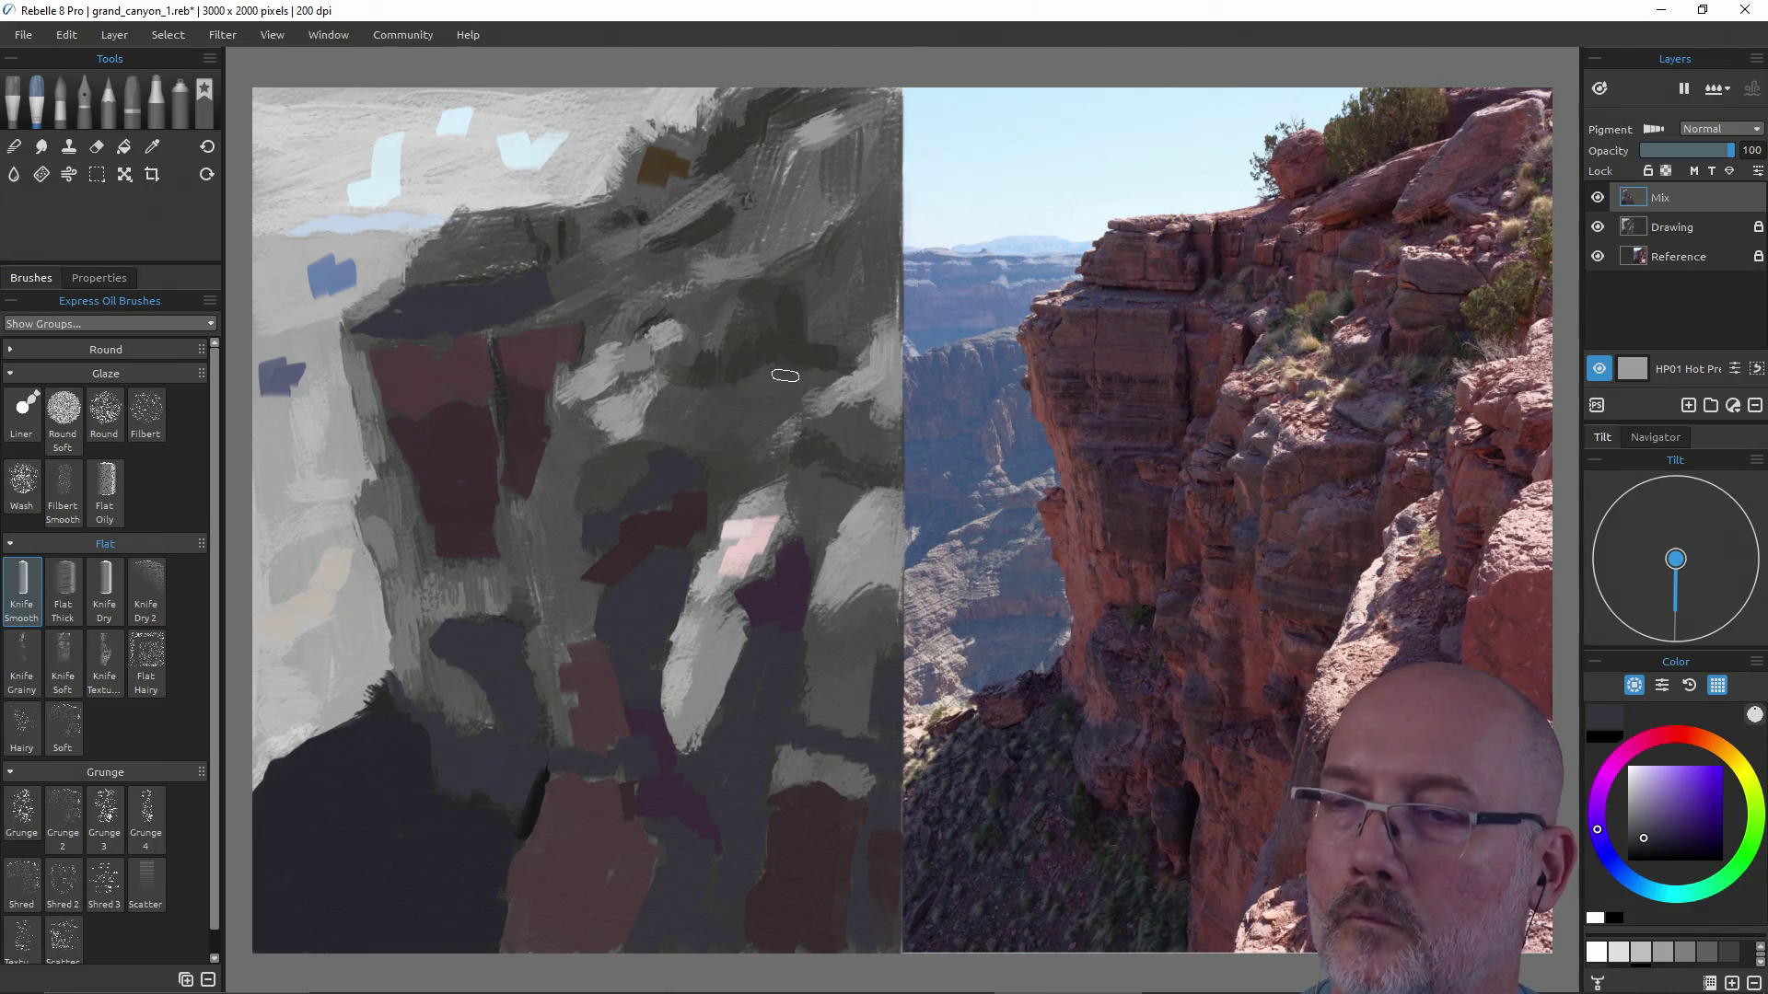
{"action": "left_click", "coordinate": [675, 531], "text": "alt"}
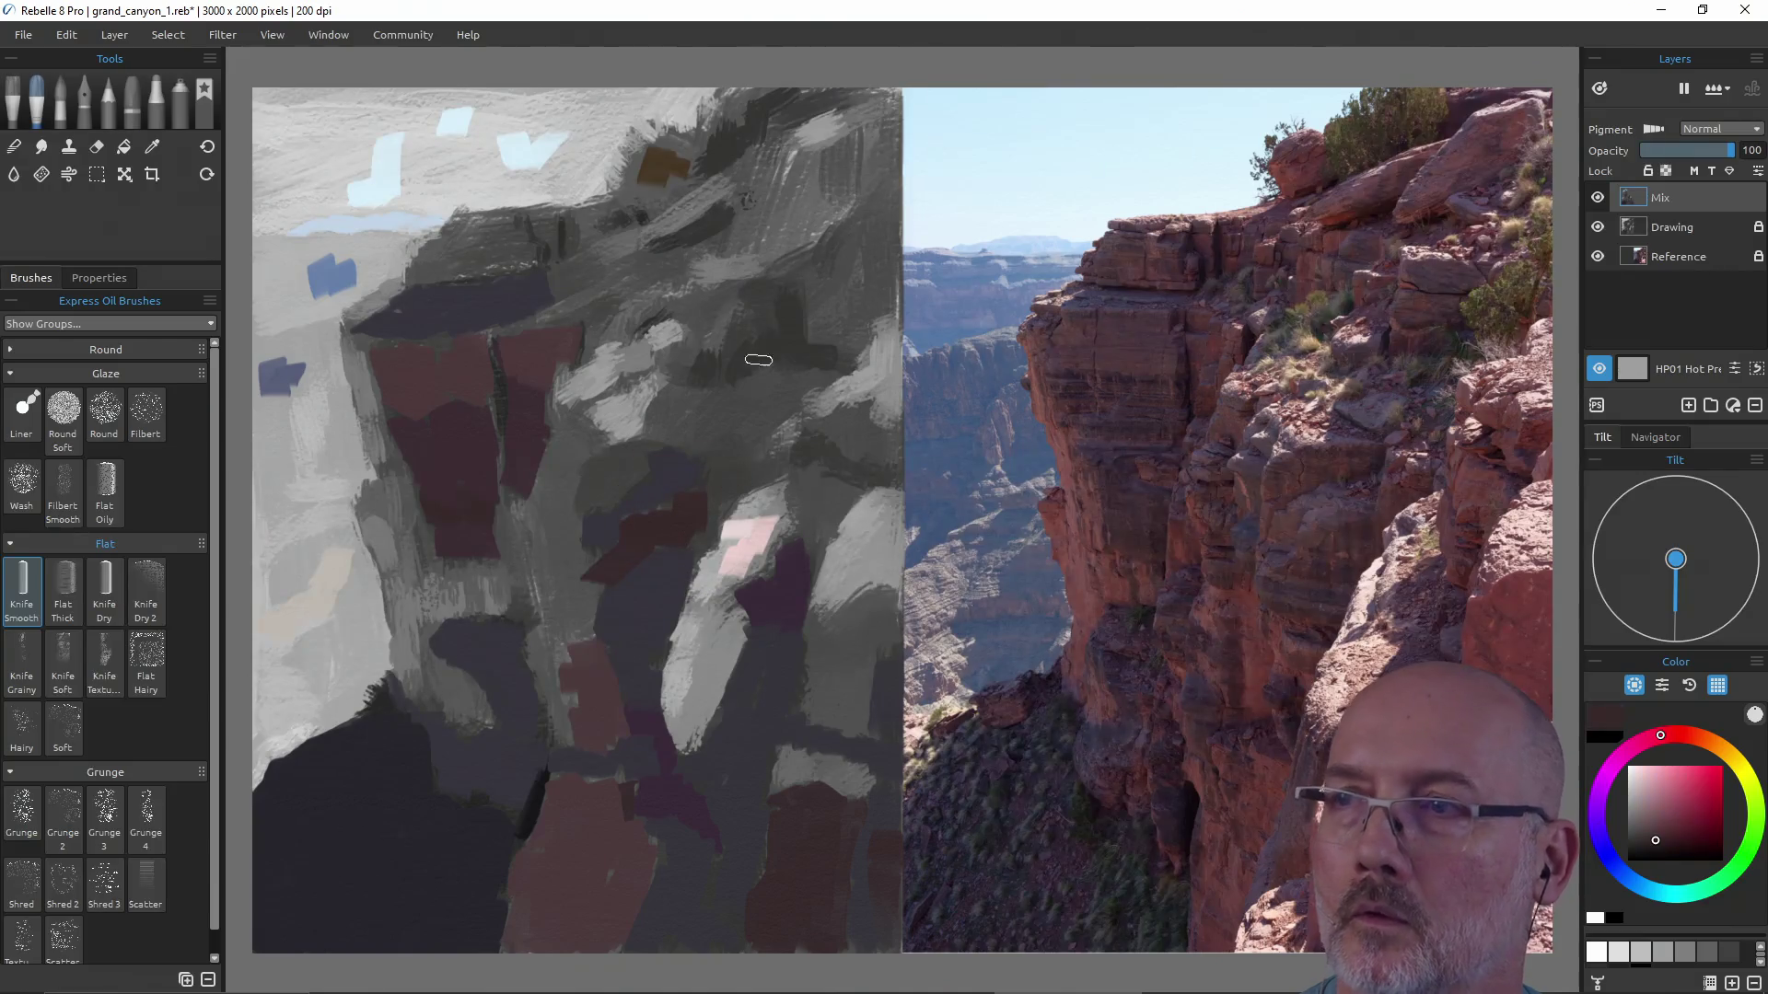
Dab dark red patches in the upper-middle cliff and near the top-right ridge.
{"action": "left_click_drag", "start_coordinate": [789, 297], "coordinate": [804, 365]}
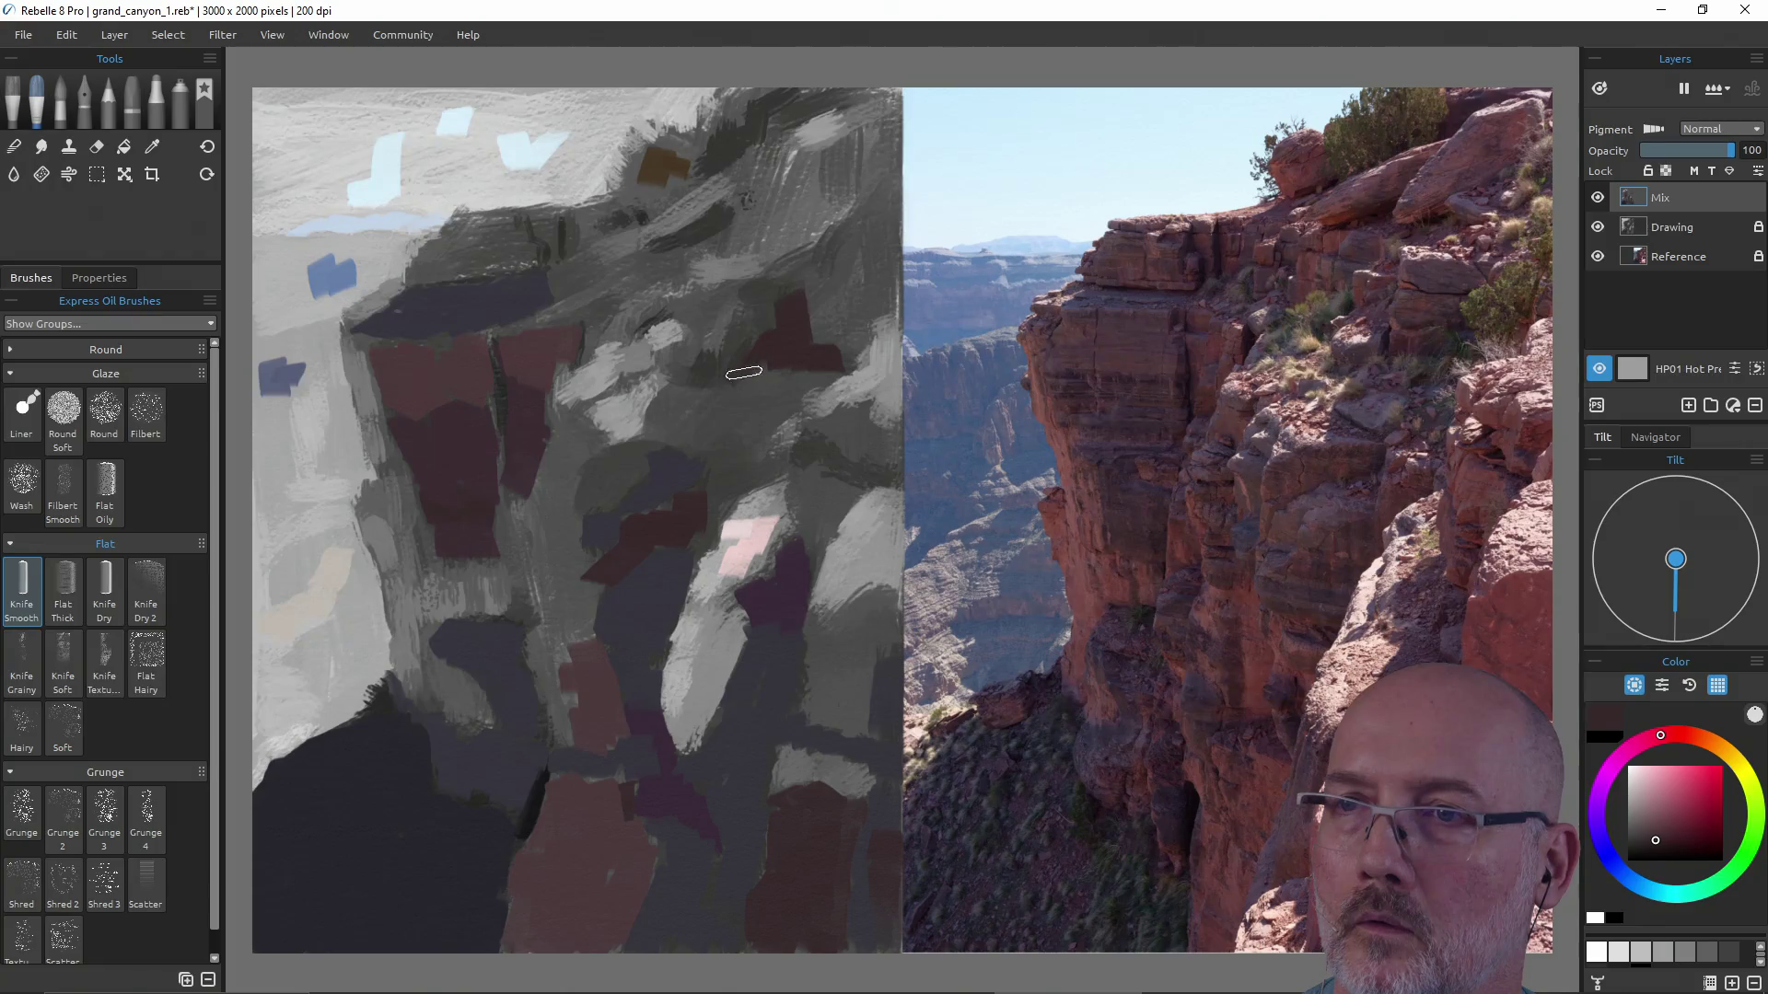
{"action": "left_click_drag", "start_coordinate": [704, 364], "coordinate": [698, 387]}
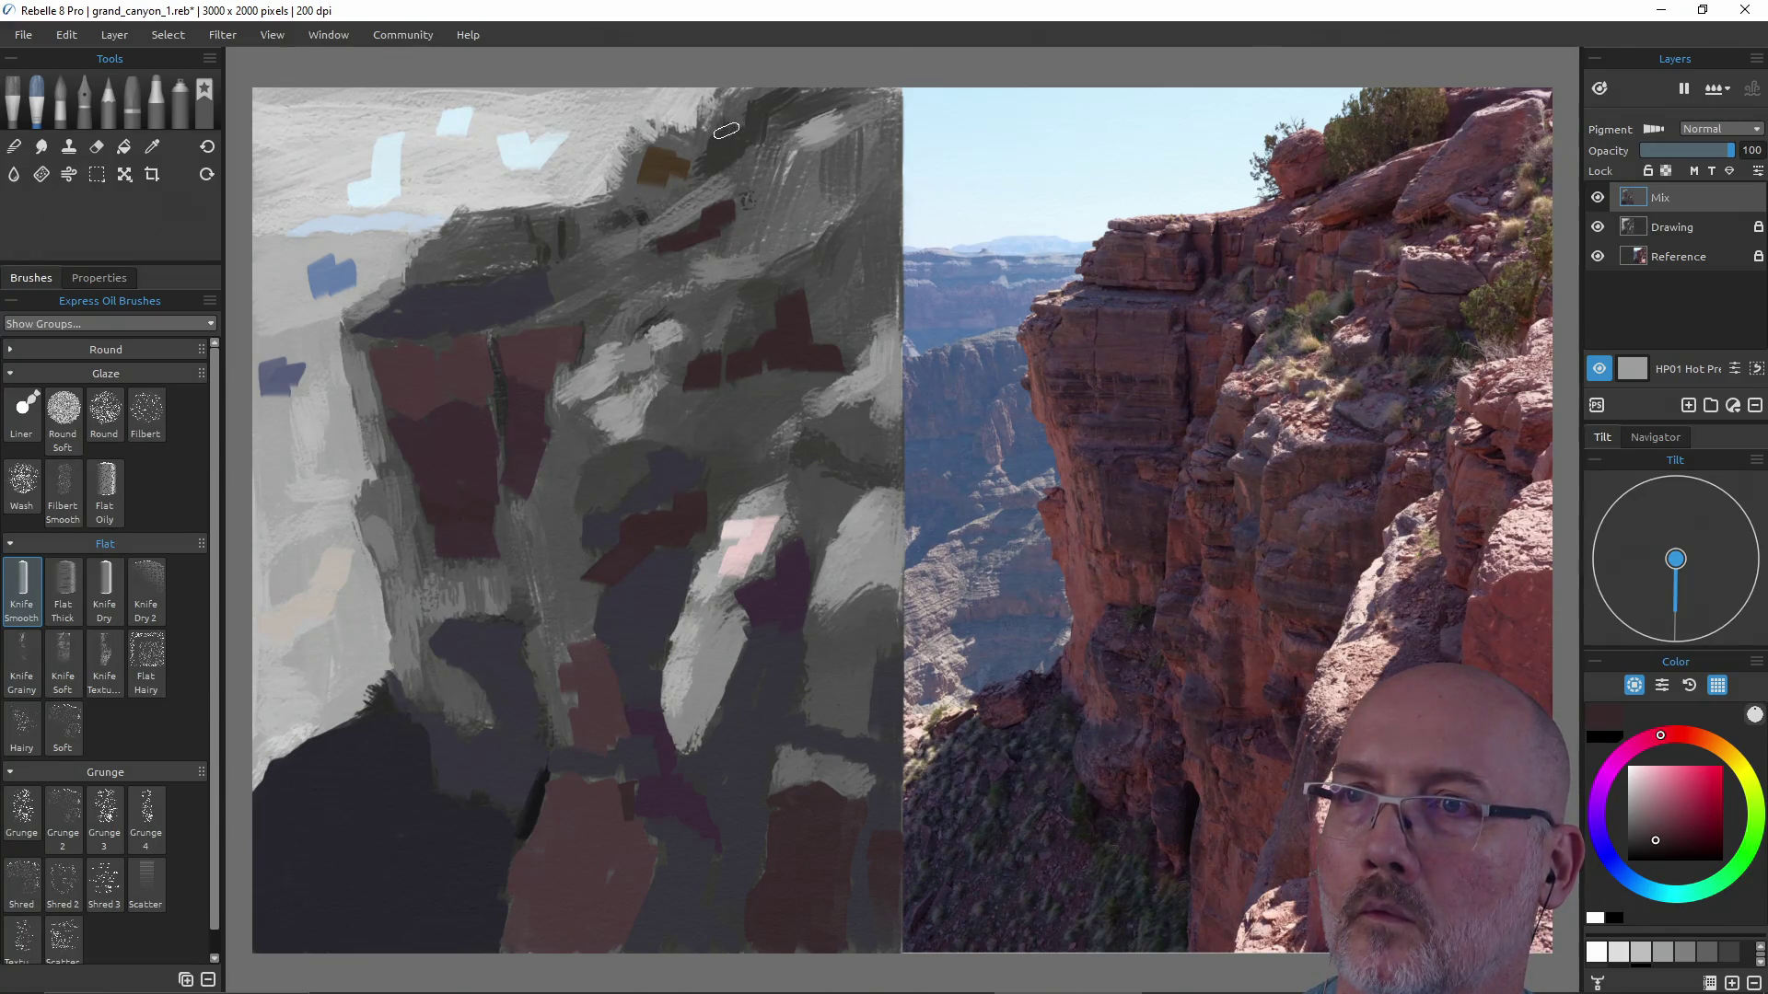
{"action": "mouse_move", "coordinate": [726, 131]}
{"action": "left_mouse_down"}
{"action": "mouse_move", "coordinate": [708, 168]}
{"action": "mouse_move", "coordinate": [758, 119]}
{"action": "left_mouse_up"}
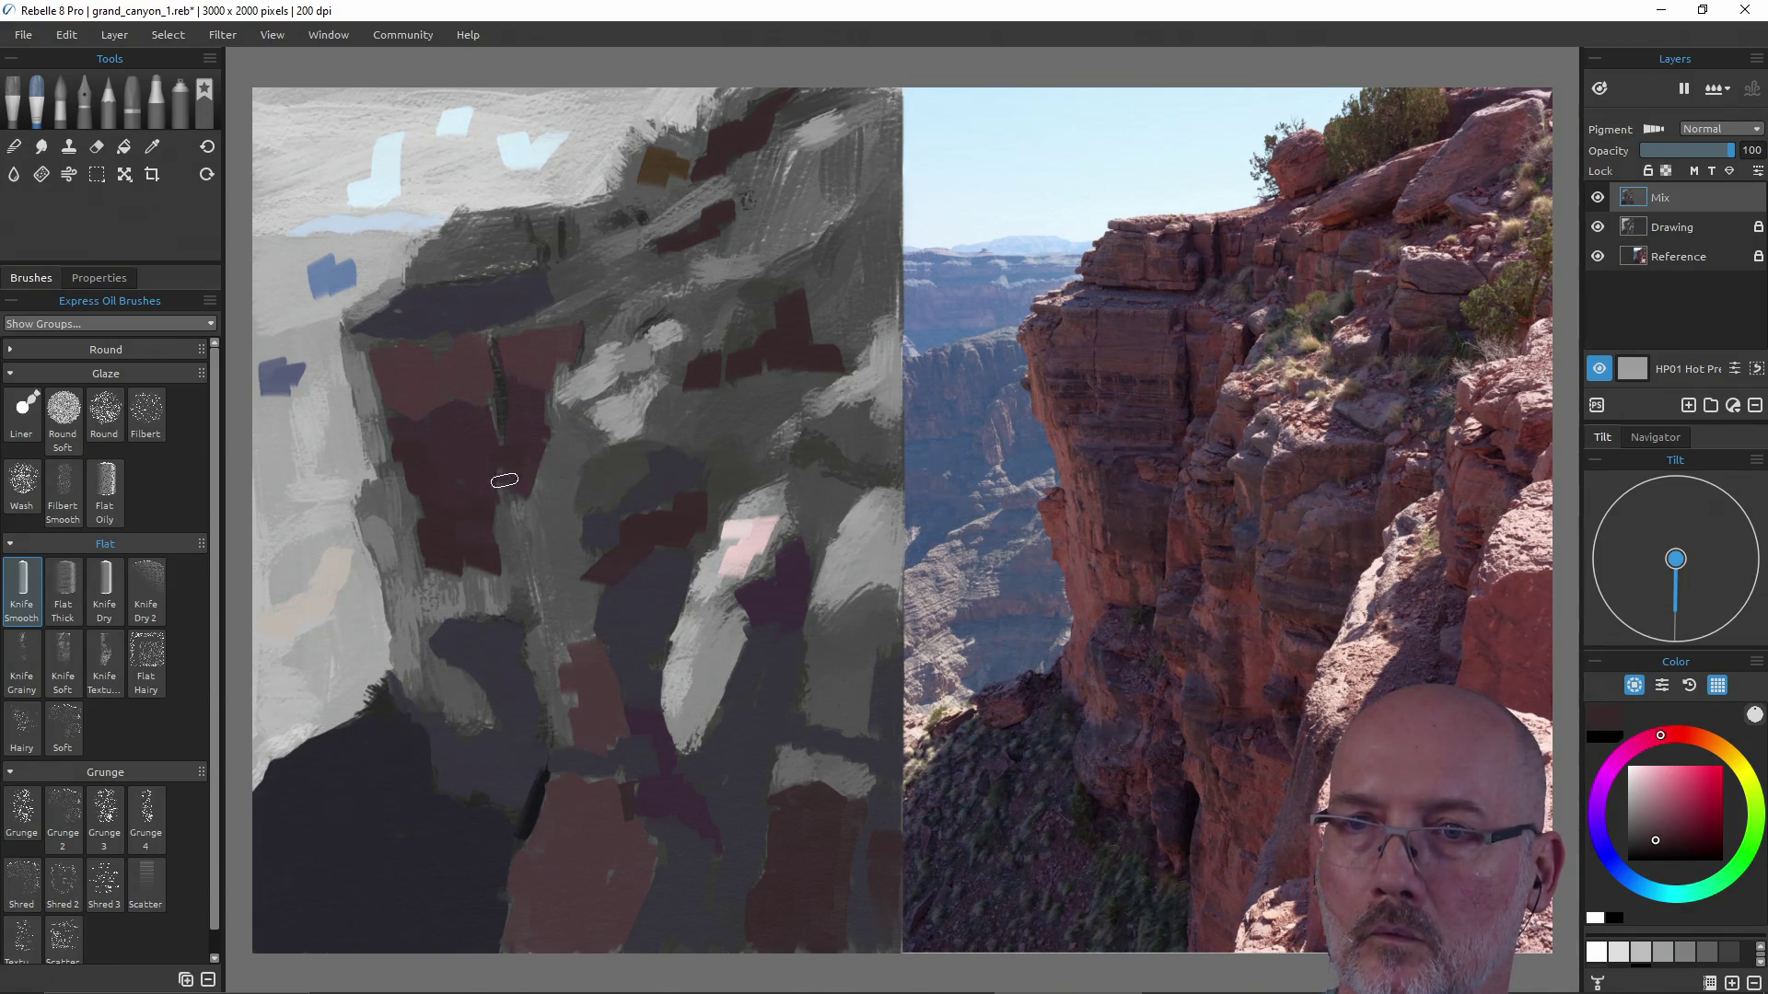
Pick a dark red and paint strokes down the mid-cliff, over a grey area and on the right side.
{"action": "left_click", "coordinate": [508, 629], "text": "alt"}
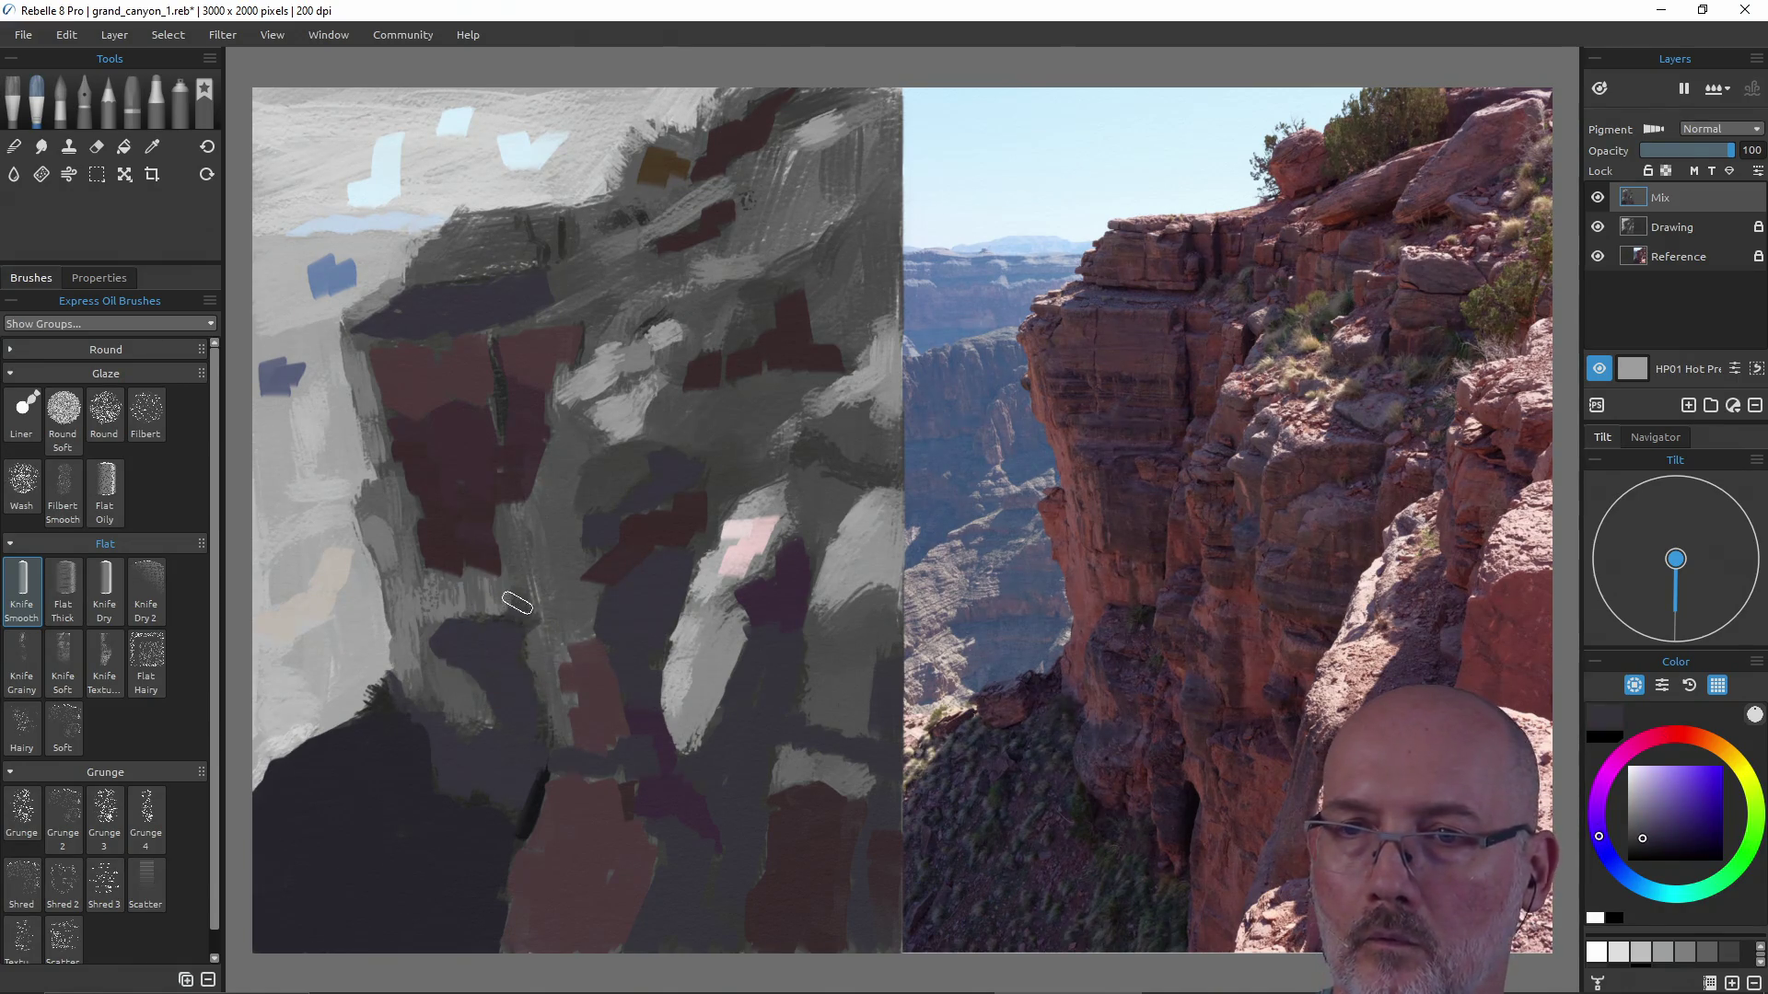
{"action": "left_click", "coordinate": [474, 533], "text": "alt"}
{"action": "left_click_drag", "start_coordinate": [505, 513], "coordinate": [515, 605]}
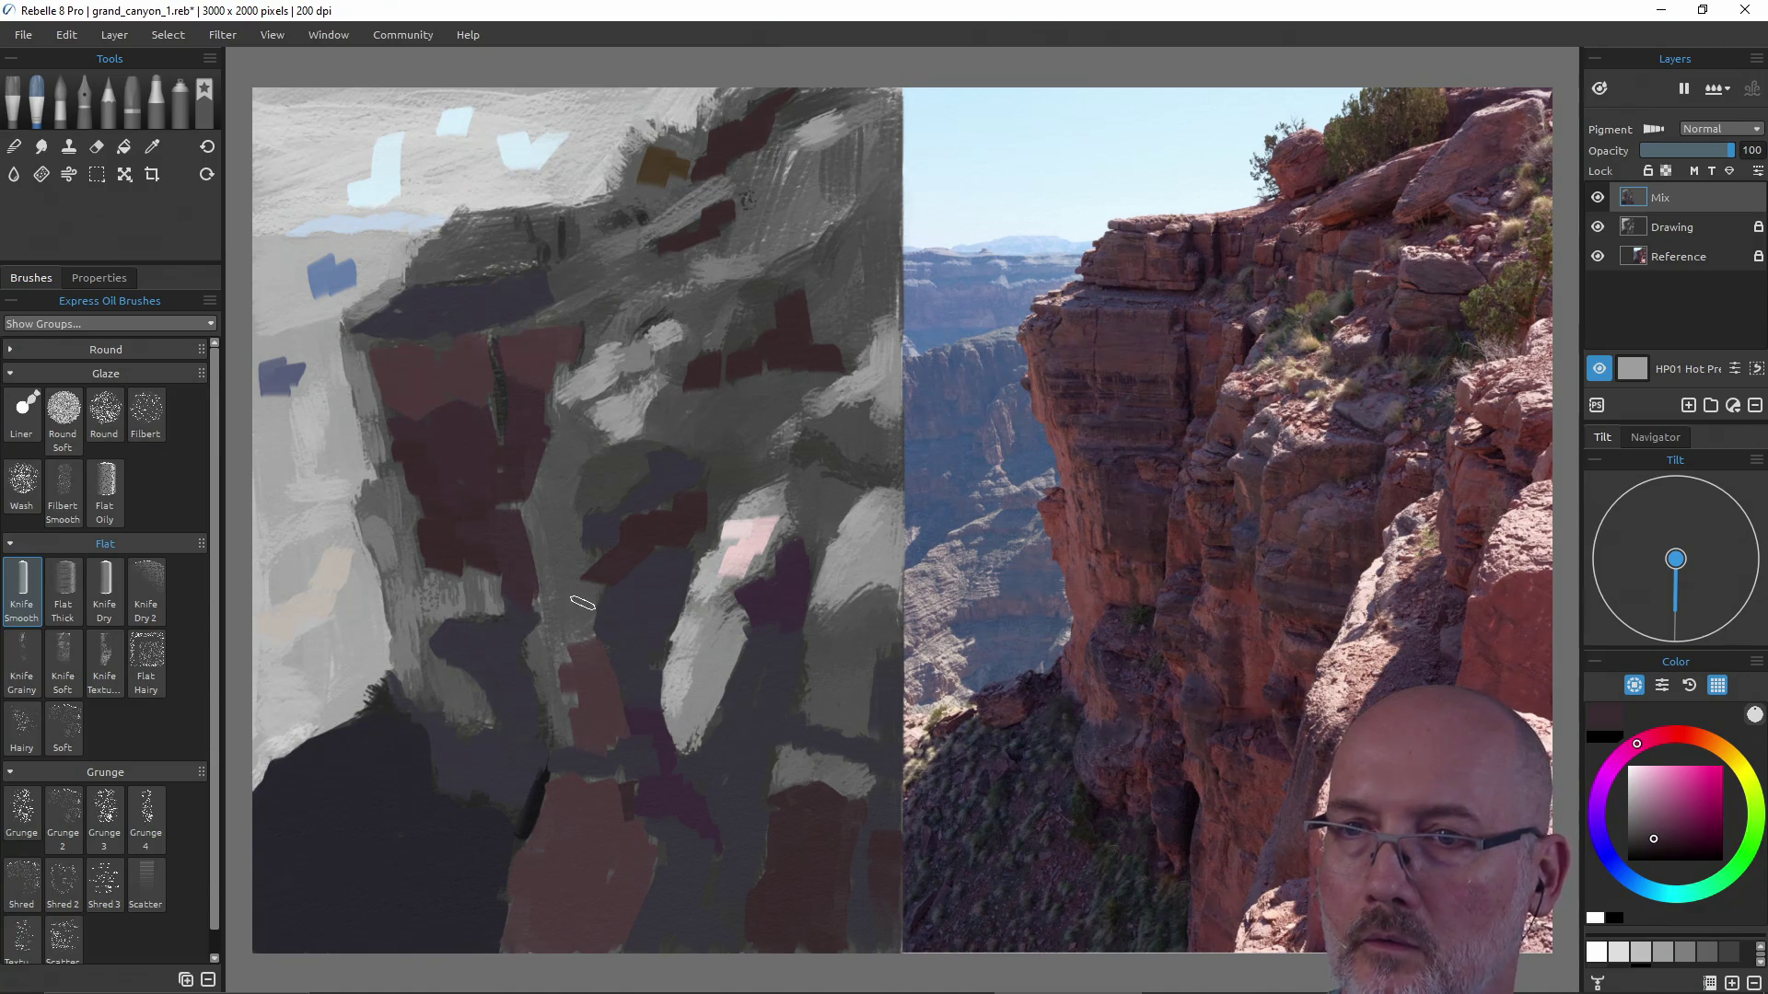
{"action": "mouse_move", "coordinate": [586, 597]}
{"action": "left_mouse_down"}
{"action": "mouse_move", "coordinate": [572, 572]}
{"action": "mouse_move", "coordinate": [552, 698]}
{"action": "left_mouse_up"}
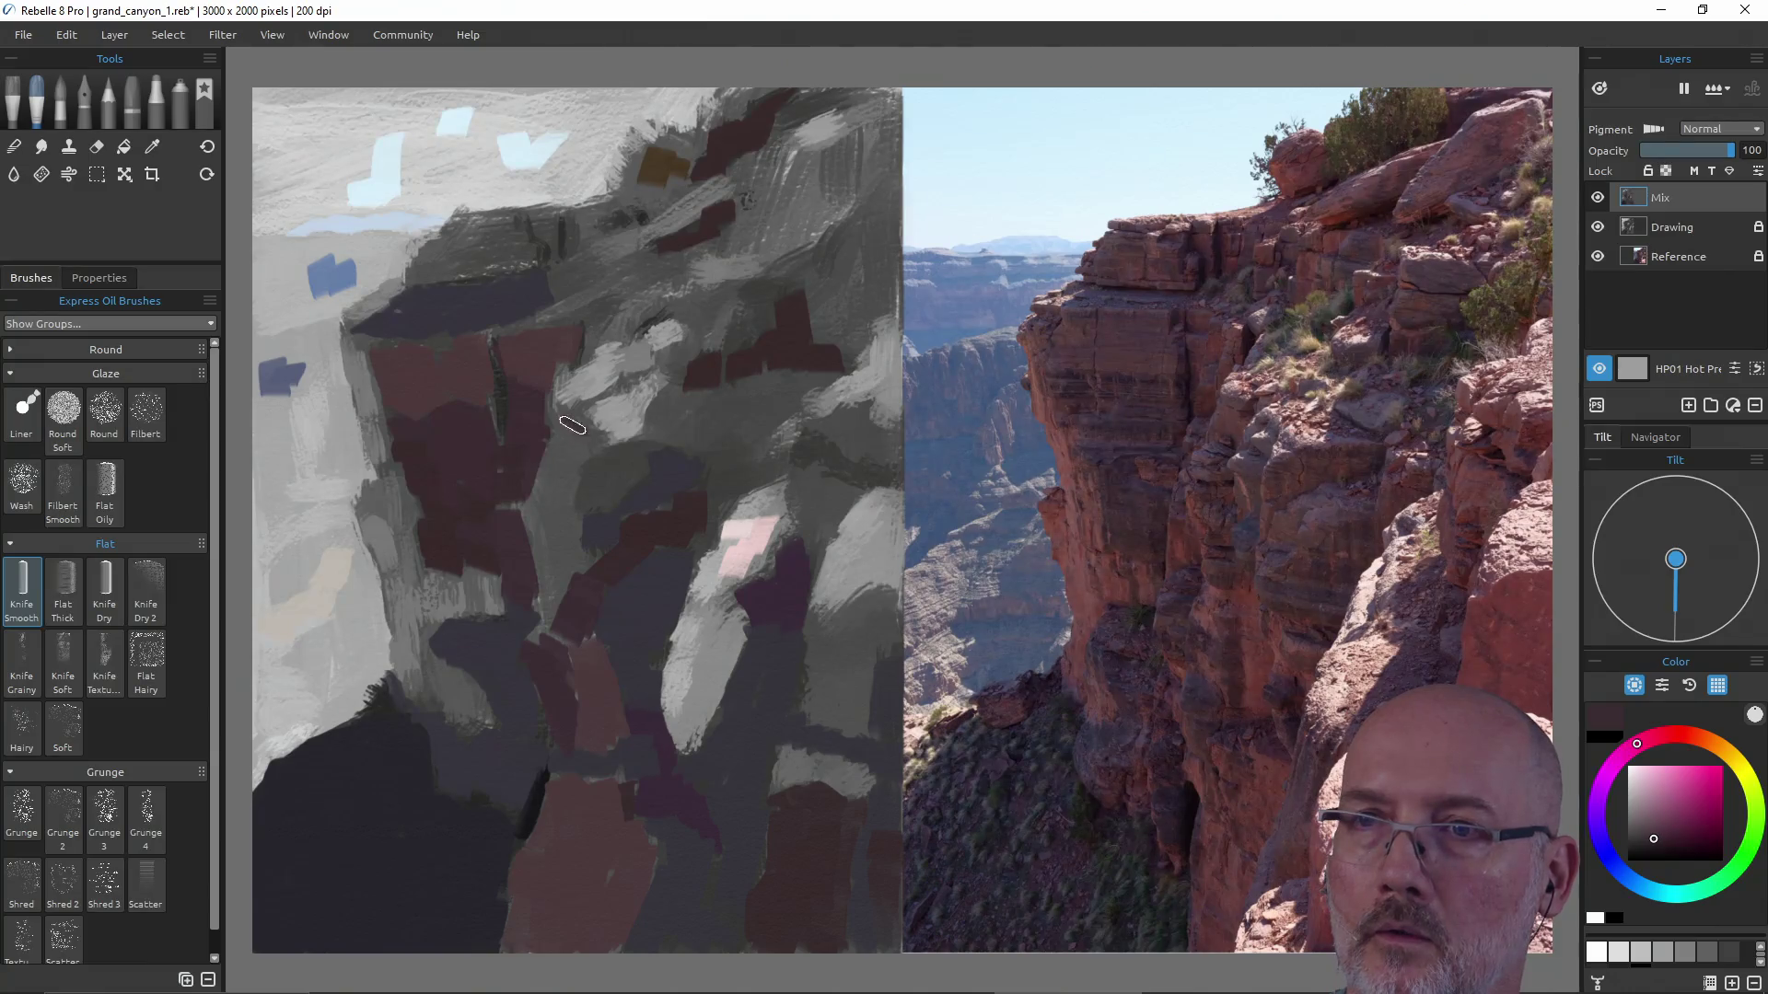
{"action": "mouse_move", "coordinate": [580, 418]}
{"action": "left_mouse_down"}
{"action": "mouse_move", "coordinate": [567, 511]}
{"action": "mouse_move", "coordinate": [554, 457]}
{"action": "mouse_move", "coordinate": [543, 573]}
{"action": "left_mouse_up"}
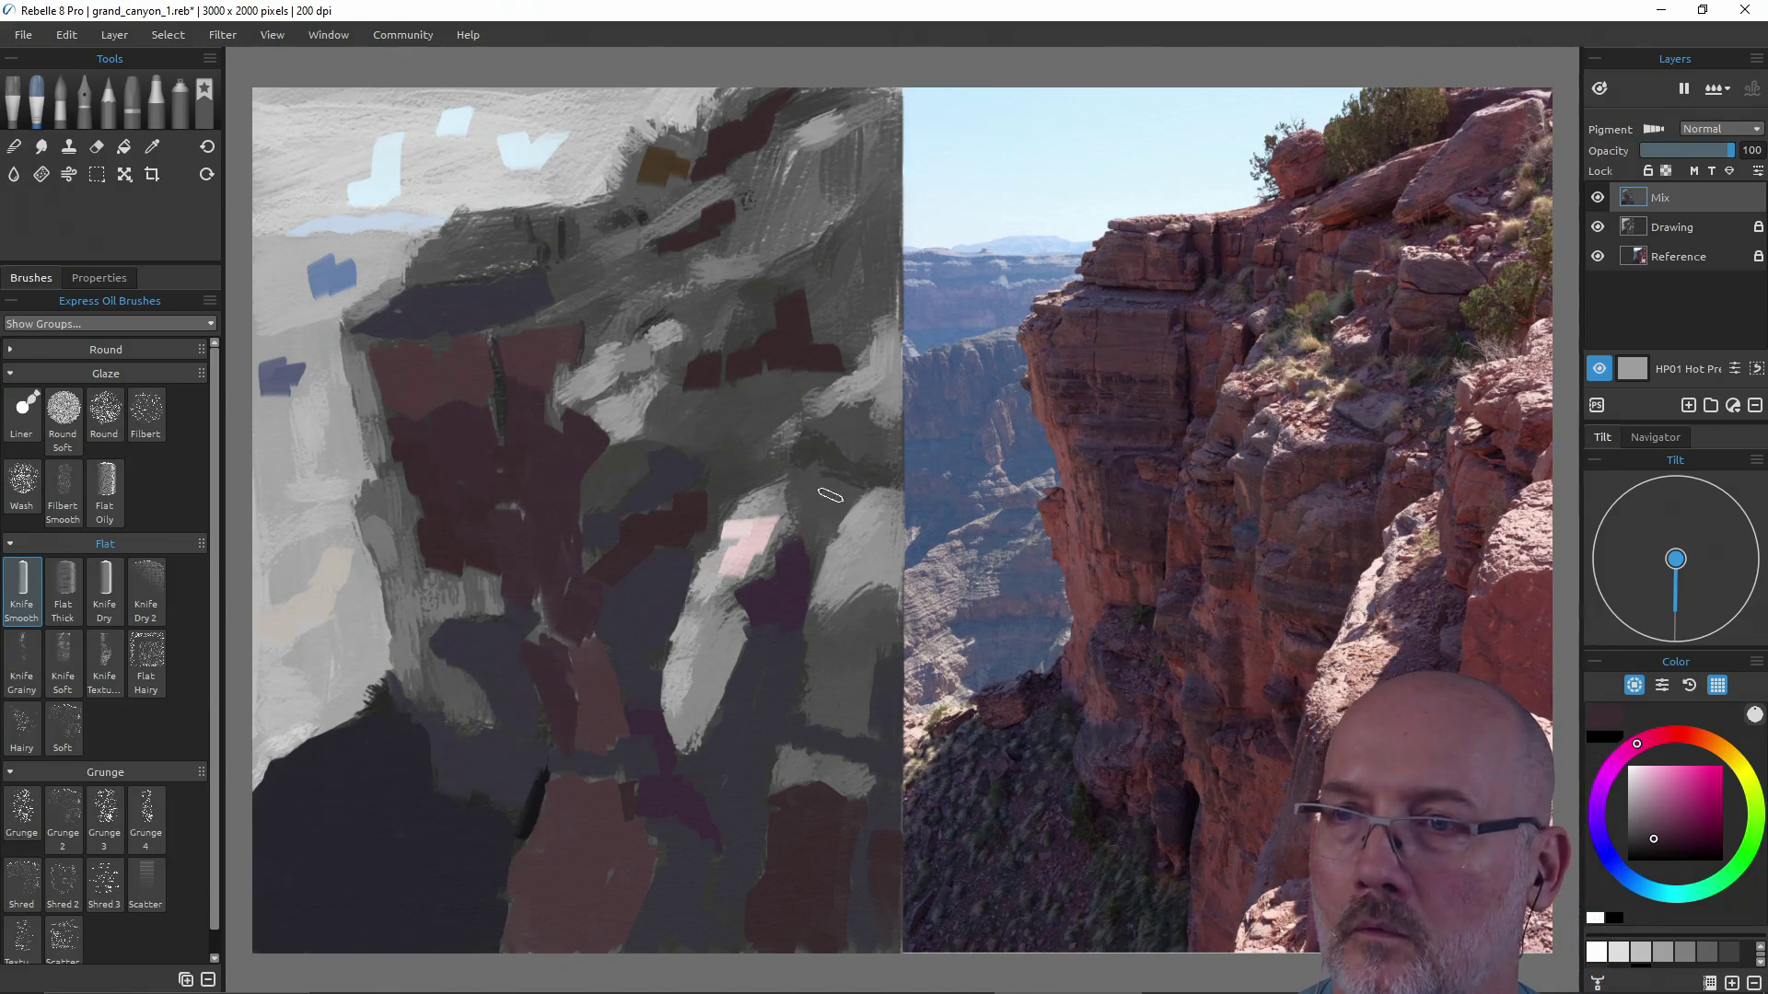
{"action": "mouse_move", "coordinate": [812, 436]}
{"action": "left_mouse_down"}
{"action": "mouse_move", "coordinate": [841, 484]}
{"action": "mouse_move", "coordinate": [881, 476]}
{"action": "left_mouse_up"}
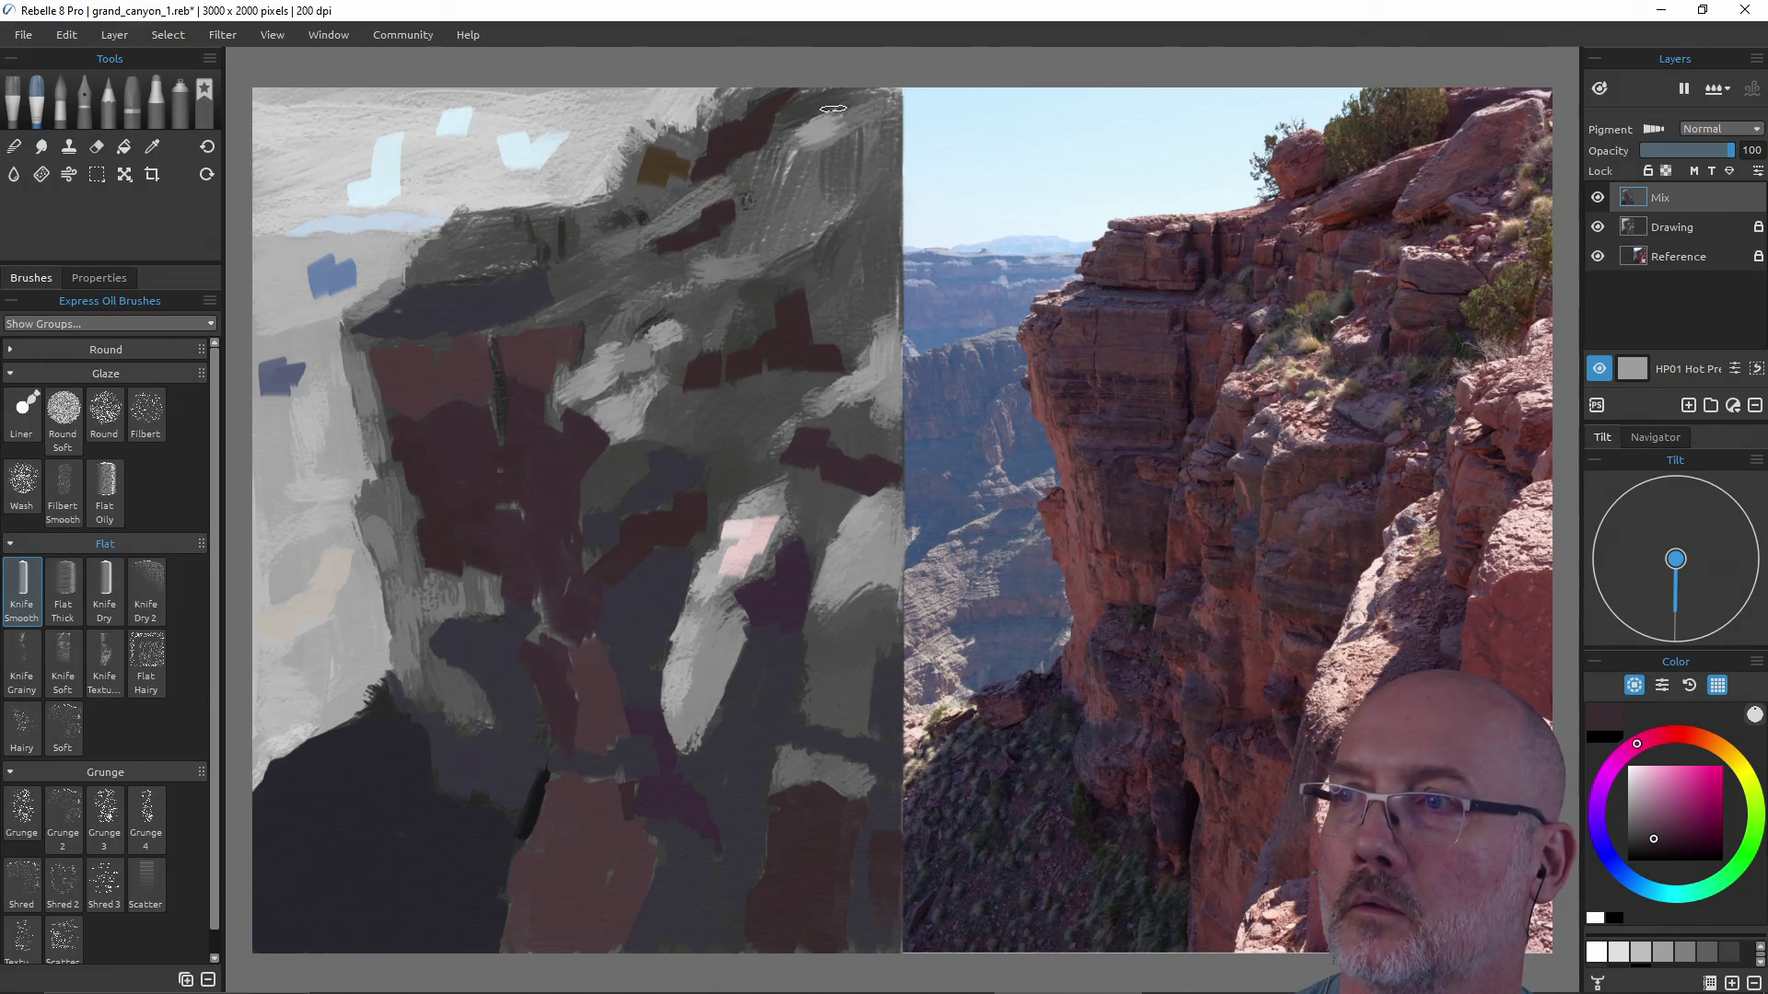
Sample dark red-brown and paint it over the lower-right rocks and down the painting's right edge.
{"action": "left_click", "coordinate": [551, 382], "text": "alt"}
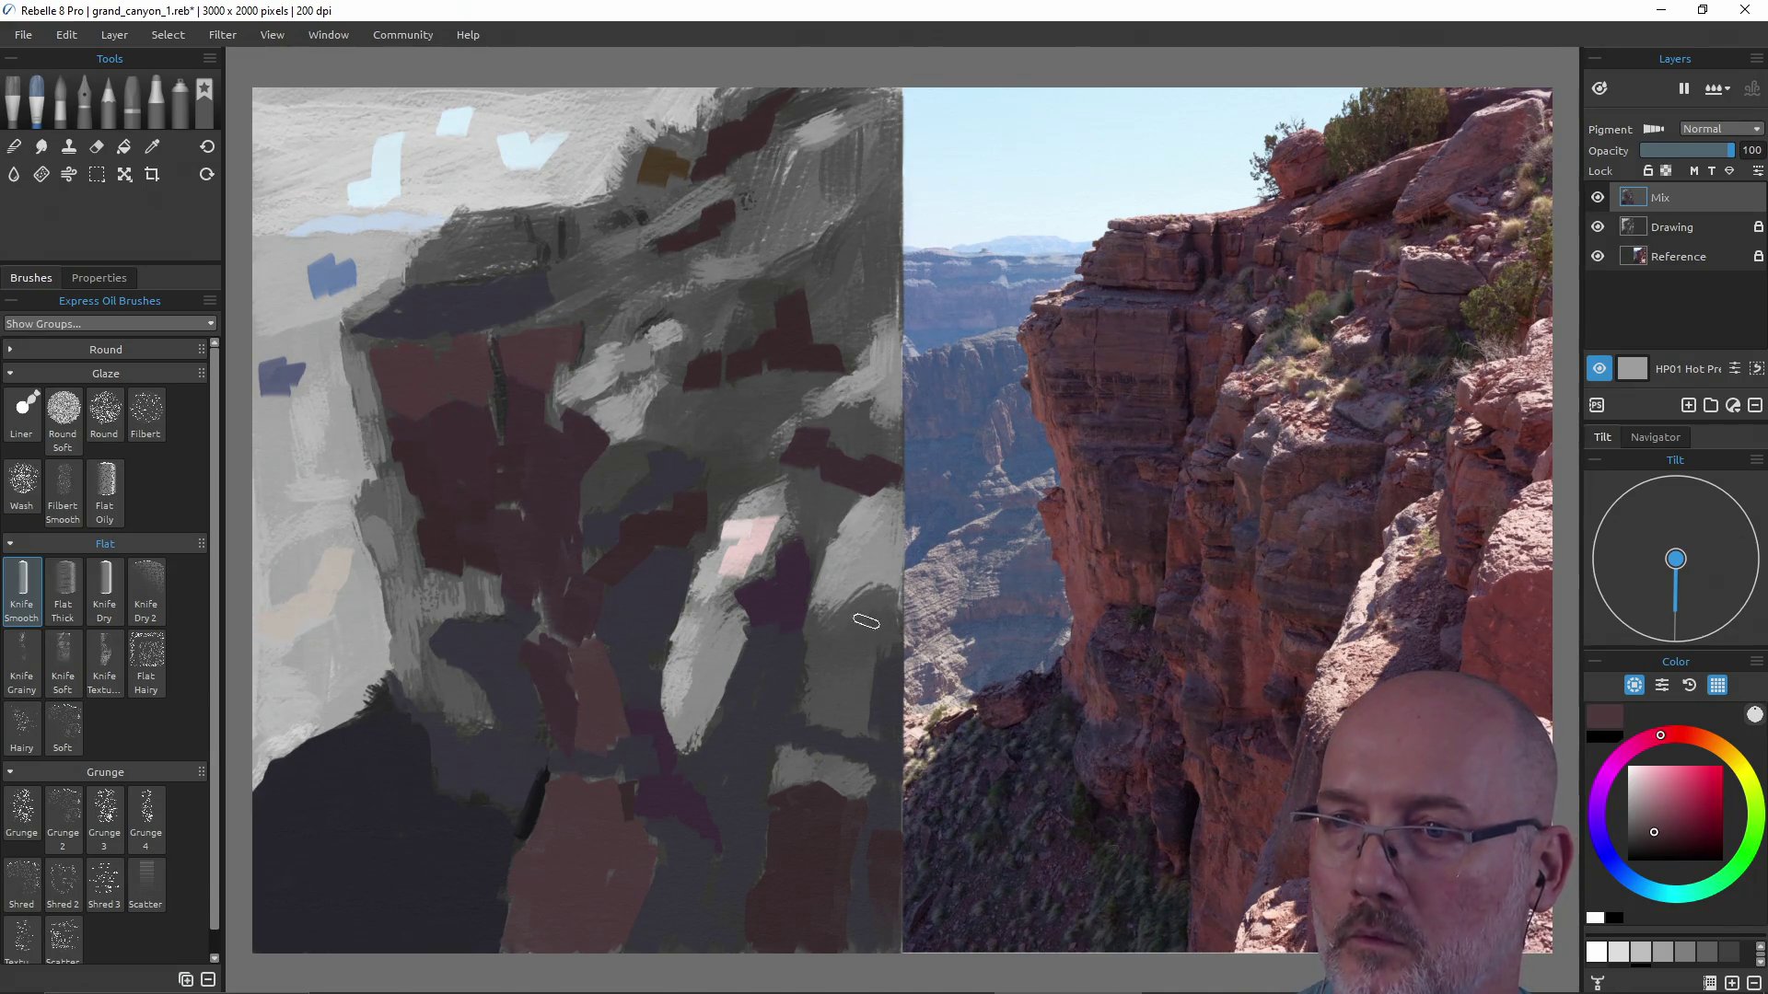
{"action": "mouse_move", "coordinate": [878, 614]}
{"action": "left_mouse_down"}
{"action": "mouse_move", "coordinate": [844, 712]}
{"action": "mouse_move", "coordinate": [820, 650]}
{"action": "left_mouse_up"}
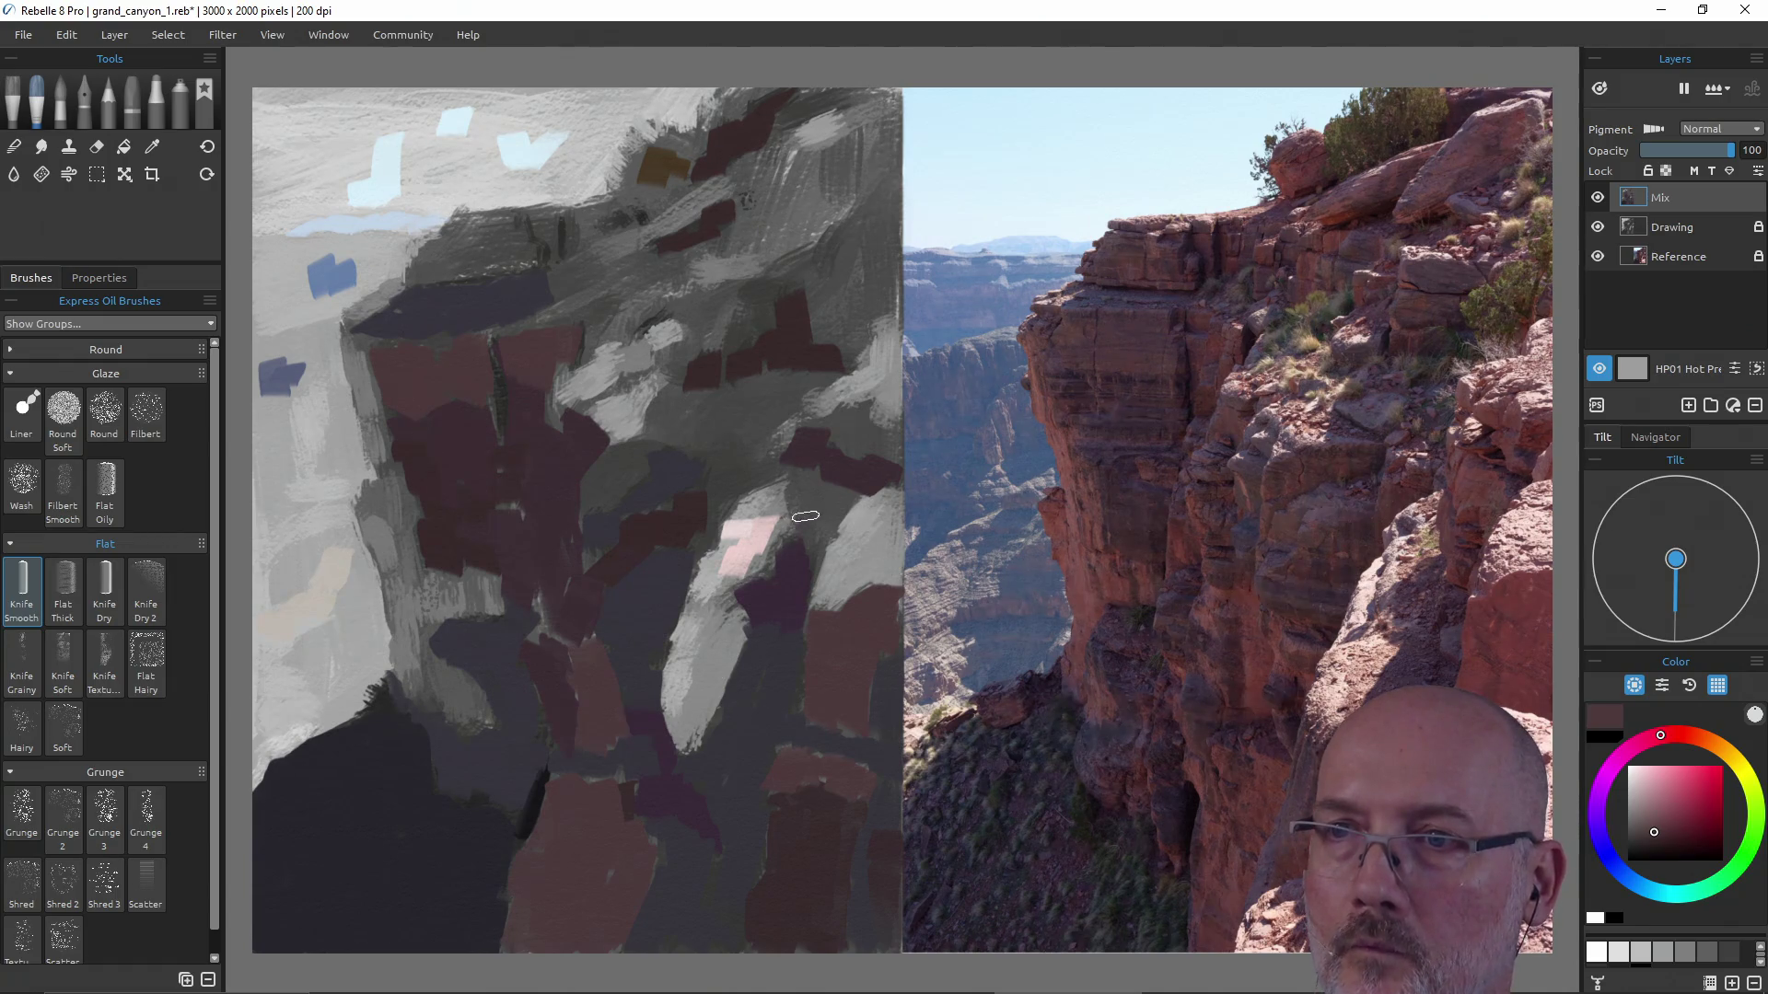
{"action": "mouse_move", "coordinate": [813, 520]}
{"action": "left_mouse_down"}
{"action": "mouse_move", "coordinate": [810, 556]}
{"action": "mouse_move", "coordinate": [830, 490]}
{"action": "mouse_move", "coordinate": [804, 475]}
{"action": "mouse_move", "coordinate": [851, 412]}
{"action": "left_mouse_up"}
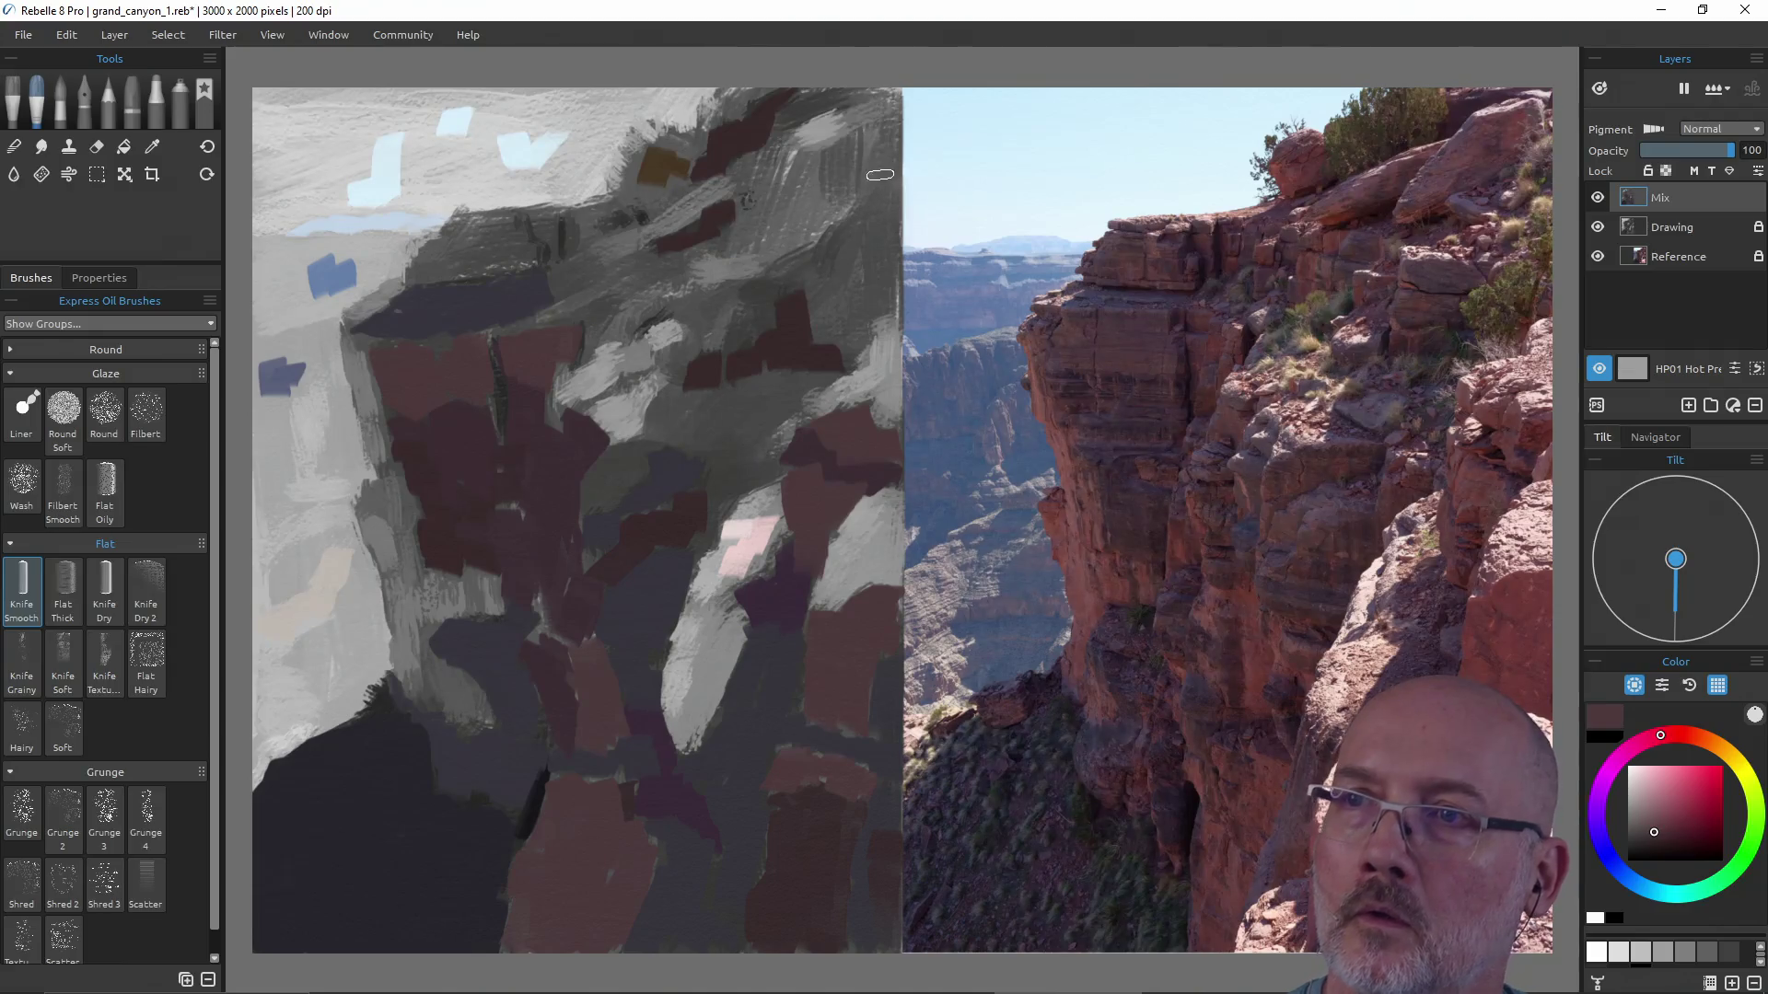
{"action": "left_click_drag", "start_coordinate": [883, 153], "coordinate": [854, 323]}
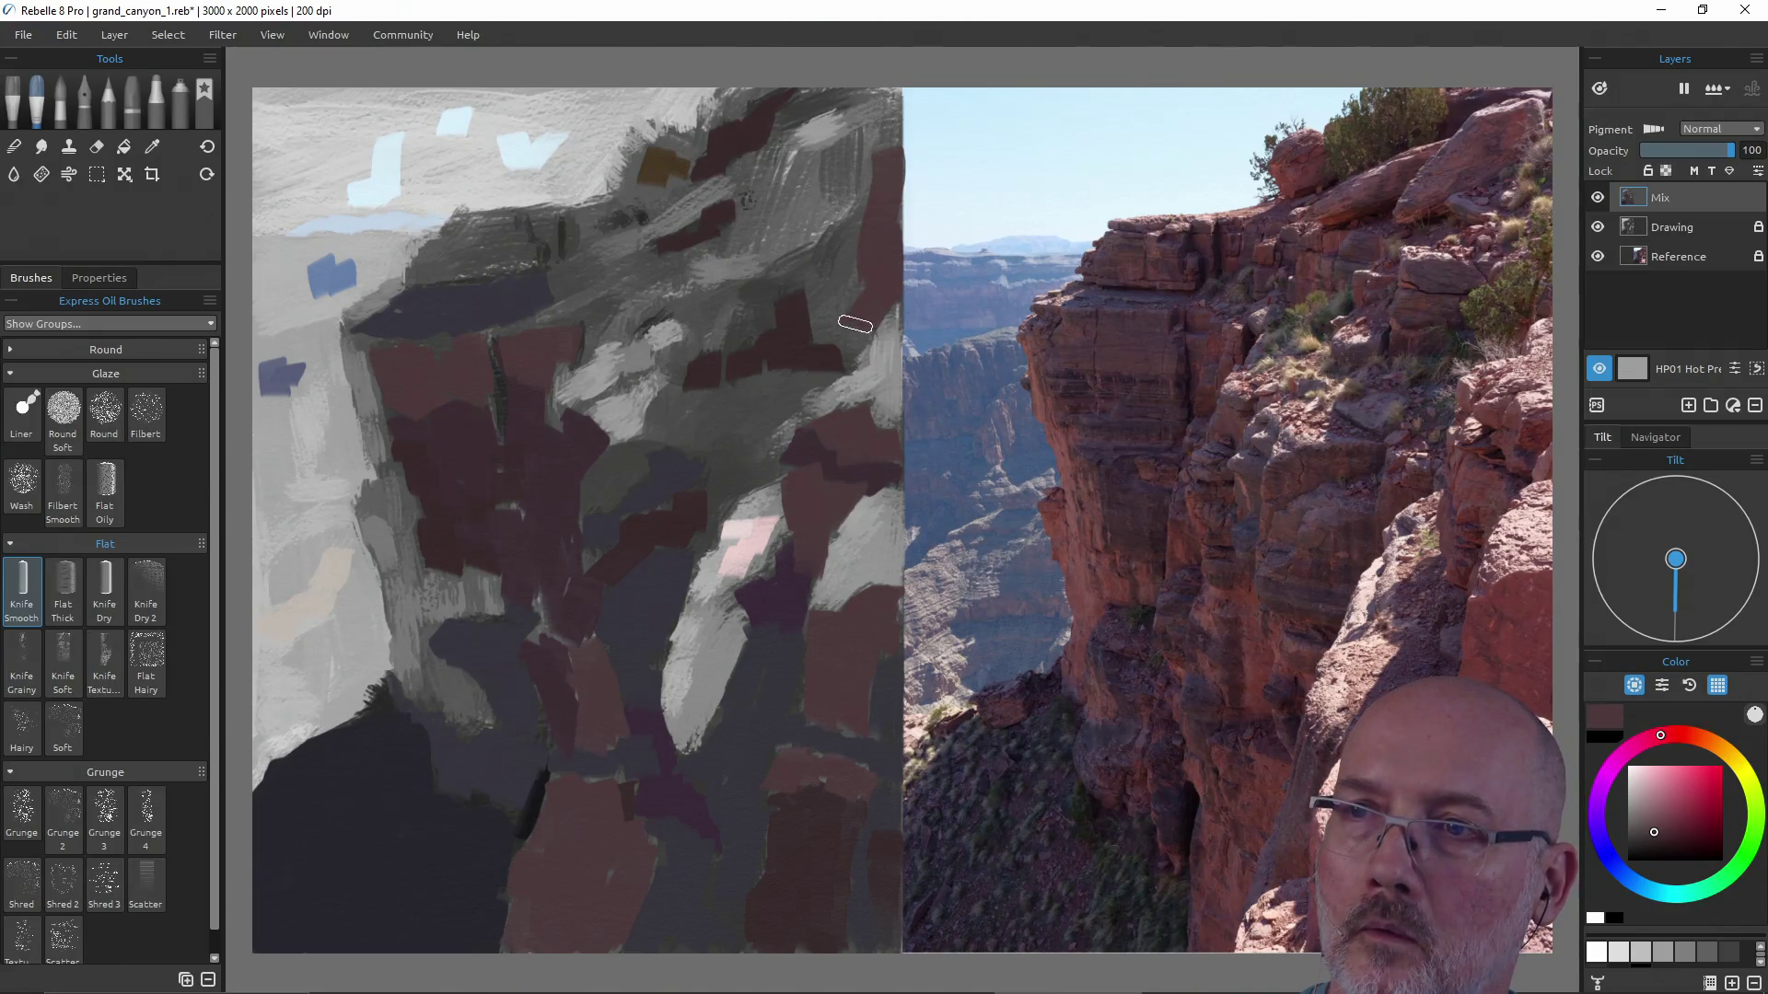
{"action": "left_click_drag", "start_coordinate": [824, 306], "coordinate": [817, 263]}
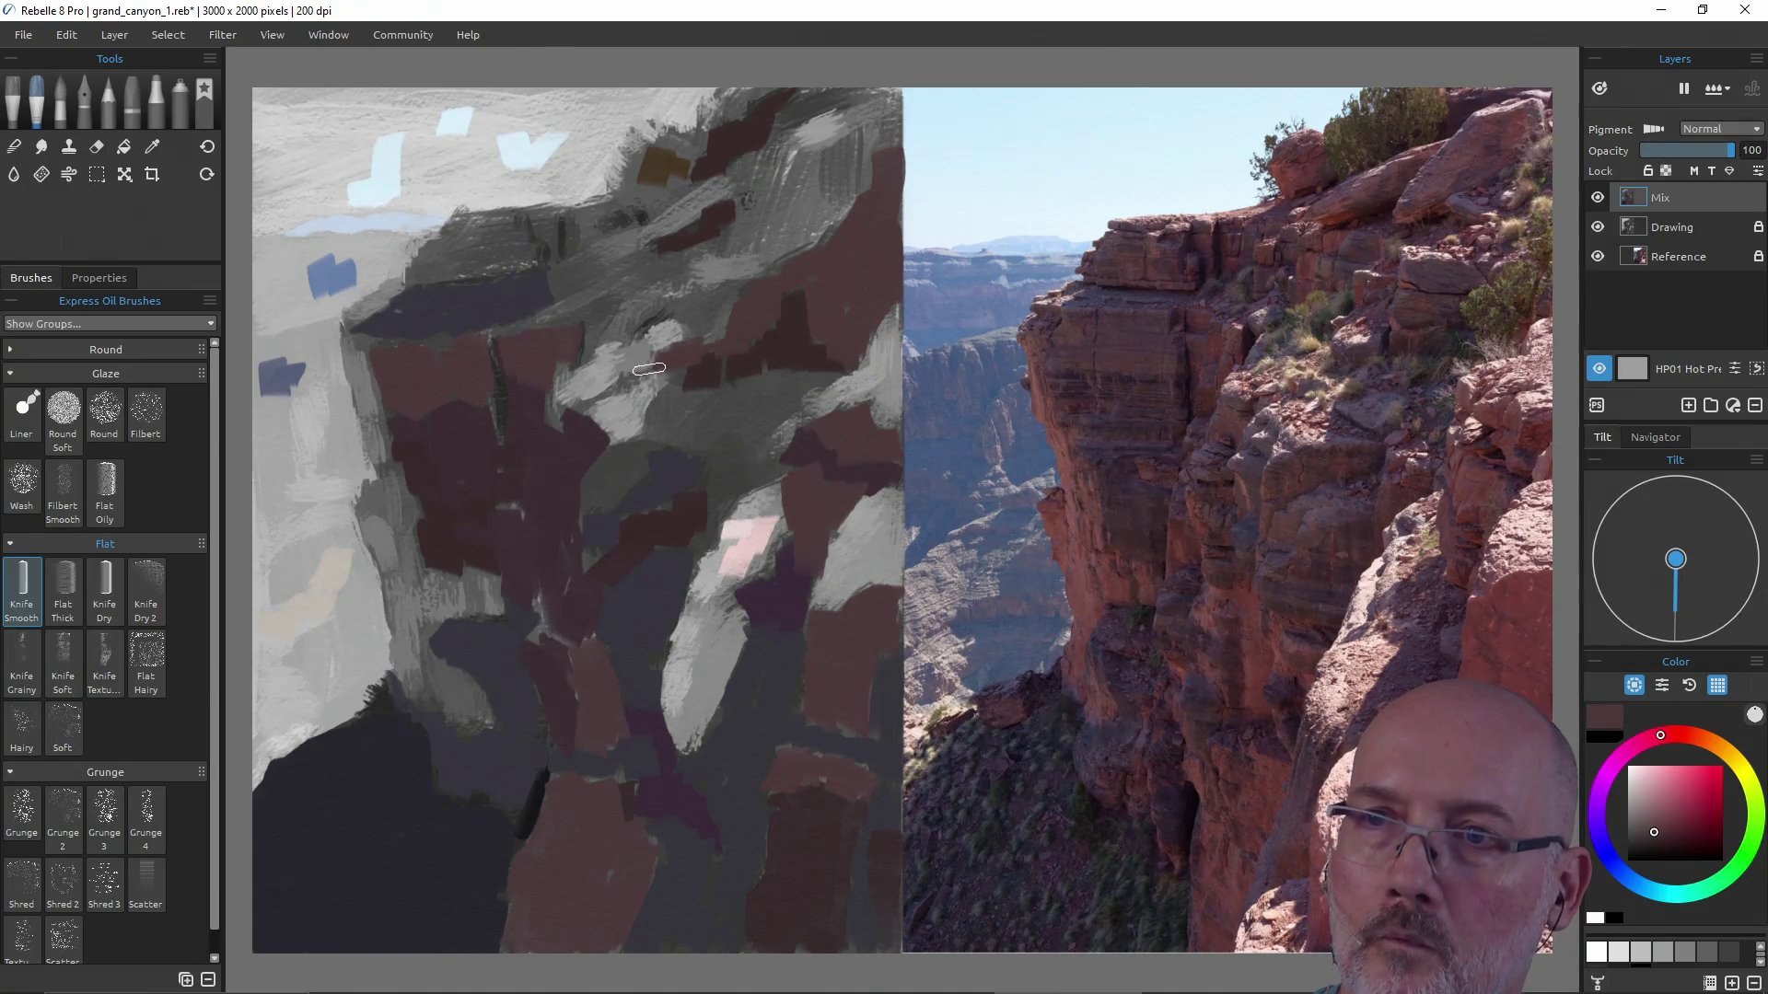
Add small darker red-brown strokes to the rocks in the cliff's centre.
{"action": "mouse_move", "coordinate": [586, 400]}
{"action": "left_mouse_down"}
{"action": "mouse_move", "coordinate": [555, 414]}
{"action": "mouse_move", "coordinate": [555, 392]}
{"action": "left_mouse_up"}
{"action": "mouse_move", "coordinate": [593, 306]}
{"action": "left_mouse_down"}
{"action": "mouse_move", "coordinate": [590, 346]}
{"action": "mouse_move", "coordinate": [632, 296]}
{"action": "mouse_move", "coordinate": [703, 303]}
{"action": "mouse_move", "coordinate": [714, 332]}
{"action": "left_mouse_up"}
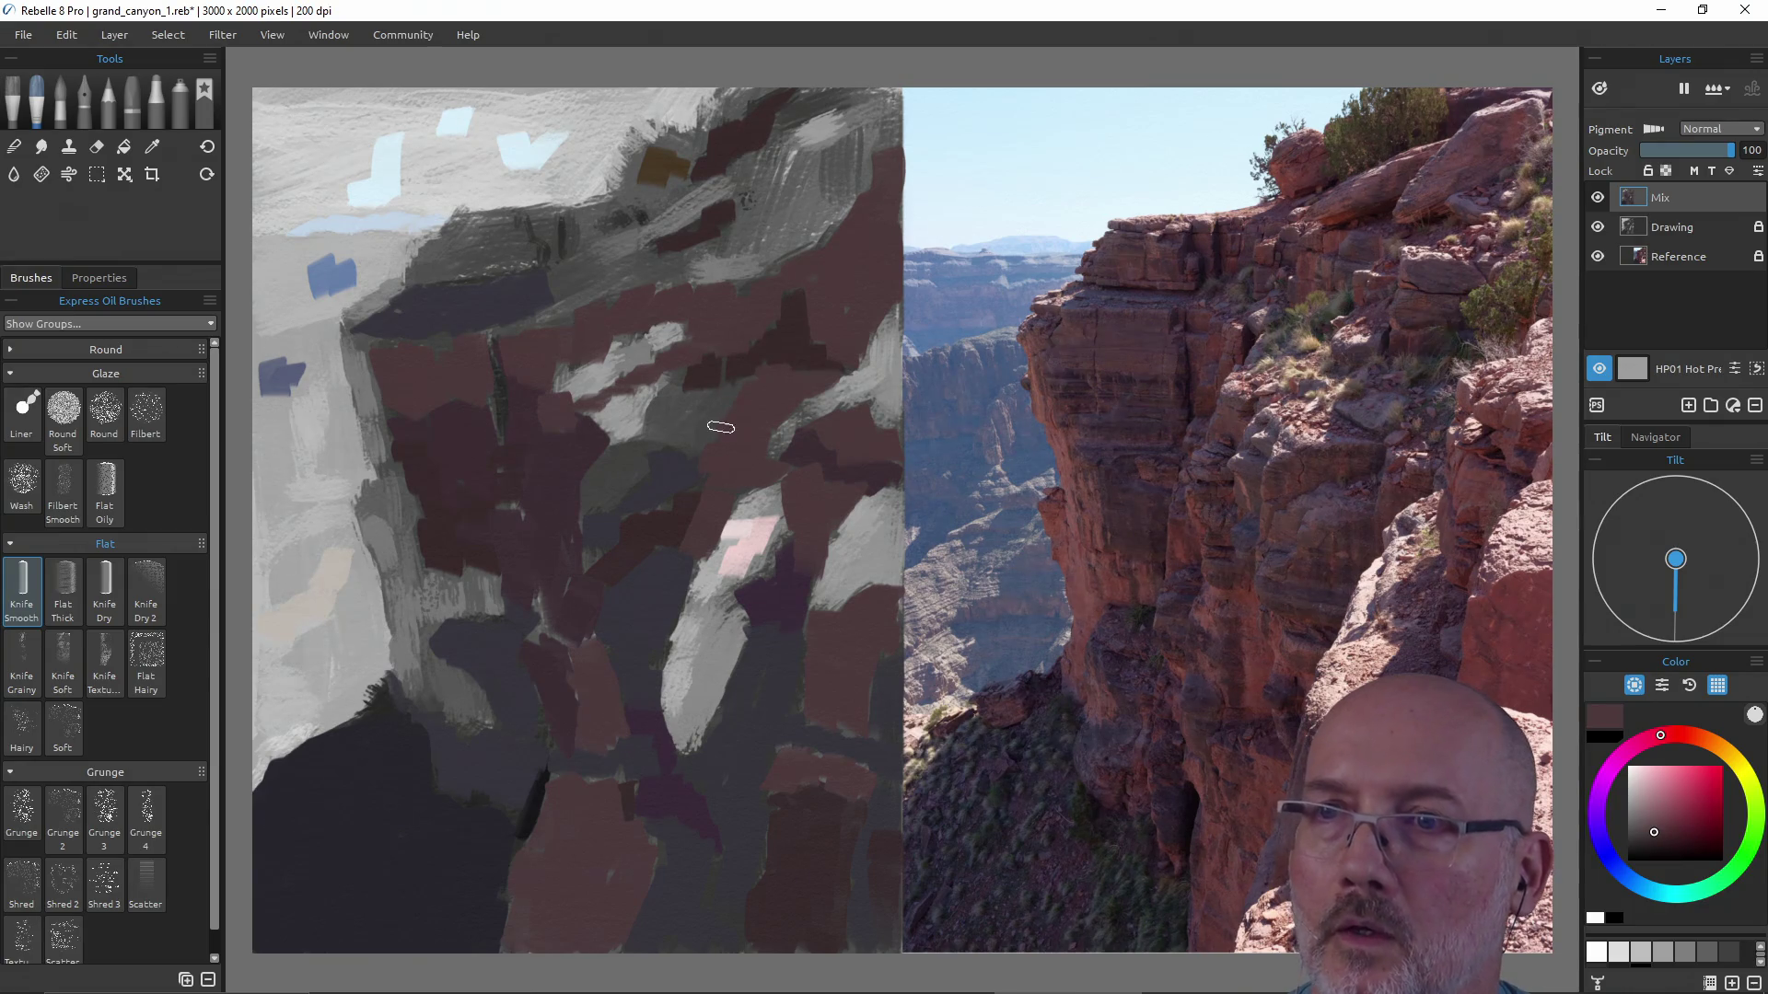
Cover grey patches on the central and upper-left cliff with maroon strokes.
{"action": "left_click_drag", "start_coordinate": [659, 440], "coordinate": [679, 392]}
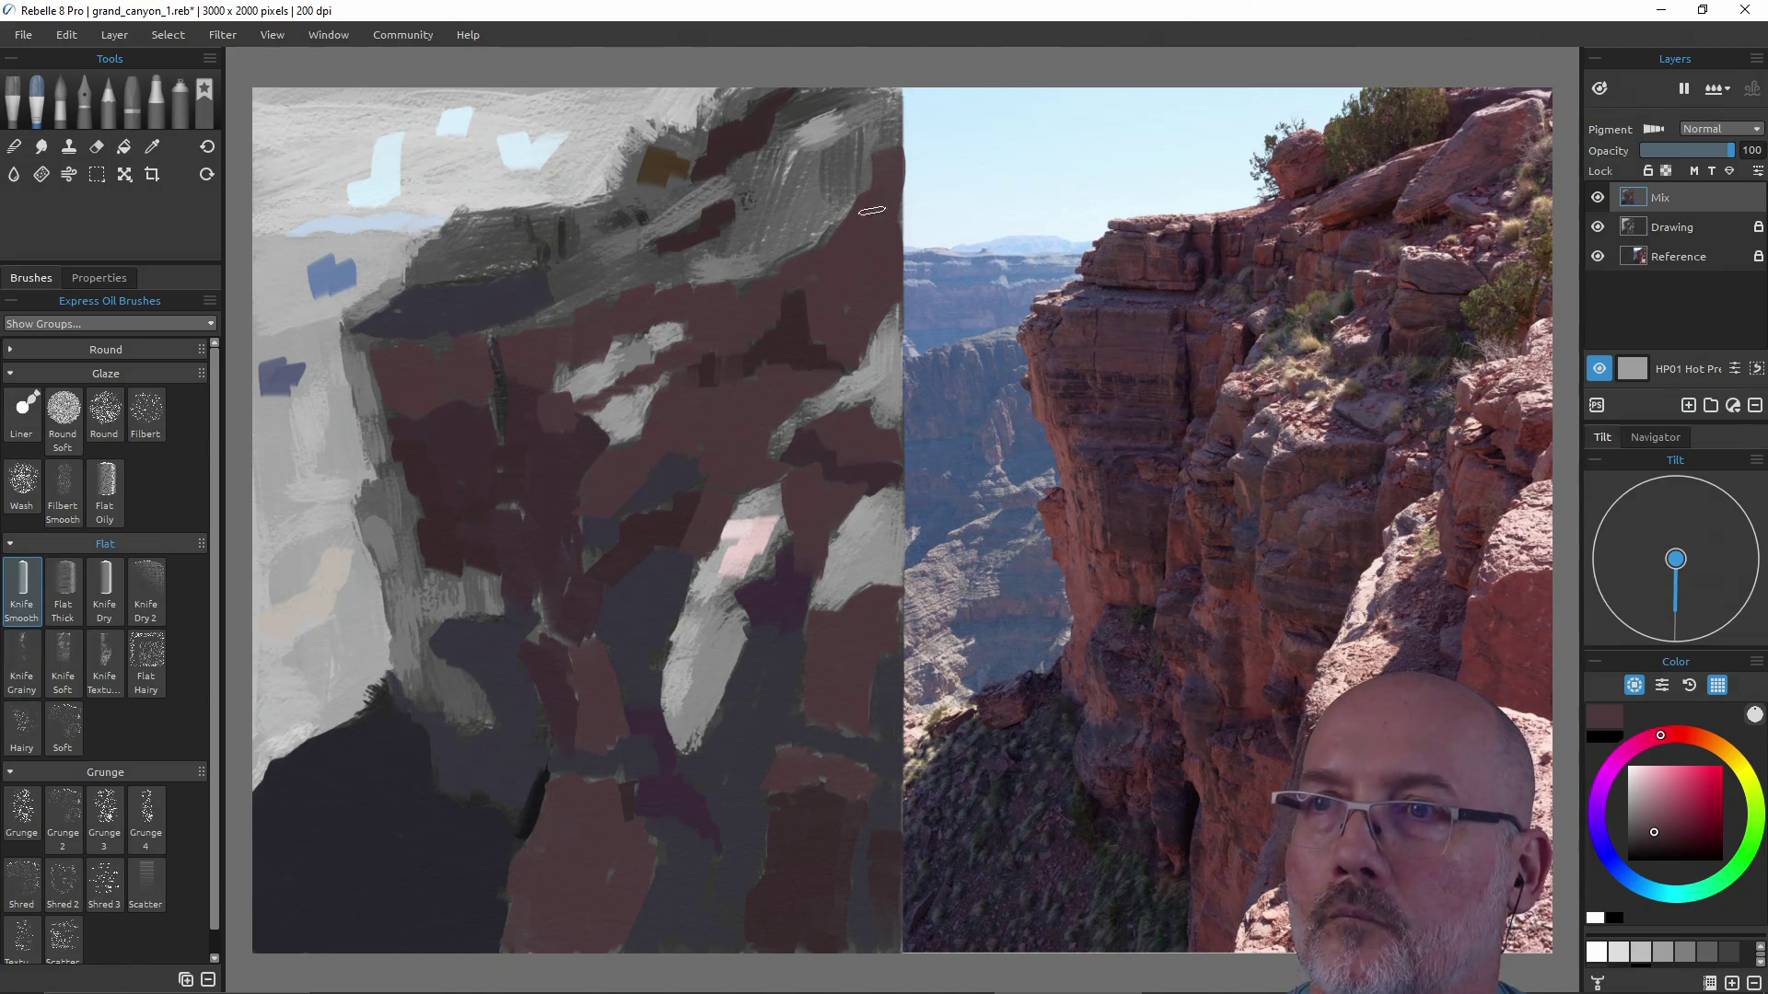
{"action": "mouse_move", "coordinate": [669, 257]}
{"action": "left_mouse_down"}
{"action": "mouse_move", "coordinate": [670, 279]}
{"action": "mouse_move", "coordinate": [636, 284]}
{"action": "left_mouse_up"}
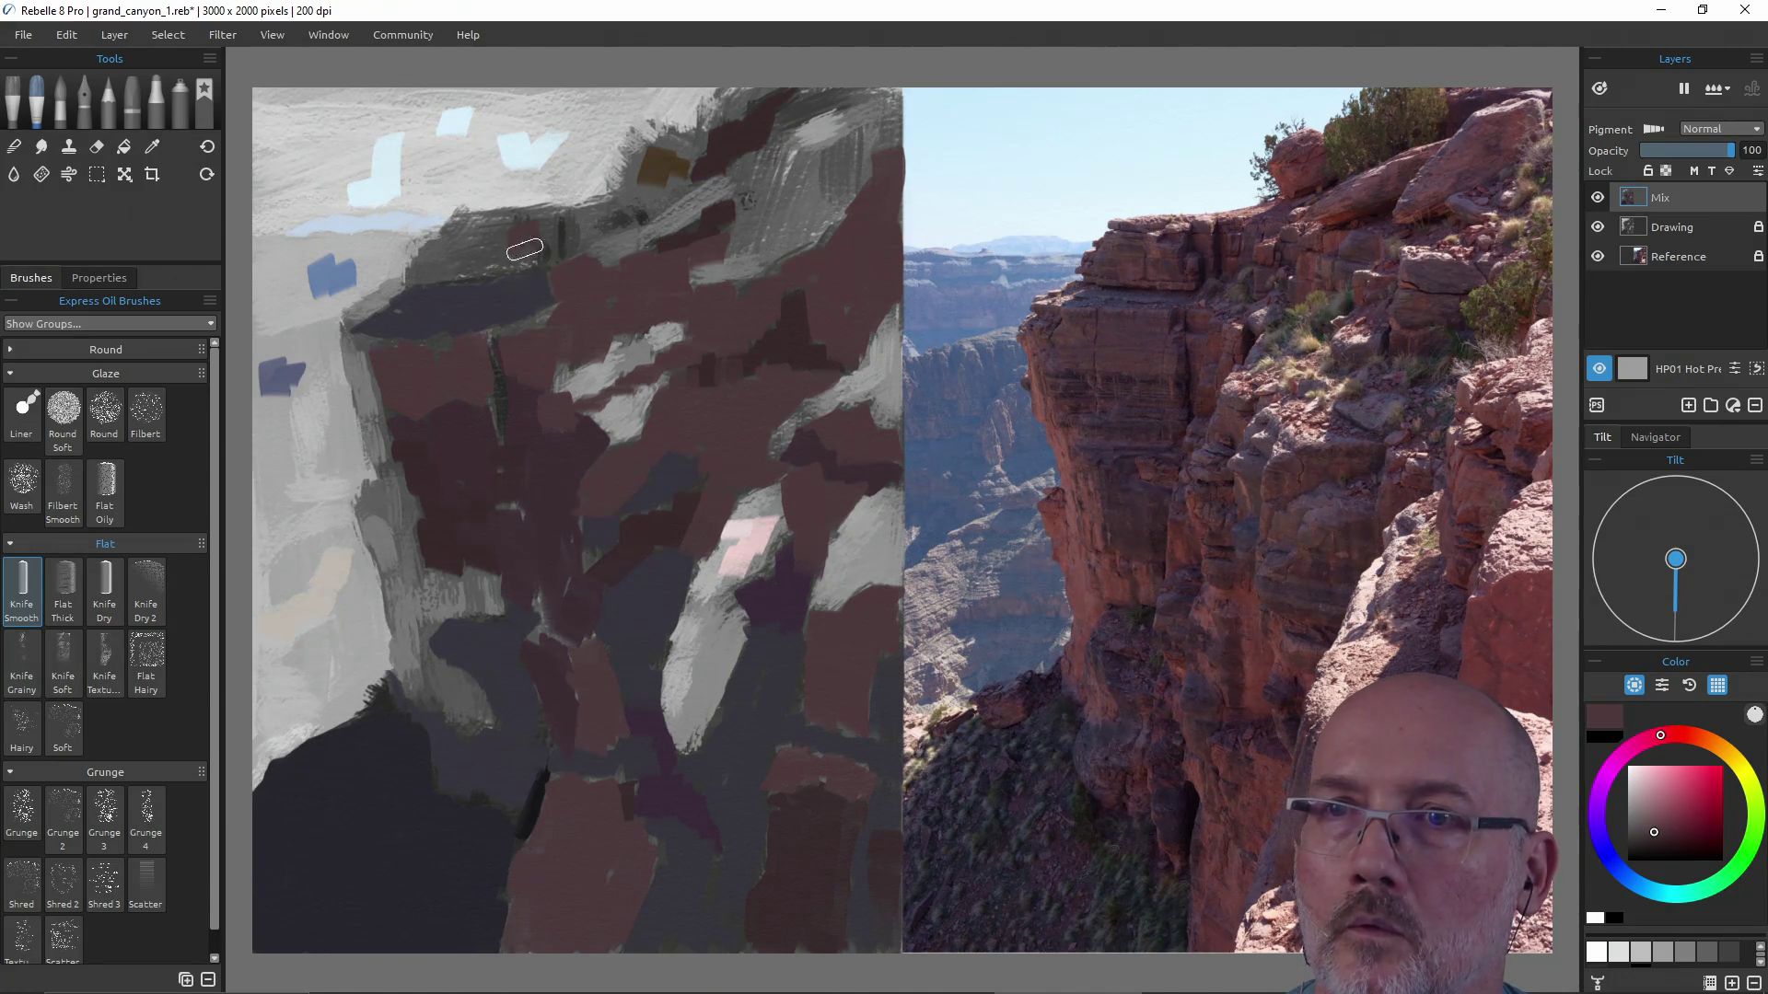
{"action": "left_click_drag", "start_coordinate": [462, 225], "coordinate": [465, 267]}
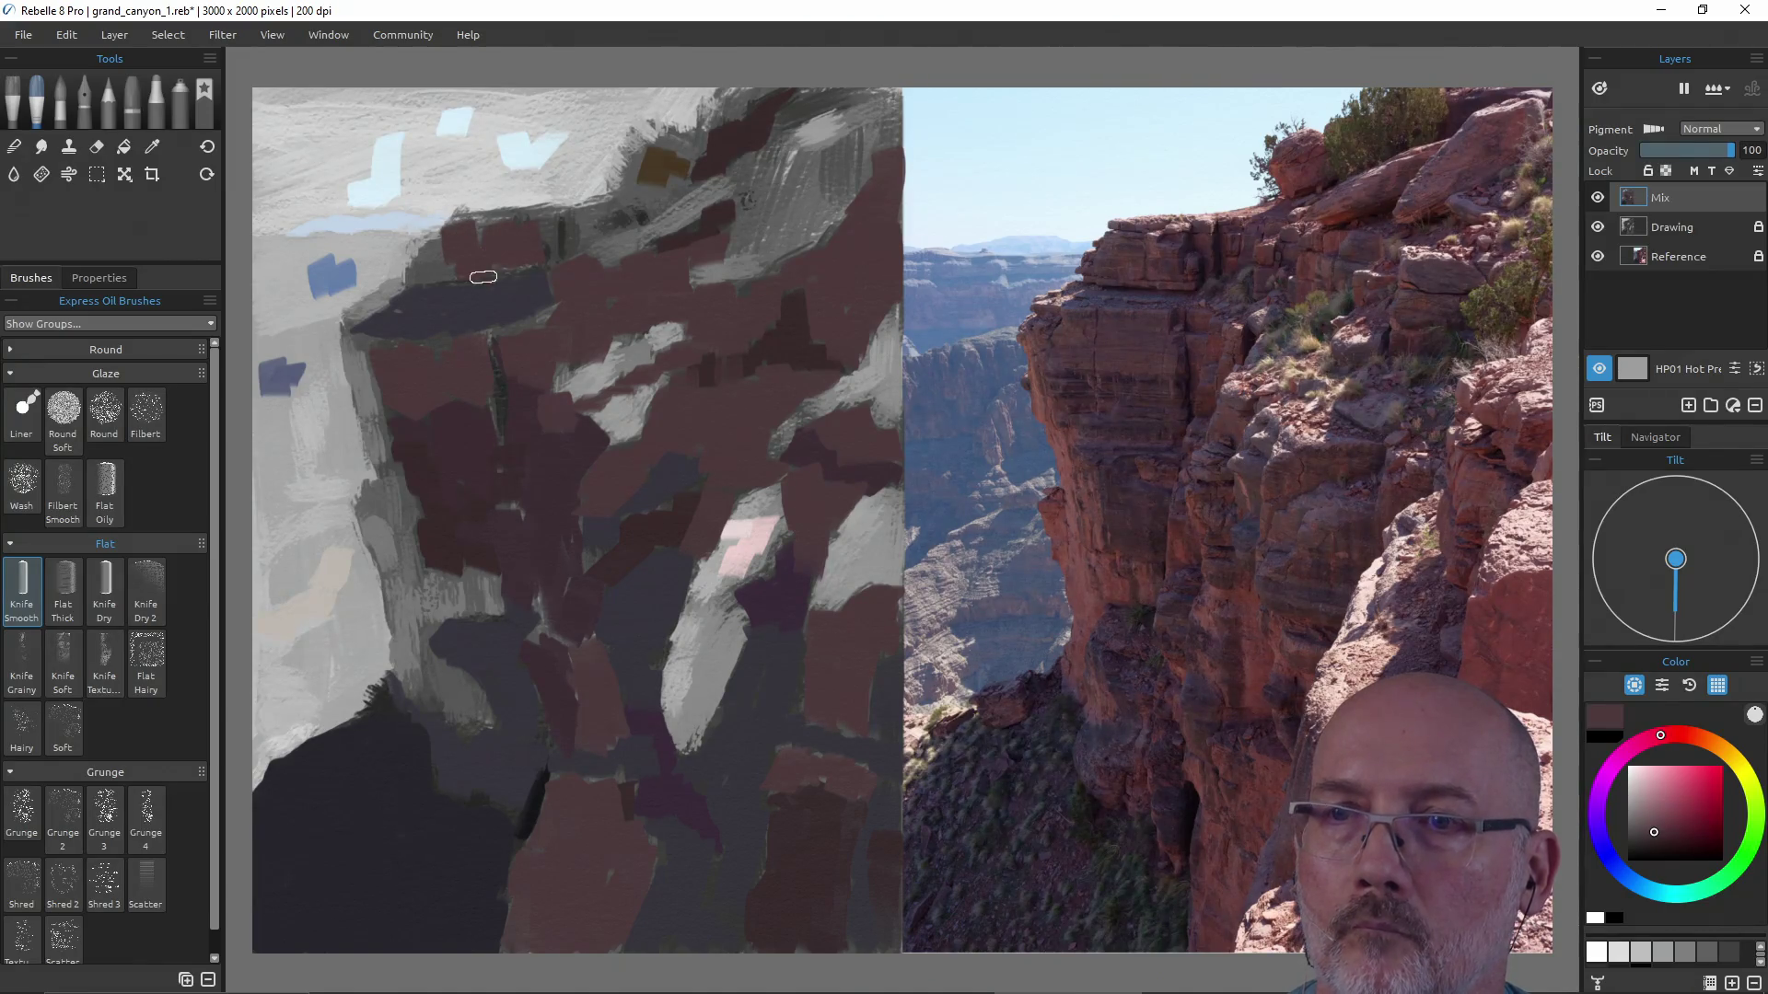
{"action": "left_click", "coordinate": [554, 469], "text": "alt"}
{"action": "left_click_drag", "start_coordinate": [450, 235], "coordinate": [443, 241]}
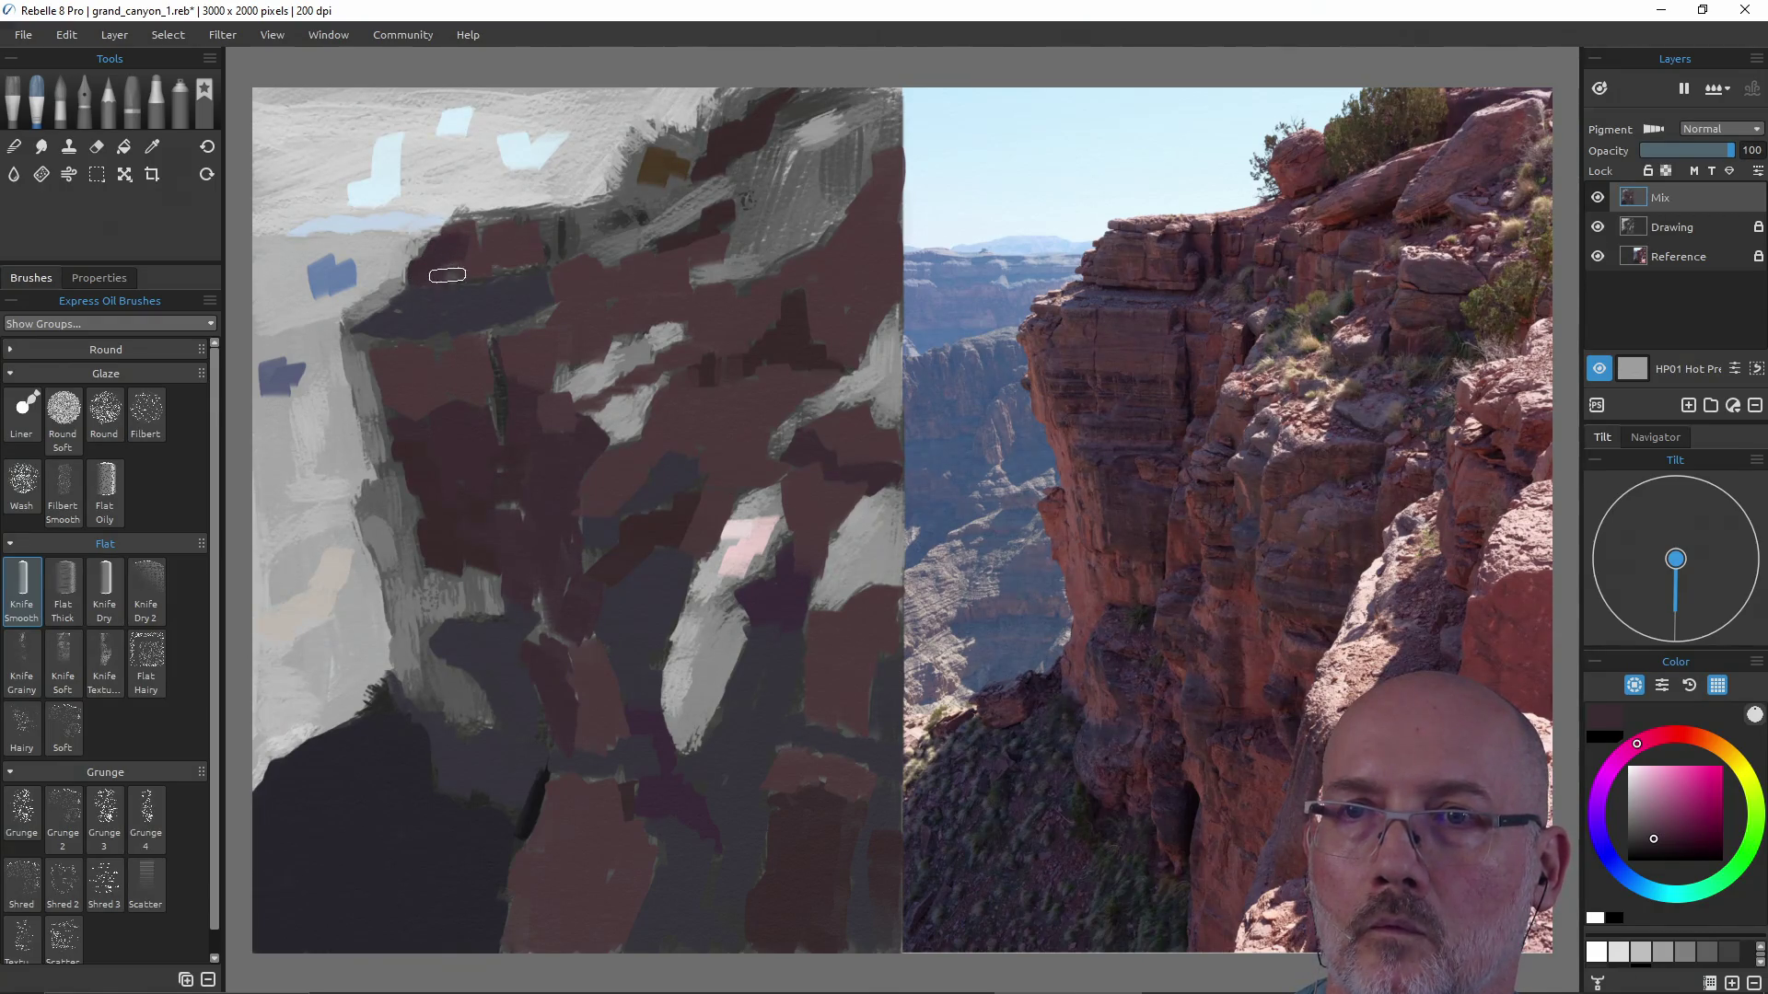
{"action": "left_click_drag", "start_coordinate": [535, 235], "coordinate": [549, 248]}
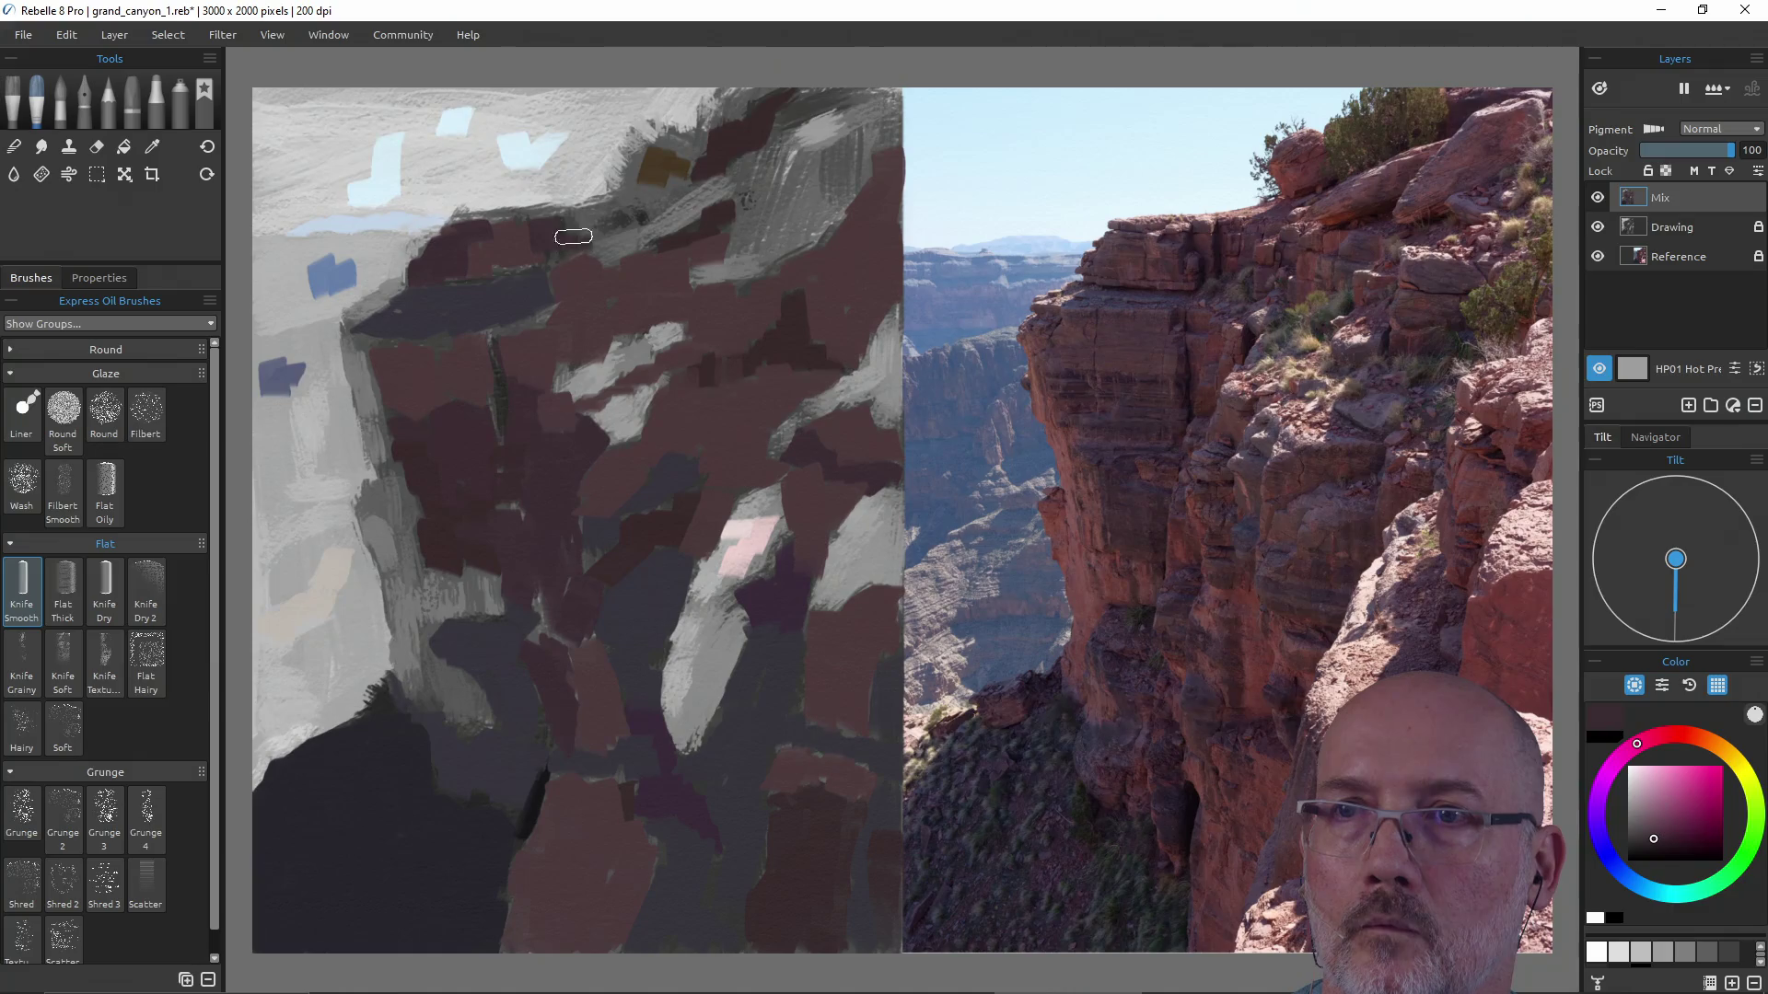
Sample reddish-brown from the reference cliff and paint it over the upper rocks' grey patch.
{"action": "left_click", "coordinate": [595, 304], "text": "alt"}
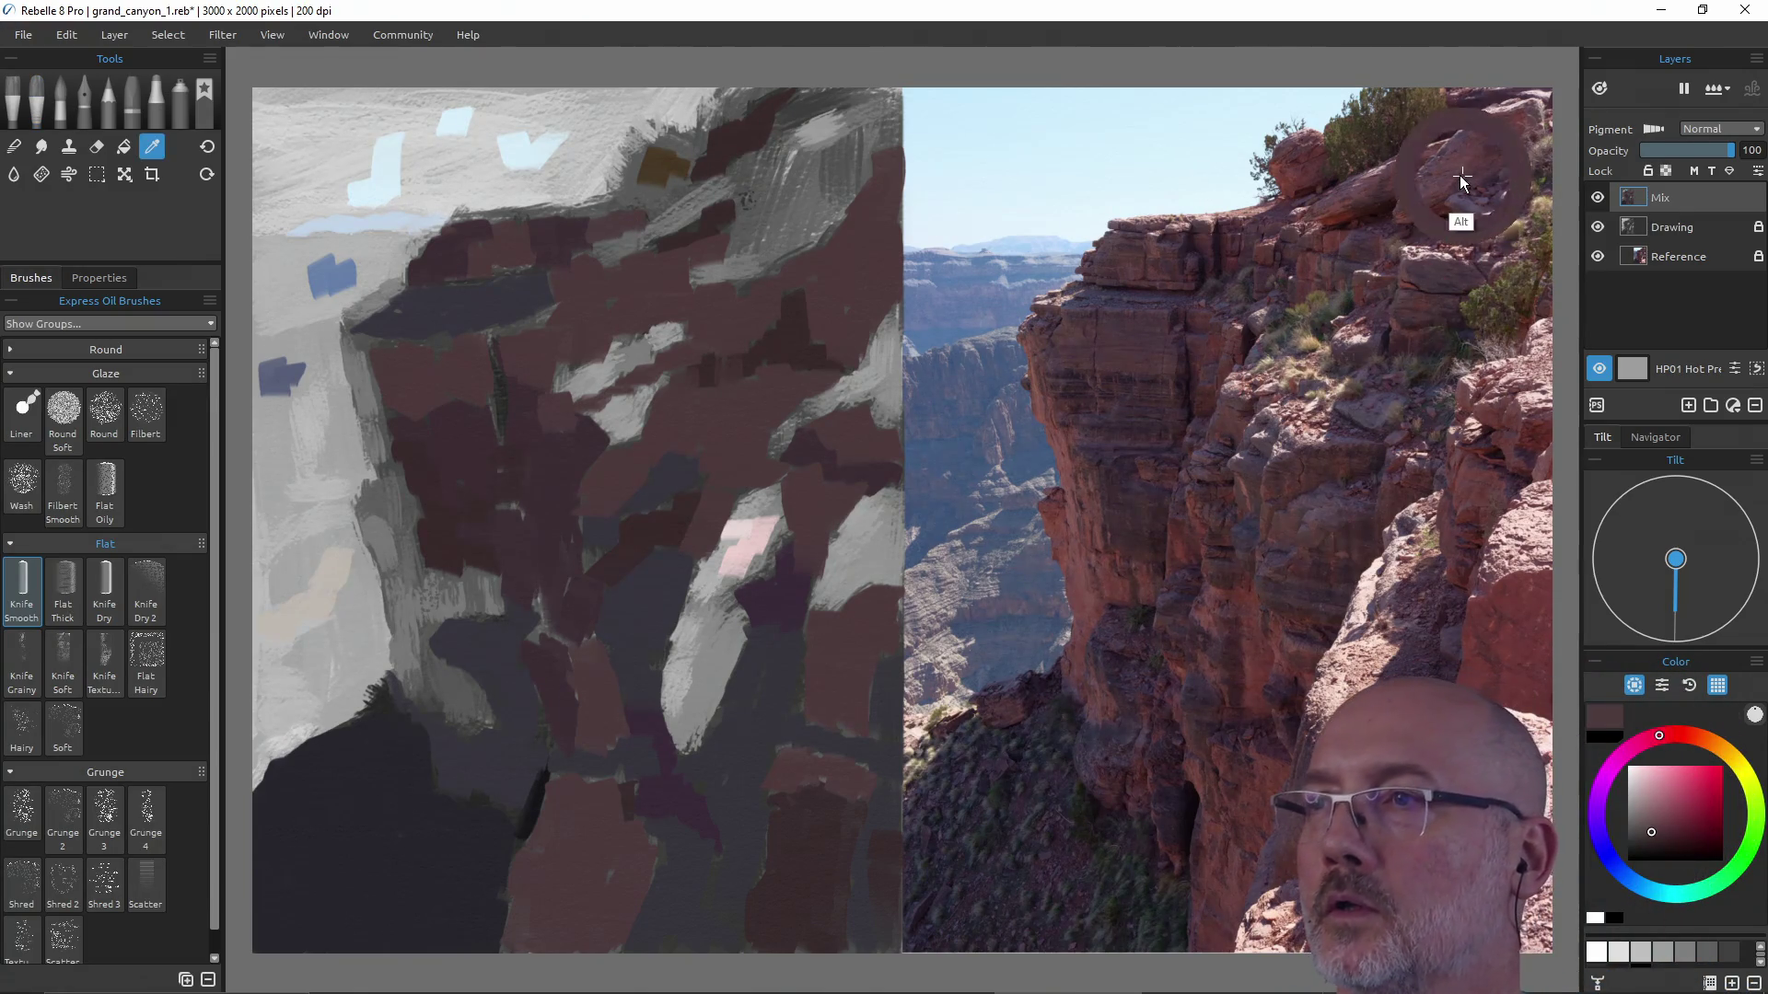
{"action": "left_click", "coordinate": [1409, 207], "text": "alt"}
{"action": "mouse_move", "coordinate": [808, 168]}
{"action": "left_mouse_down"}
{"action": "mouse_move", "coordinate": [798, 237]}
{"action": "mouse_move", "coordinate": [881, 141]}
{"action": "mouse_move", "coordinate": [836, 193]}
{"action": "mouse_move", "coordinate": [836, 163]}
{"action": "left_mouse_up"}
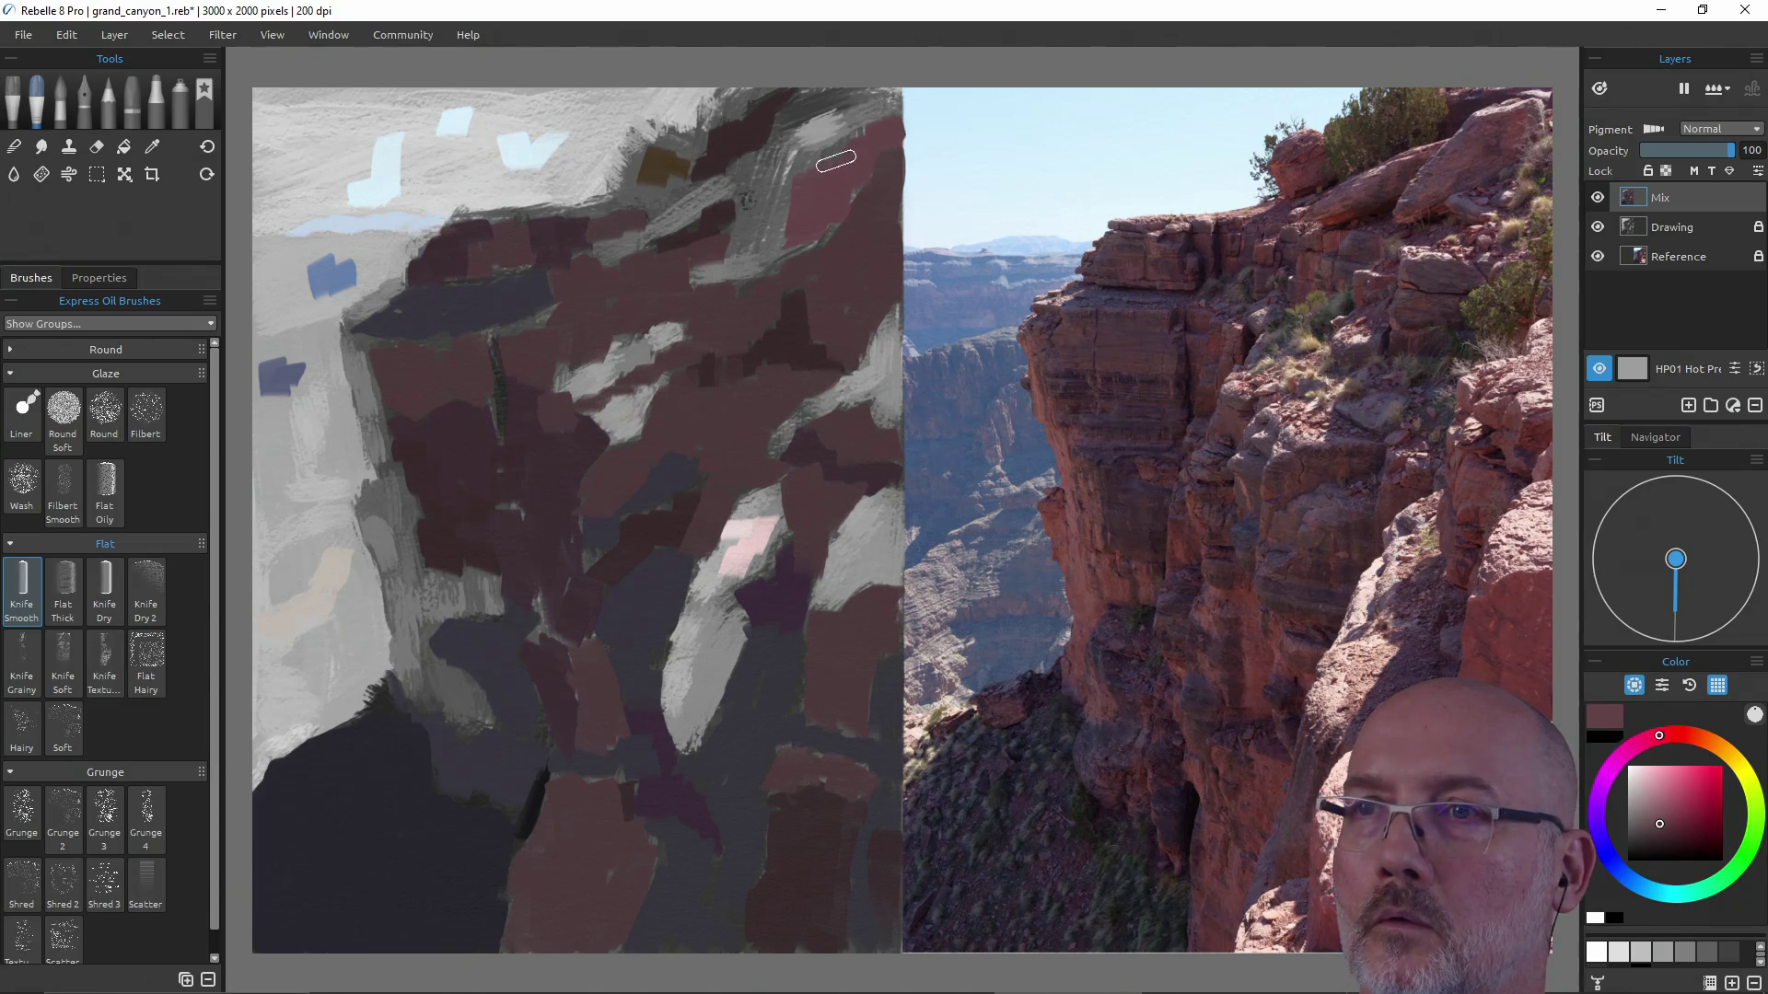
{"action": "mouse_move", "coordinate": [777, 237]}
{"action": "left_mouse_down"}
{"action": "mouse_move", "coordinate": [740, 253]}
{"action": "mouse_move", "coordinate": [761, 187]}
{"action": "mouse_move", "coordinate": [774, 230]}
{"action": "left_mouse_up"}
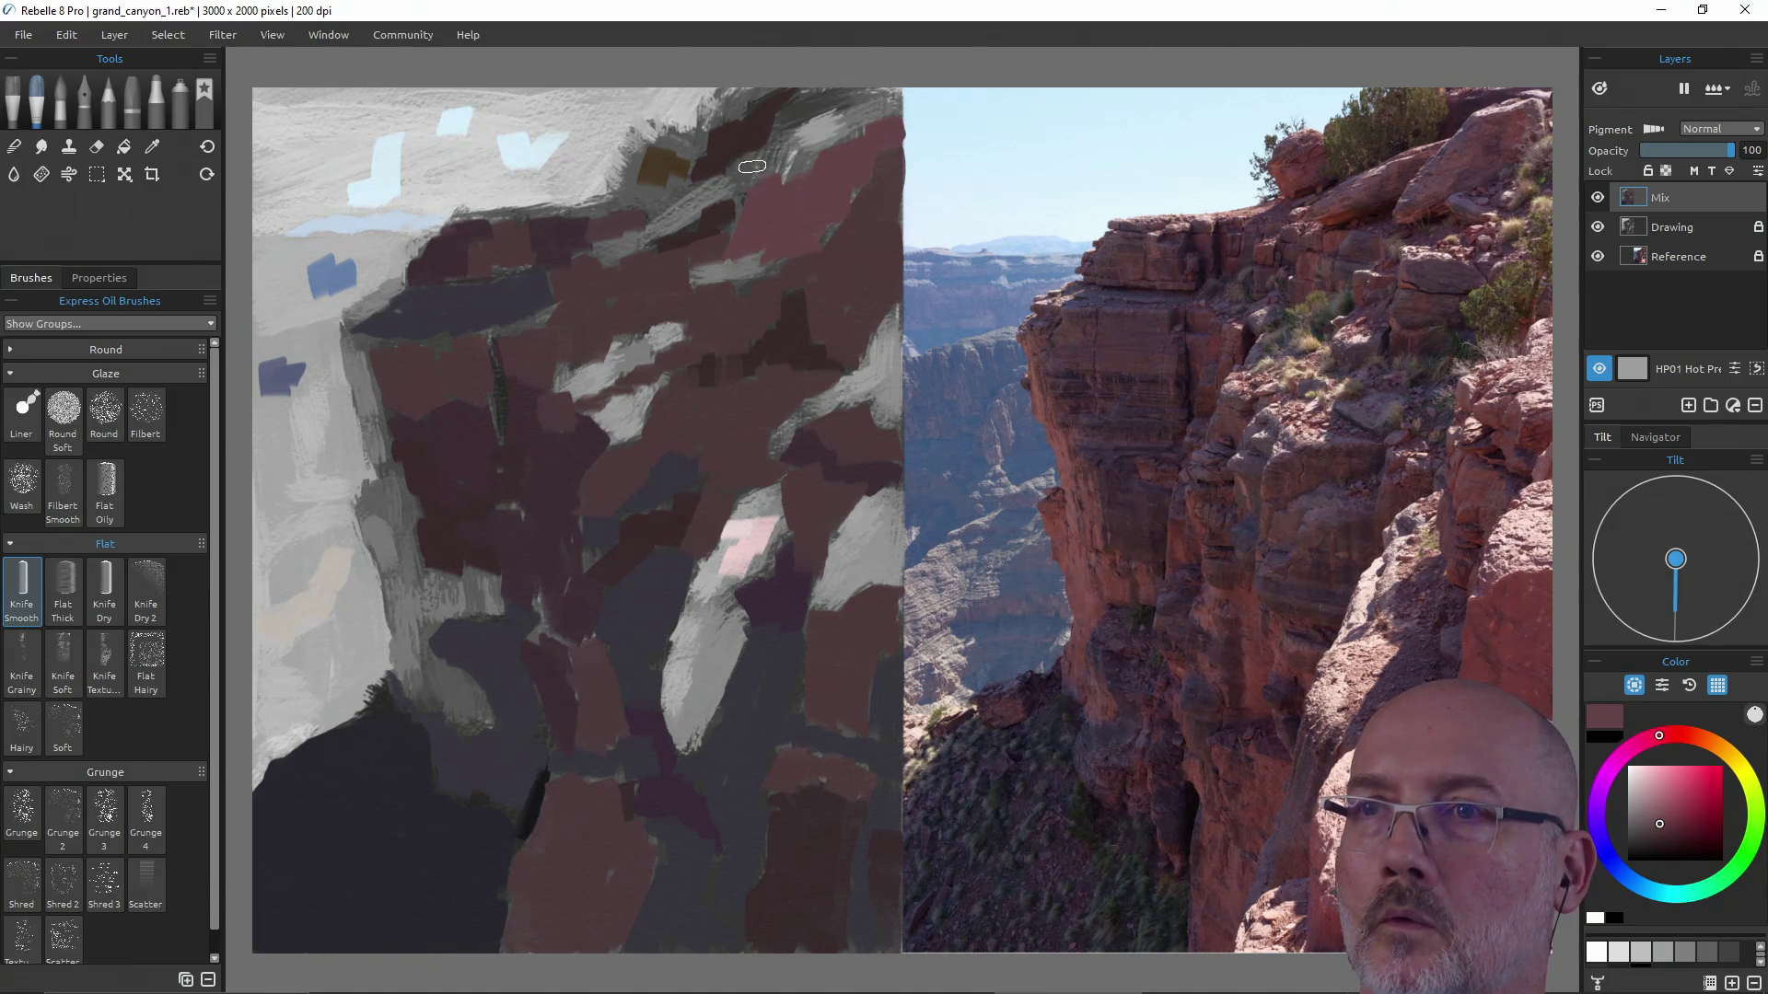
{"action": "left_click_drag", "start_coordinate": [682, 231], "coordinate": [665, 230]}
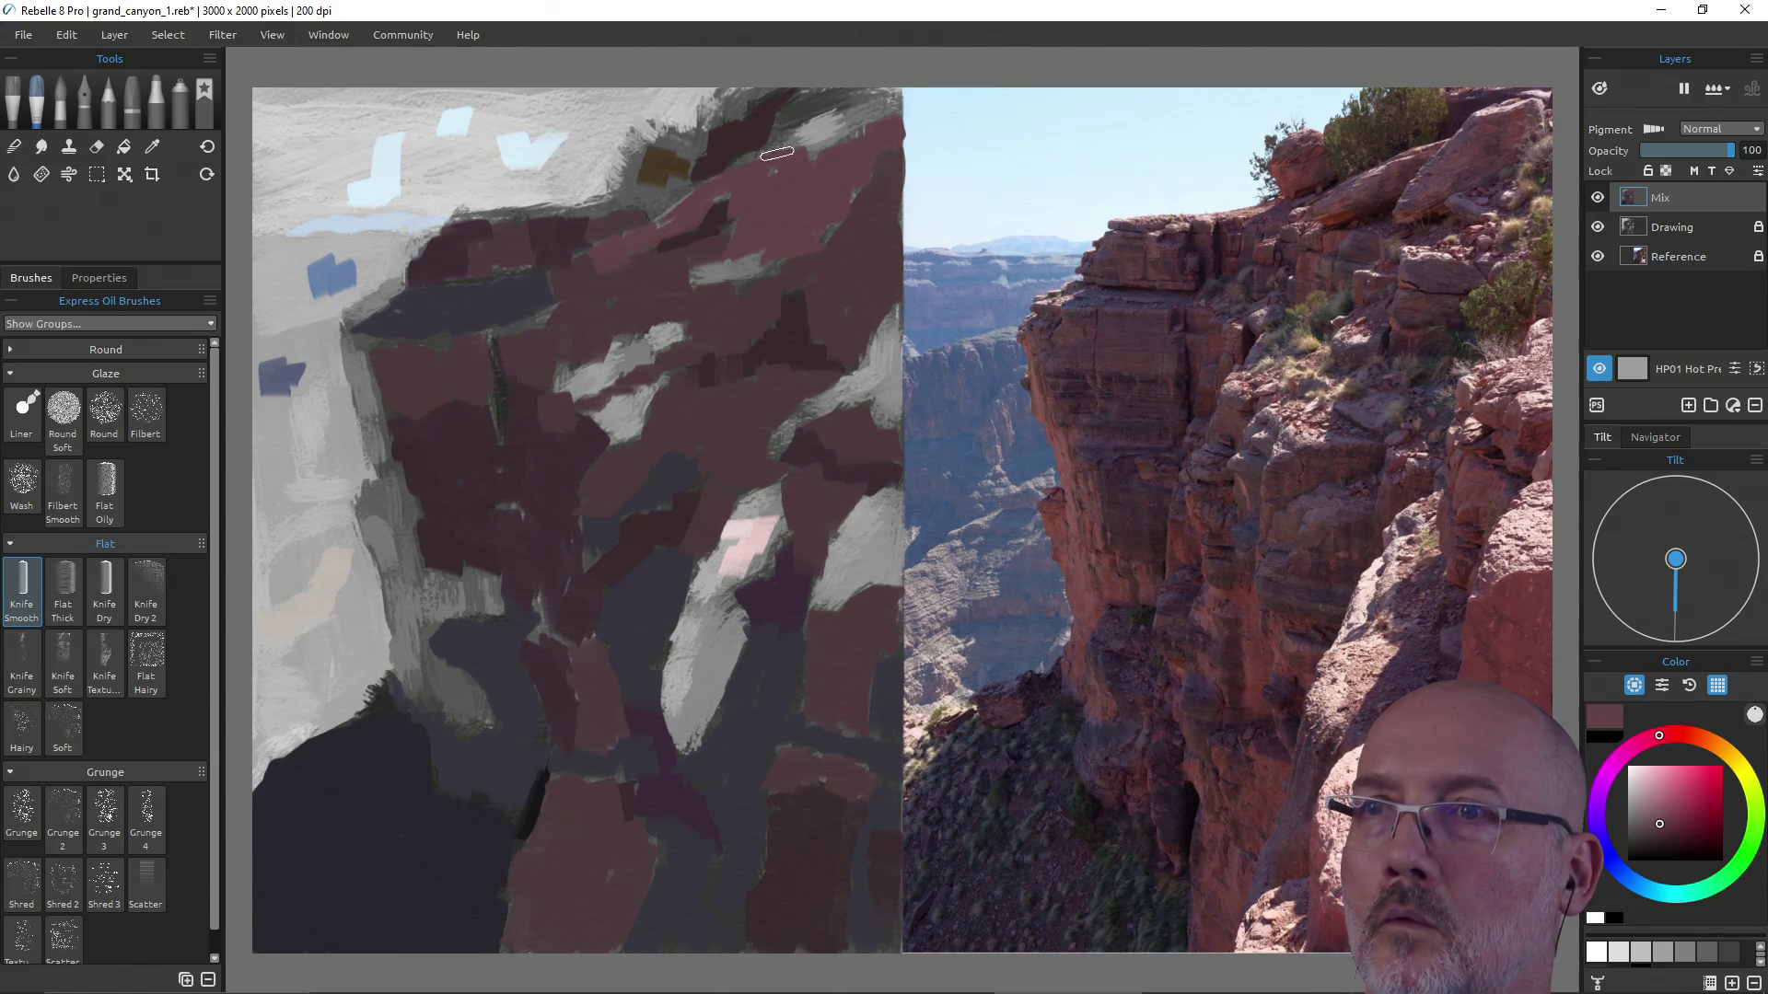
Lay dark purple-grey and brown accents along the cliff top.
{"action": "key", "text": "alt"}
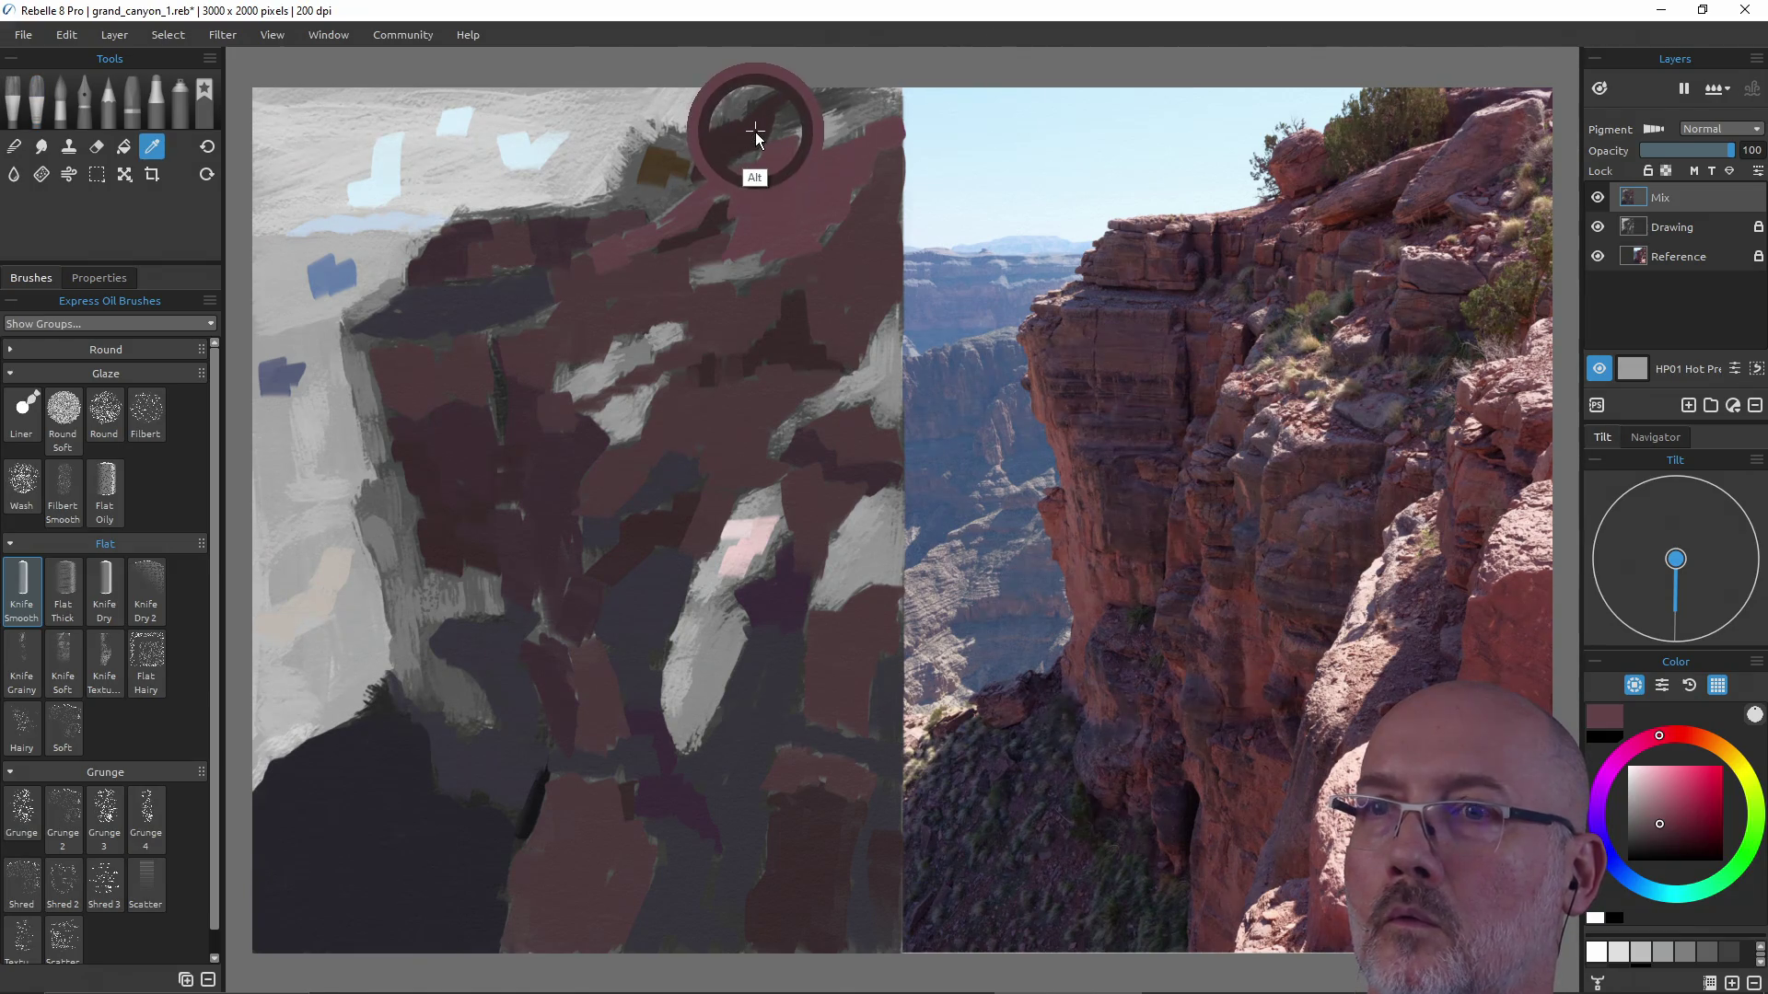
{"action": "left_click", "coordinate": [465, 810], "text": "alt"}
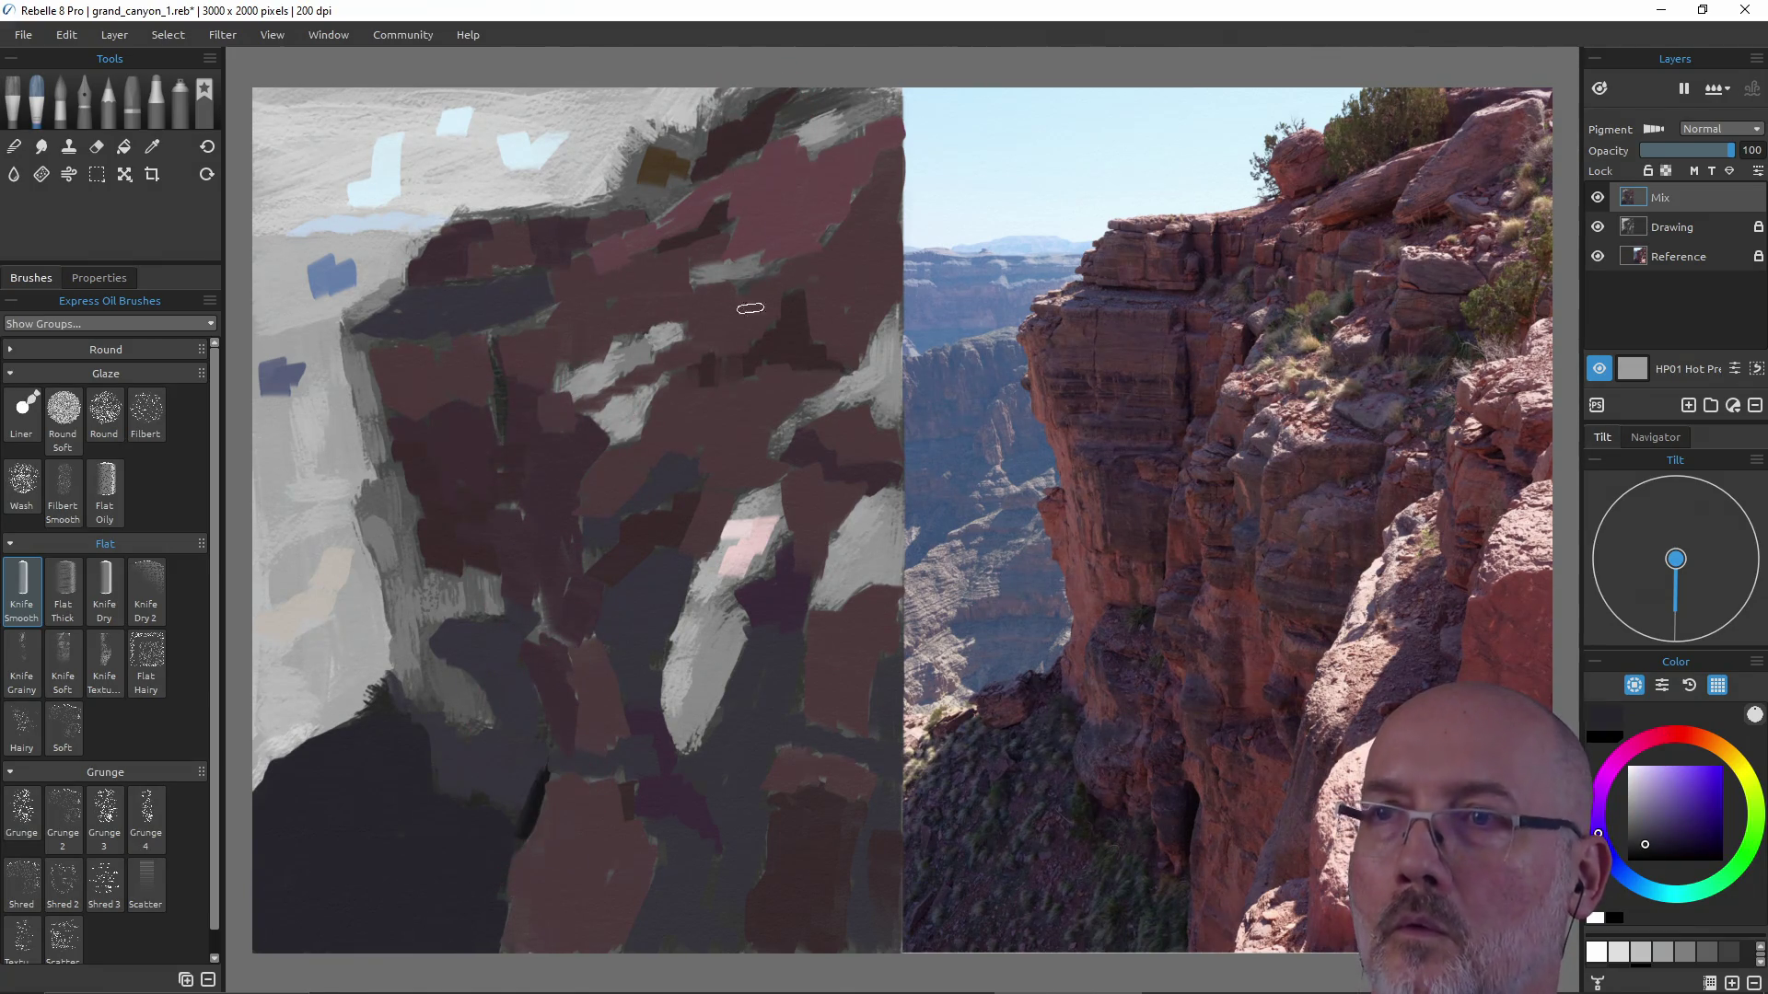
{"action": "left_click_drag", "start_coordinate": [819, 108], "coordinate": [771, 133]}
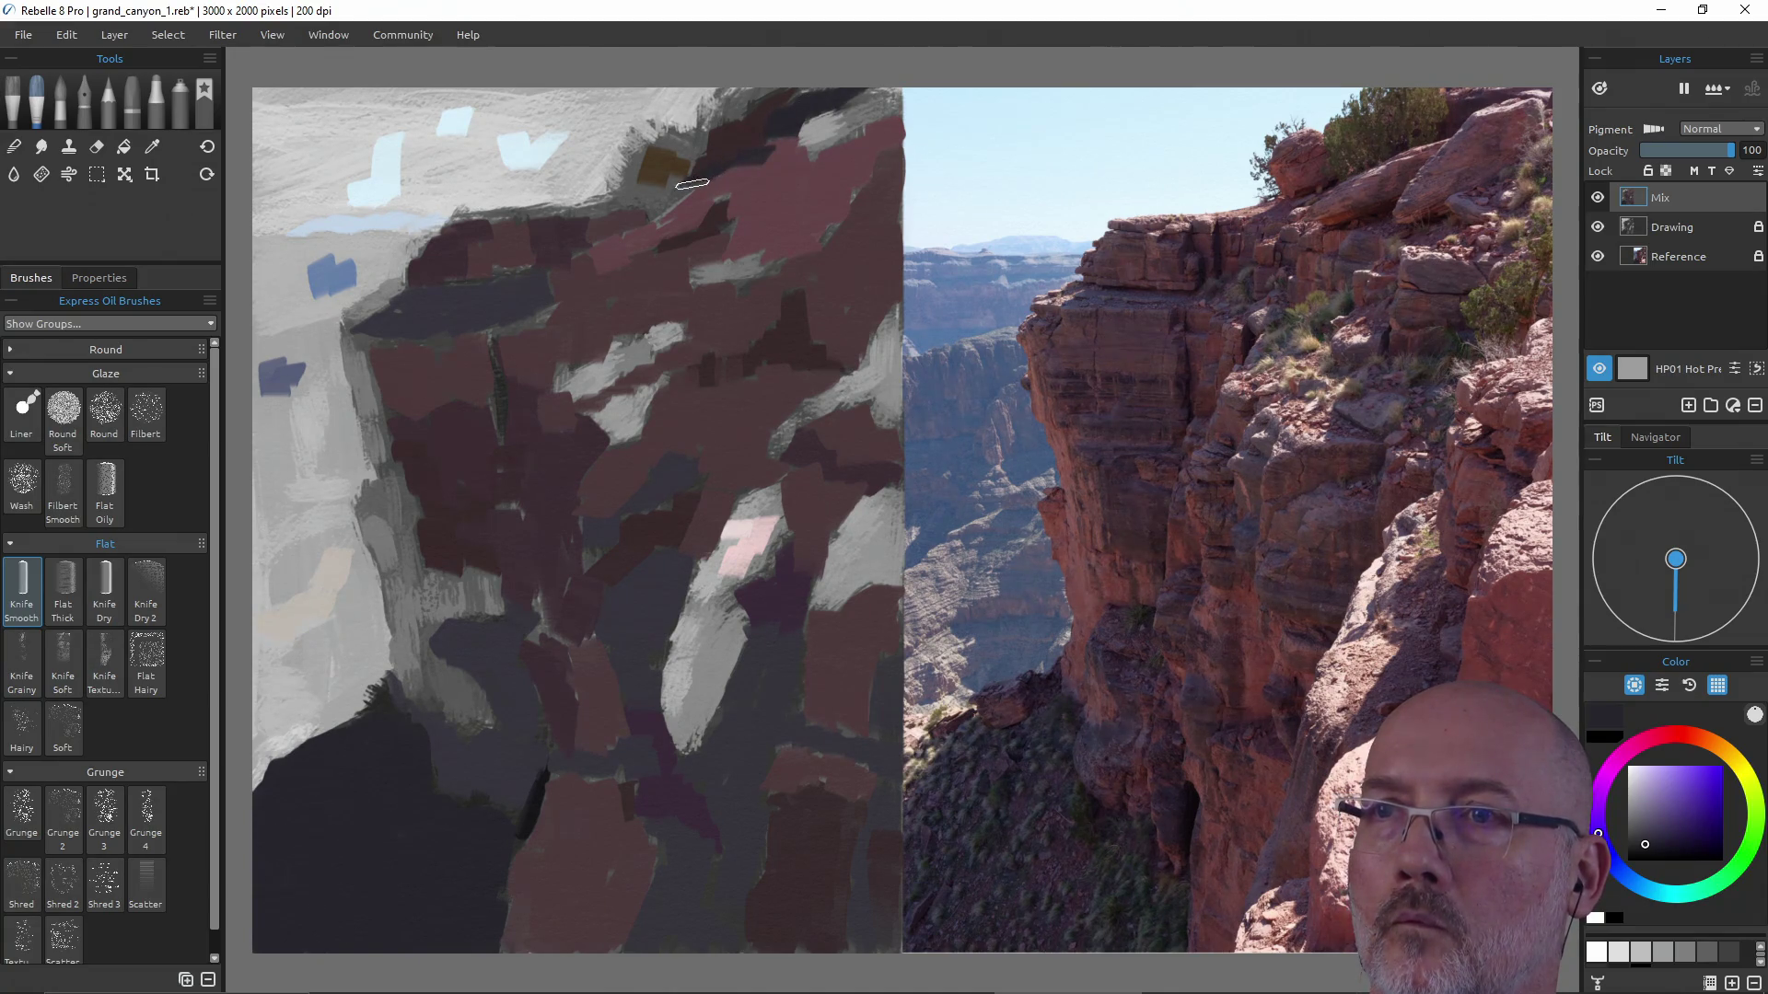
{"action": "left_click", "coordinate": [655, 178], "text": "alt"}
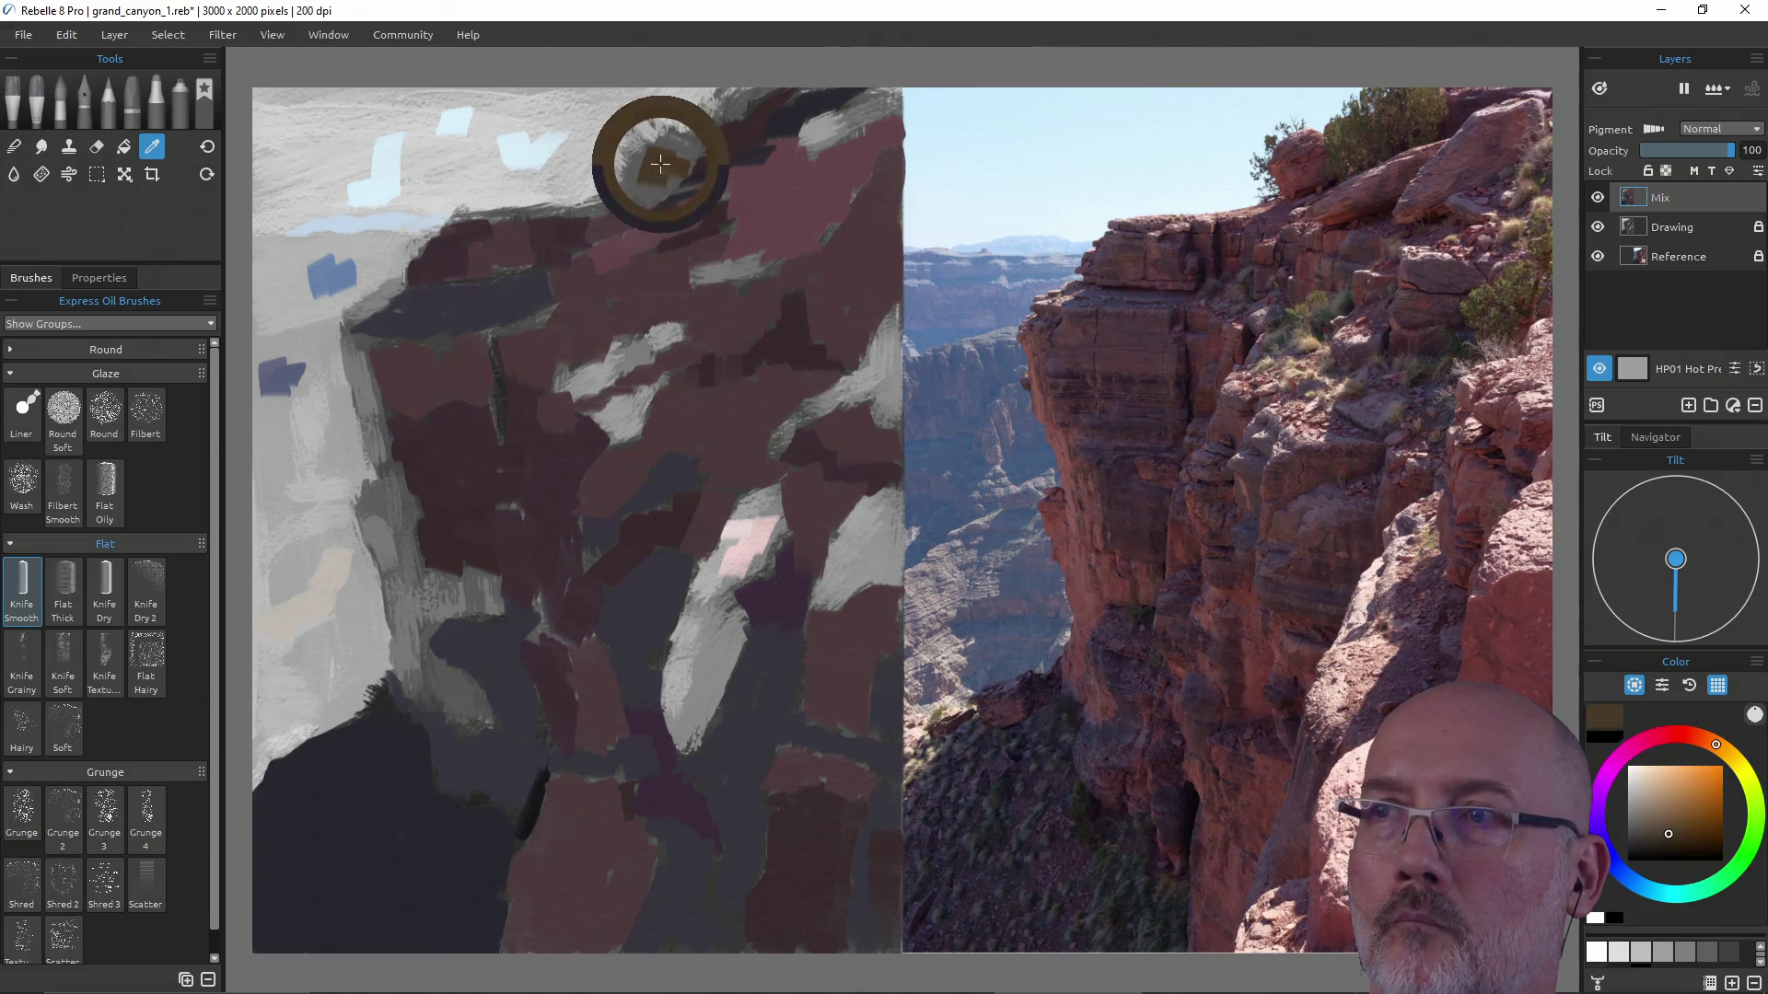
{"action": "left_click_drag", "start_coordinate": [642, 173], "coordinate": [736, 114]}
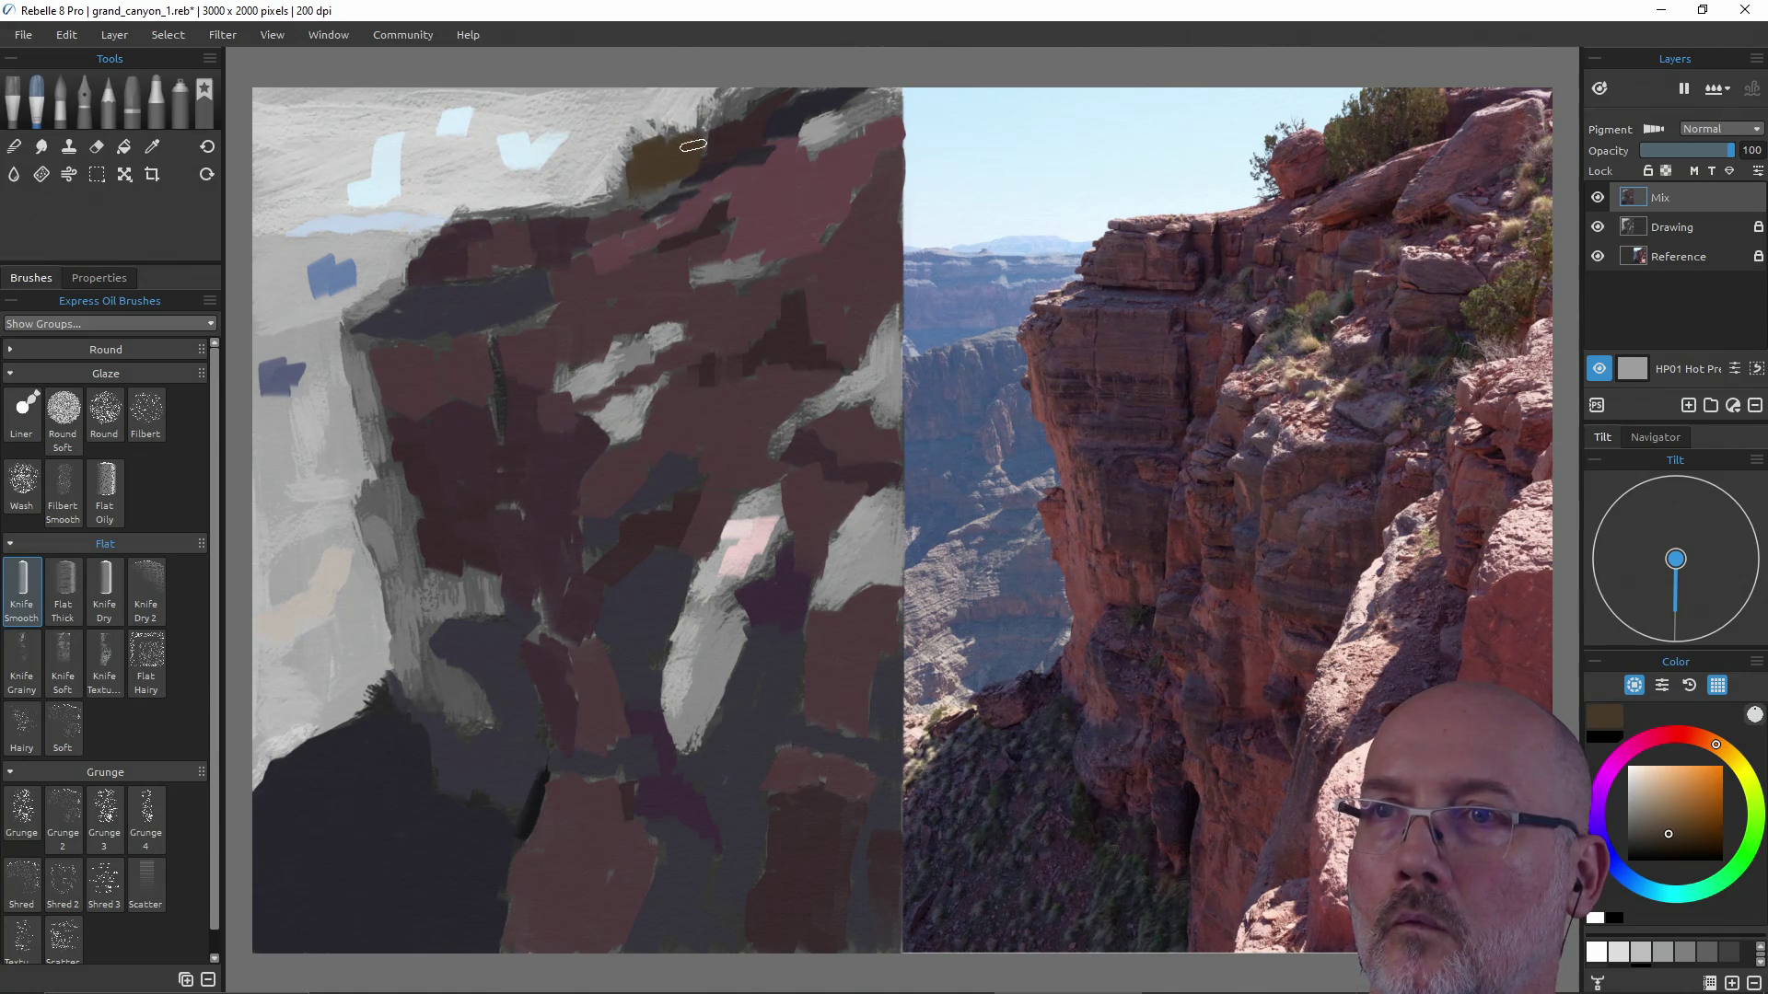
{"action": "left_click_drag", "start_coordinate": [678, 130], "coordinate": [636, 150]}
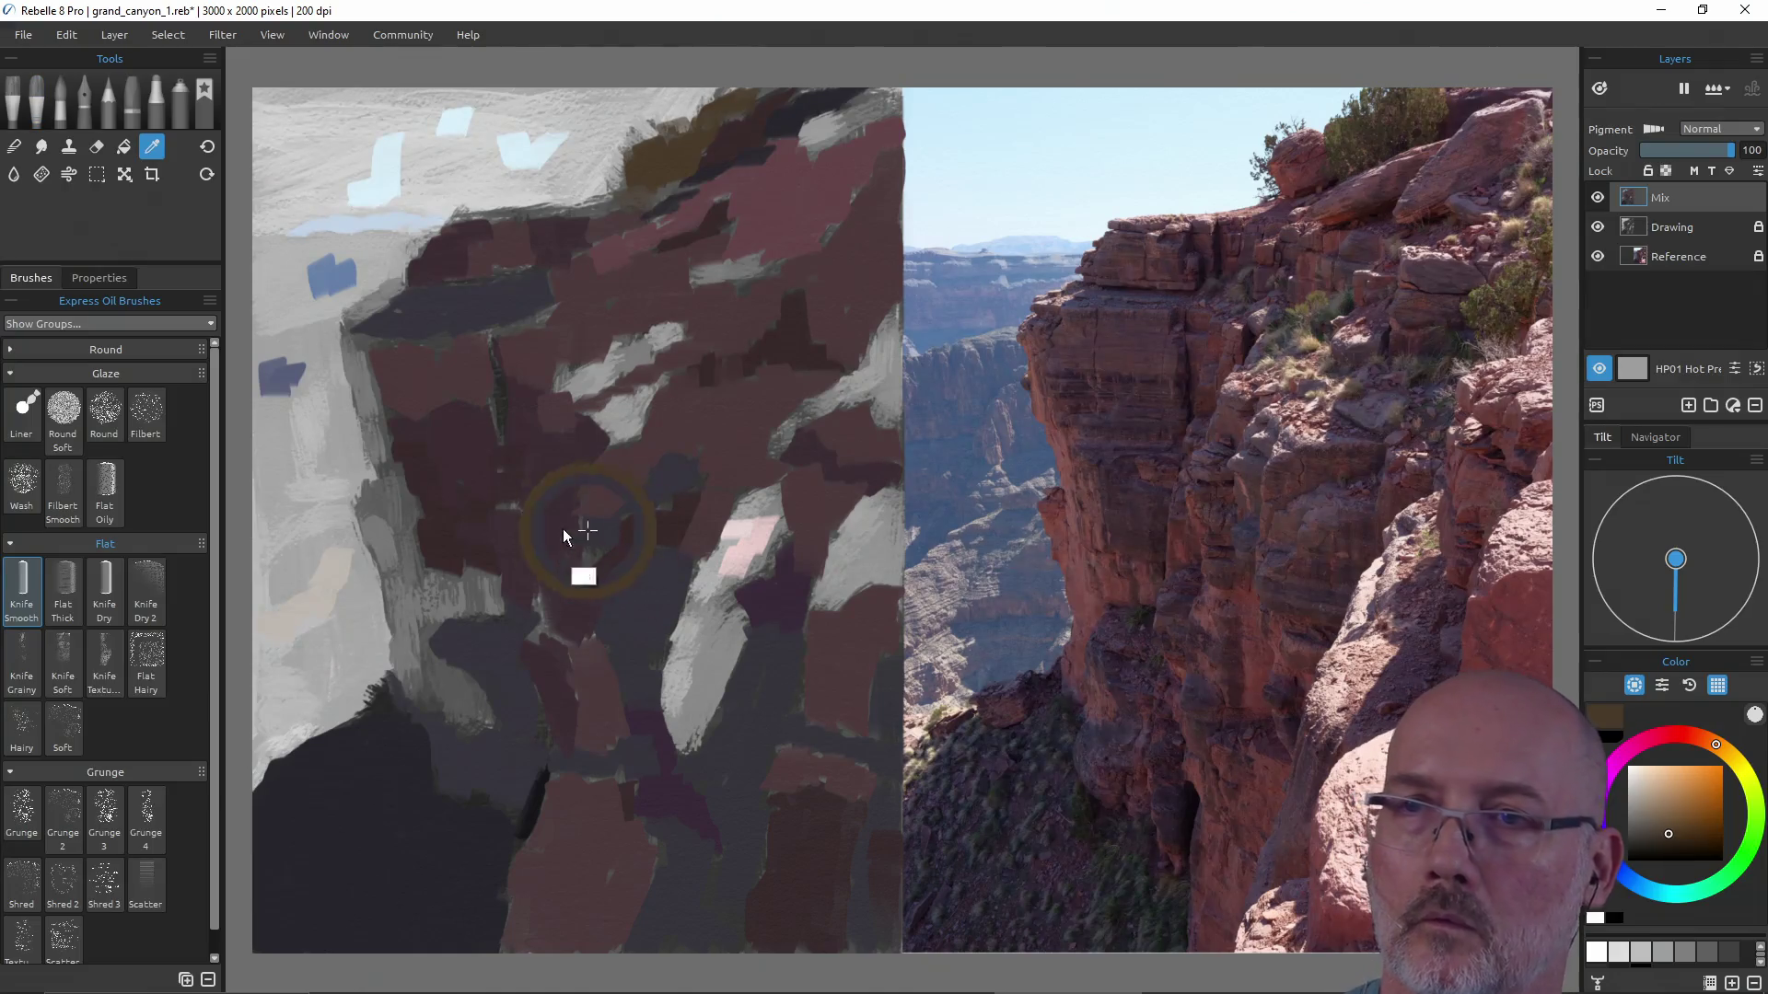
Cover the light grey patch at the painting's top right with muted reddish maroon.
{"action": "left_click", "coordinate": [554, 296], "text": "alt"}
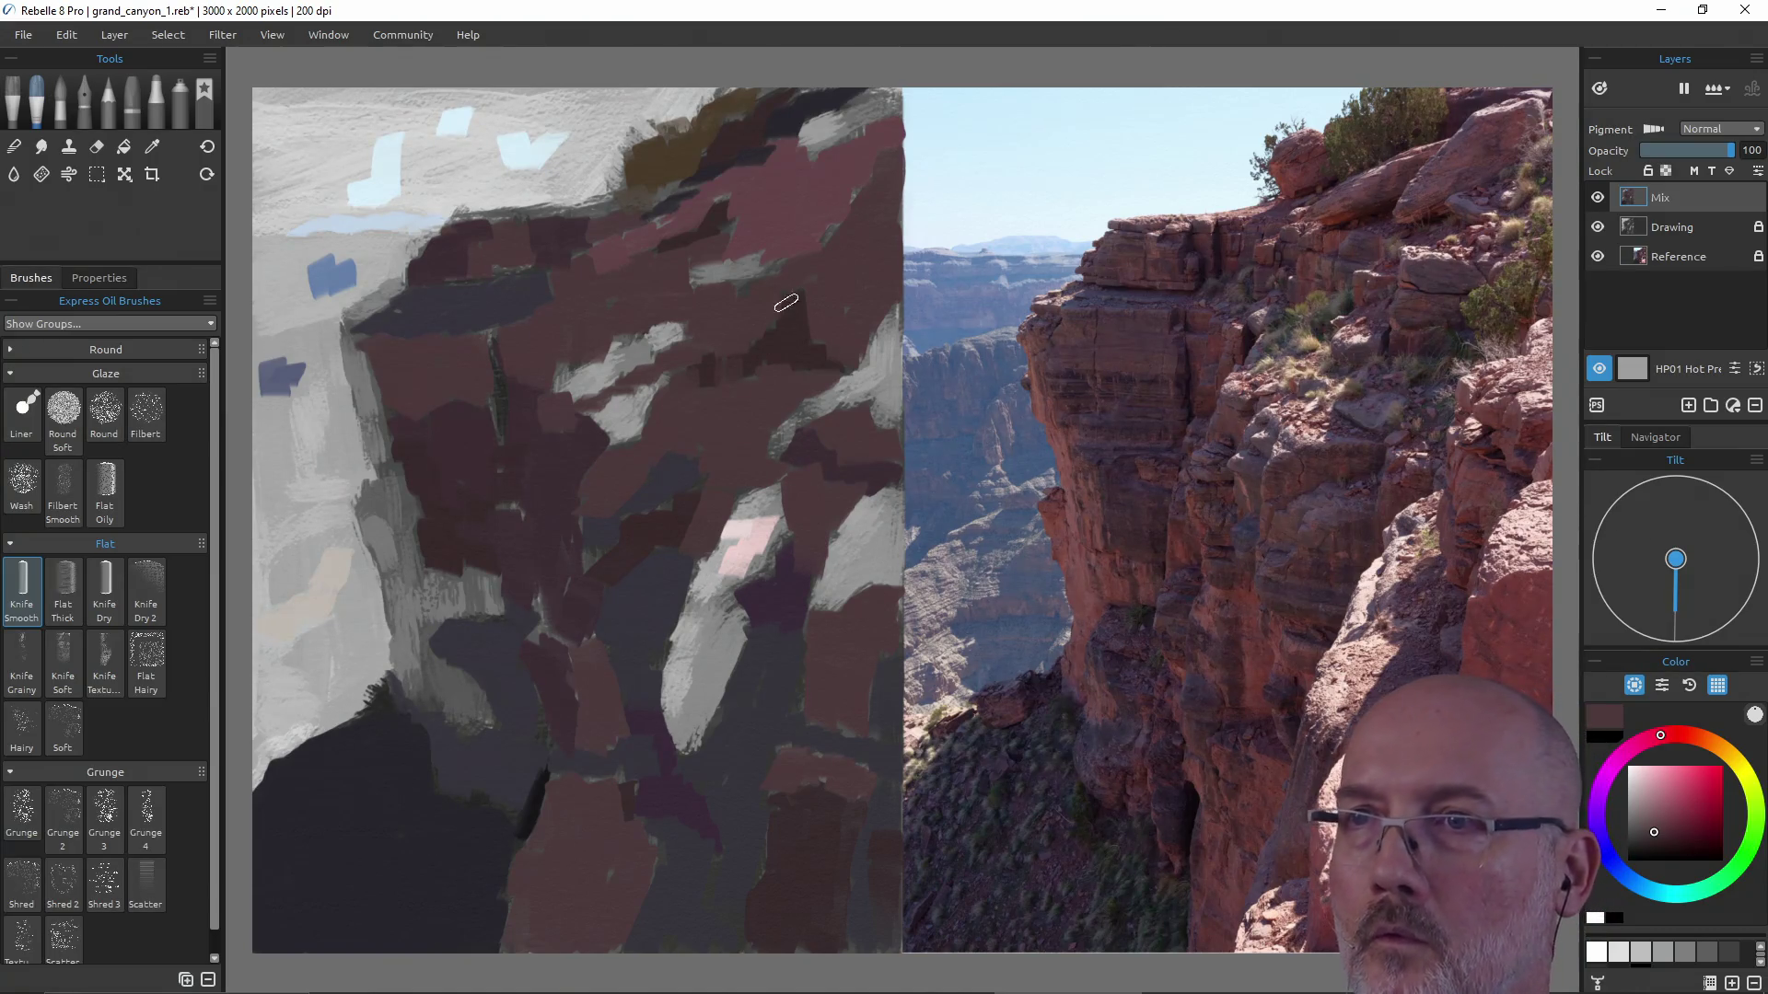
{"action": "left_click_drag", "start_coordinate": [827, 239], "coordinate": [878, 176]}
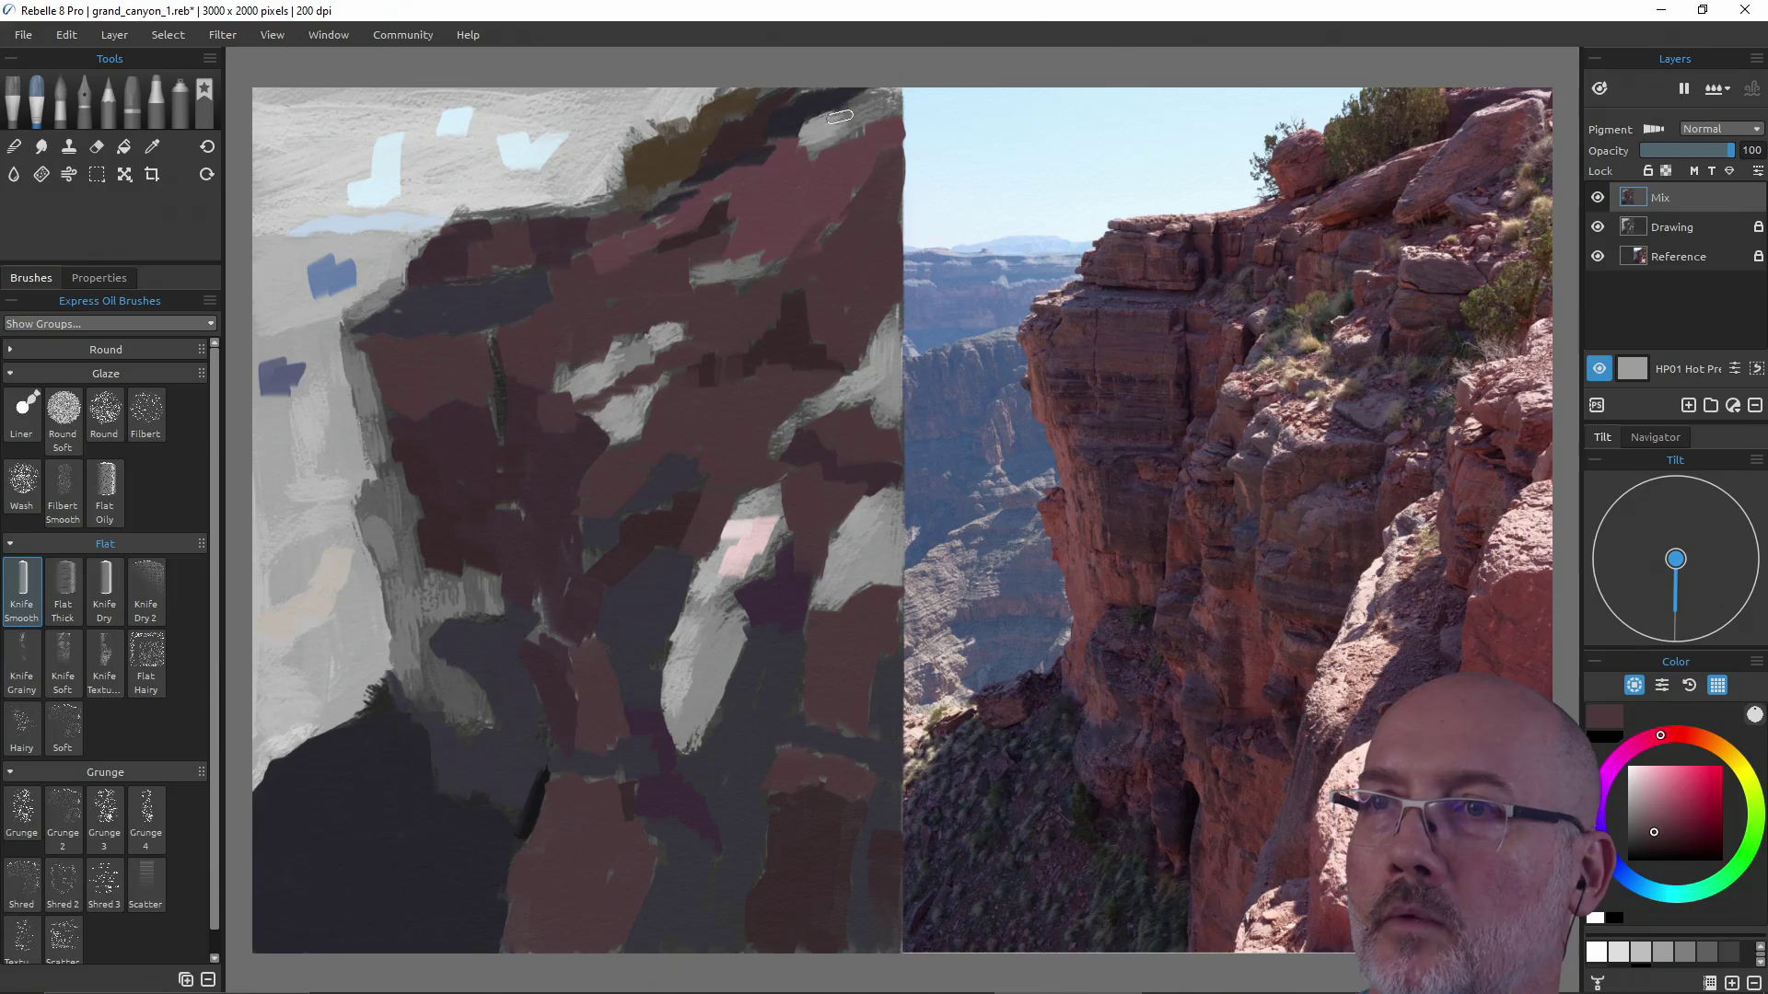
{"action": "left_click", "coordinate": [824, 157], "text": "alt"}
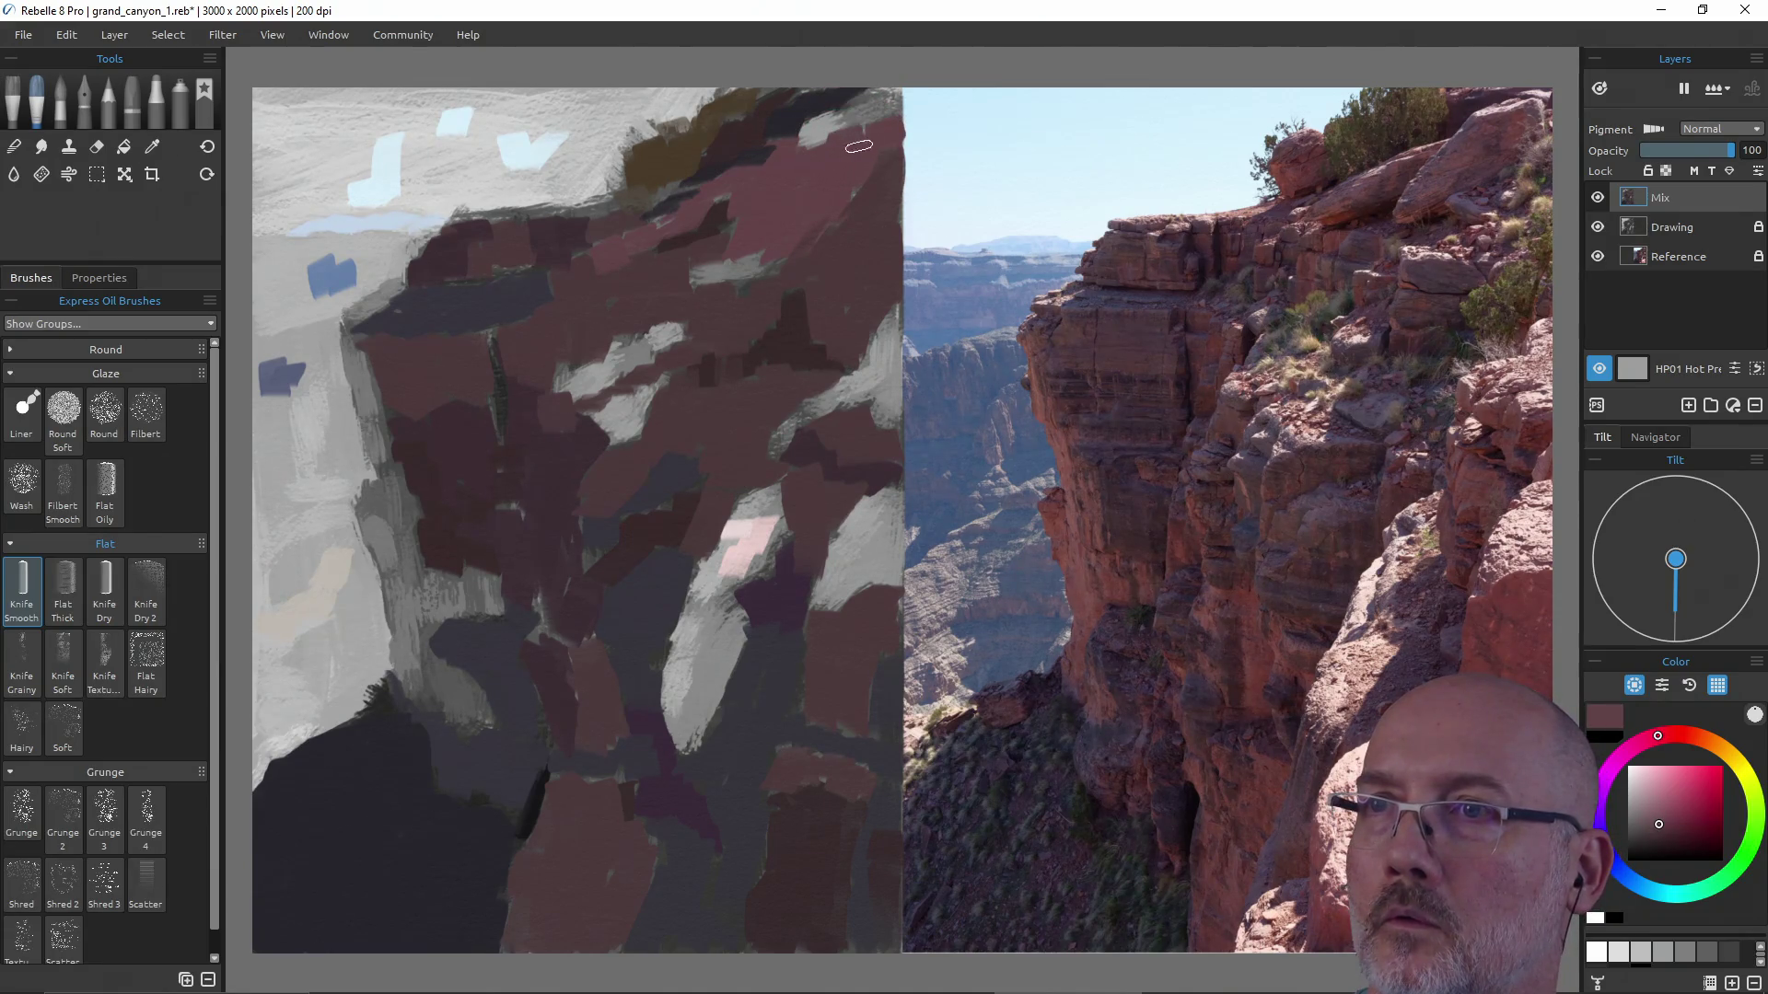
{"action": "left_click_drag", "start_coordinate": [891, 119], "coordinate": [828, 158]}
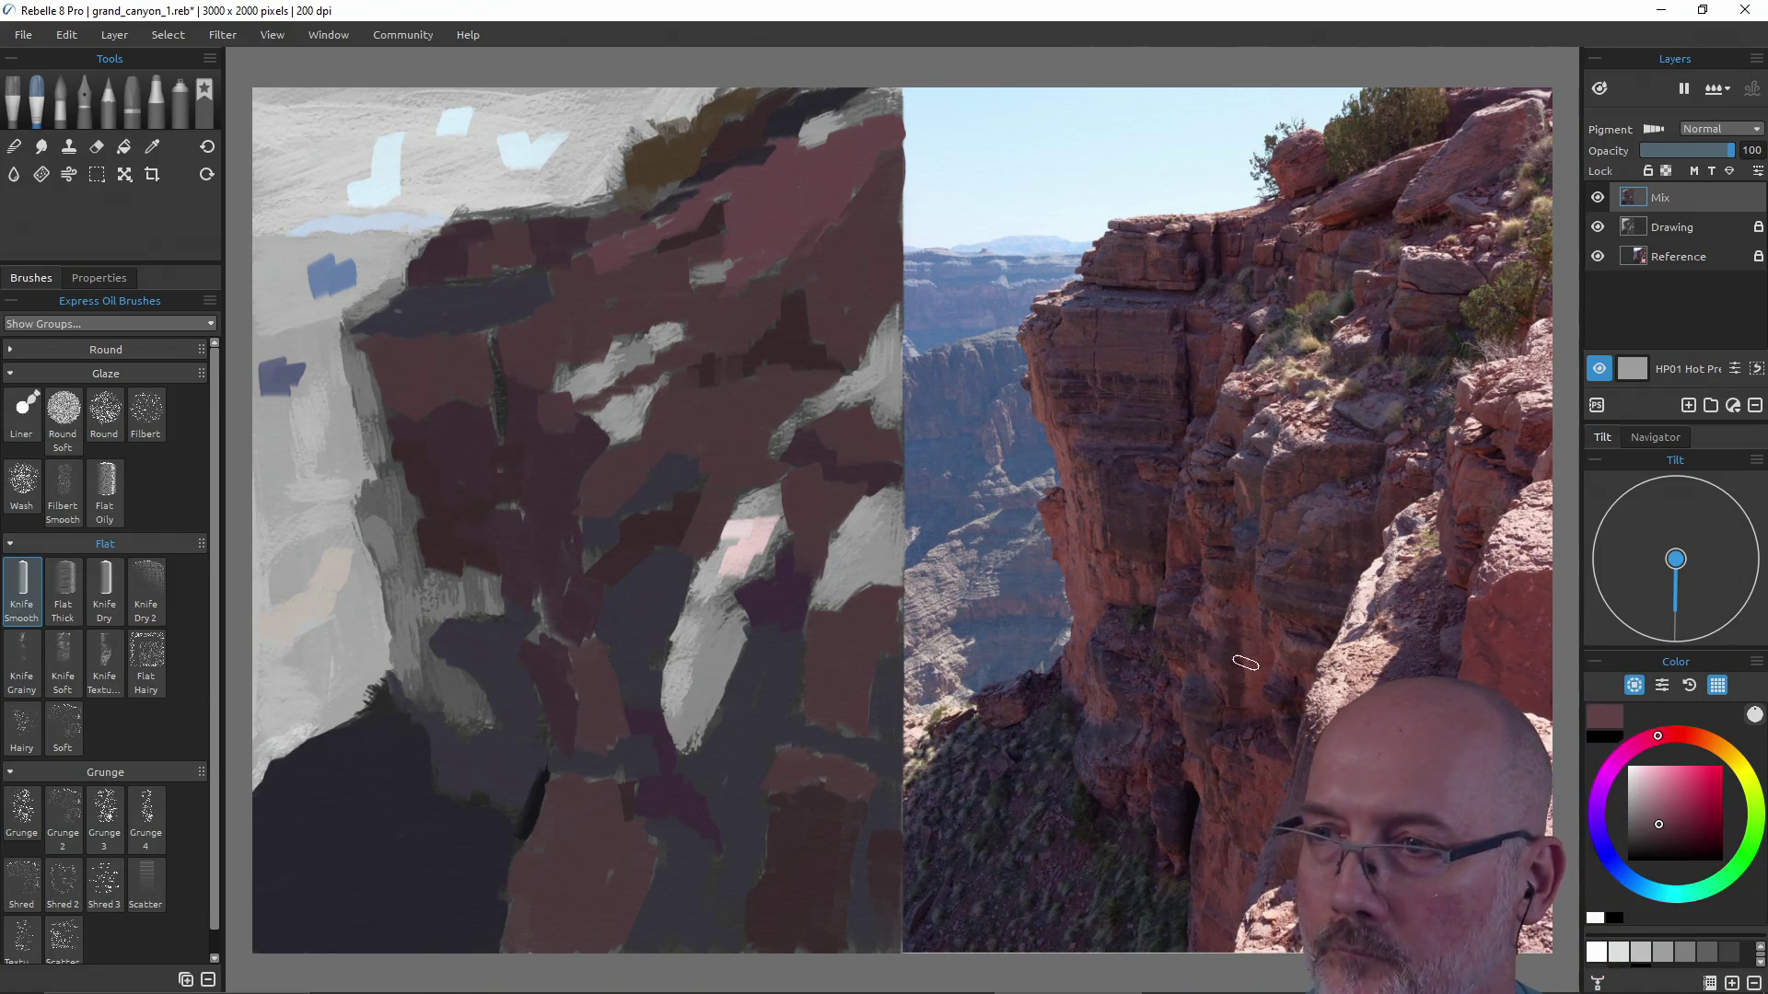
{"action": "left_click", "coordinate": [1079, 580], "text": "alt"}
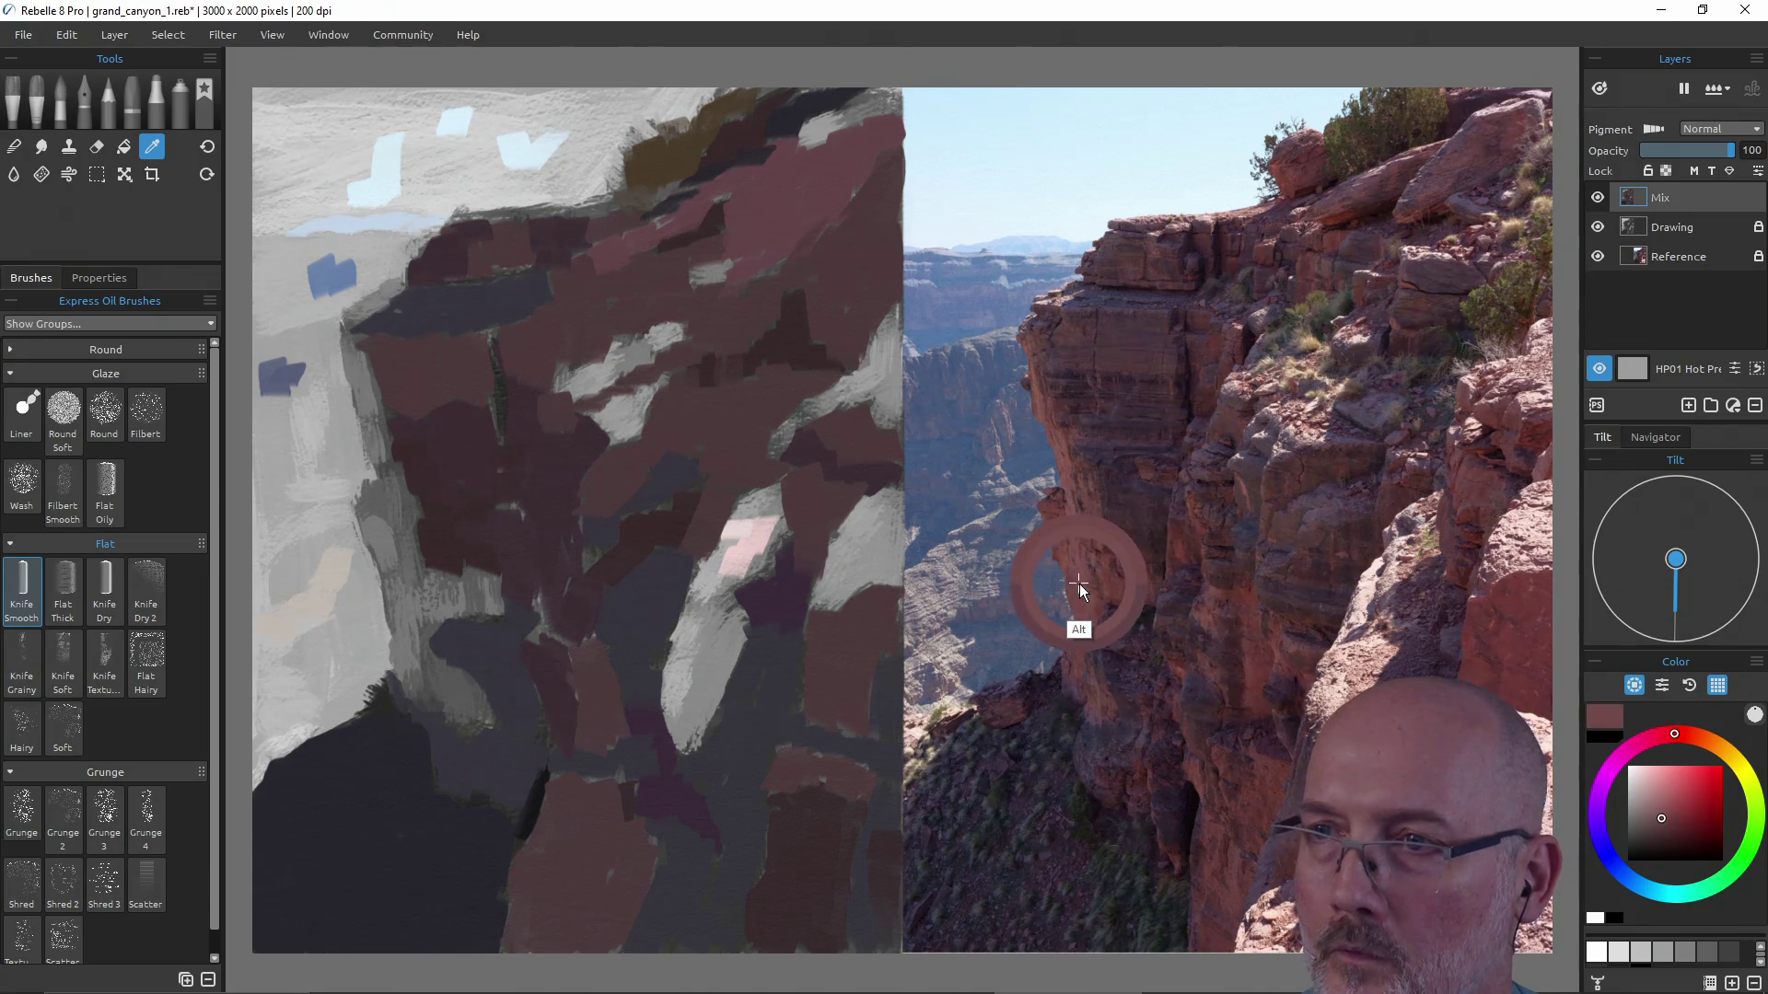
Paint reddish-brown and darker brown strokes along the left cliff face and edge.
{"action": "mouse_move", "coordinate": [368, 520]}
{"action": "left_mouse_down"}
{"action": "mouse_move", "coordinate": [394, 594]}
{"action": "mouse_move", "coordinate": [483, 602]}
{"action": "left_mouse_up"}
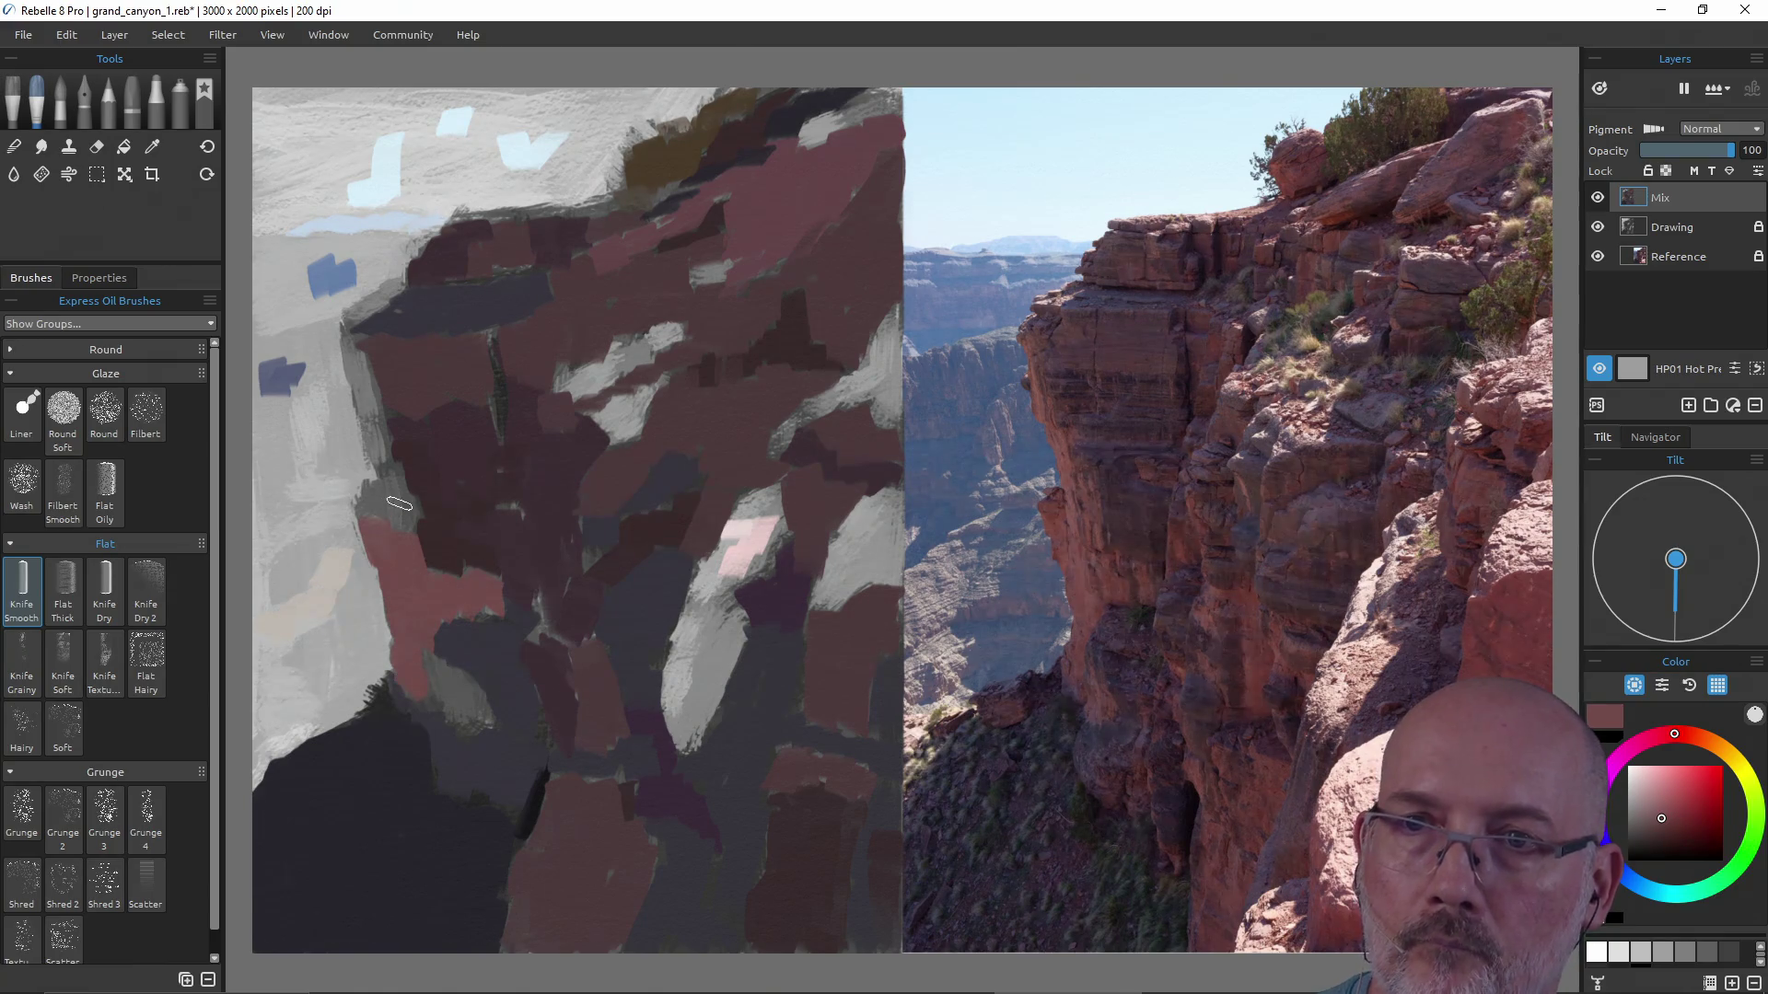
{"action": "left_click_drag", "start_coordinate": [349, 346], "coordinate": [375, 442]}
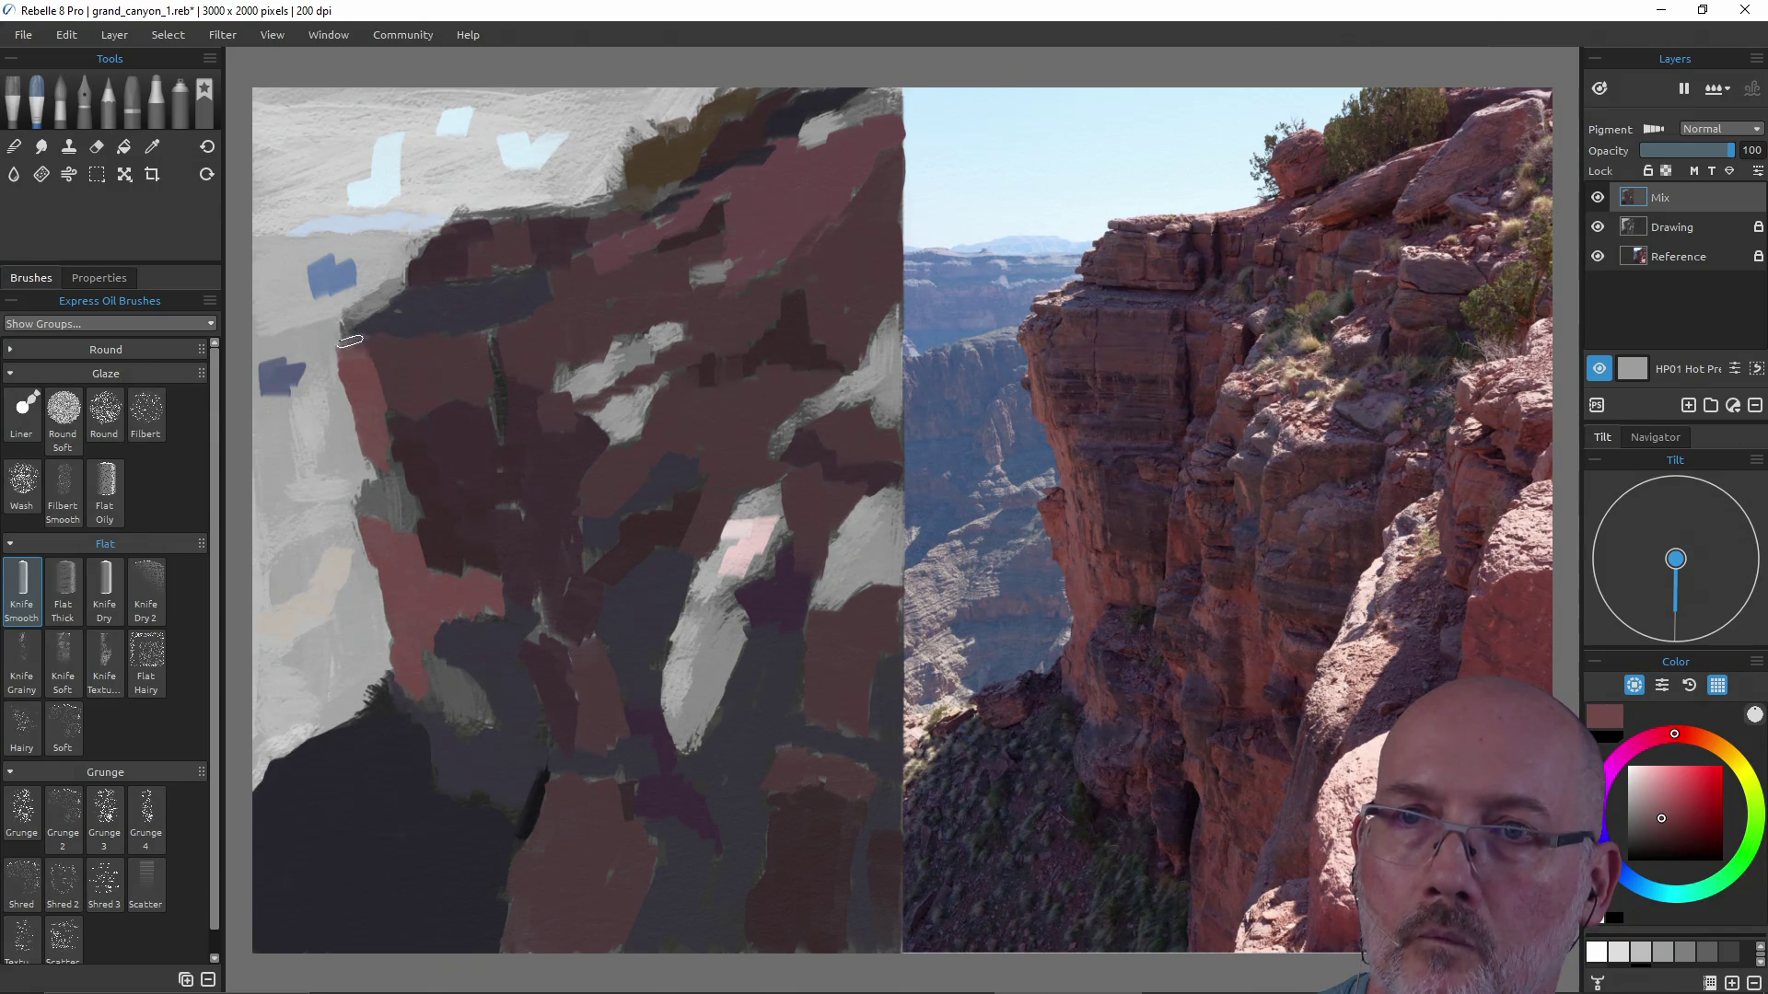
{"action": "left_click", "coordinate": [465, 343], "text": "alt"}
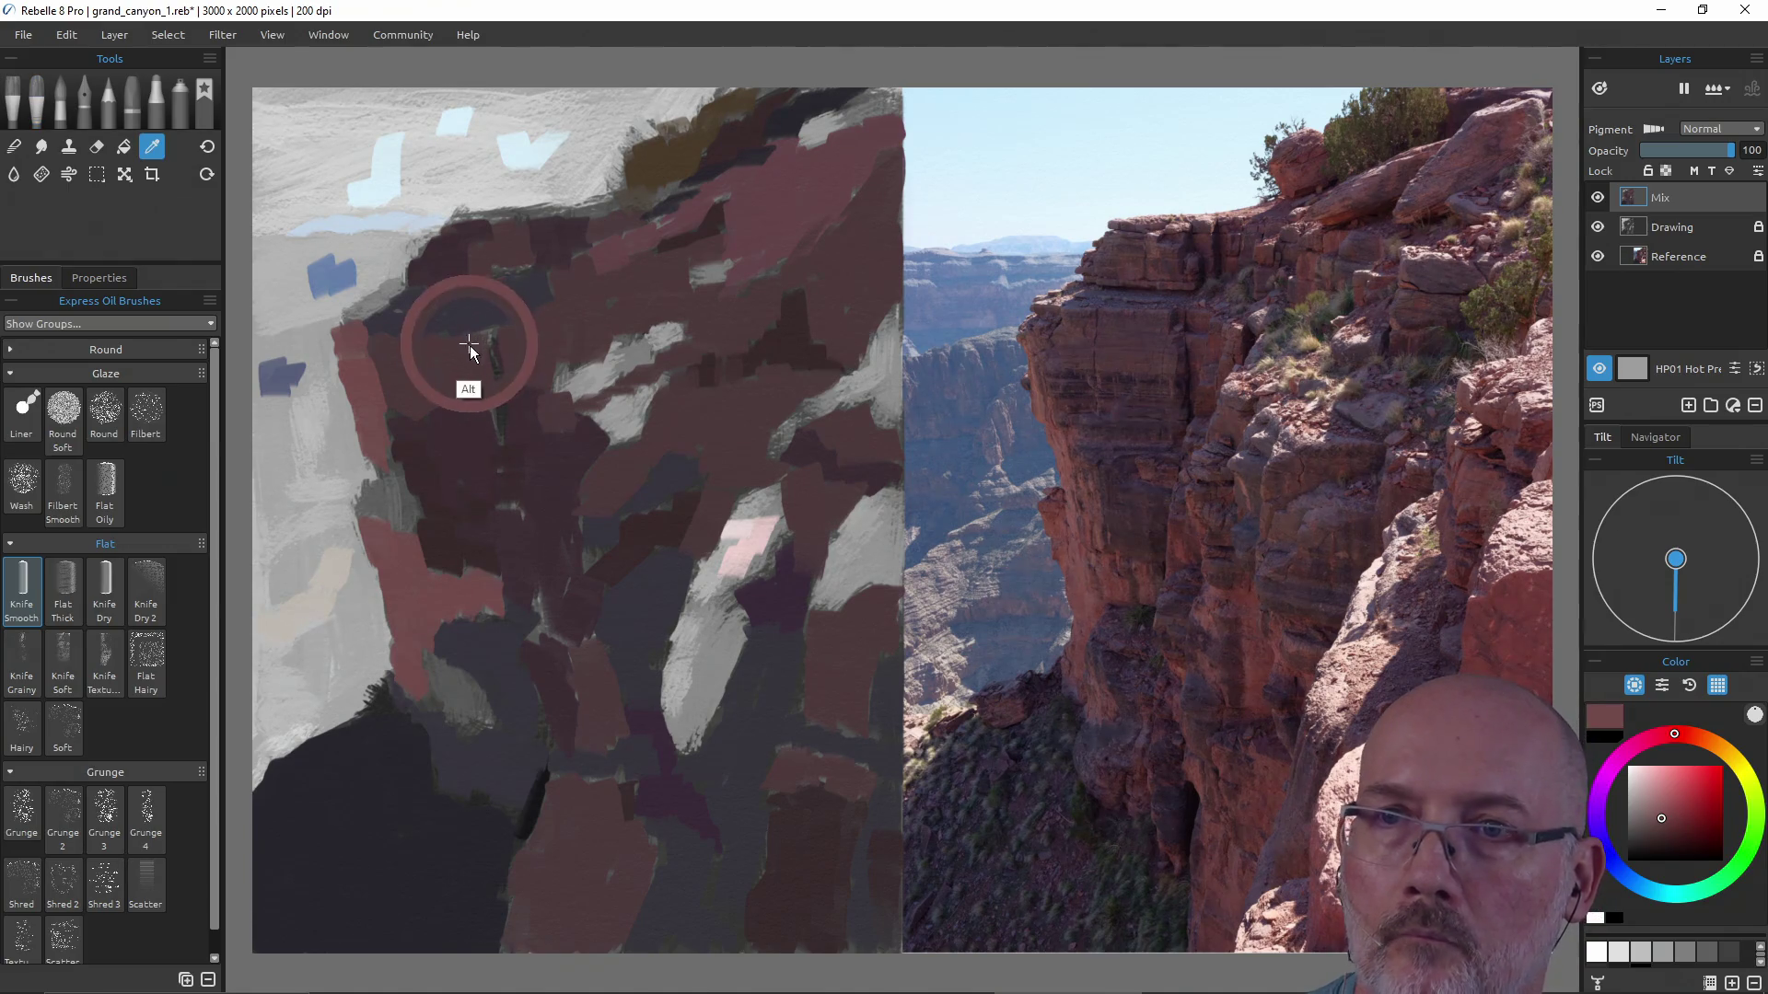
{"action": "mouse_move", "coordinate": [404, 523]}
{"action": "left_mouse_down"}
{"action": "mouse_move", "coordinate": [395, 501]}
{"action": "mouse_move", "coordinate": [371, 508]}
{"action": "mouse_move", "coordinate": [380, 488]}
{"action": "left_mouse_up"}
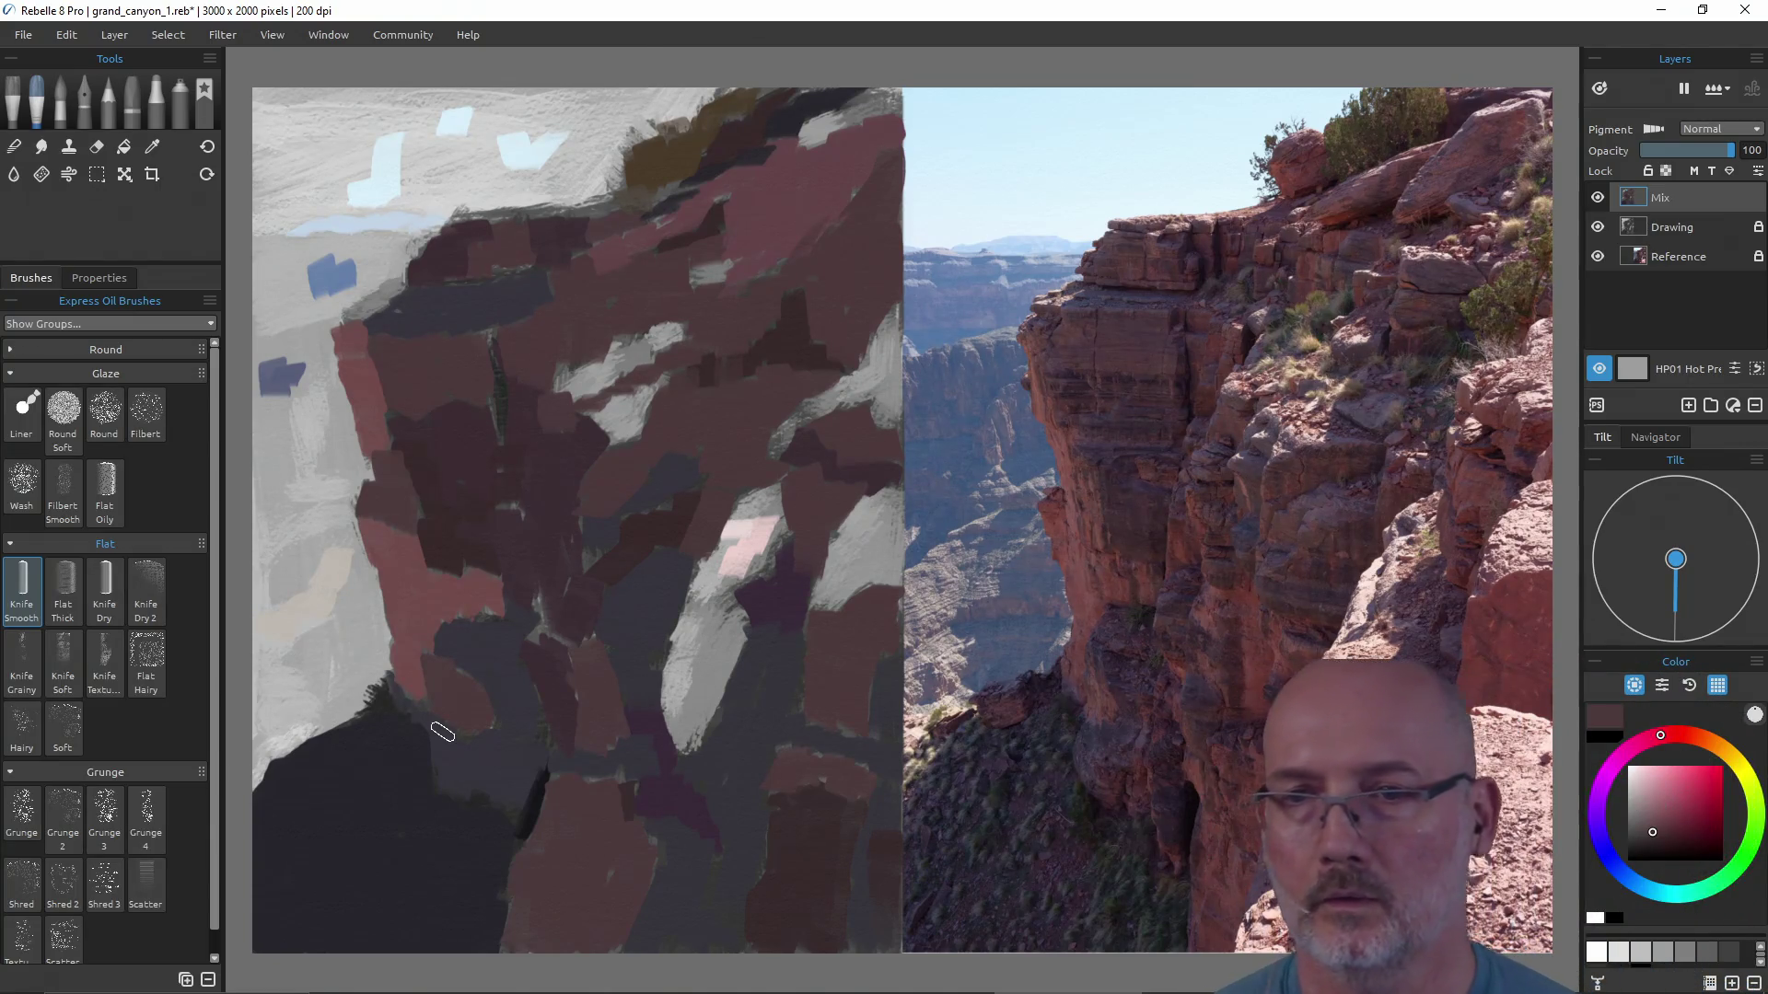
Sample dark purple-grey and extend the dark lower-left mass upward.
{"action": "key", "text": "i"}
{"action": "left_click", "coordinate": [668, 856]}
{"action": "key", "text": "b"}
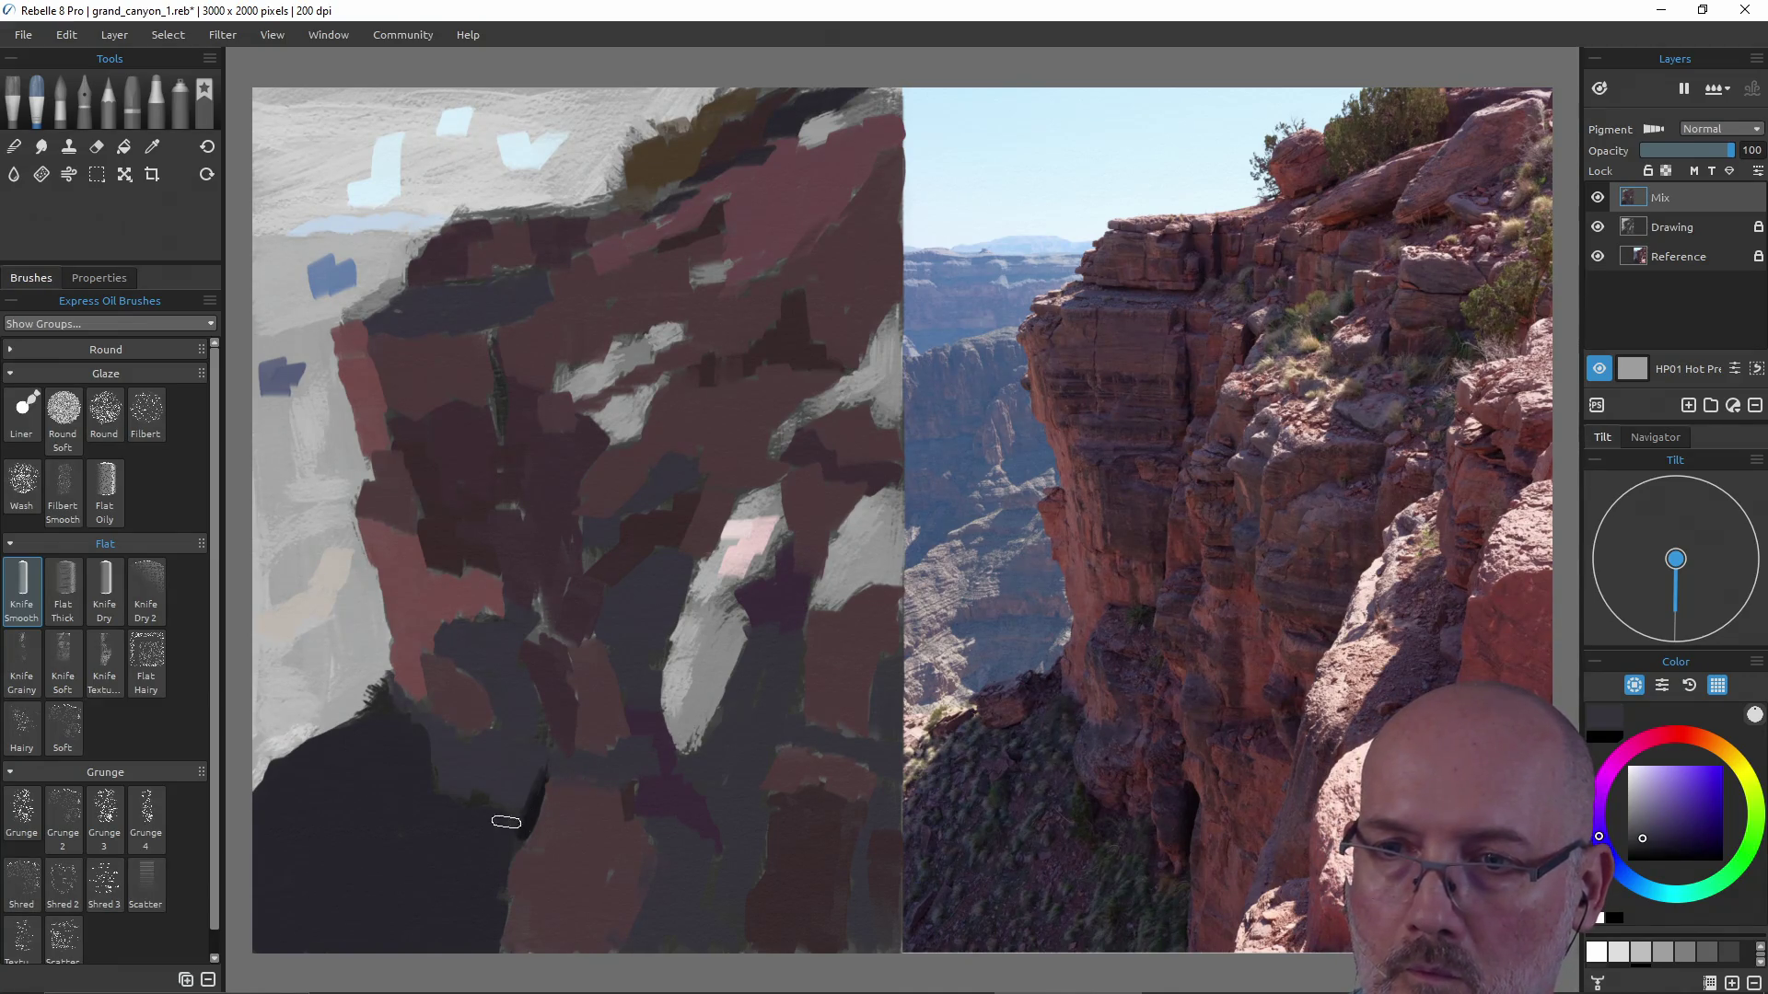
{"action": "mouse_move", "coordinate": [474, 839]}
{"action": "left_mouse_down"}
{"action": "mouse_move", "coordinate": [499, 830]}
{"action": "mouse_move", "coordinate": [523, 766]}
{"action": "left_mouse_up"}
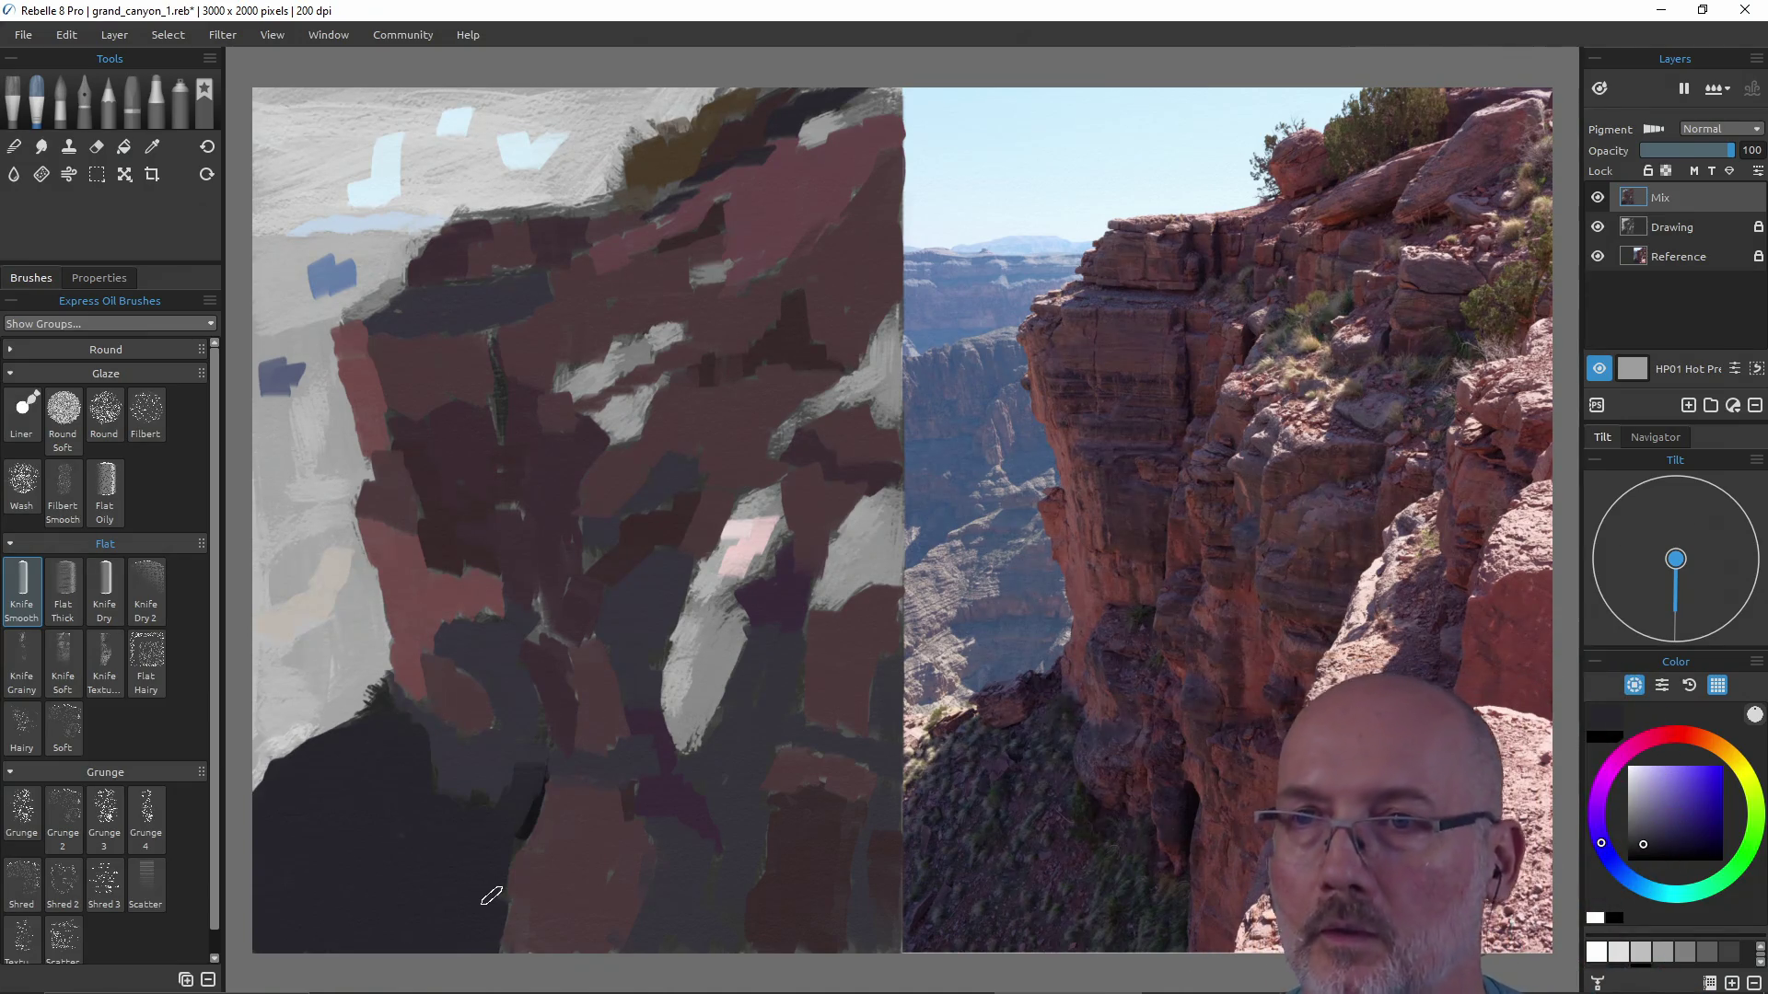
Sample peach from the photo and paint pale pink highlight strokes on the lower rock.
{"action": "left_click", "coordinate": [747, 556], "text": "alt"}
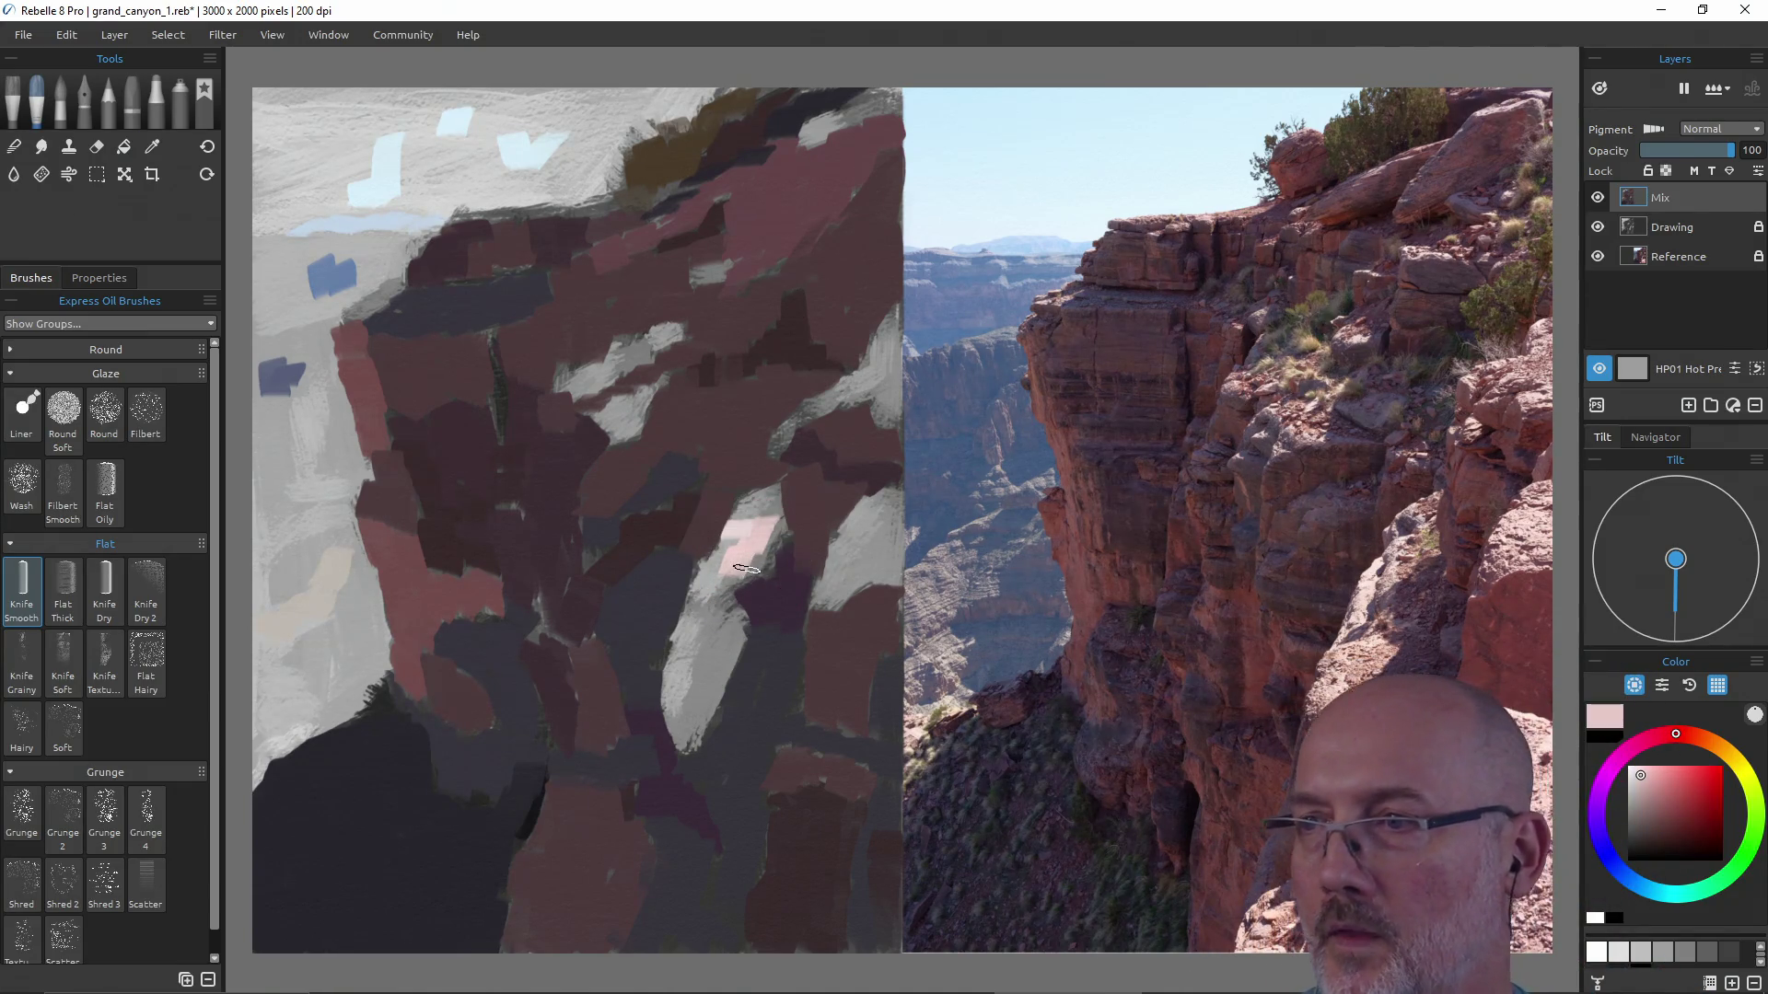
{"action": "left_click", "coordinate": [1359, 674], "text": "alt"}
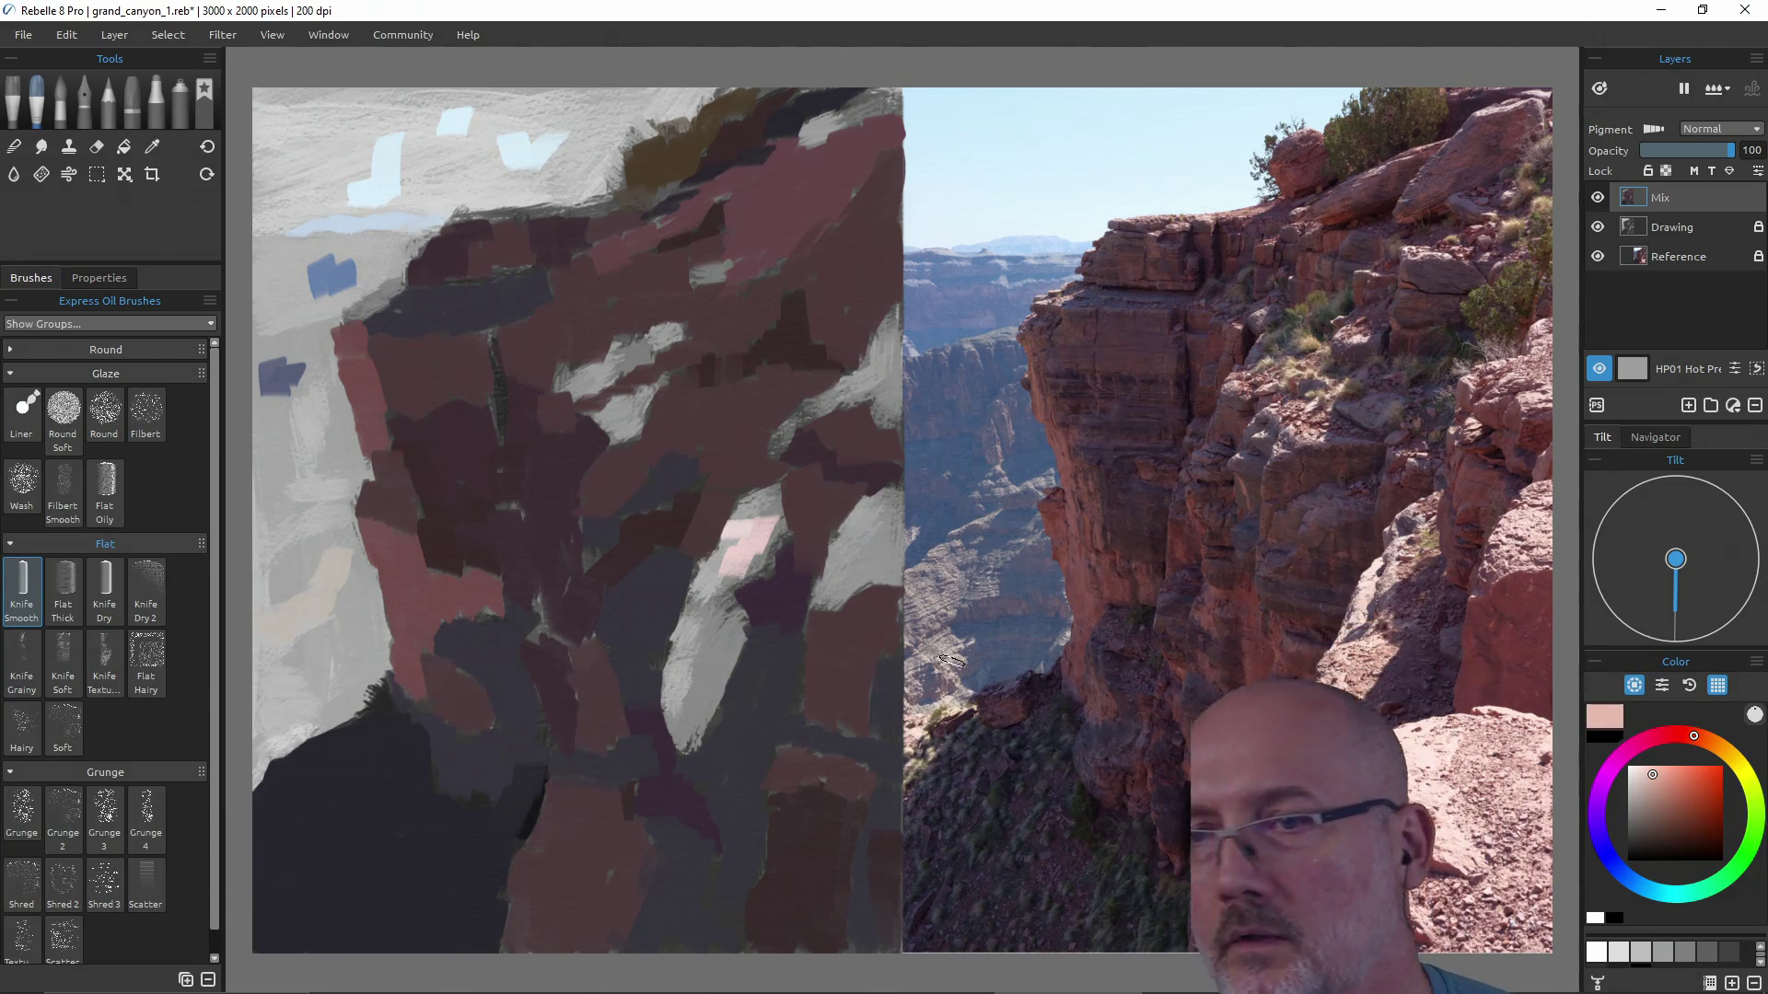
{"action": "left_click_drag", "start_coordinate": [708, 679], "coordinate": [726, 638]}
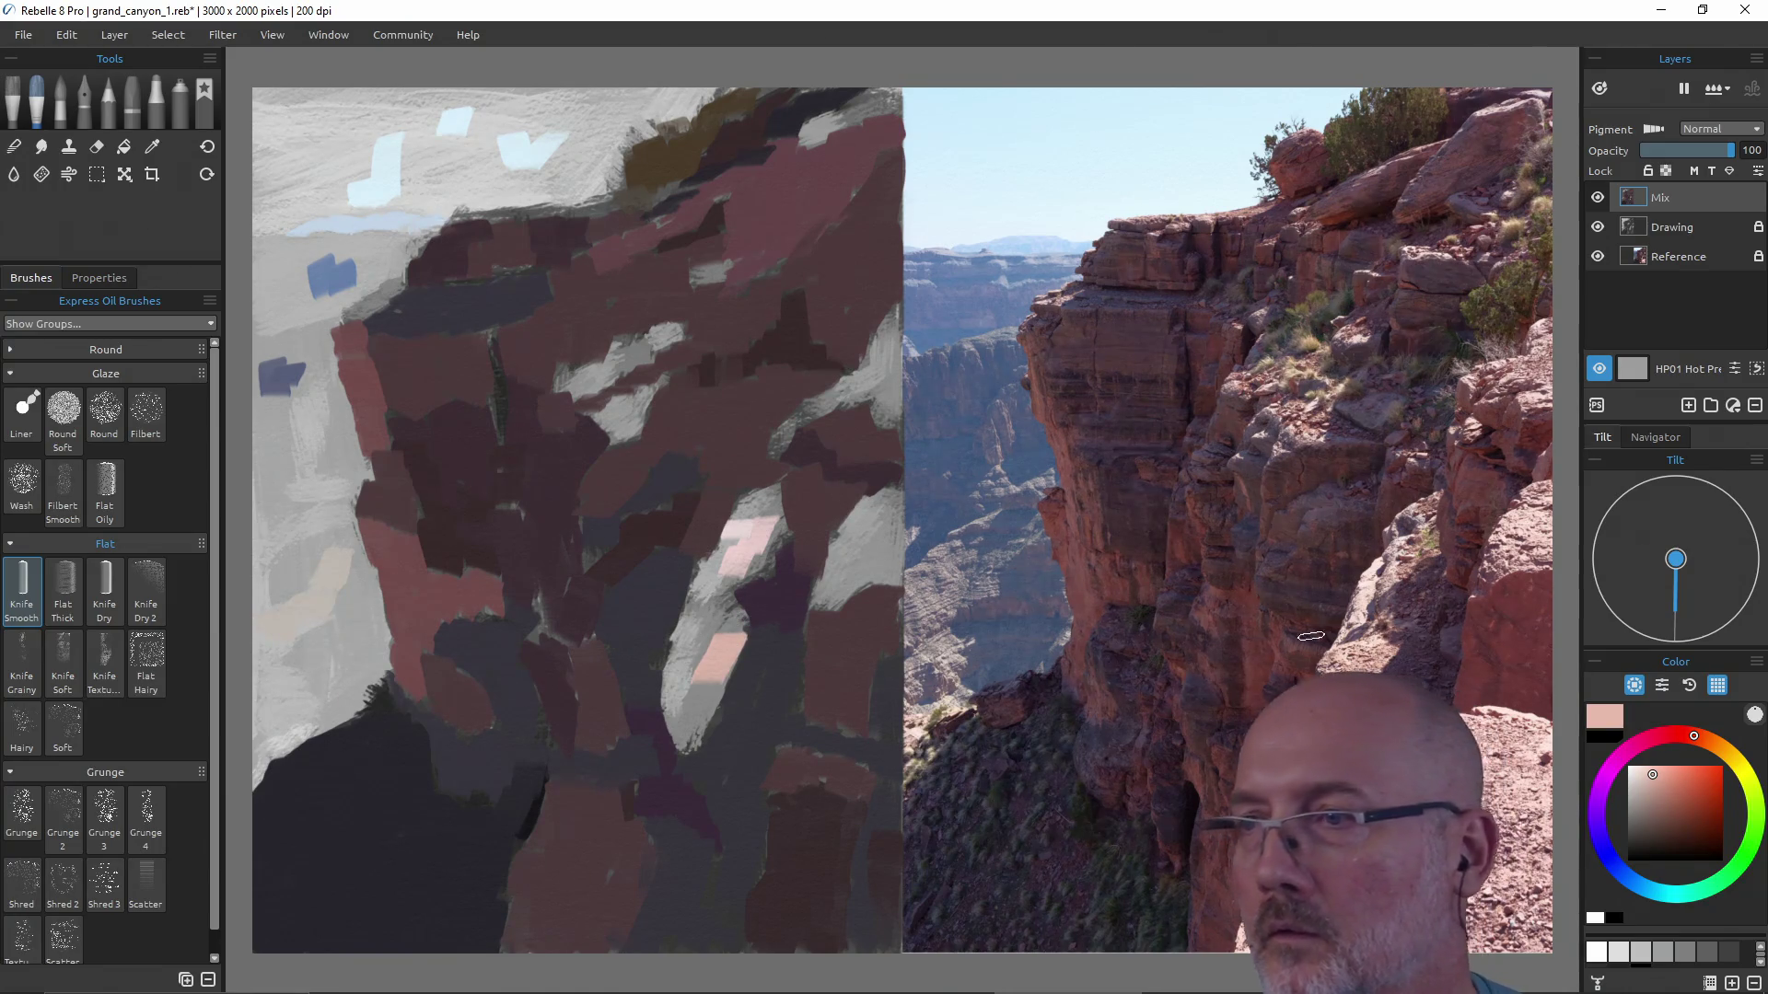
{"action": "left_click", "coordinate": [1391, 657], "text": "alt"}
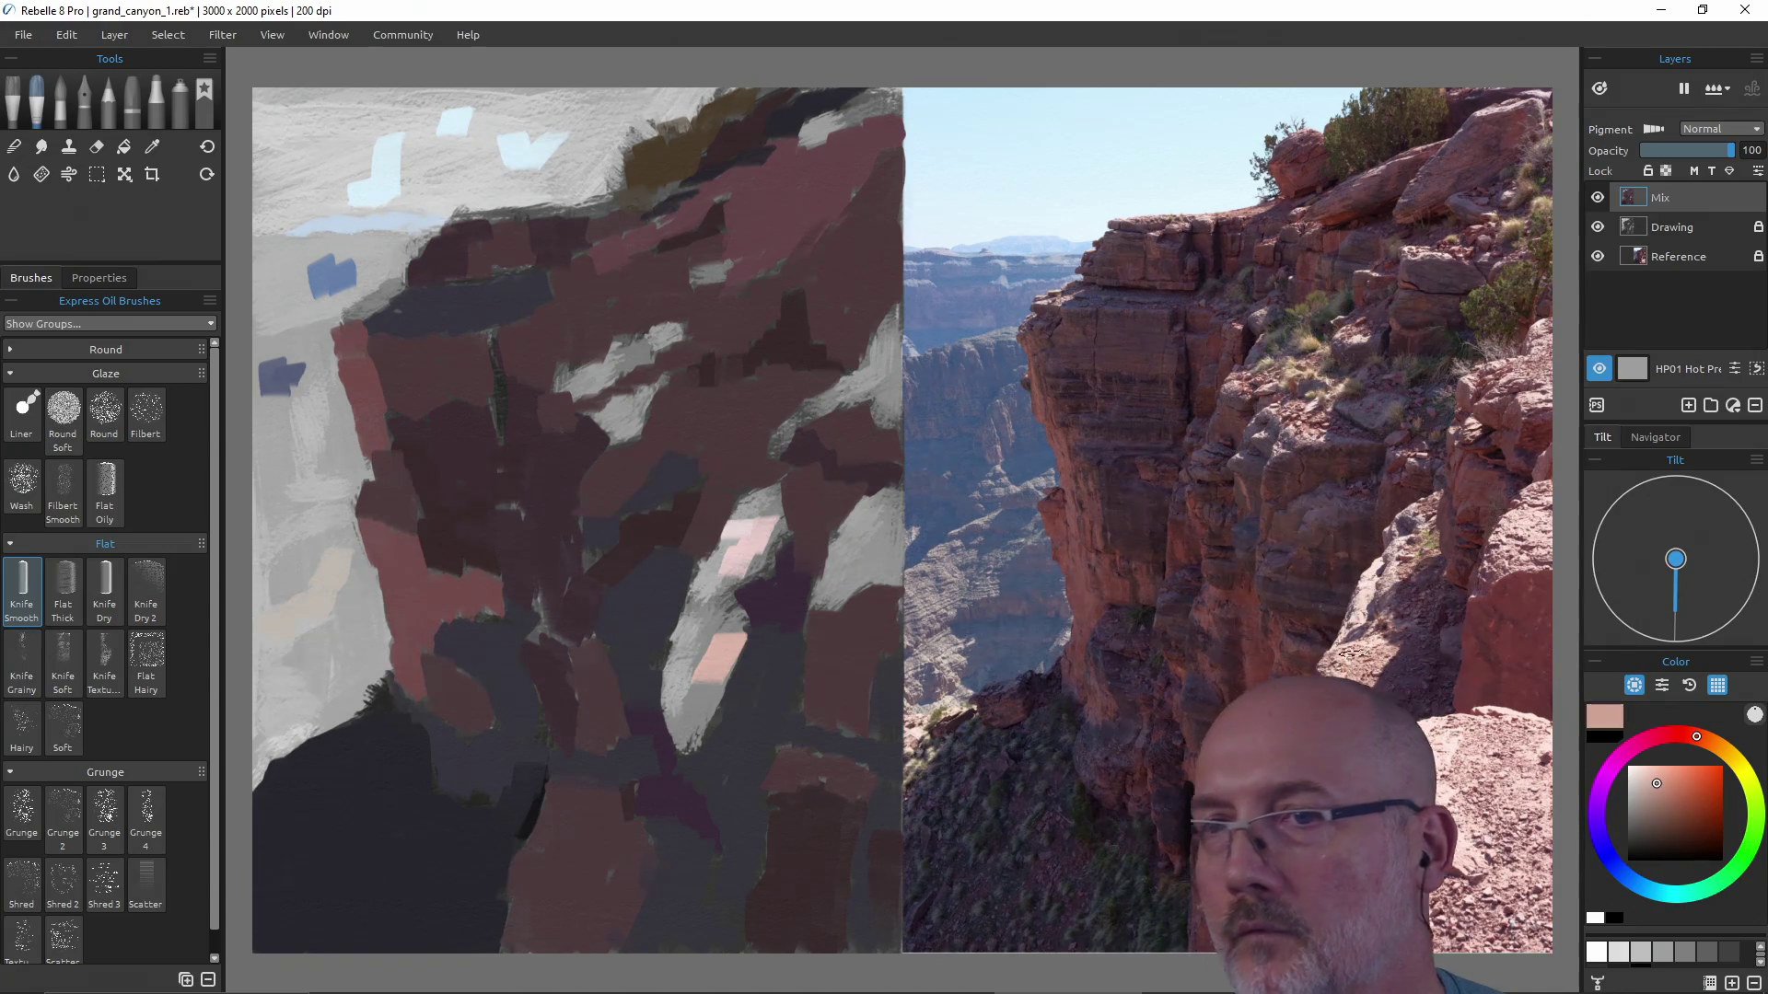
{"action": "mouse_move", "coordinate": [703, 731]}
{"action": "left_mouse_down"}
{"action": "mouse_move", "coordinate": [732, 649]}
{"action": "mouse_move", "coordinate": [716, 662]}
{"action": "left_mouse_up"}
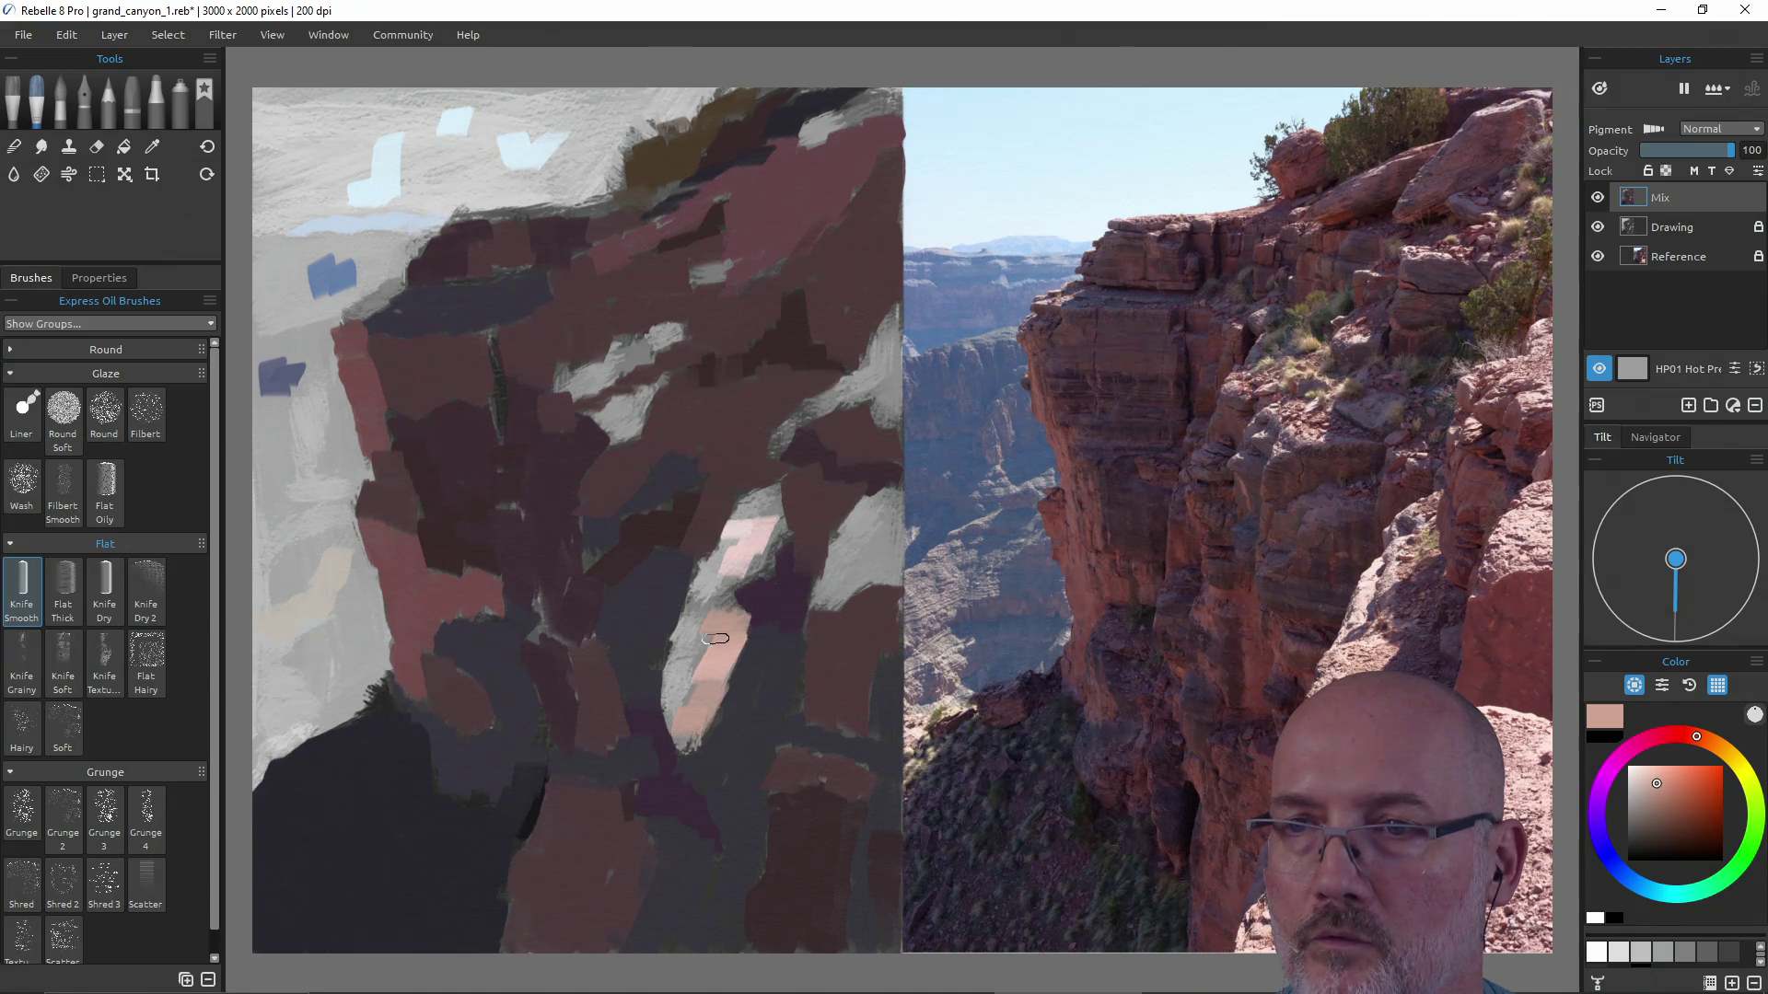
Paint pink highlight patches over the grey area on the upper cliff.
{"action": "left_click_drag", "start_coordinate": [657, 379], "coordinate": [607, 426]}
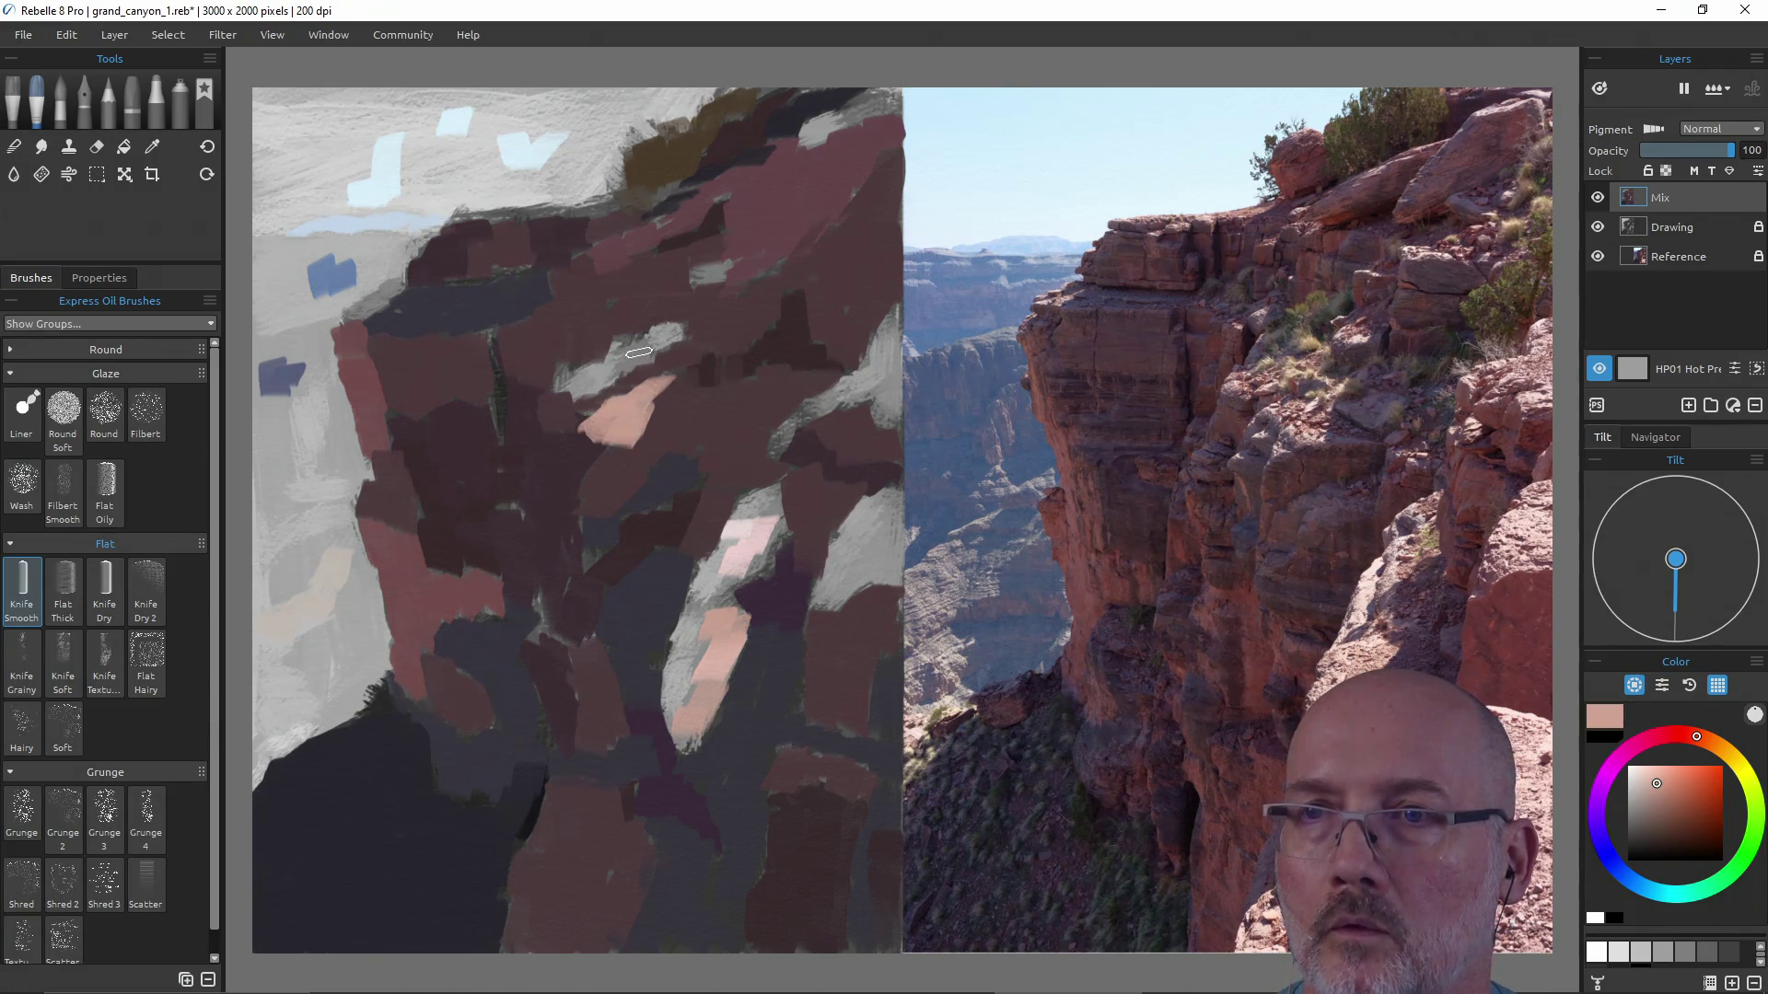
{"action": "left_click_drag", "start_coordinate": [639, 341], "coordinate": [632, 343]}
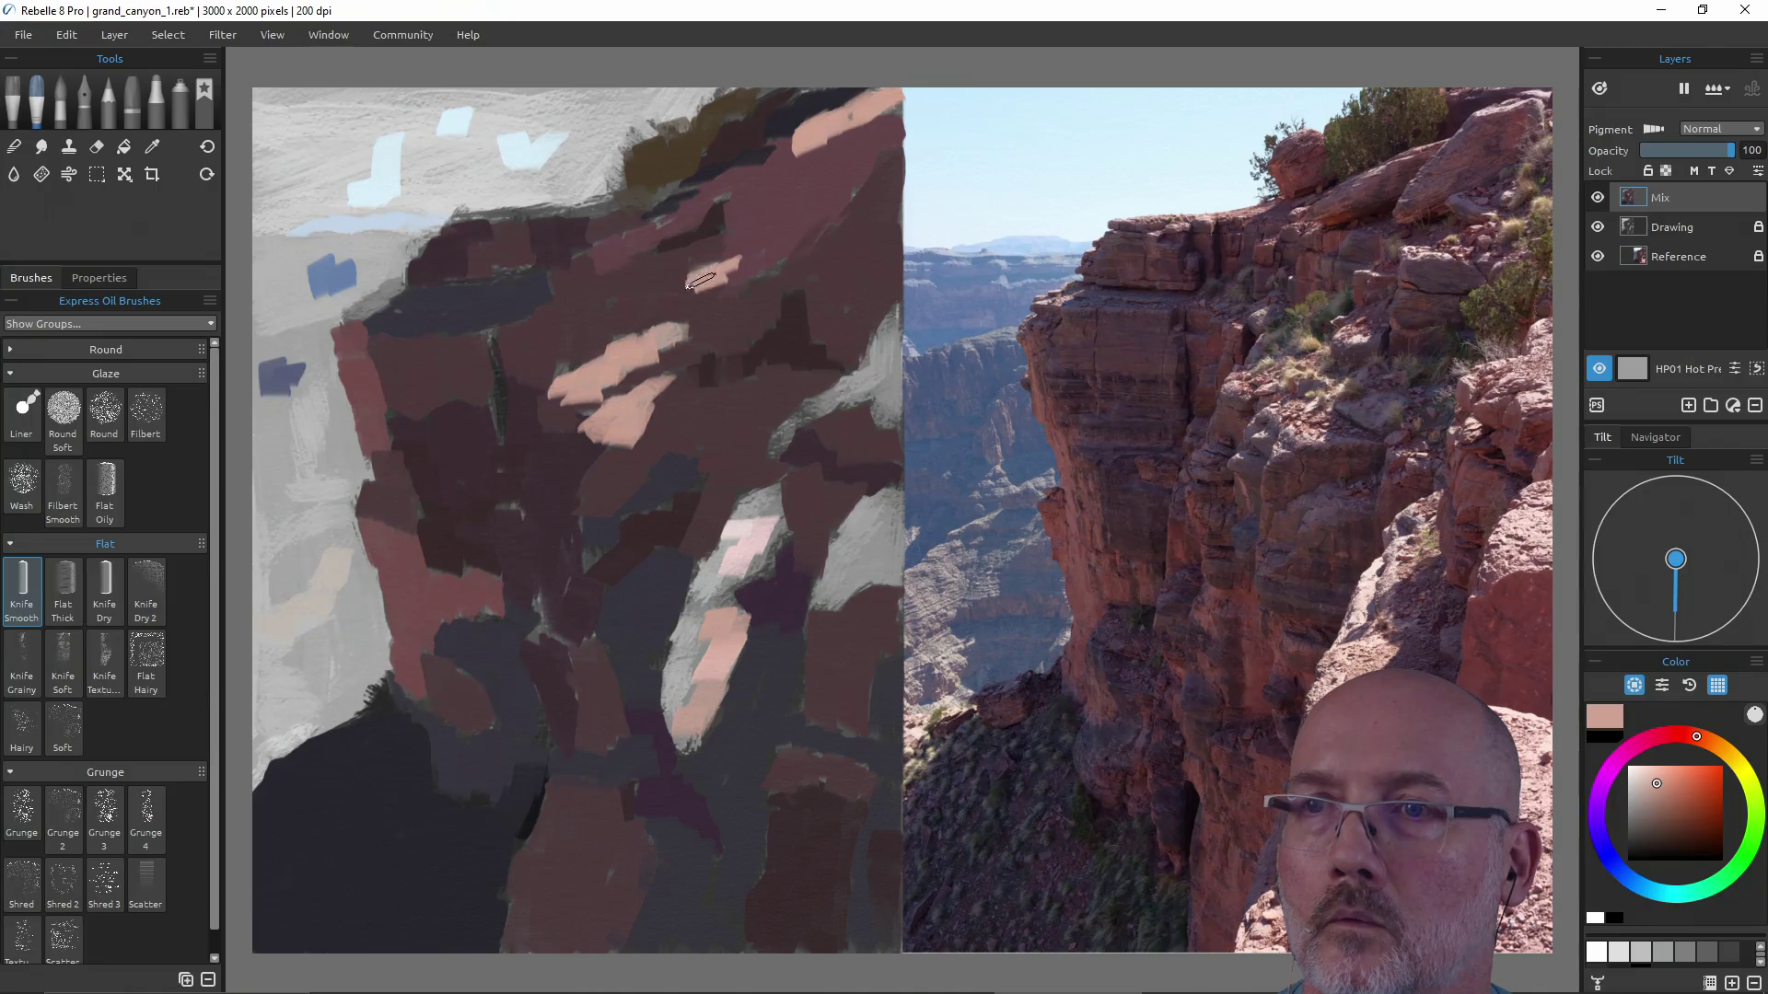
{"action": "left_click_drag", "start_coordinate": [663, 329], "coordinate": [586, 418]}
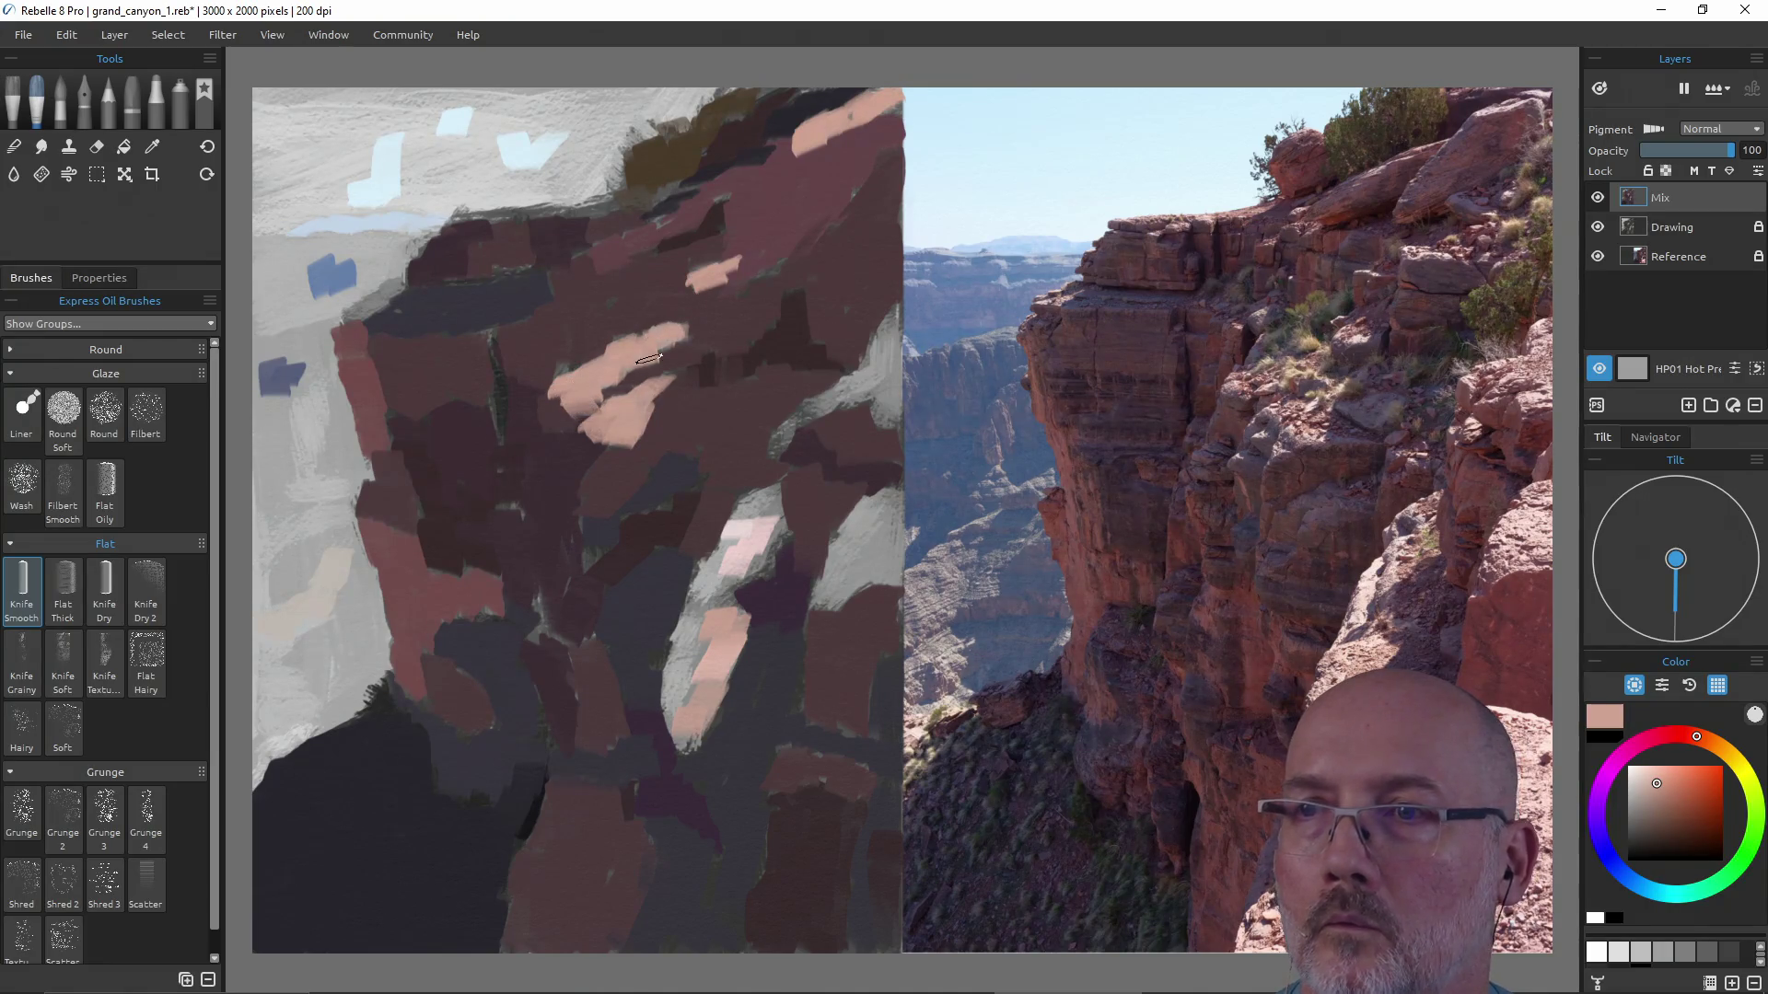
Add pink highlights along the right edge and over the grey-white patch, repainting the lower stroke.
{"action": "mouse_move", "coordinate": [892, 320]}
{"action": "left_mouse_down"}
{"action": "mouse_move", "coordinate": [883, 382]}
{"action": "mouse_move", "coordinate": [876, 366]}
{"action": "mouse_move", "coordinate": [837, 412]}
{"action": "mouse_move", "coordinate": [857, 371]}
{"action": "left_mouse_up"}
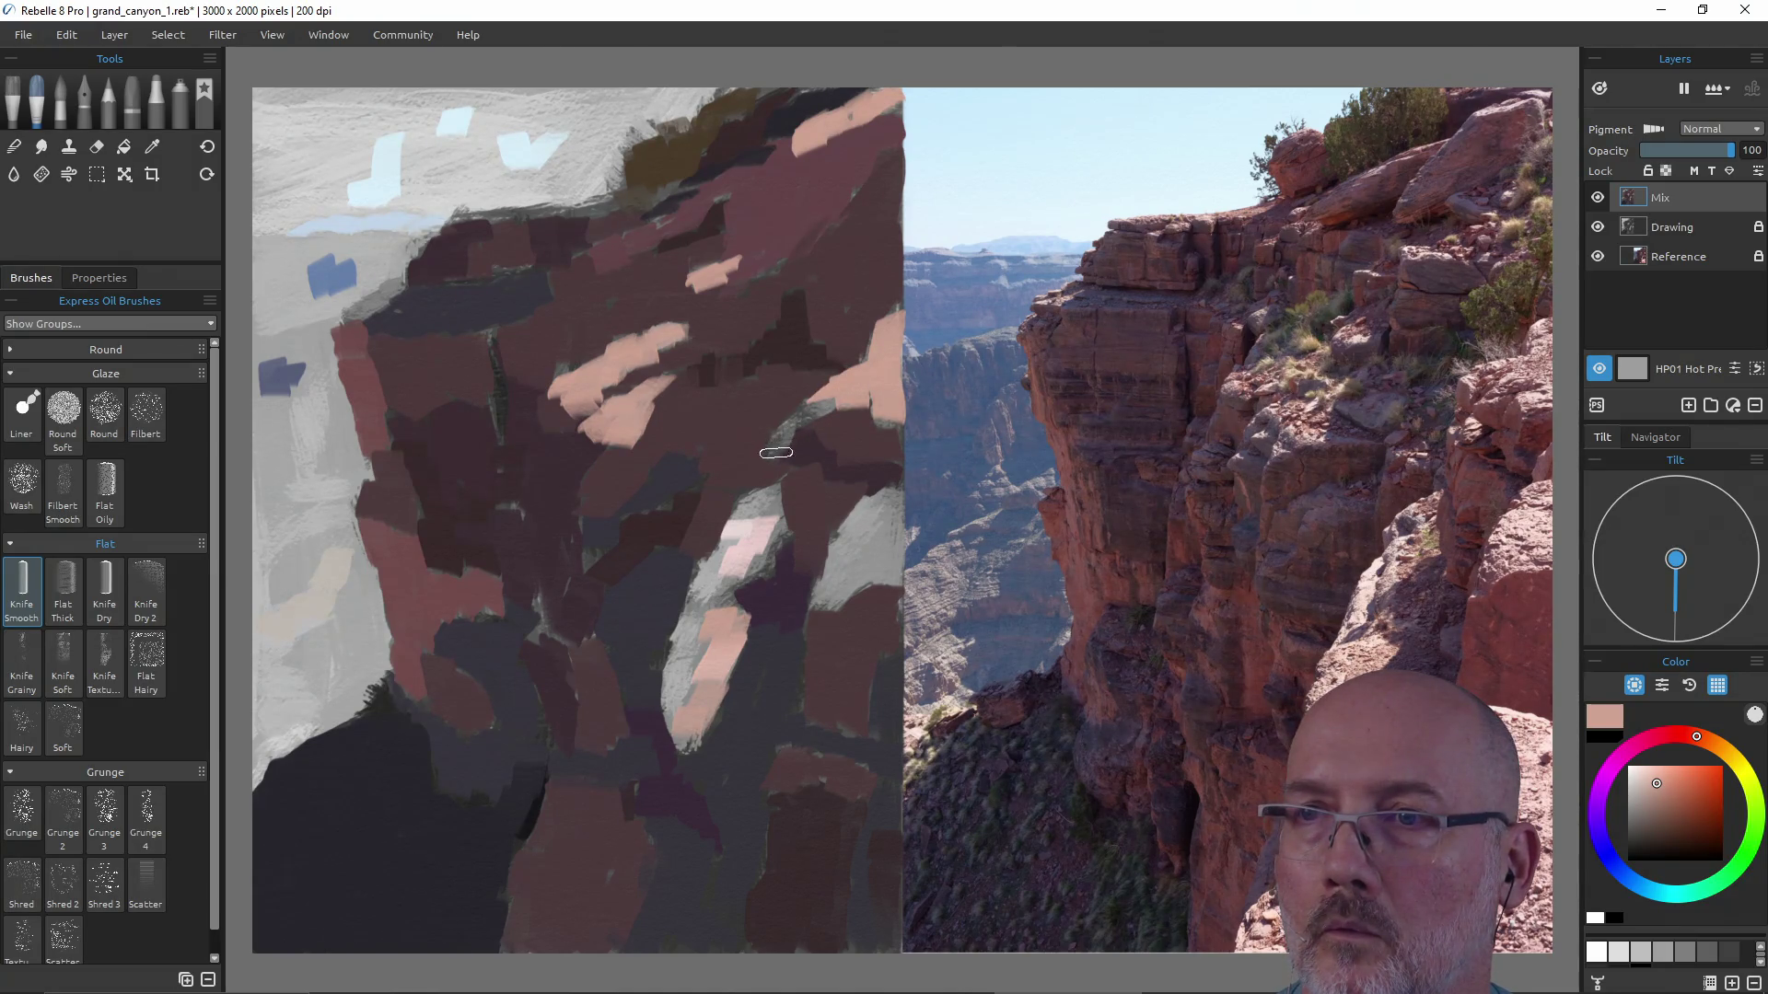
{"action": "left_click_drag", "start_coordinate": [775, 452], "coordinate": [835, 404]}
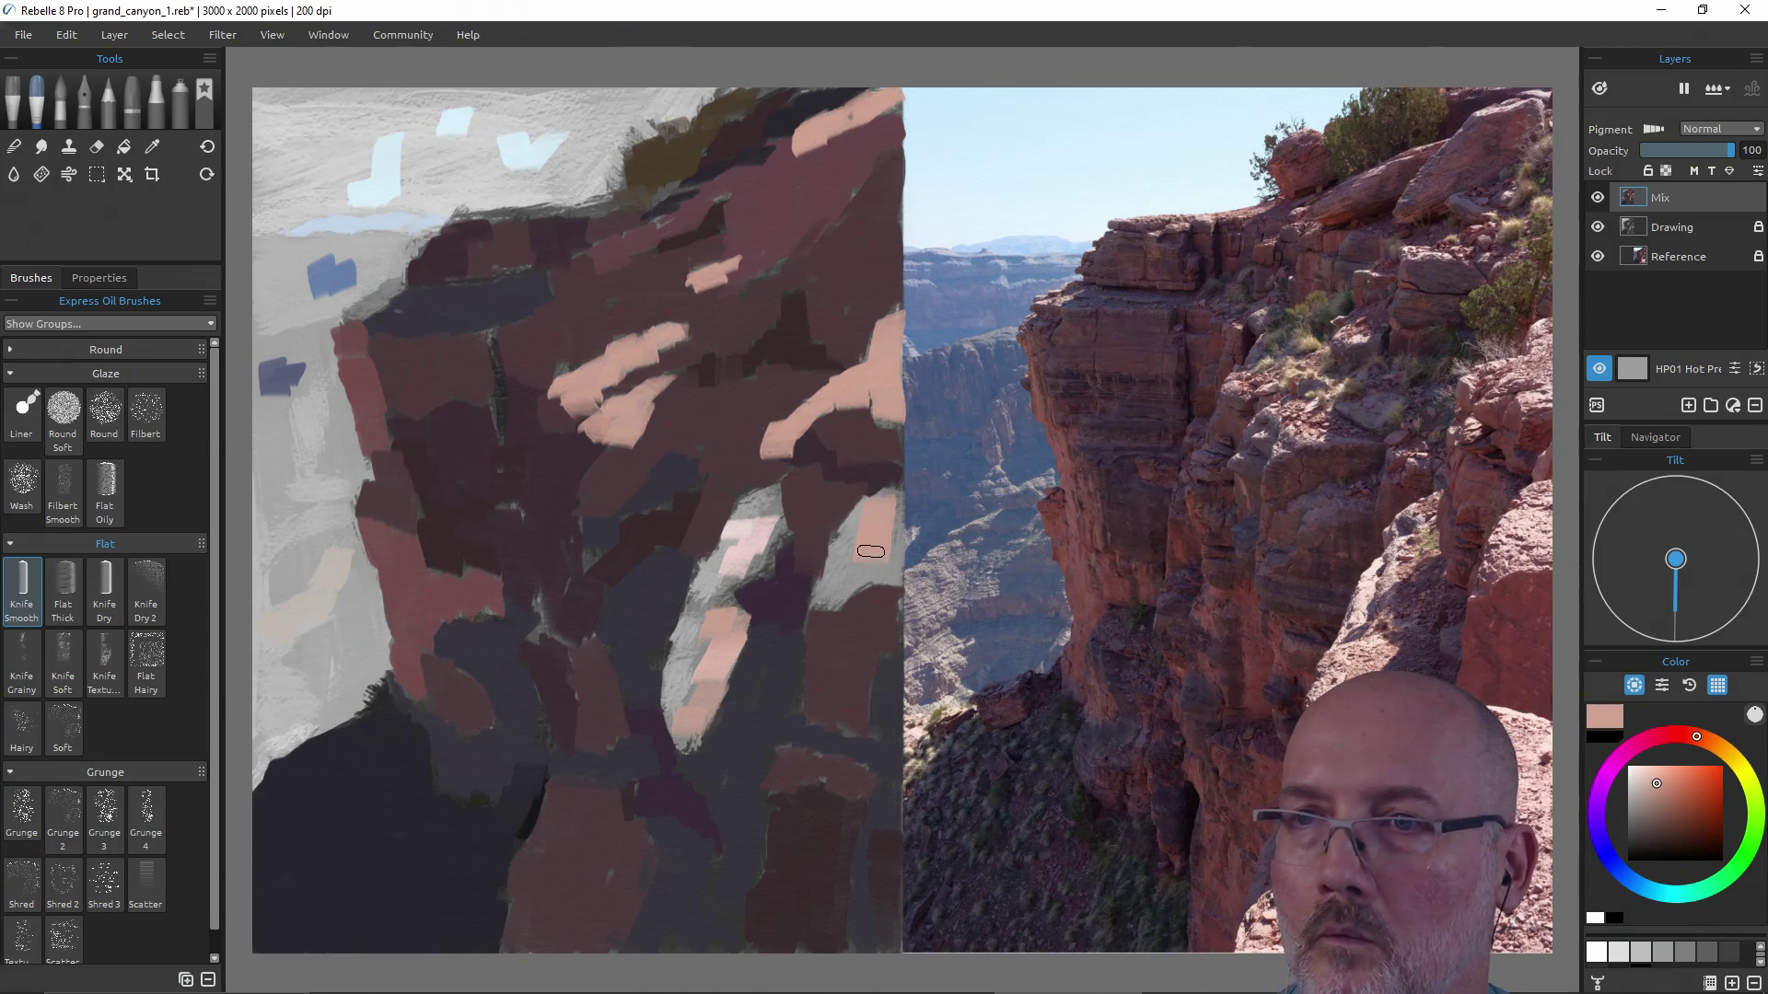
{"action": "mouse_move", "coordinate": [890, 515]}
{"action": "left_mouse_down"}
{"action": "mouse_move", "coordinate": [882, 580]}
{"action": "mouse_move", "coordinate": [879, 513]}
{"action": "mouse_move", "coordinate": [829, 588]}
{"action": "mouse_move", "coordinate": [860, 560]}
{"action": "left_mouse_up"}
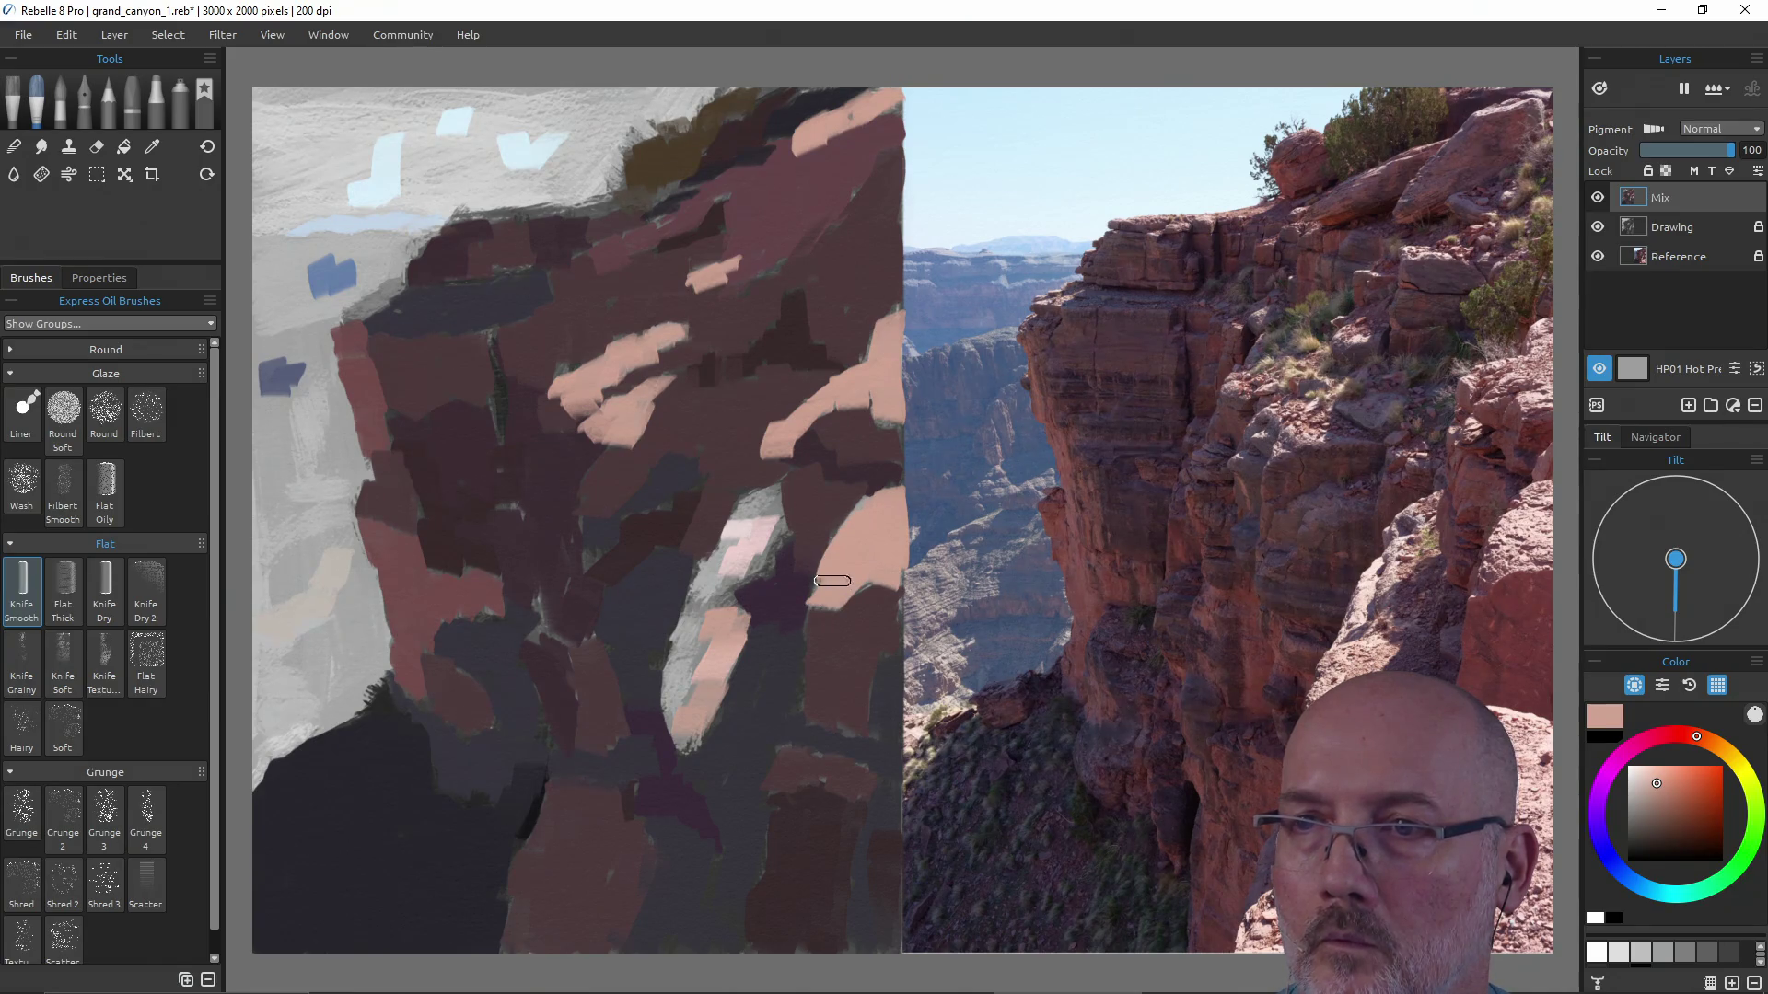
{"action": "left_click_drag", "start_coordinate": [771, 514], "coordinate": [748, 571]}
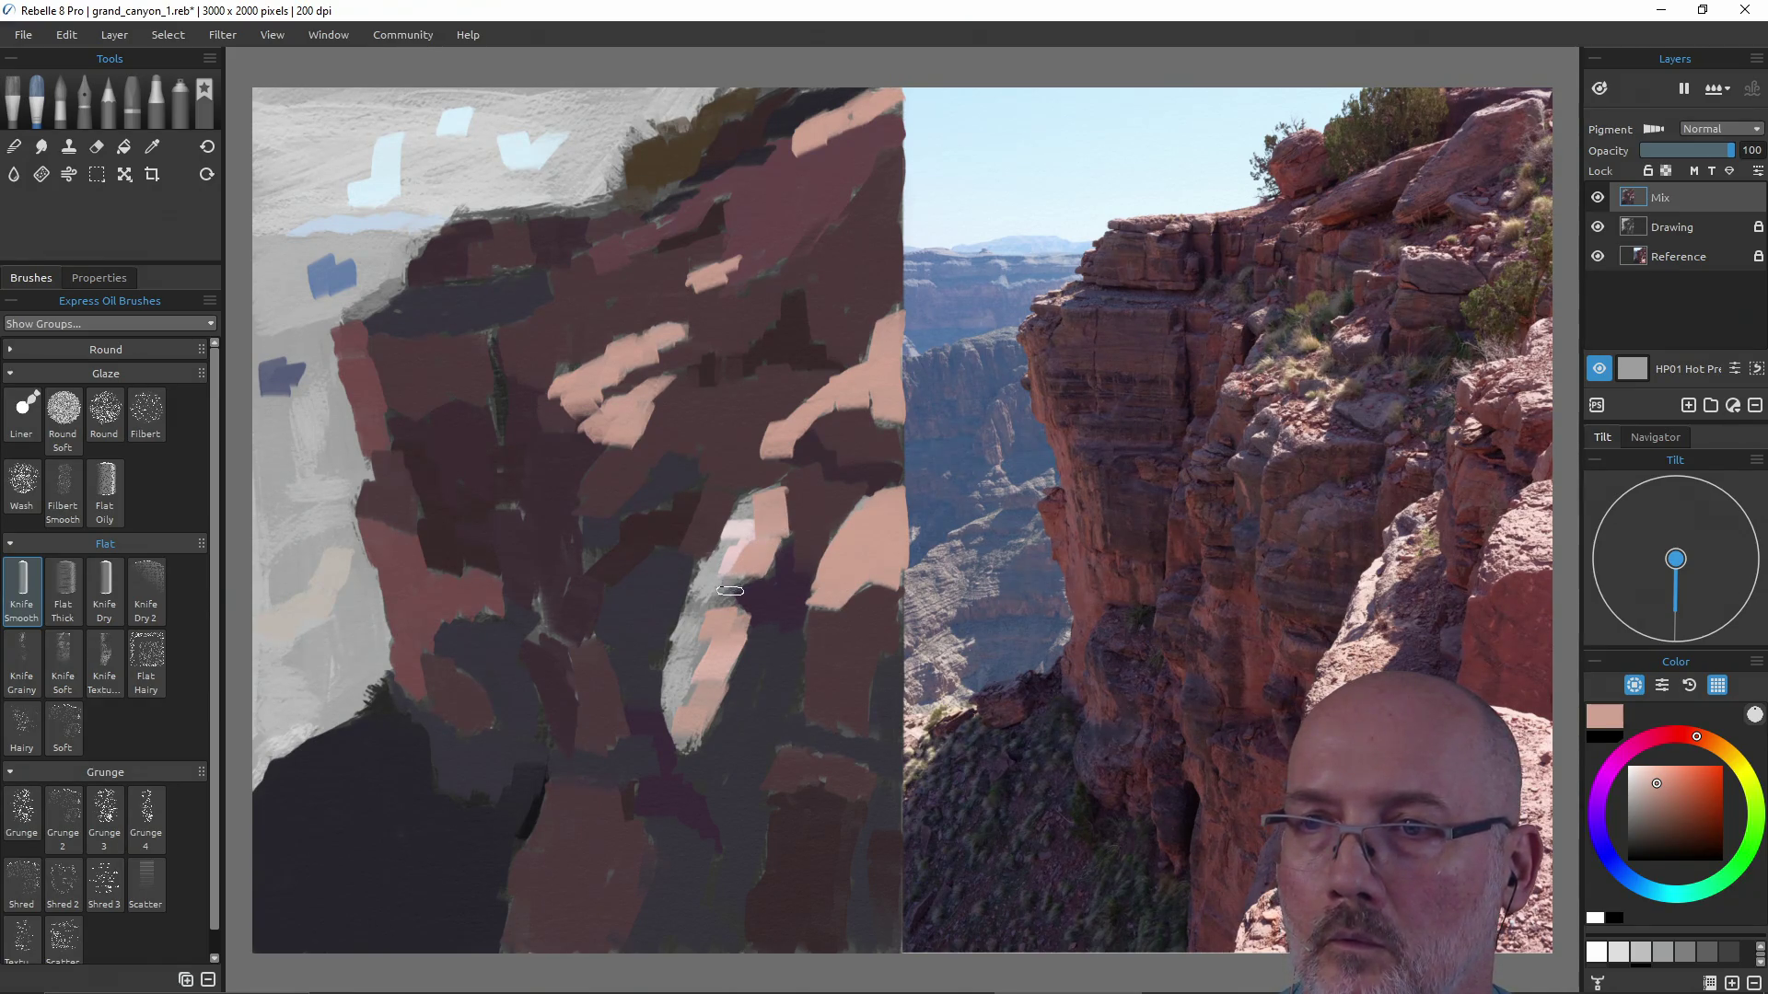
{"action": "left_click_drag", "start_coordinate": [702, 674], "coordinate": [697, 691]}
{"action": "left_click", "coordinate": [722, 561], "text": "alt"}
Brighten the central, mid-cliff, top and right highlights with a paler pink.
{"action": "left_click_drag", "start_coordinate": [722, 562], "coordinate": [680, 665]}
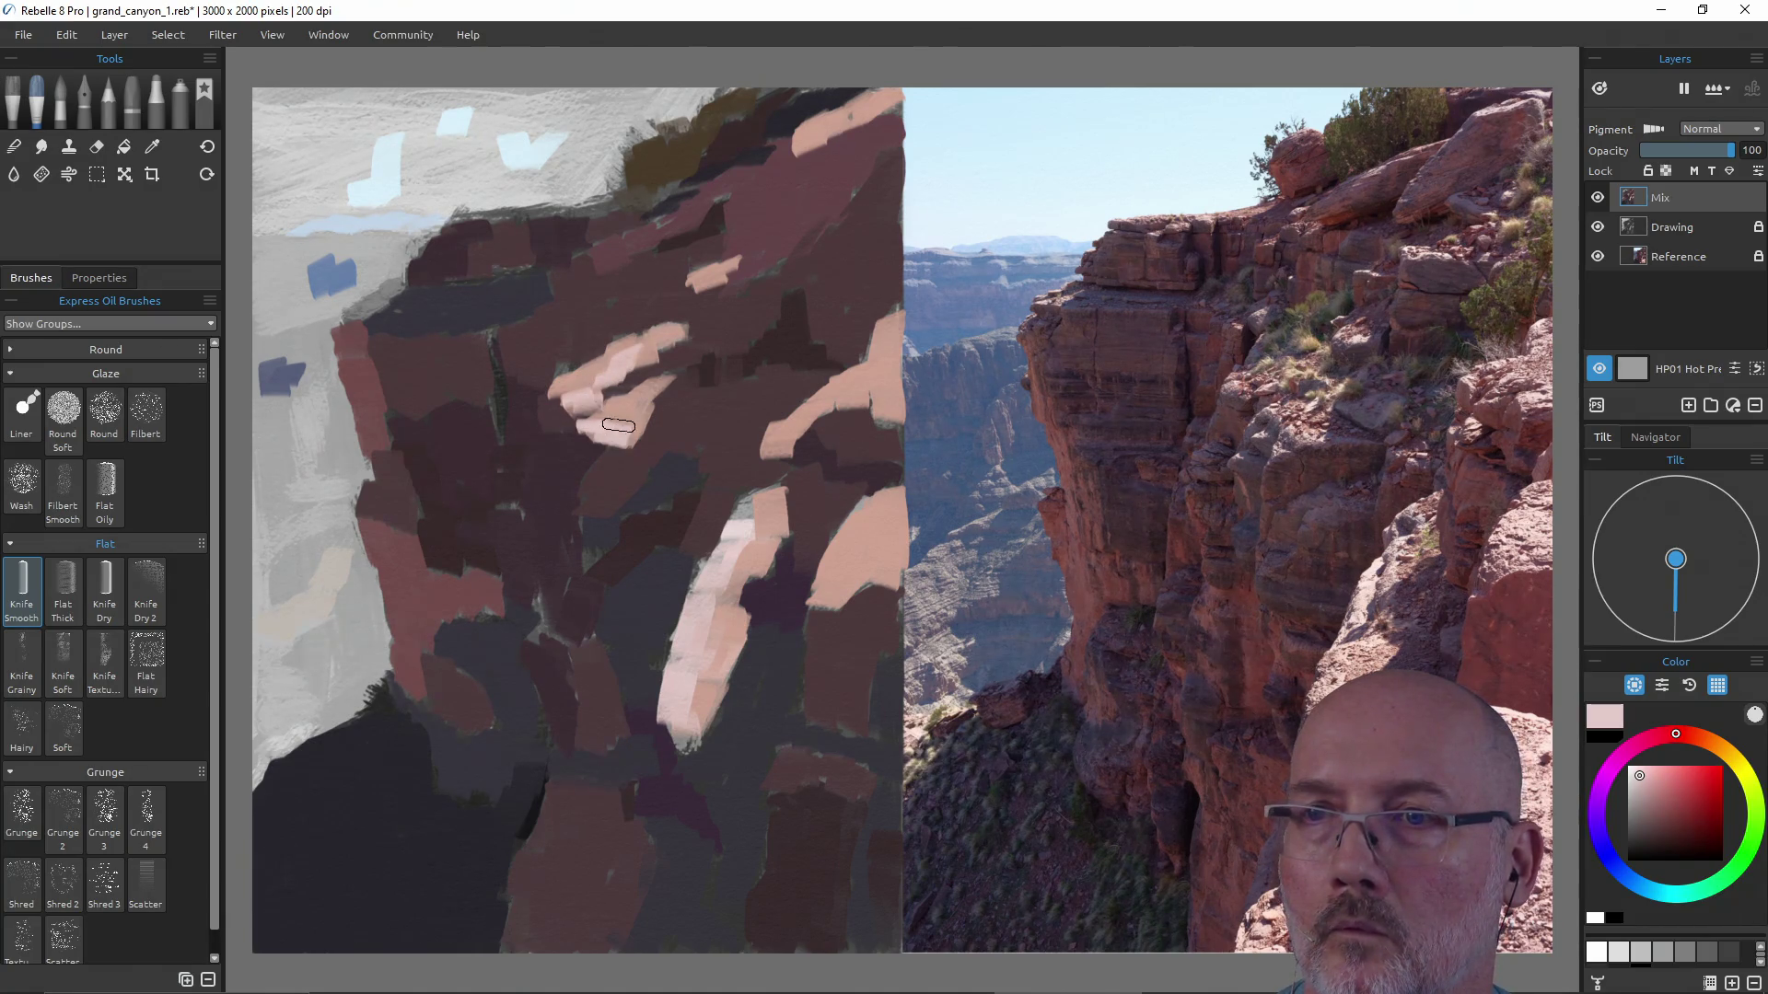
{"action": "left_click_drag", "start_coordinate": [616, 429], "coordinate": [597, 422]}
{"action": "left_click_drag", "start_coordinate": [806, 140], "coordinate": [829, 132]}
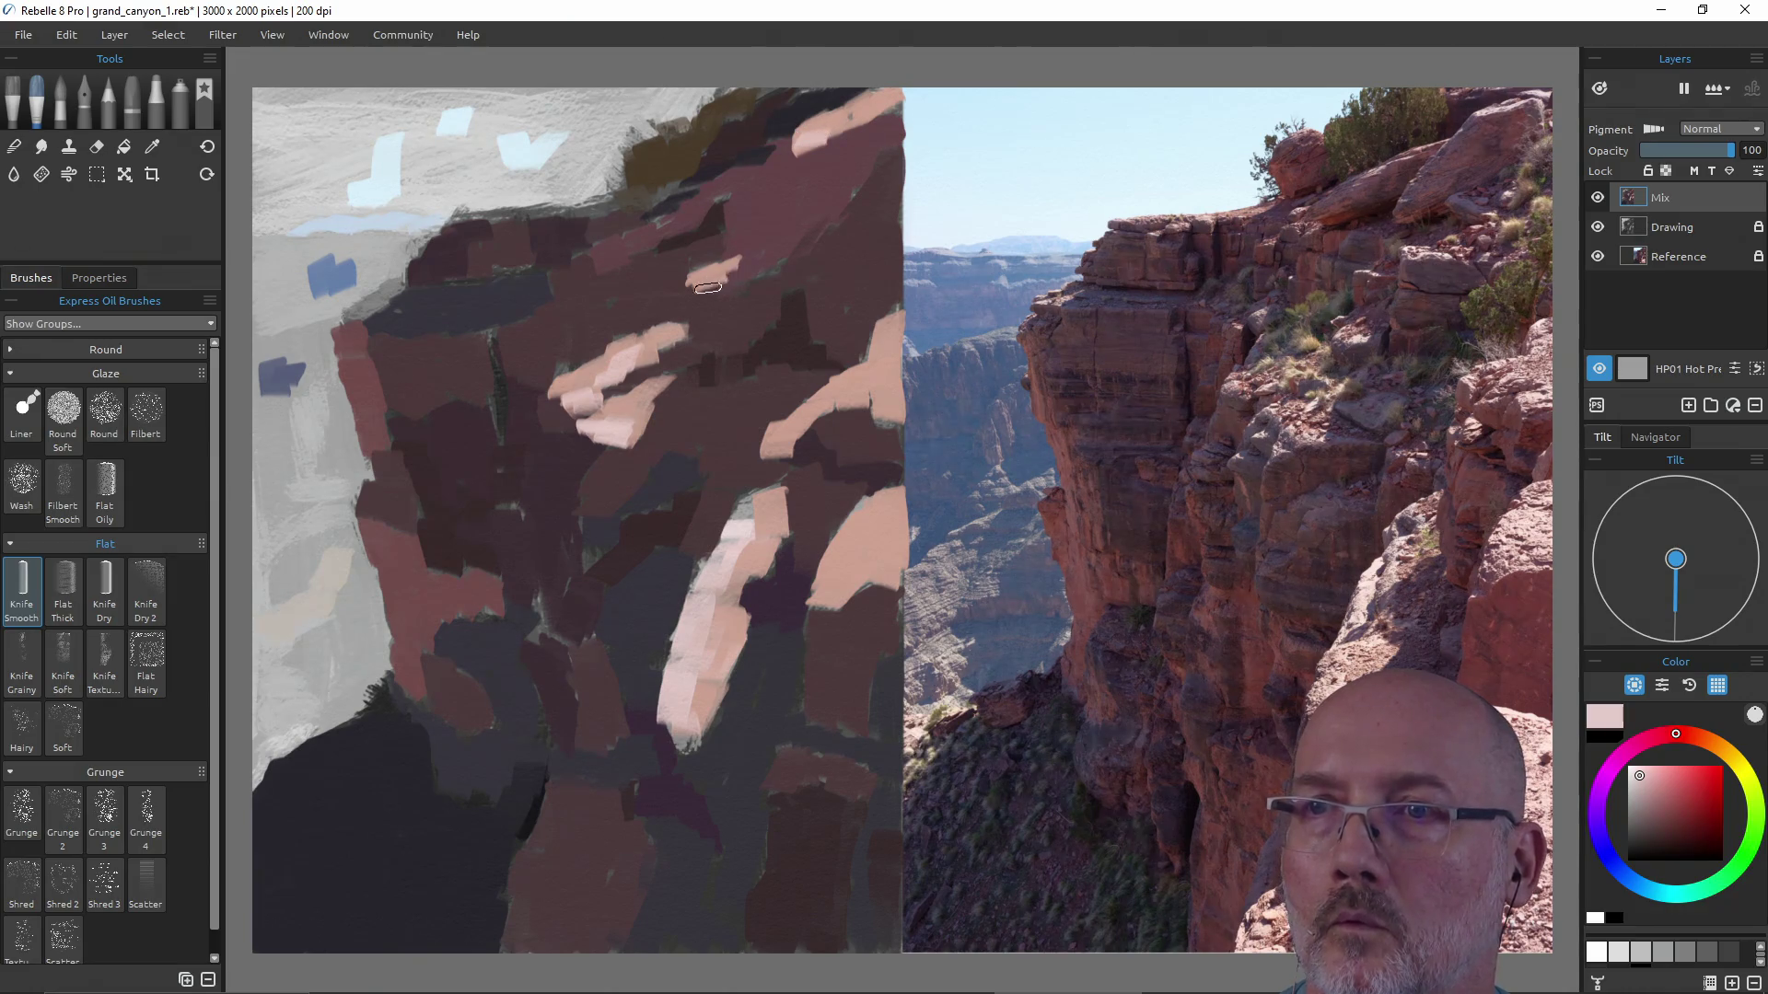
{"action": "left_click_drag", "start_coordinate": [773, 440], "coordinate": [814, 413]}
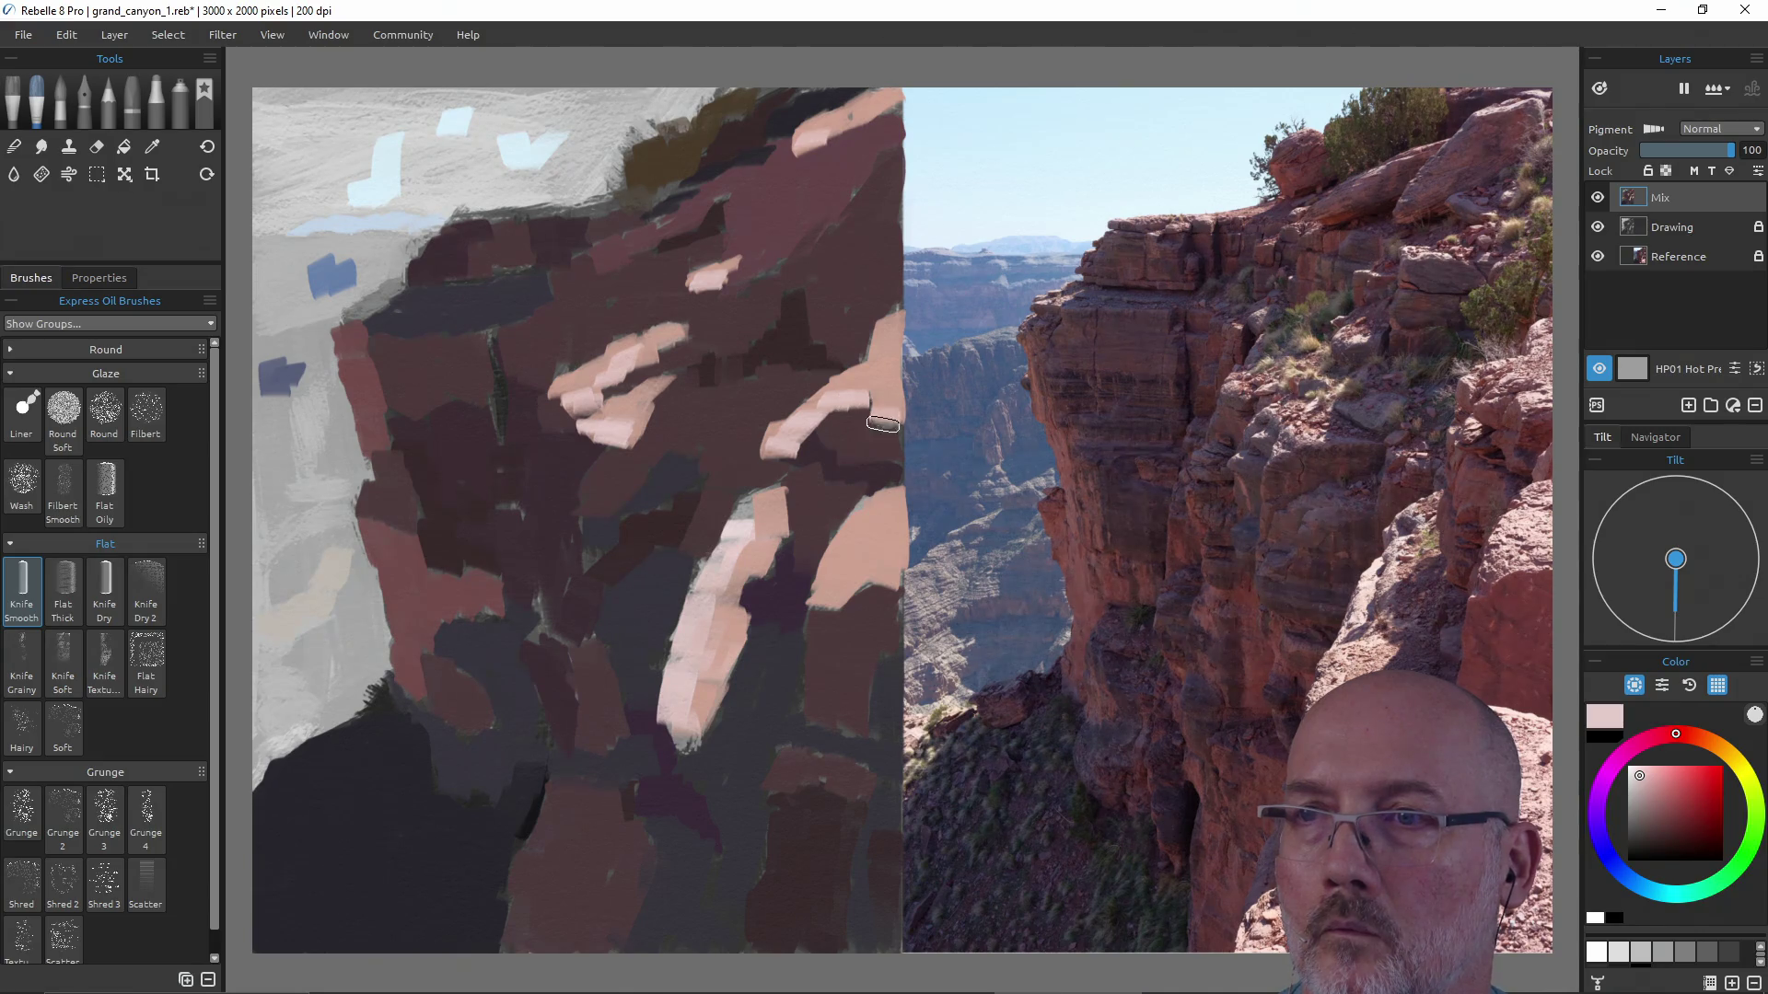
{"action": "mouse_move", "coordinate": [856, 529]}
{"action": "left_mouse_down"}
{"action": "mouse_move", "coordinate": [841, 555]}
{"action": "mouse_move", "coordinate": [866, 571]}
{"action": "left_mouse_up"}
Sample near-black from the canvas and paint dark strokes below the long central highlight.
{"action": "left_click", "coordinate": [731, 533], "text": "alt"}
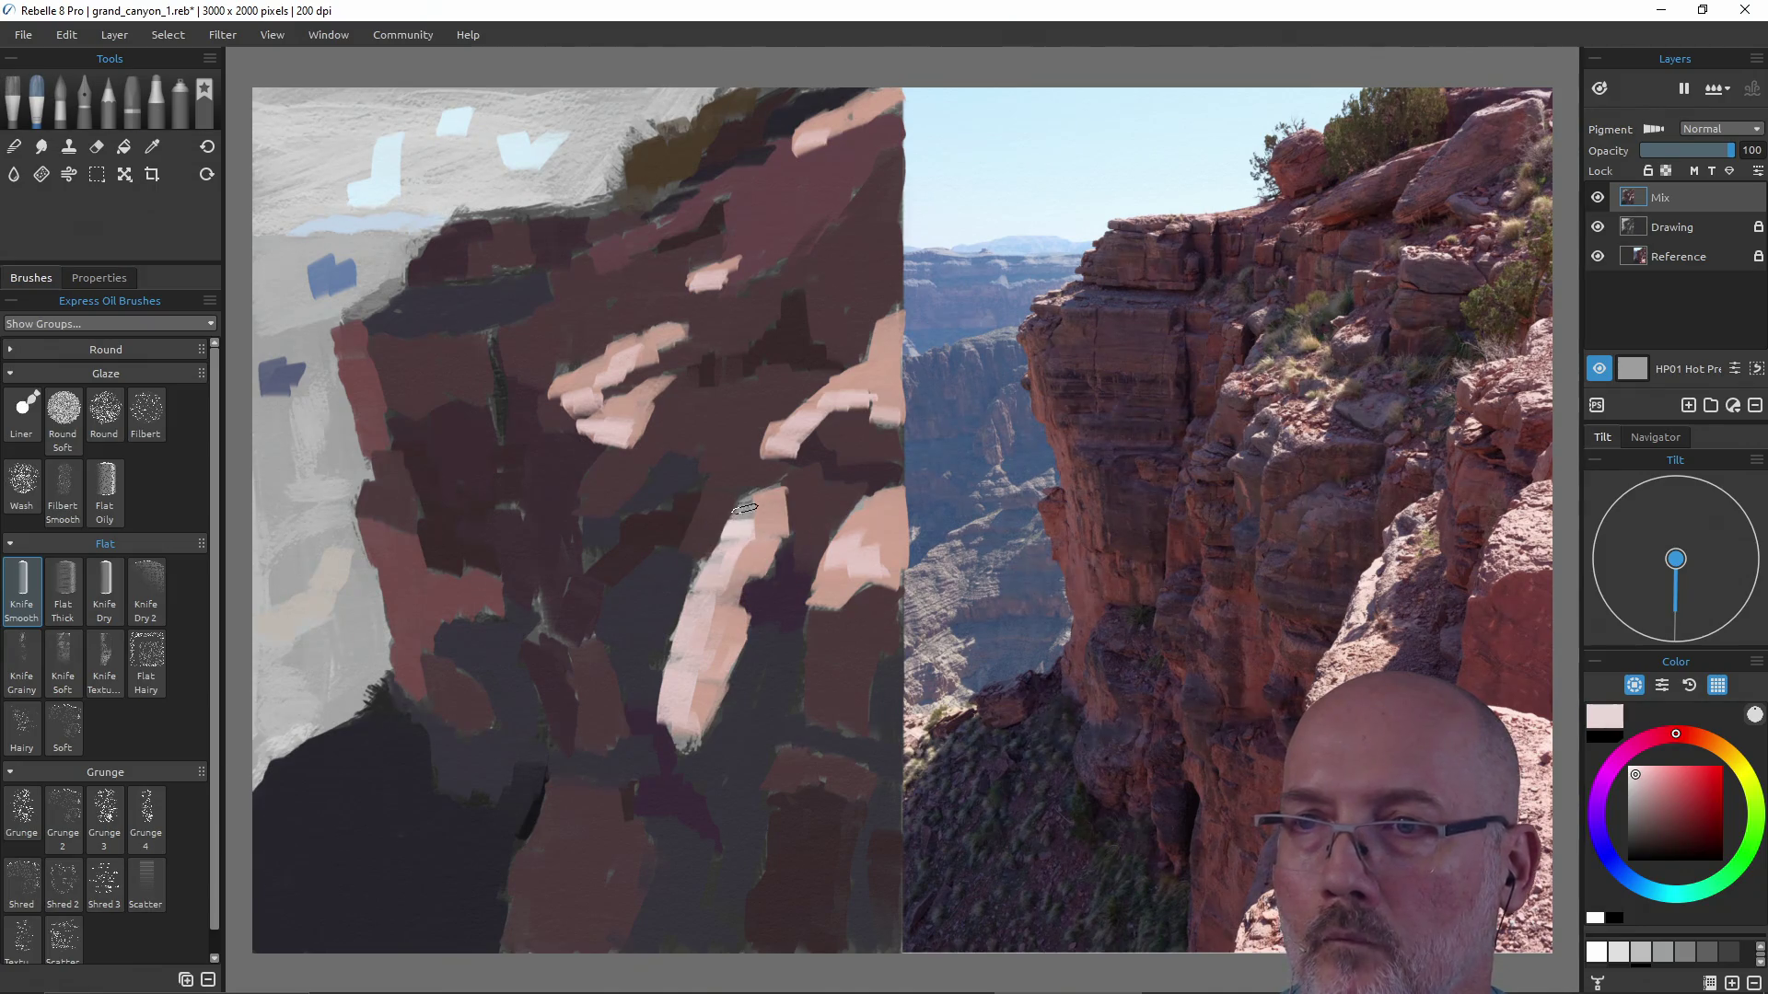
{"action": "left_click", "coordinate": [725, 533], "text": "alt"}
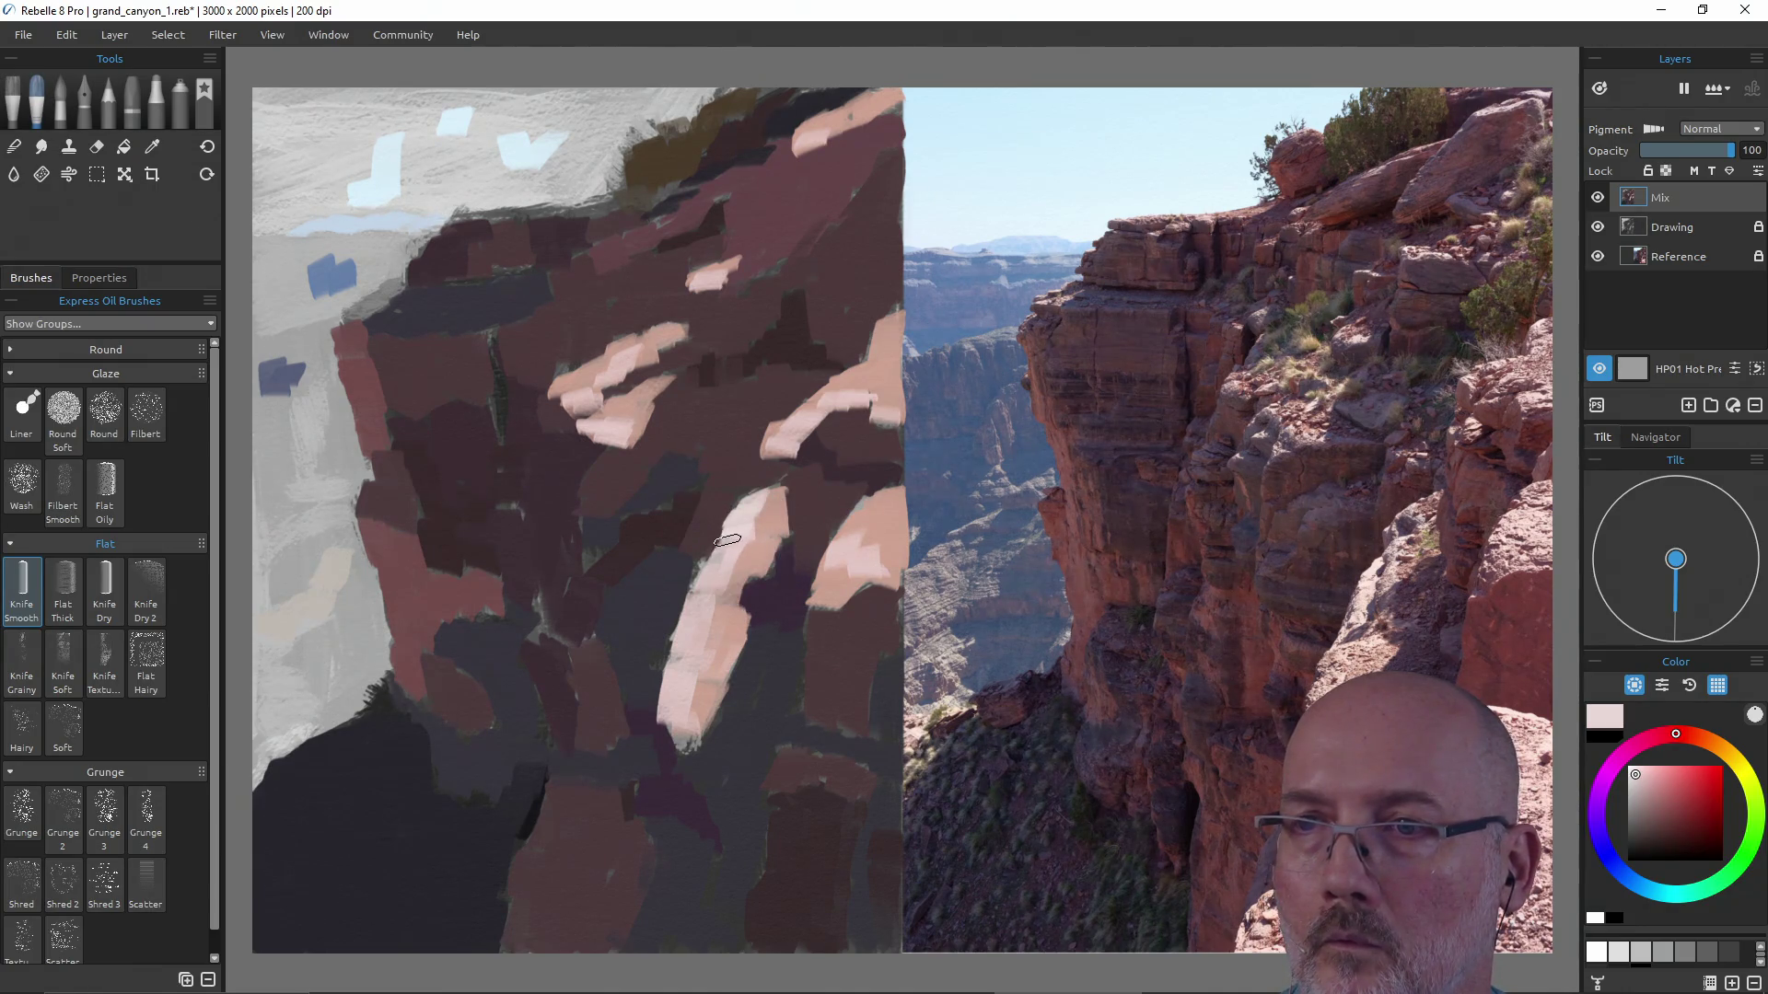
{"action": "left_click", "coordinate": [742, 555], "text": "alt"}
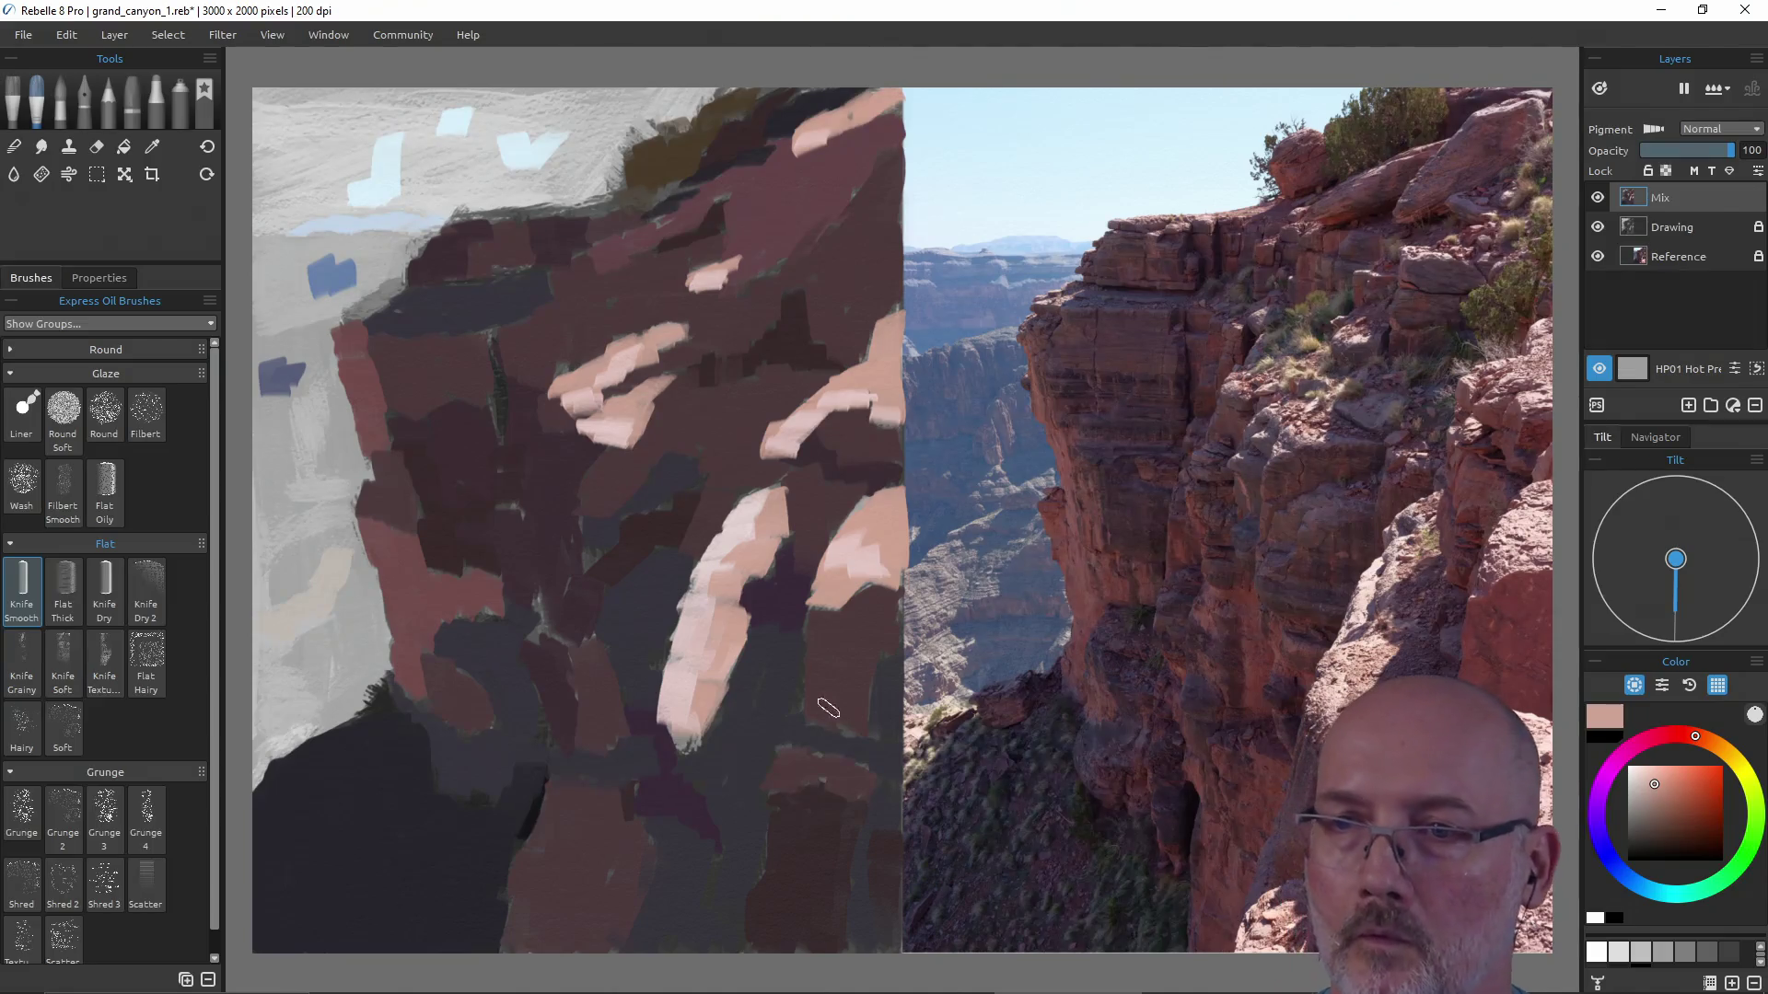
{"action": "left_click", "coordinate": [699, 774], "text": "alt"}
{"action": "left_click_drag", "start_coordinate": [677, 746], "coordinate": [712, 735]}
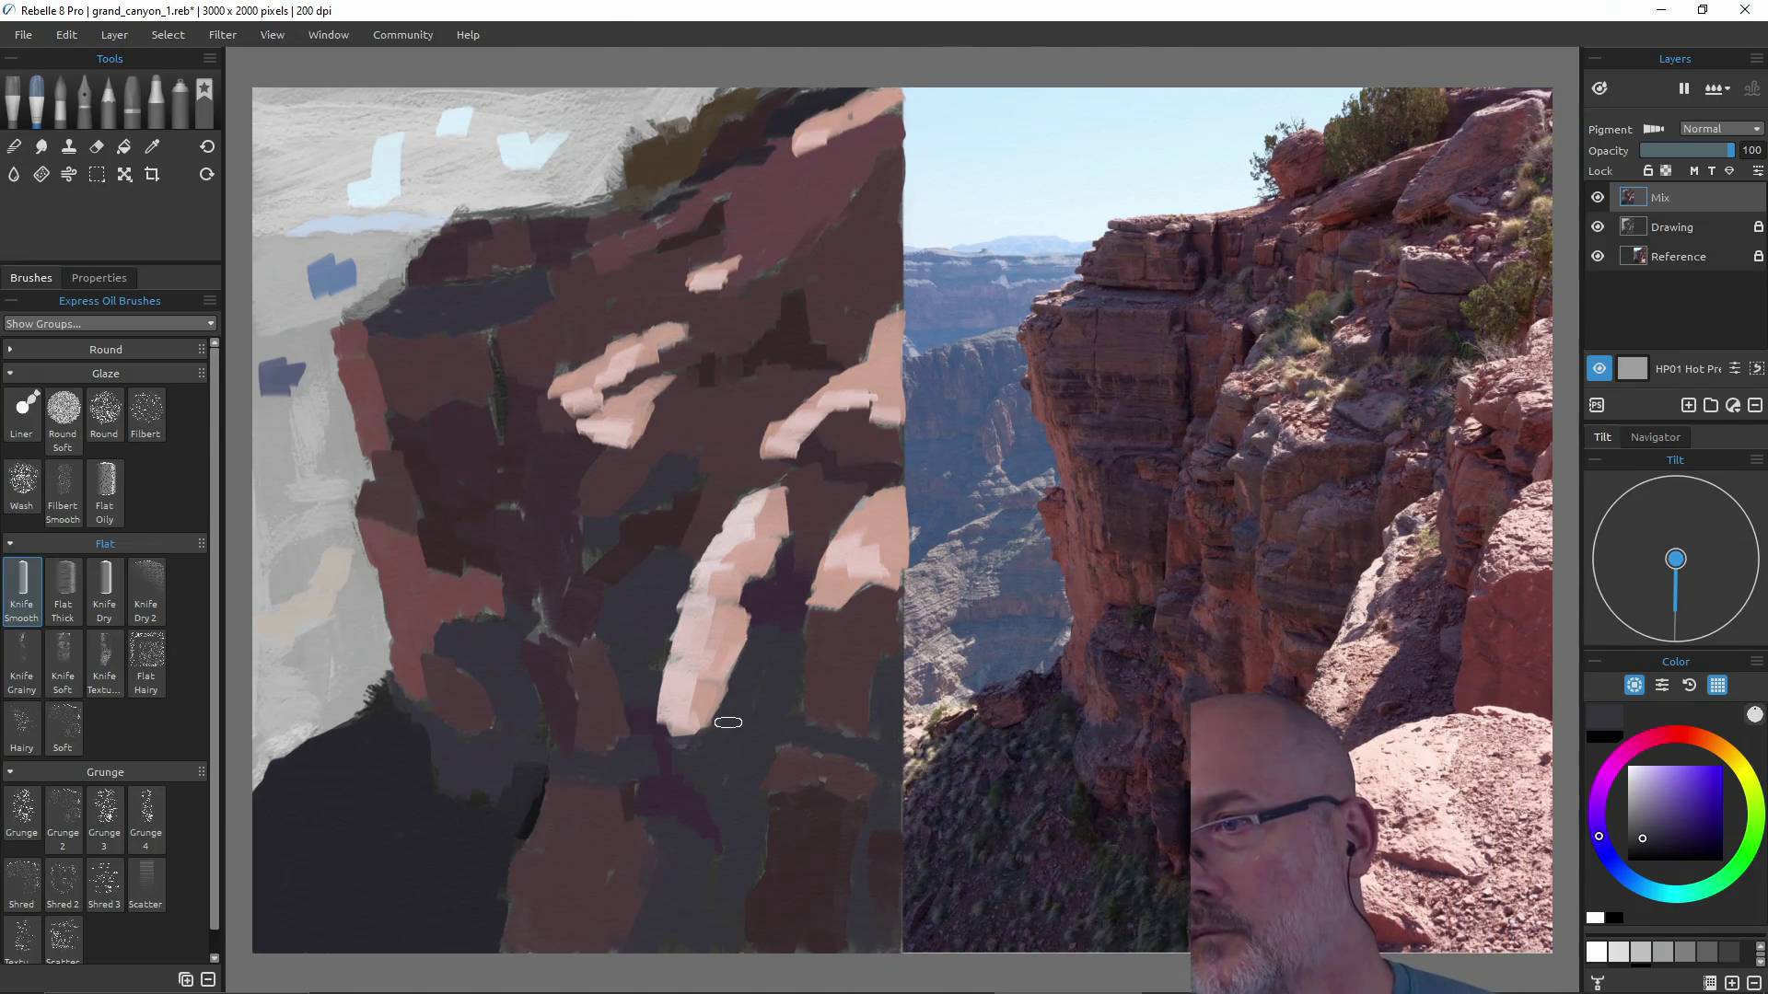
{"action": "left_click", "coordinate": [743, 611], "text": "alt"}
Sample a dark grey-blue and darken part of the lower light stroke.
{"action": "mouse_move", "coordinate": [743, 612]}
{"action": "left_mouse_down"}
{"action": "mouse_move", "coordinate": [761, 599]}
{"action": "mouse_move", "coordinate": [756, 641]}
{"action": "left_mouse_up"}
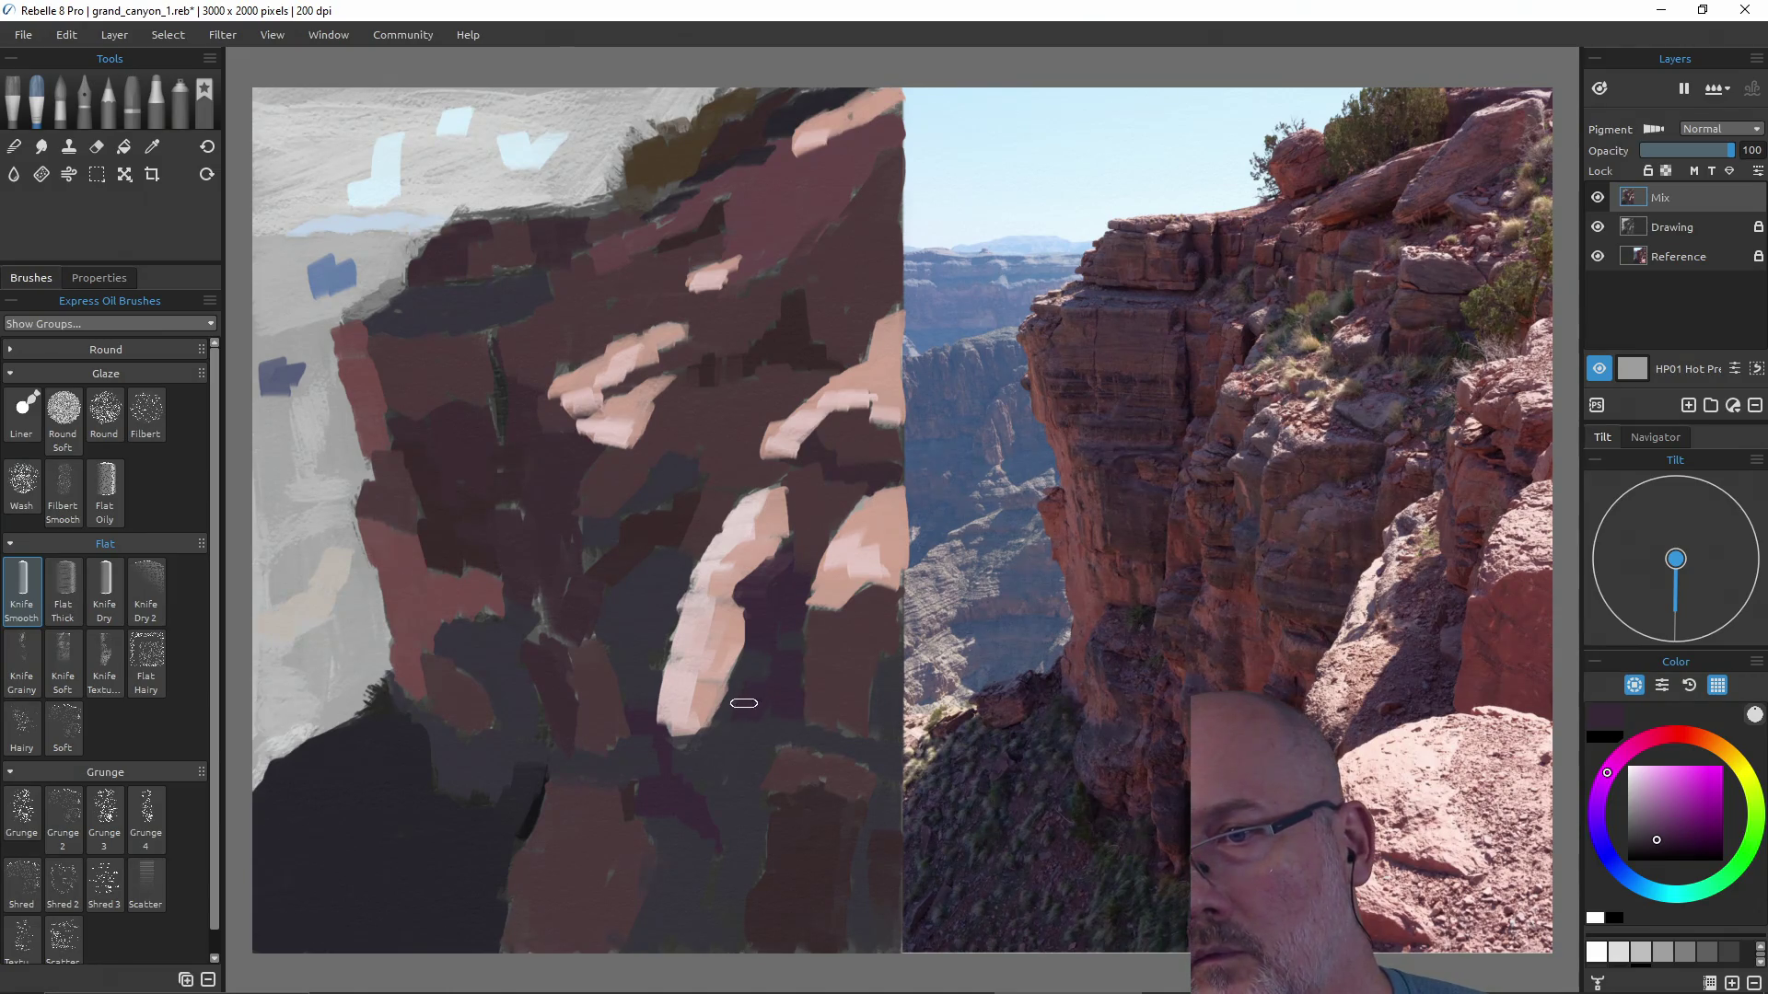
{"action": "left_click", "coordinate": [738, 738], "text": "alt"}
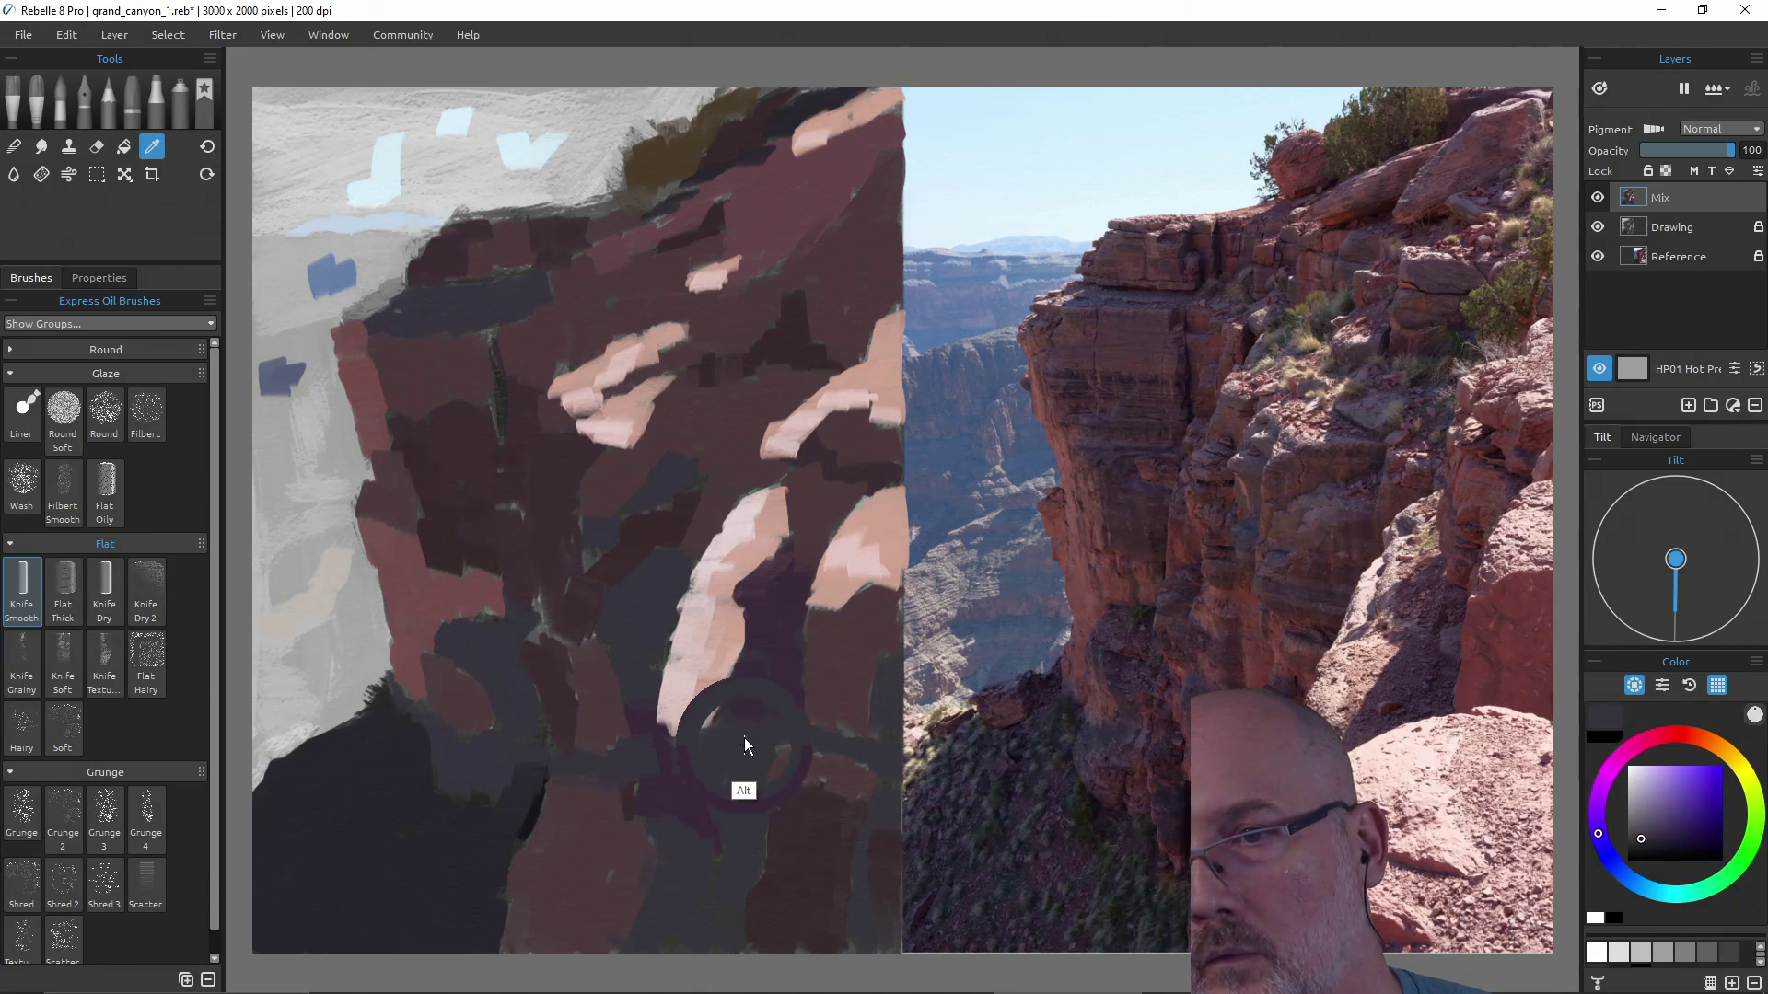
{"action": "left_click_drag", "start_coordinate": [761, 723], "coordinate": [690, 718]}
{"action": "left_click", "coordinate": [415, 848], "text": "alt"}
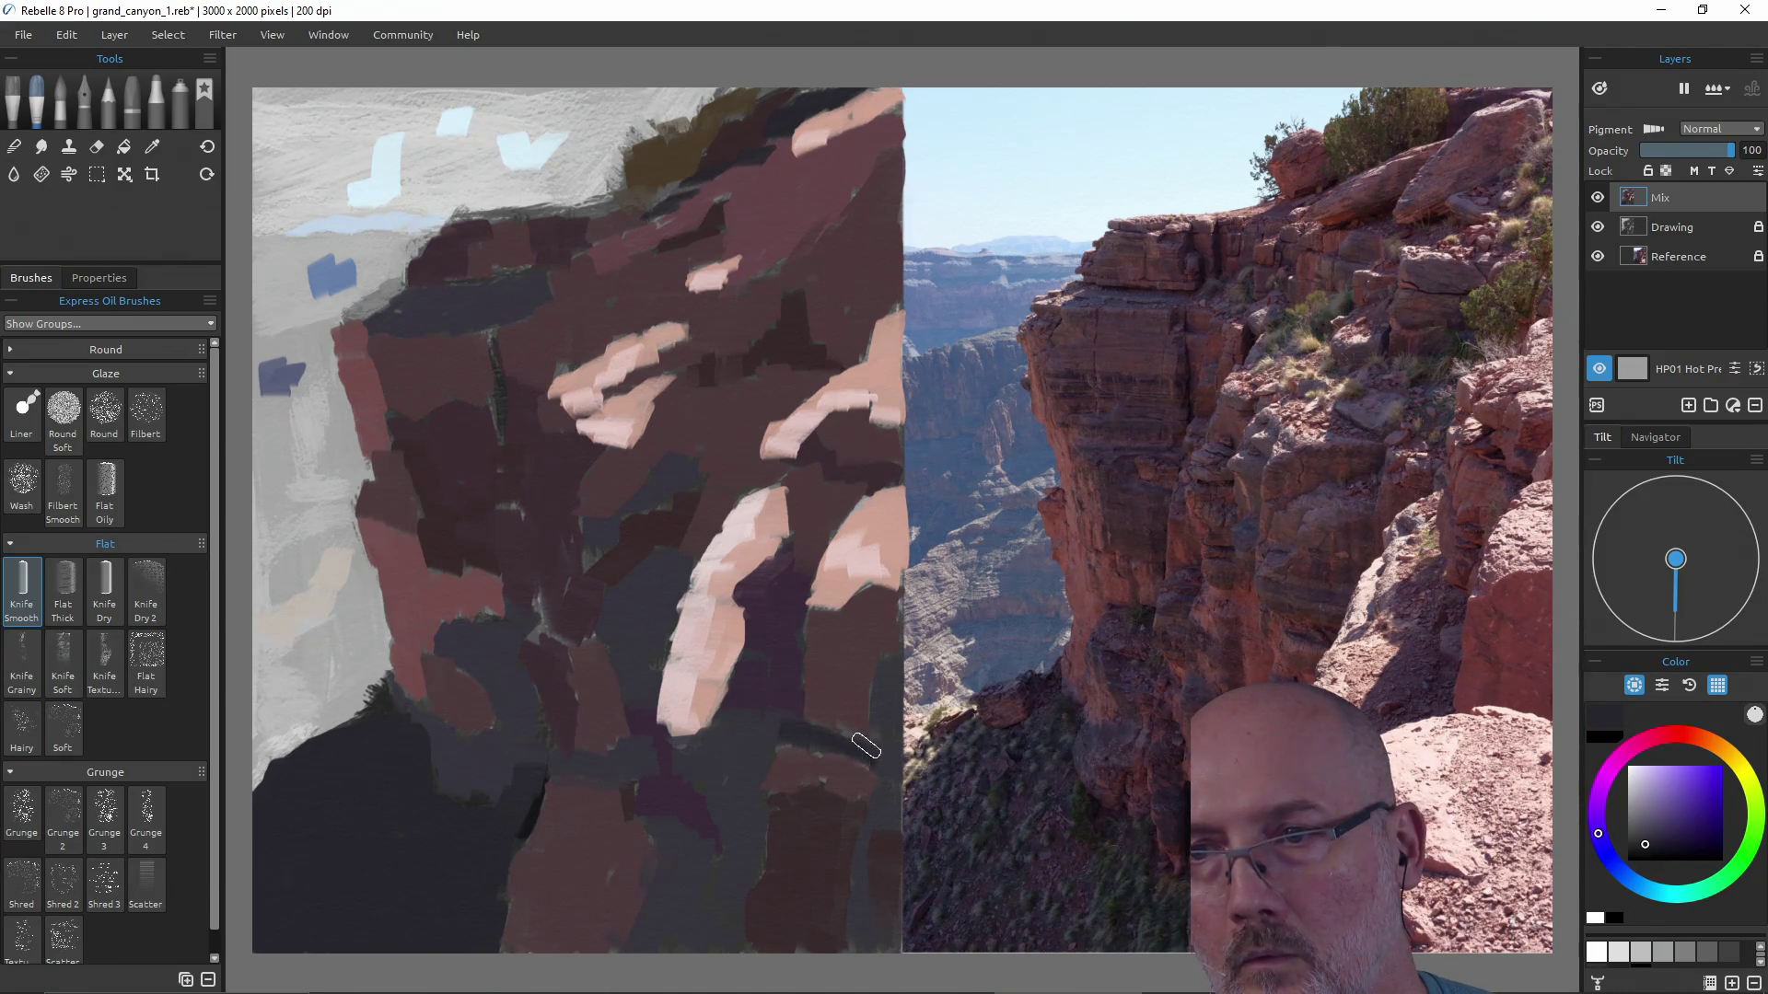
Lay dark shadow strokes down the lower right, then sample a pink-tan.
{"action": "mouse_move", "coordinate": [756, 717]}
{"action": "left_mouse_down"}
{"action": "mouse_move", "coordinate": [750, 777]}
{"action": "mouse_move", "coordinate": [731, 788]}
{"action": "mouse_move", "coordinate": [731, 723]}
{"action": "left_mouse_up"}
{"action": "mouse_move", "coordinate": [727, 833]}
{"action": "left_mouse_down"}
{"action": "mouse_move", "coordinate": [741, 679]}
{"action": "mouse_move", "coordinate": [786, 672]}
{"action": "left_mouse_up"}
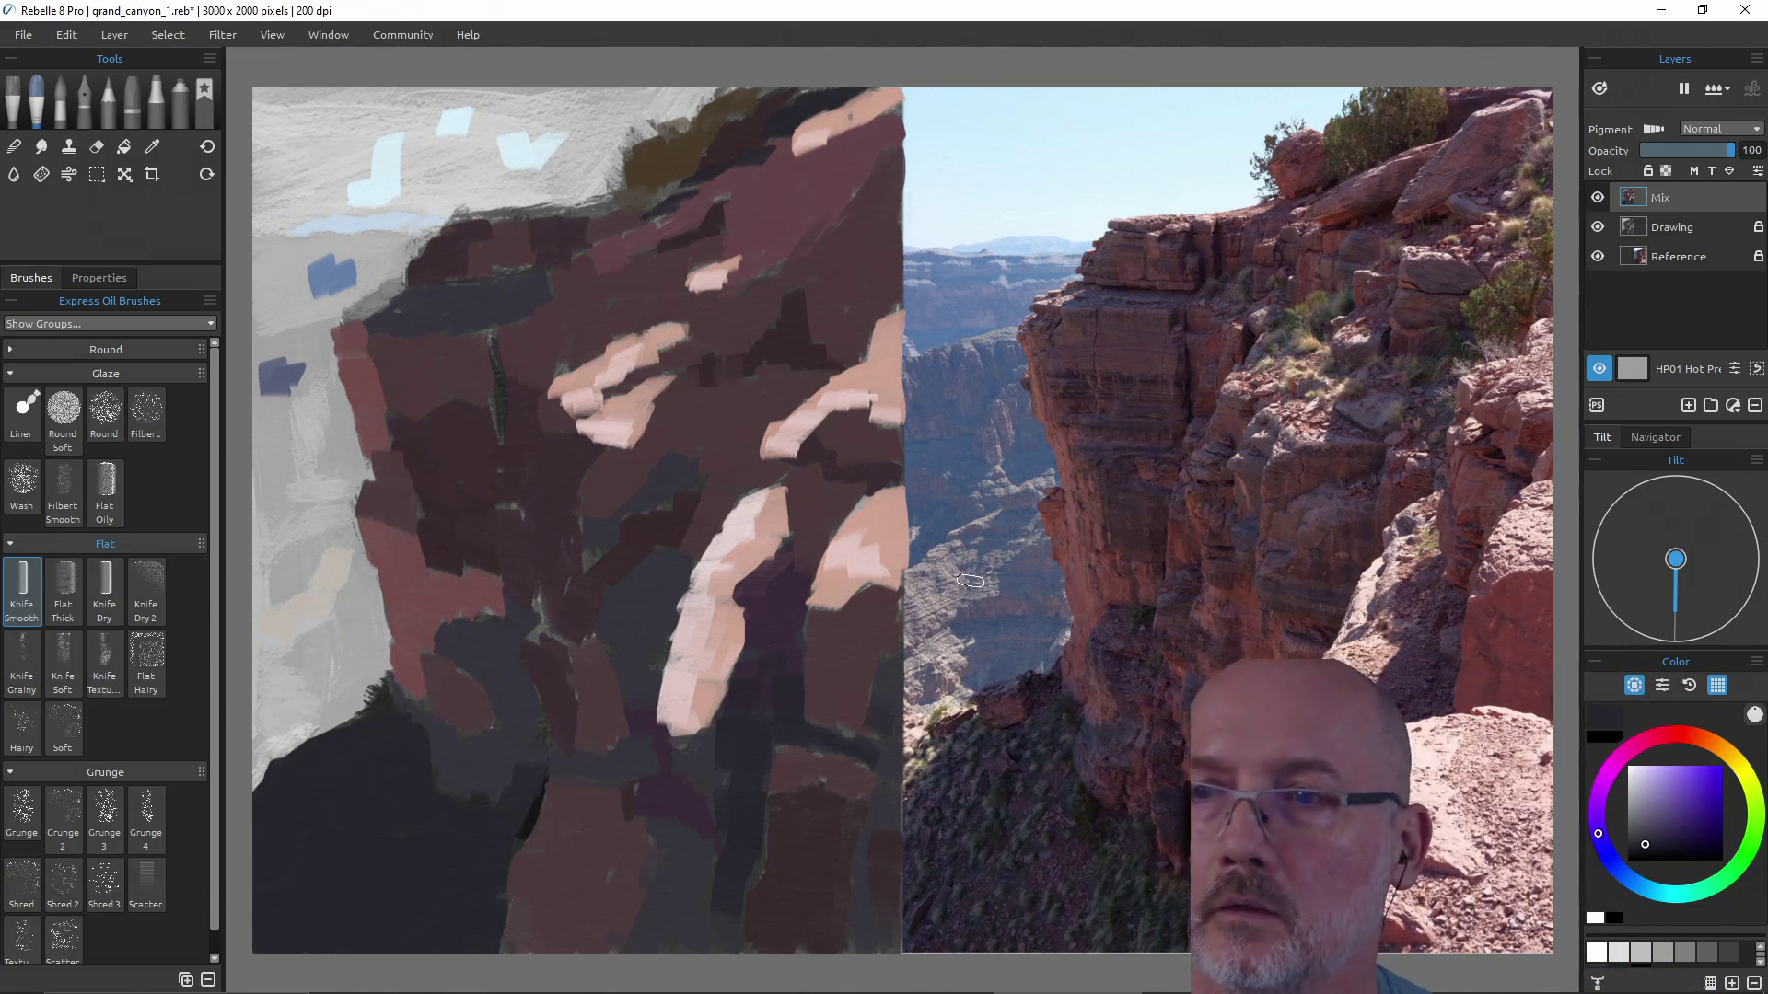
{"action": "left_click", "coordinate": [859, 380], "text": "alt"}
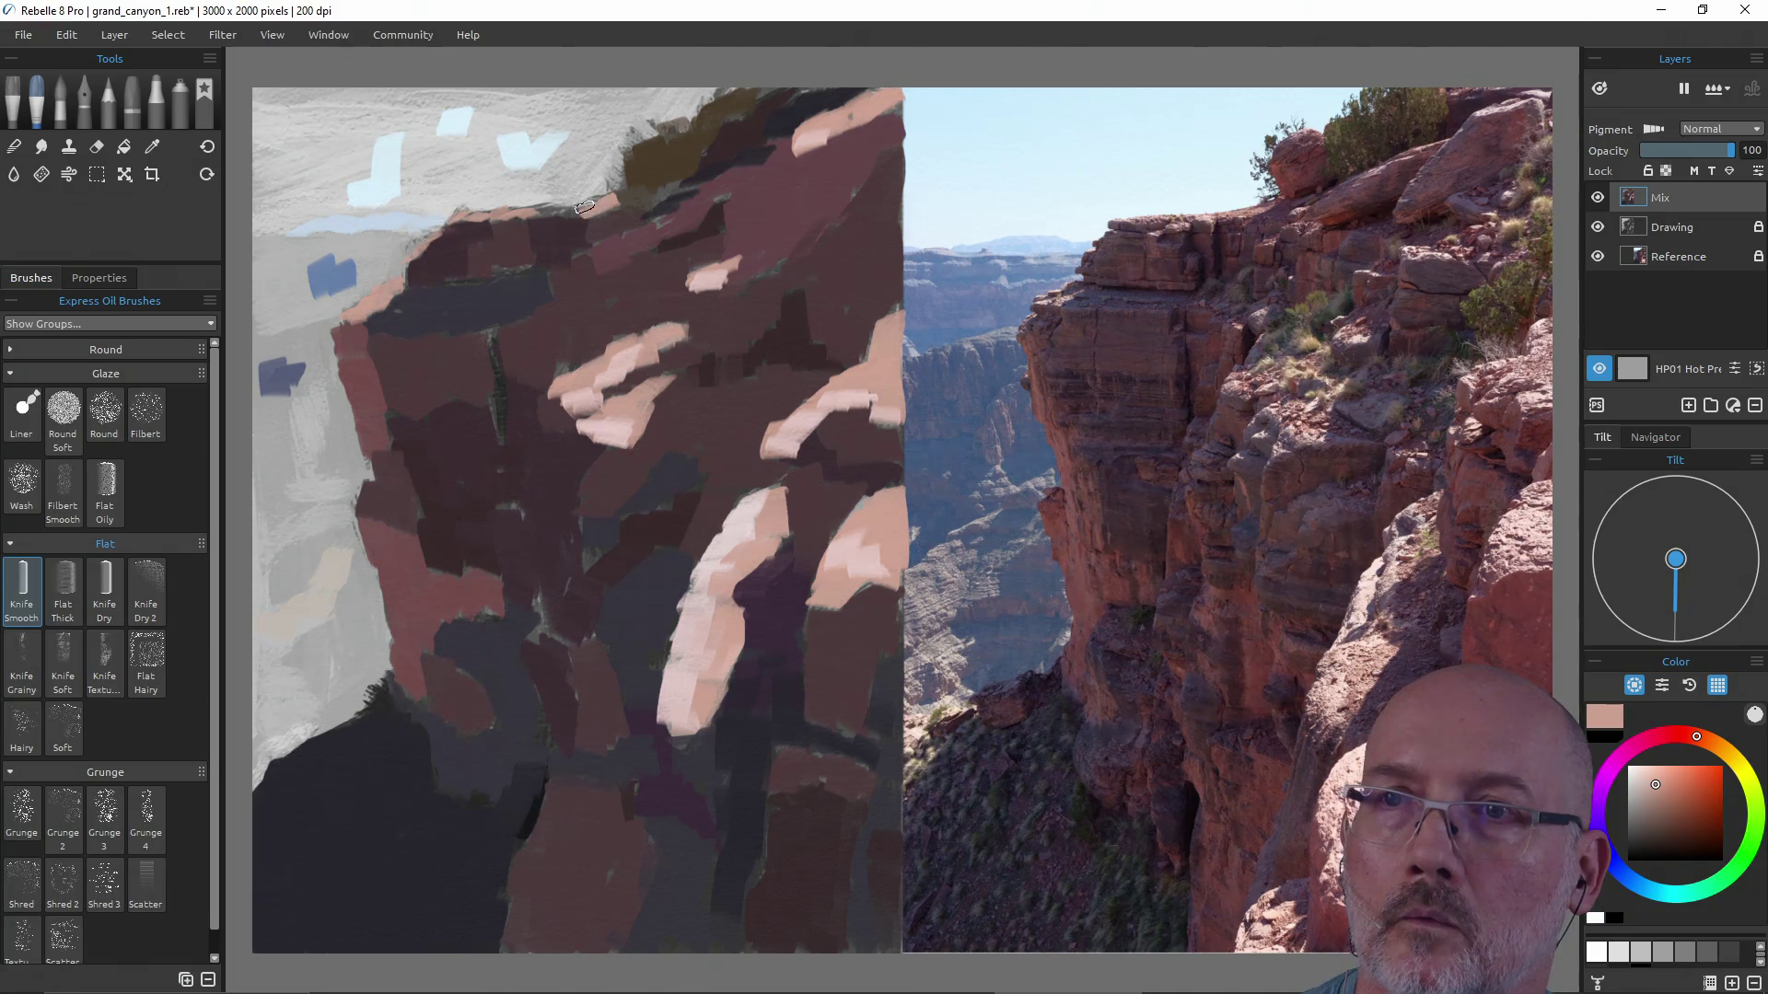
Save the painting, then paint a dark grey stroke below the light rock.
{"action": "left_click", "coordinate": [614, 423], "text": "ctrl"}
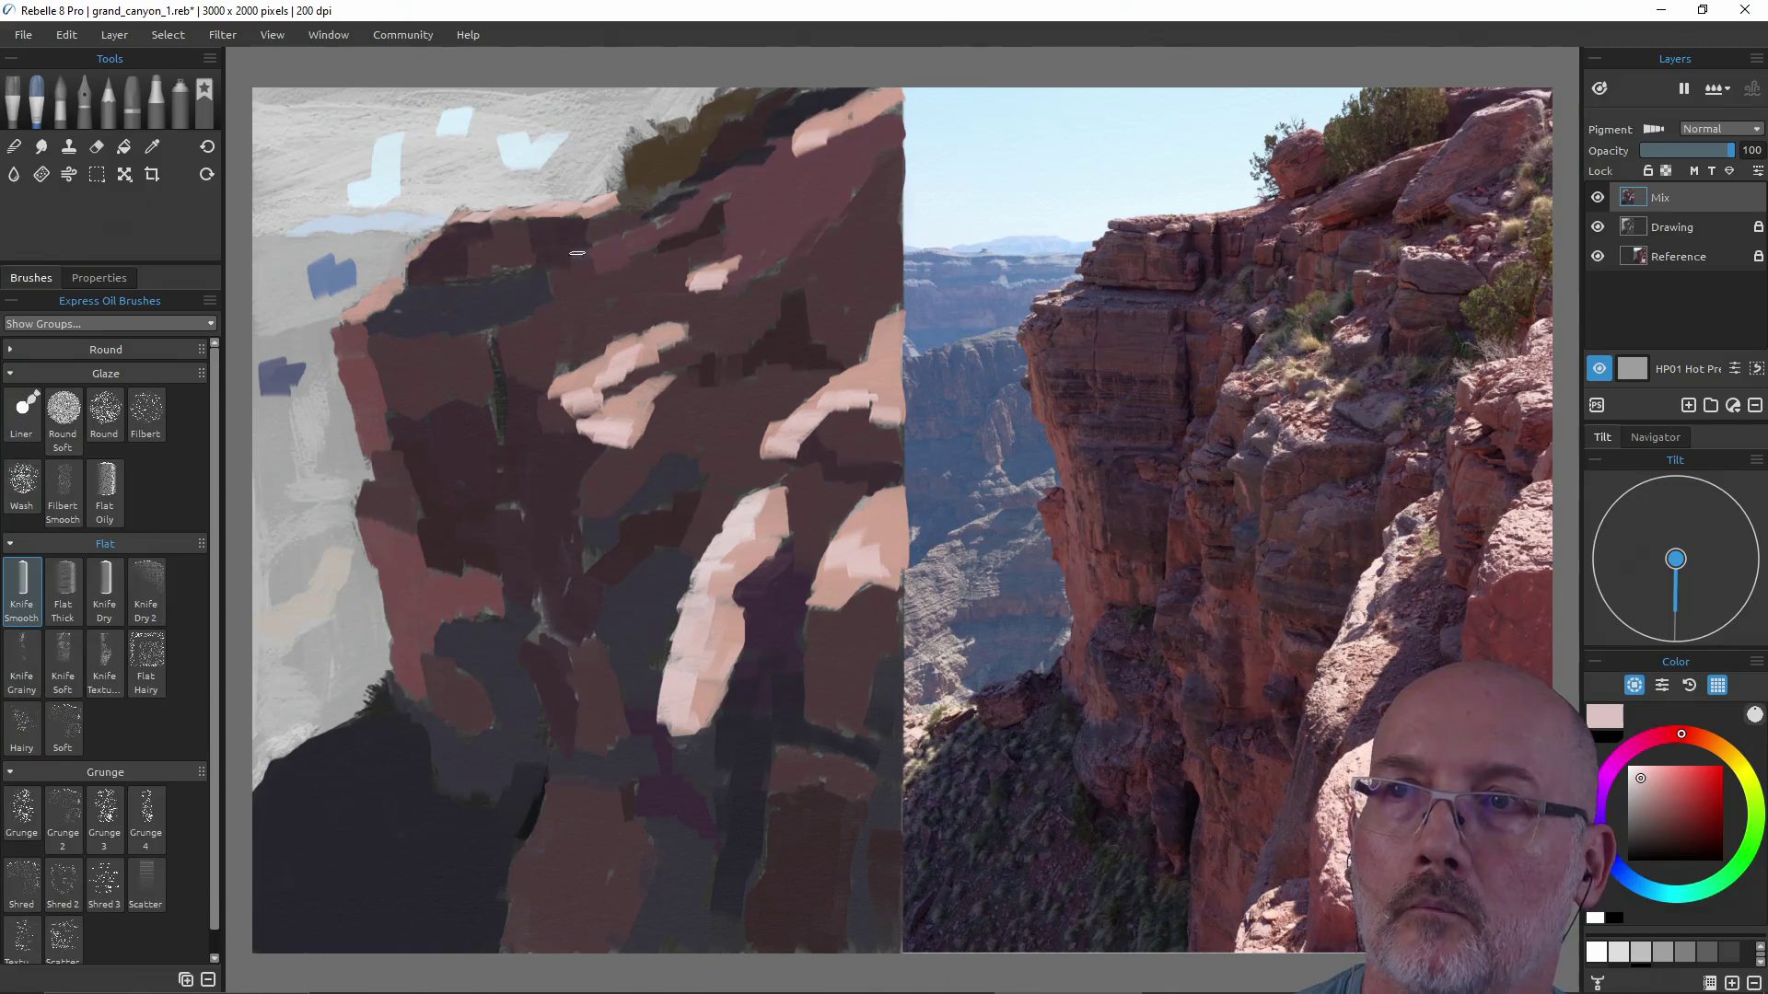
{"action": "key", "text": "ctrl+s"}
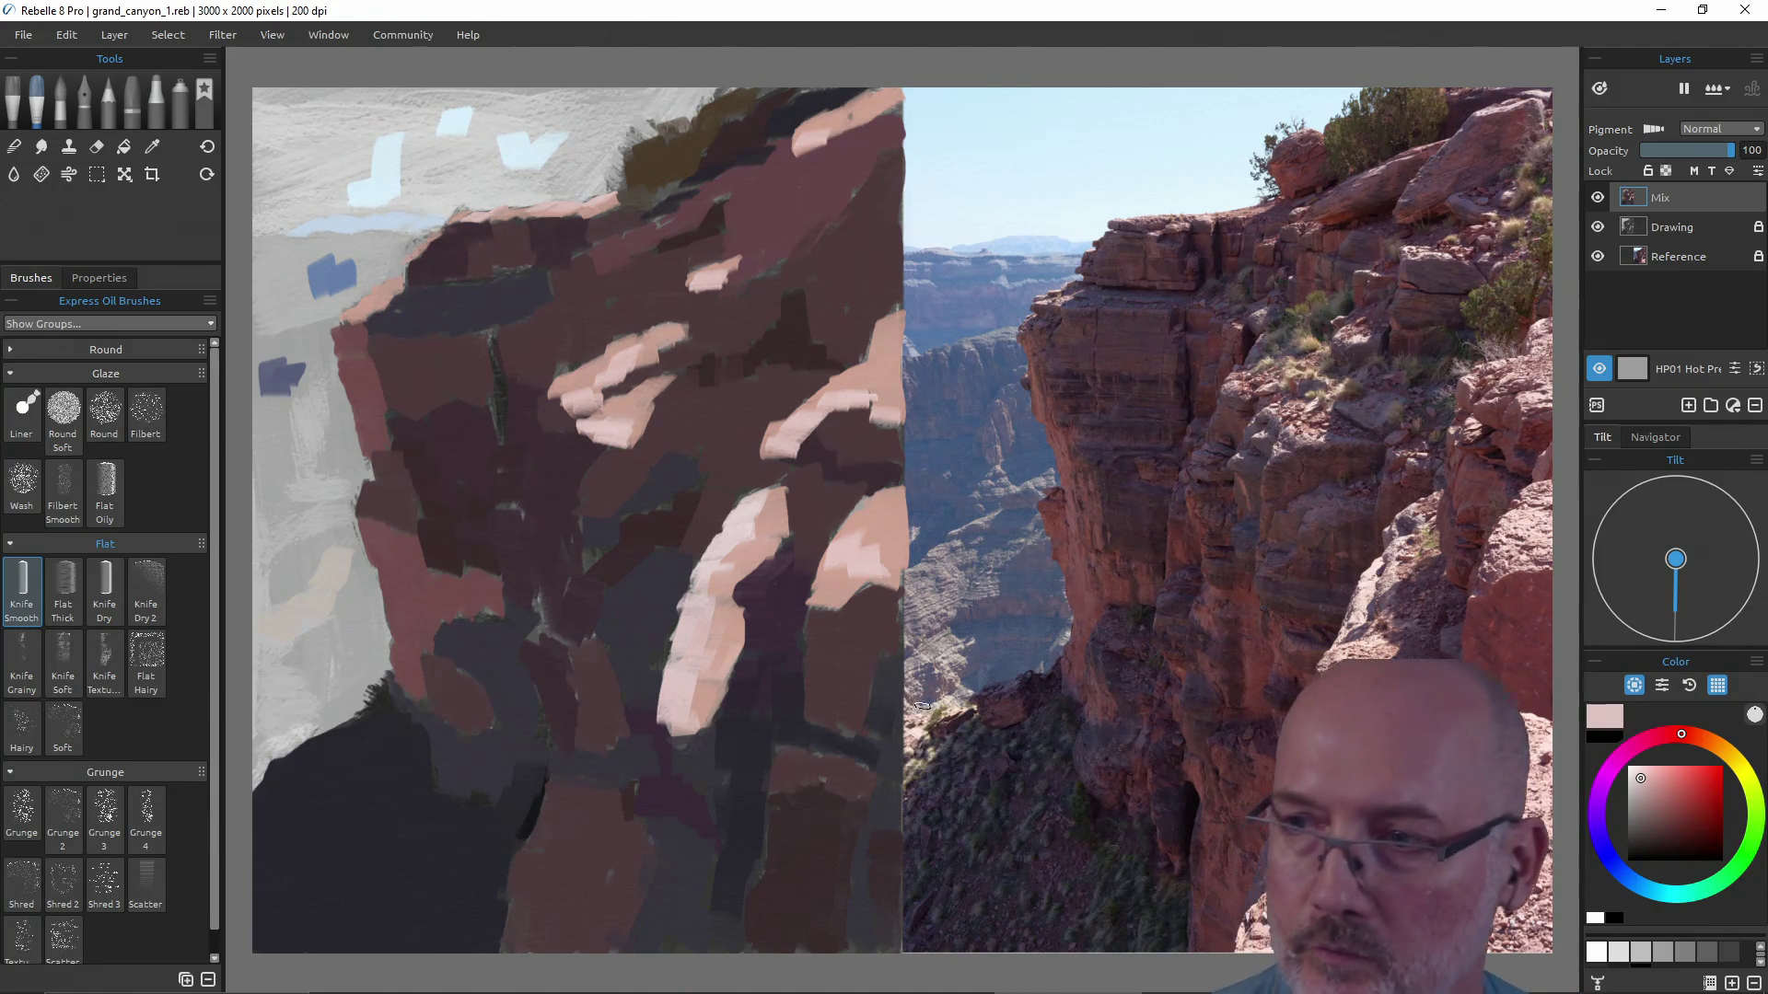
{"action": "left_click", "coordinate": [615, 707], "text": "alt"}
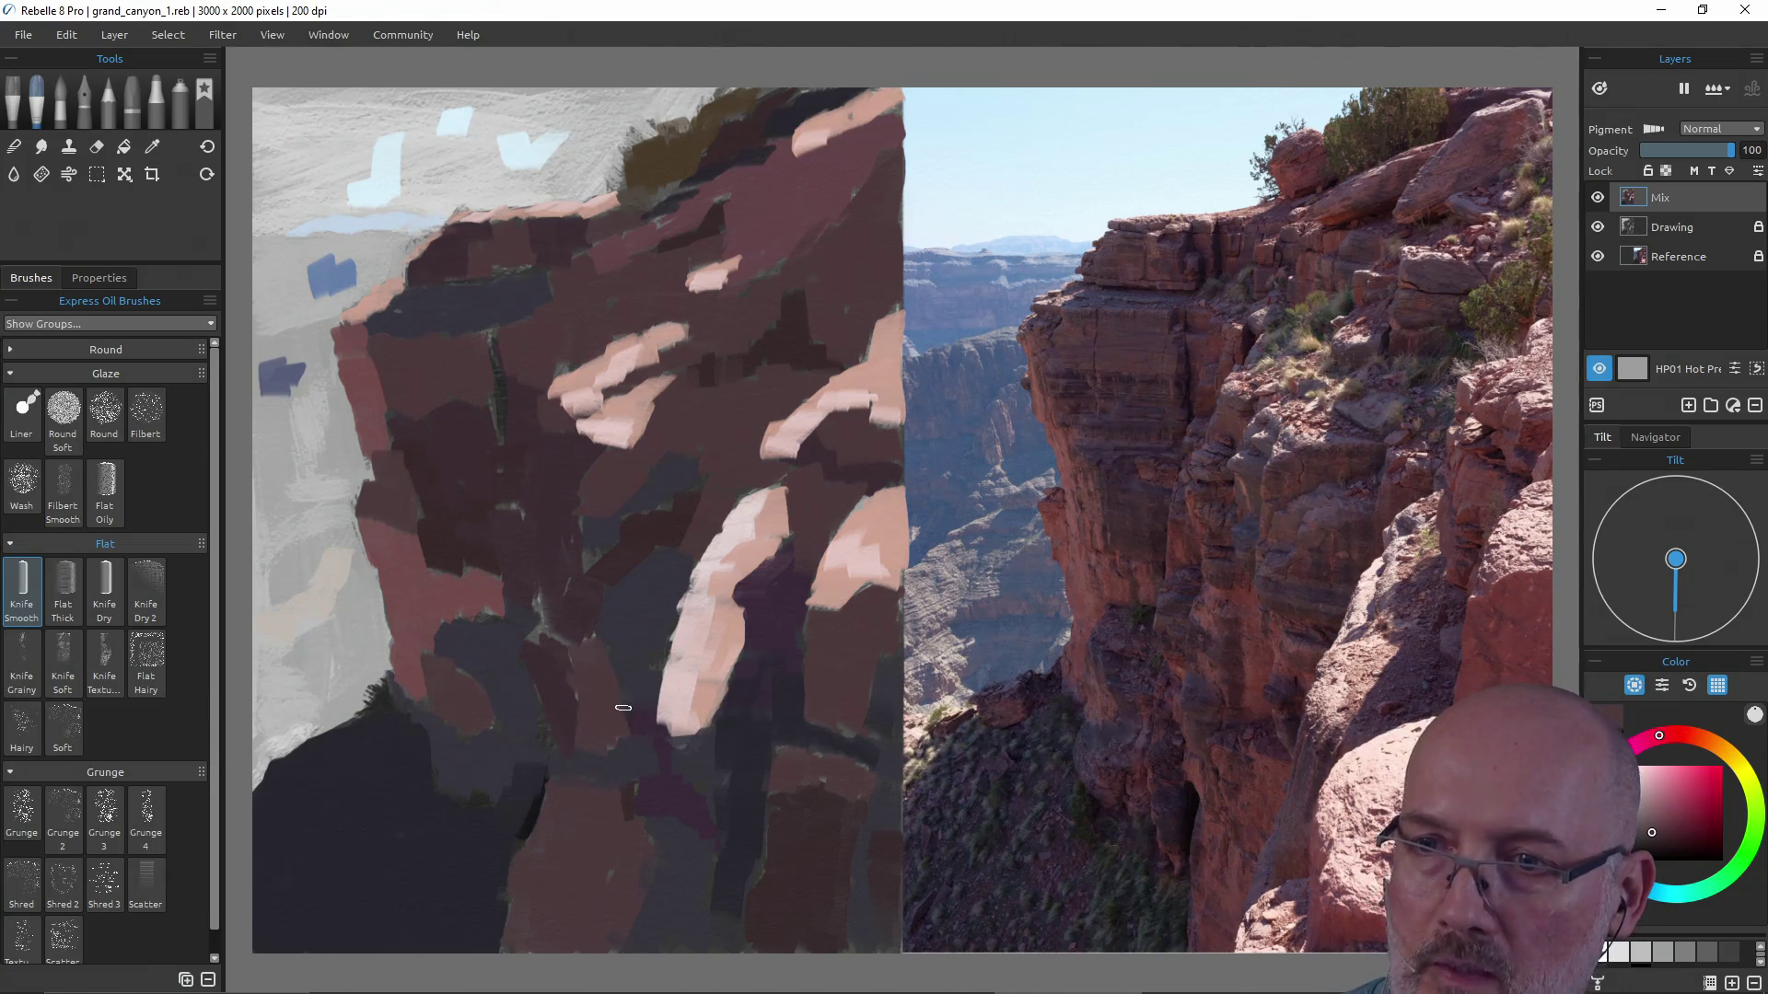
{"action": "left_click_drag", "start_coordinate": [702, 744], "coordinate": [703, 755]}
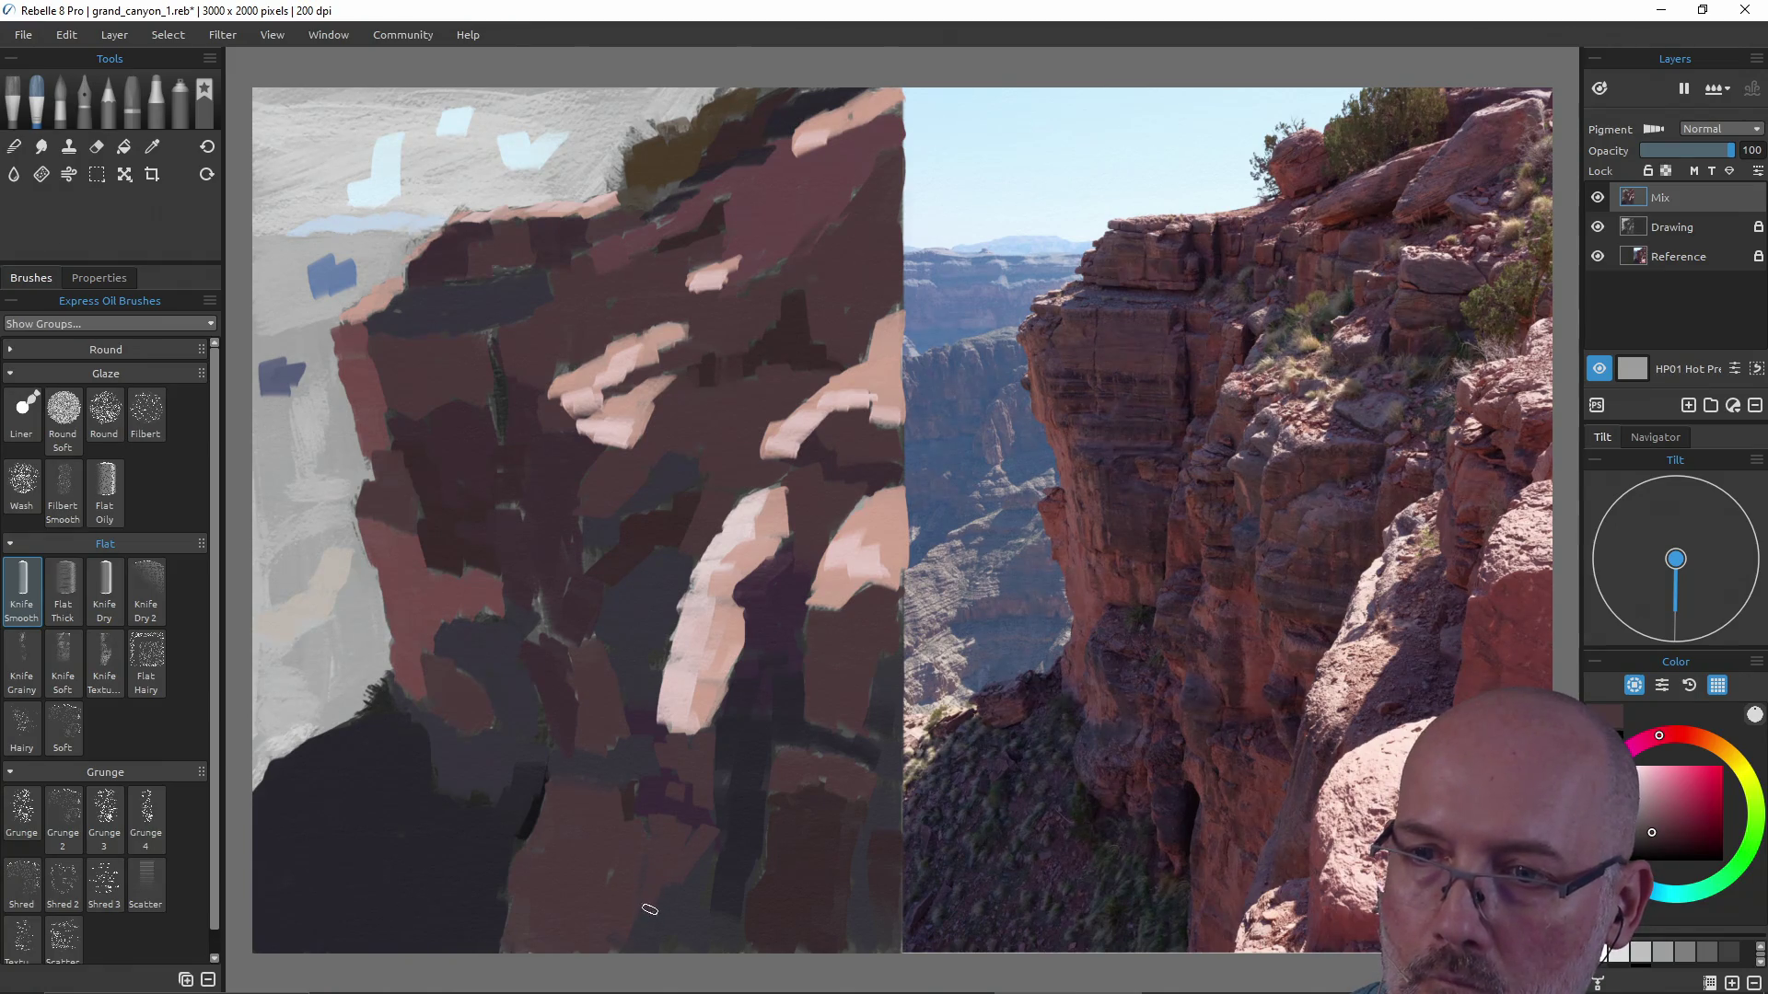
Break up the dark lower rock with reddish and pink block strokes.
{"action": "left_click", "coordinate": [419, 617], "text": "alt"}
{"action": "mouse_move", "coordinate": [603, 812]}
{"action": "left_mouse_down"}
{"action": "mouse_move", "coordinate": [623, 889]}
{"action": "mouse_move", "coordinate": [600, 838]}
{"action": "left_mouse_up"}
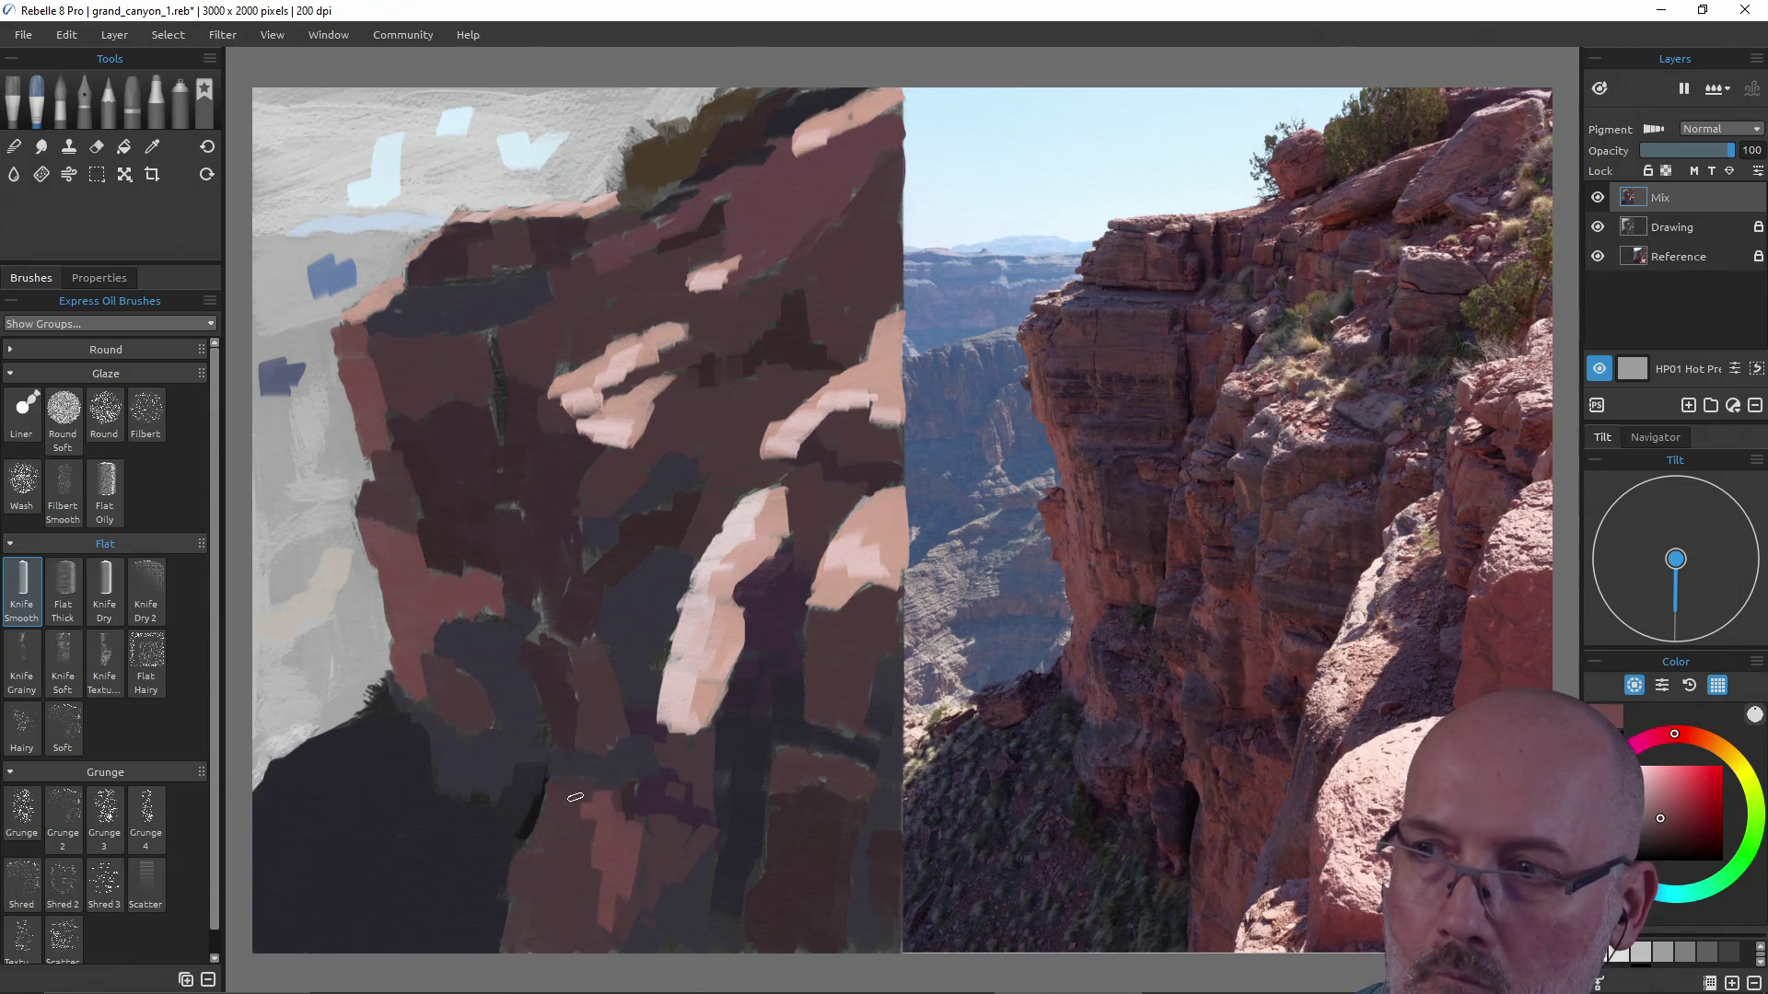
{"action": "left_click_drag", "start_coordinate": [585, 682], "coordinate": [589, 746]}
{"action": "left_click_drag", "start_coordinate": [585, 685], "coordinate": [584, 651]}
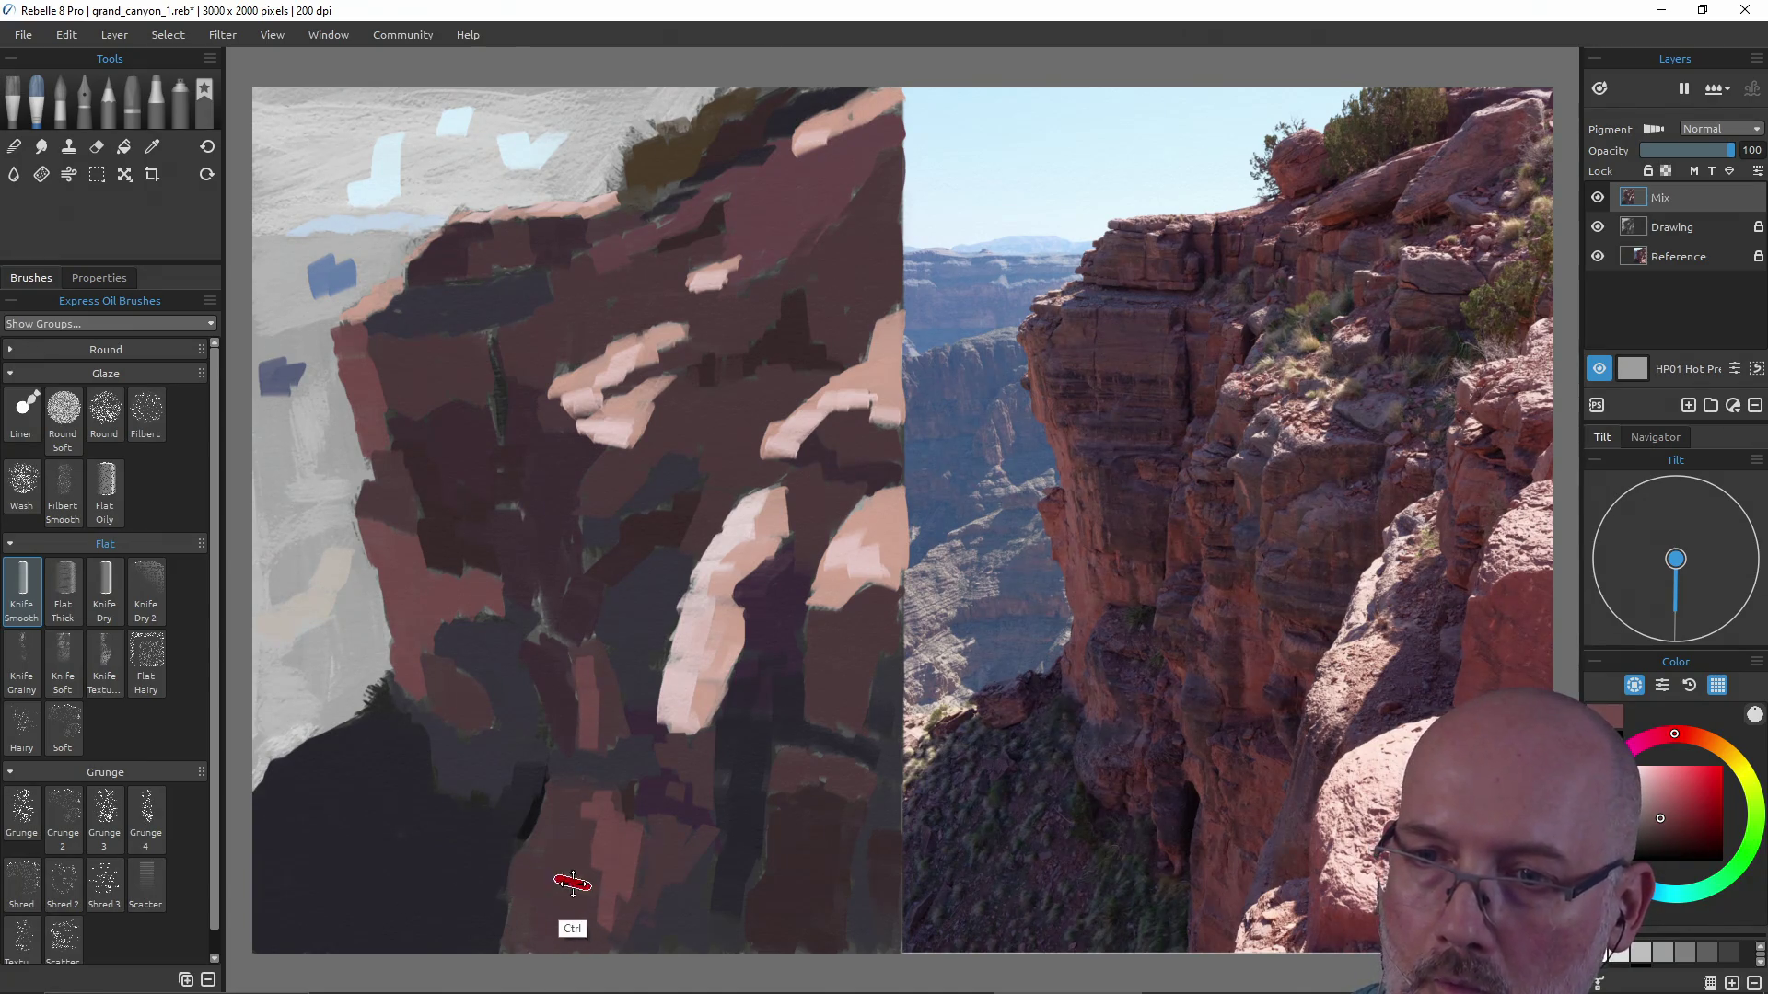
{"action": "left_click_drag", "start_coordinate": [577, 876], "coordinate": [572, 935]}
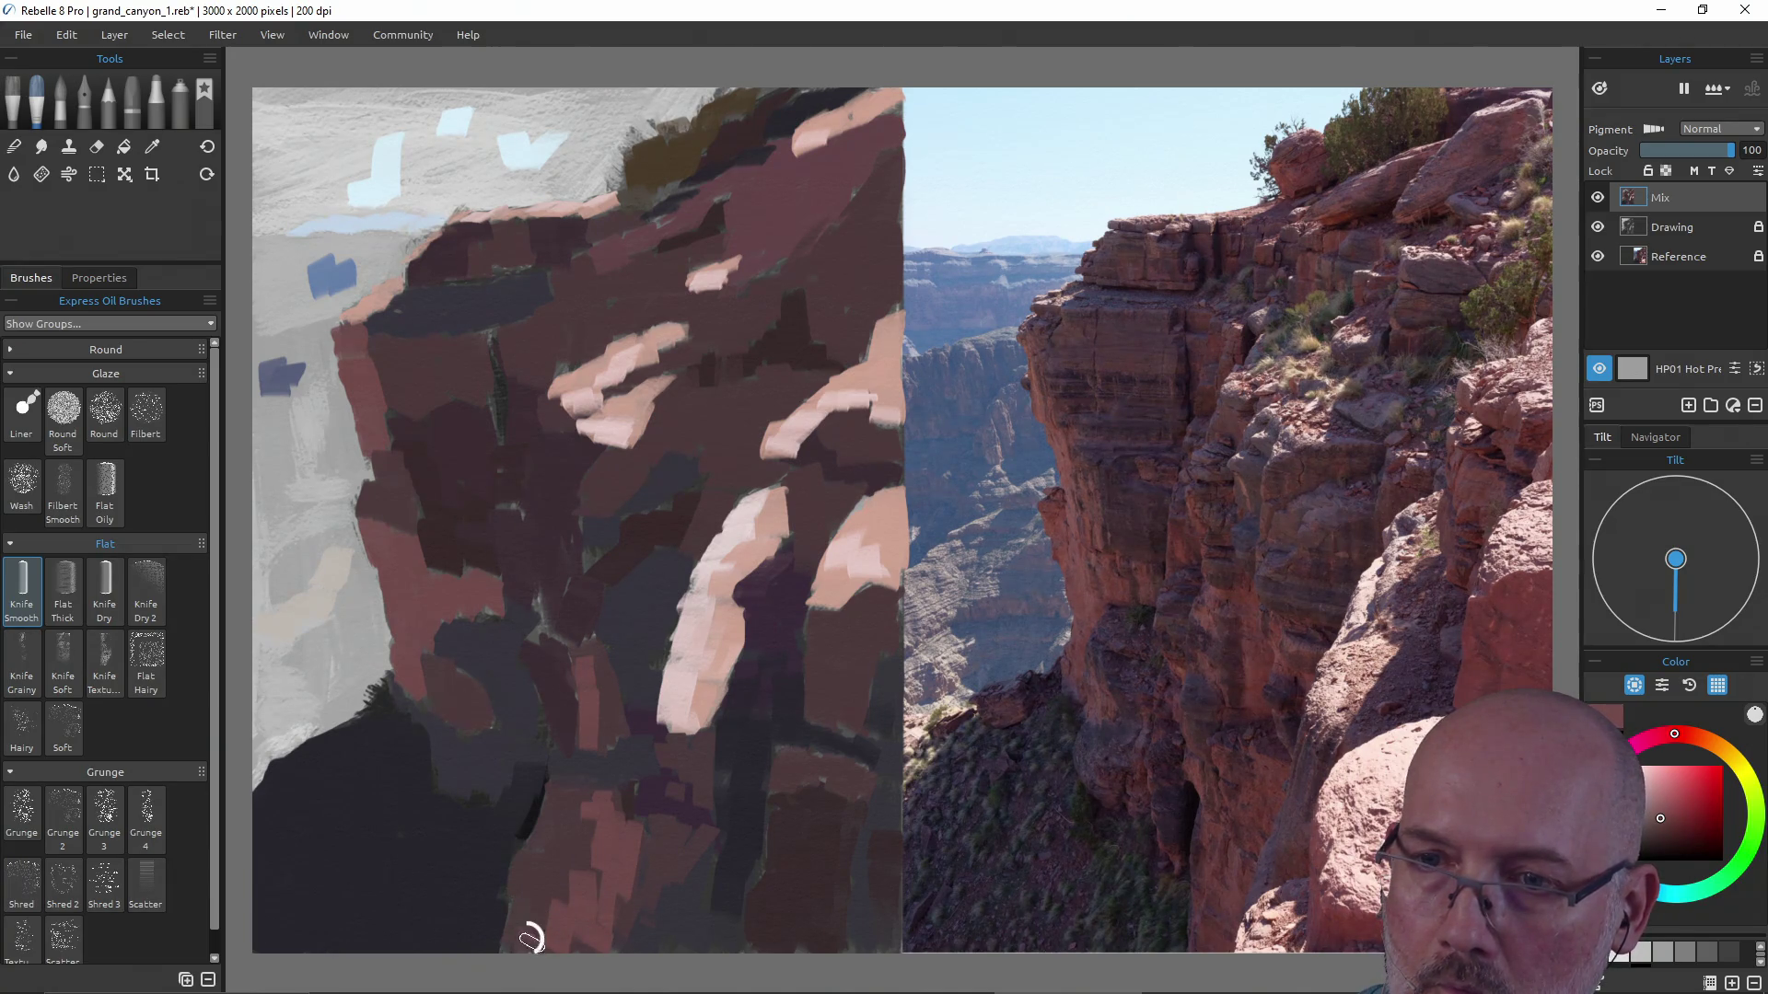
{"action": "mouse_move", "coordinate": [536, 923]}
{"action": "left_mouse_down"}
{"action": "mouse_move", "coordinate": [578, 794]}
{"action": "mouse_move", "coordinate": [568, 935]}
{"action": "left_mouse_up"}
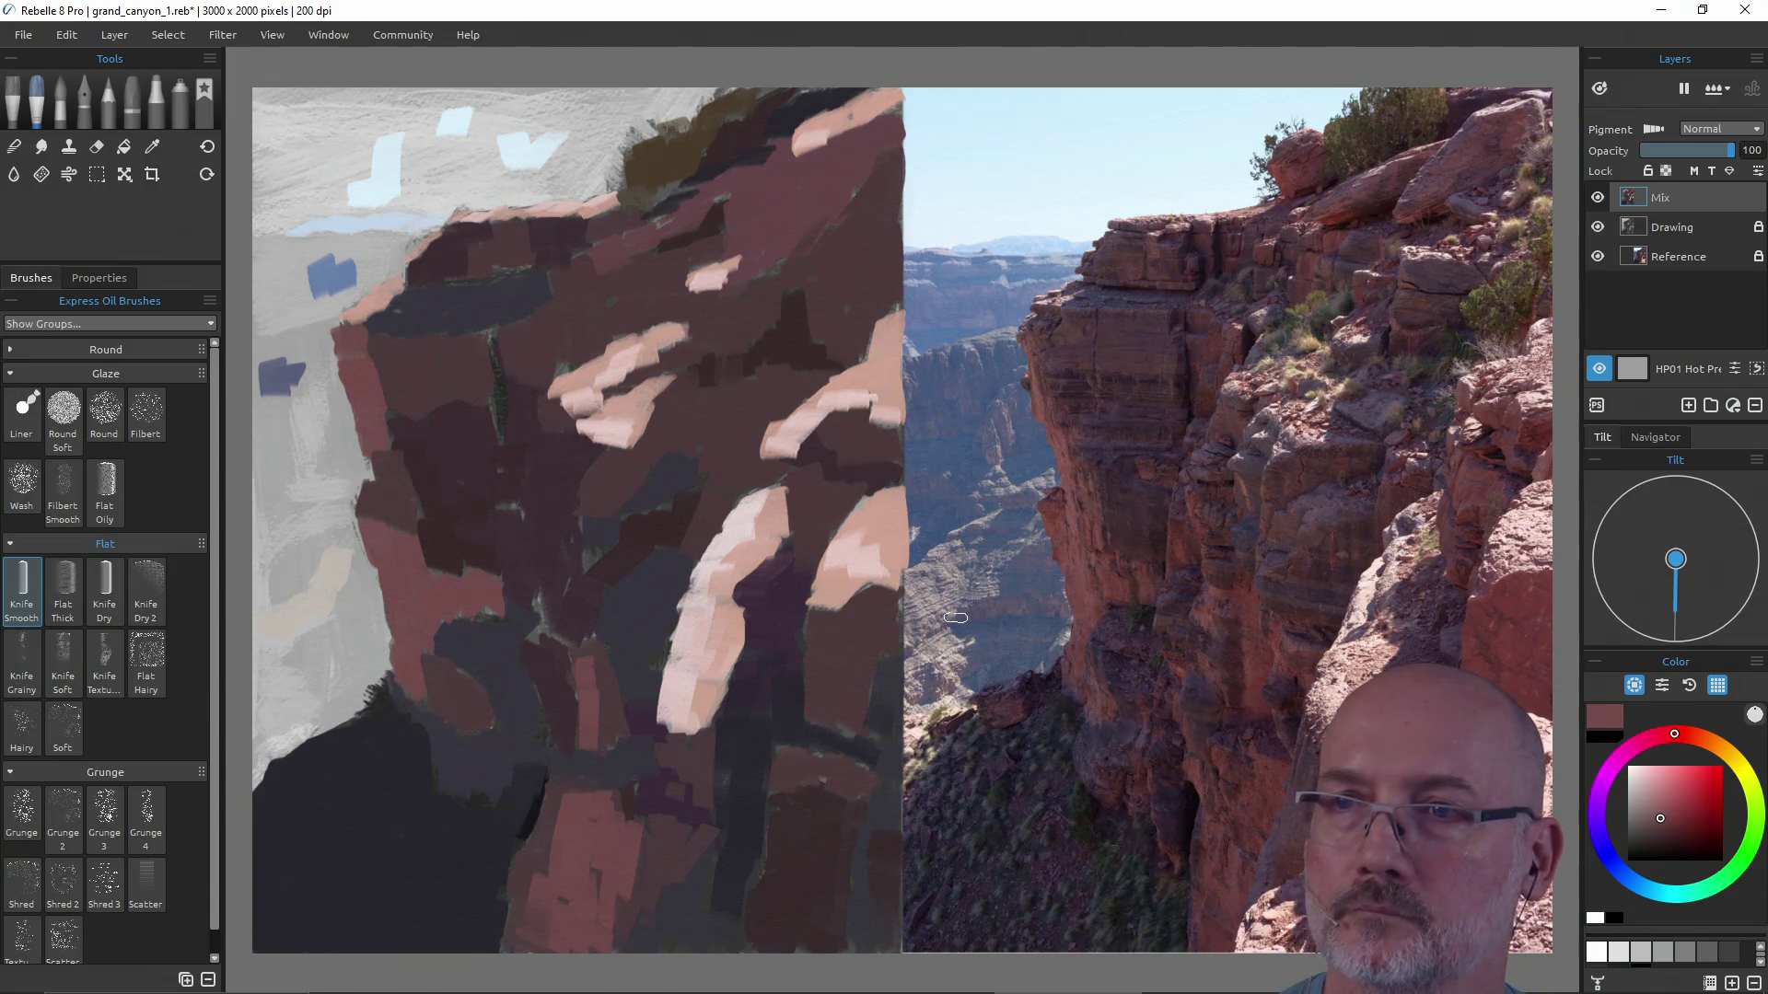
Sample light blue and paint sky along and beside the cliff top.
{"action": "left_click", "coordinate": [453, 119], "text": "alt"}
{"action": "mouse_move", "coordinate": [552, 145]}
{"action": "left_mouse_down"}
{"action": "mouse_move", "coordinate": [616, 183]}
{"action": "mouse_move", "coordinate": [608, 165]}
{"action": "mouse_move", "coordinate": [667, 105]}
{"action": "left_mouse_up"}
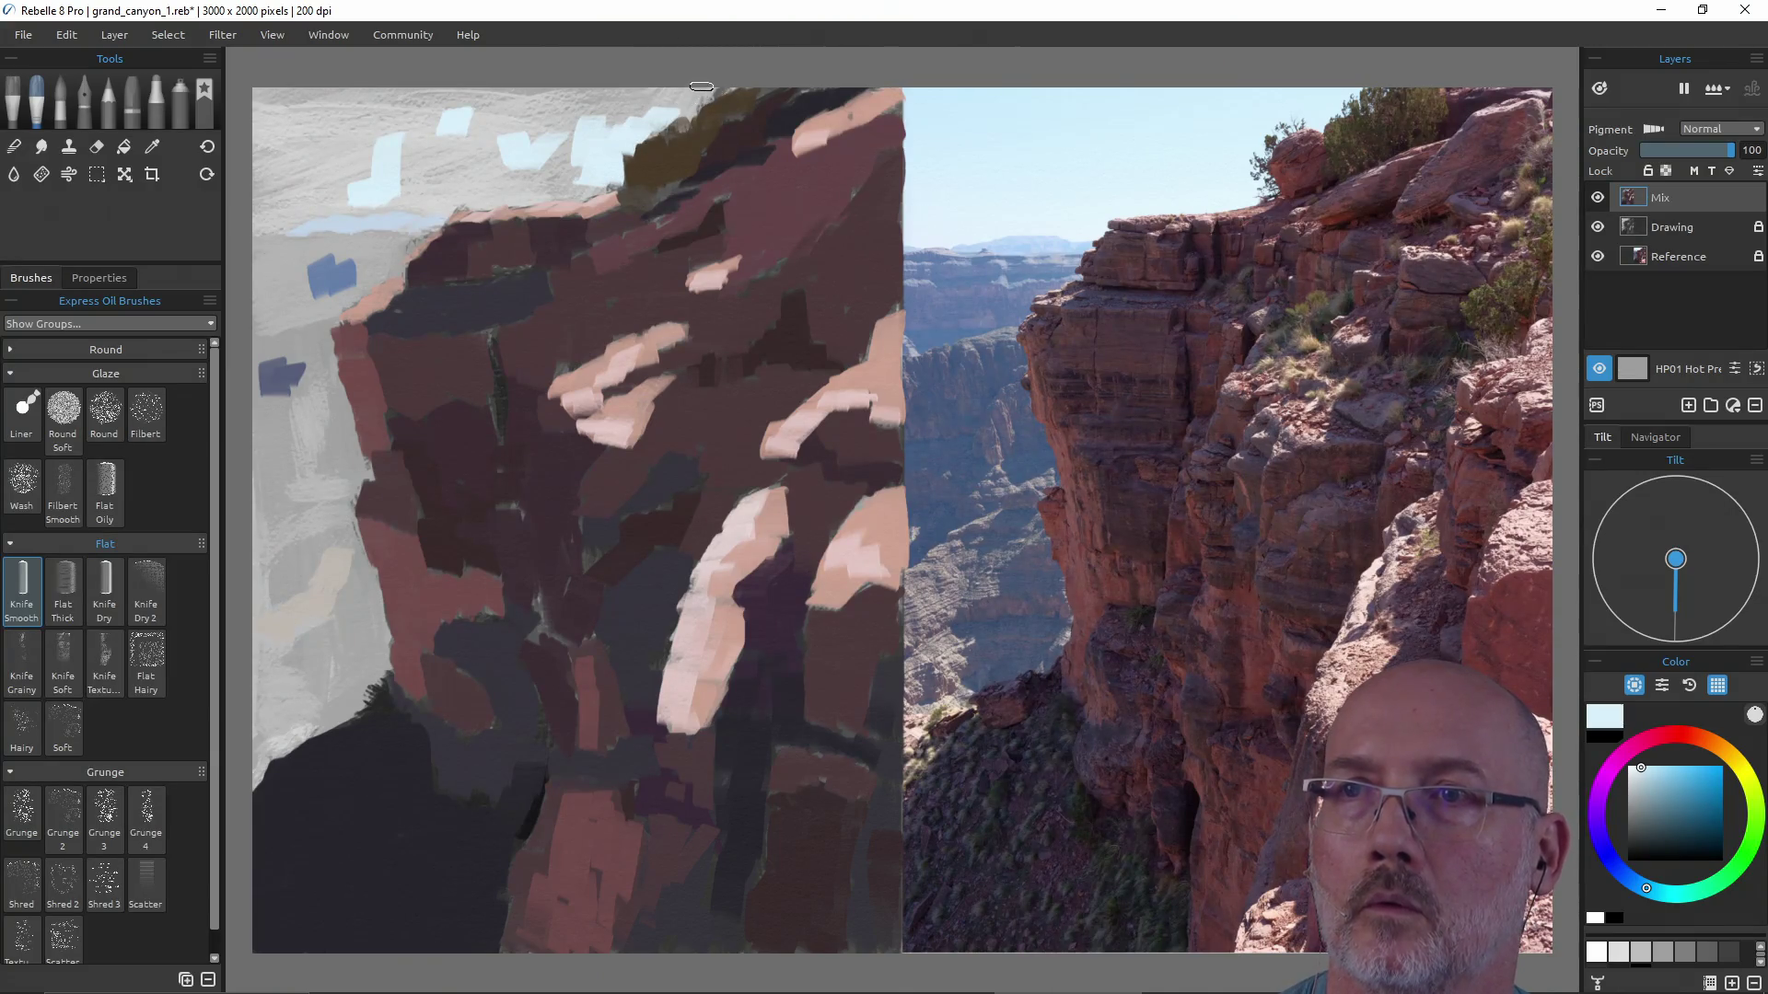
{"action": "left_click_drag", "start_coordinate": [669, 79], "coordinate": [631, 93]}
{"action": "mouse_move", "coordinate": [577, 194]}
{"action": "left_mouse_down"}
{"action": "mouse_move", "coordinate": [565, 119]}
{"action": "mouse_move", "coordinate": [606, 78]}
{"action": "mouse_move", "coordinate": [537, 168]}
{"action": "mouse_move", "coordinate": [261, 100]}
{"action": "mouse_move", "coordinate": [455, 122]}
{"action": "mouse_move", "coordinate": [296, 158]}
{"action": "mouse_move", "coordinate": [517, 154]}
{"action": "mouse_move", "coordinate": [299, 174]}
{"action": "left_mouse_up"}
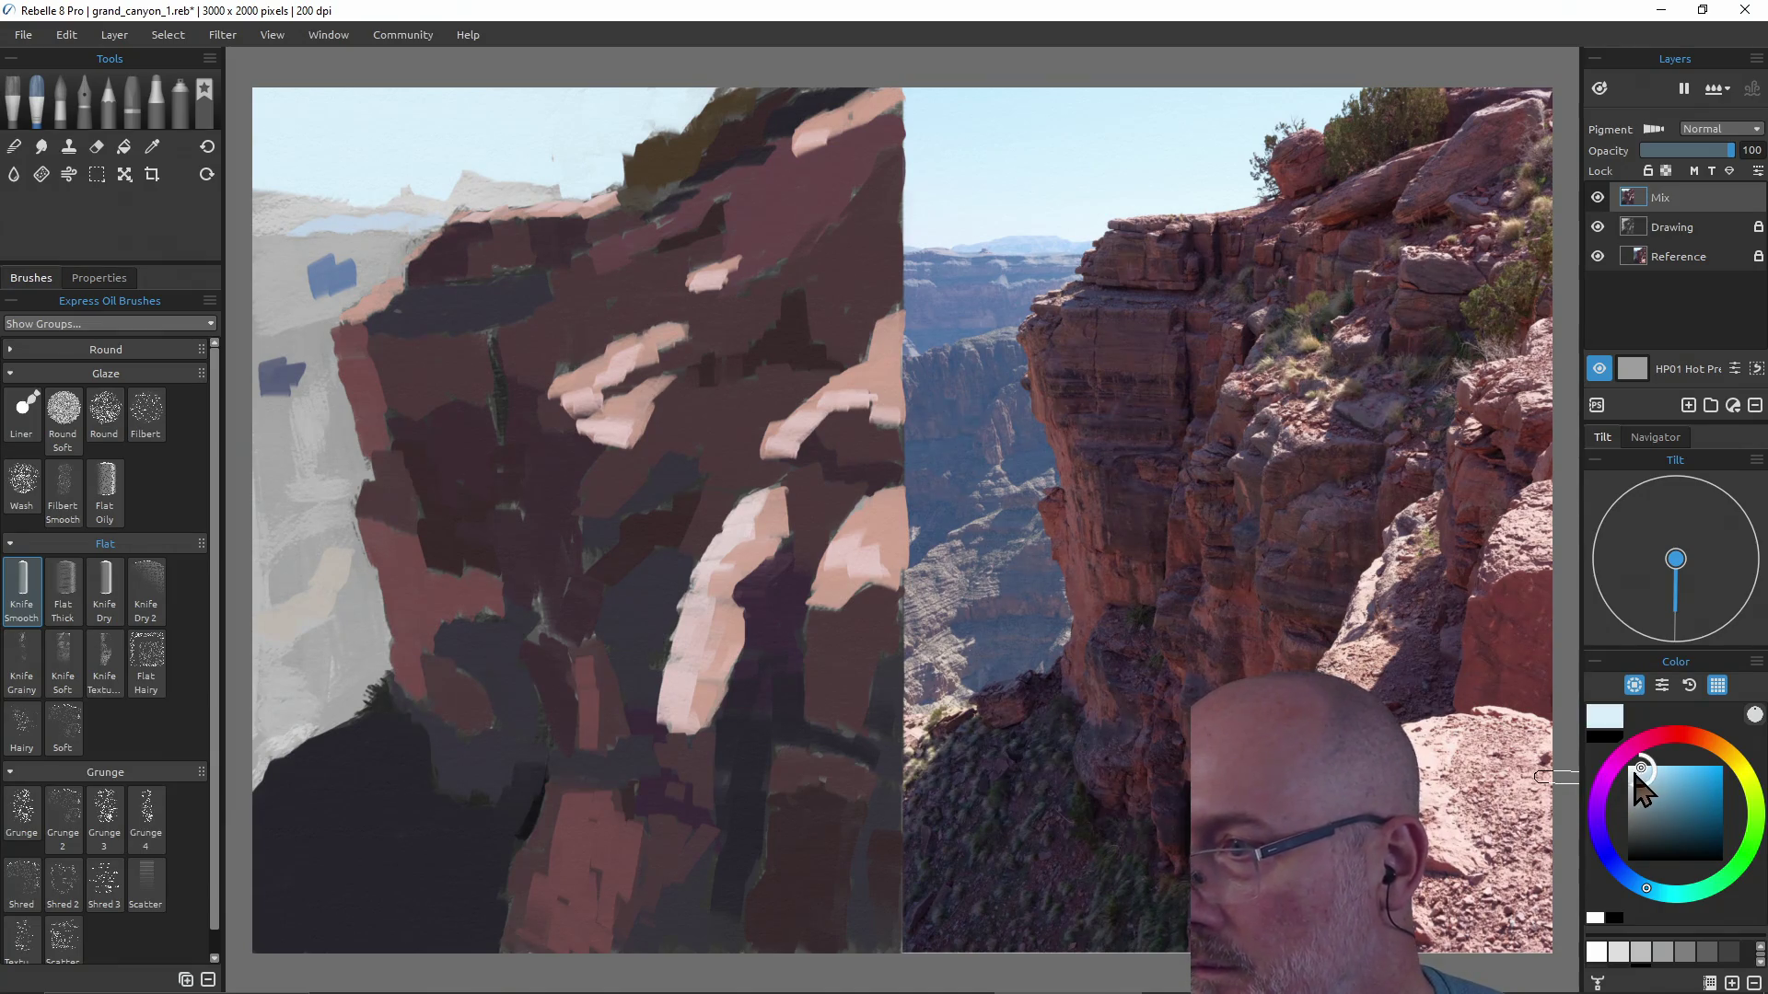
With a greyer blue and smaller brush, paint sky over the grey peak and strip left of the cliff.
{"action": "left_click_drag", "start_coordinate": [1643, 769], "coordinate": [1637, 774]}
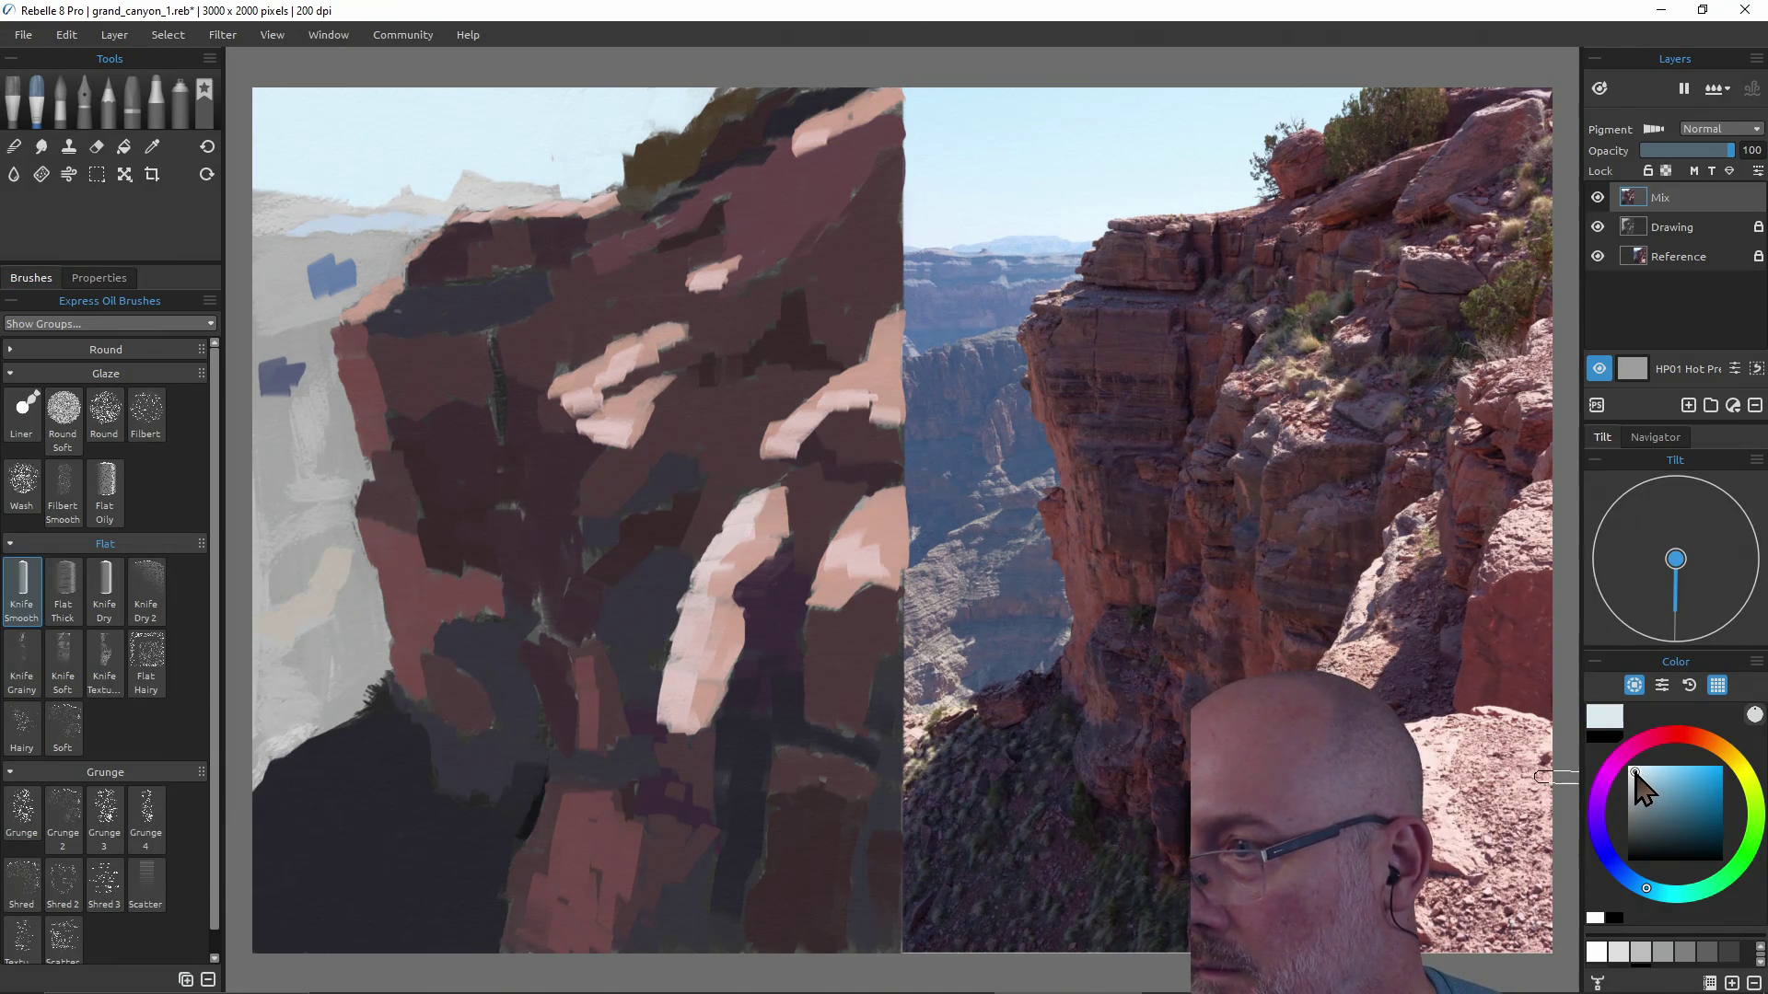
{"action": "key", "text": "ctrl"}
{"action": "left_click_drag", "start_coordinate": [460, 159], "coordinate": [439, 160]}
{"action": "mouse_move", "coordinate": [532, 193]}
{"action": "left_mouse_down"}
{"action": "mouse_move", "coordinate": [464, 198]}
{"action": "mouse_move", "coordinate": [426, 175]}
{"action": "mouse_move", "coordinate": [396, 209]}
{"action": "mouse_move", "coordinate": [388, 193]}
{"action": "mouse_move", "coordinate": [463, 193]}
{"action": "left_mouse_up"}
{"action": "mouse_move", "coordinate": [352, 193]}
{"action": "left_mouse_down"}
{"action": "mouse_move", "coordinate": [283, 229]}
{"action": "mouse_move", "coordinate": [278, 194]}
{"action": "left_mouse_up"}
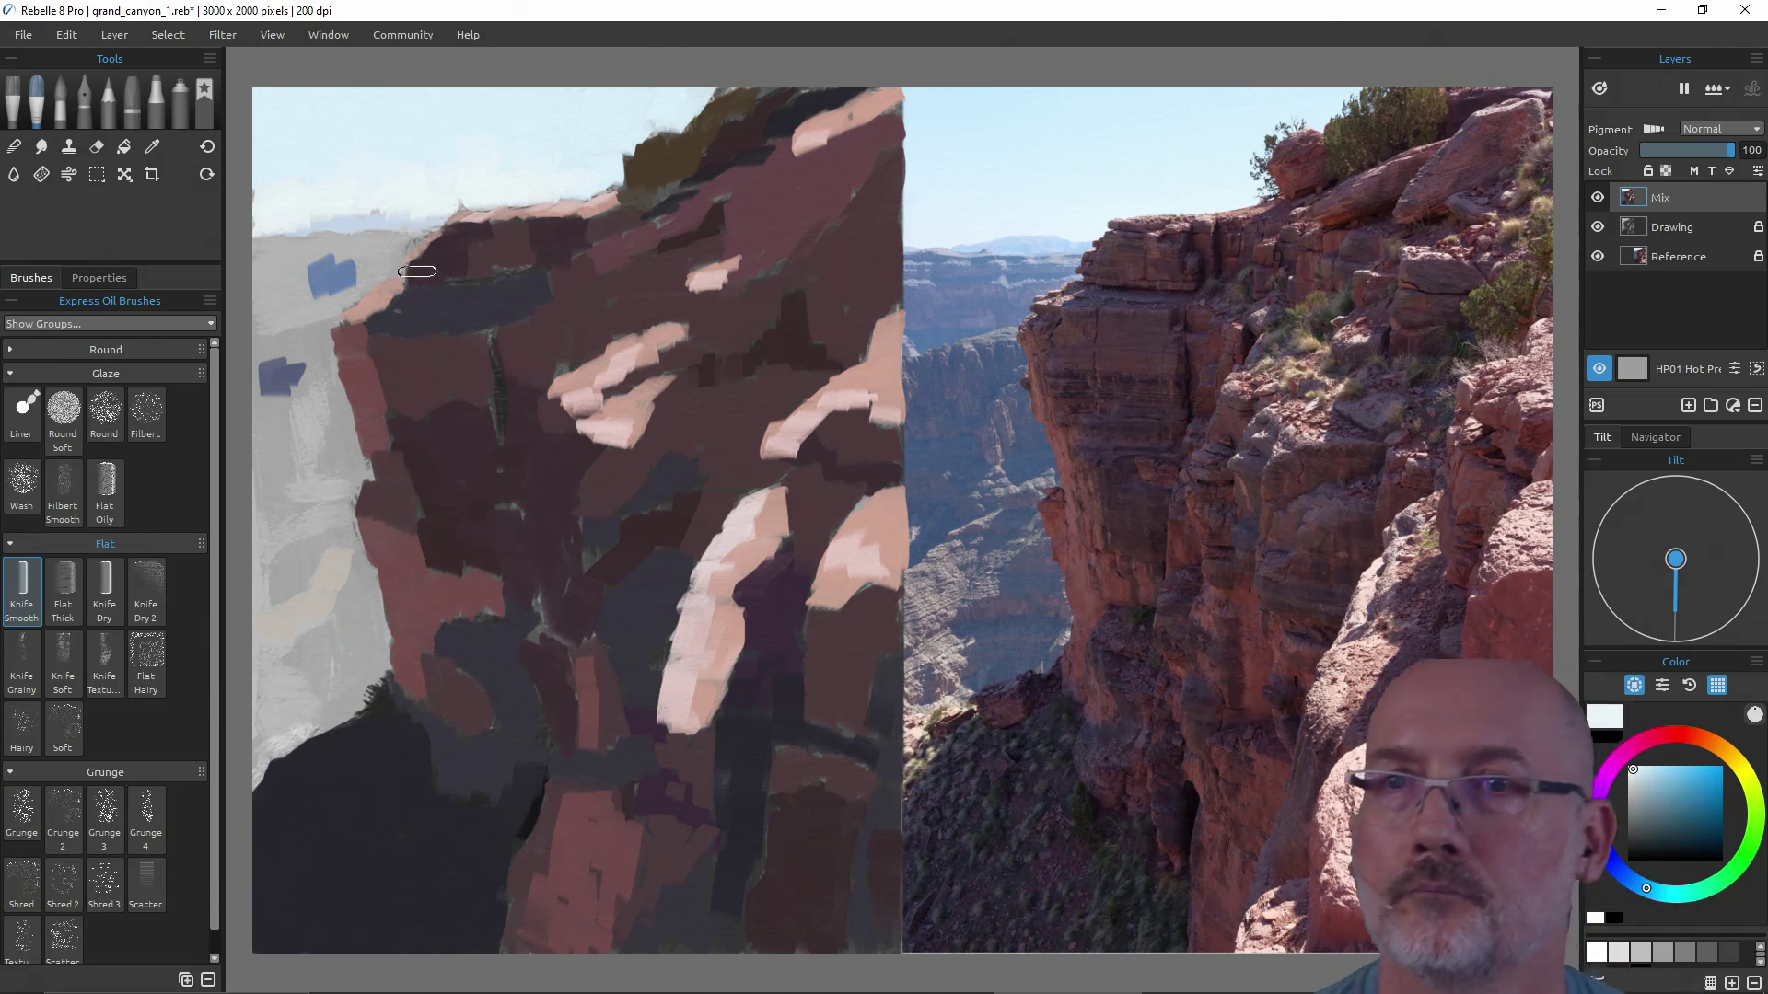
Sample blue from an existing stroke and block in the distant ridge left of the cliff.
{"action": "key", "text": "alt"}
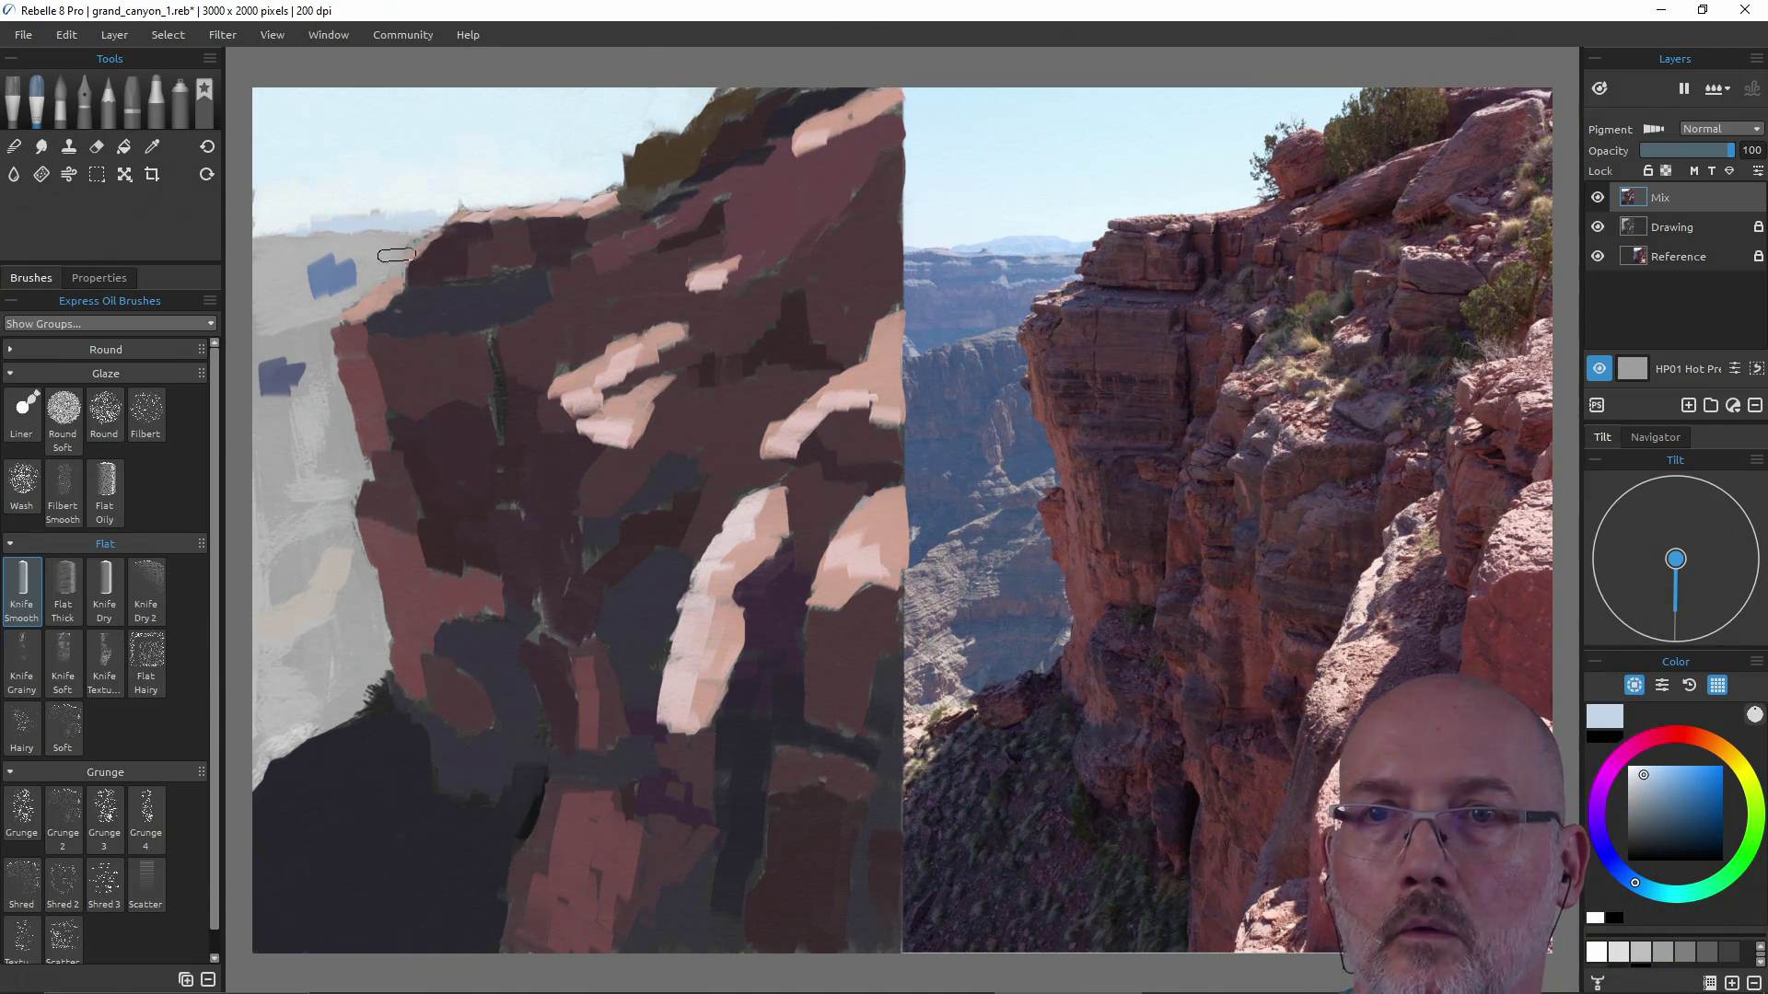
{"action": "left_click", "coordinate": [332, 285], "text": "alt"}
{"action": "mouse_move", "coordinate": [382, 235]}
{"action": "left_mouse_down"}
{"action": "mouse_move", "coordinate": [373, 276]}
{"action": "mouse_move", "coordinate": [340, 258]}
{"action": "left_mouse_up"}
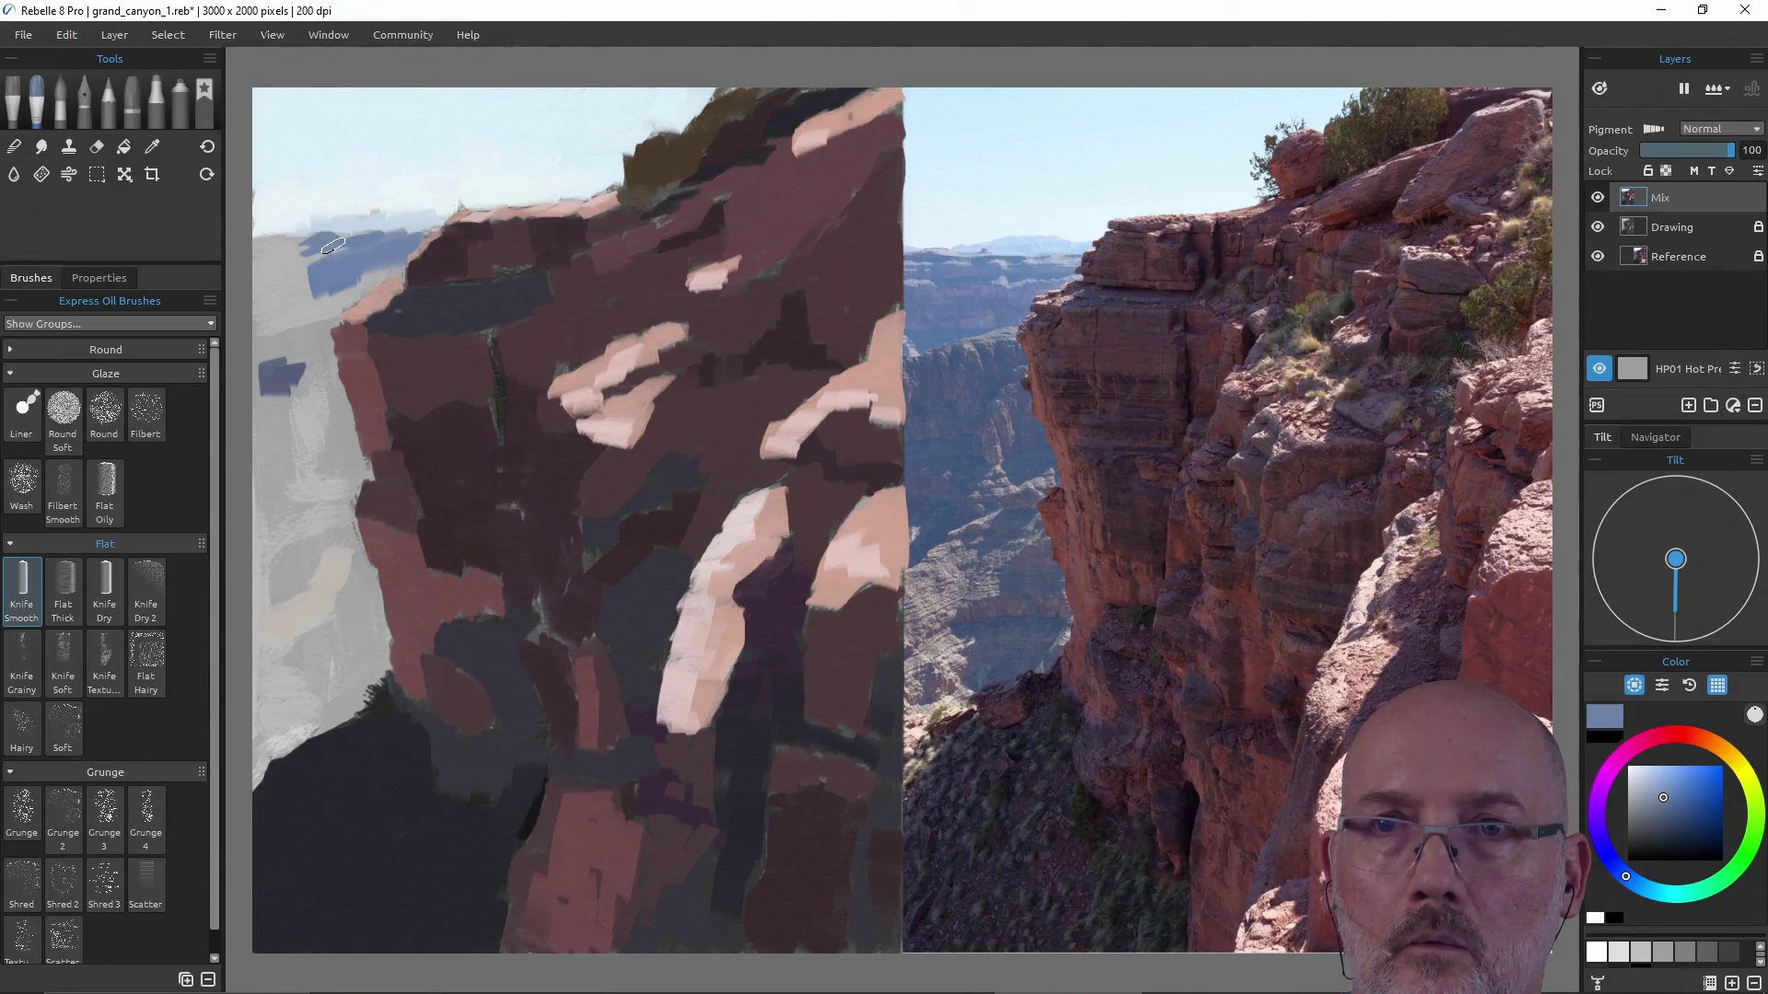
{"action": "left_click_drag", "start_coordinate": [333, 272], "coordinate": [280, 256]}
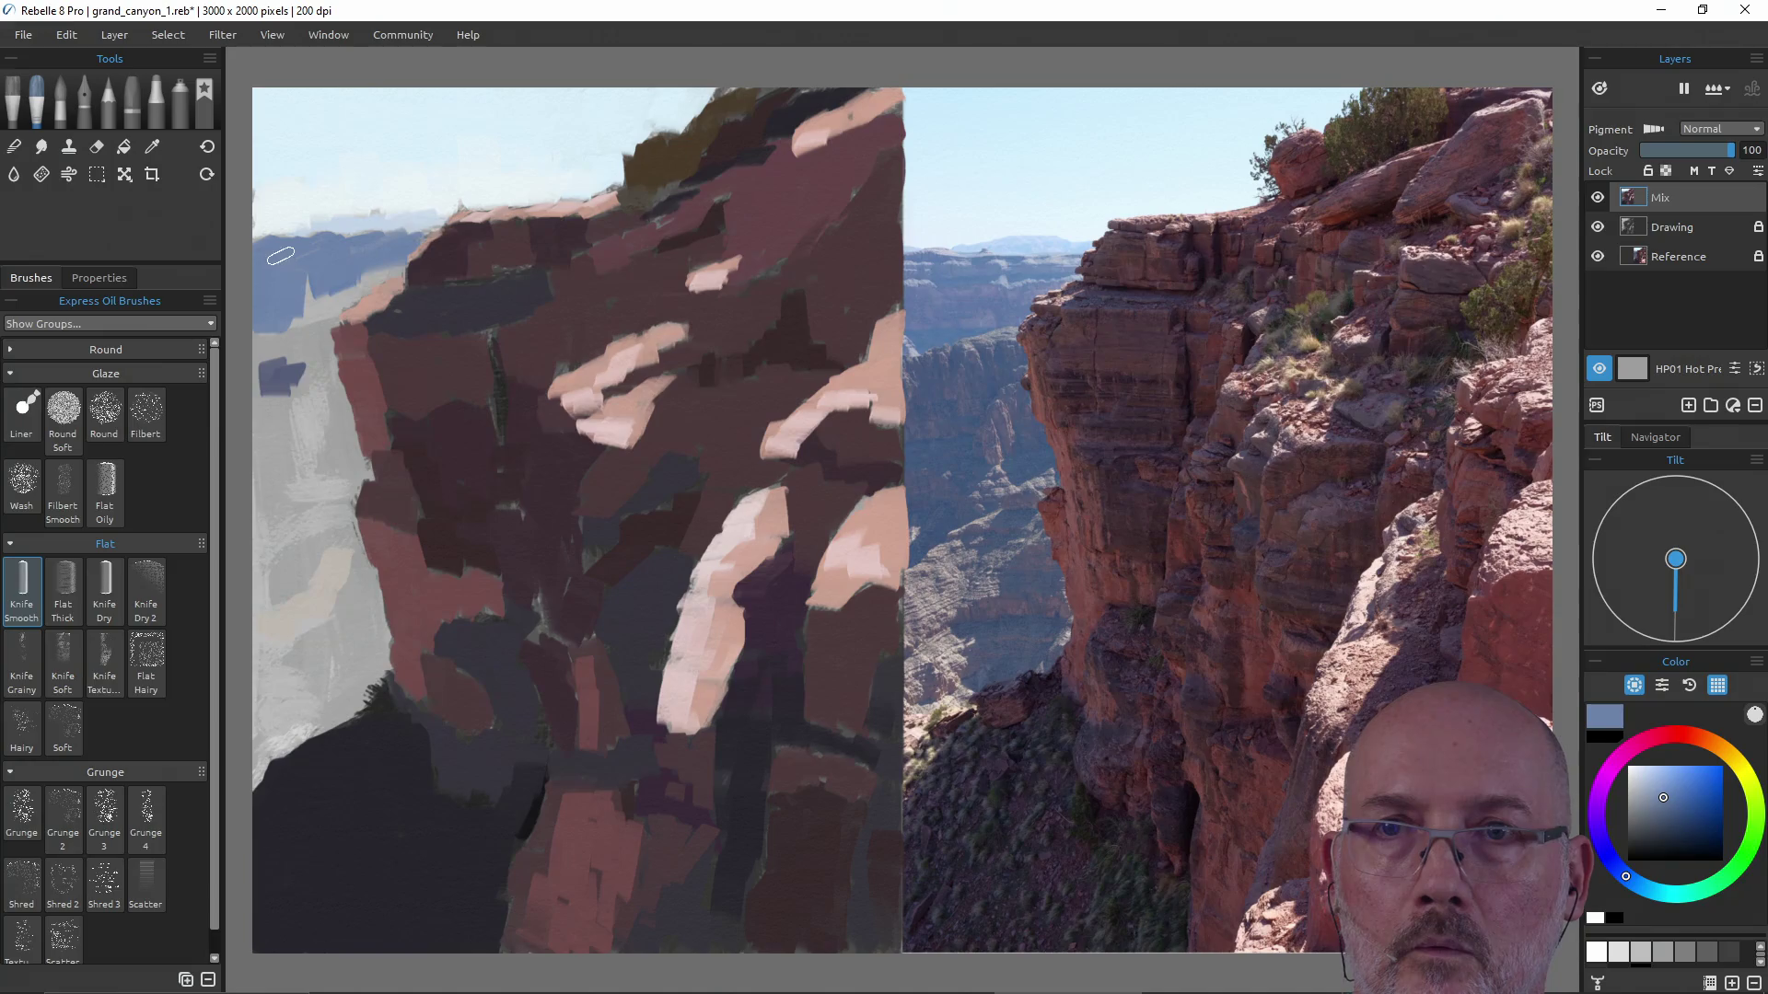
{"action": "left_click_drag", "start_coordinate": [295, 320], "coordinate": [314, 278]}
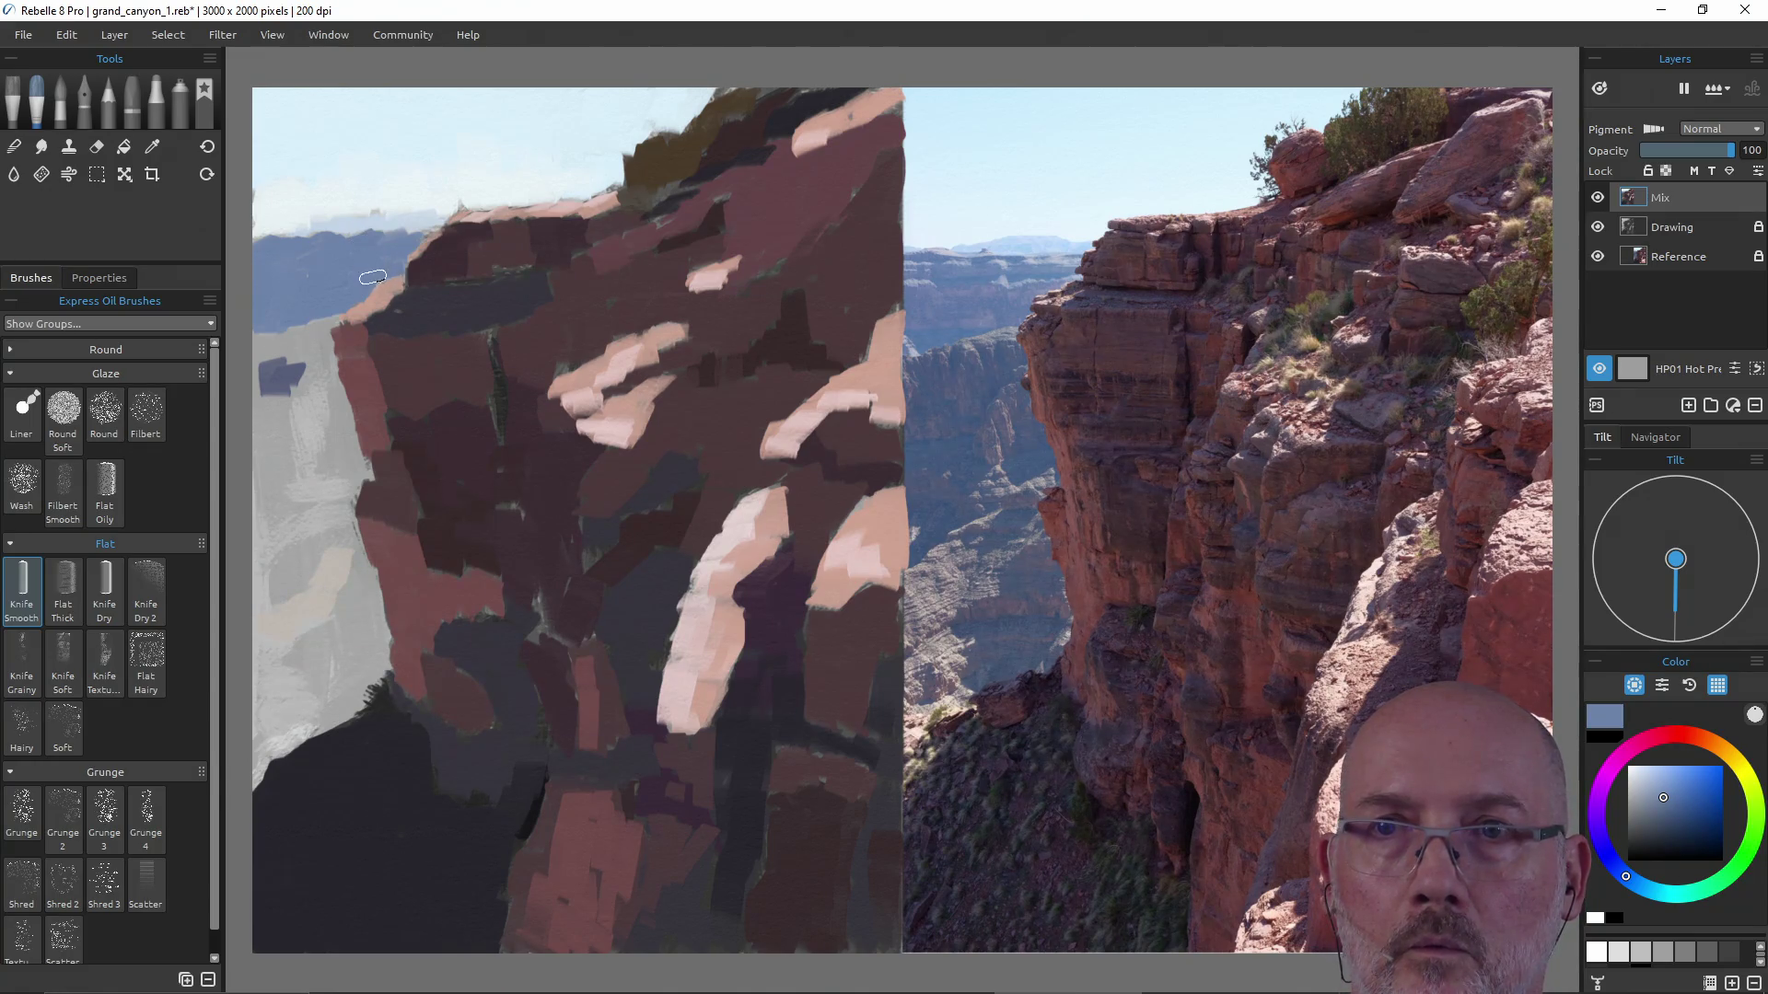
Extend the ridge with darker greyish blue out to the canvas edge.
{"action": "left_click", "coordinate": [295, 373], "text": "alt"}
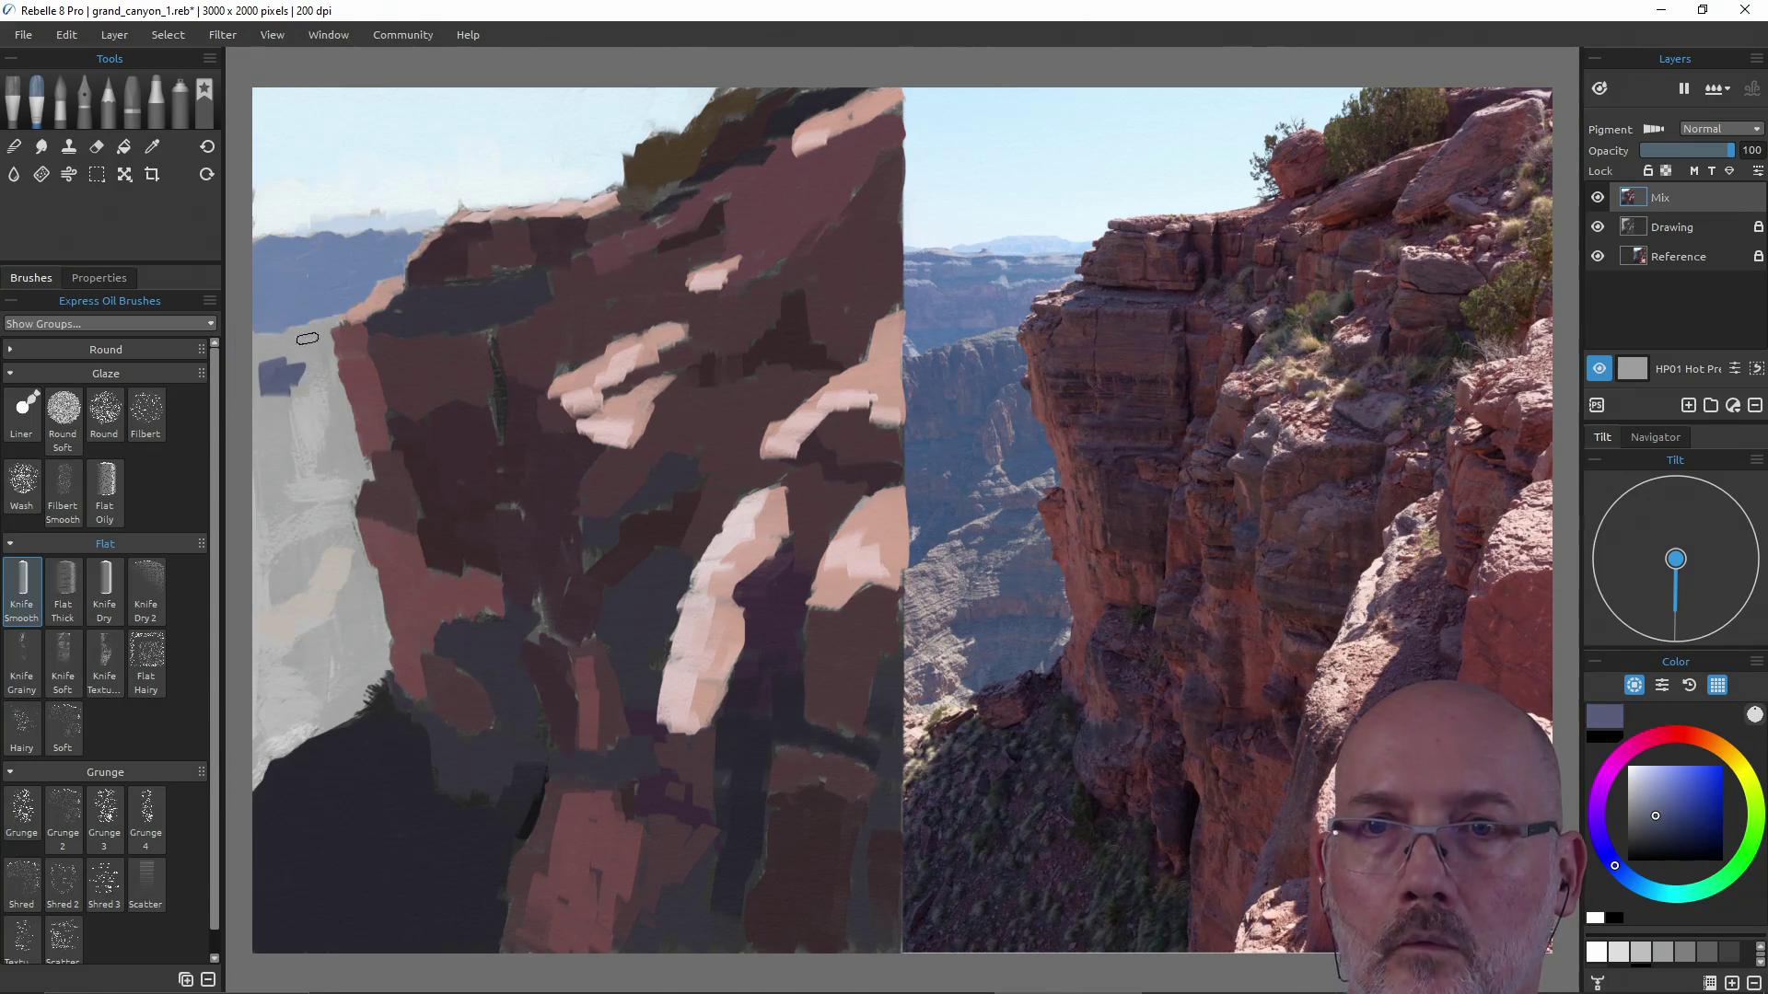
{"action": "mouse_move", "coordinate": [311, 332]}
{"action": "left_mouse_down"}
{"action": "mouse_move", "coordinate": [305, 373]}
{"action": "mouse_move", "coordinate": [317, 333]}
{"action": "left_mouse_up"}
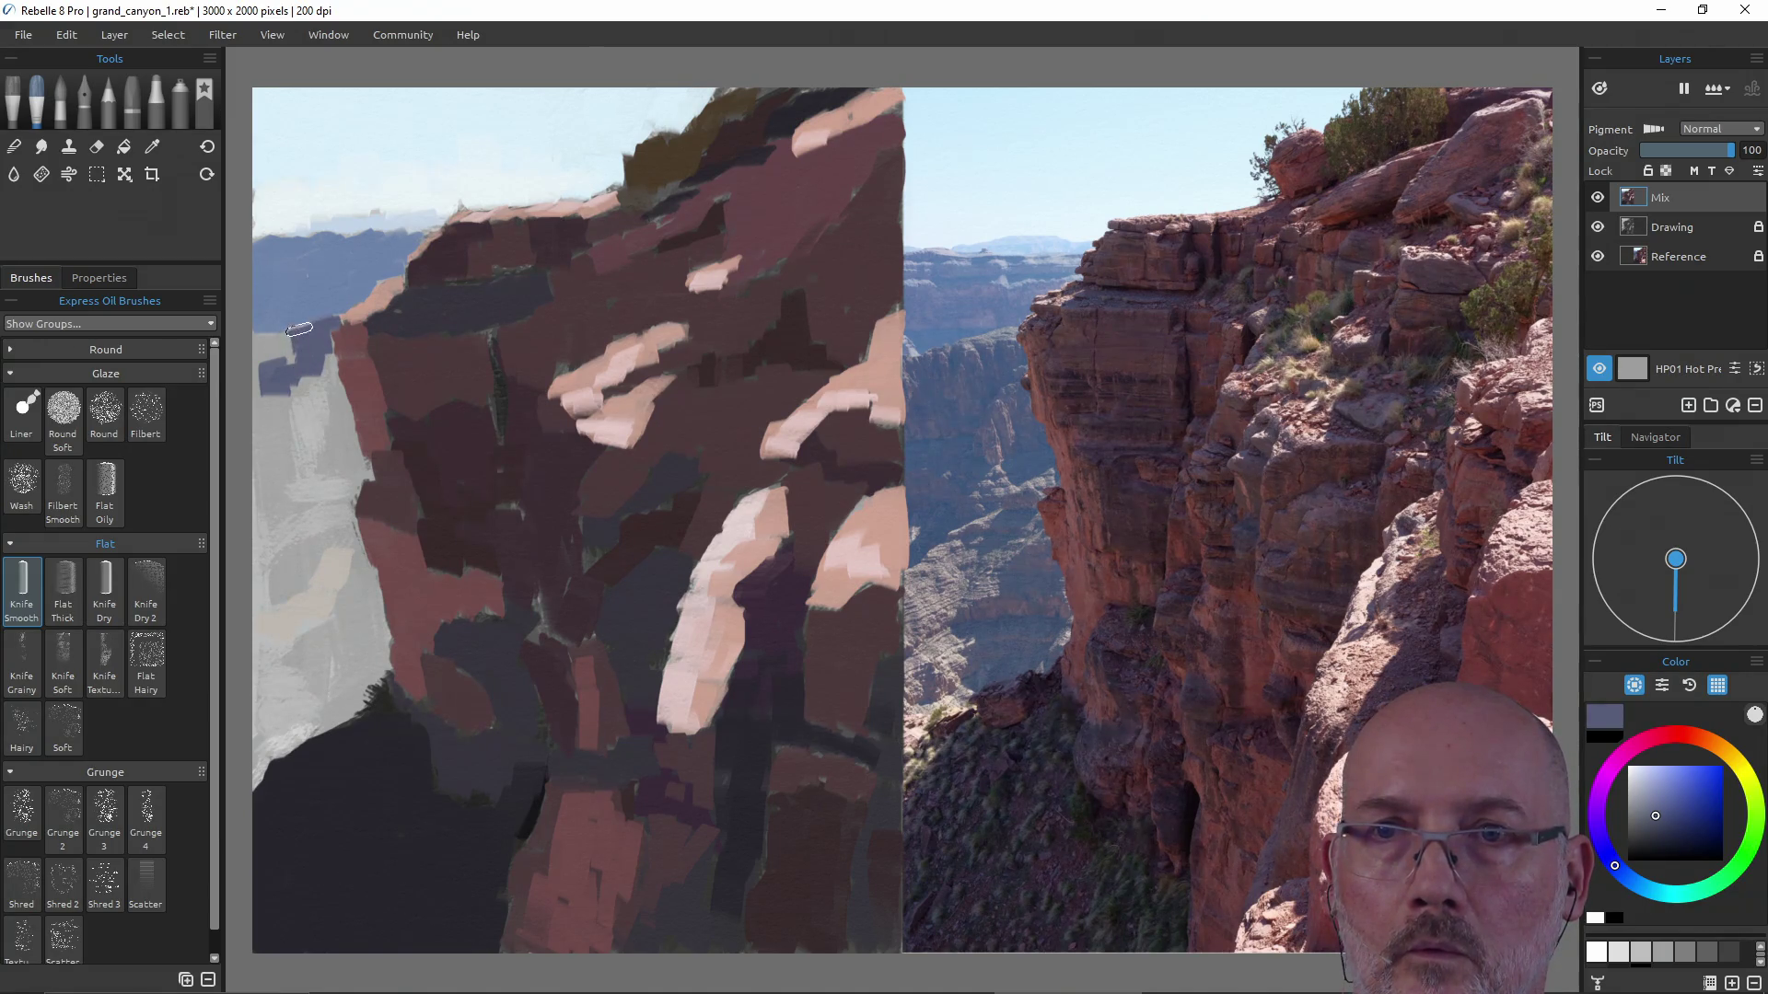
{"action": "mouse_move", "coordinate": [286, 339]}
{"action": "left_mouse_down"}
{"action": "mouse_move", "coordinate": [260, 349]}
{"action": "mouse_move", "coordinate": [263, 370]}
{"action": "left_mouse_up"}
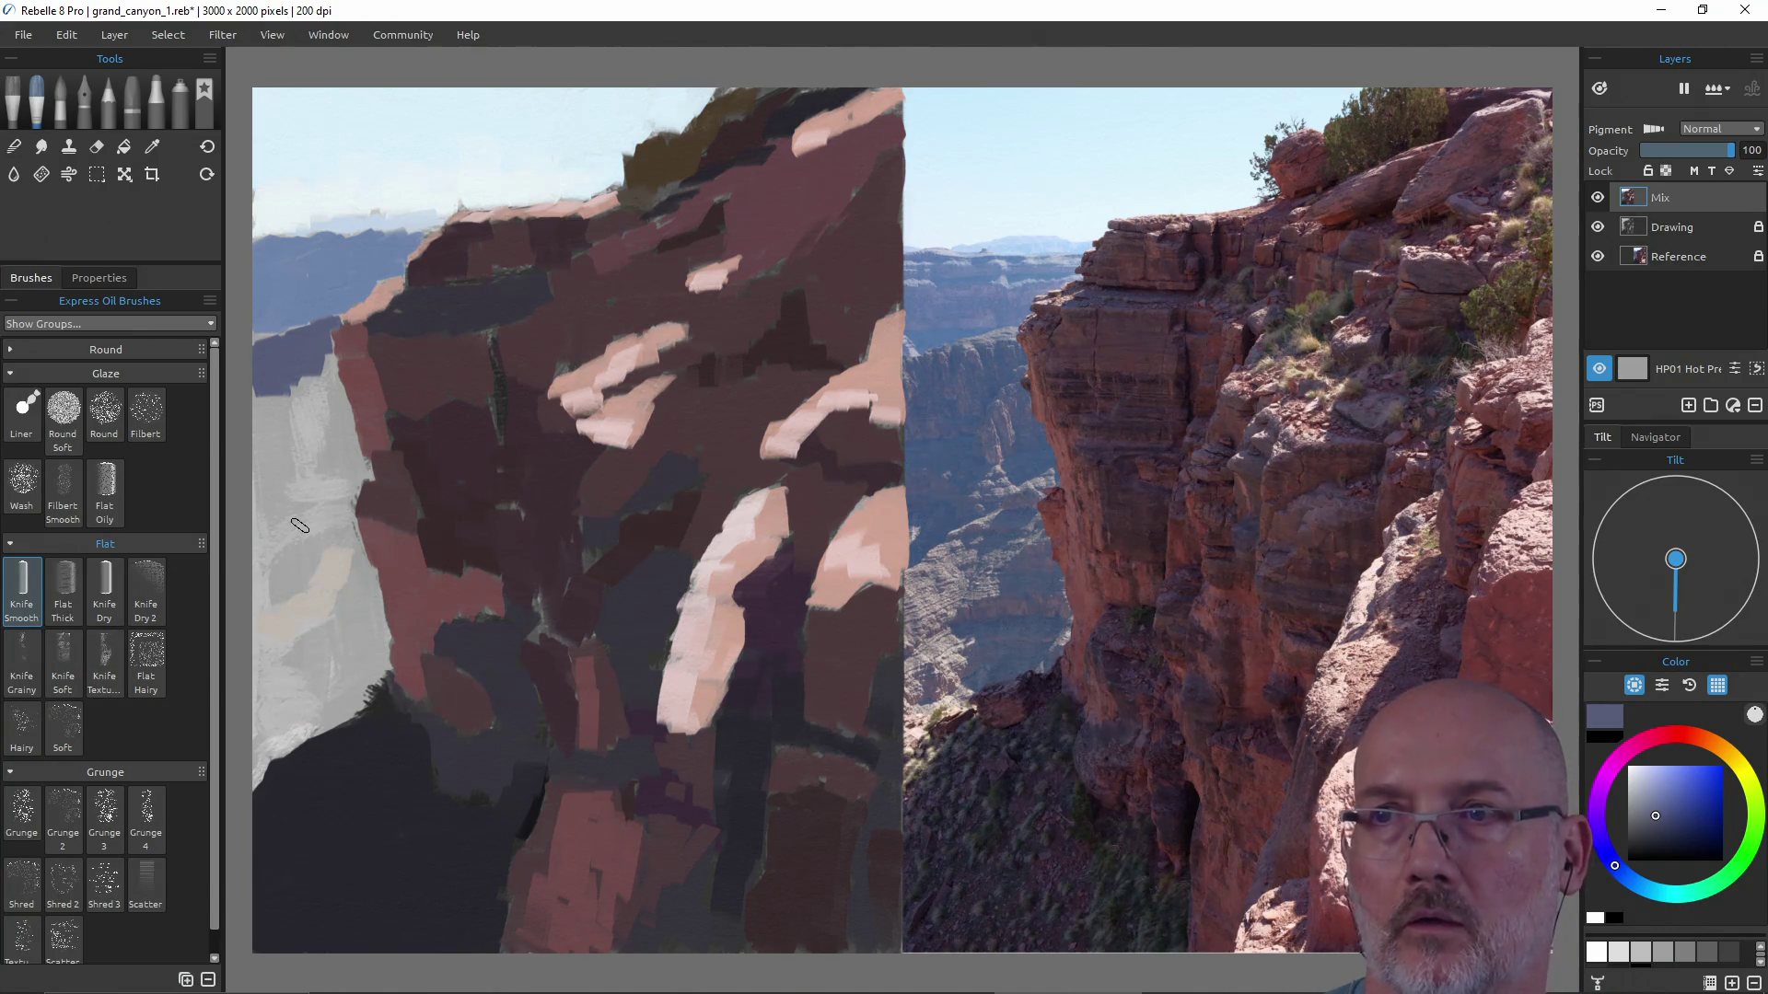
{"action": "key", "text": "i"}
{"action": "left_click", "coordinate": [307, 299]}
Paint blue and blue-grey strokes down the canvas's left edge below the ridge.
{"action": "key", "text": "b"}
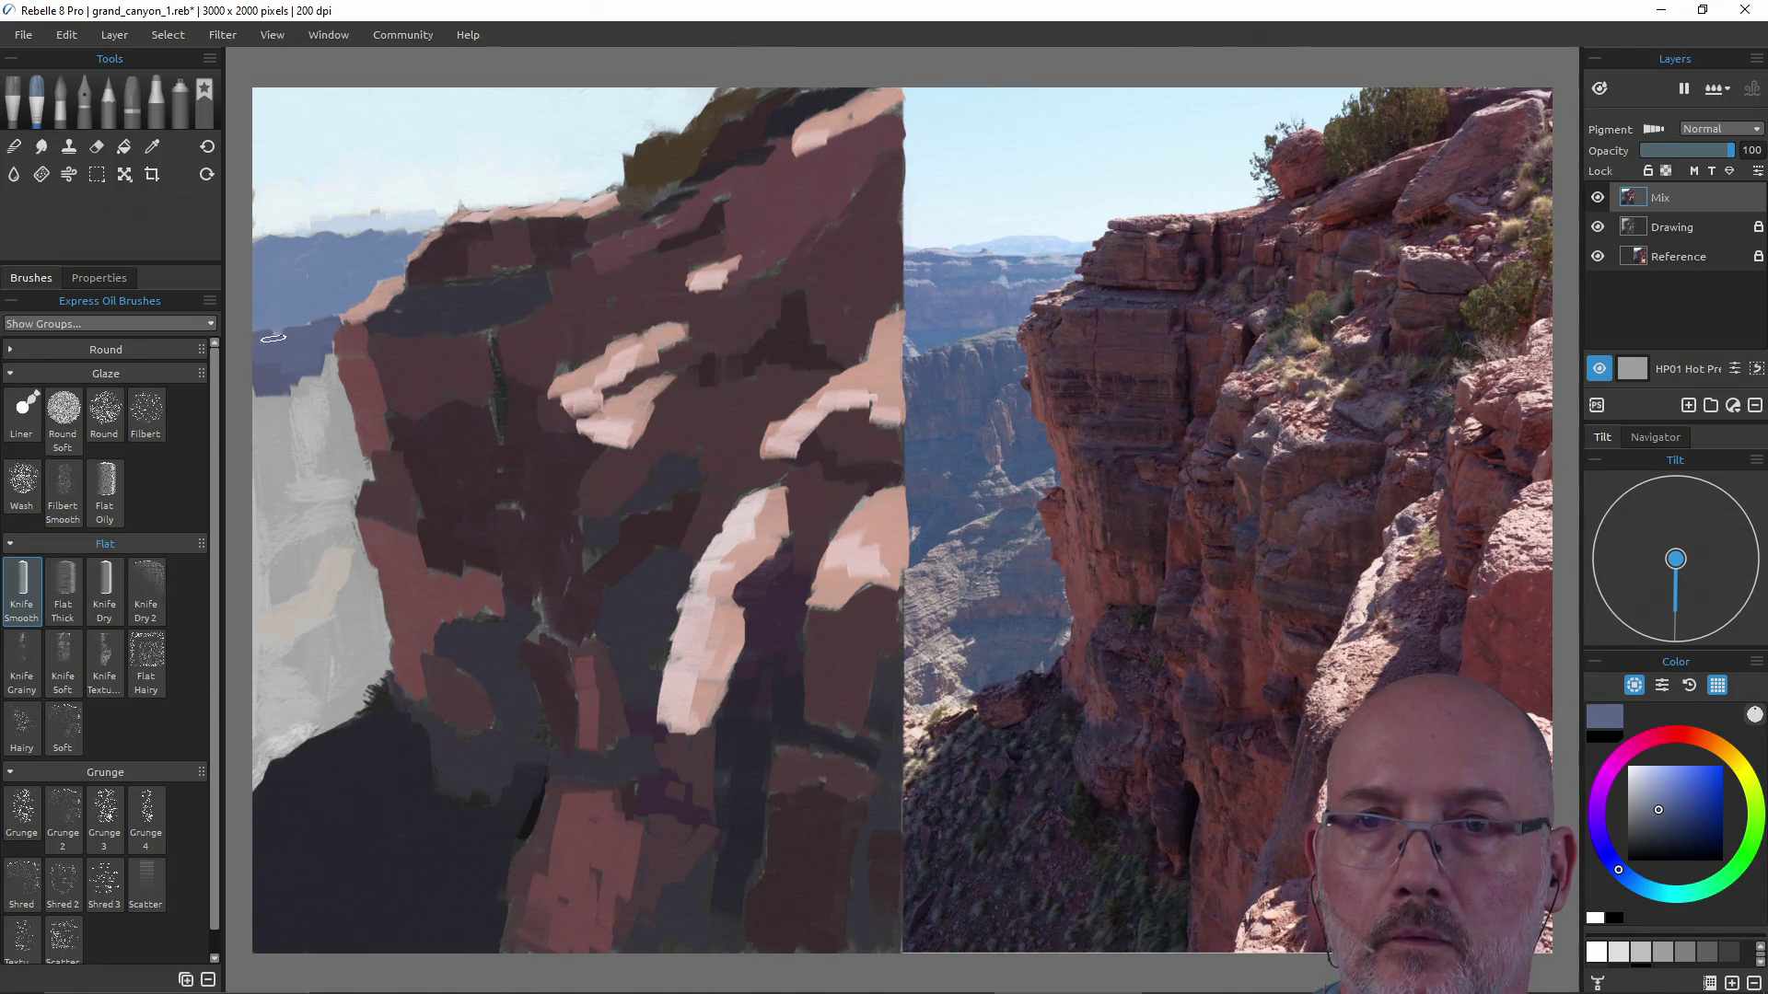
{"action": "key", "text": "i"}
{"action": "left_click", "coordinate": [319, 286]}
{"action": "key", "text": "b"}
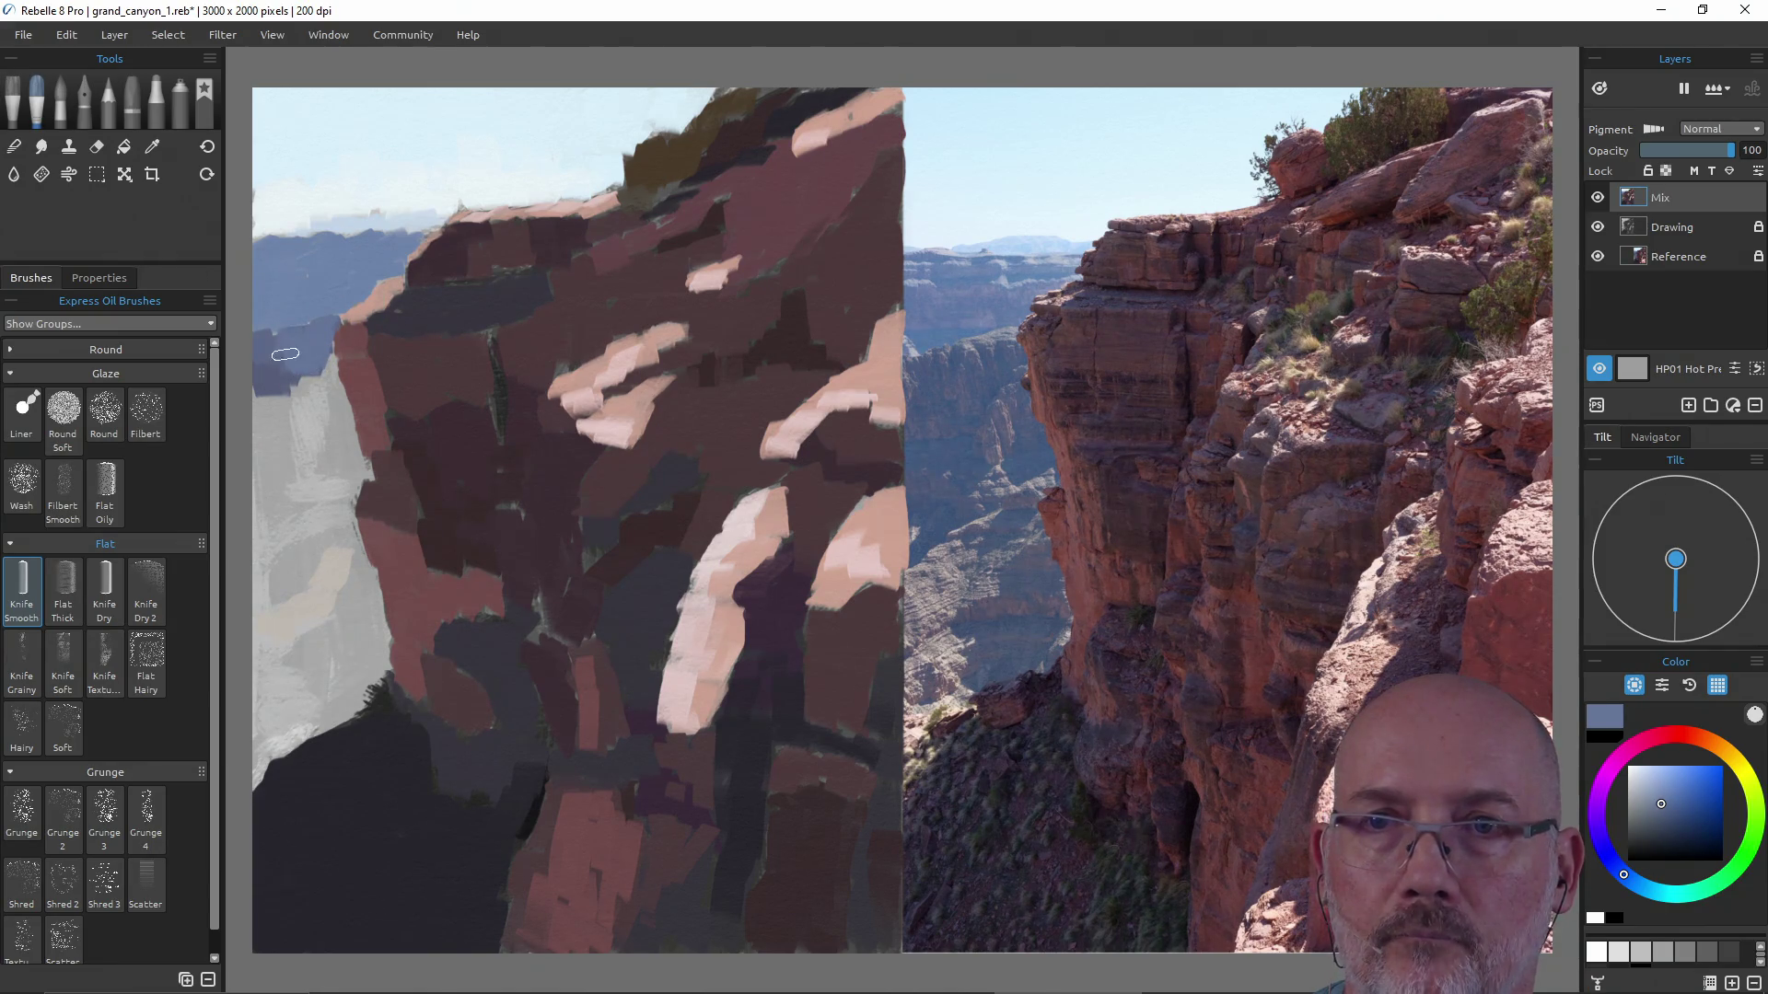
{"action": "mouse_move", "coordinate": [281, 331]}
{"action": "left_mouse_down"}
{"action": "mouse_move", "coordinate": [281, 510]}
{"action": "mouse_move", "coordinate": [320, 378]}
{"action": "mouse_move", "coordinate": [332, 462]}
{"action": "mouse_move", "coordinate": [345, 433]}
{"action": "left_mouse_up"}
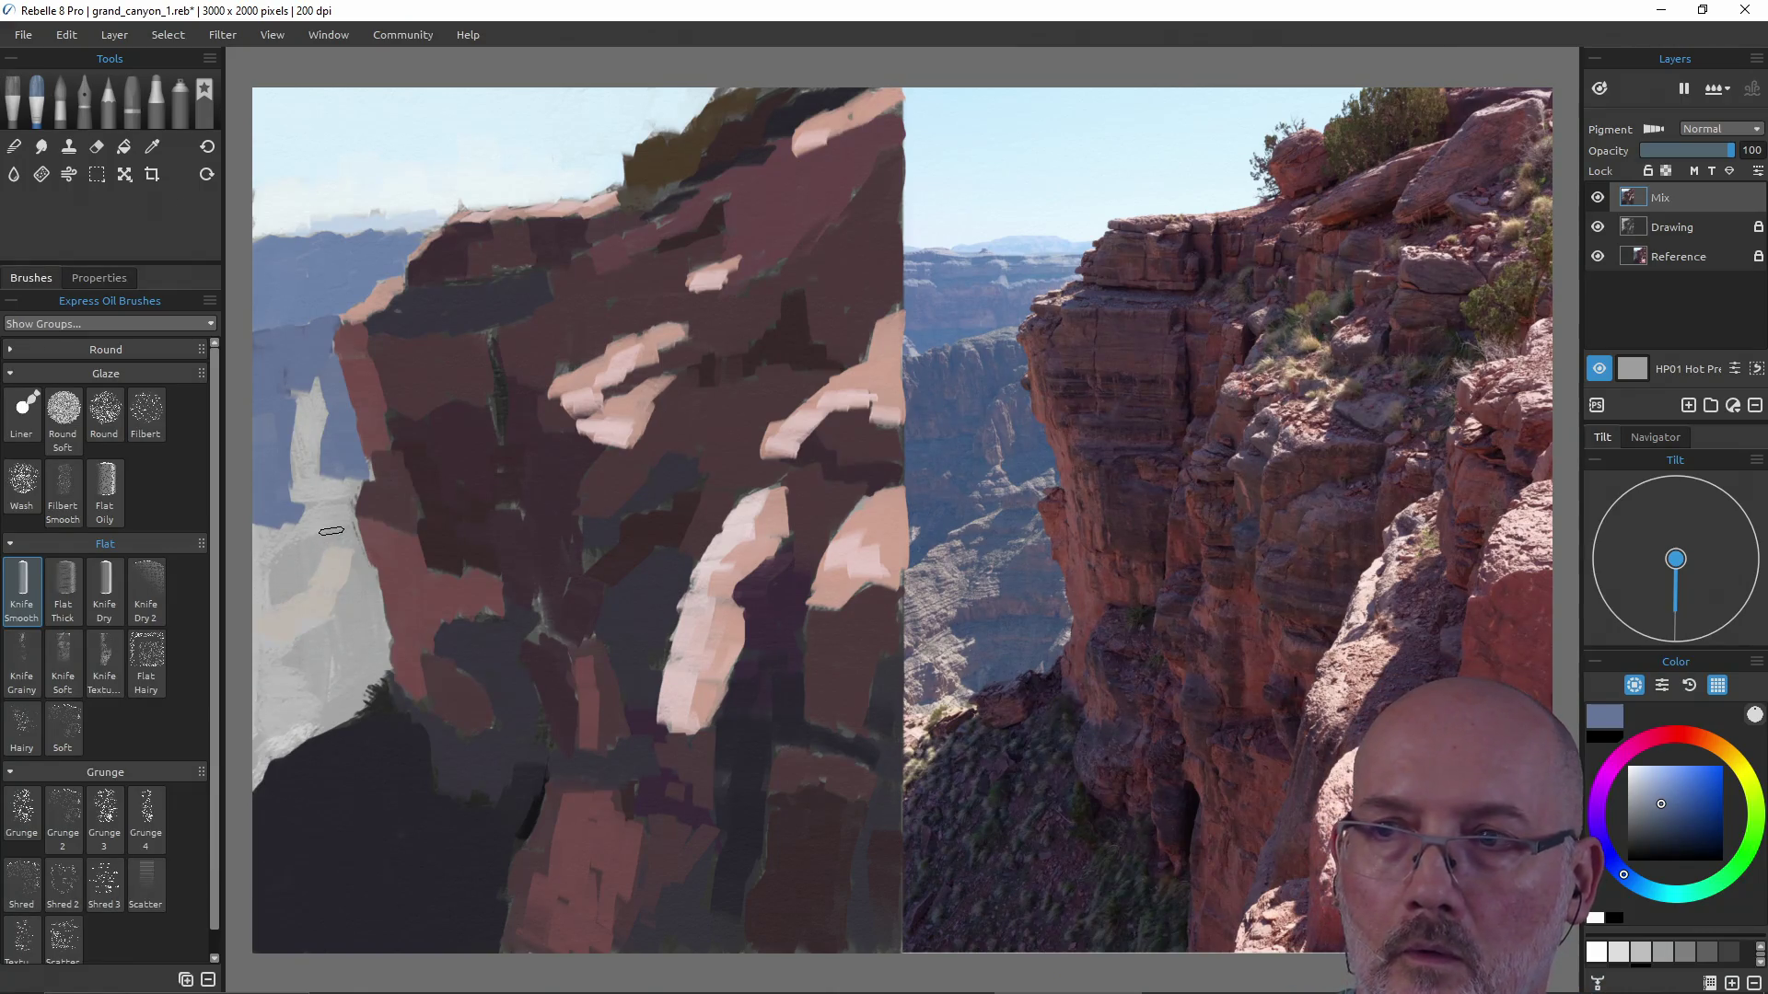
{"action": "left_click_drag", "start_coordinate": [333, 531], "coordinate": [286, 557]}
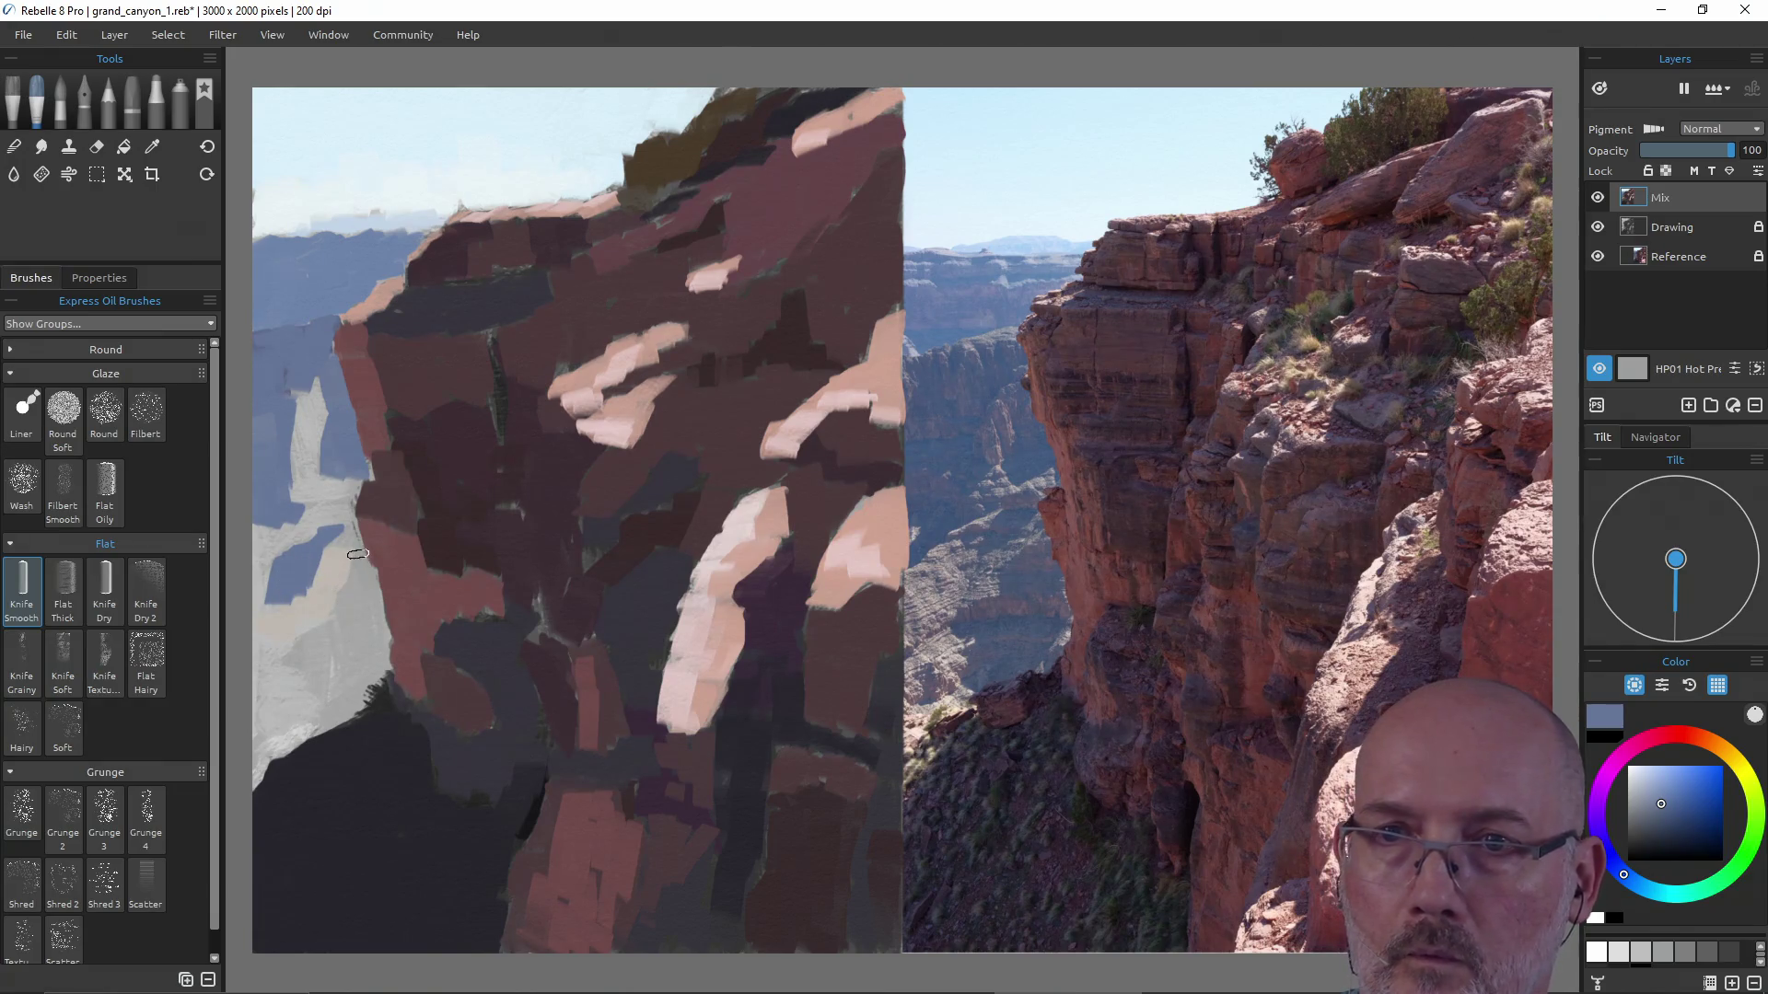
{"action": "left_click_drag", "start_coordinate": [342, 538], "coordinate": [349, 611]}
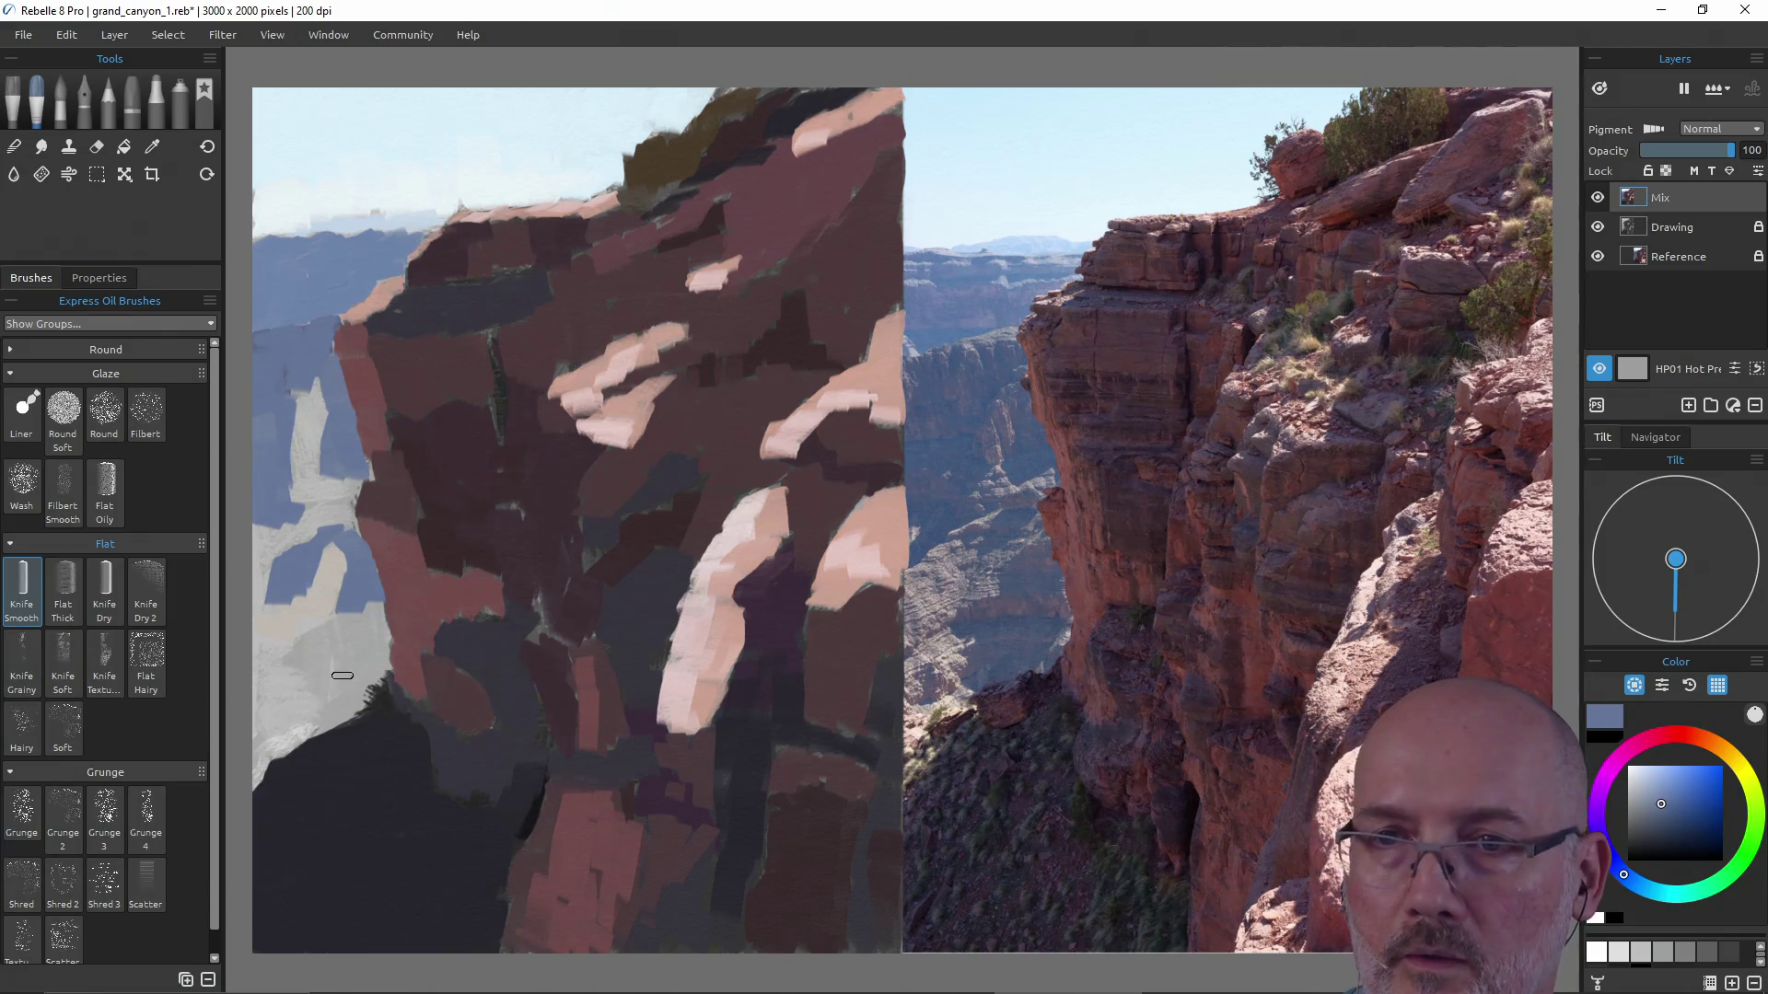
Daub blue-grey along the light rock shapes and add a faint light beige-grey highlight.
{"action": "left_click", "coordinate": [288, 394], "text": "alt"}
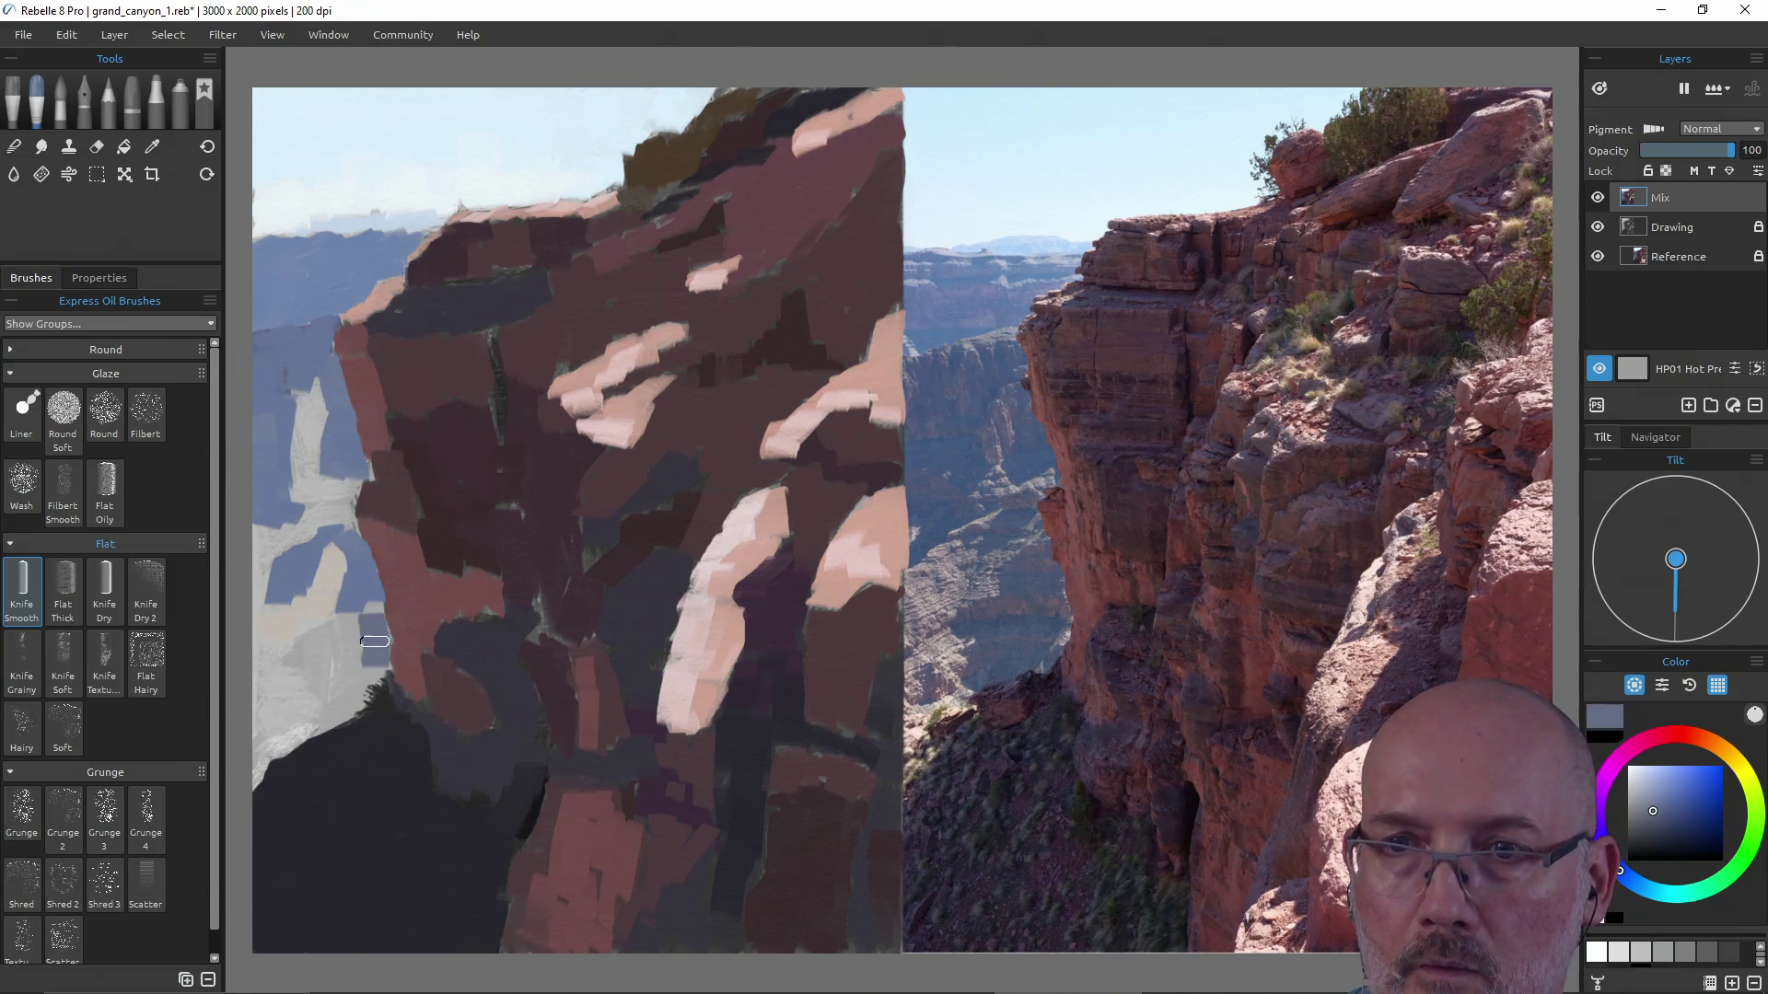
{"action": "mouse_move", "coordinate": [371, 605]}
{"action": "left_mouse_down"}
{"action": "mouse_move", "coordinate": [341, 708]}
{"action": "mouse_move", "coordinate": [296, 643]}
{"action": "mouse_move", "coordinate": [332, 682]}
{"action": "mouse_move", "coordinate": [318, 632]}
{"action": "mouse_move", "coordinate": [343, 622]}
{"action": "left_mouse_up"}
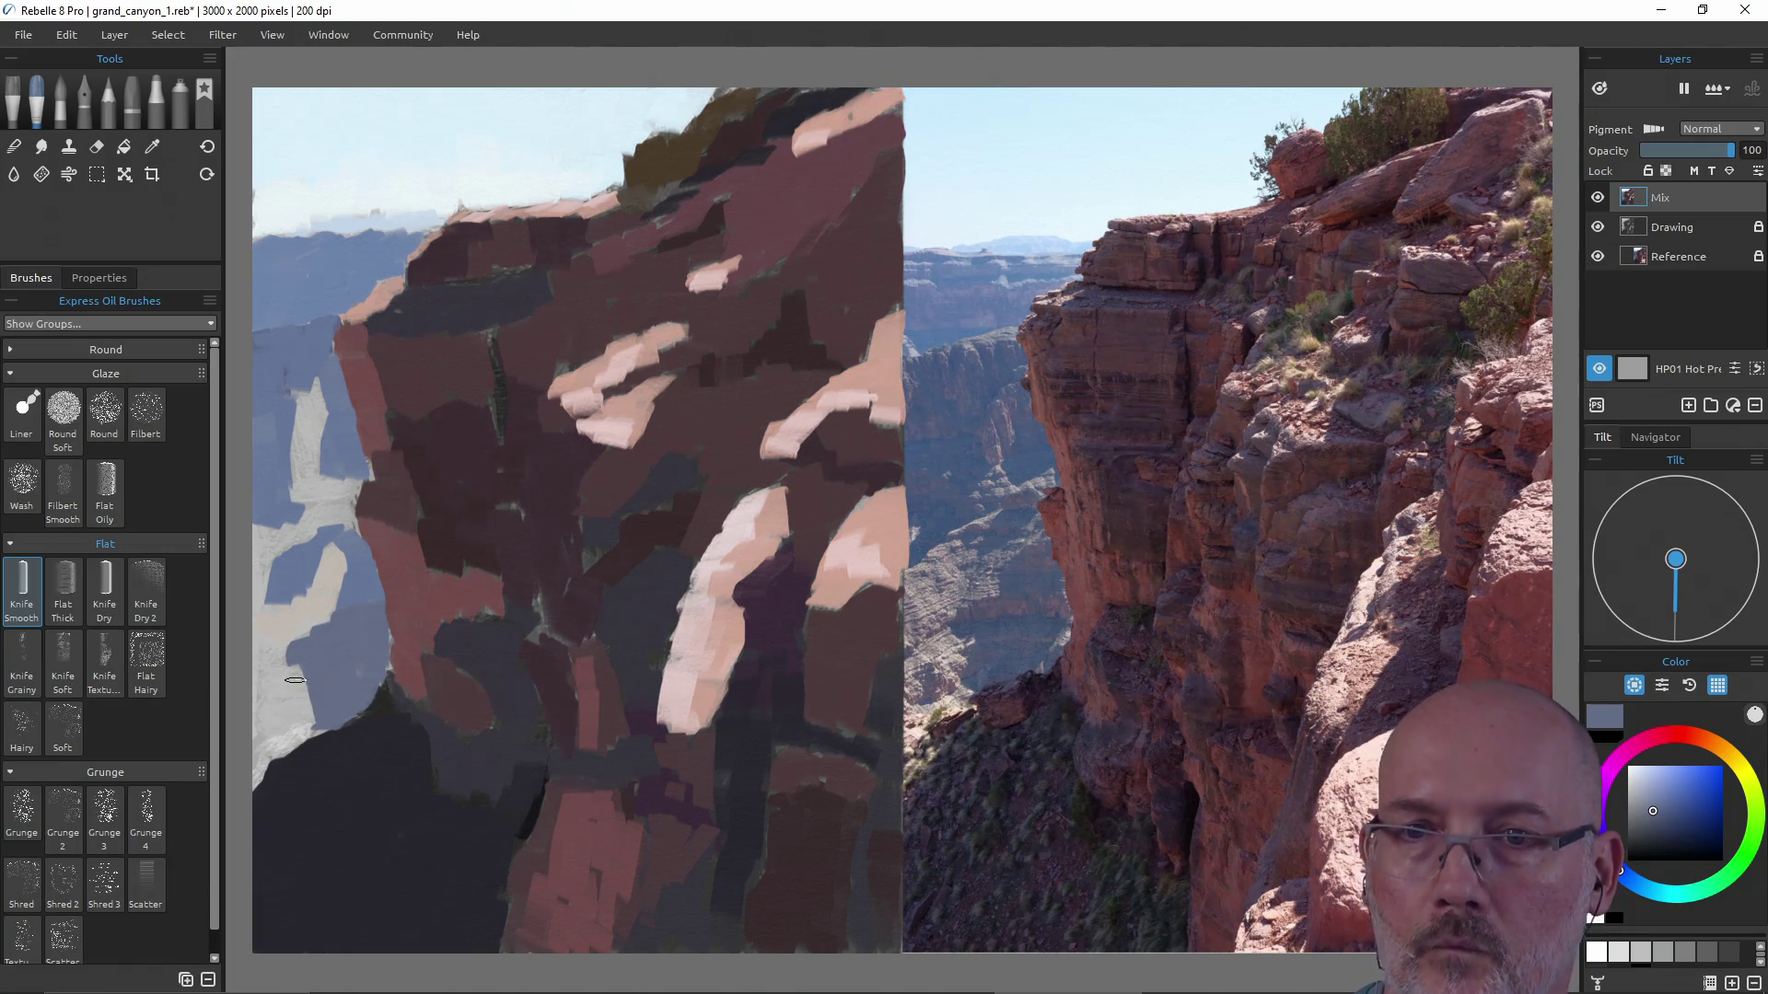
{"action": "left_click_drag", "start_coordinate": [267, 731], "coordinate": [297, 716]}
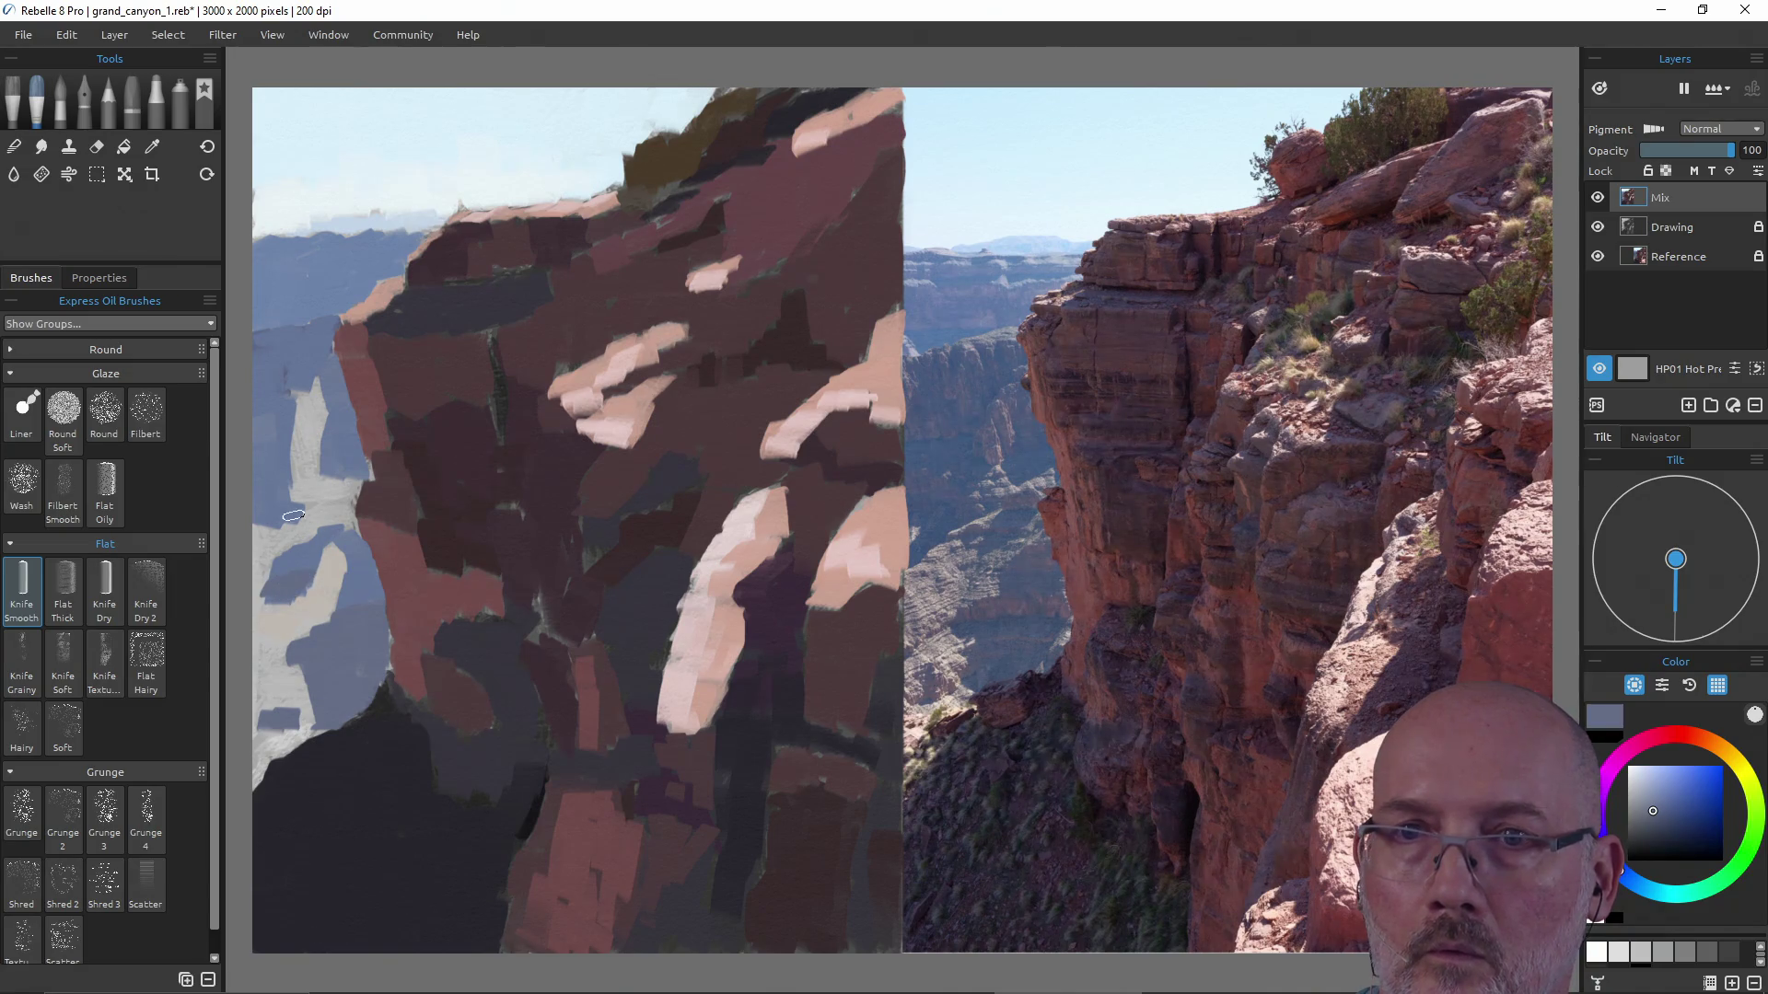
{"action": "left_click_drag", "start_coordinate": [300, 514], "coordinate": [263, 535]}
{"action": "left_click", "coordinate": [332, 598], "text": "ctrl"}
{"action": "left_click_drag", "start_coordinate": [311, 411], "coordinate": [311, 437]}
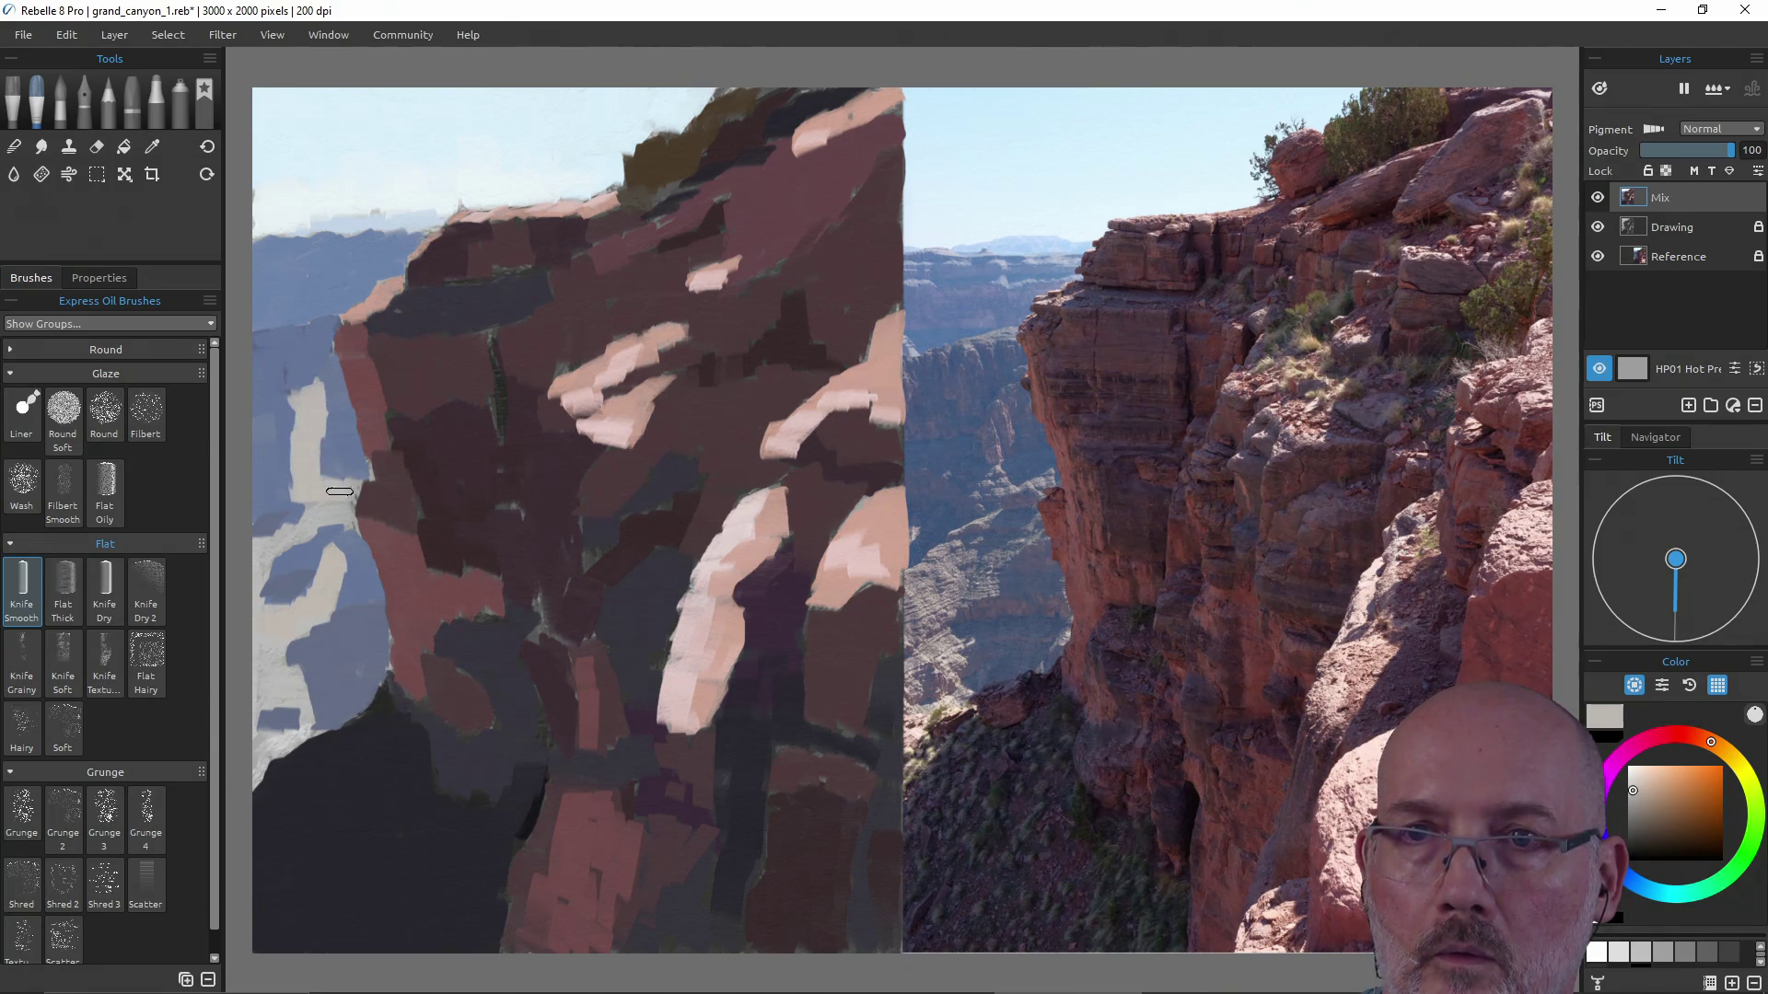